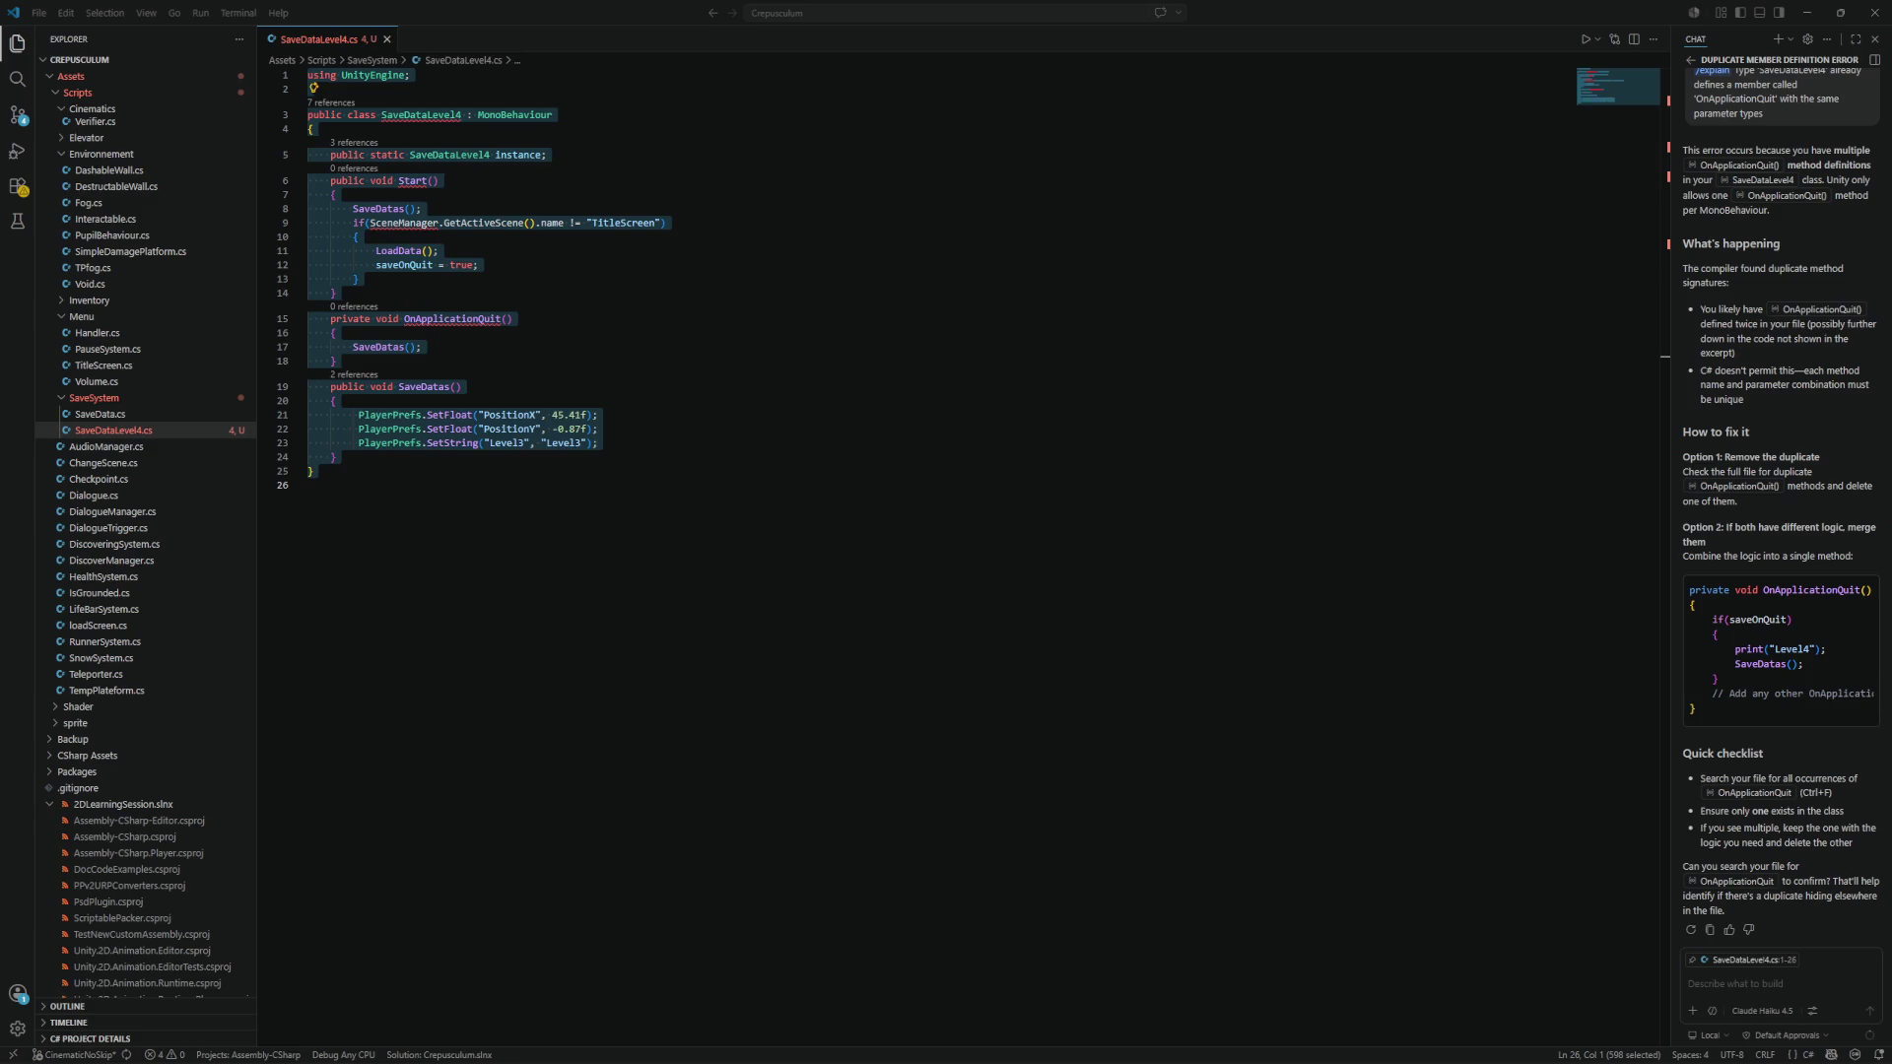
# Minimize VS Code and open SaveData.cs from Scripts/SaveSystem in the code editor.
pyautogui.hotkey('alt', 'Tab')
pyautogui.press('super+Down')
pyautogui.click(690, 400)
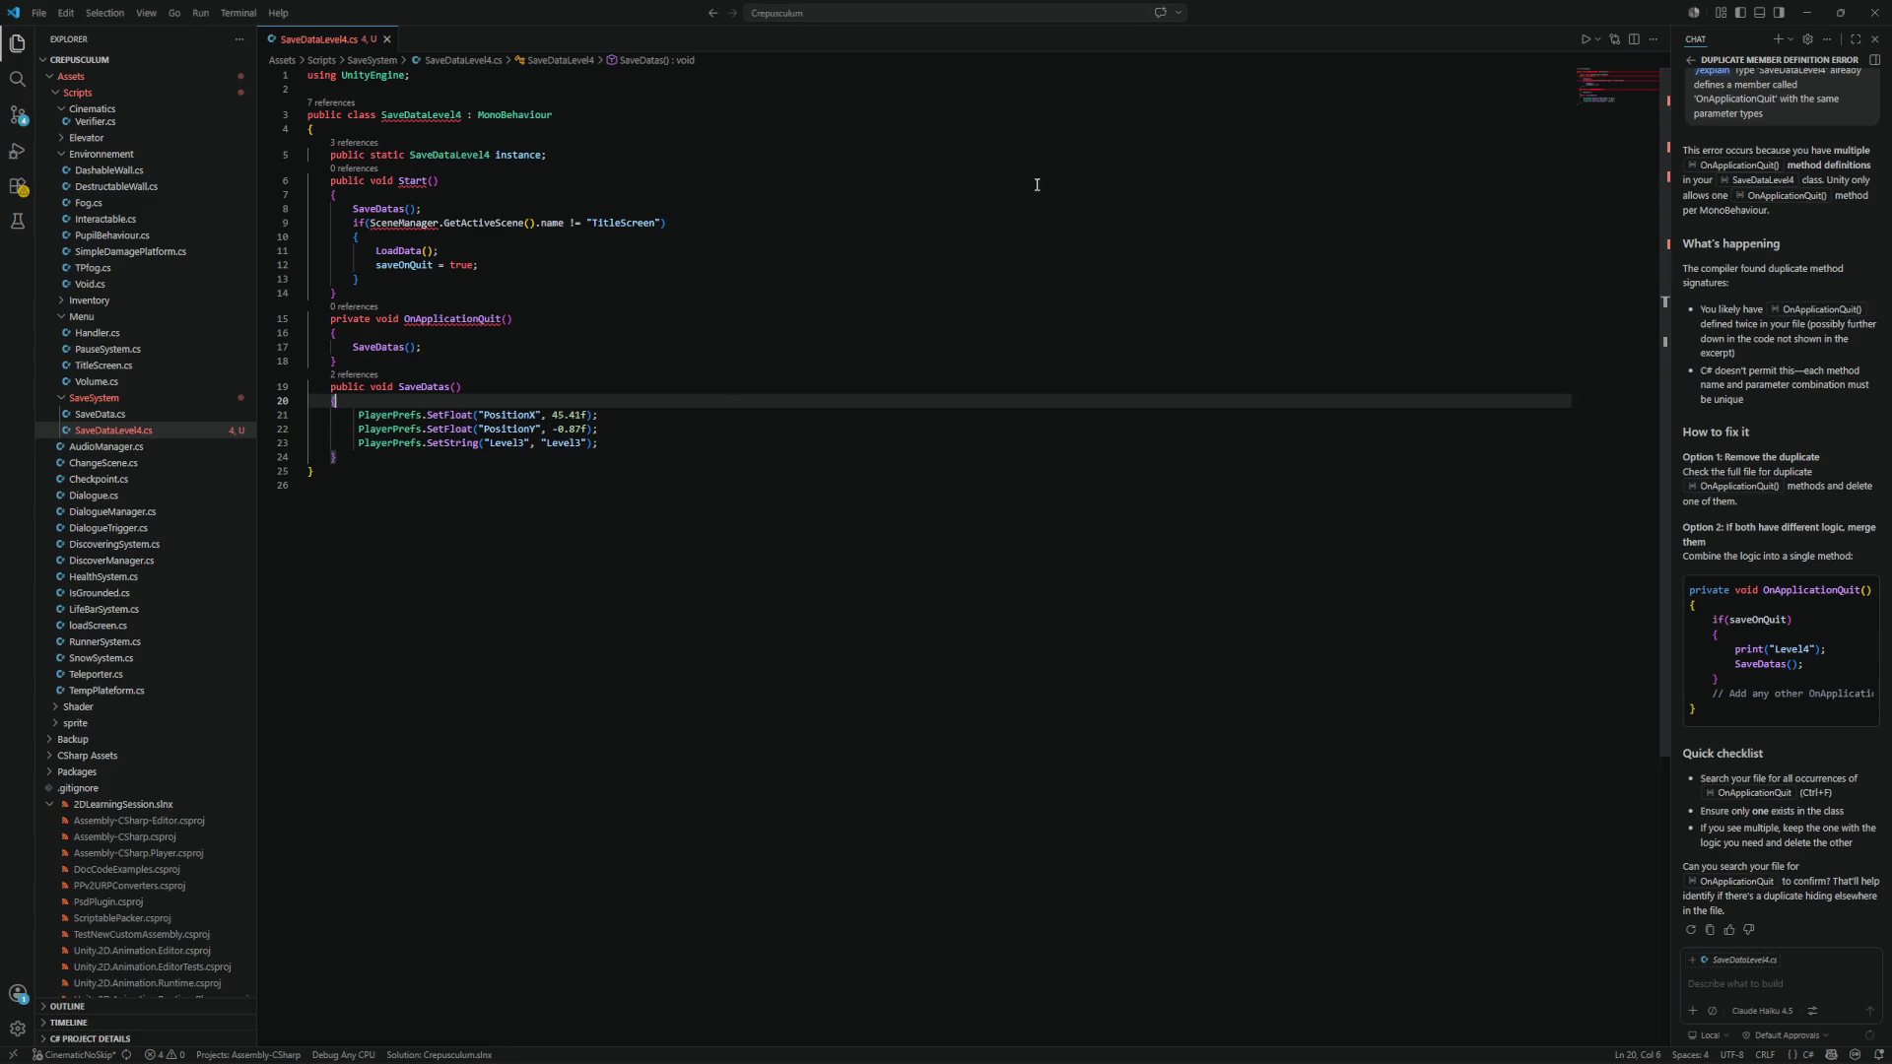
pyautogui.click(1807, 12)
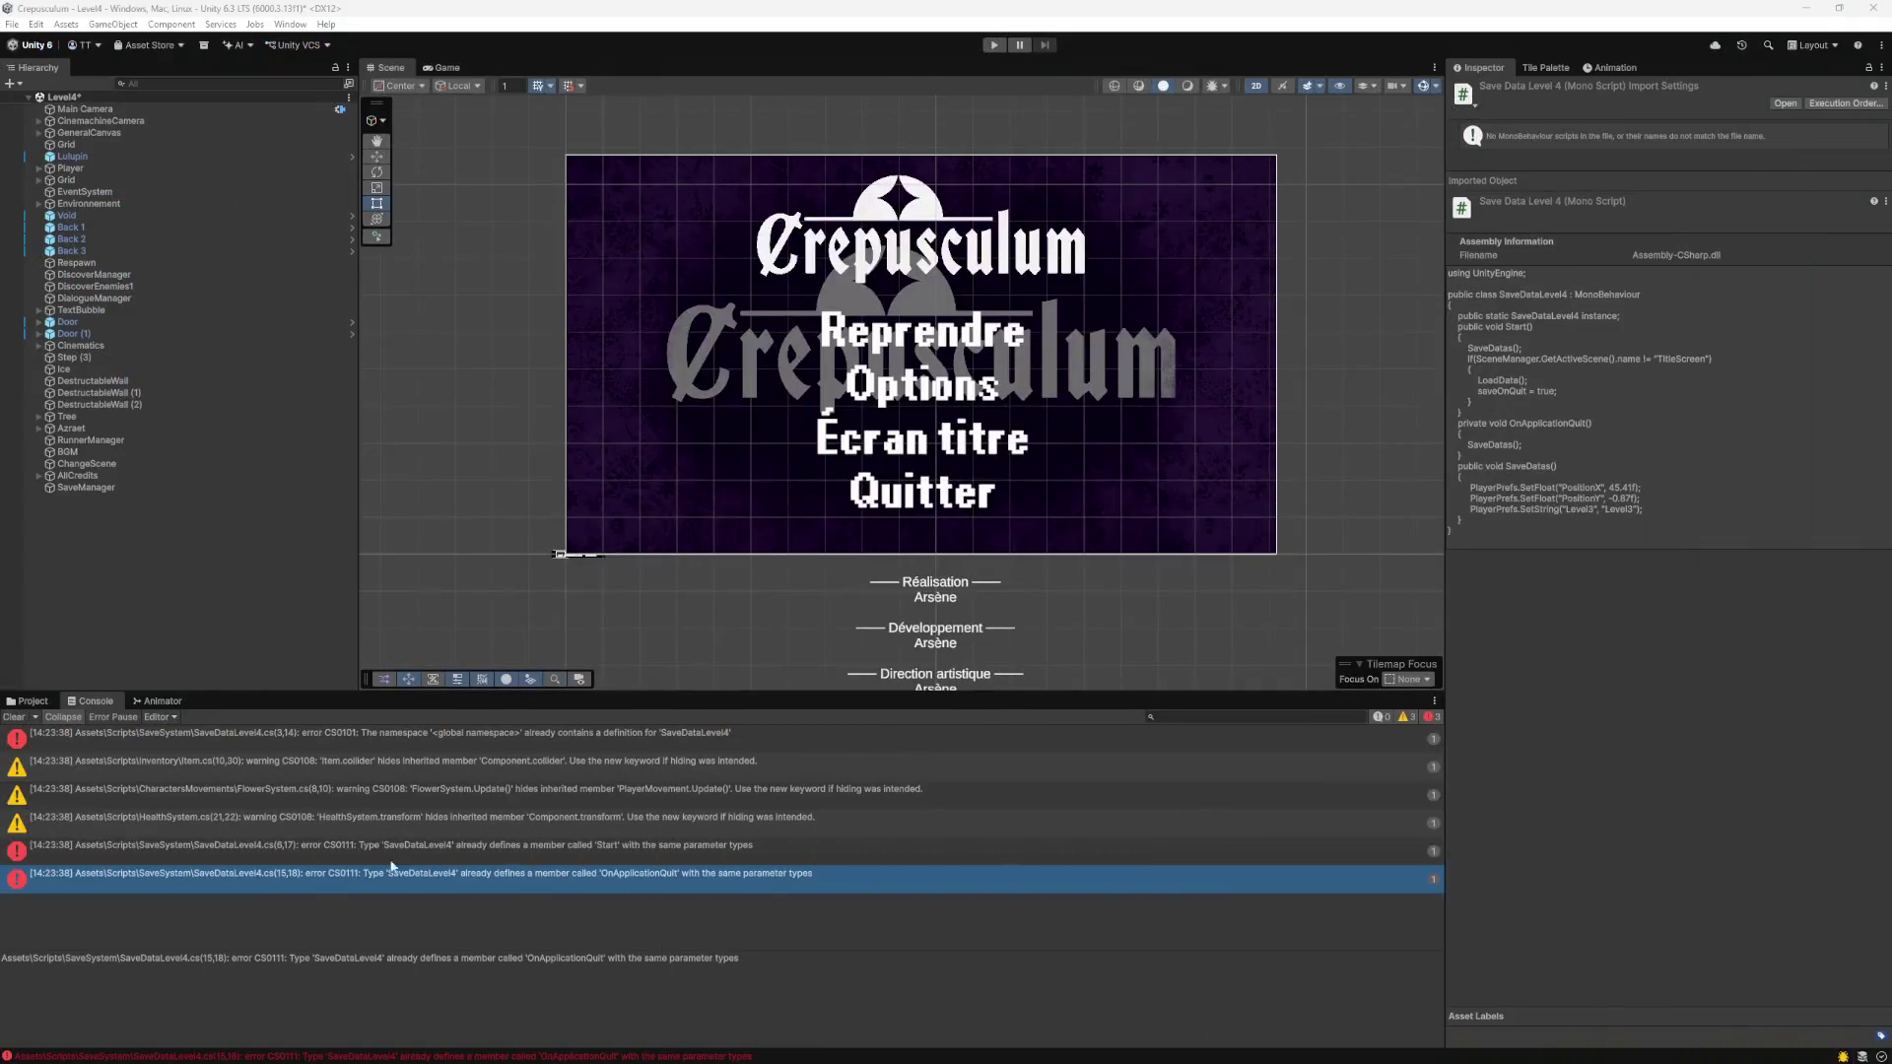
pyautogui.click(33, 701)
pyautogui.click(187, 774)
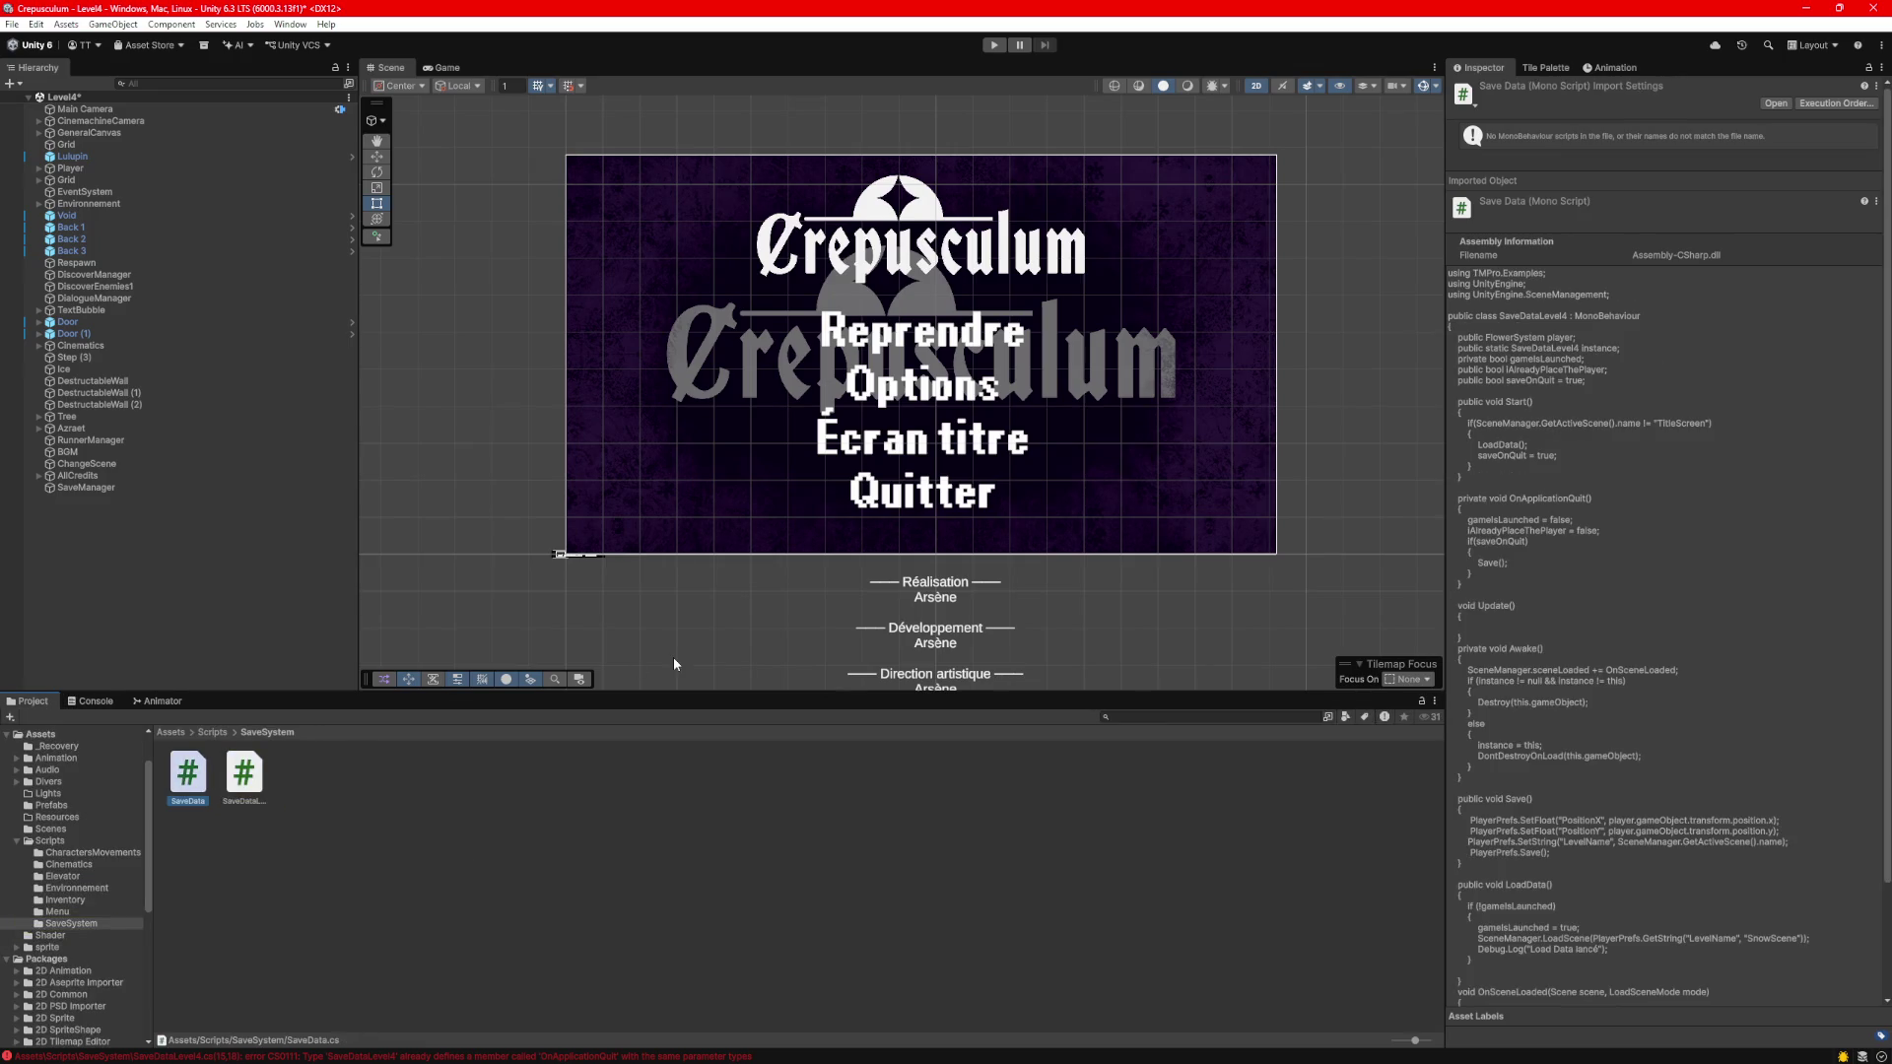
pyautogui.doubleClick(195, 776)
pyautogui.scroll(-5, 616, 271)
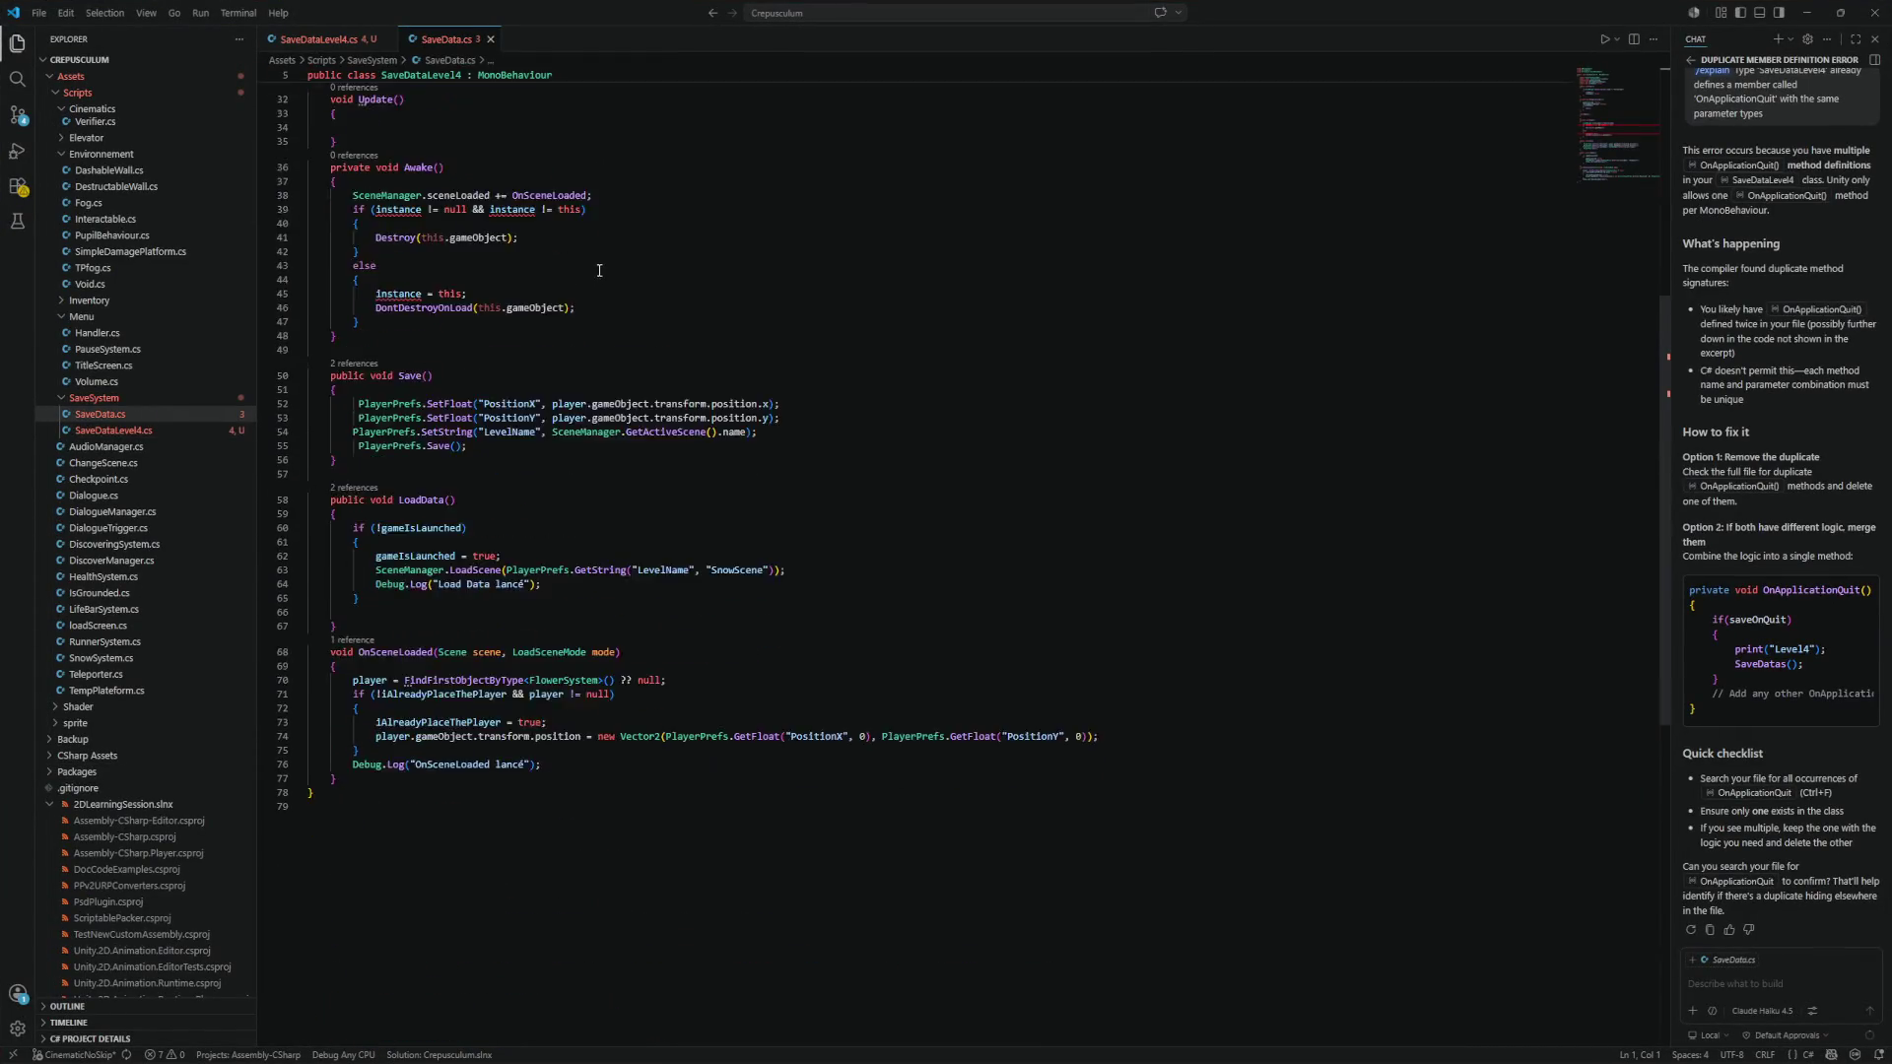
# Add a 'public bool isLevel4;' field below saveOnQuit in SaveData.cs and save.
pyautogui.scroll(-7, 618, 274)
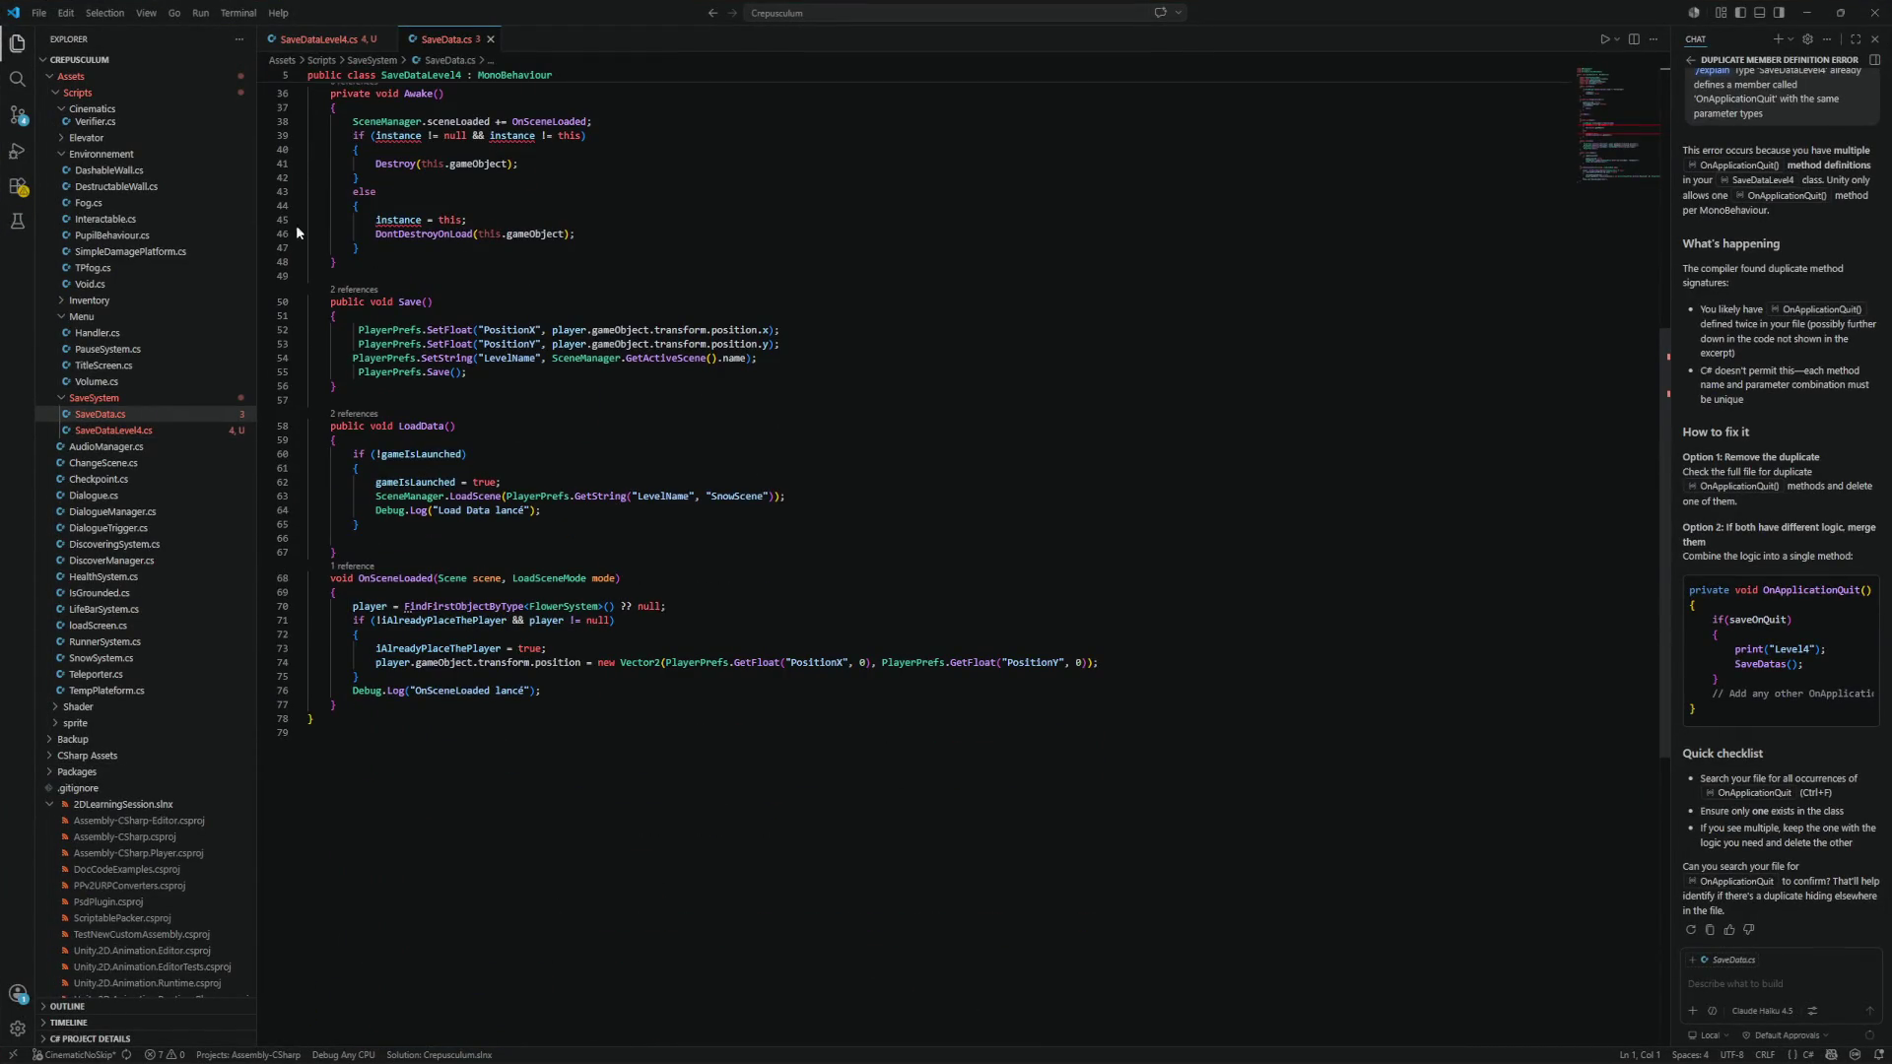
pyautogui.click(315, 39)
pyautogui.click(438, 39)
pyautogui.scroll(8, 454, 265)
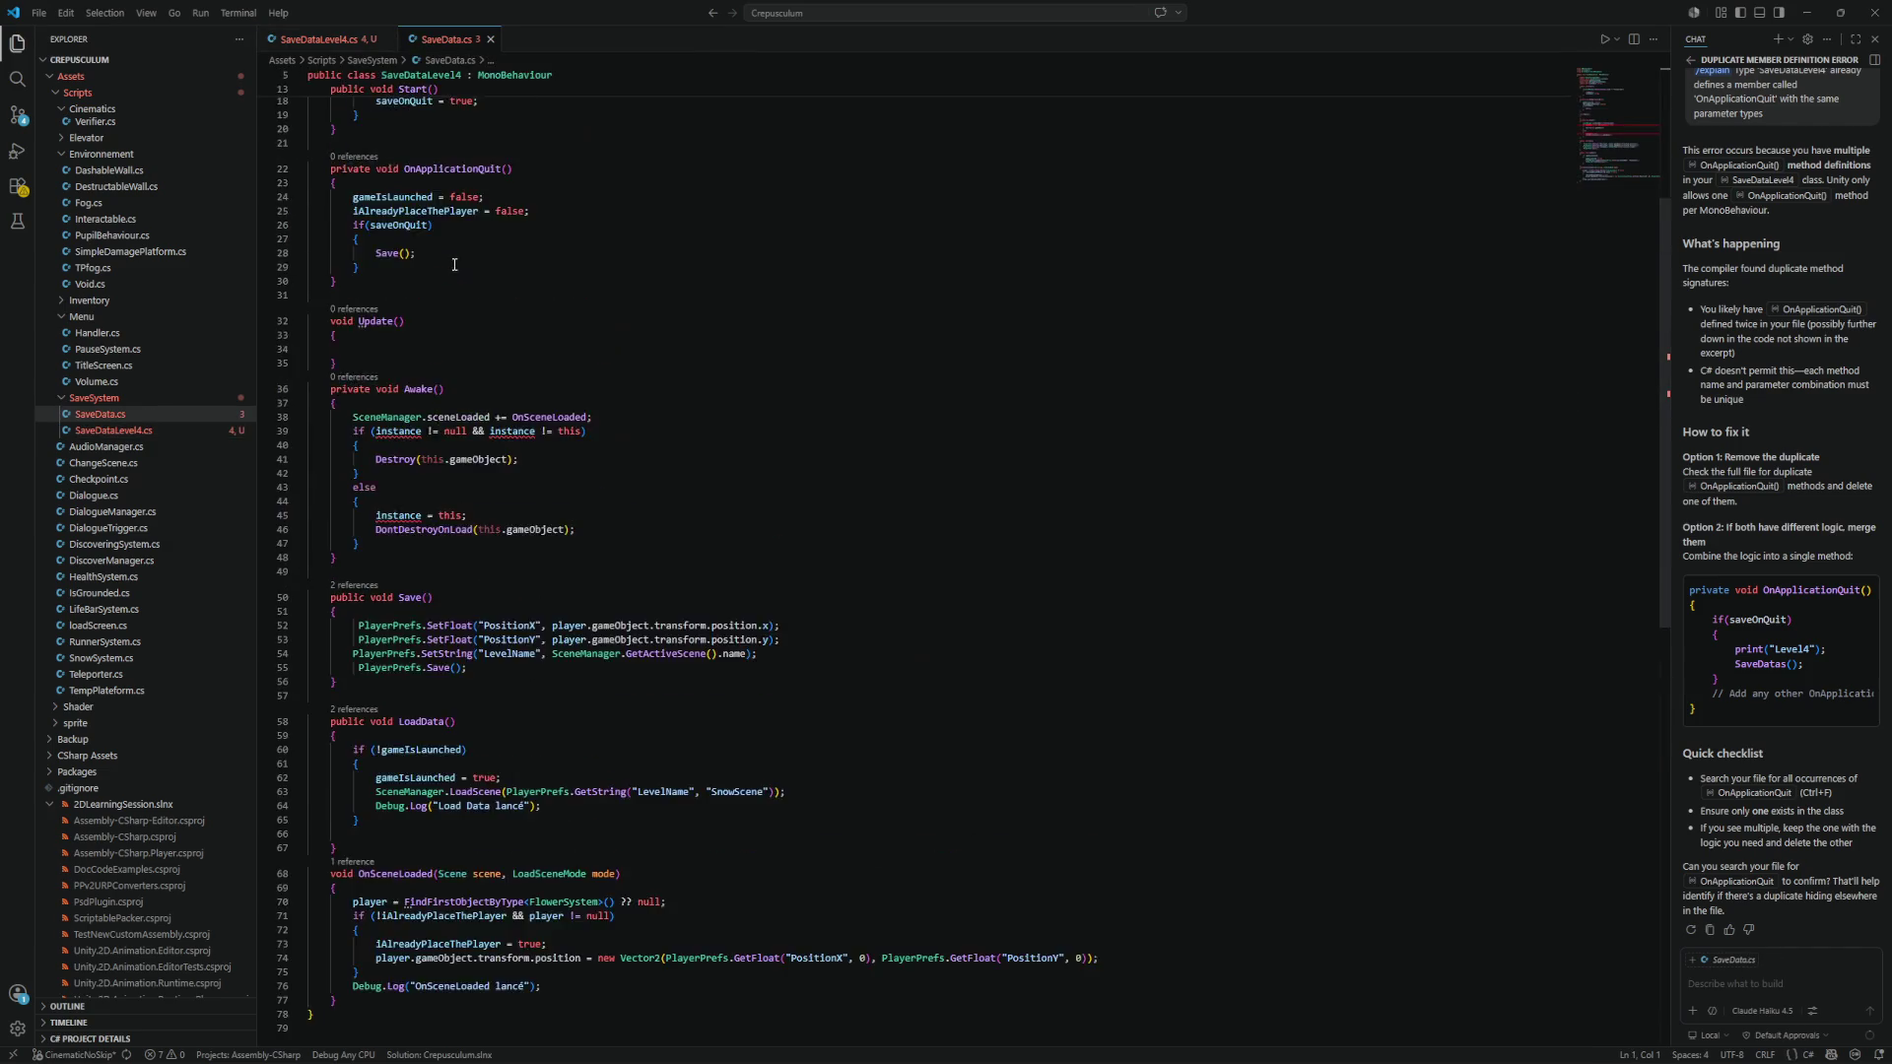
pyautogui.scroll(5, 454, 265)
pyautogui.click(543, 286)
pyautogui.press('Return')
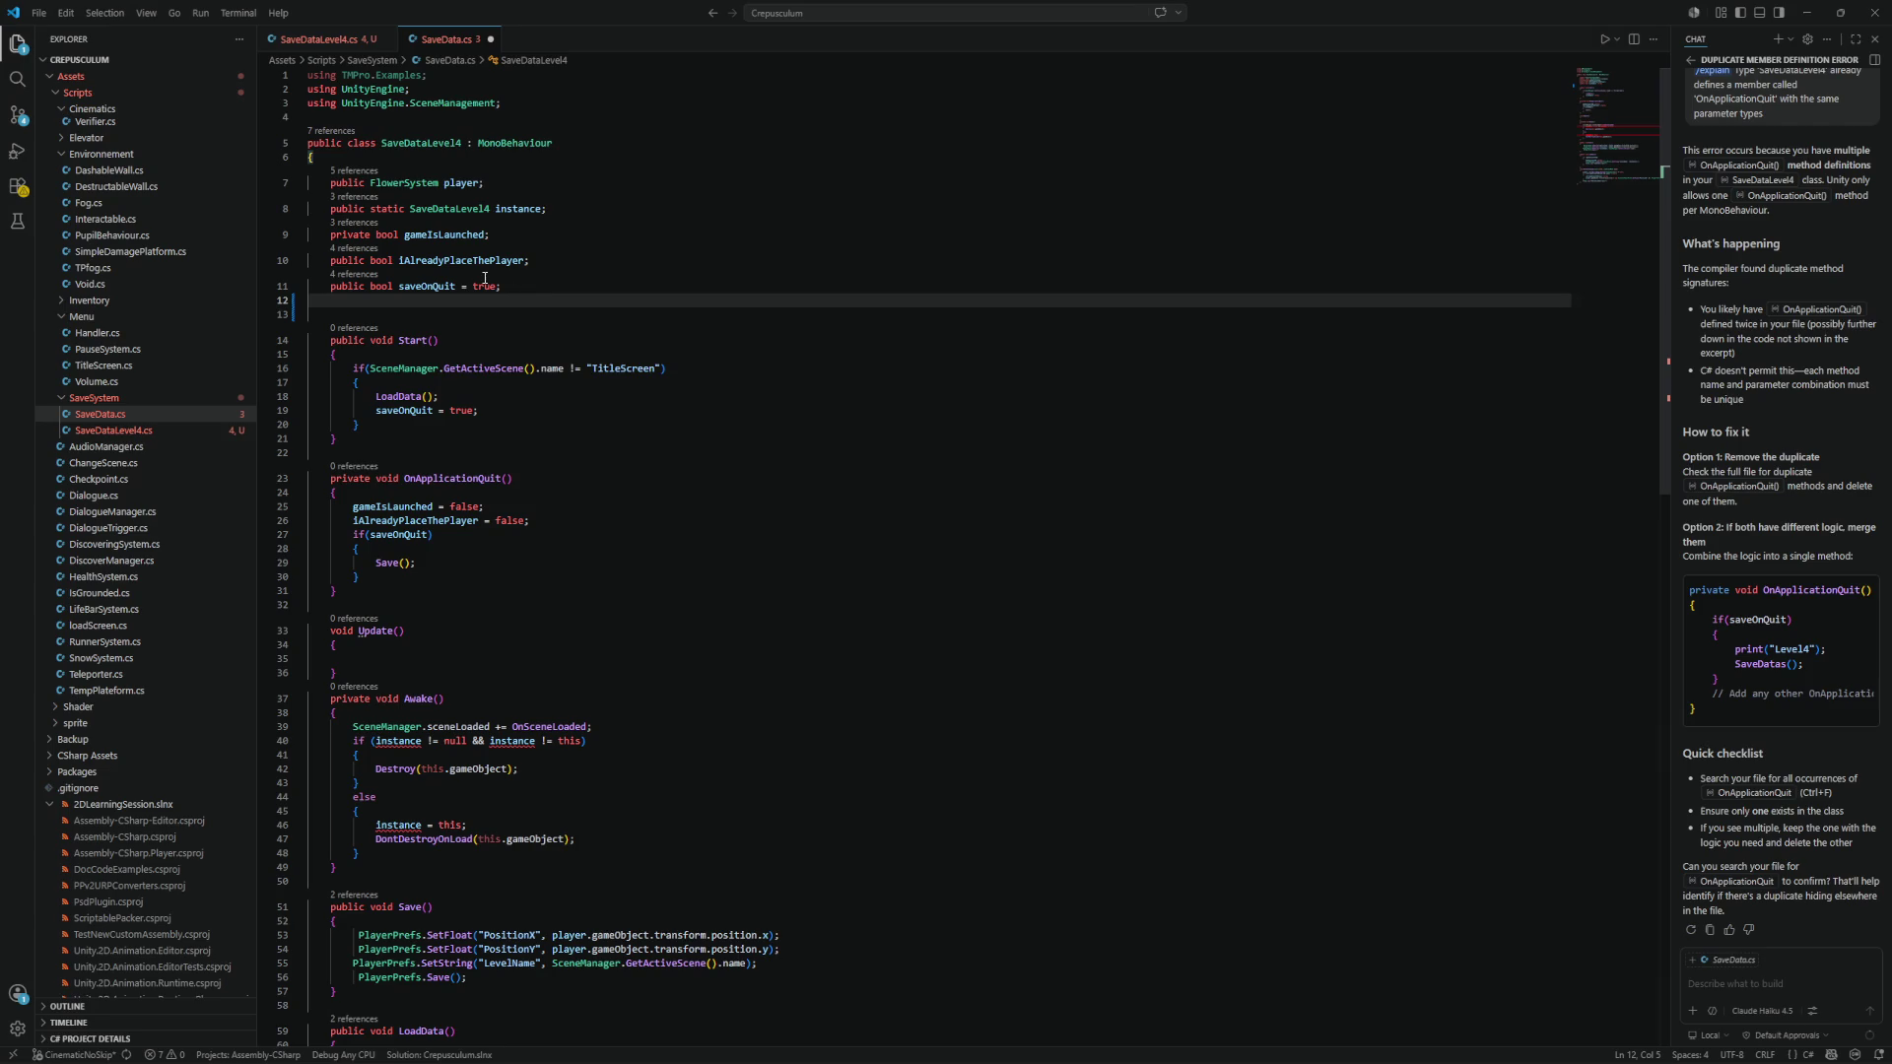
pyautogui.write('public bool')
pyautogui.write('isLevel')
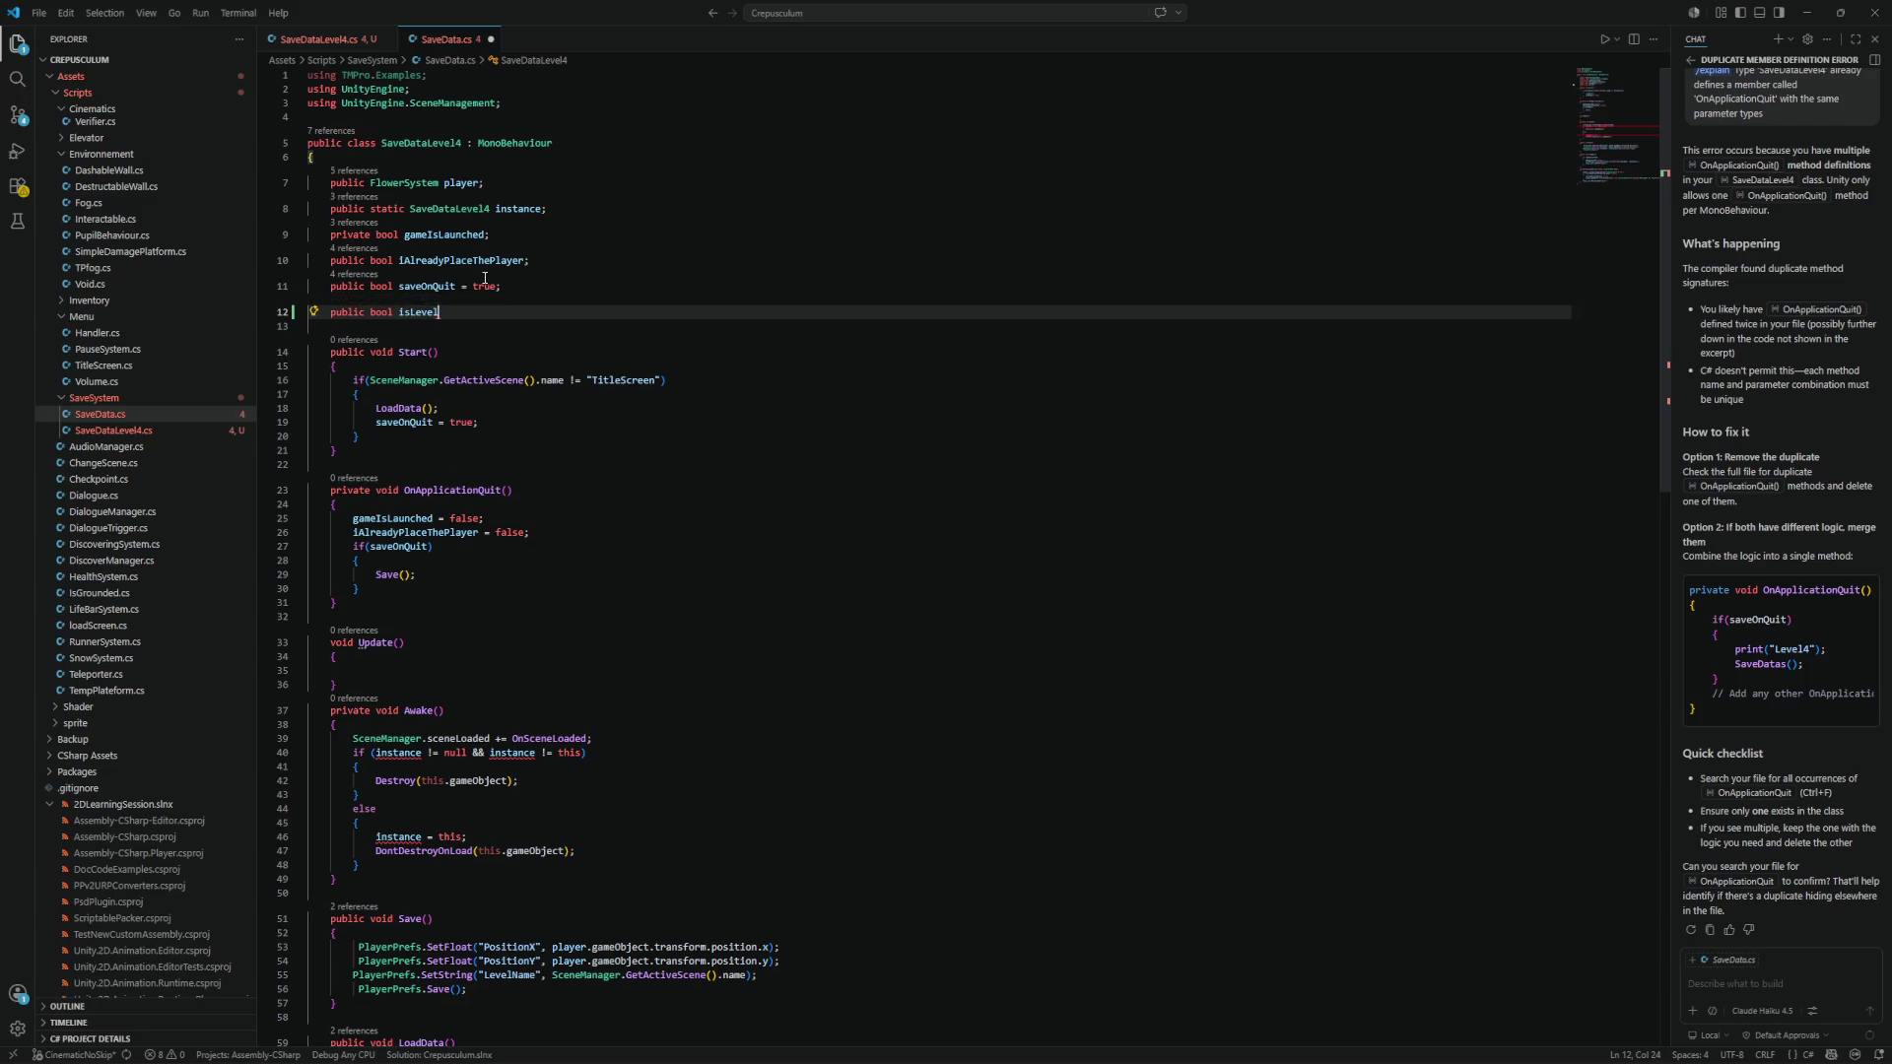
pyautogui.write('4;')
pyautogui.hotkey('ctrl', 's')
pyautogui.scroll(-1, 655, 485)
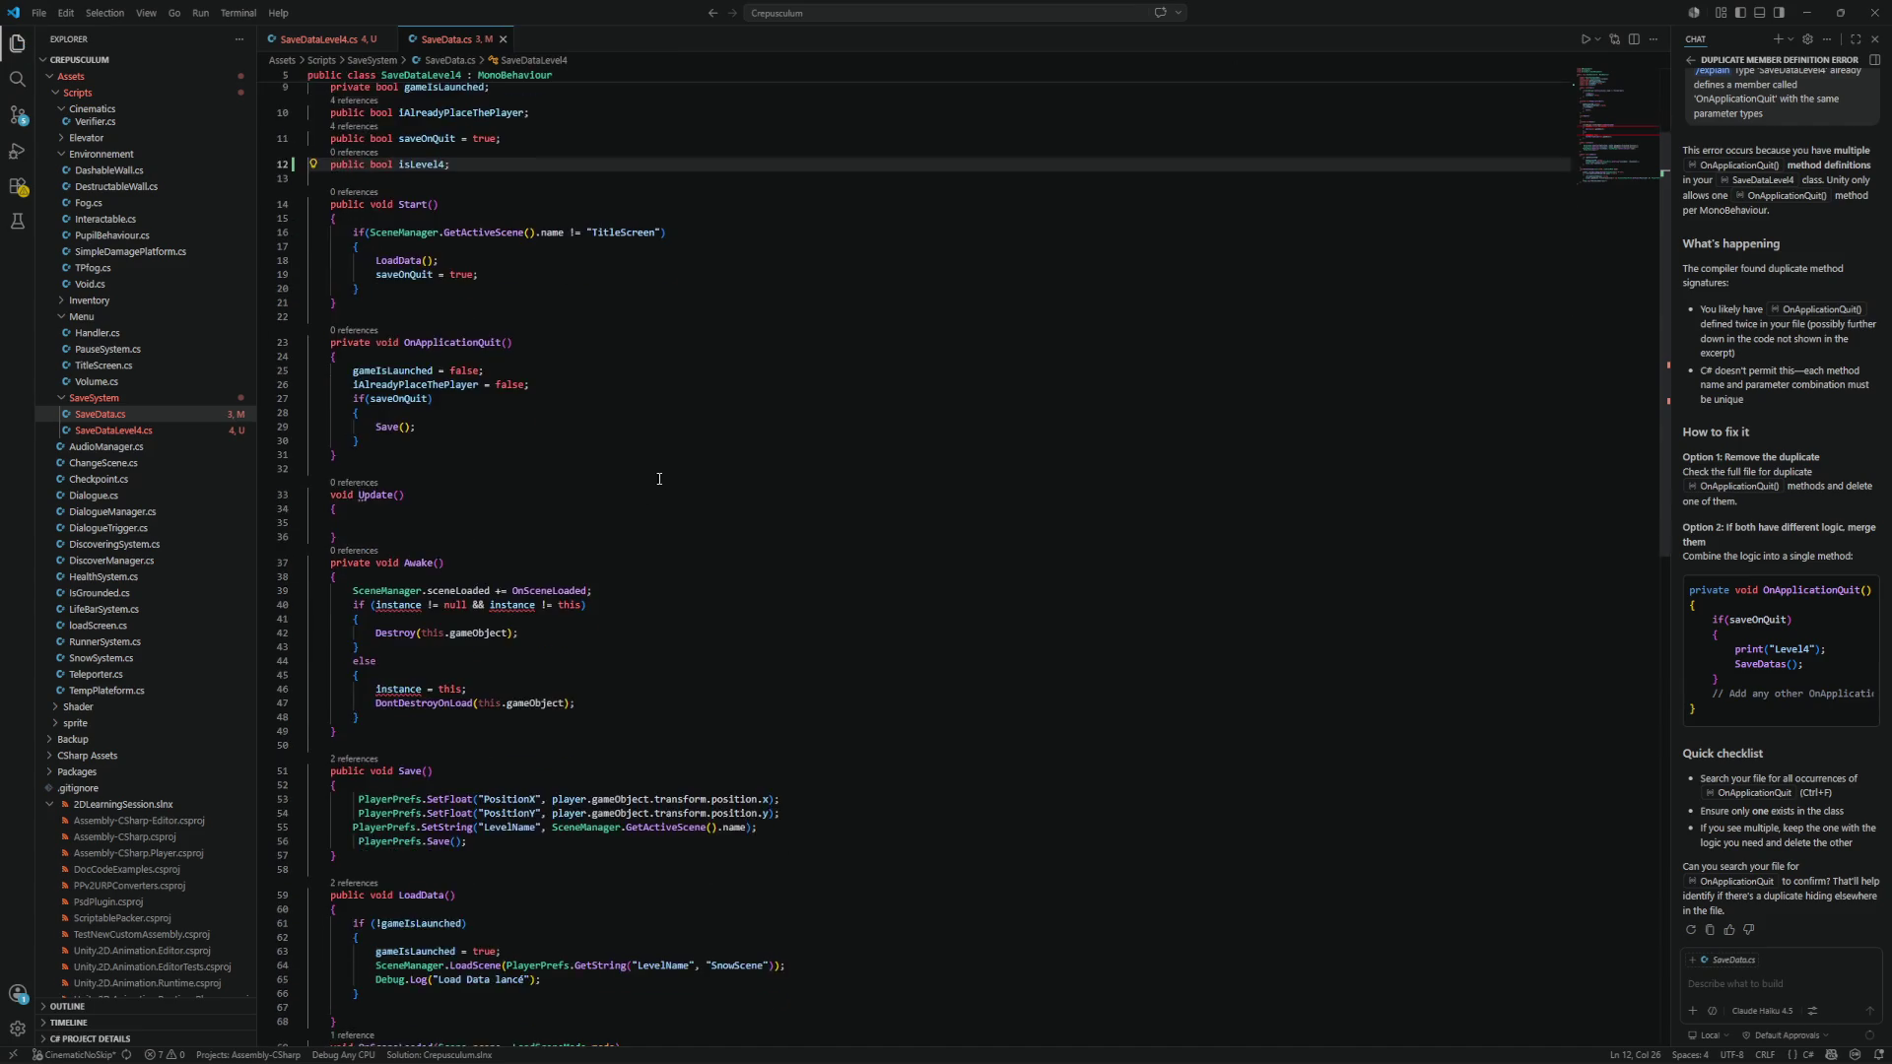
# Add a new if in Start() testing whether the active scene name equals "Level4".
pyautogui.click(384, 400)
pyautogui.press('Return')
pyautogui.write('if(')
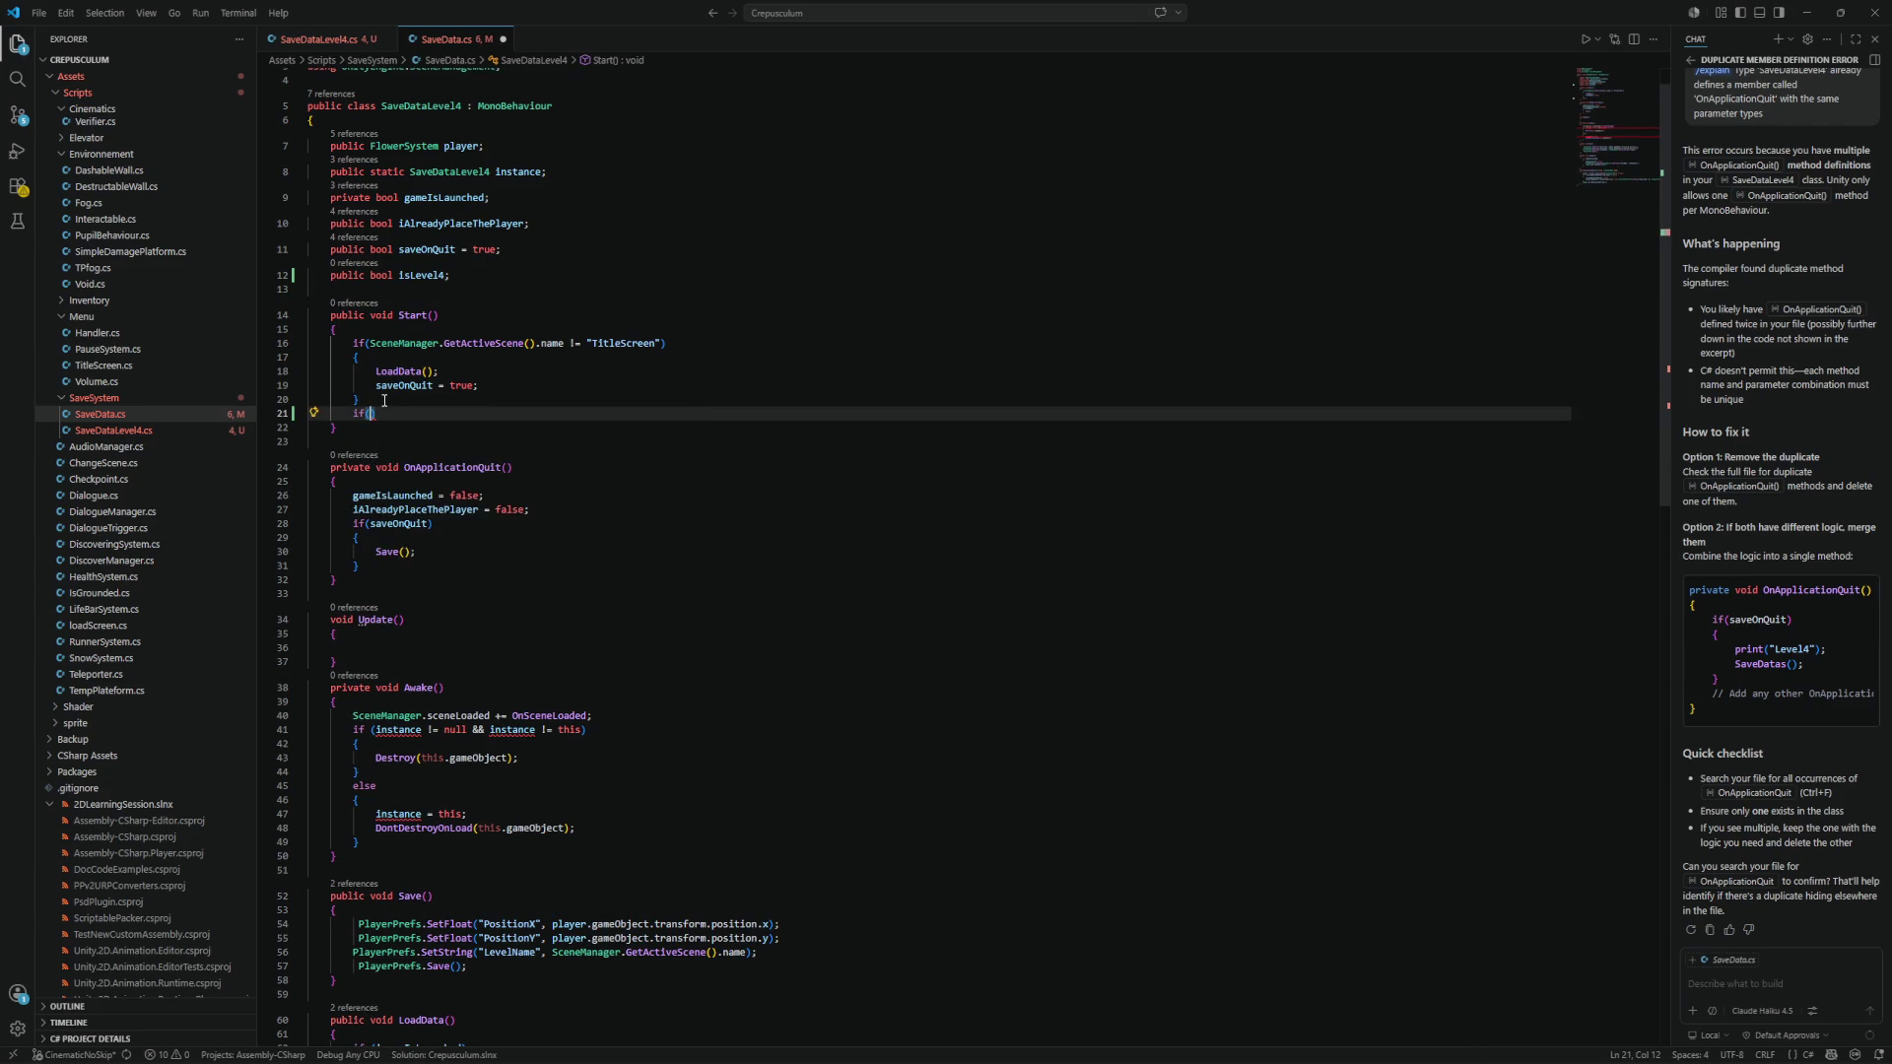
pyautogui.write('Scene')
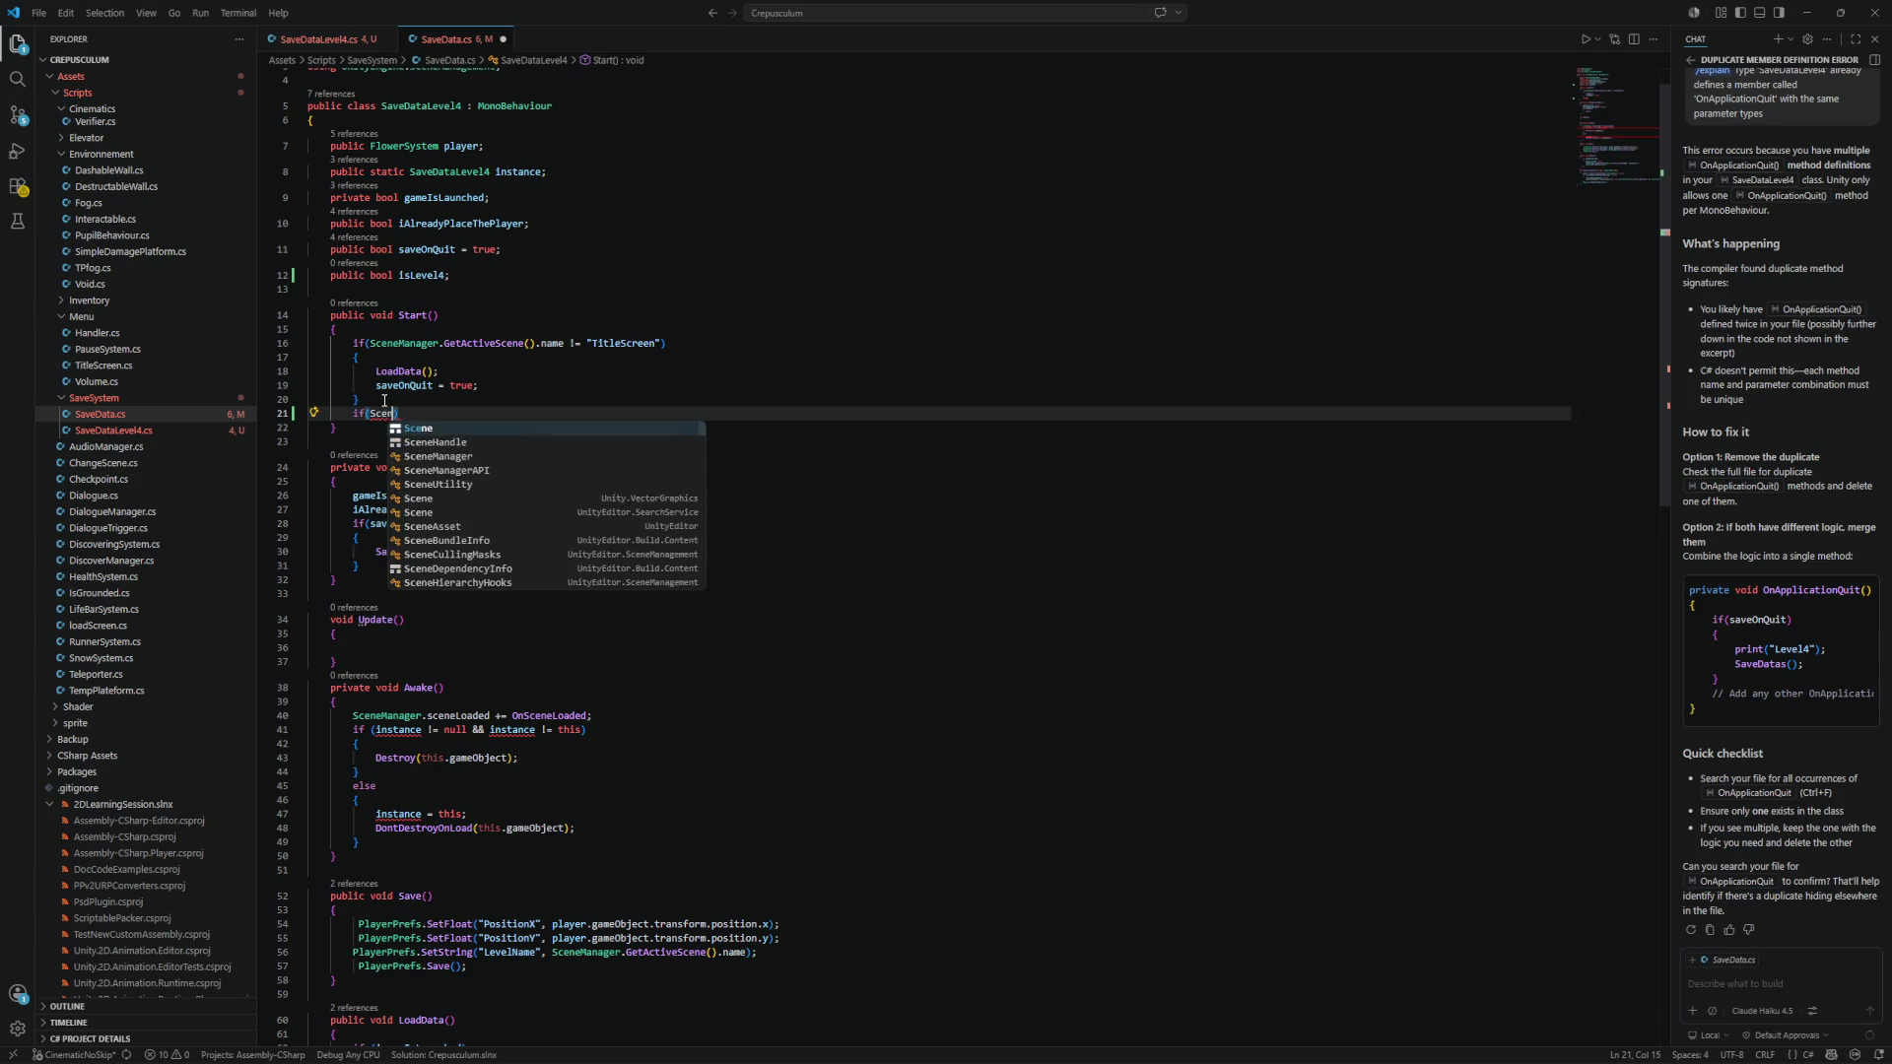
pyautogui.moveTo(370, 343); pyautogui.dragTo(663, 343)
pyautogui.hotkey('ctrl', 'c')
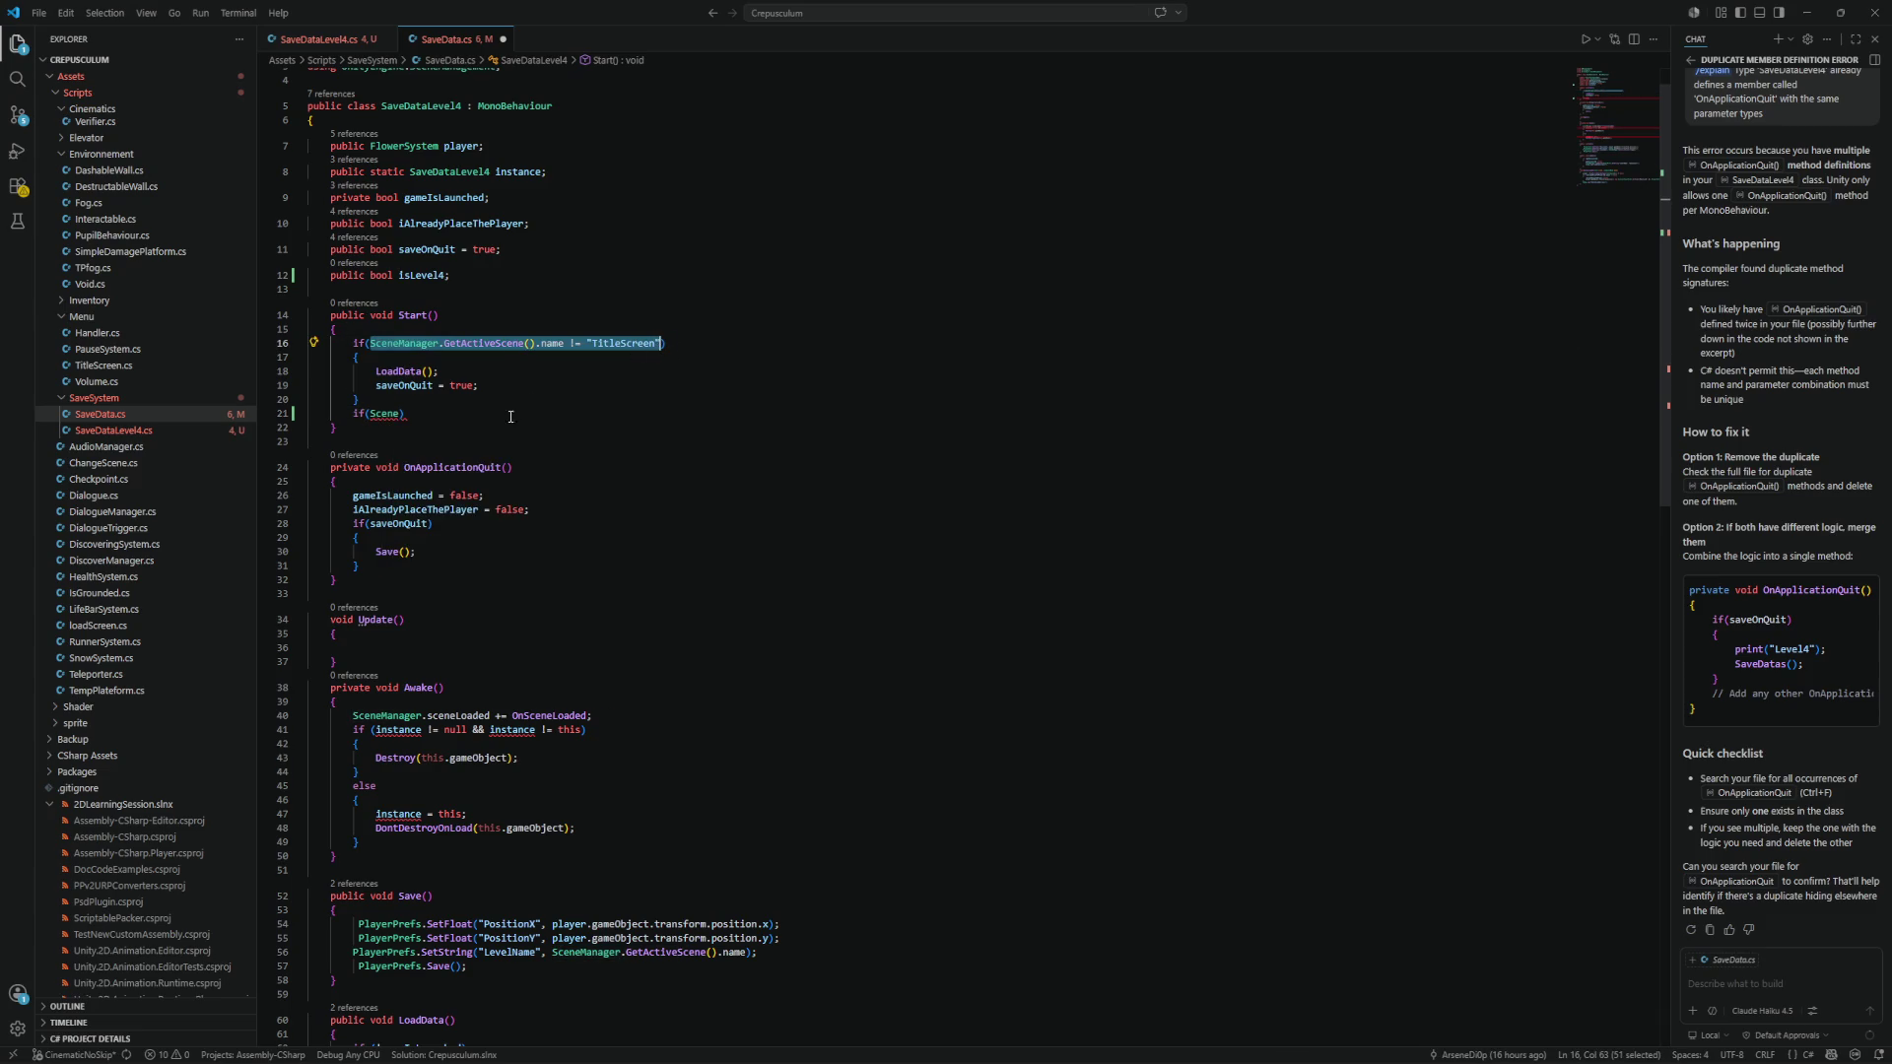
pyautogui.click(404, 414)
pyautogui.moveTo(391, 414); pyautogui.dragTo(385, 415)
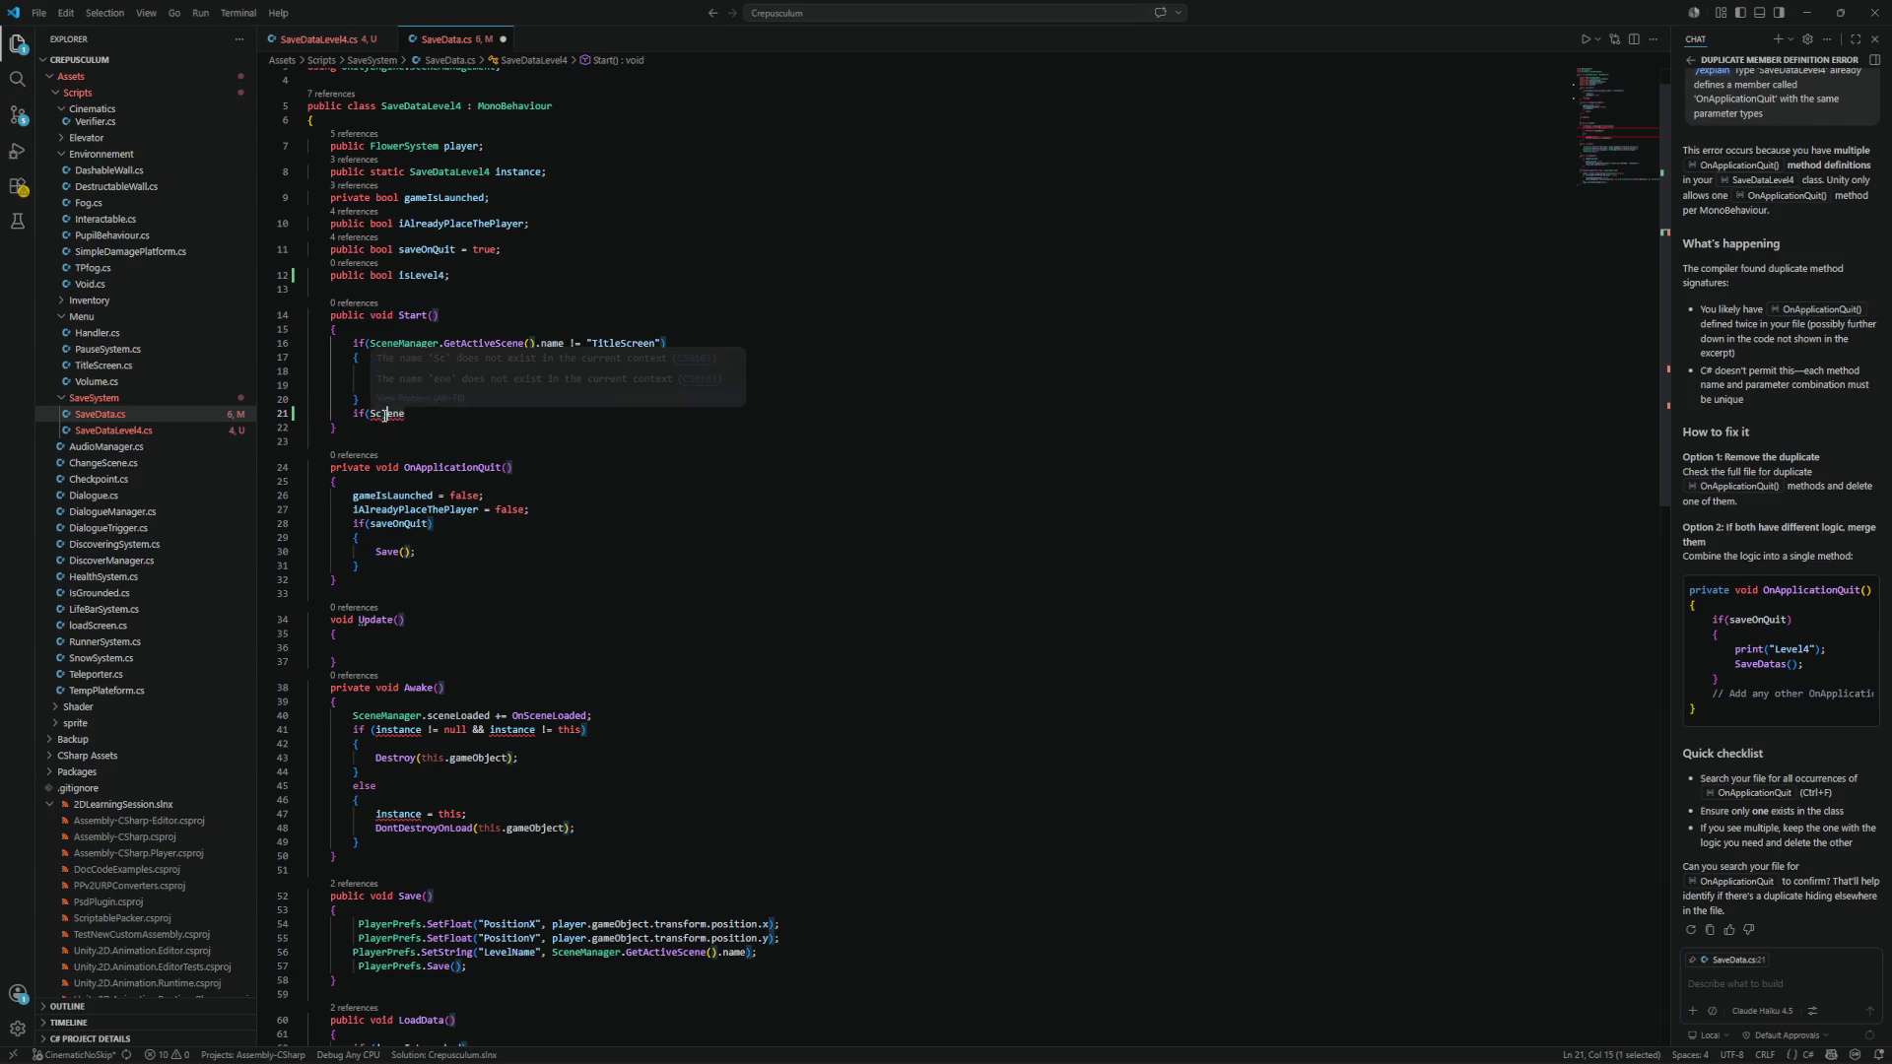
pyautogui.doubleClick(385, 414)
pyautogui.hotkey('ctrl', 'v')
pyautogui.doubleClick(633, 414)
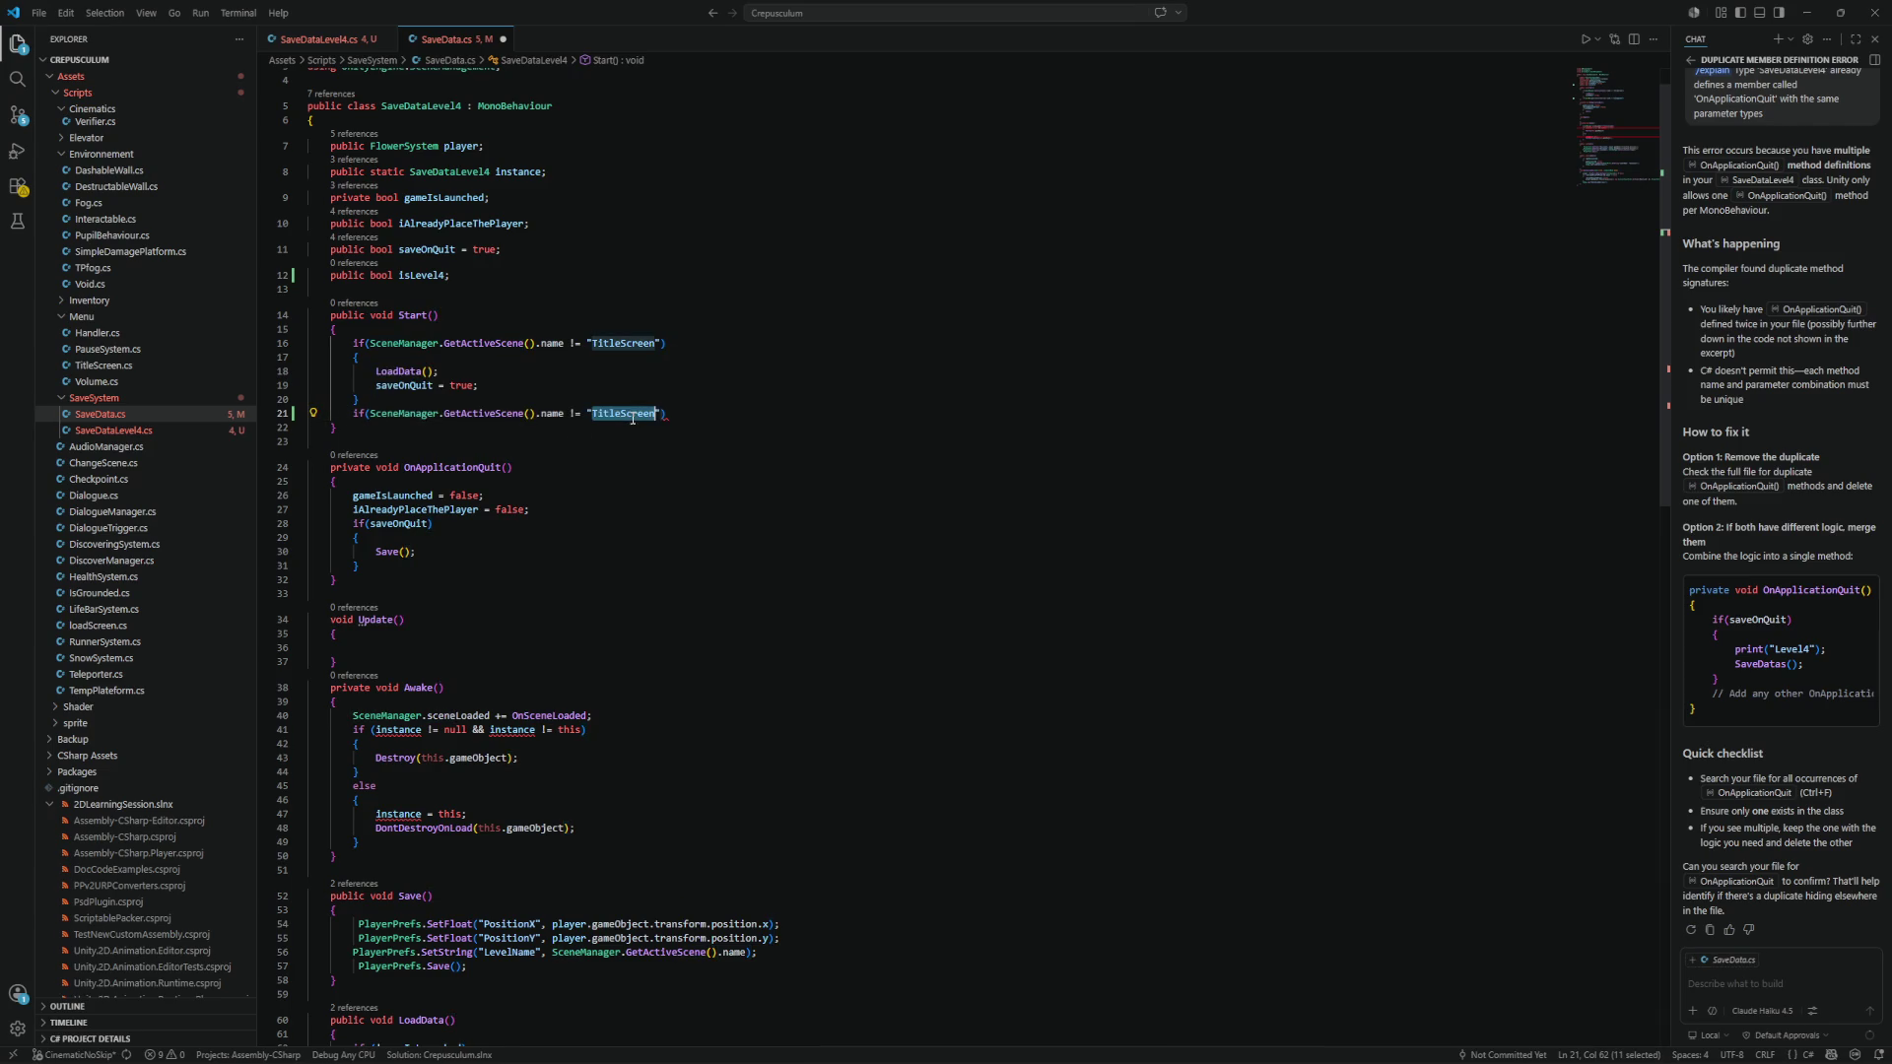
pyautogui.write('Level')
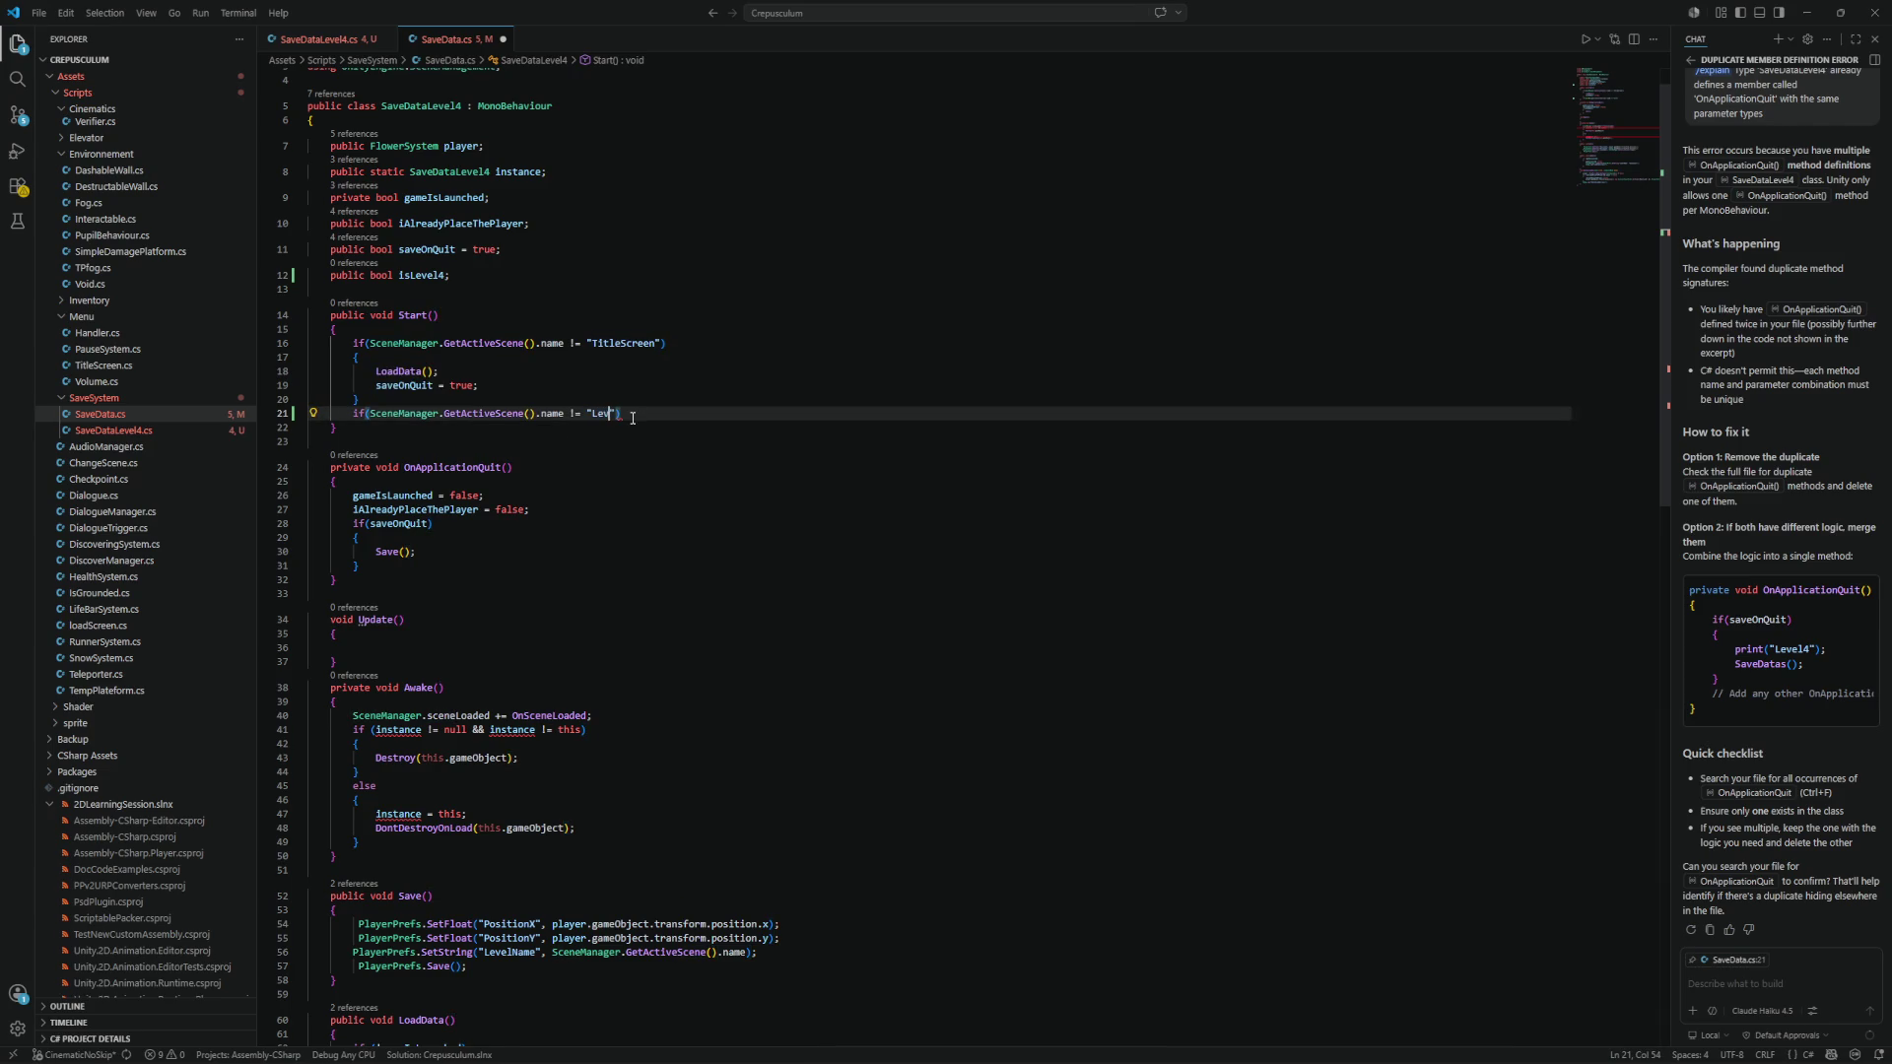
pyautogui.write('4')
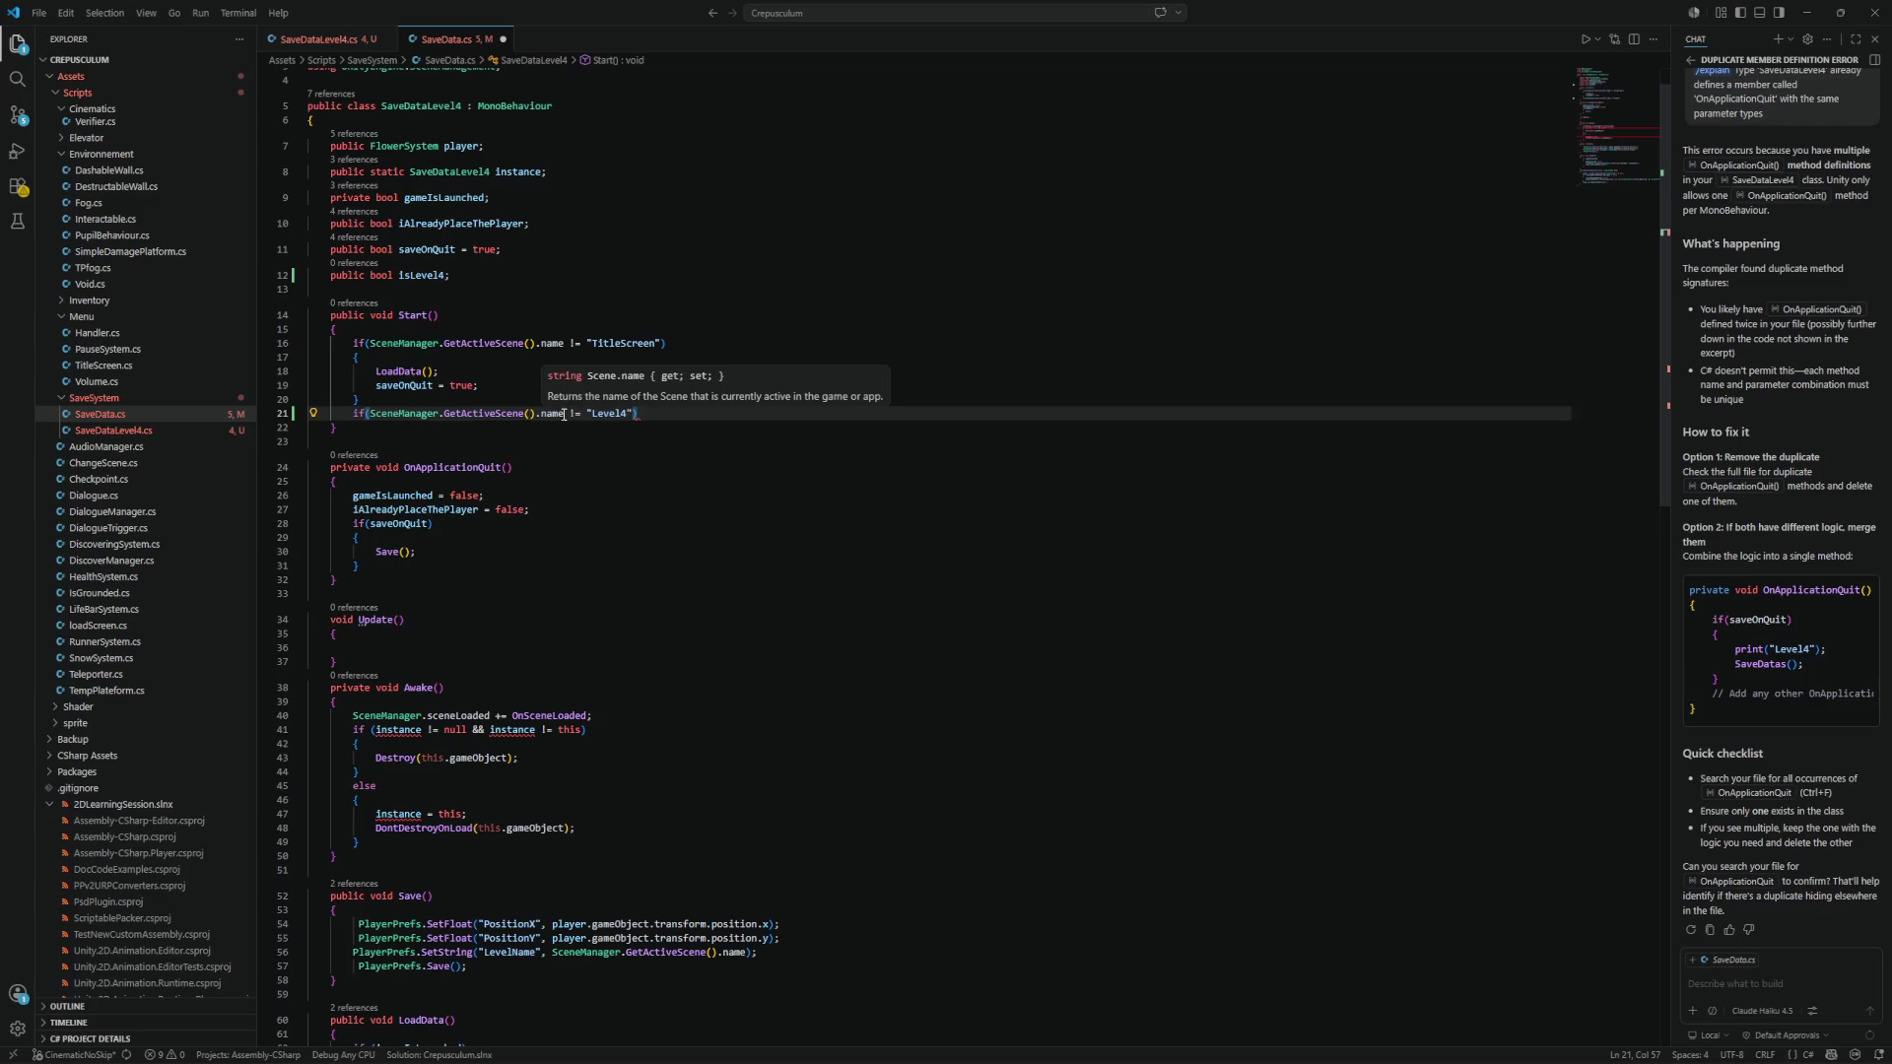
pyautogui.click(575, 413)
pyautogui.press('Delete')
pyautogui.write('=')
# Give the Level4 check a braced block that sets isLevel4 = true.
pyautogui.click(701, 419)
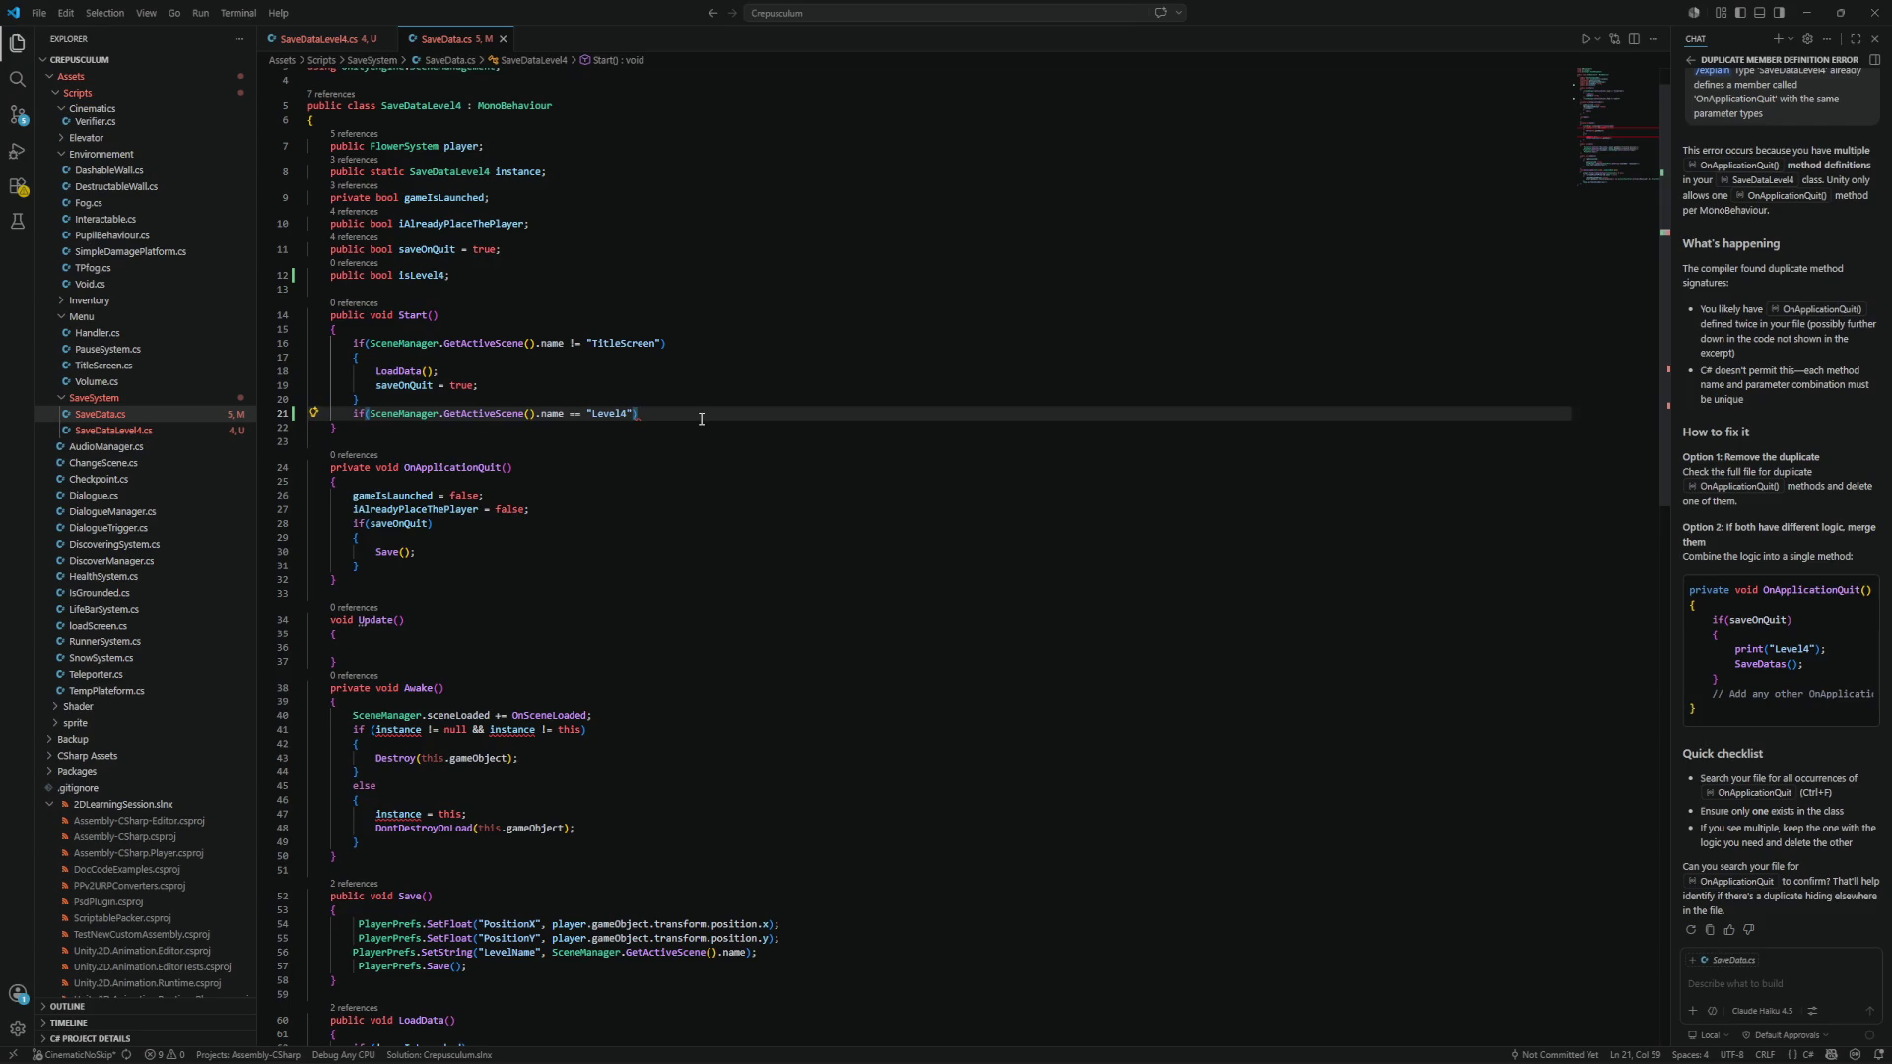
pyautogui.press('Return')
pyautogui.write('{')
pyautogui.press('Return')
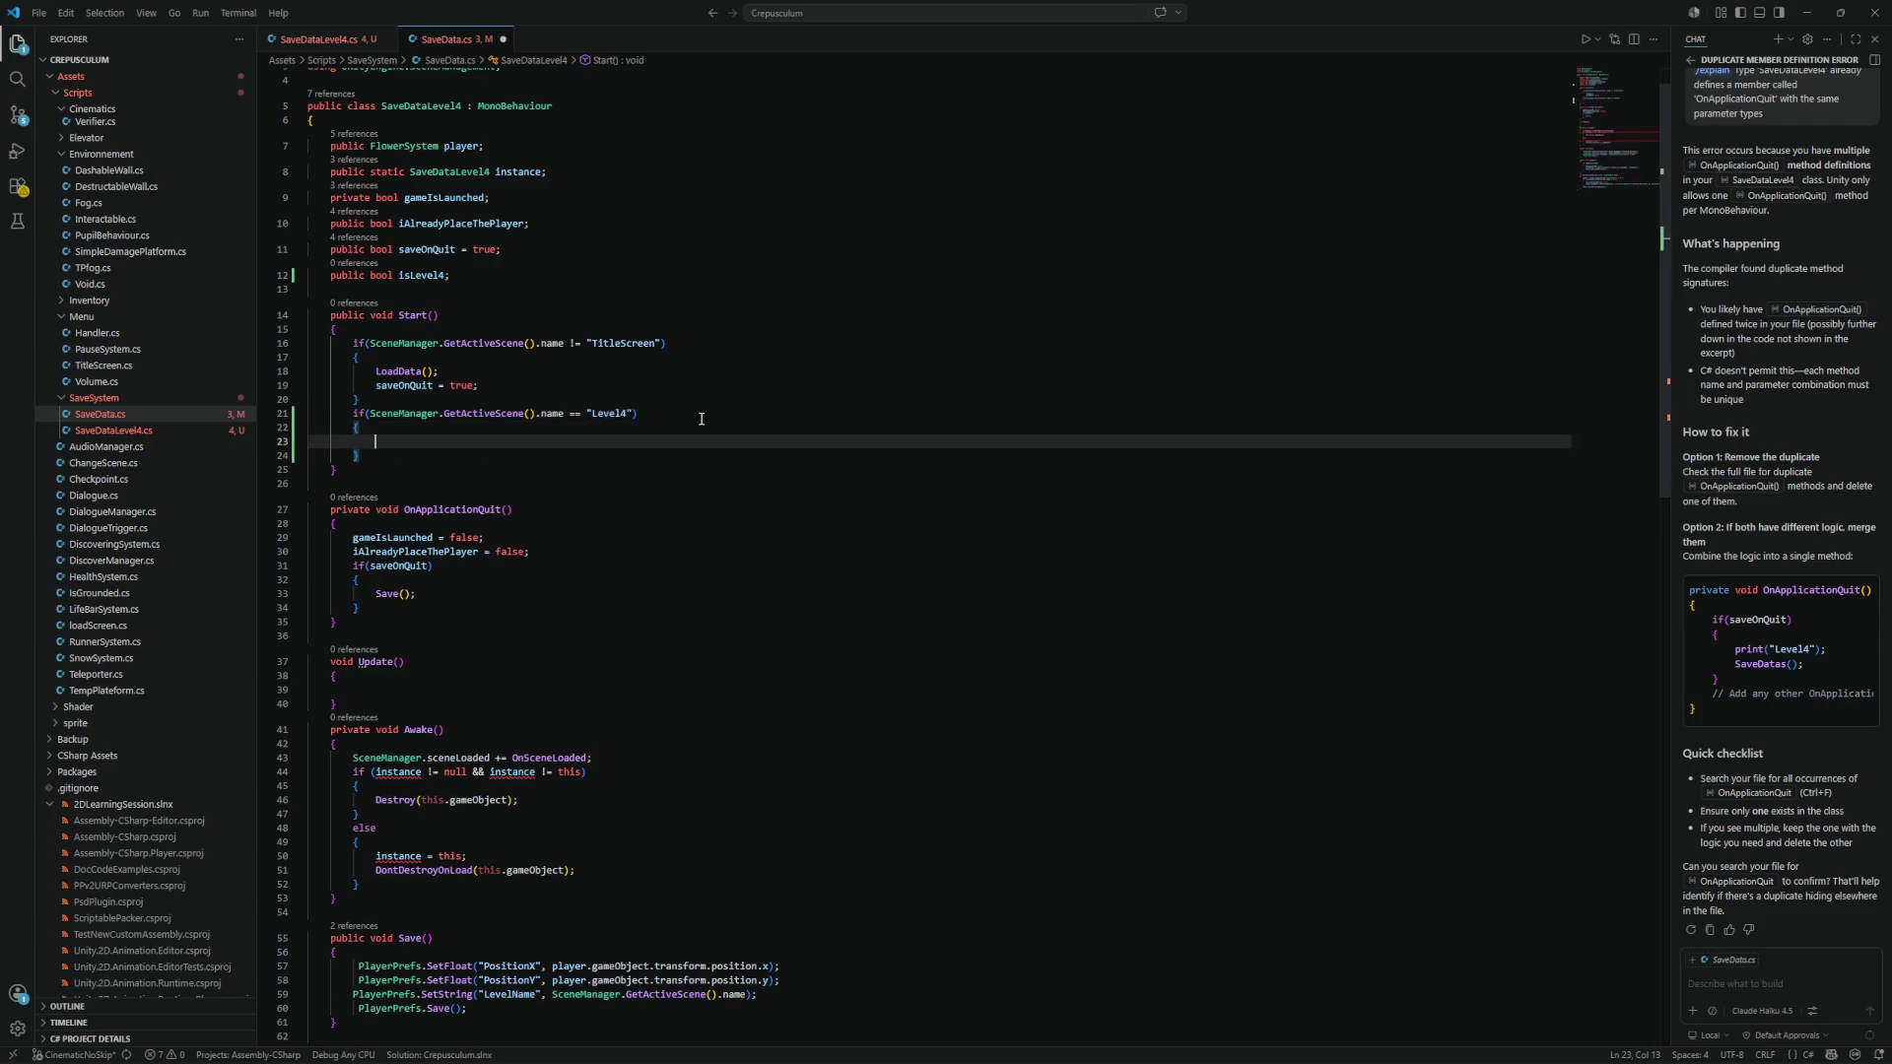
pyautogui.write('isLE')
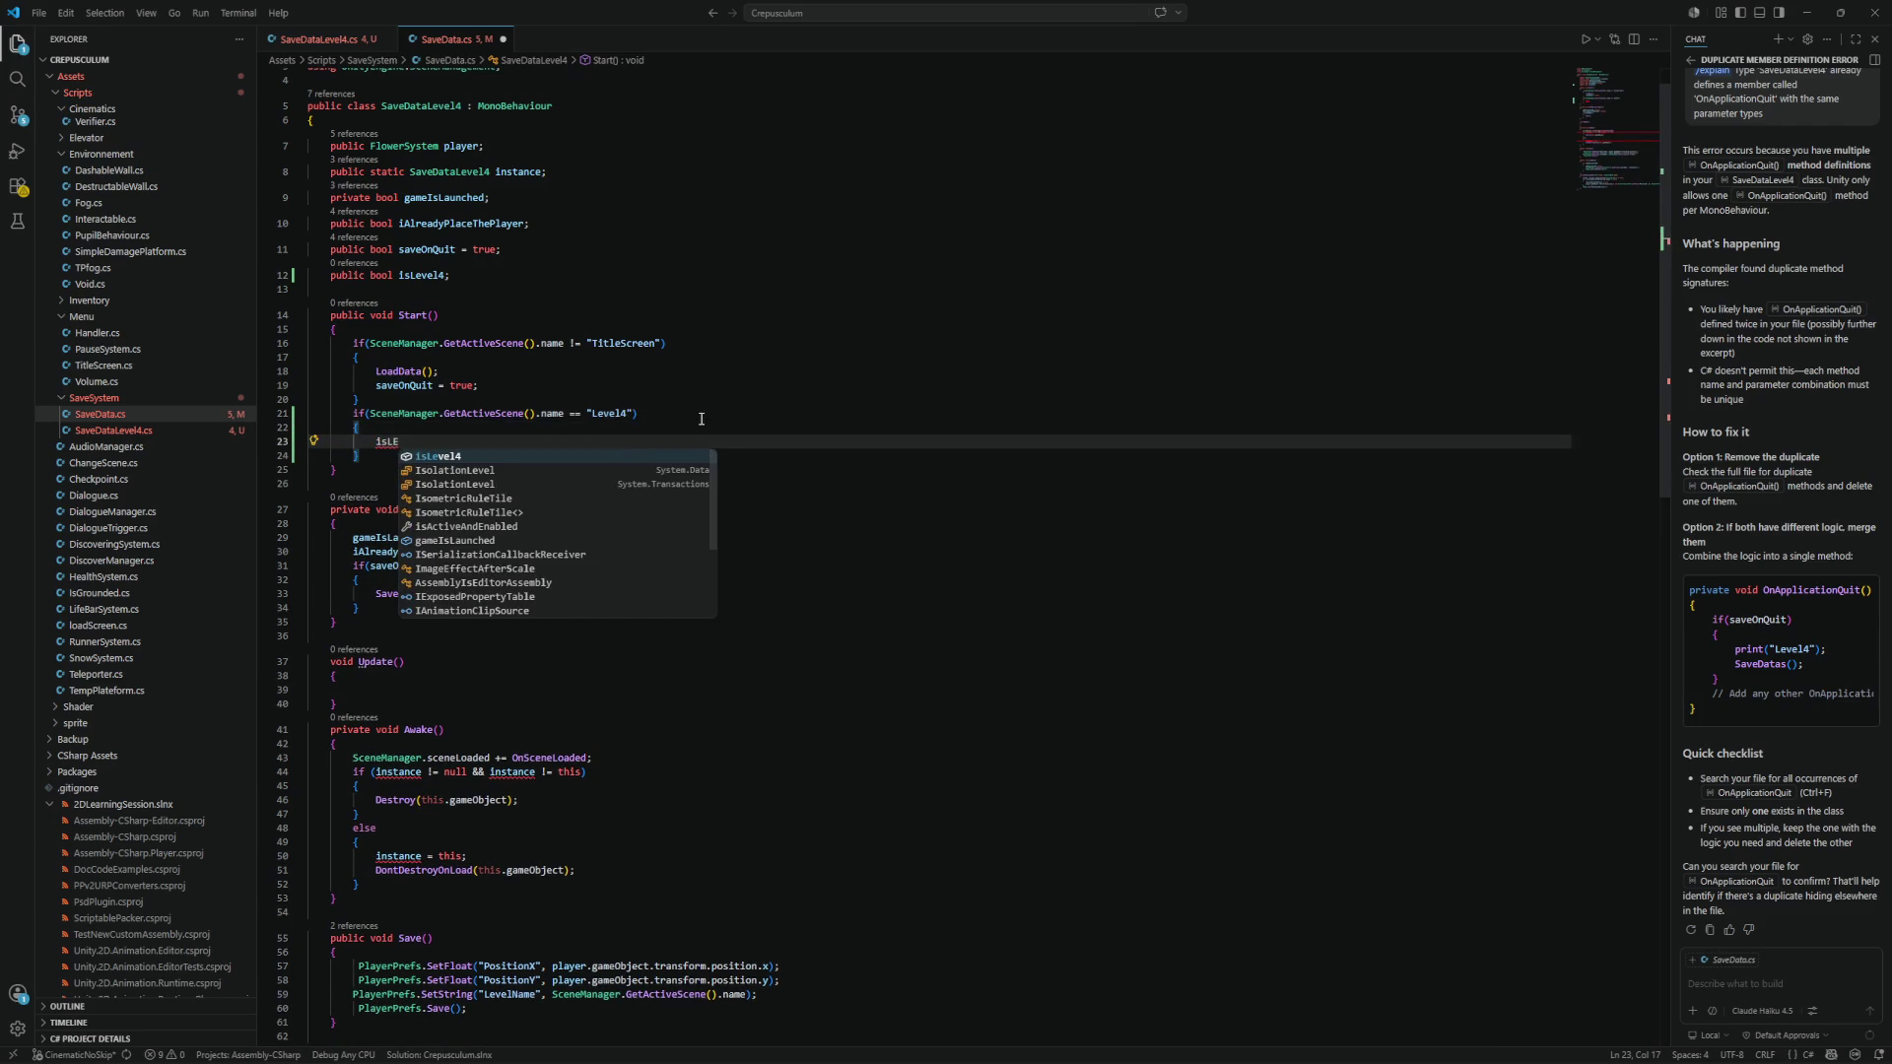
pyautogui.write('v')
pyautogui.press('Tab')
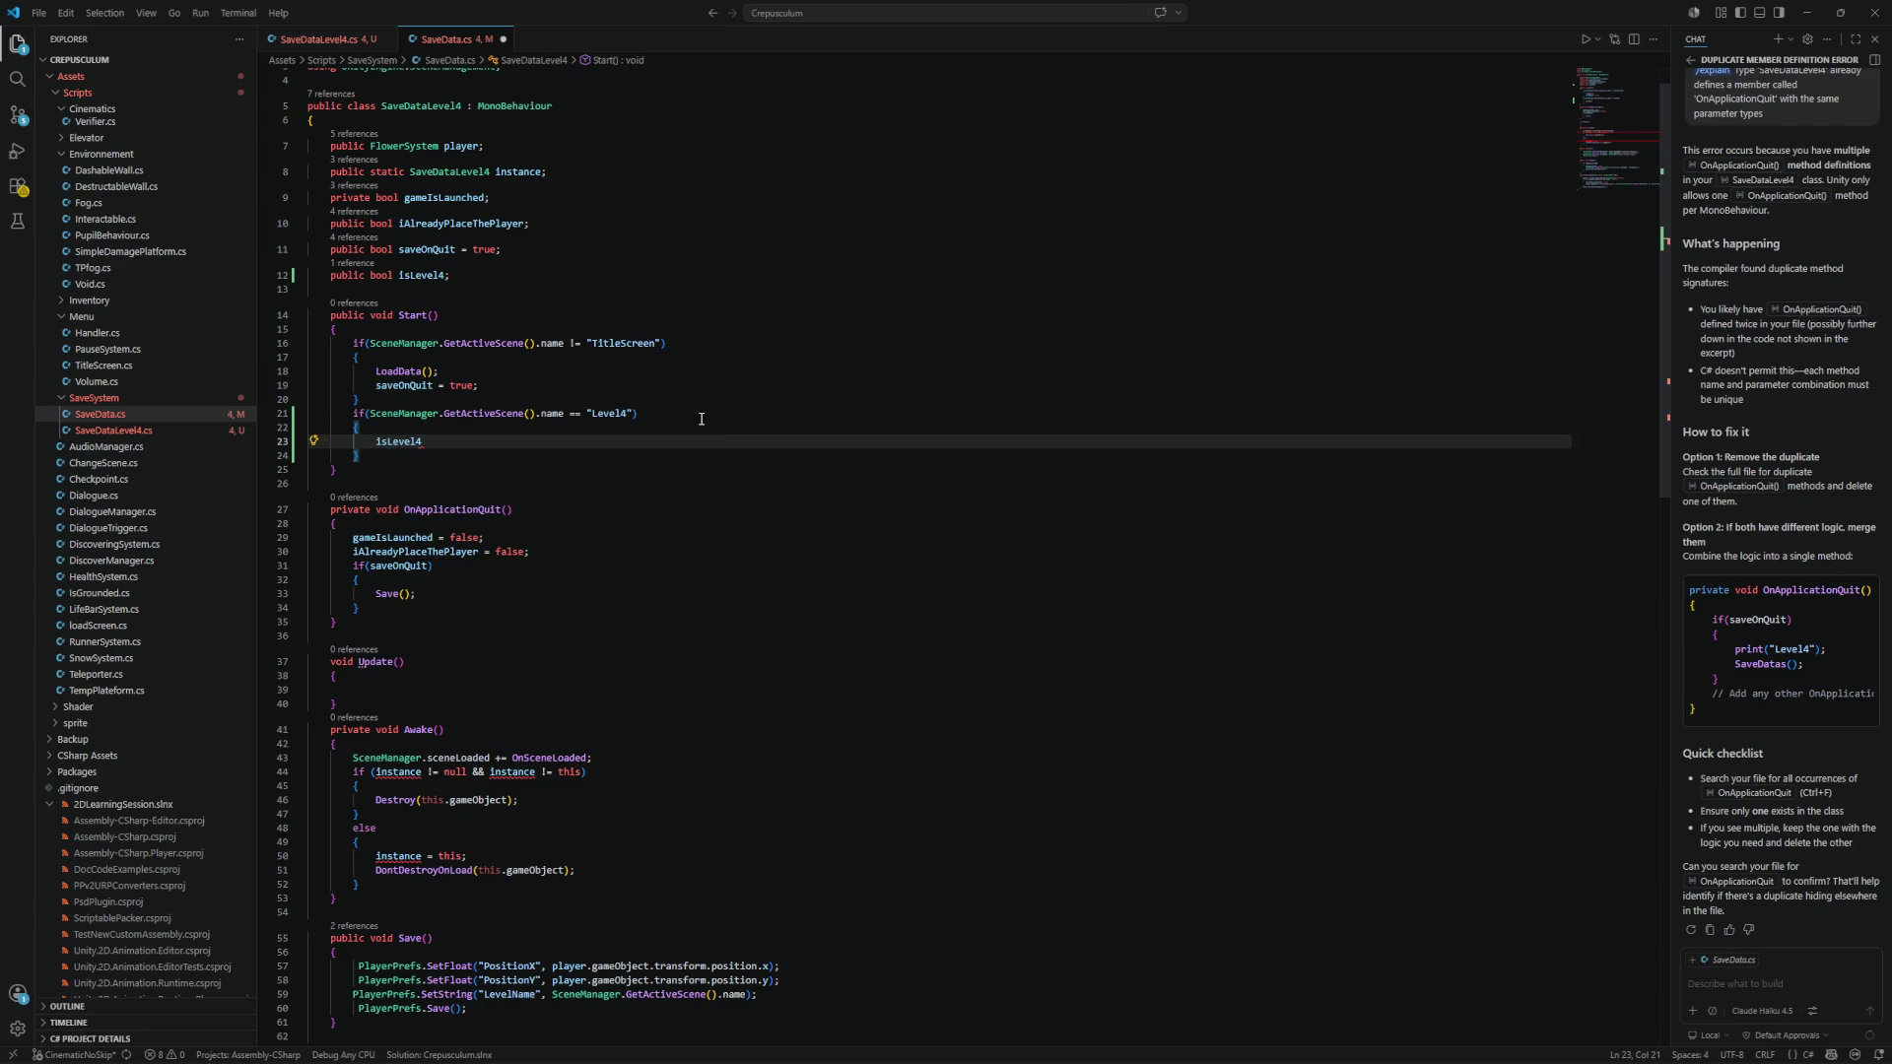
pyautogui.write(' = true;')
pyautogui.scroll(-5, 656, 421)
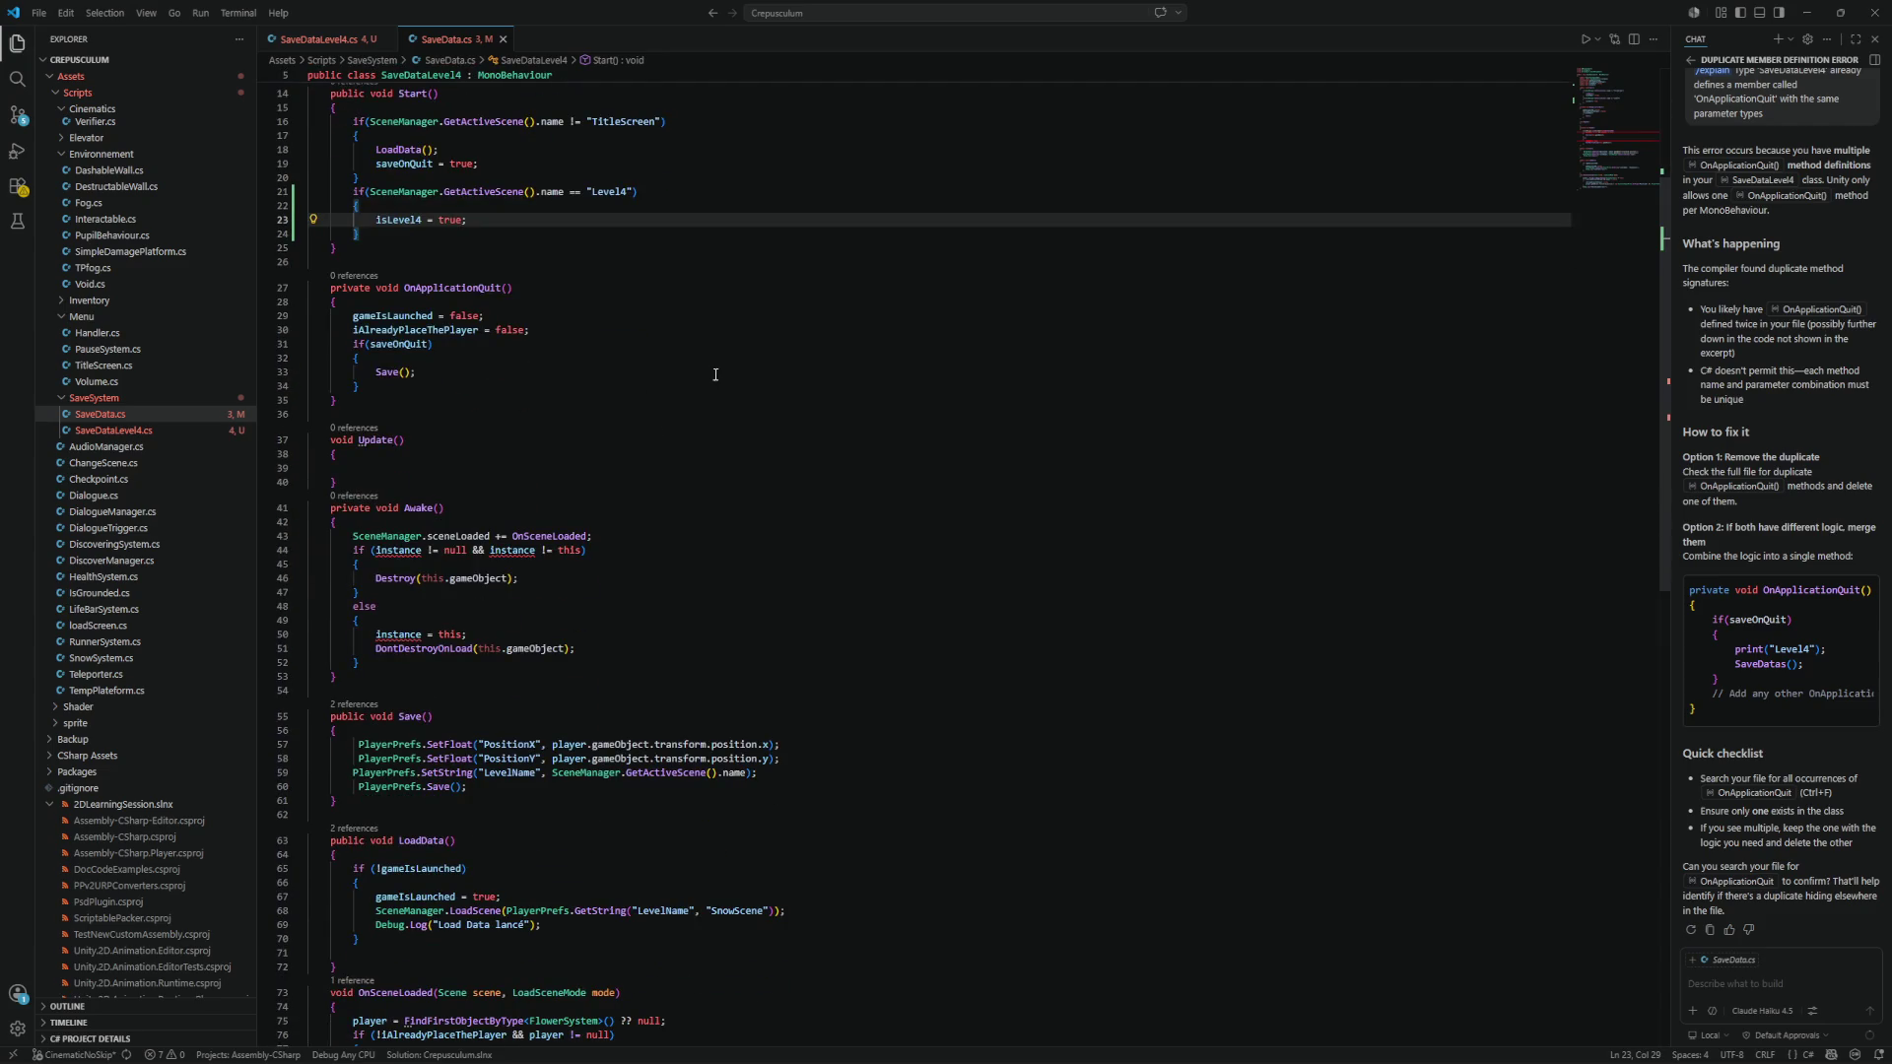
pyautogui.scroll(-5, 713, 374)
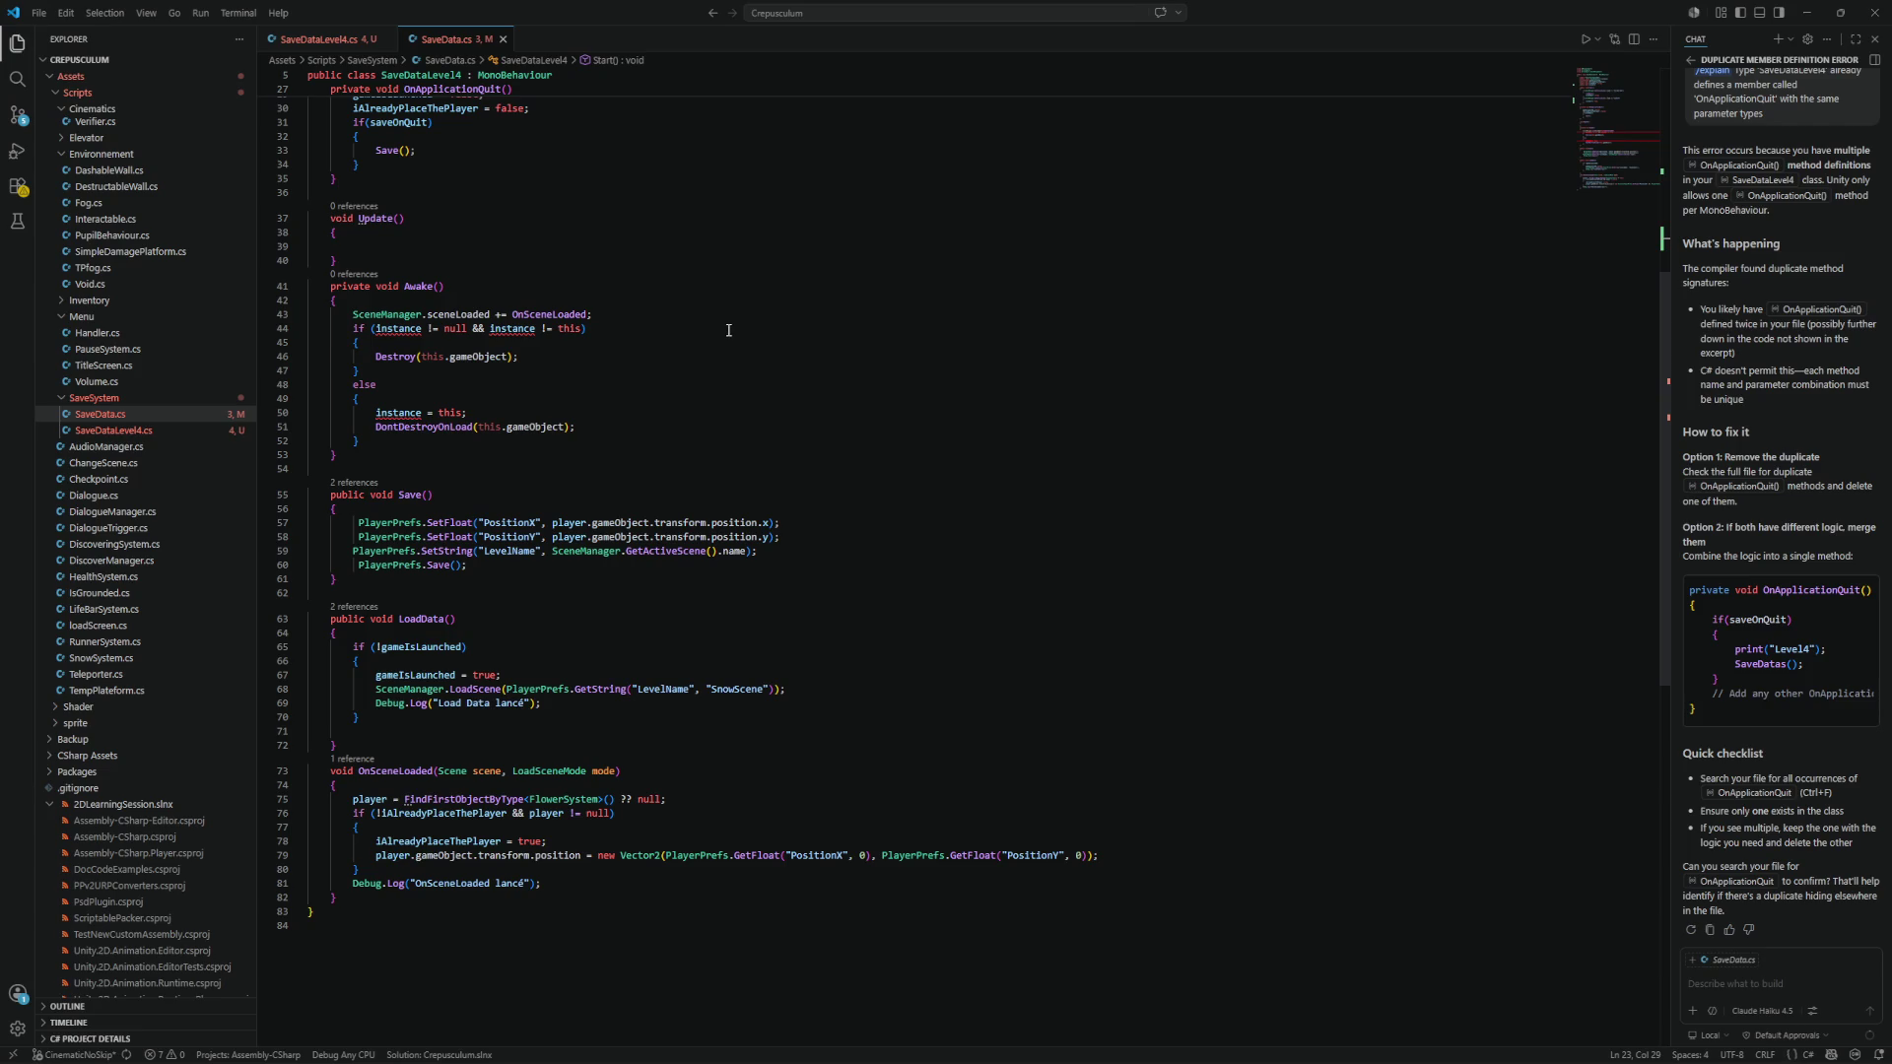
# Compare against SaveDataLevel4.cs and add blank lines after PlayerPrefs.Save() in Save().
pyautogui.click(314, 39)
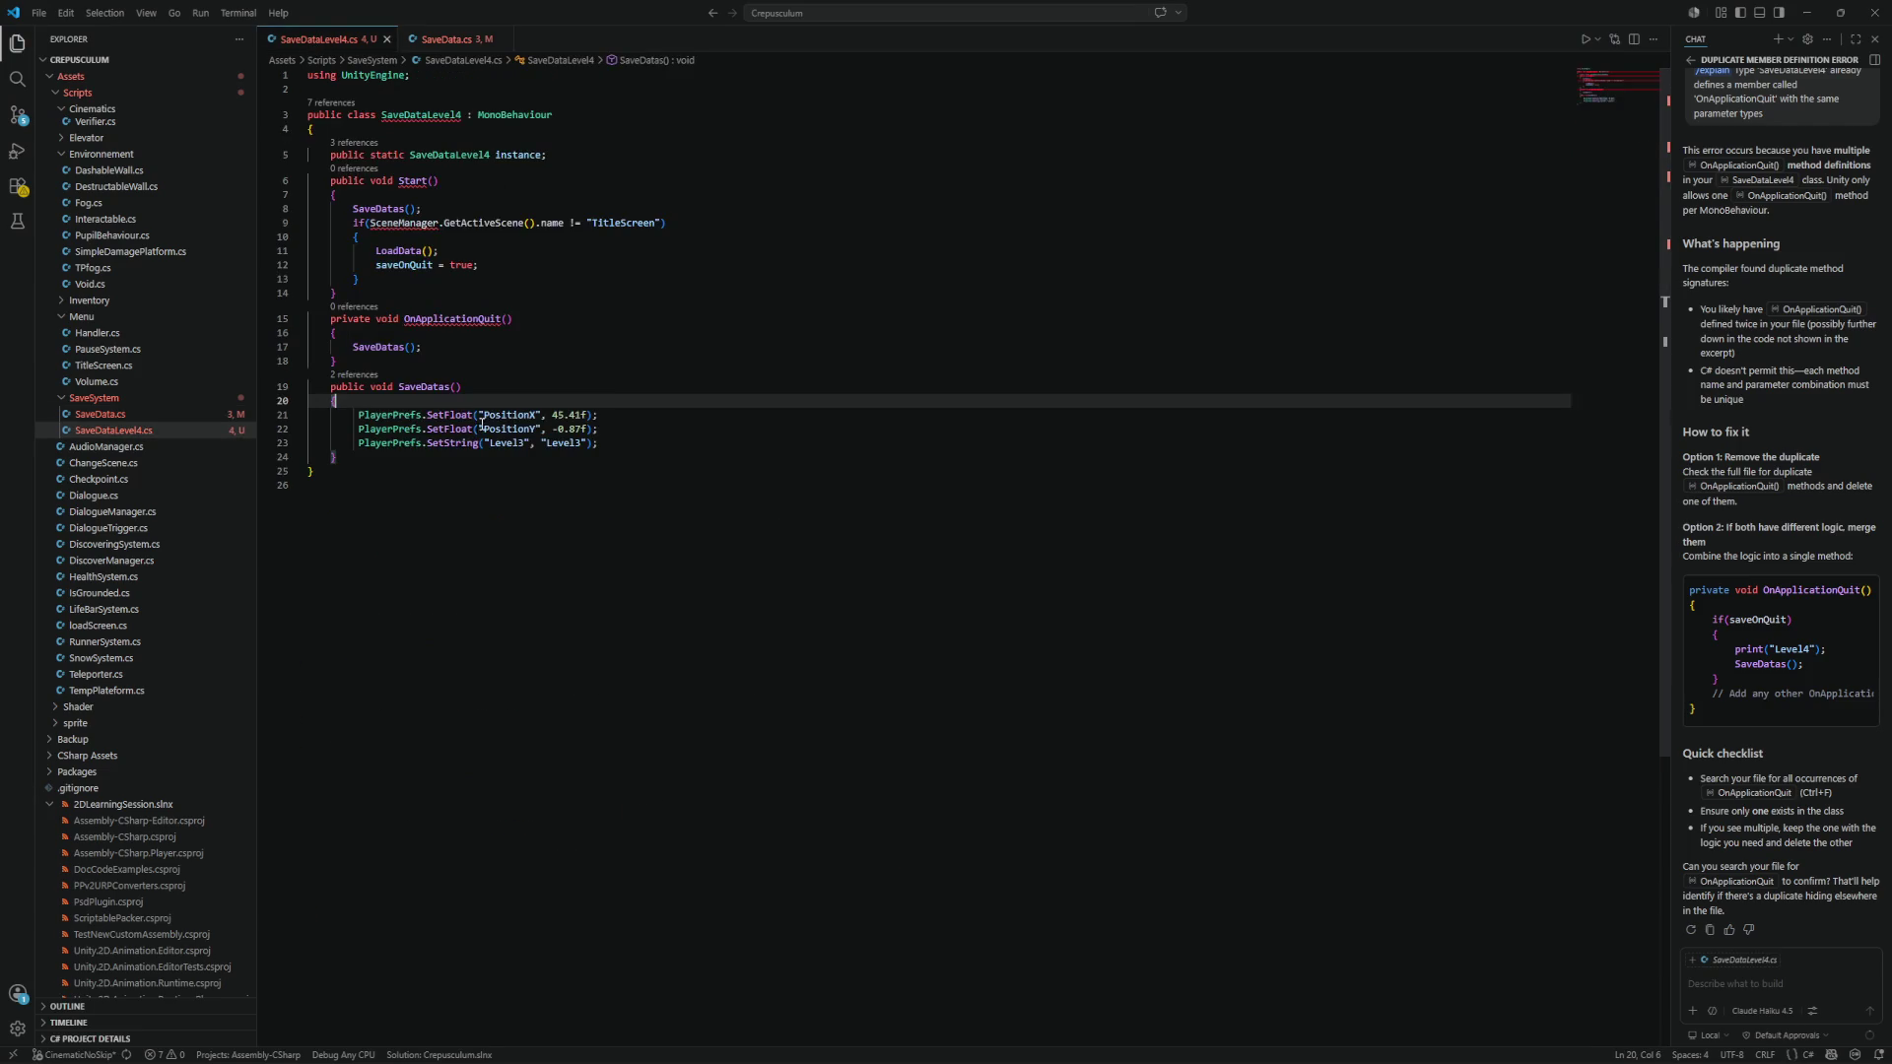
pyautogui.keyDown('shift'); pyautogui.click(625, 449); pyautogui.keyUp('shift')
pyautogui.click(446, 39)
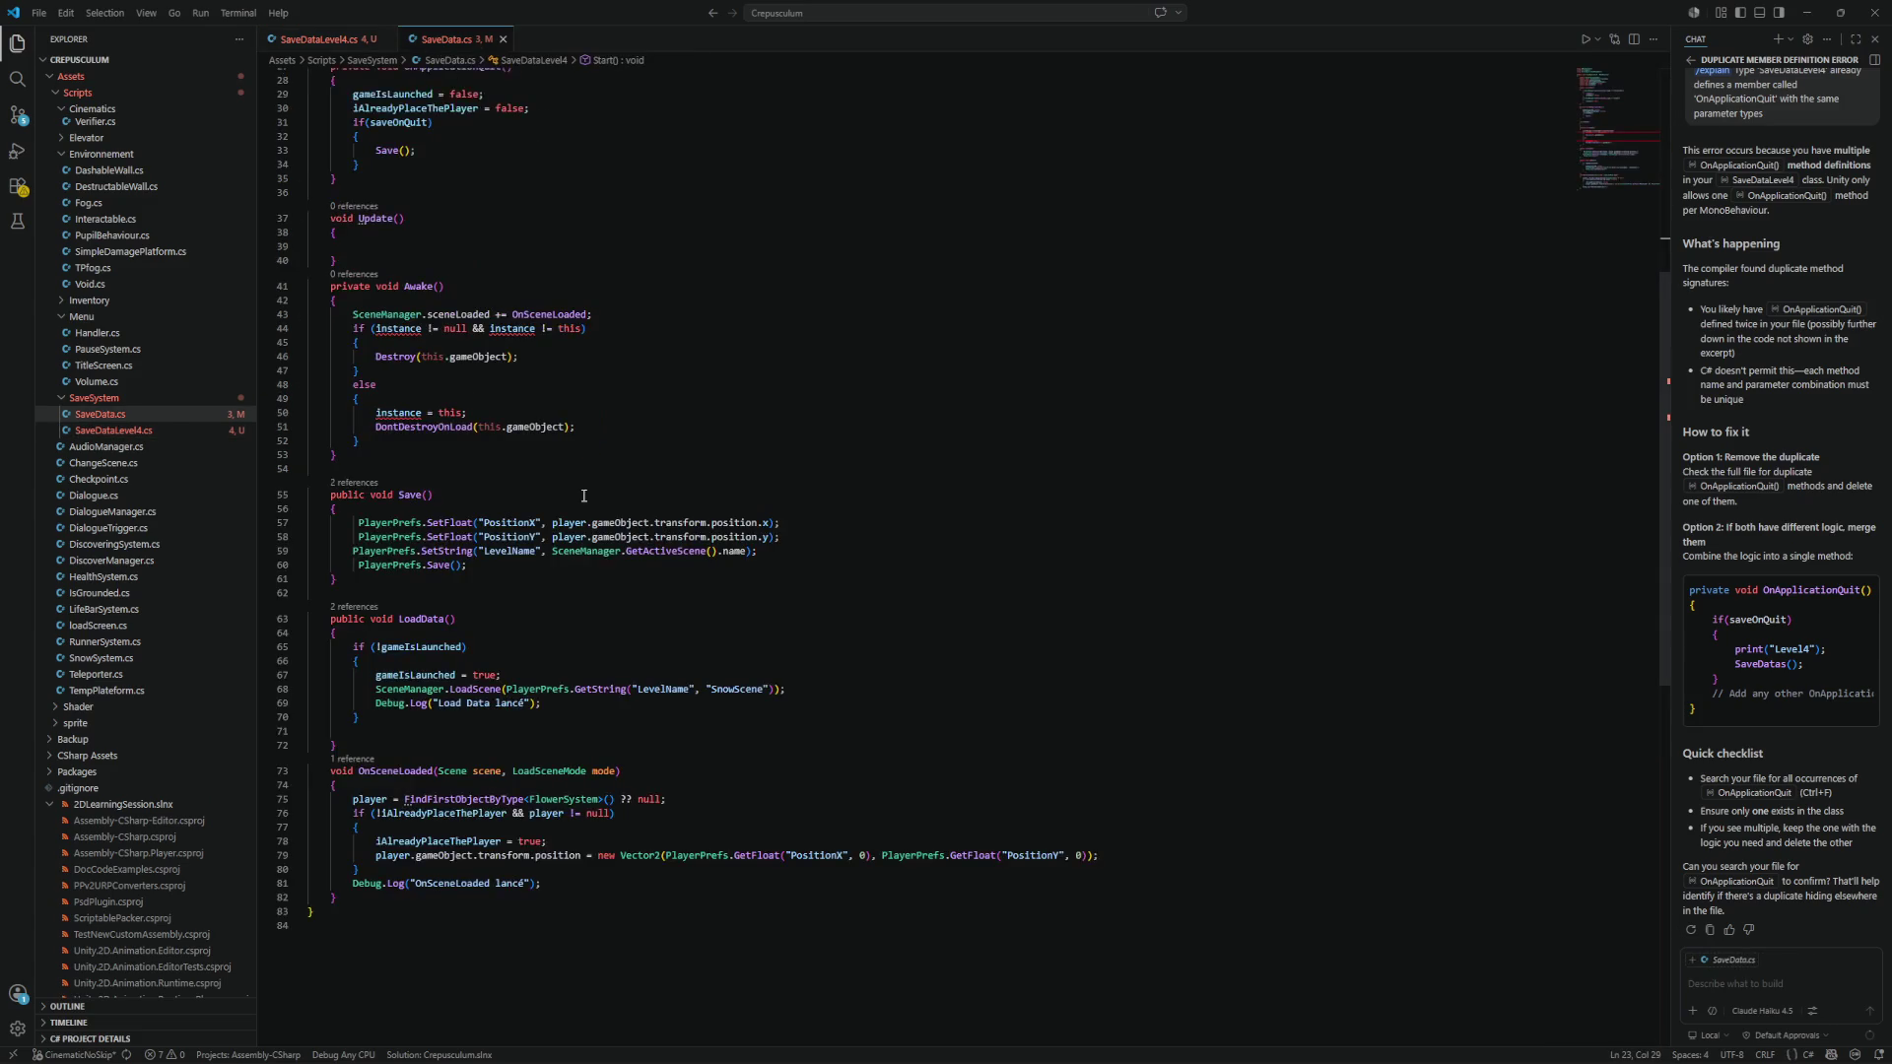
pyautogui.click(580, 565)
pyautogui.press('Return')
pyautogui.press('Return')
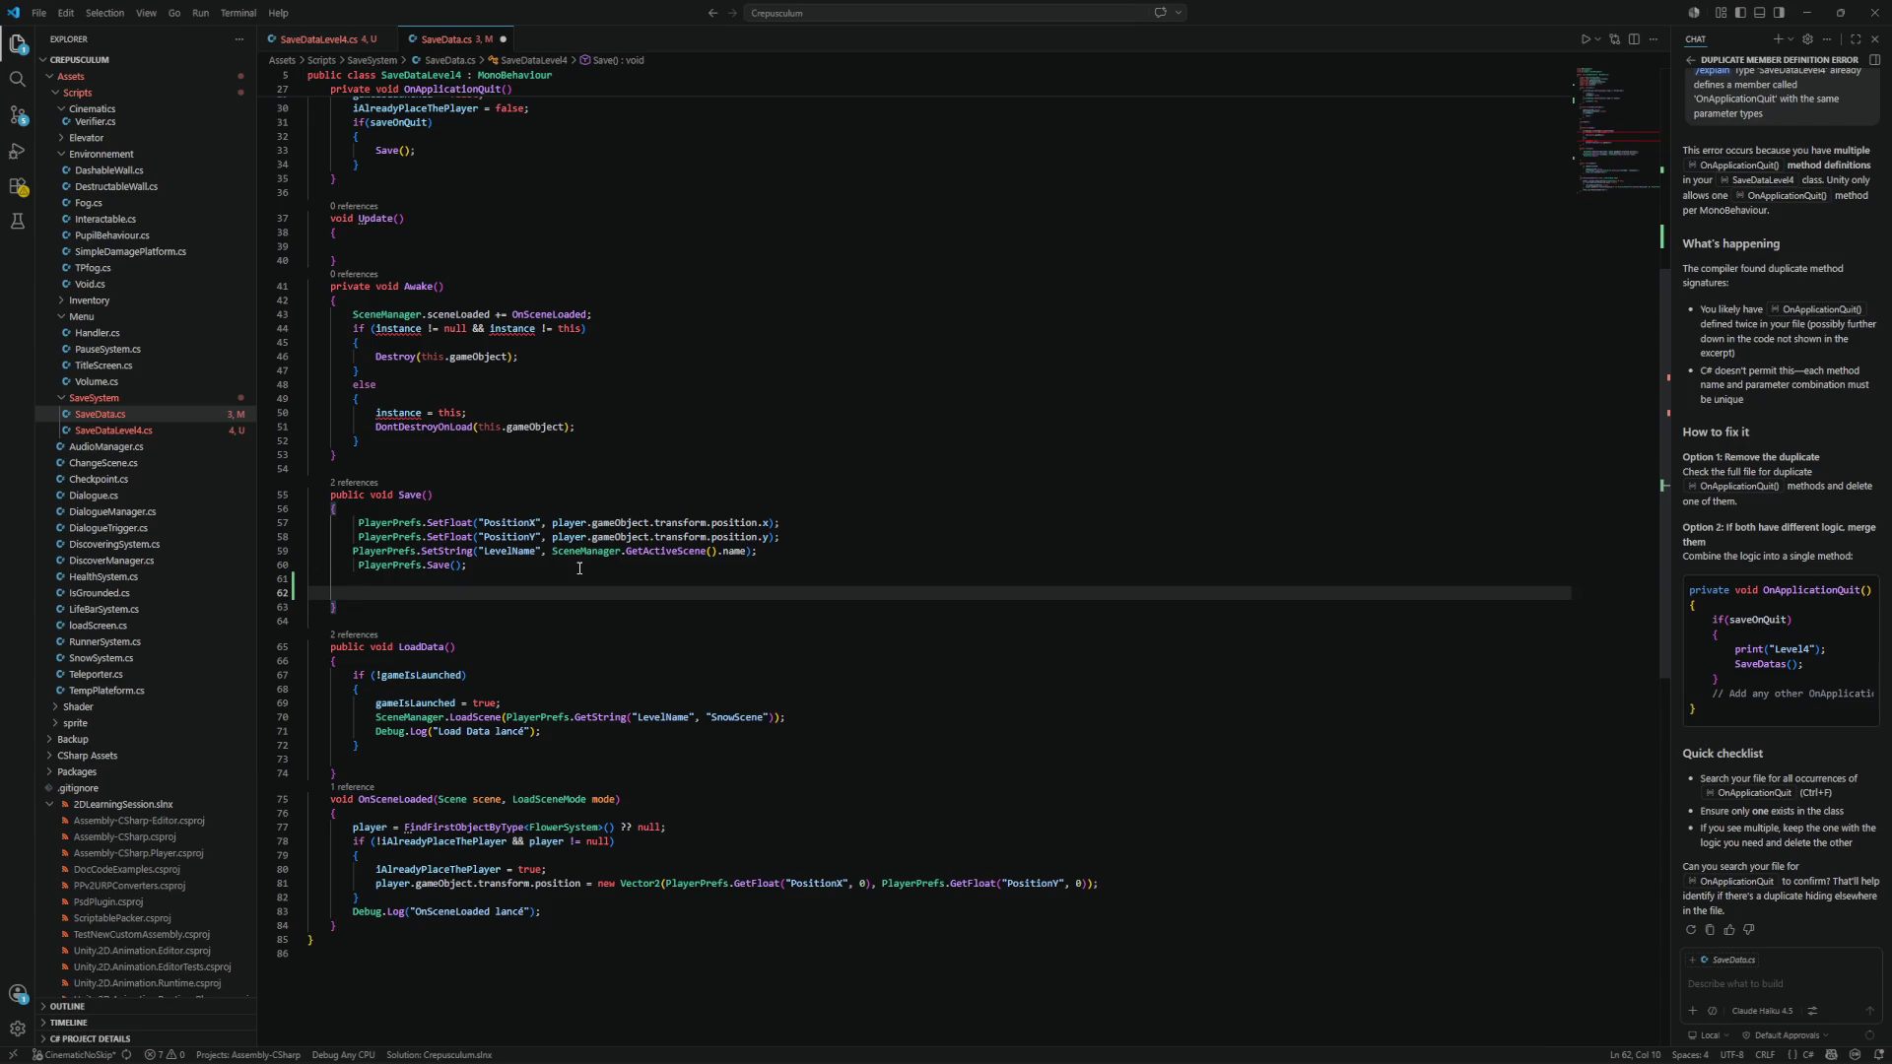
# Wrap the PlayerPrefs calls in Save() inside an if (!isLevel4) block.
pyautogui.click(476, 509)
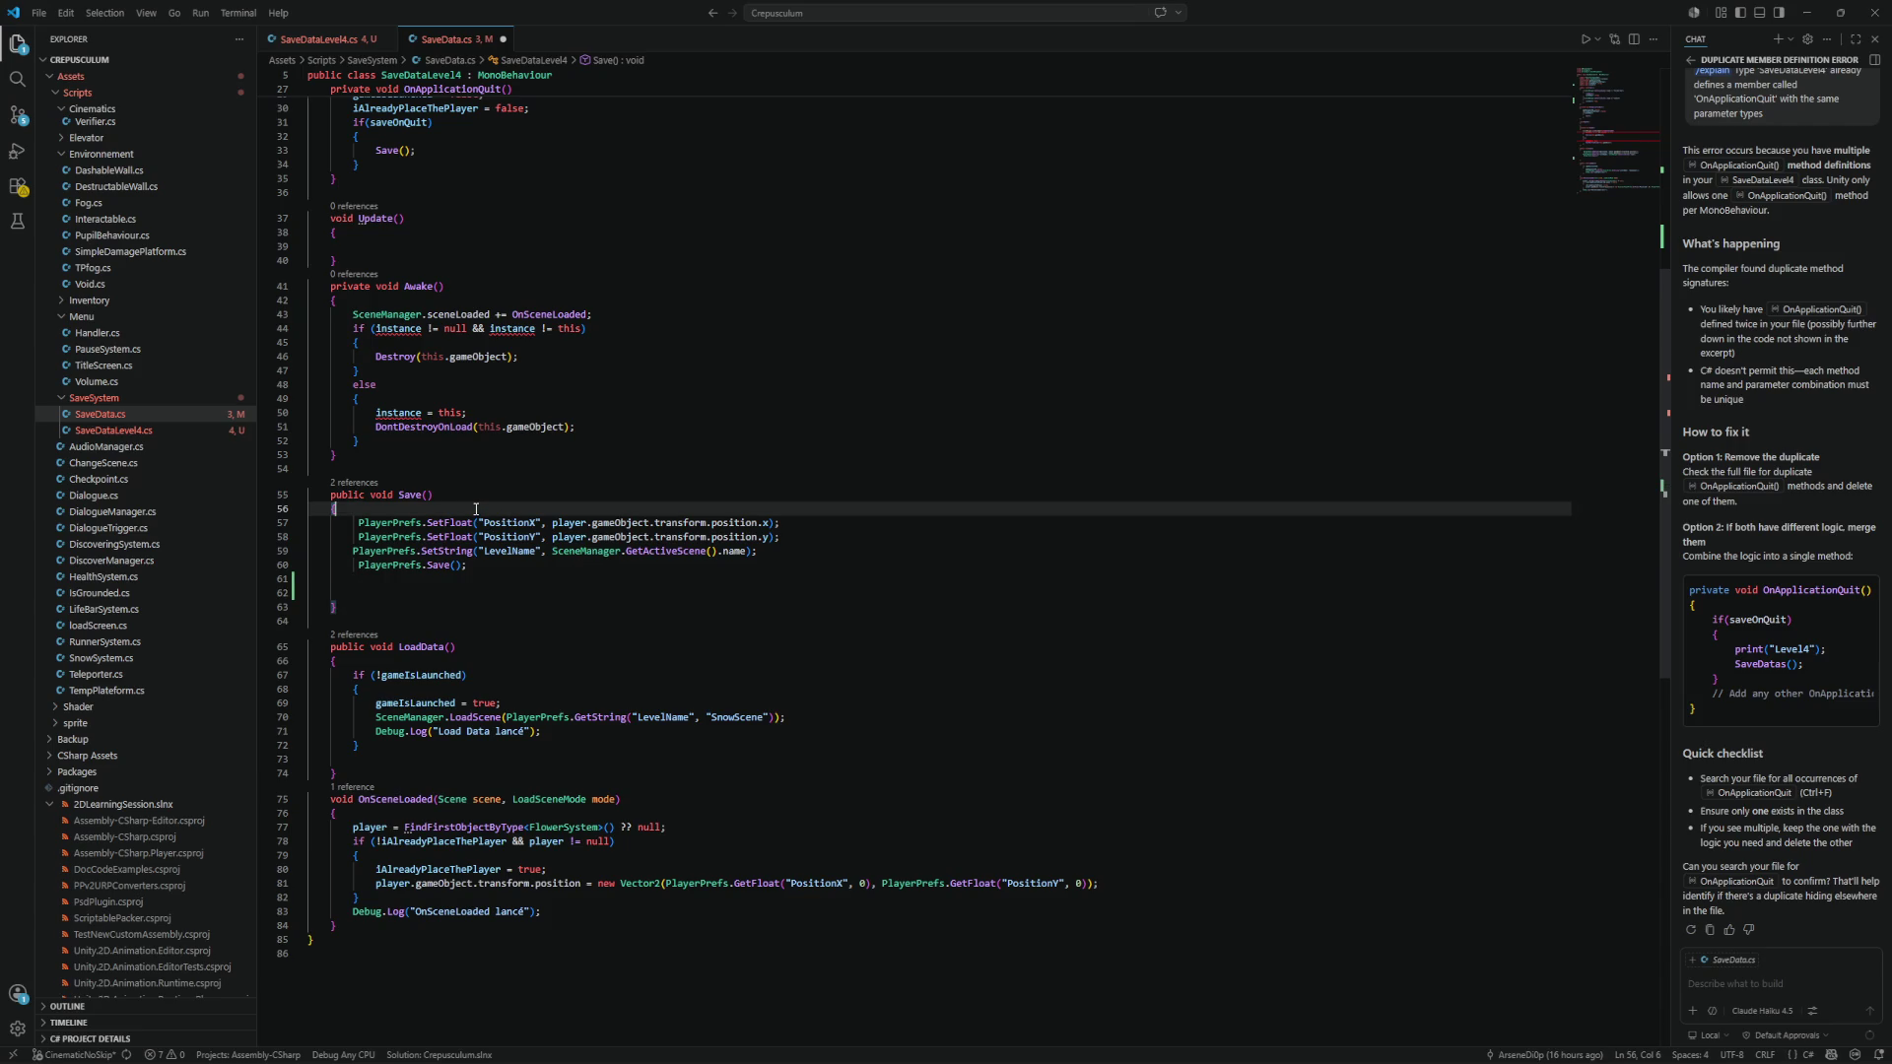
pyautogui.press('Return')
pyautogui.write('if (!Level')
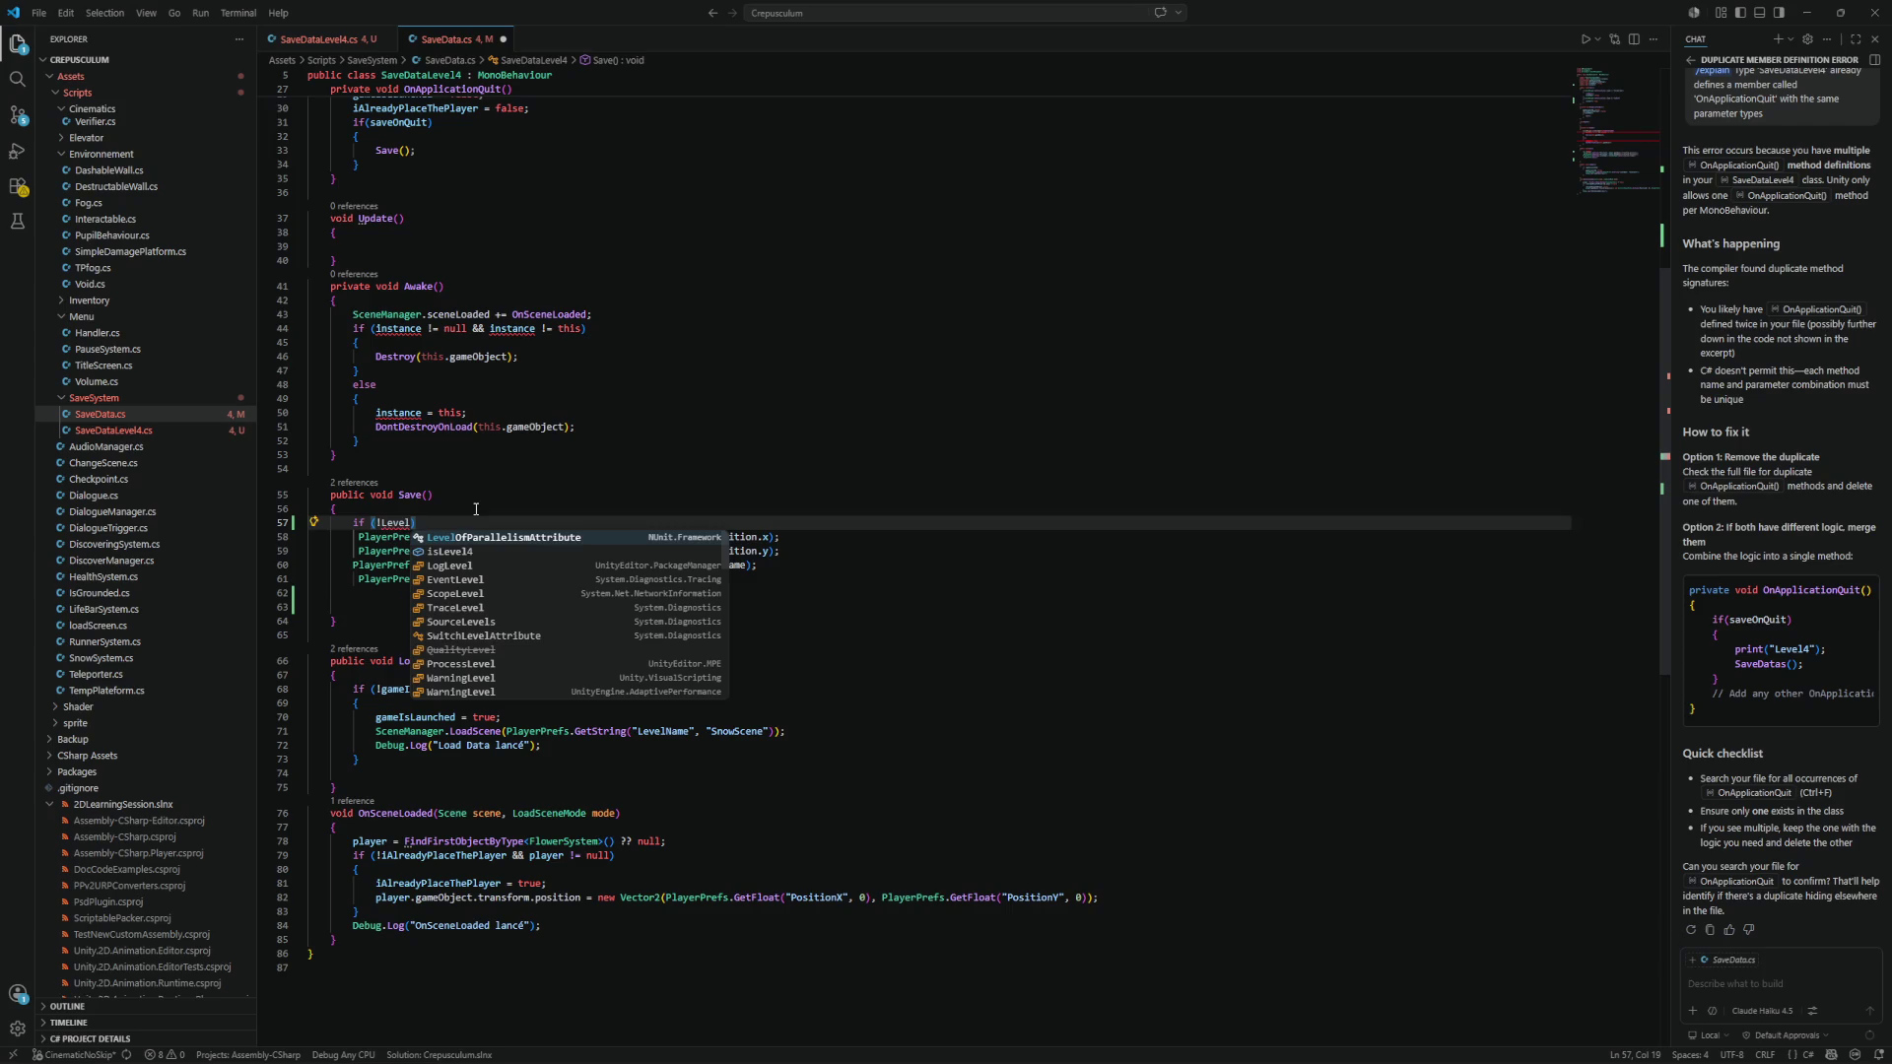
pyautogui.press('BackSpace')
pyautogui.press('BackSpace')
pyautogui.press('BackSpace')
pyautogui.write('isLe')
pyautogui.press('Tab')
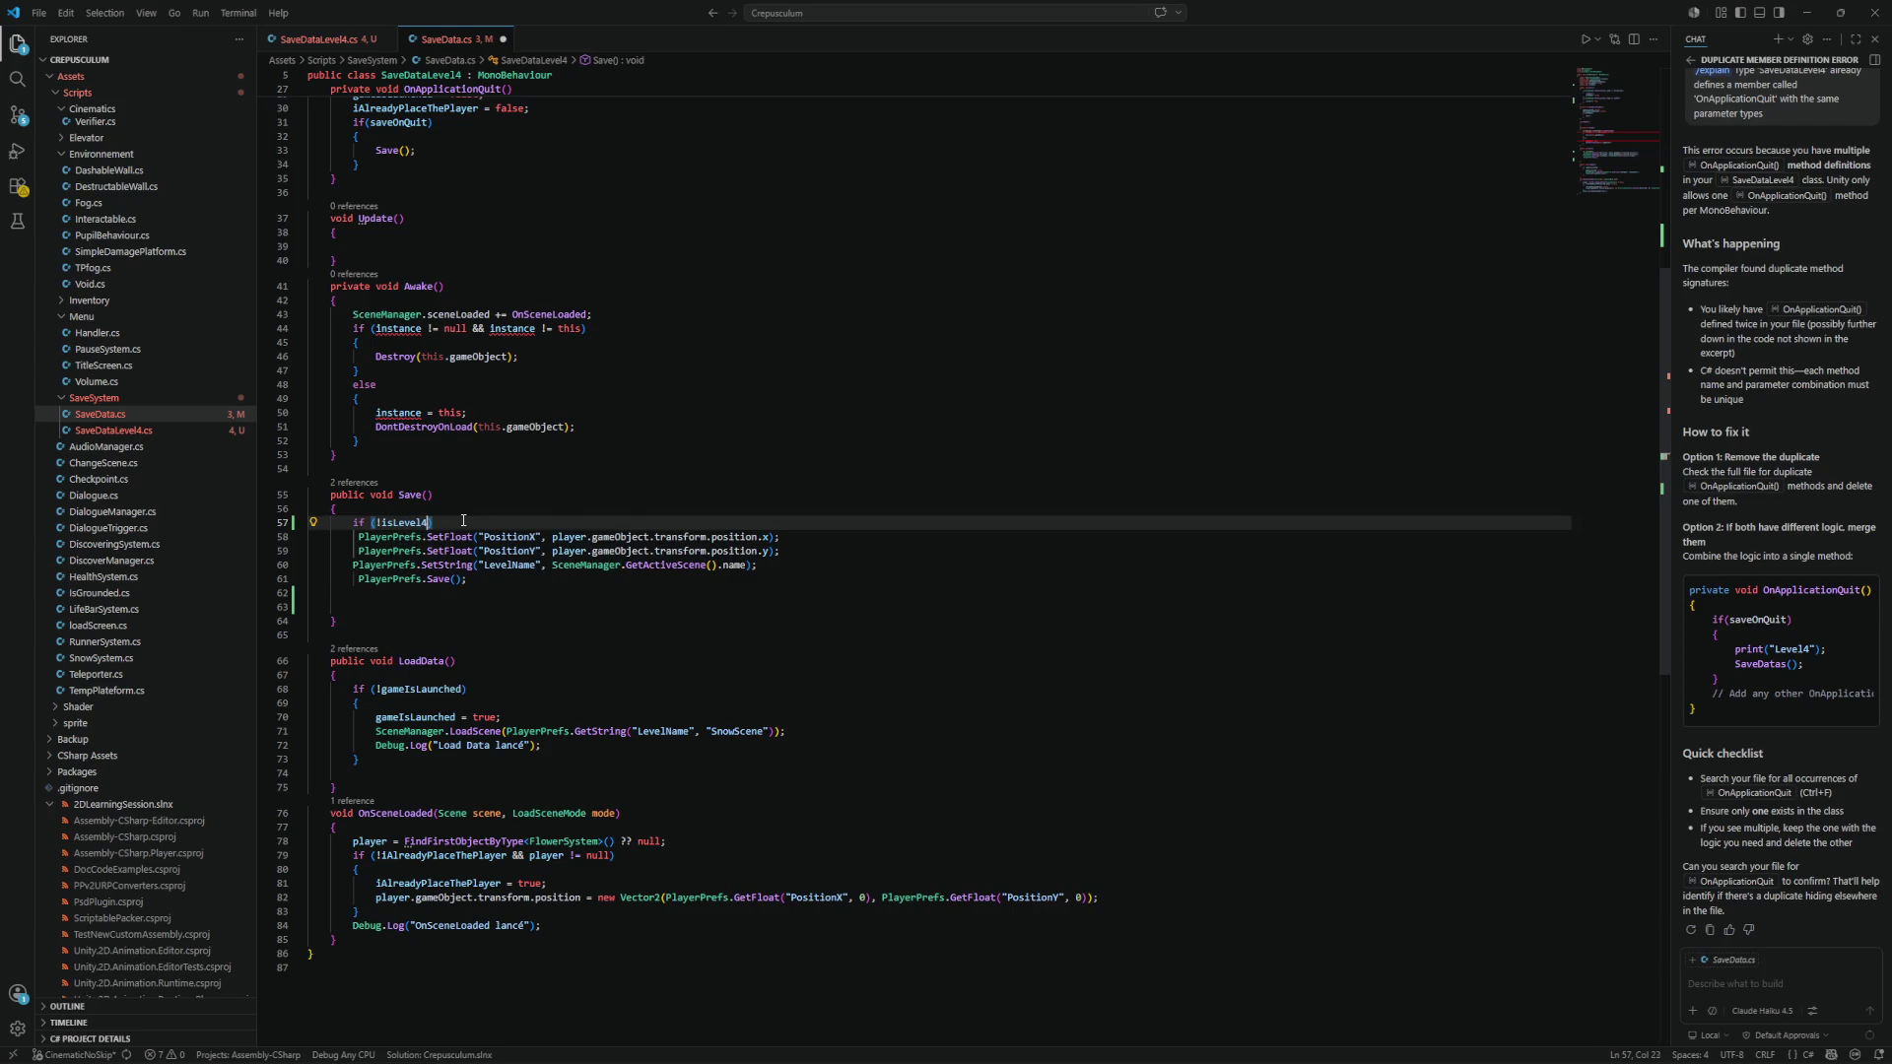
pyautogui.press('Return')
pyautogui.write('{')
pyautogui.press('Return')
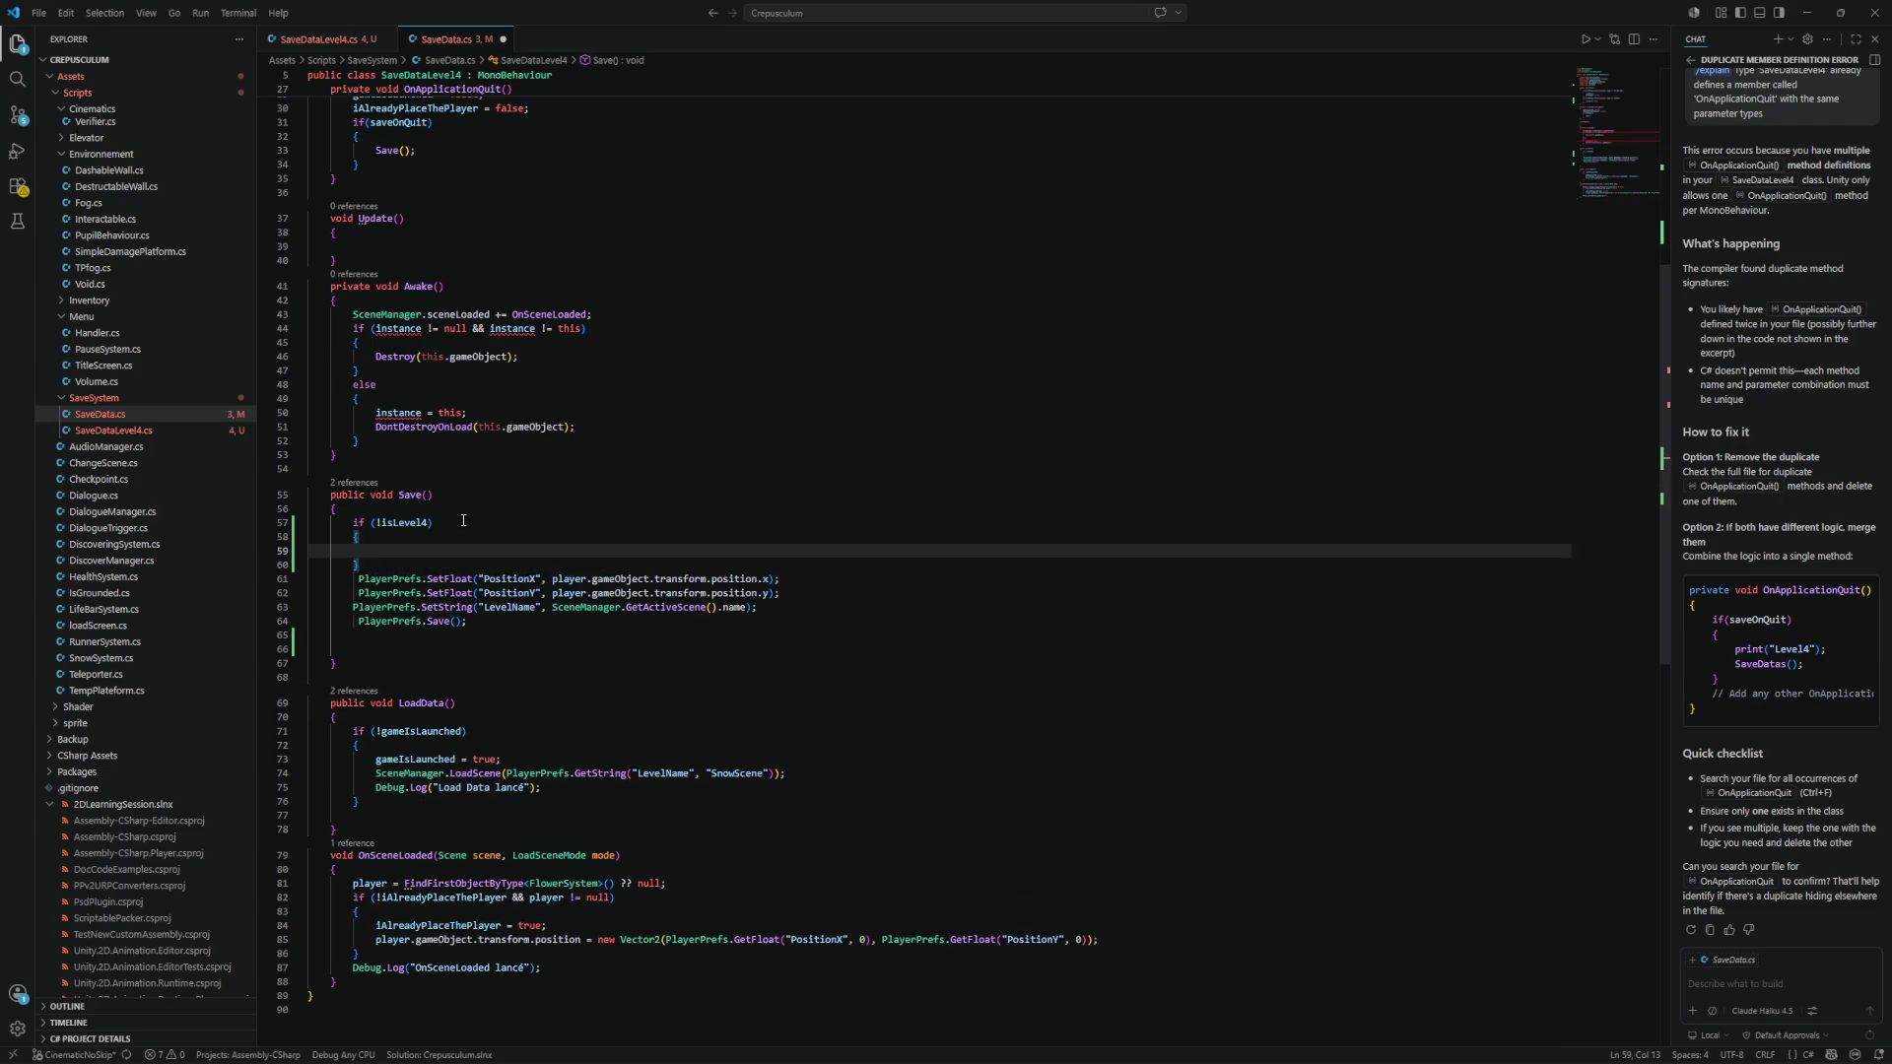
pyautogui.press('Down')
pyautogui.hotkey('alt', 'Down')
pyautogui.hotkey('alt', 'Down')
pyautogui.hotkey('alt', 'Down')
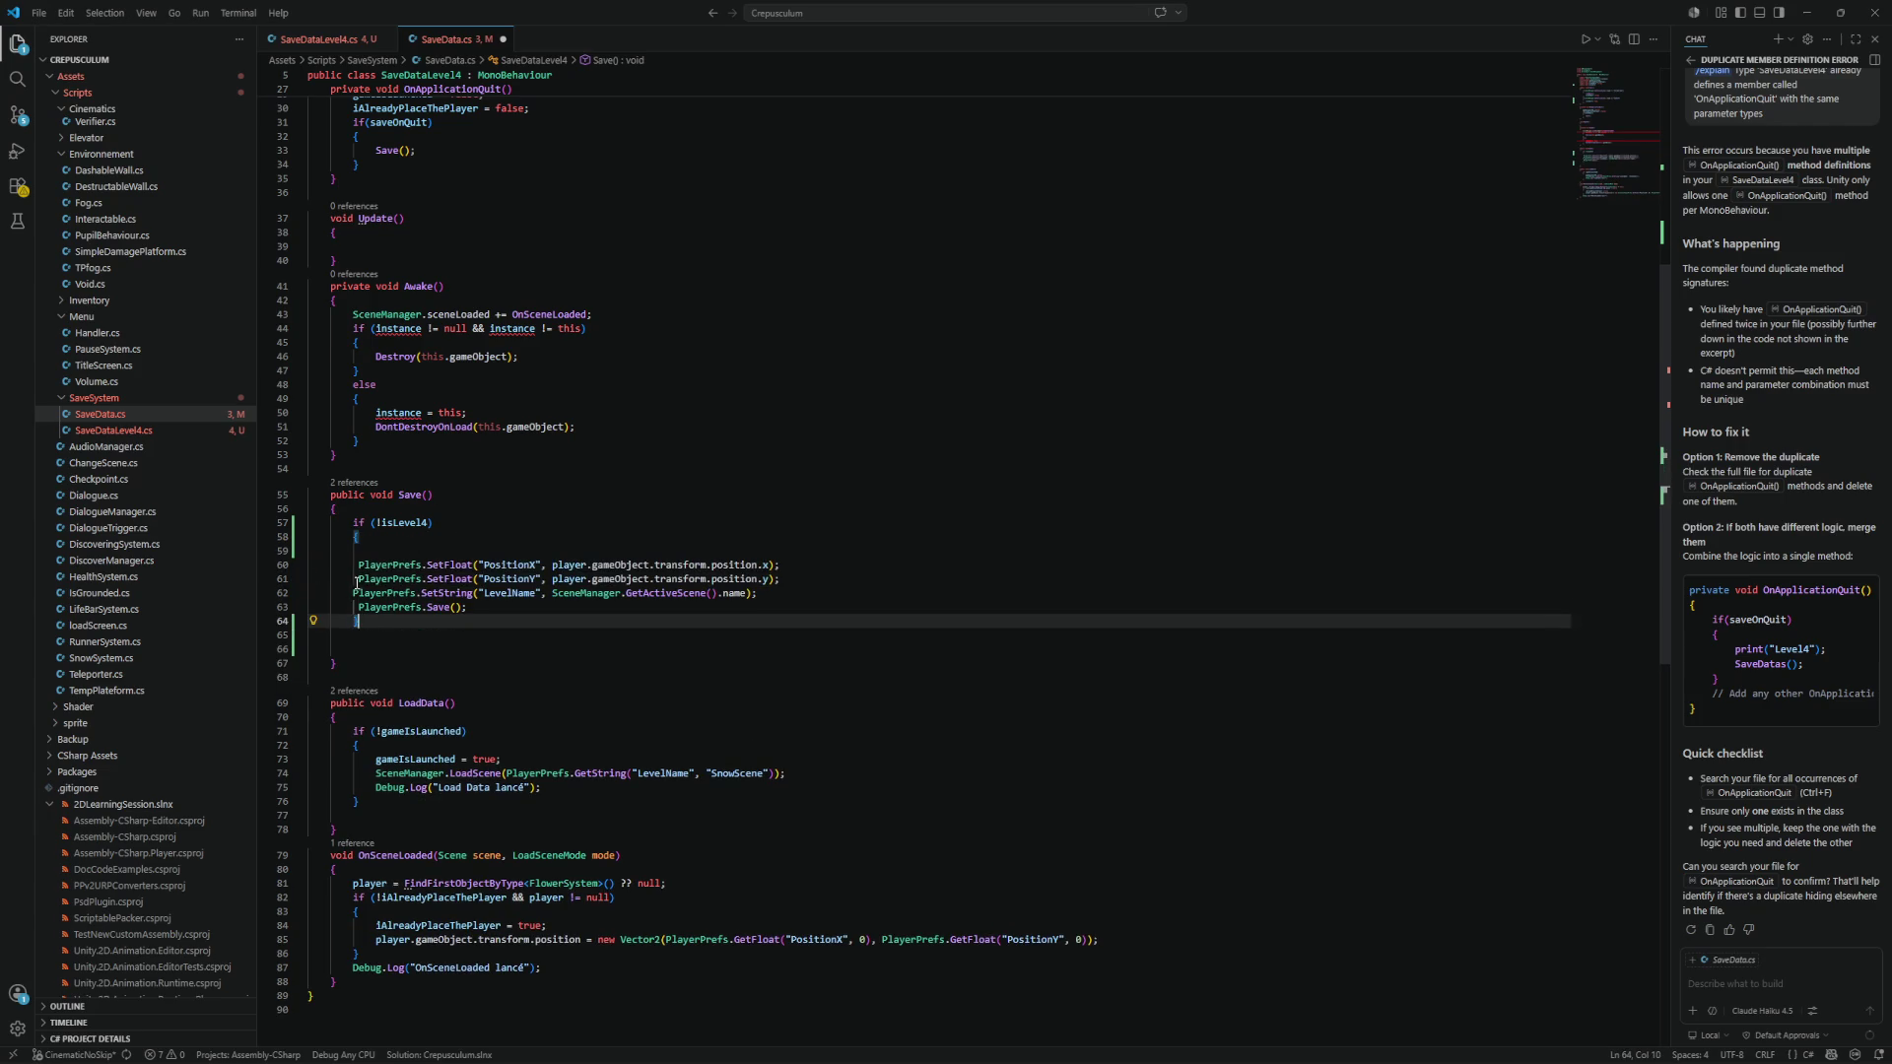
# Delete the empty line inside the if (!isLevel4) block and copy the whole block.
pyautogui.click(354, 592)
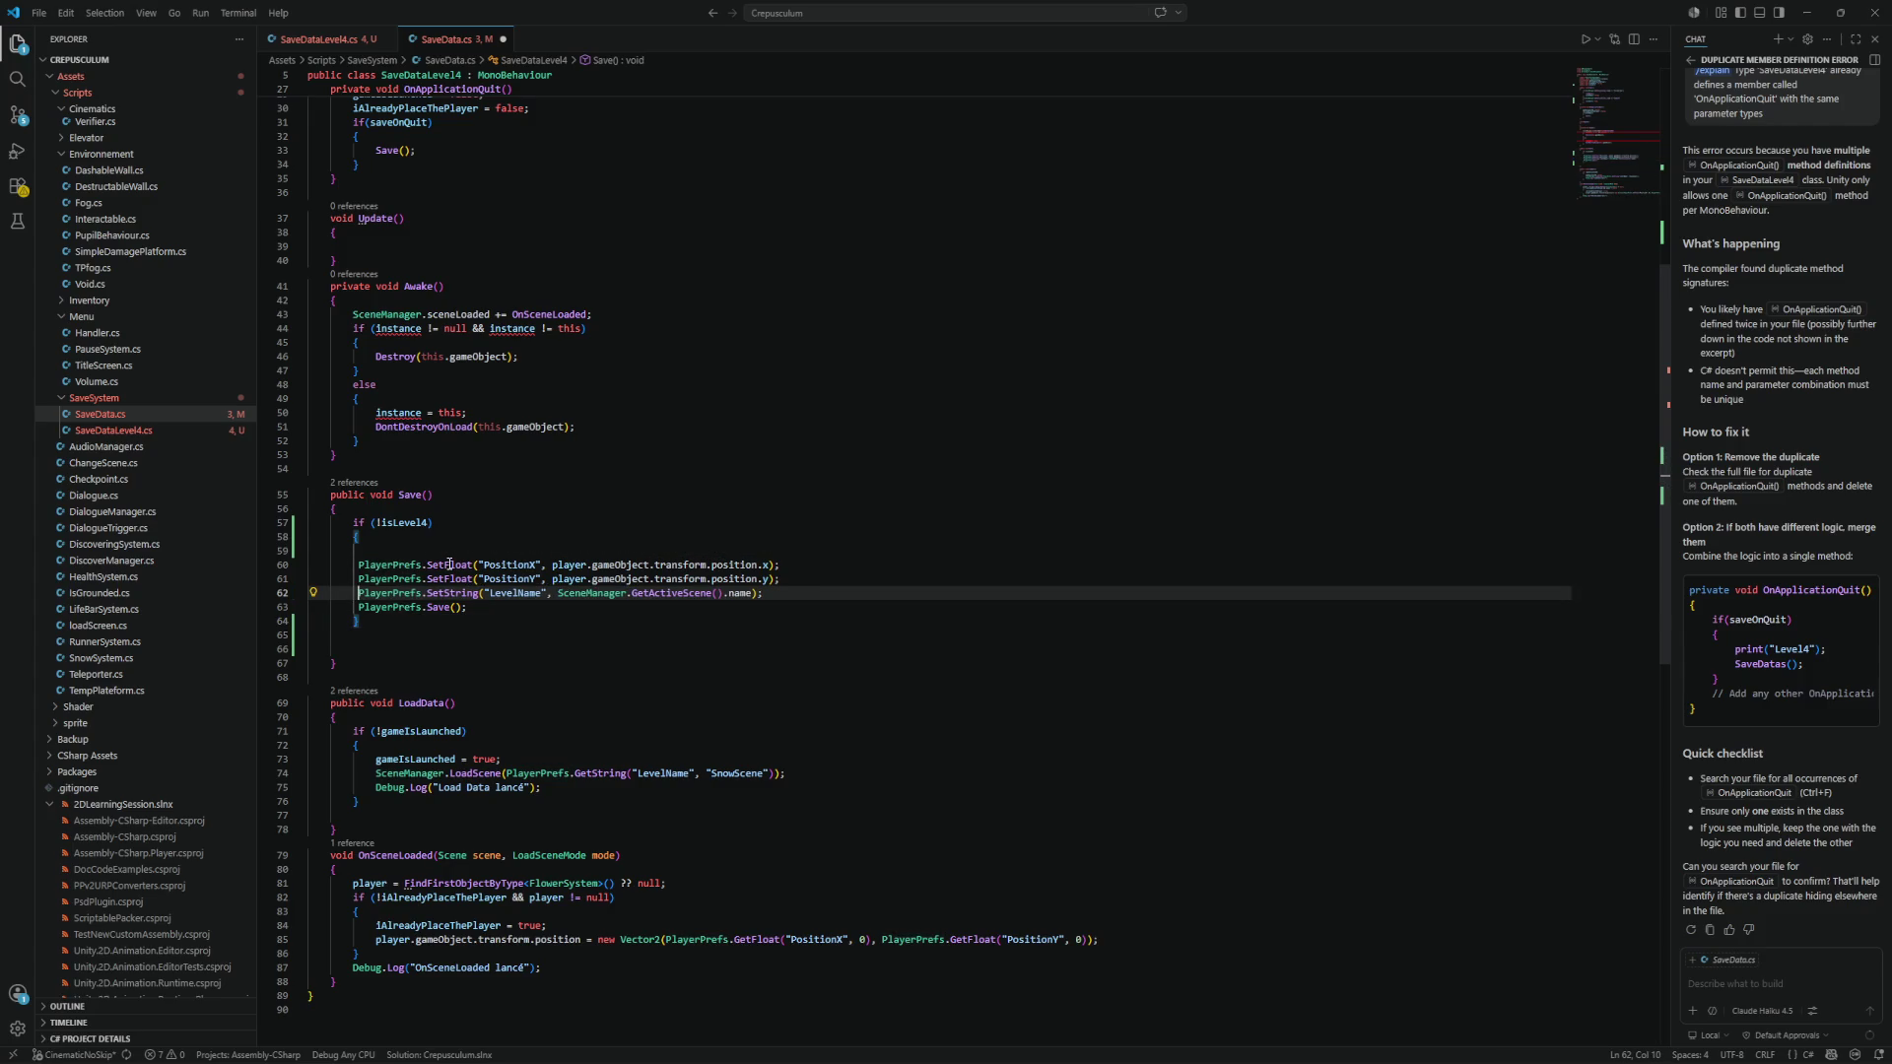
pyautogui.click(389, 542)
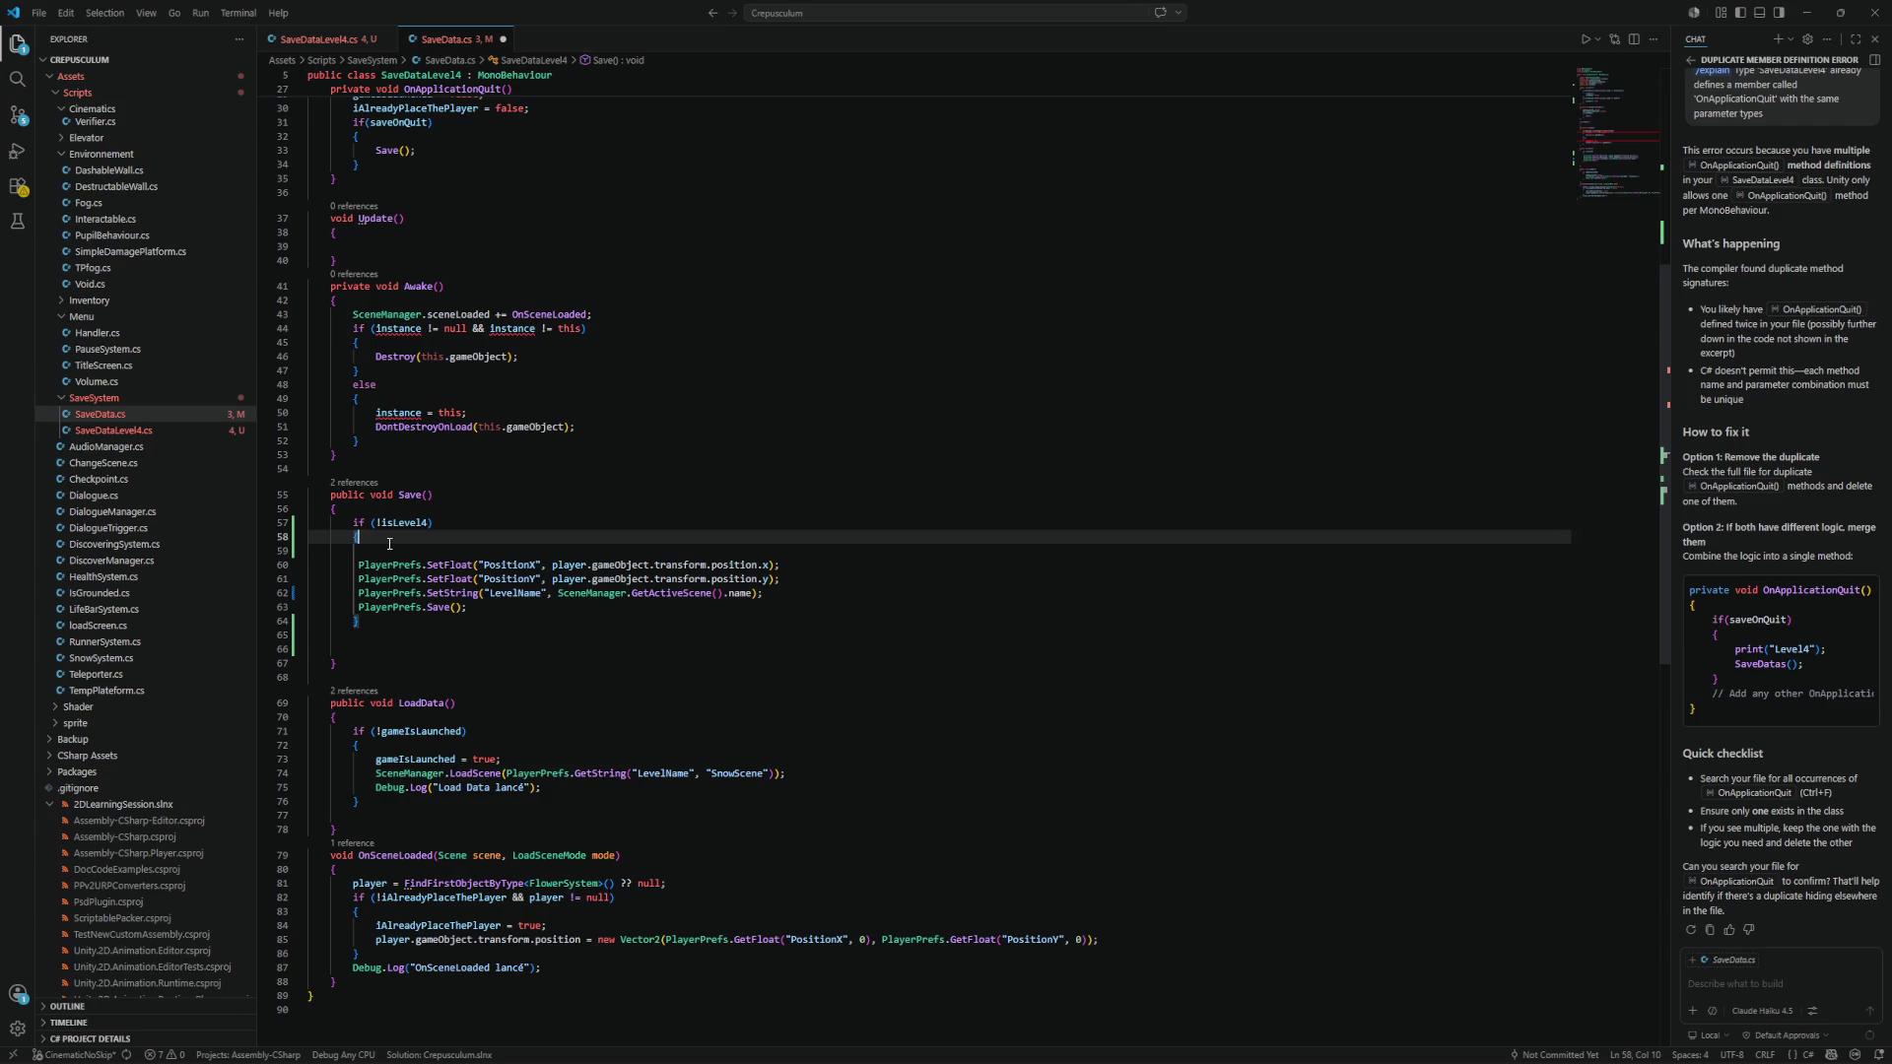
pyautogui.click(390, 549)
pyautogui.hotkey('ctrl', 'shift', 'k')
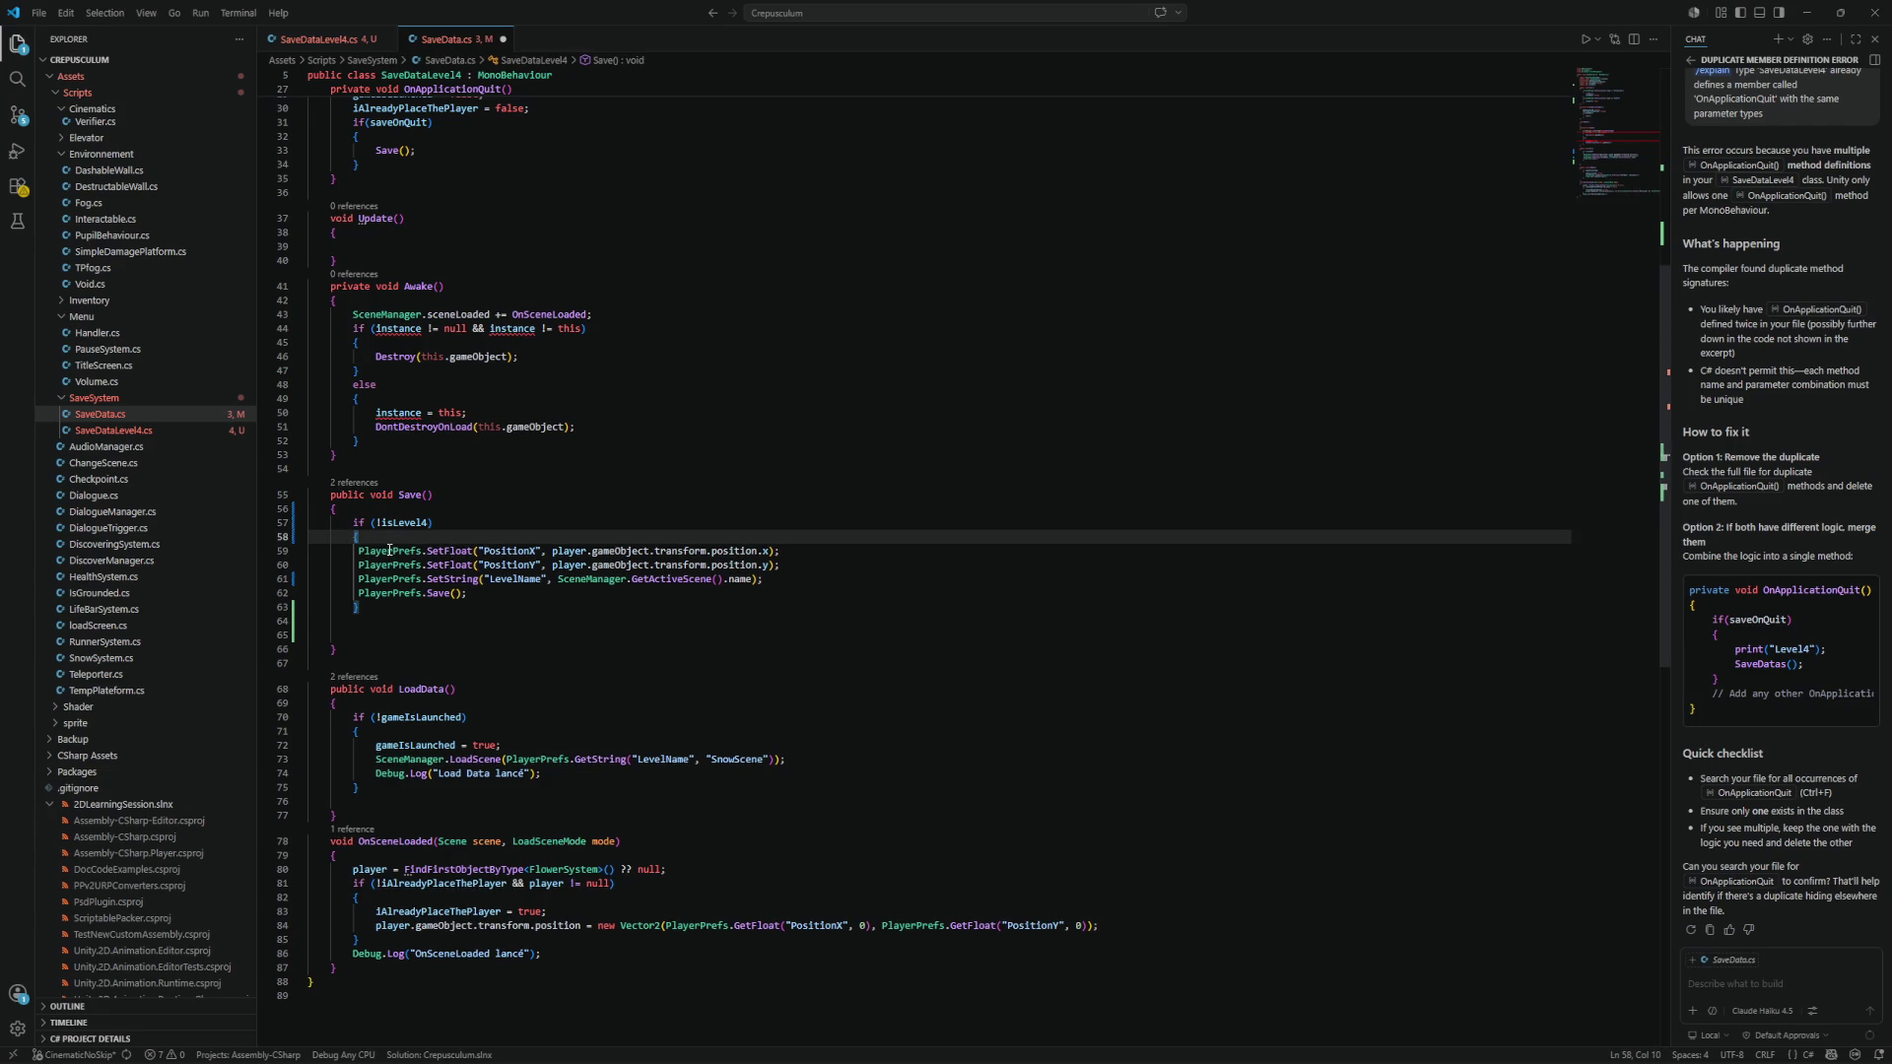
pyautogui.click(400, 600)
pyautogui.moveTo(353, 522); pyautogui.dragTo(400, 606)
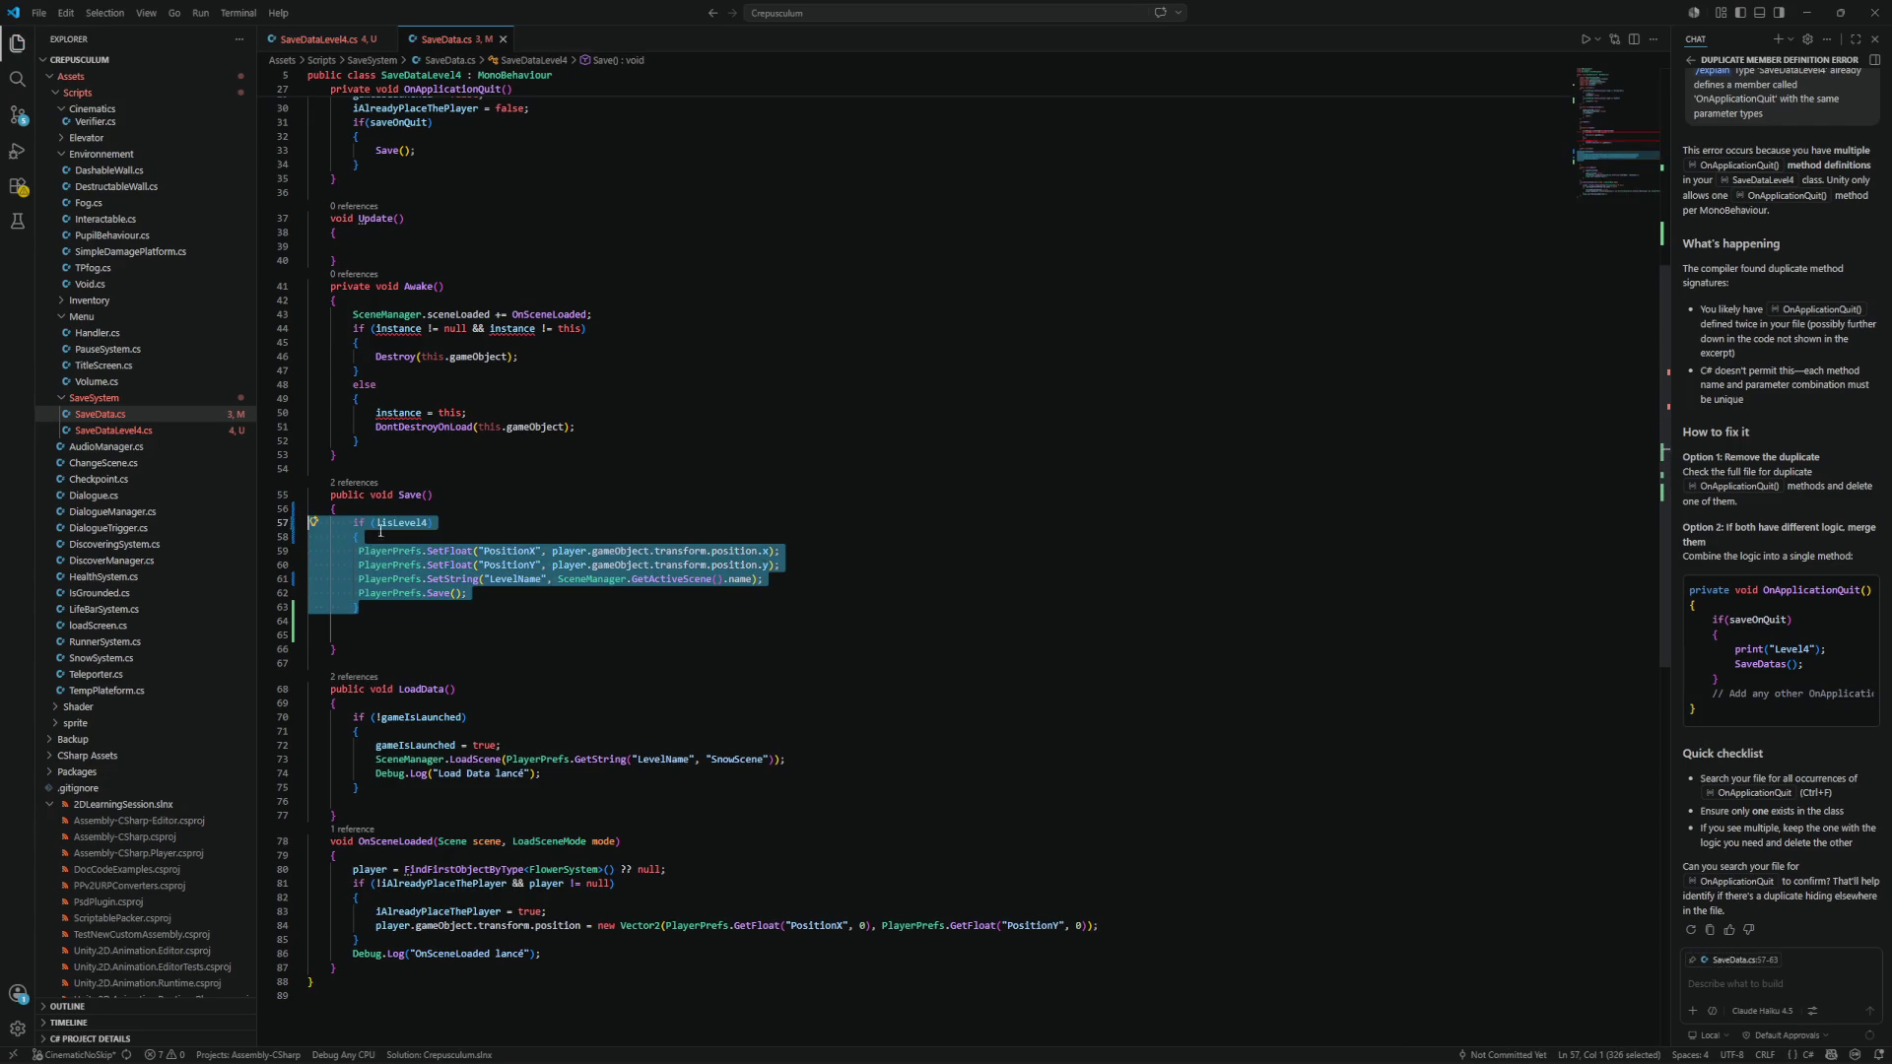
pyautogui.hotkey('ctrl', 'c')
pyautogui.click(404, 619)
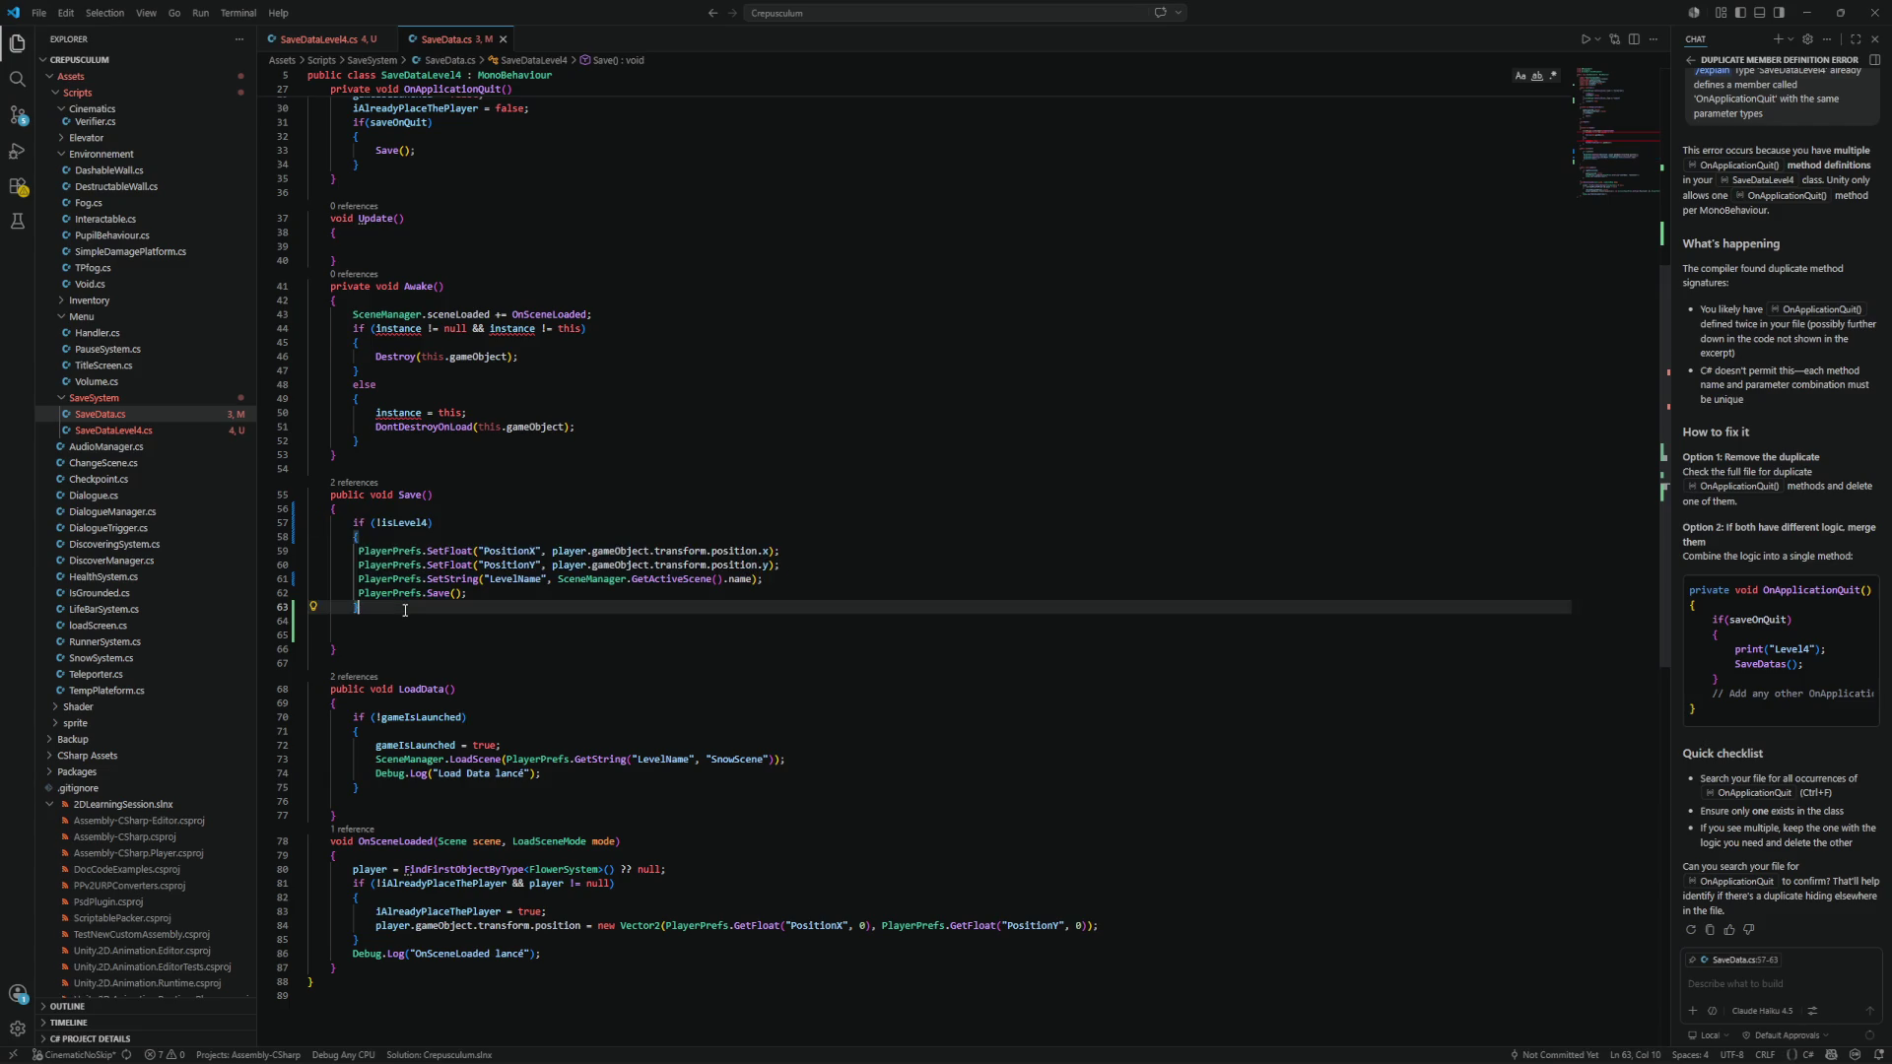
# Paste a duplicate of the block below it, turn it into else if (isLevel4), and save.
pyautogui.hotkey('ctrl', 'v')
pyautogui.doubleClick(409, 622)
pyautogui.press('BackSpace')
pyautogui.press('BackSpace')
pyautogui.press('BackSpace')
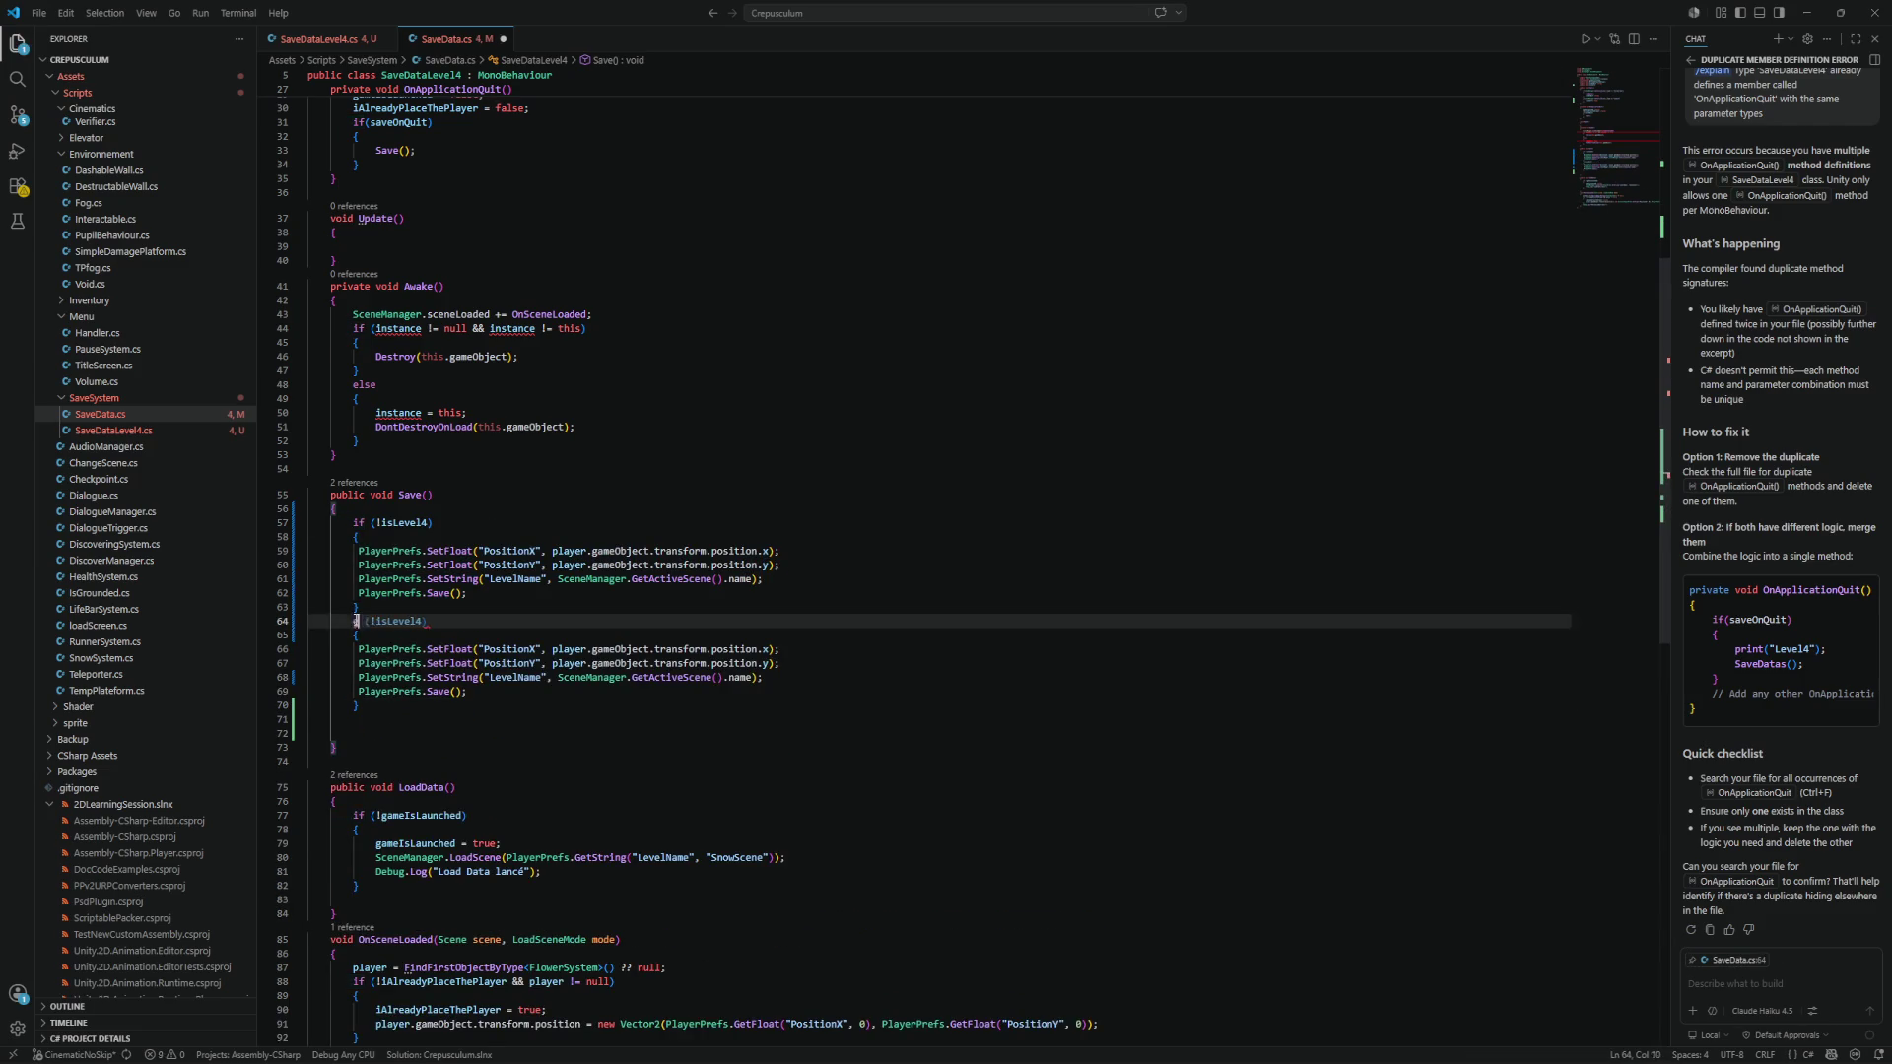
pyautogui.write('else')
pyautogui.click(456, 623)
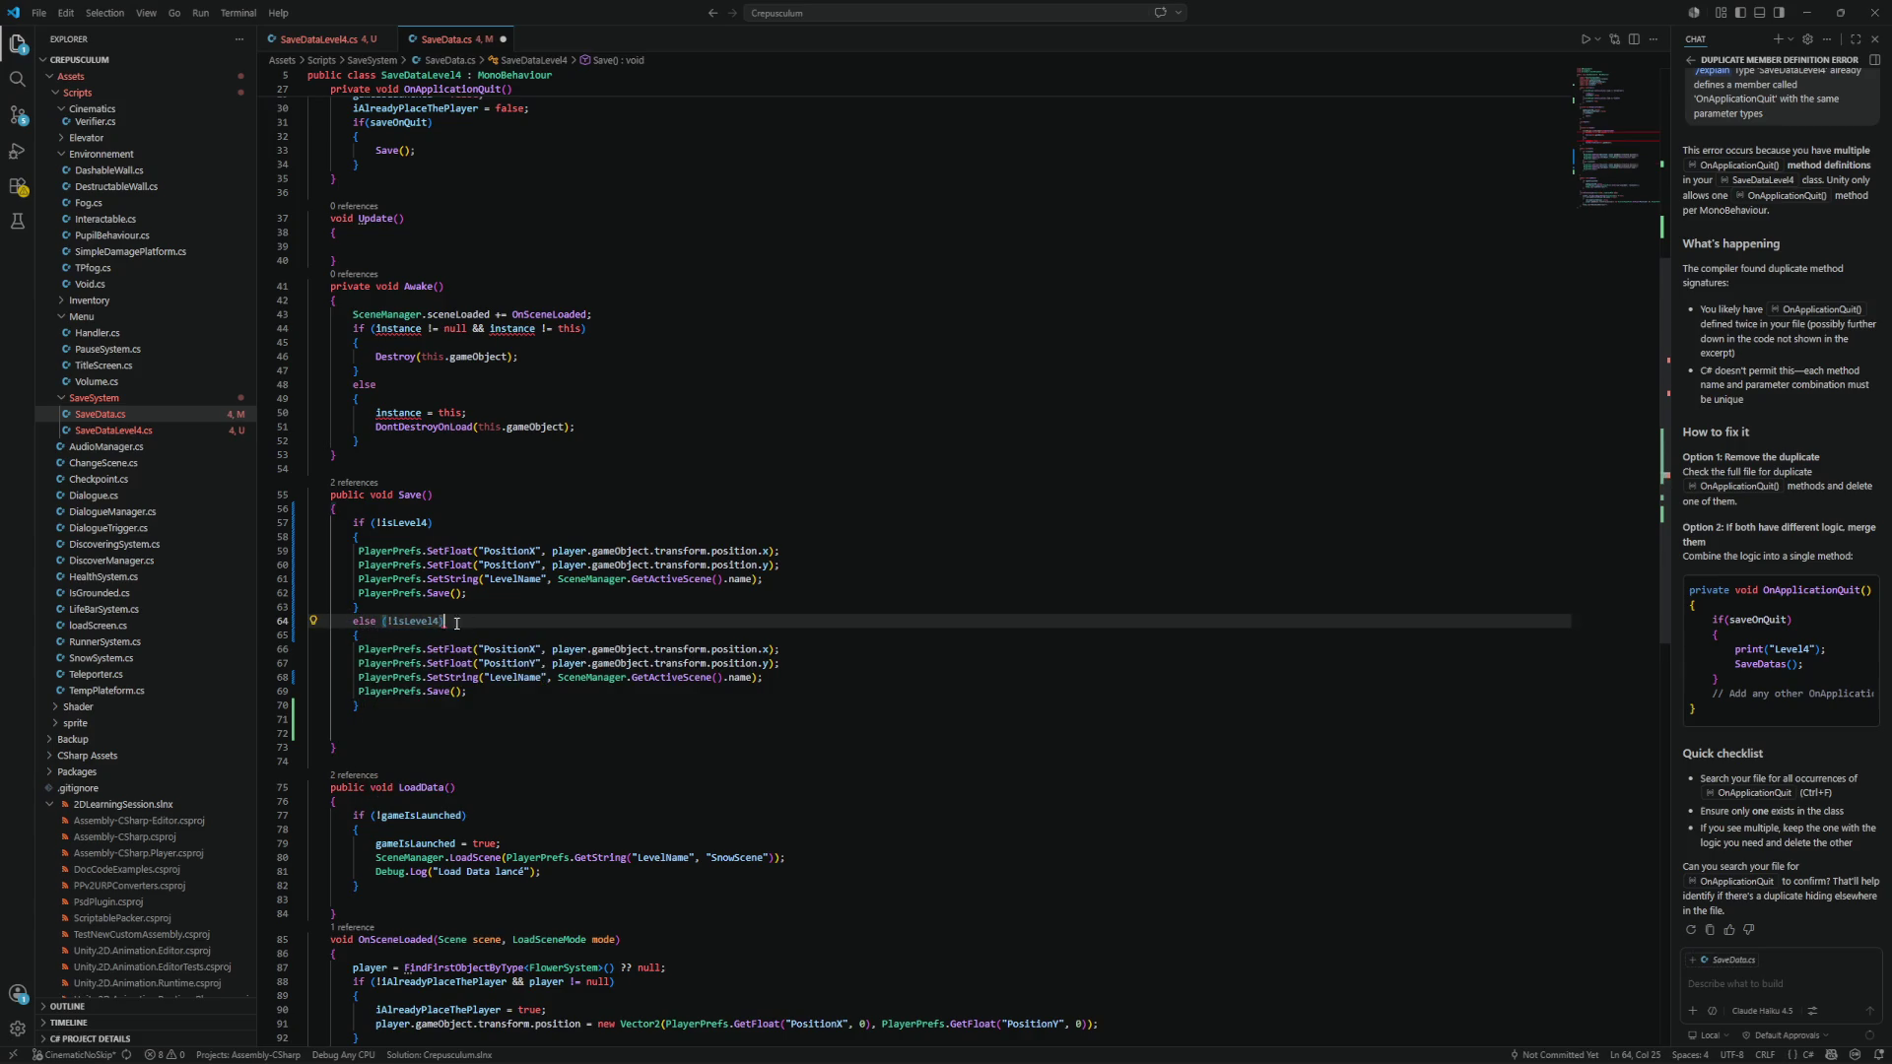
pyautogui.click(392, 623)
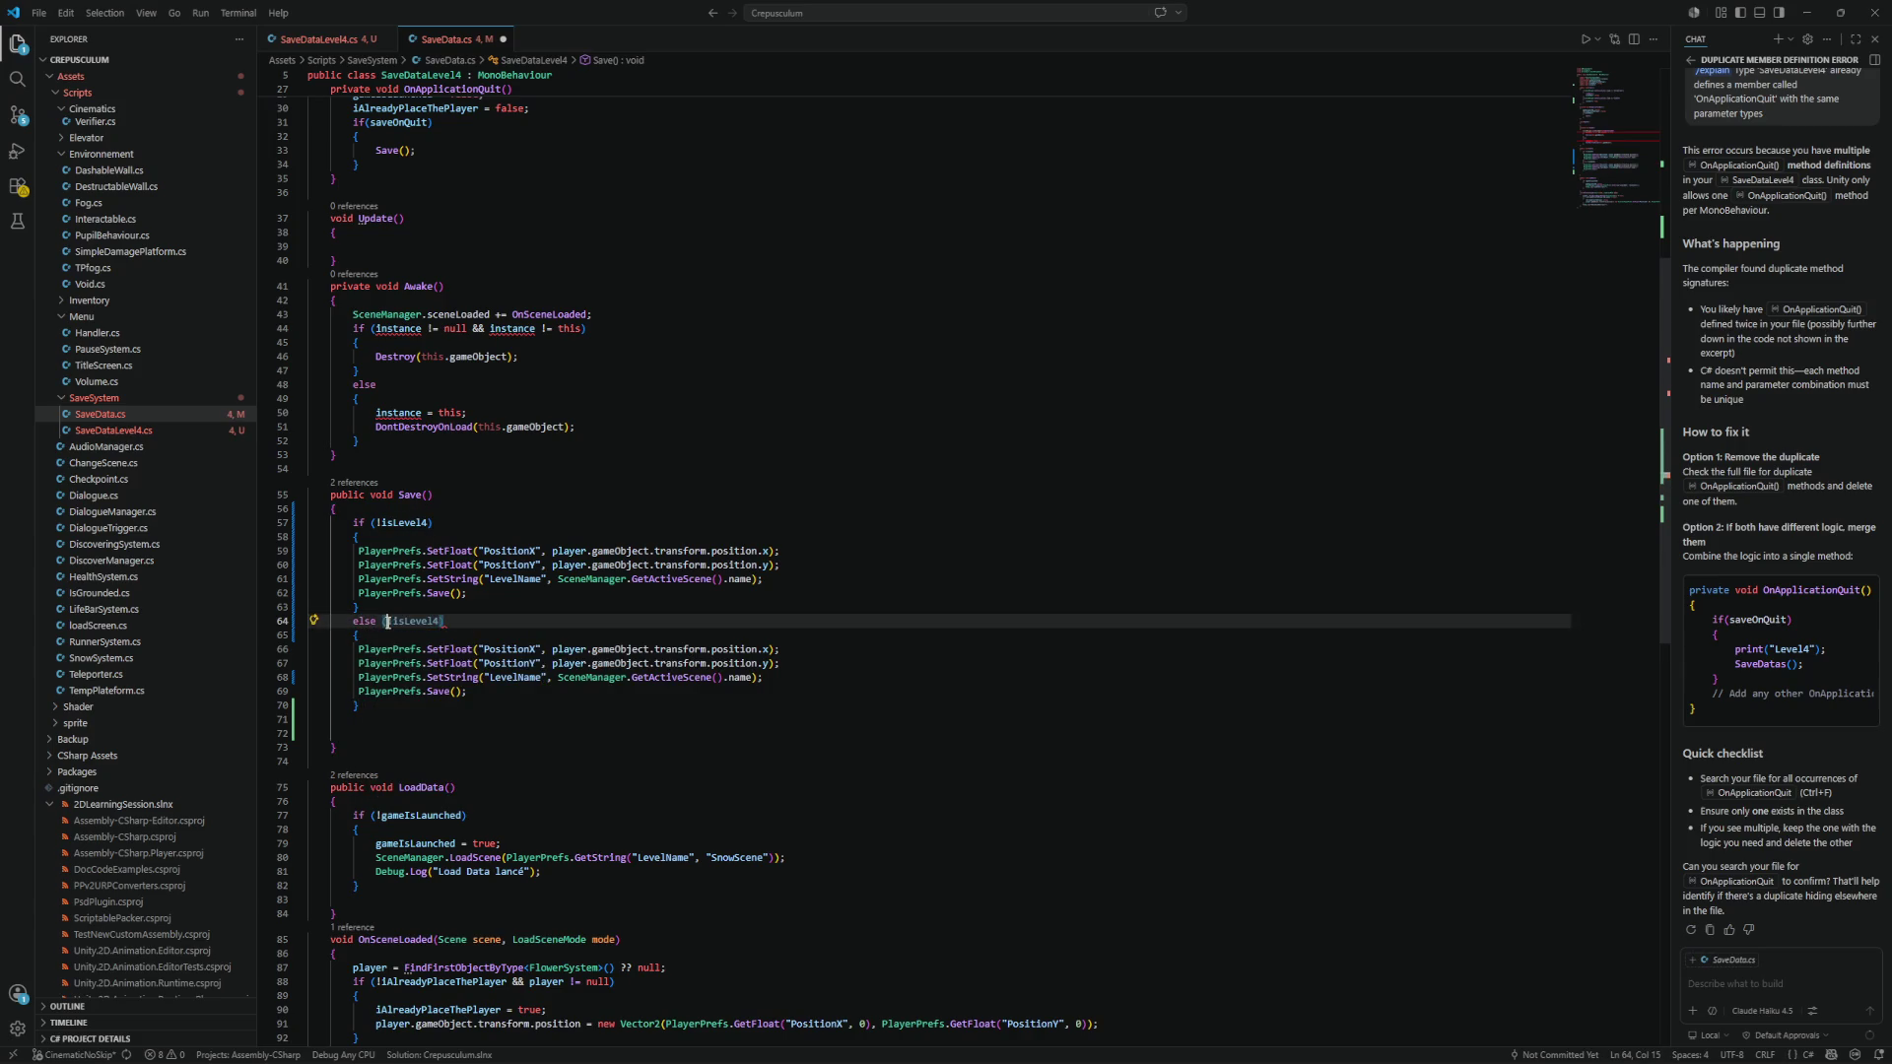
pyautogui.click(381, 624)
pyautogui.press('Right')
pyautogui.write('if')
pyautogui.click(409, 623)
pyautogui.press('BackSpace')
pyautogui.hotkey('ctrl', 's')
# Replace the branch body with SaveDataLevel4.cs's PositionX 45.41f, PositionY -0.87f, "Level3" lines.
pyautogui.click(323, 37)
pyautogui.moveTo(599, 444); pyautogui.dragTo(258, 418)
pyautogui.hotkey('ctrl', 'c')
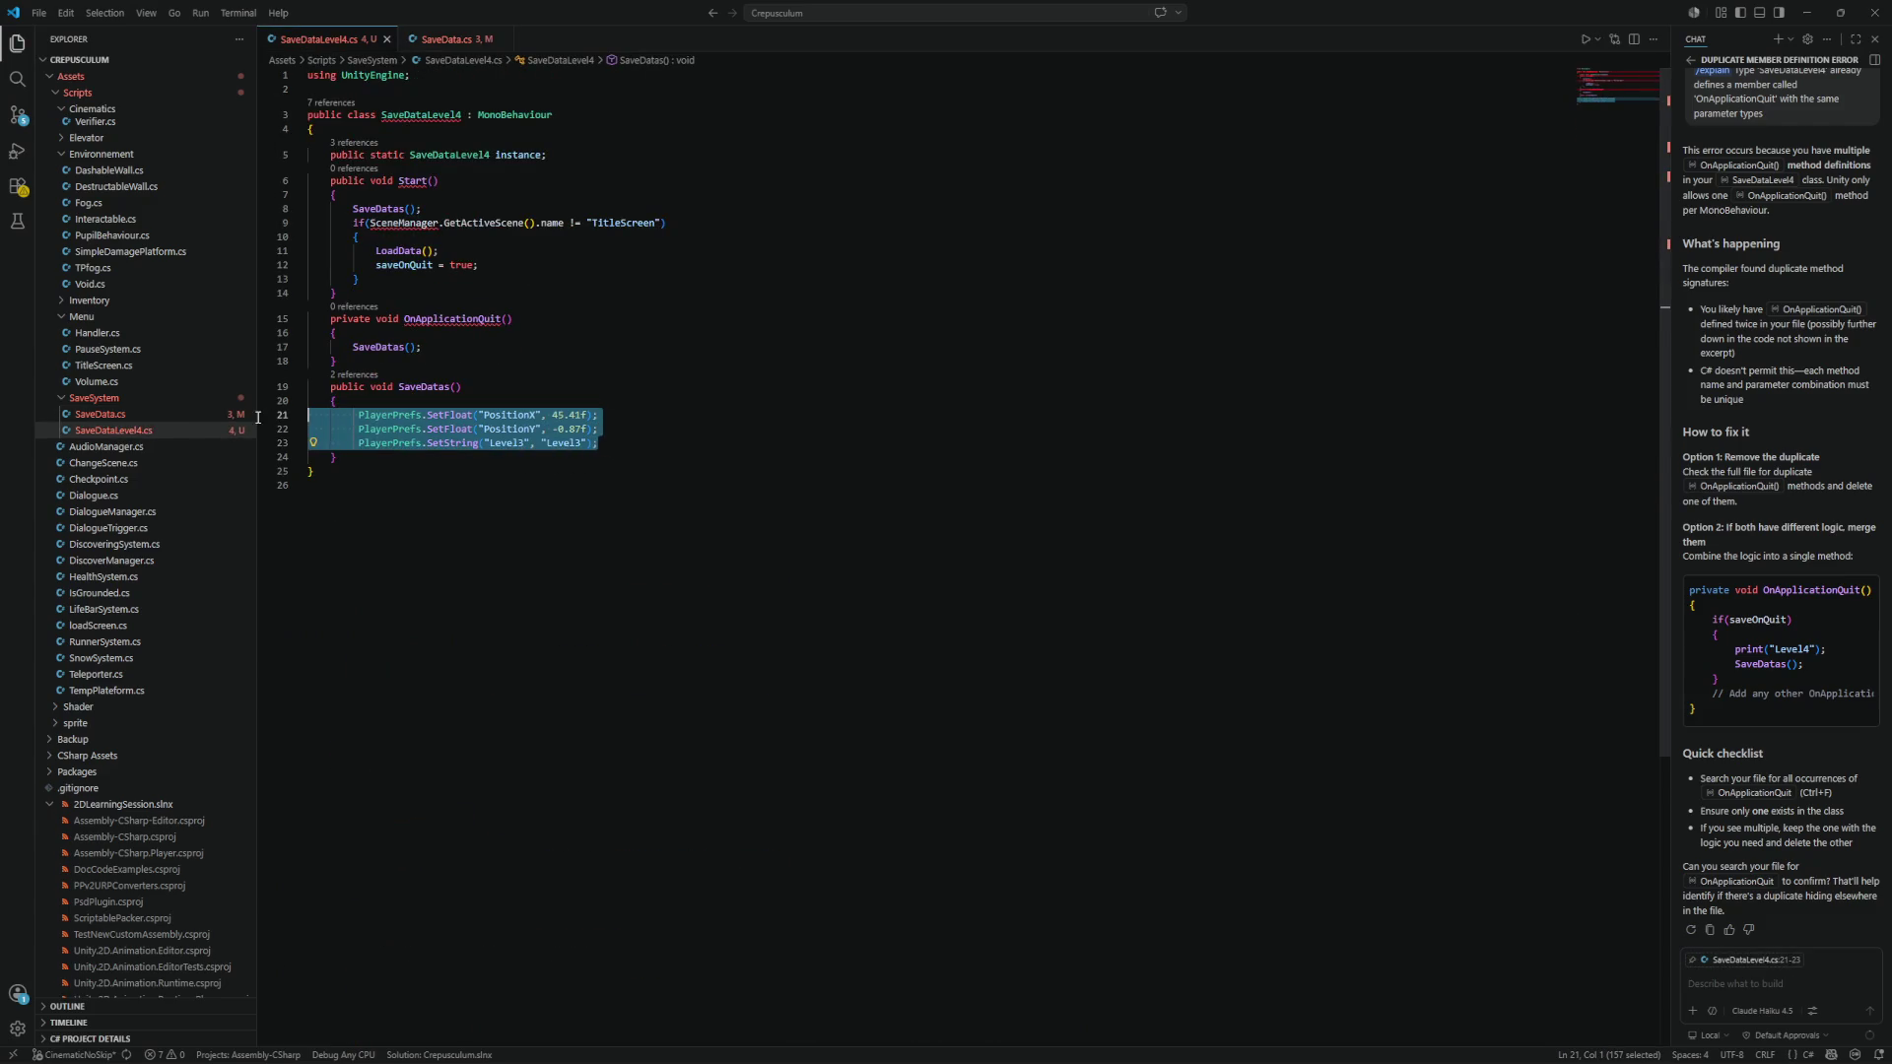
pyautogui.click(445, 39)
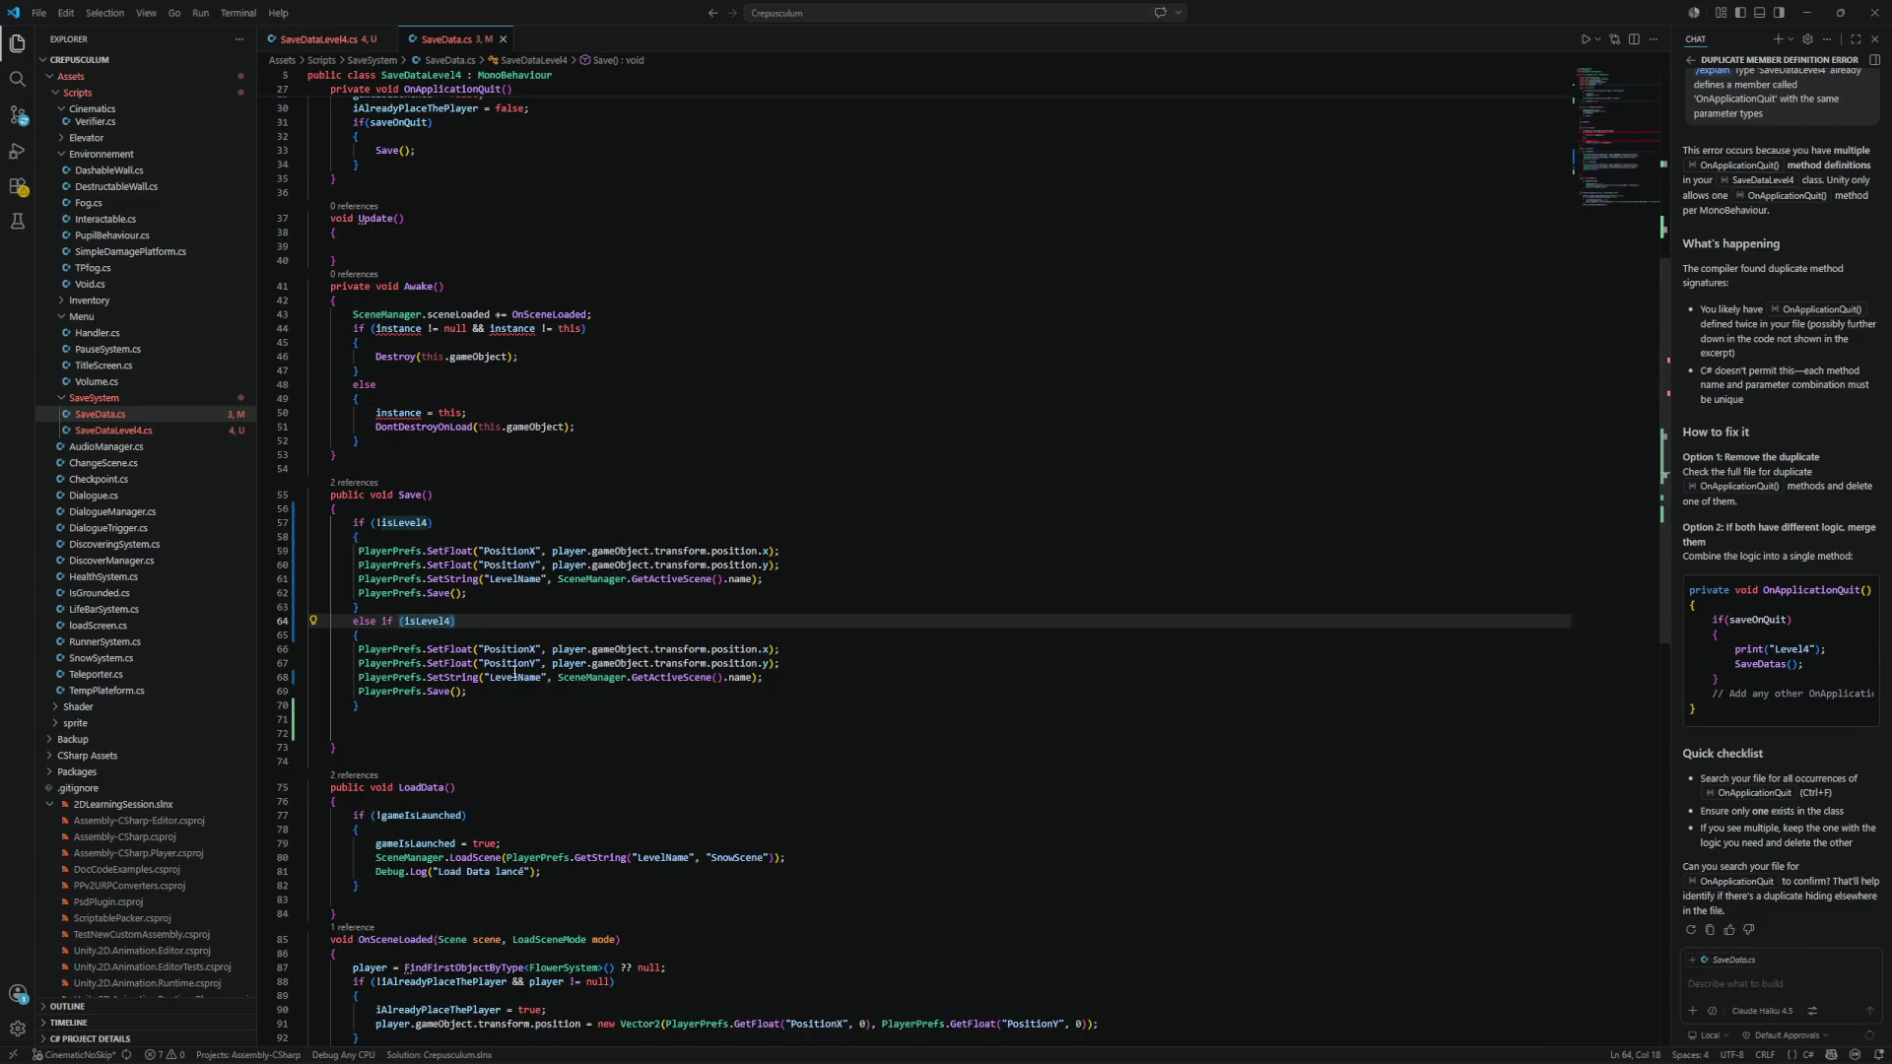
pyautogui.moveTo(489, 695); pyautogui.dragTo(300, 647)
pyautogui.hotkey('ctrl', 'v')
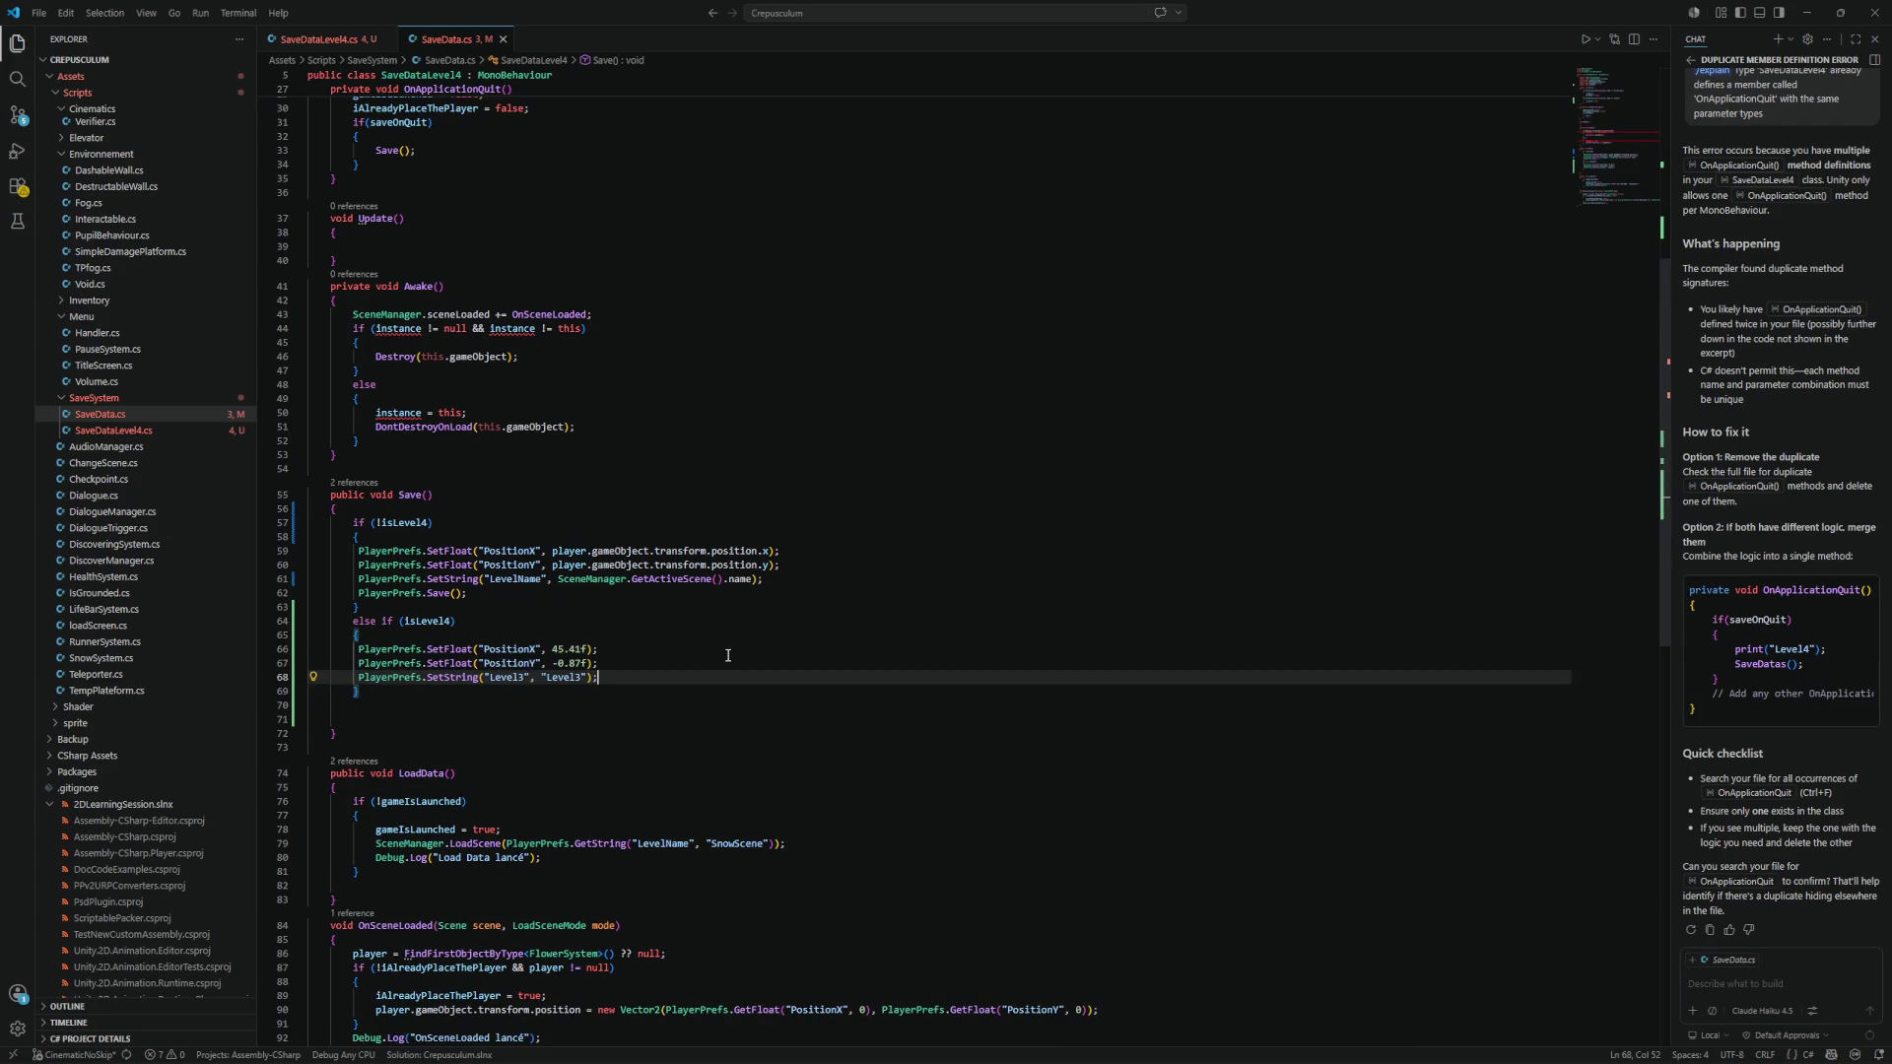
pyautogui.scroll(-2, 728, 655)
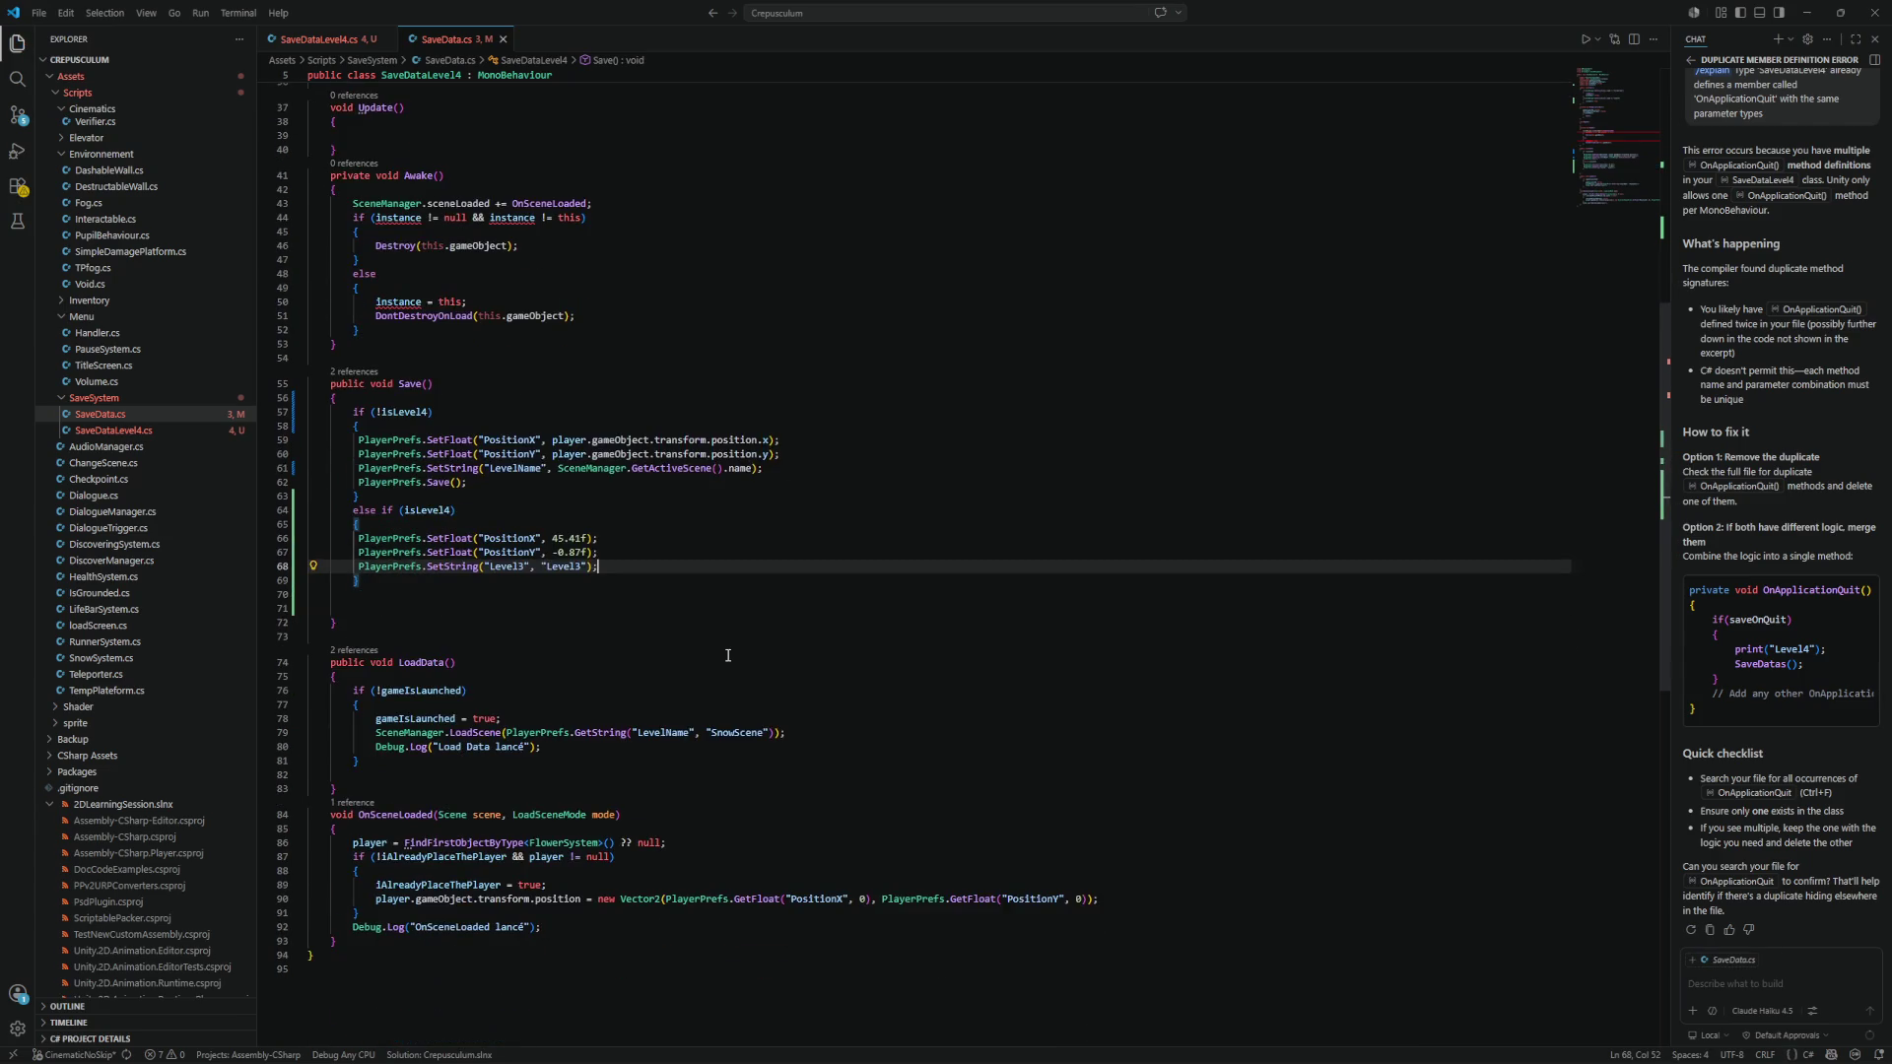
pyautogui.hotkey('ctrl', 'Tab')
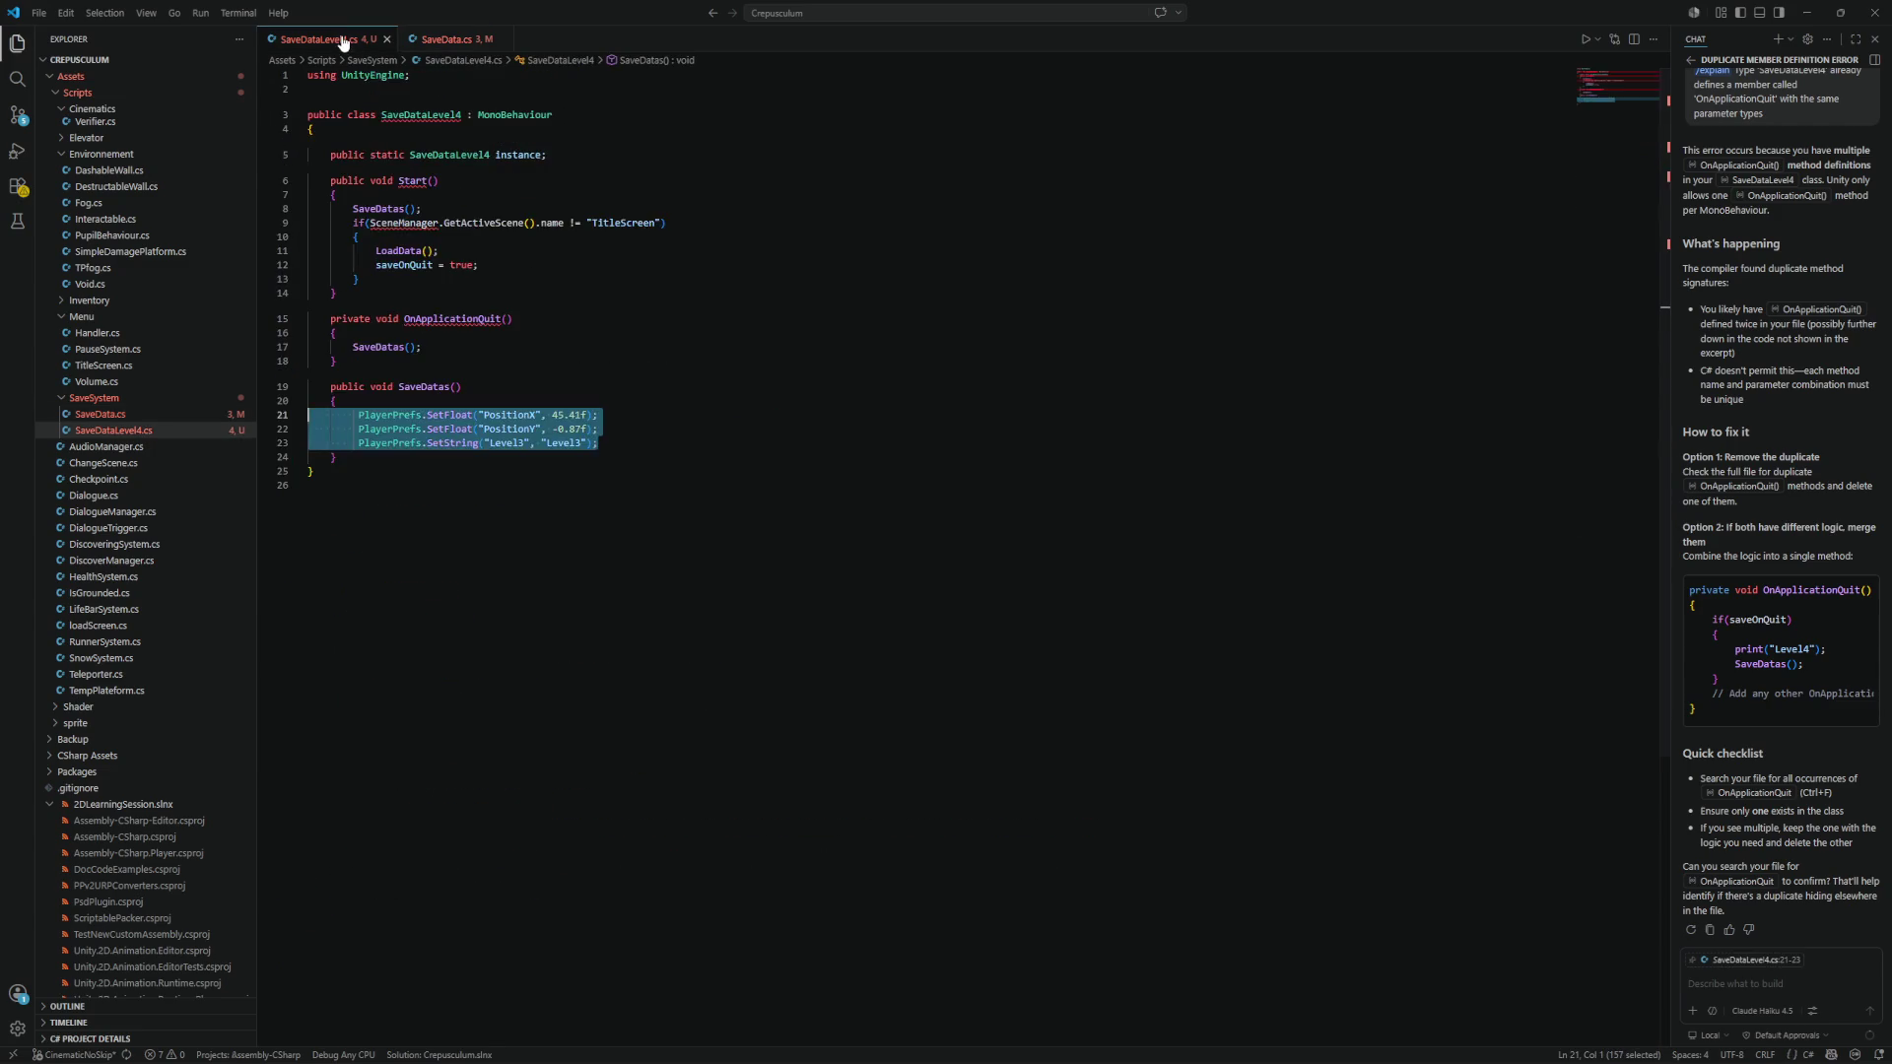
pyautogui.moveTo(468, 345); pyautogui.dragTo(308, 345)
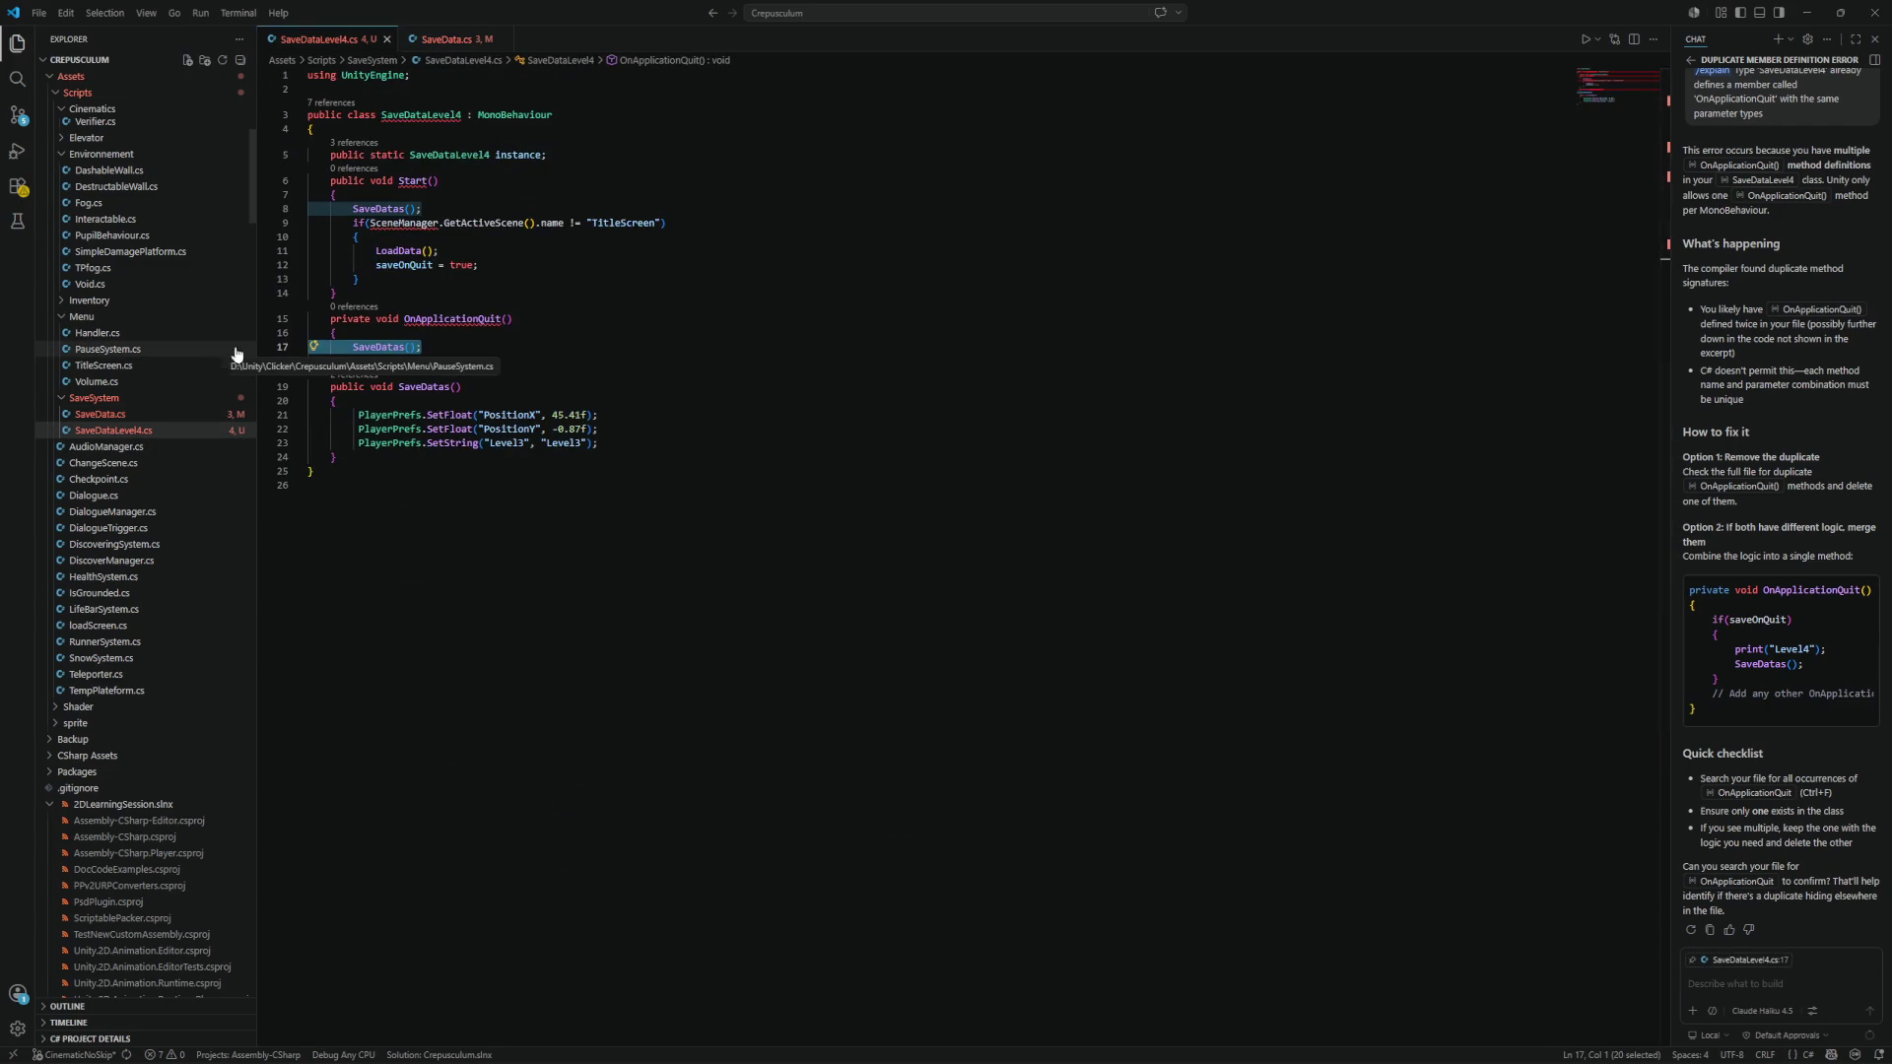
# Return to SaveData.cs and bring the Level4 scene check in Start() into view.
pyautogui.click(447, 39)
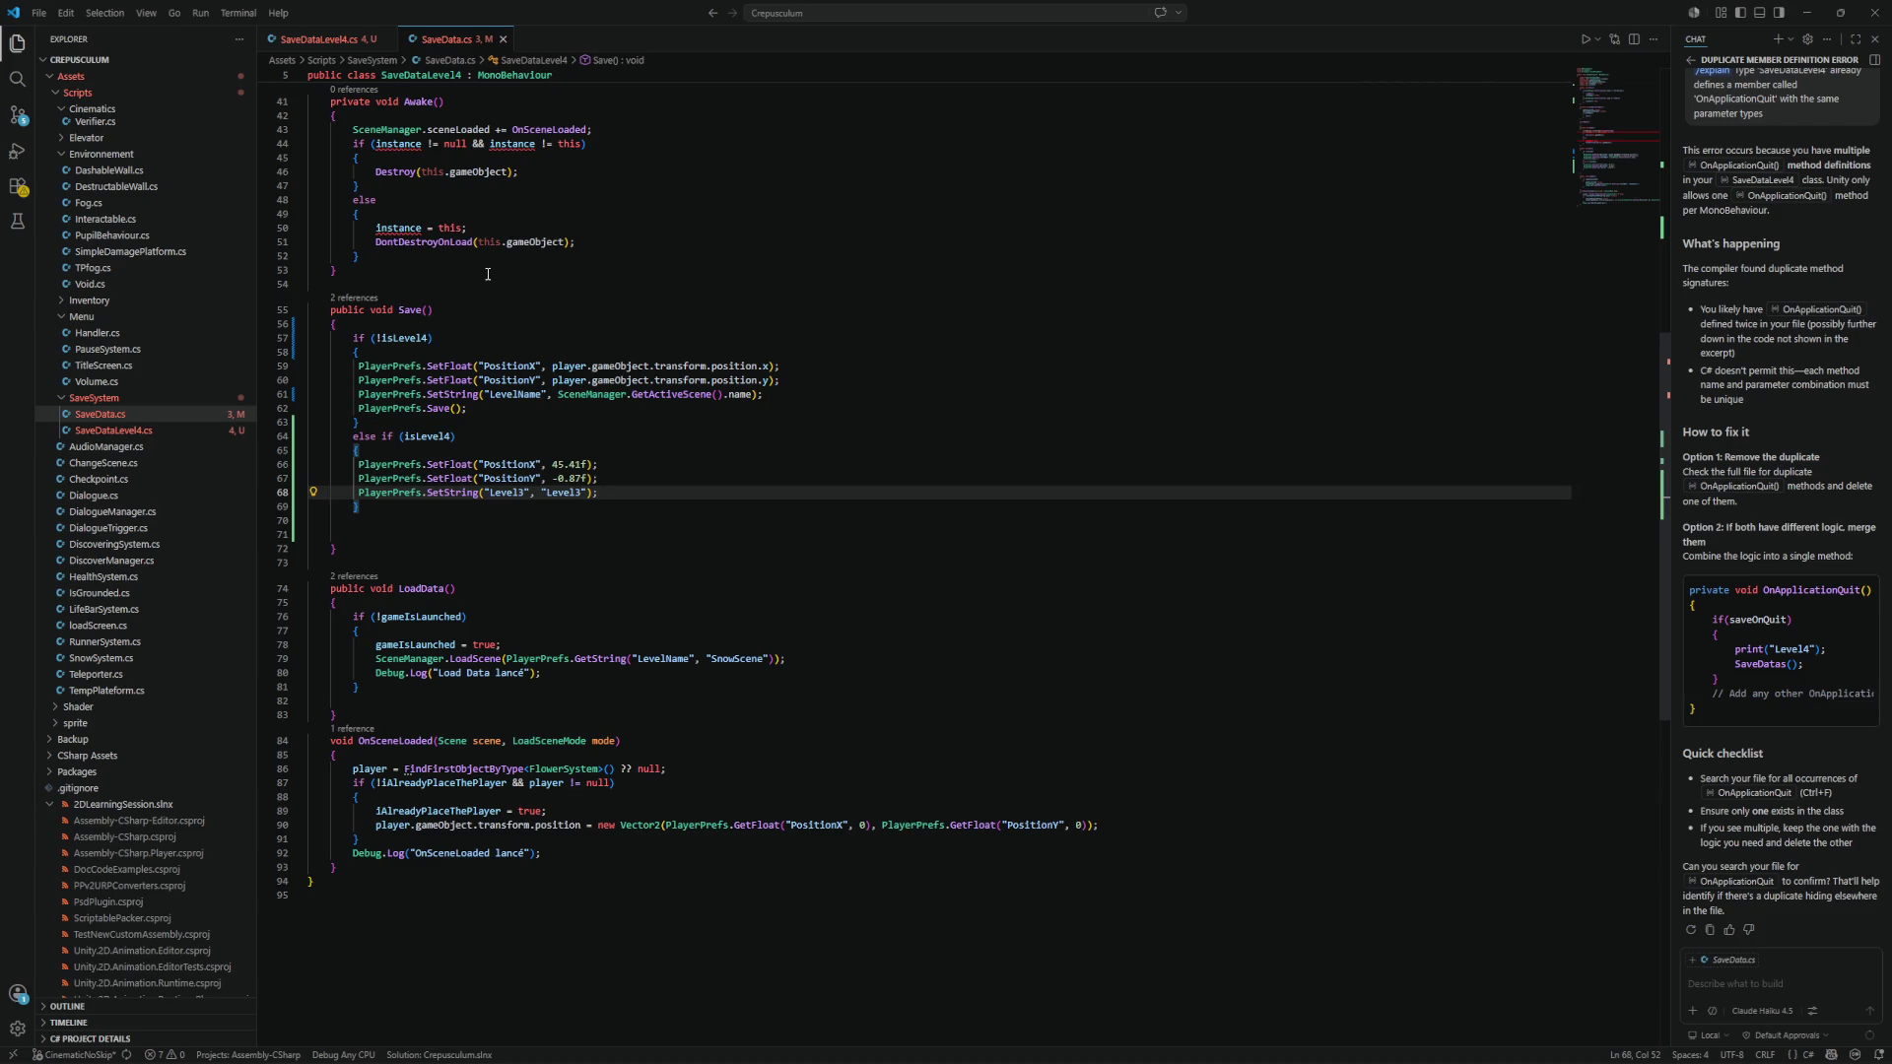
pyautogui.click(718, 287)
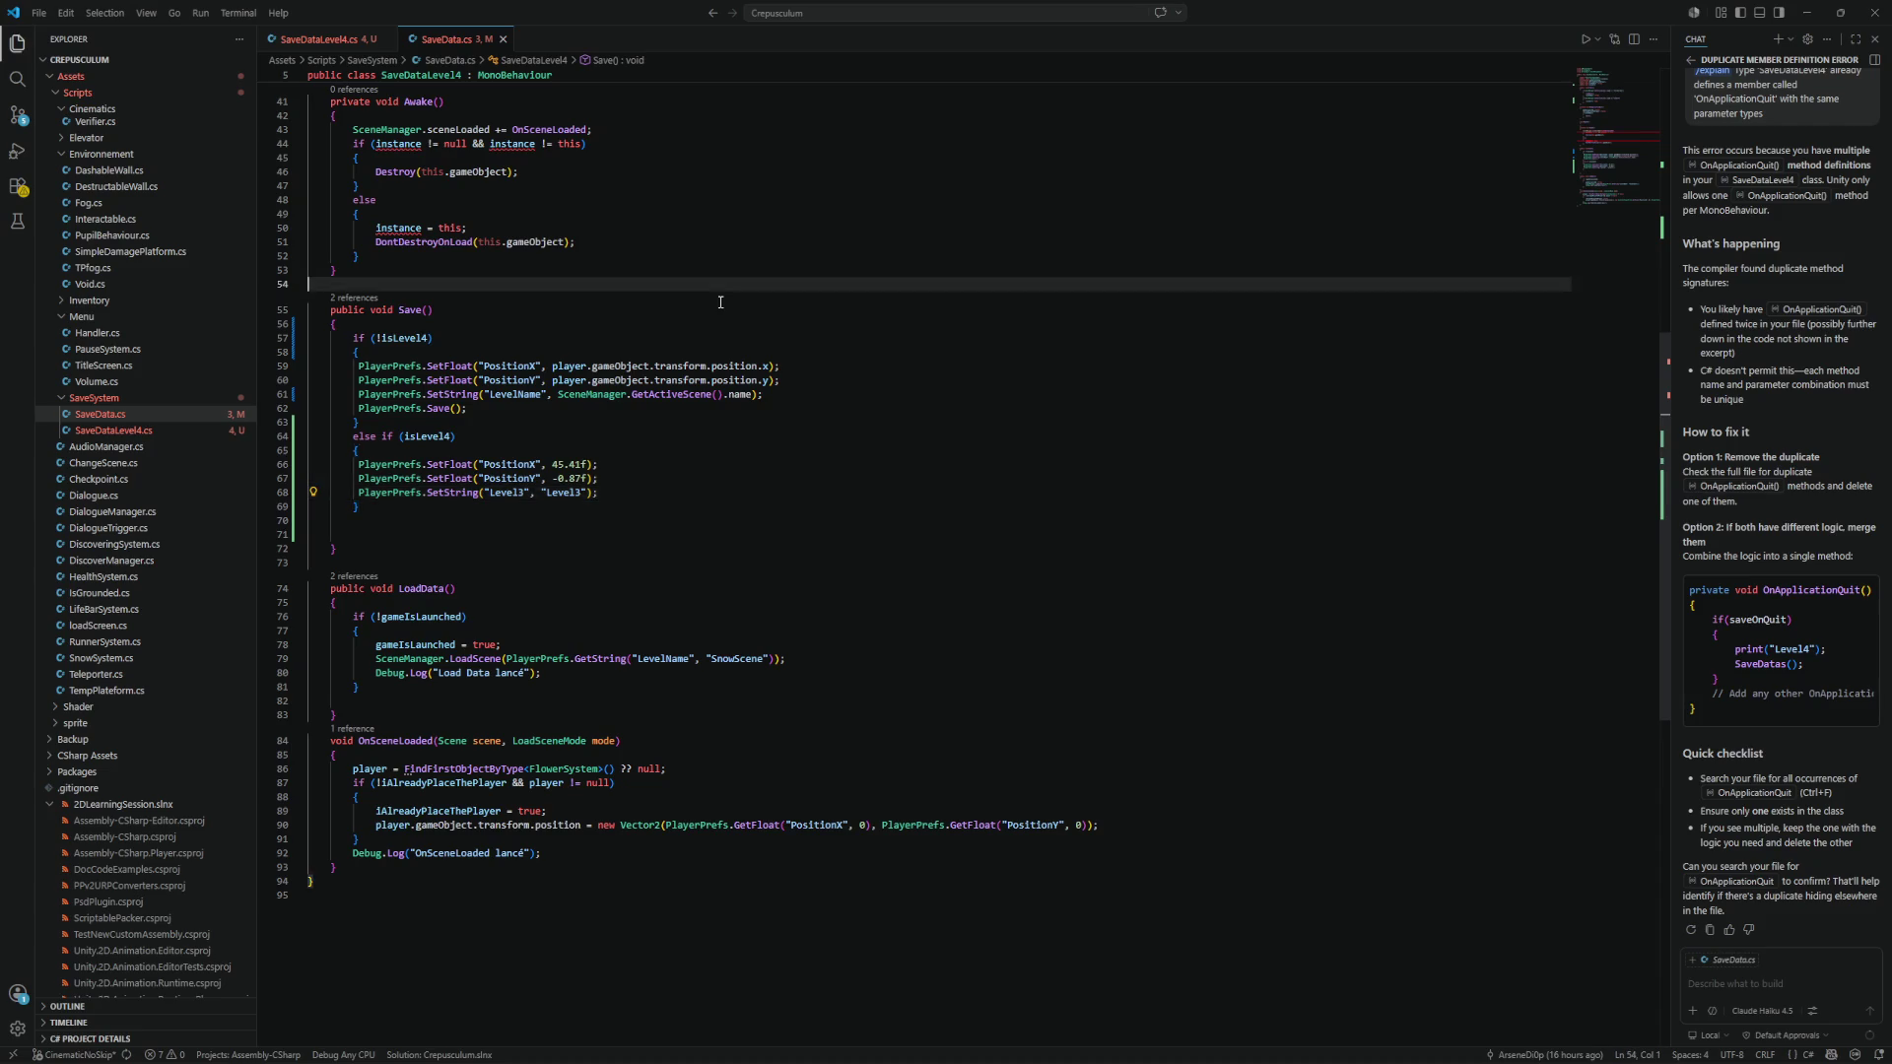
pyautogui.scroll(5, 718, 295)
pyautogui.scroll(3, 649, 350)
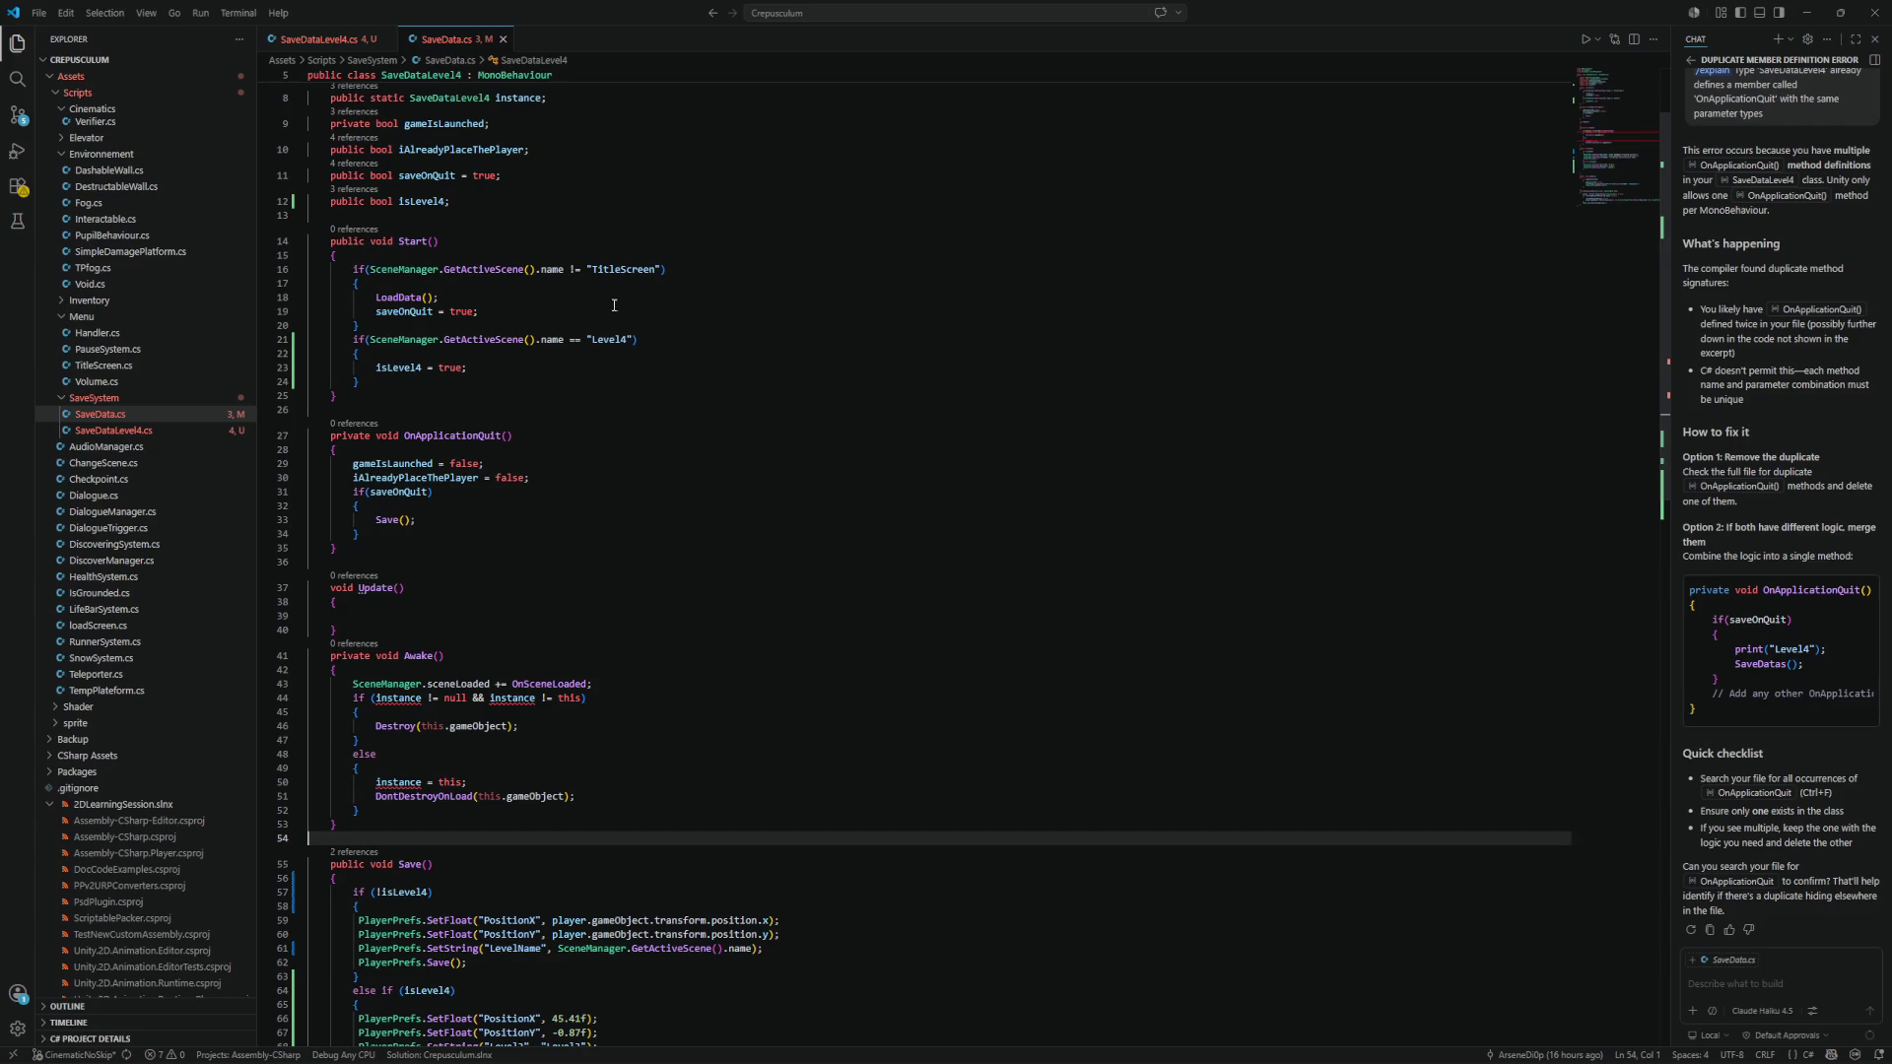
pyautogui.click(408, 376)
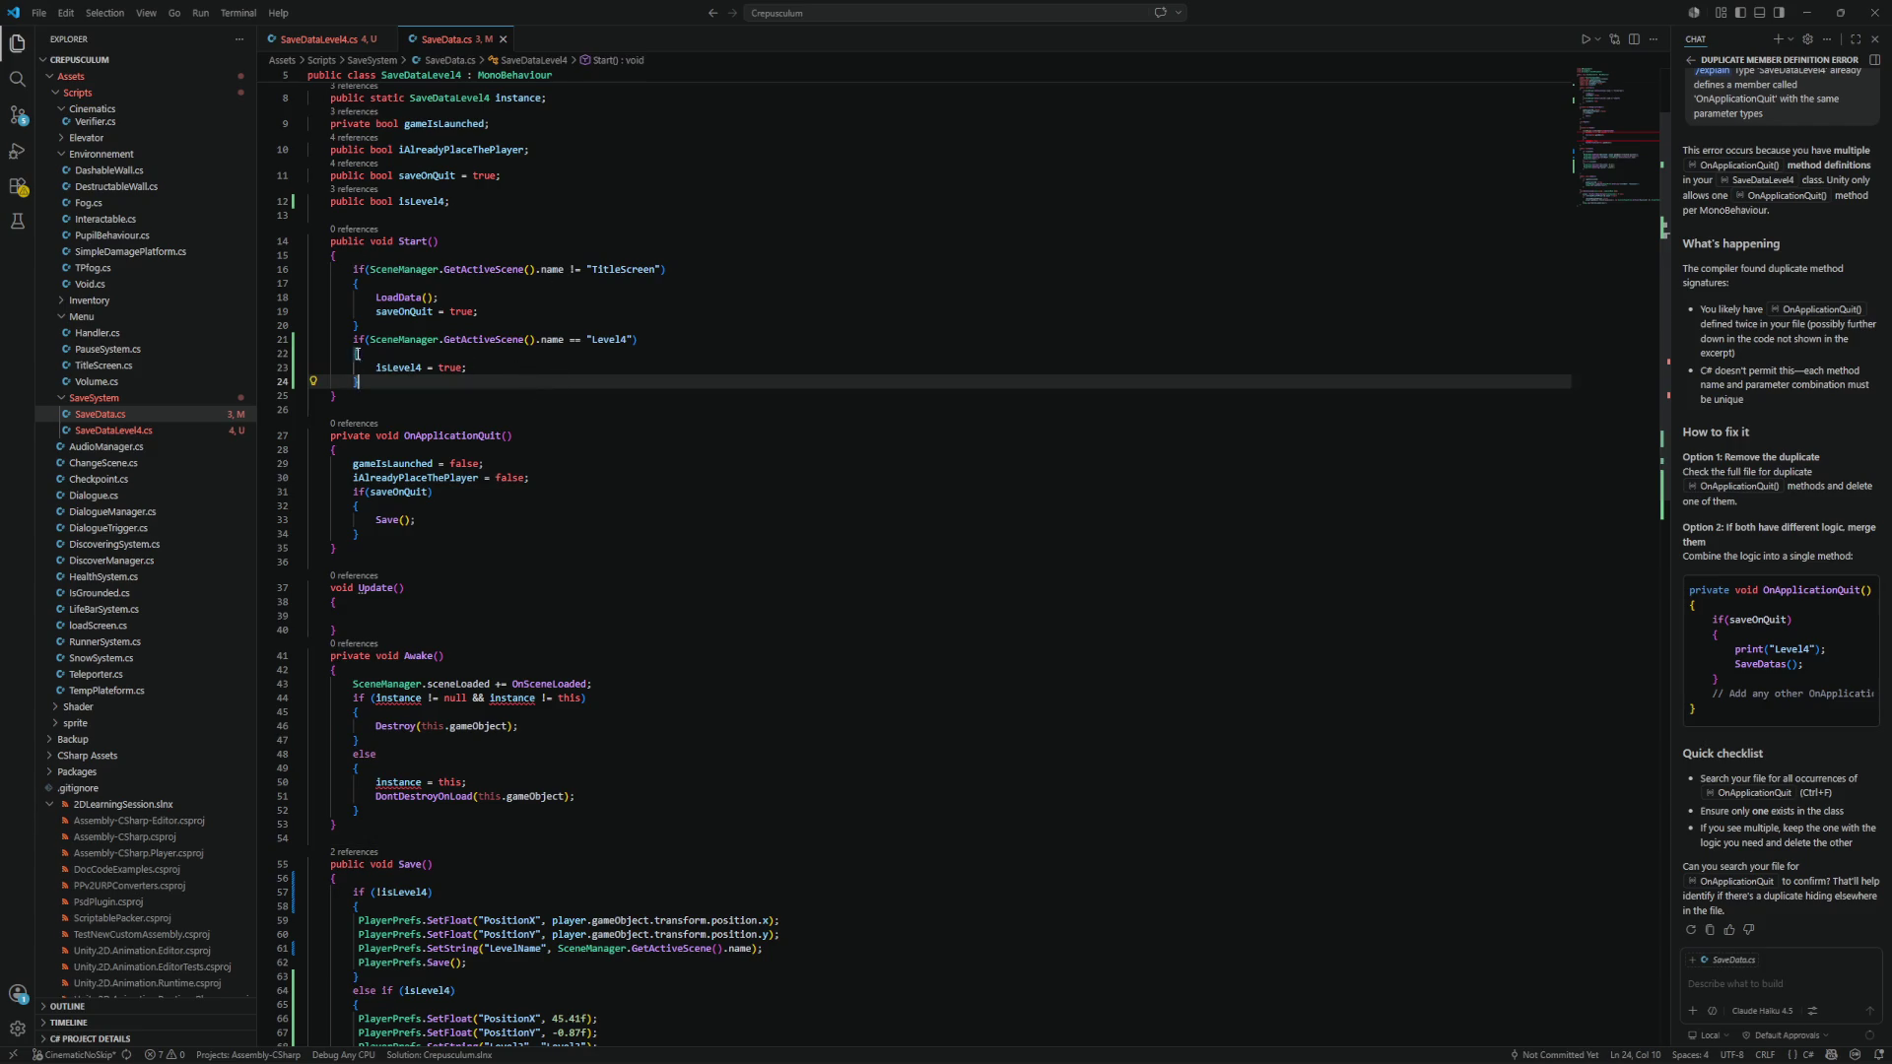
# Move the Level4 scene-check block out of Start() into the Update() method.
pyautogui.click(424, 368)
pyautogui.press('End')
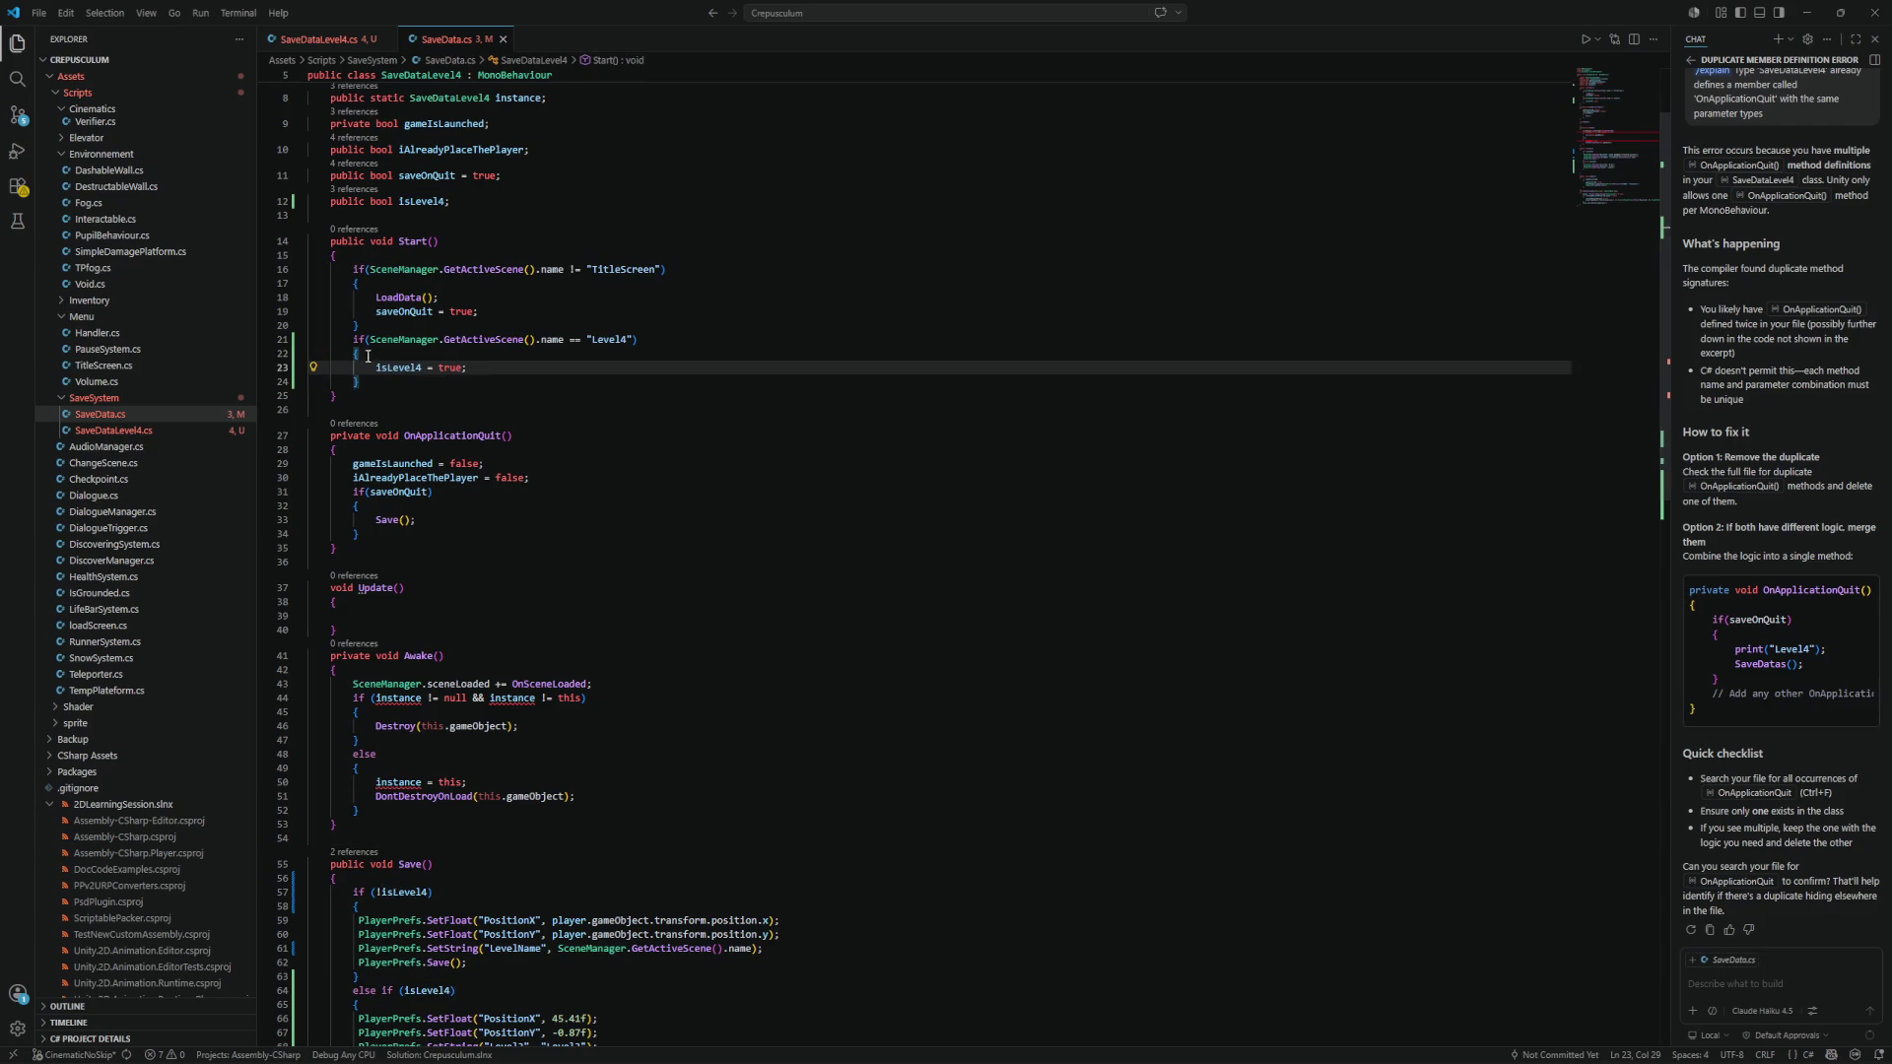
pyautogui.moveTo(367, 380); pyautogui.dragTo(309, 339)
pyautogui.hotkey('ctrl', 'c')
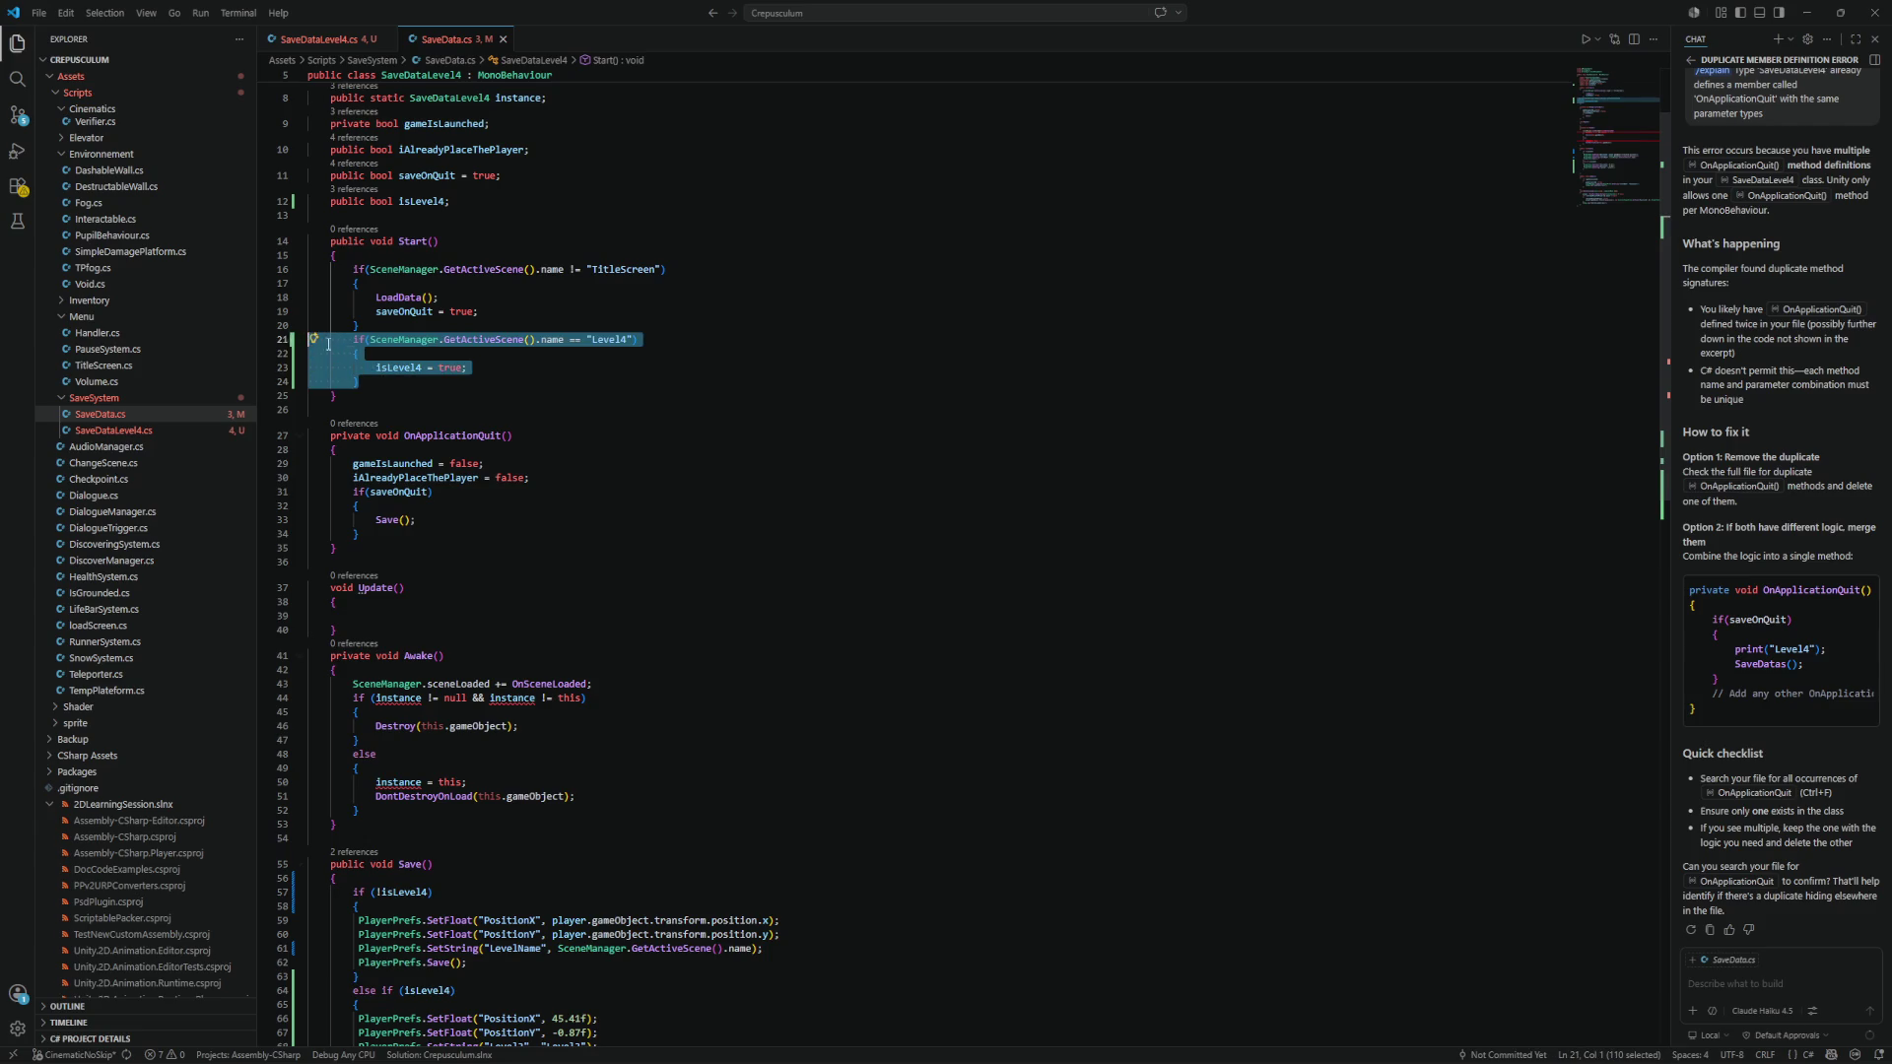
pyautogui.click(414, 615)
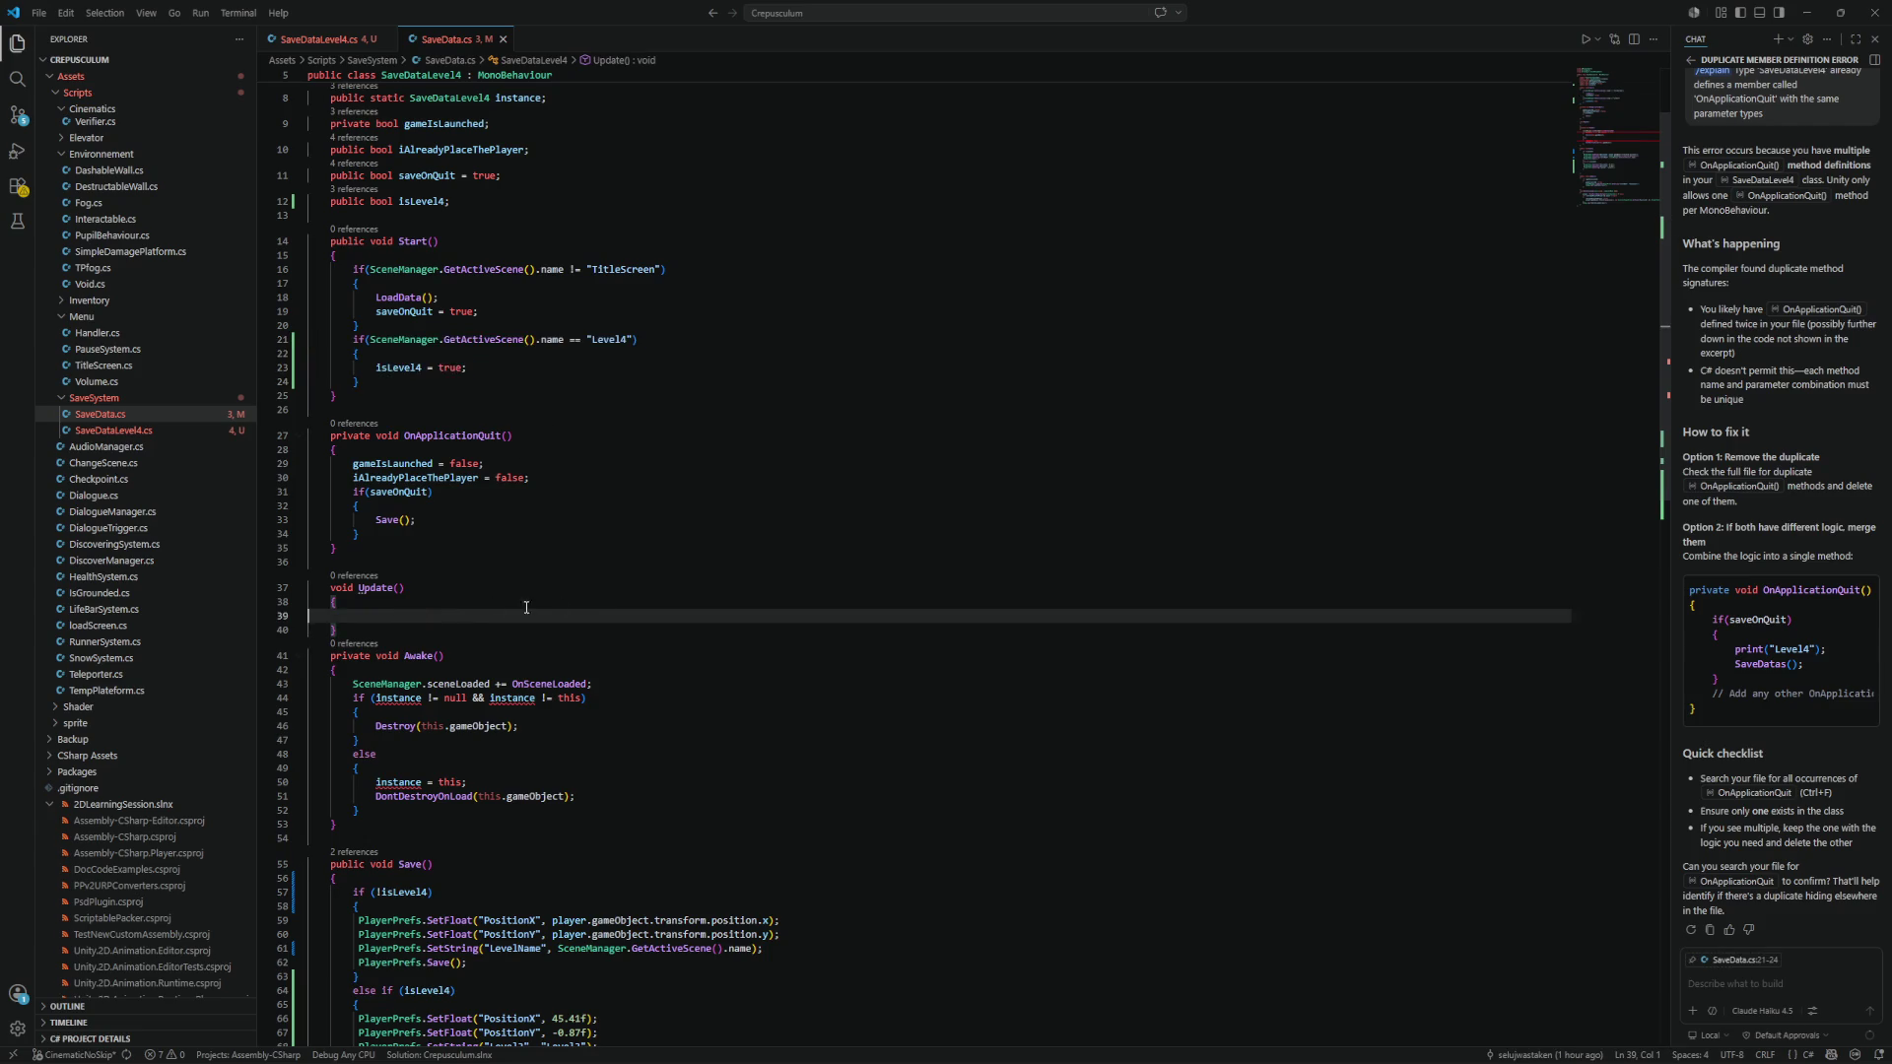
pyautogui.hotkey('ctrl', 'v')
pyautogui.scroll(-1, 915, 567)
pyautogui.scroll(-3, 915, 566)
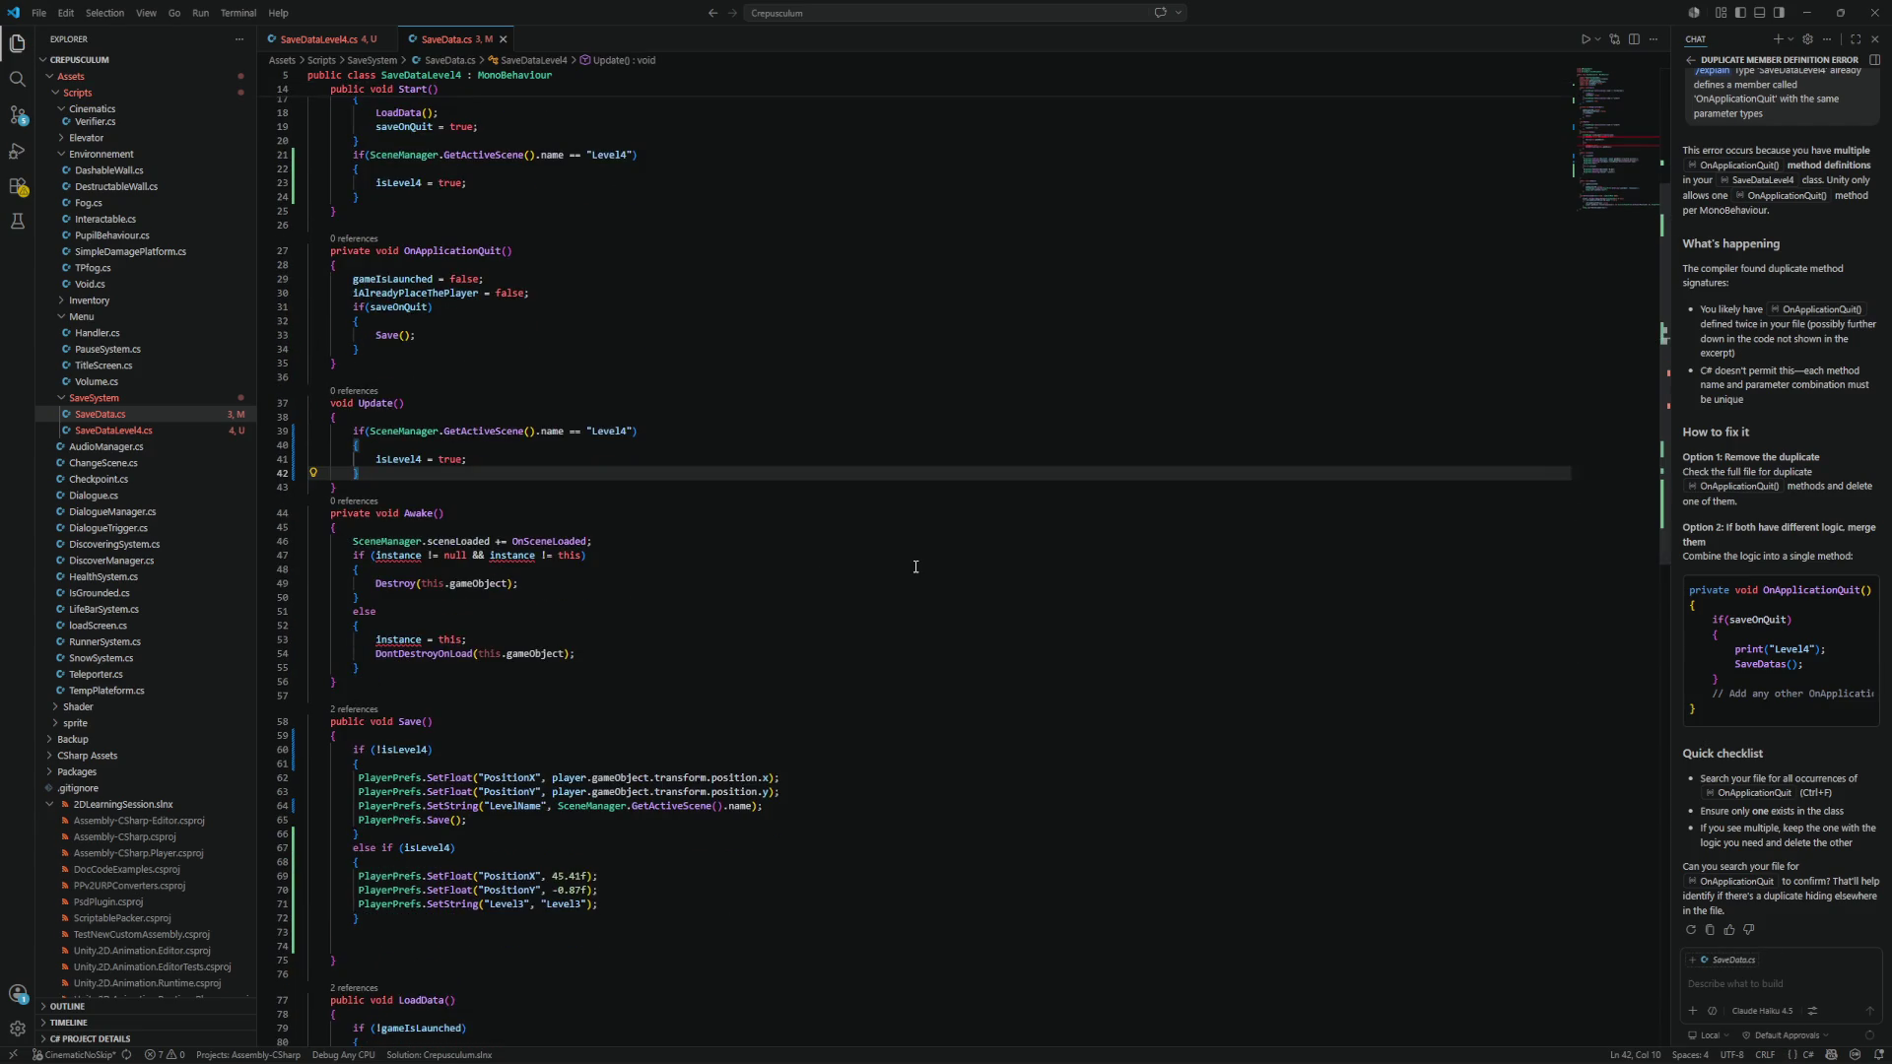
pyautogui.hotkey('ctrl', 'u')
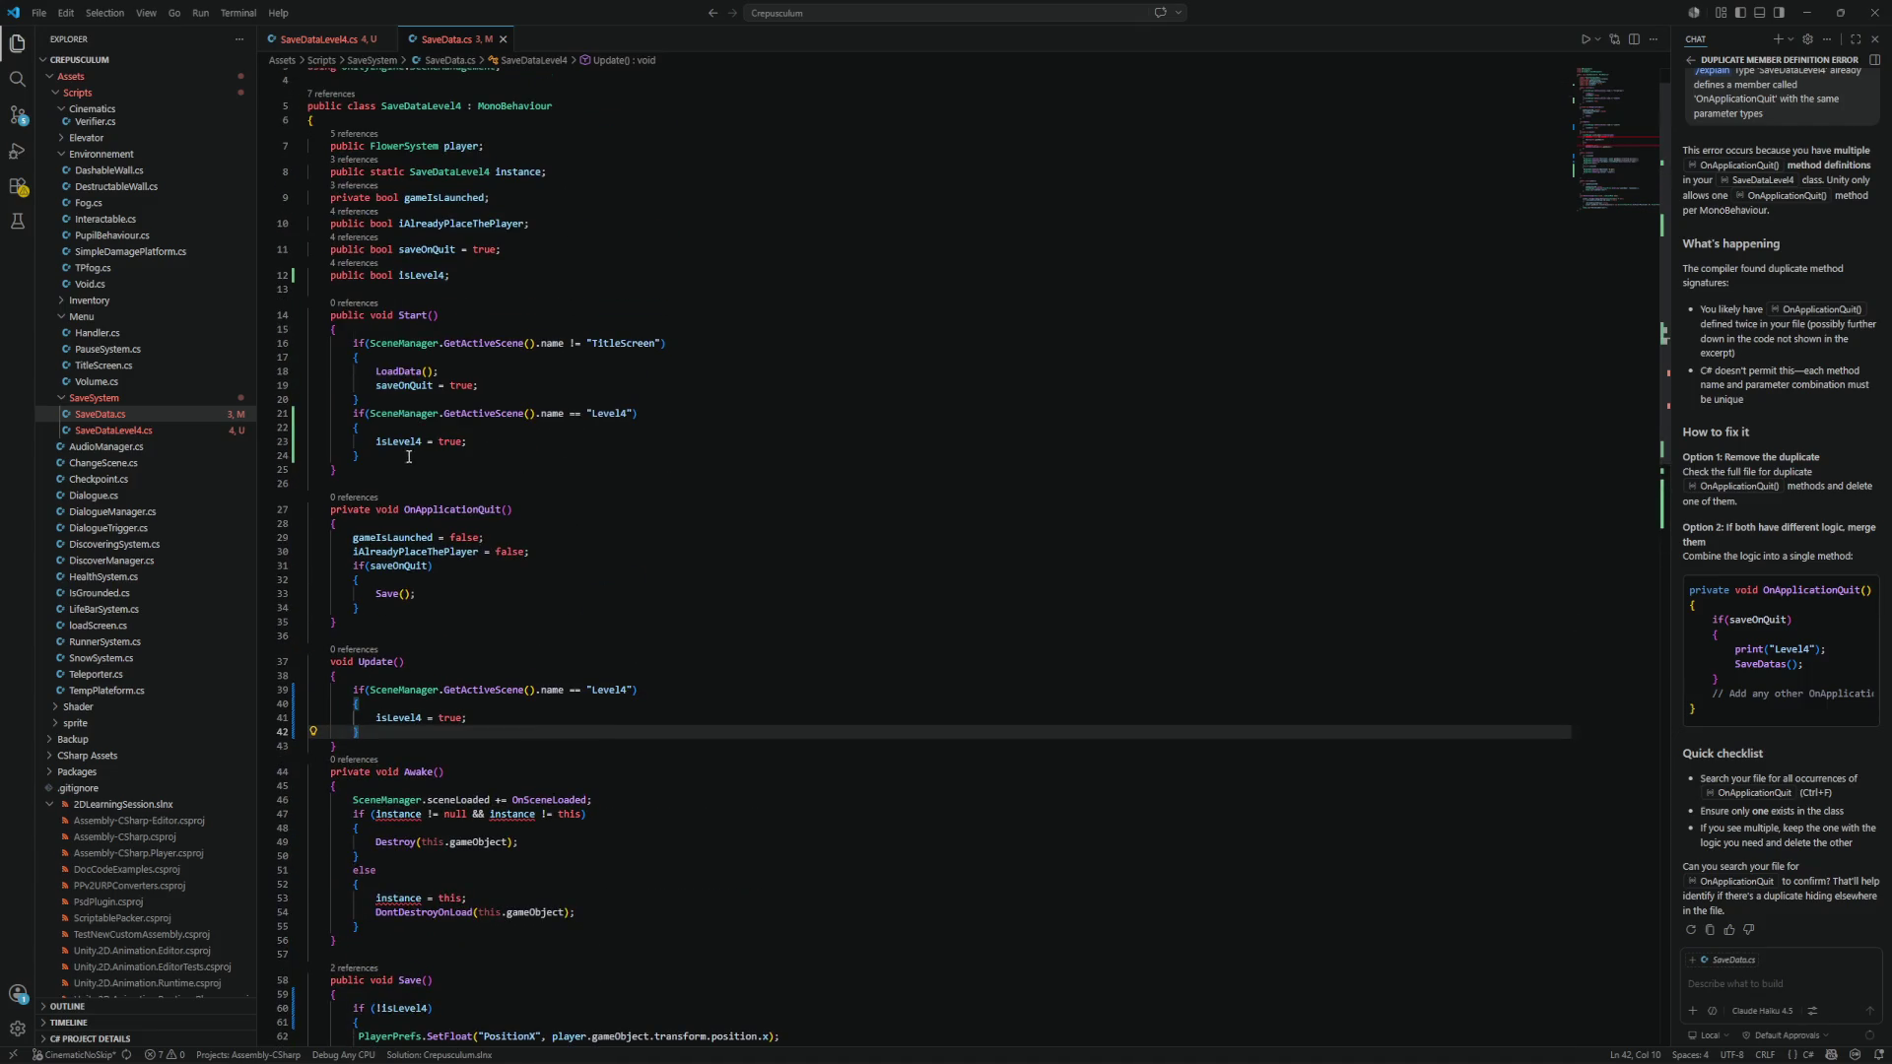
pyautogui.hotkey('ctrl', 's')
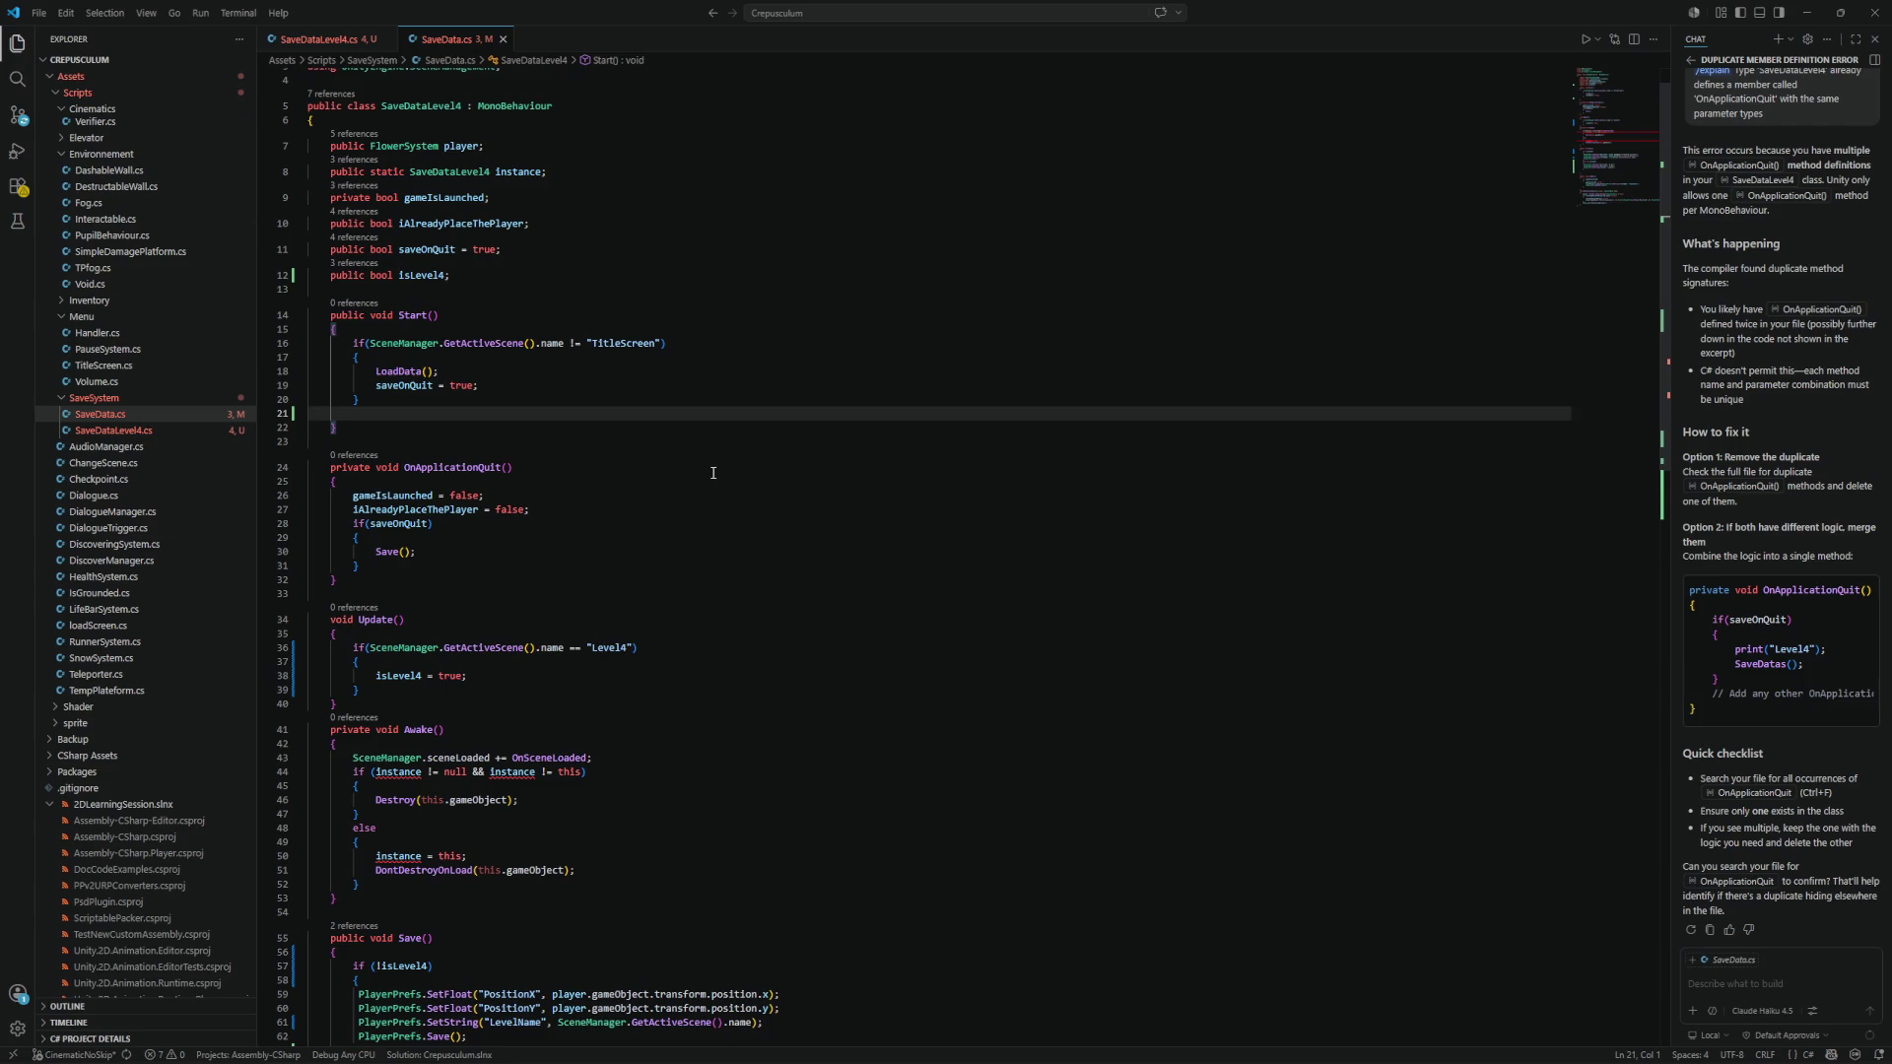
# Add an else block setting isLevel4 = false after the Level4 check, and save.
pyautogui.click(482, 692)
pyautogui.press('Return')
pyautogui.write('else')
pyautogui.press('Return')
pyautogui.write('{')
pyautogui.press('Return')
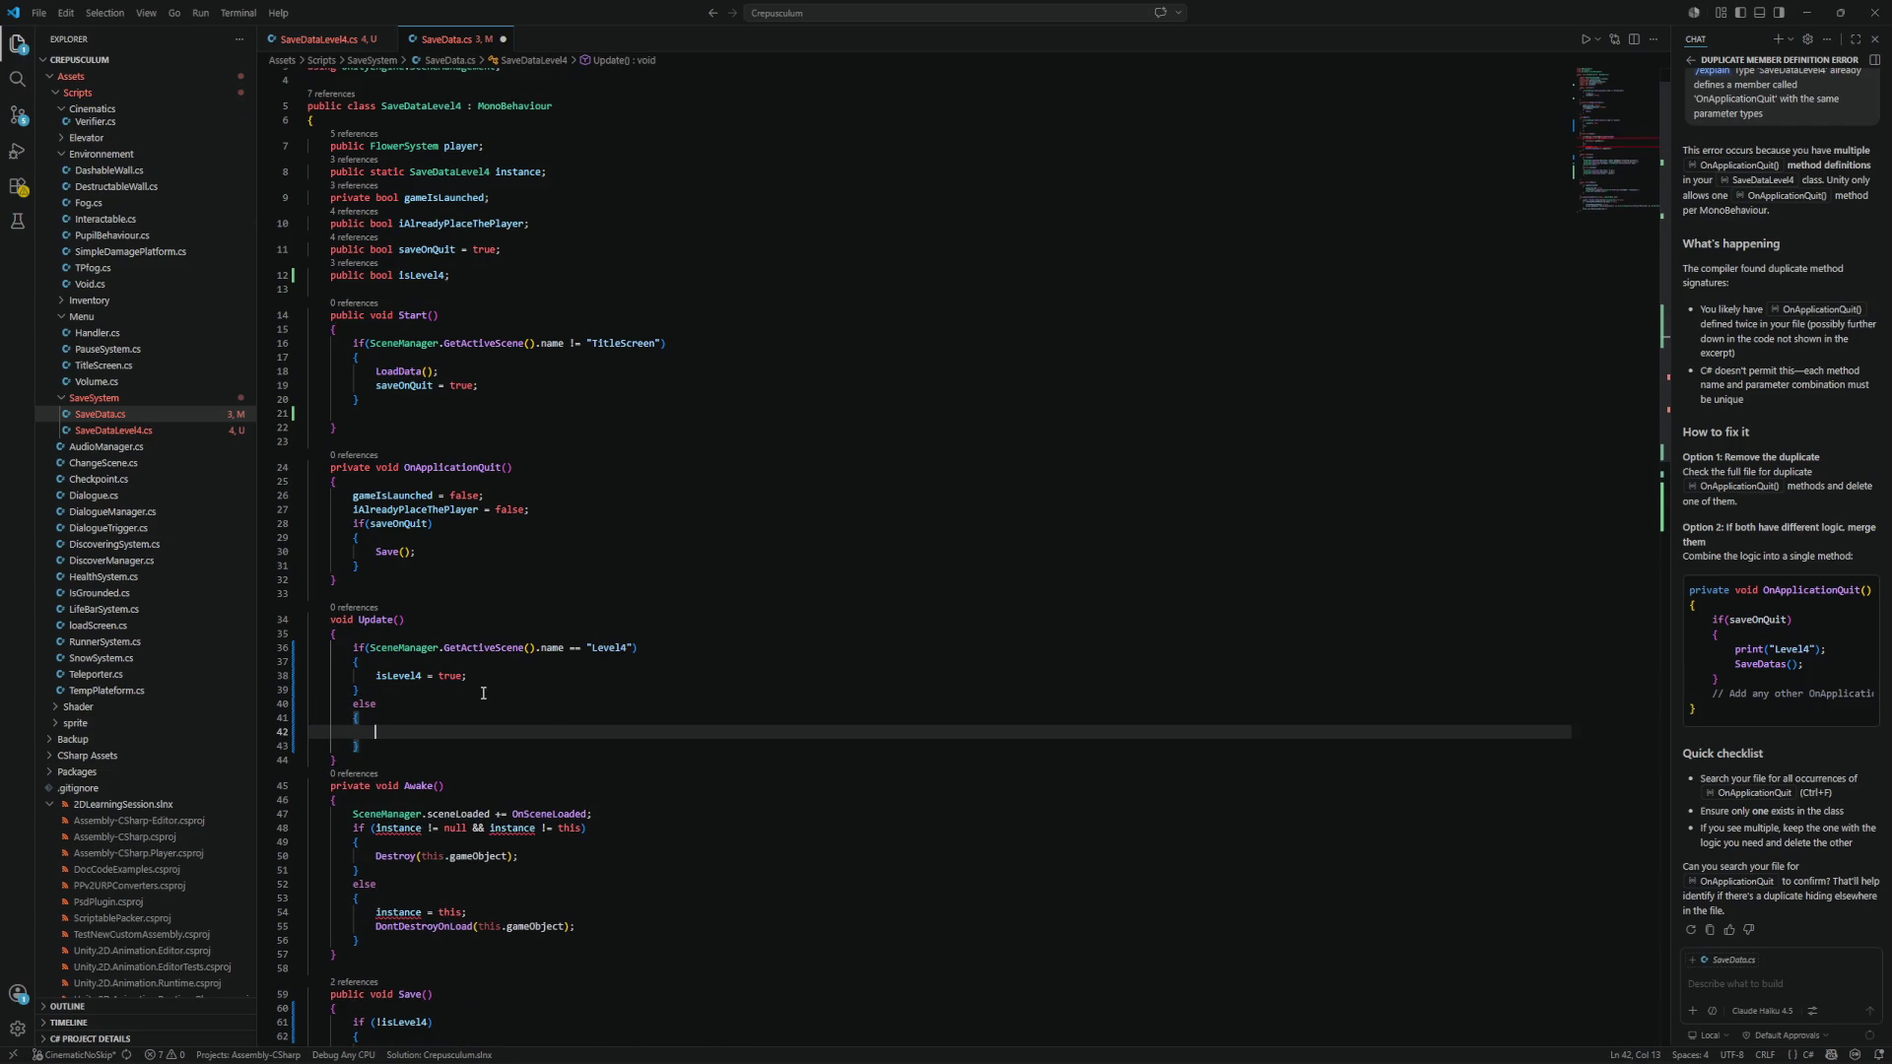
pyautogui.write('isLevel')
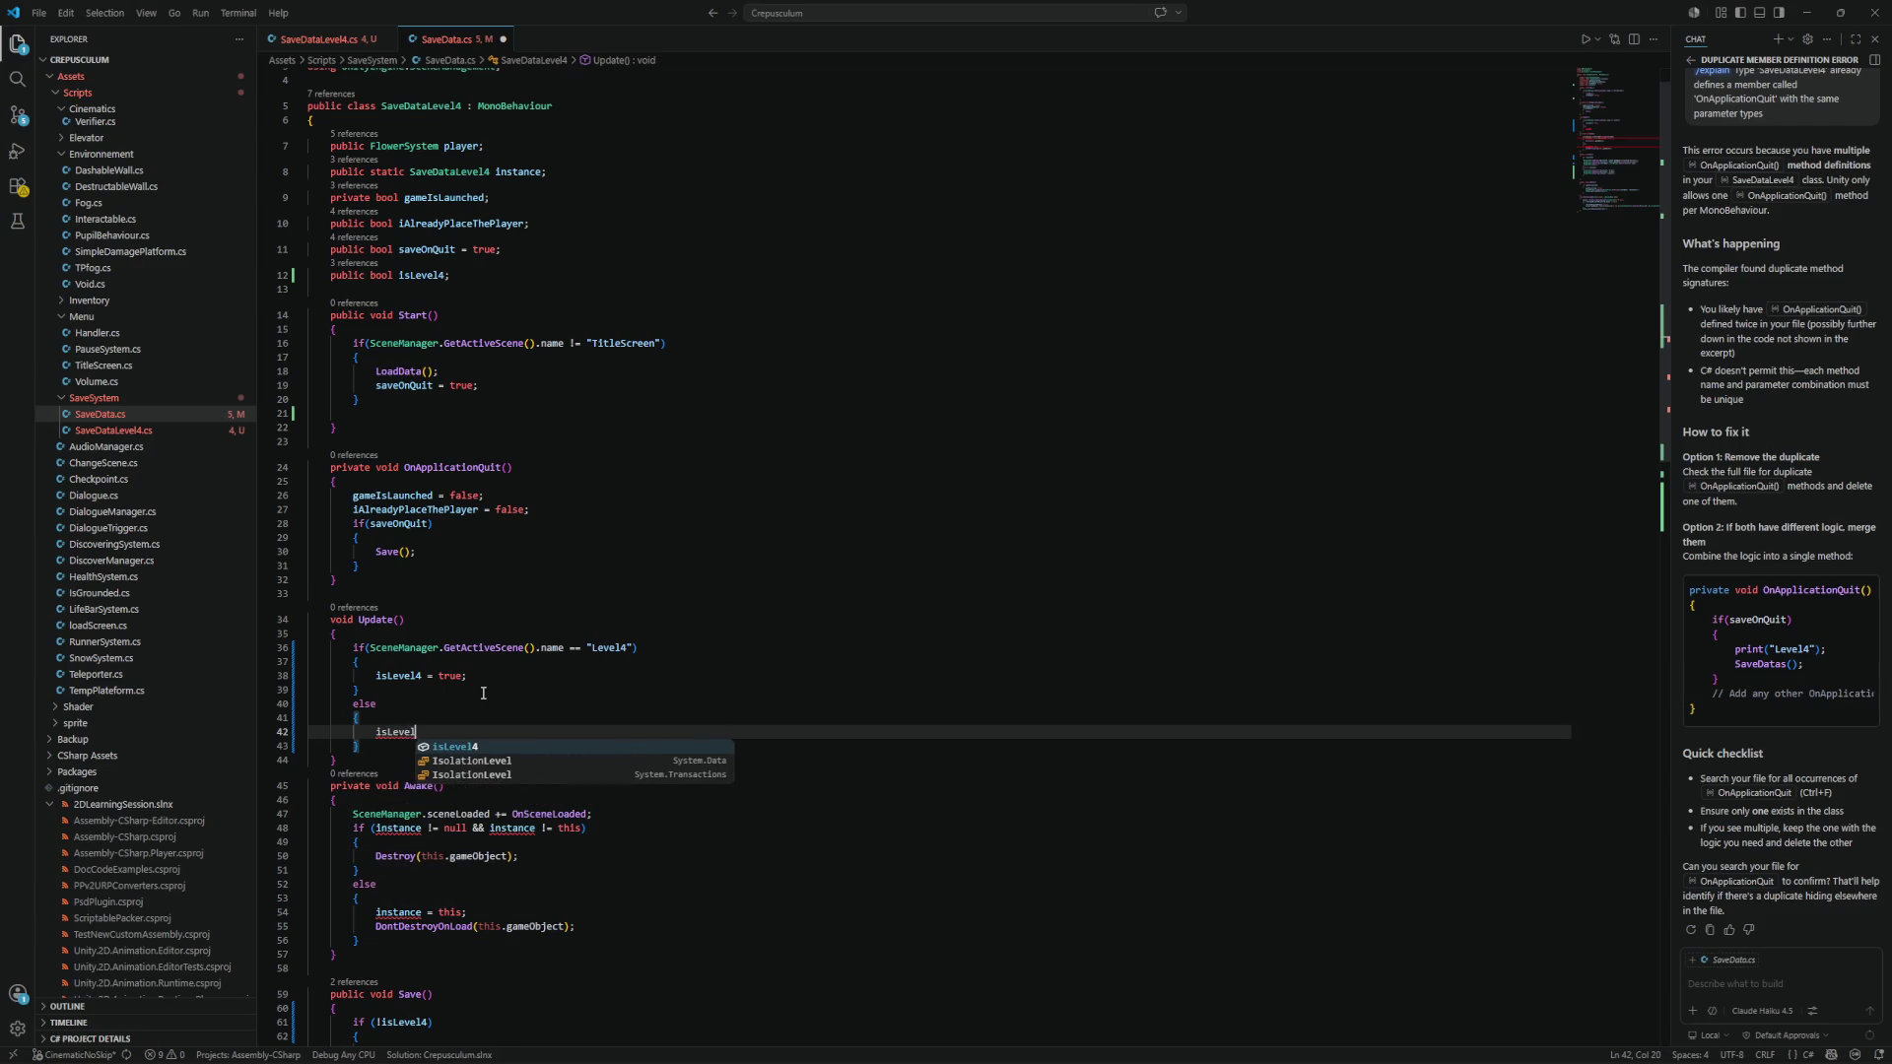
pyautogui.write('4 = false')
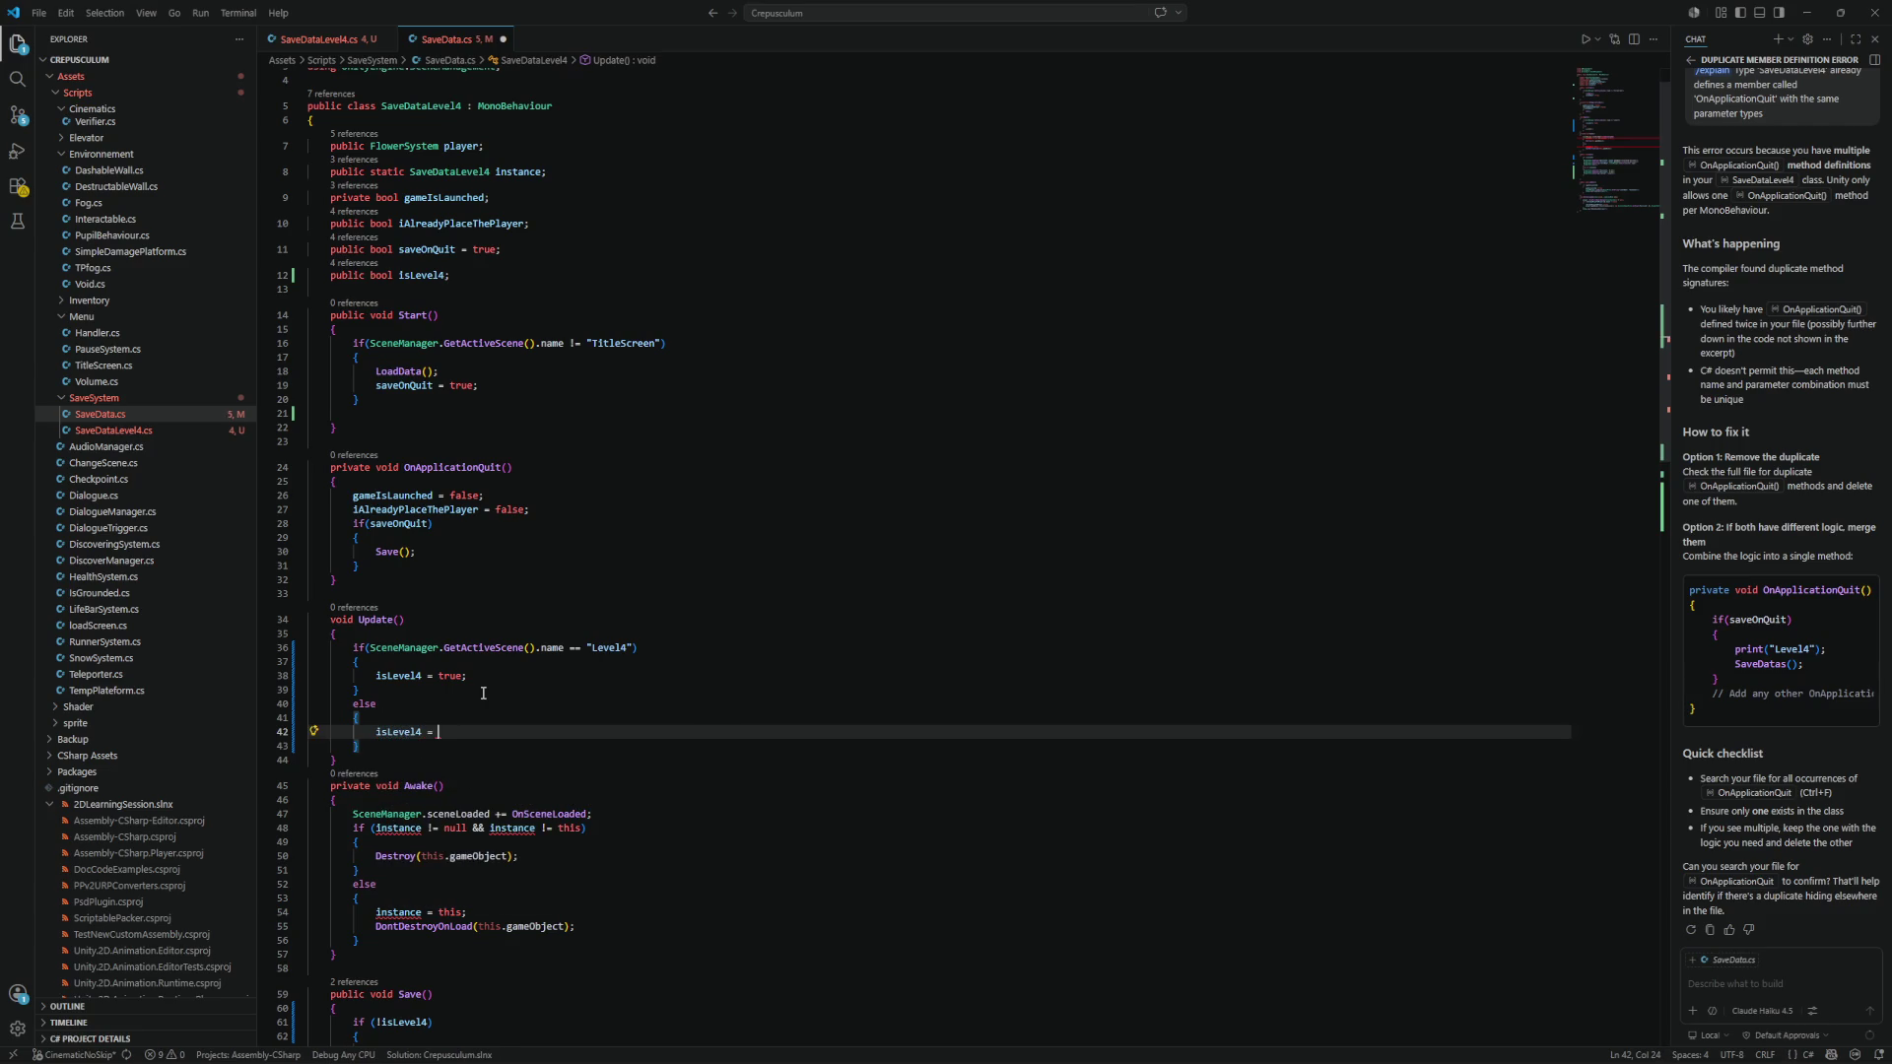
pyautogui.write(';')
pyautogui.hotkey('ctrl', 's')
pyautogui.scroll(-6, 488, 698)
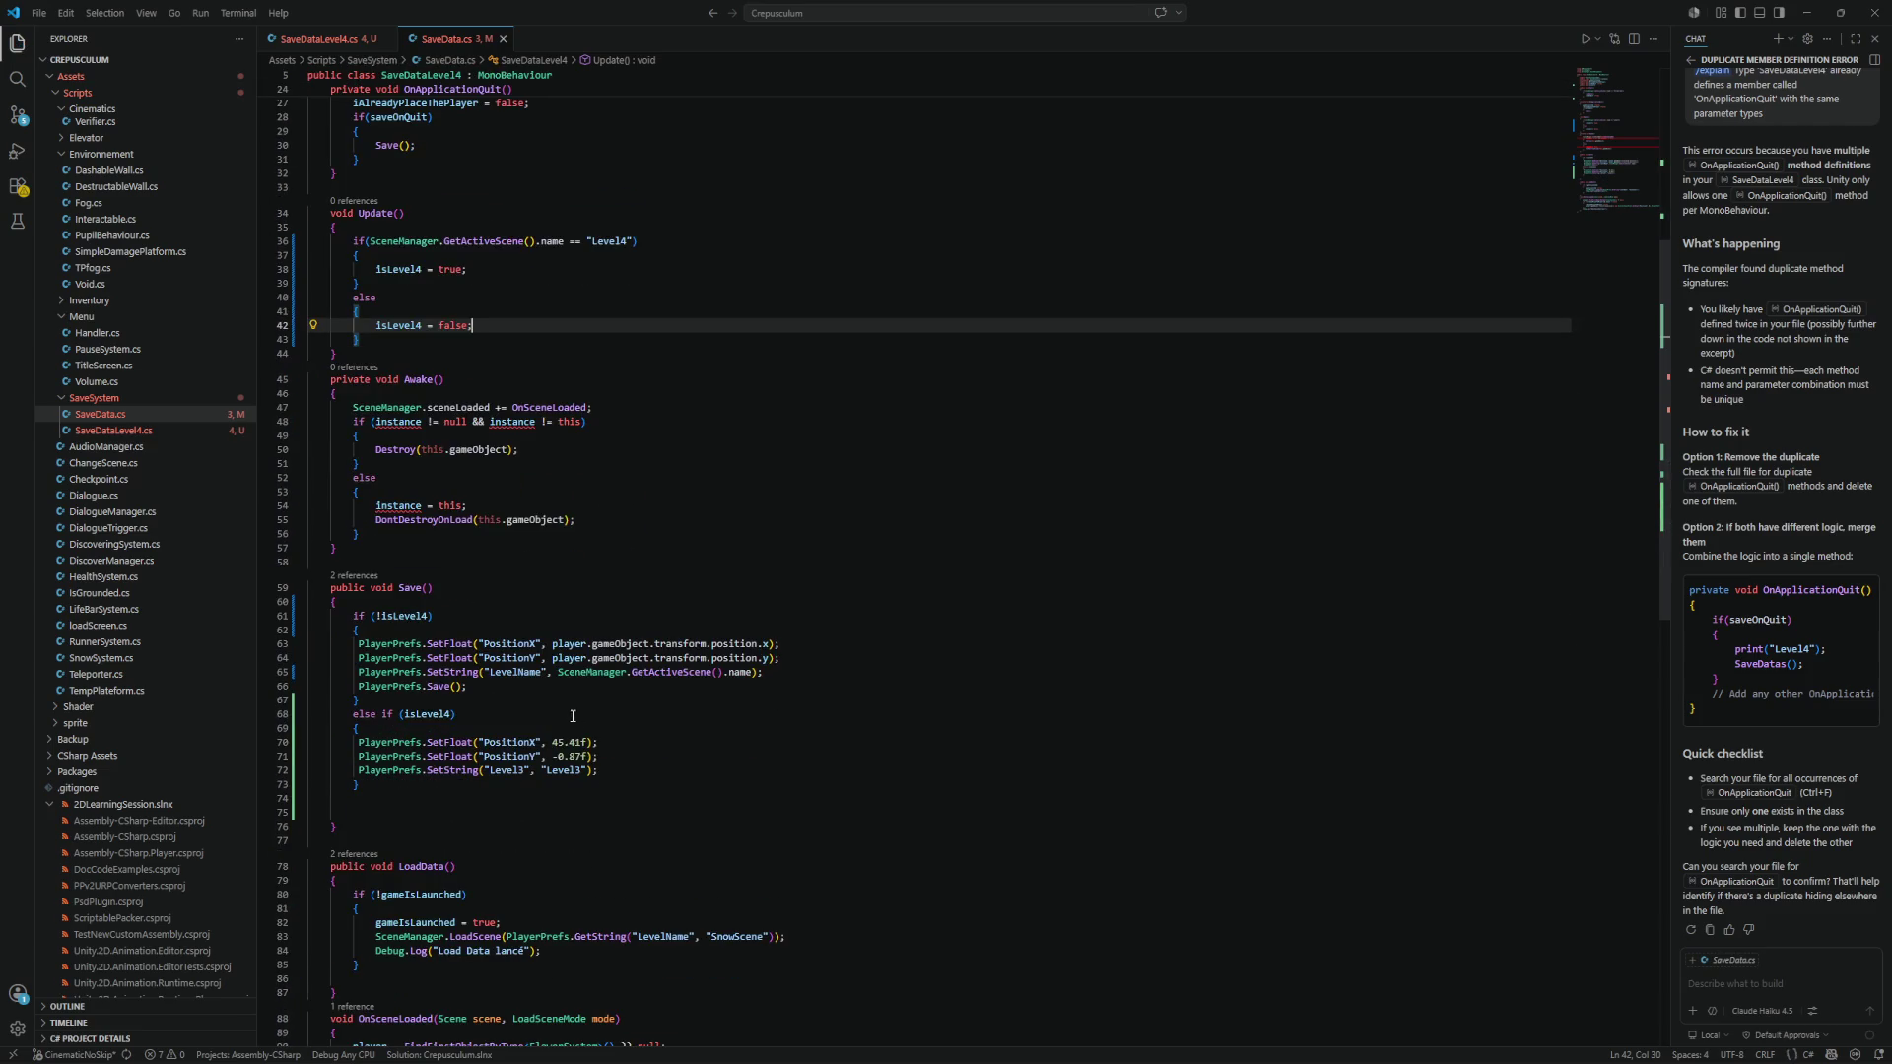
pyautogui.scroll(-5, 592, 699)
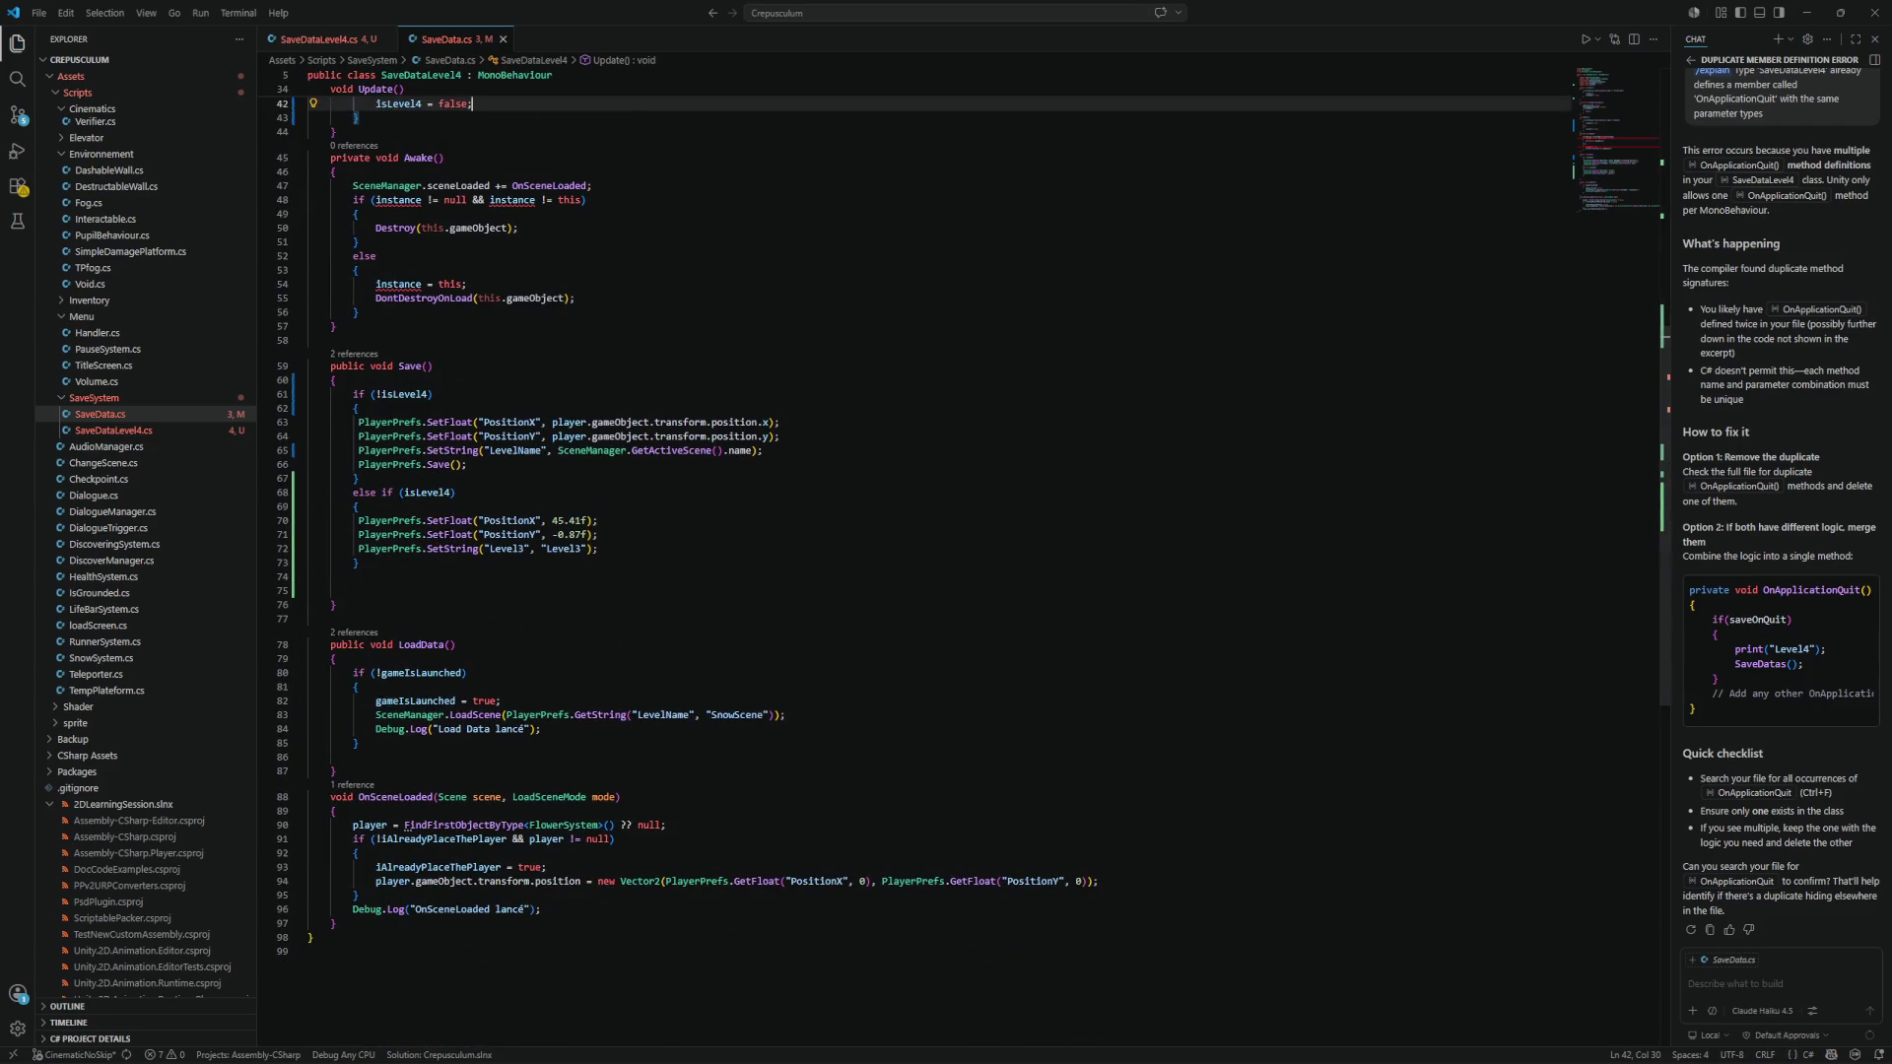
# Add print("Level 4 detected !!!"); to Save()'s else if (isLevel4) branch and save.
pyautogui.click(1014, 619)
pyautogui.scroll(-4, 1014, 580)
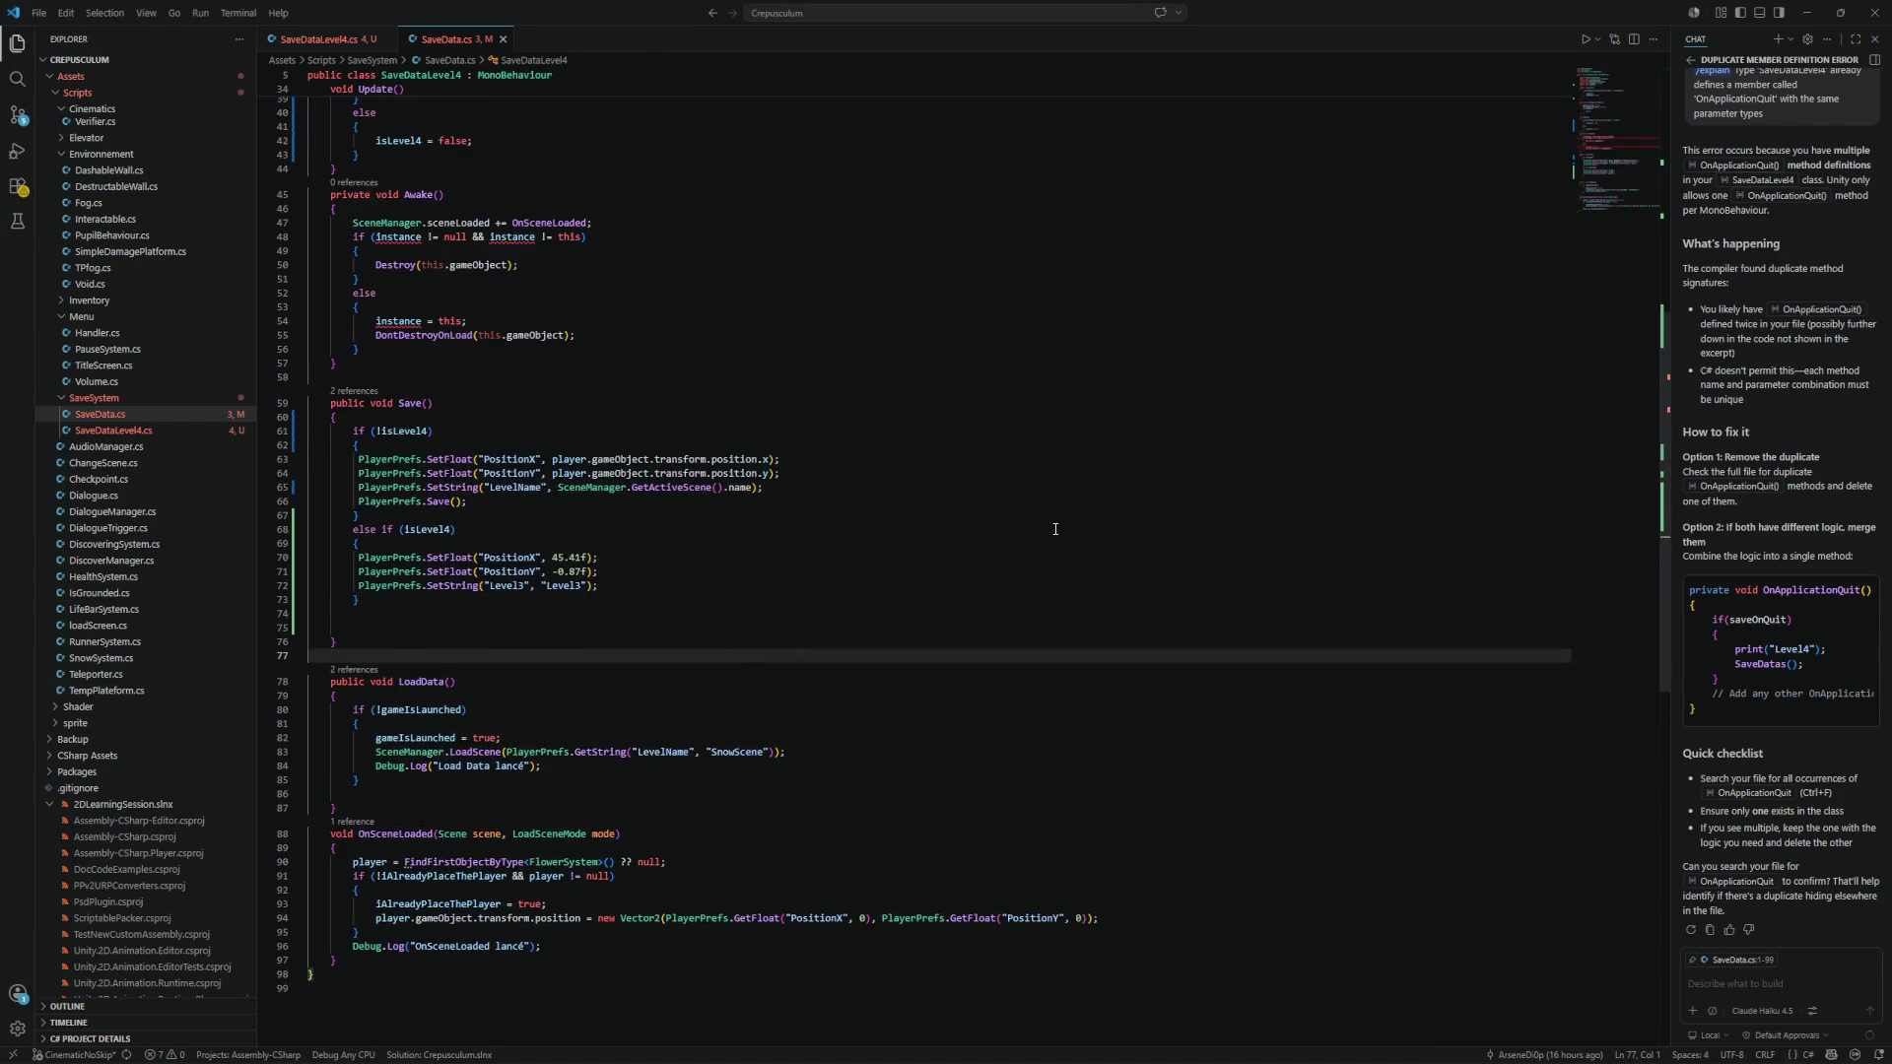
pyautogui.click(566, 543)
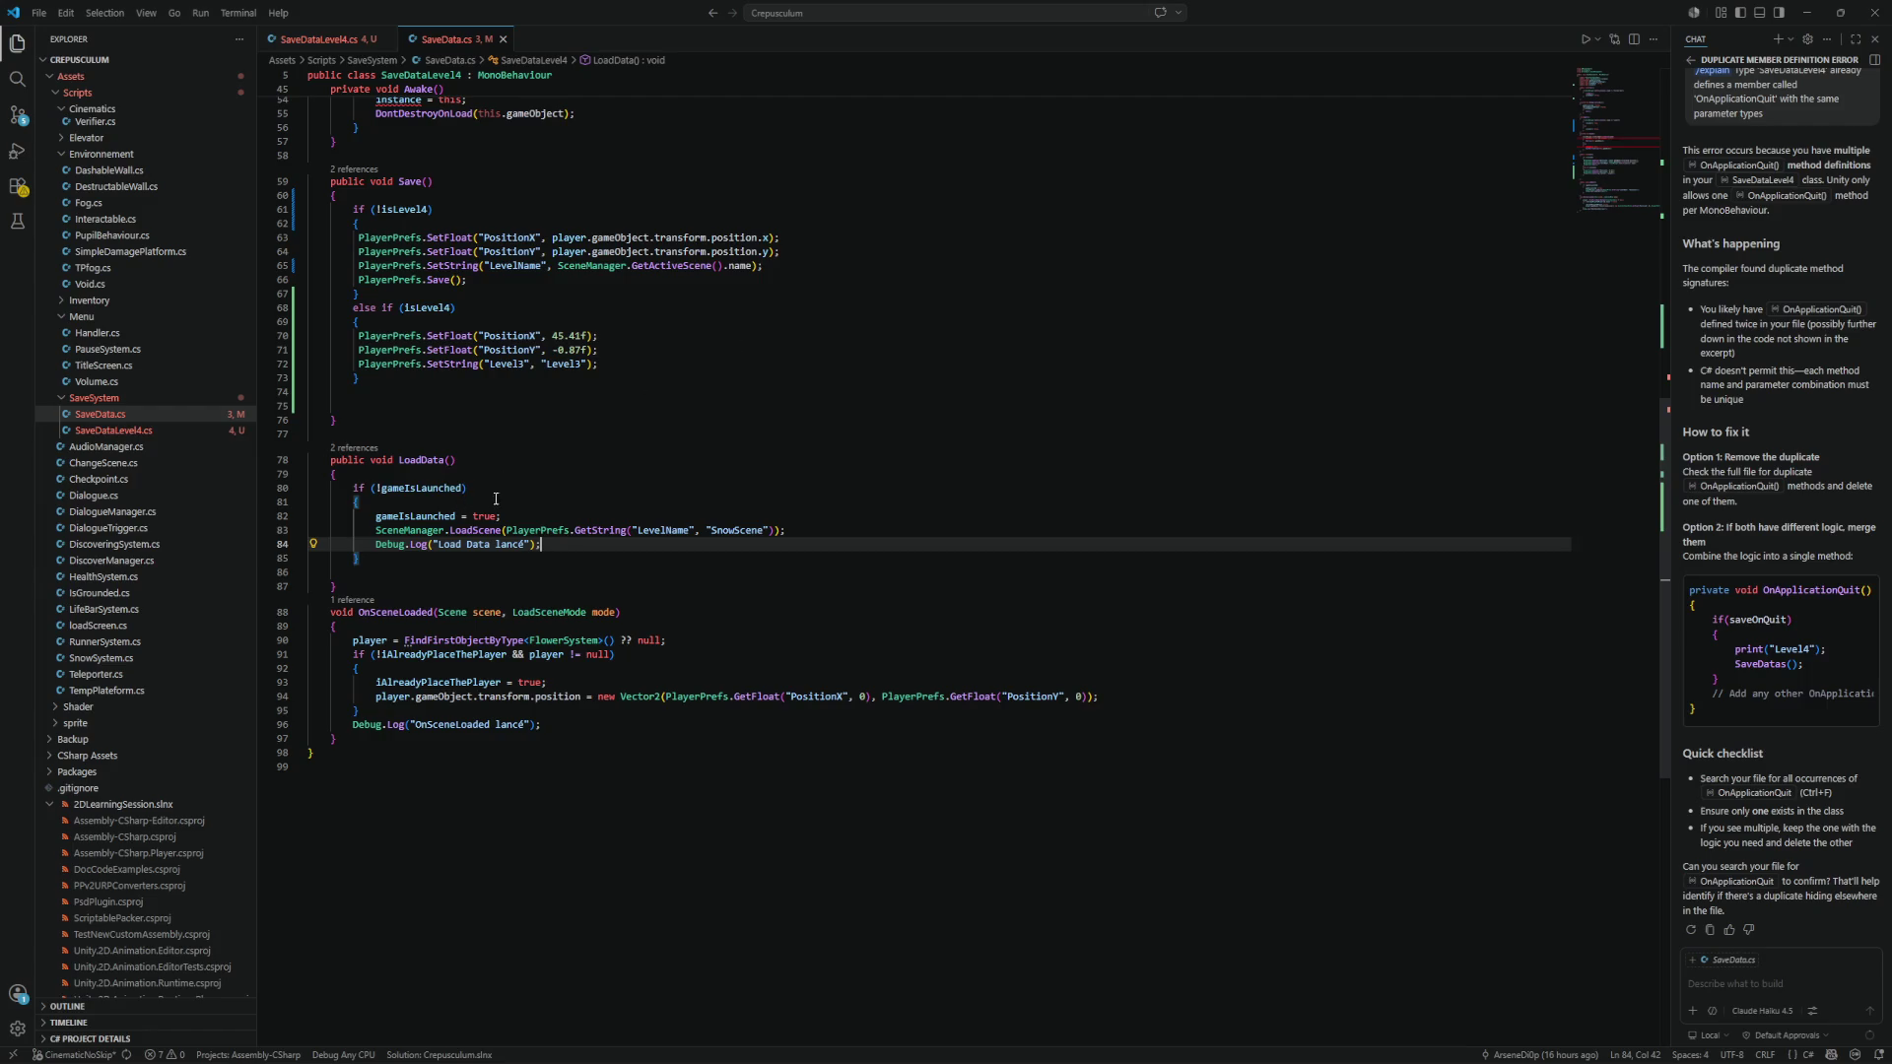
pyautogui.scroll(2, 699, 595)
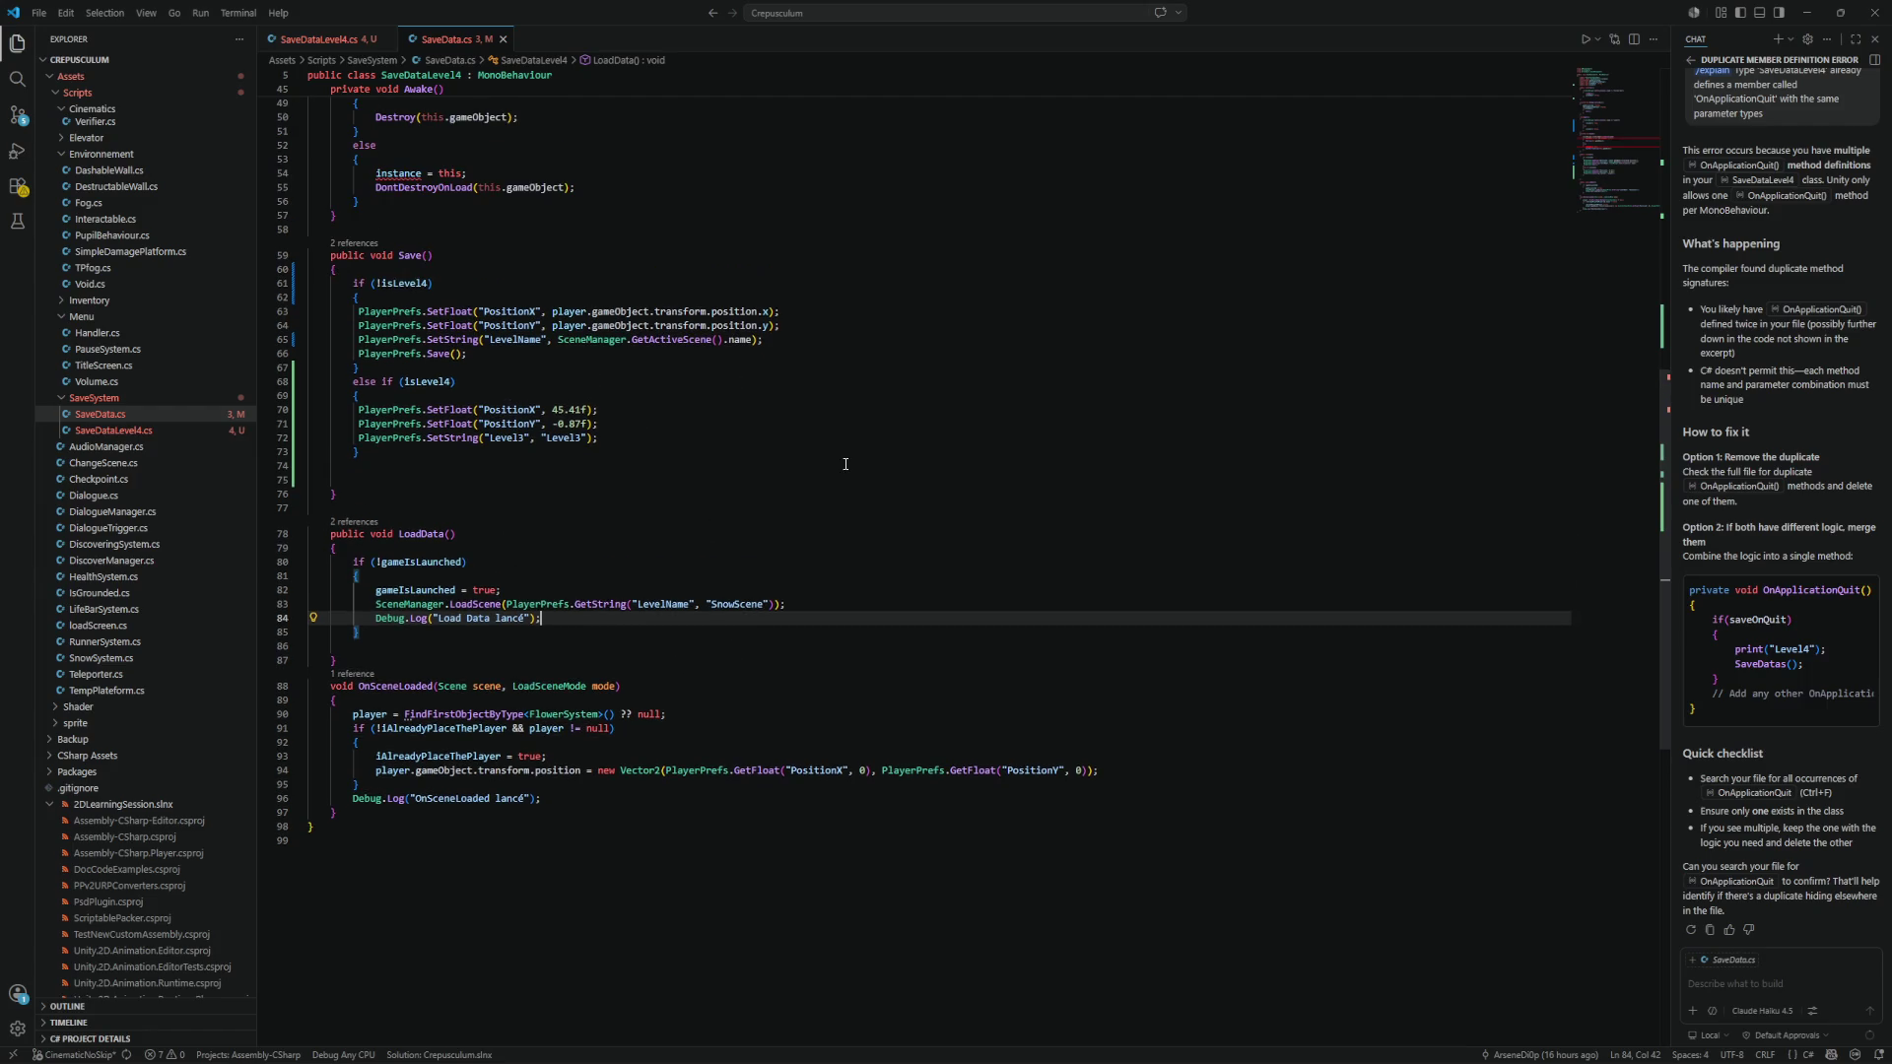
pyautogui.click(663, 438)
pyautogui.press('Return')
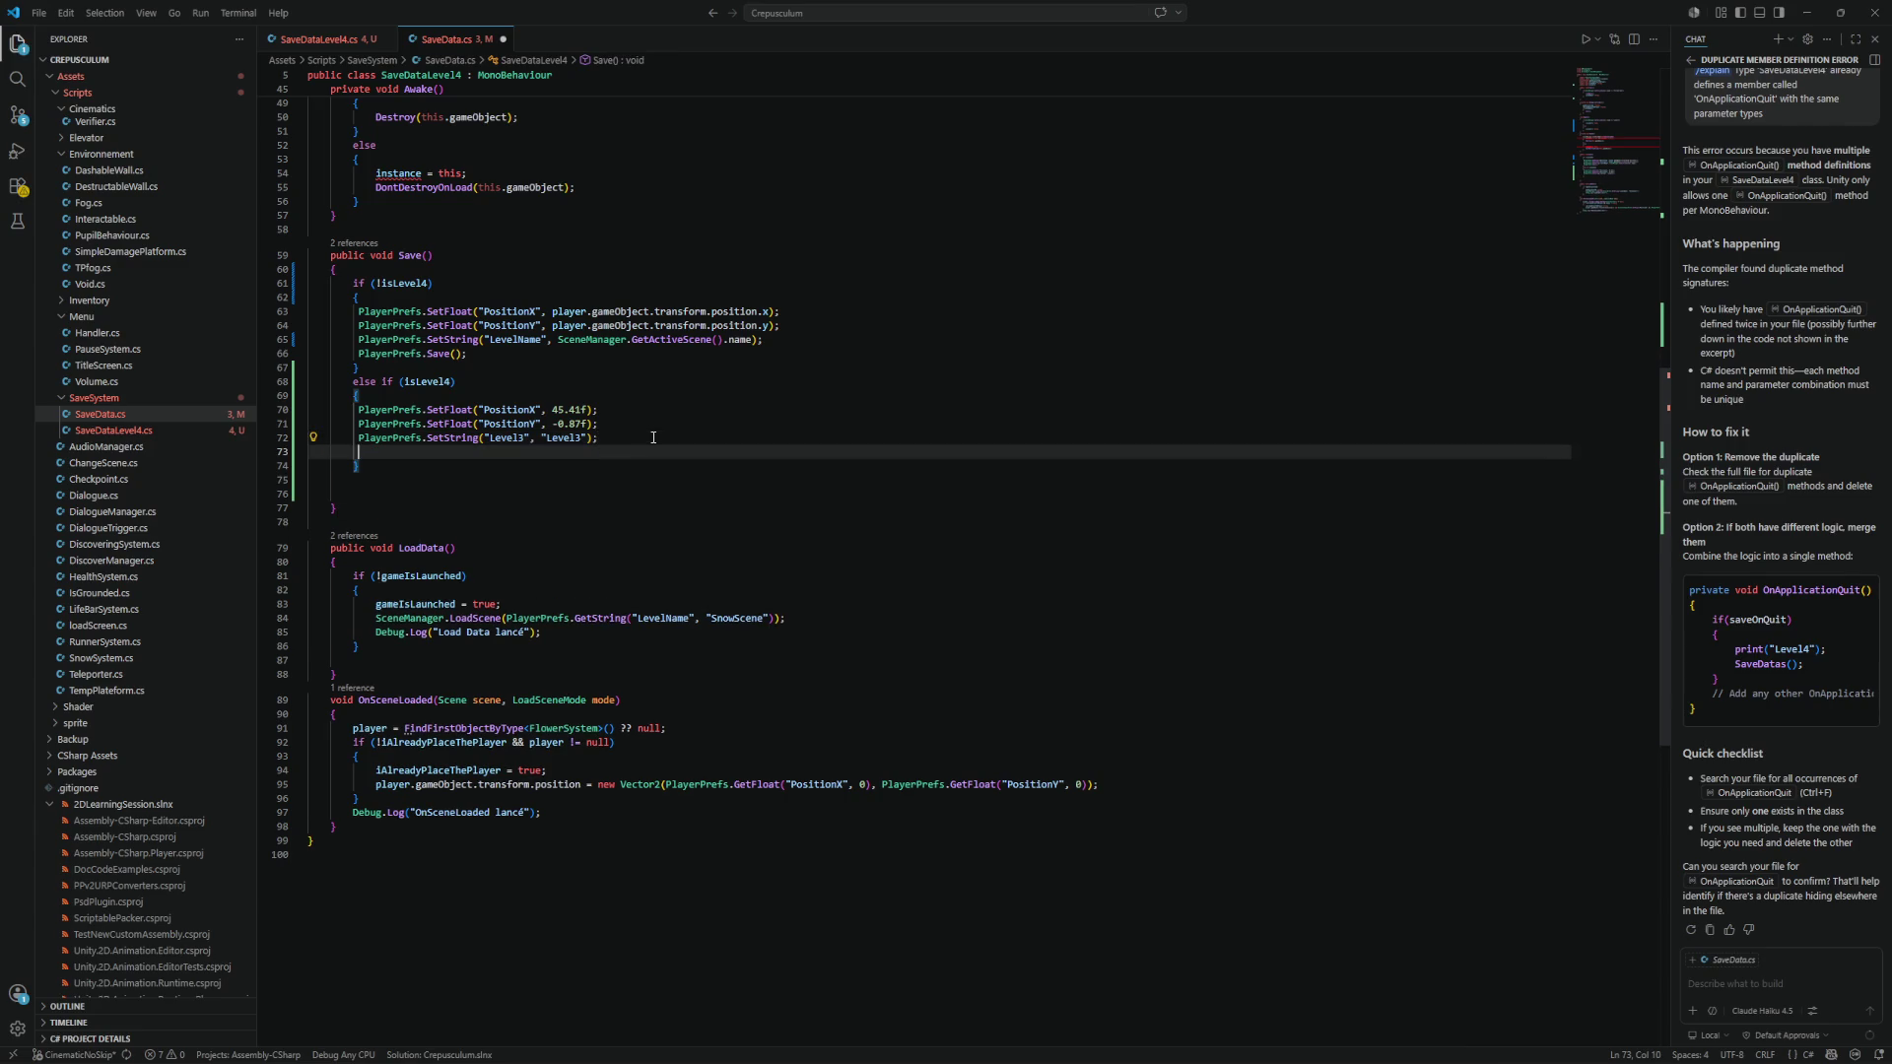
pyautogui.write('print')
pyautogui.write('("Level')
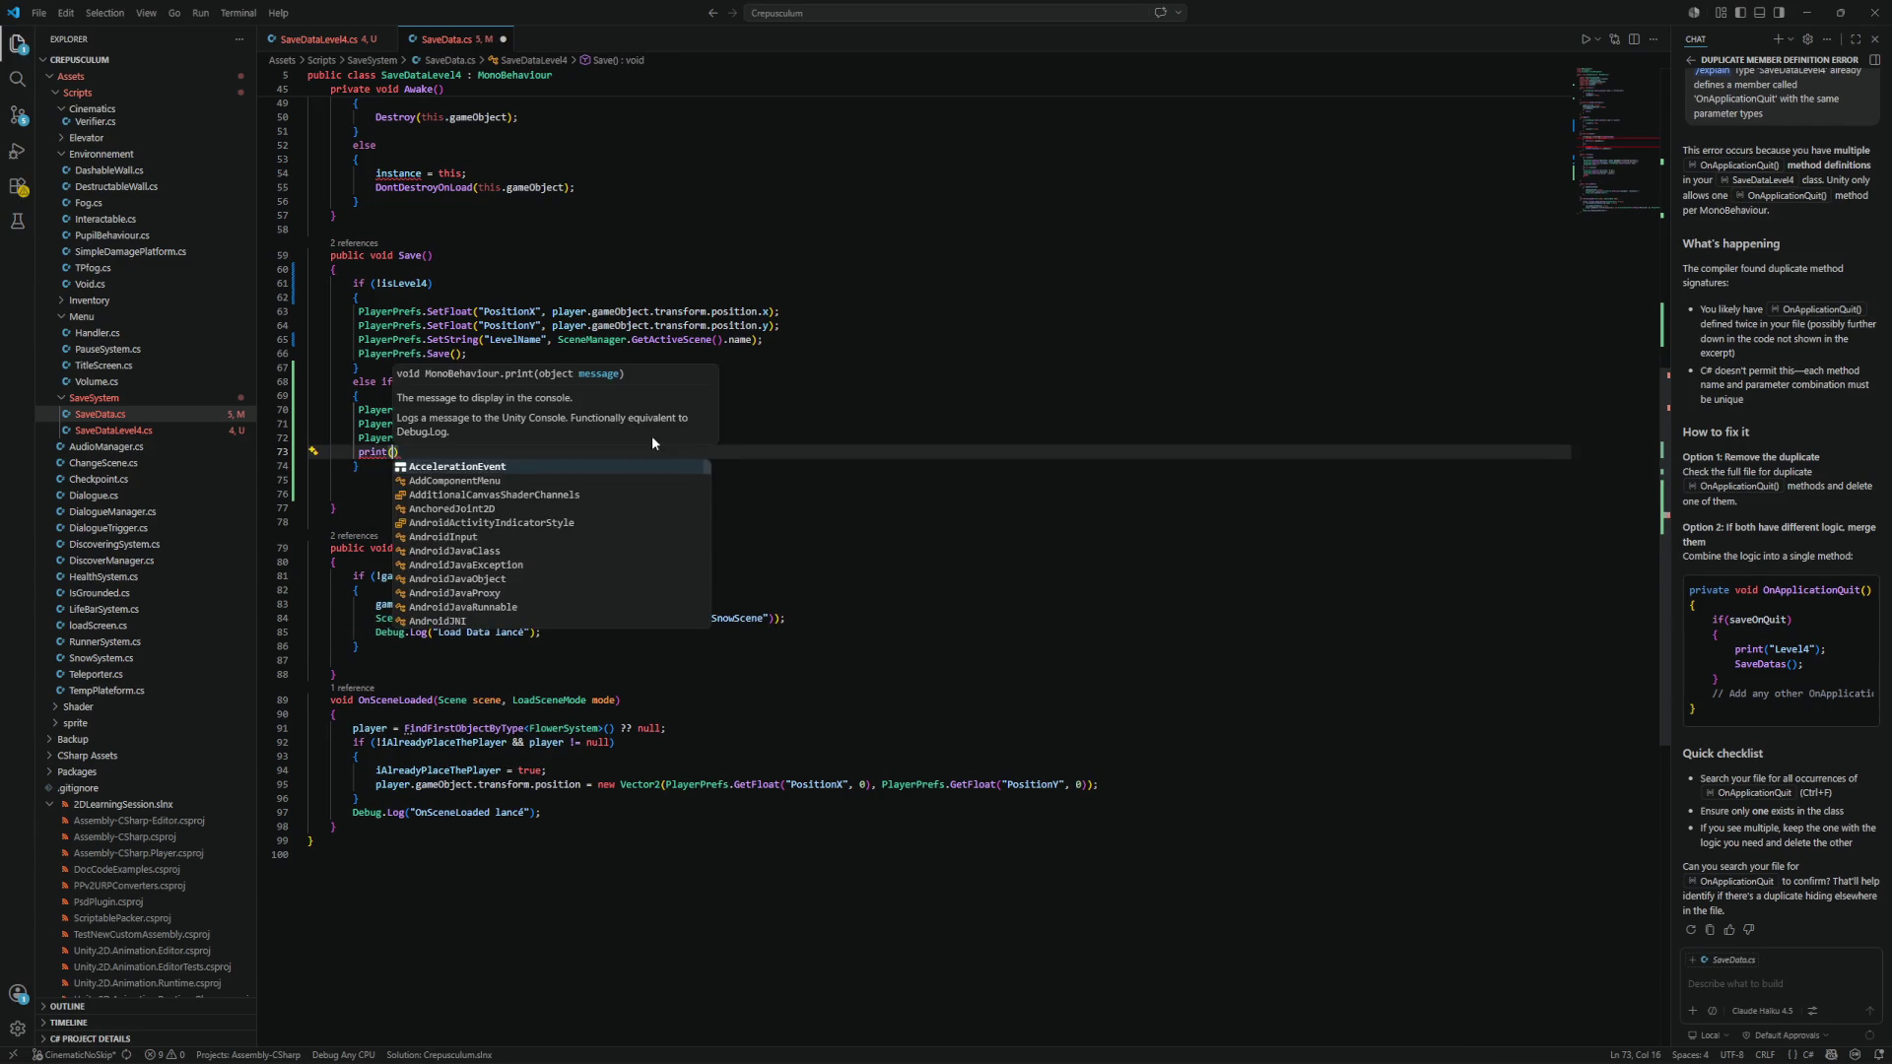
pyautogui.write(' 4 dete')
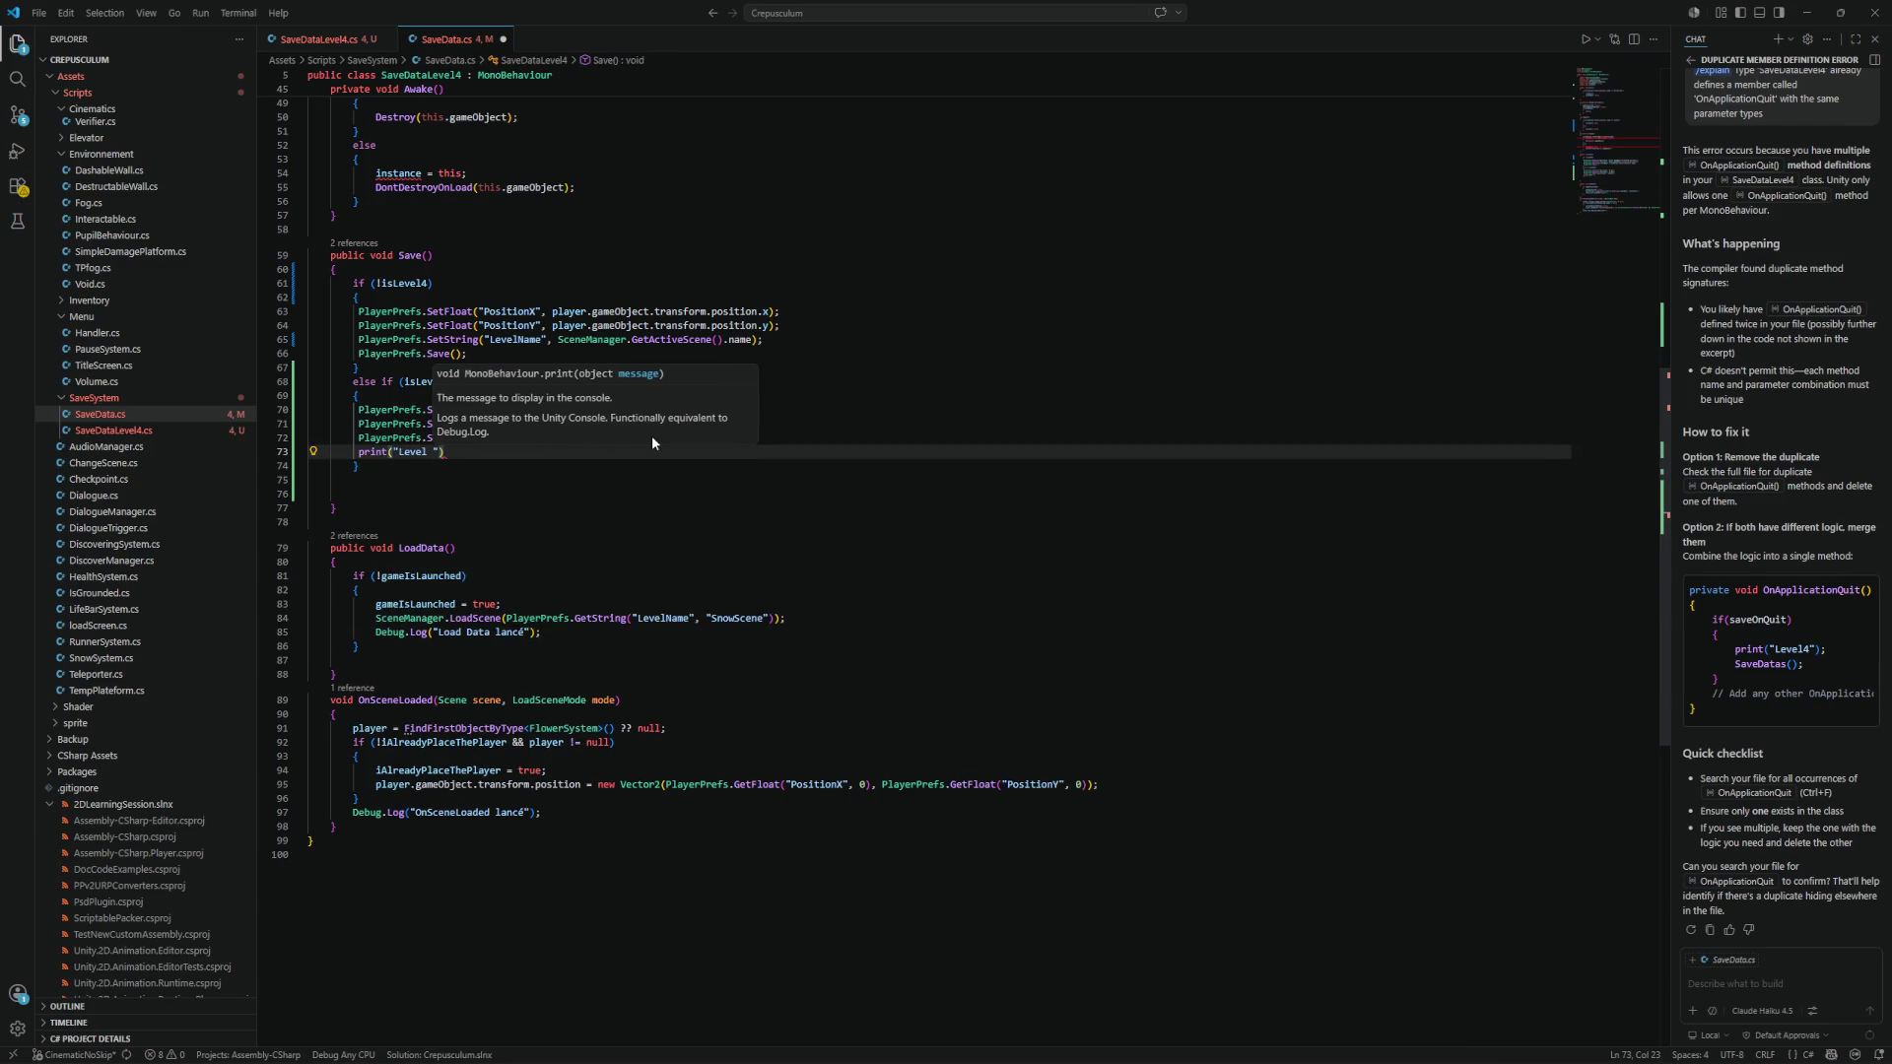
pyautogui.write('cted !!')
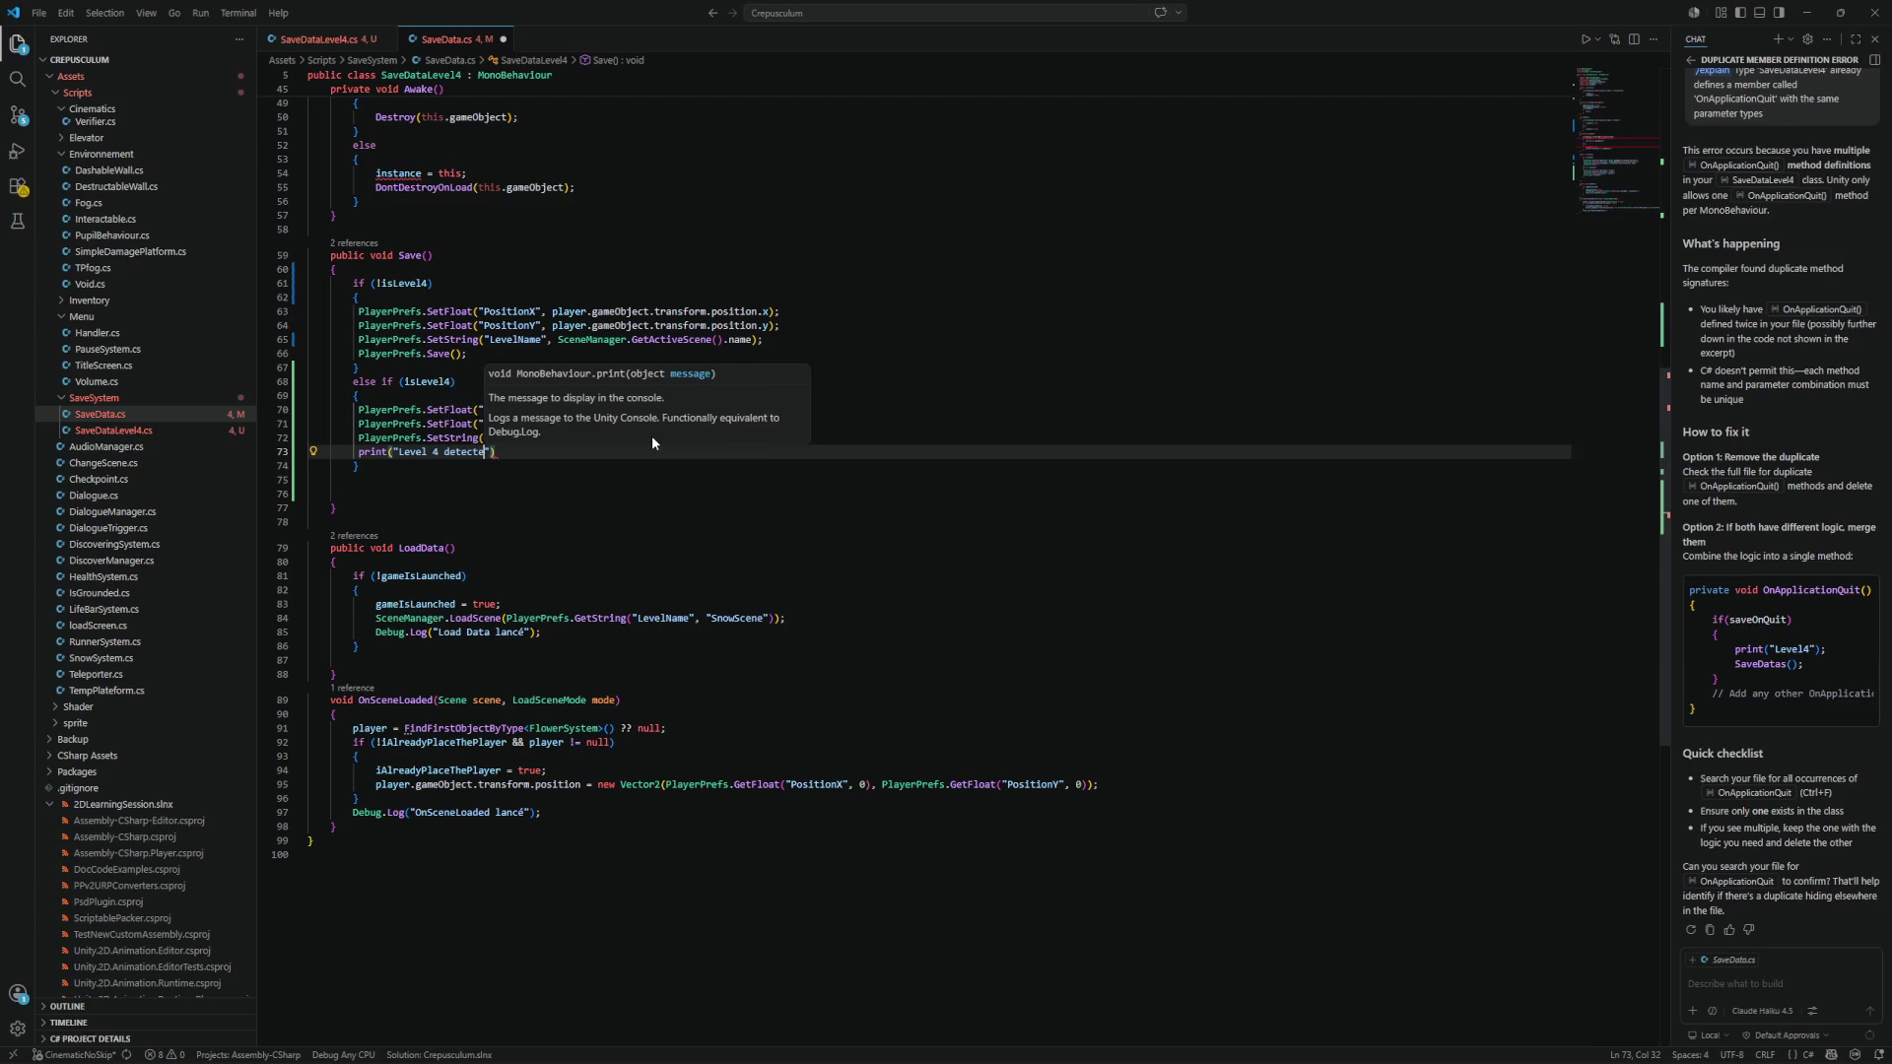
pyautogui.write('!")')
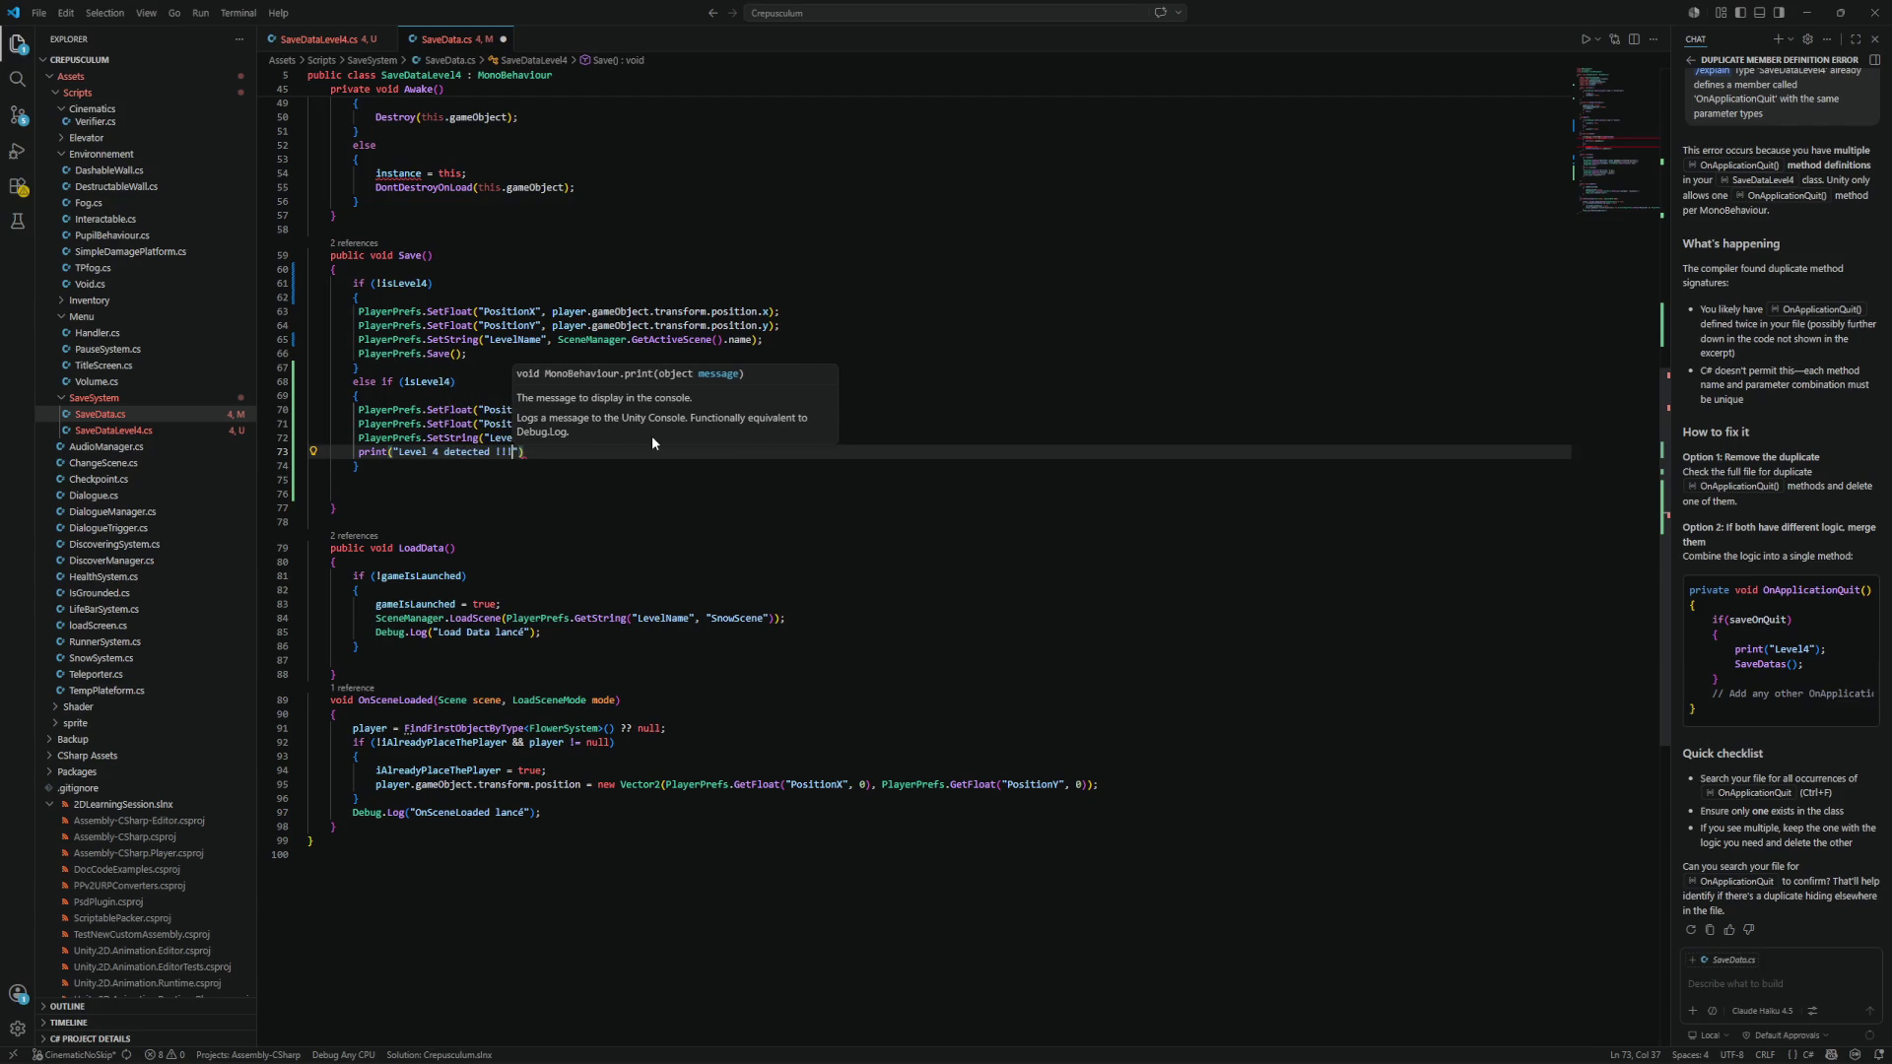
pyautogui.write(';')
pyautogui.hotkey('ctrl', 's')
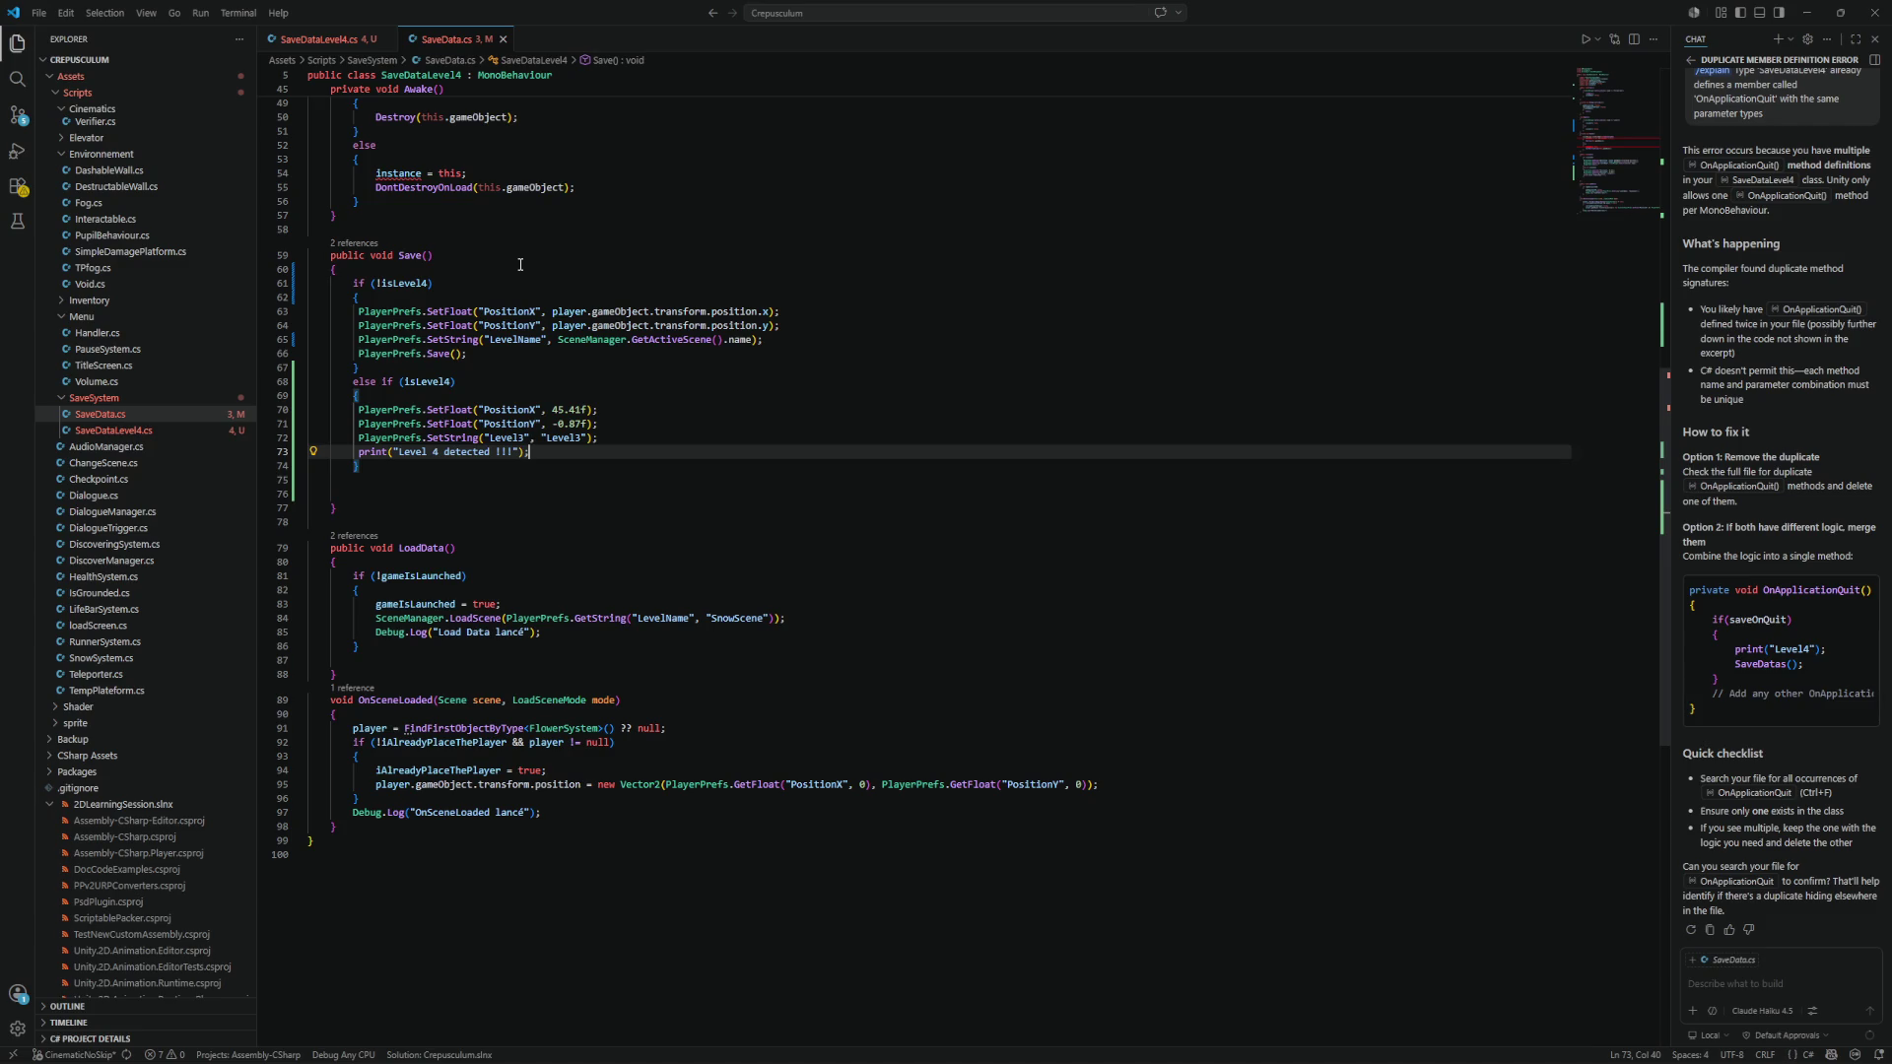
pyautogui.scroll(-5, 520, 264)
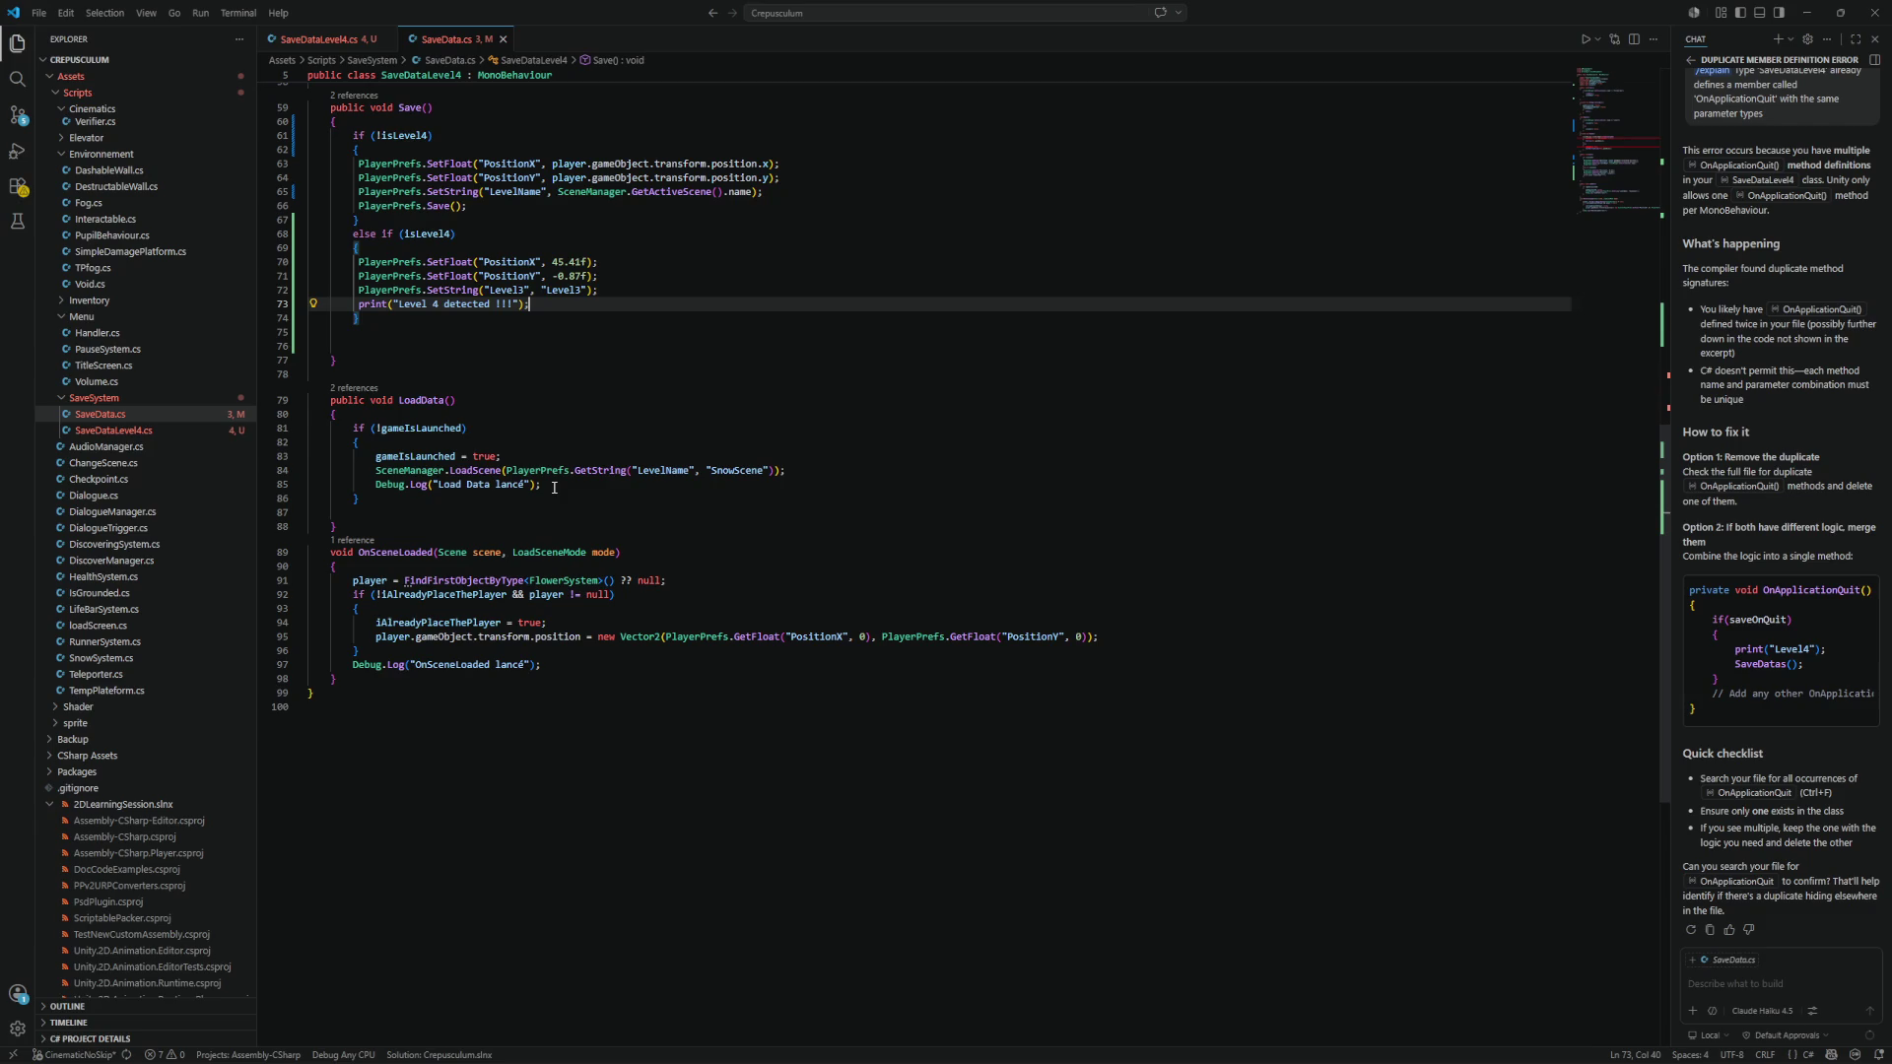
pyautogui.scroll(-2, 591, 483)
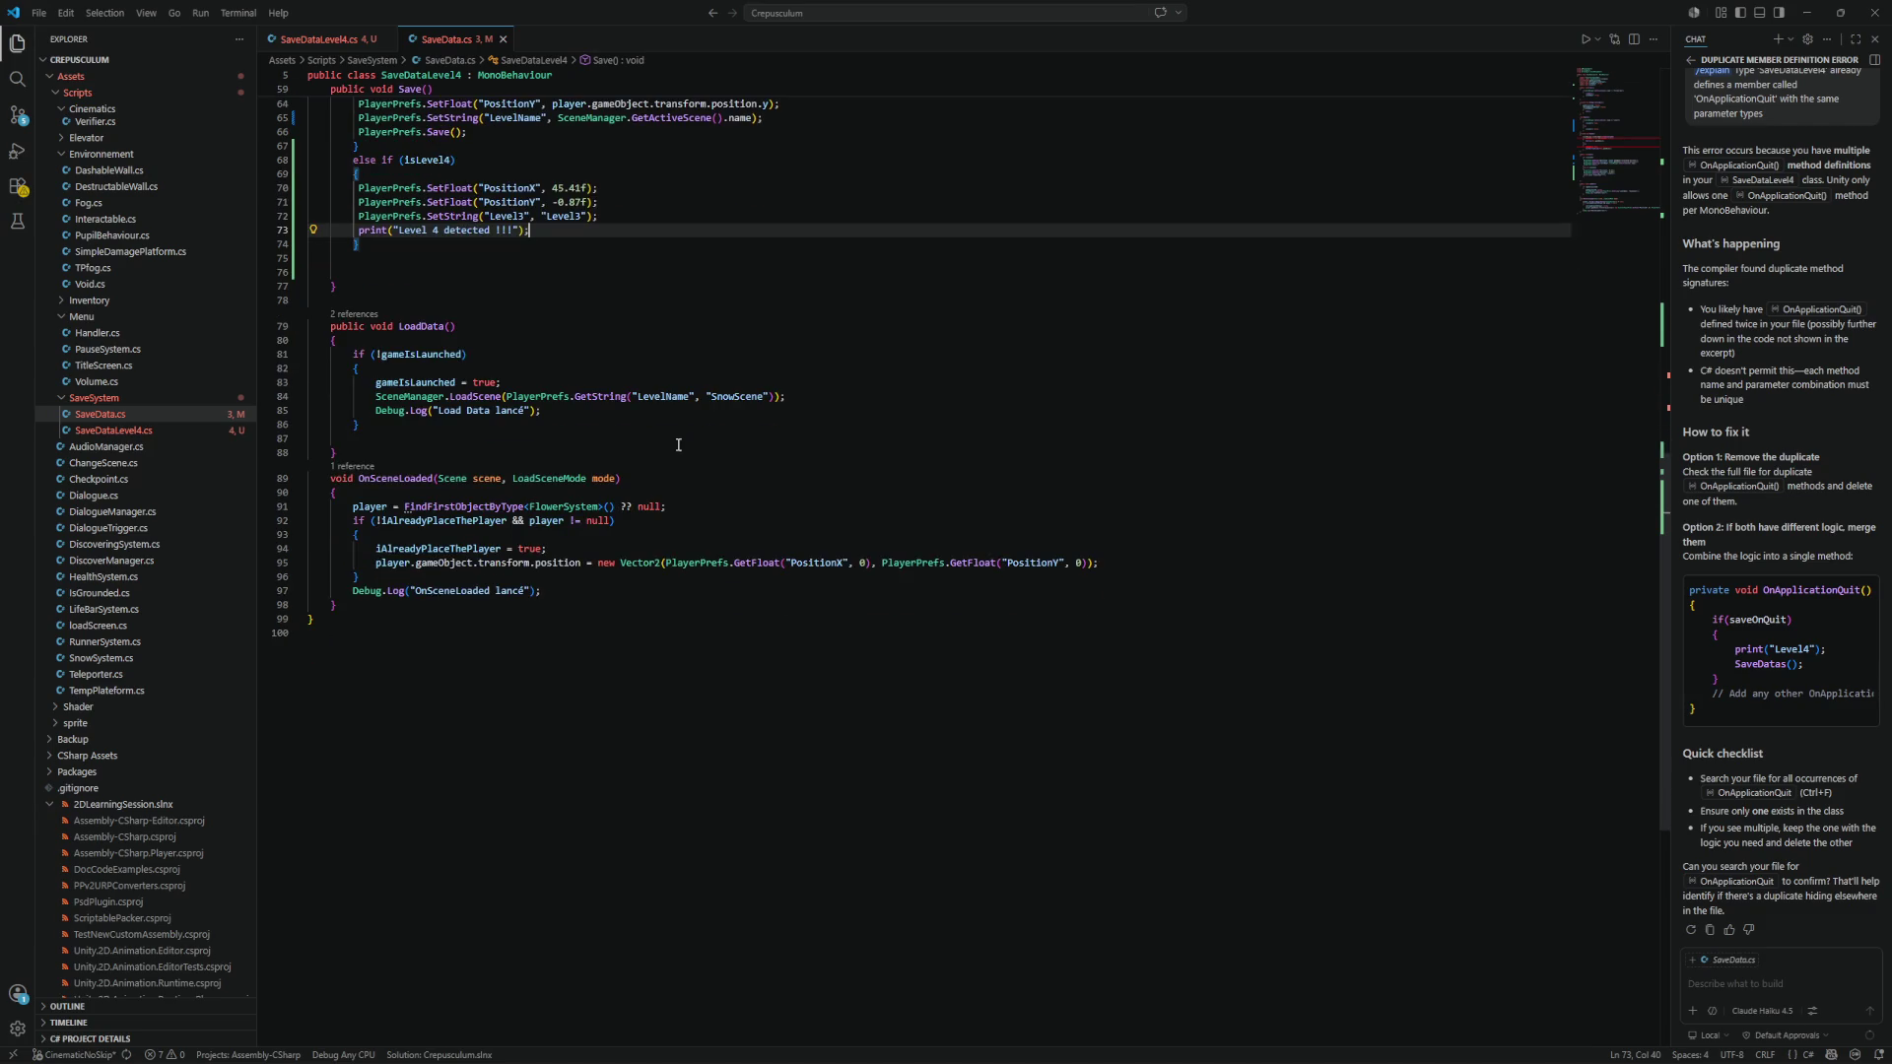
pyautogui.scroll(-2, 665, 450)
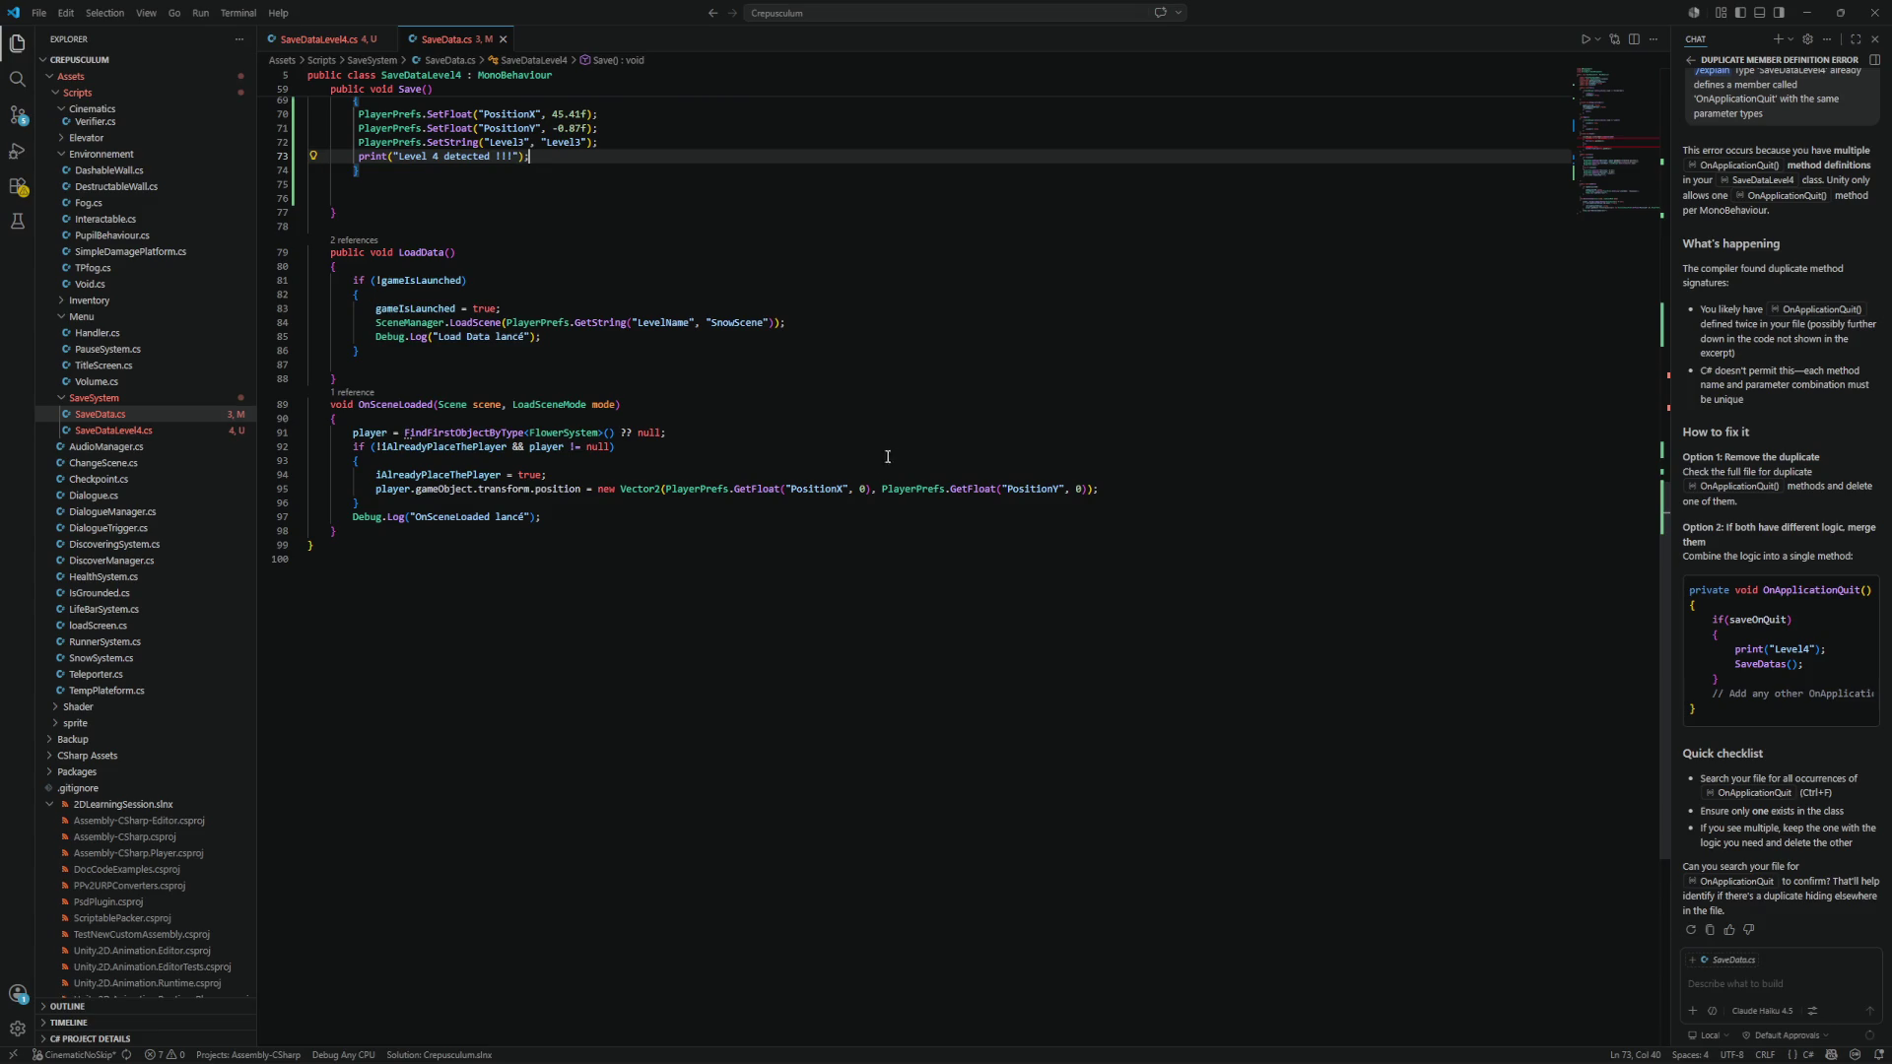
pyautogui.scroll(10, 718, 497)
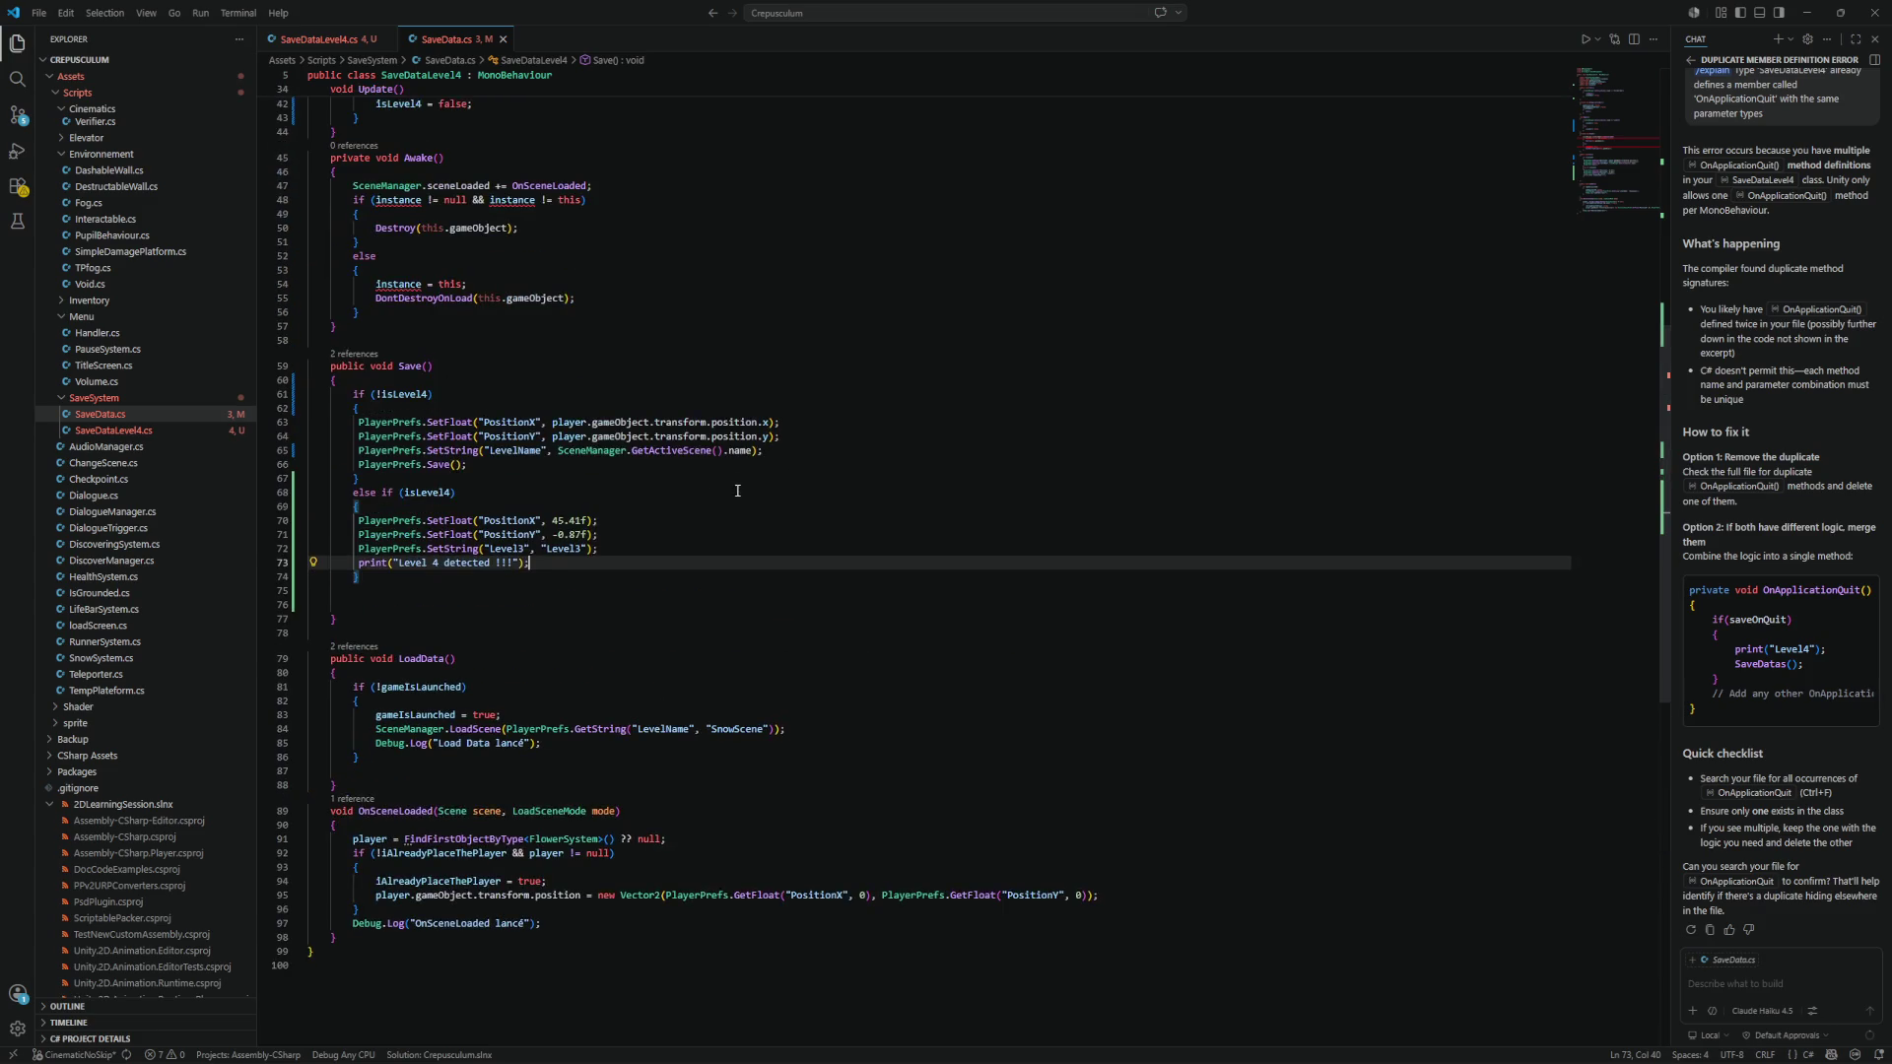
pyautogui.click(375, 729)
pyautogui.moveTo(375, 729); pyautogui.dragTo(591, 744)
pyautogui.click(616, 754)
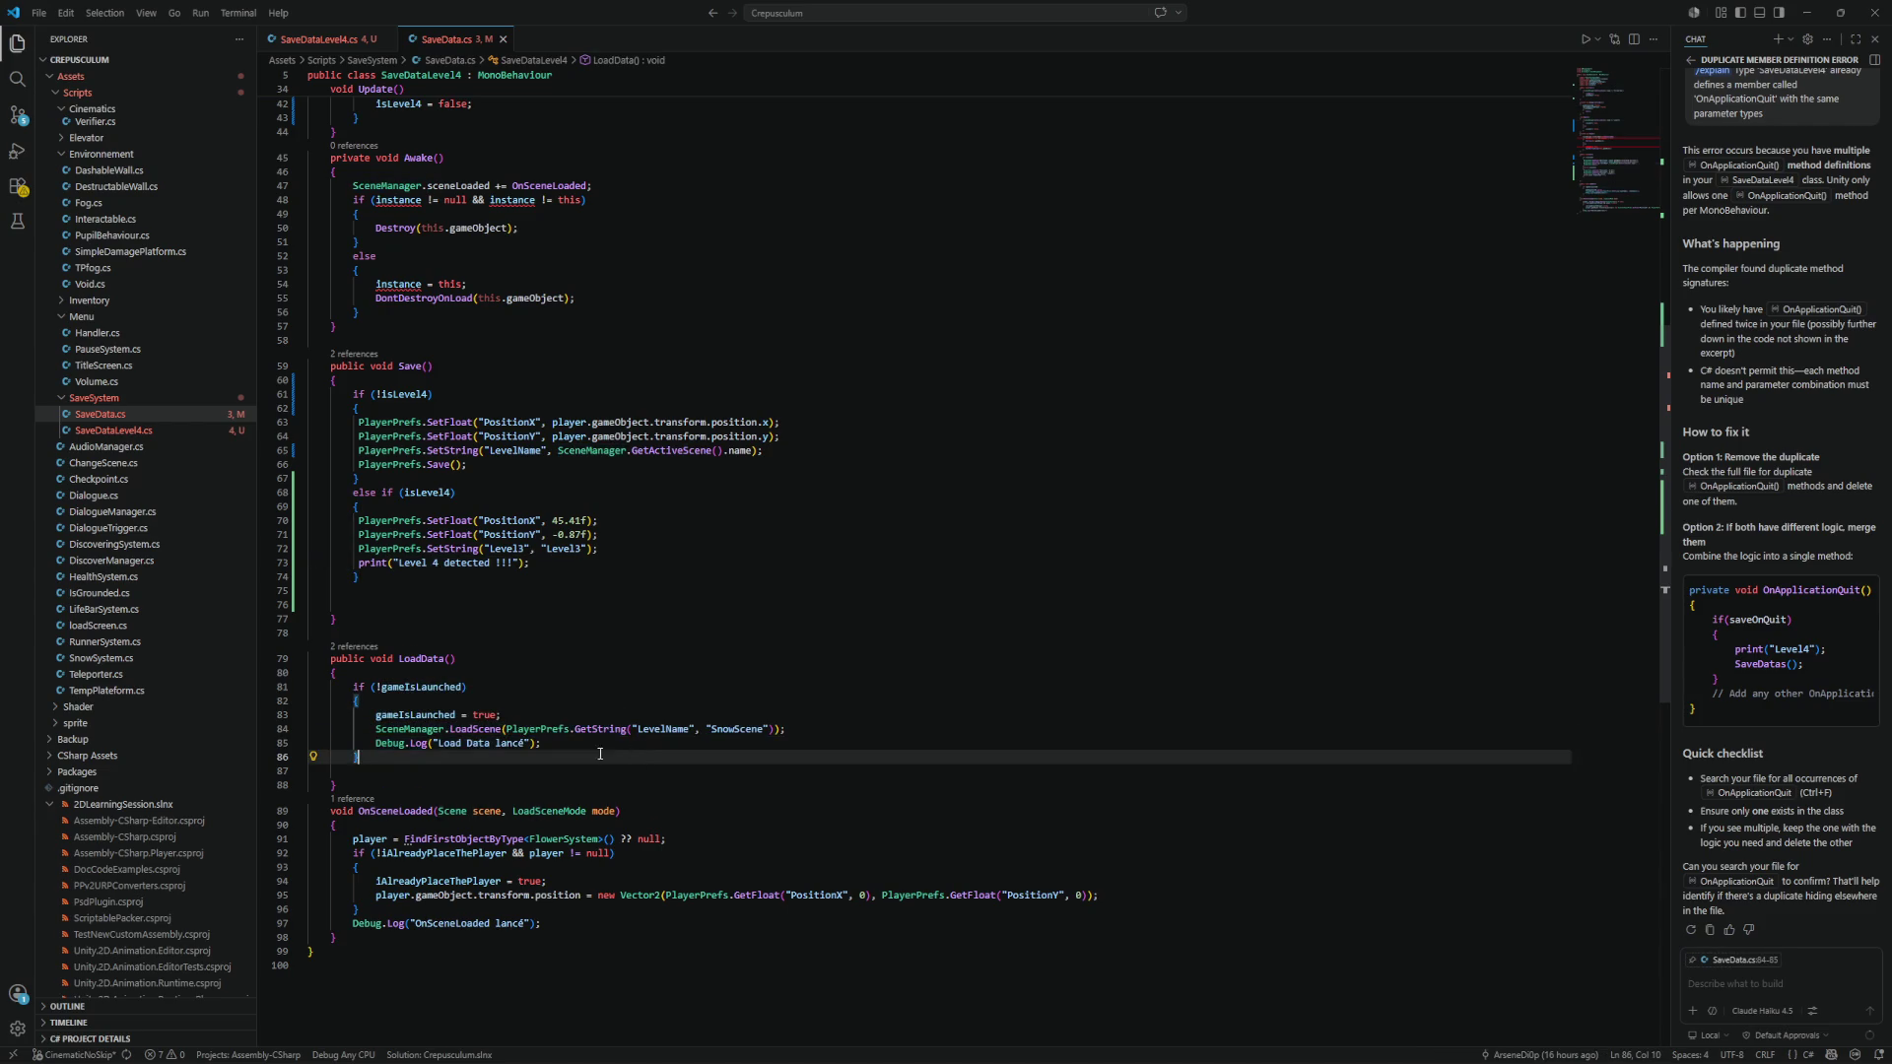
pyautogui.scroll(-2, 616, 754)
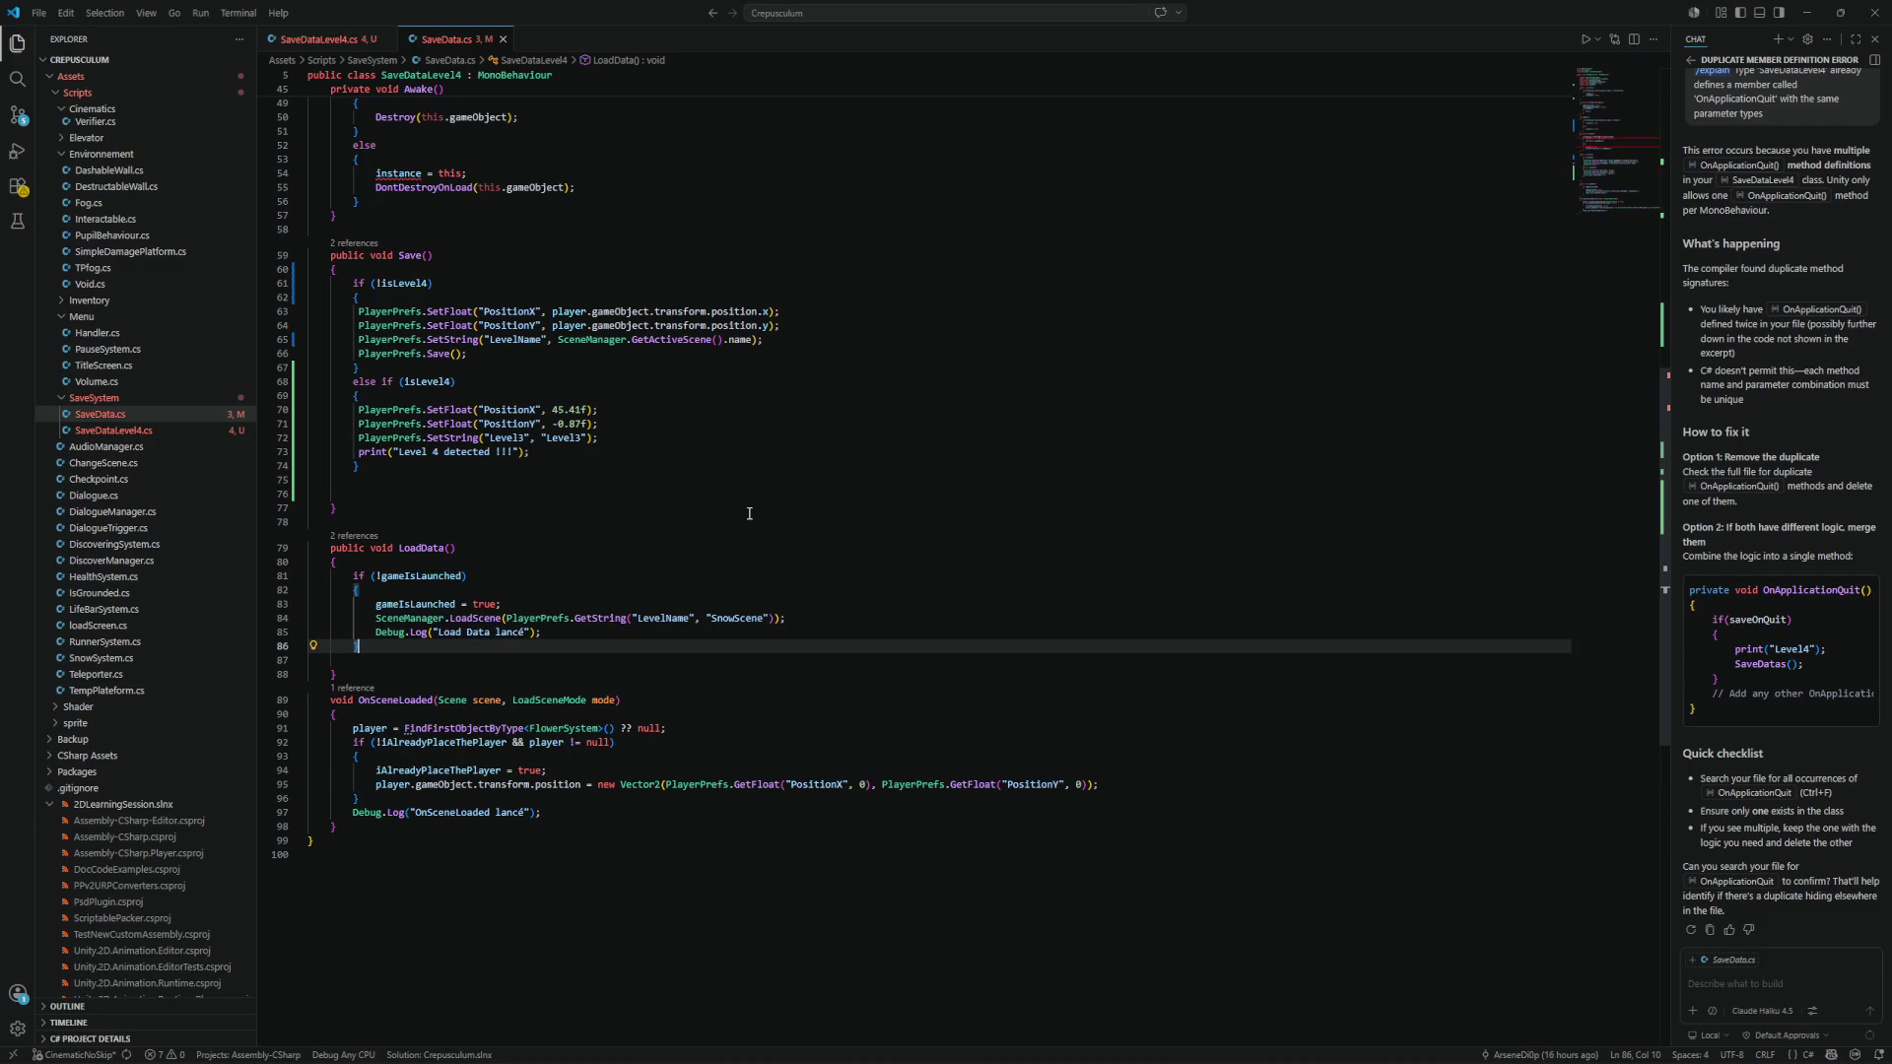
pyautogui.scroll(-2, 749, 513)
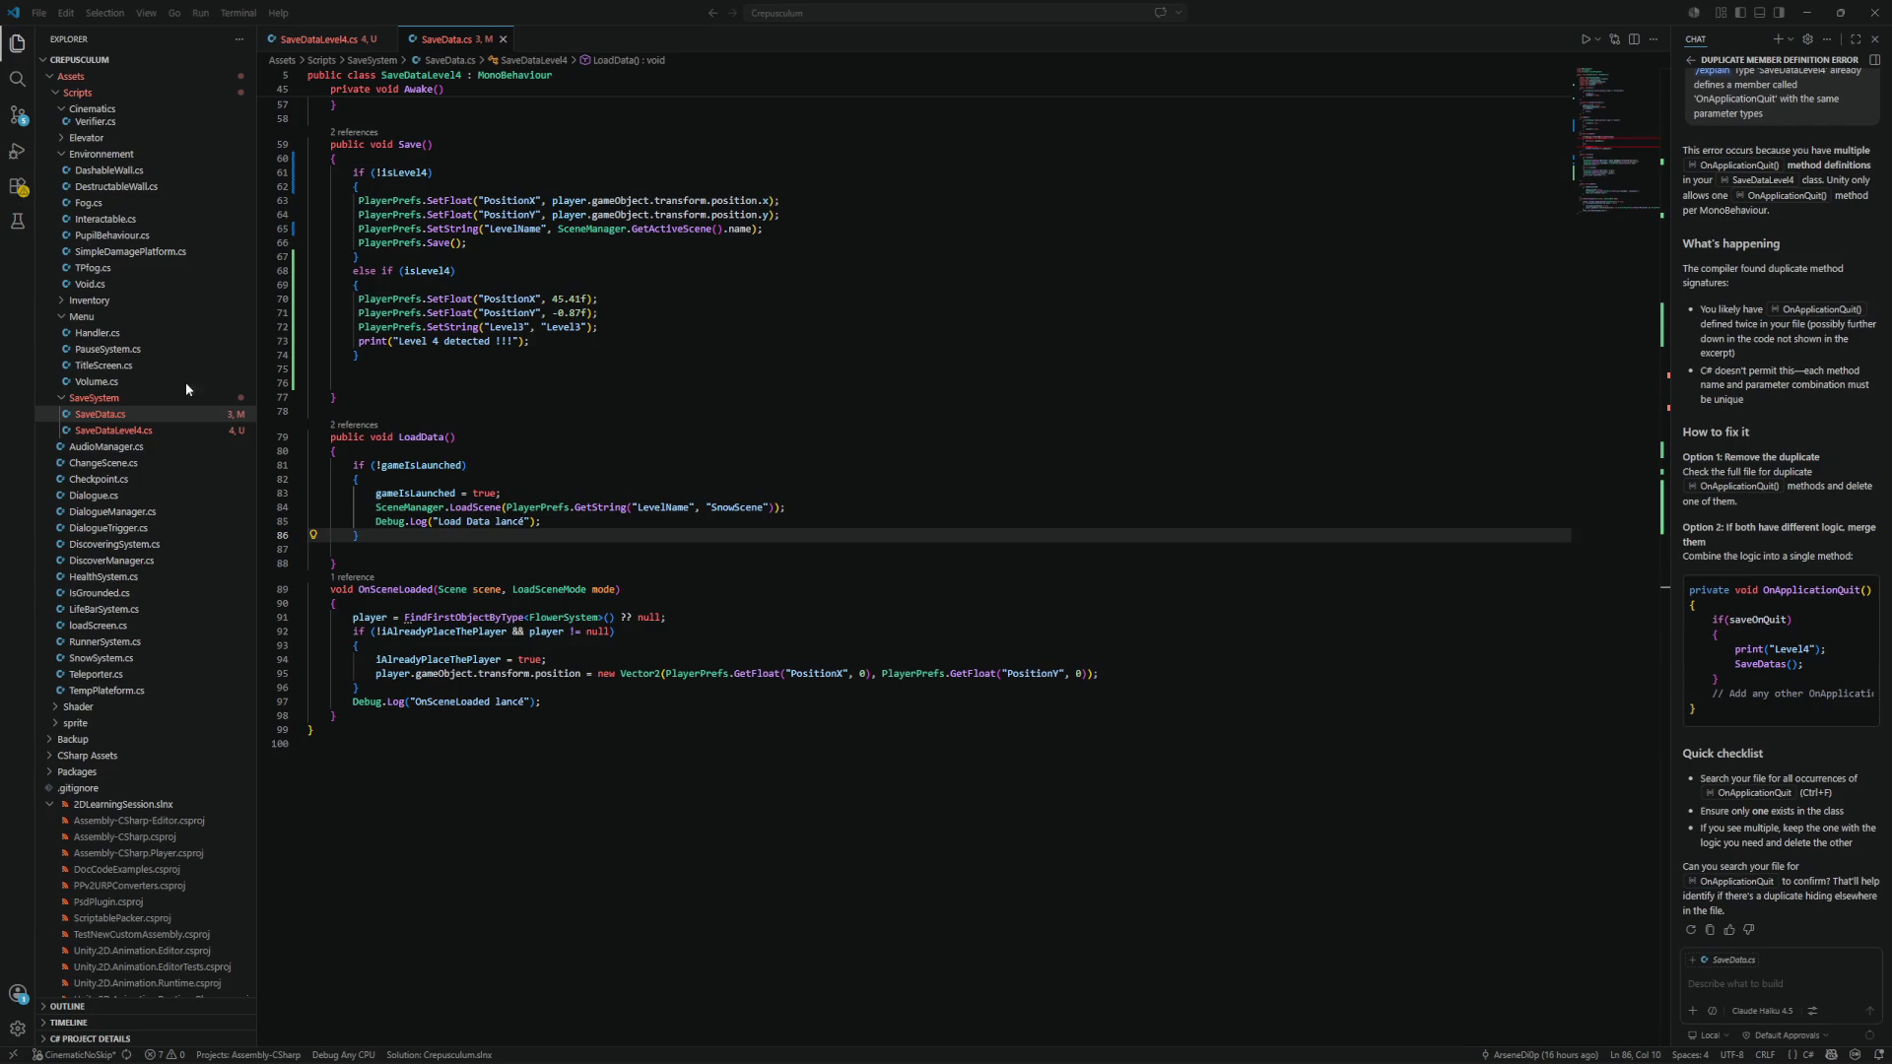
pyautogui.scroll(4, 828, 540)
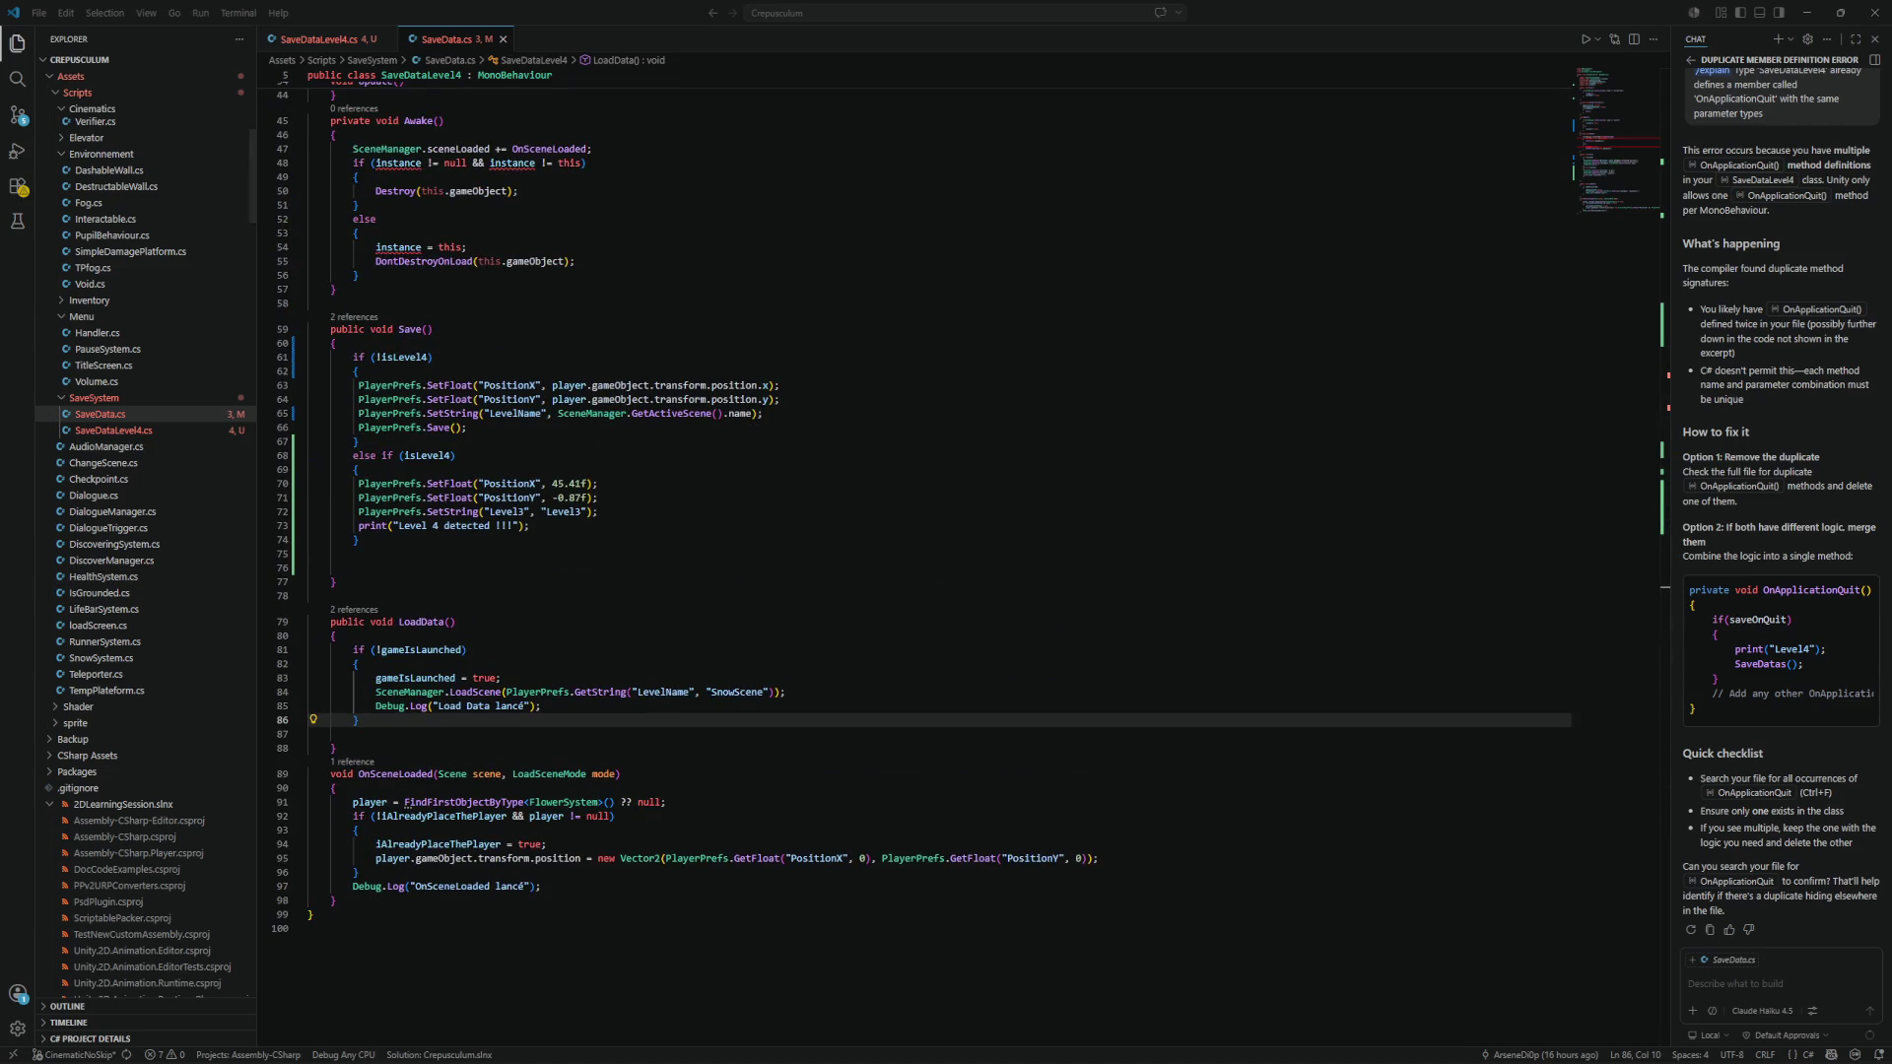
# Close the SaveDataLevel4.cs tab, leaving SaveData.cs open.
pyautogui.scroll(8, 910, 527)
pyautogui.scroll(5, 910, 527)
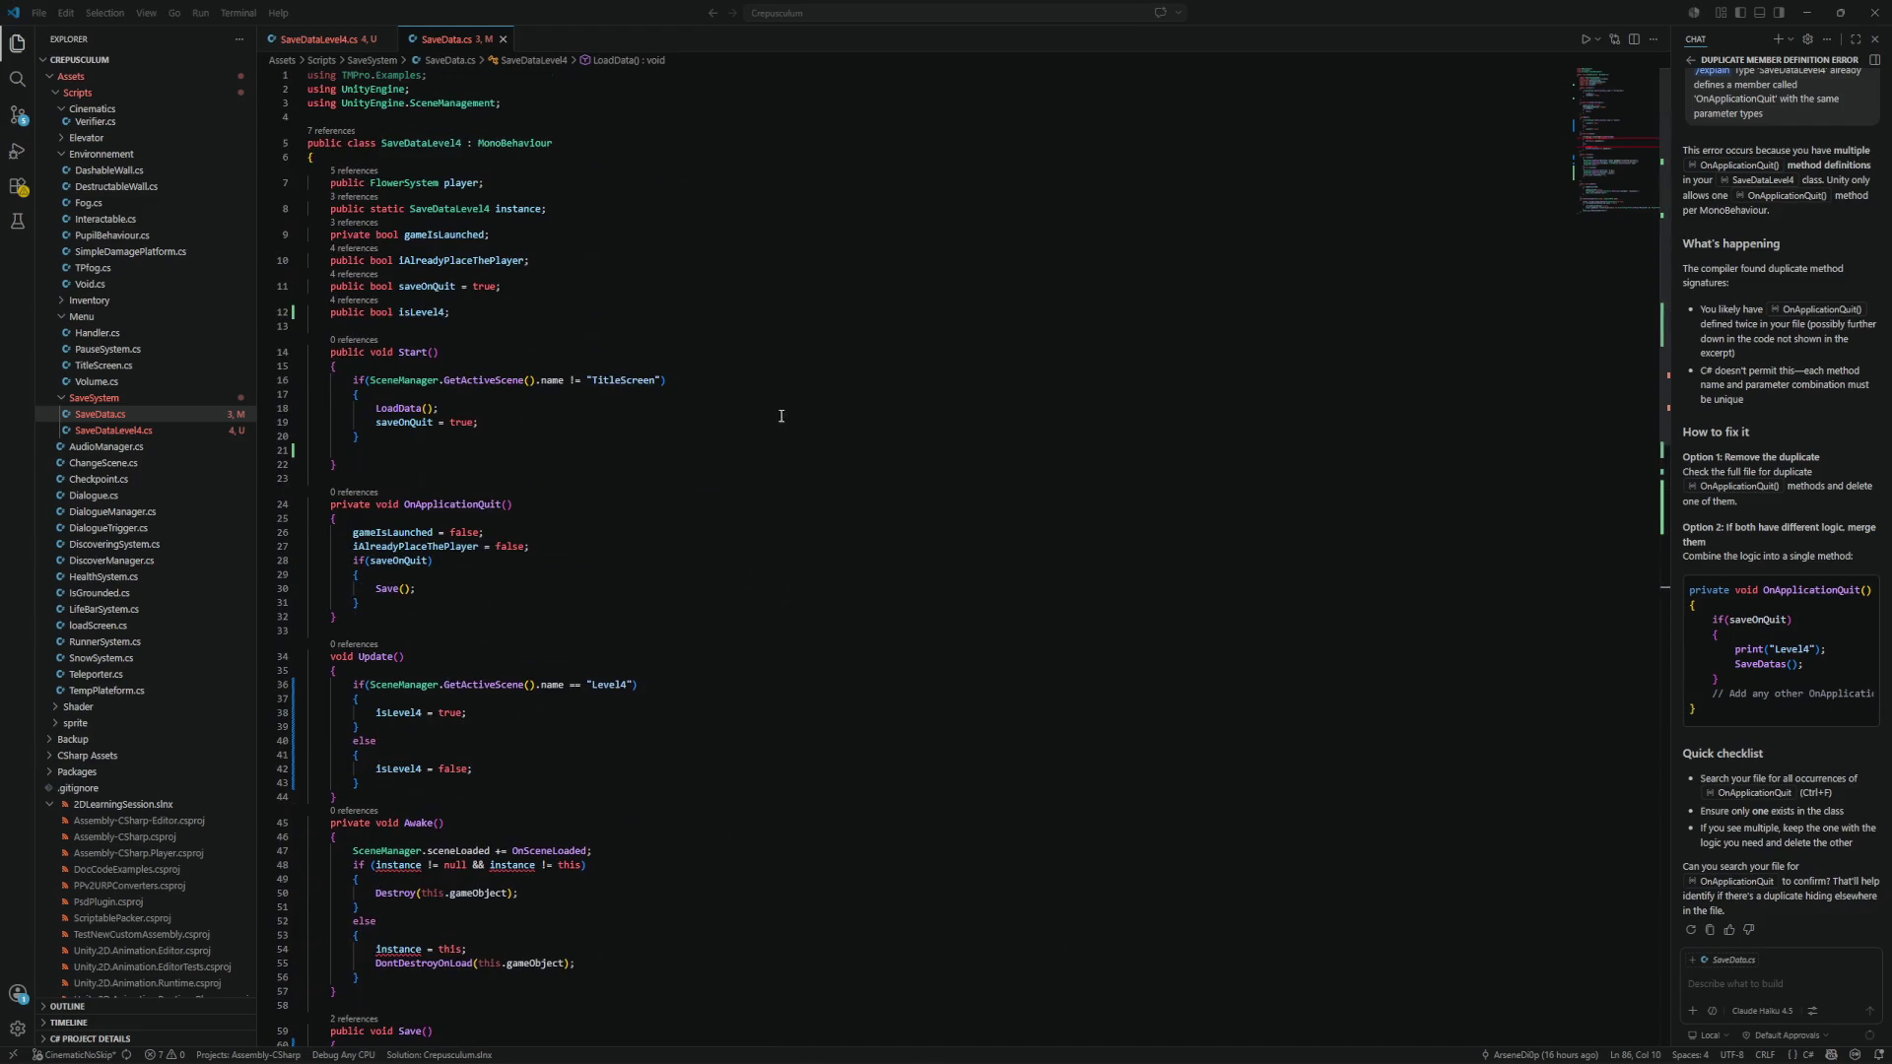
pyautogui.click(765, 408)
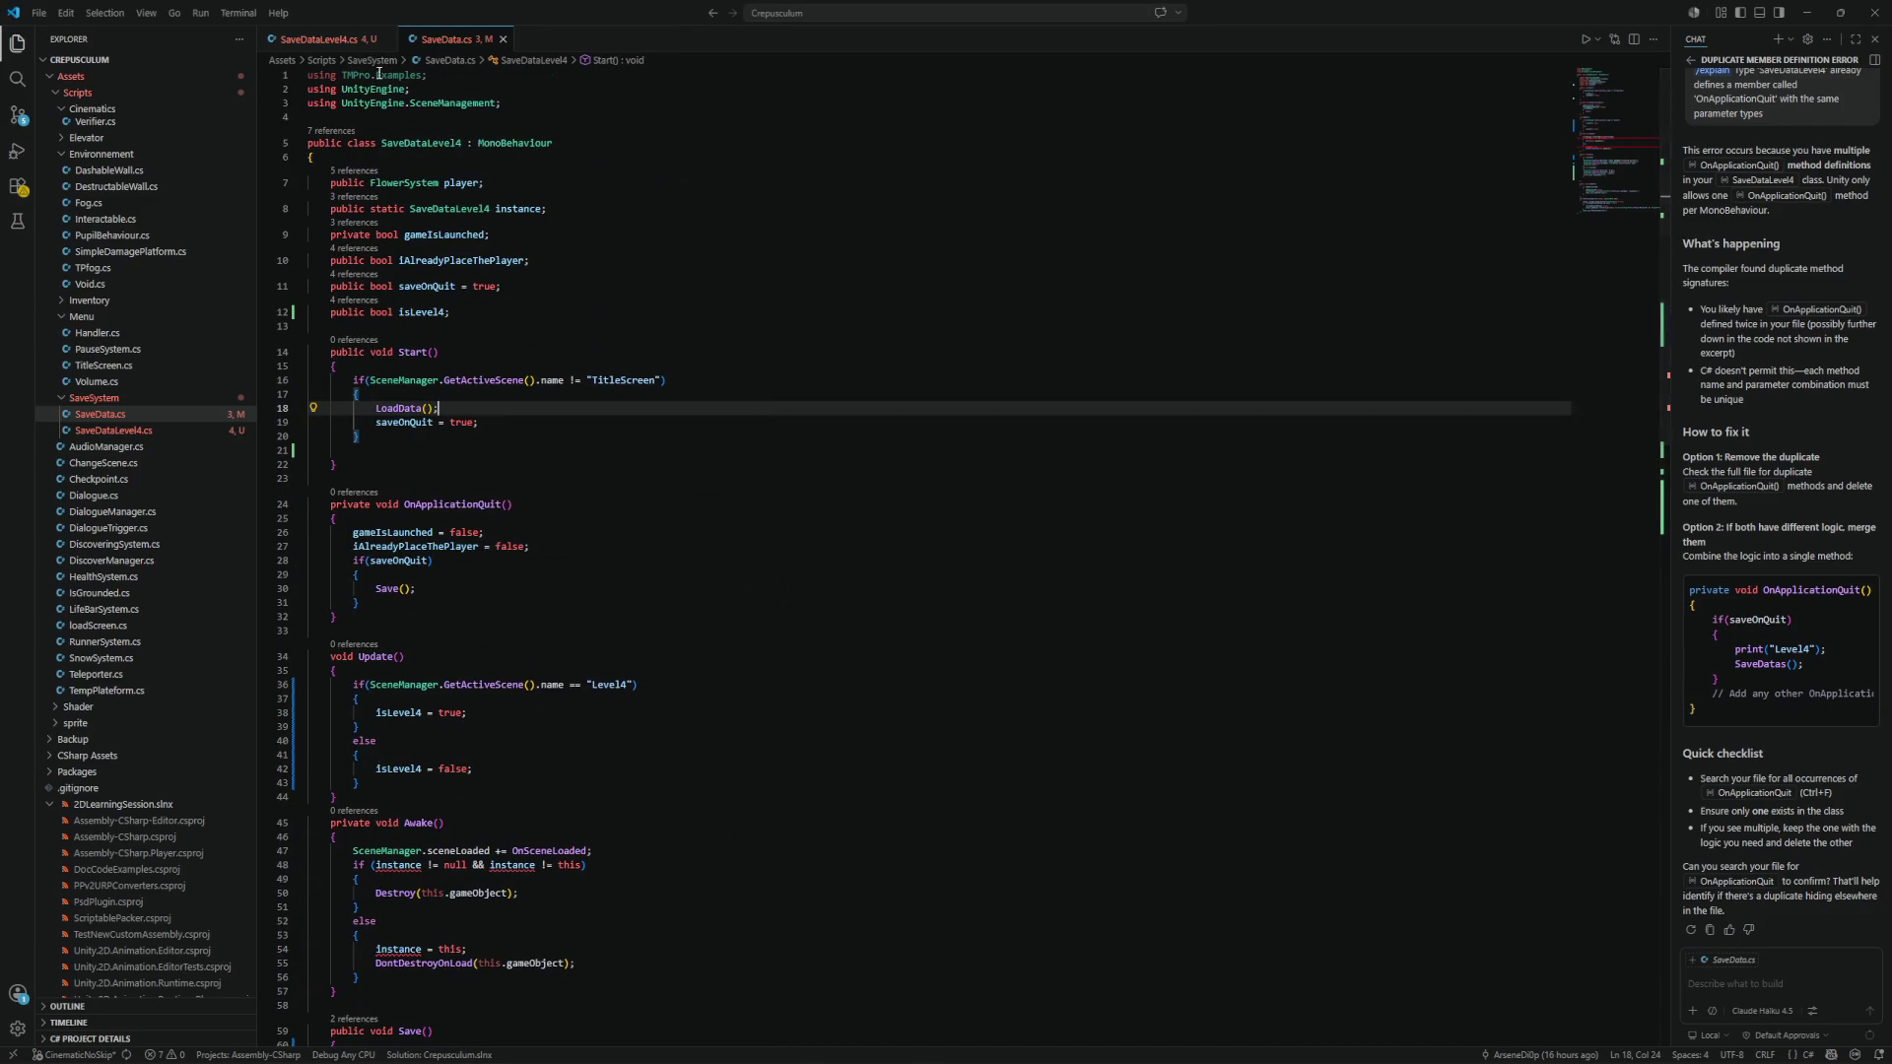
pyautogui.click(387, 38)
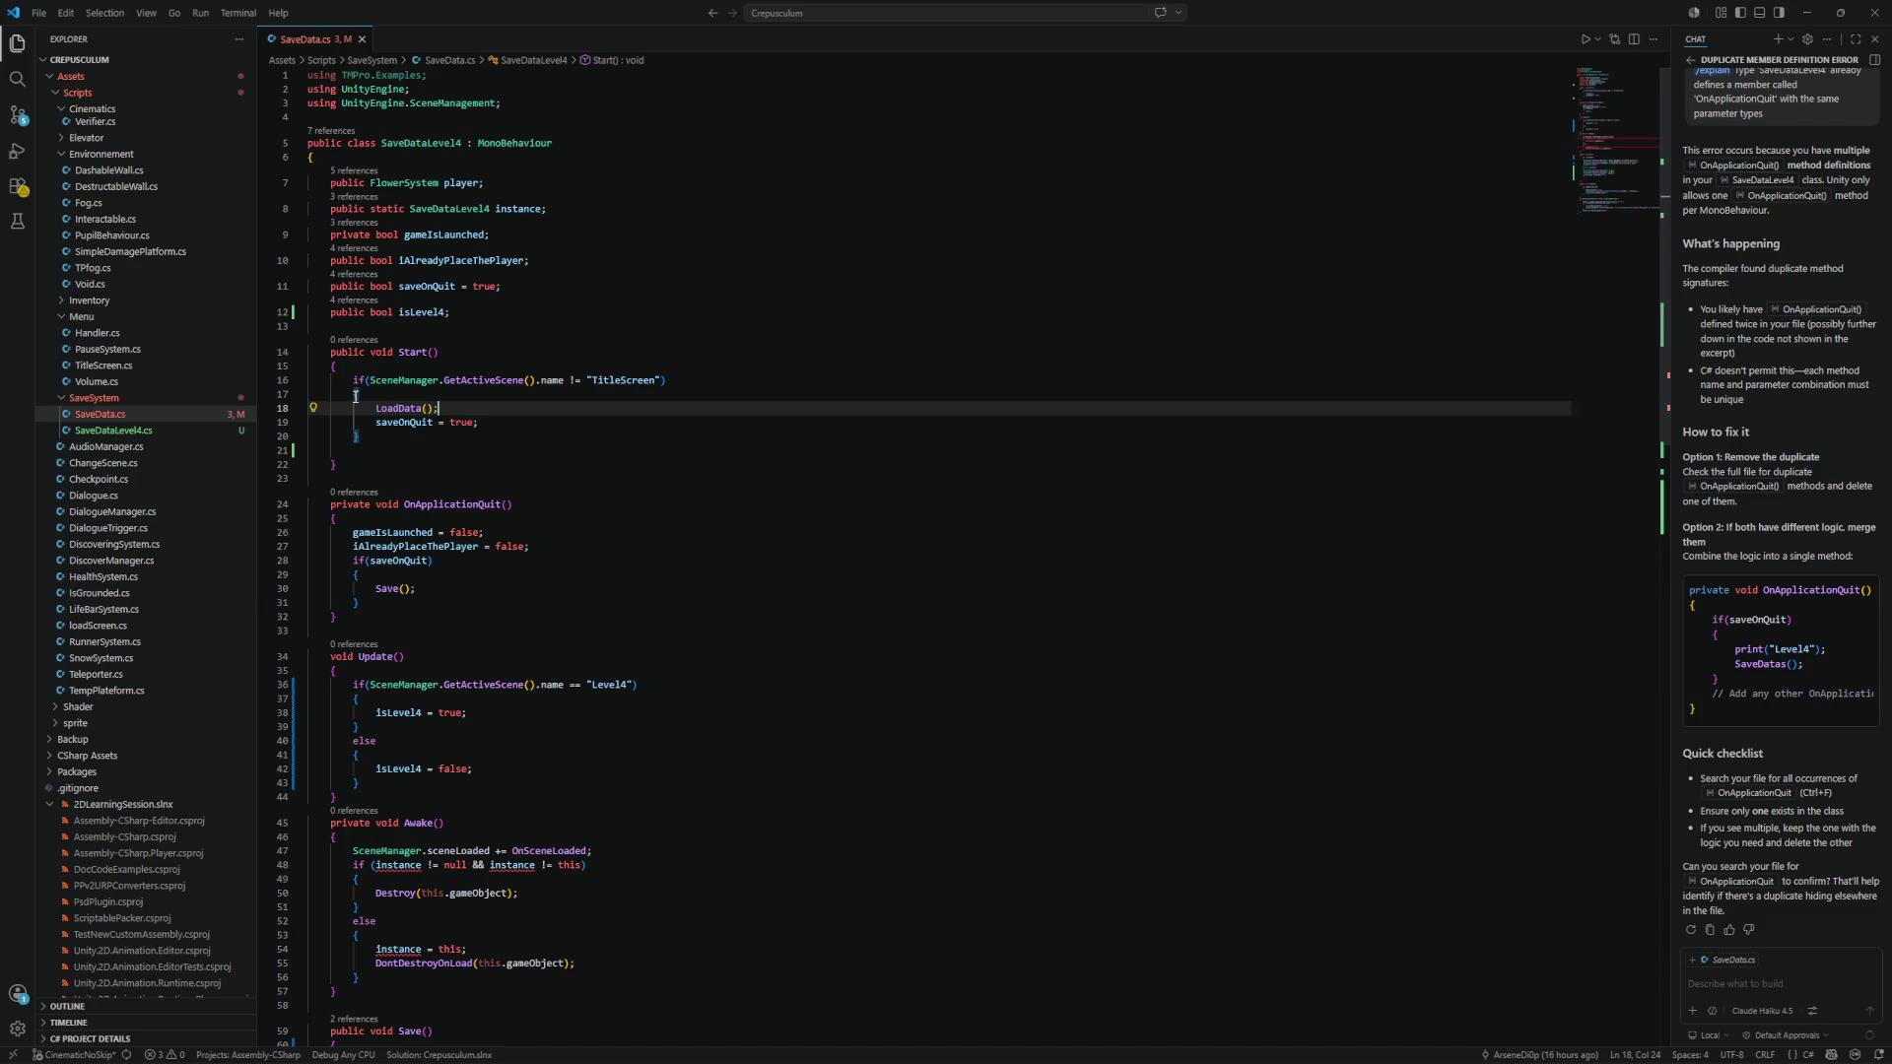
# Review the Level4 check in Update() and close the AI chat panel.
pyautogui.scroll(-2, 356, 396)
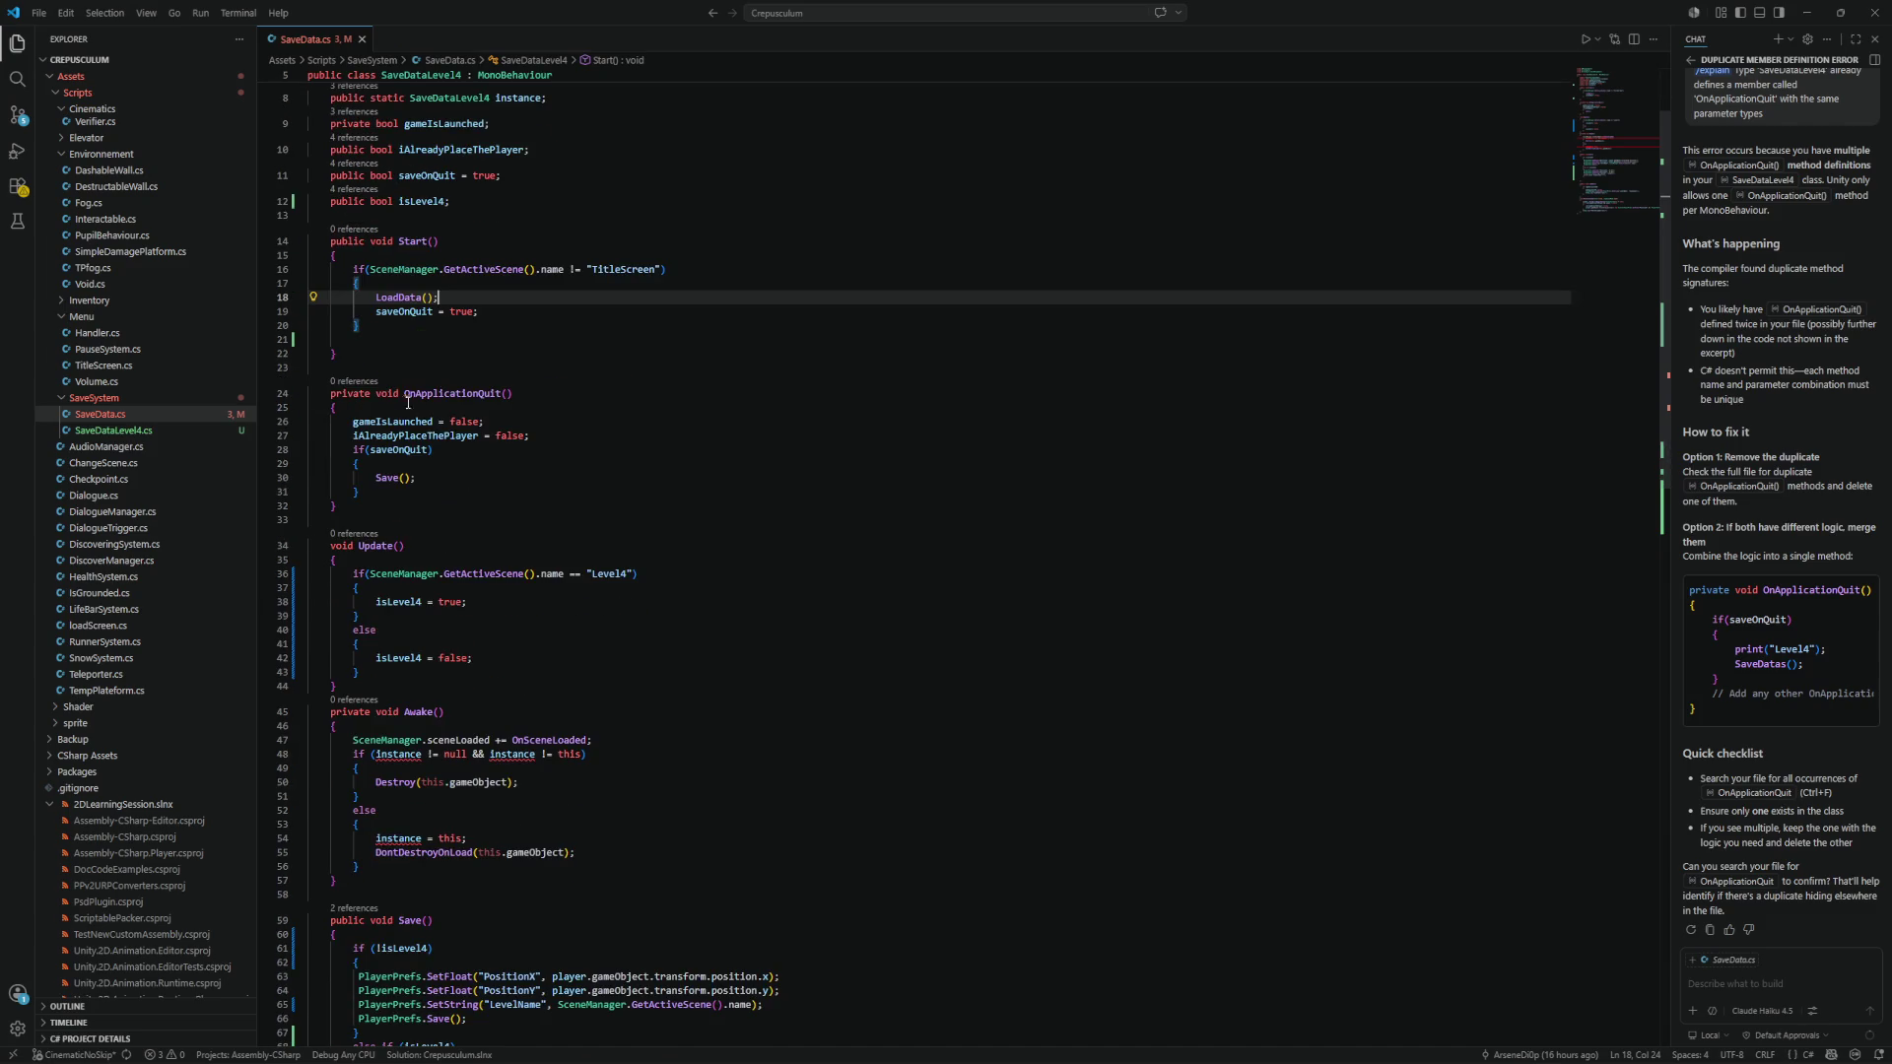
pyautogui.scroll(-3, 426, 403)
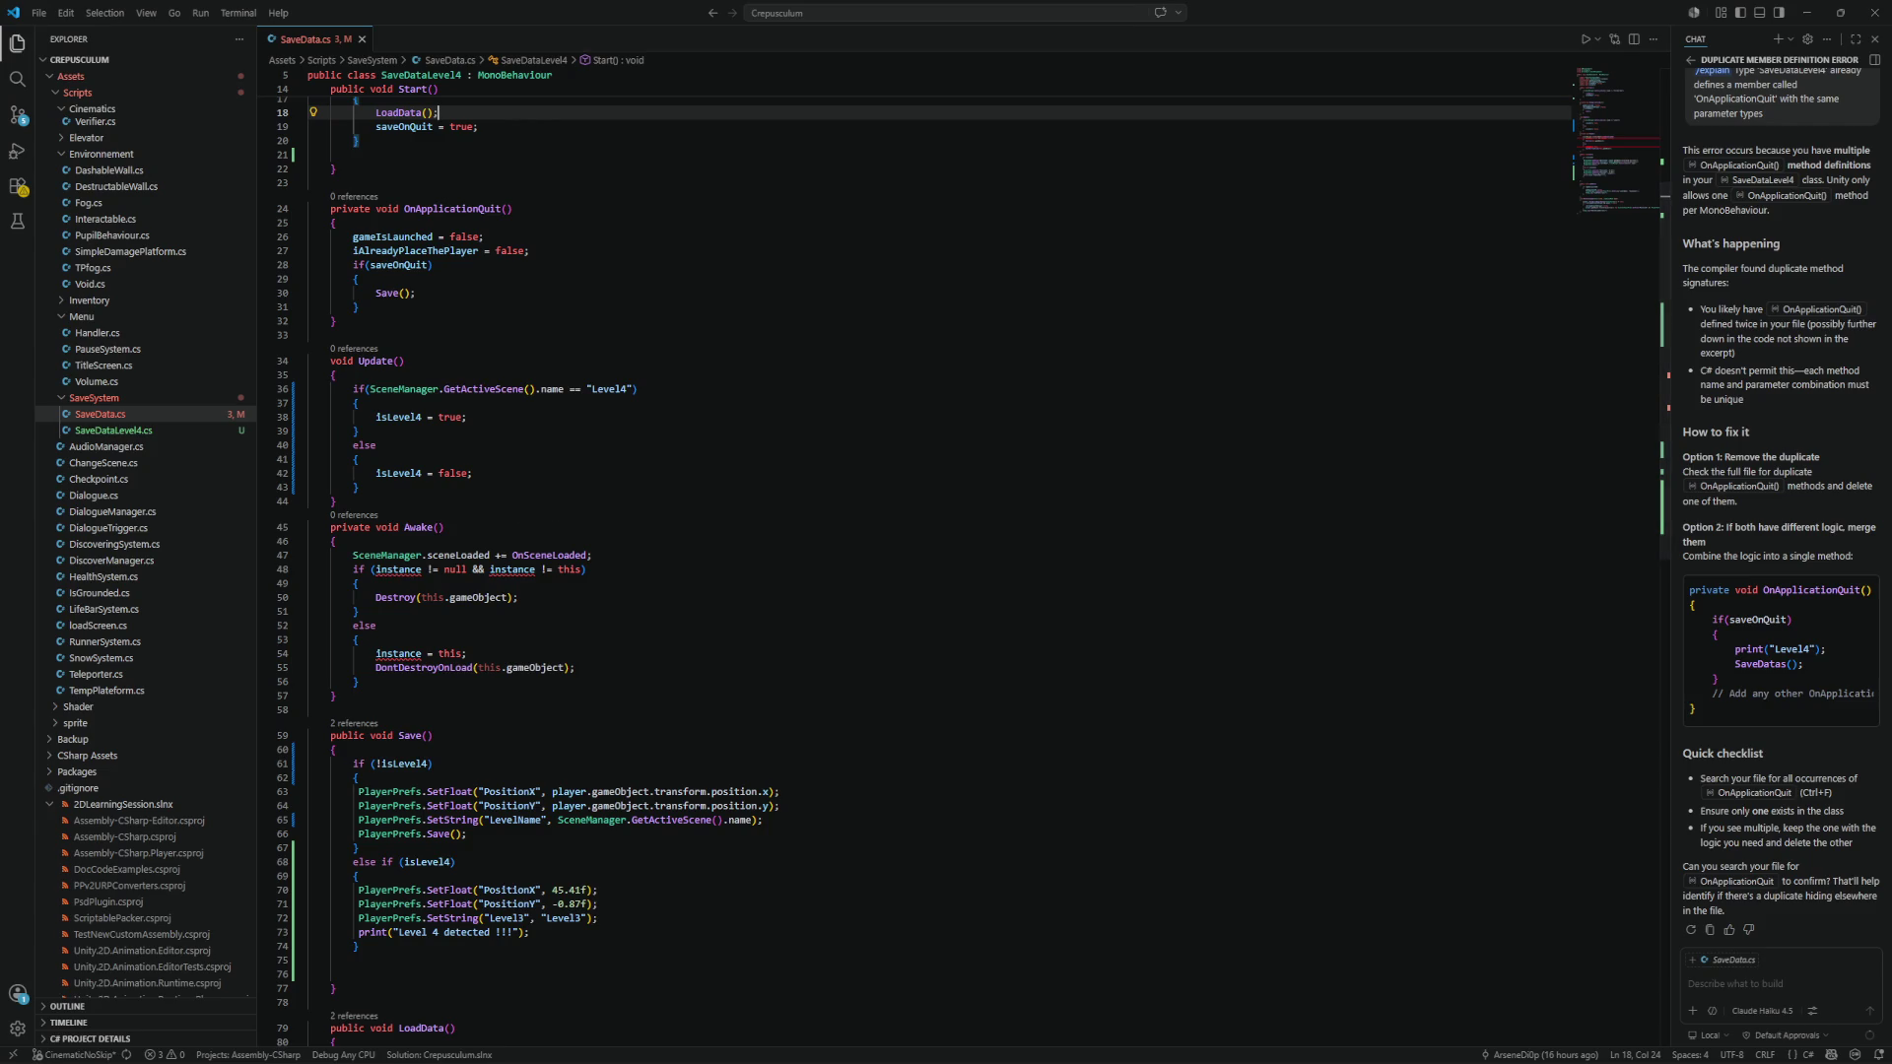
pyautogui.click(749, 493)
pyautogui.click(744, 473)
pyautogui.click(727, 439)
pyautogui.click(727, 409)
pyautogui.click(733, 400)
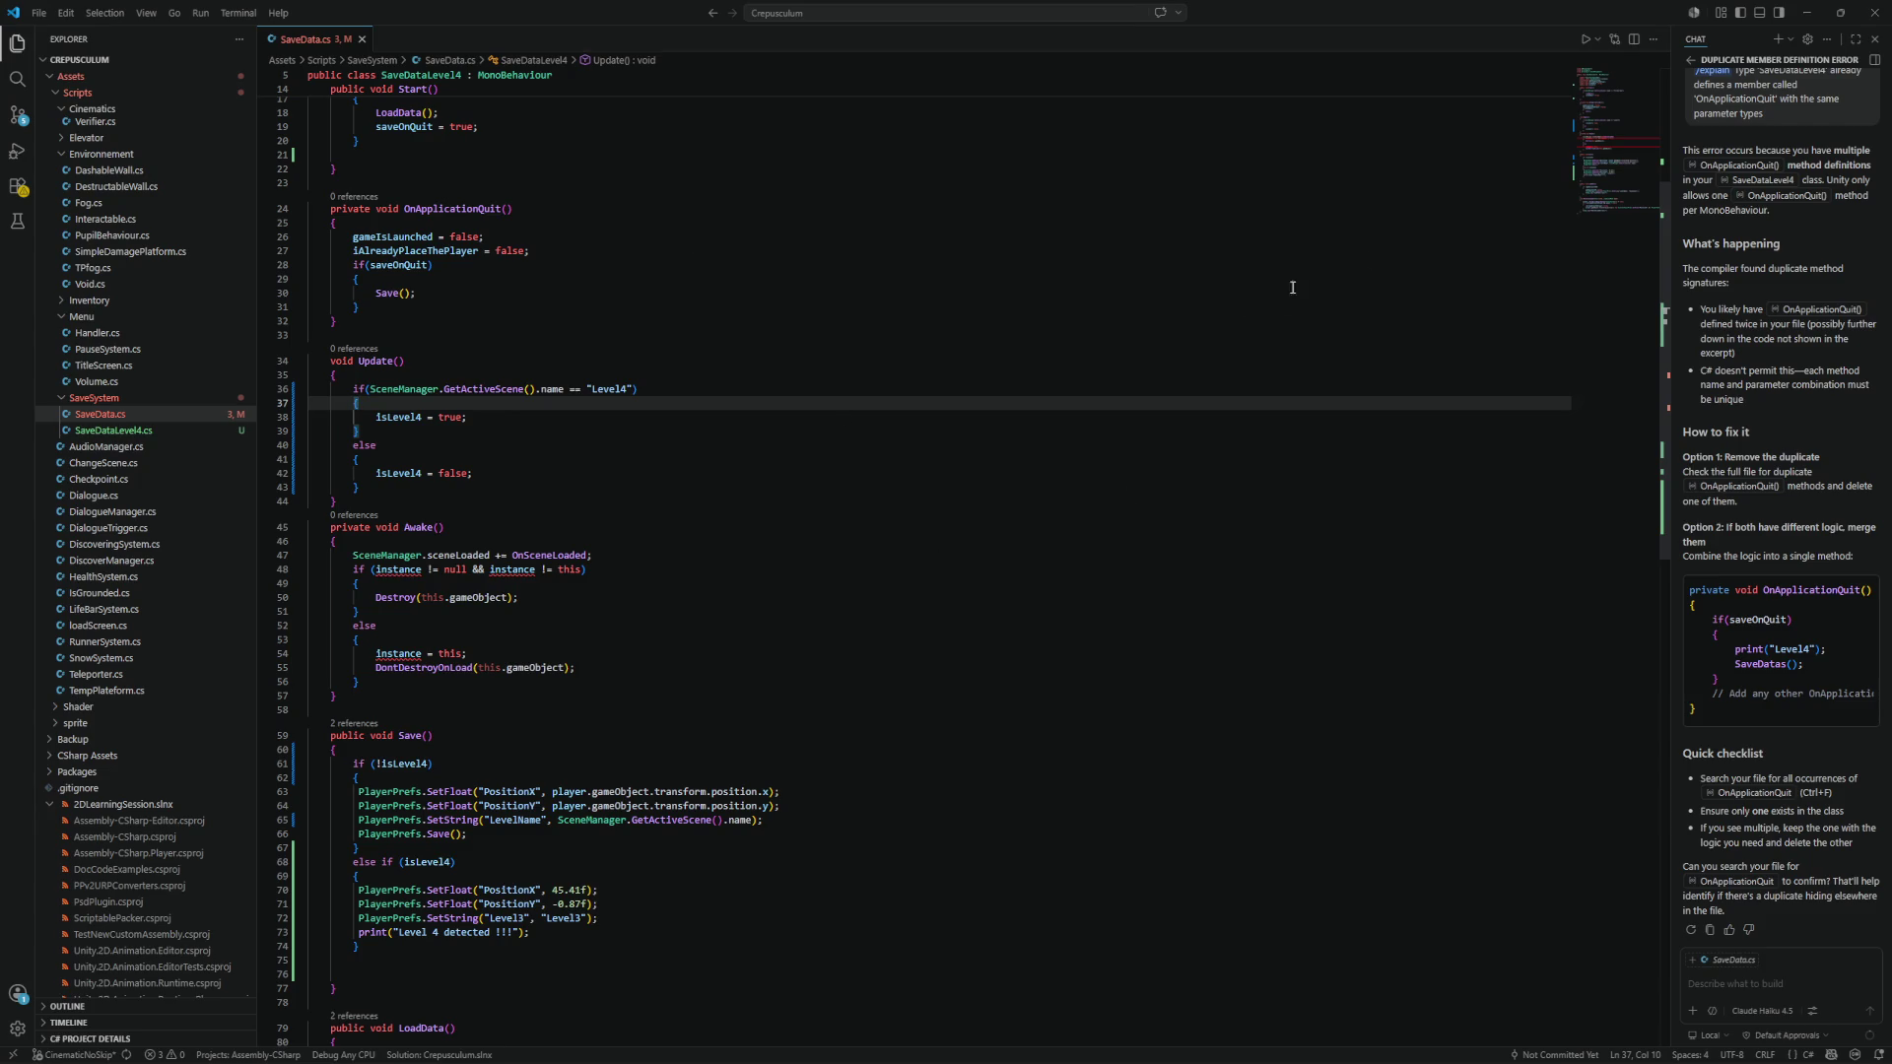
pyautogui.click(1874, 39)
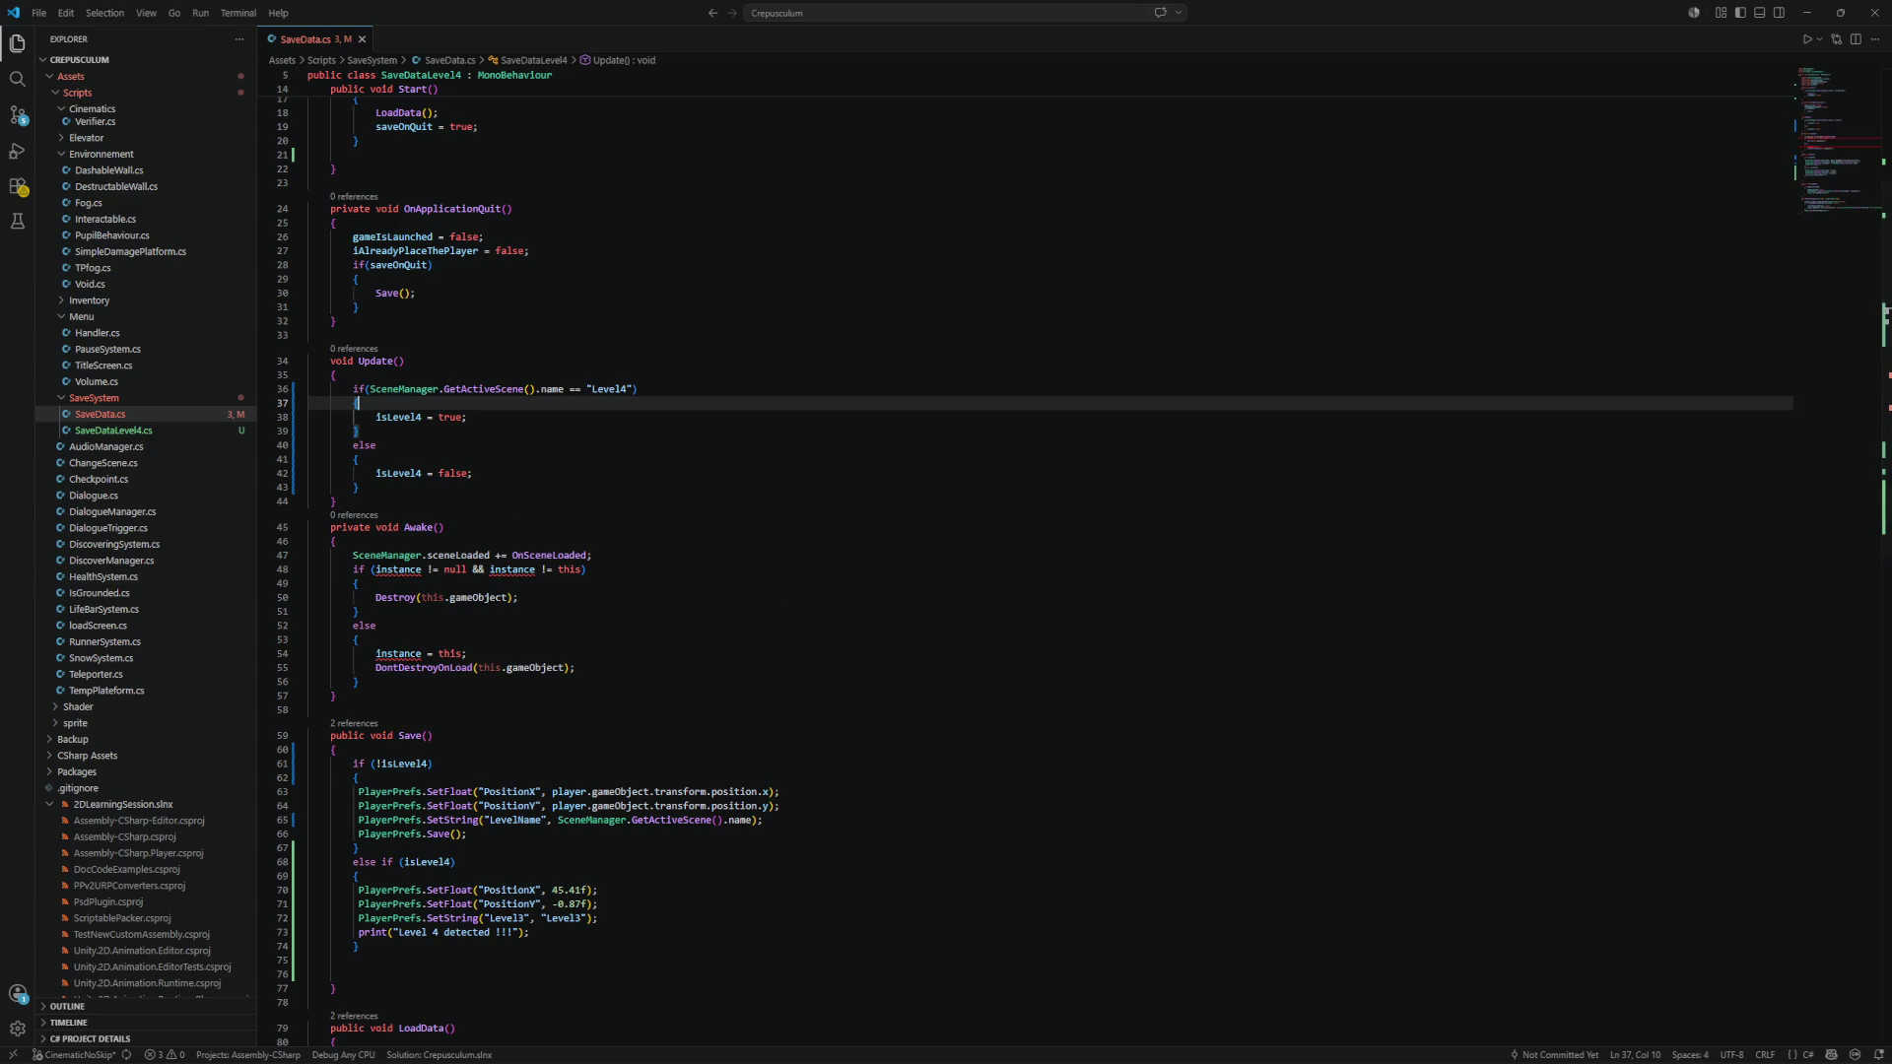
# Scroll down to OnSceneLoaded() and select the null fallback on line 91.
pyautogui.click(876, 481)
pyautogui.scroll(1, 877, 463)
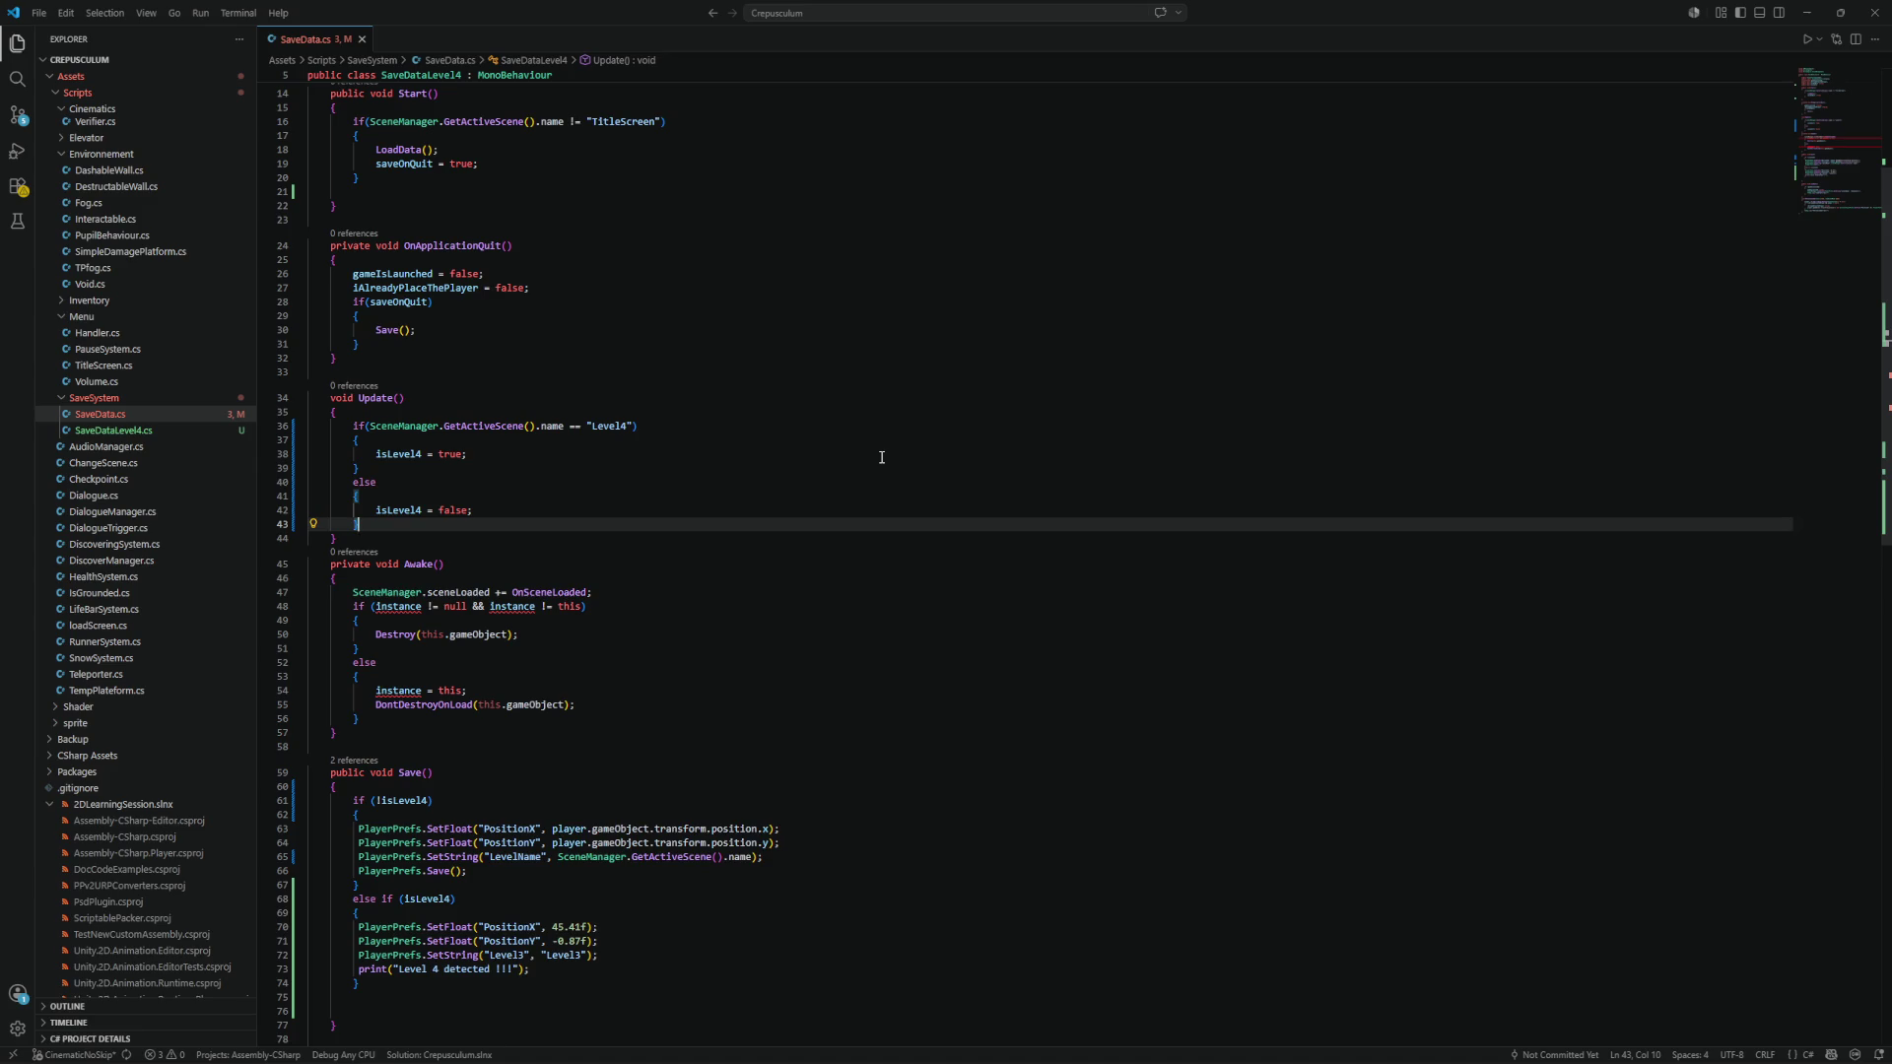
pyautogui.scroll(-5, 882, 457)
pyautogui.scroll(-5, 880, 449)
pyautogui.scroll(-3, 877, 447)
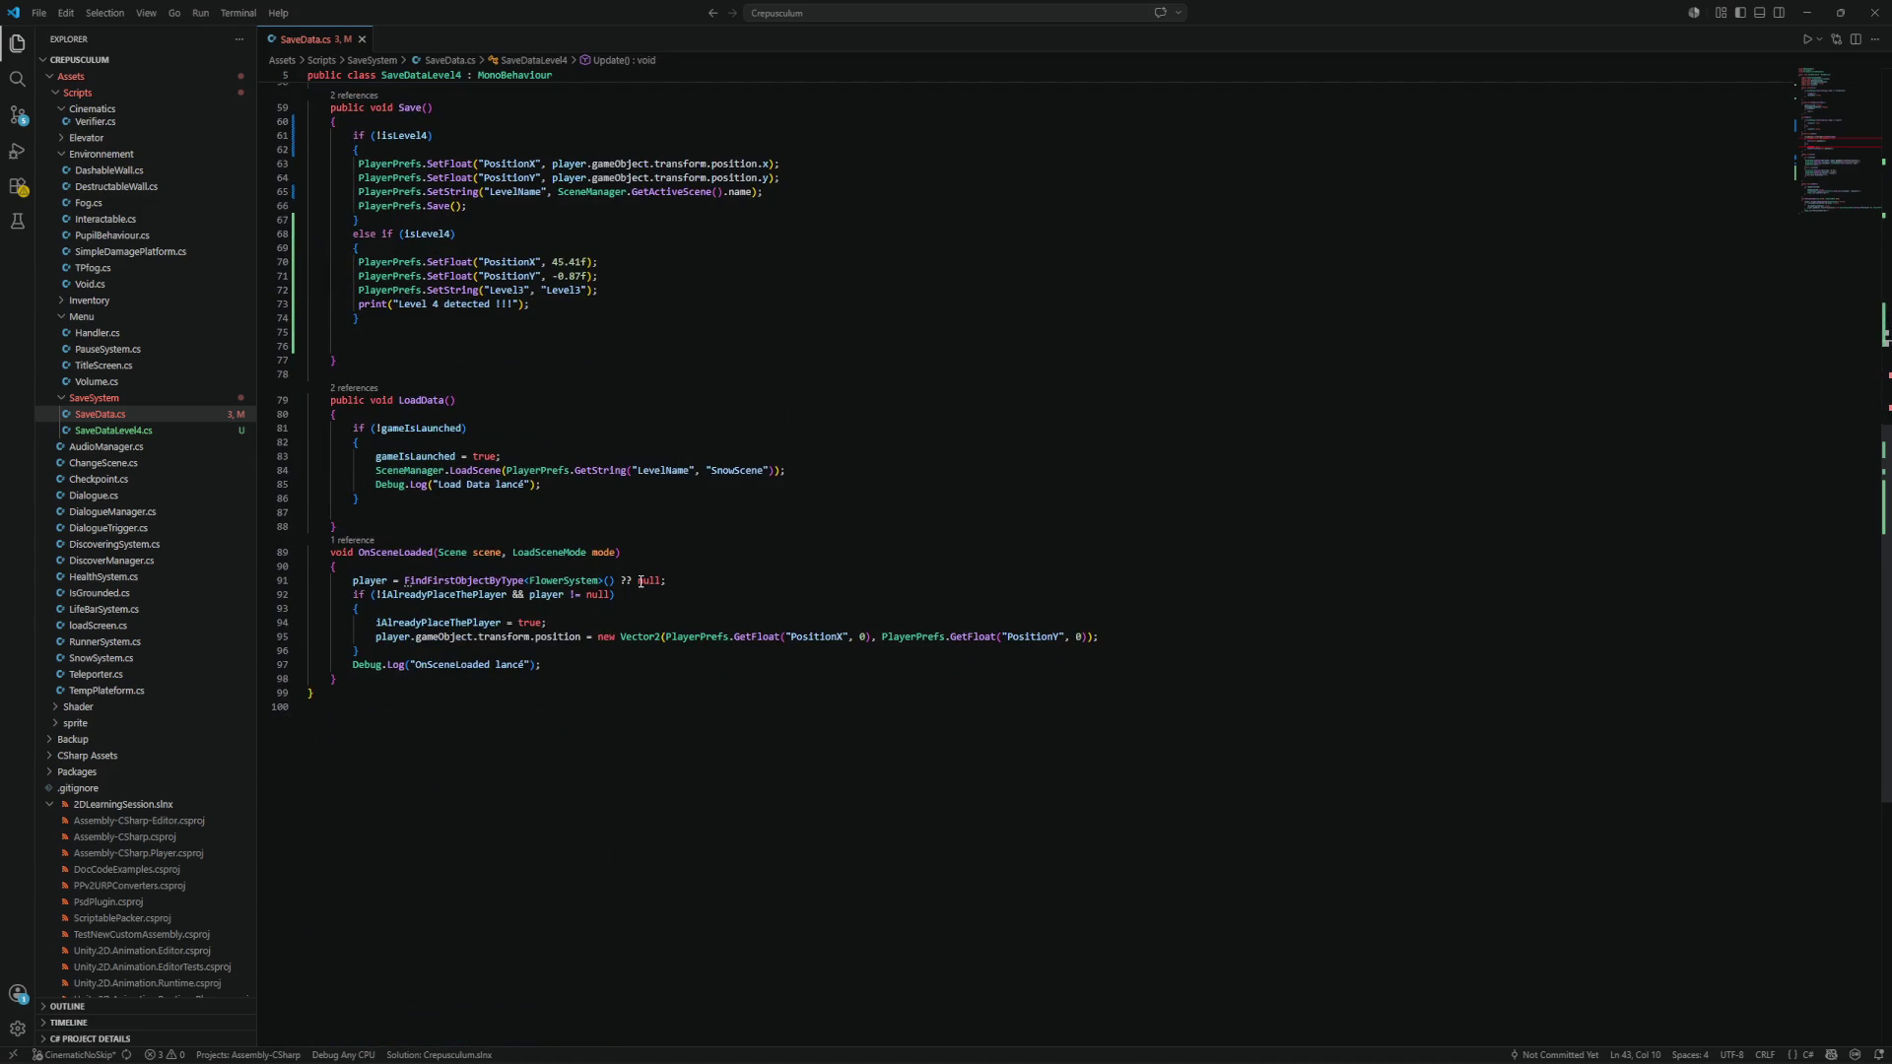
pyautogui.moveTo(662, 582); pyautogui.dragTo(623, 582)
pyautogui.press('BackSpace')
pyautogui.press('BackSpace')
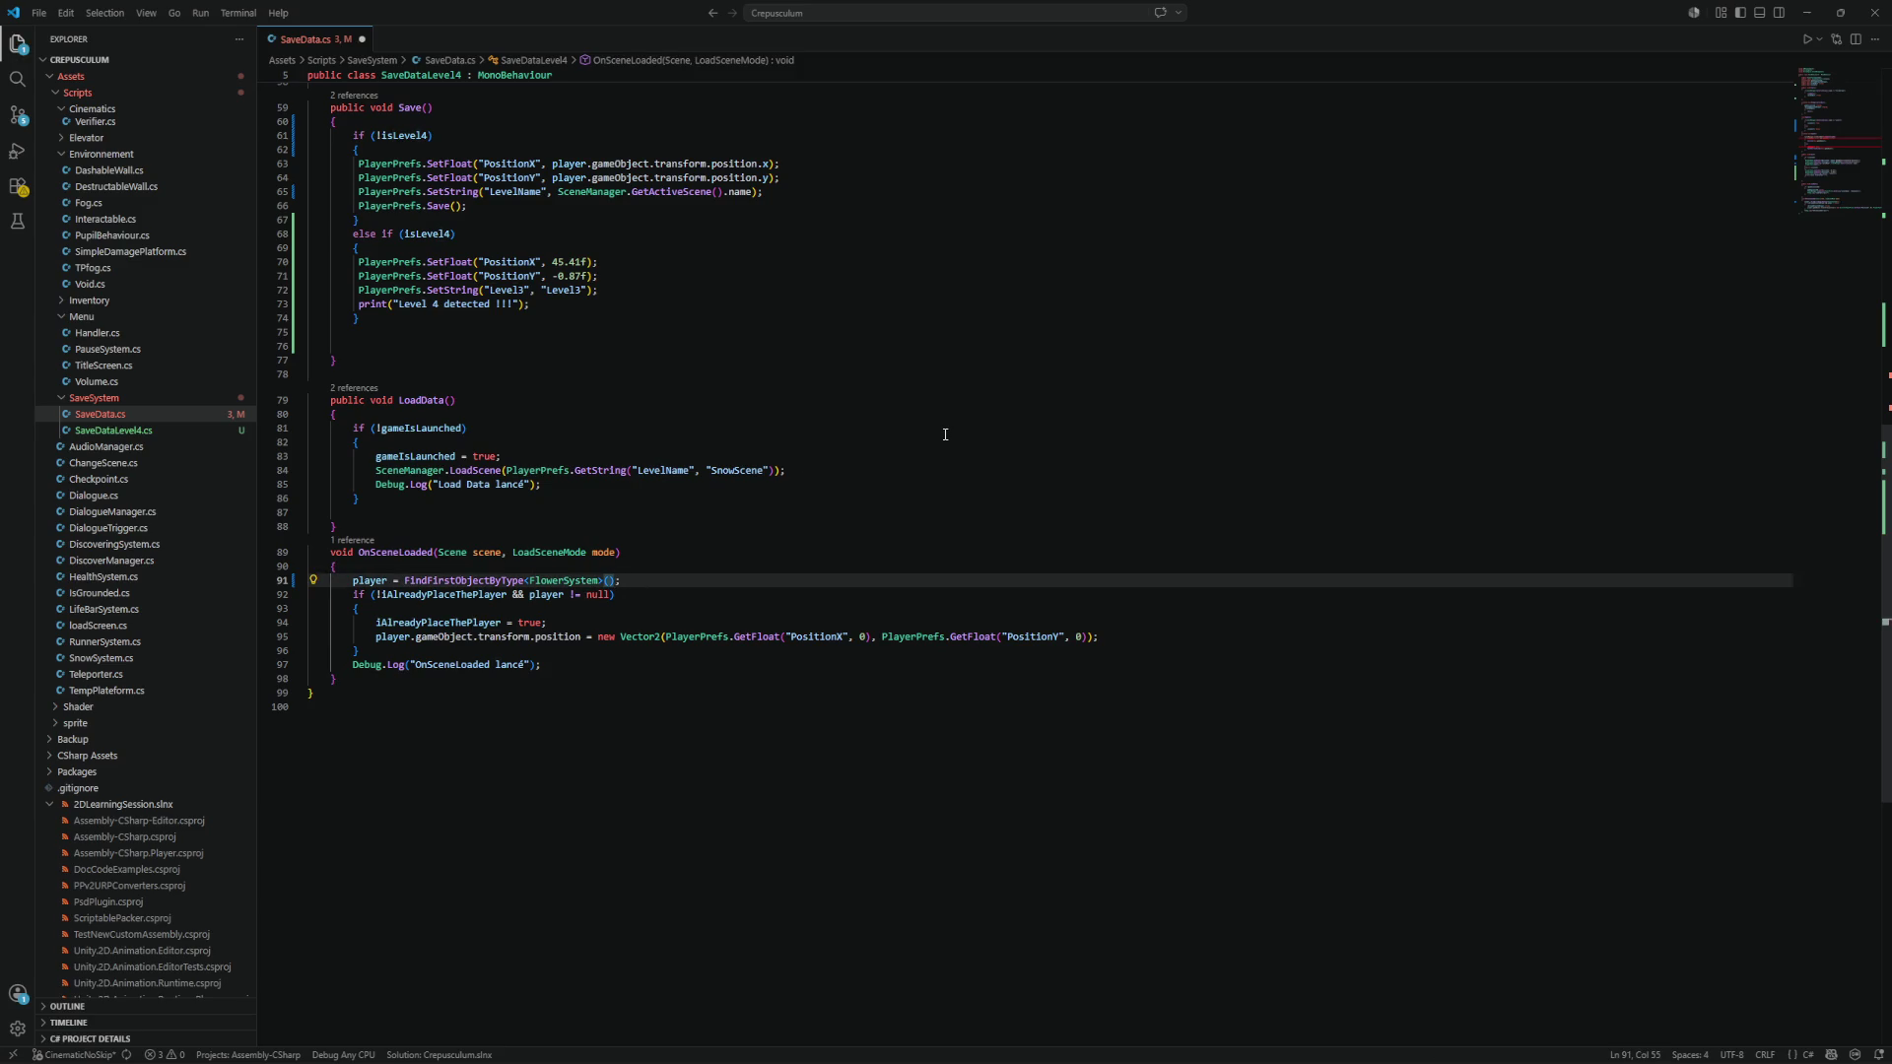
pyautogui.hotkey('ctrl', 's')
pyautogui.scroll(10, 1040, 365)
pyautogui.scroll(8, 1039, 362)
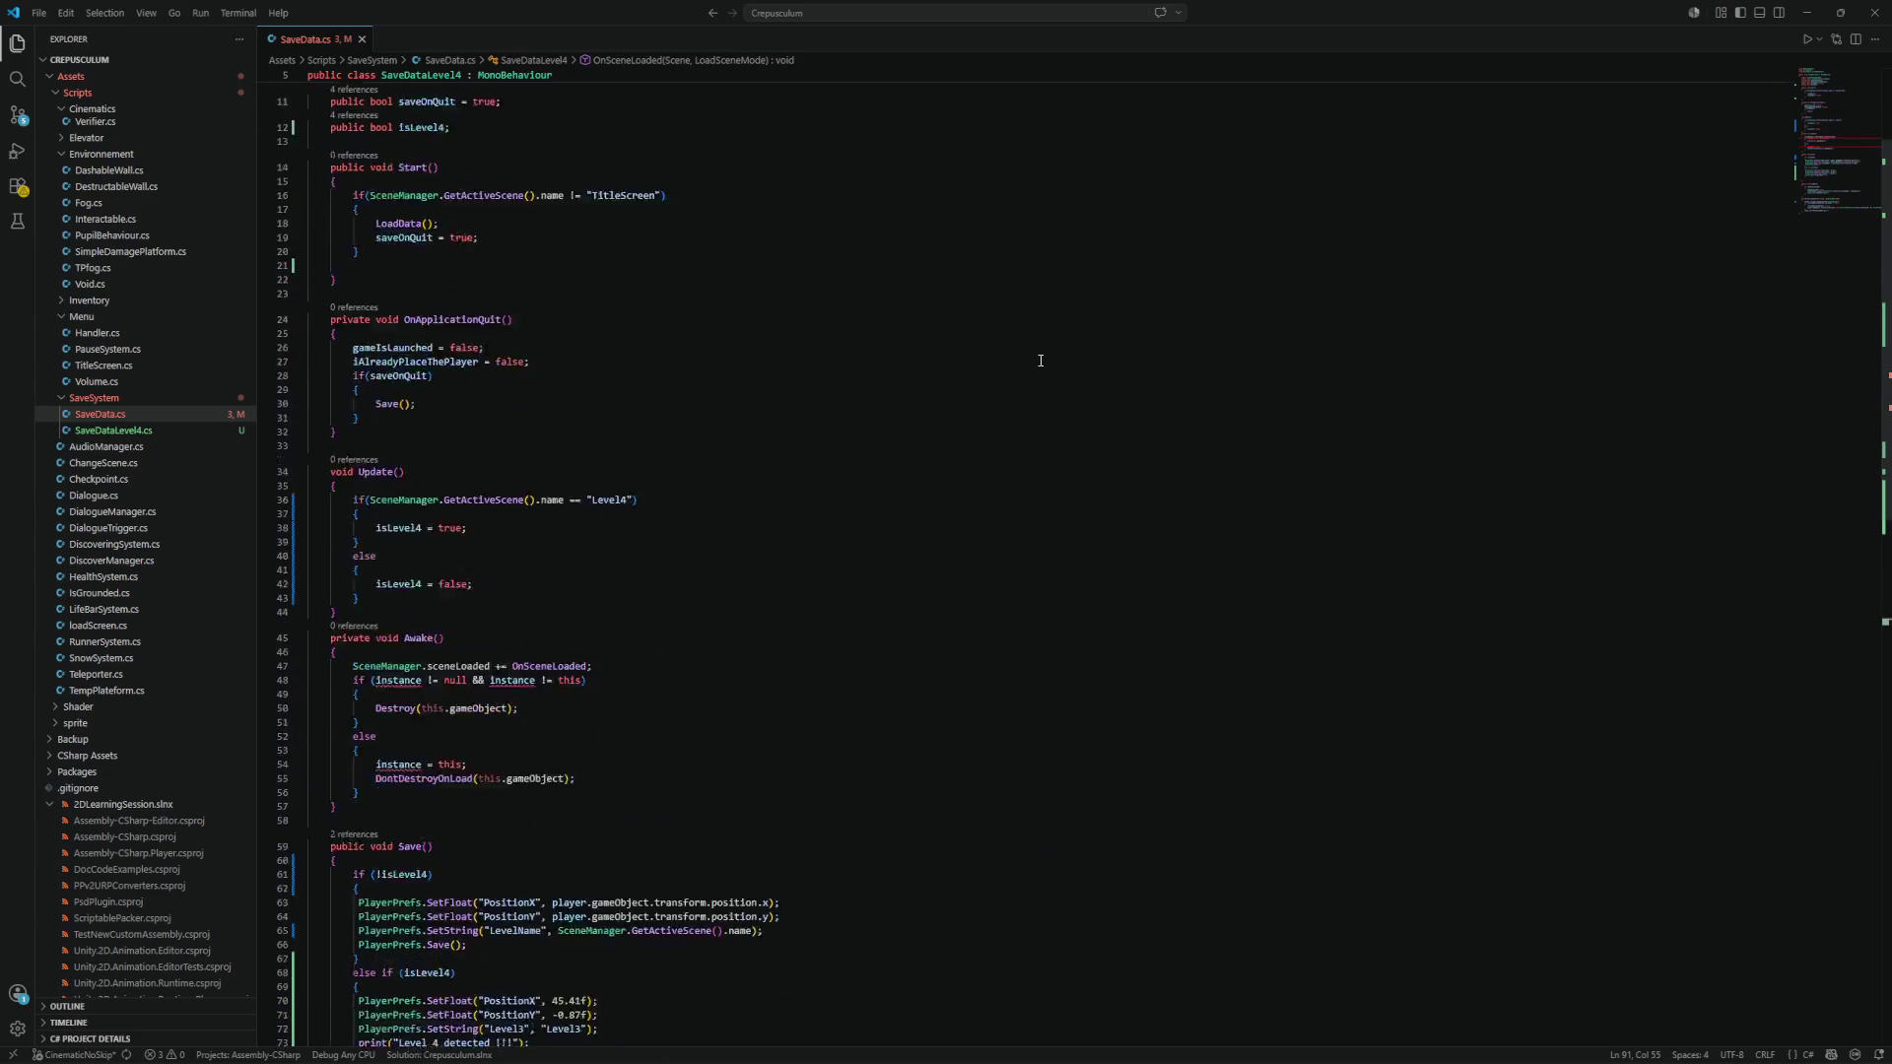
pyautogui.scroll(-10, 1039, 360)
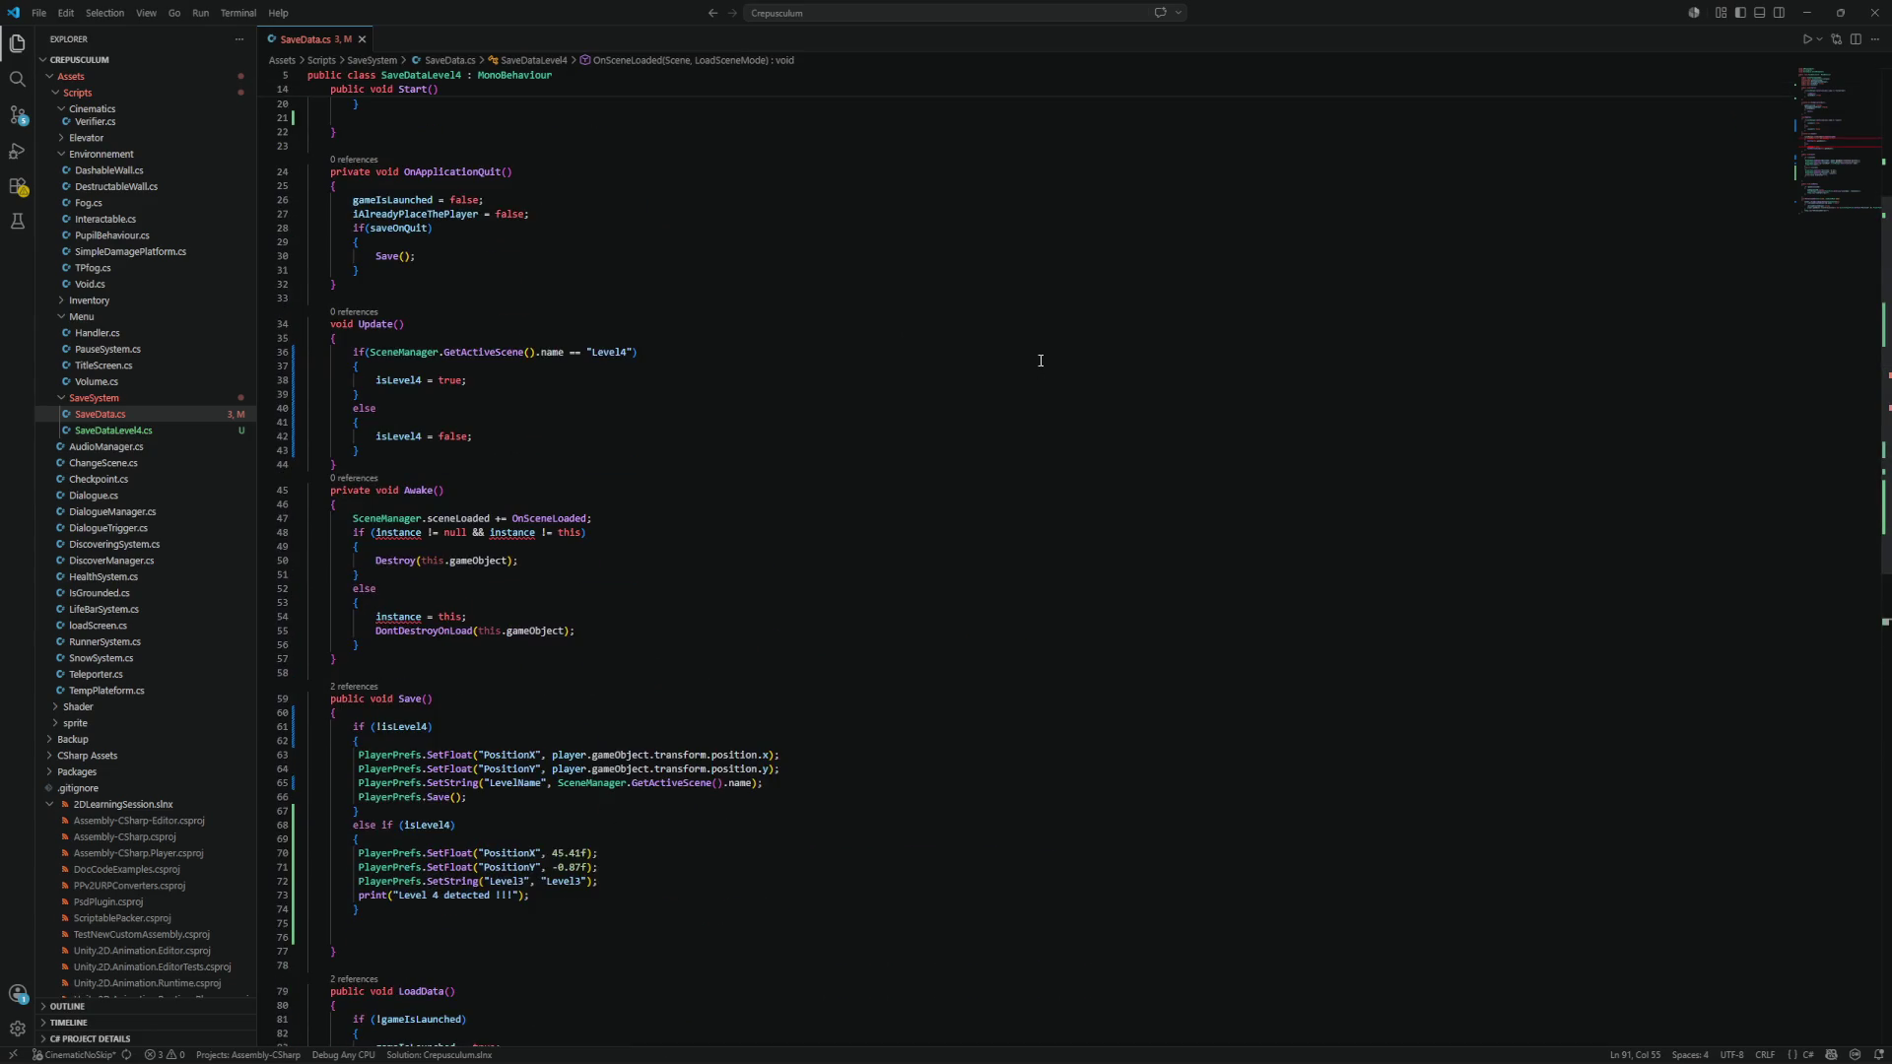
pyautogui.scroll(-2, 1039, 361)
pyautogui.click(1028, 344)
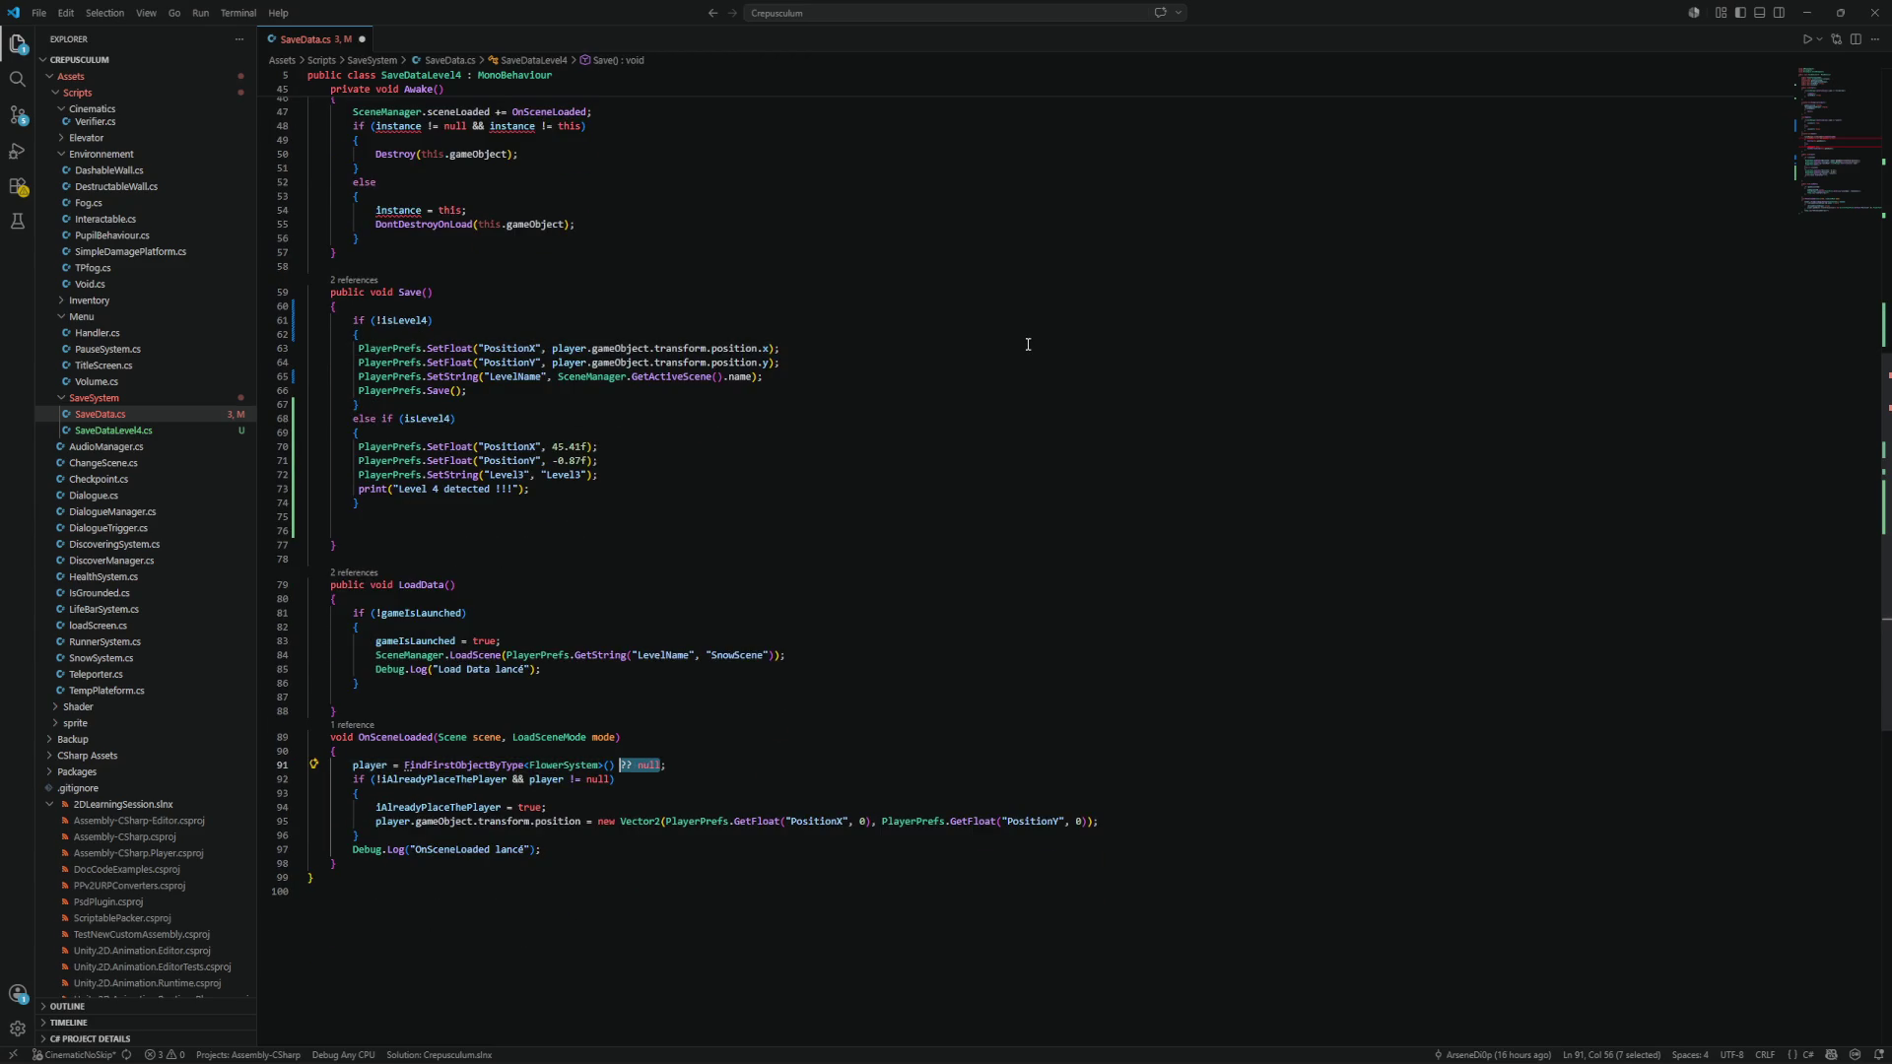
pyautogui.click(996, 432)
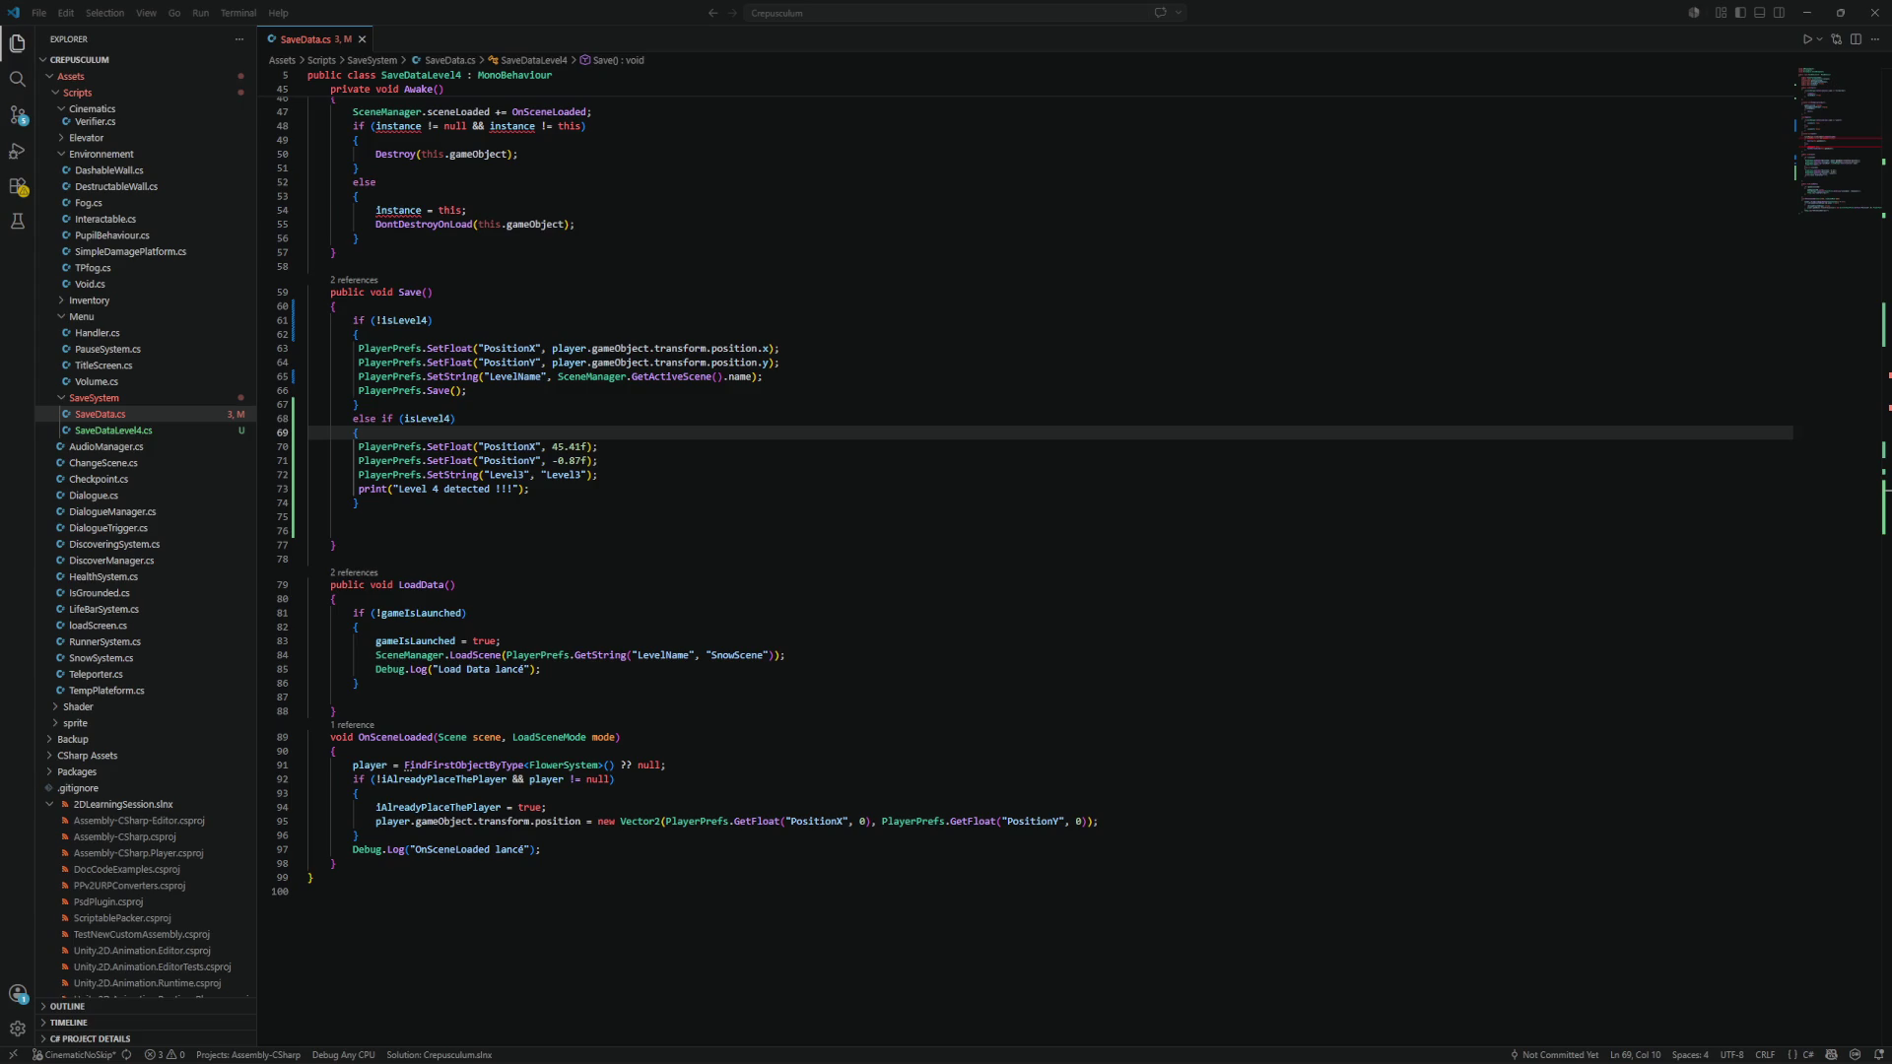
# Replace the Level3 key on line 72 with LevelName and save SaveData.cs.
pyautogui.scroll(1, 709, 529)
pyautogui.doubleClick(508, 513)
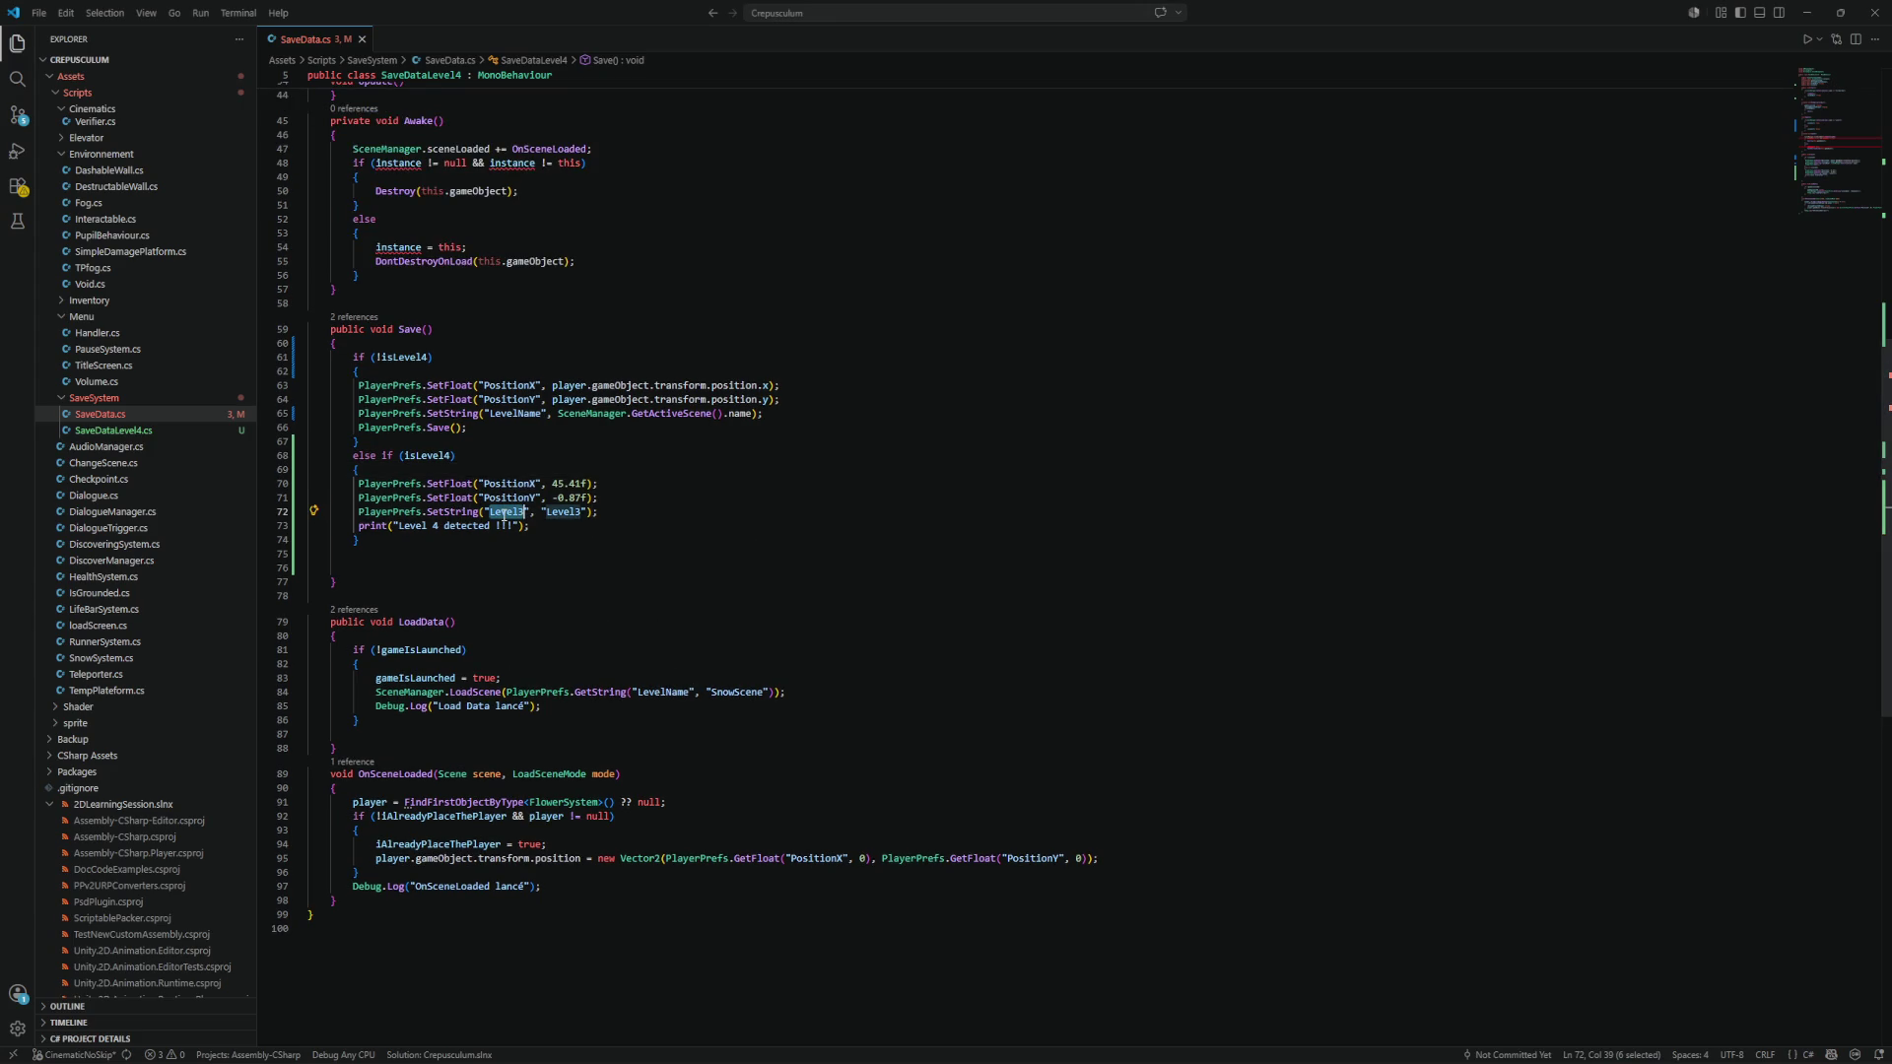
pyautogui.write('LevelName')
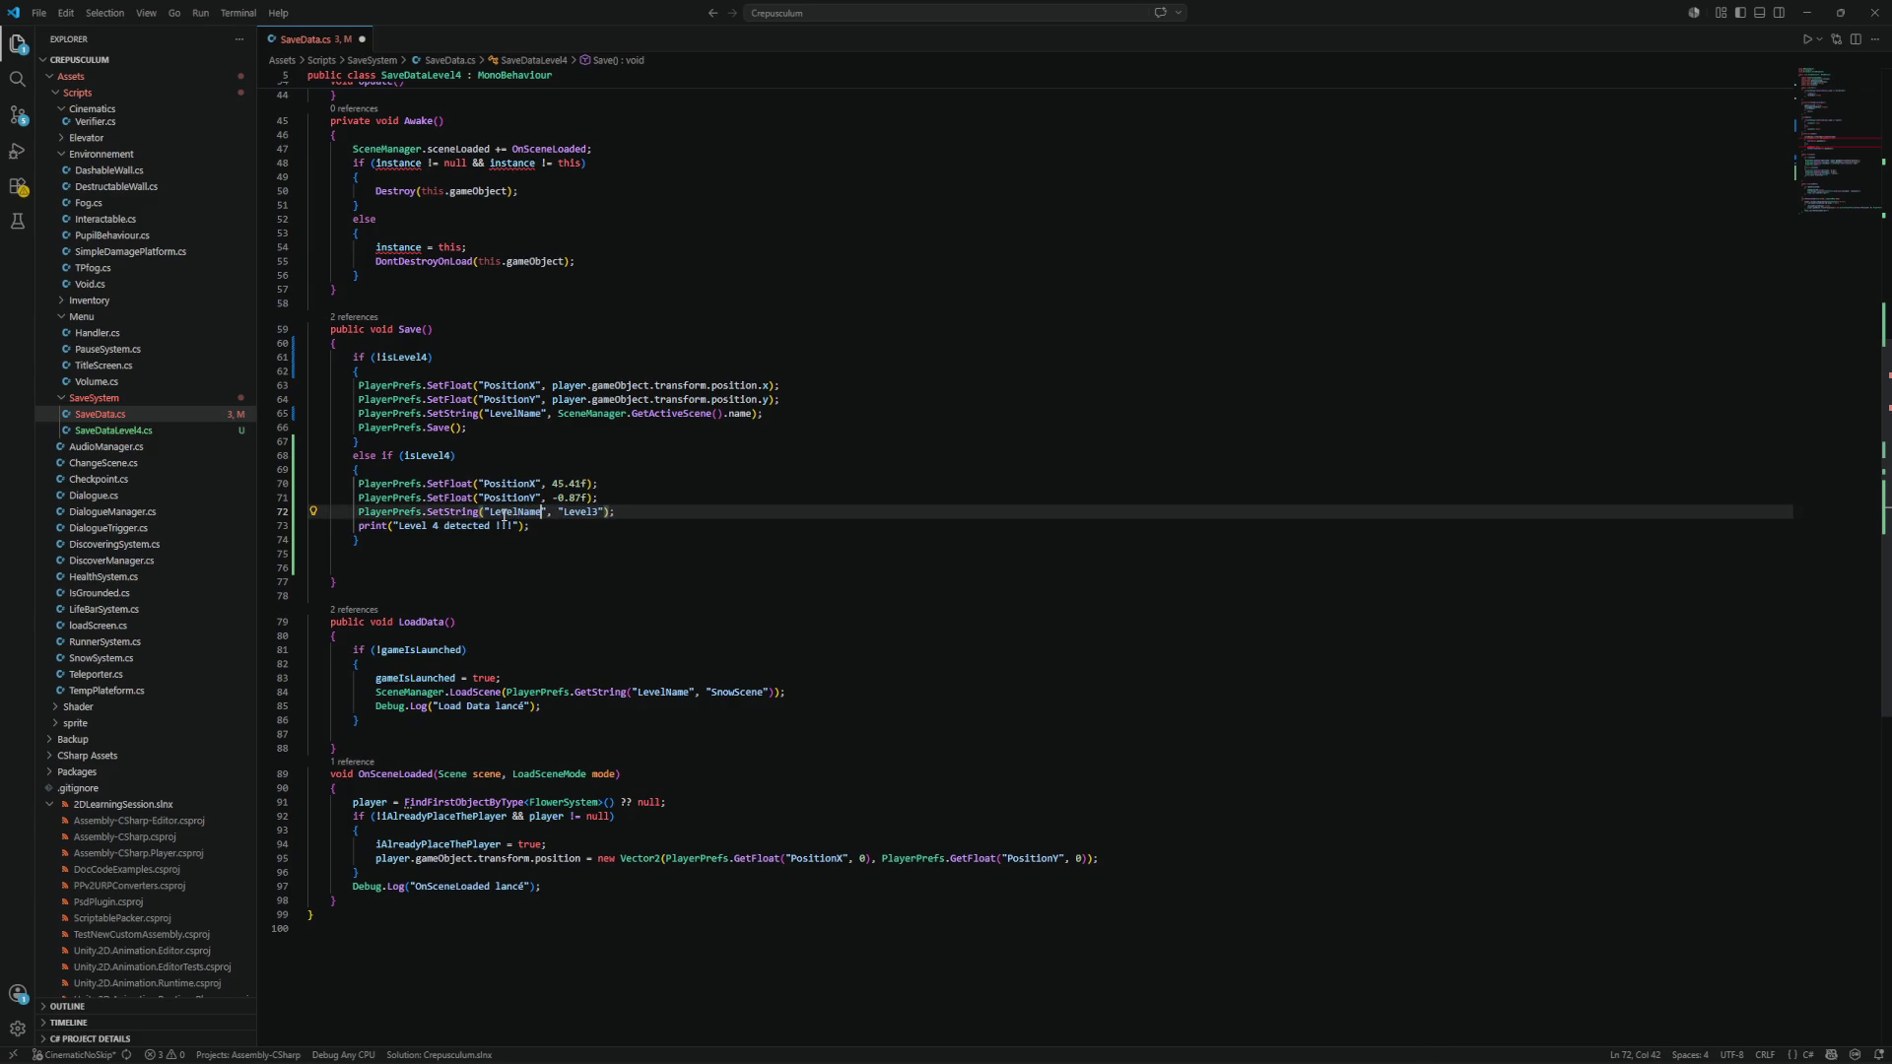
pyautogui.hotkey('ctrl', 's')
pyautogui.click(925, 503)
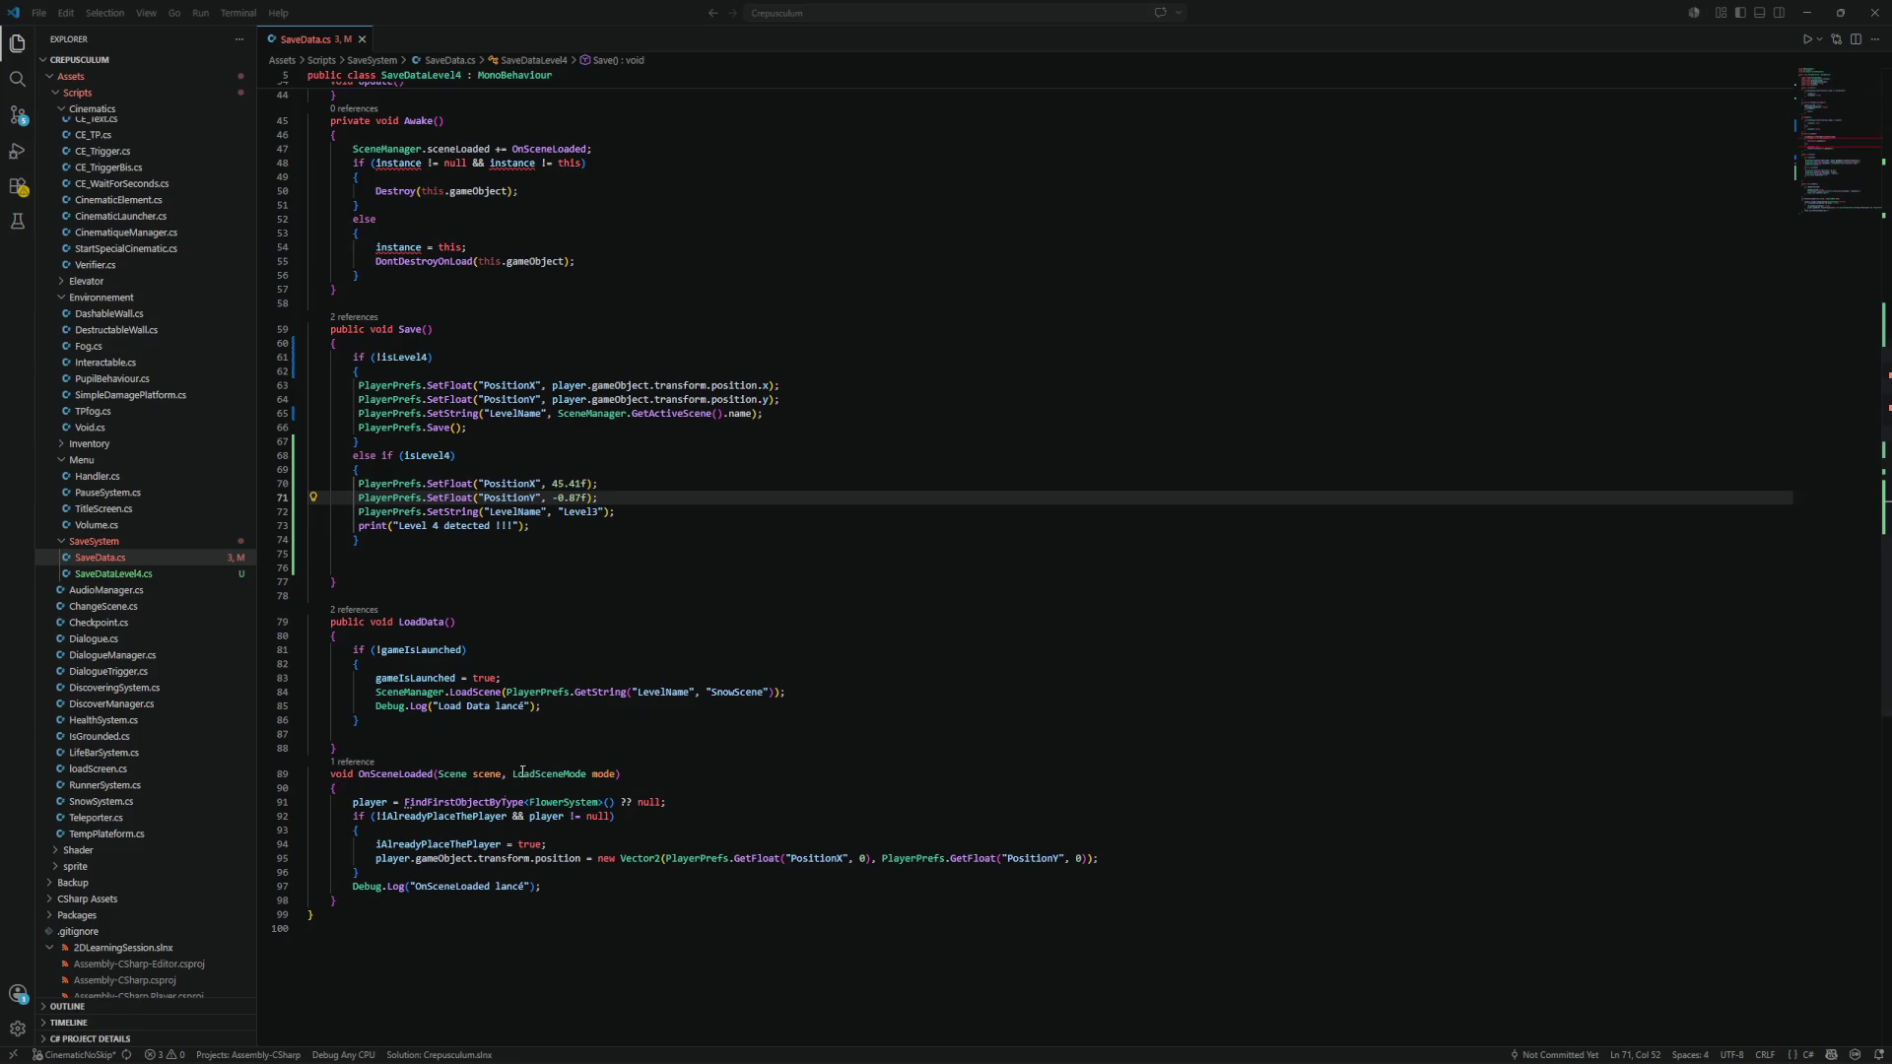
# Delete the '?? null' fallback and 'player != null' check on lines 91–92, save, and return to Unity.
pyautogui.scroll(-4, 503, 803)
pyautogui.click(589, 659)
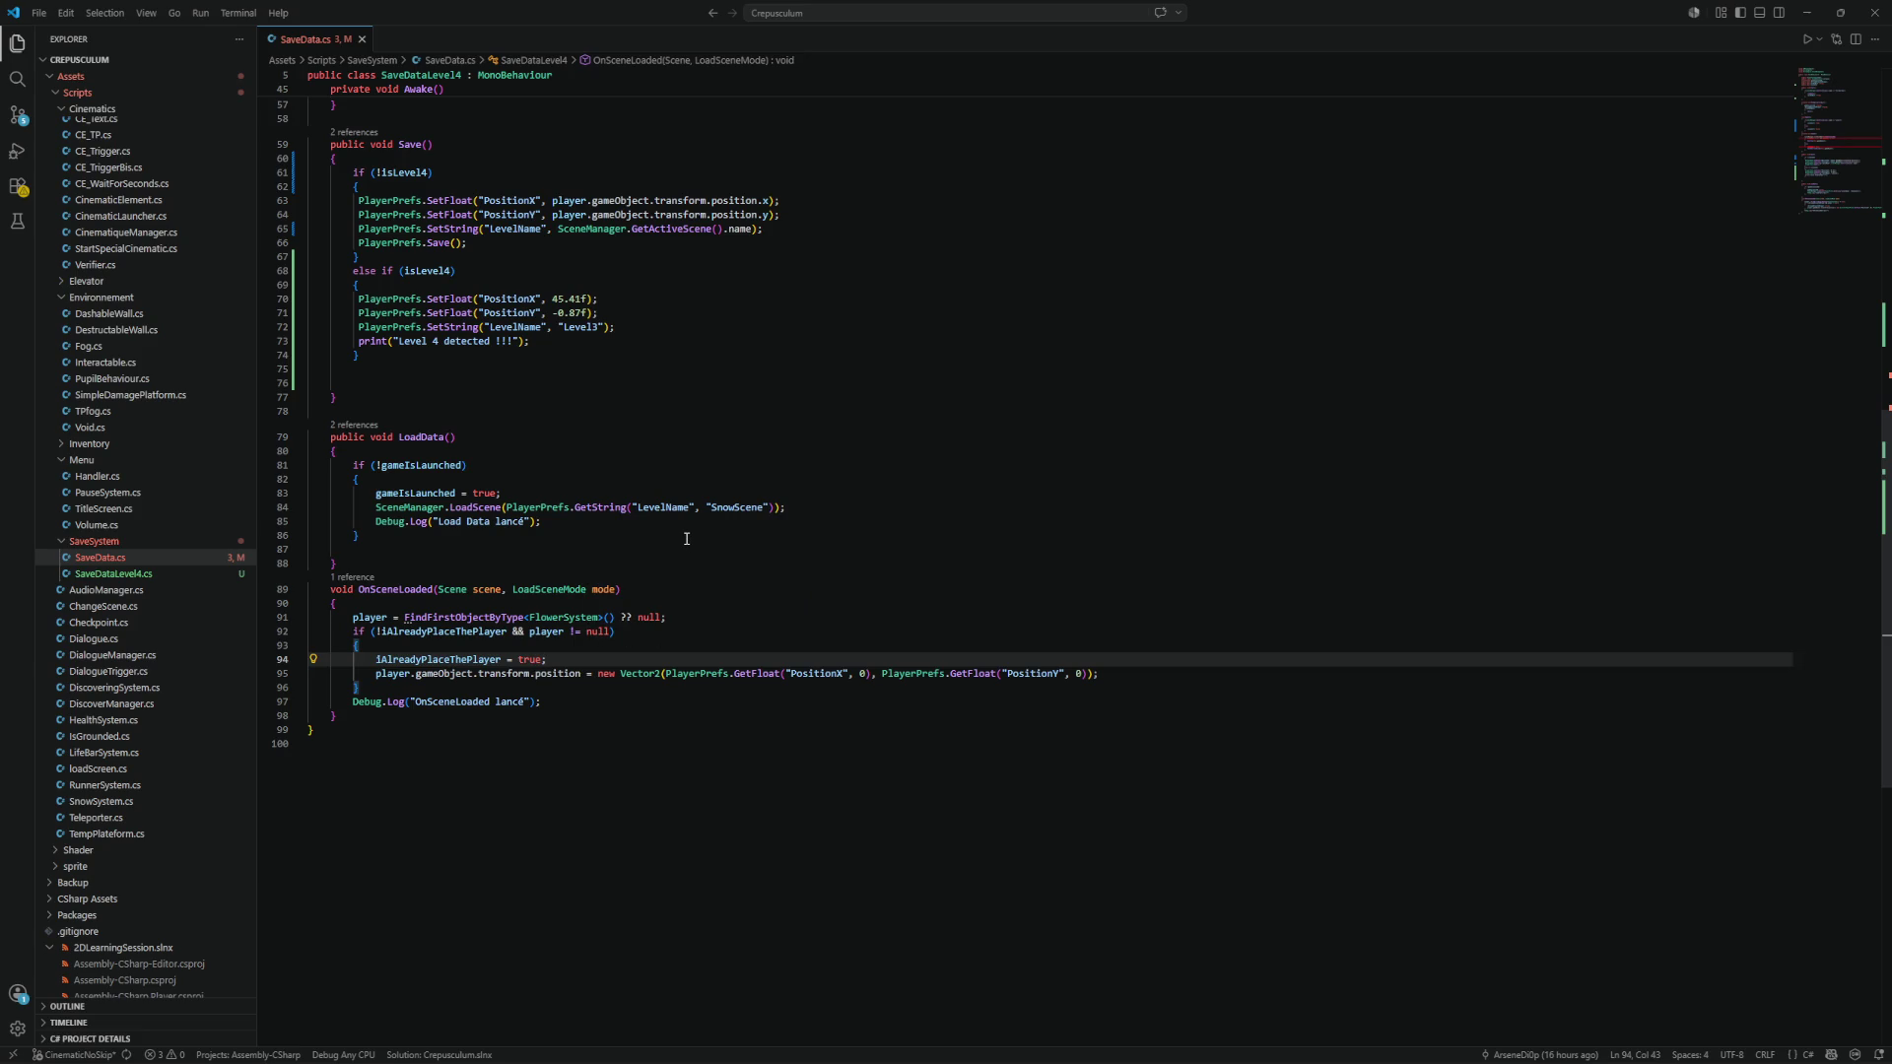
pyautogui.scroll(4, 678, 529)
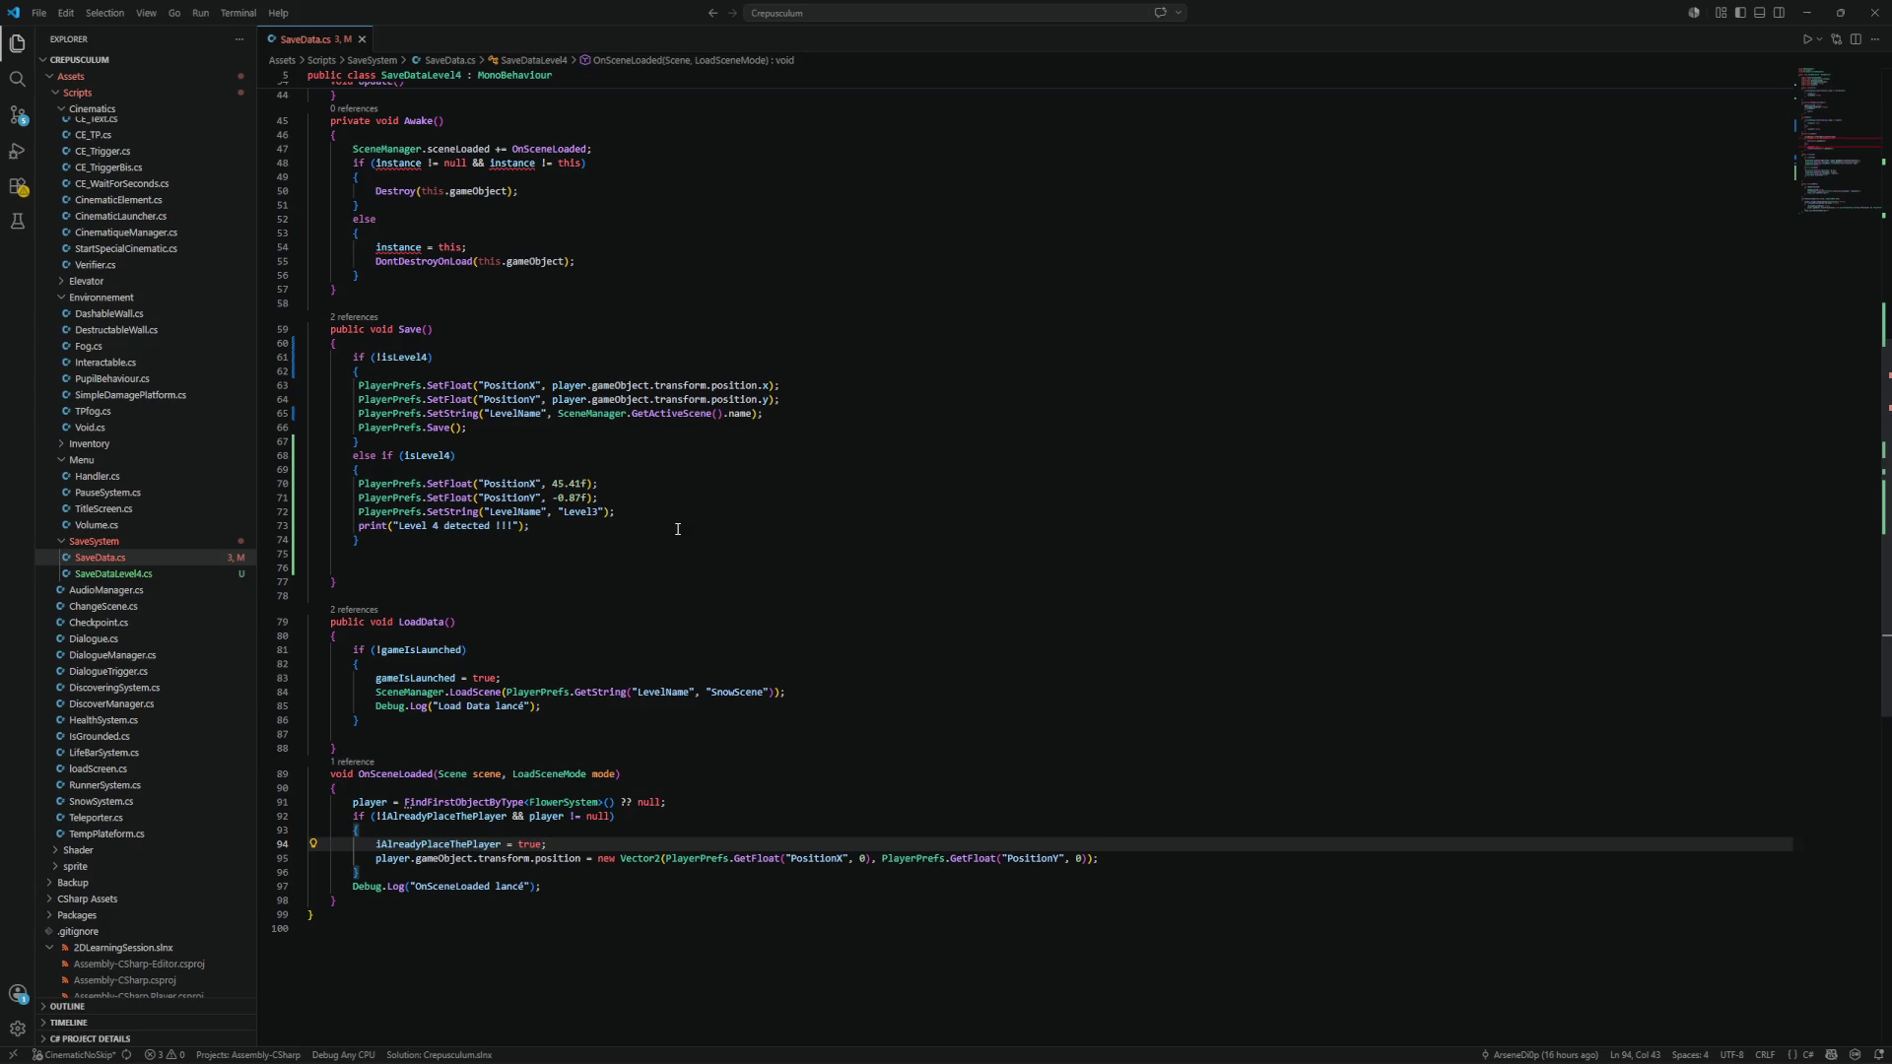
pyautogui.click(661, 804)
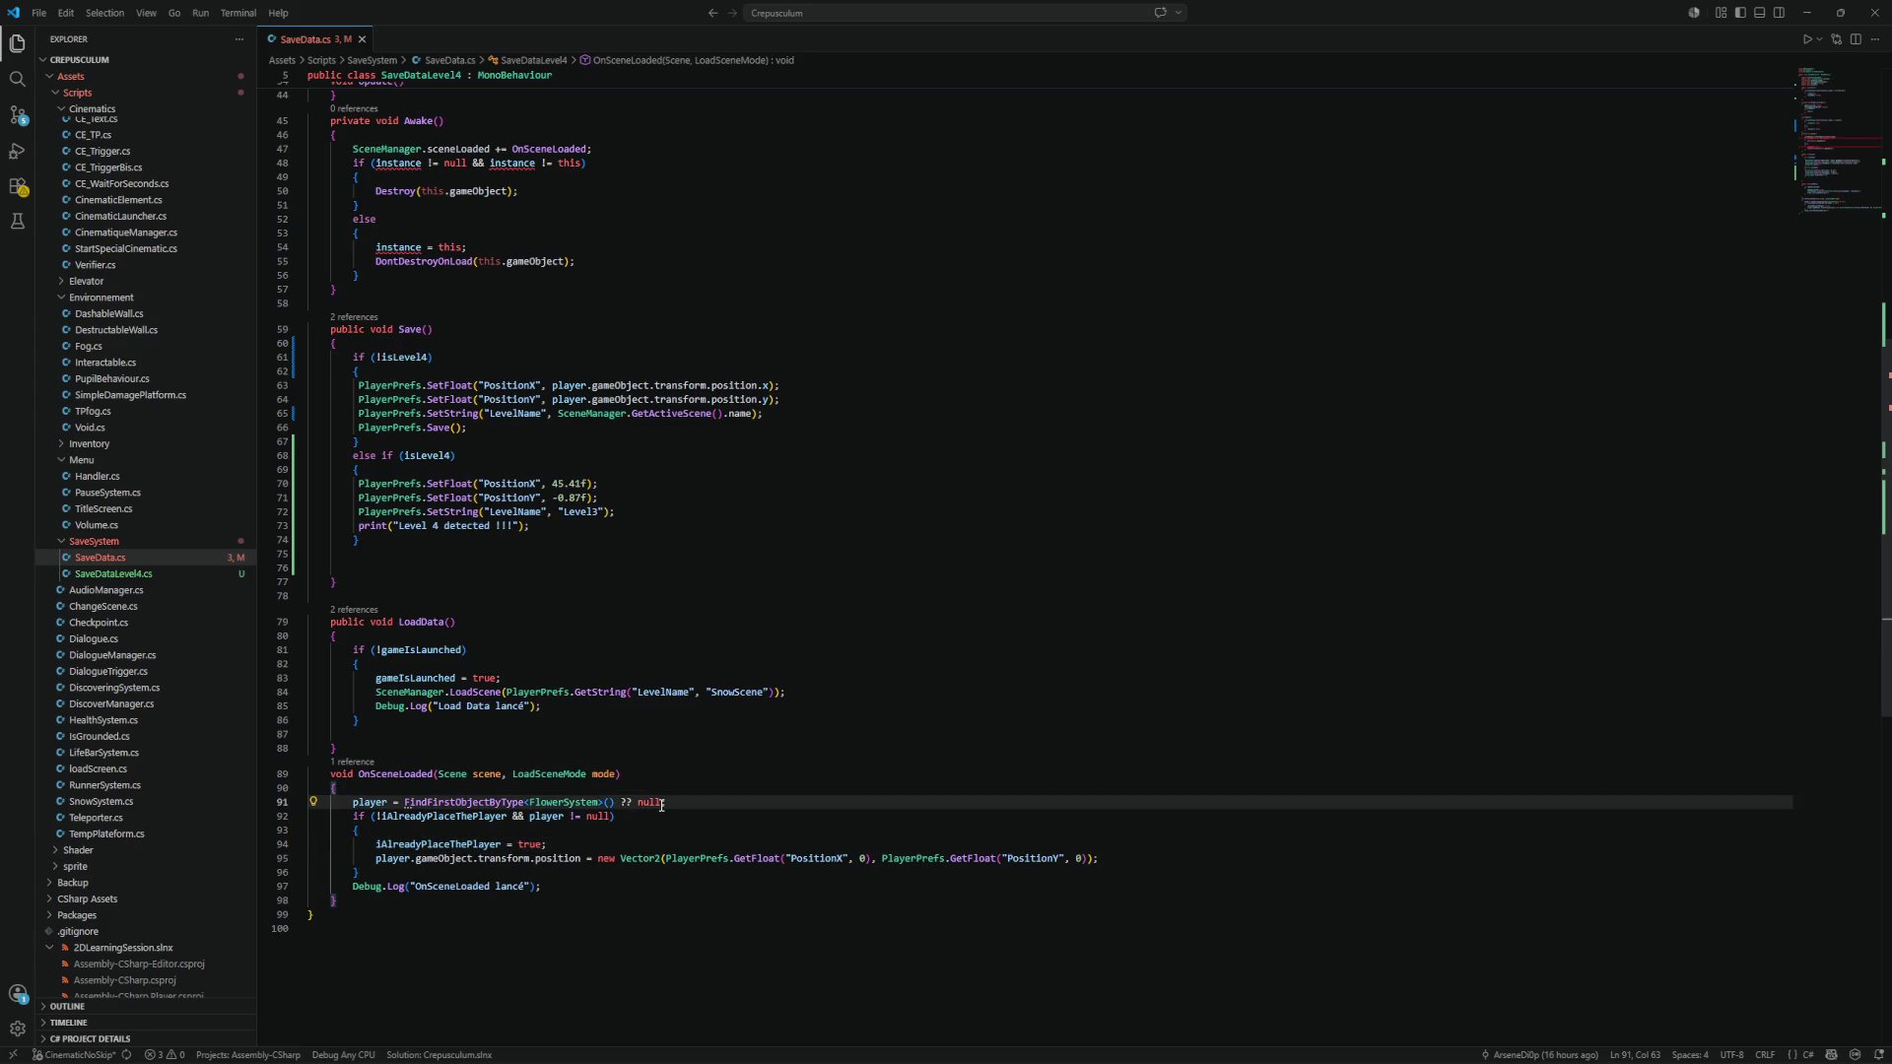
pyautogui.press('BackSpace')
pyautogui.press('BackSpace')
pyautogui.press('BackSpace')
pyautogui.click(607, 817)
pyautogui.hotkey('ctrl', 'shift', 'Left')
pyautogui.hotkey('ctrl', 'shift', 'Left')
pyautogui.hotkey('ctrl', 'shift', 'Left')
pyautogui.press('BackSpace')
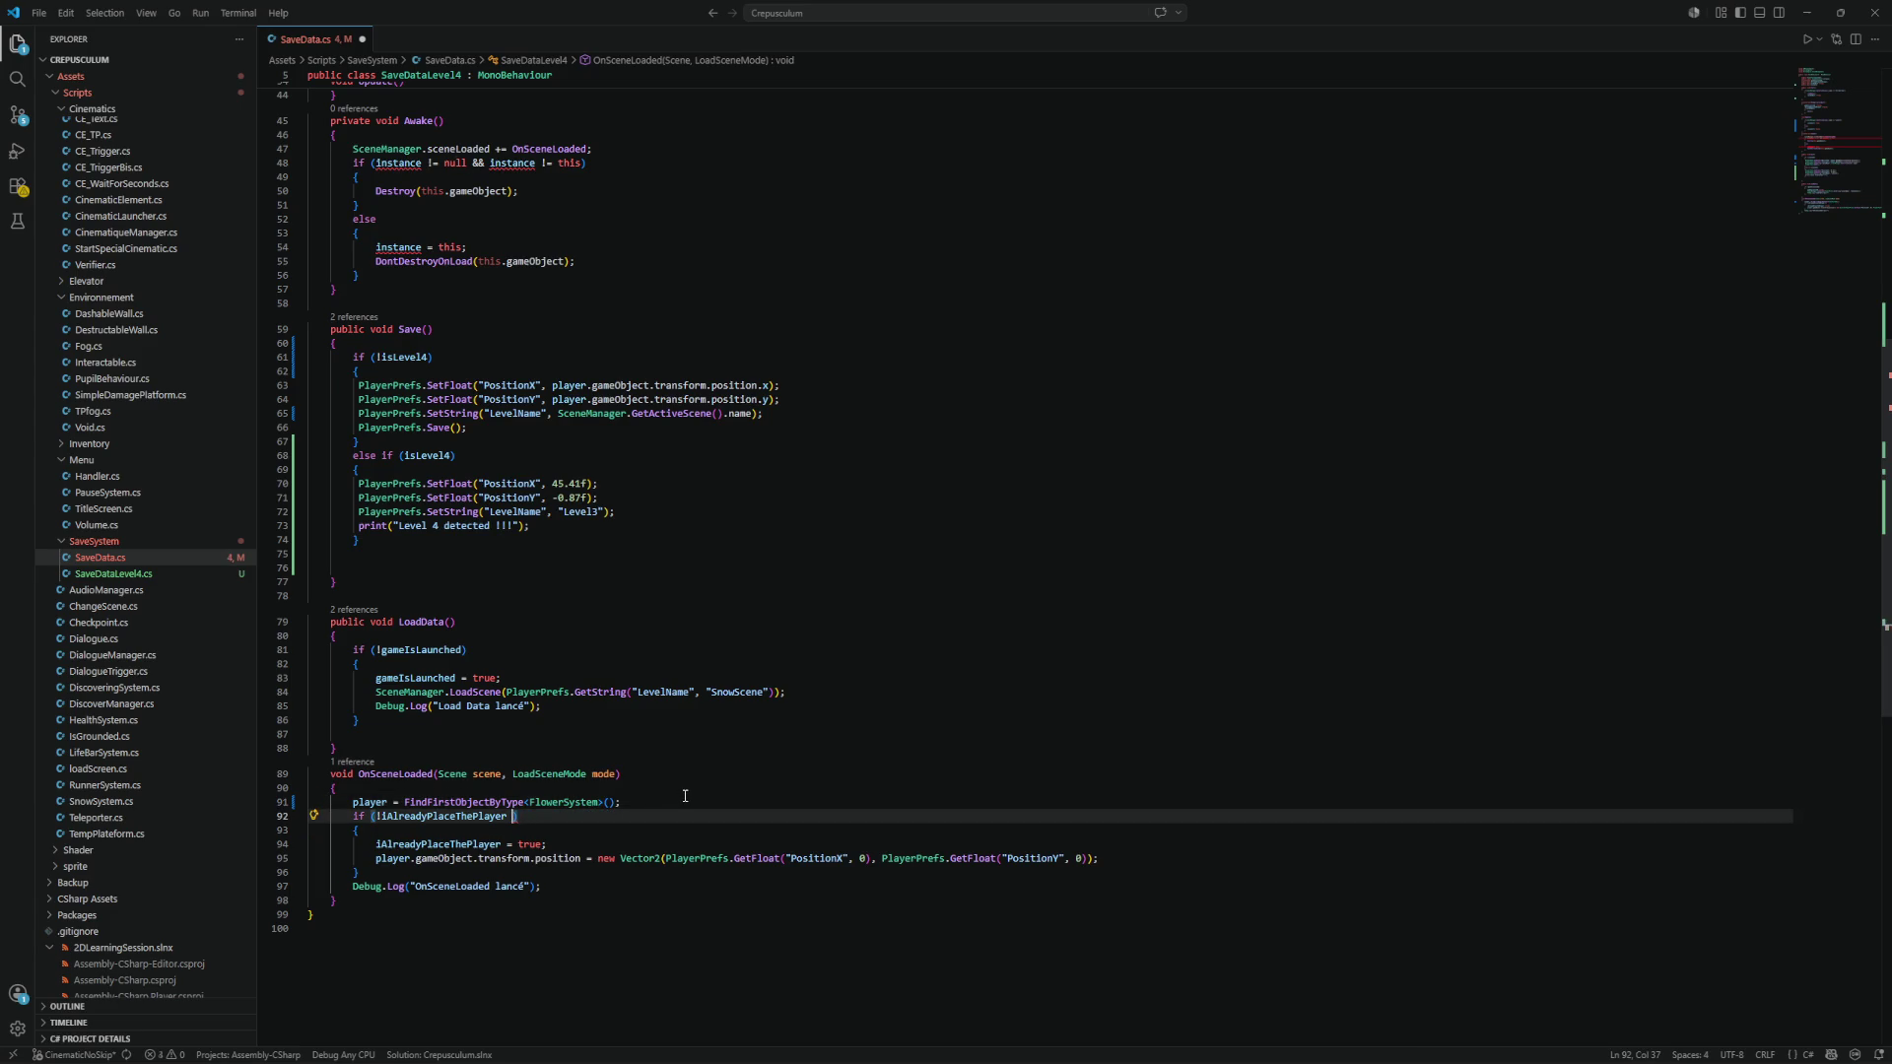
pyautogui.hotkey('ctrl', 's')
pyautogui.click(1807, 13)
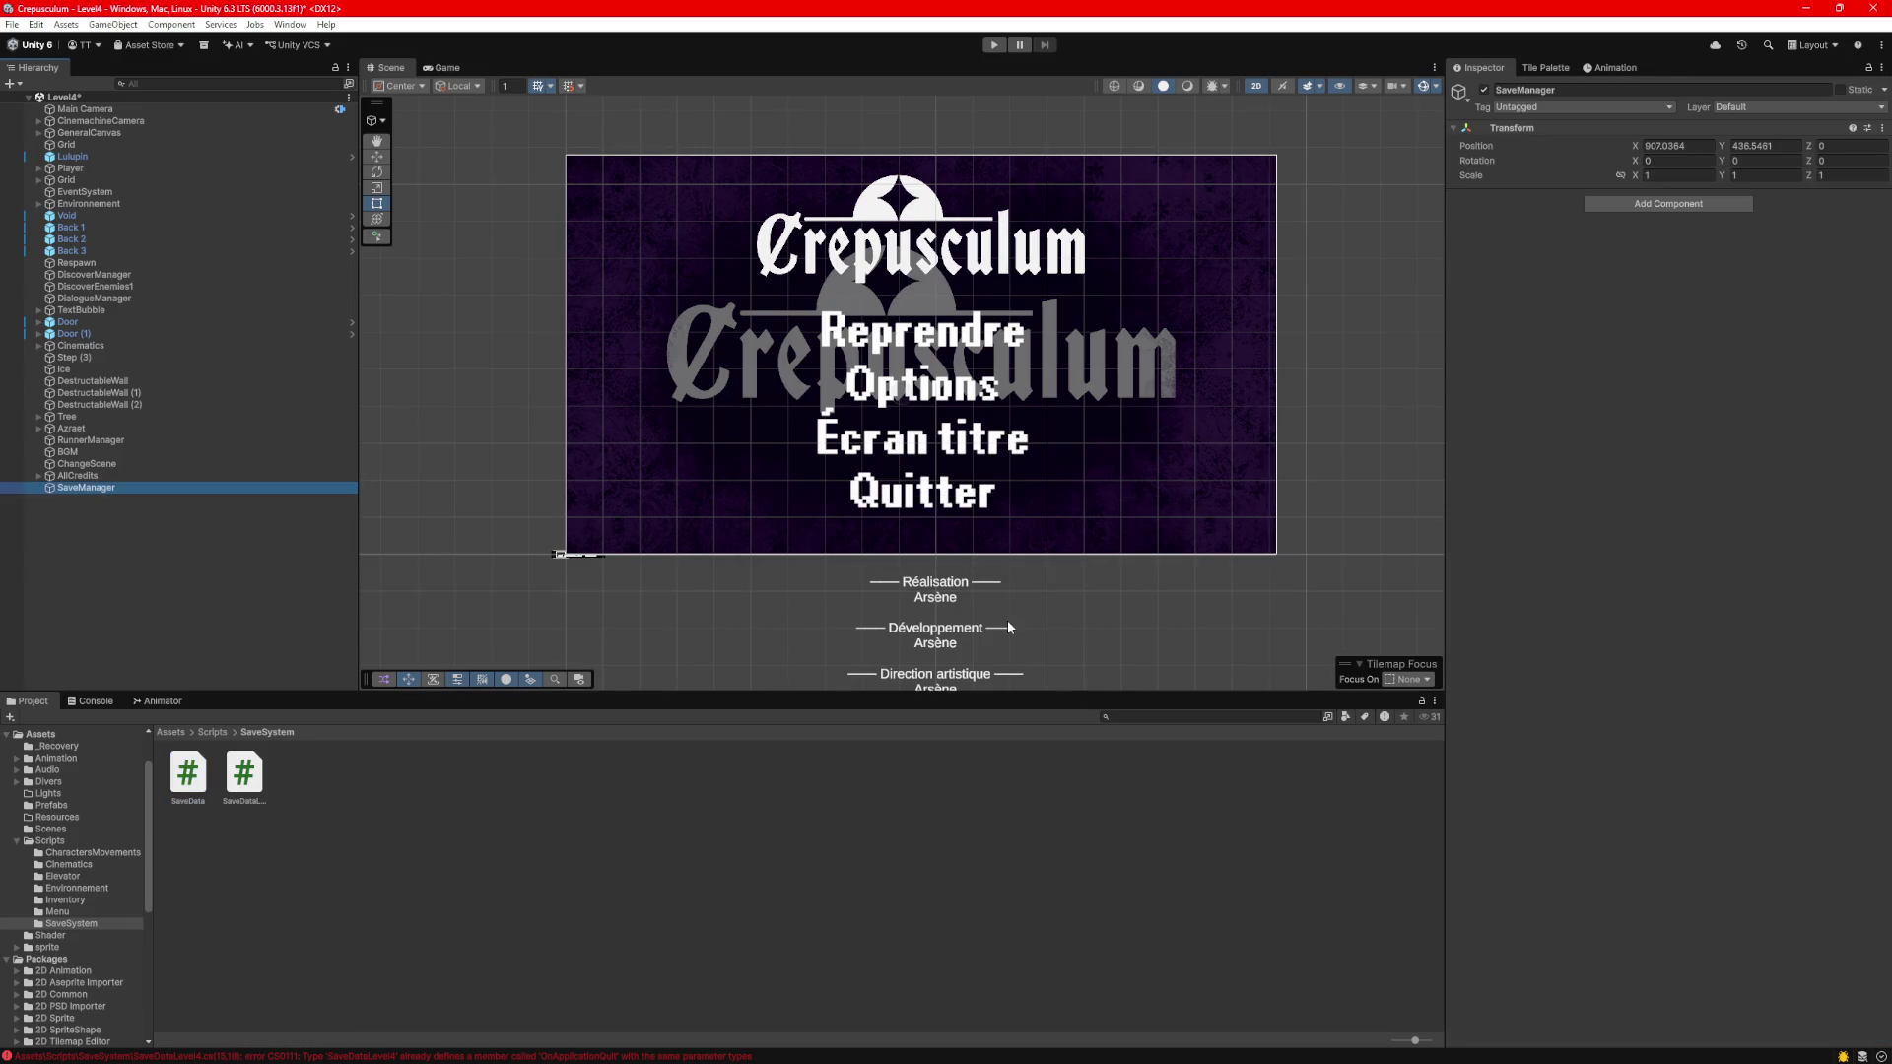
# Delete the duplicate SaveDataLevel4 script, then attach SaveData to SaveManager.
pyautogui.moveTo(188, 777)
pyautogui.mouseDown()
pyautogui.moveTo(1567, 661)
pyautogui.moveTo(1580, 591)
pyautogui.mouseUp()
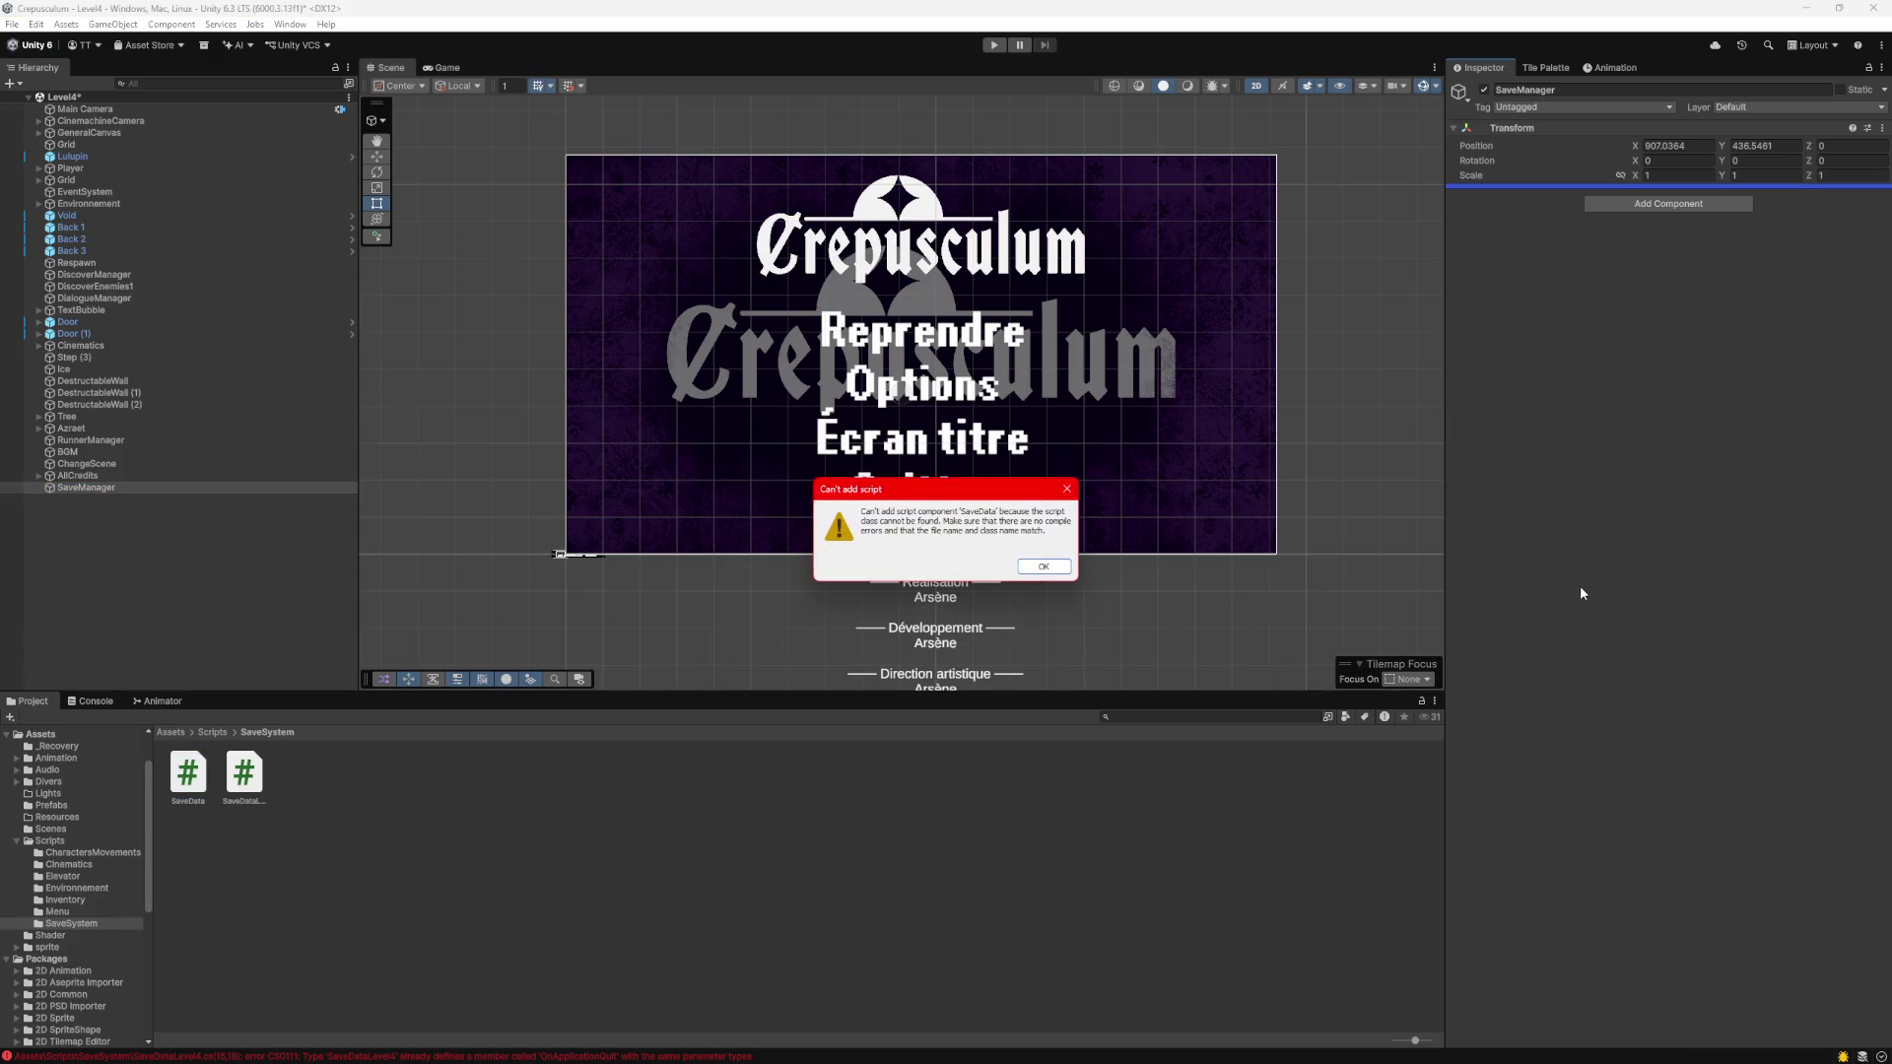
pyautogui.click(1047, 568)
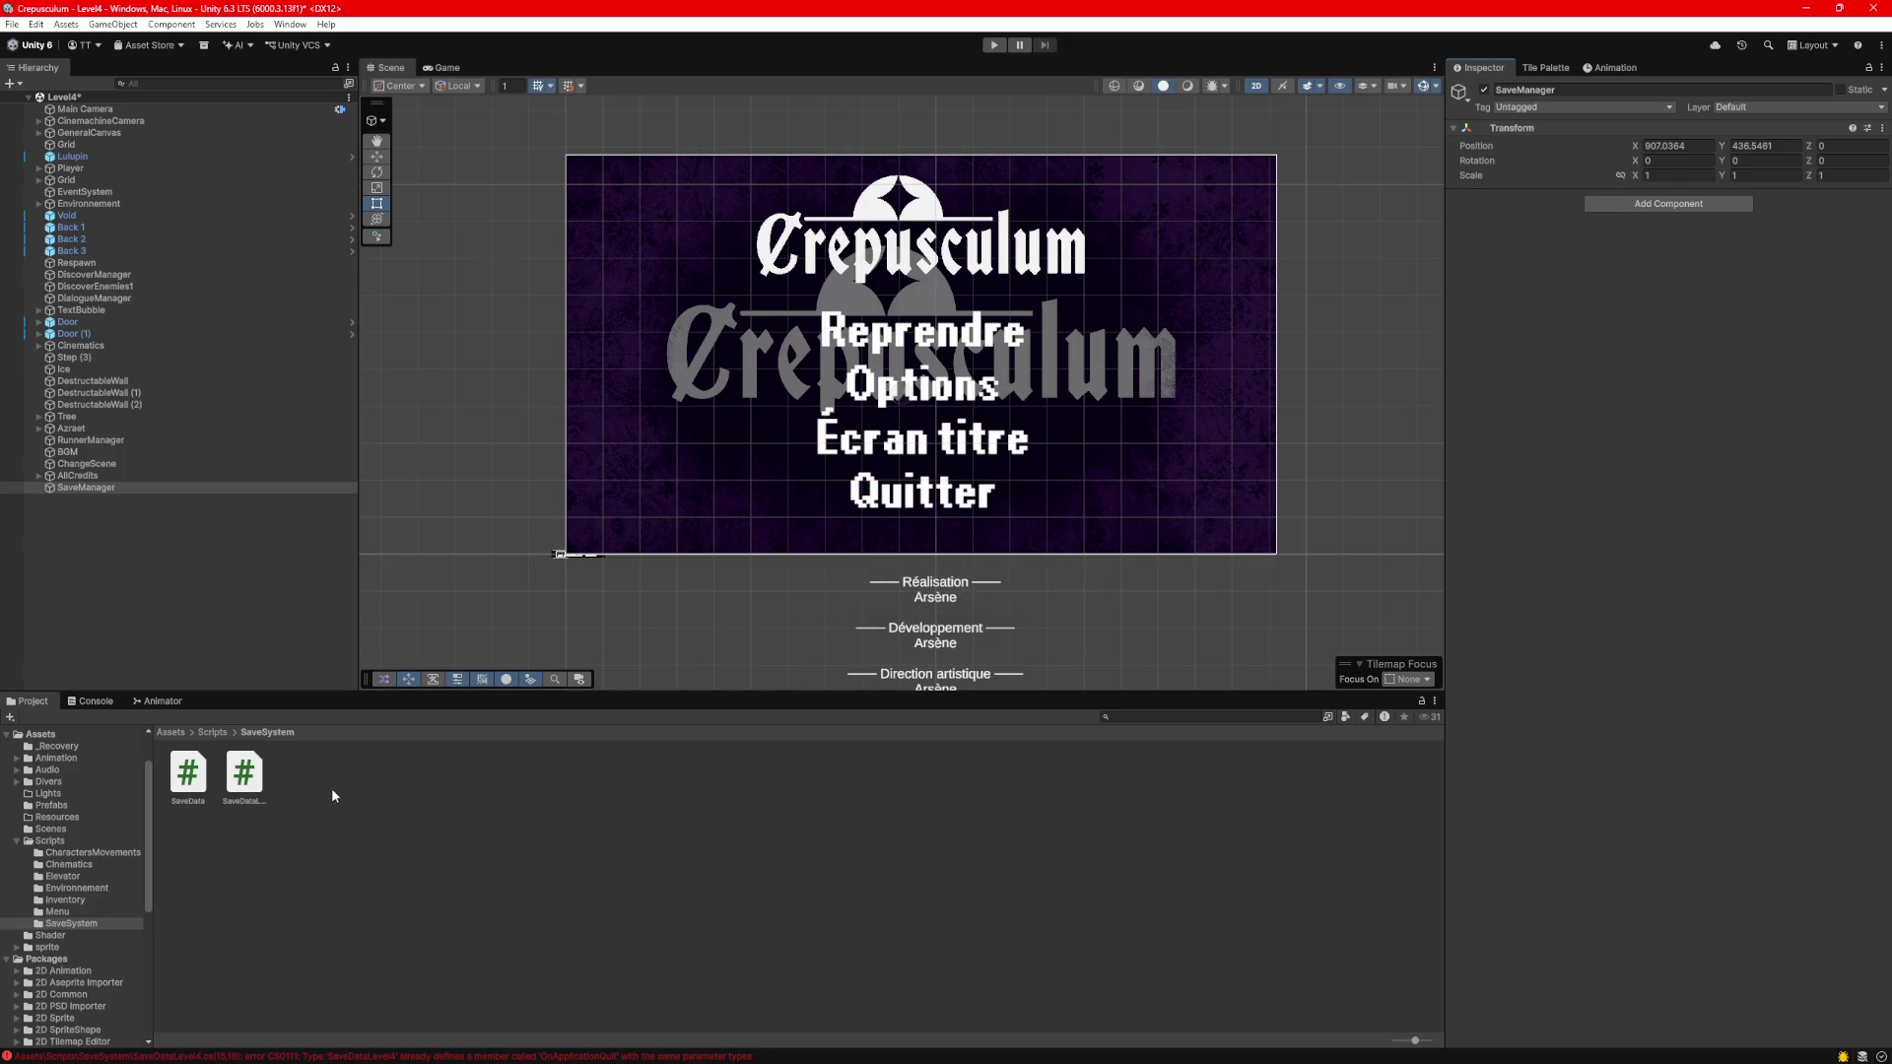
pyautogui.click(244, 774)
pyautogui.press('Delete')
pyautogui.press('Return')
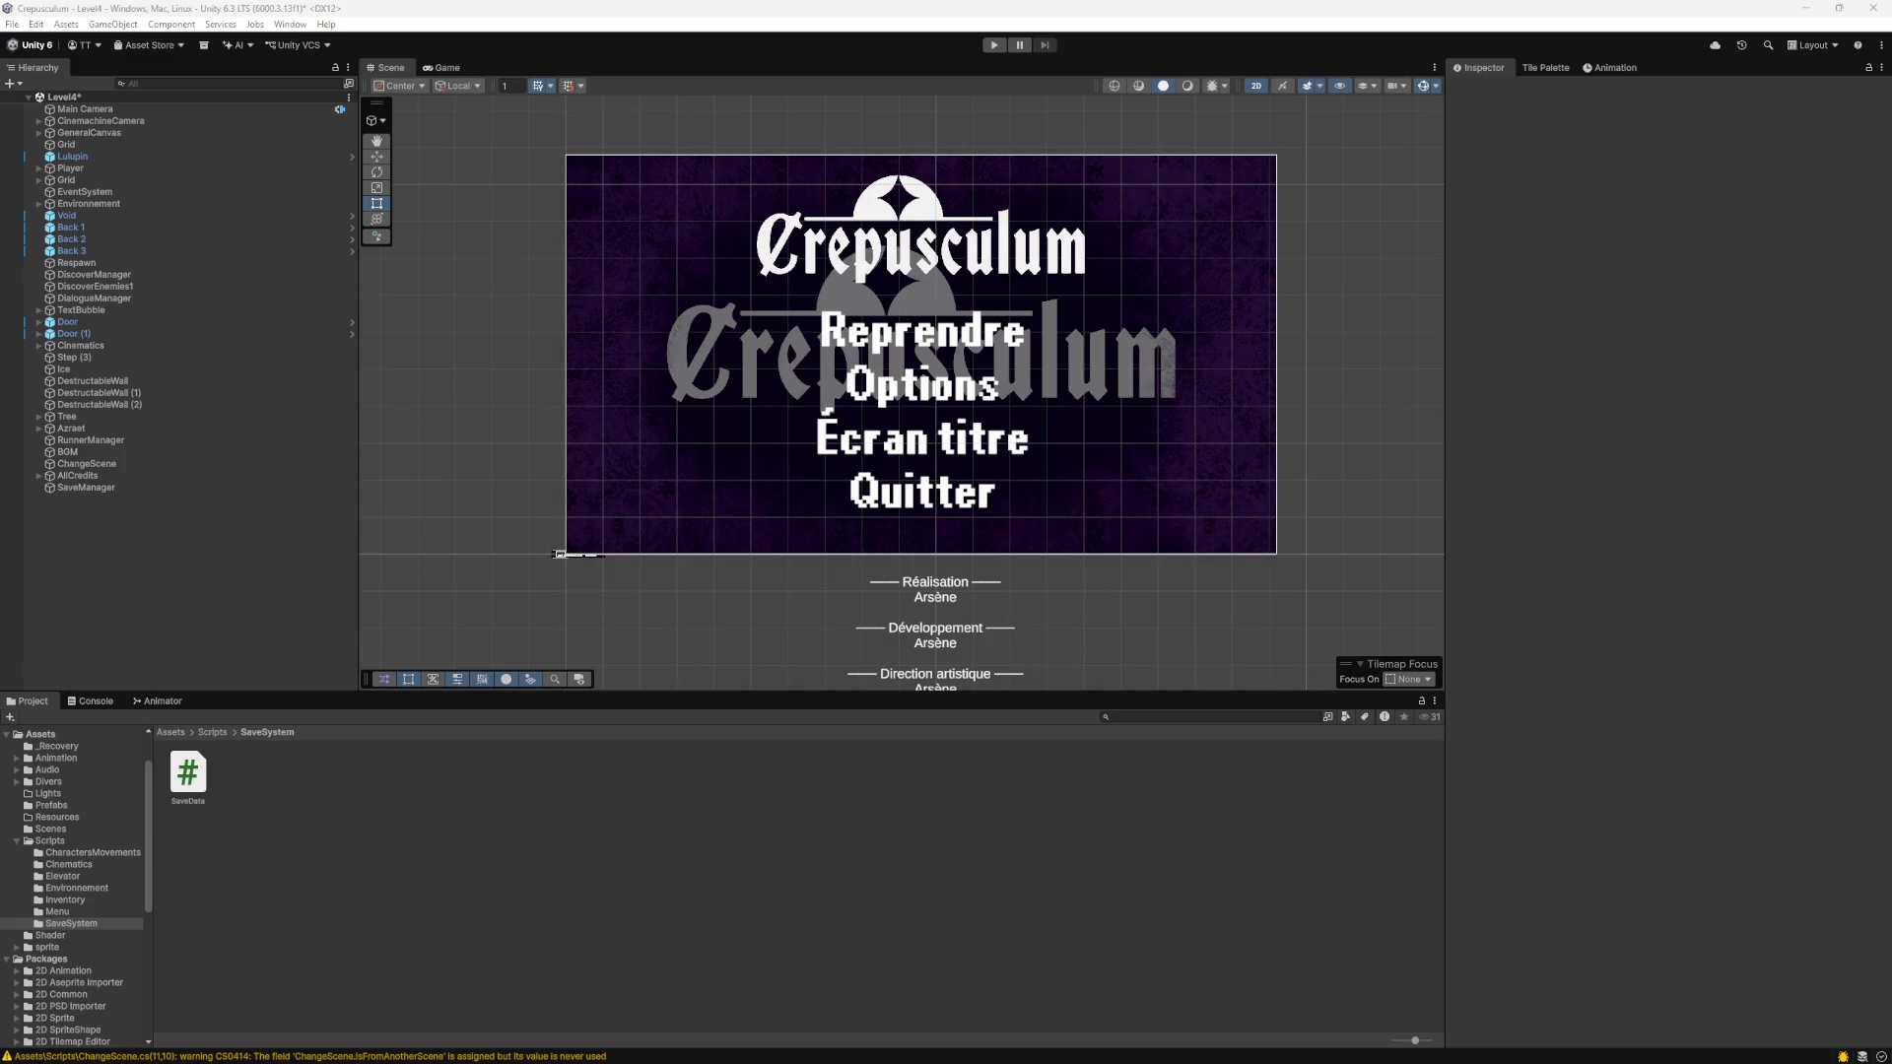
pyautogui.moveTo(185, 783)
pyautogui.mouseDown()
pyautogui.moveTo(139, 519)
pyautogui.moveTo(106, 492)
pyautogui.mouseUp()
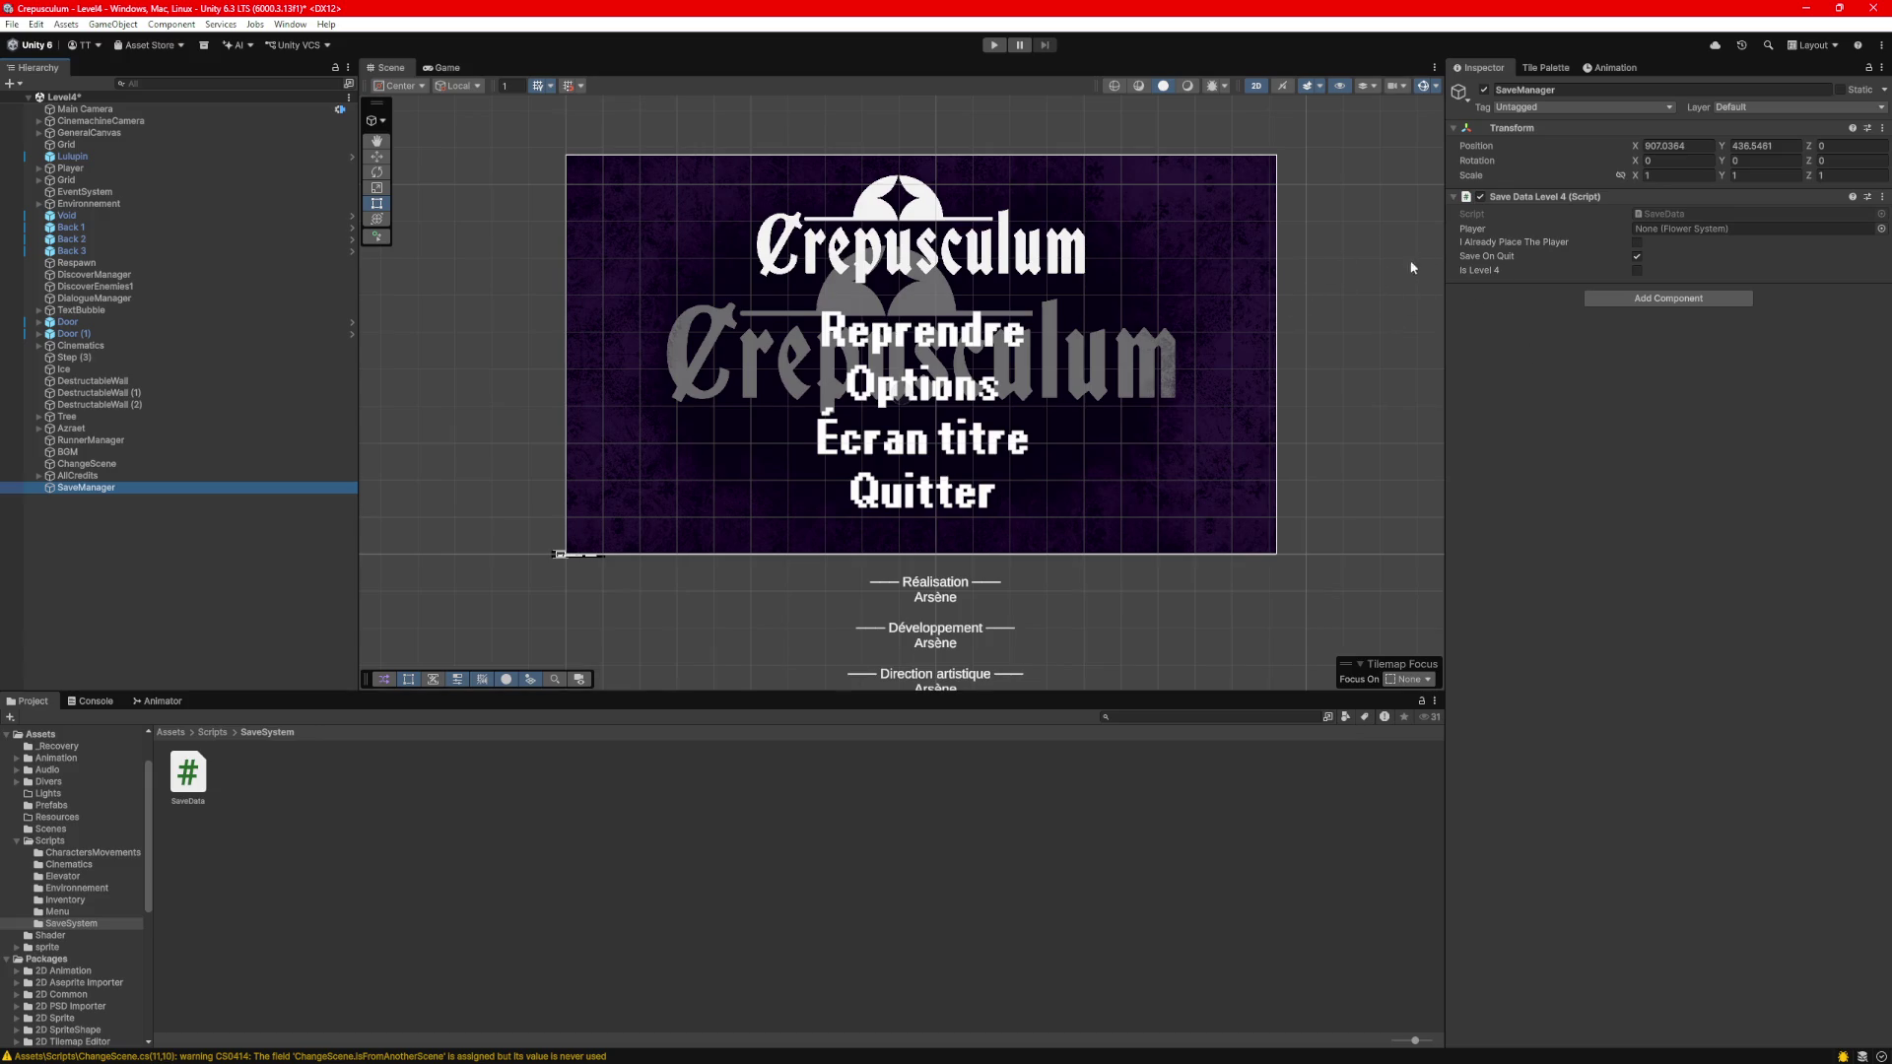
# Enter Play mode to test saving in Level4.
pyautogui.click(993, 45)
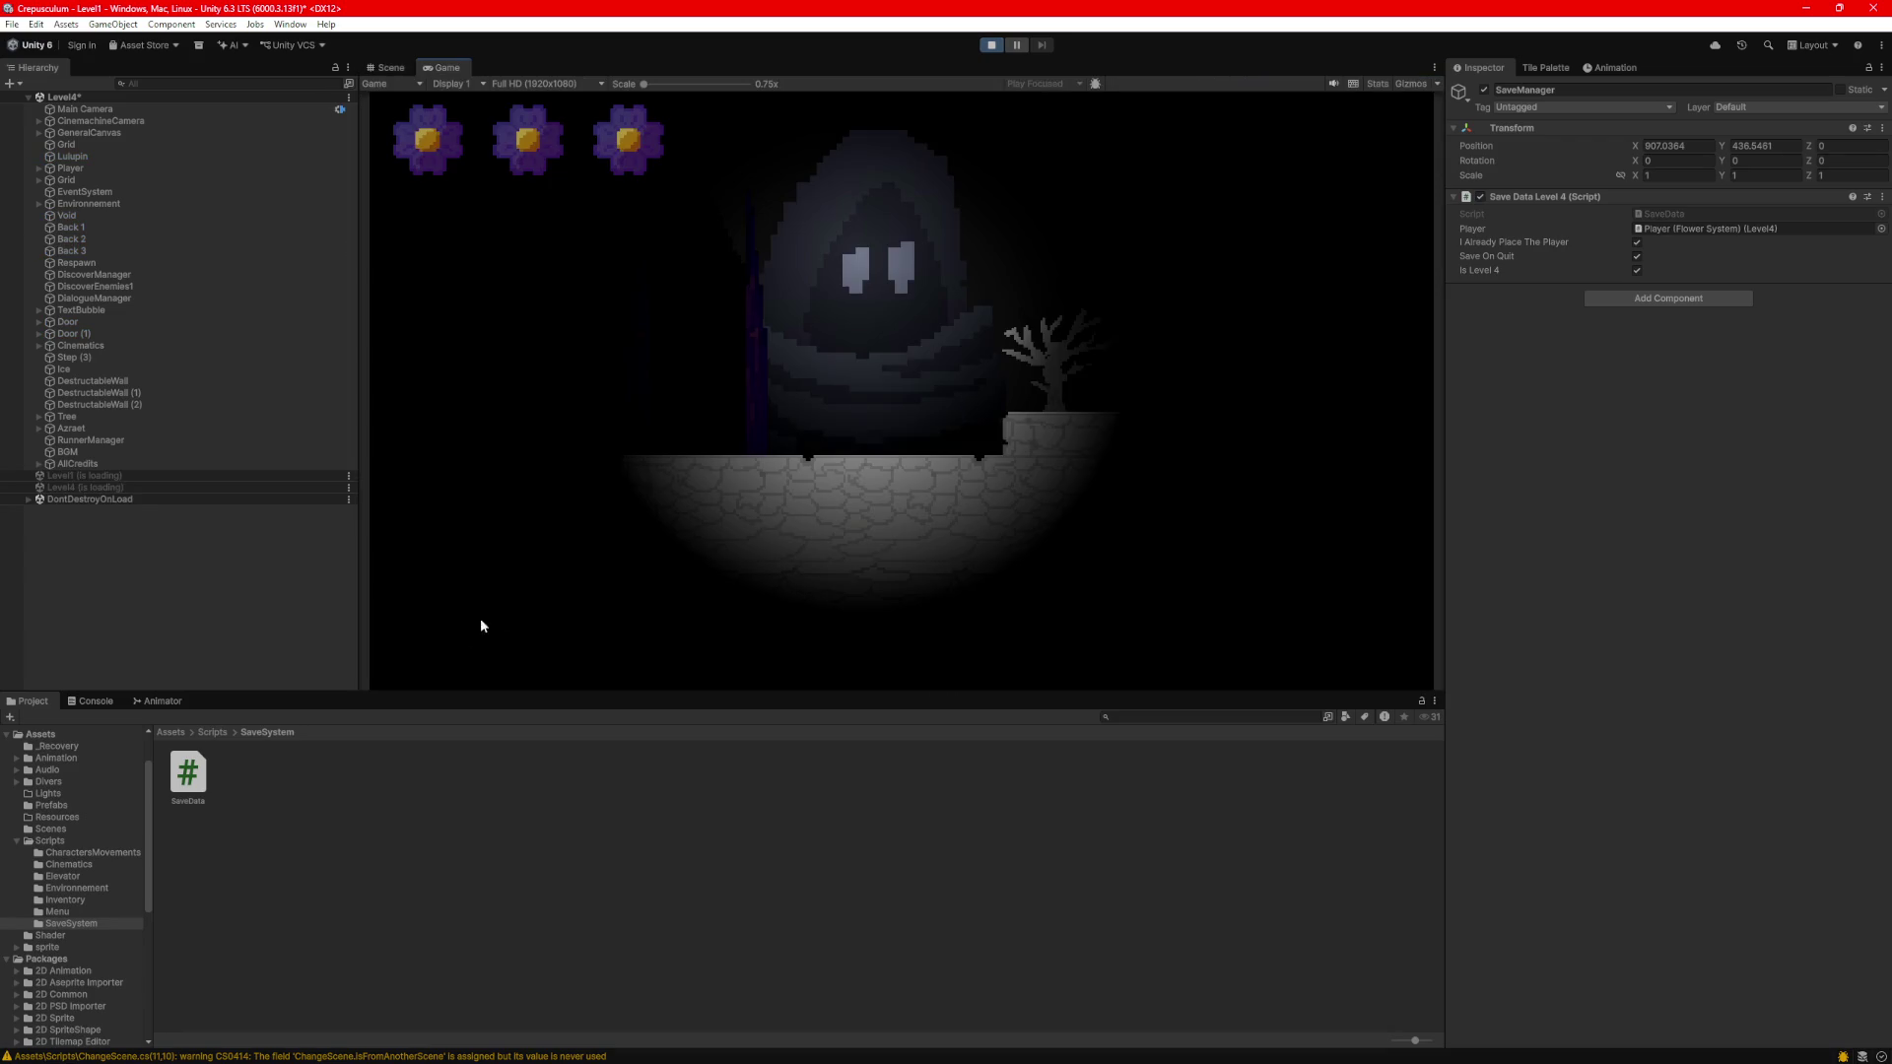
# Pause the game and review the ChangeScene.Awake NullReferenceException and missing-script warnings in the Console.
pyautogui.click(94, 701)
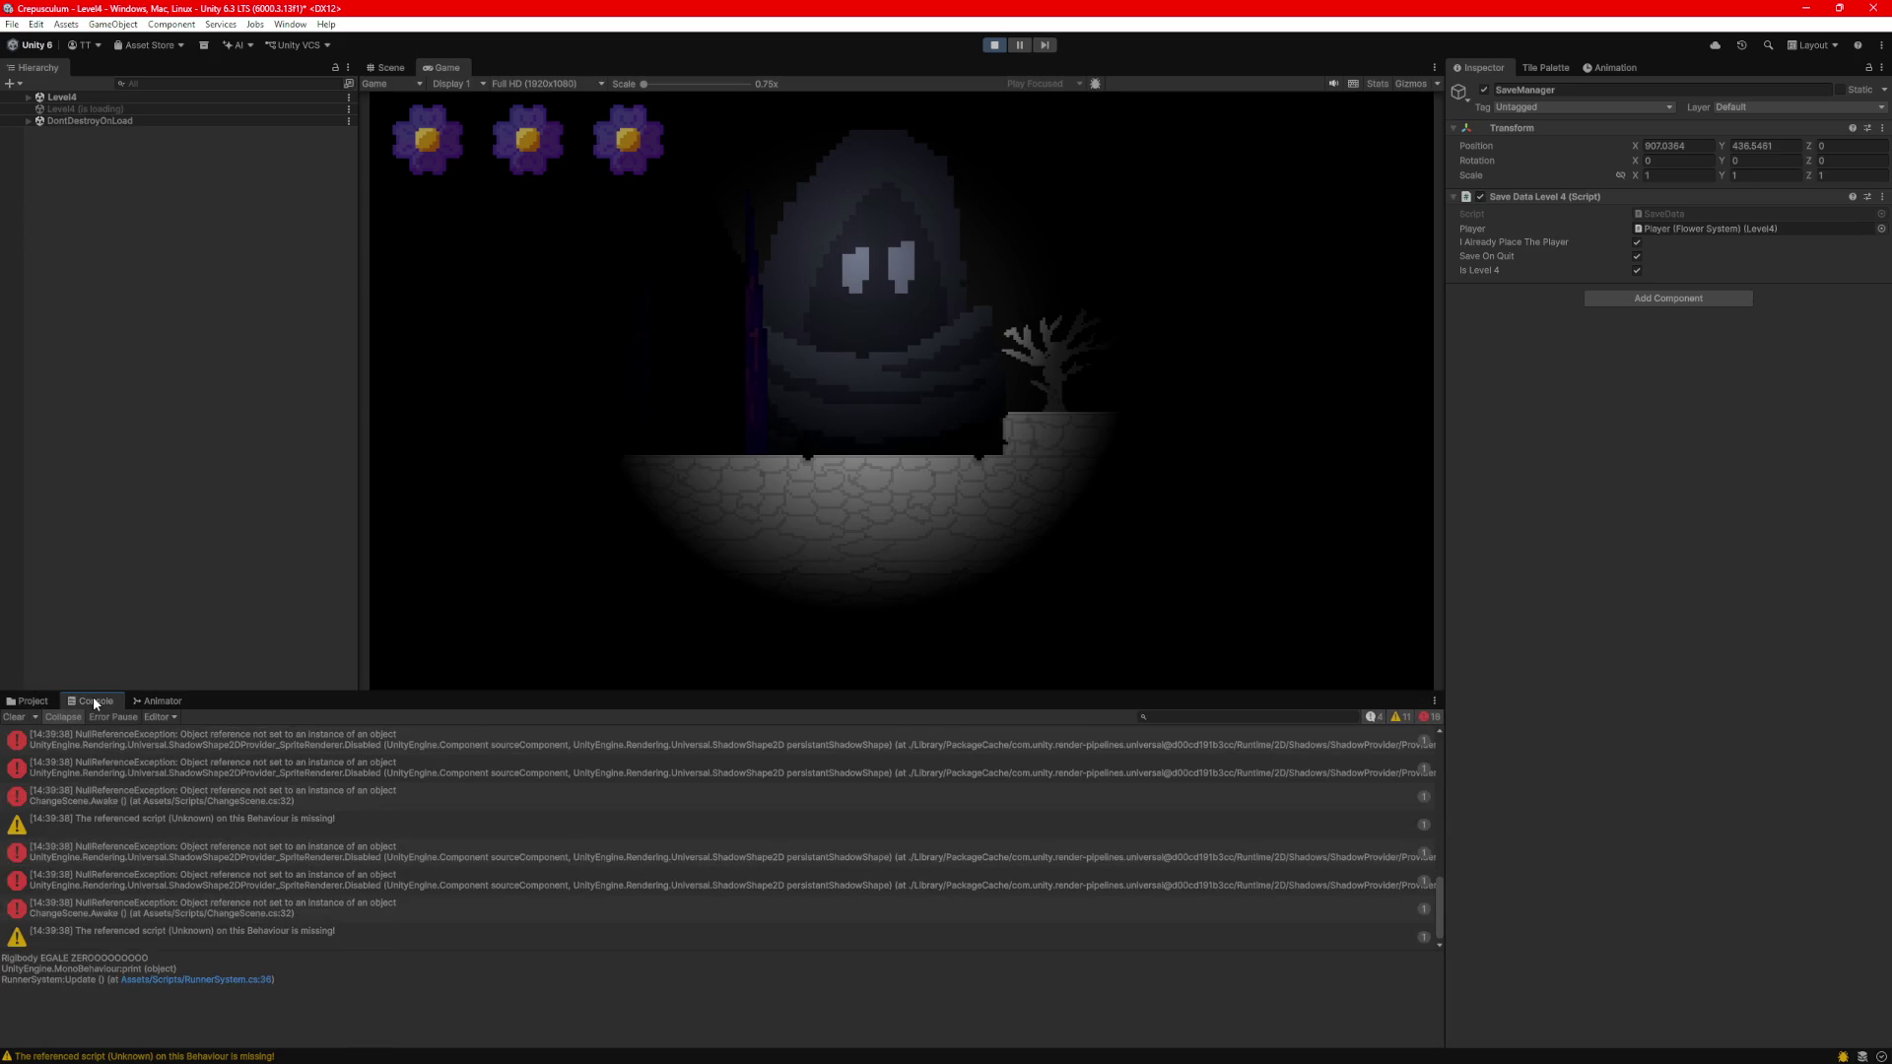
pyautogui.click(428, 922)
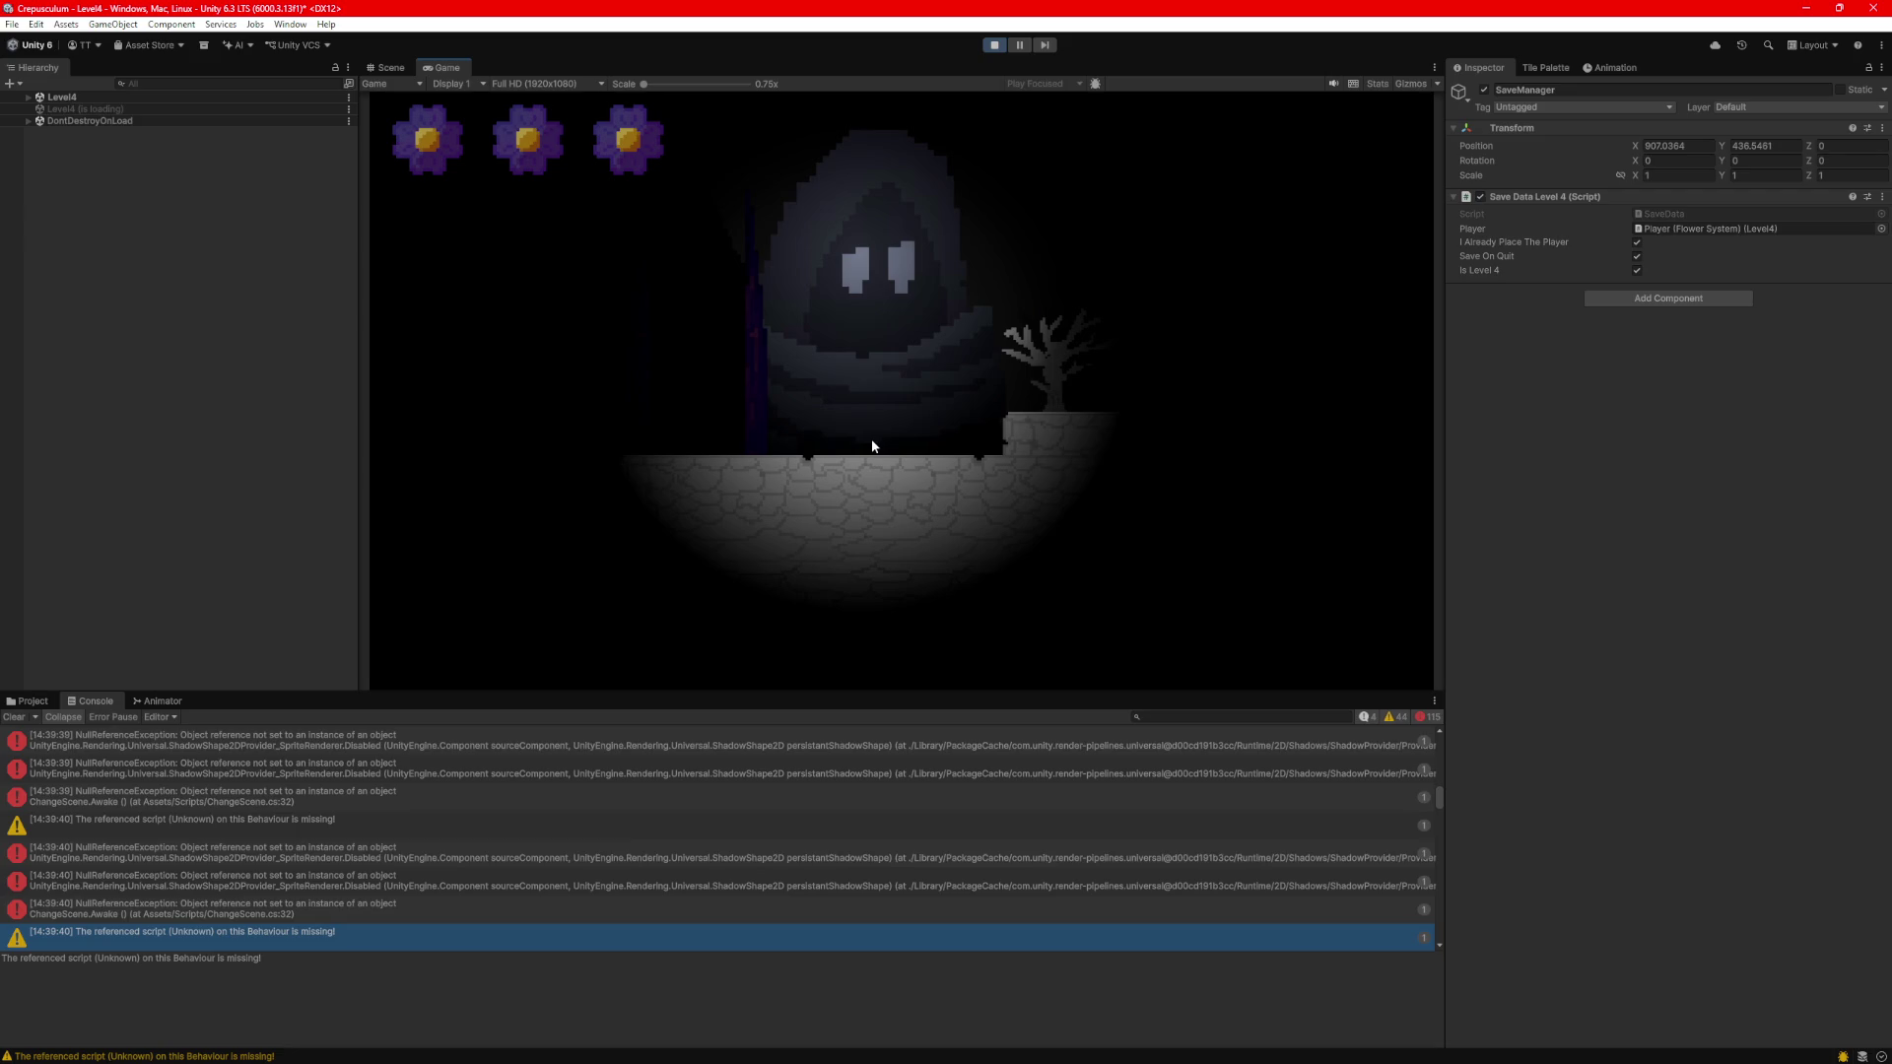
pyautogui.click(635, 806)
pyautogui.click(1021, 44)
pyautogui.click(806, 931)
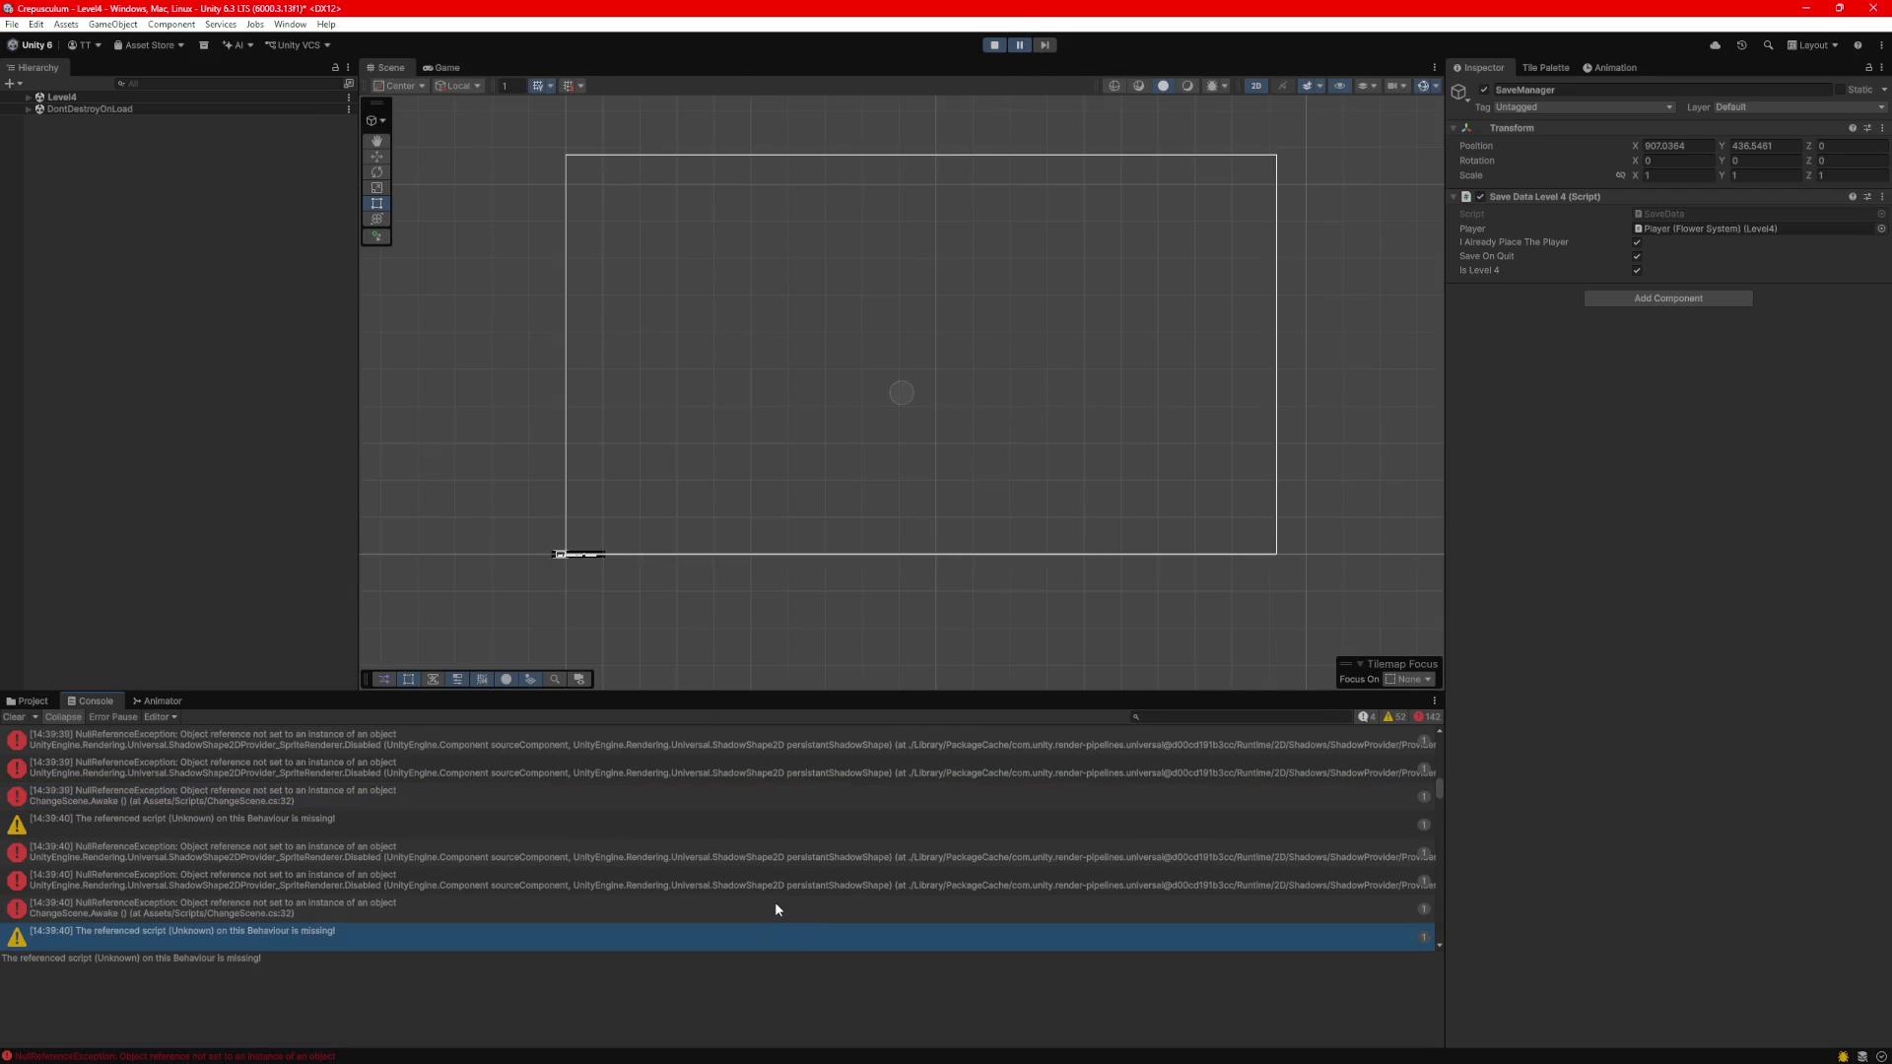
pyautogui.hotkey('ctrl', 'a')
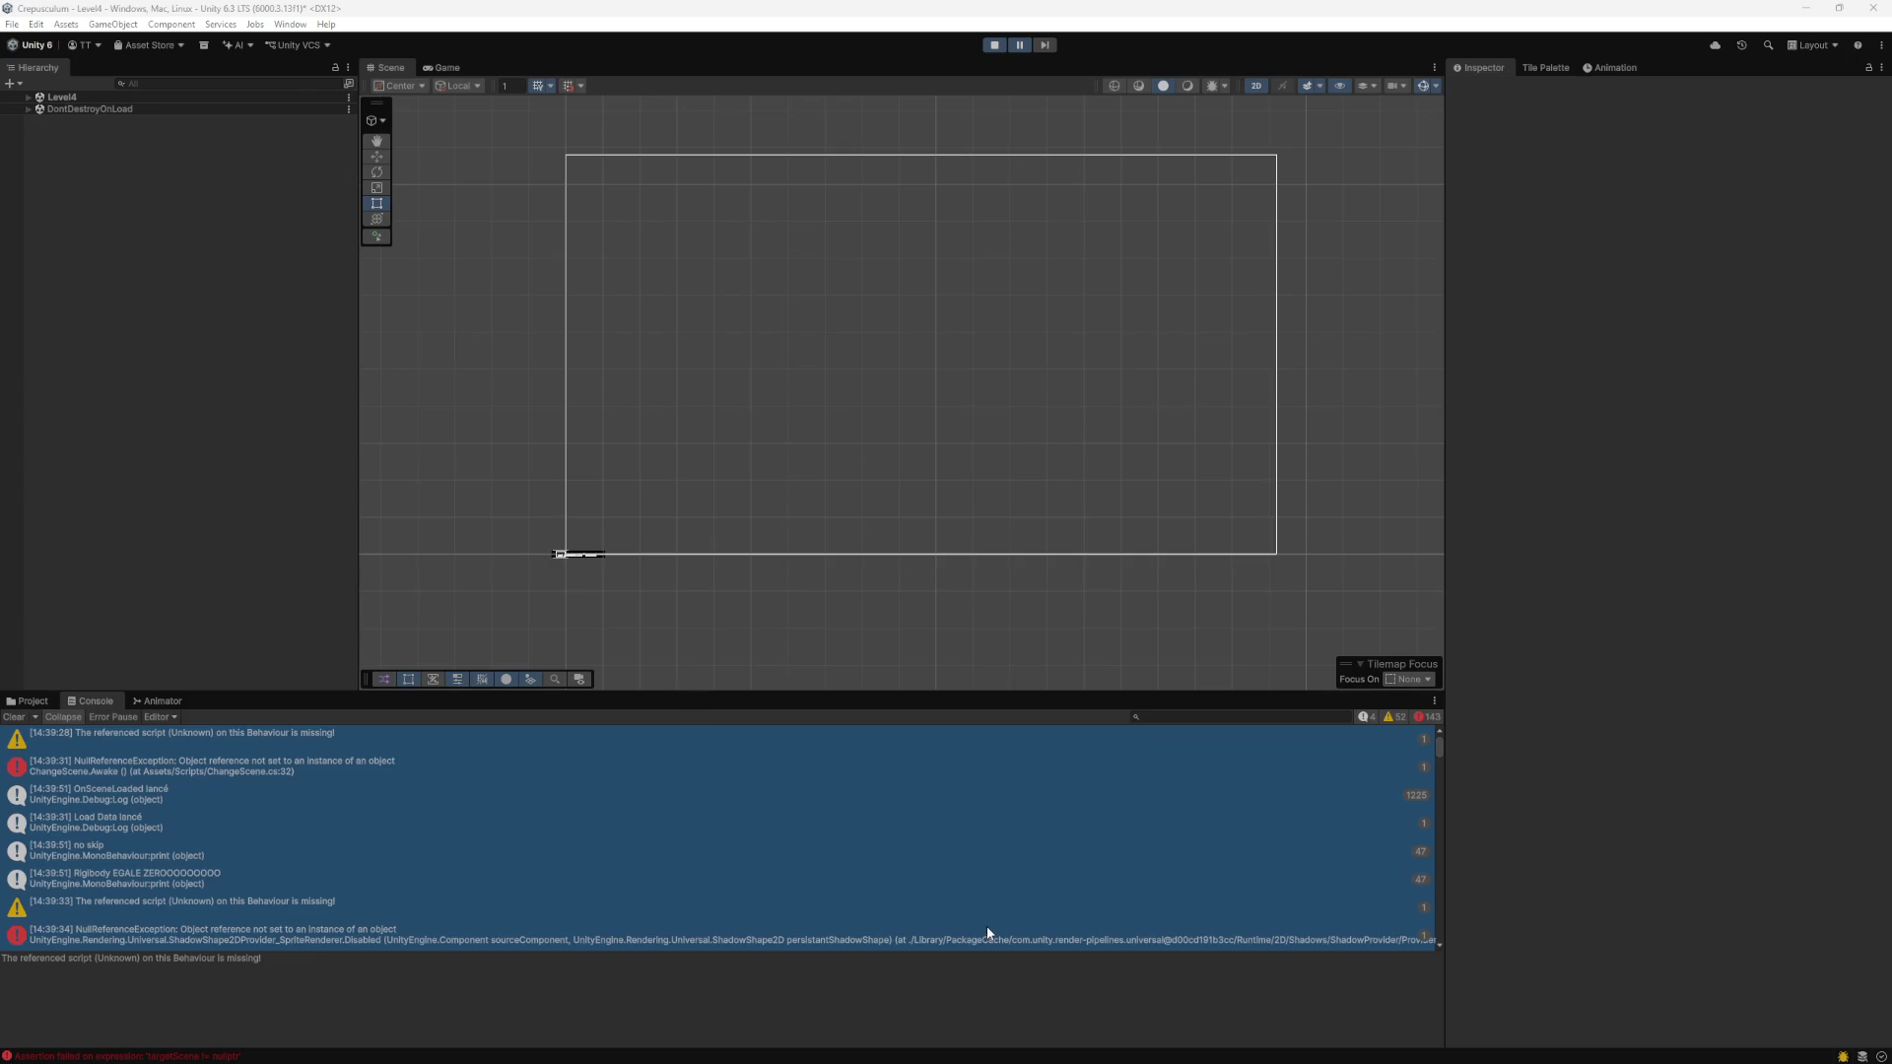
pyautogui.click(1405, 1051)
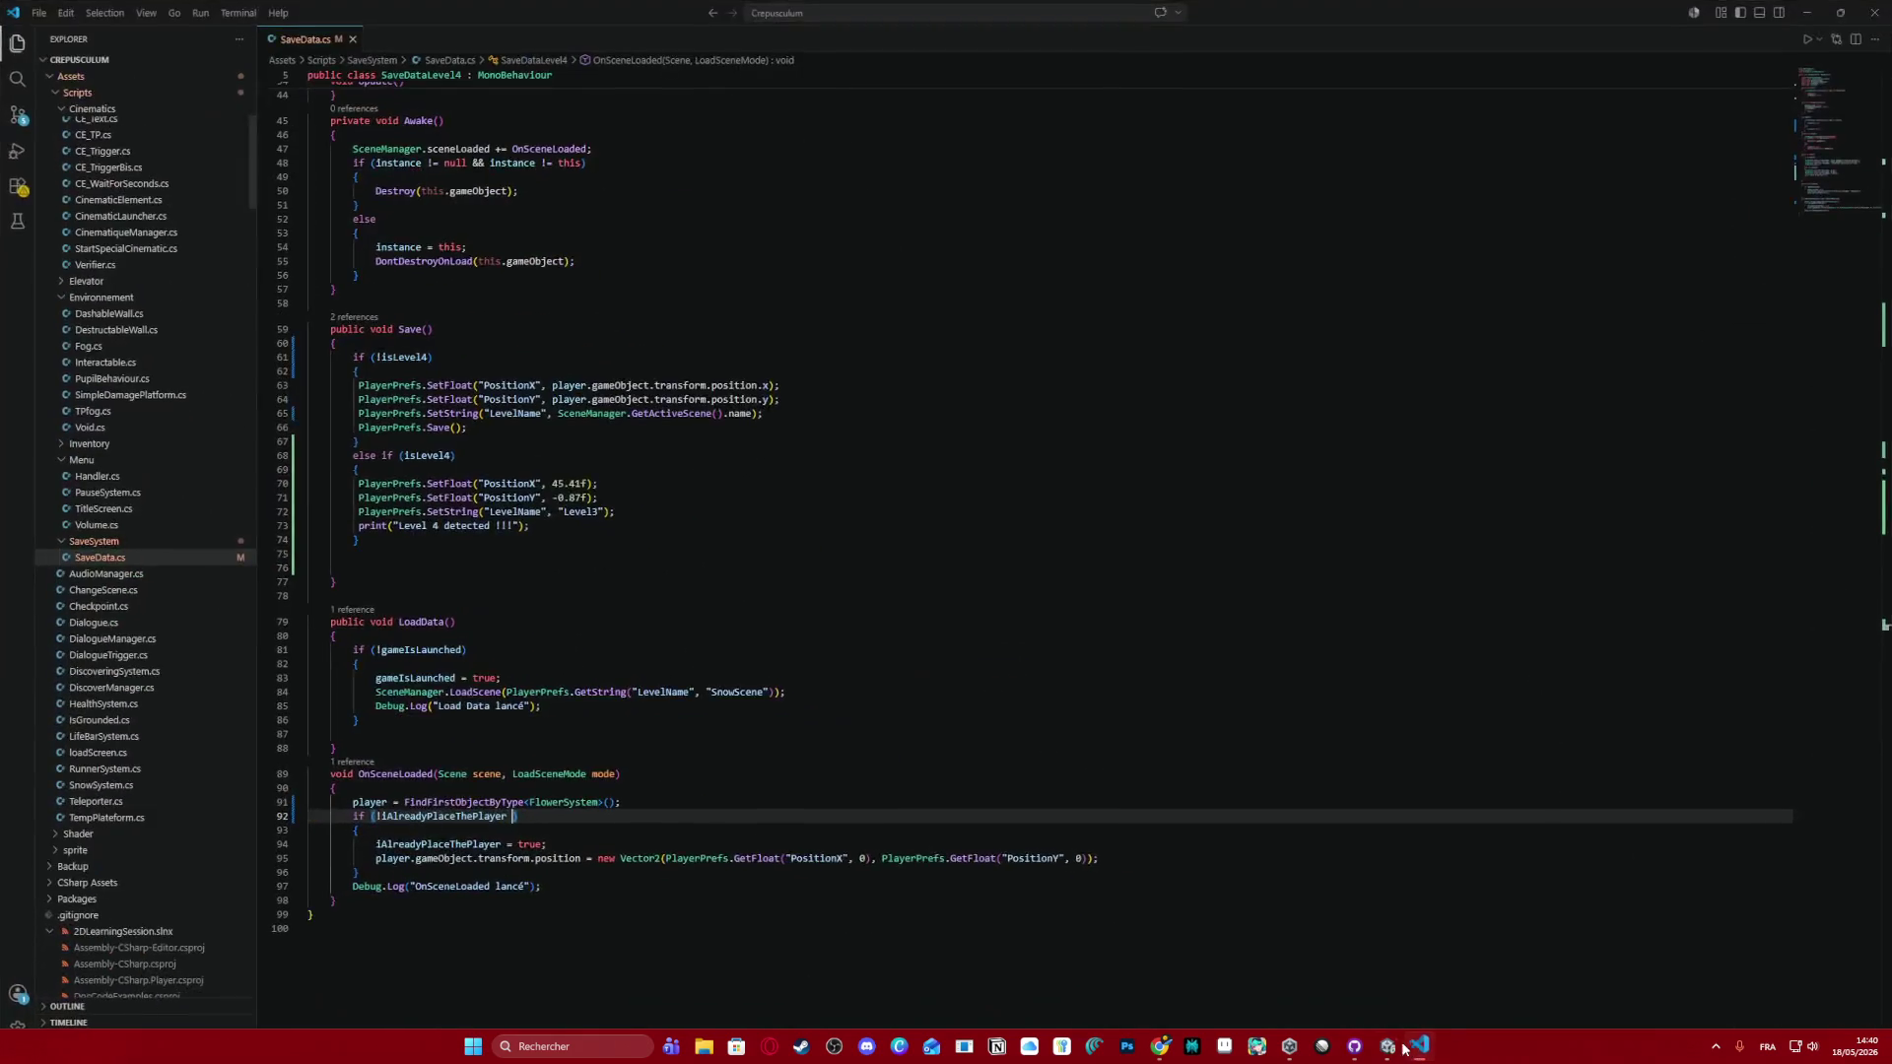
pyautogui.scroll(4, 686, 665)
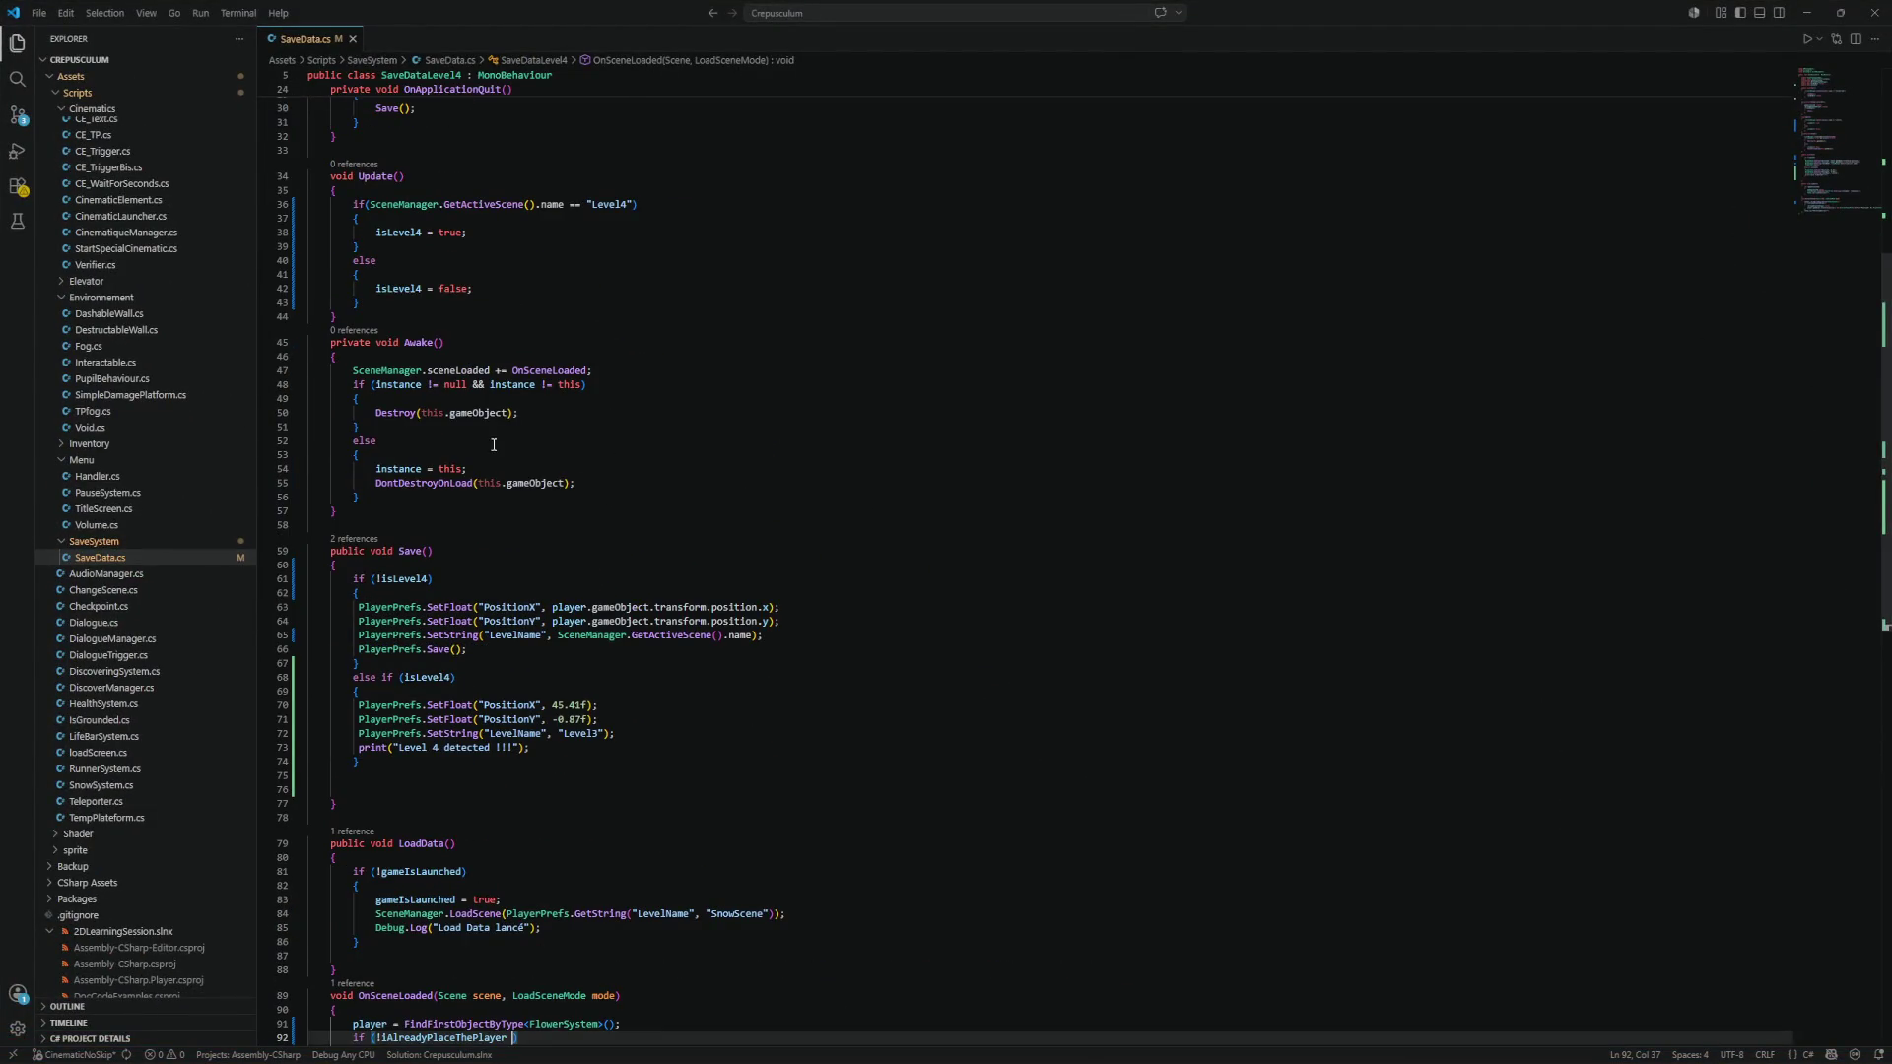
pyautogui.click(469, 400)
pyautogui.scroll(3, 497, 483)
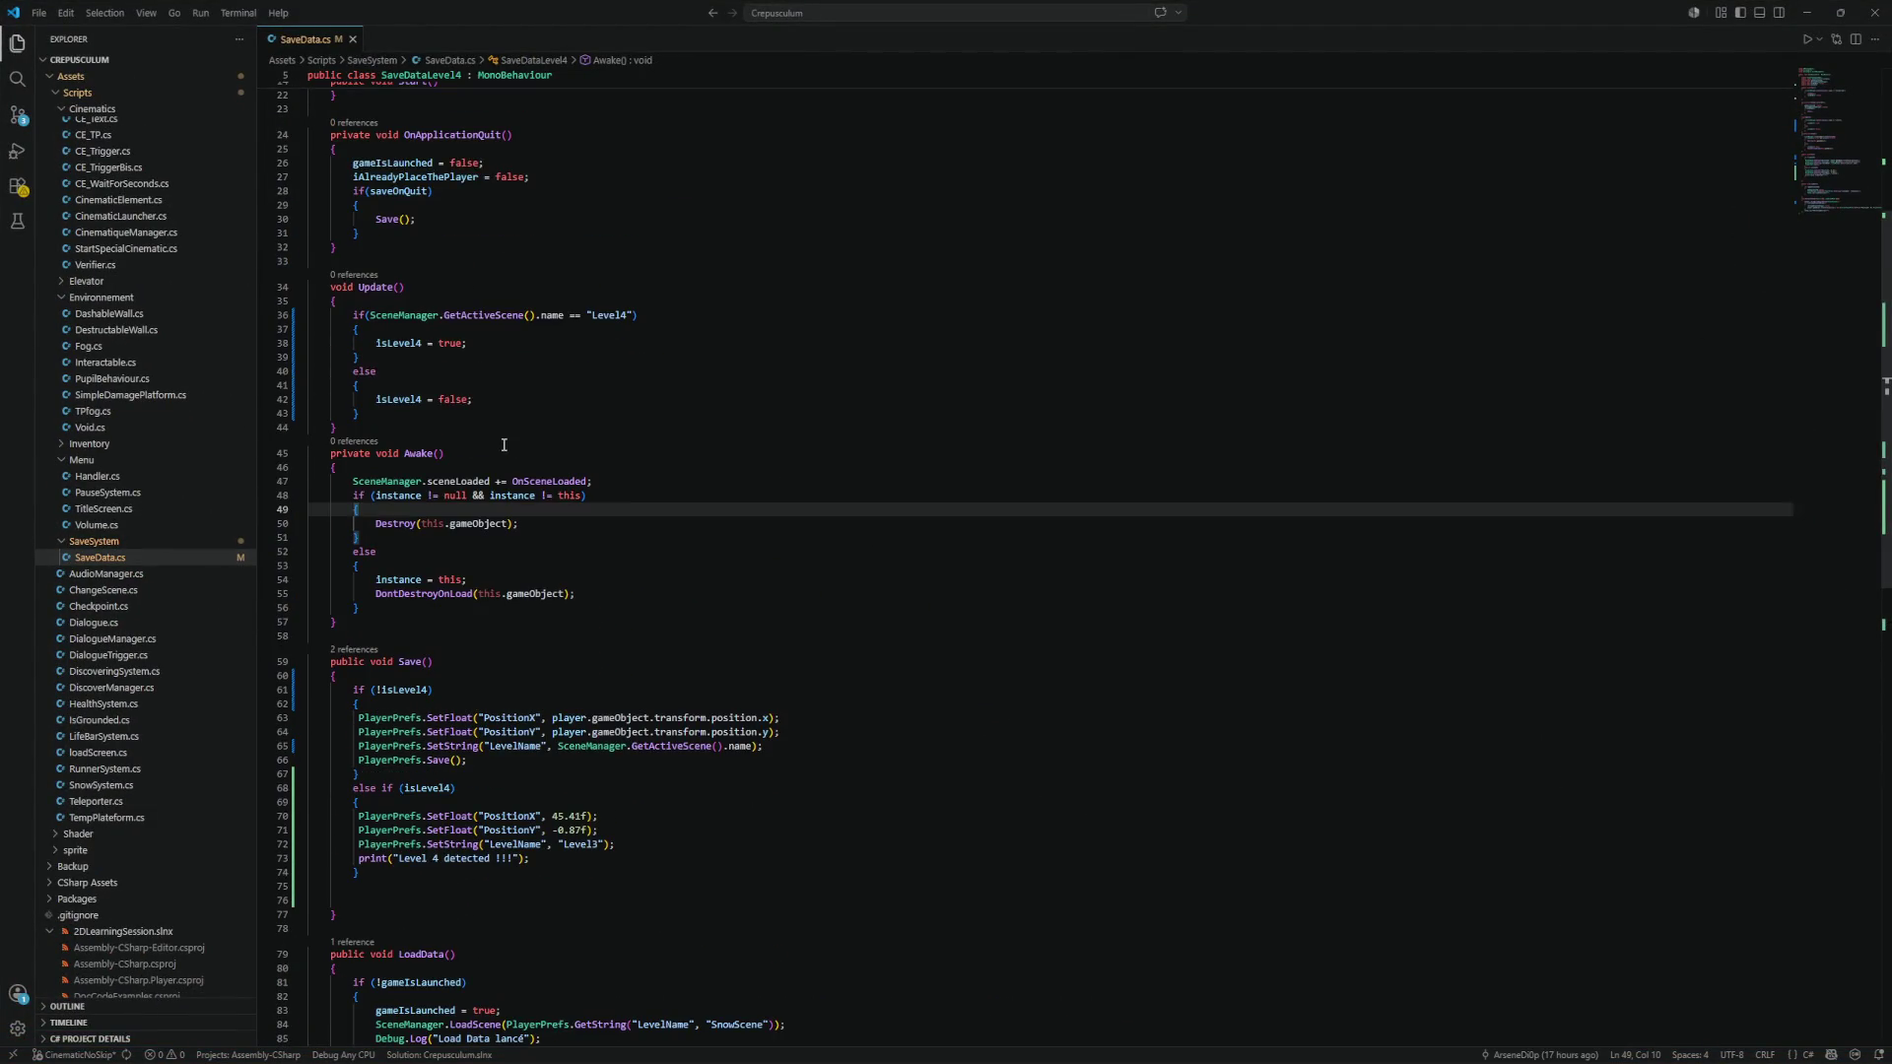
pyautogui.click(384, 247)
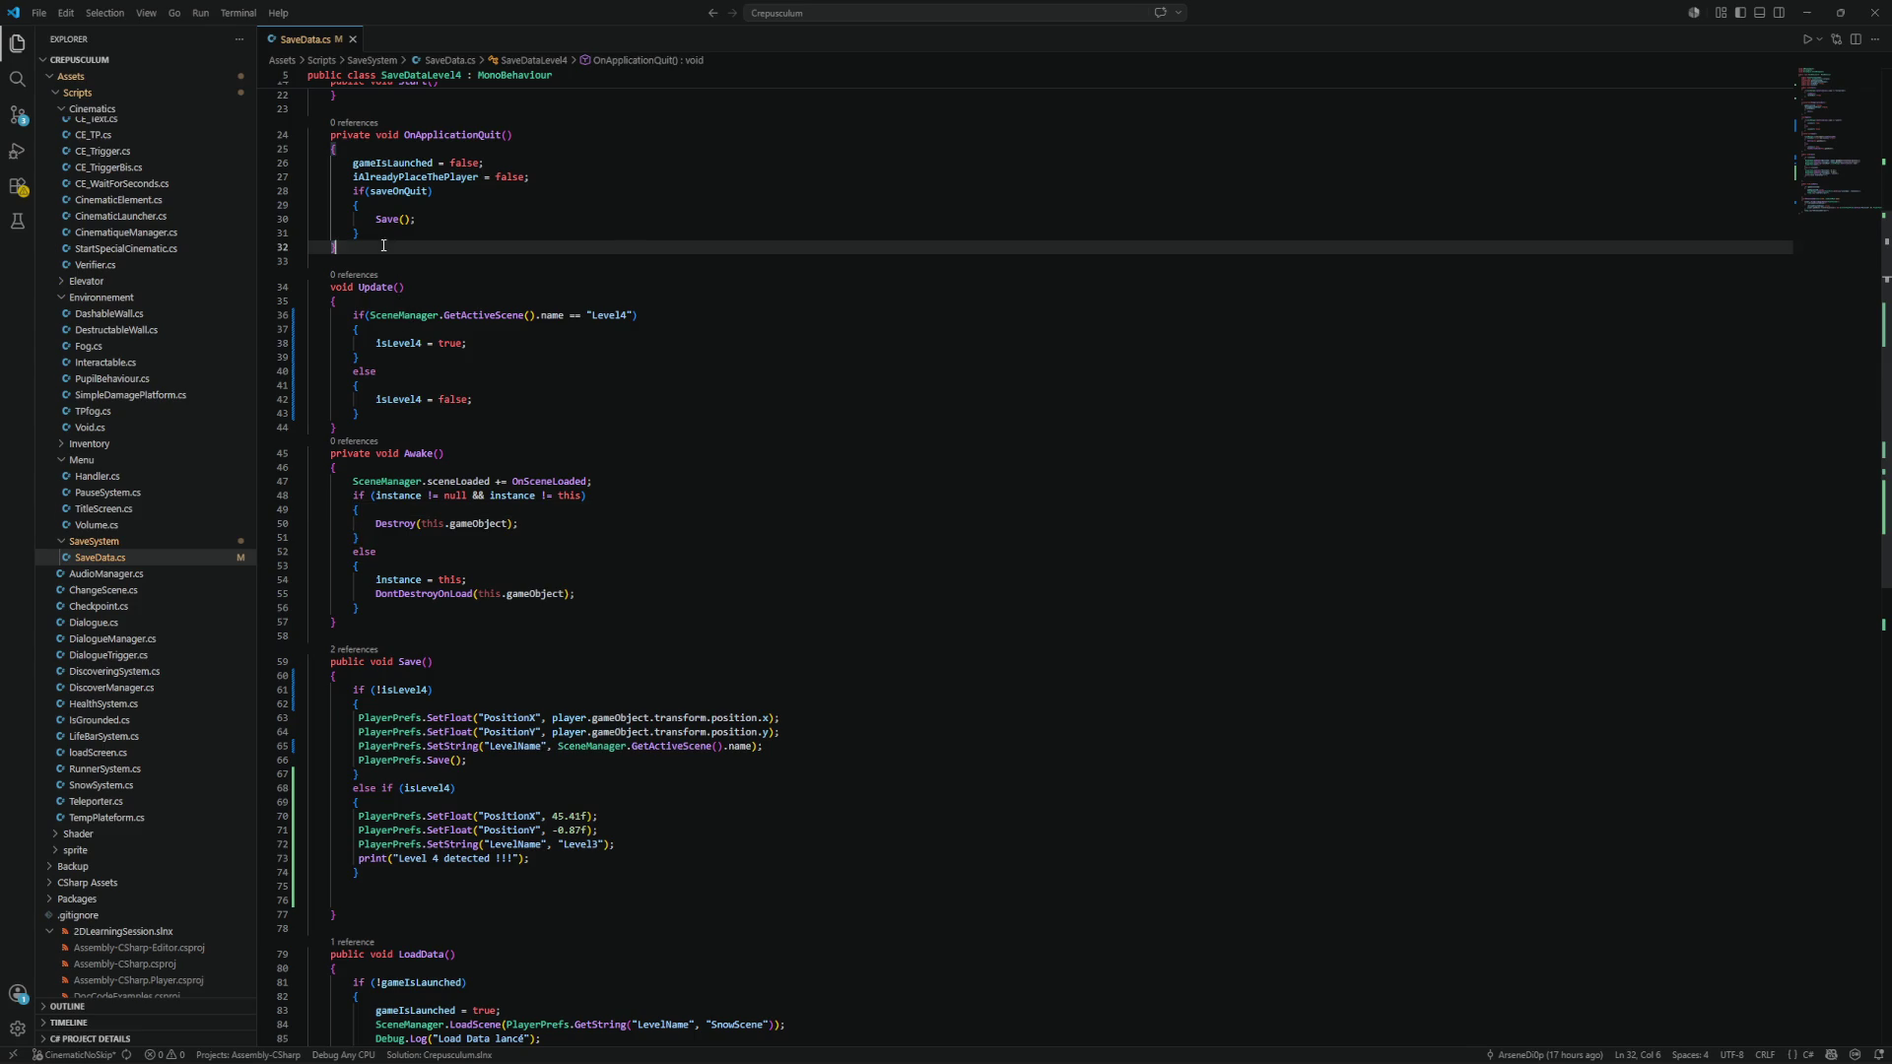
pyautogui.click(427, 496)
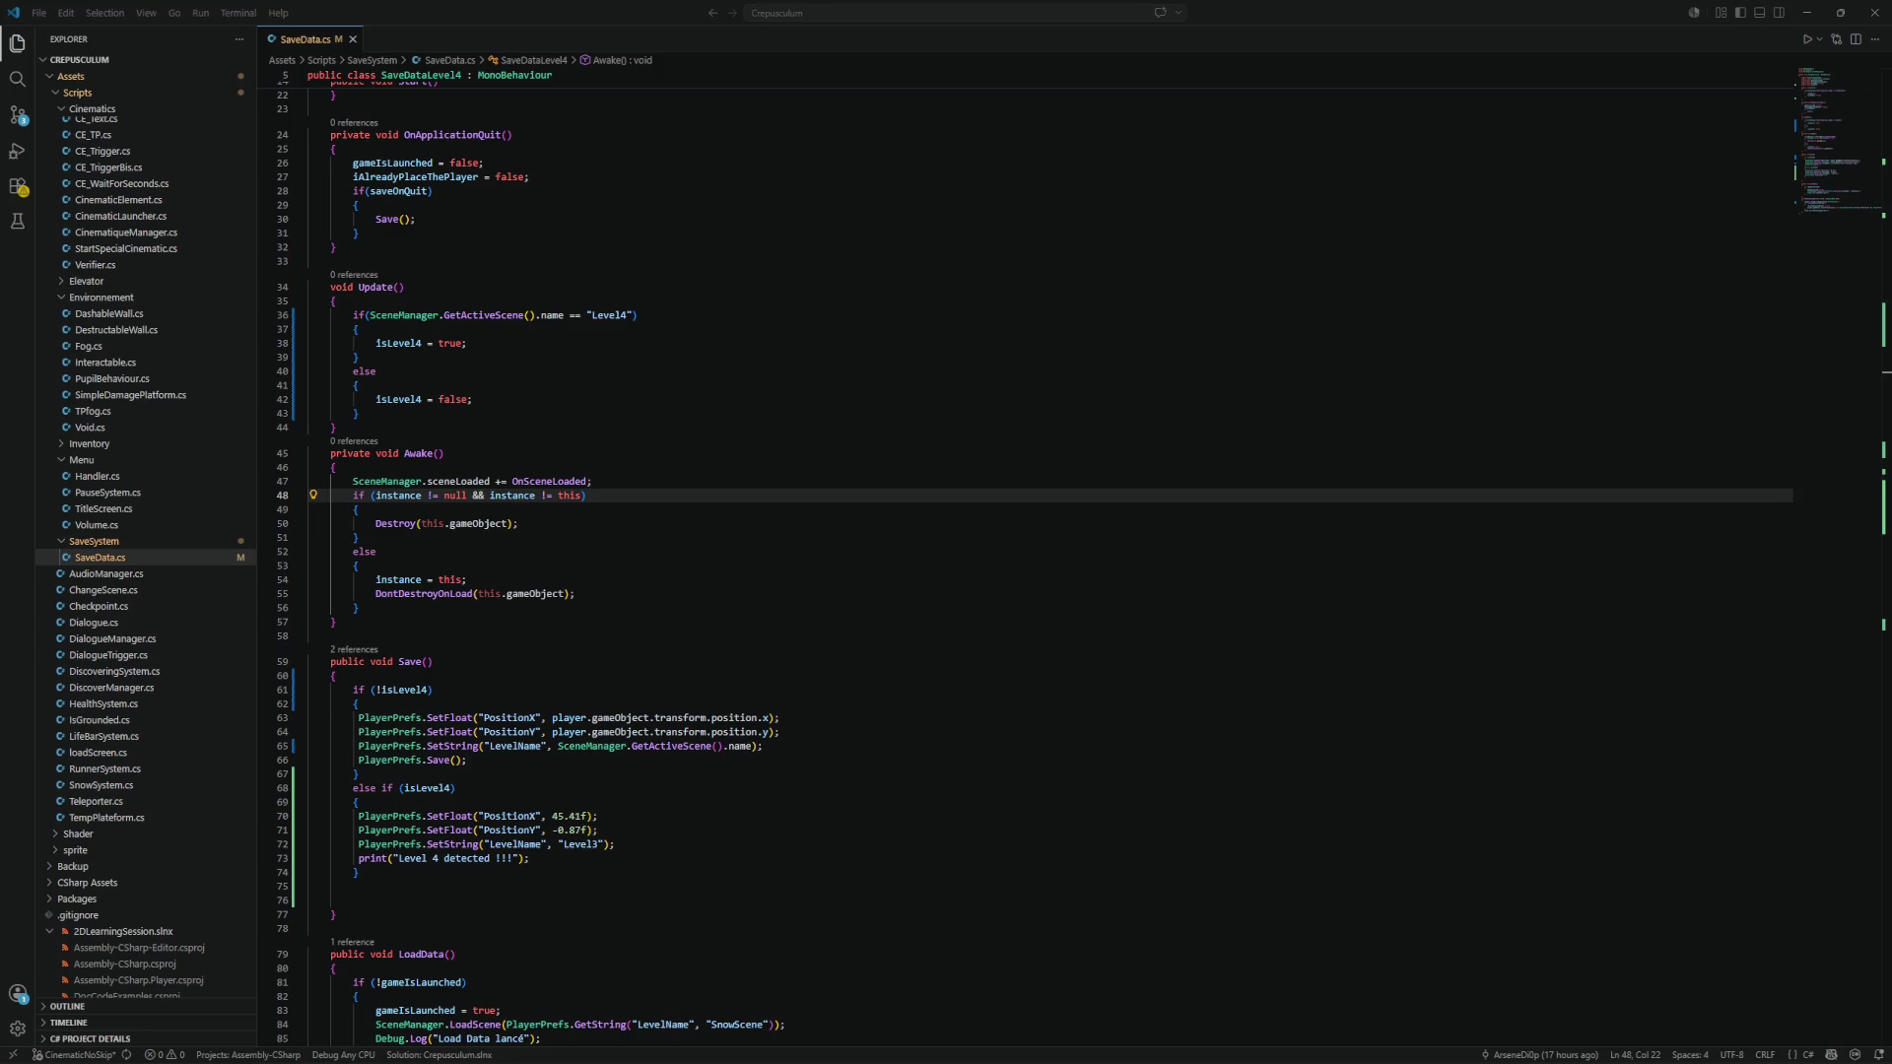
pyautogui.hotkey('alt', 'Tab')
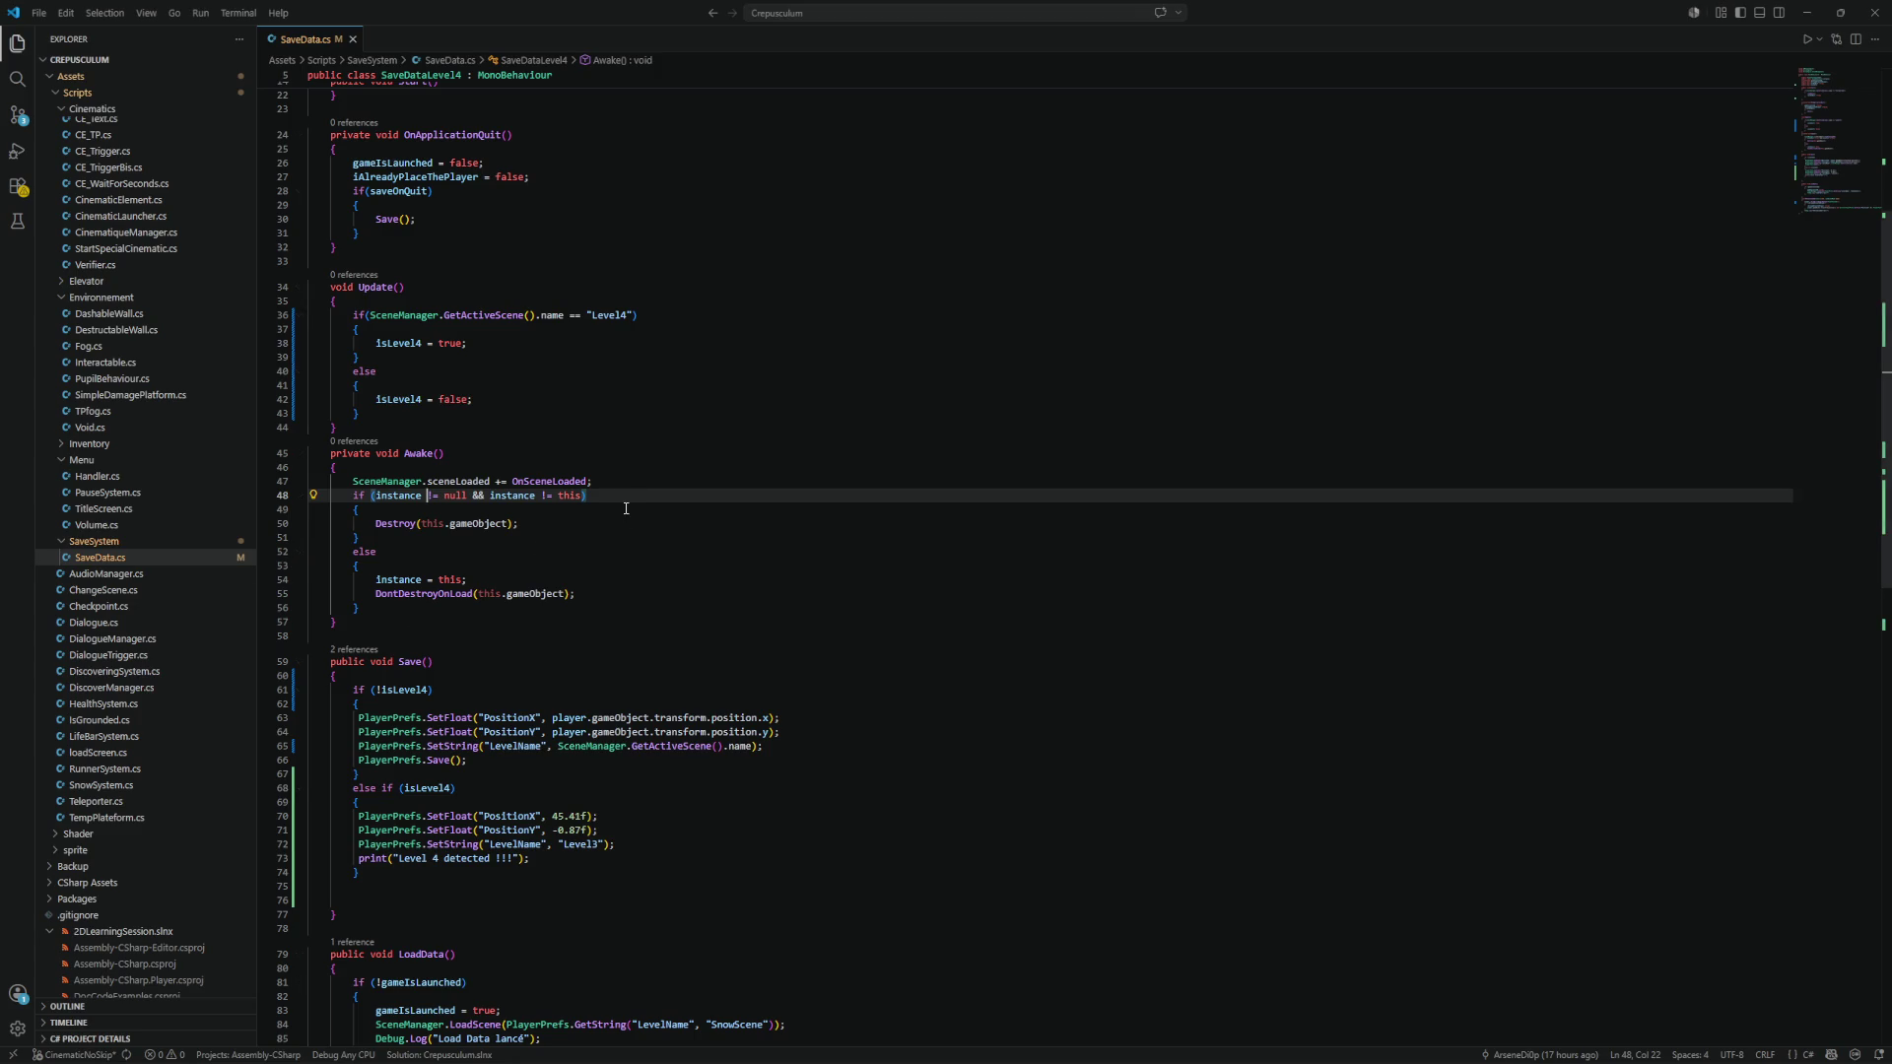
pyautogui.scroll(6, 626, 508)
pyautogui.click(357, 413)
pyautogui.press('BackSpace')
pyautogui.press('BackSpace')
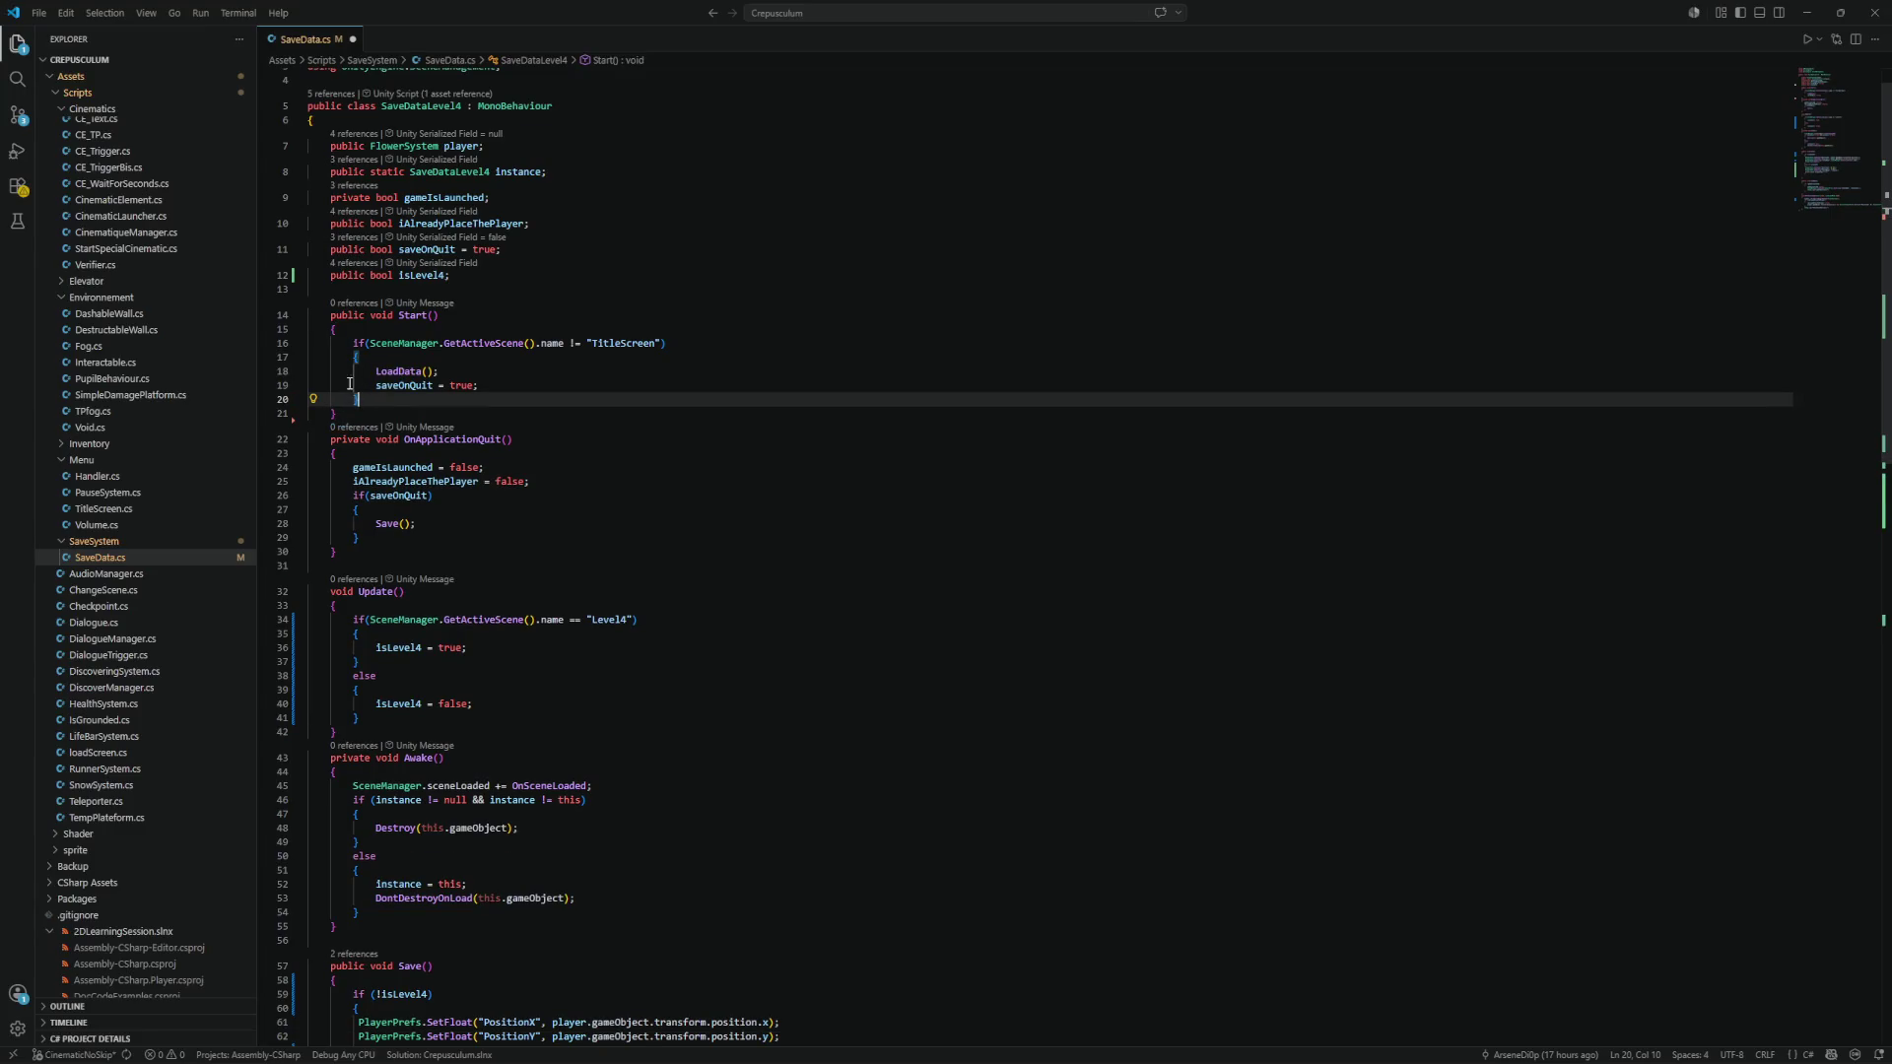
pyautogui.click(340, 289)
pyautogui.press('BackSpace')
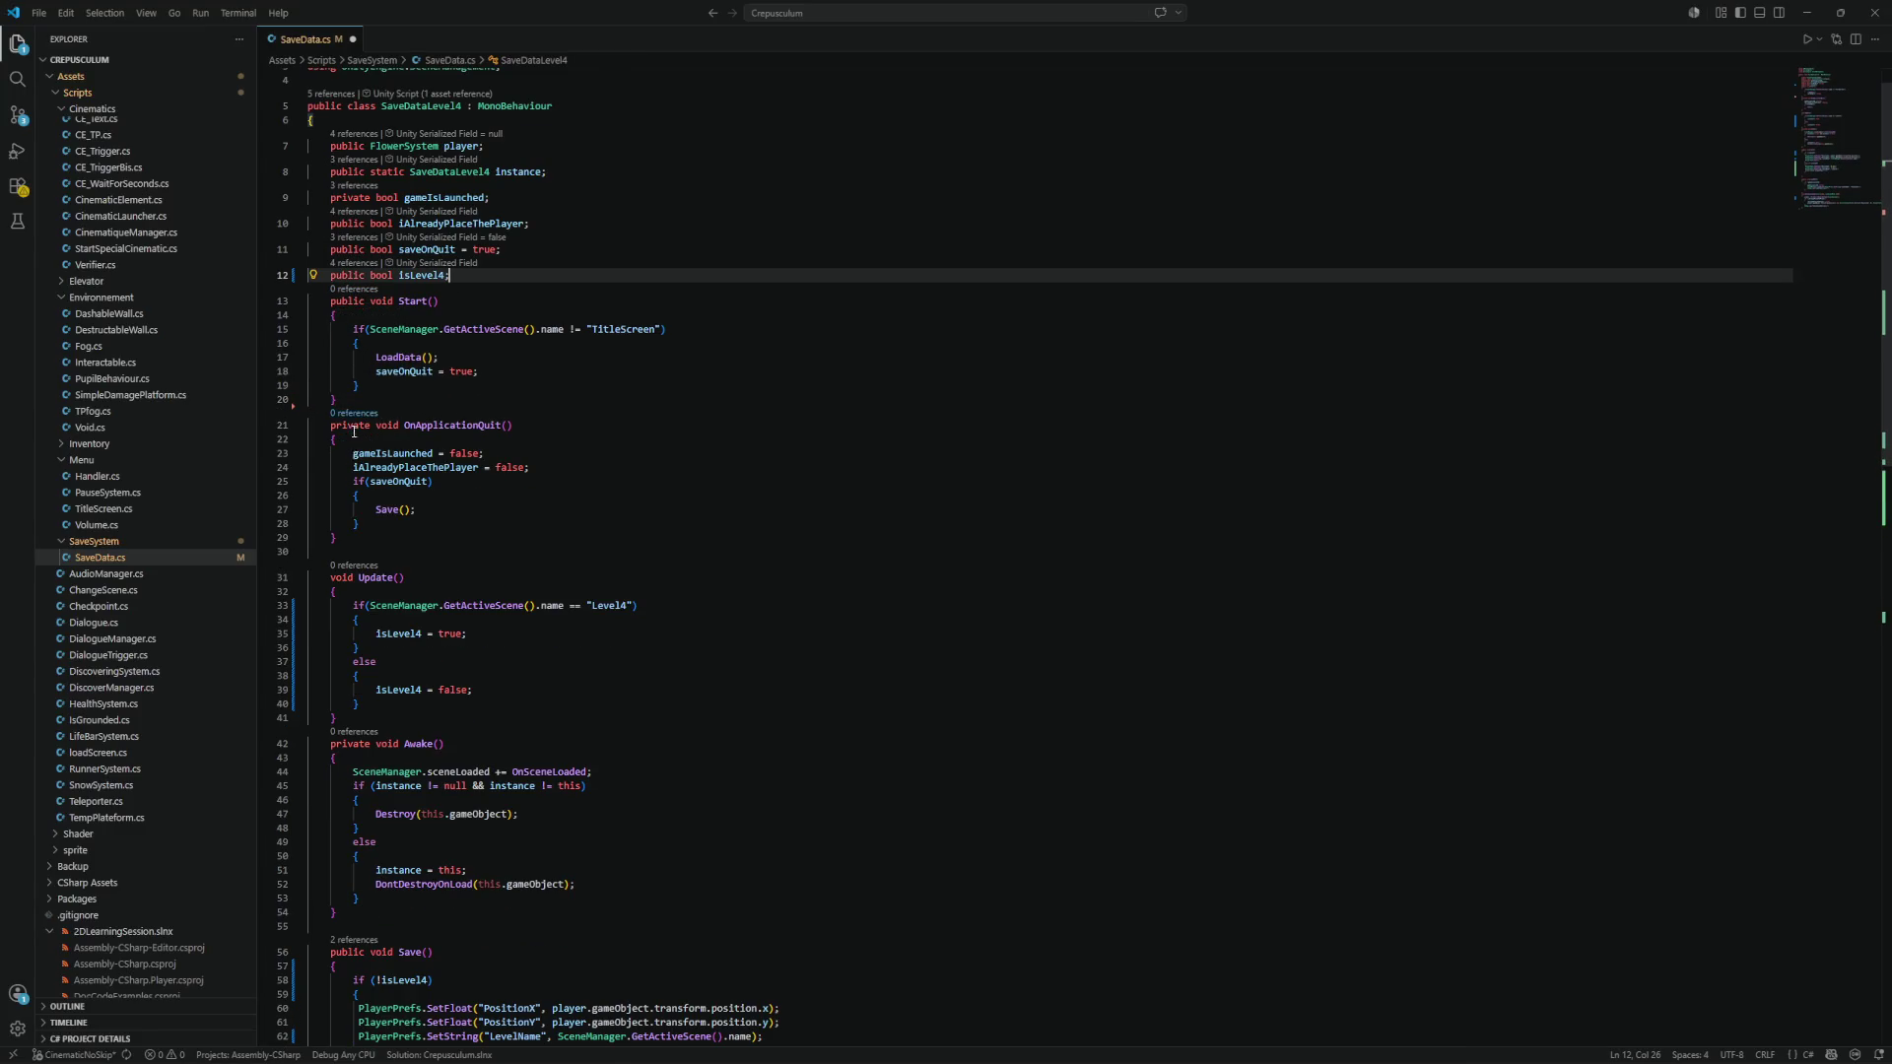
pyautogui.click(355, 552)
pyautogui.press('BackSpace')
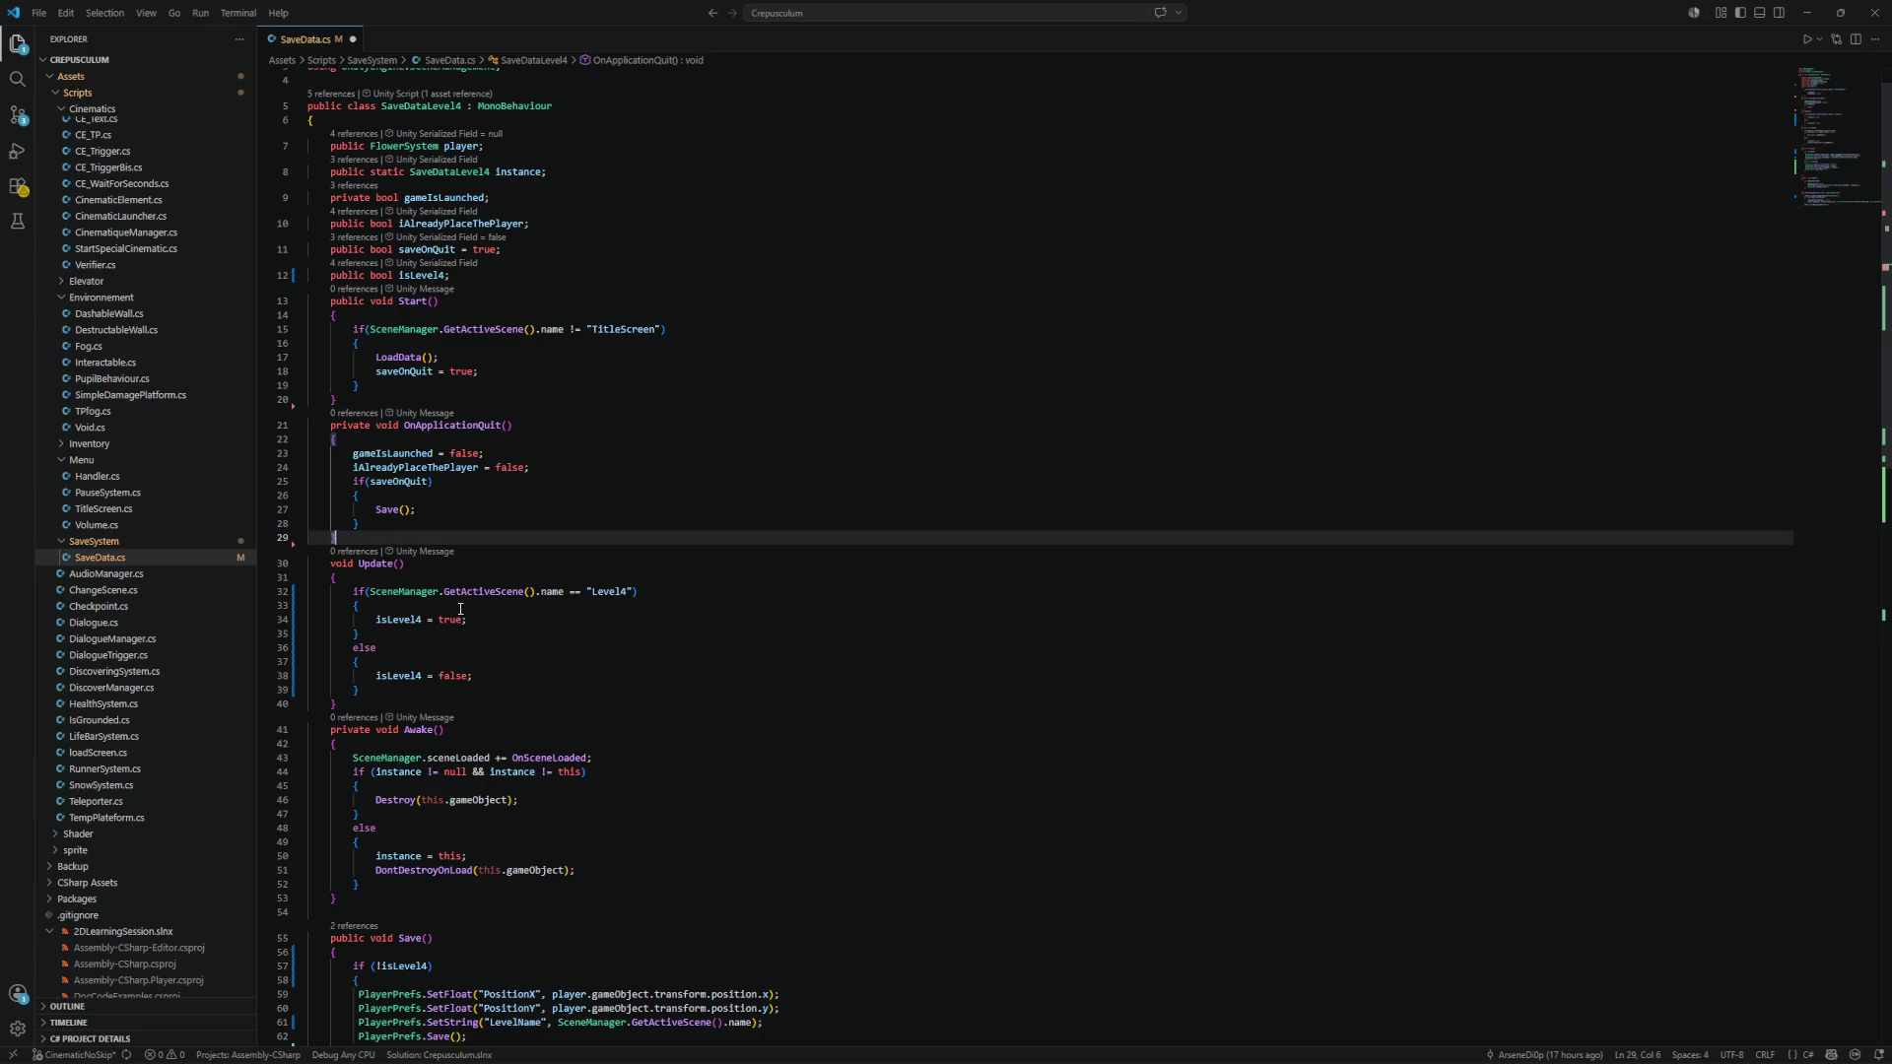
pyautogui.scroll(1, 460, 609)
pyautogui.click(325, 116)
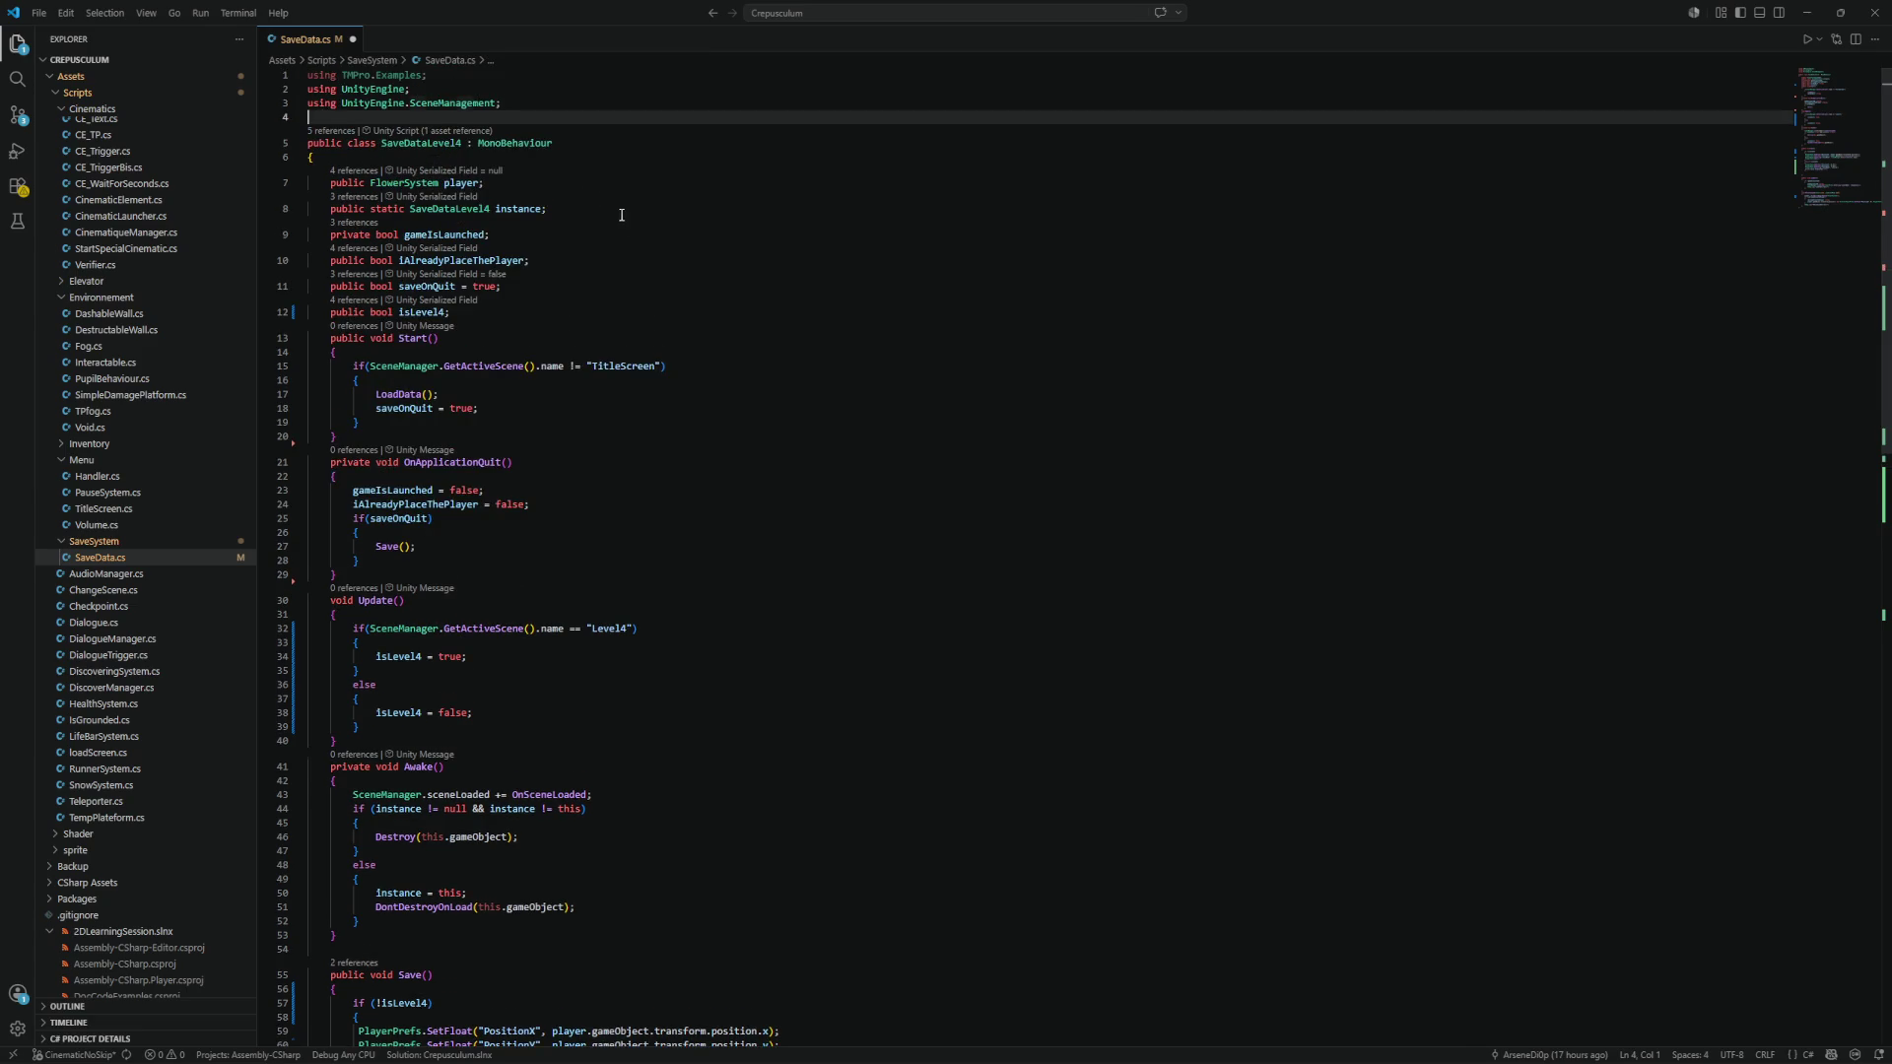
pyautogui.press('BackSpace')
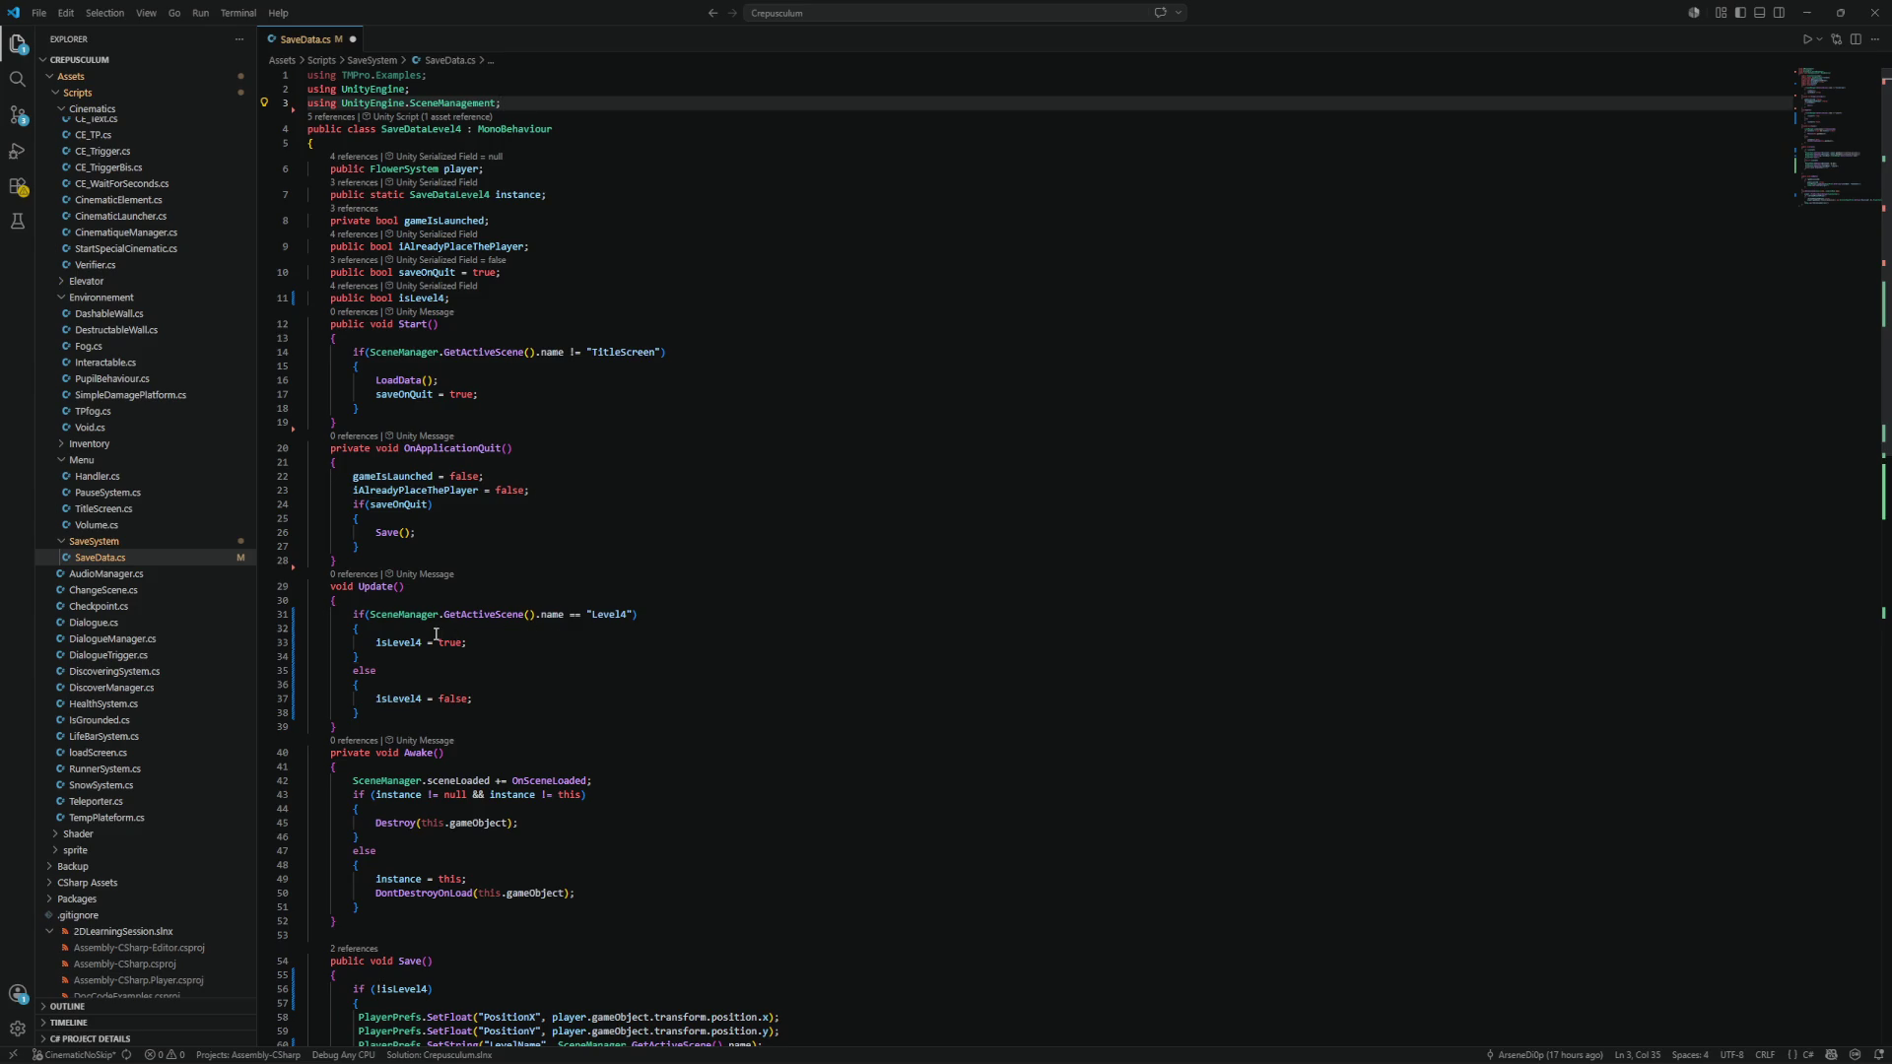
pyautogui.moveTo(365, 628); pyautogui.dragTo(312, 624)
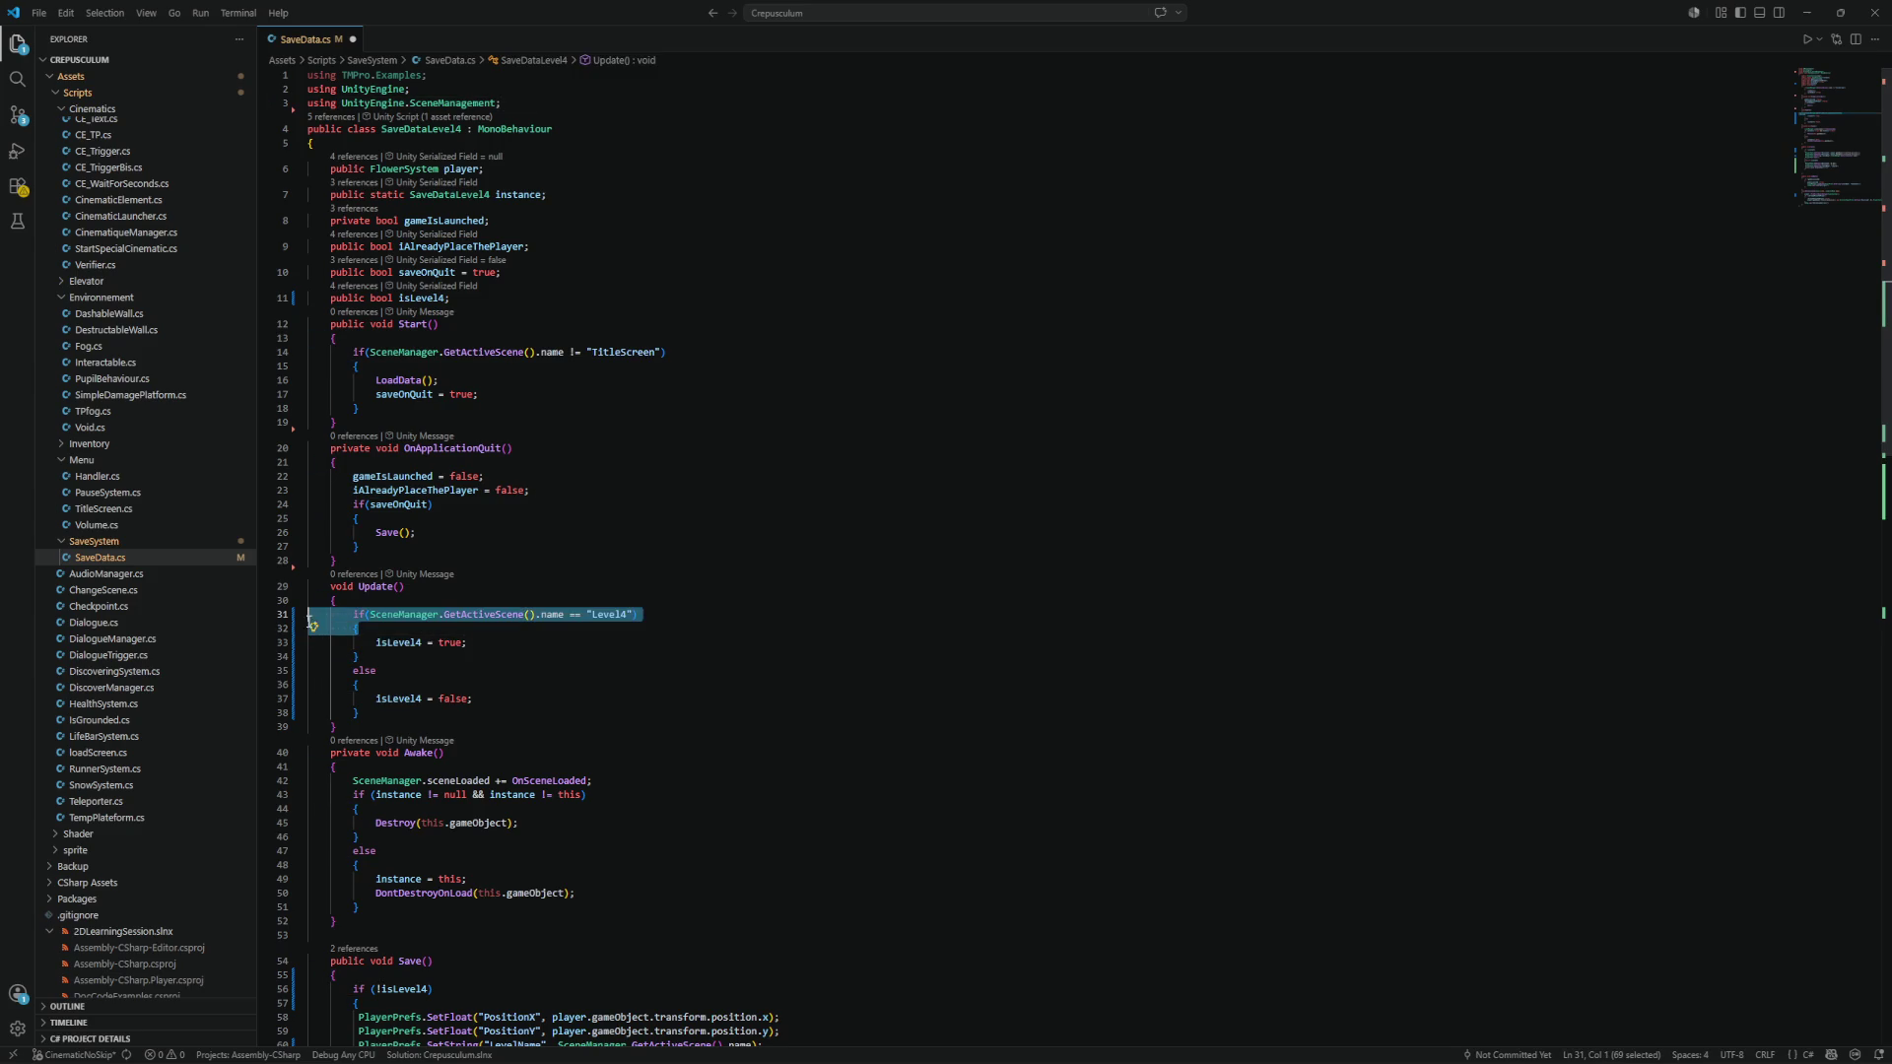
pyautogui.click(422, 641)
pyautogui.hotkey('ctrl', 'z')
pyautogui.hotkey('ctrl', 'z')
pyautogui.hotkey('ctrl', 'z')
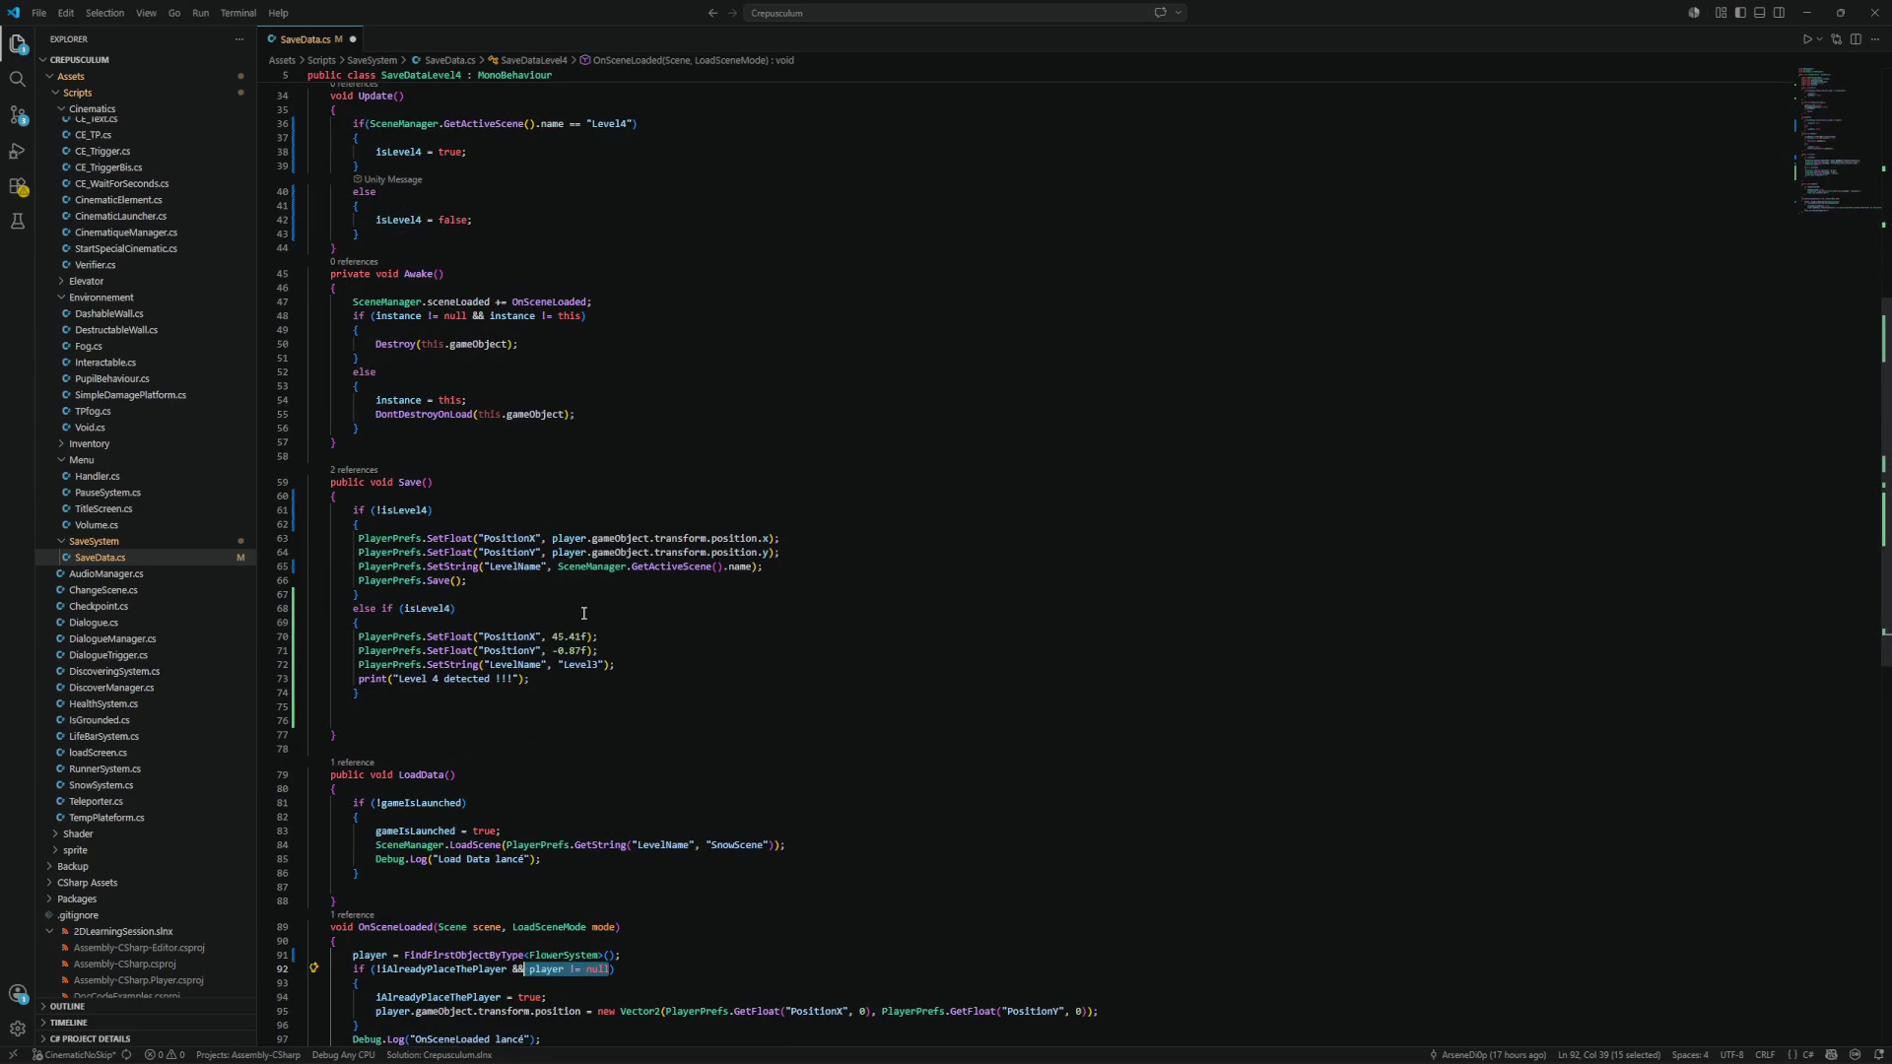
pyautogui.hotkey('ctrl', 'z')
pyautogui.scroll(7, 584, 613)
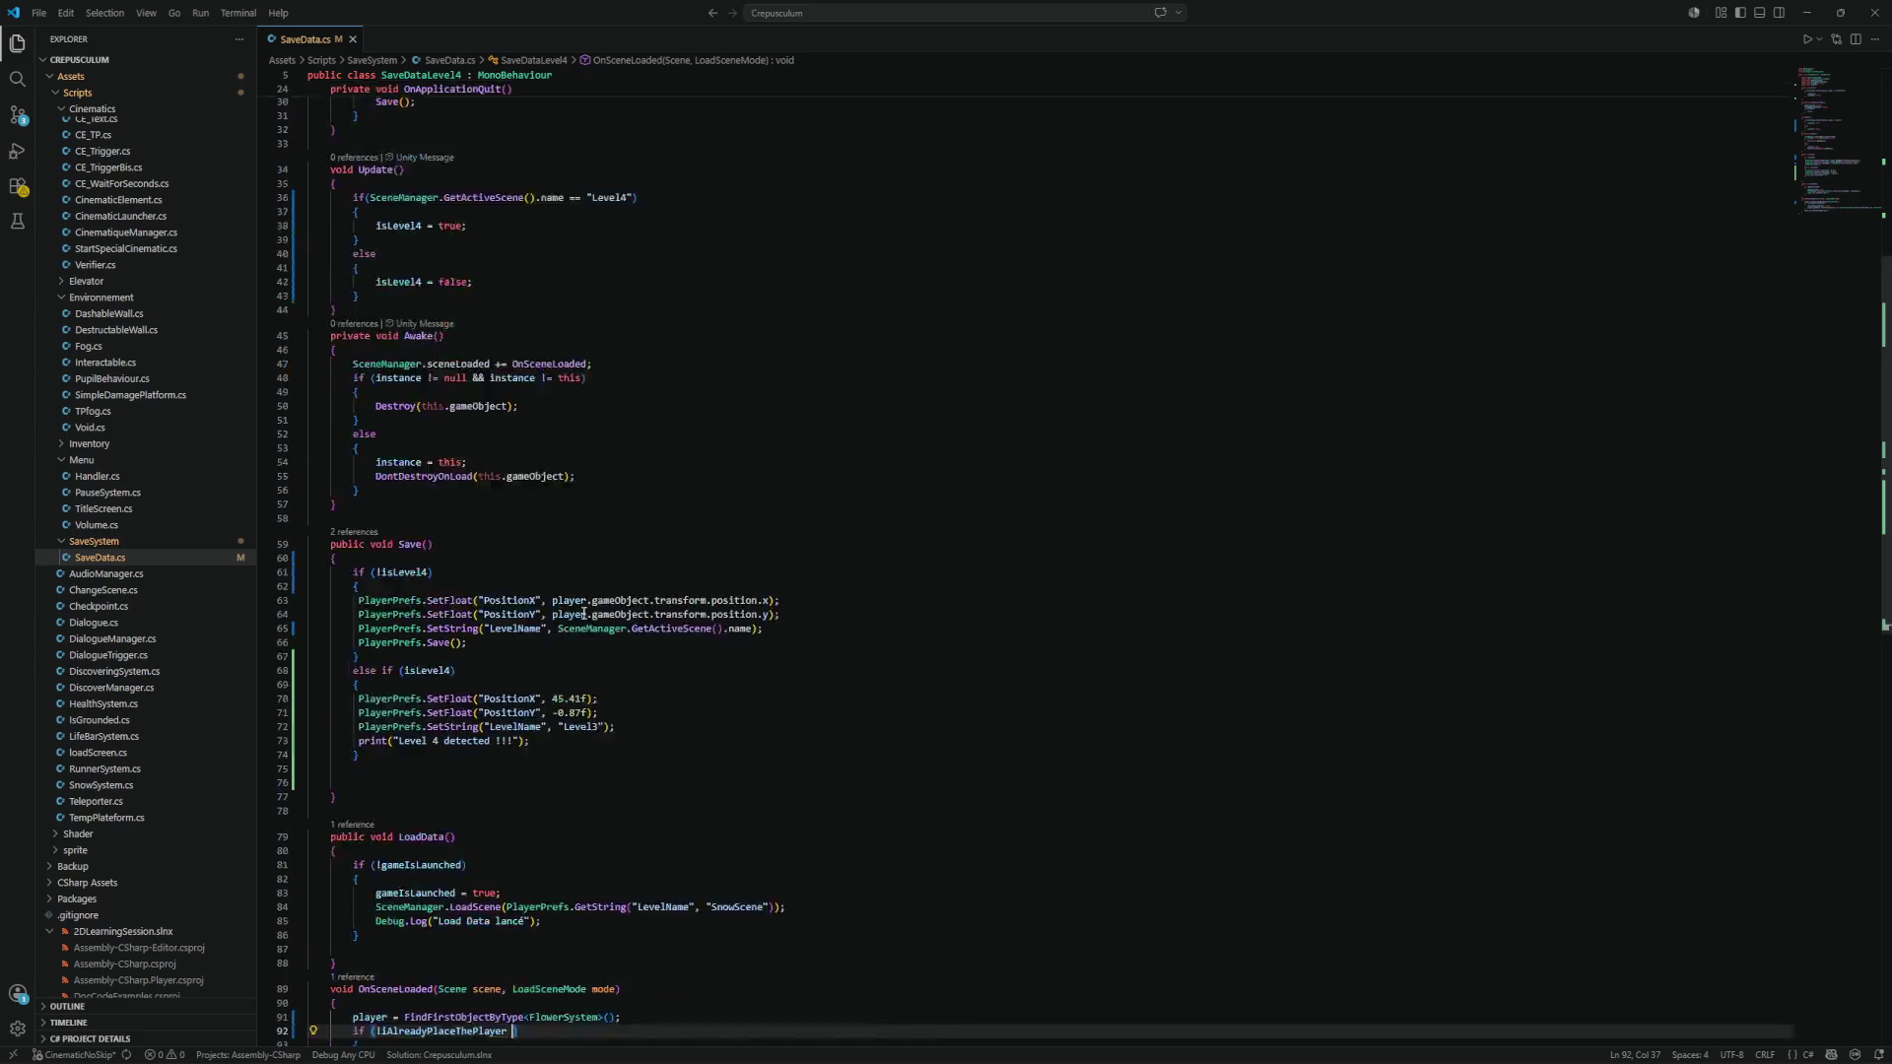
pyautogui.doubleClick(371, 384)
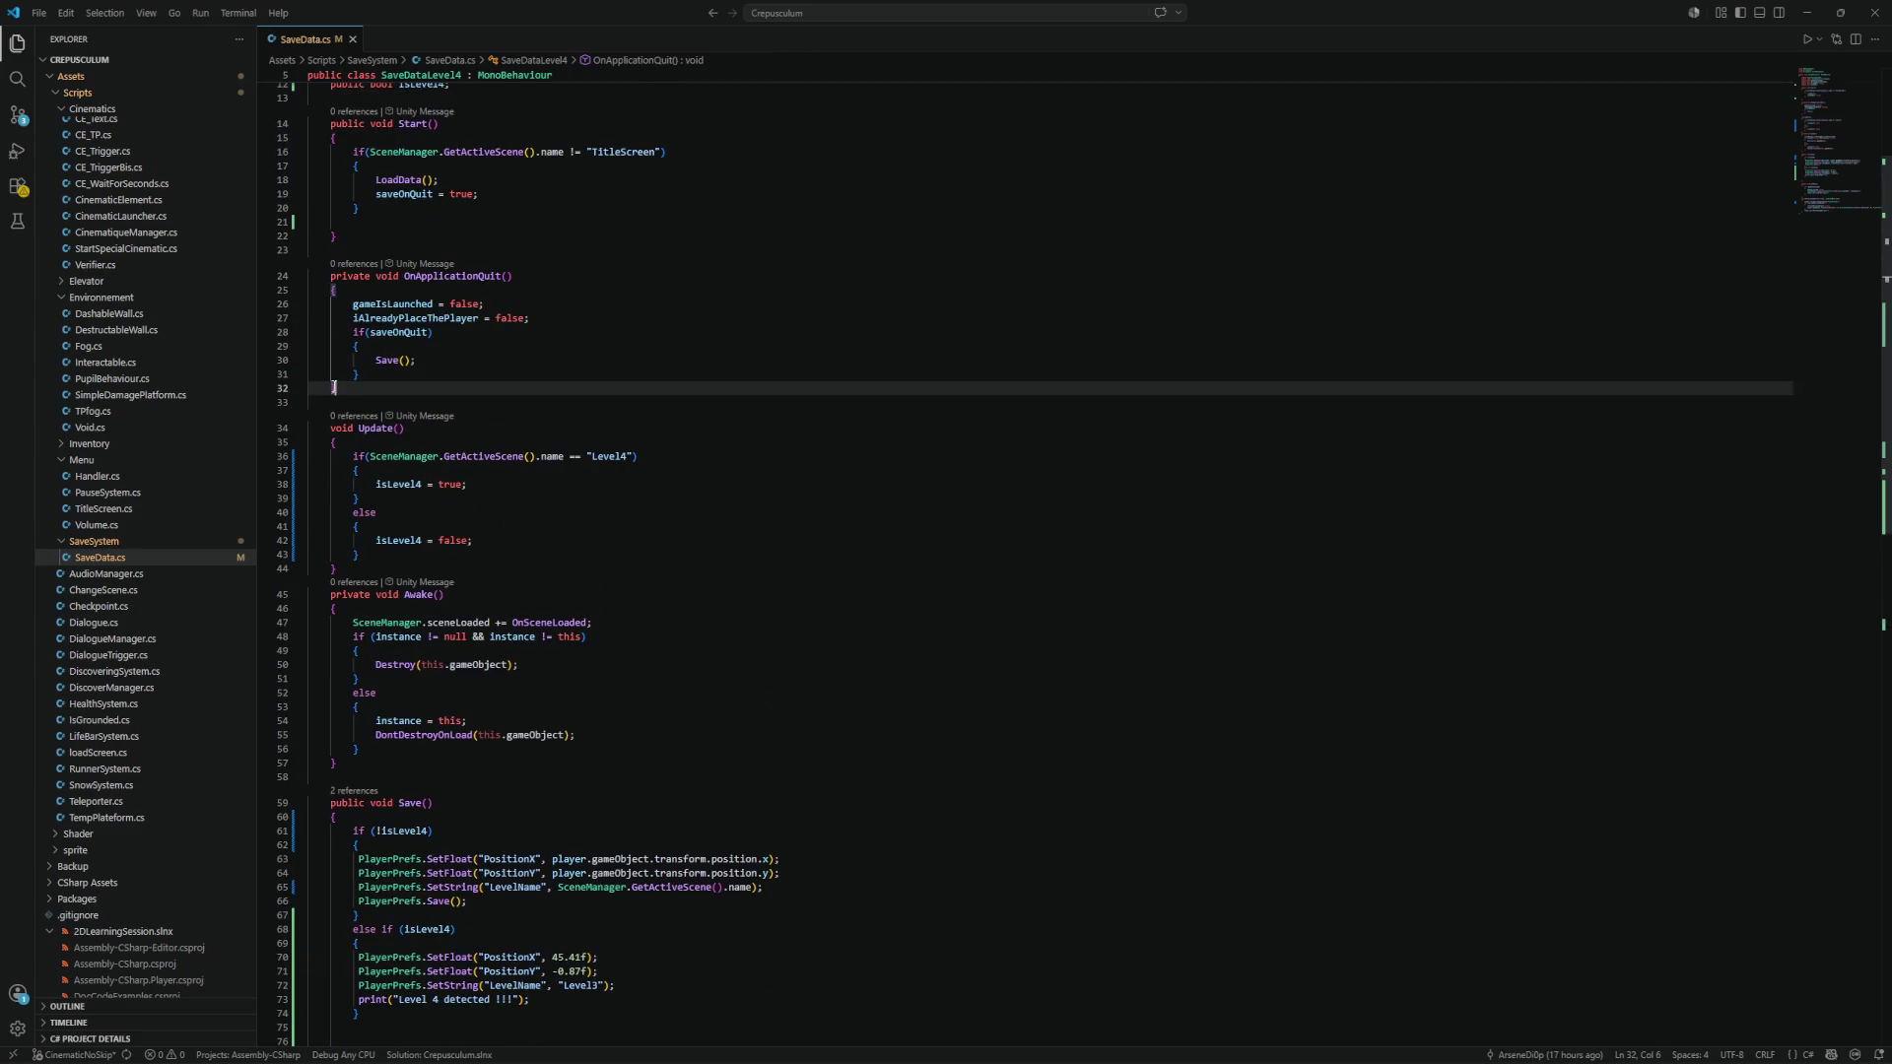
pyautogui.scroll(-4, 436, 418)
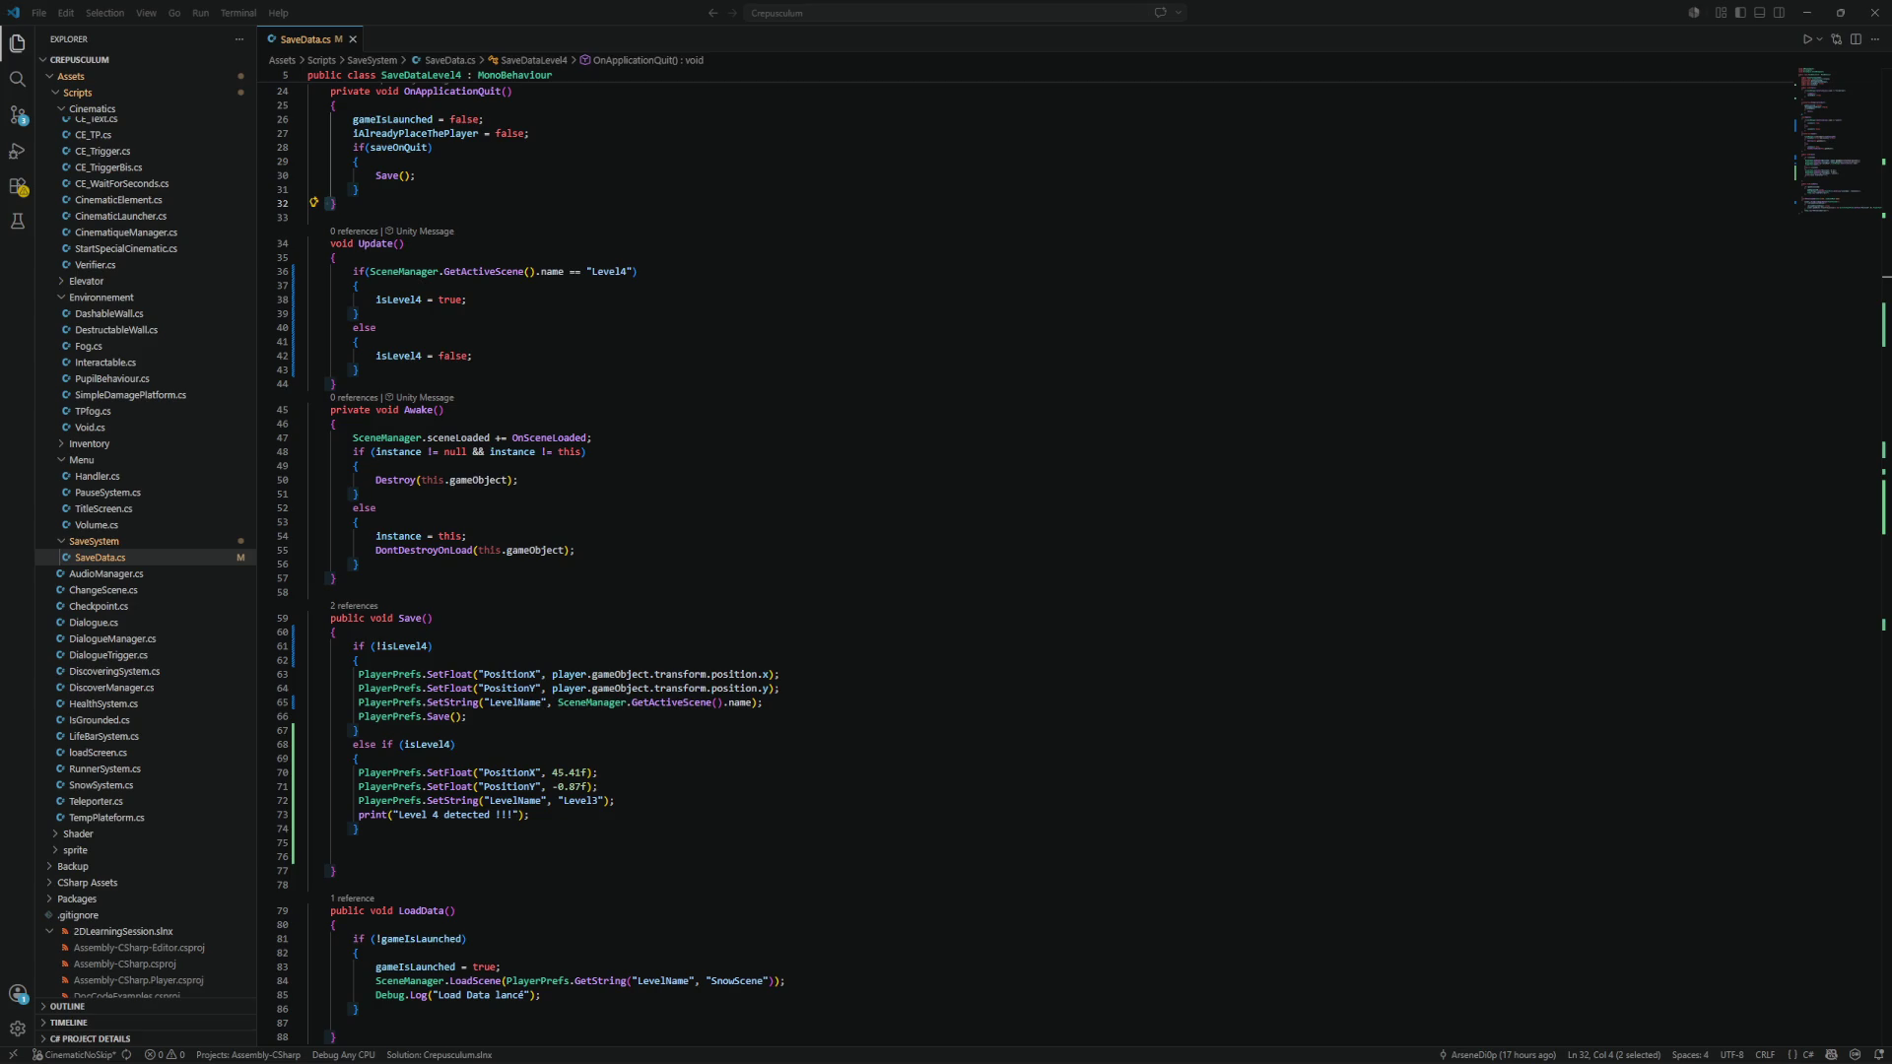
# Inspect the ChangeScene error and the OnSceneLoaded log's stack trace in the Console.
pyautogui.click(1806, 11)
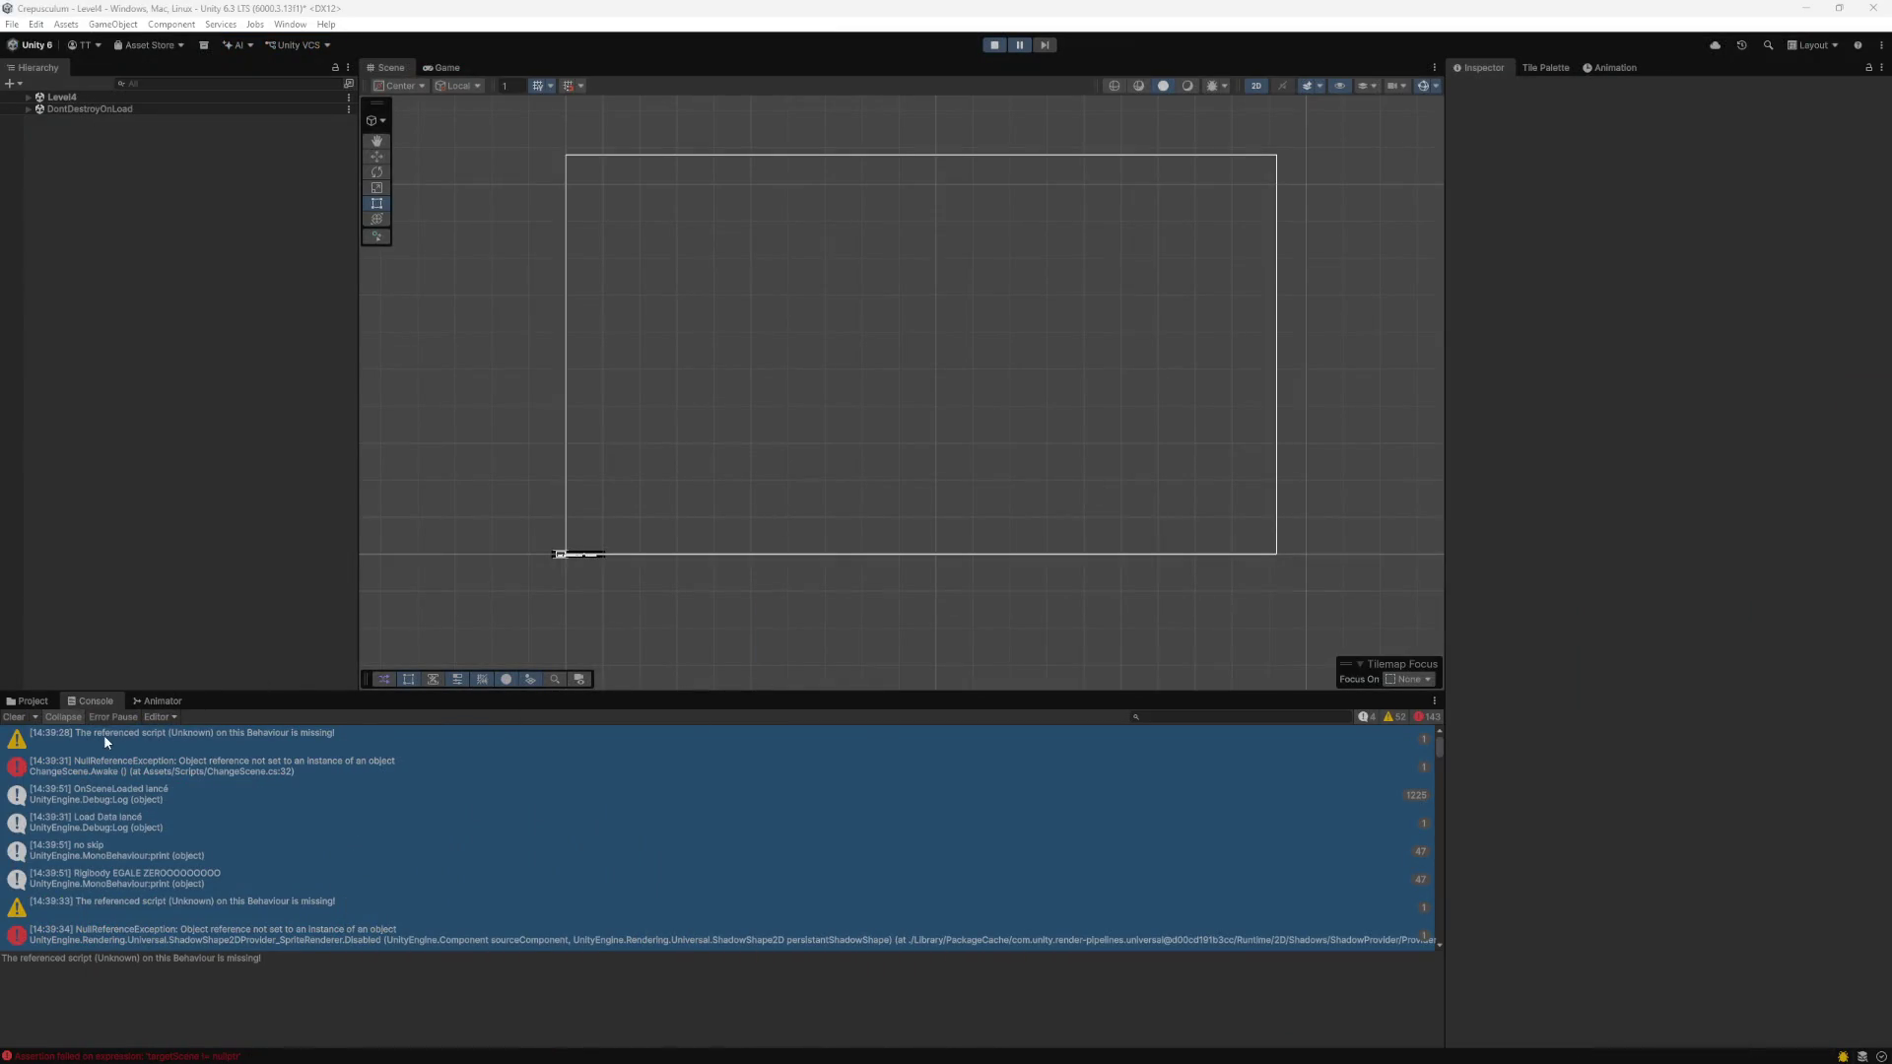
pyautogui.click(51, 705)
pyautogui.click(88, 703)
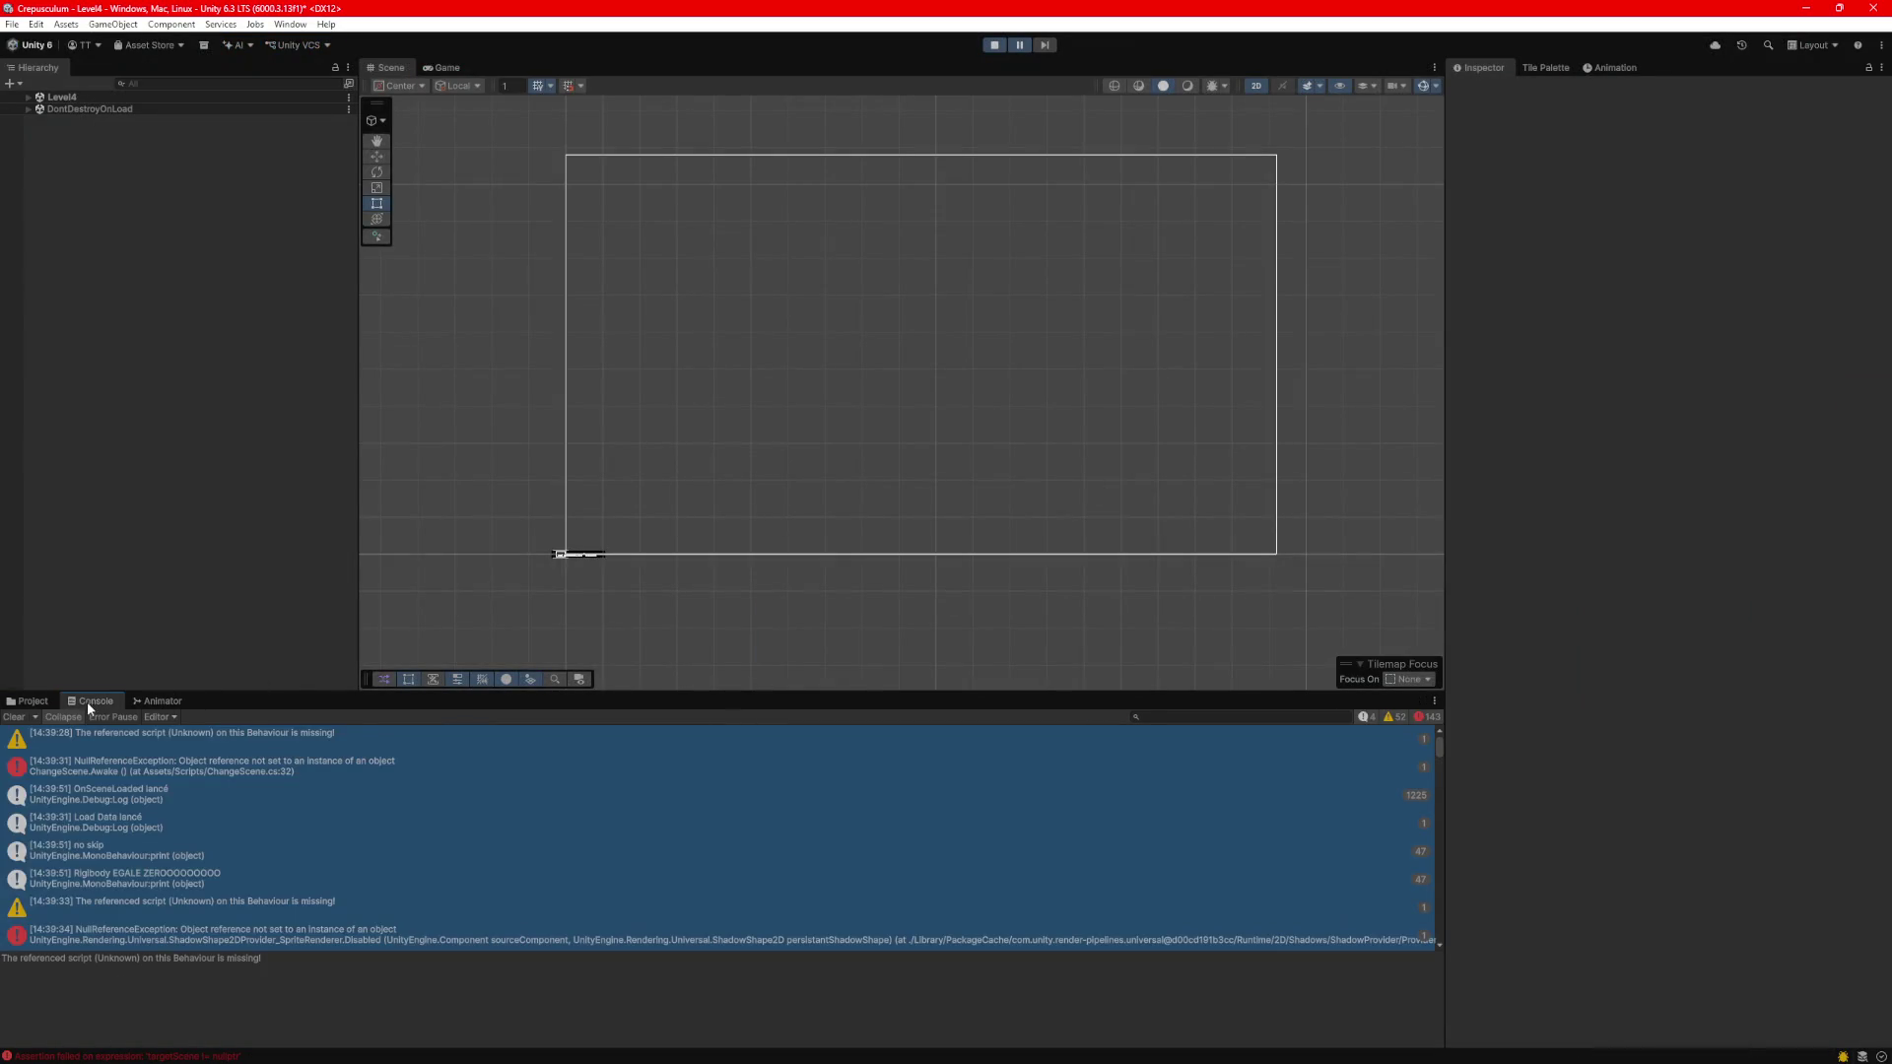
pyautogui.click(218, 774)
pyautogui.click(223, 796)
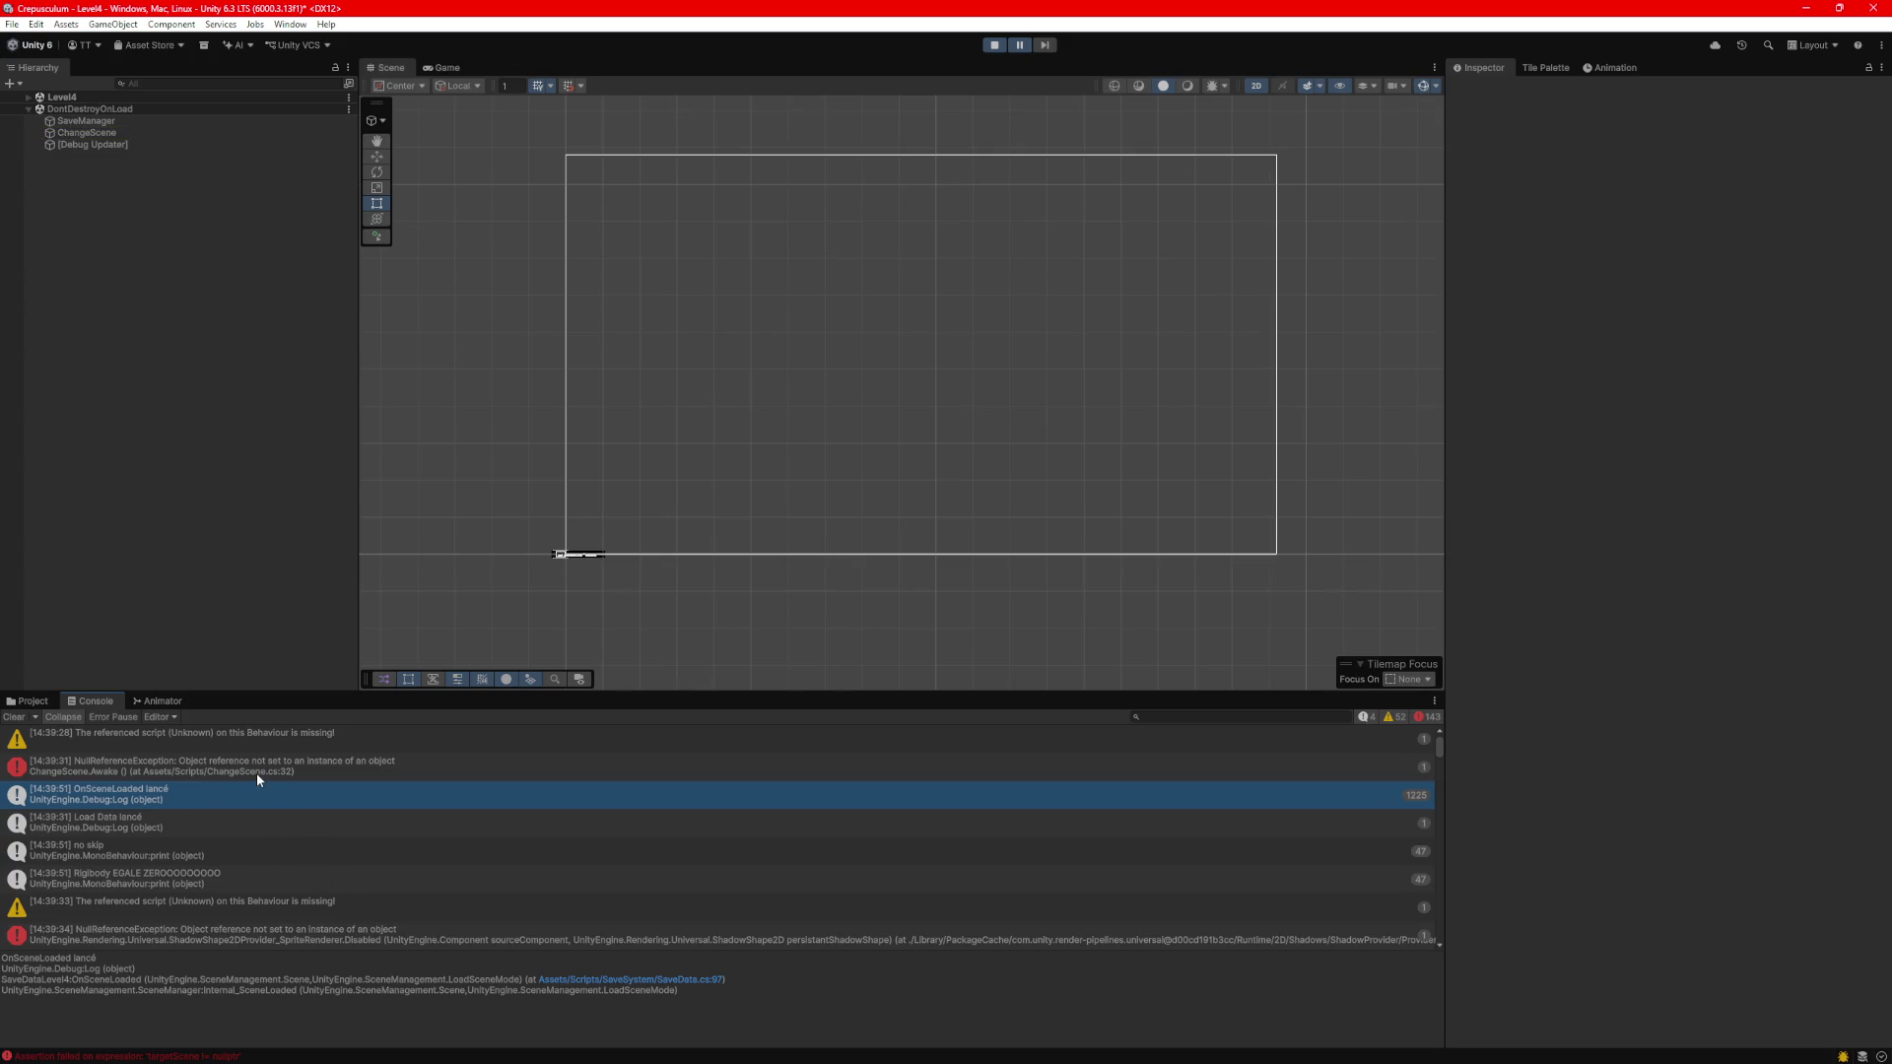
pyautogui.scroll(-1, 256, 773)
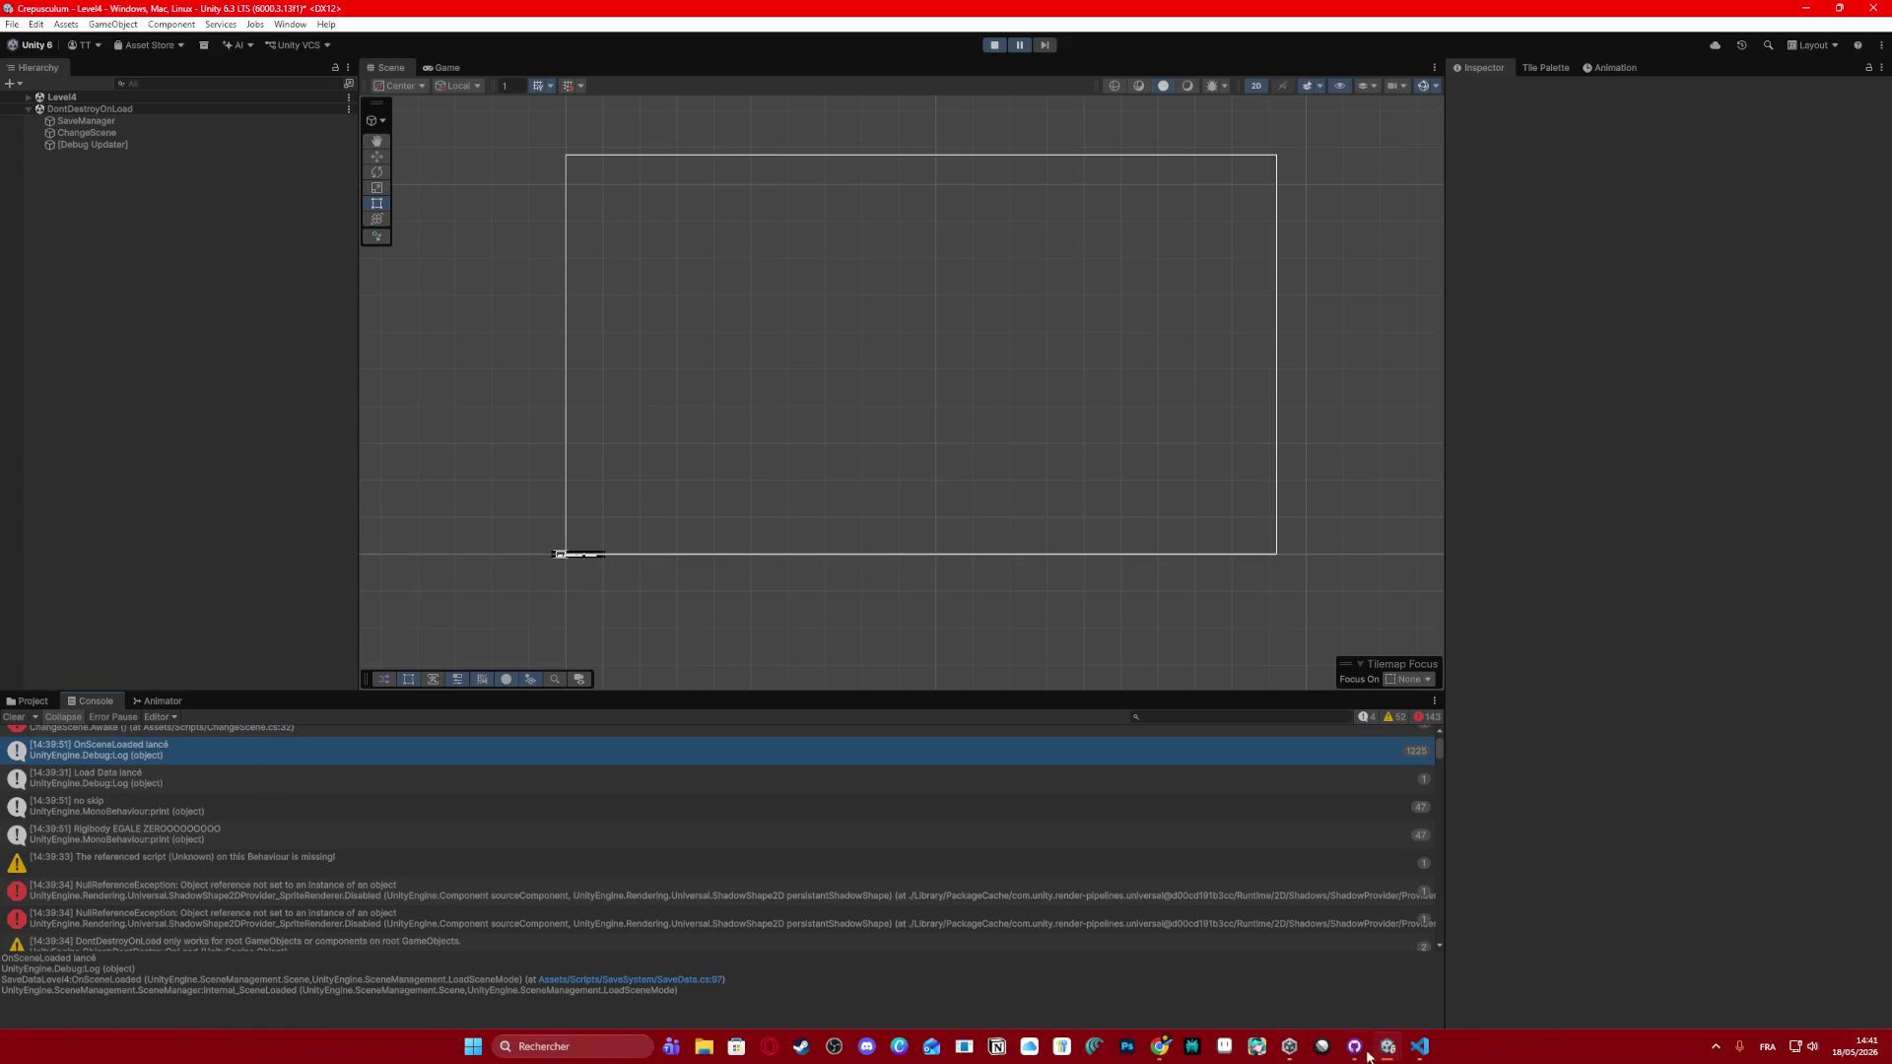
pyautogui.click(1332, 1054)
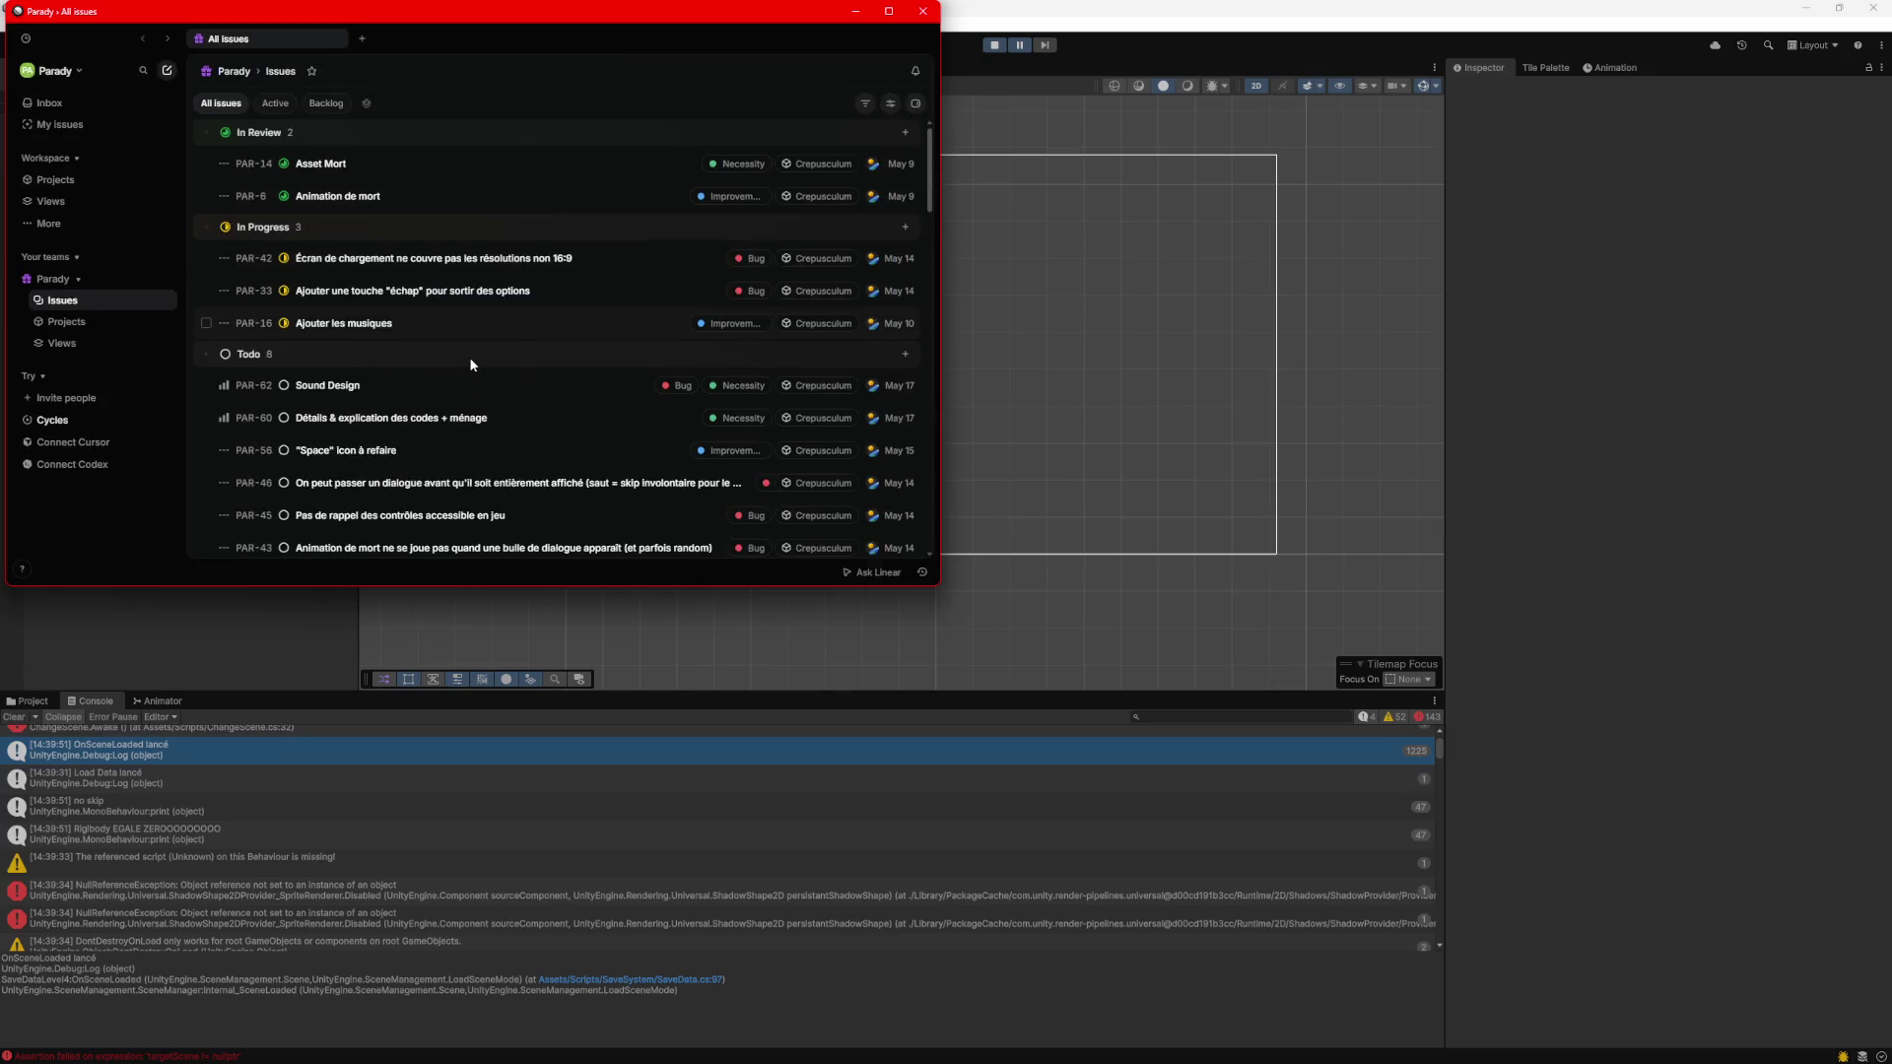
# Scroll through Linear's All issues list, then minimize Linear to reveal Unity.
pyautogui.scroll(-1, 465, 357)
pyautogui.scroll(-2, 456, 357)
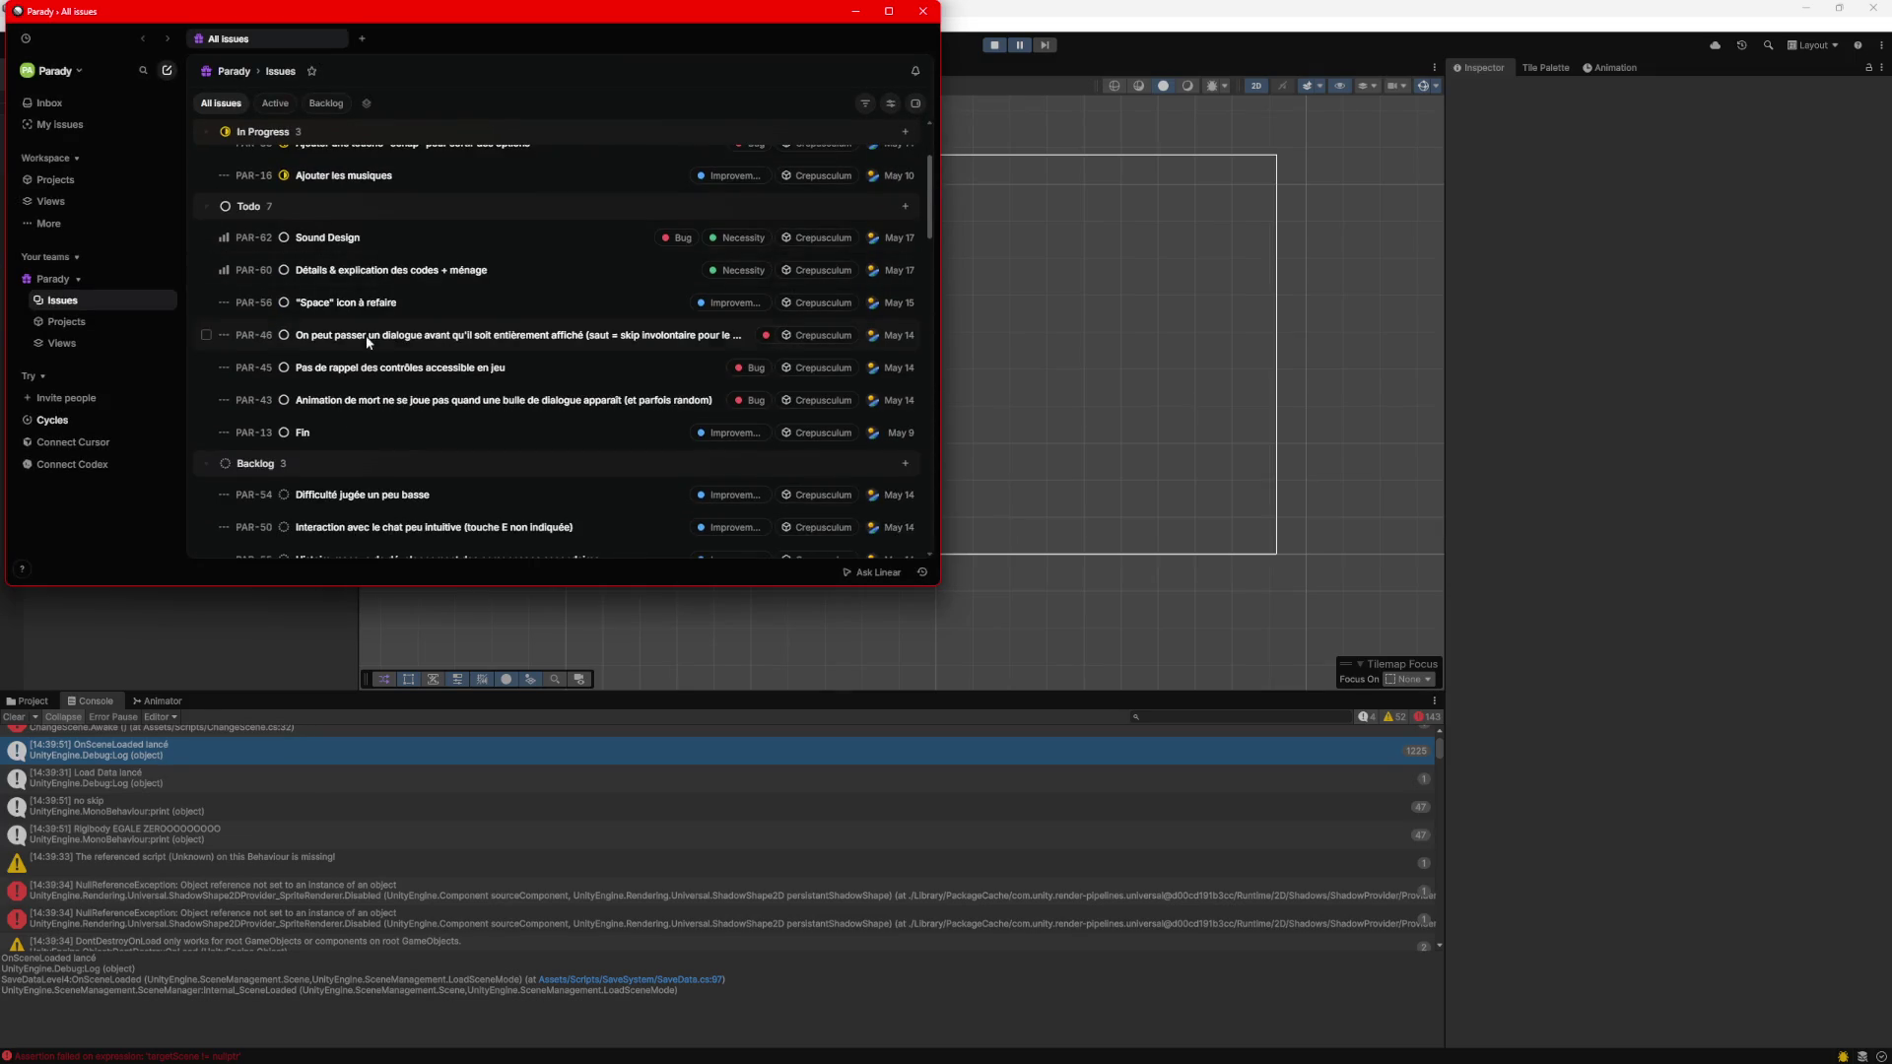
pyautogui.scroll(2, 371, 422)
pyautogui.scroll(-5, 470, 339)
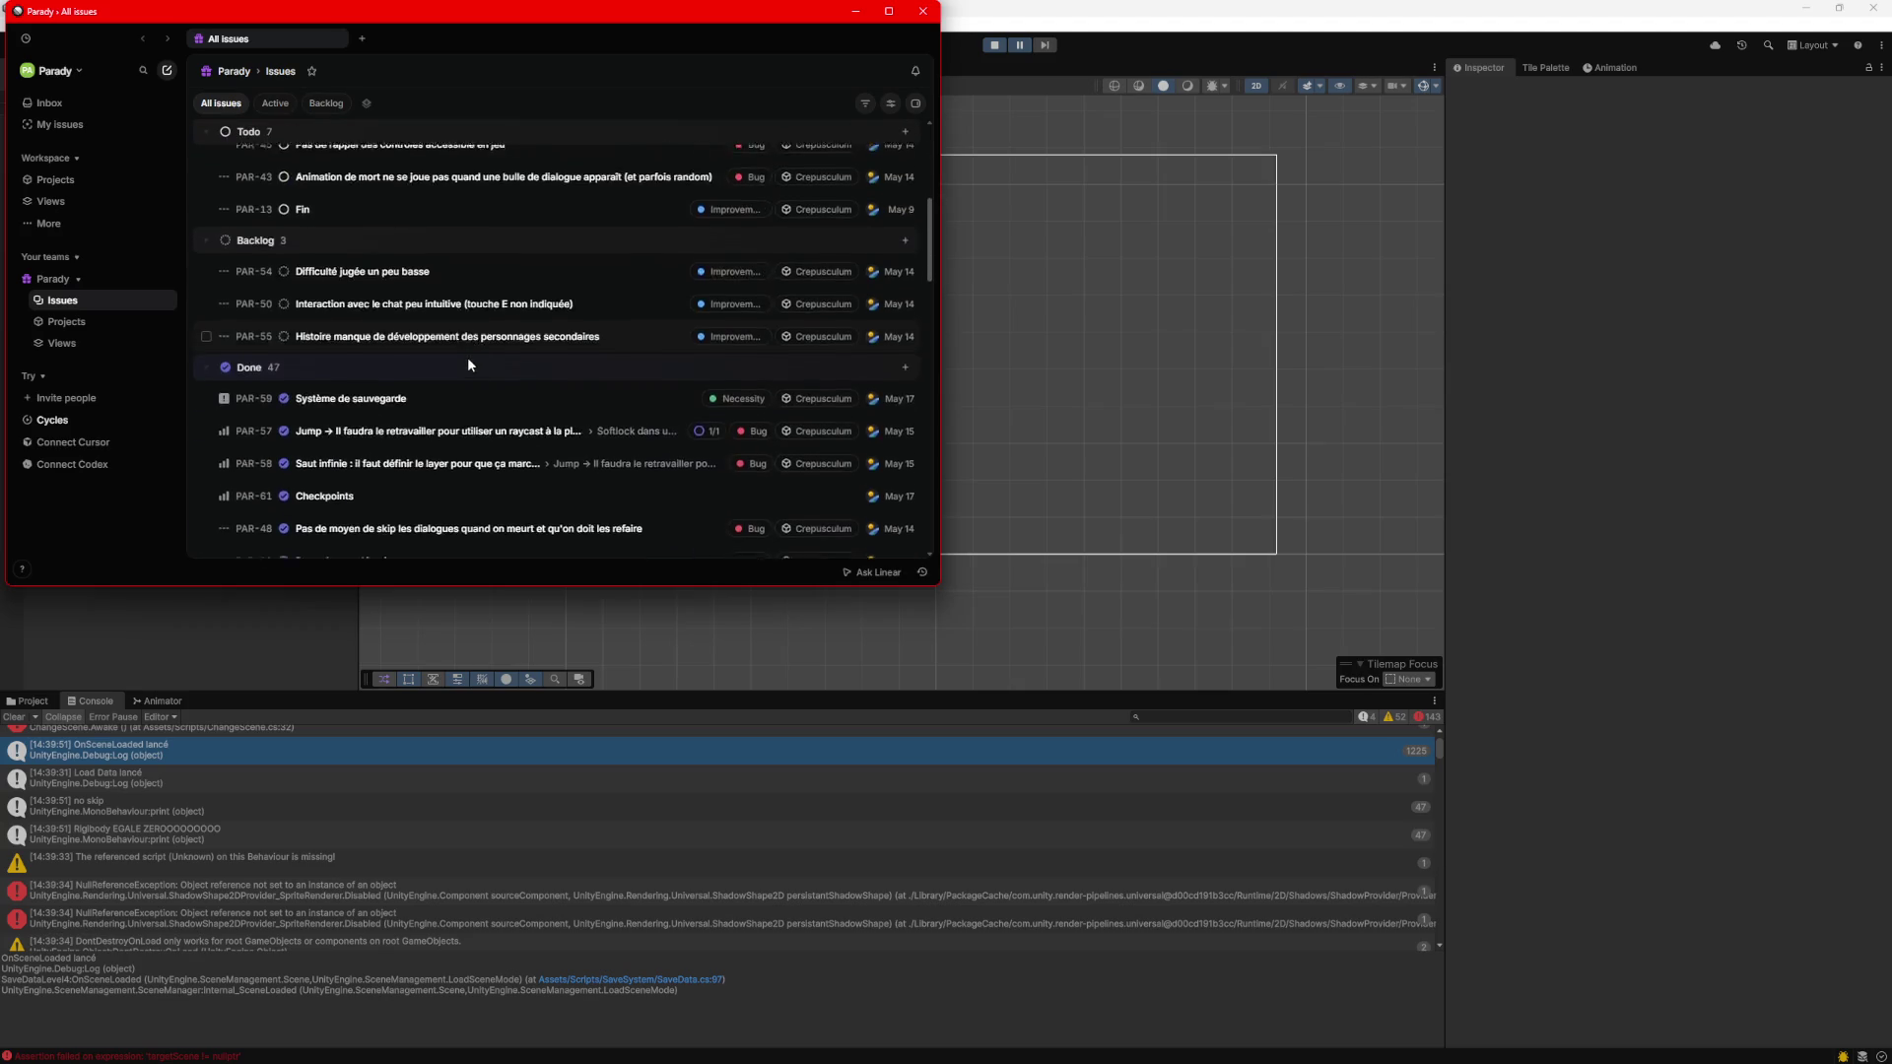
pyautogui.scroll(-10, 449, 380)
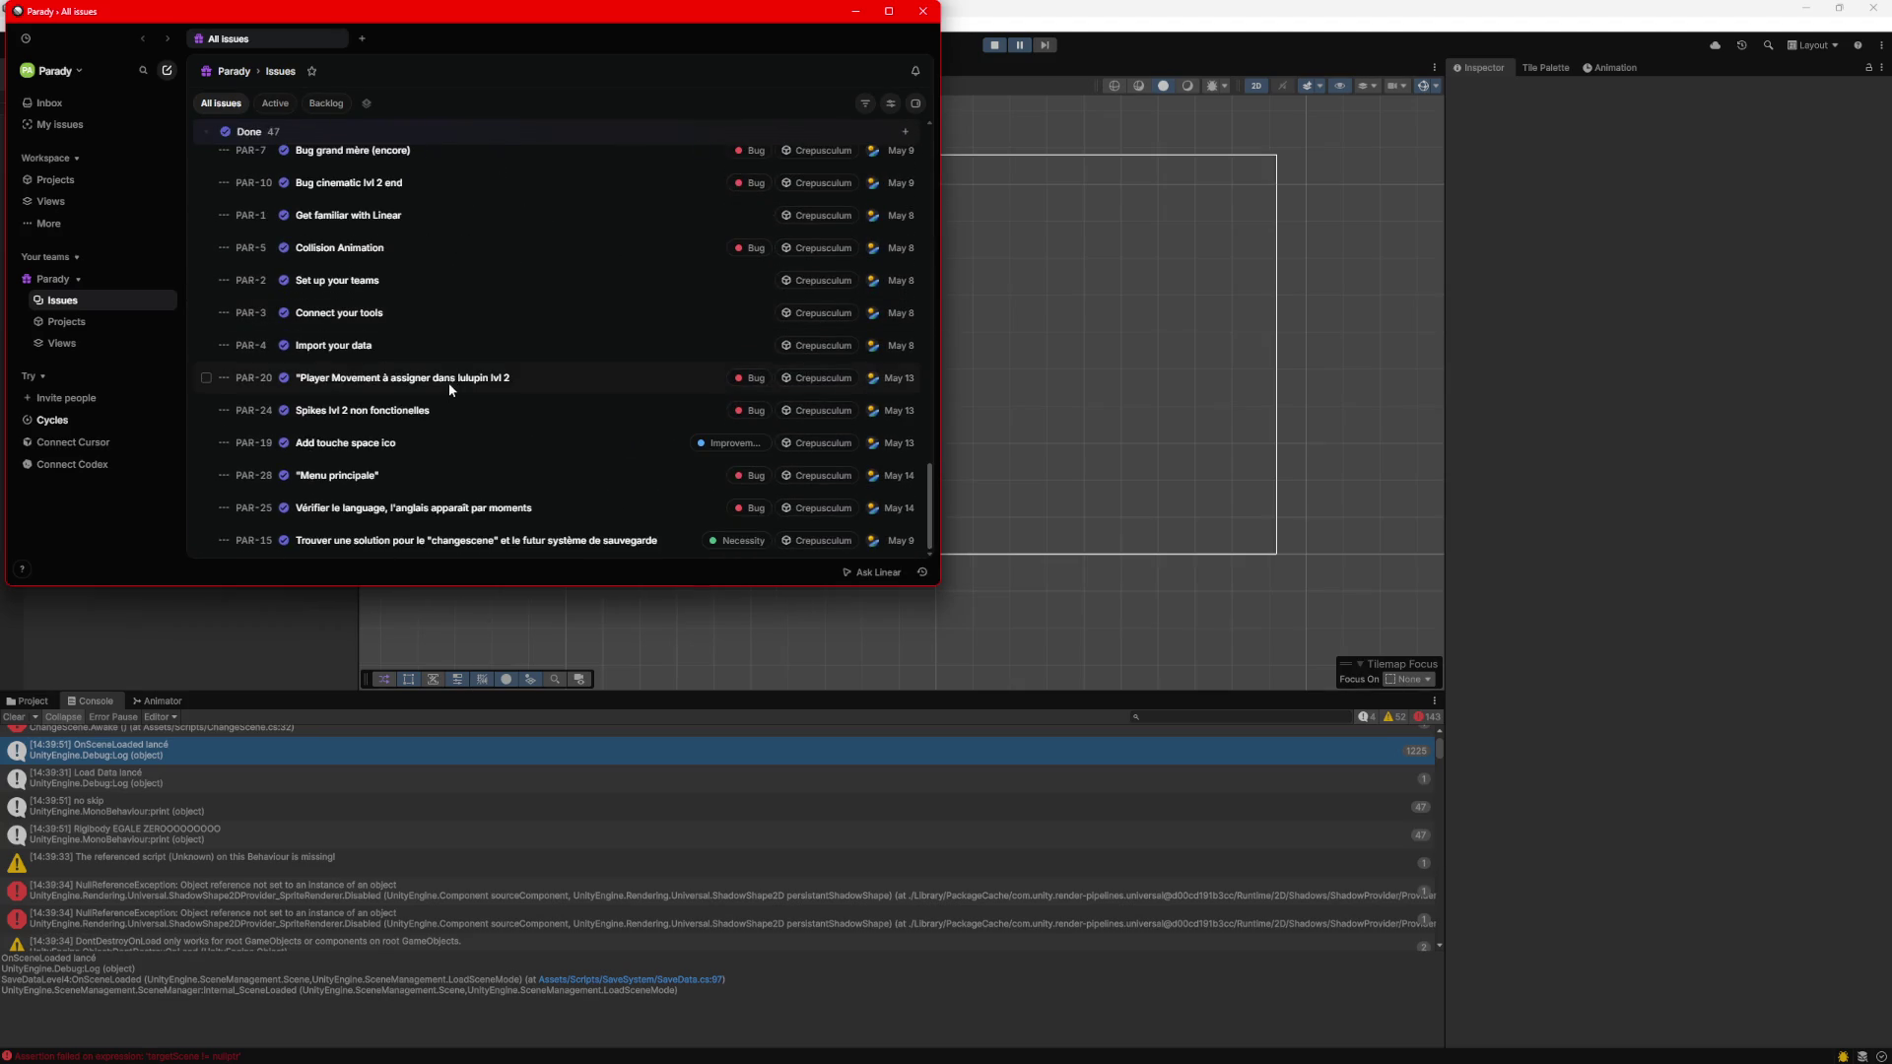
pyautogui.scroll(15, 457, 379)
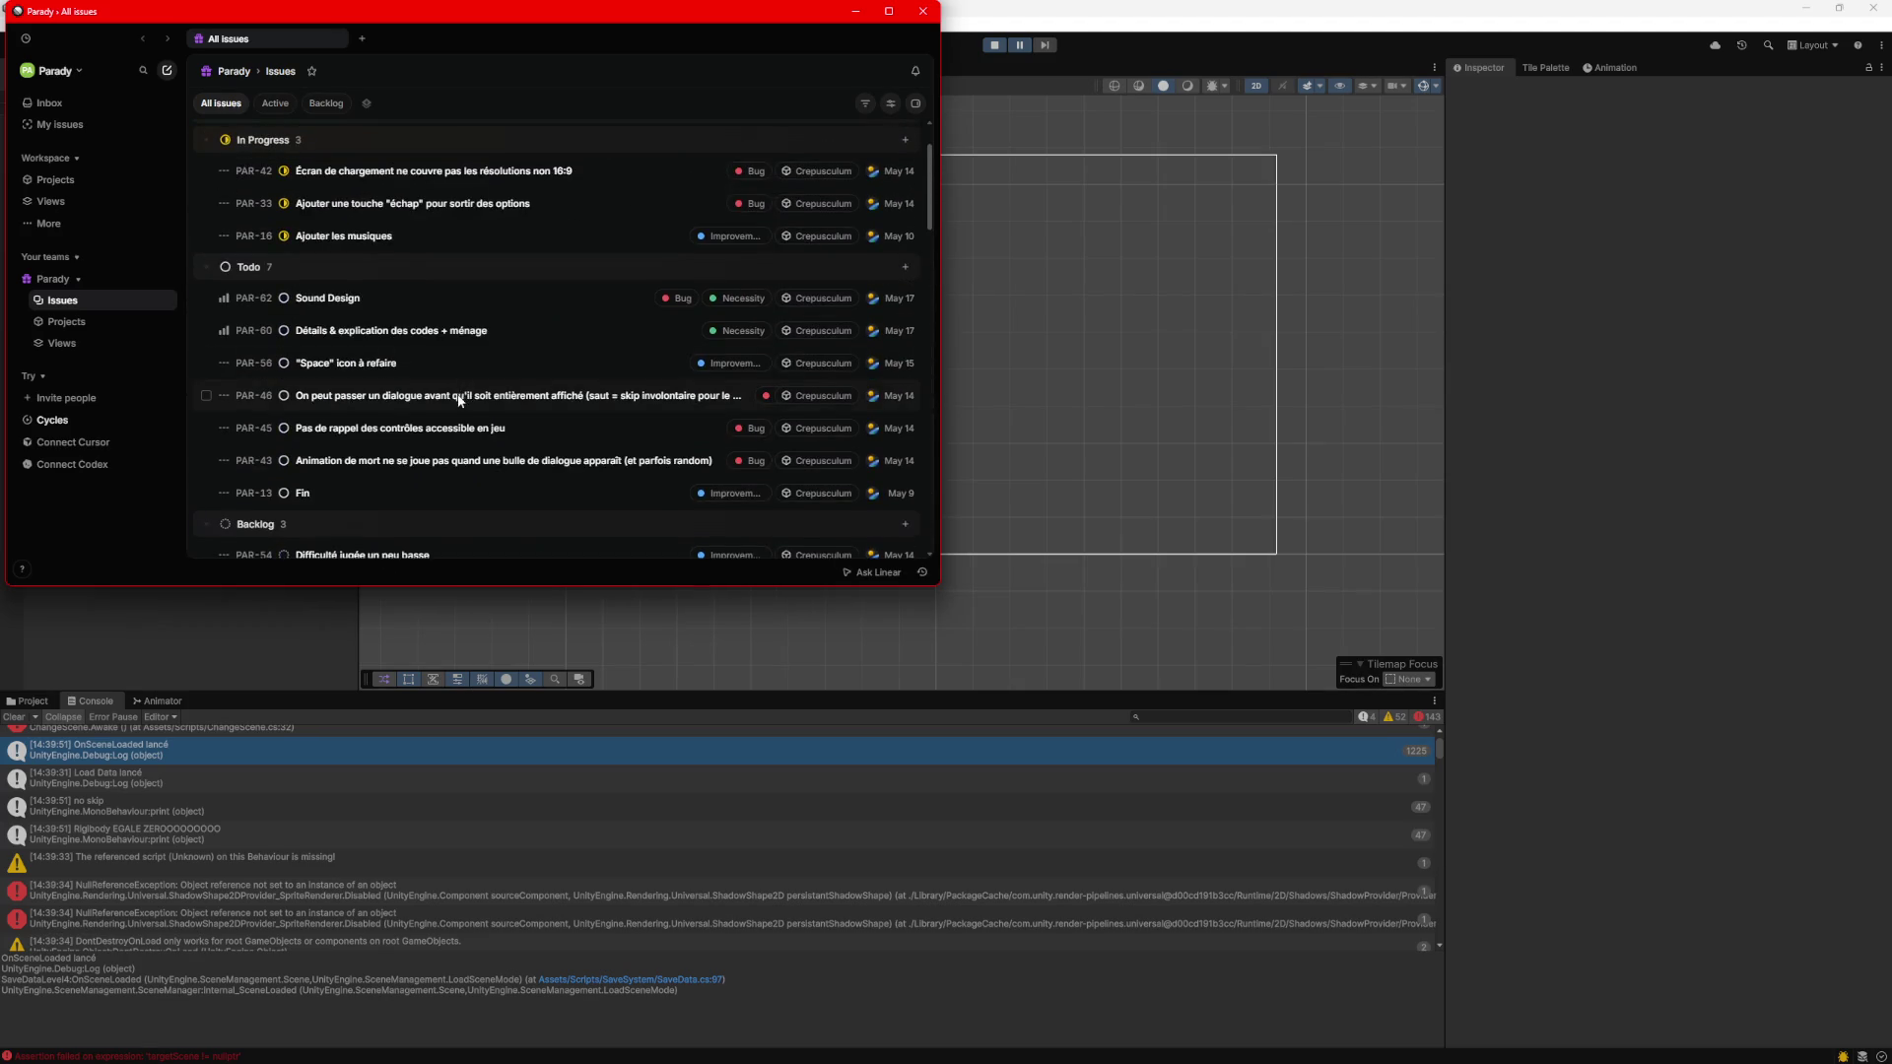
pyautogui.scroll(-2, 460, 394)
pyautogui.scroll(1, 463, 356)
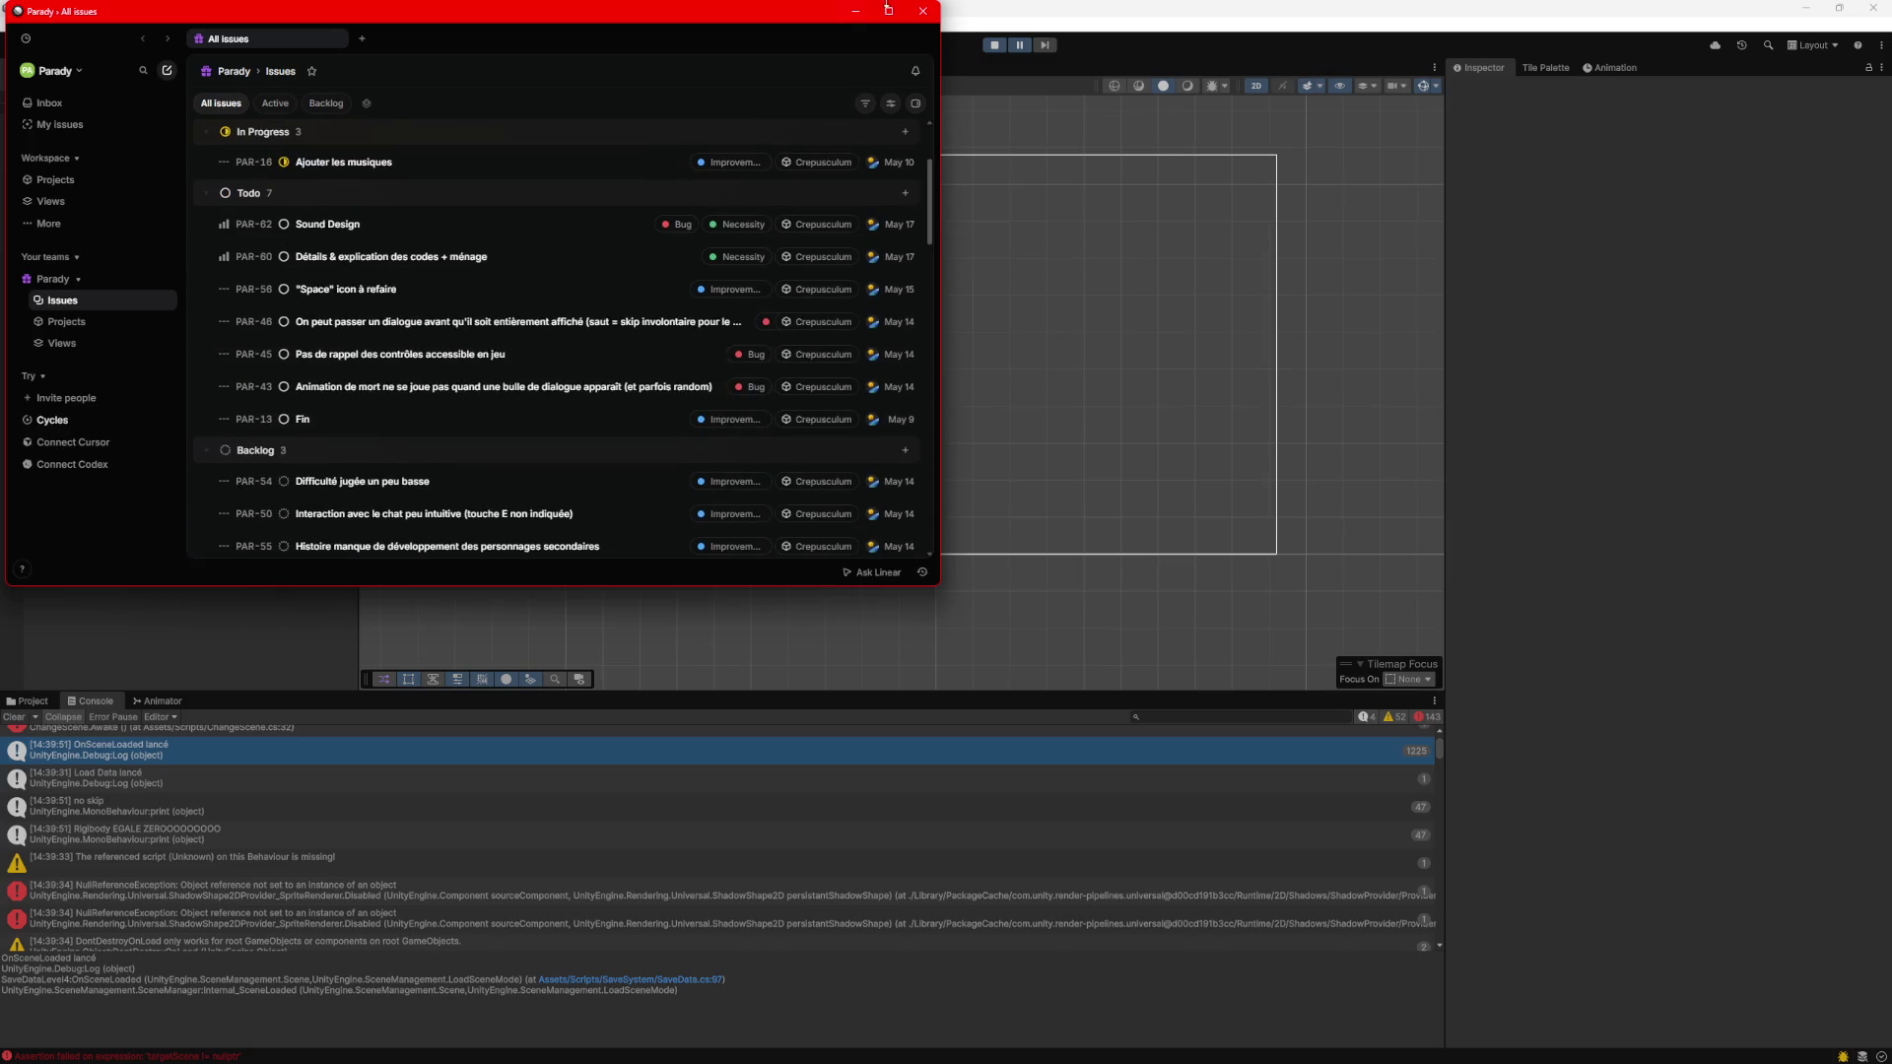
pyautogui.click(866, 14)
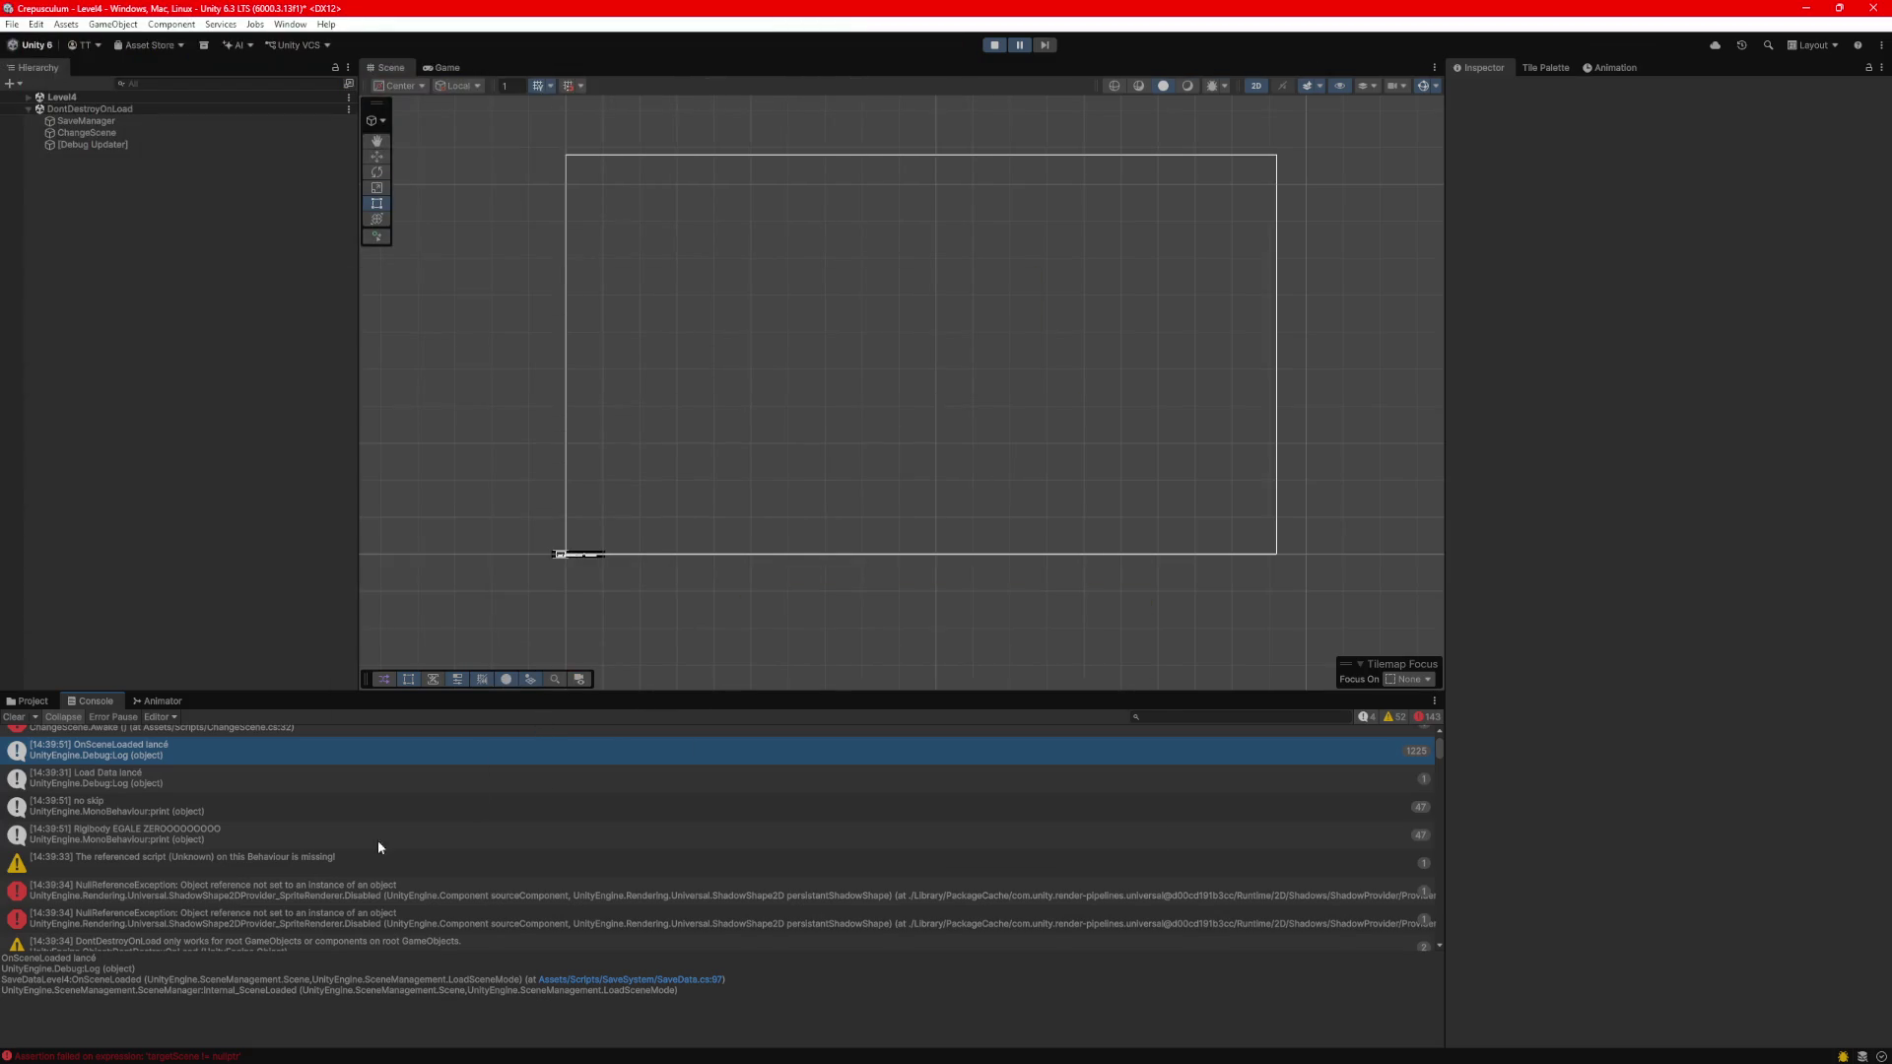
# Open ChangeScene.cs from the NullReferenceException error at ChangeScene.cs:32.
pyautogui.scroll(2, 226, 759)
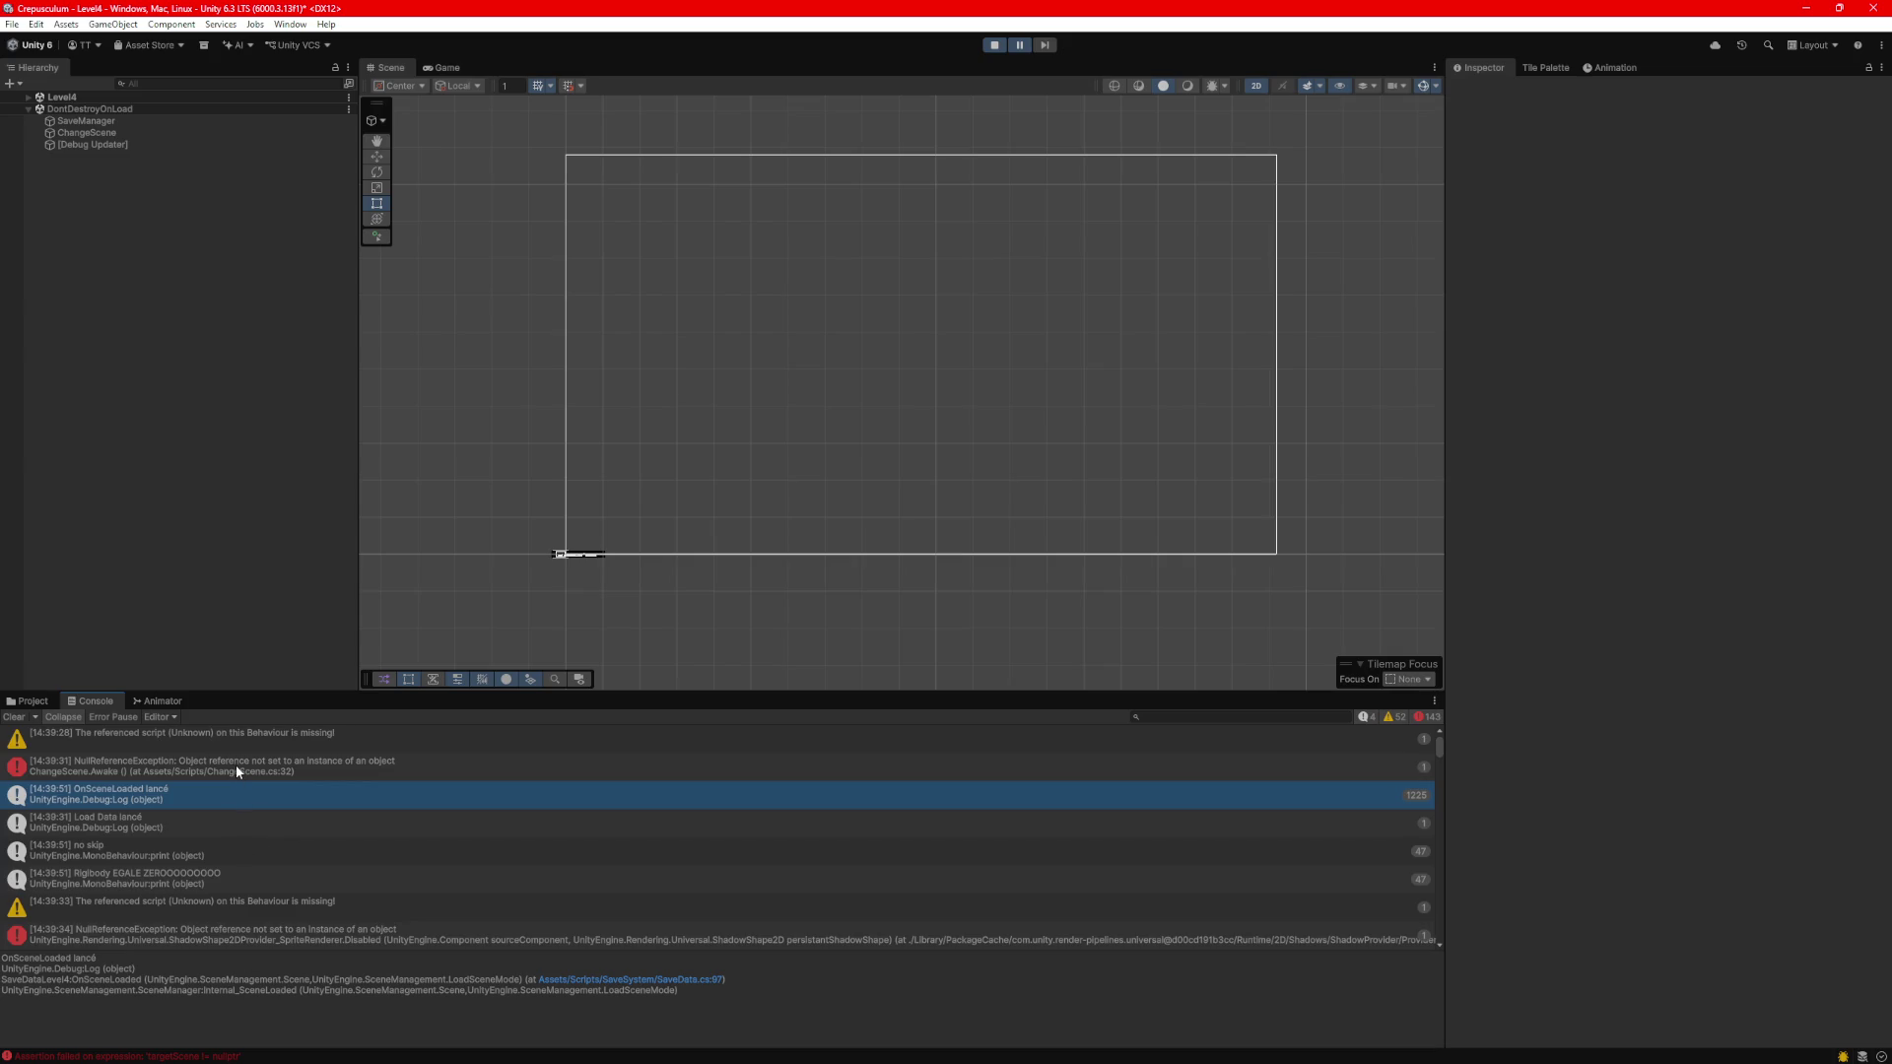
pyautogui.click(234, 765)
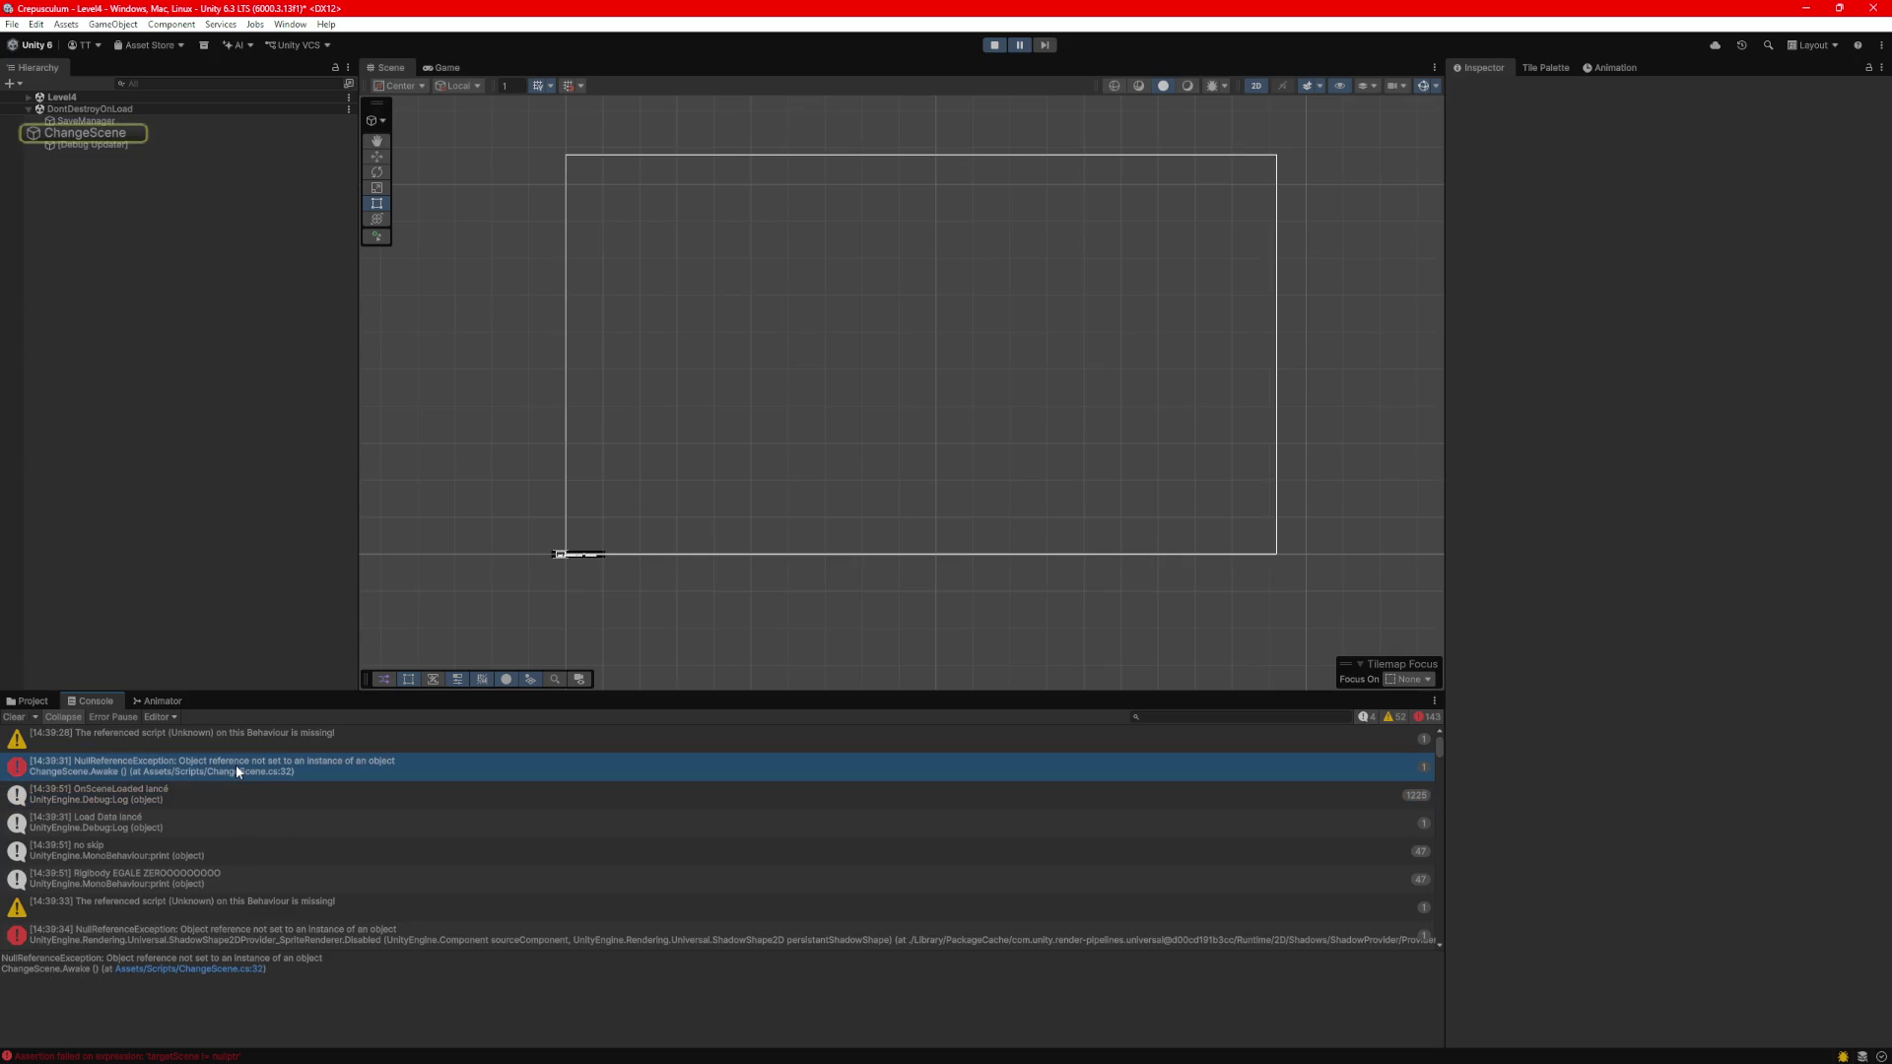
pyautogui.doubleClick(596, 759)
# Look over the loadScene assignment and Update method in ChangeScene.cs.
pyautogui.click(788, 554)
pyautogui.tripleClick(788, 564)
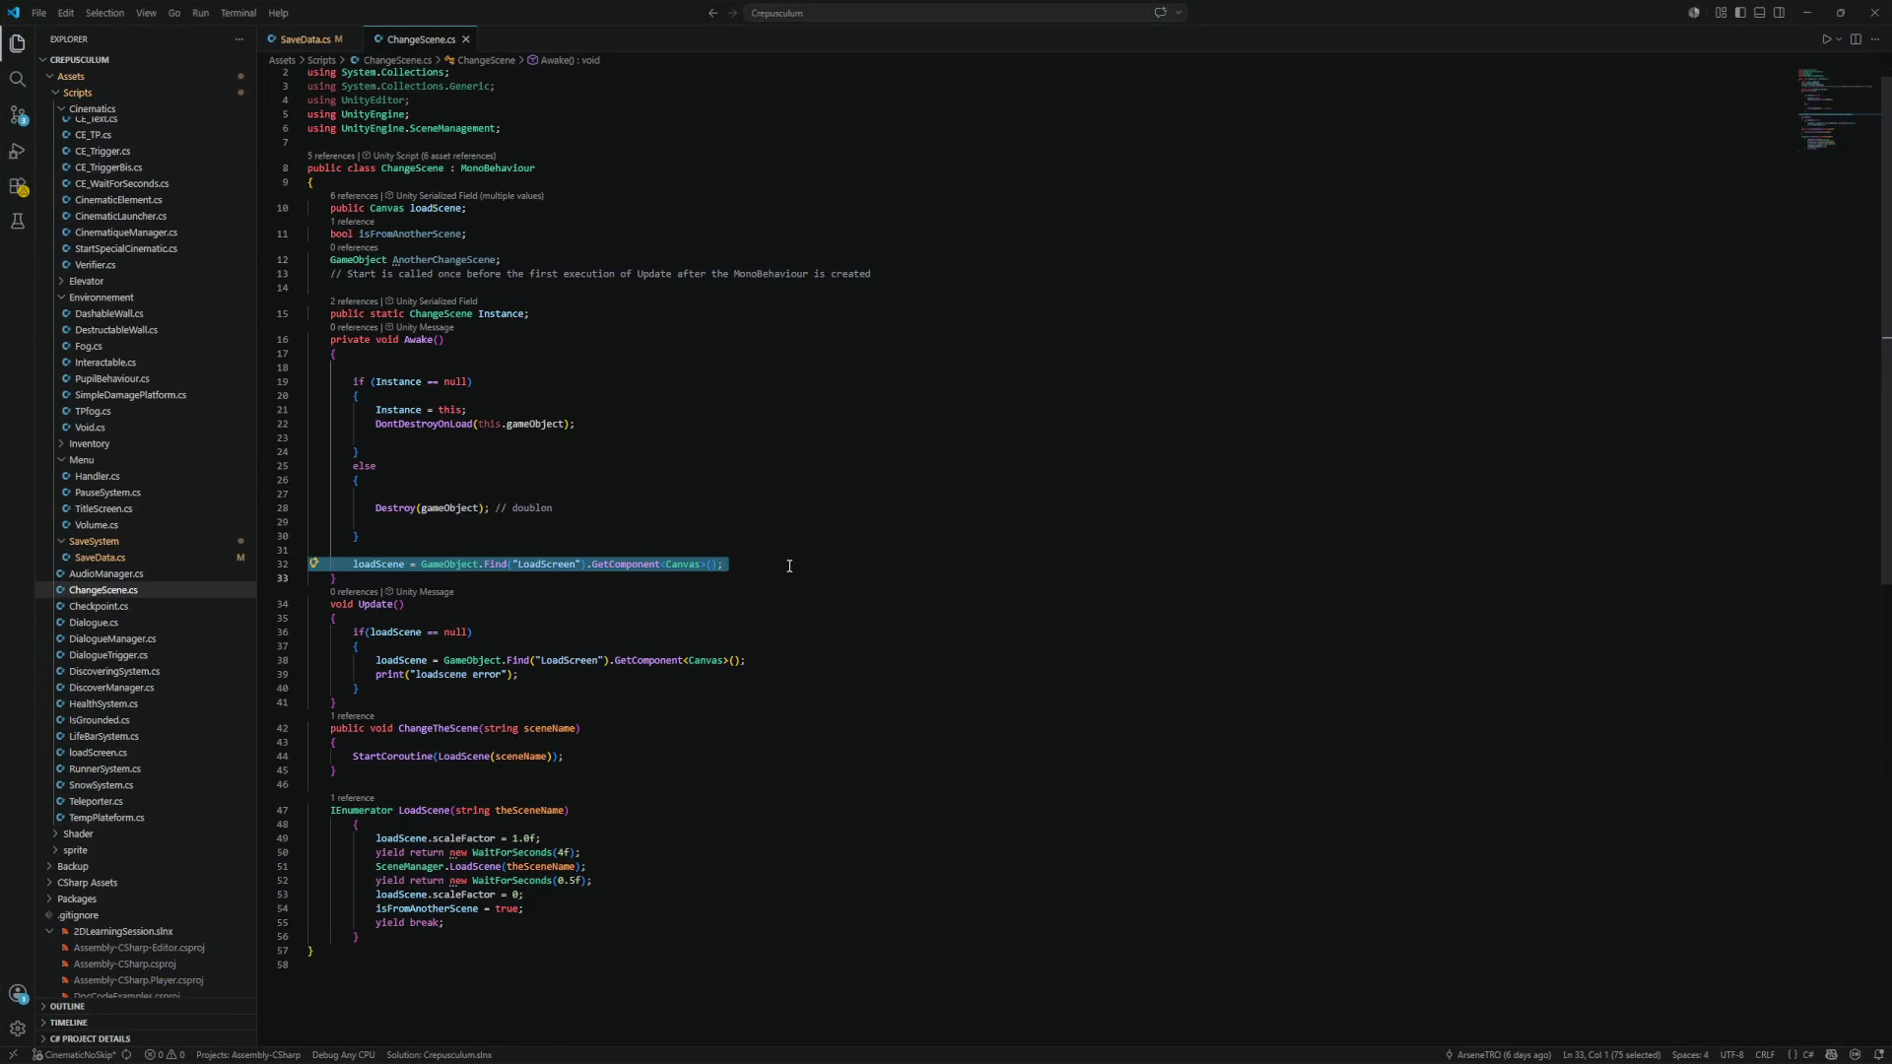
pyautogui.click(788, 565)
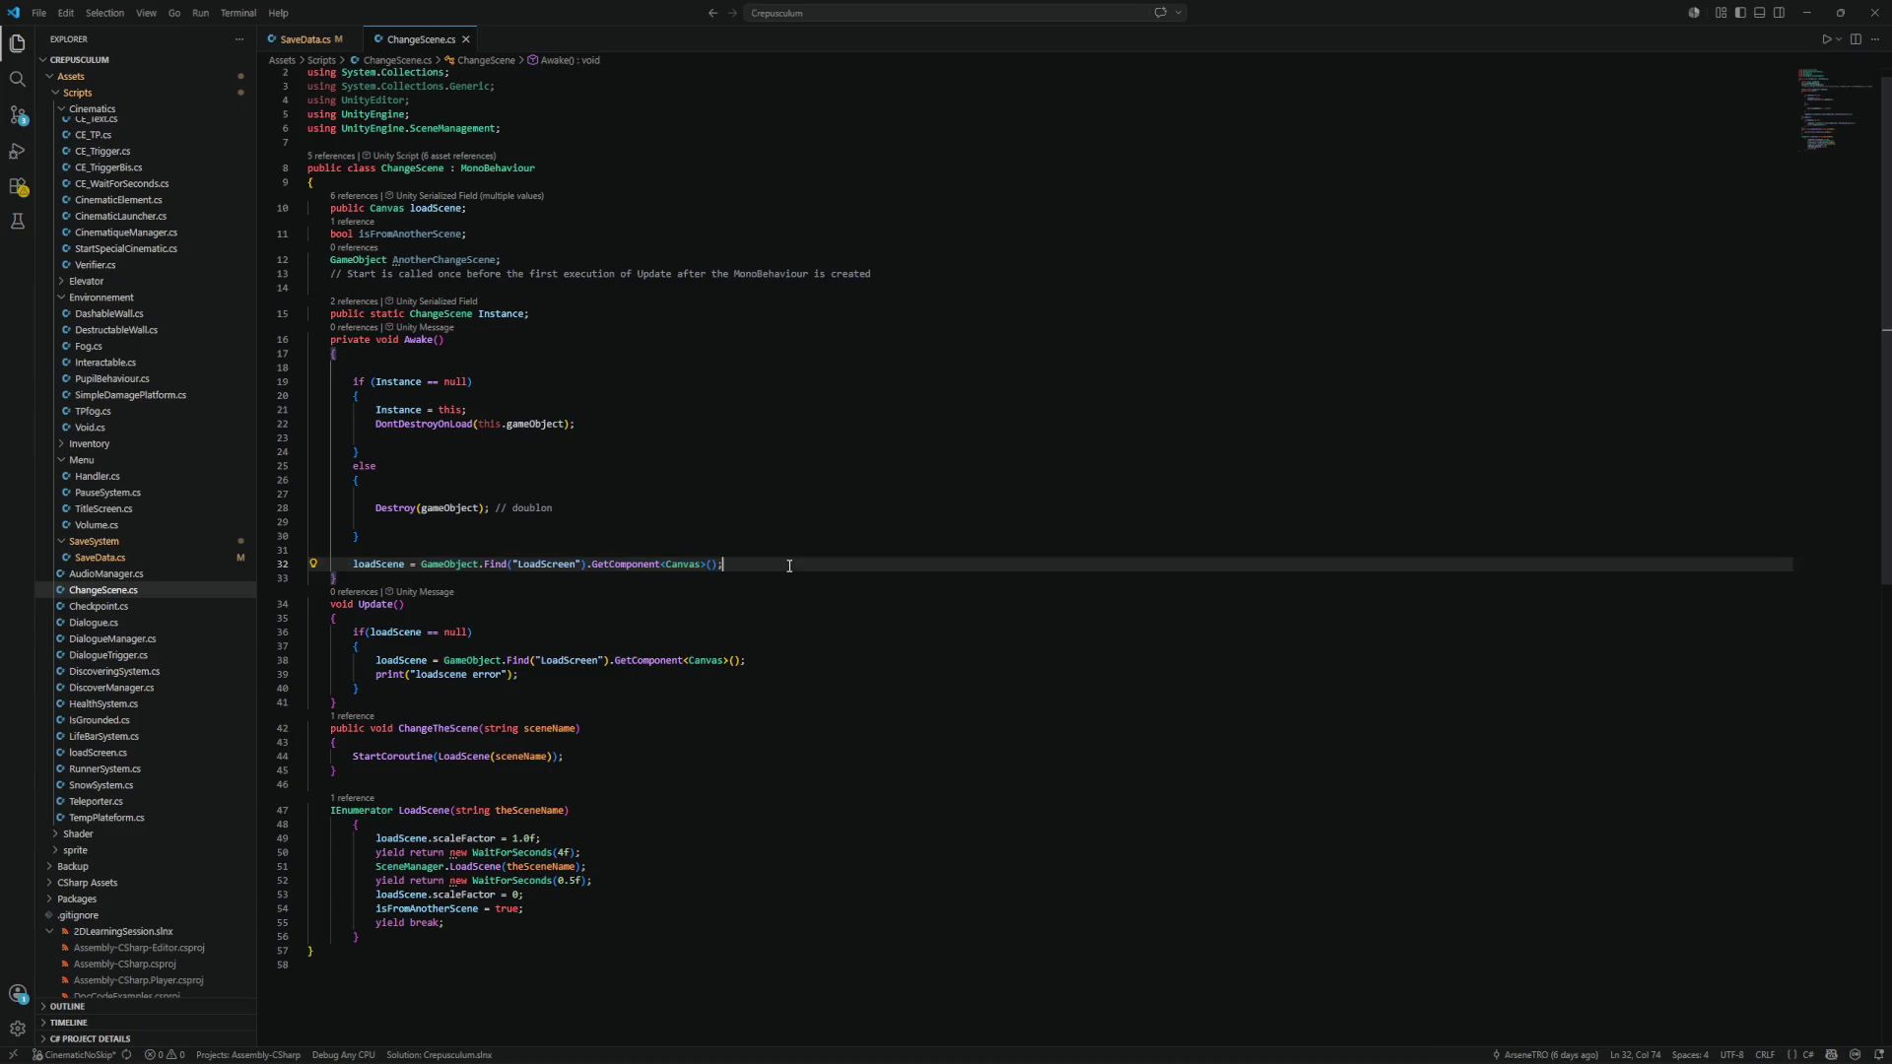
pyautogui.click(391, 531)
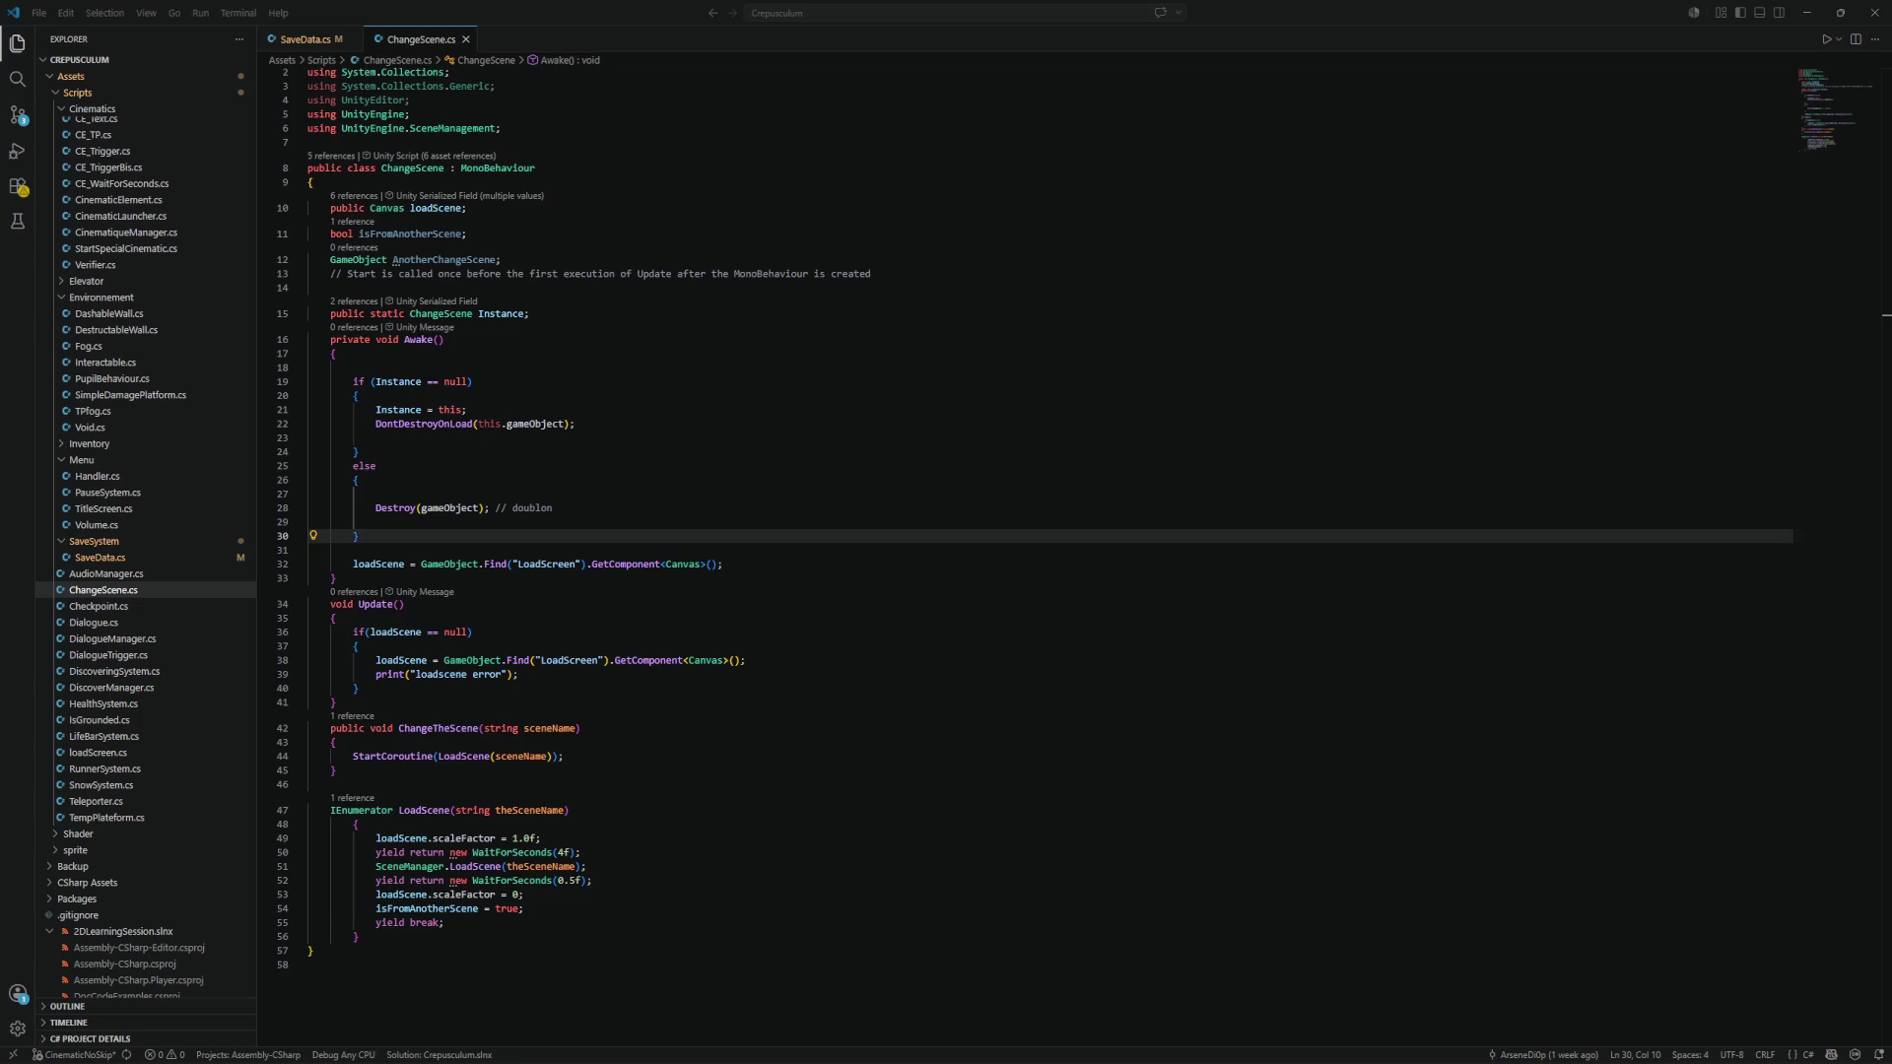
pyautogui.hotkey('ctrl', 'a')
pyautogui.click(704, 588)
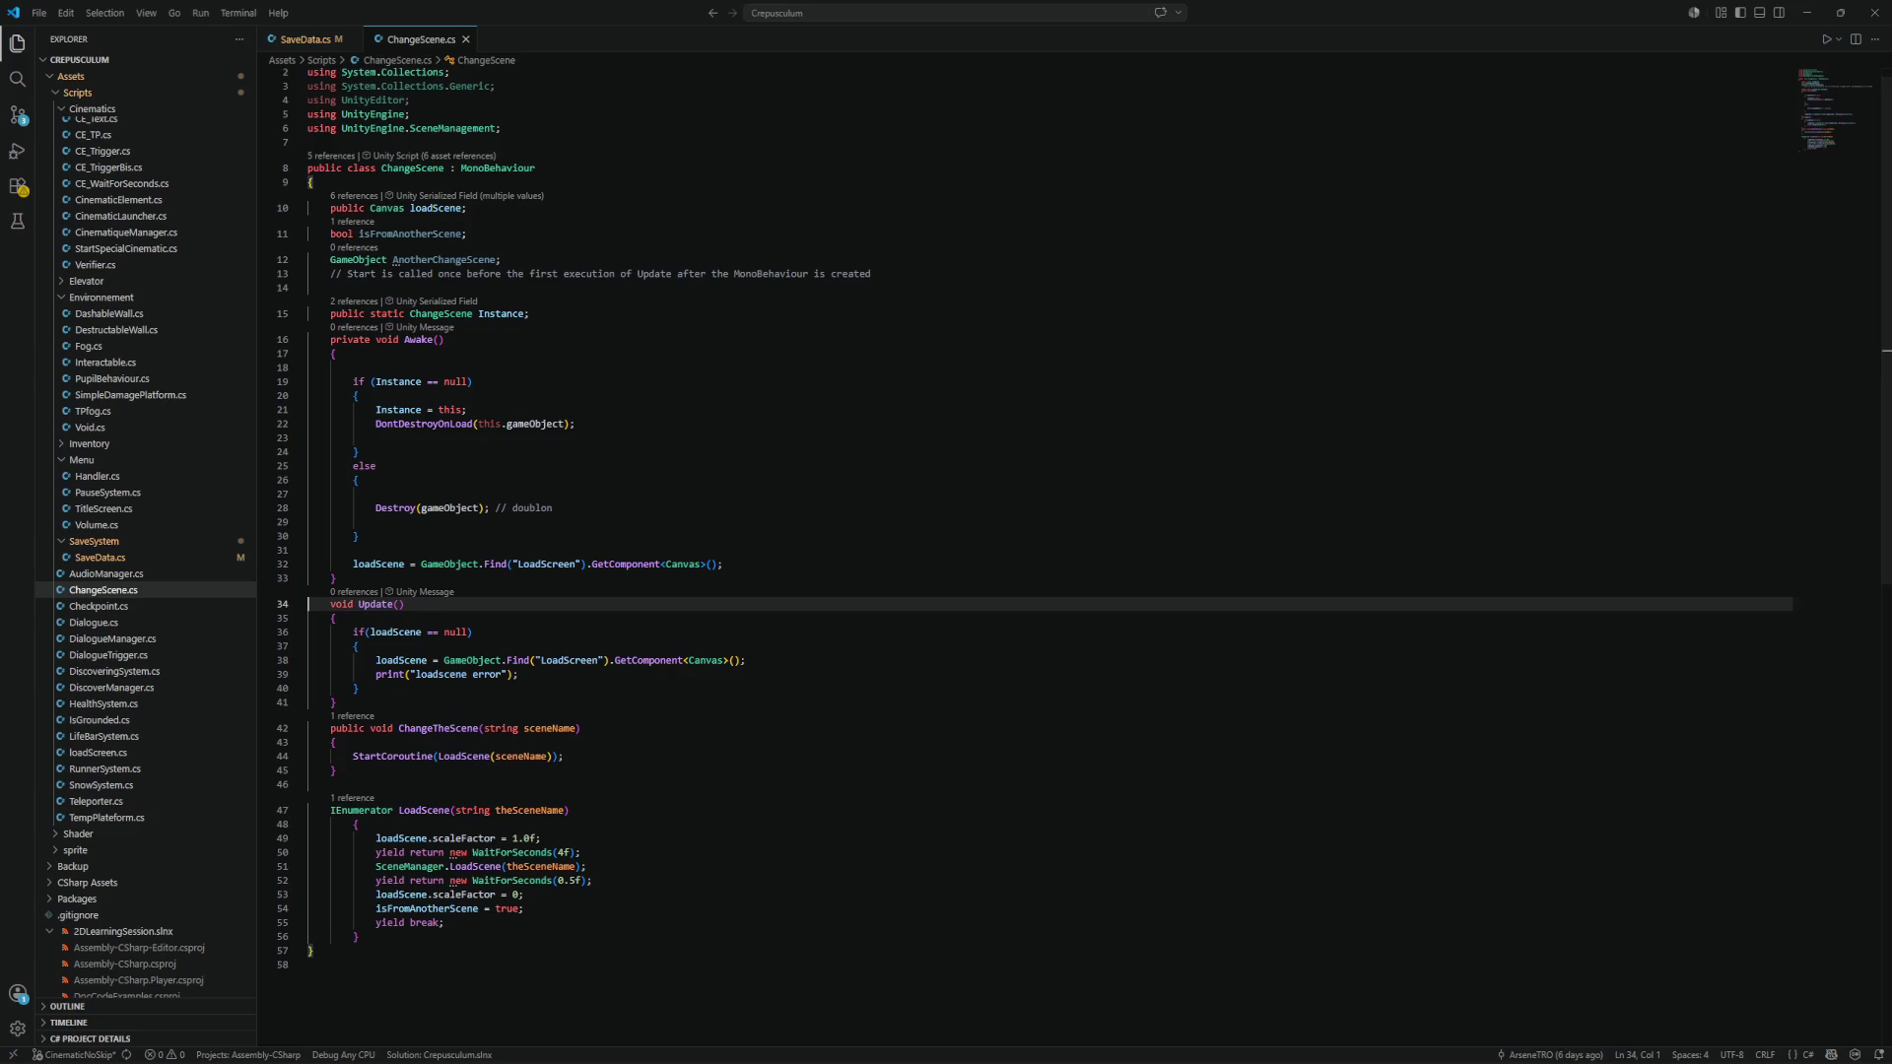
pyautogui.click(867, 578)
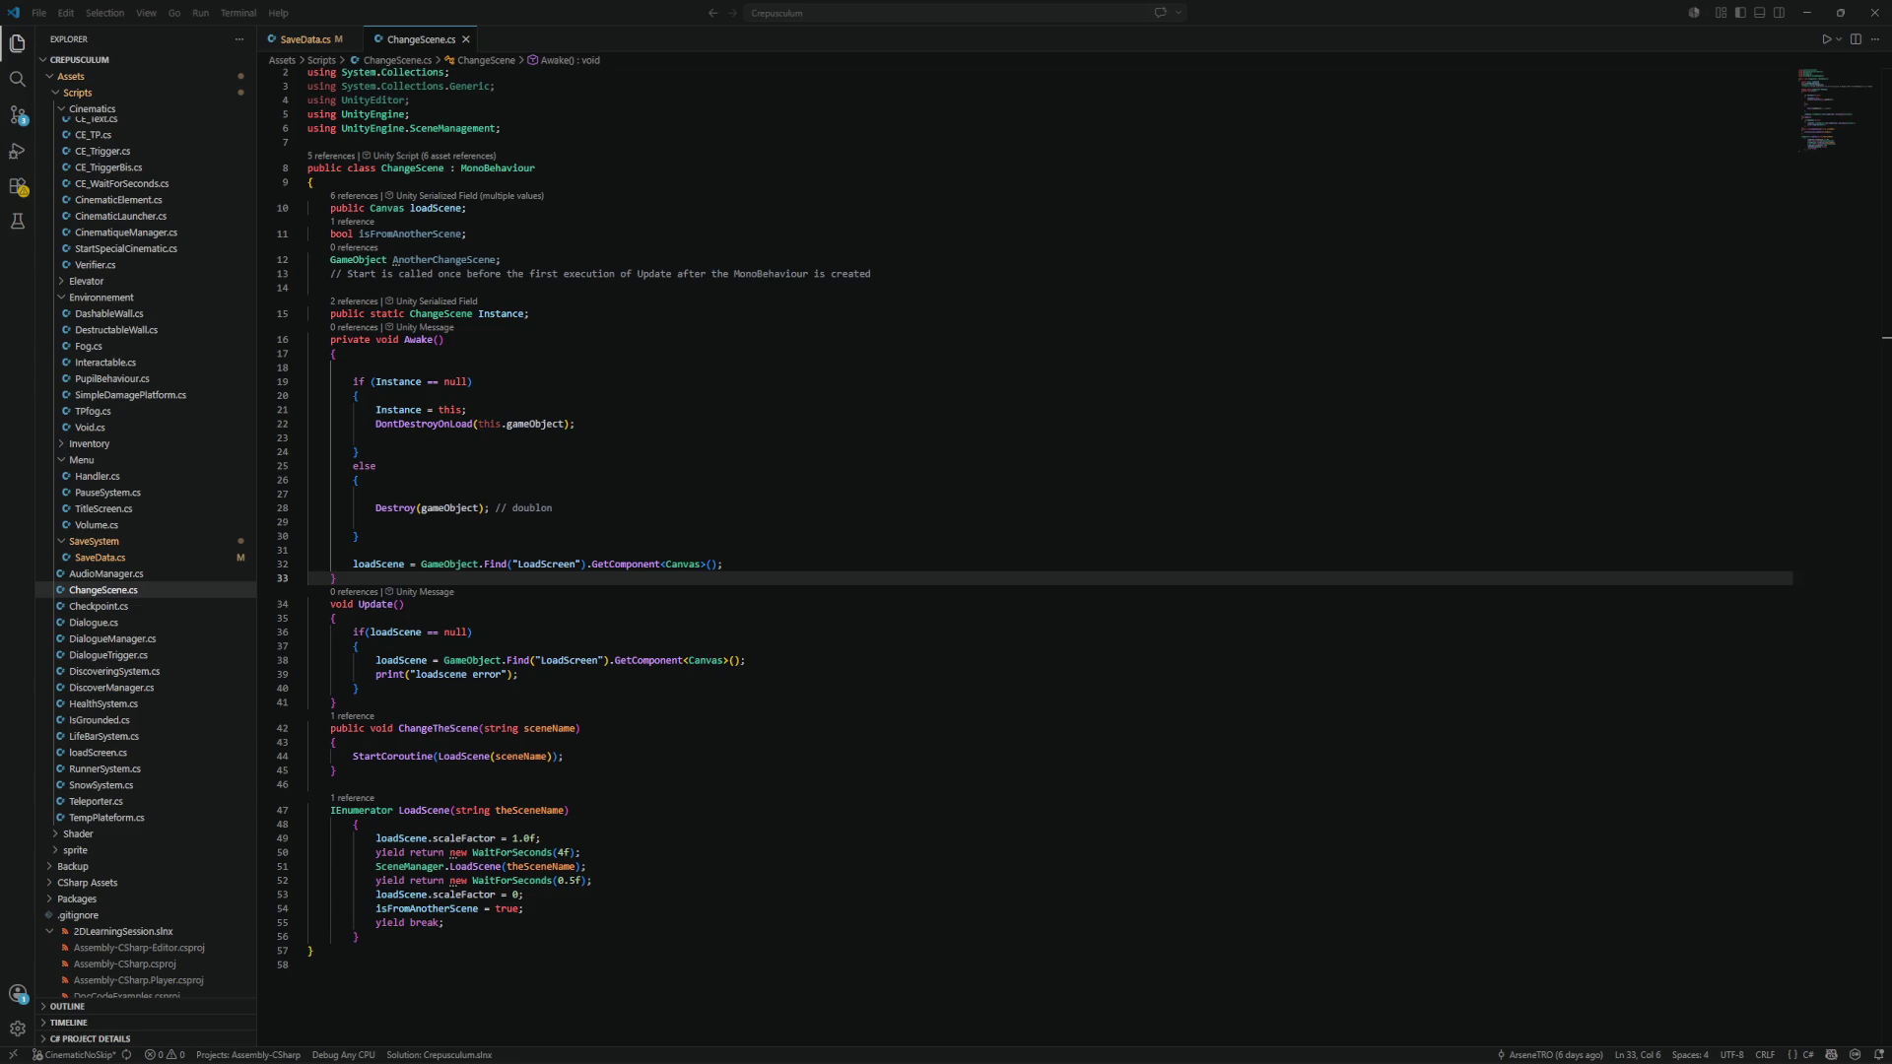
# Delete the blank lines in Awake's else block and after DontDestroyOnLoad, then return to Unity.
pyautogui.click(1127, 536)
pyautogui.click(1107, 506)
pyautogui.click(1103, 495)
pyautogui.press('Delete')
pyautogui.press('Down')
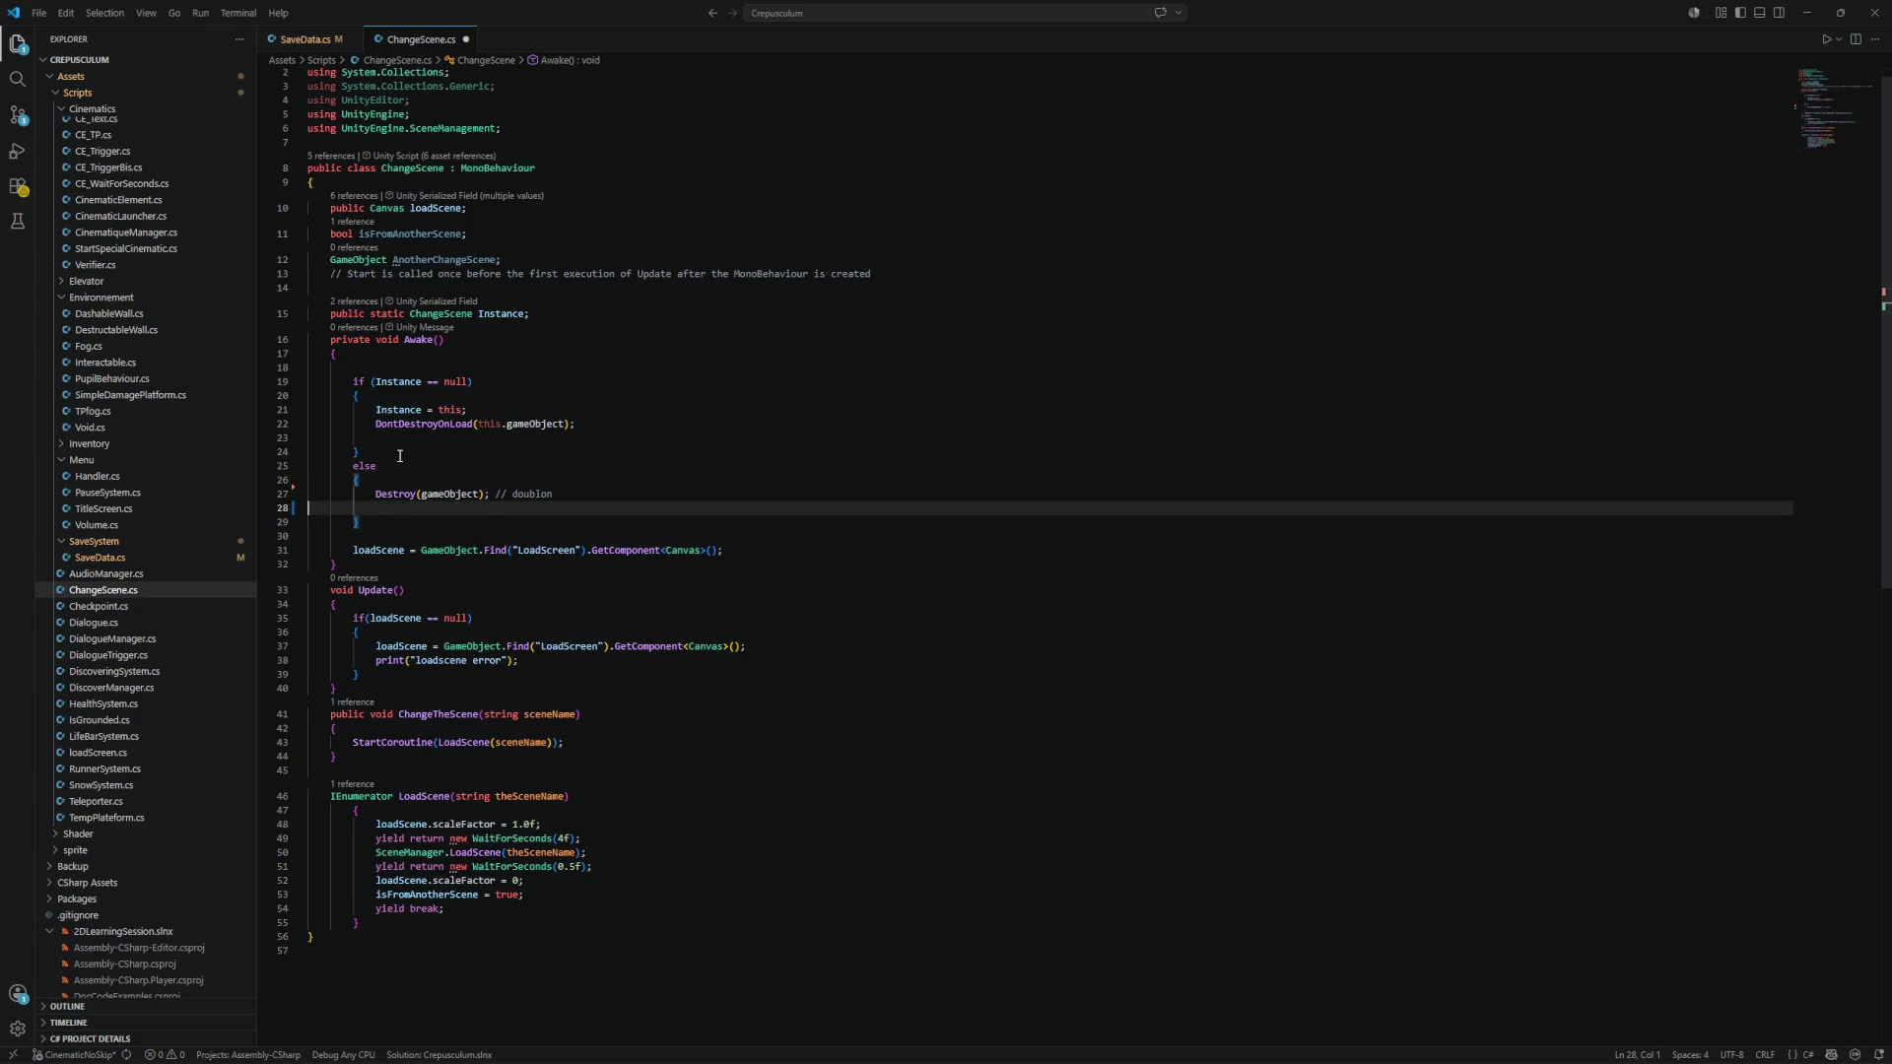
pyautogui.press('BackSpace')
pyautogui.click(400, 437)
pyautogui.press('BackSpace')
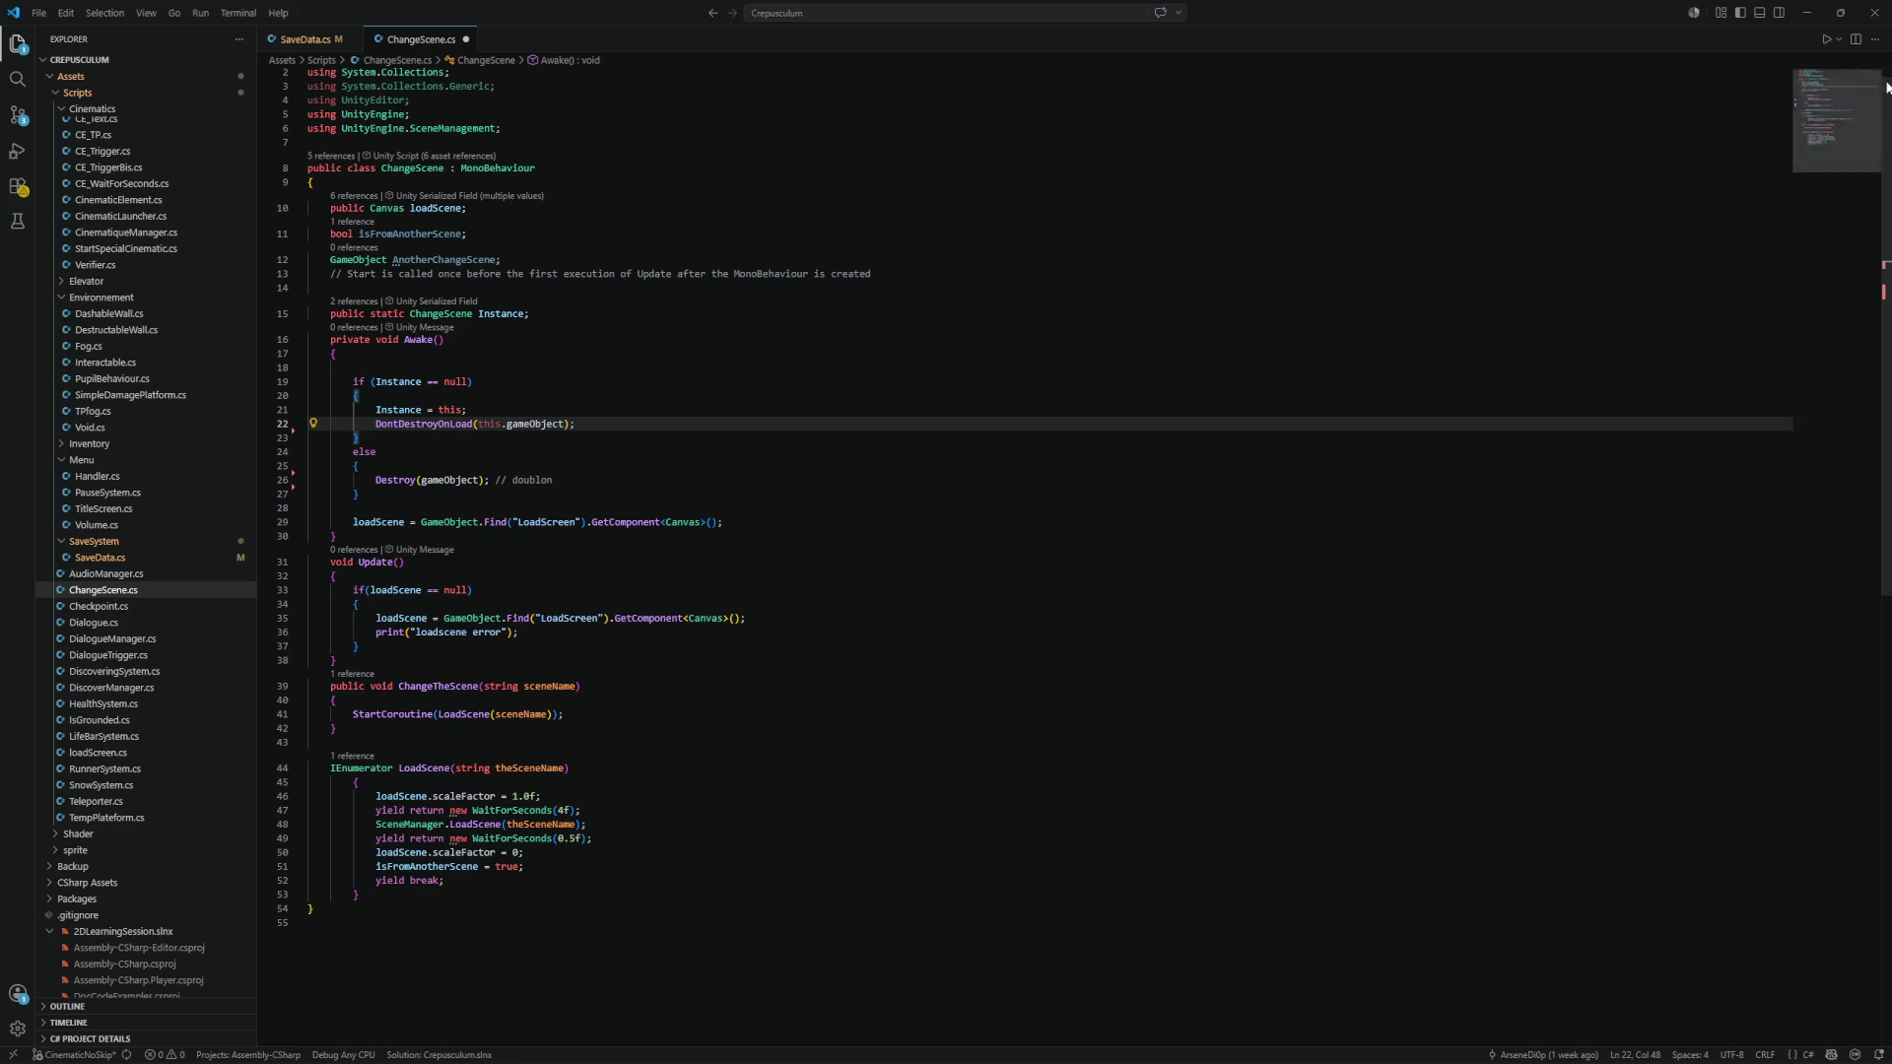
pyautogui.click(1806, 13)
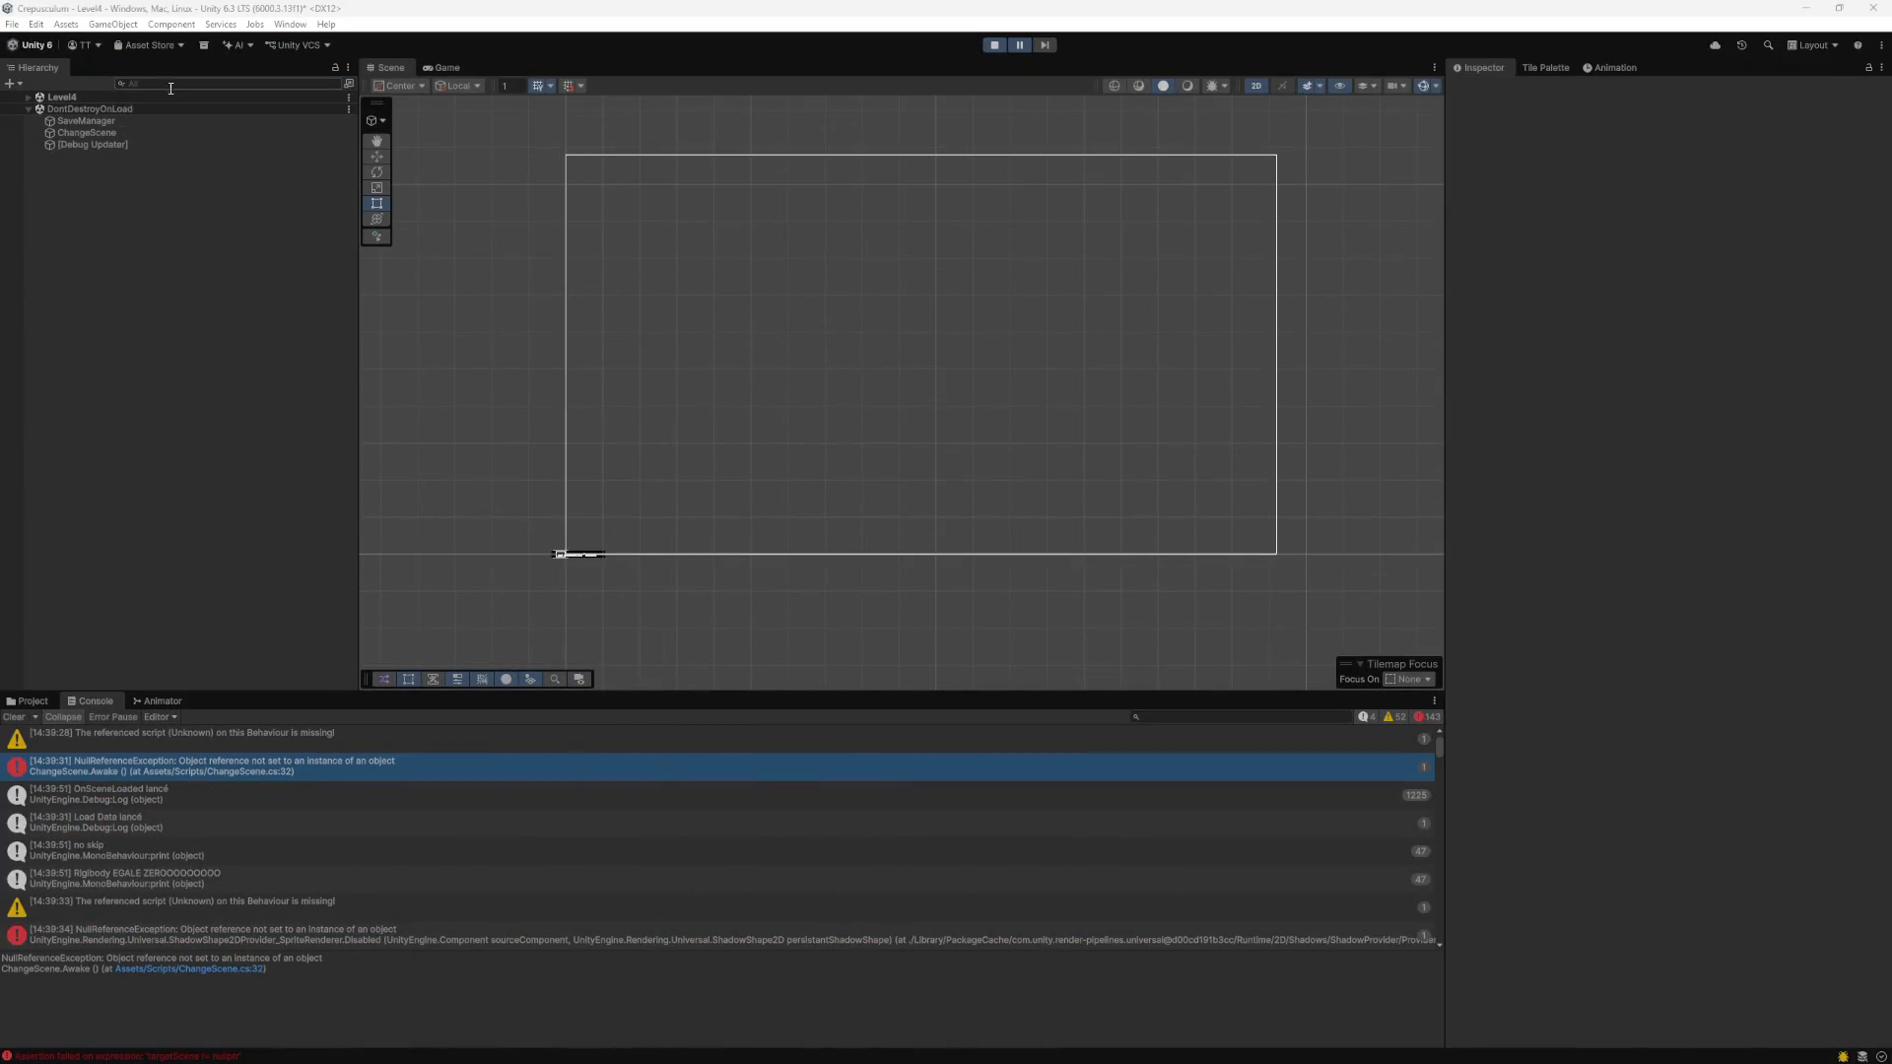
# Expand Level4 in the Hierarchy and briefly search its objects for 'do'.
pyautogui.click(28, 98)
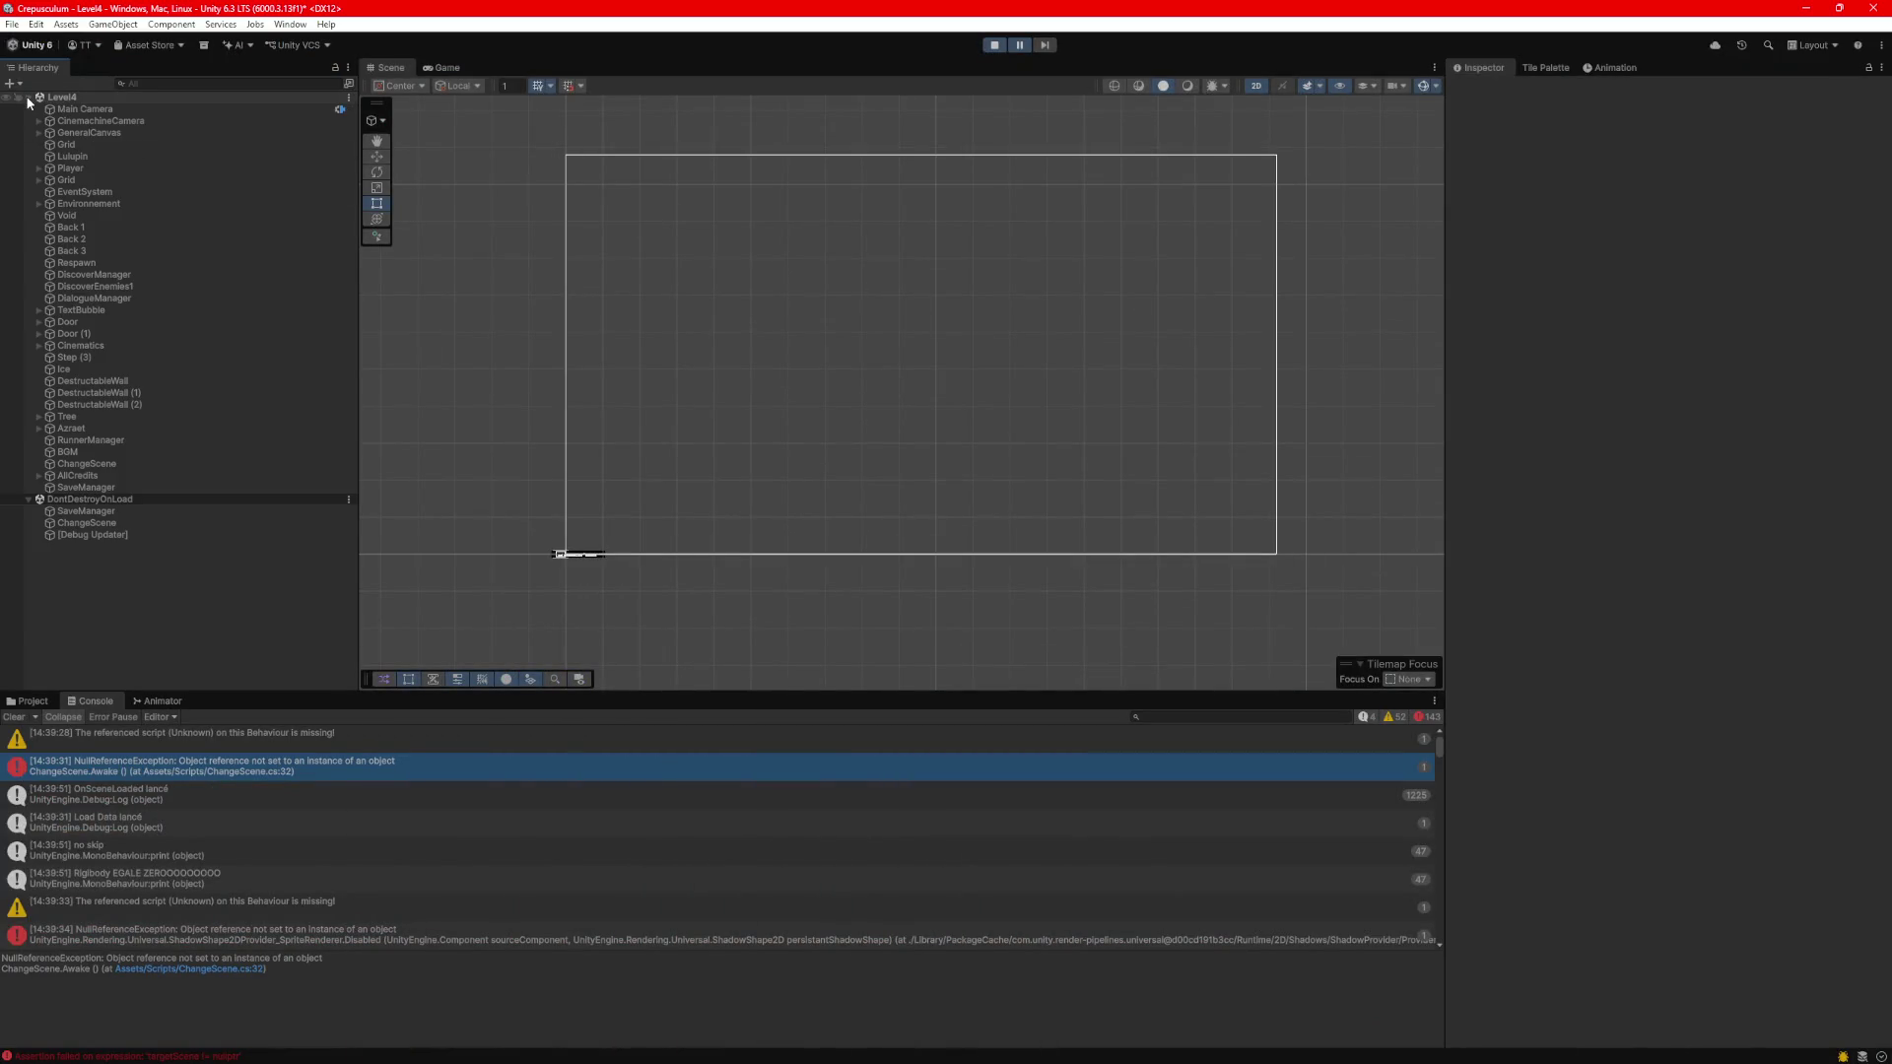
pyautogui.click(173, 83)
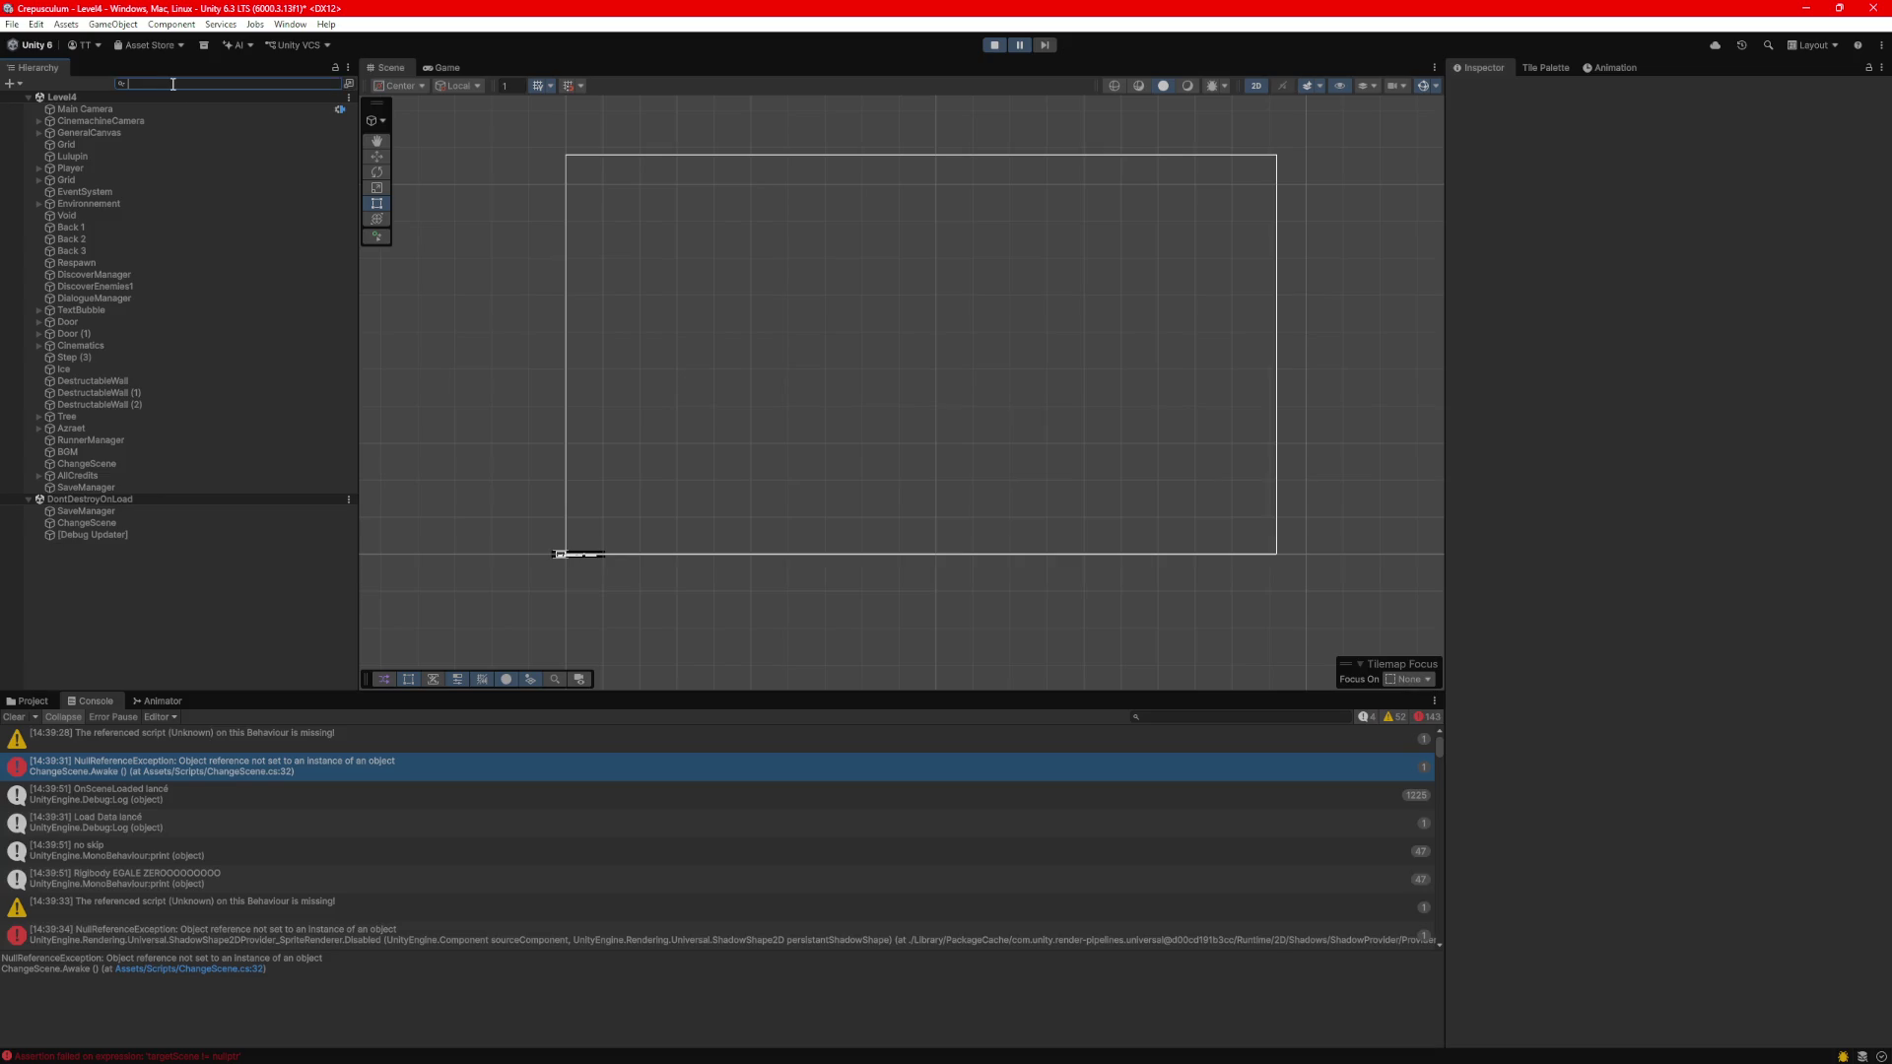
pyautogui.write('load')
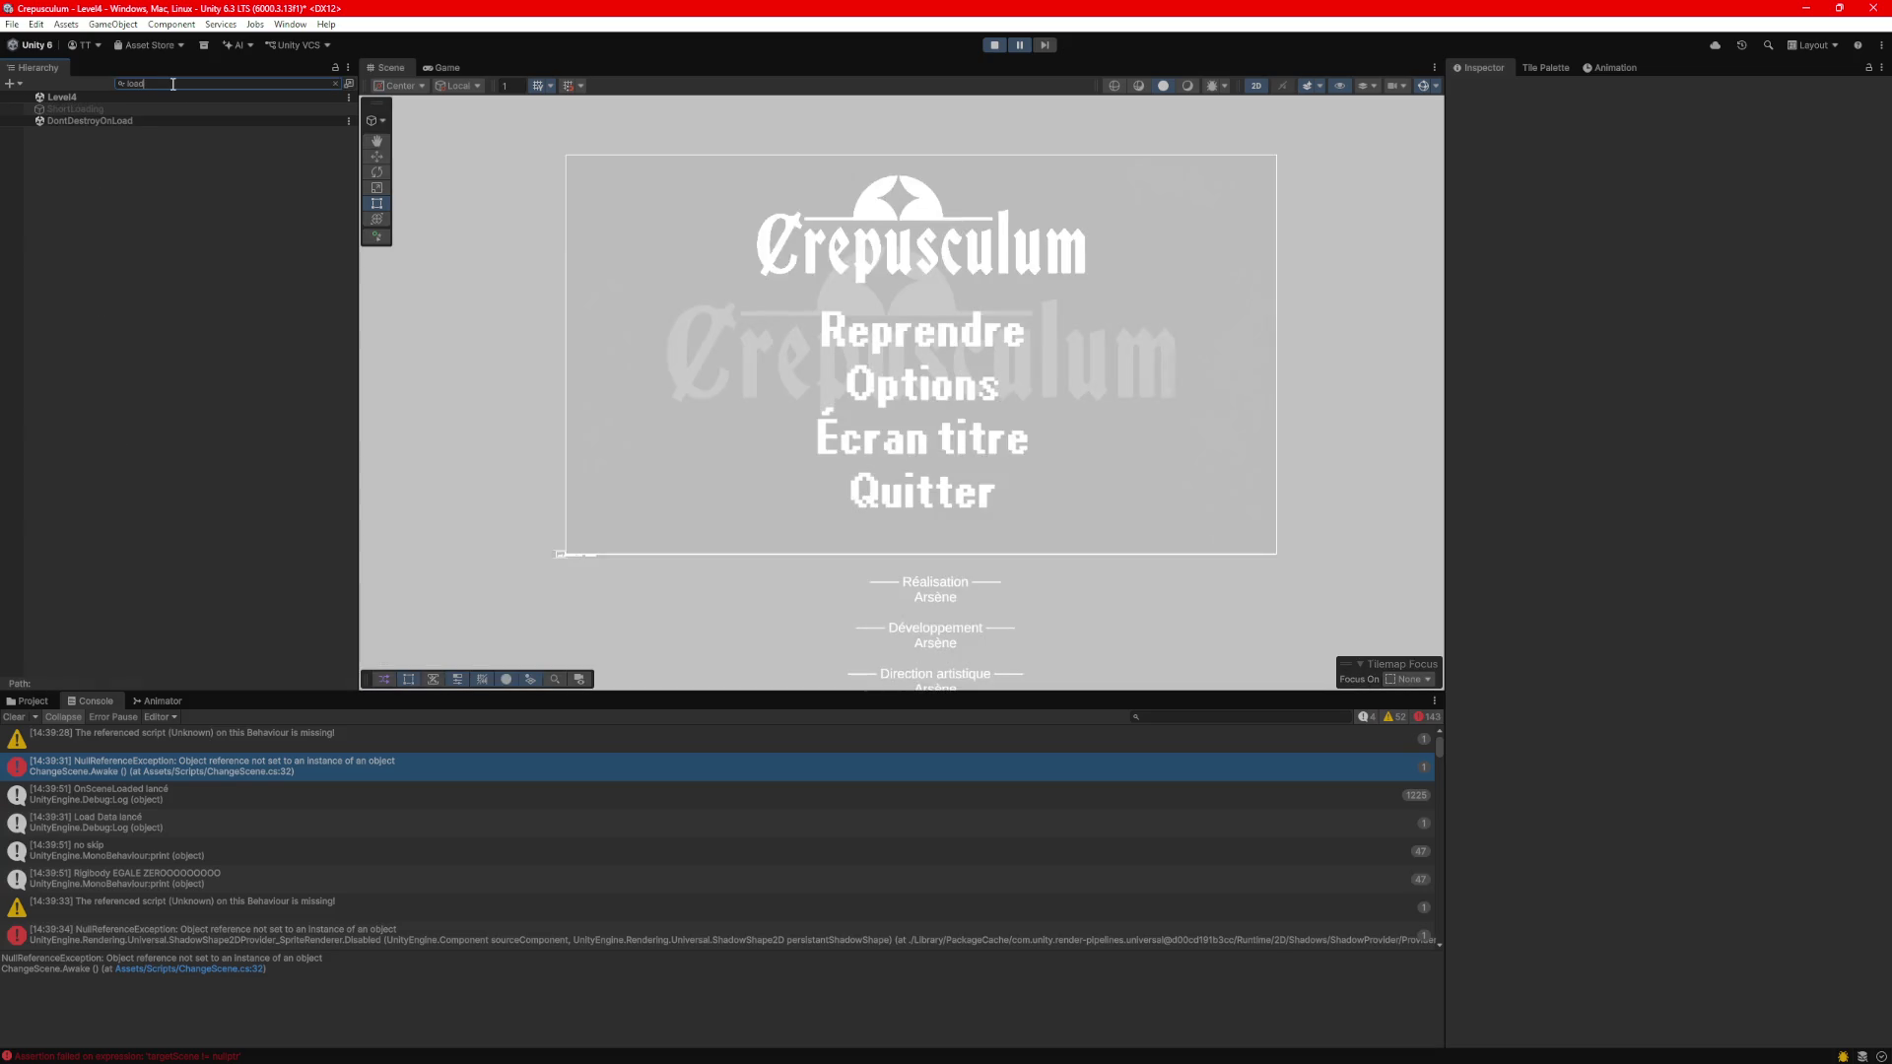
pyautogui.write('o')
pyautogui.press('BackSpace')
pyautogui.press('BackSpace')
pyautogui.press('BackSpace')
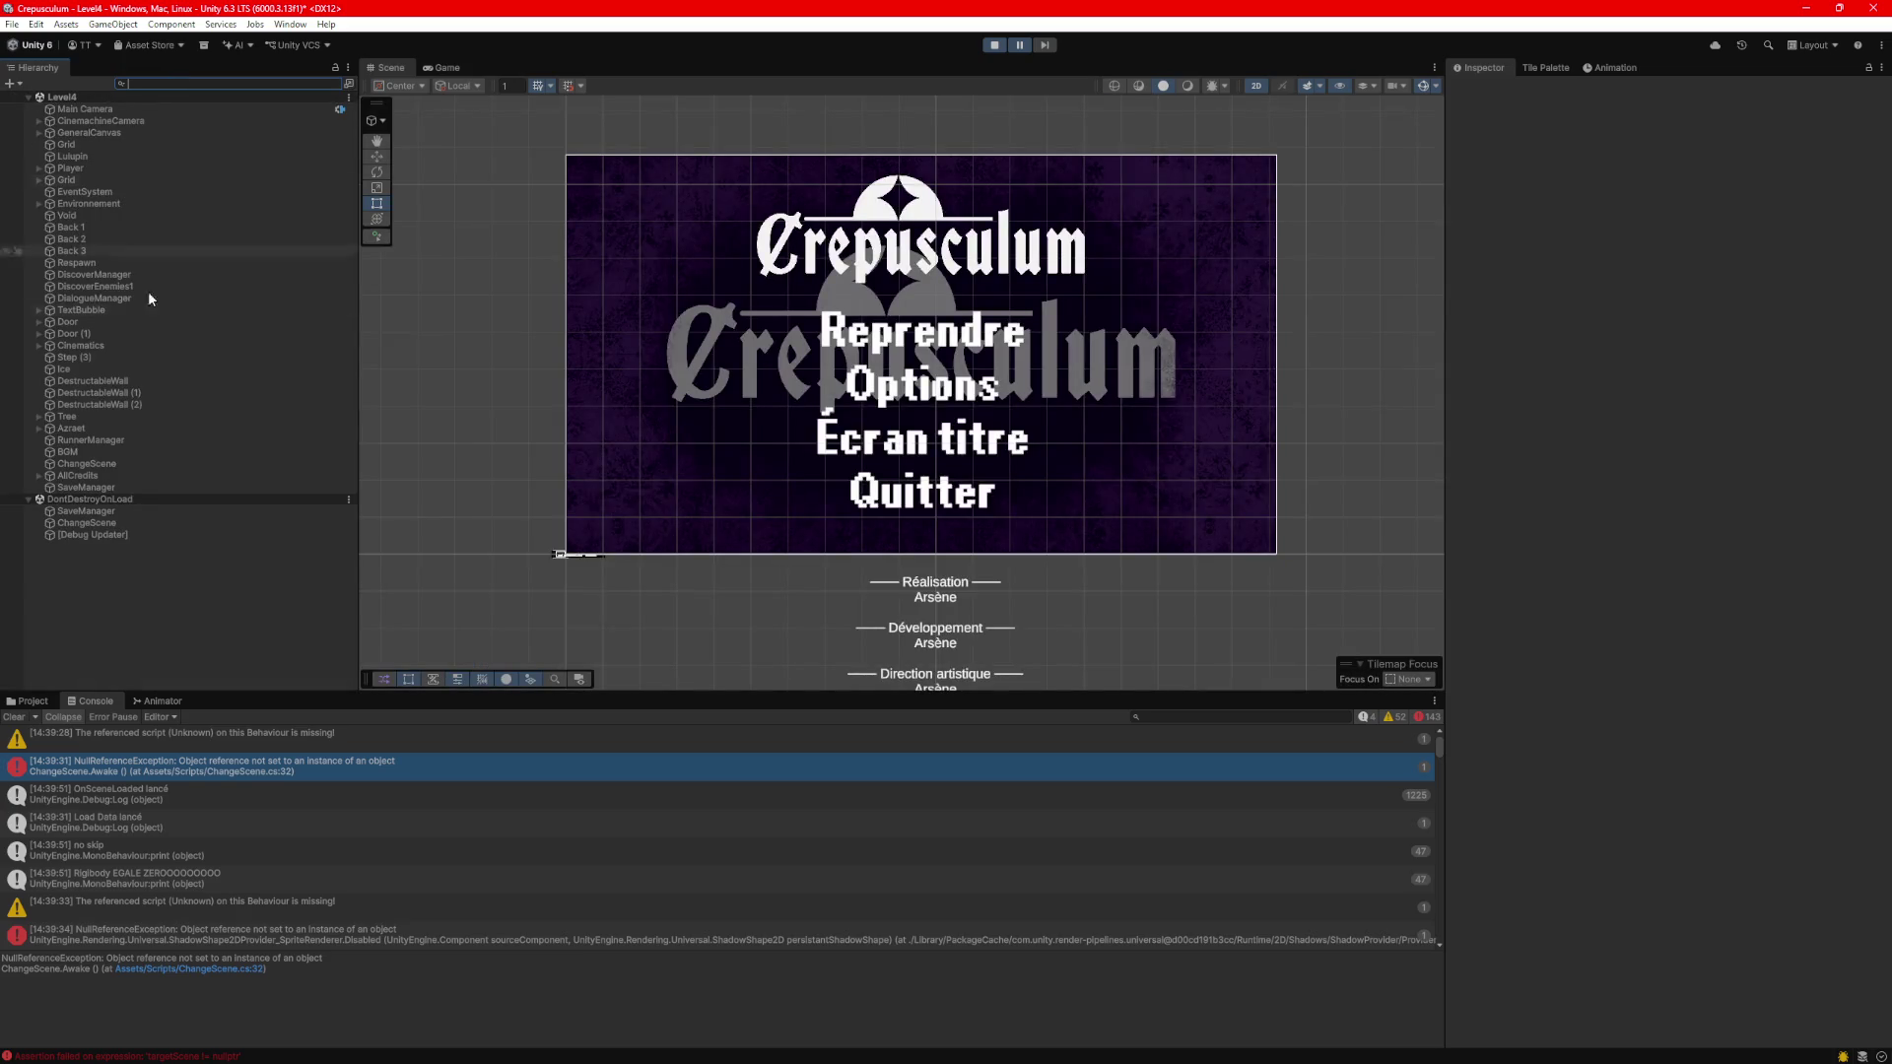
# Open the Level3 scene from Assets > Scenes.
pyautogui.click(33, 700)
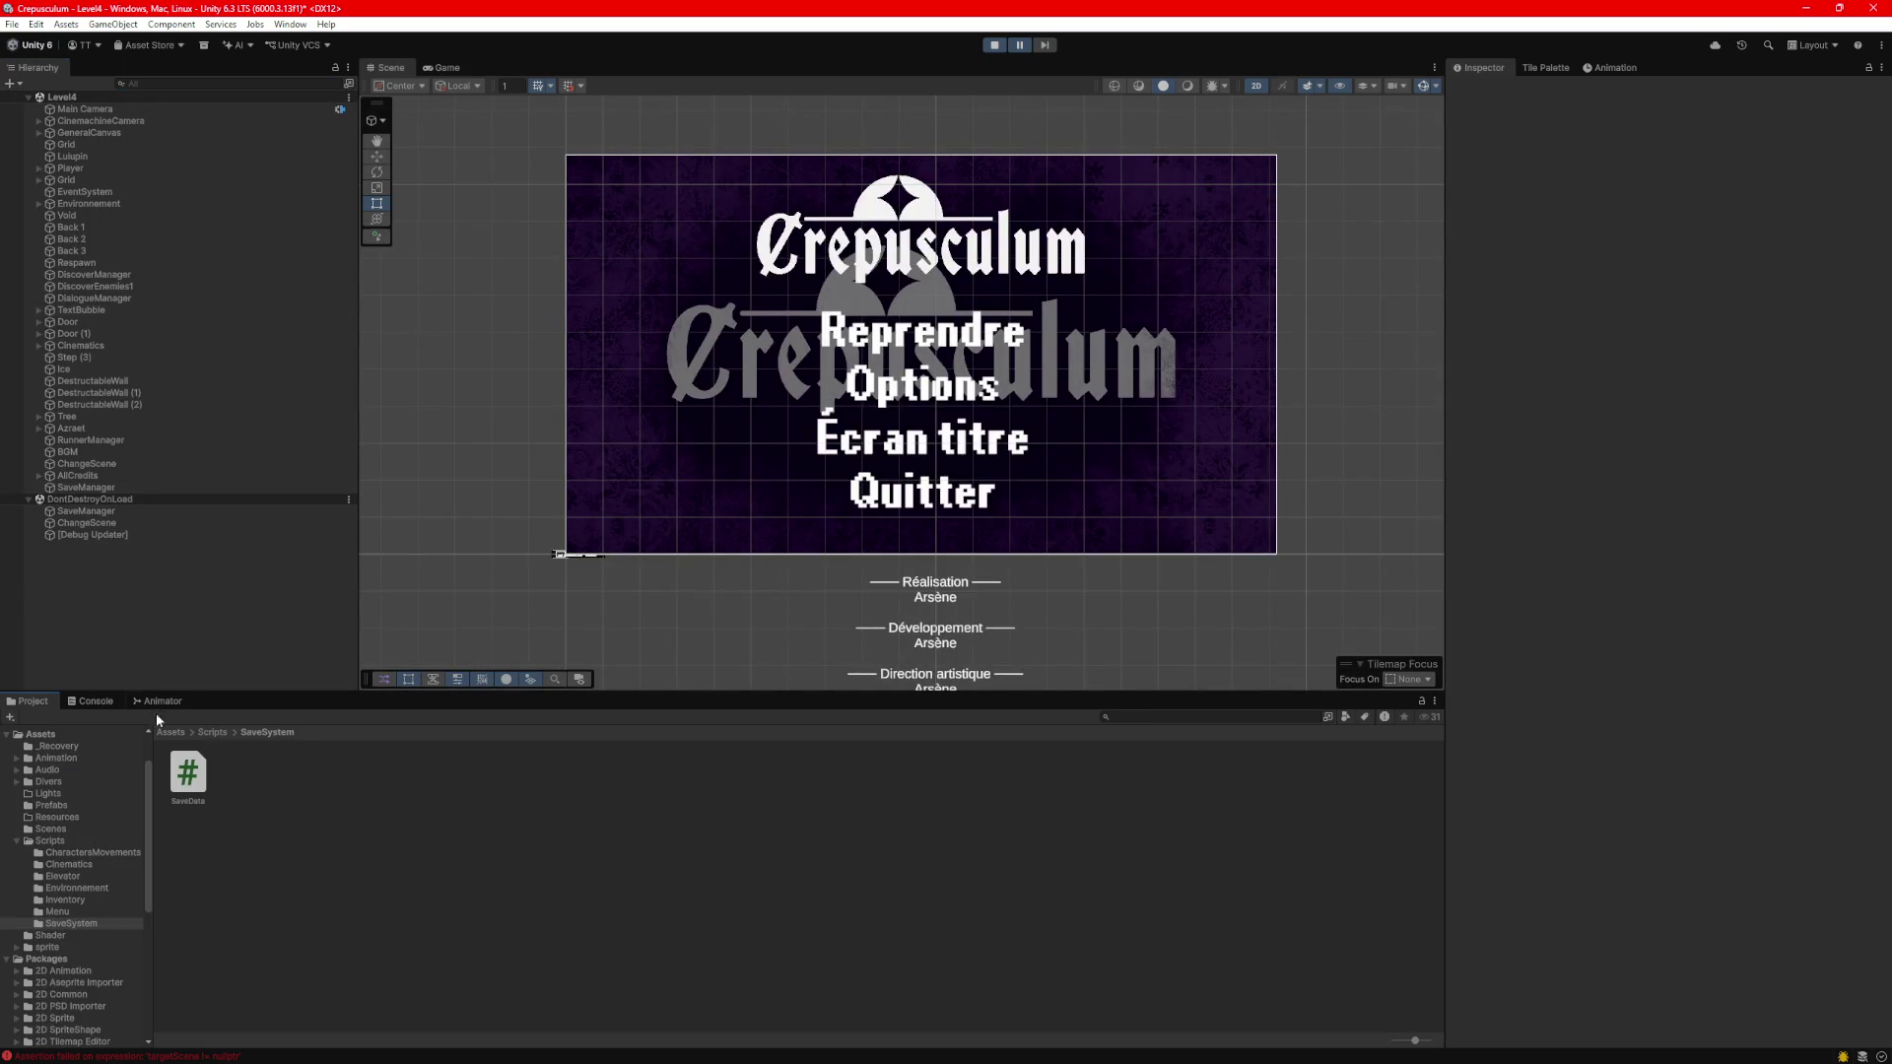
pyautogui.click(212, 732)
pyautogui.click(175, 732)
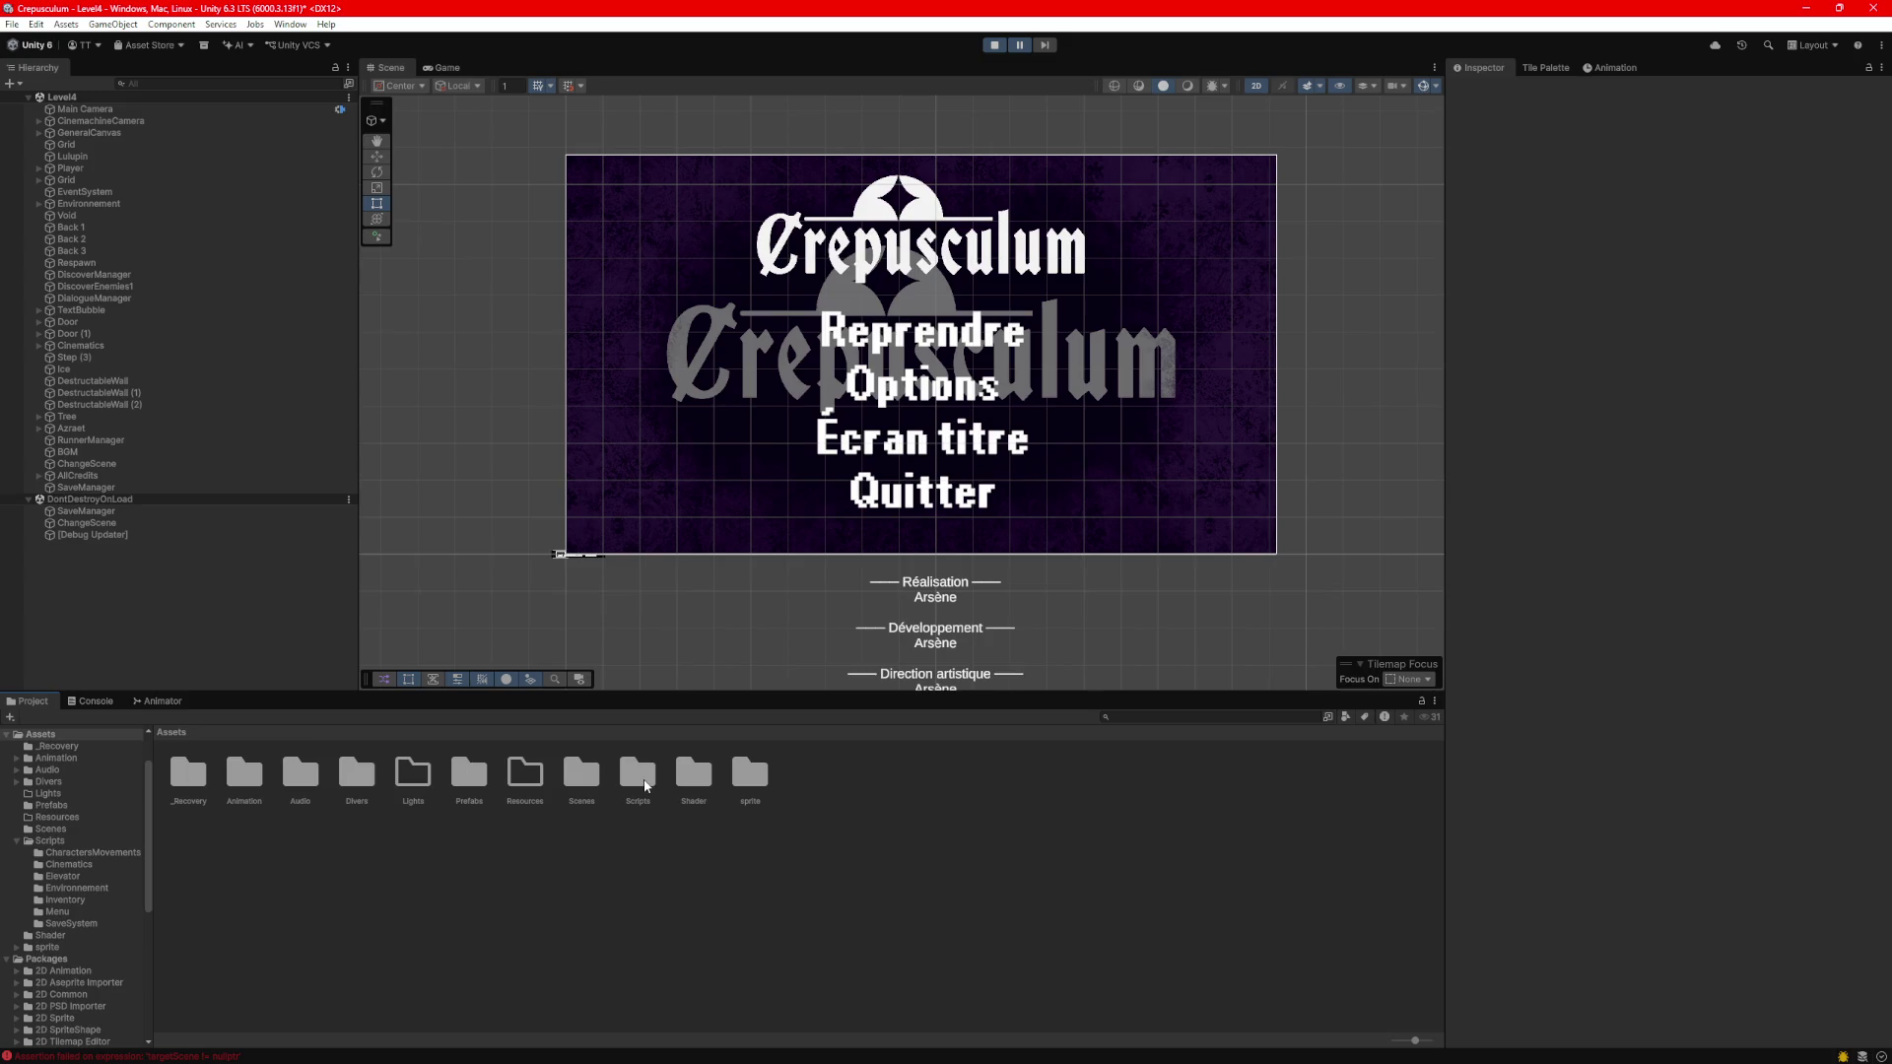
pyautogui.doubleClick(584, 776)
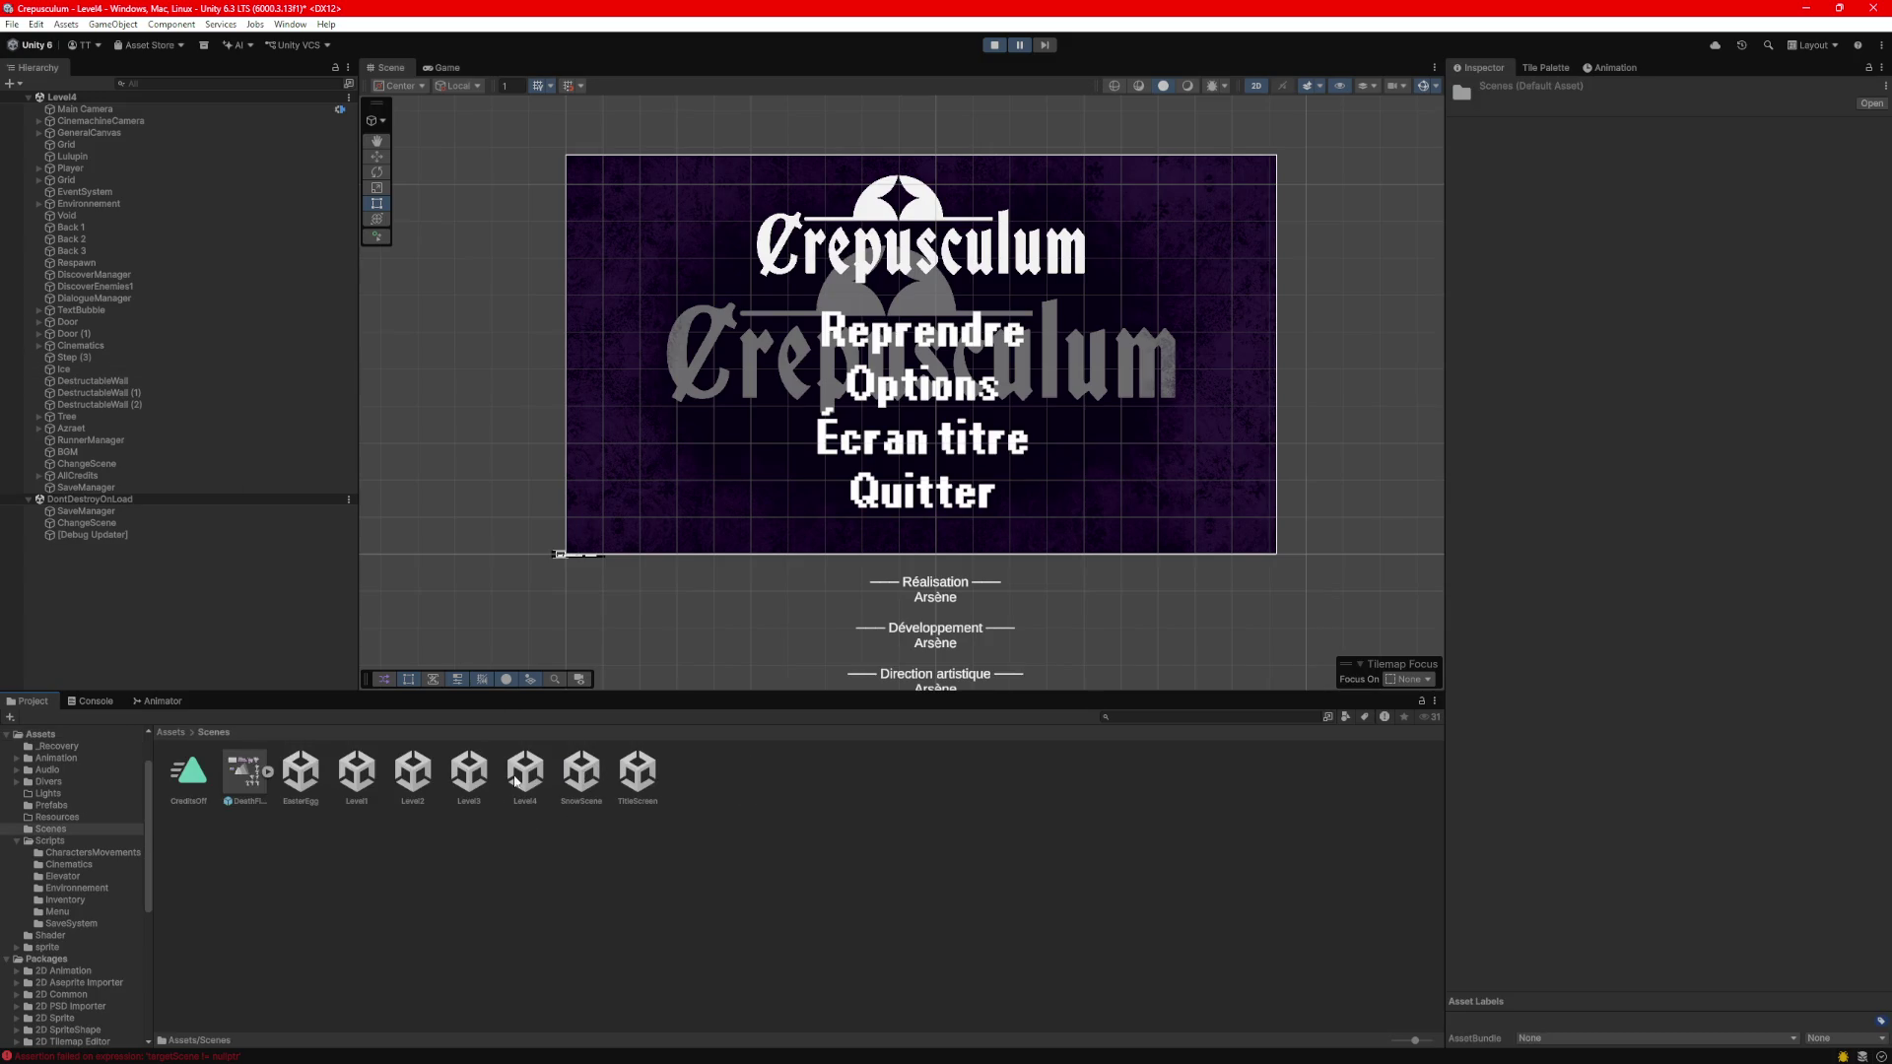
pyautogui.doubleClick(473, 774)
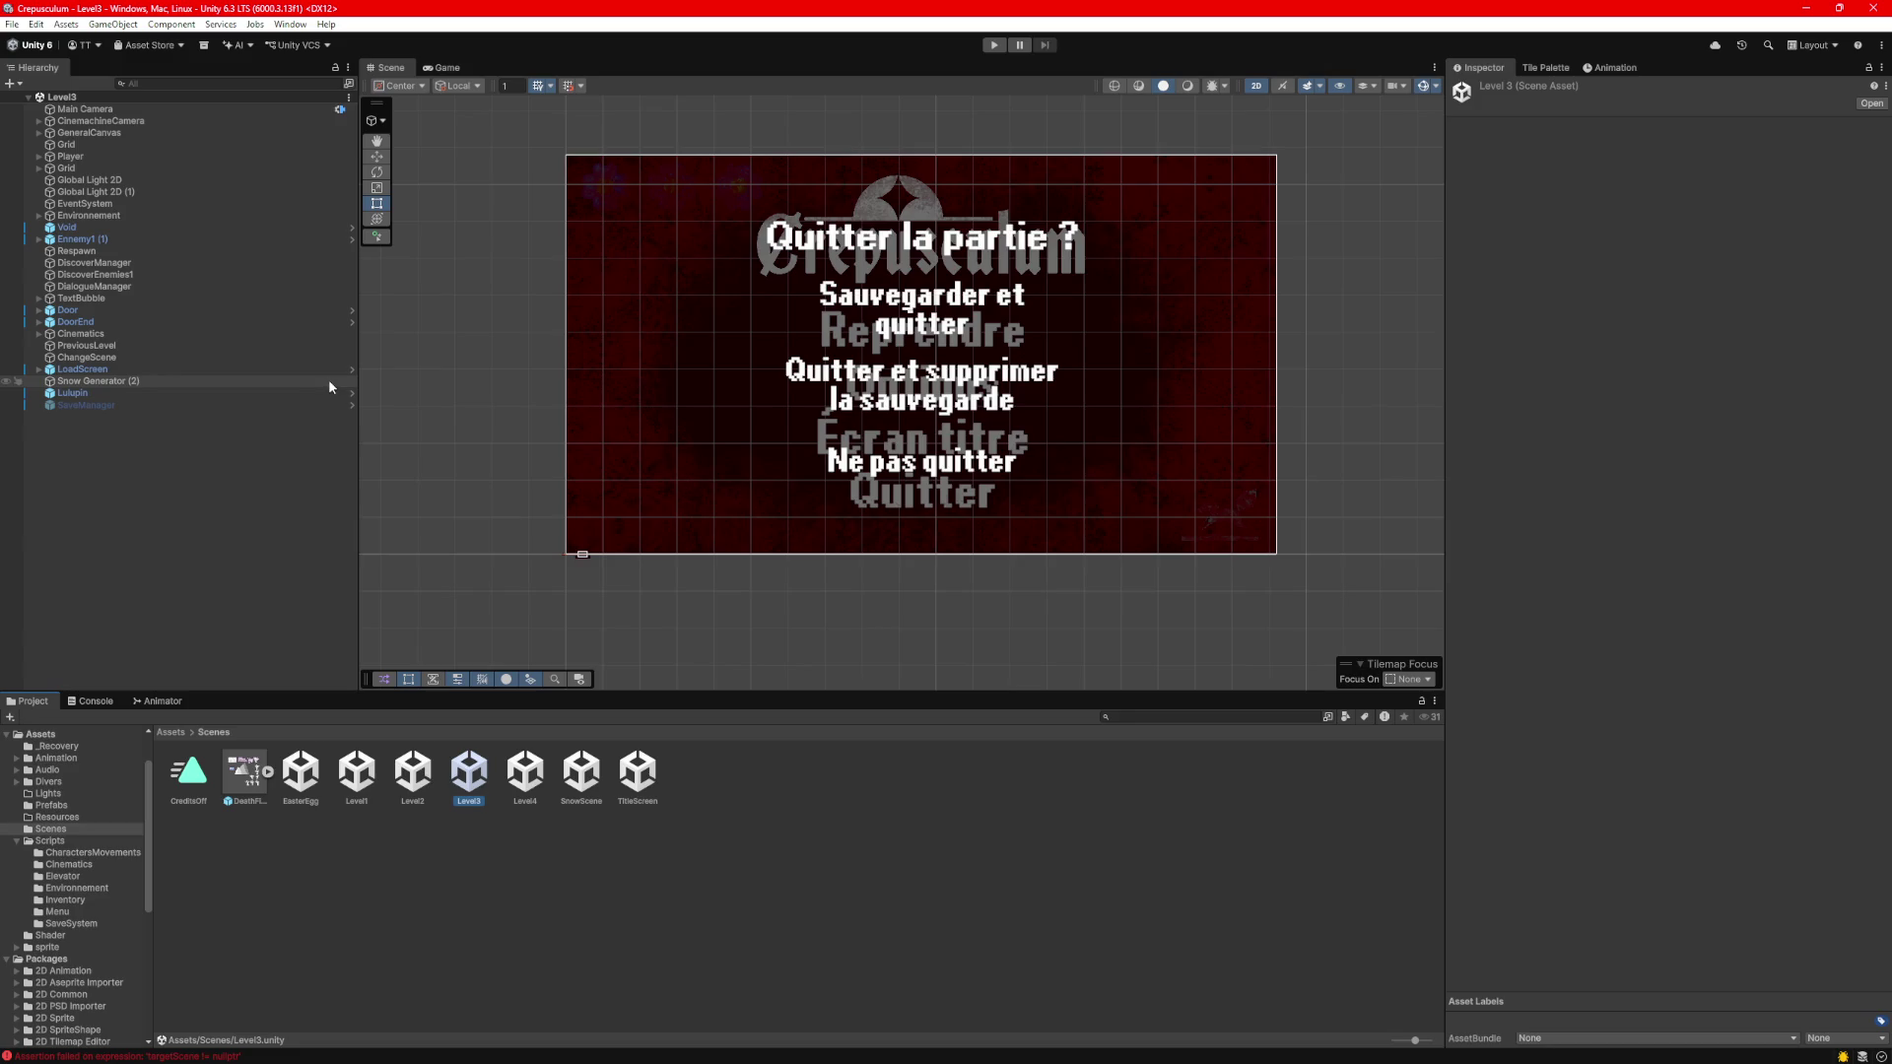
# Search the Level3 hierarchy for 'loads' and select the LoadScreen object.
pyautogui.click(208, 84)
pyautogui.write('loads')
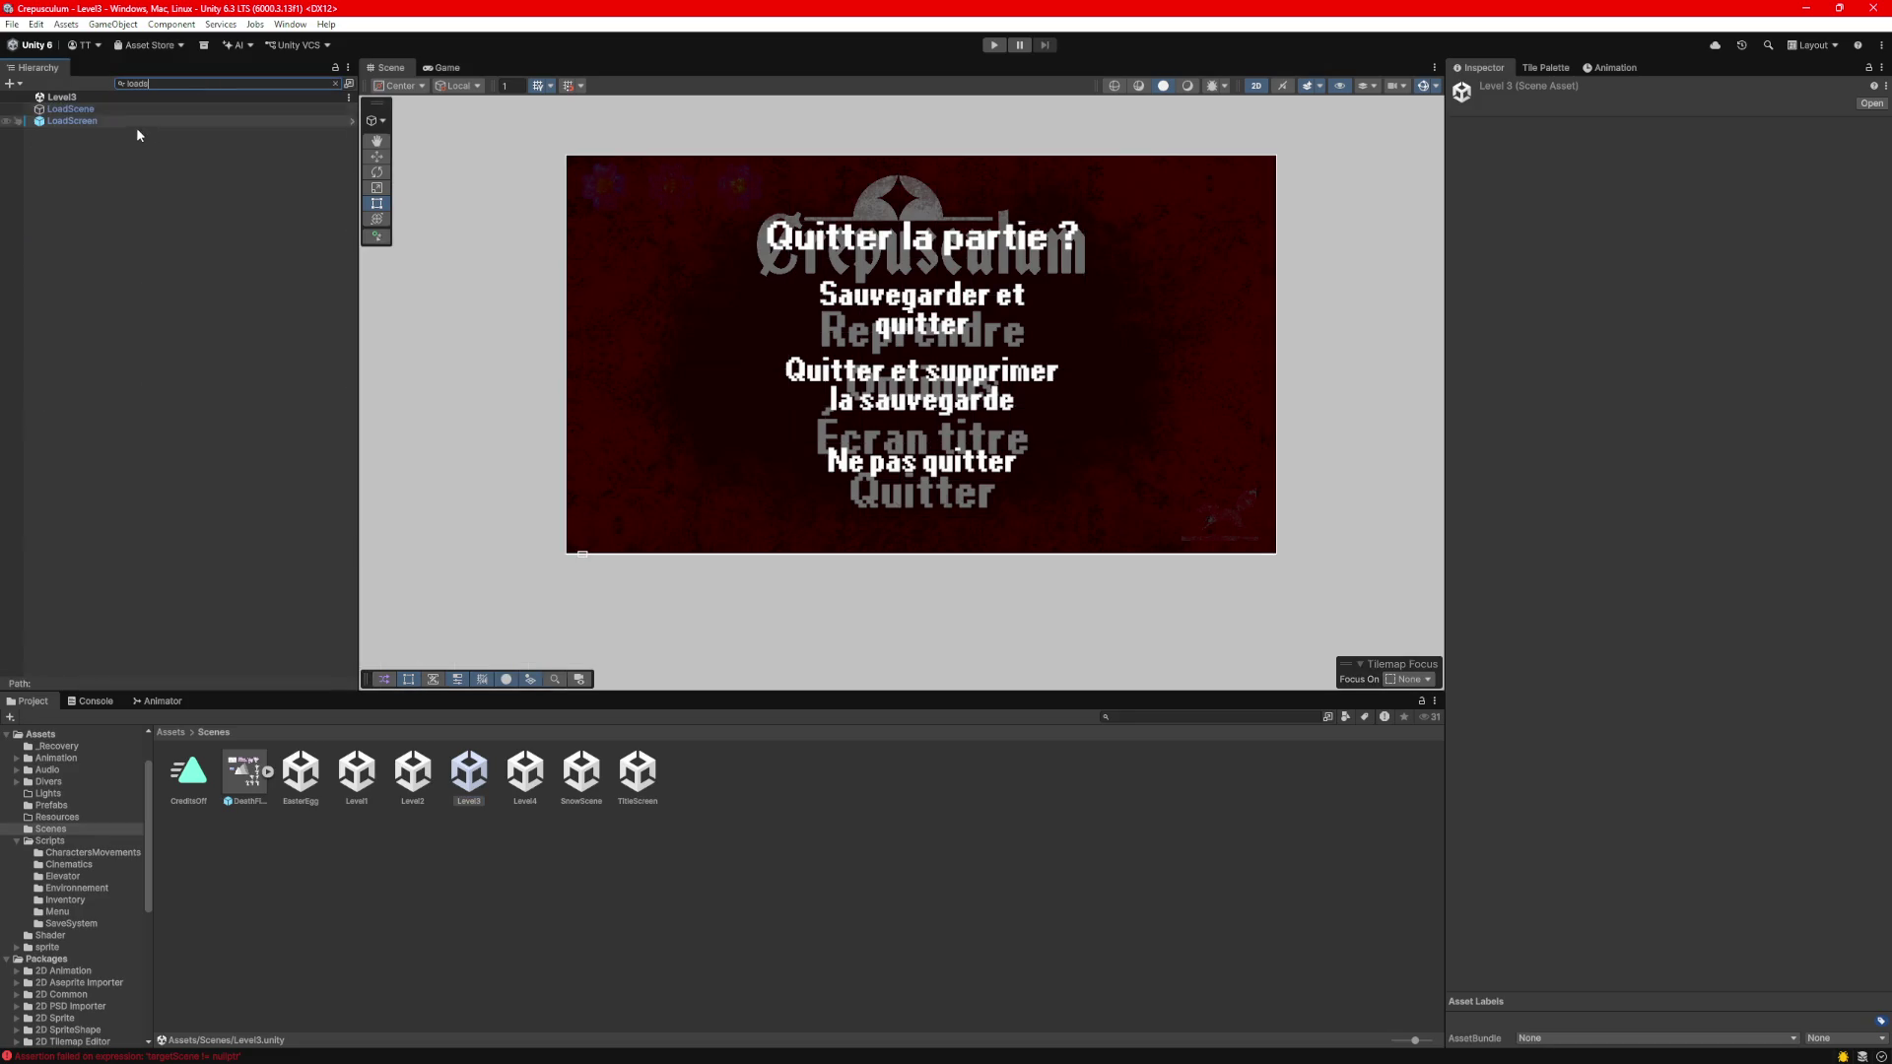
pyautogui.click(126, 121)
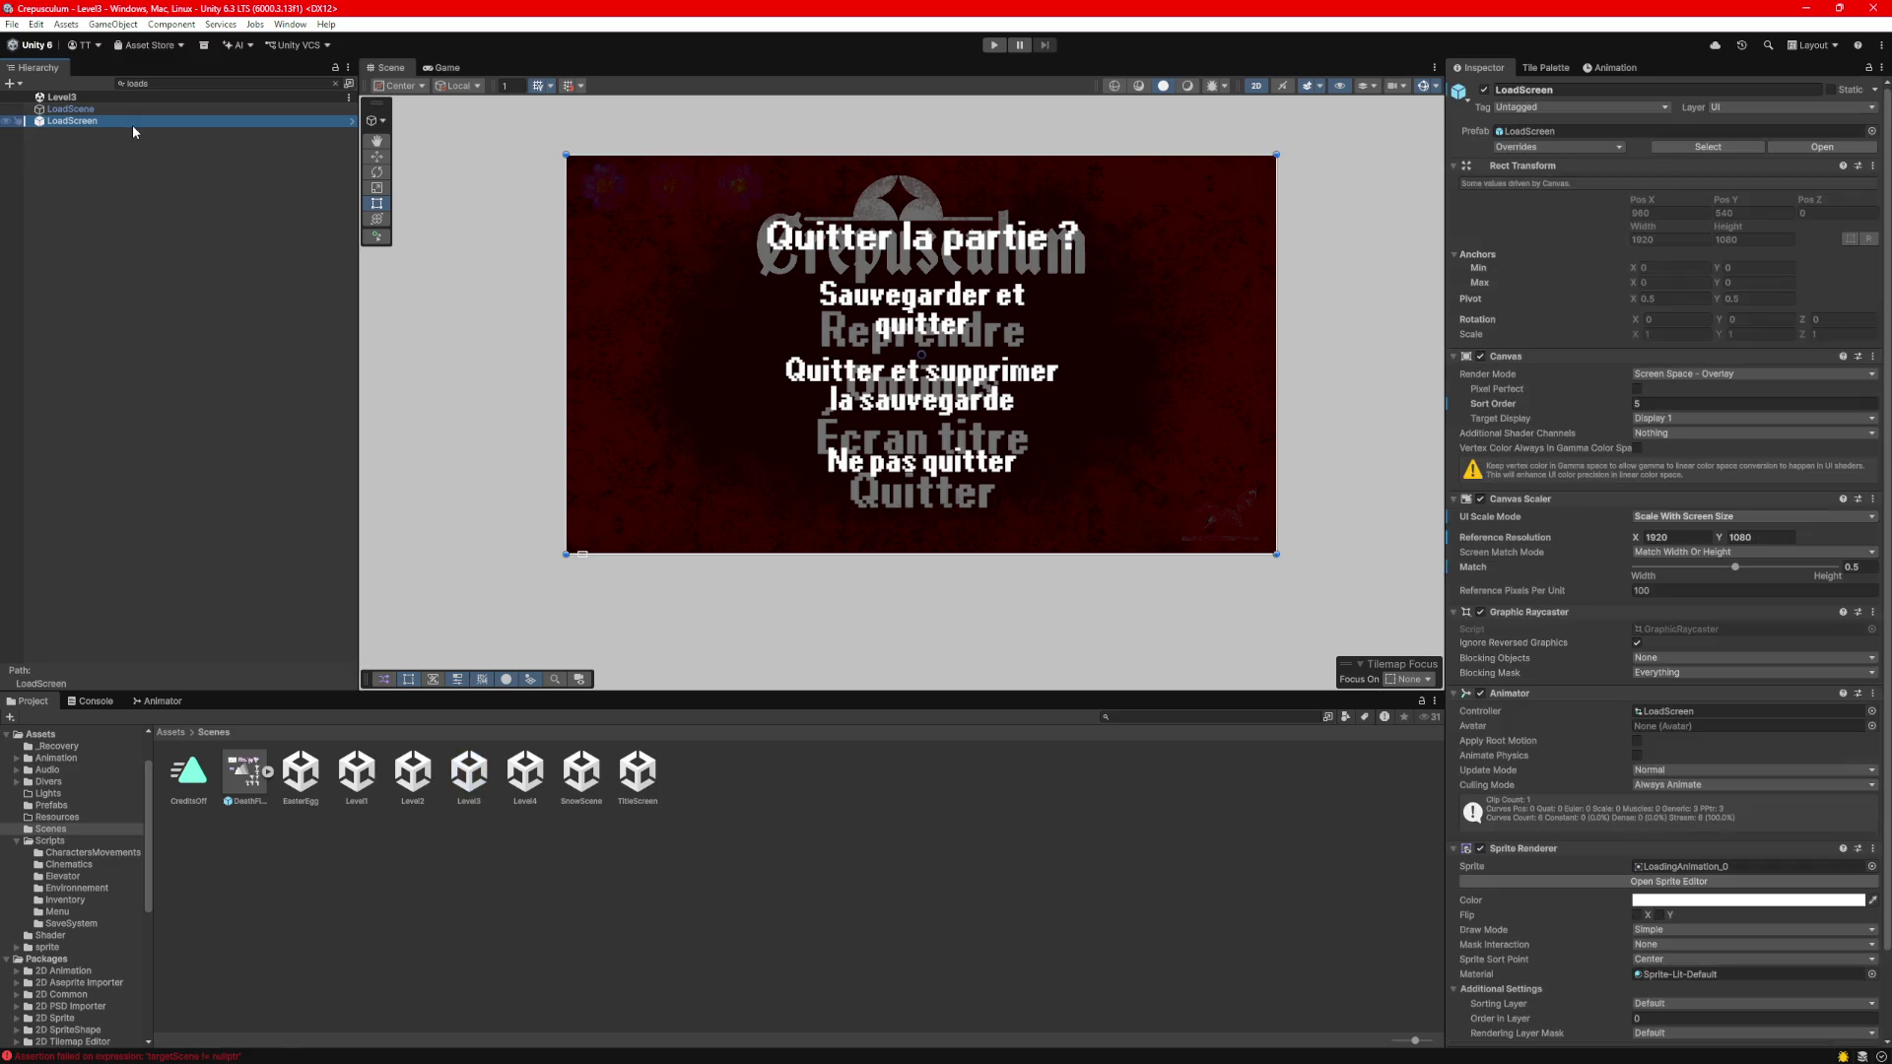
pyautogui.click(576, 872)
# Open the Level4 scene, list its full hierarchy, and start Play mode.
pyautogui.click(527, 775)
pyautogui.doubleClick(529, 778)
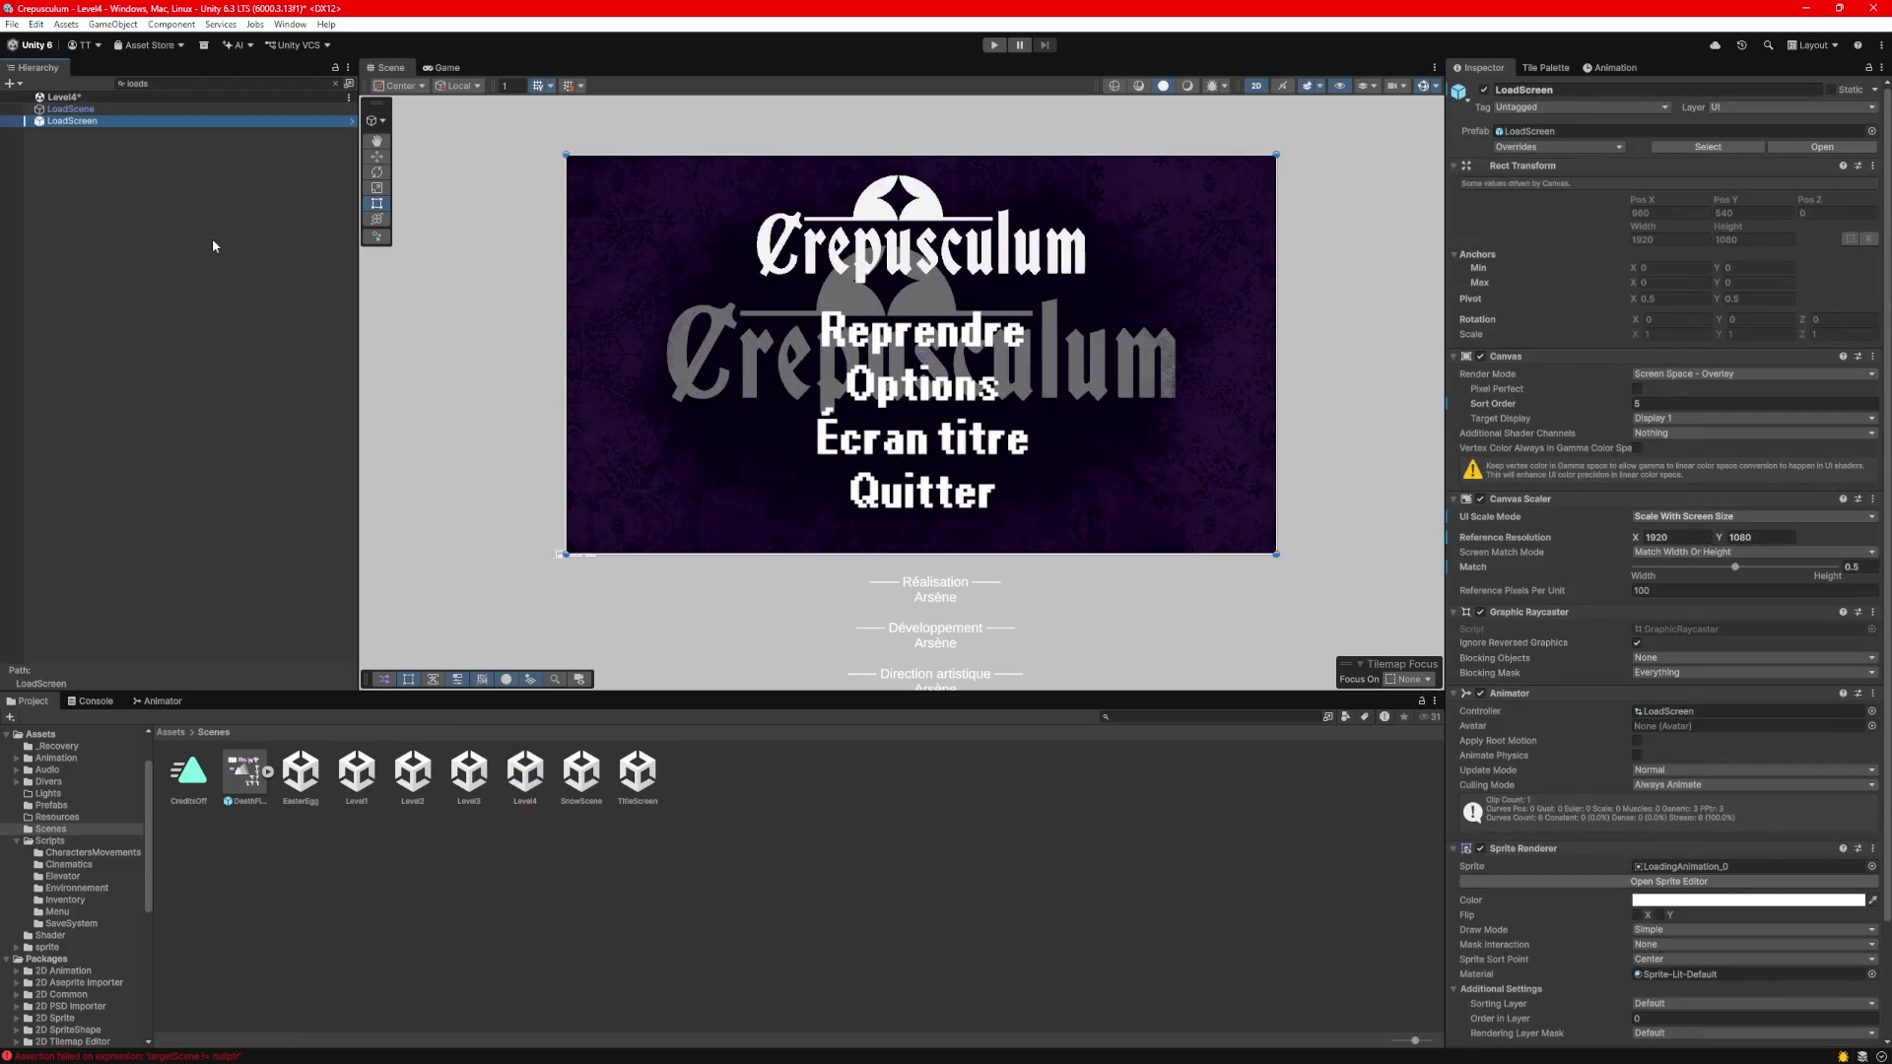
pyautogui.click(335, 83)
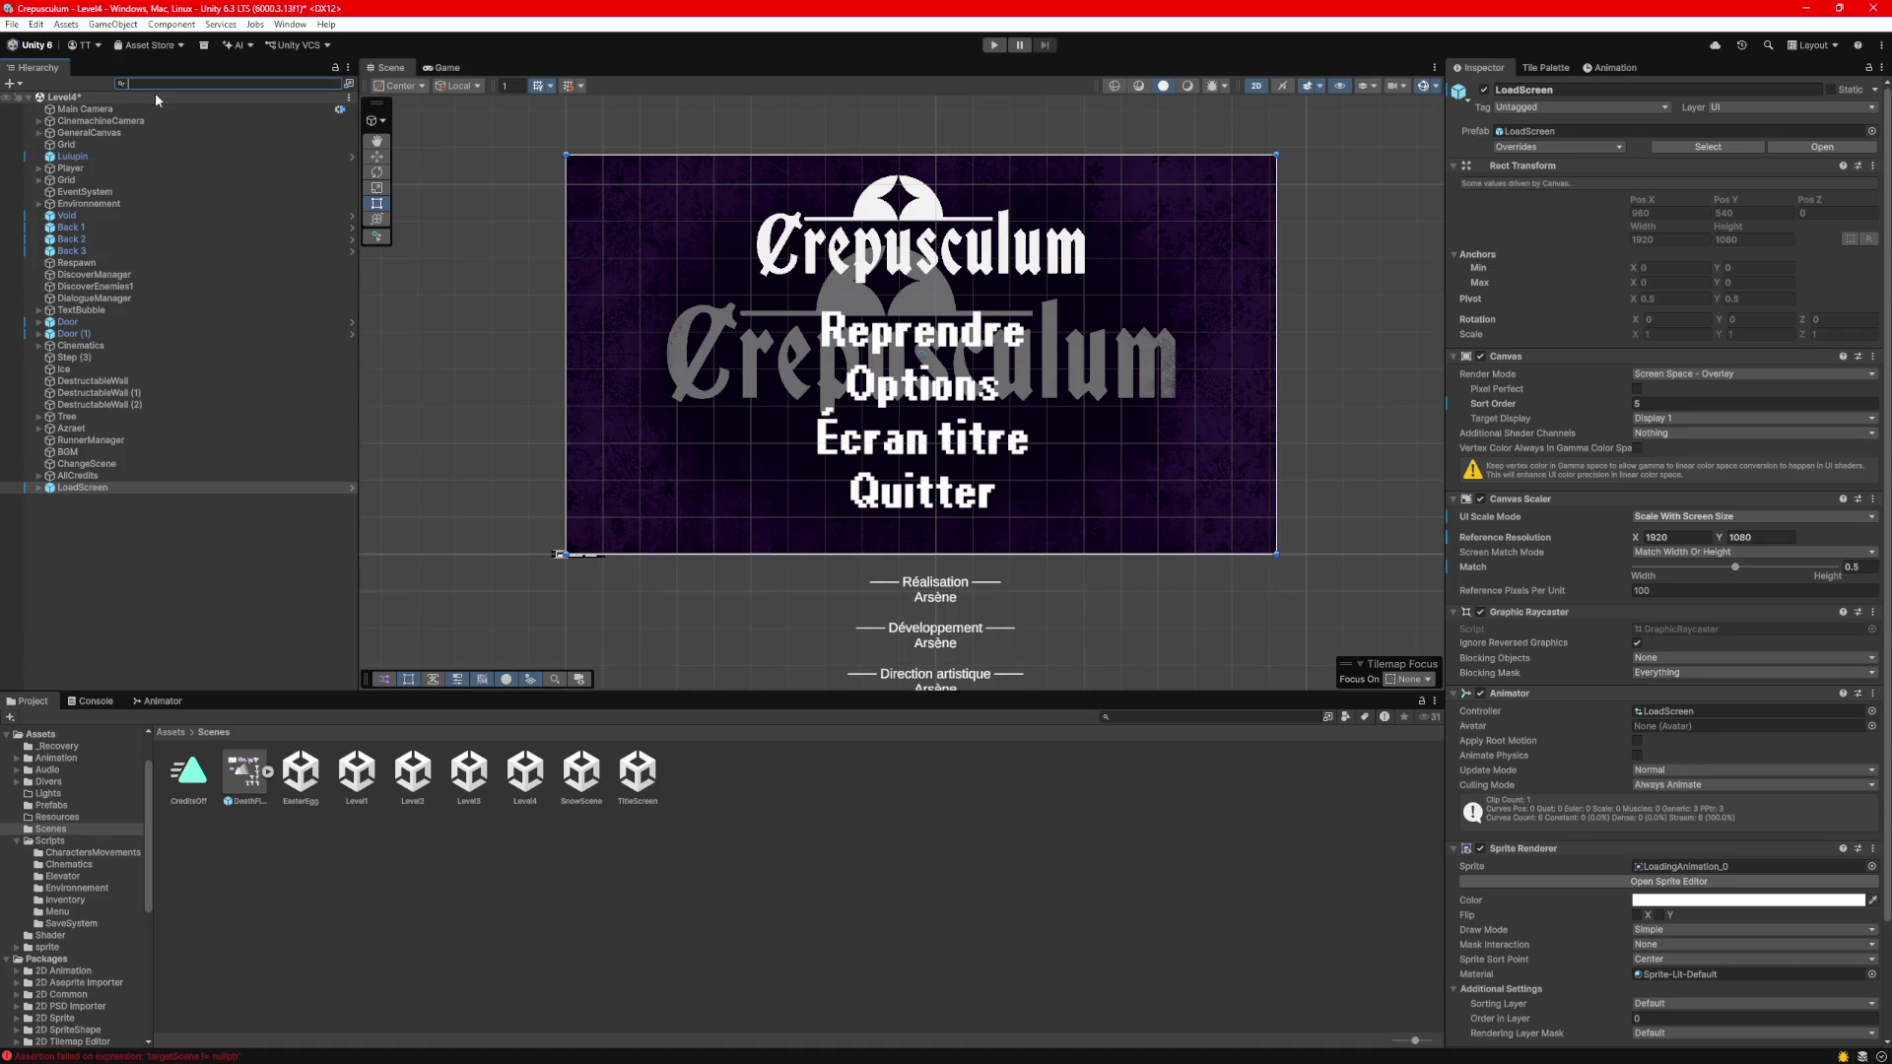
pyautogui.click(995, 48)
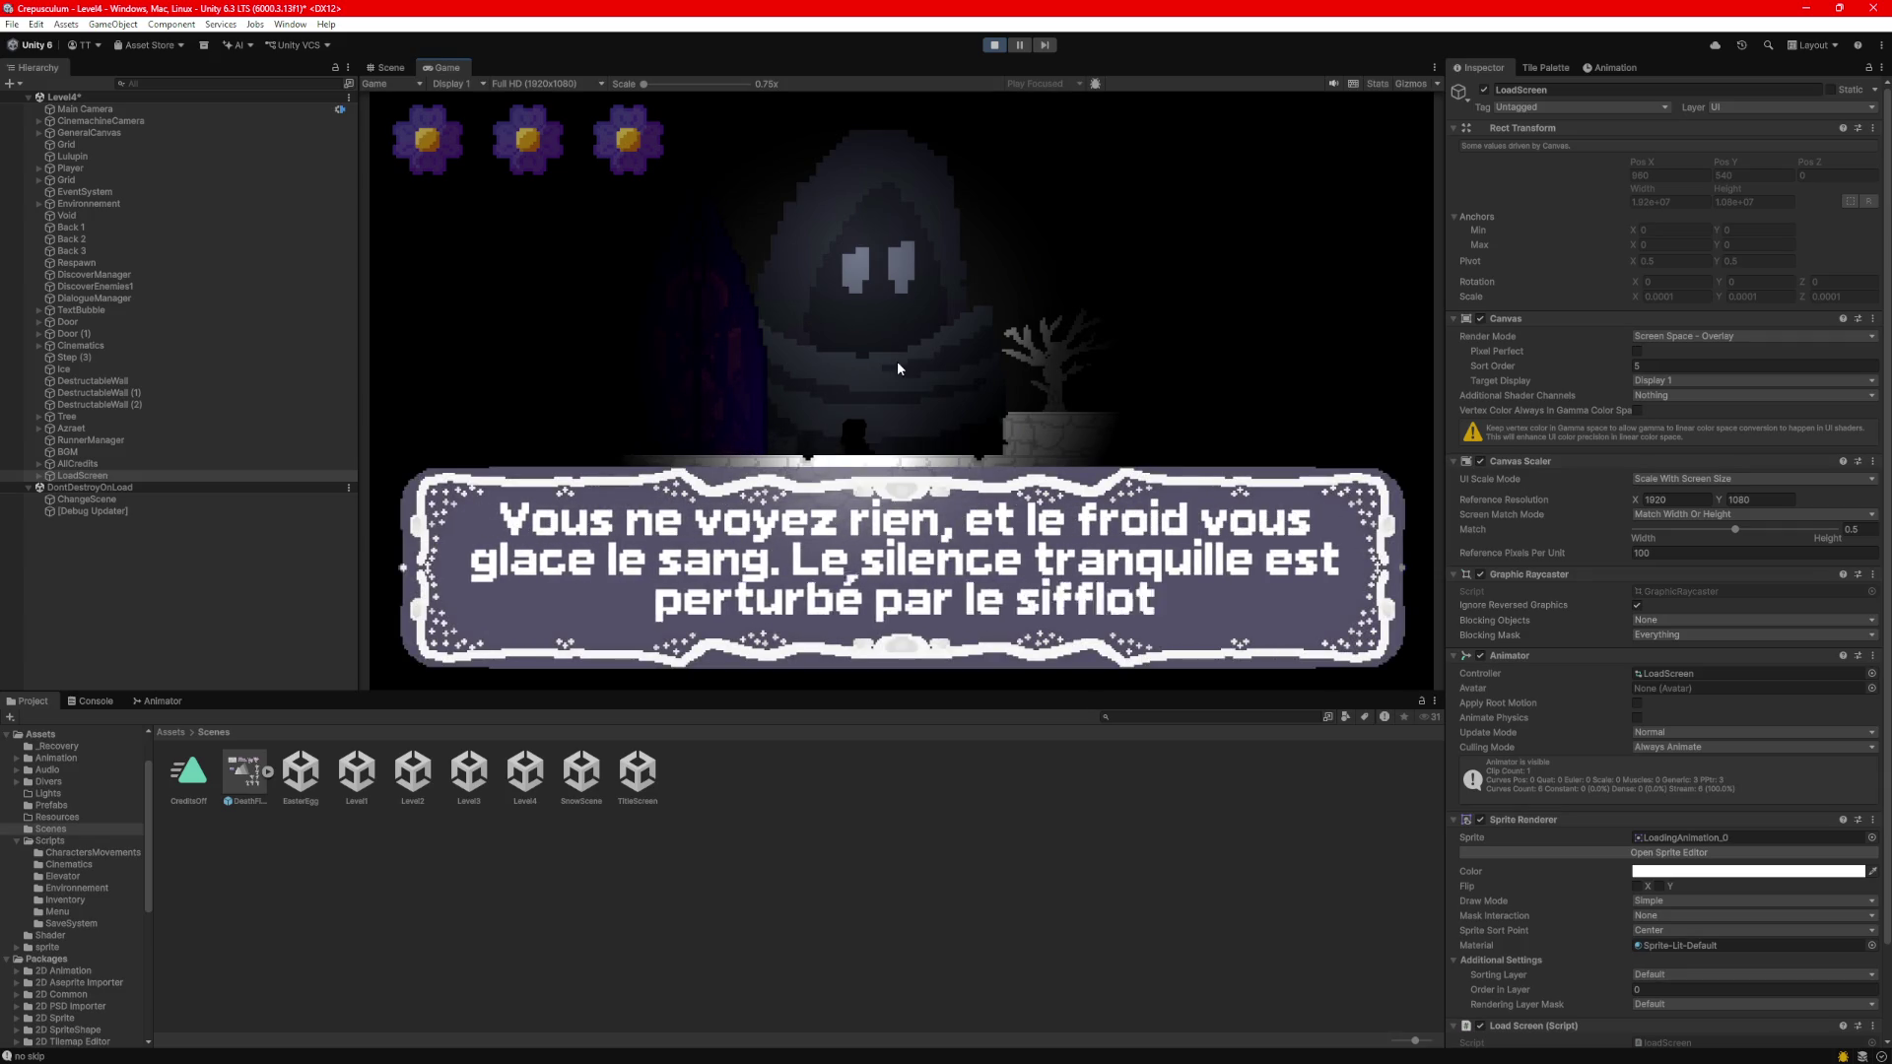
# Show the log, pause Level4, and try 'Écran titre' repeatedly, which fails.
pyautogui.click(99, 701)
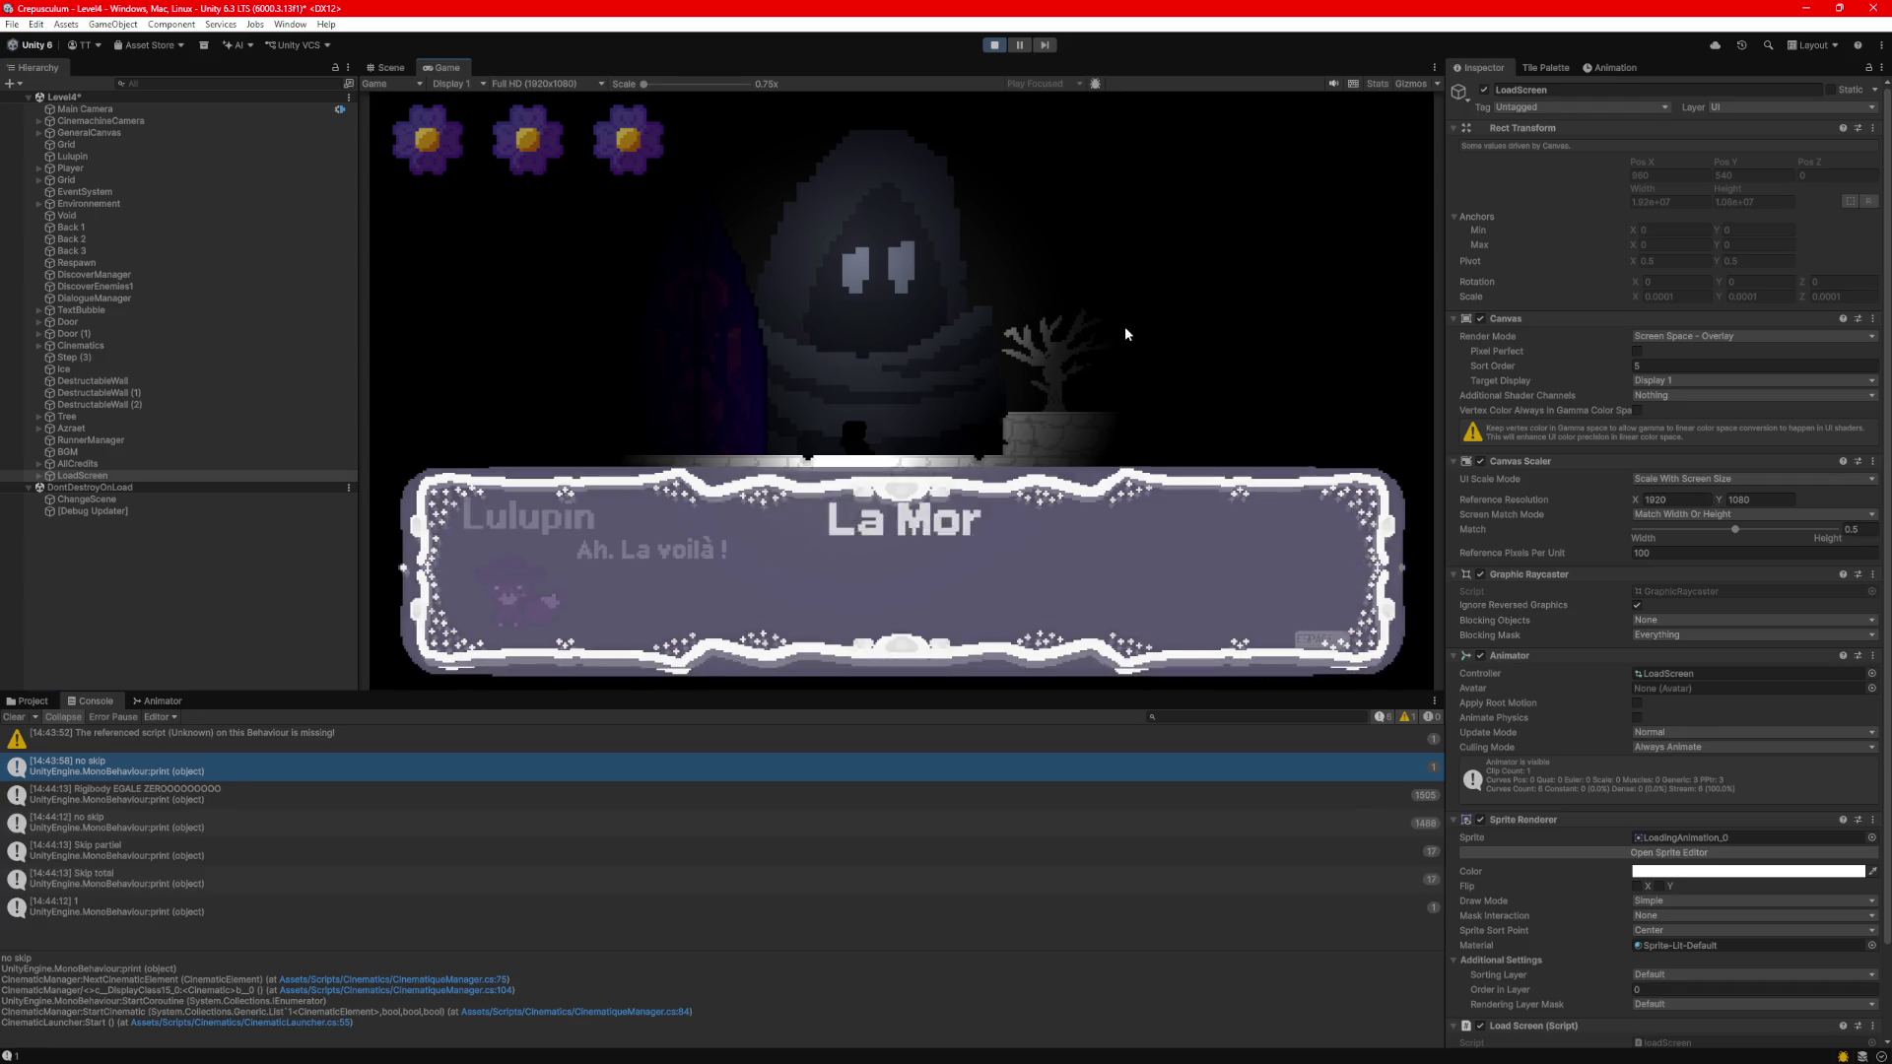
pyautogui.press('space')
pyautogui.press('space')
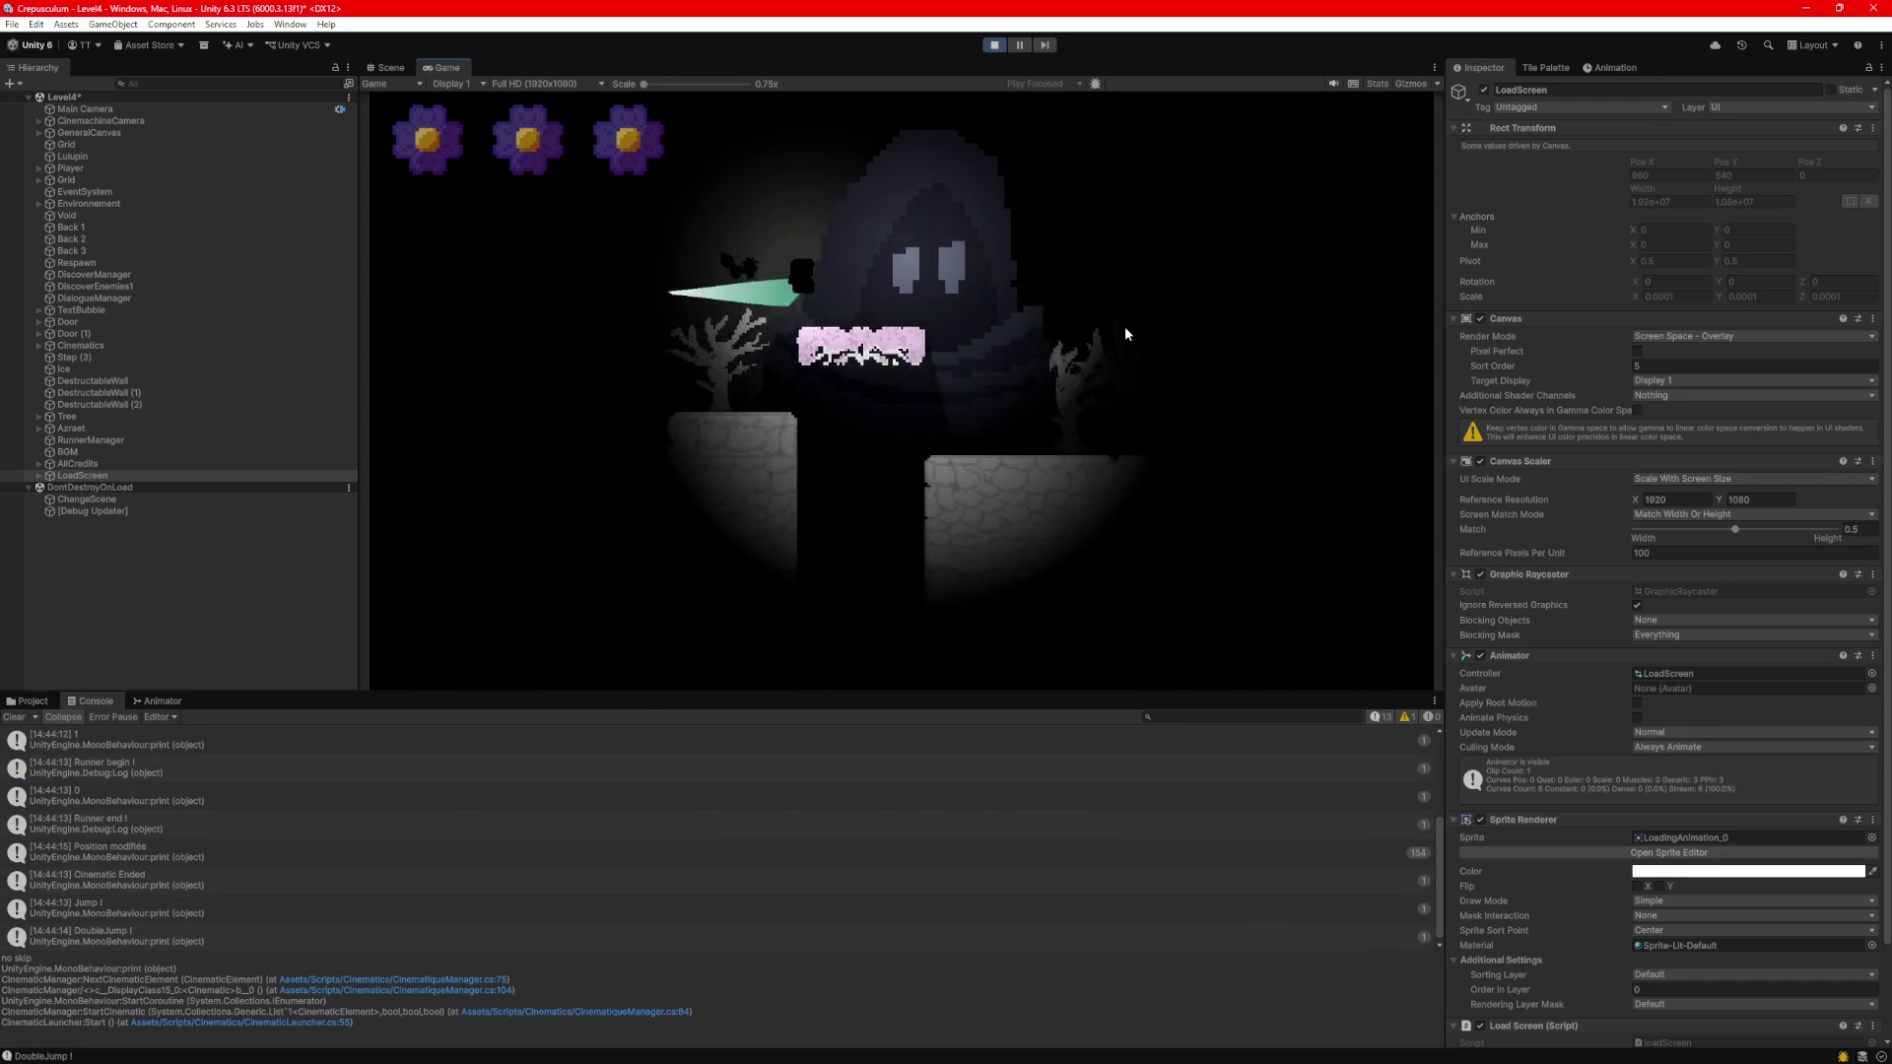
pyautogui.press('Escape')
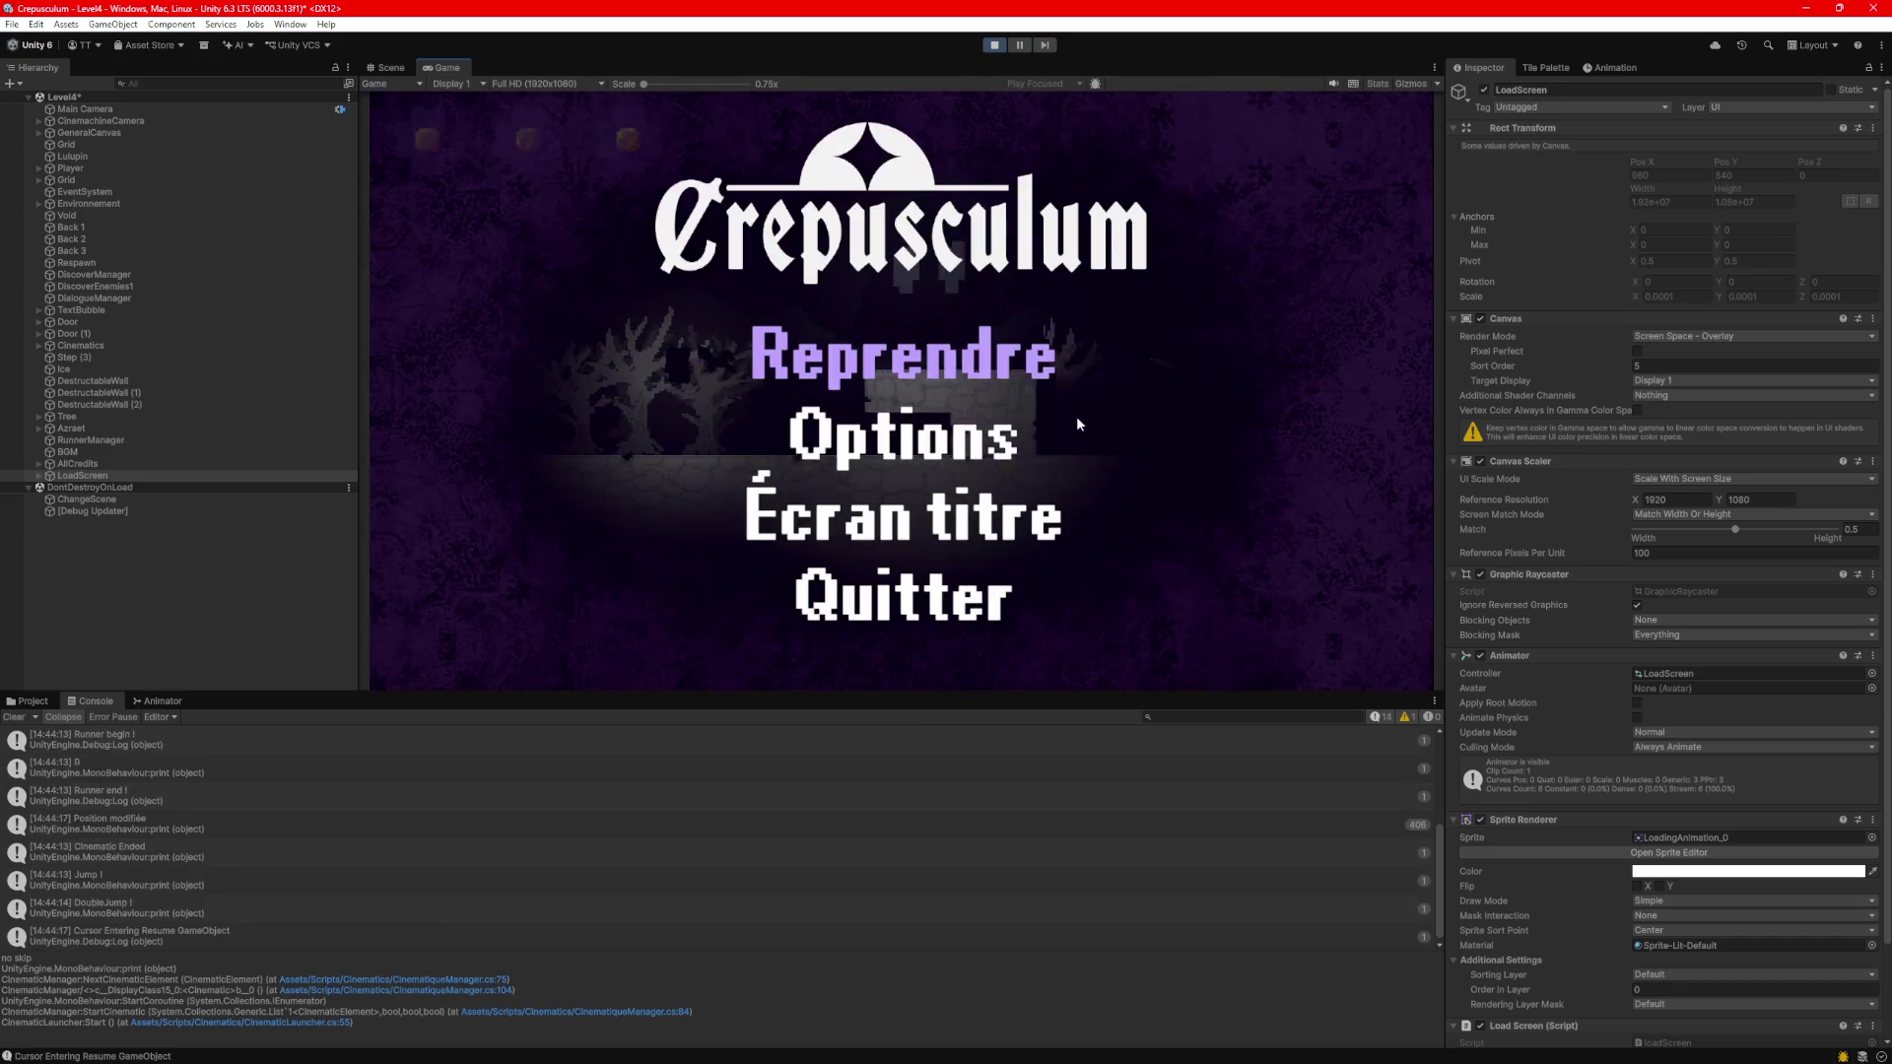
pyautogui.click(1015, 514)
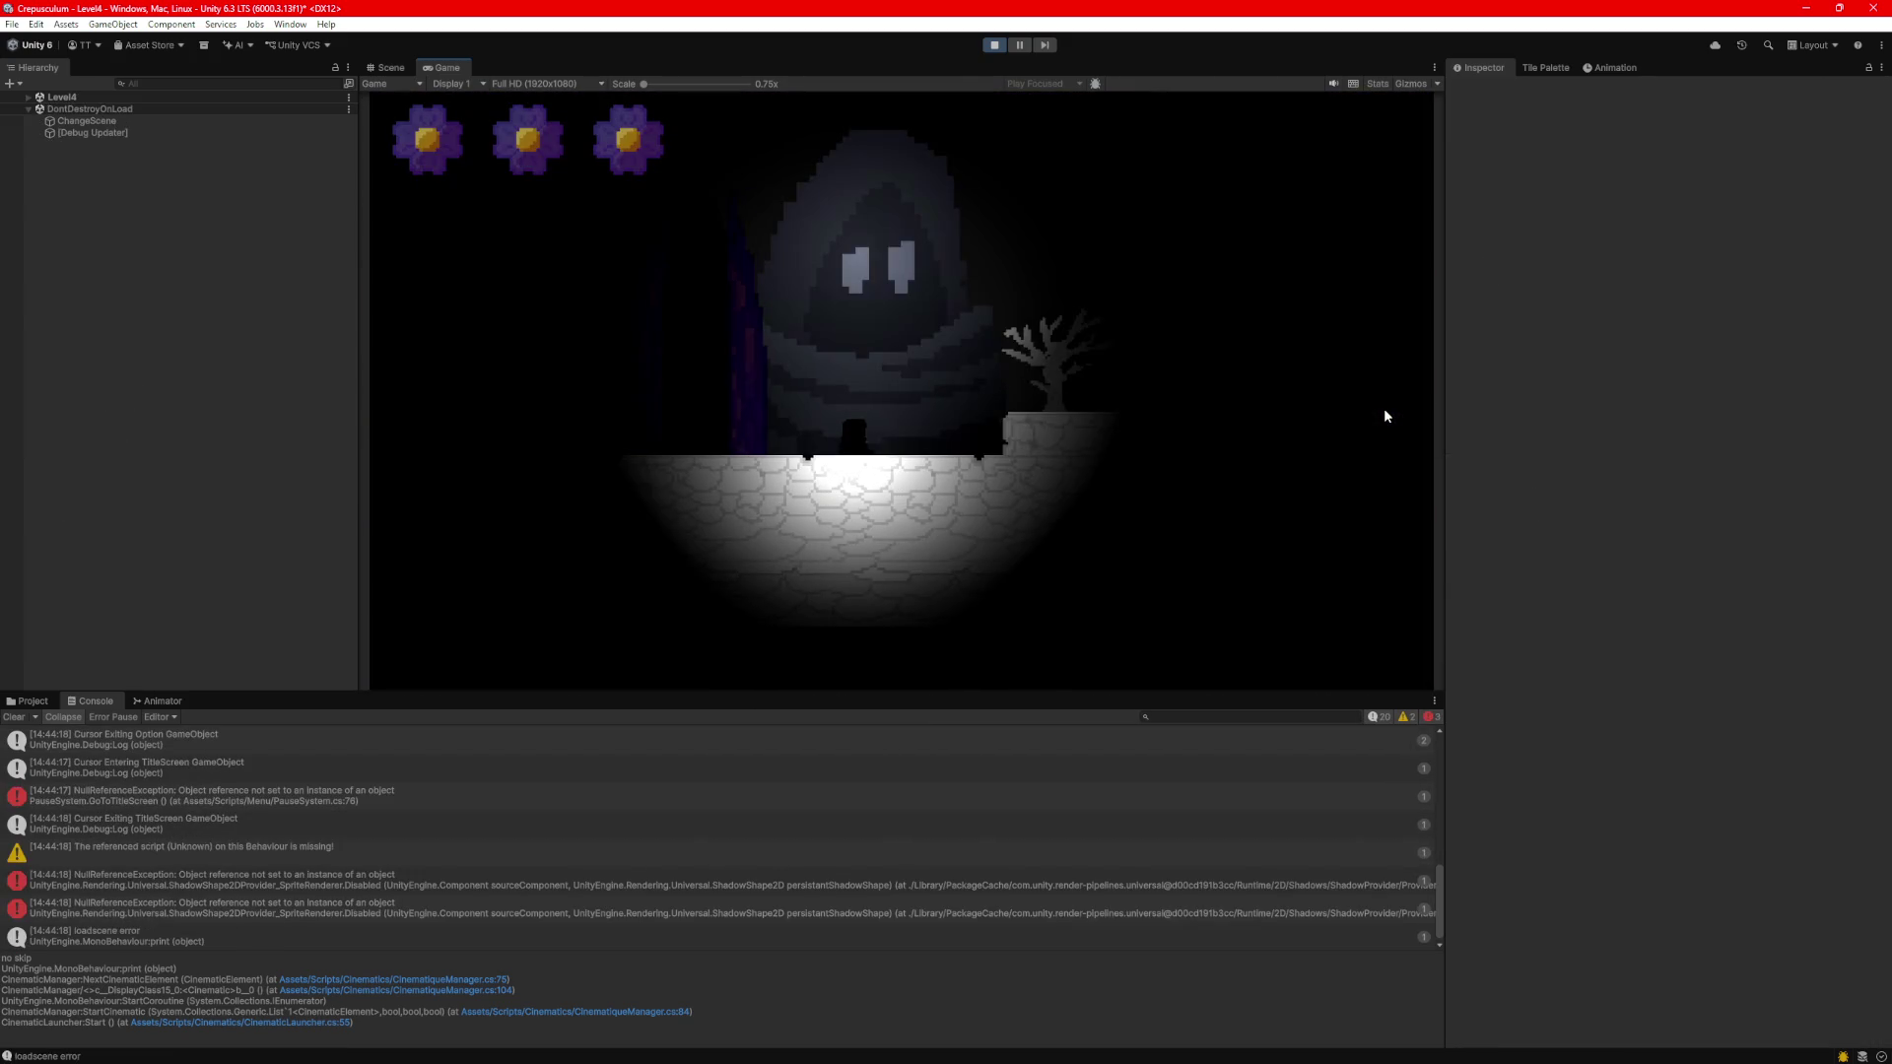
pyautogui.press('Escape')
pyautogui.click(971, 532)
pyautogui.click(967, 522)
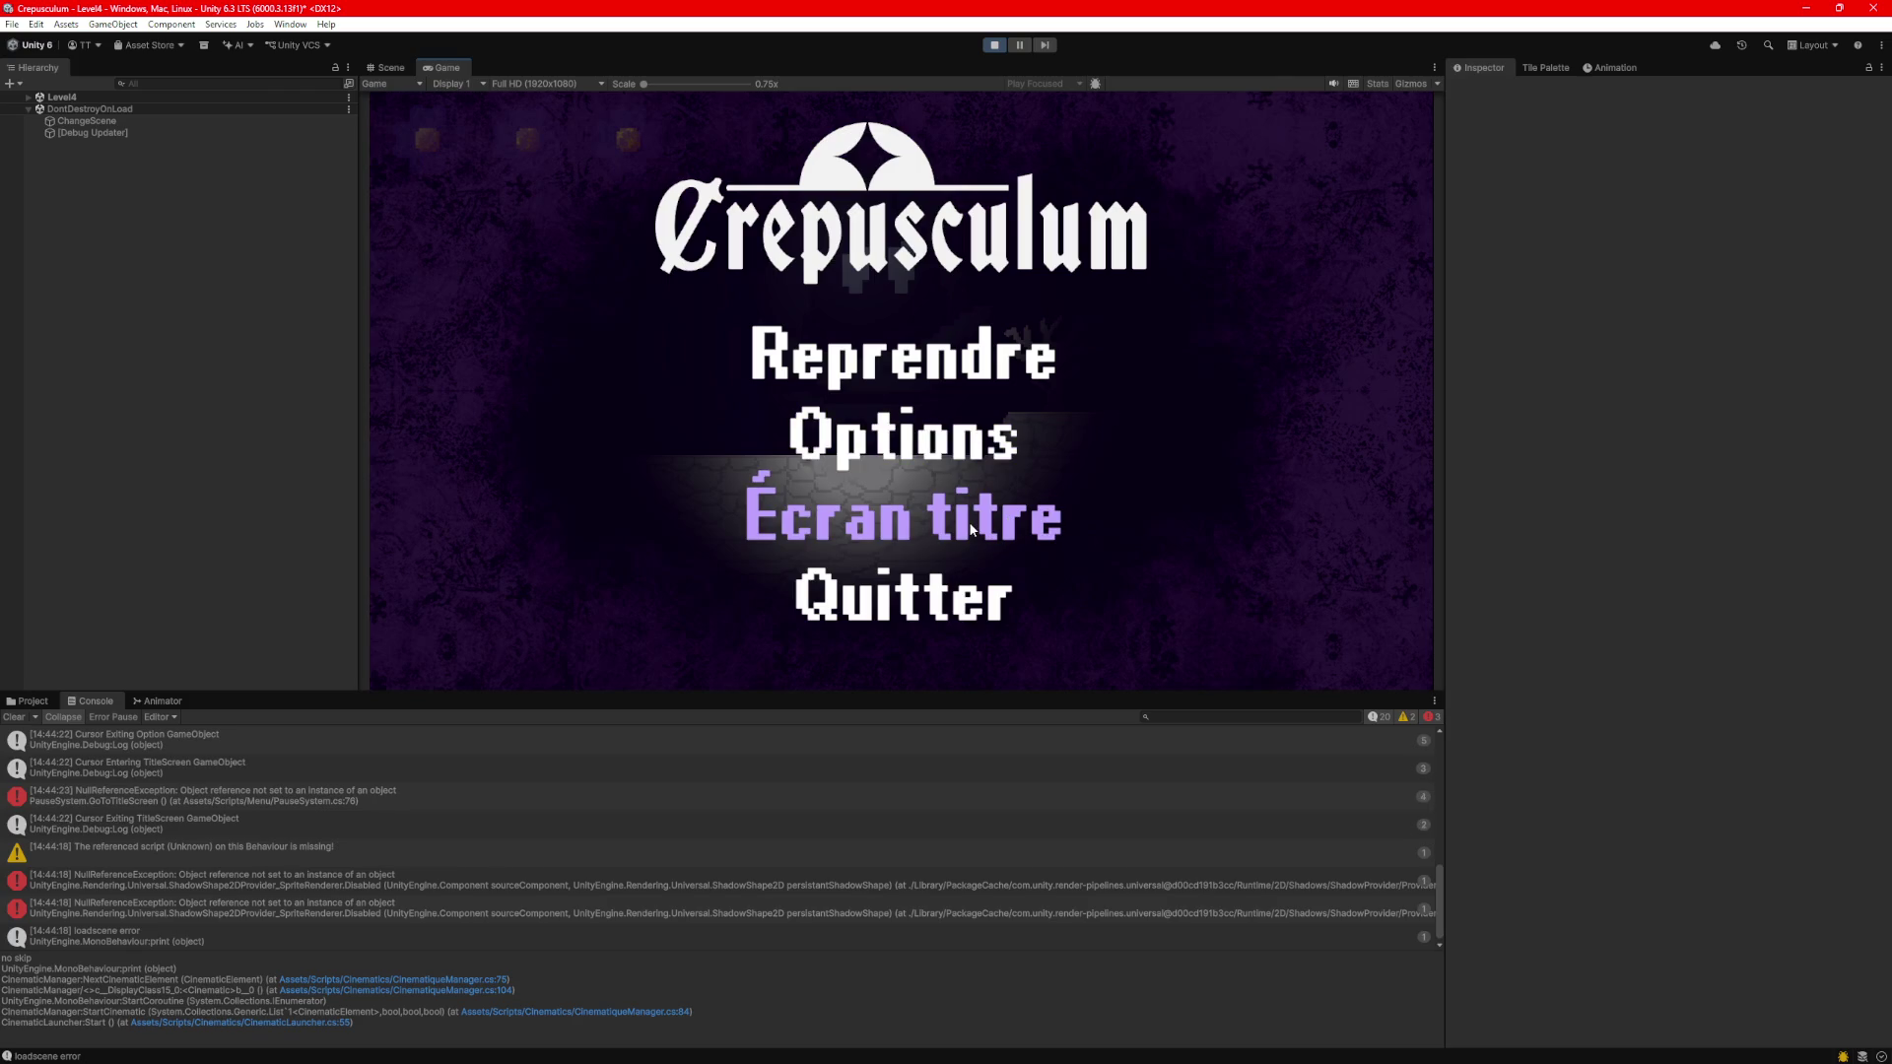
# Open Quitter and cancel it, choose Reprendre, and move the player right.
pyautogui.click(902, 596)
pyautogui.click(899, 549)
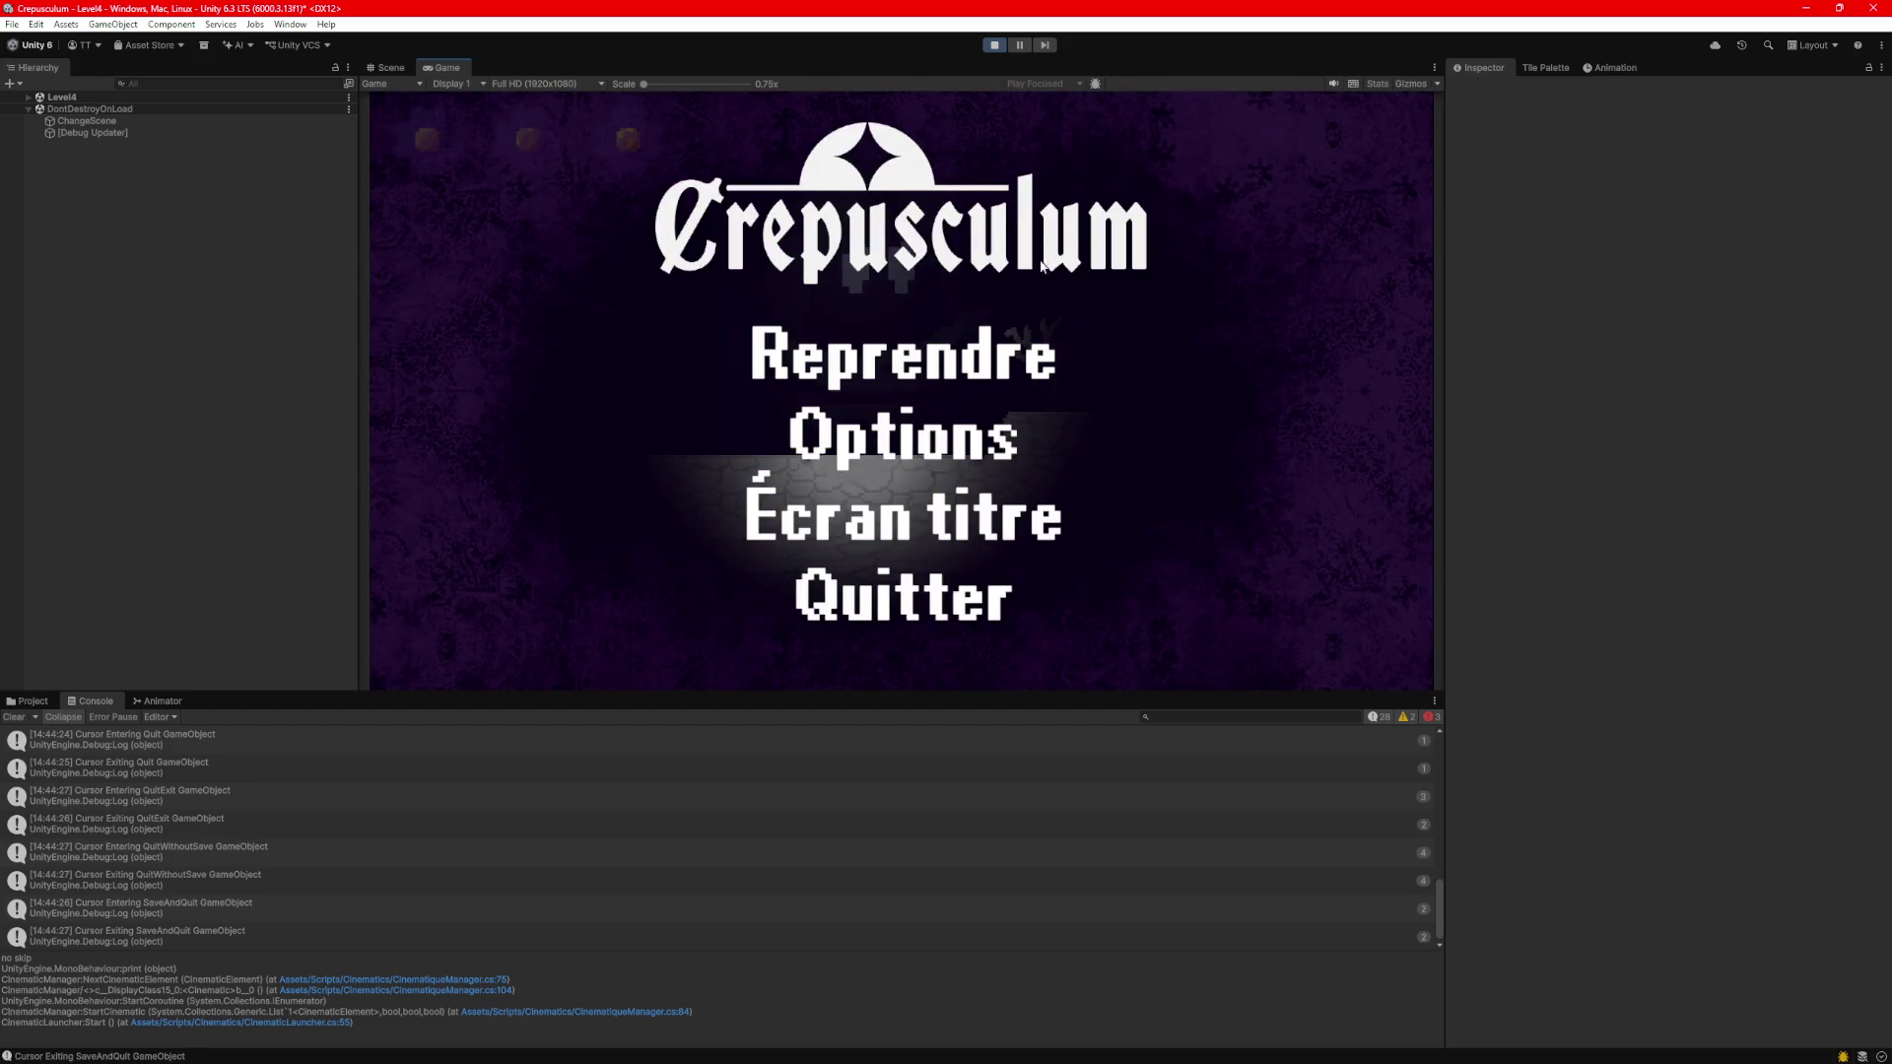
pyautogui.click(1025, 363)
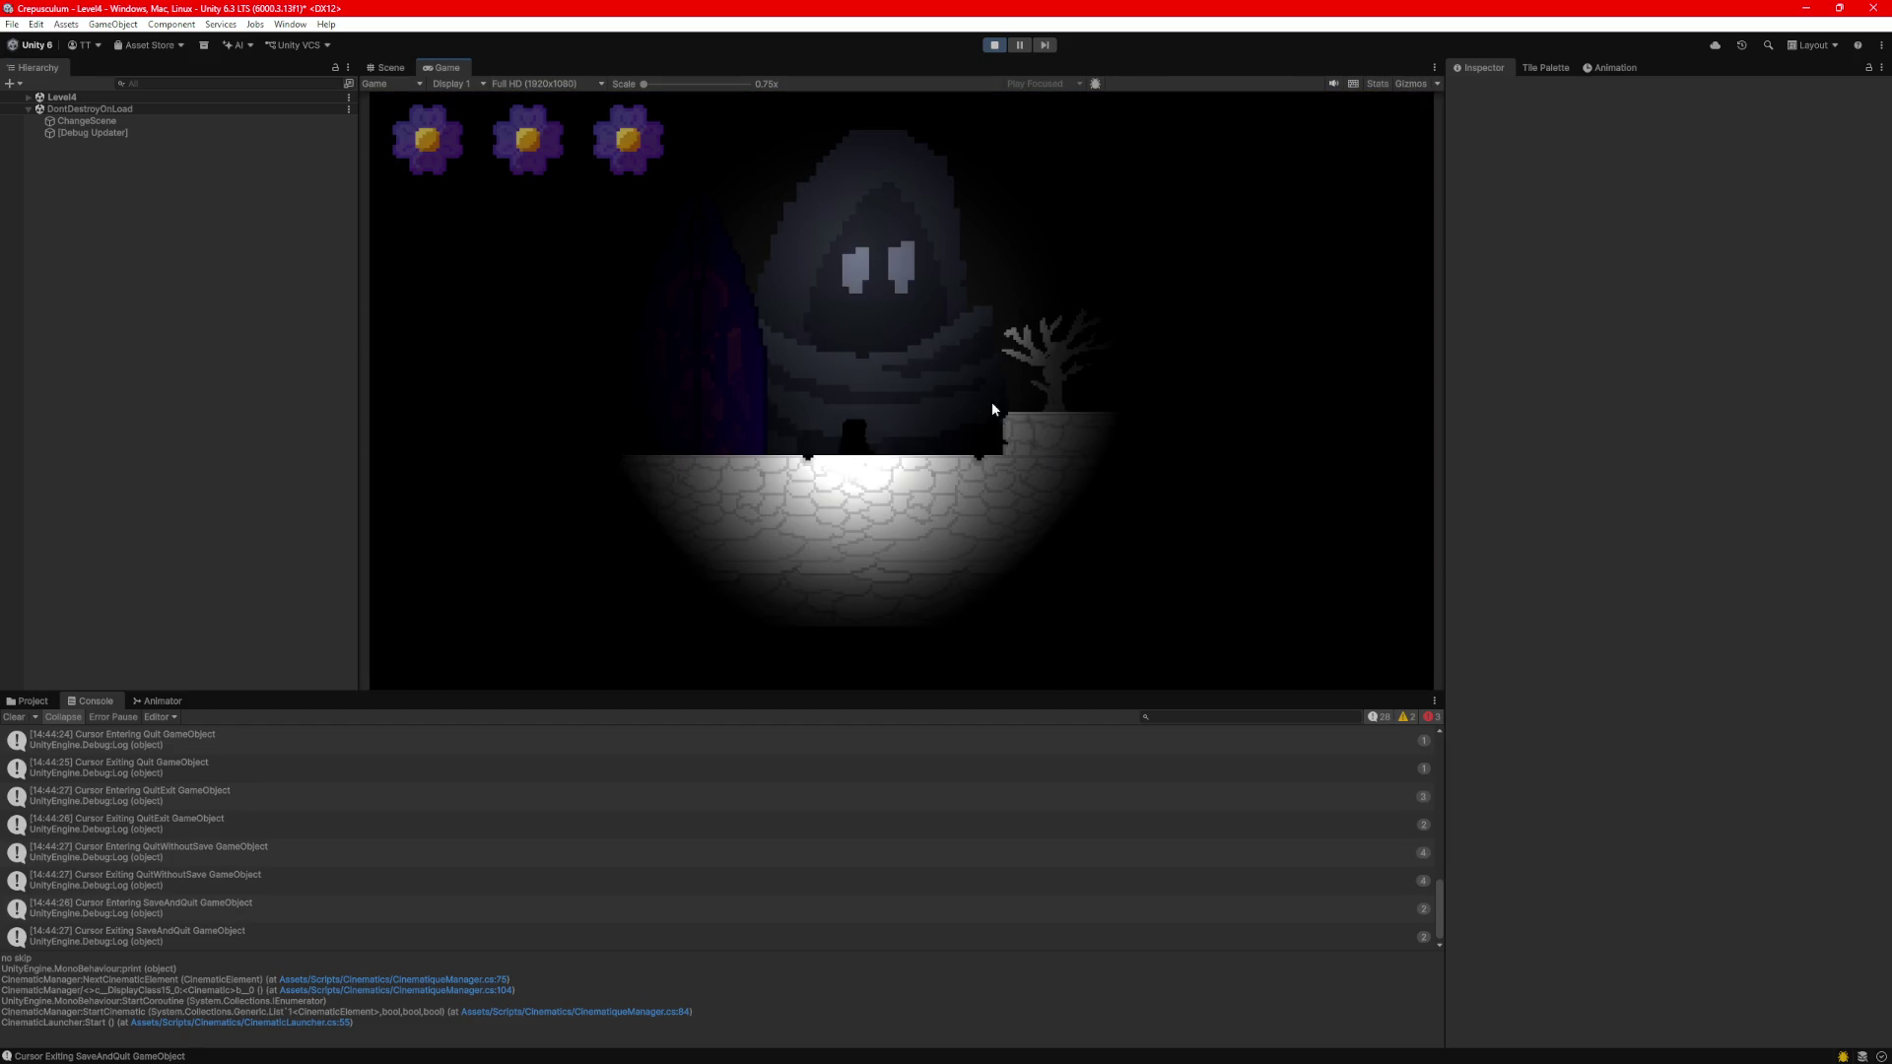
pyautogui.press('d')
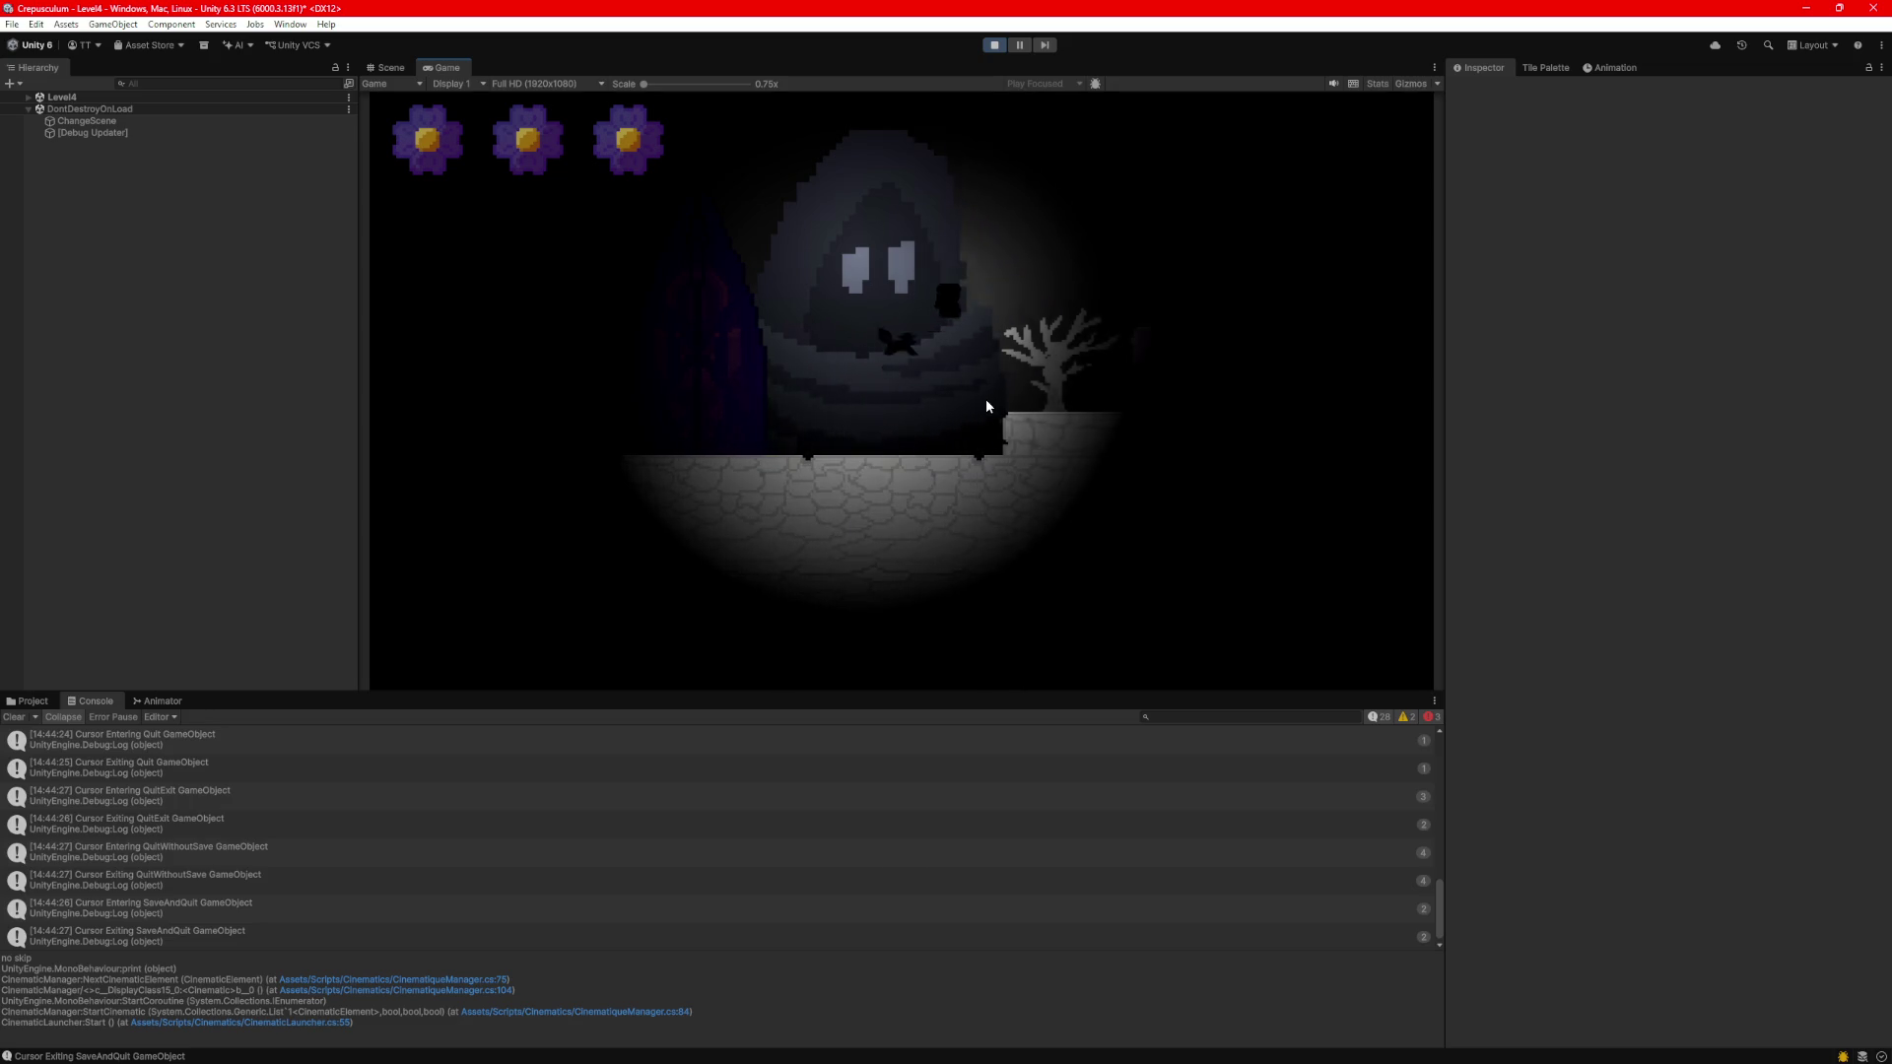
# Stop Play mode and select PauseSystem Variant via an 'ause' Hierarchy search.
pyautogui.click(994, 44)
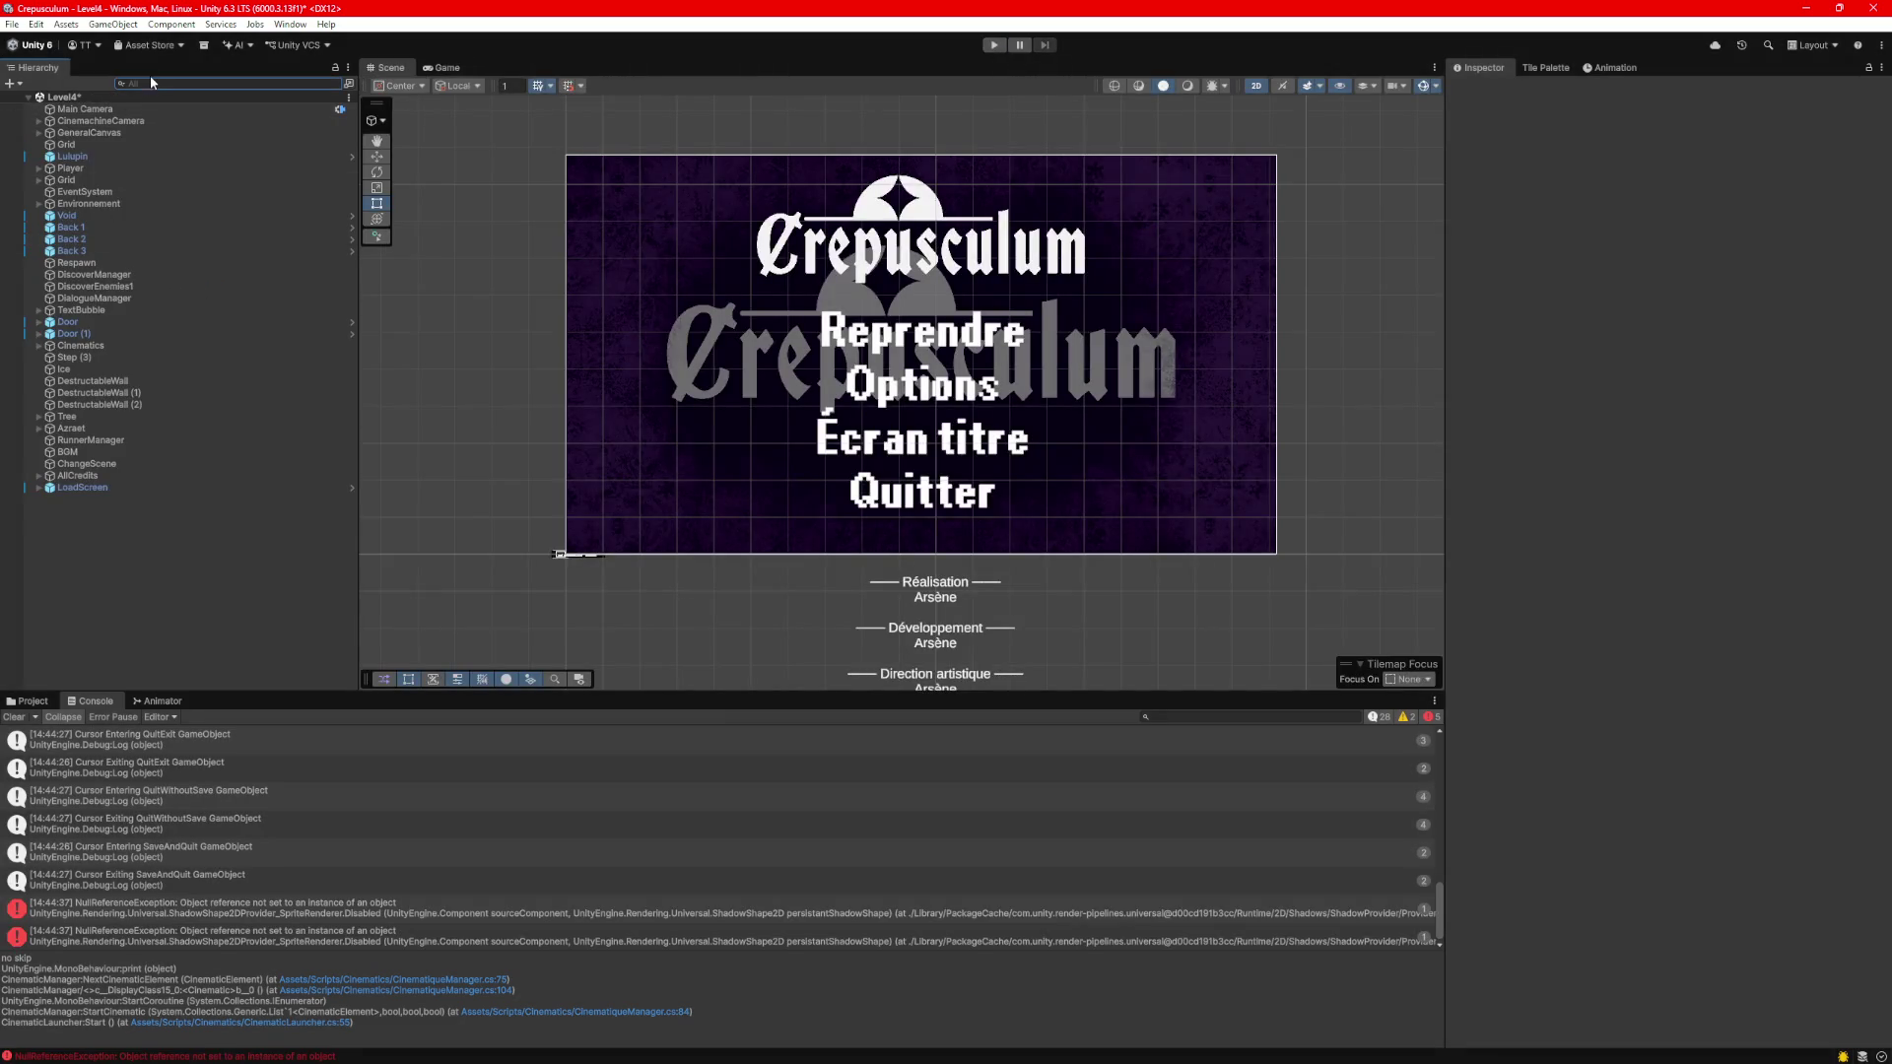
pyautogui.write('pause')
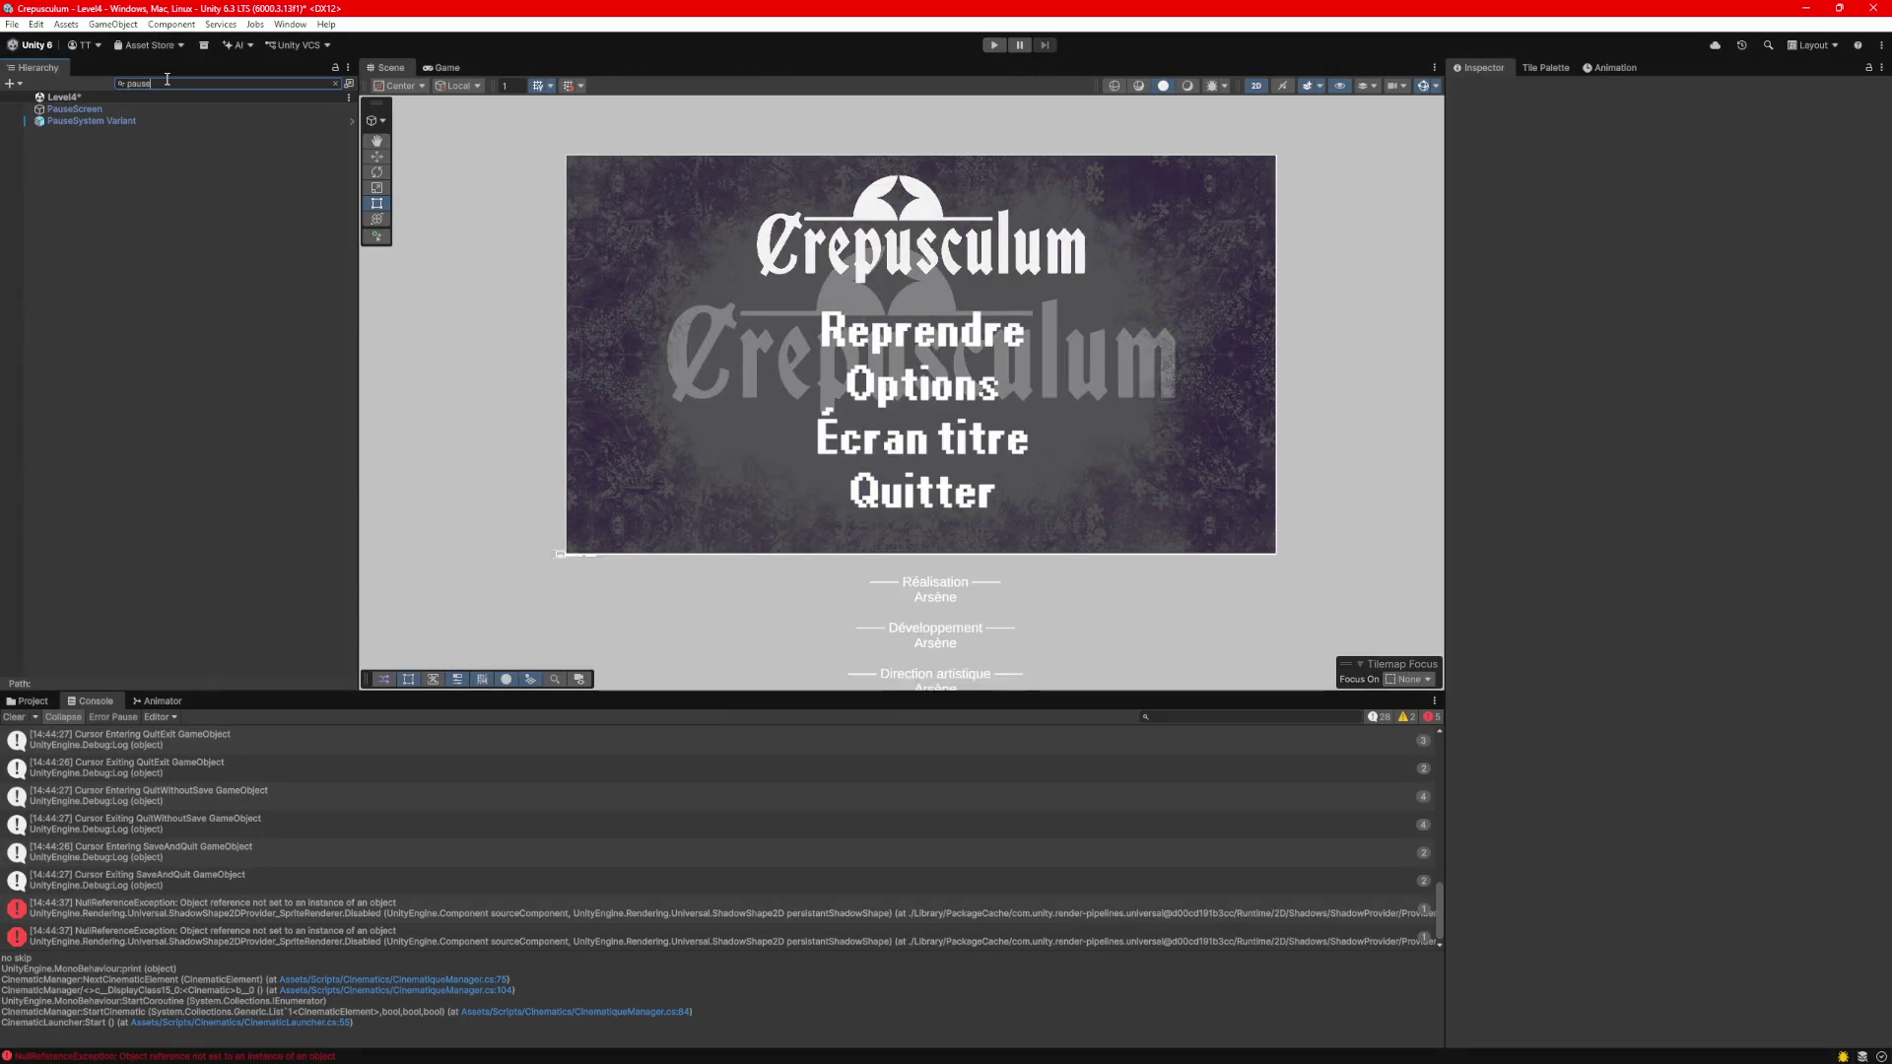
pyautogui.click(105, 123)
pyautogui.click(335, 83)
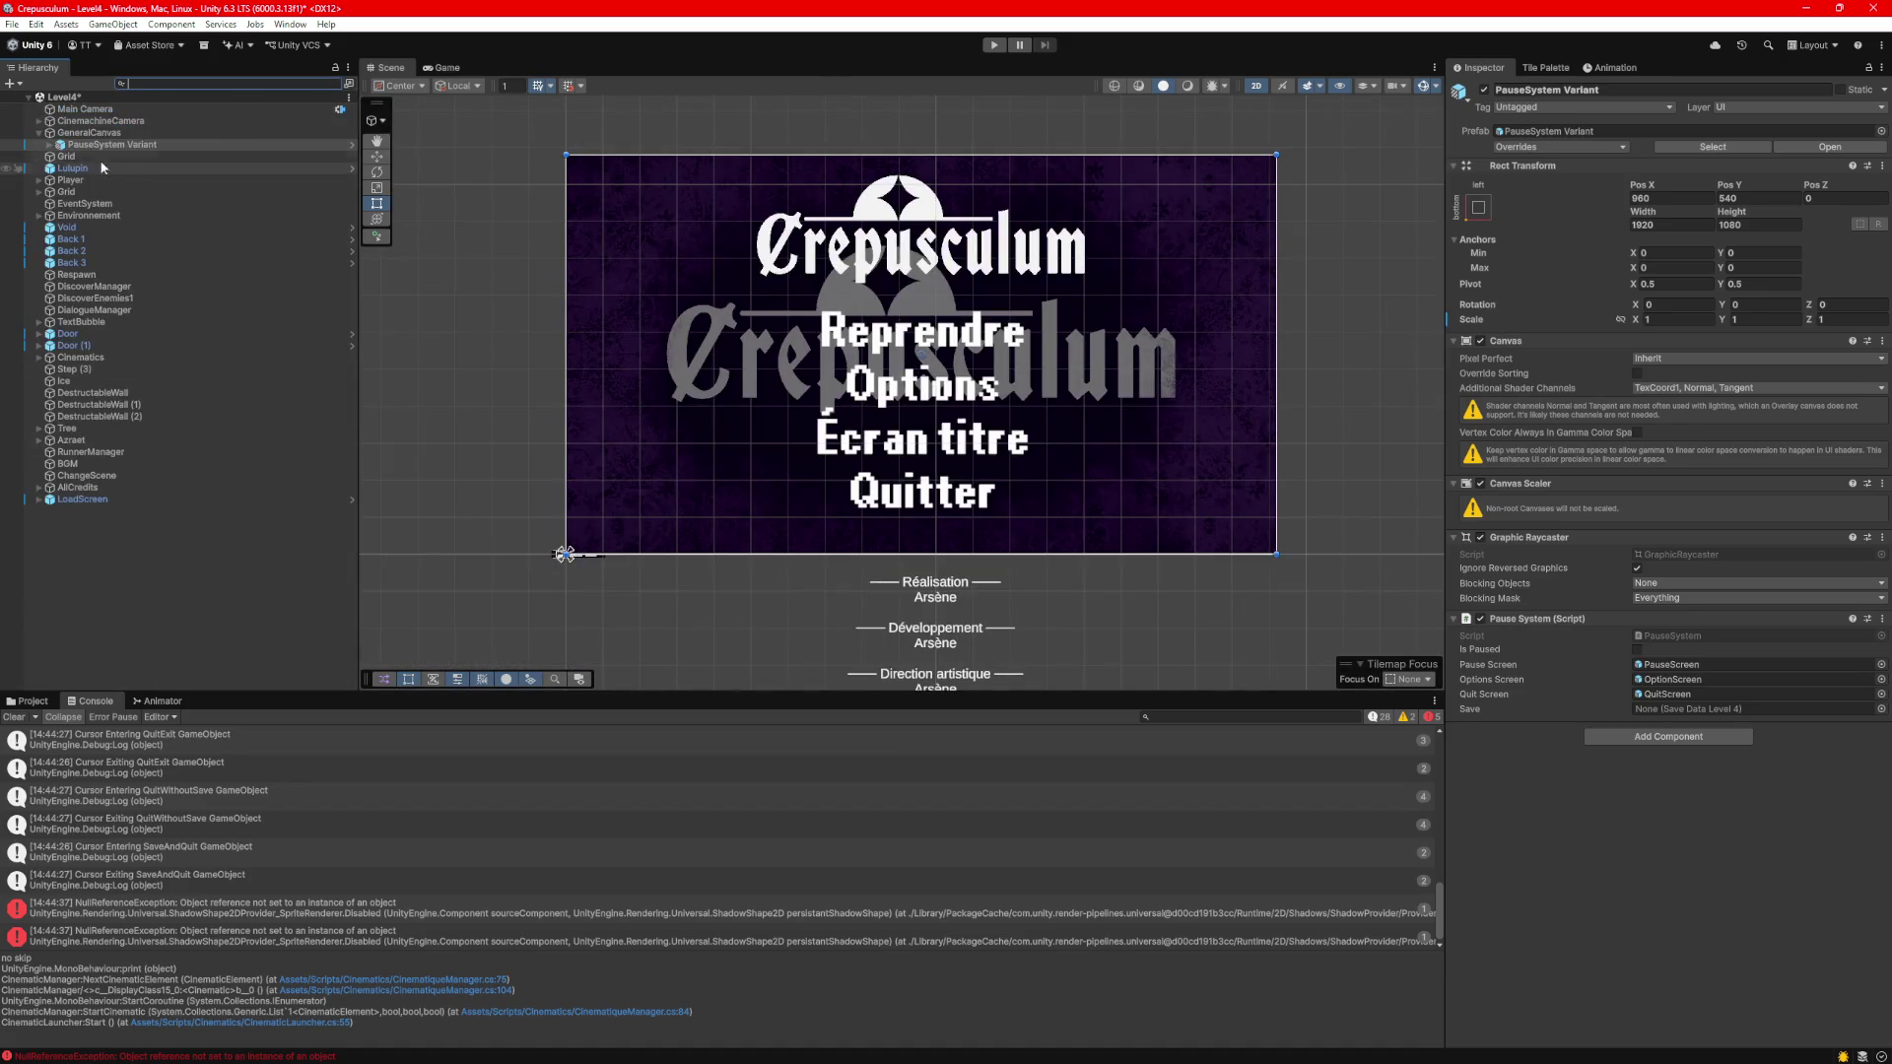
# Expand PauseScreen > Buttons > TitleScreen and check its On Click calls GoToTitleScreen.
pyautogui.click(51, 145)
pyautogui.click(60, 157)
pyautogui.click(59, 156)
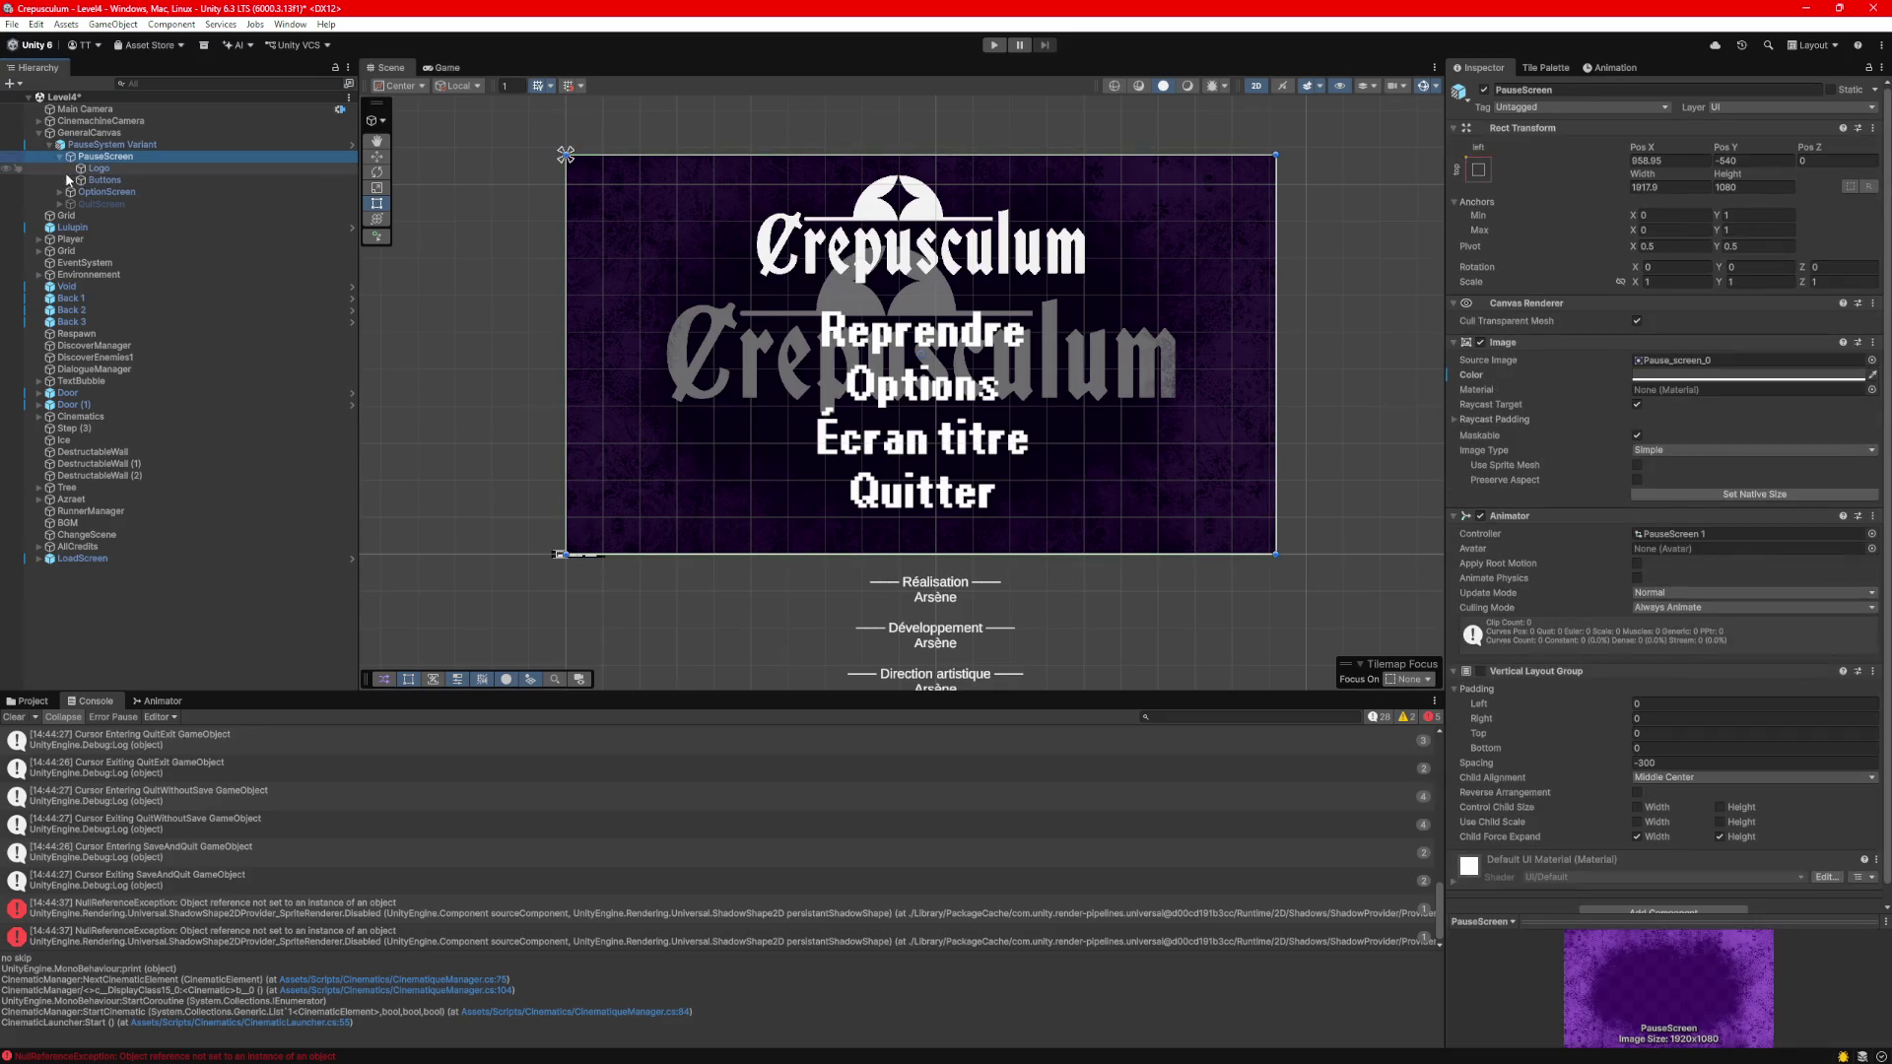
pyautogui.click(70, 180)
pyautogui.click(122, 216)
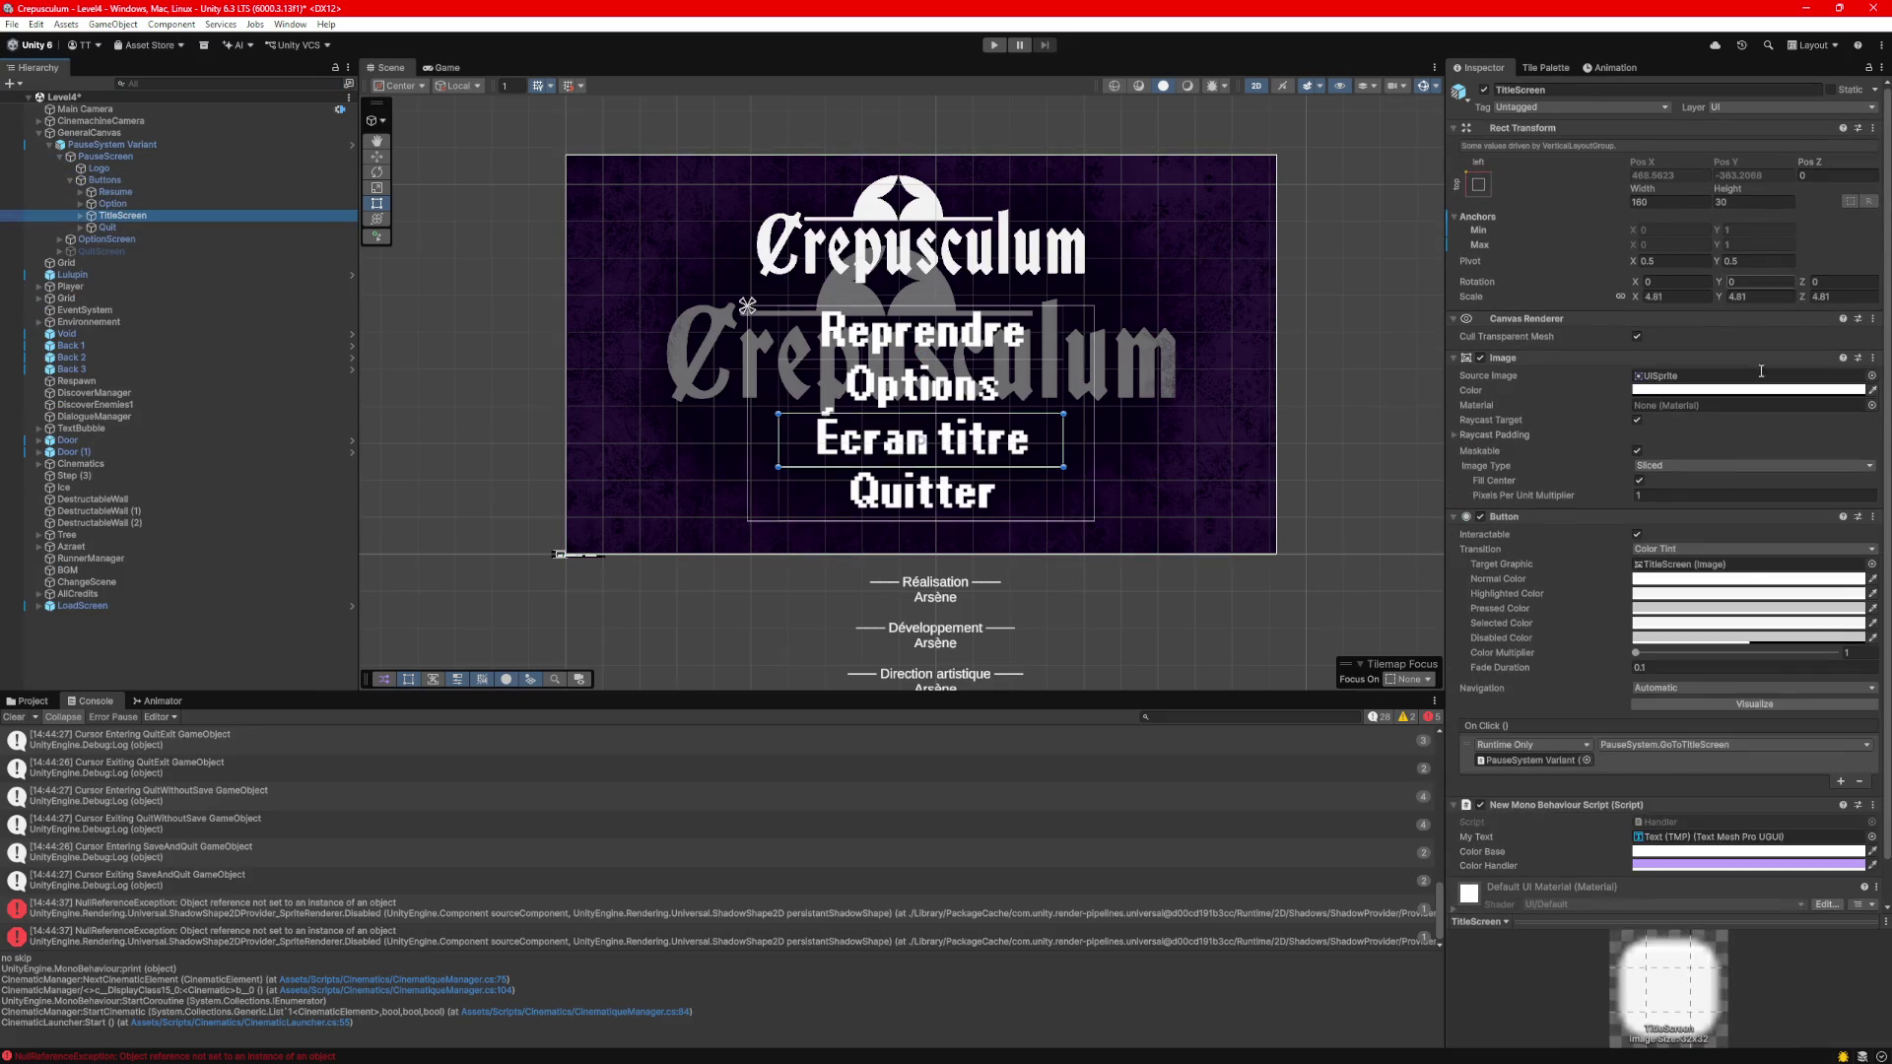
pyautogui.scroll(-2, 1747, 597)
pyautogui.click(1704, 701)
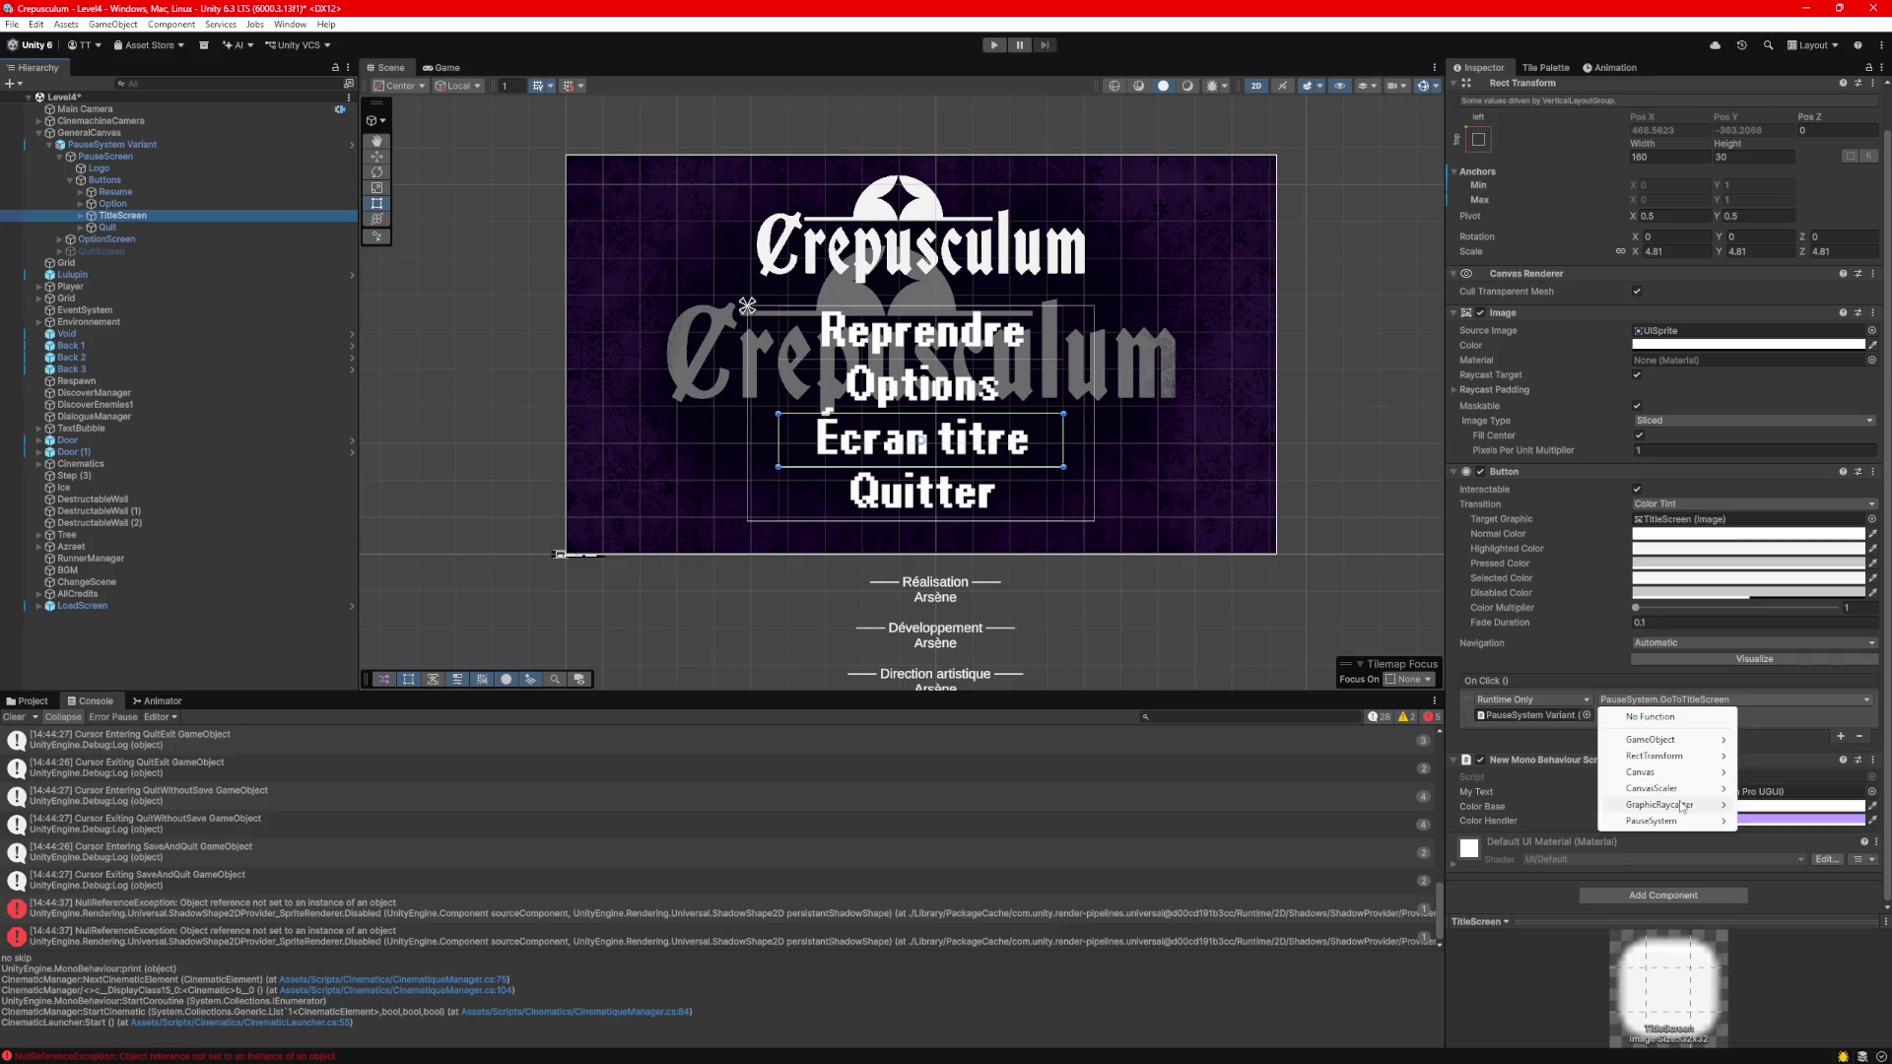
pyautogui.moveTo(1683, 805)
pyautogui.click(1781, 718)
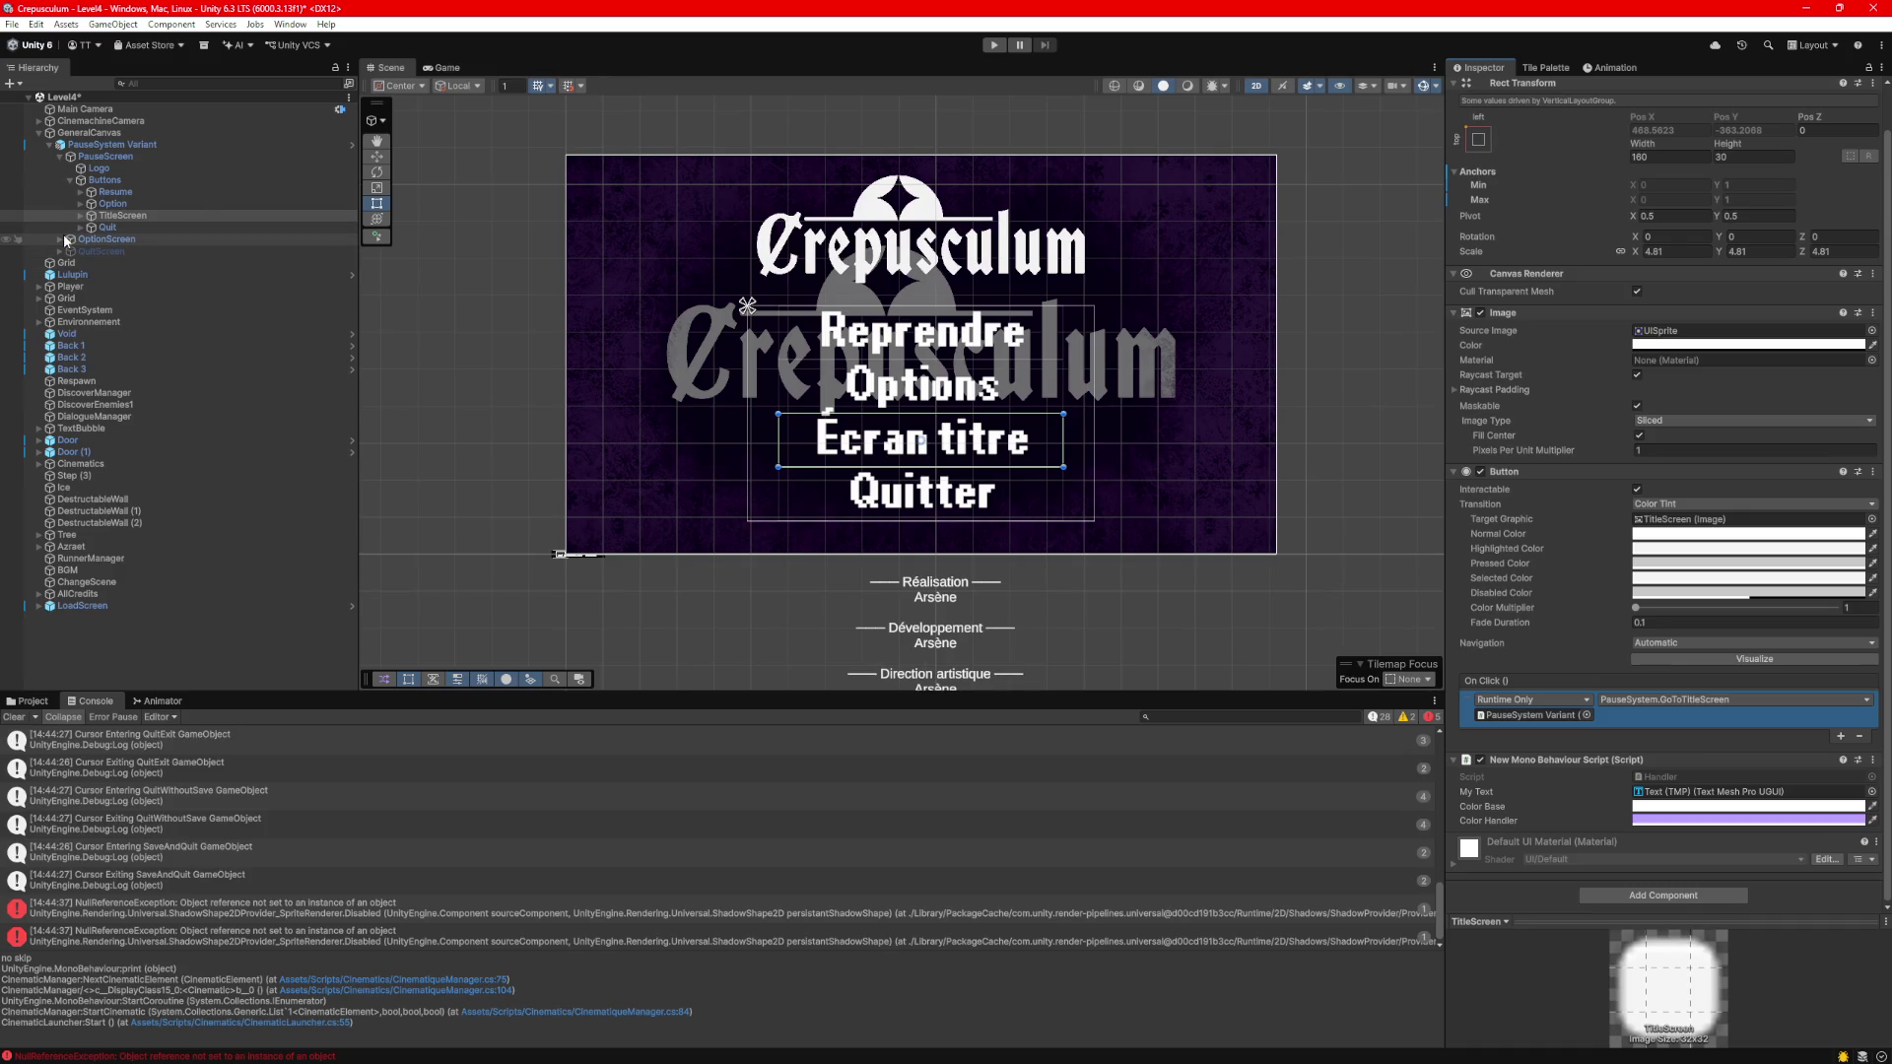
# Read the Console's NullReferenceException and missing-script messages, ending on GoToTitleScreen's stack trace.
pyautogui.click(443, 908)
pyautogui.scroll(10, 463, 899)
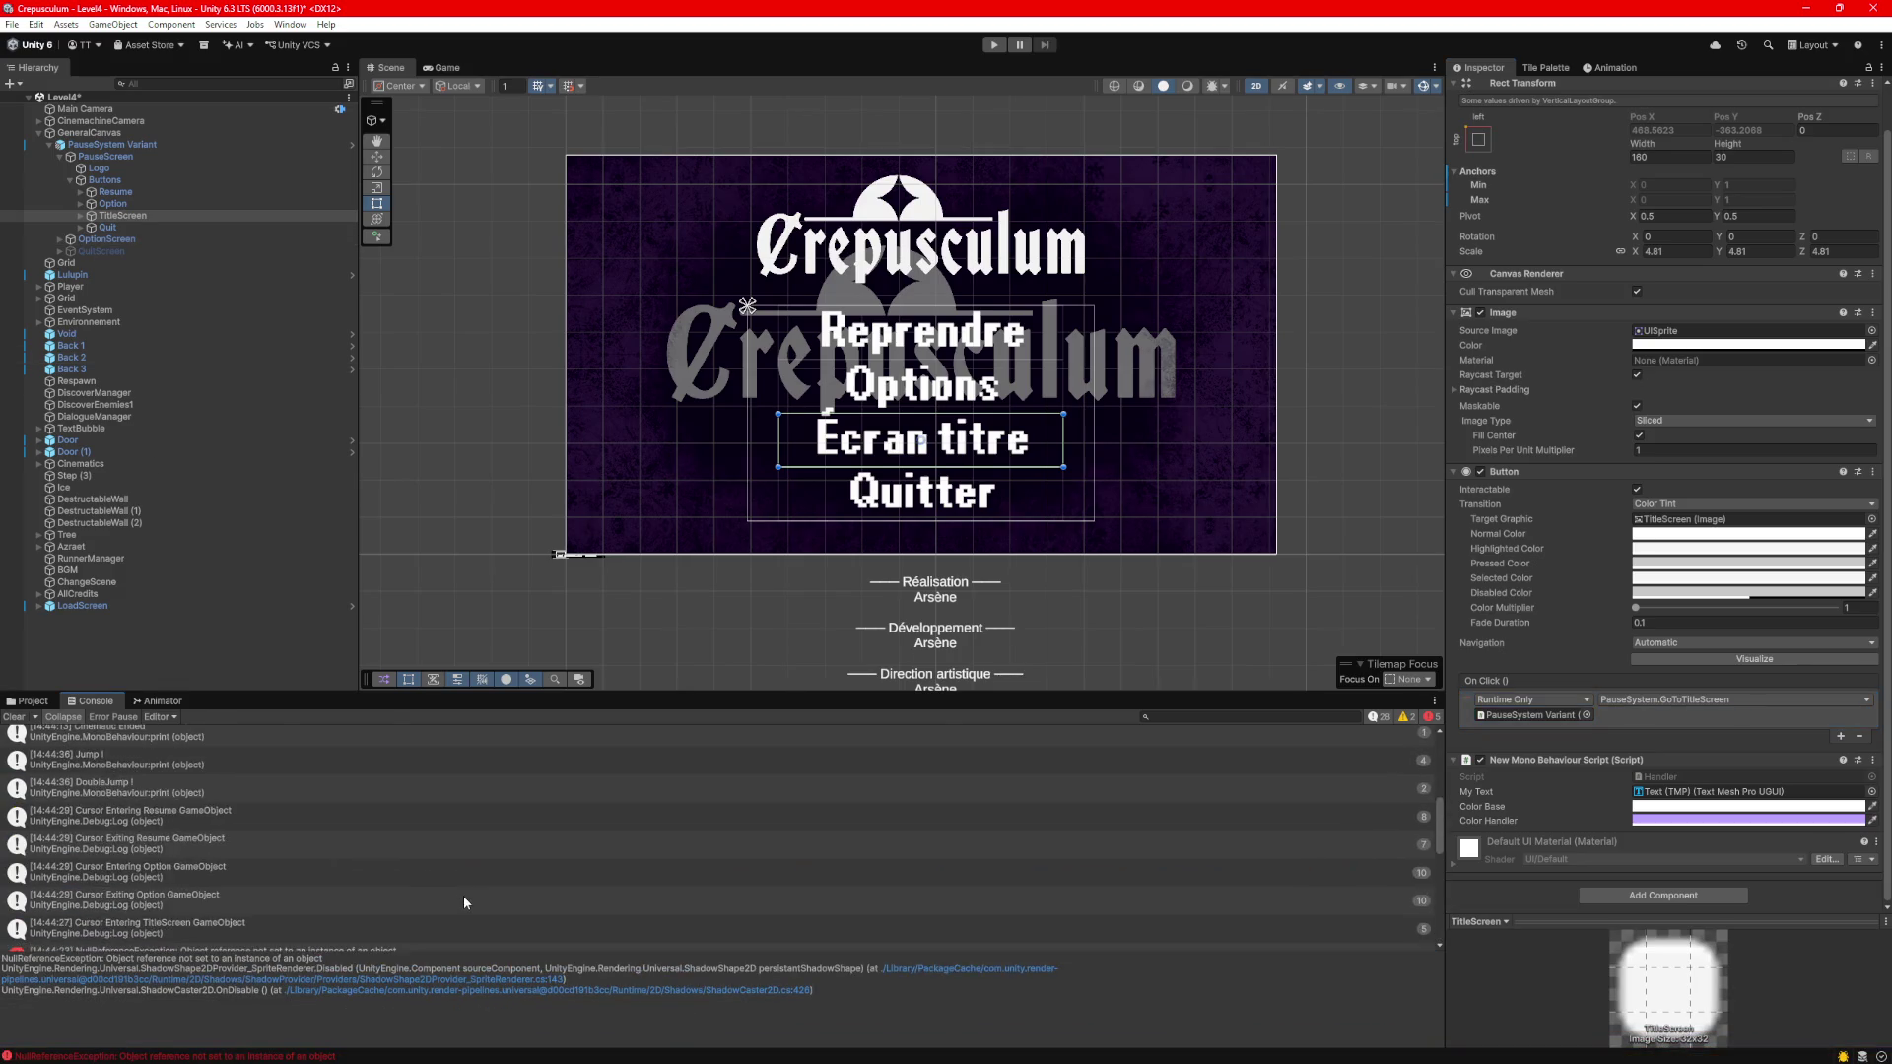
pyautogui.scroll(-5, 463, 896)
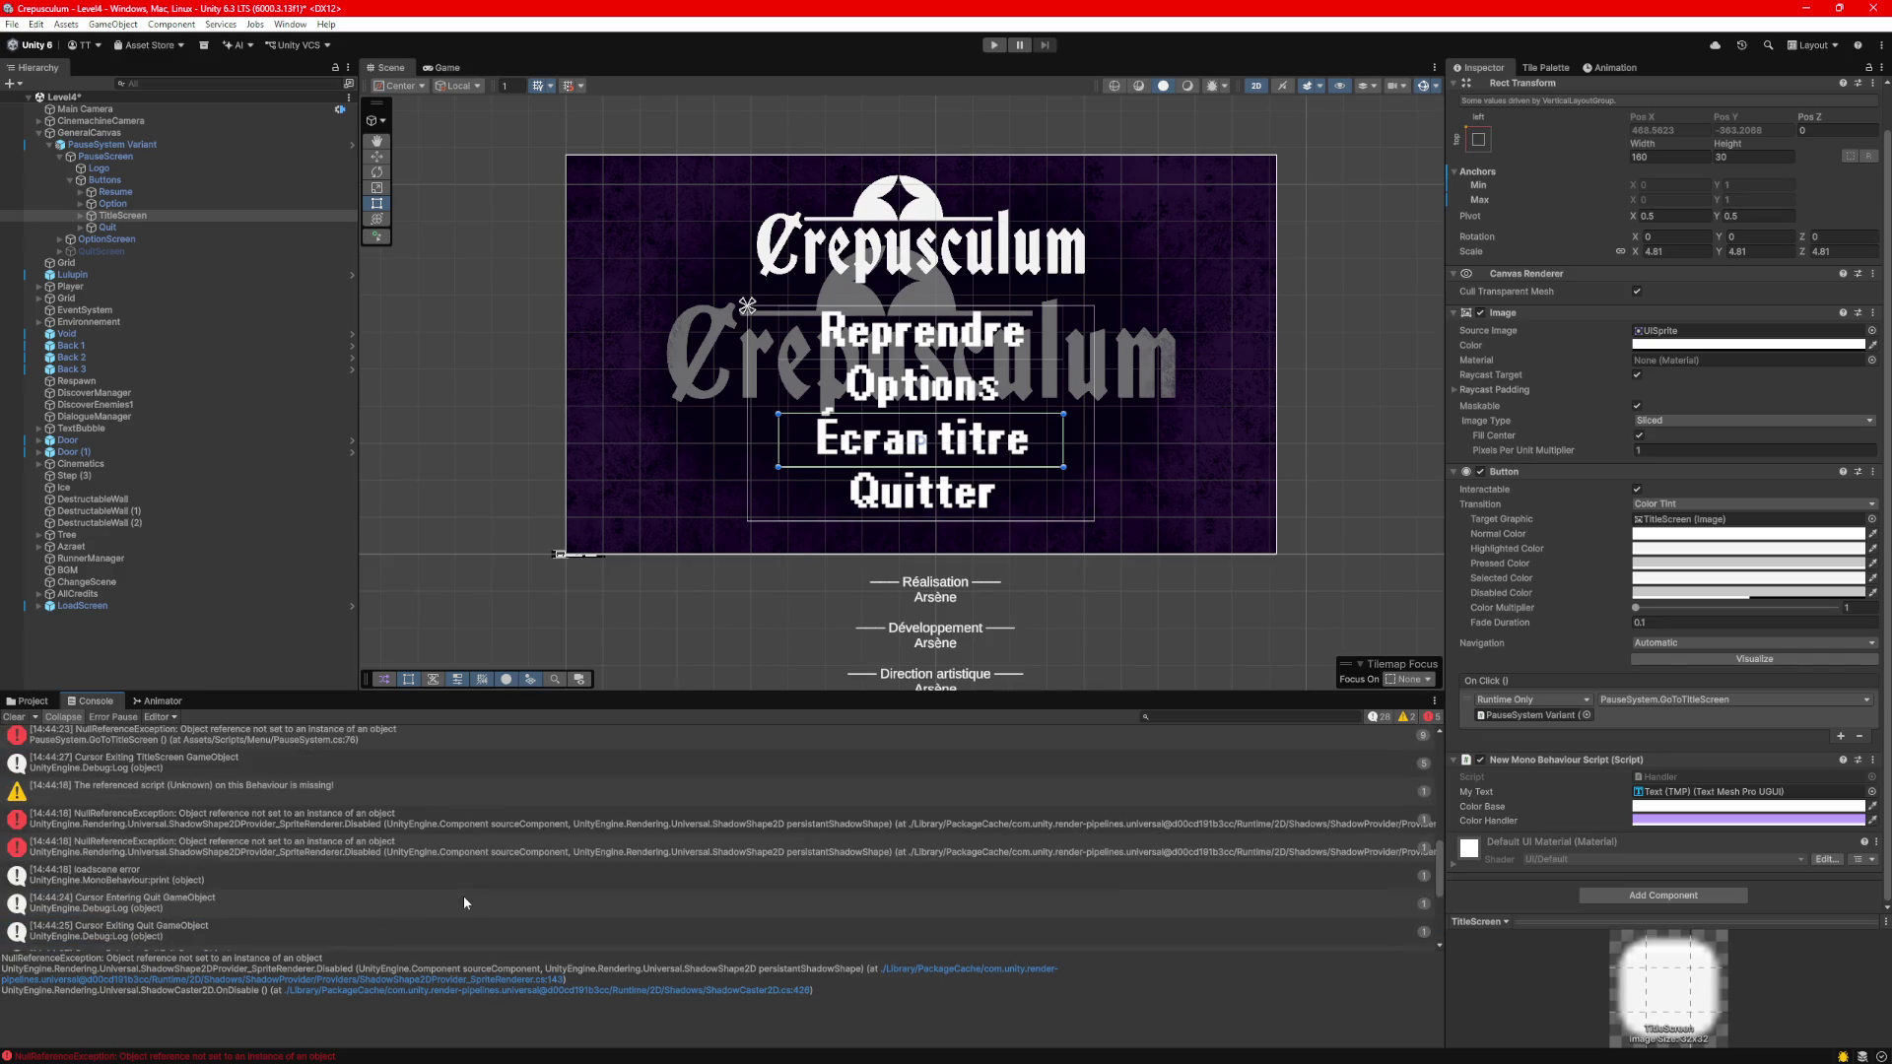
pyautogui.click(354, 800)
pyautogui.click(351, 818)
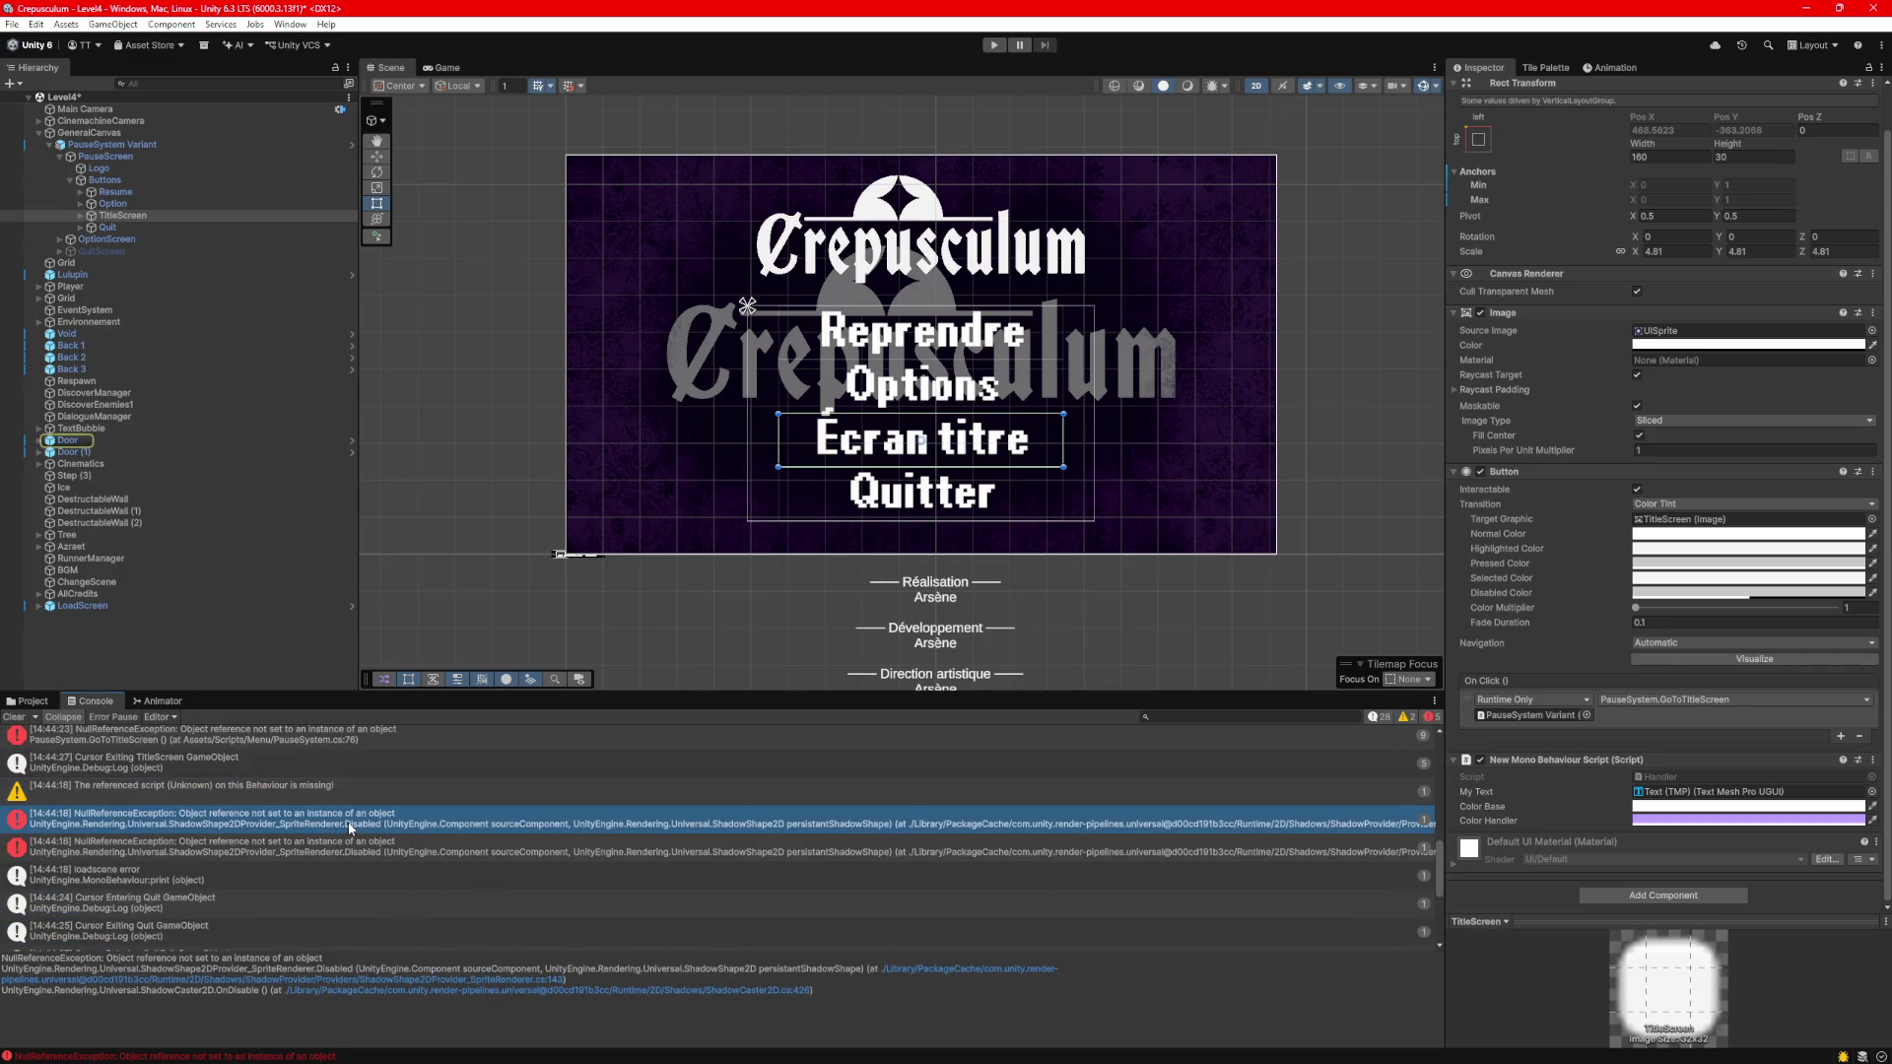
pyautogui.scroll(1, 345, 826)
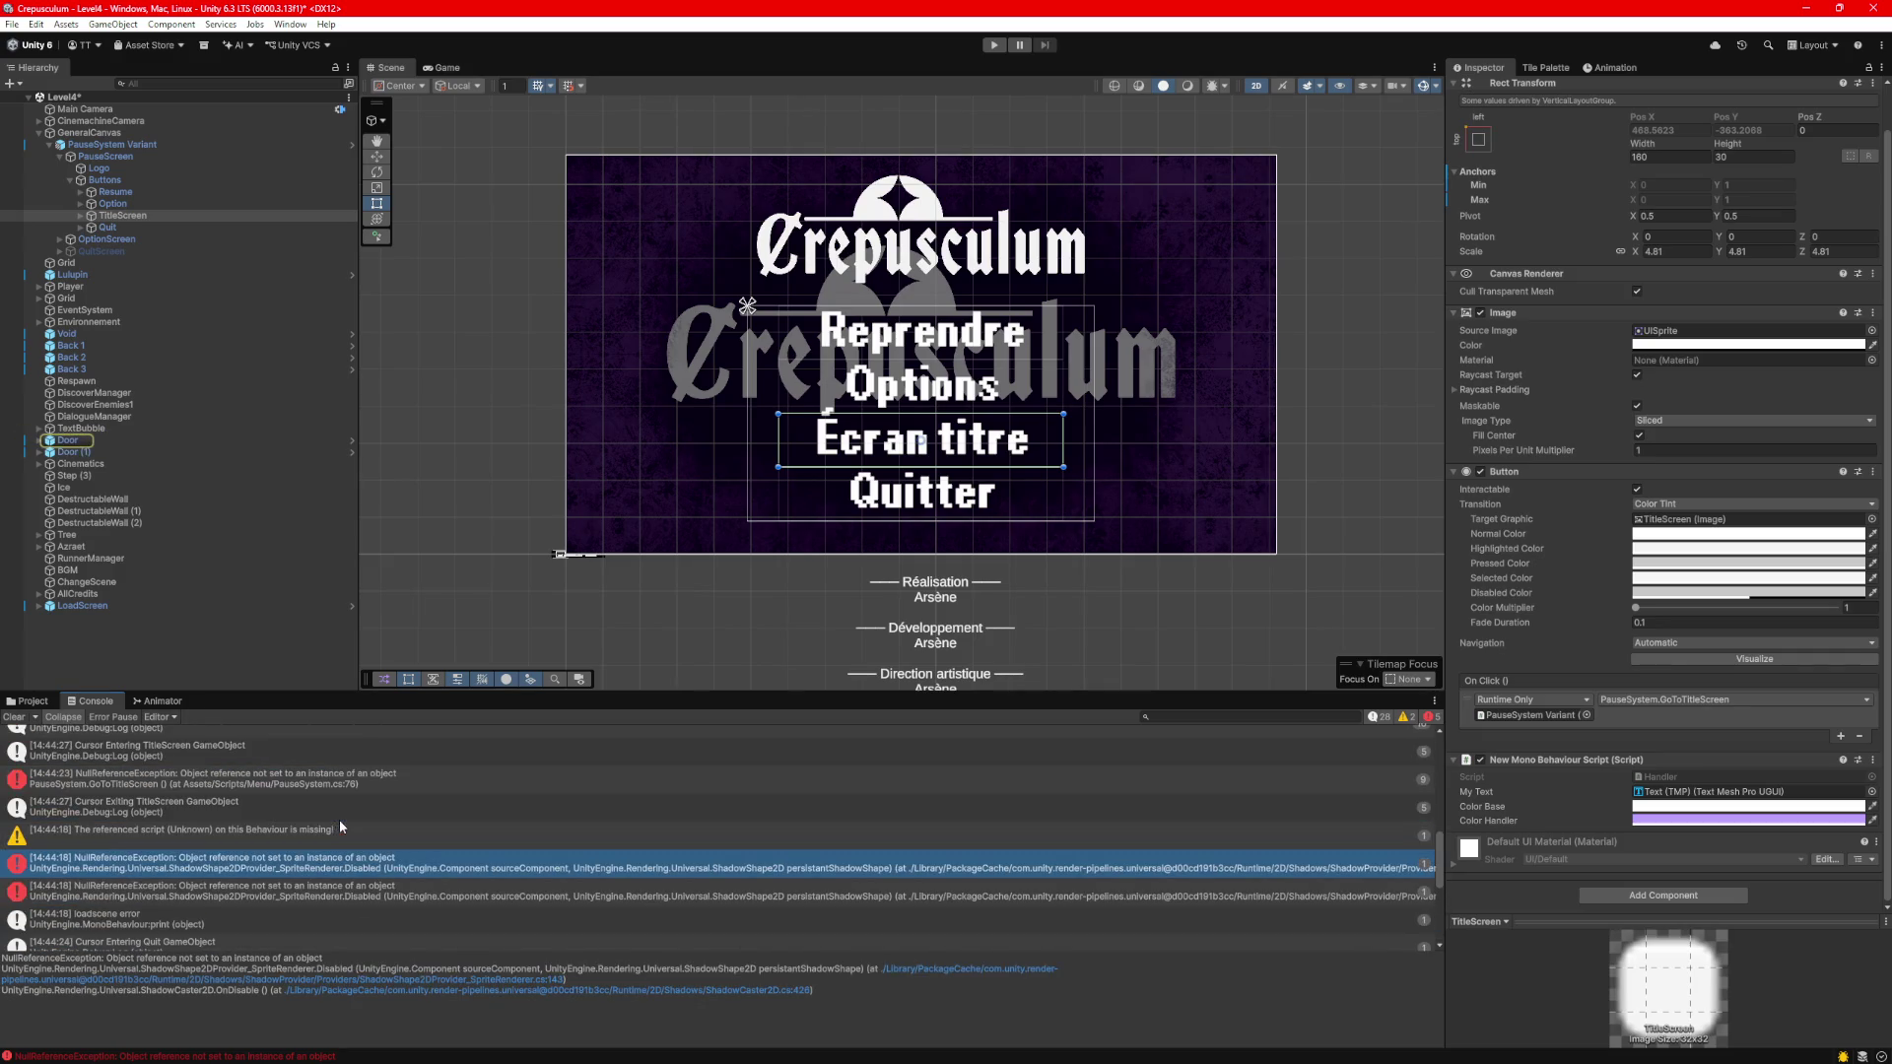
pyautogui.click(276, 779)
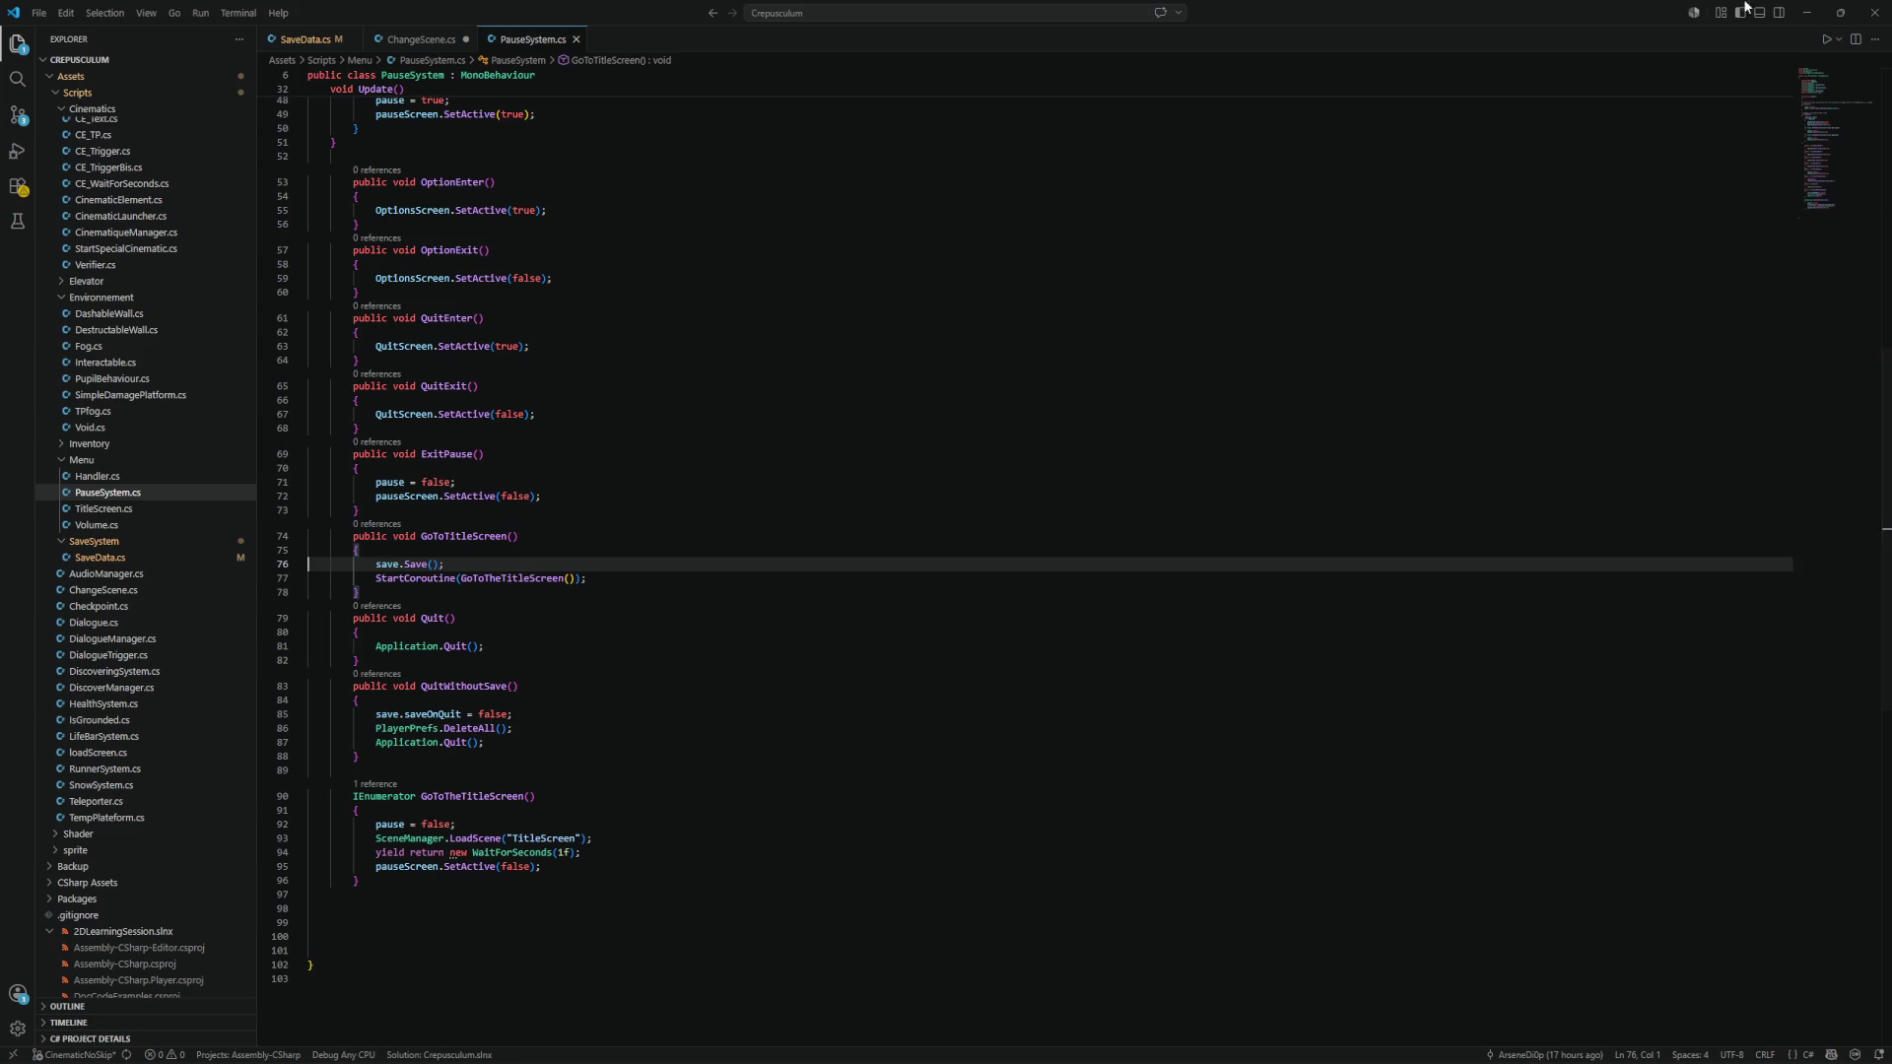
# Return to Unity and select PauseSystem Variant to see its Save field set to None.
pyautogui.click(1807, 12)
pyautogui.click(120, 146)
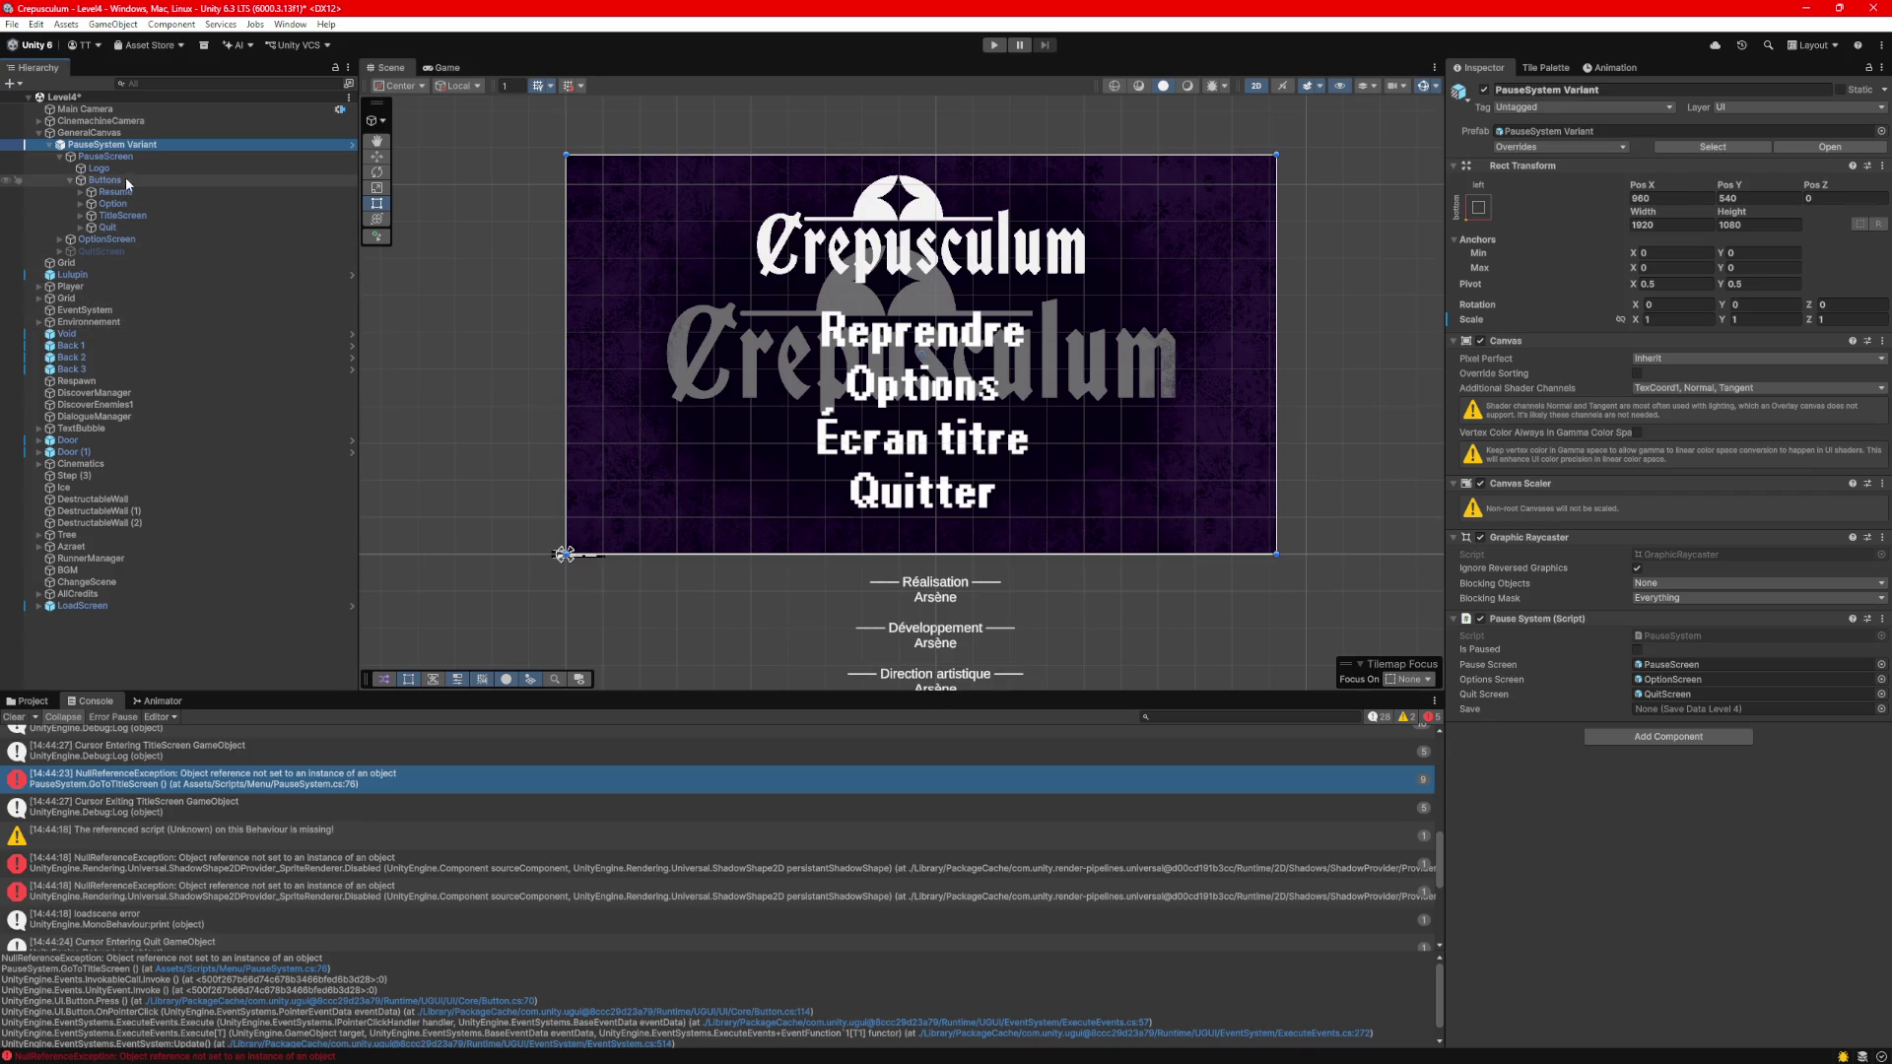
# Search Level4's hierarchy for 'Save', then clear it and show the Project folders.
pyautogui.click(157, 85)
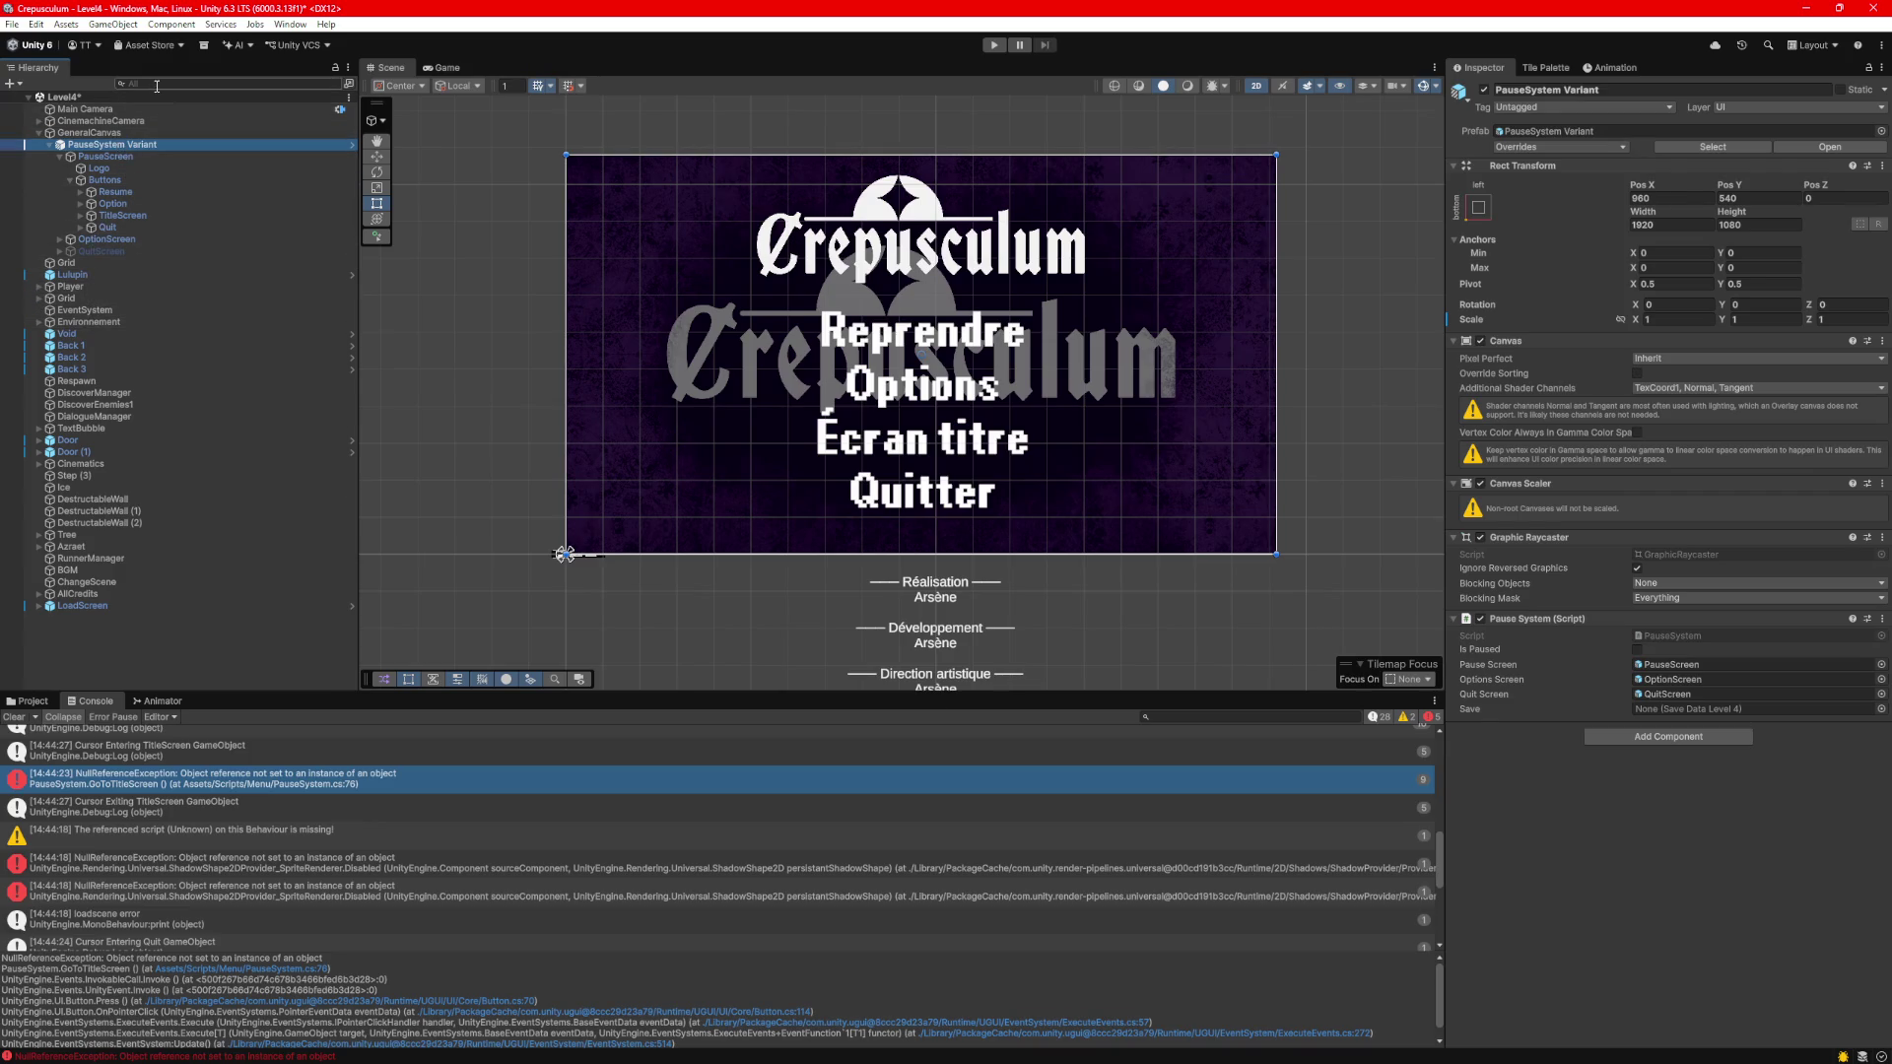
pyautogui.write('Save')
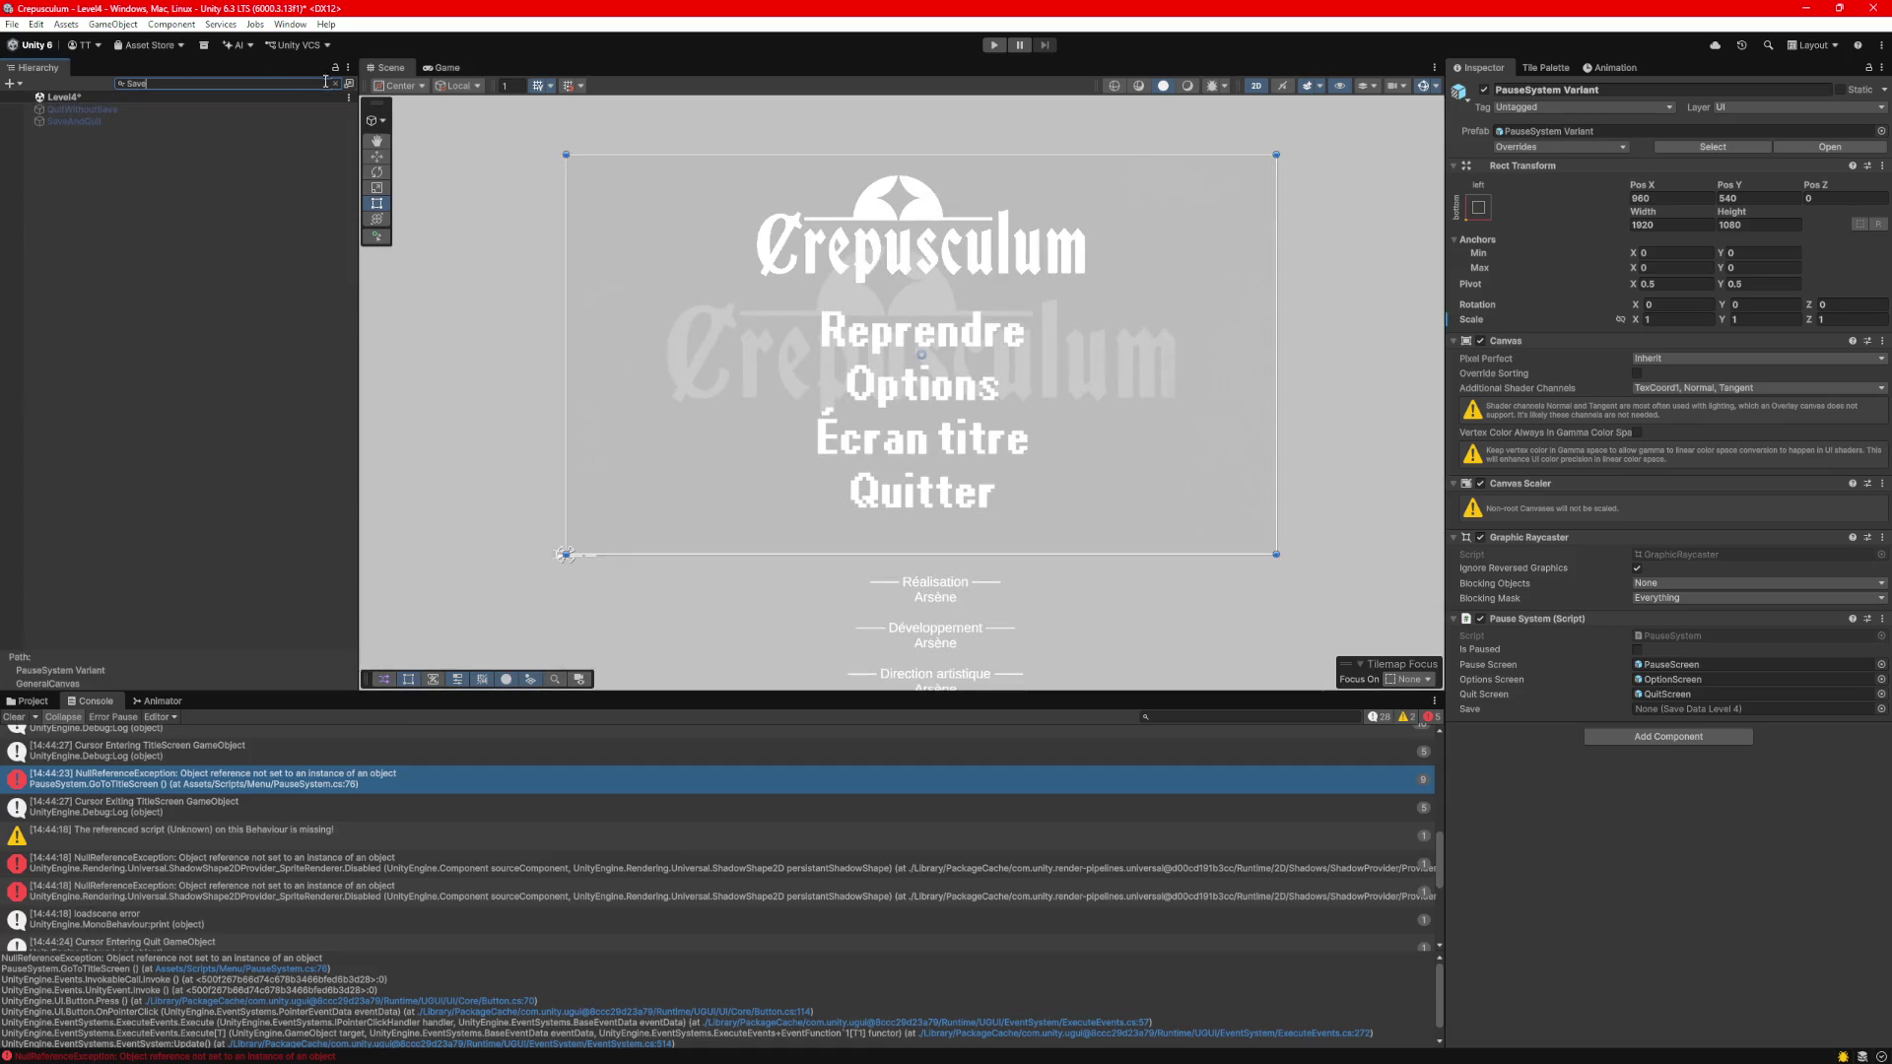
pyautogui.click(336, 86)
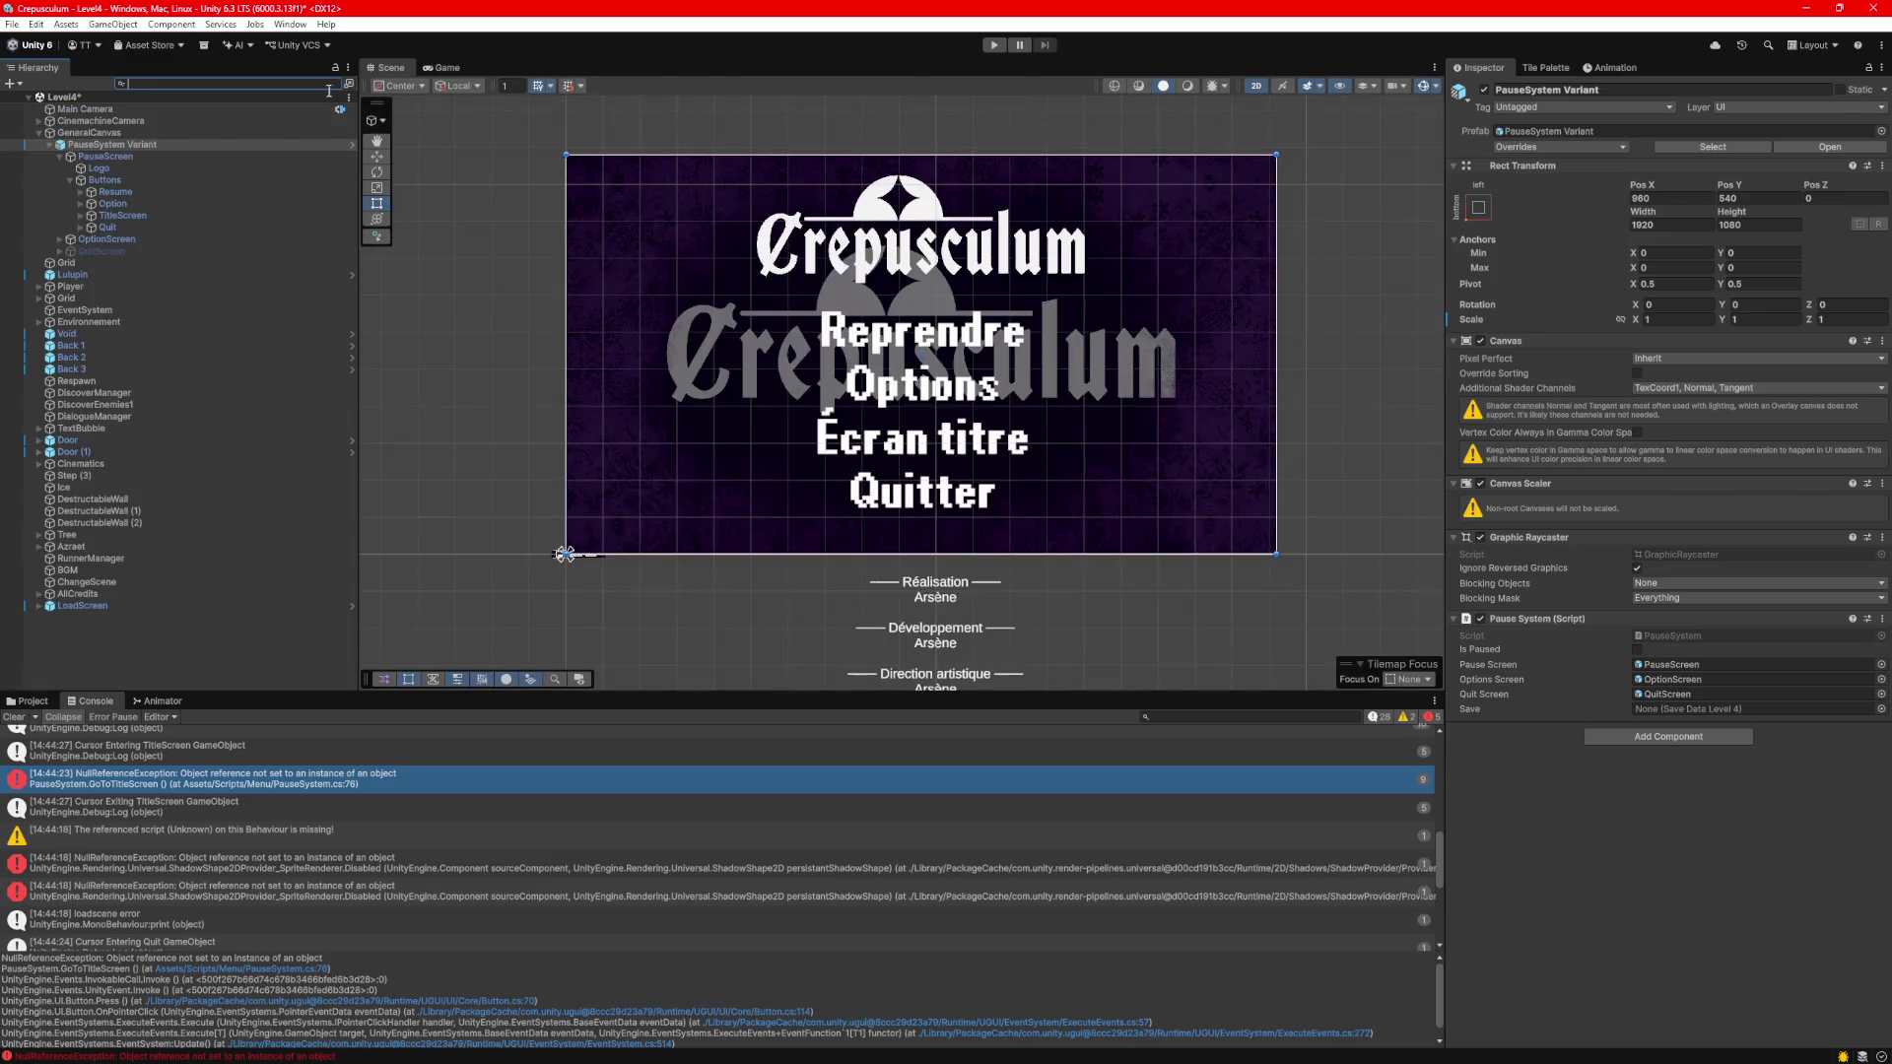
pyautogui.click(28, 701)
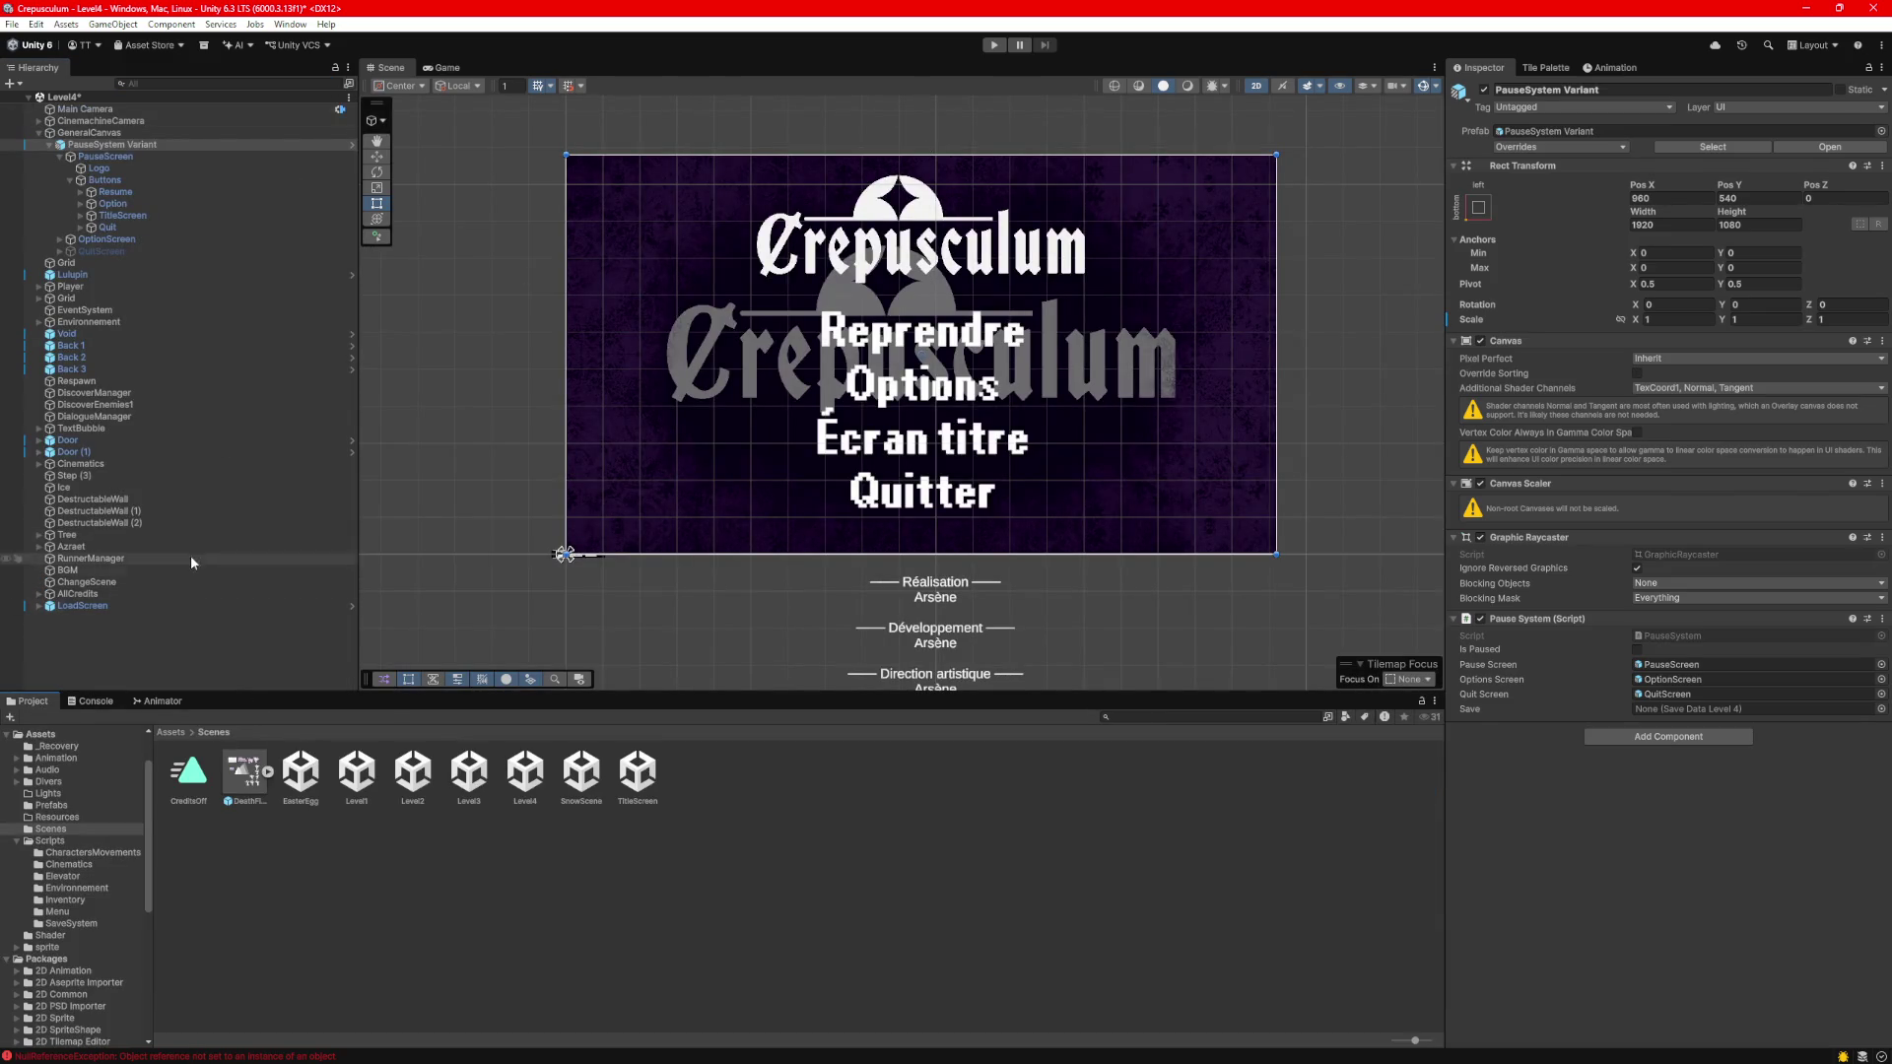
# Try 'manager', 'Savema' and 'SaveDa' searches without results, then reopen the Level4 scene.
pyautogui.click(202, 86)
pyautogui.write('anager')
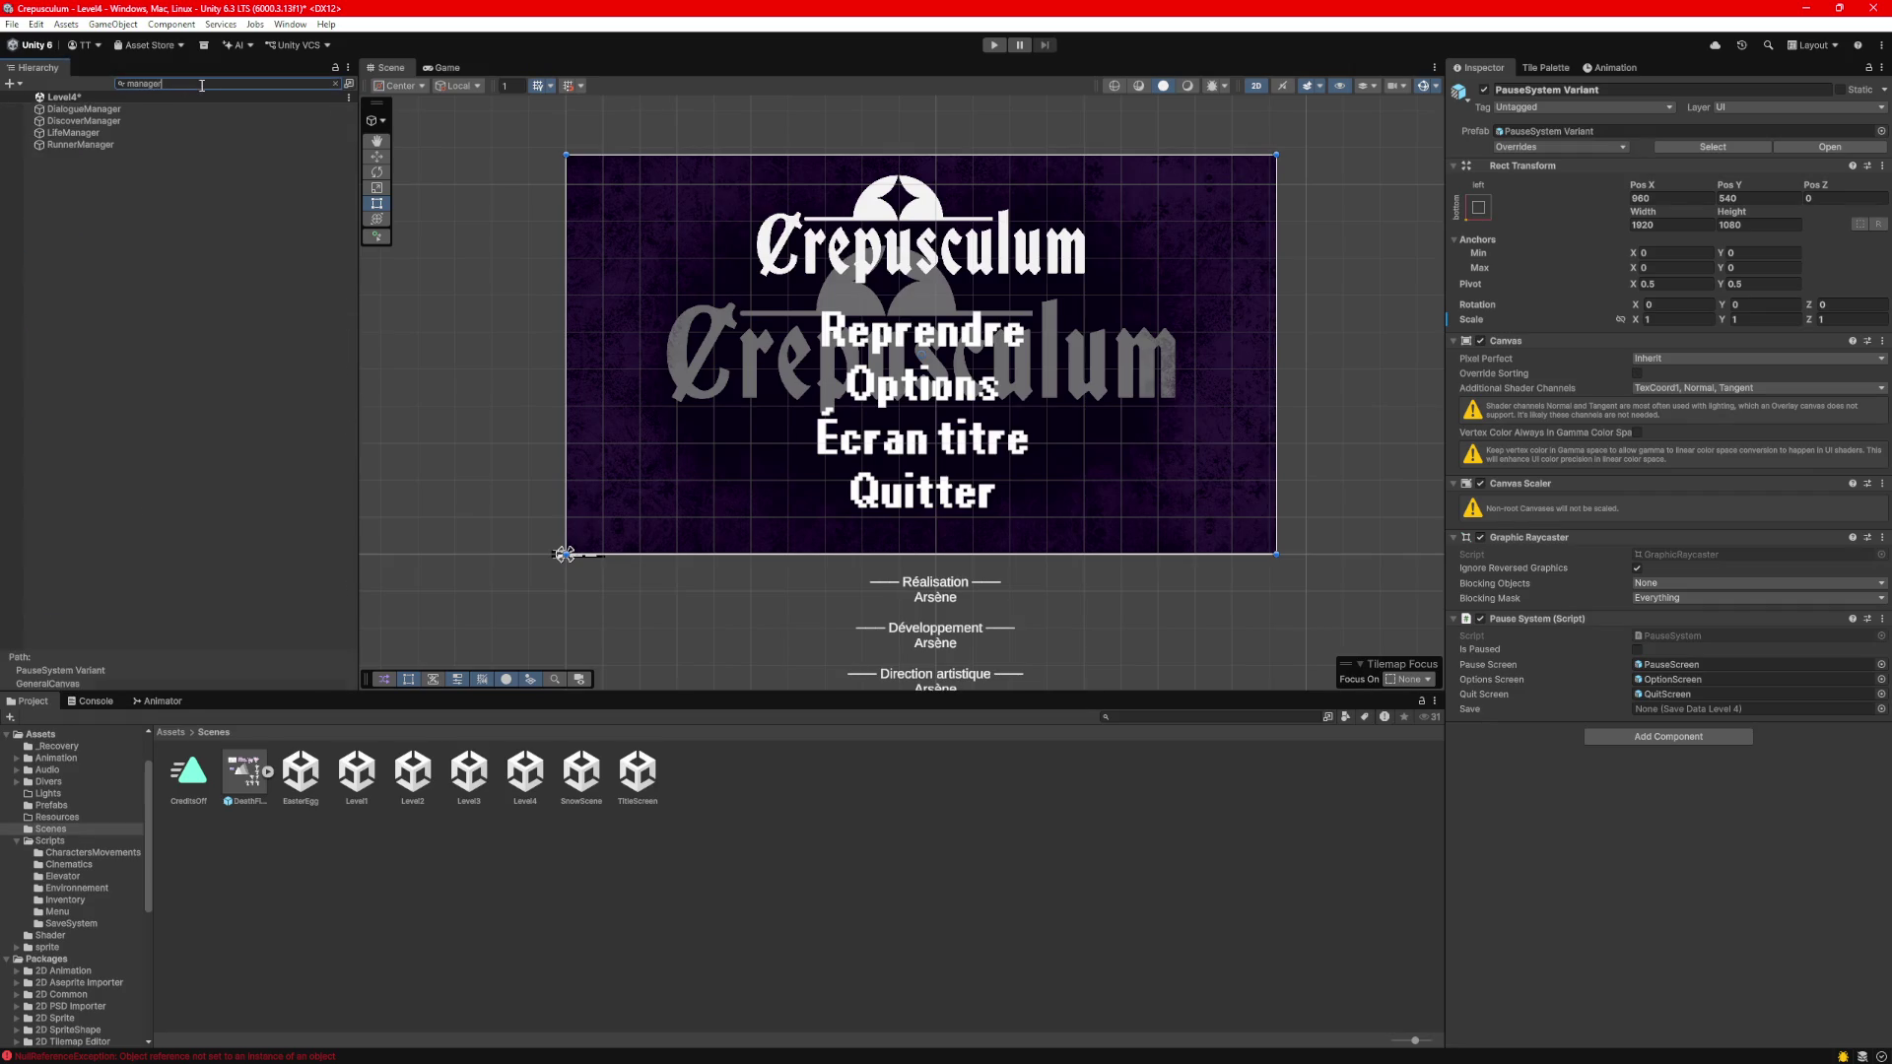
pyautogui.press('BackSpace')
pyautogui.press('BackSpace')
pyautogui.press('BackSpace')
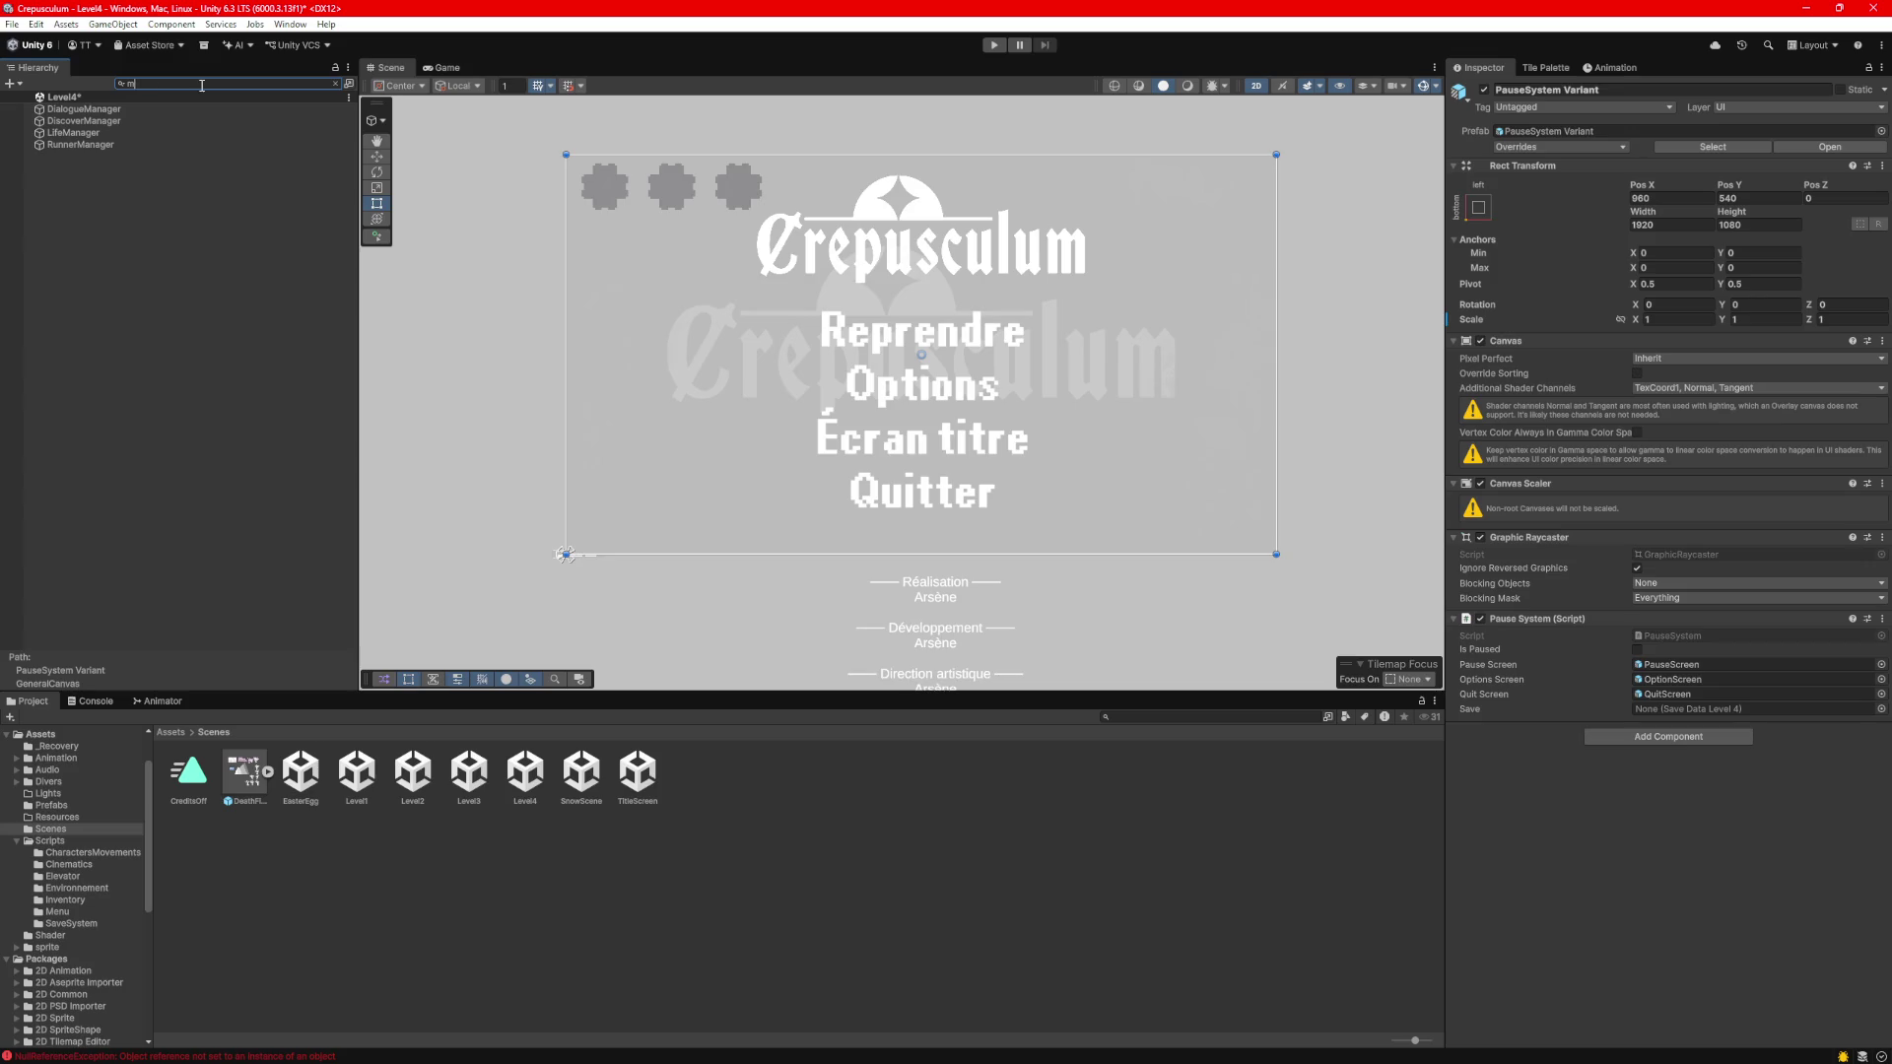
pyautogui.write('savema')
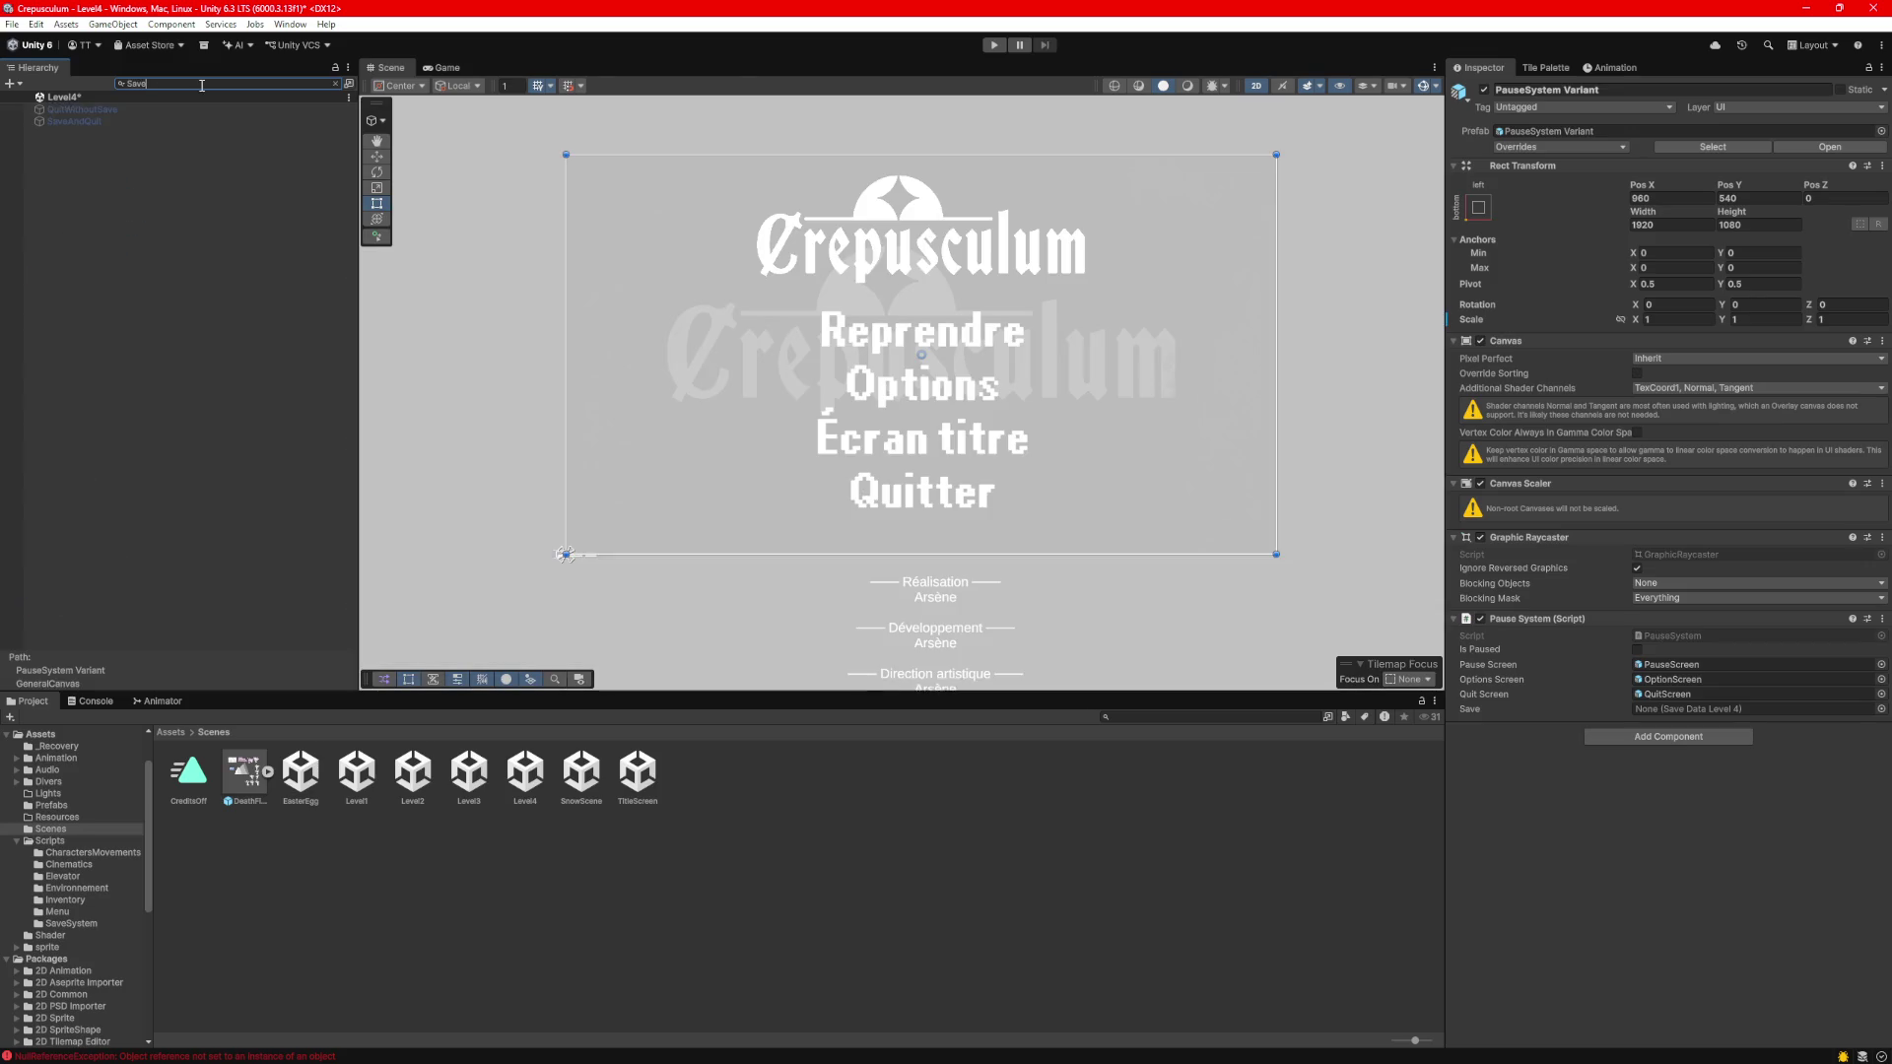
pyautogui.press('BackSpace')
pyautogui.press('BackSpace')
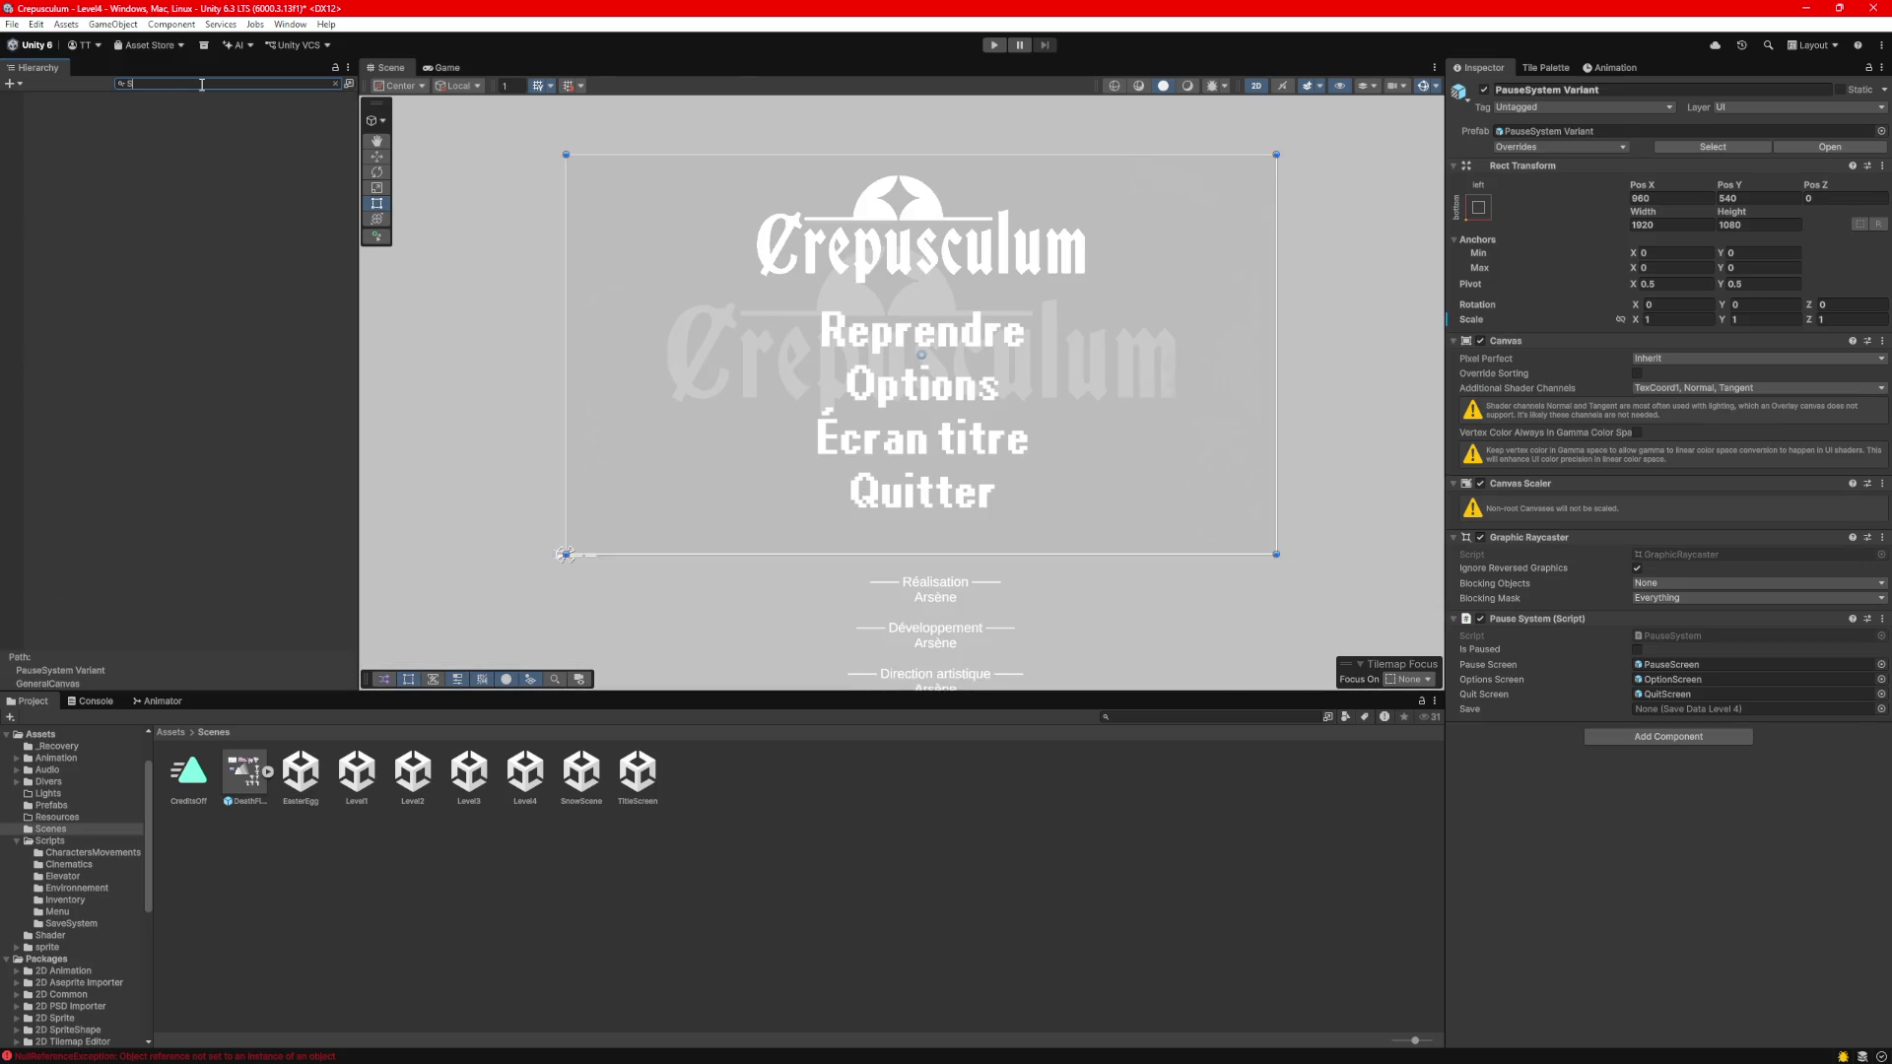
pyautogui.press('BackSpace')
pyautogui.press('BackSpace')
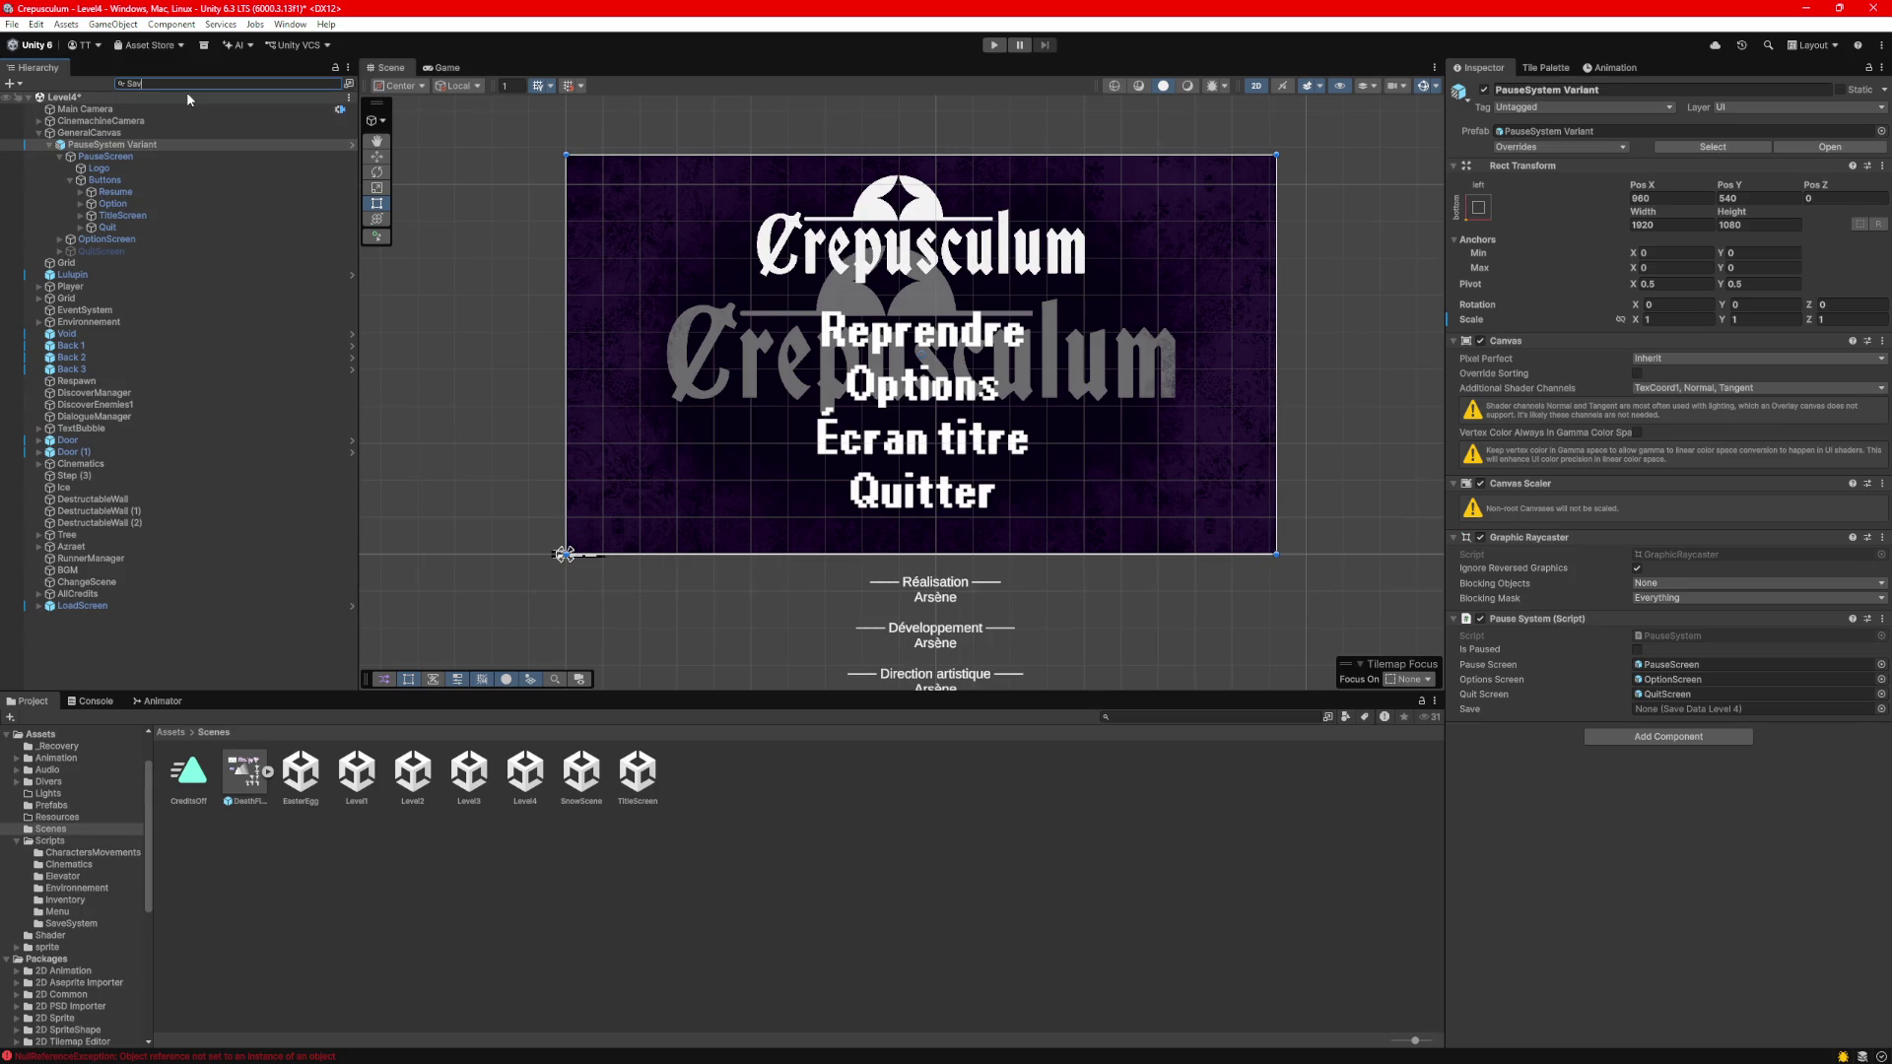
pyautogui.write('eDa')
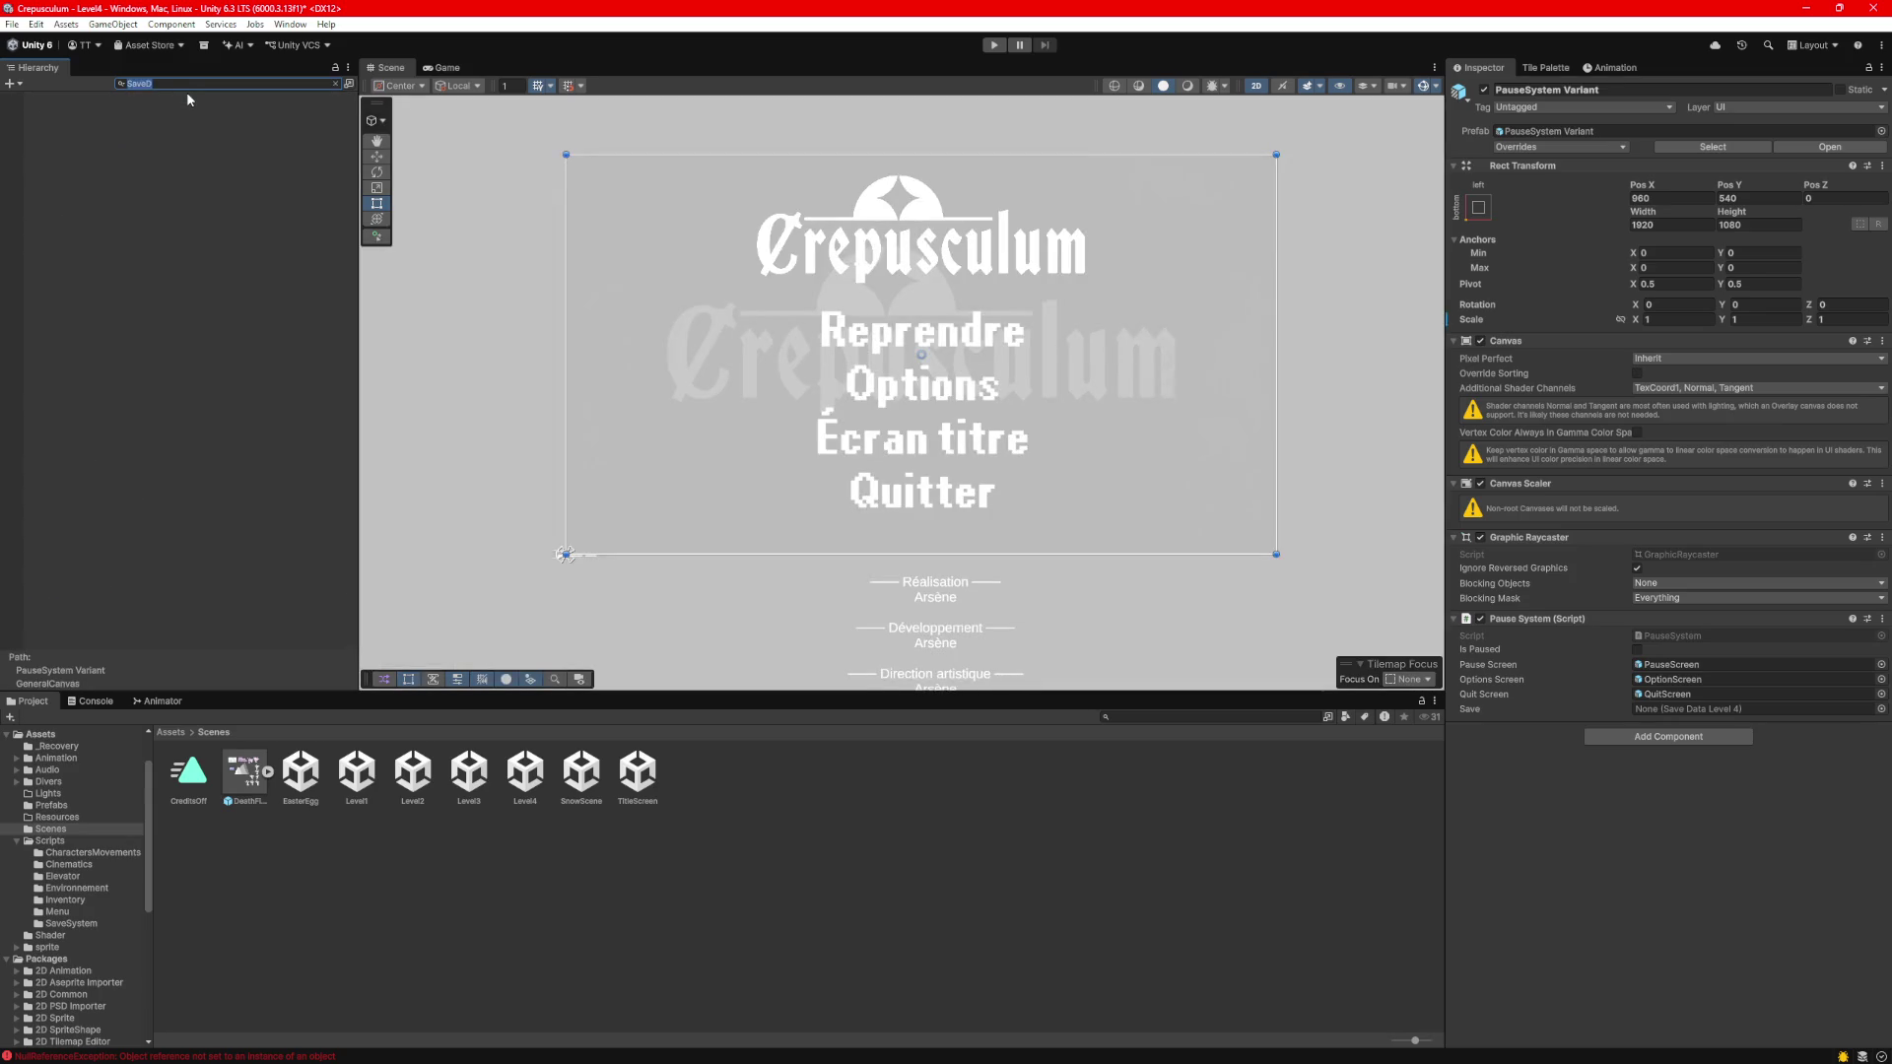
pyautogui.press('BackSpace')
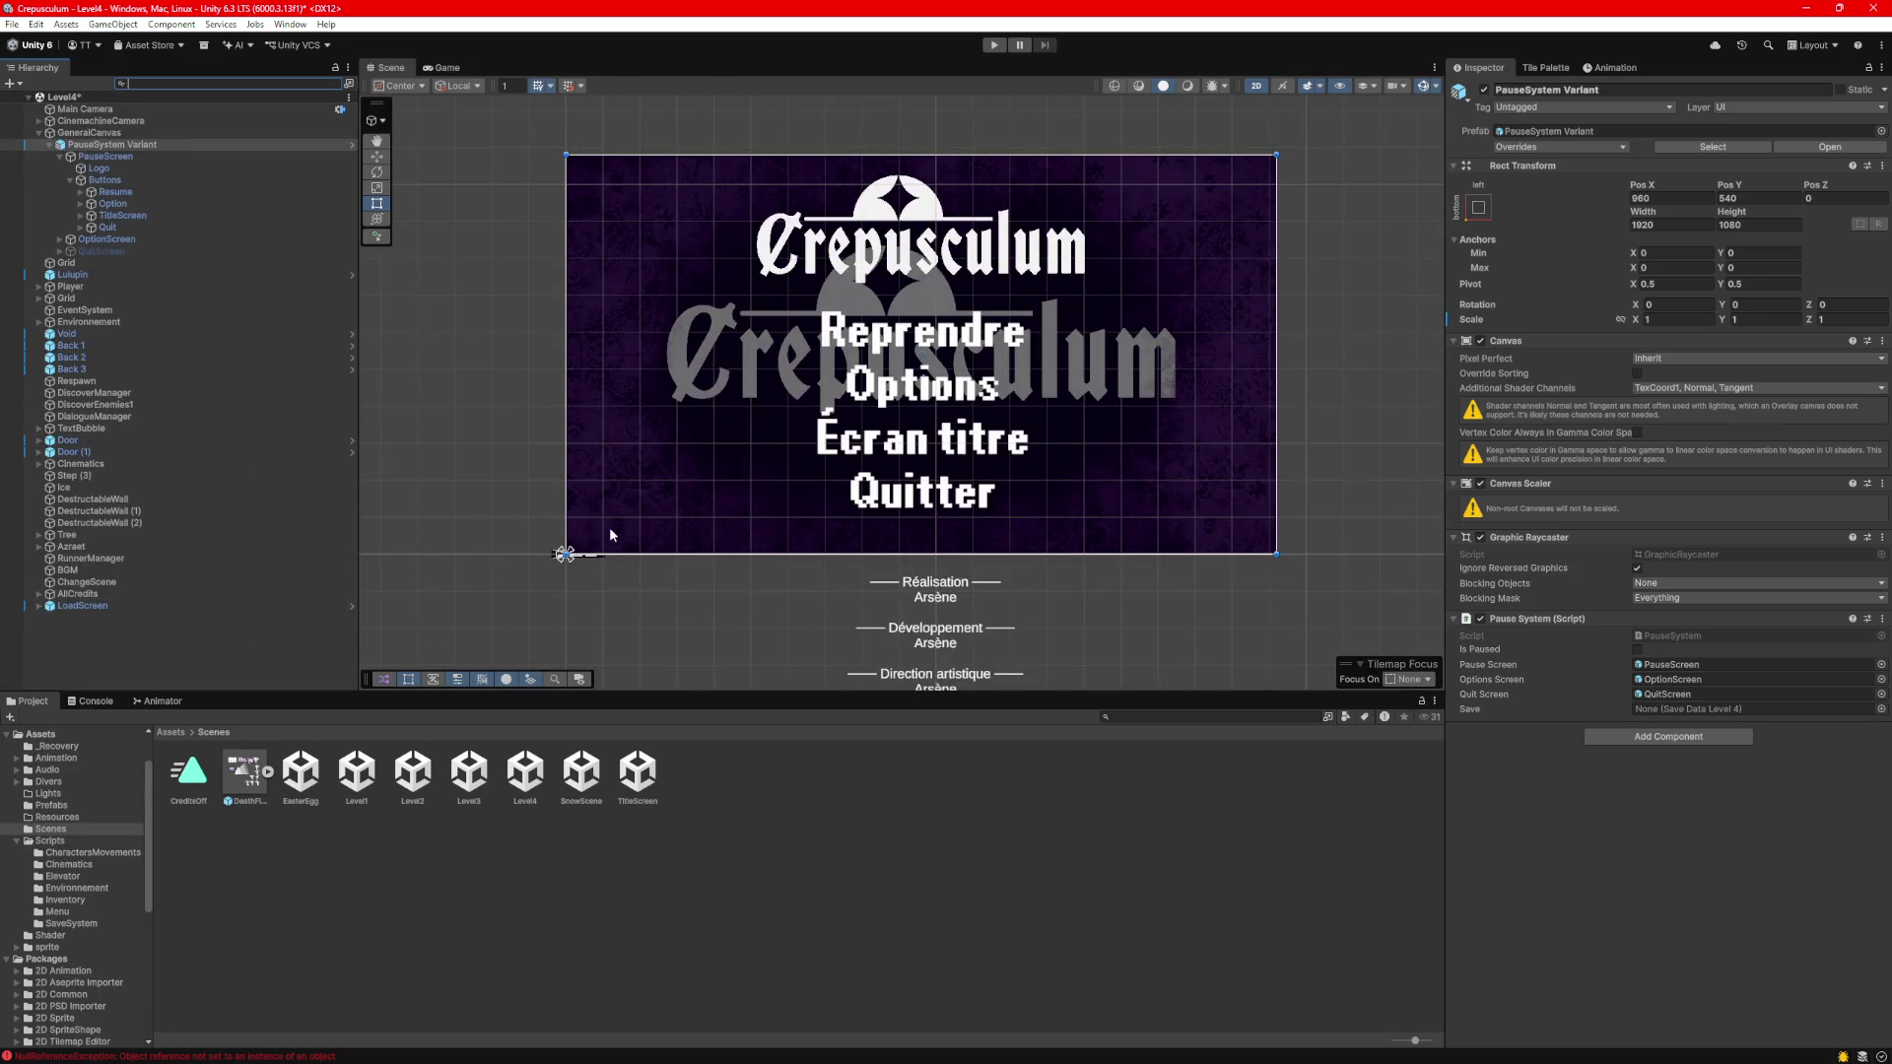
pyautogui.scroll(-2, 610, 535)
pyautogui.doubleClick(532, 779)
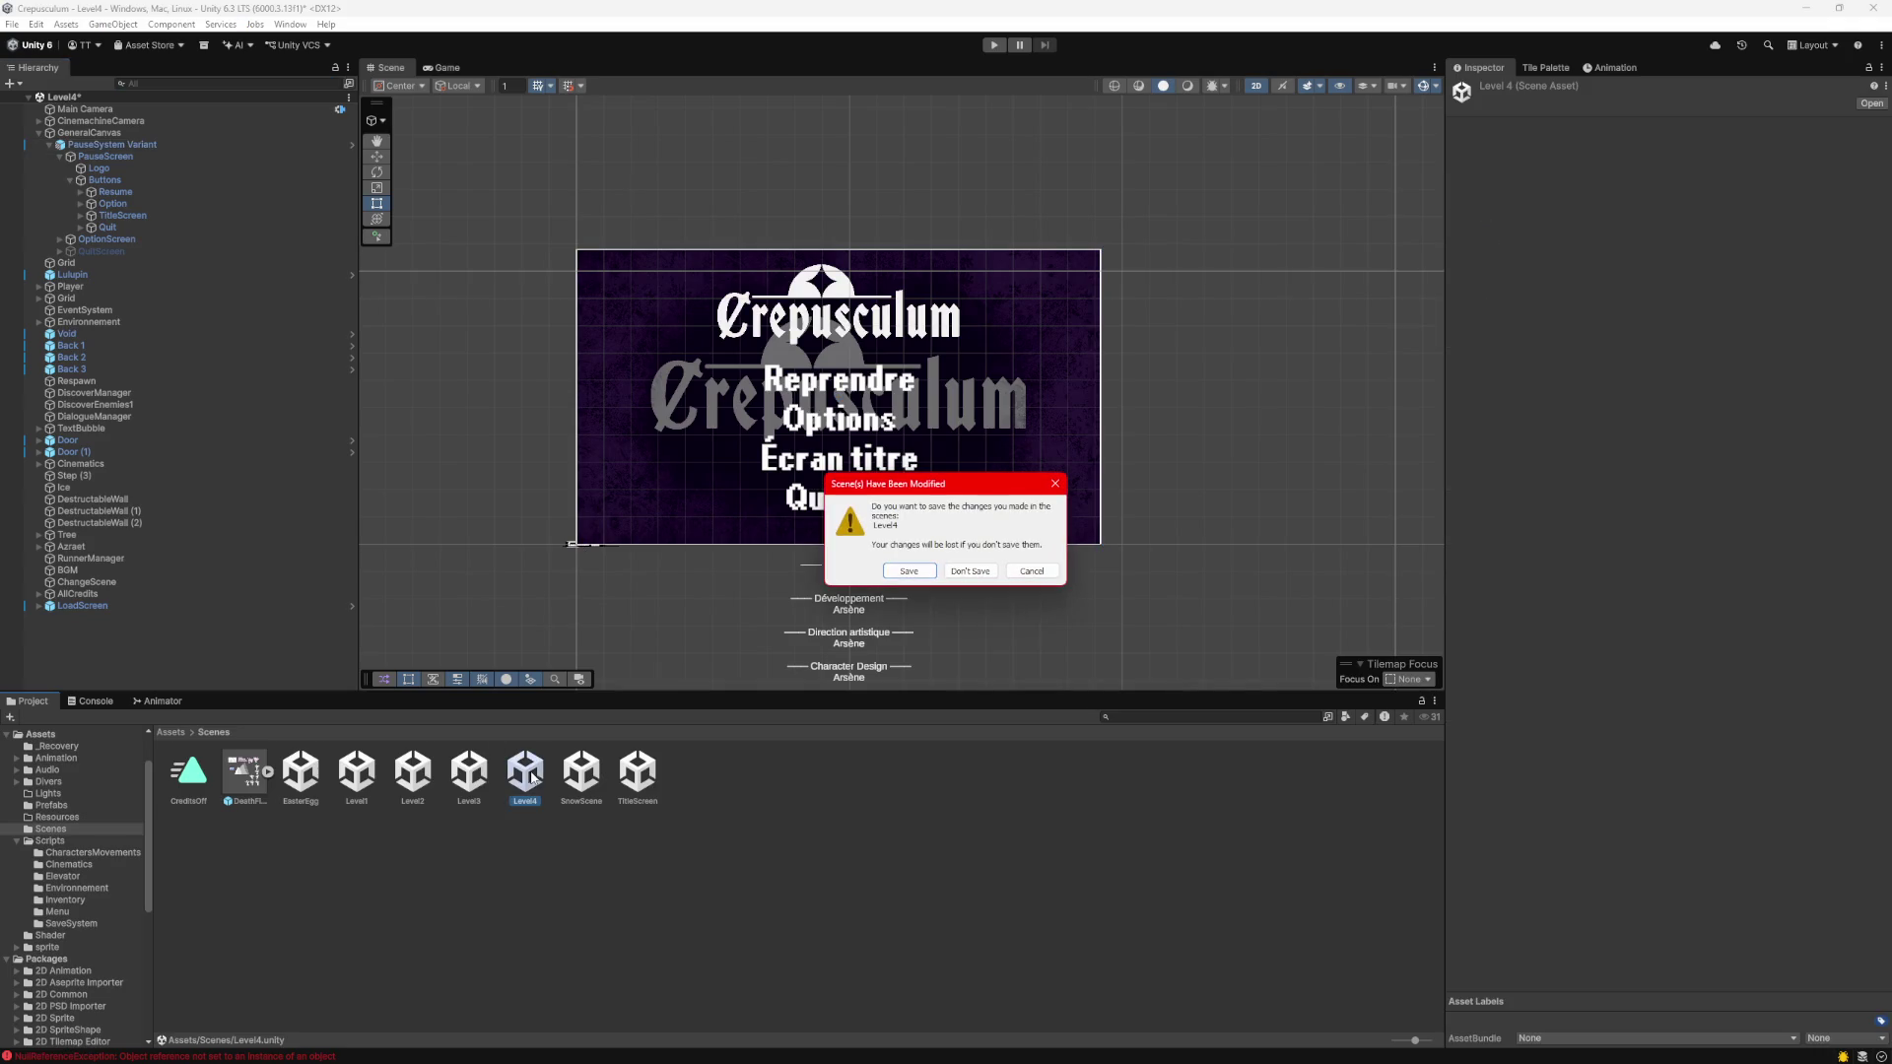
# Save the modified scene and create an empty GameObject named SaveManager in Level4.
pyautogui.click(908, 576)
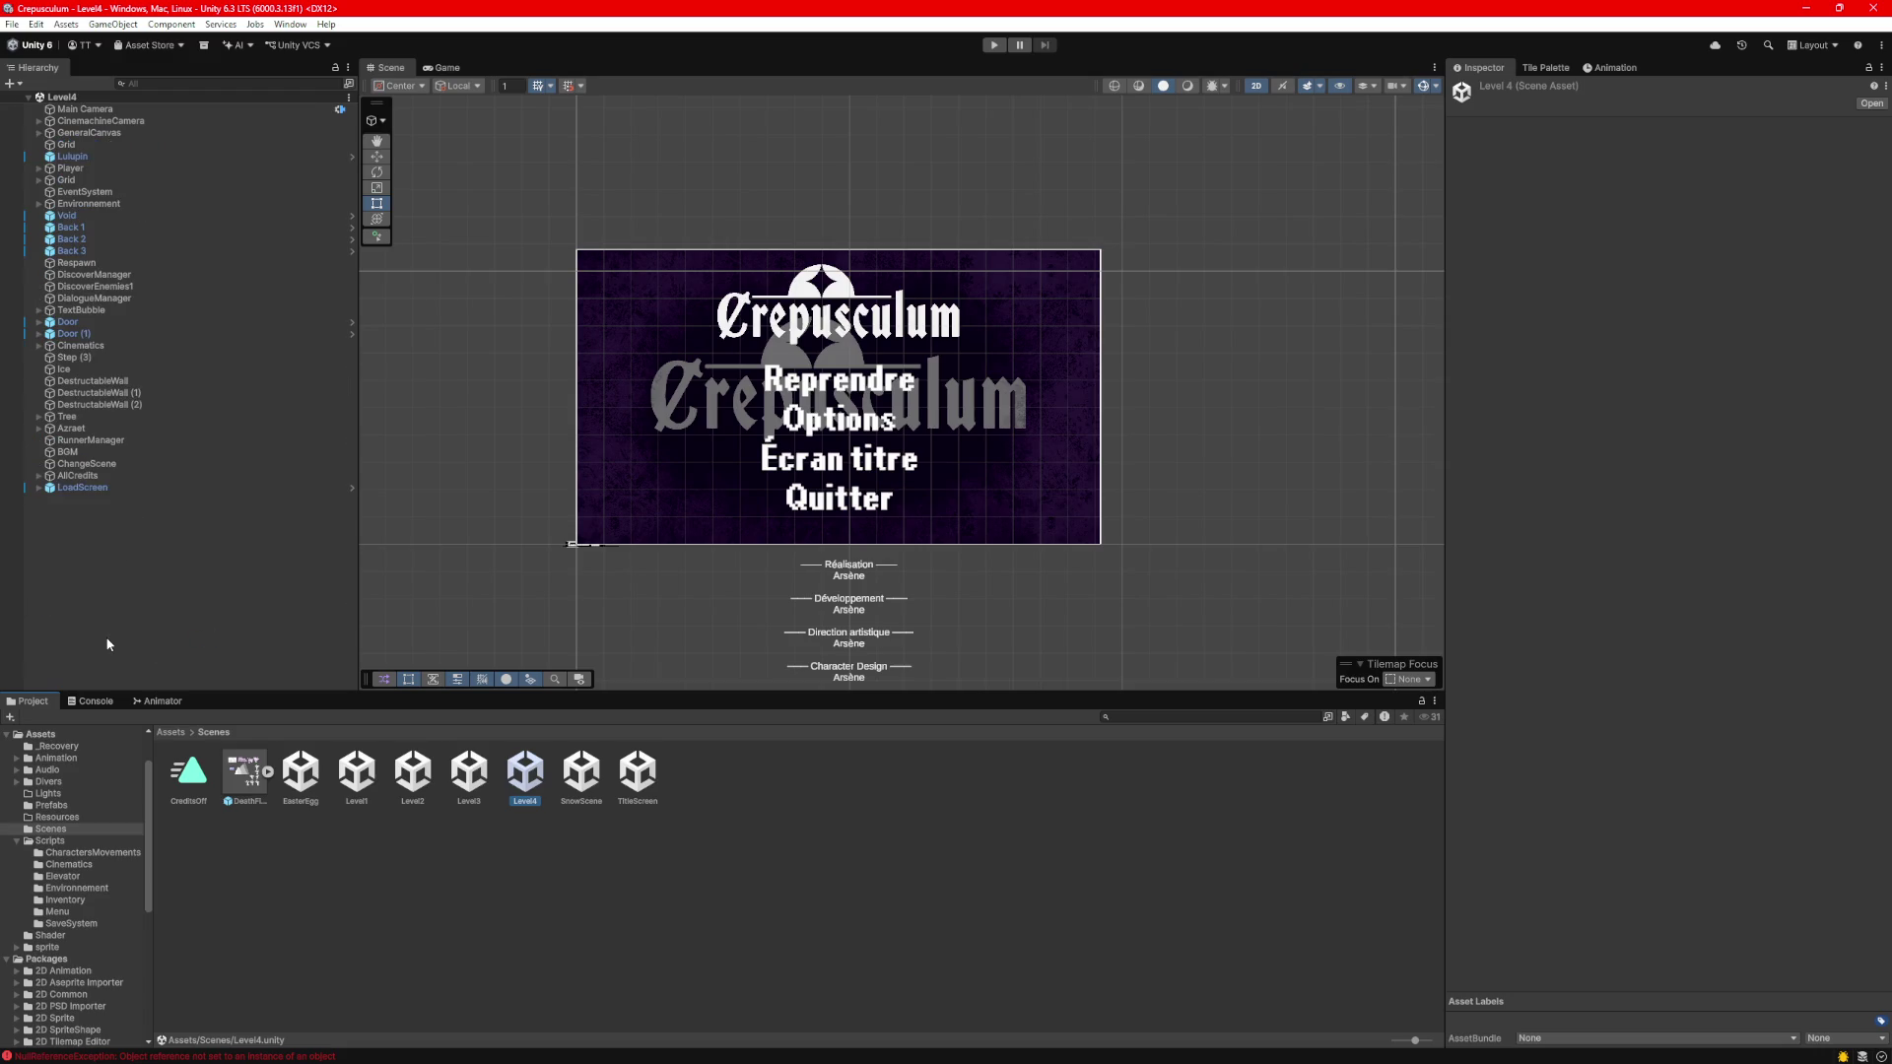
pyautogui.rightClick(128, 553)
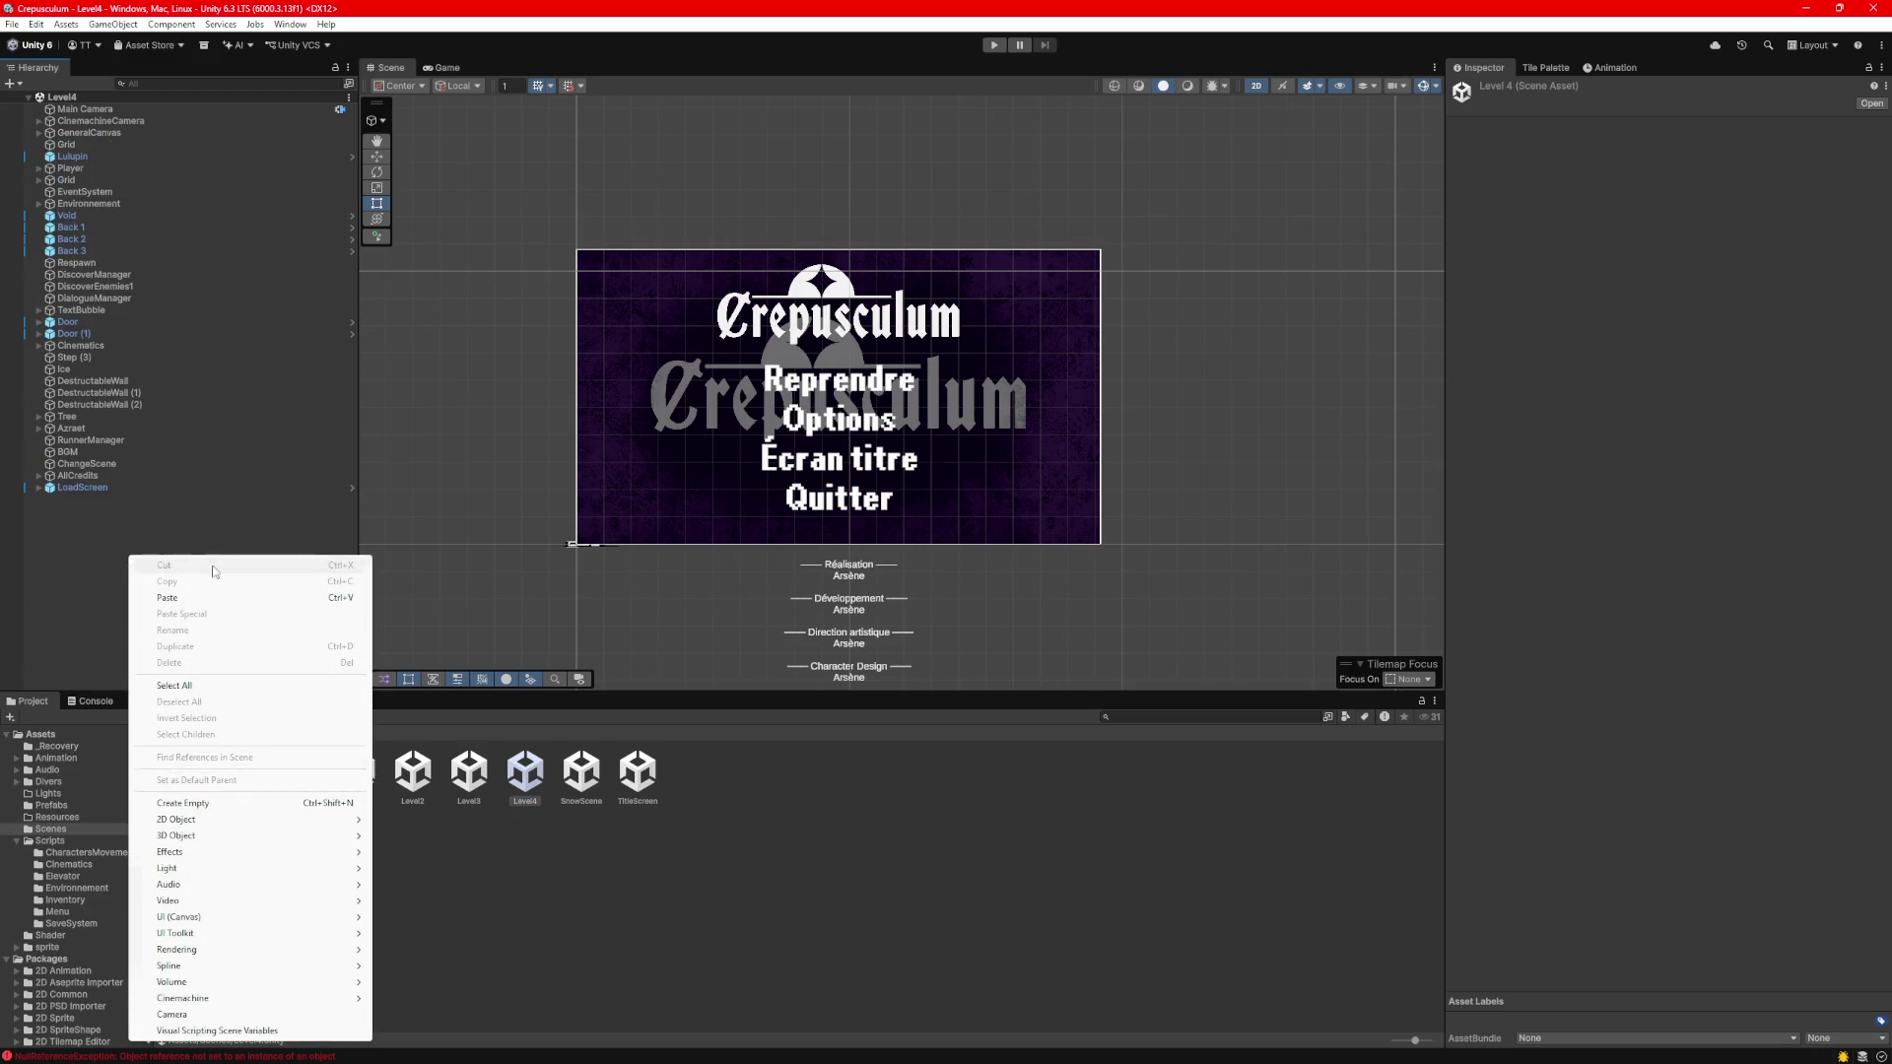
pyautogui.click(201, 803)
pyautogui.write('SaveManager')
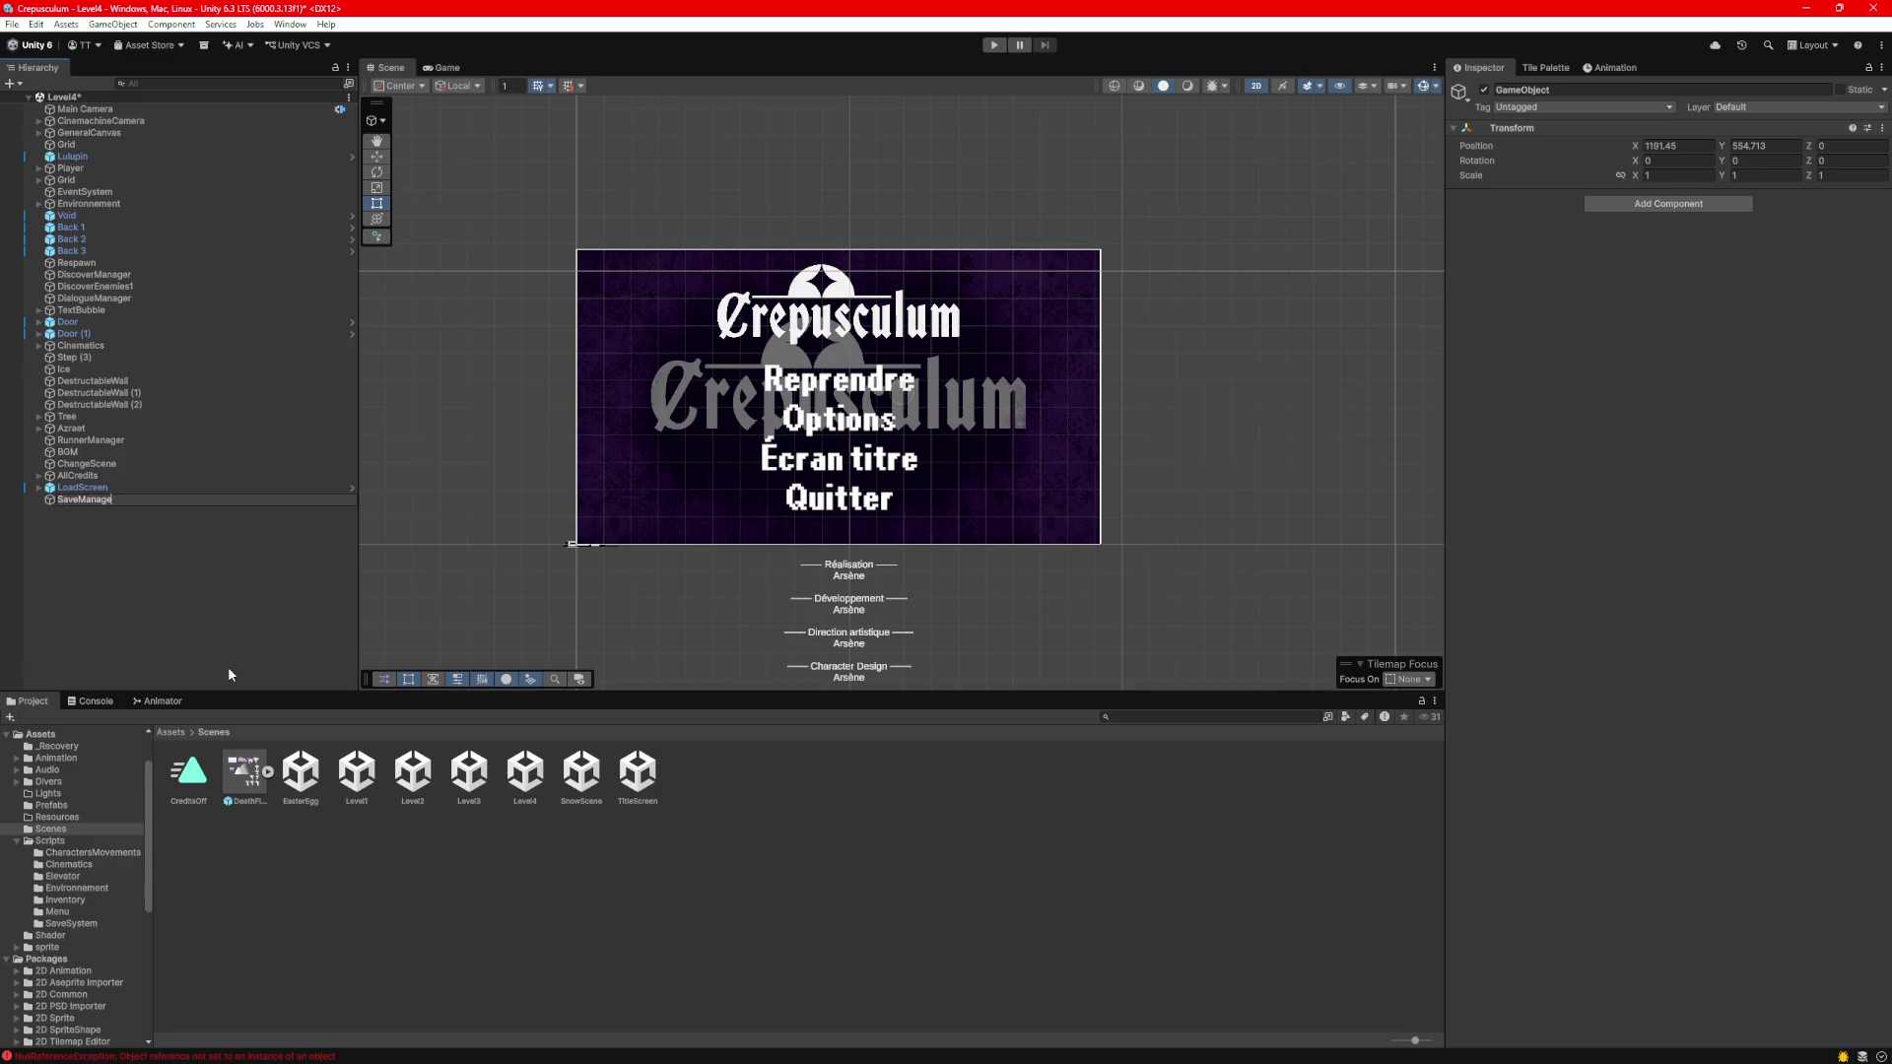
pyautogui.press('Return')
# Attach the SaveData script from Assets/Scripts/SaveSystem to SaveManager.
pyautogui.click(173, 731)
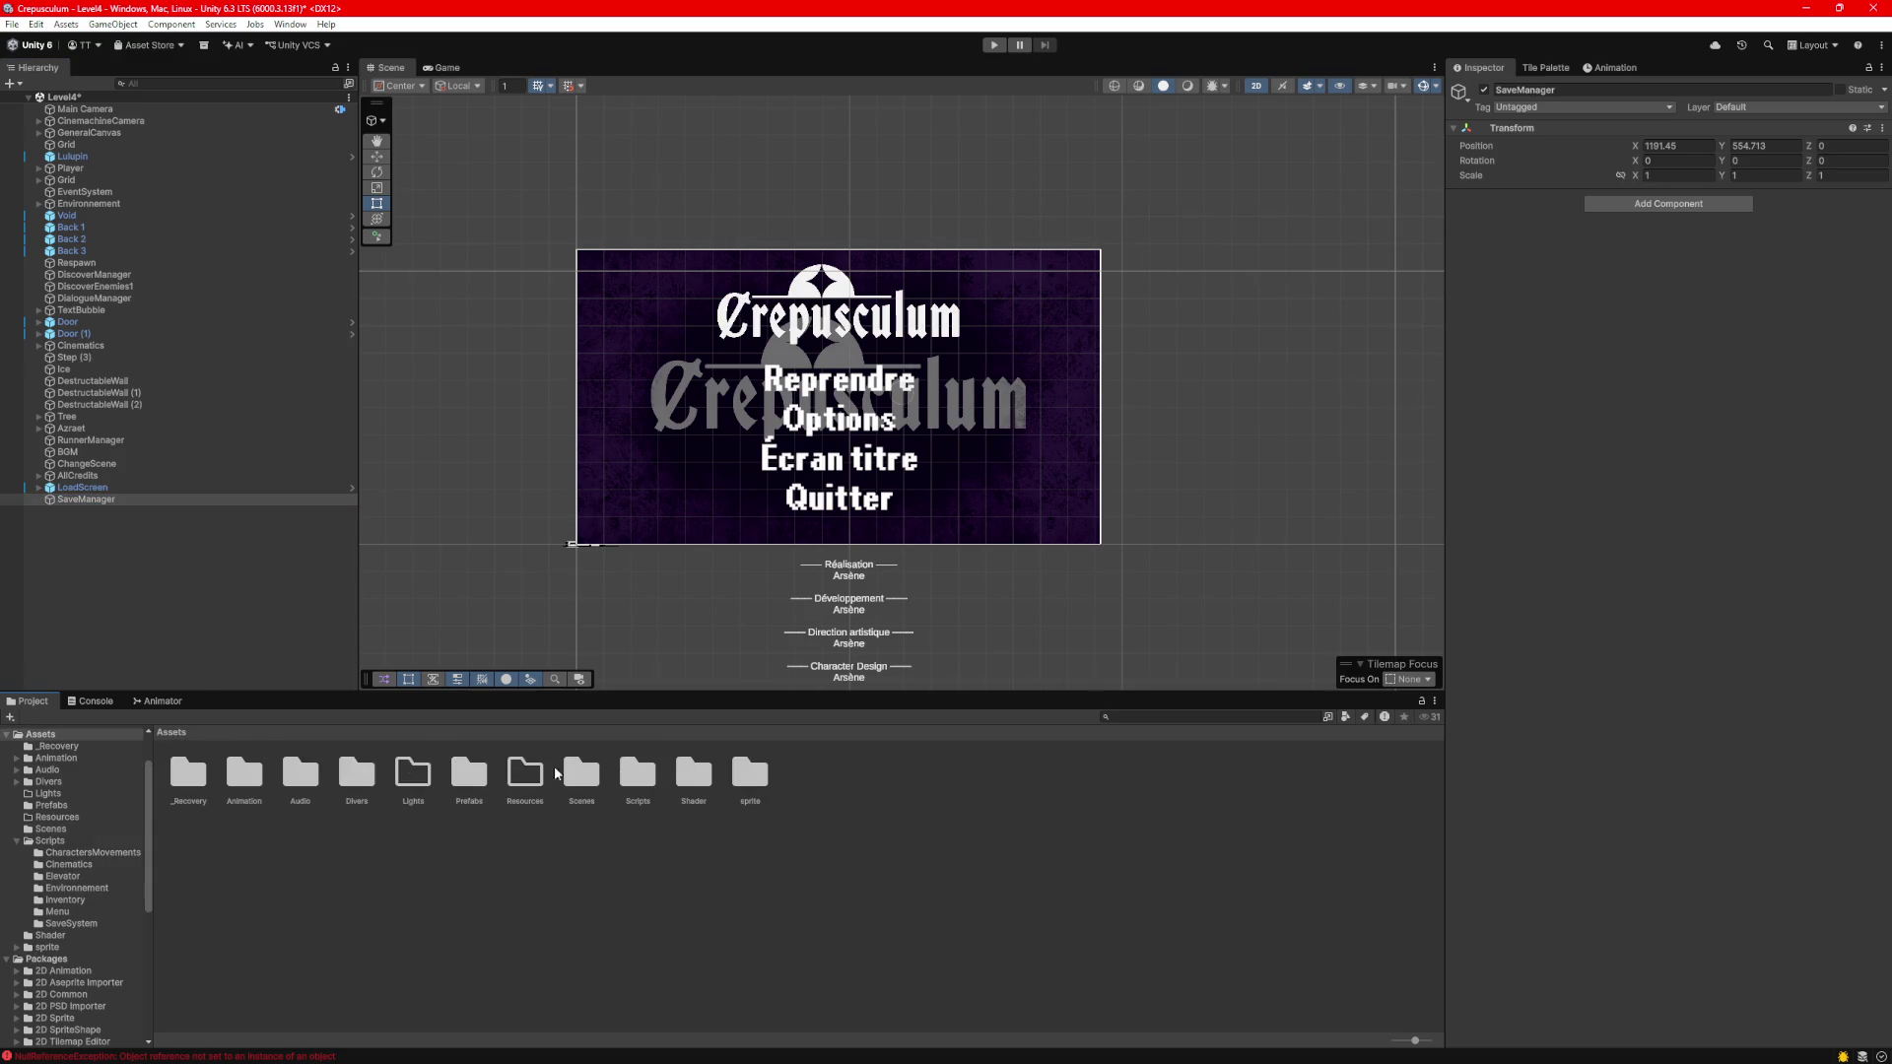
pyautogui.doubleClick(628, 781)
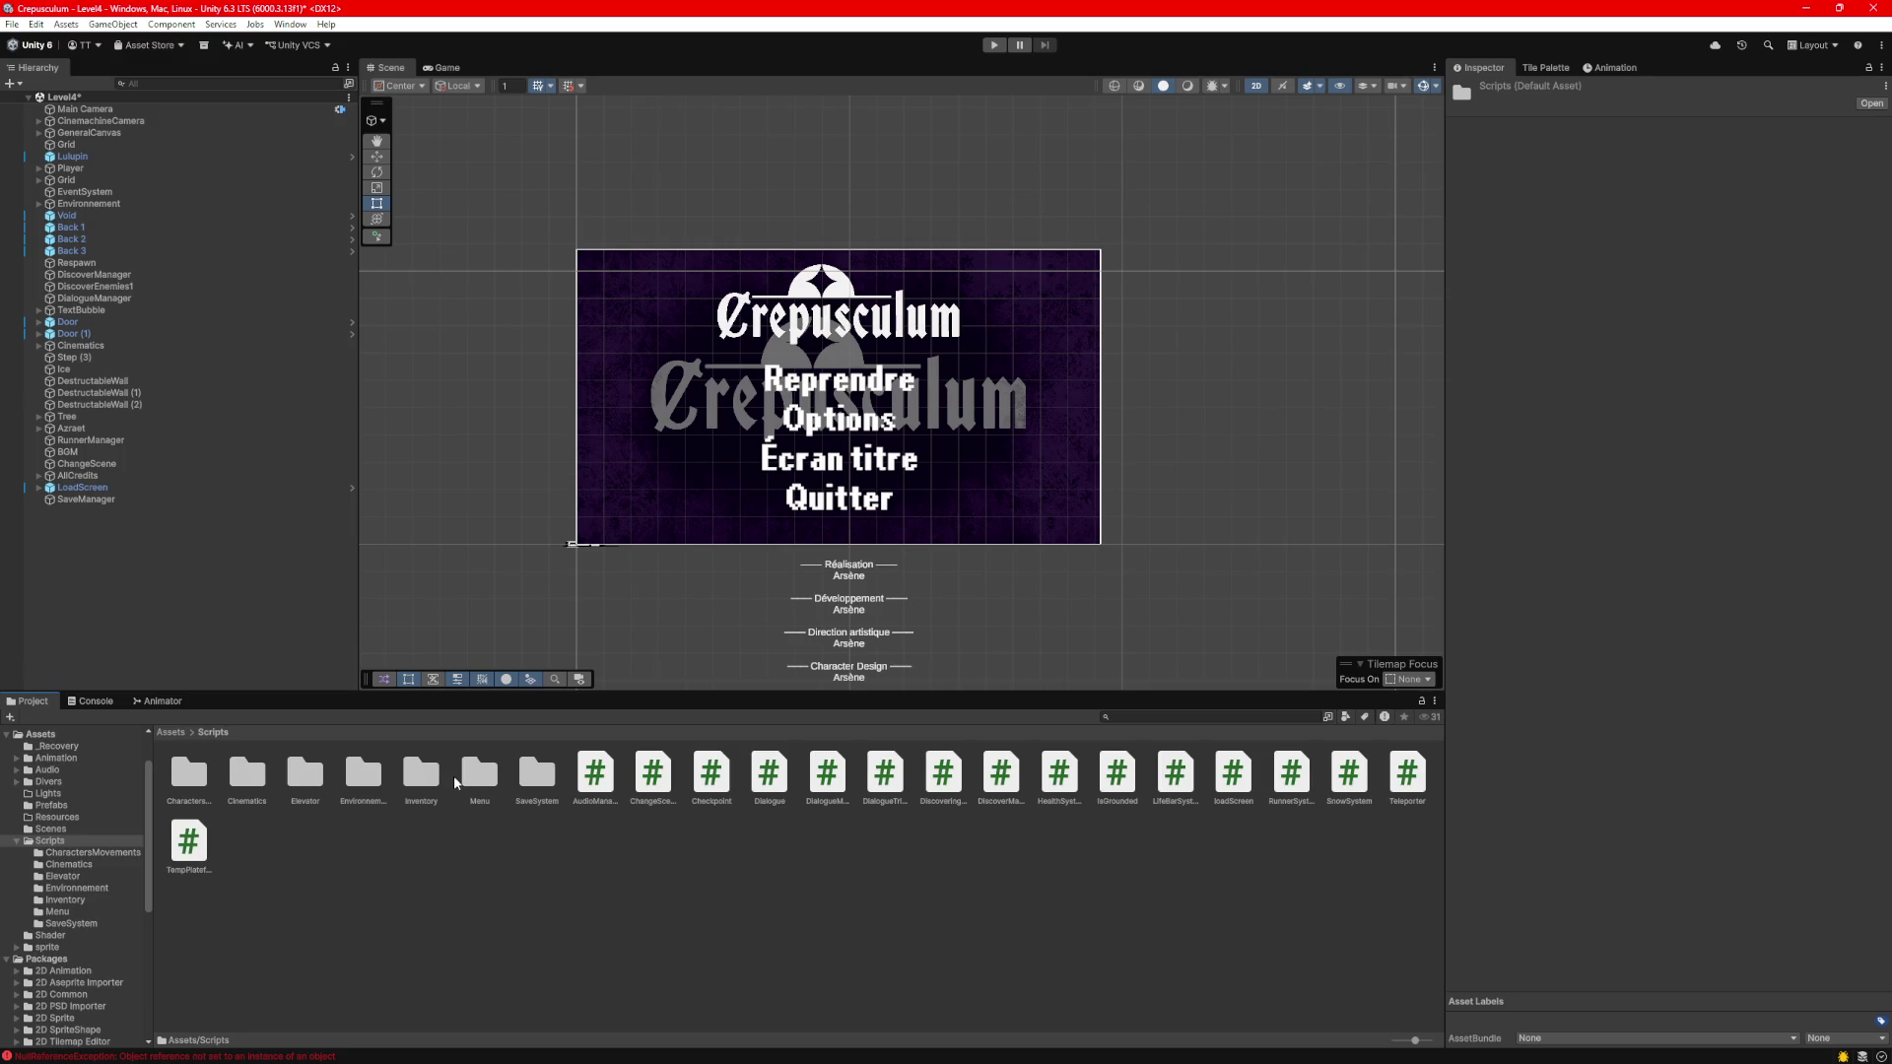
pyautogui.click(540, 775)
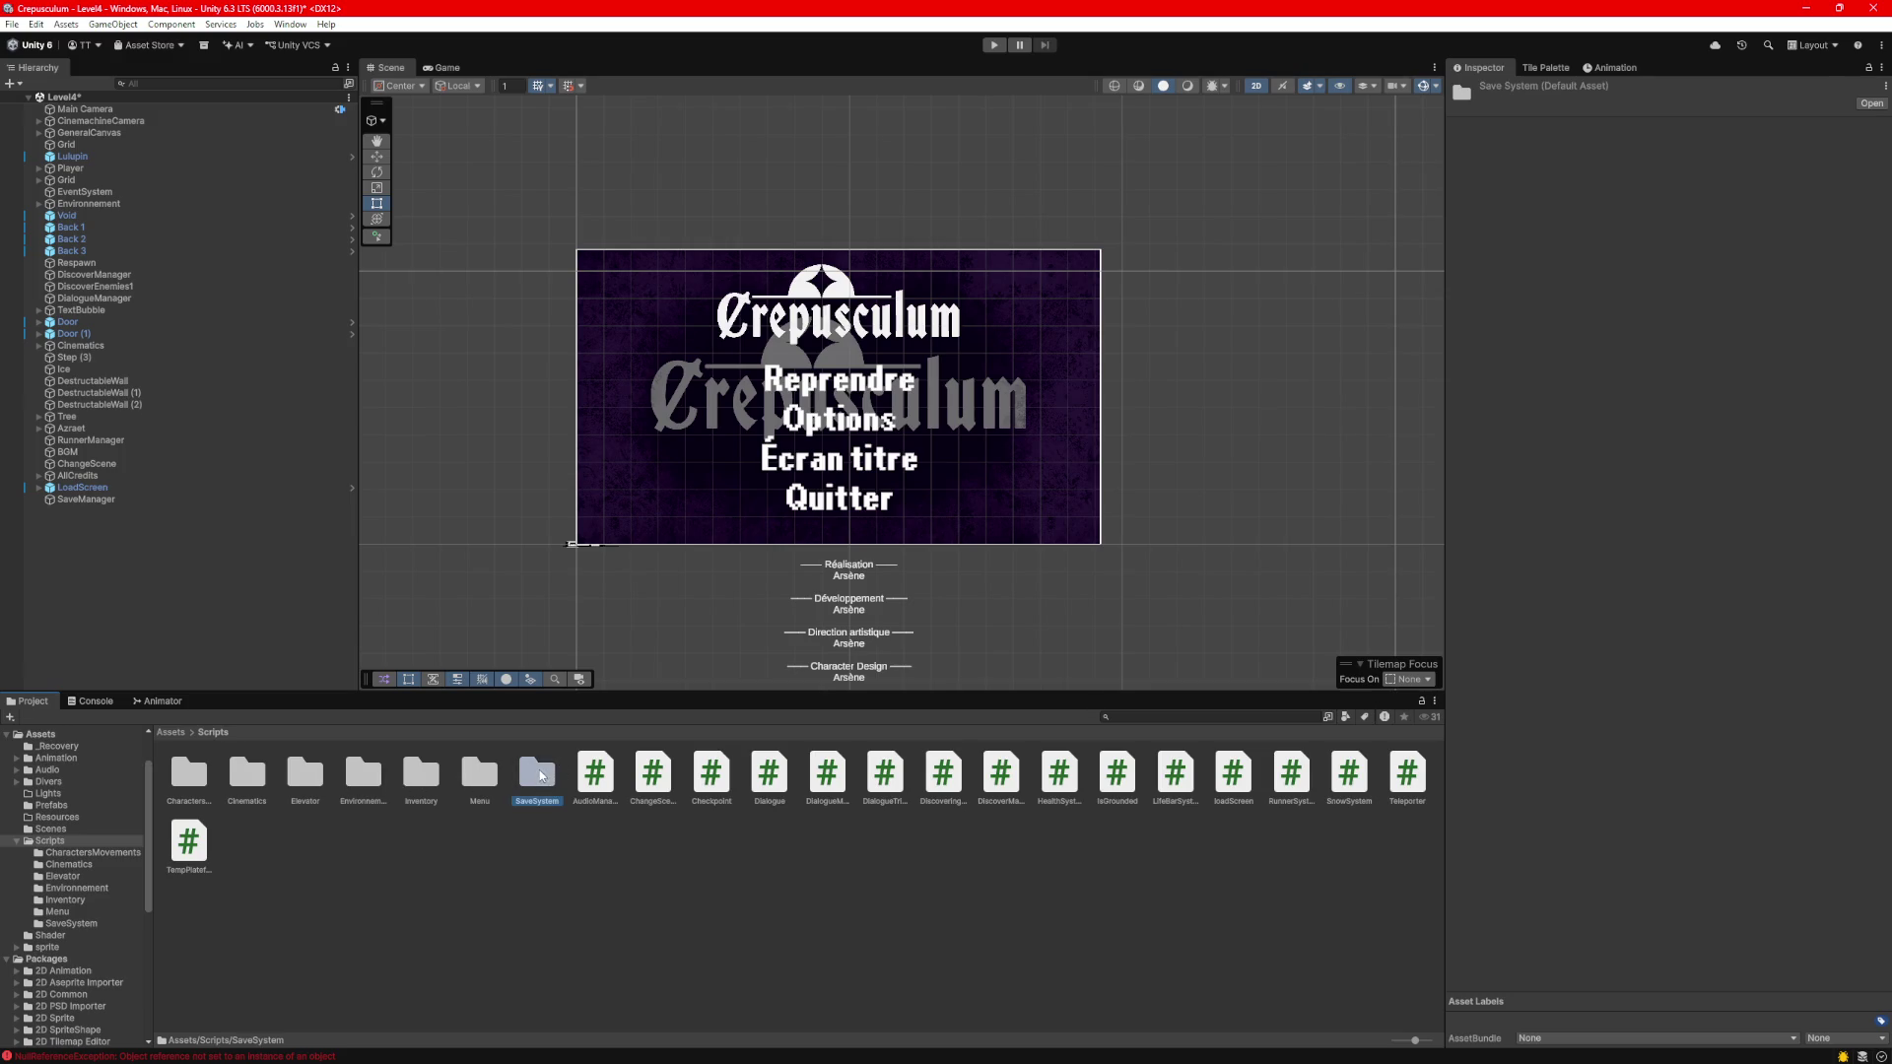
pyautogui.doubleClick(537, 775)
pyautogui.moveTo(189, 776)
pyautogui.mouseDown()
pyautogui.moveTo(278, 749)
pyautogui.moveTo(96, 502)
pyautogui.mouseUp()
pyautogui.click(97, 500)
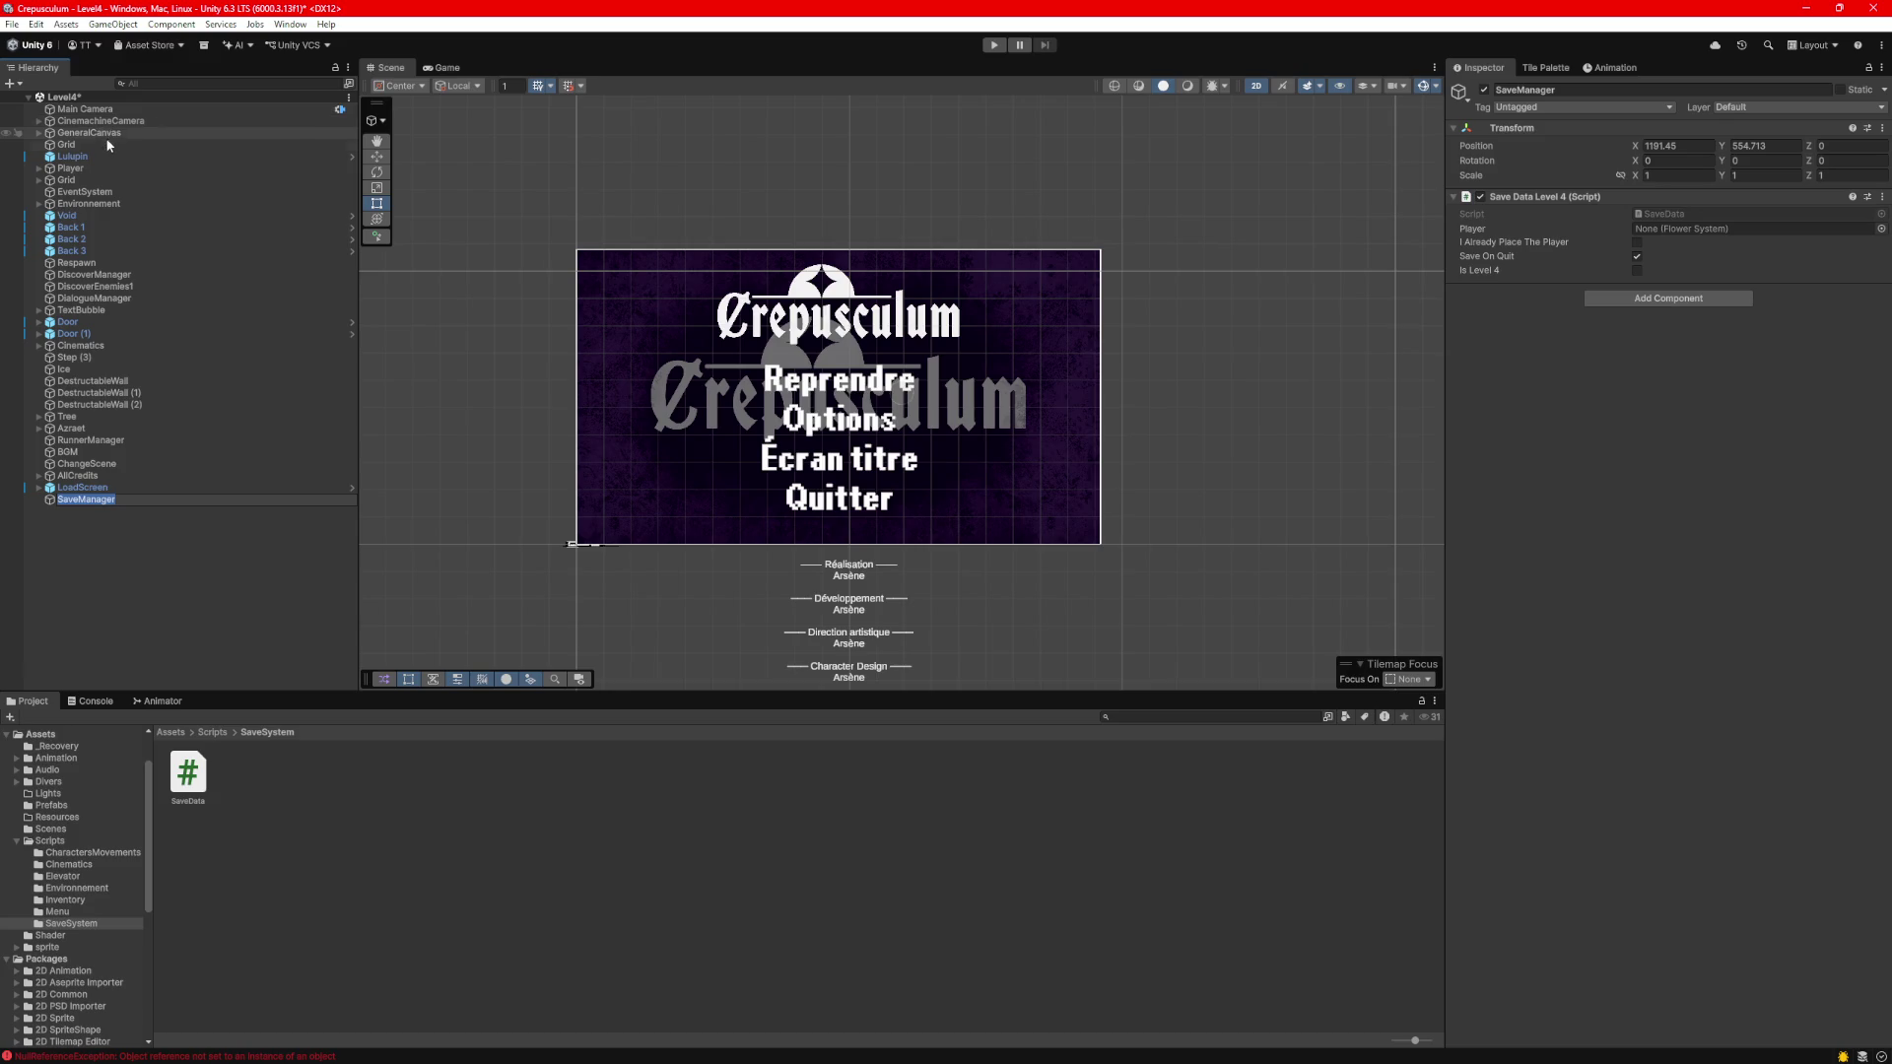
pyautogui.press('Return')
# Assign SaveManager to PauseSystem Variant's Save field and save the Level4 scene.
pyautogui.click(39, 132)
pyautogui.click(141, 145)
pyautogui.moveTo(109, 513); pyautogui.dragTo(1637, 506)
pyautogui.moveTo(1686, 692); pyautogui.dragTo(1687, 707)
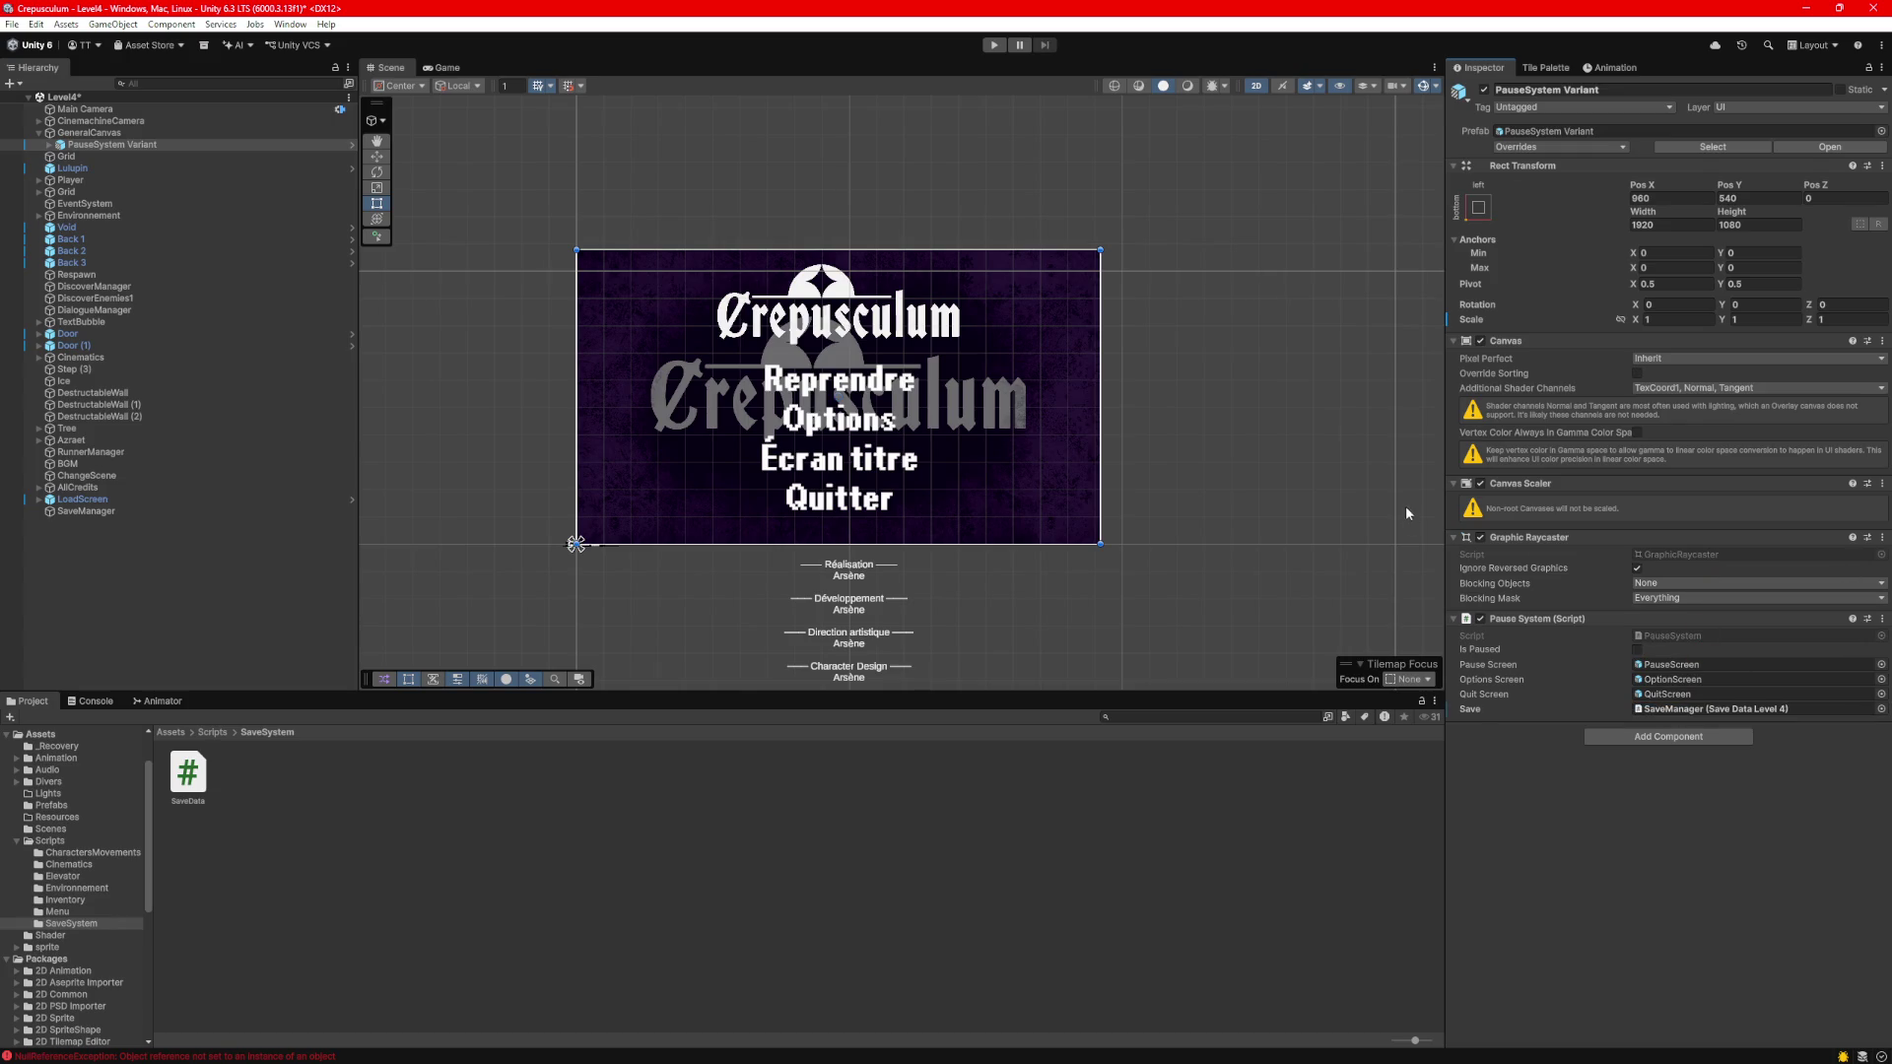
pyautogui.hotkey('ctrl', 's')
# Run the game and look through the Console's errors and stack traces.
pyautogui.click(993, 44)
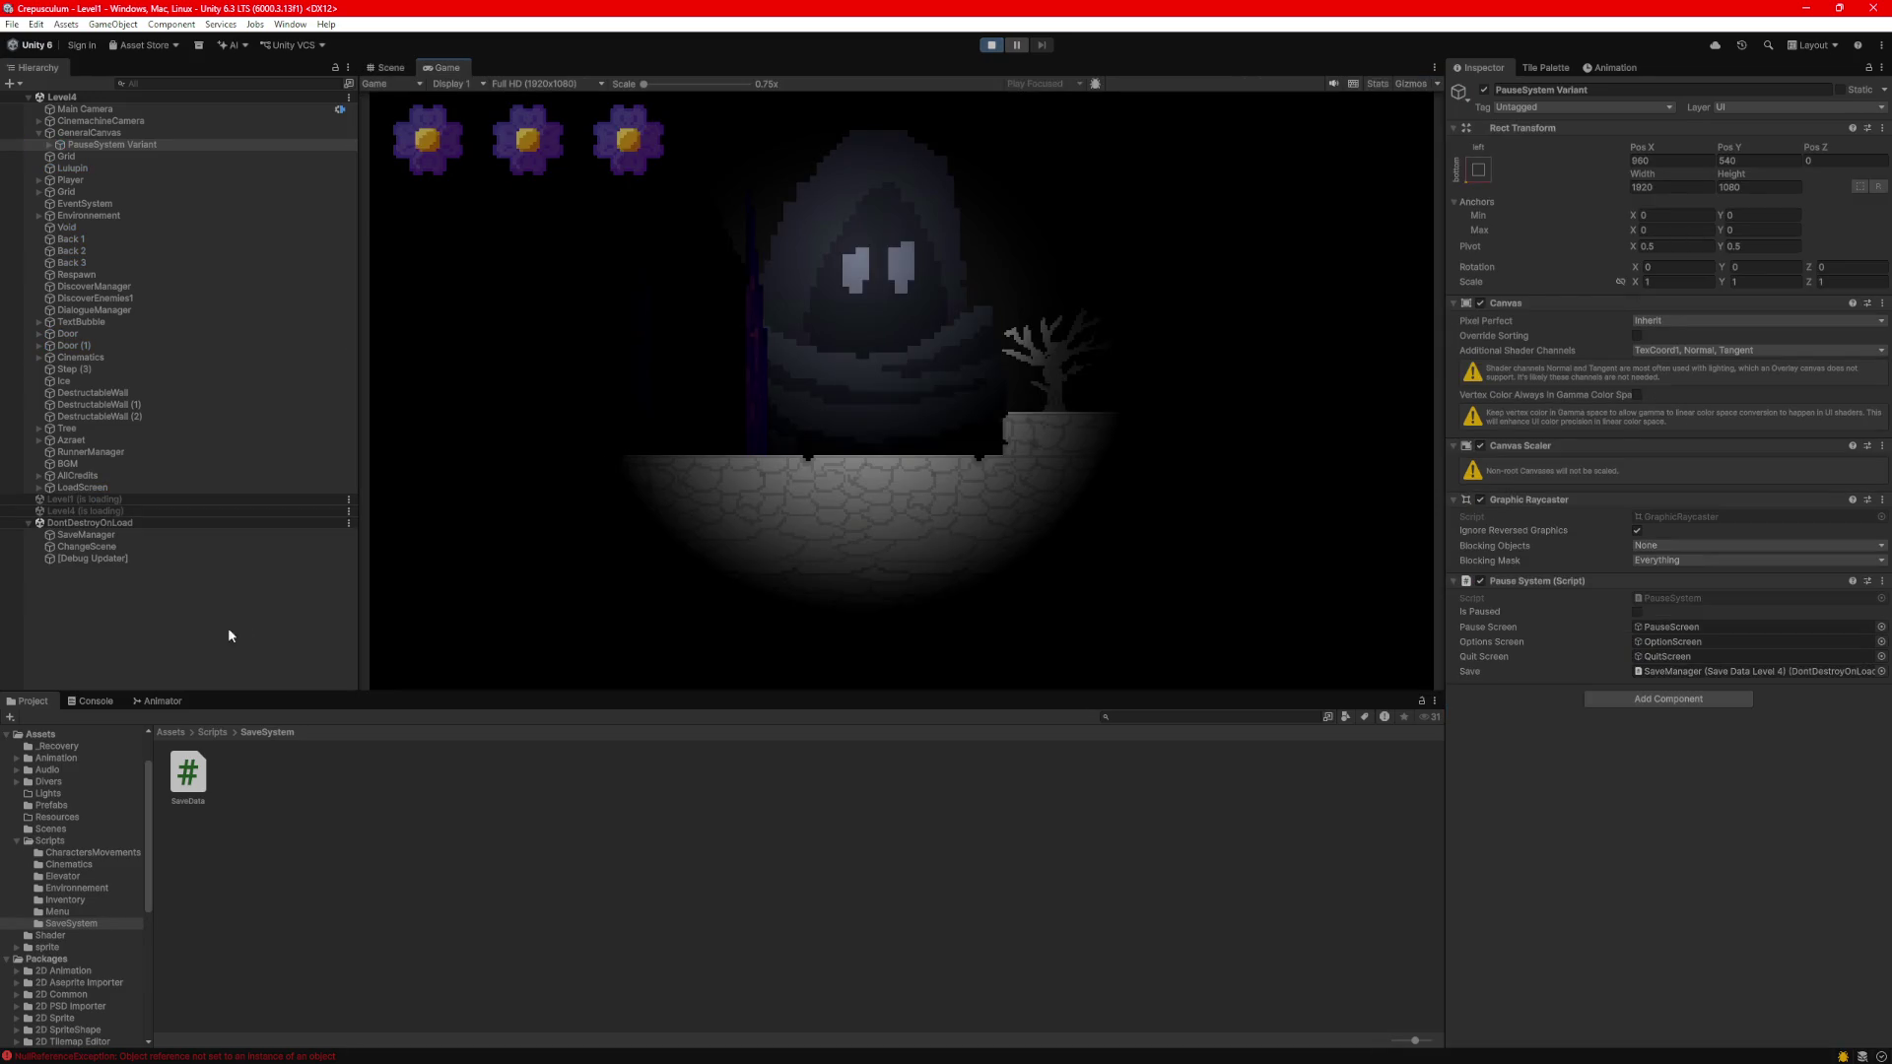
pyautogui.click(93, 700)
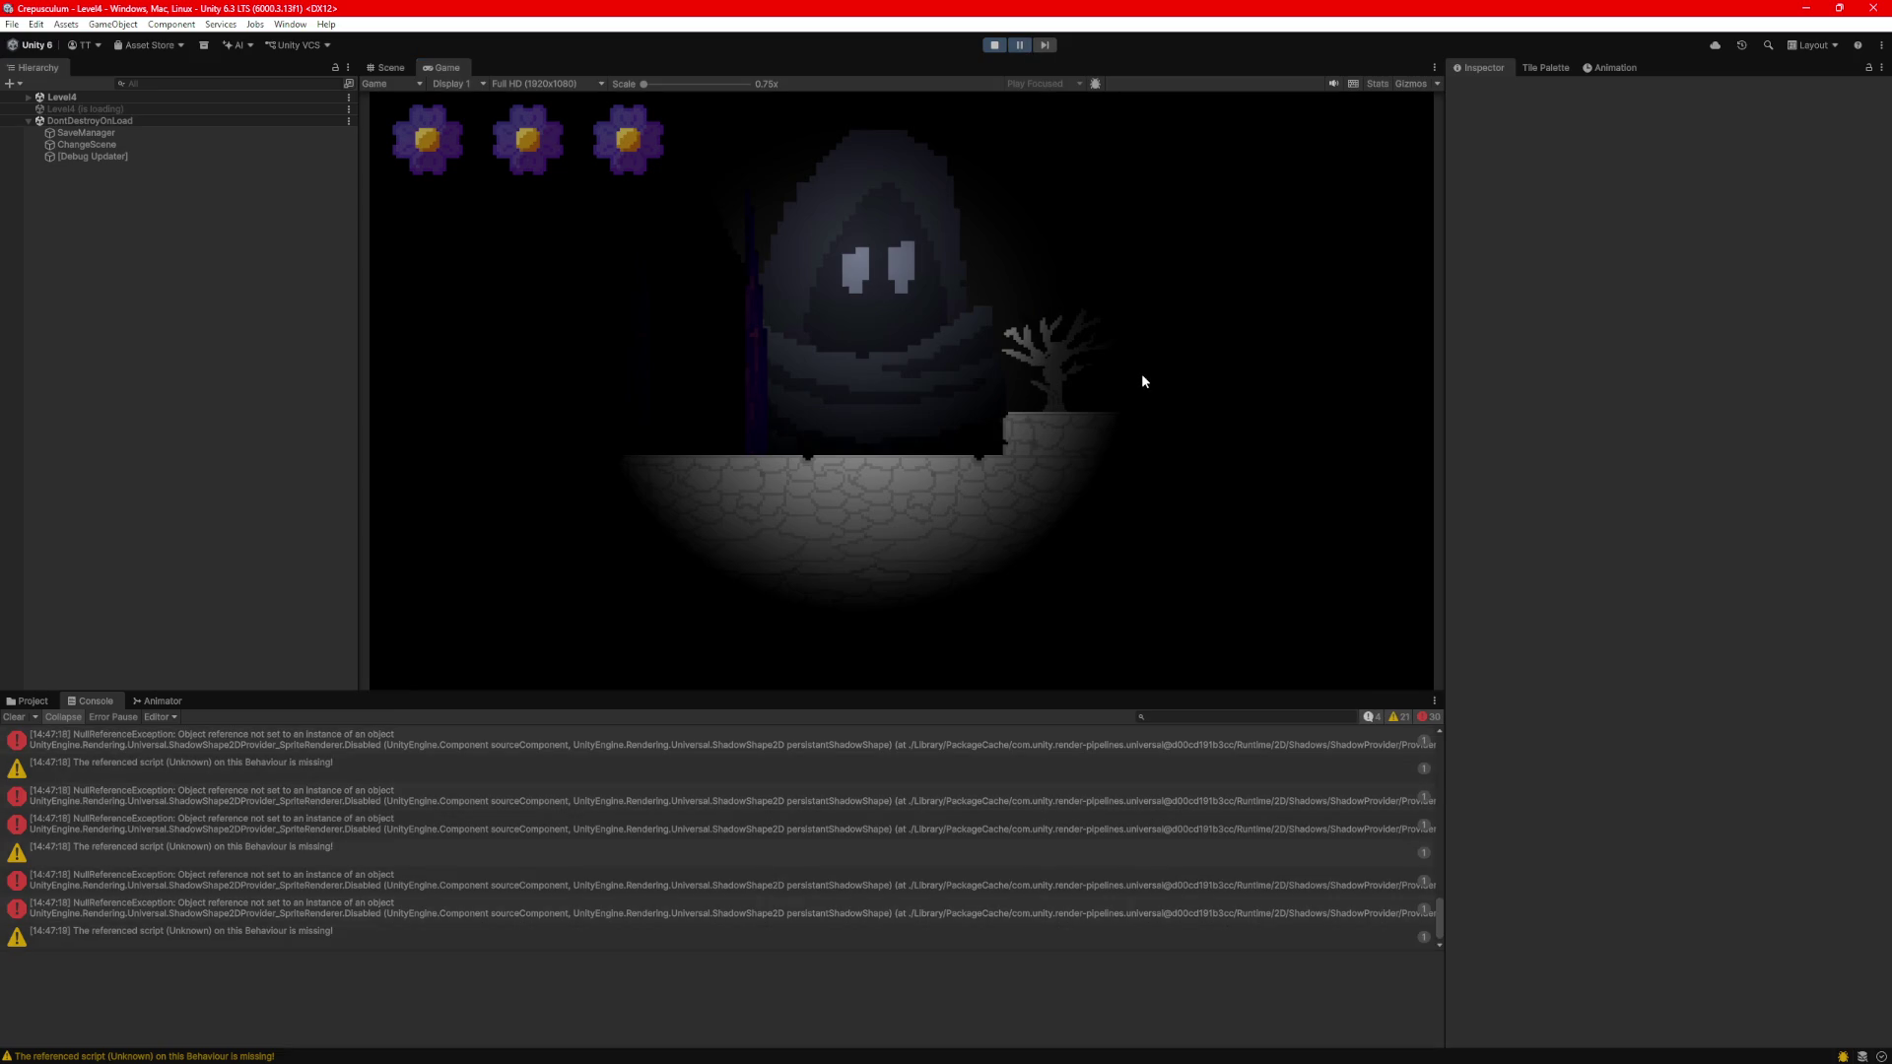
pyautogui.hotkey('ctrl', '1')
pyautogui.click(1103, 816)
pyautogui.hotkey('ctrl', 'a')
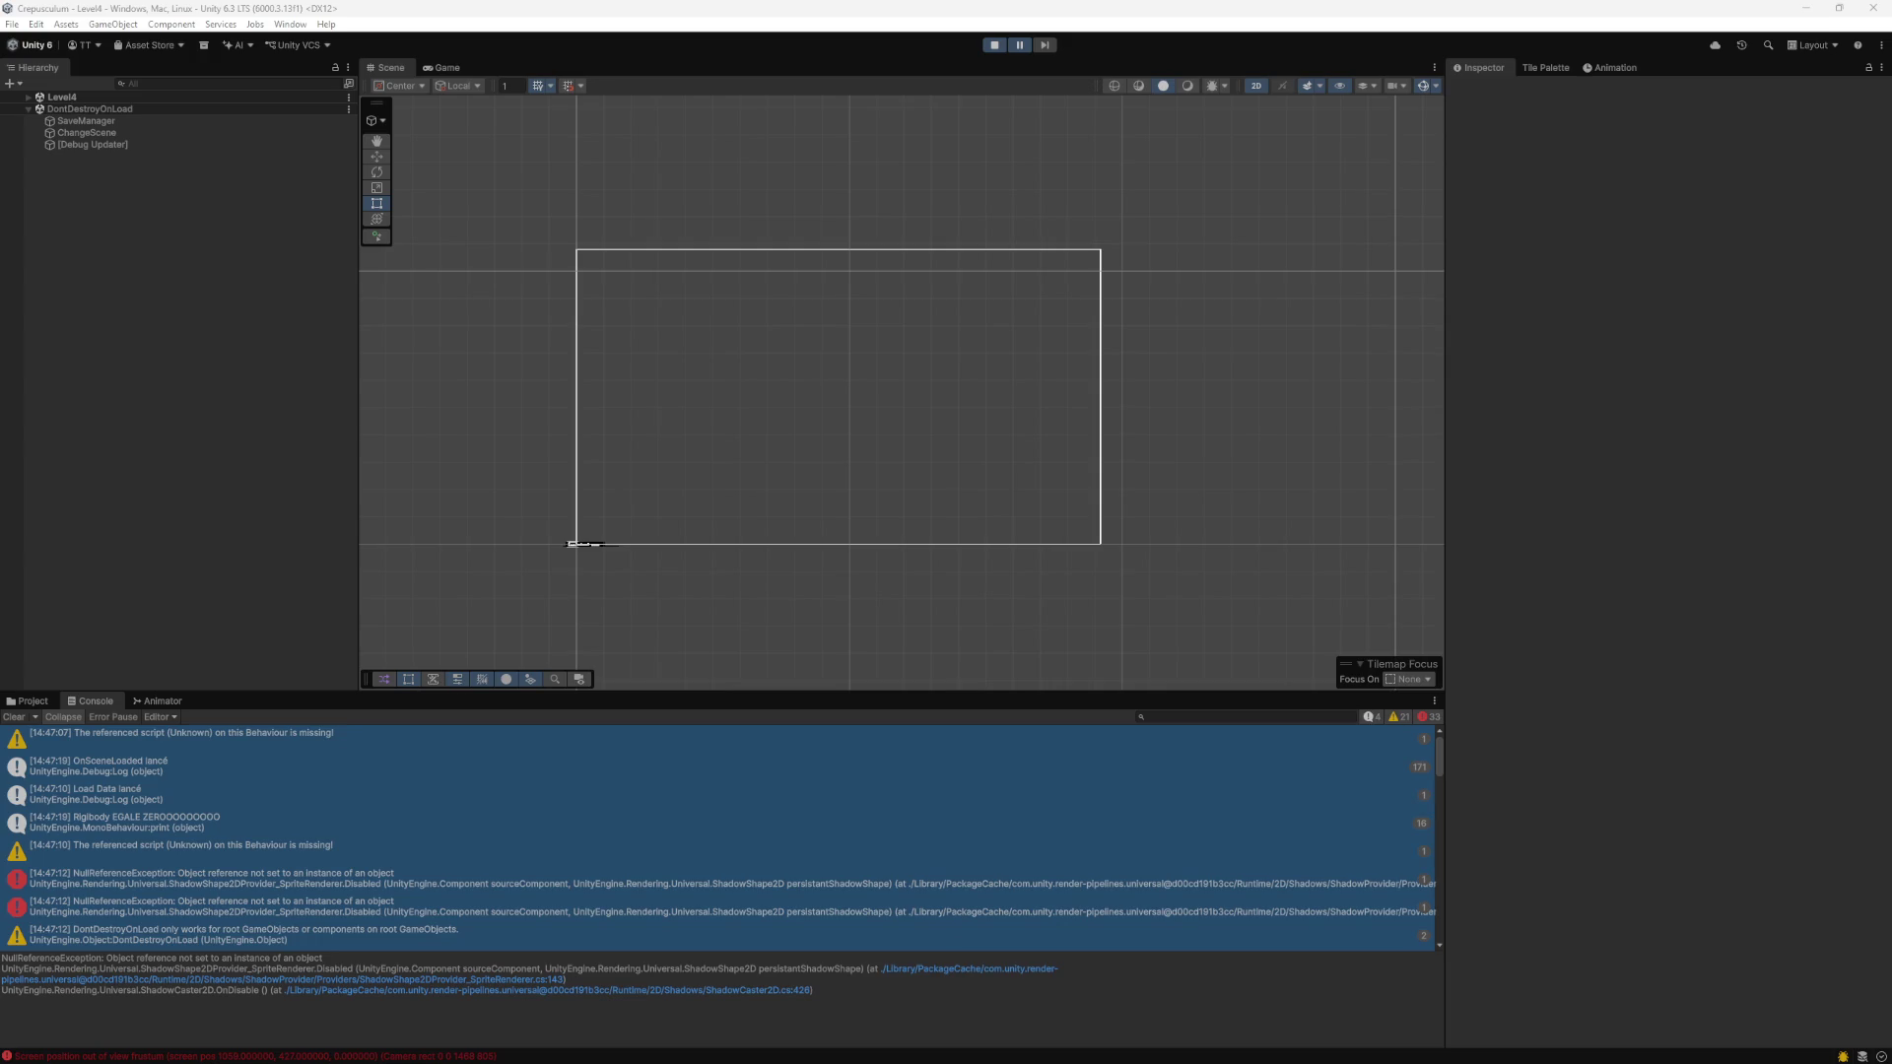
# Select the ChangeScene object and open its ChangeScene script in the code editor.
pyautogui.click(111, 134)
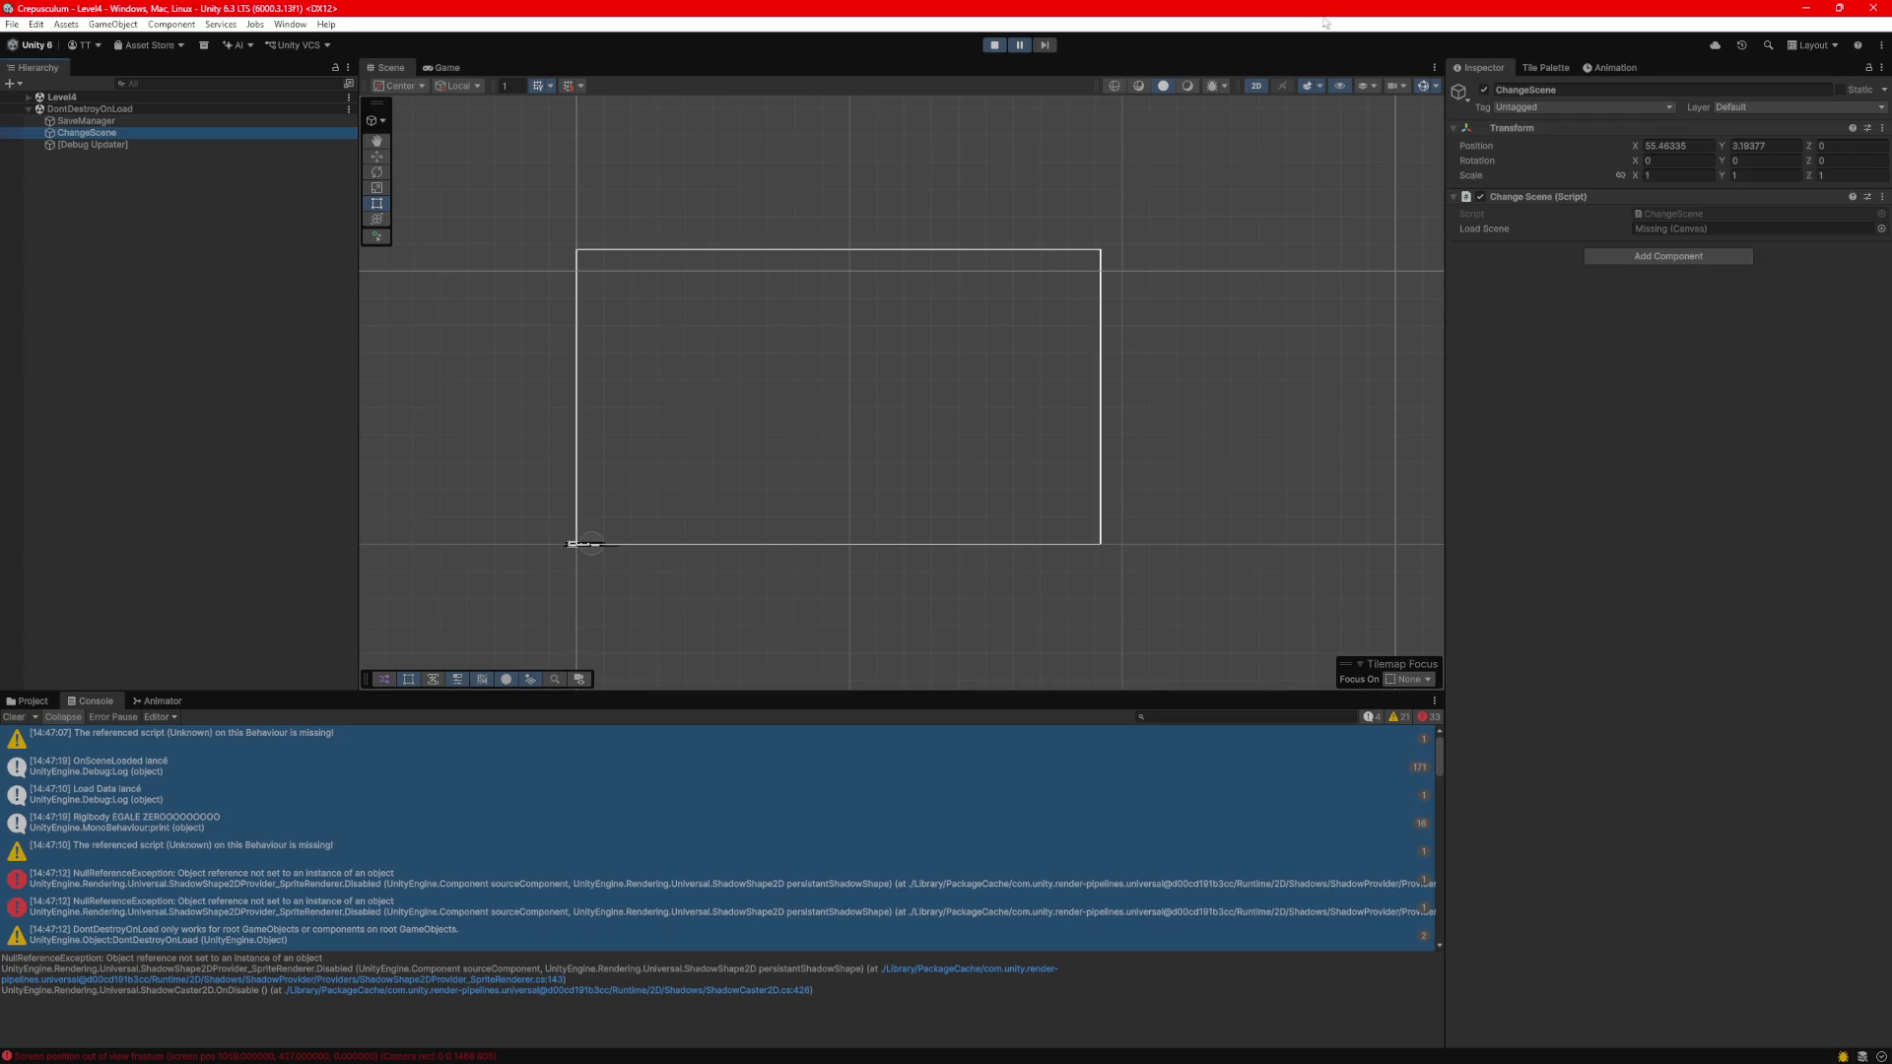
pyautogui.click(1675, 211)
pyautogui.doubleClick(1674, 211)
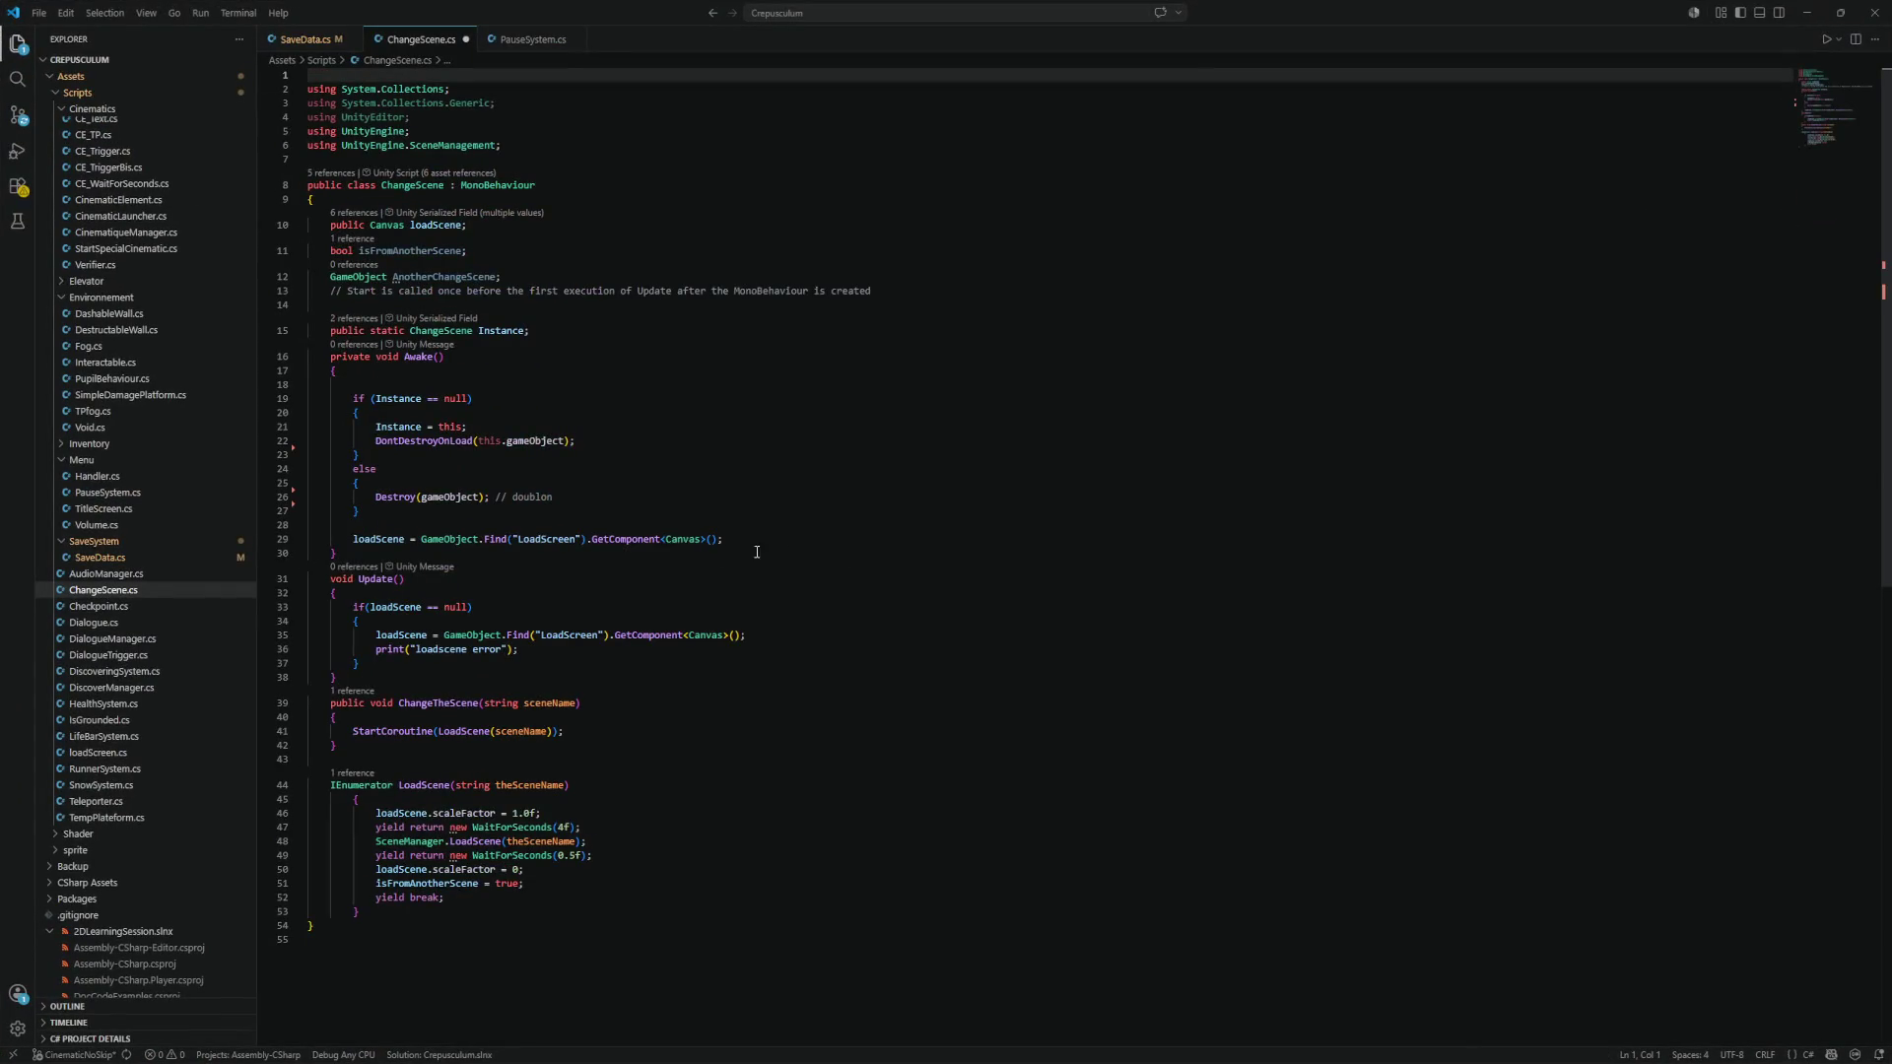
# Review the ChangeTheScene declaration and the Awake method's loadScene assignment in ChangeScene.cs.
pyautogui.click(605, 704)
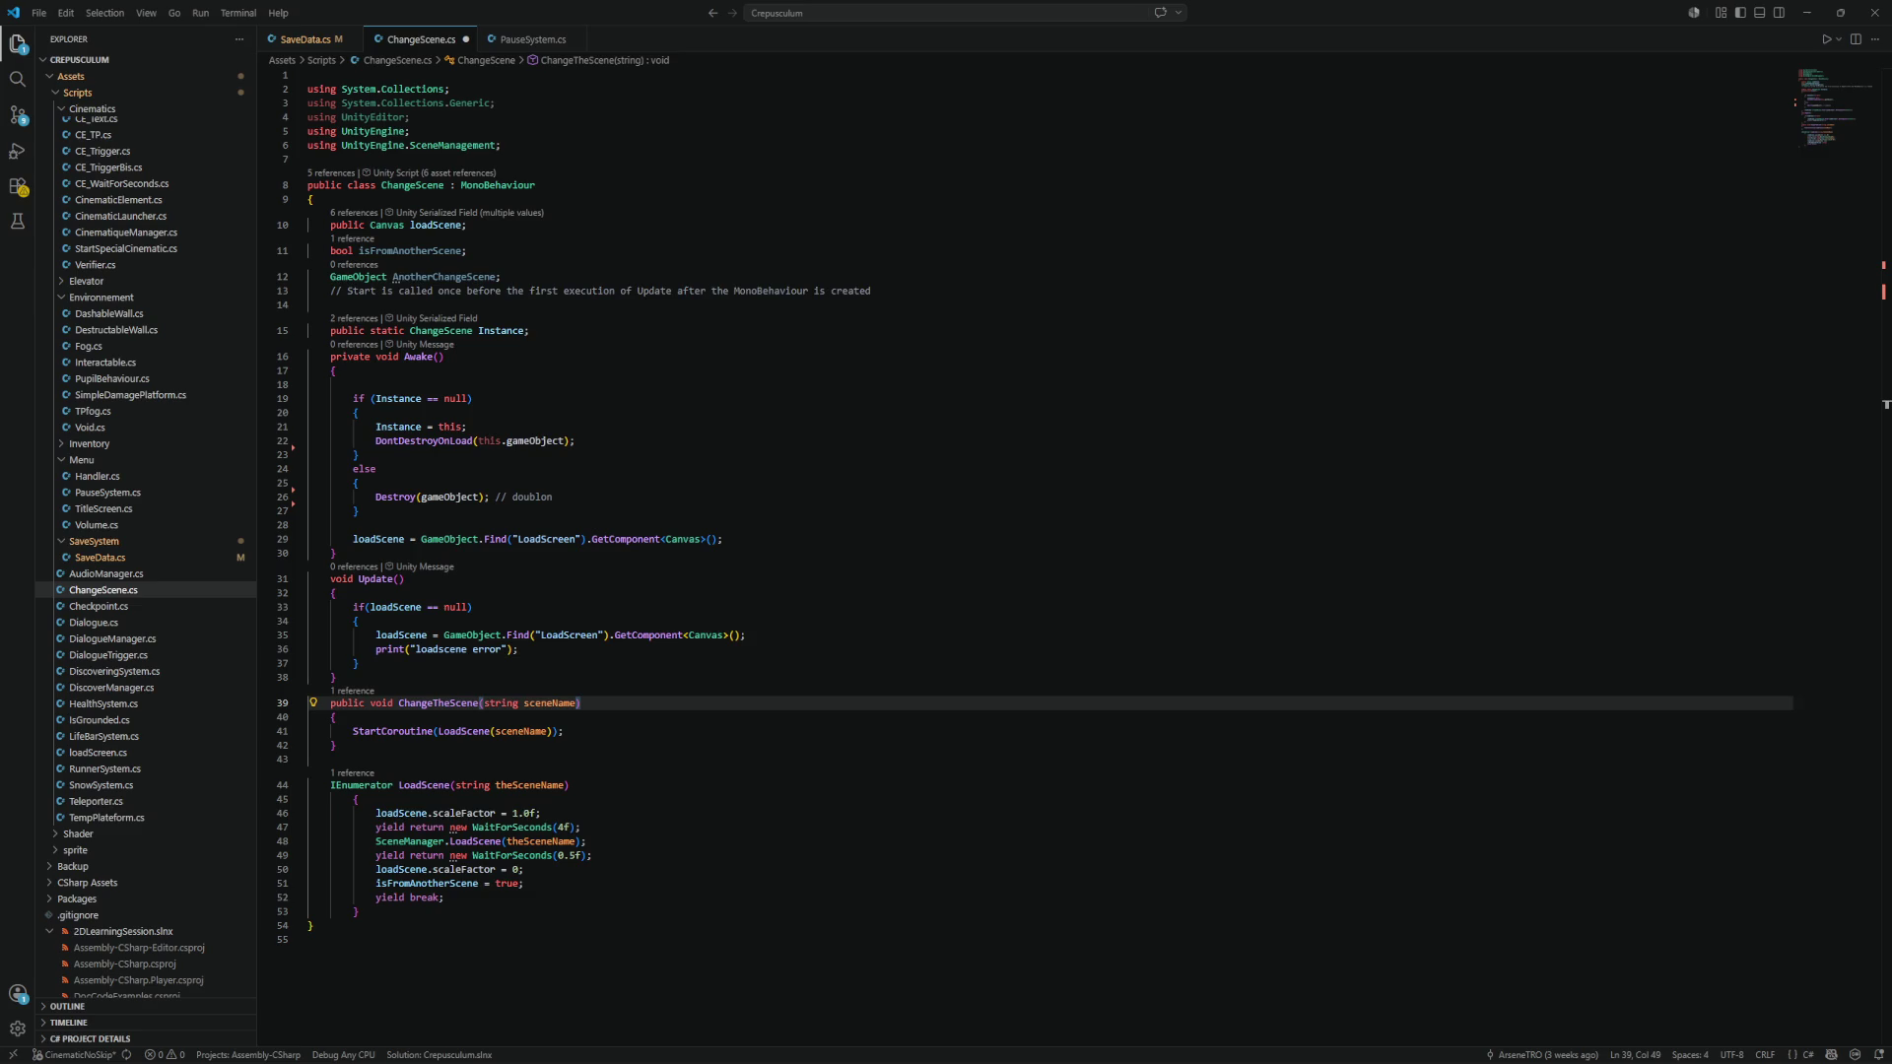
pyautogui.click(979, 387)
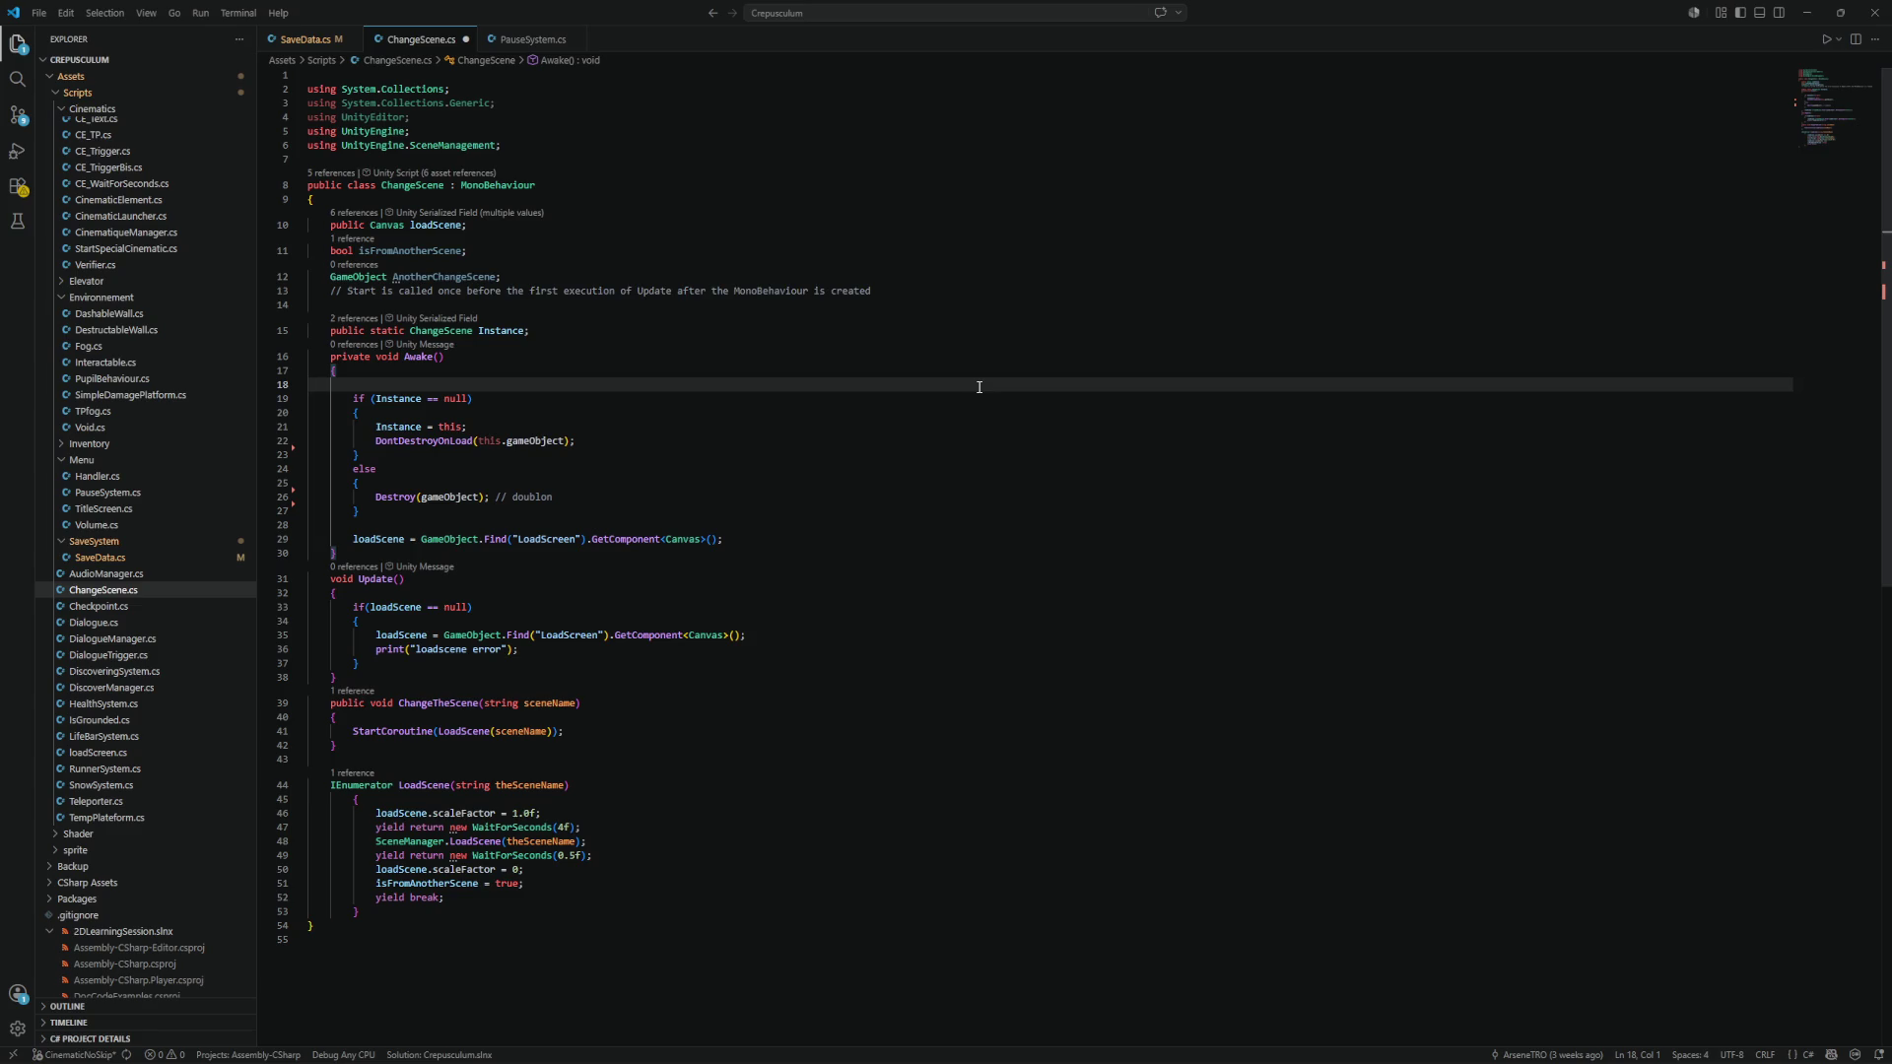
pyautogui.click(763, 541)
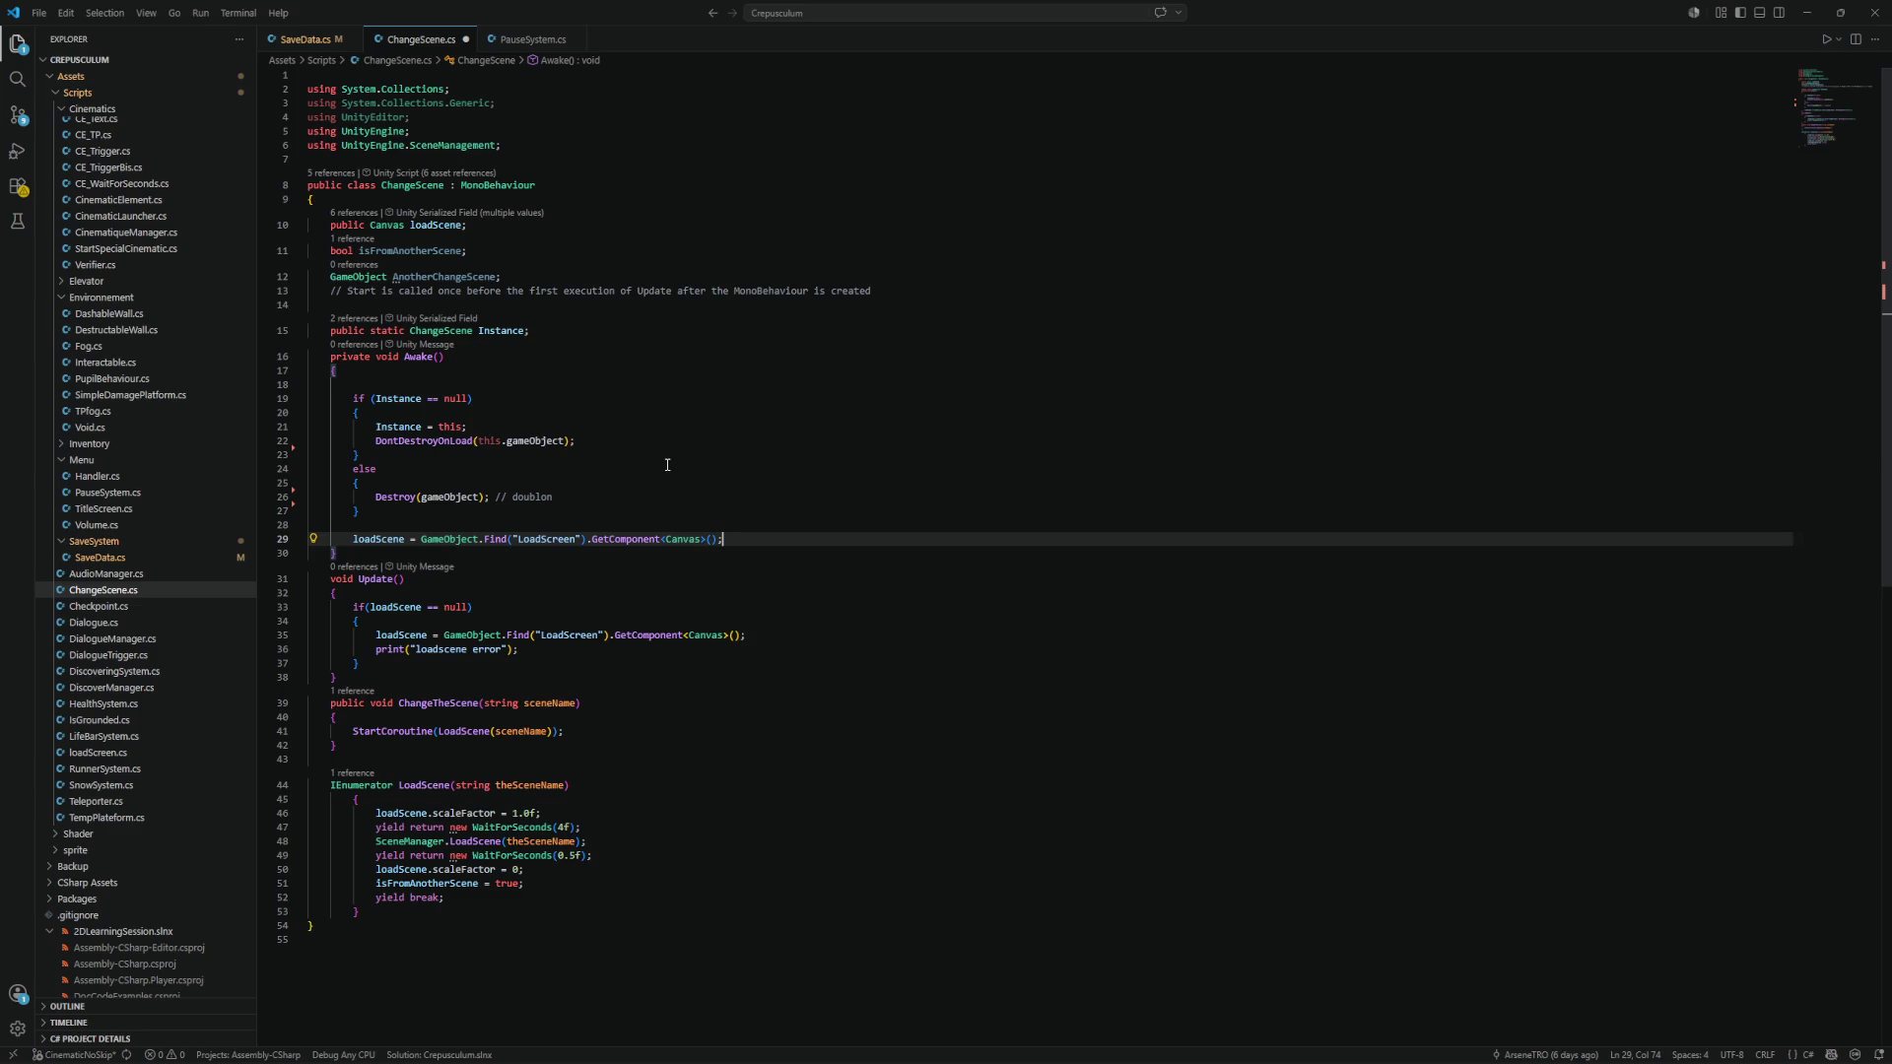
# Delete the Update method with its if-block, save ChangeScene.cs, and switch back to Unity.
pyautogui.moveTo(390, 662)
pyautogui.mouseDown()
pyautogui.moveTo(313, 649)
pyautogui.moveTo(307, 610)
pyautogui.mouseUp()
pyautogui.press('Delete')
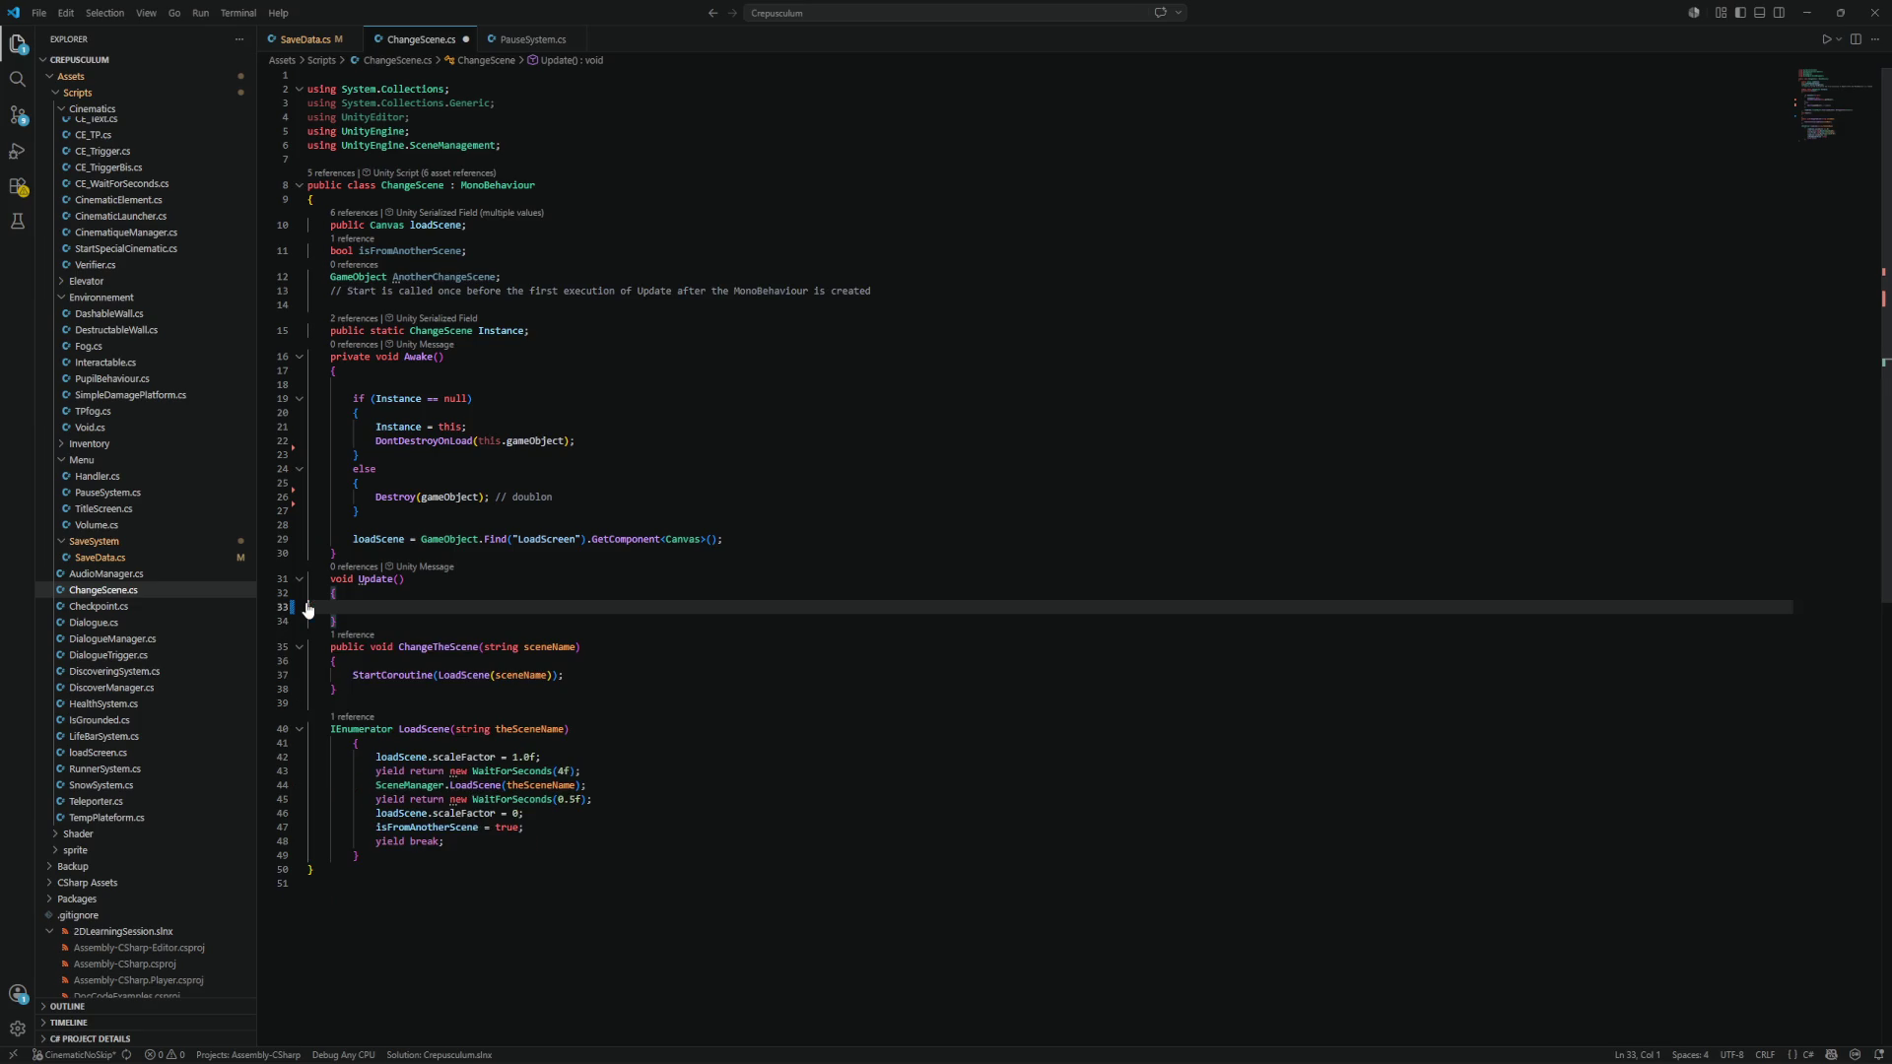
pyautogui.press('BackSpace')
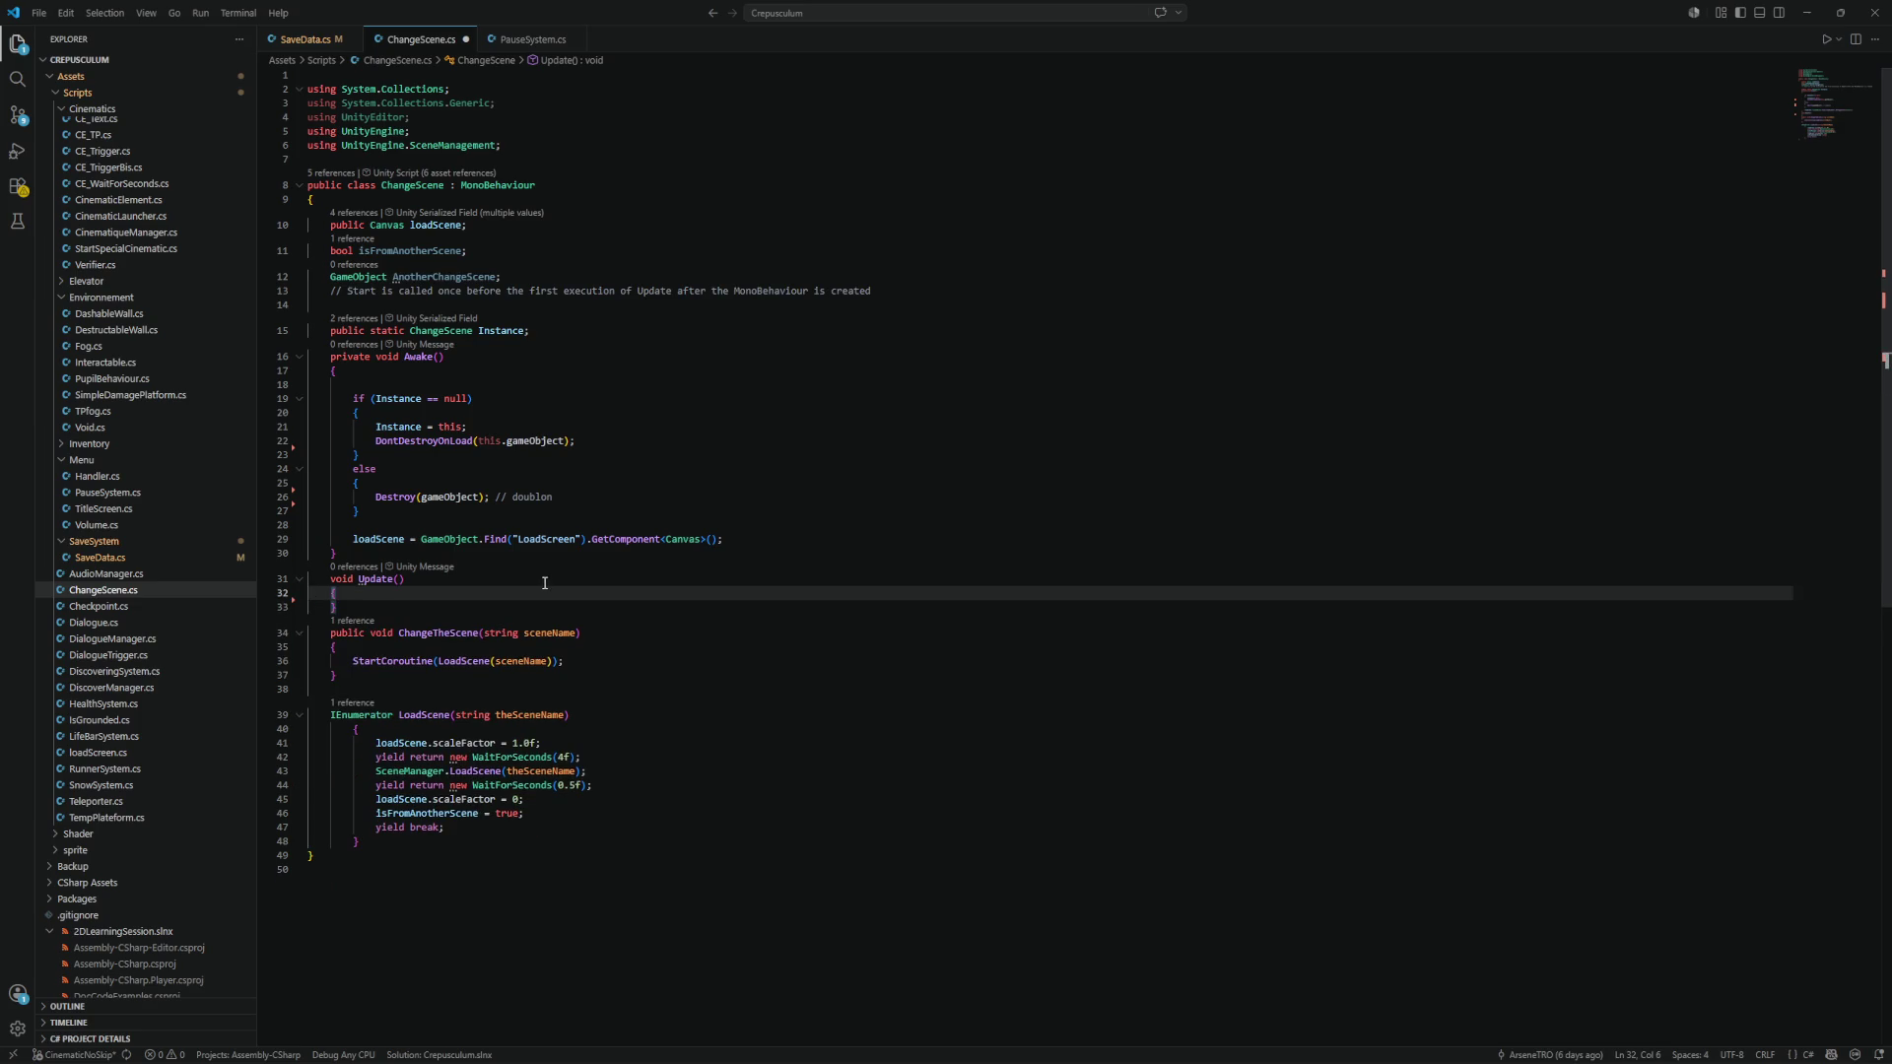
pyautogui.moveTo(405, 603)
pyautogui.mouseDown()
pyautogui.moveTo(313, 603)
pyautogui.moveTo(294, 579)
pyautogui.mouseUp()
pyautogui.press('Delete')
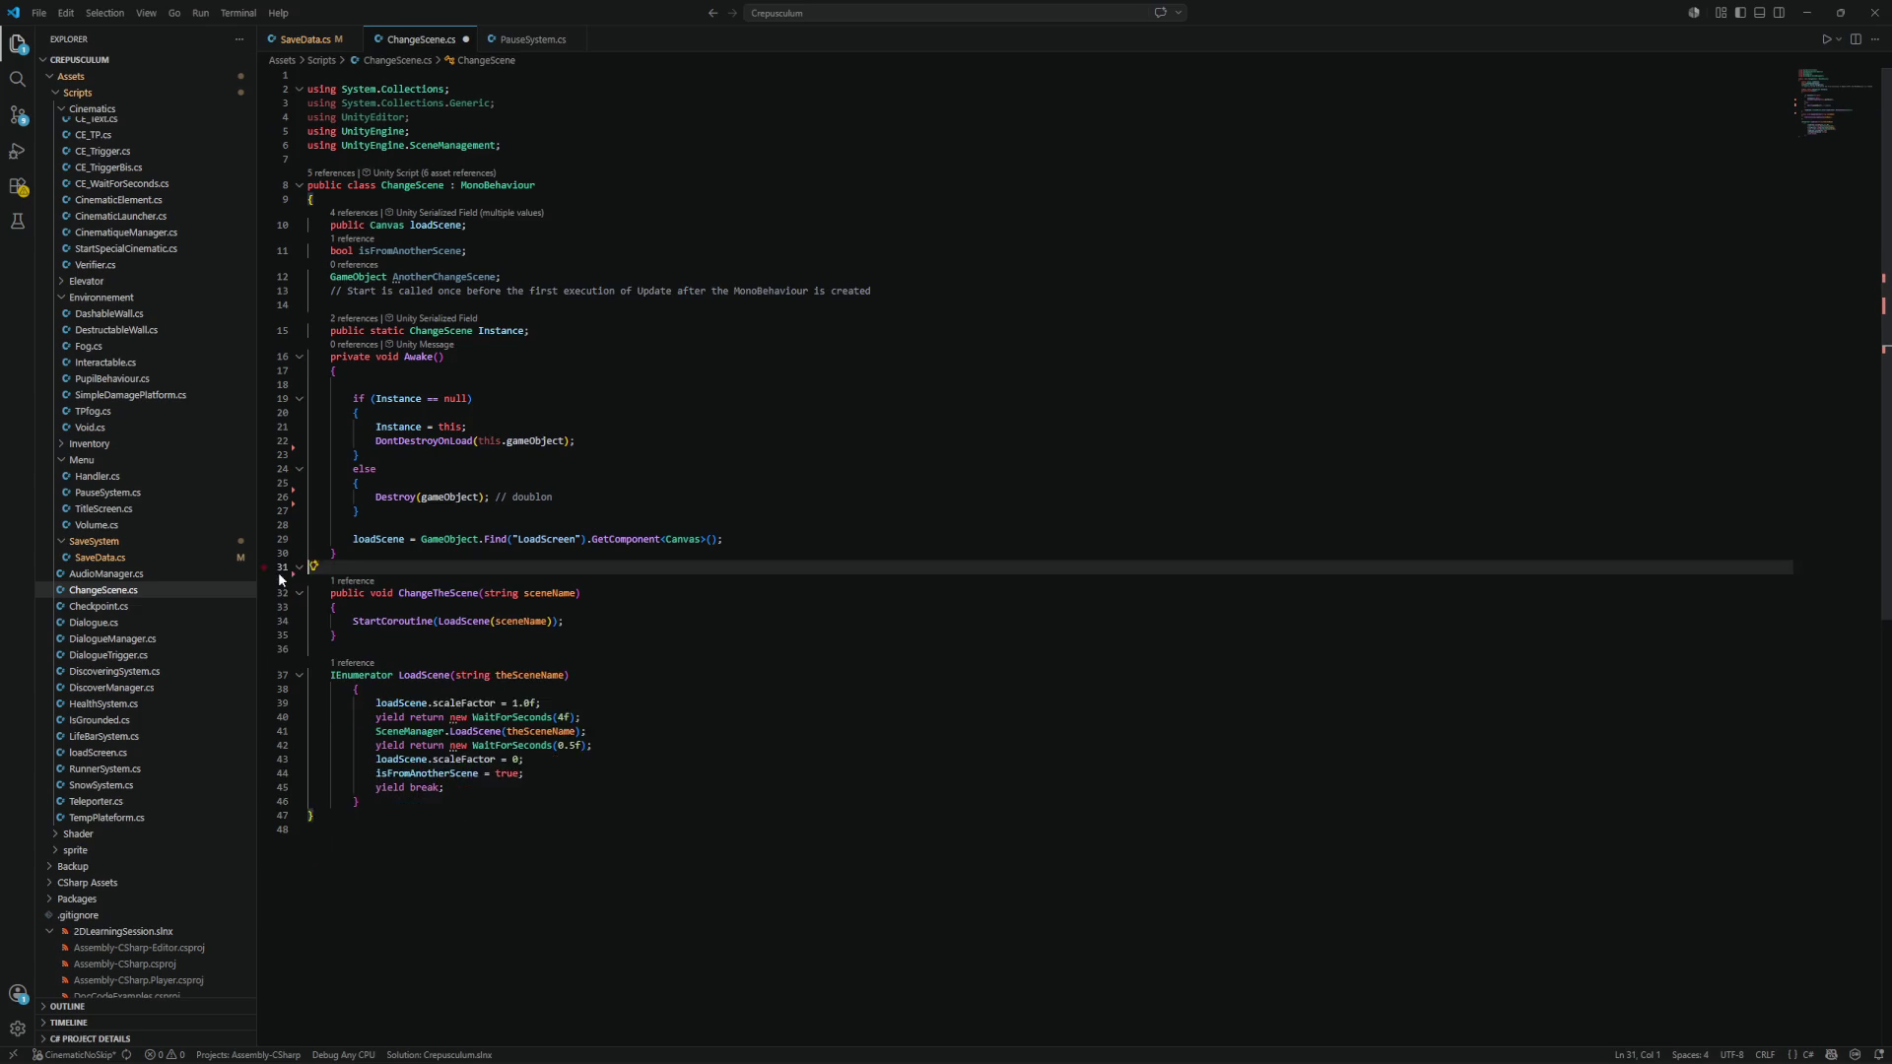
pyautogui.press('BackSpace')
pyautogui.hotkey('ctrl', 's')
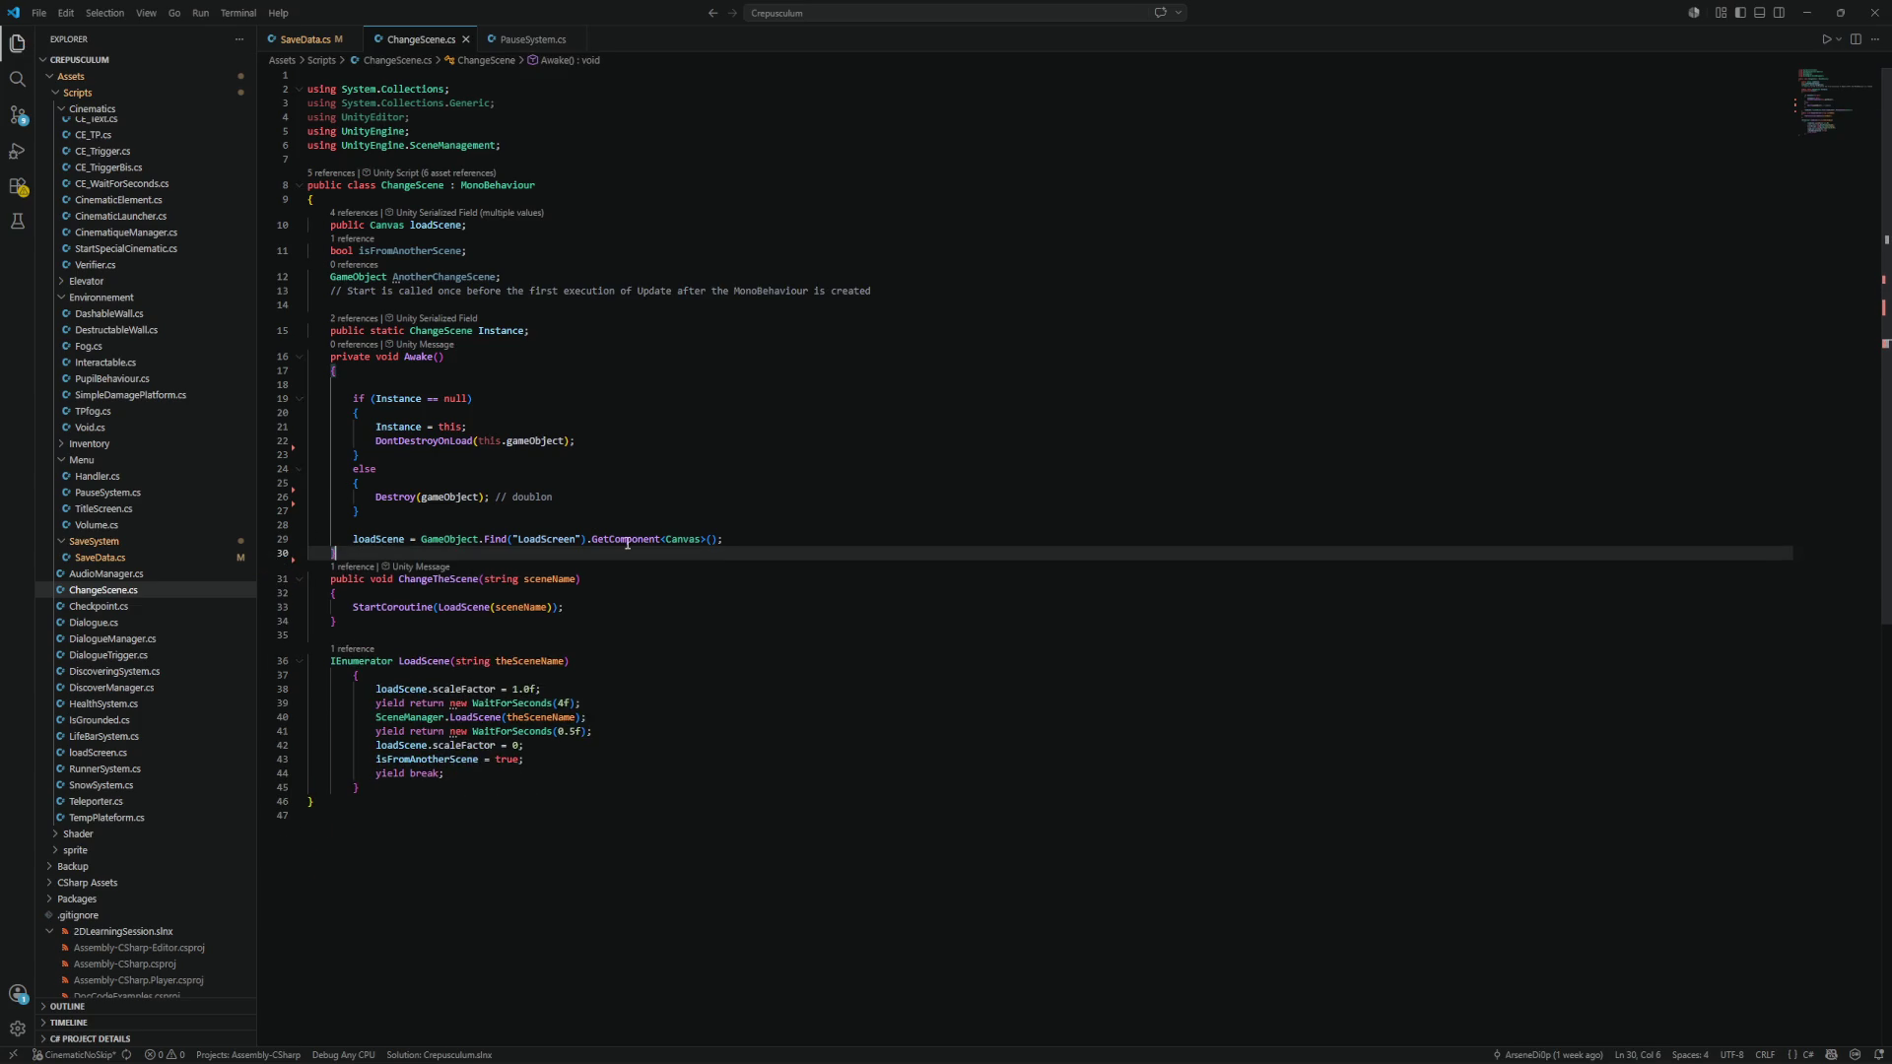
pyautogui.hotkey('alt', 'Tab')
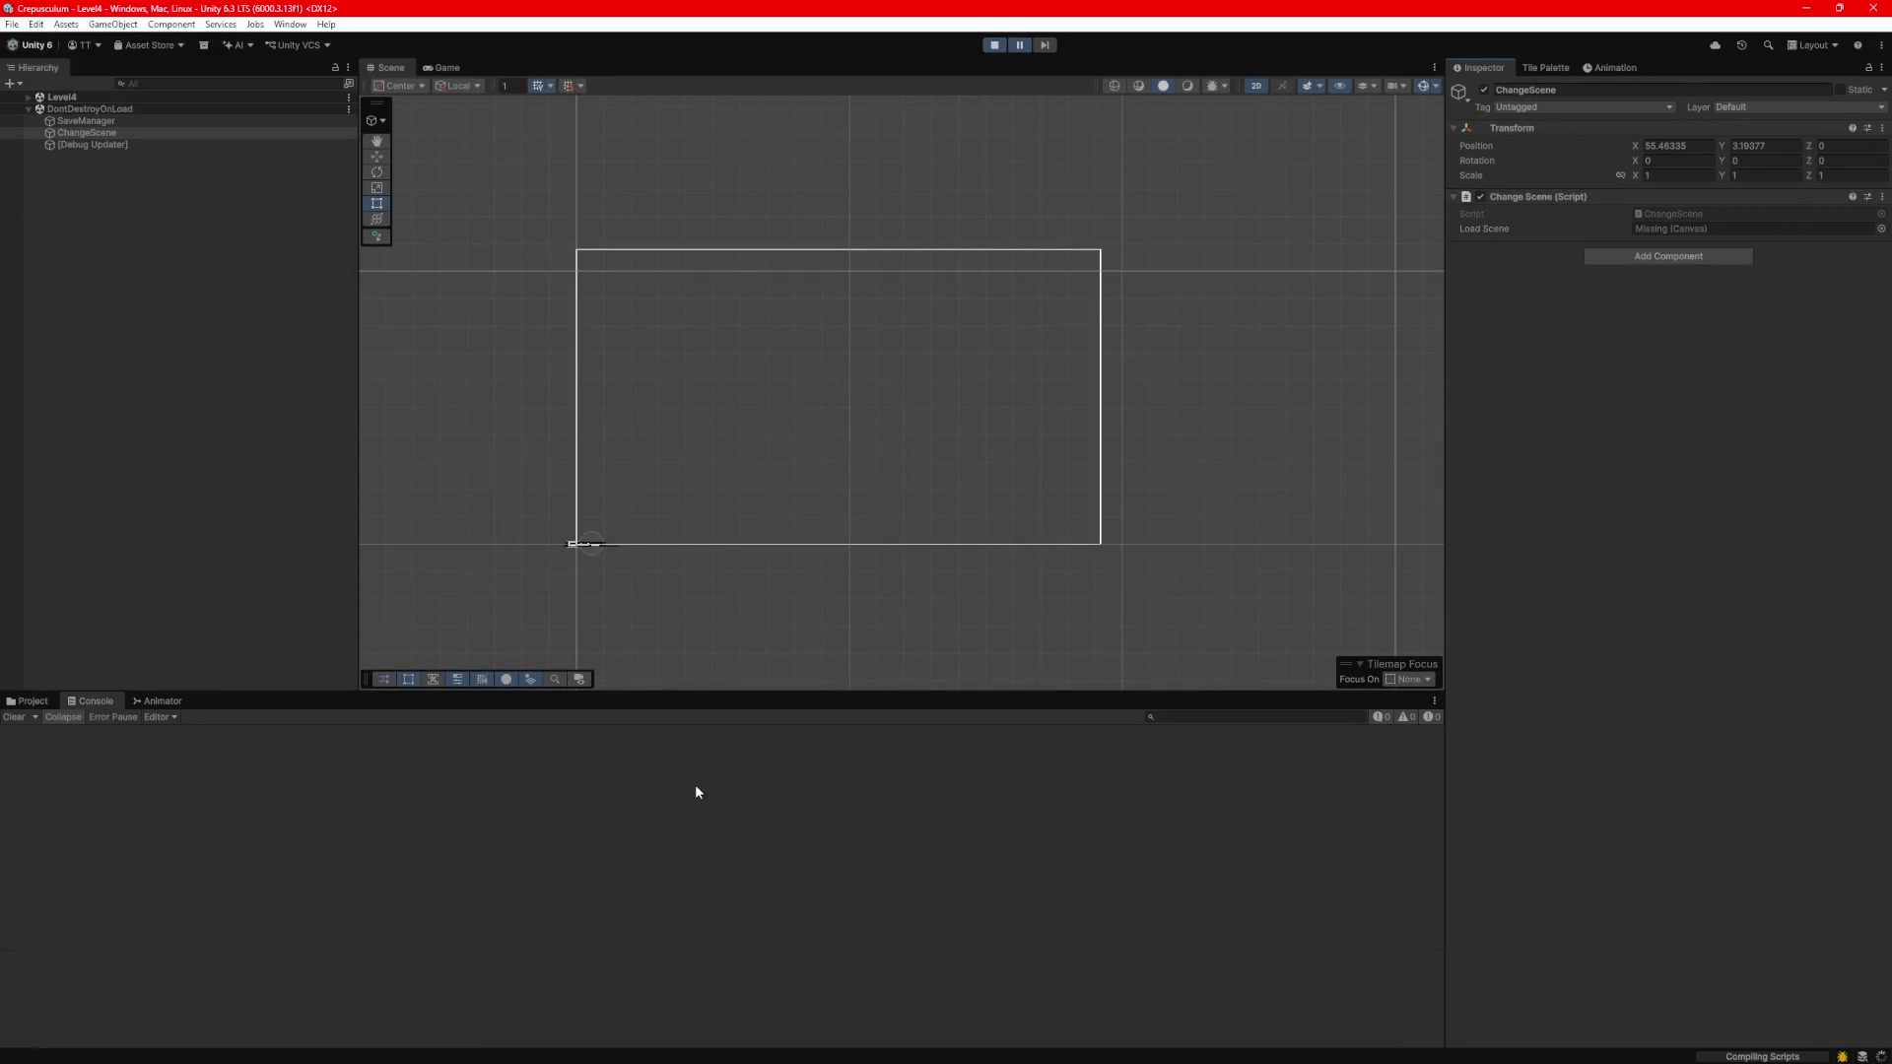
# After Unity's domain reload finishes, bring ChangeScene.cs in VS Code back to the front.
pyautogui.moveTo(987, 1062)
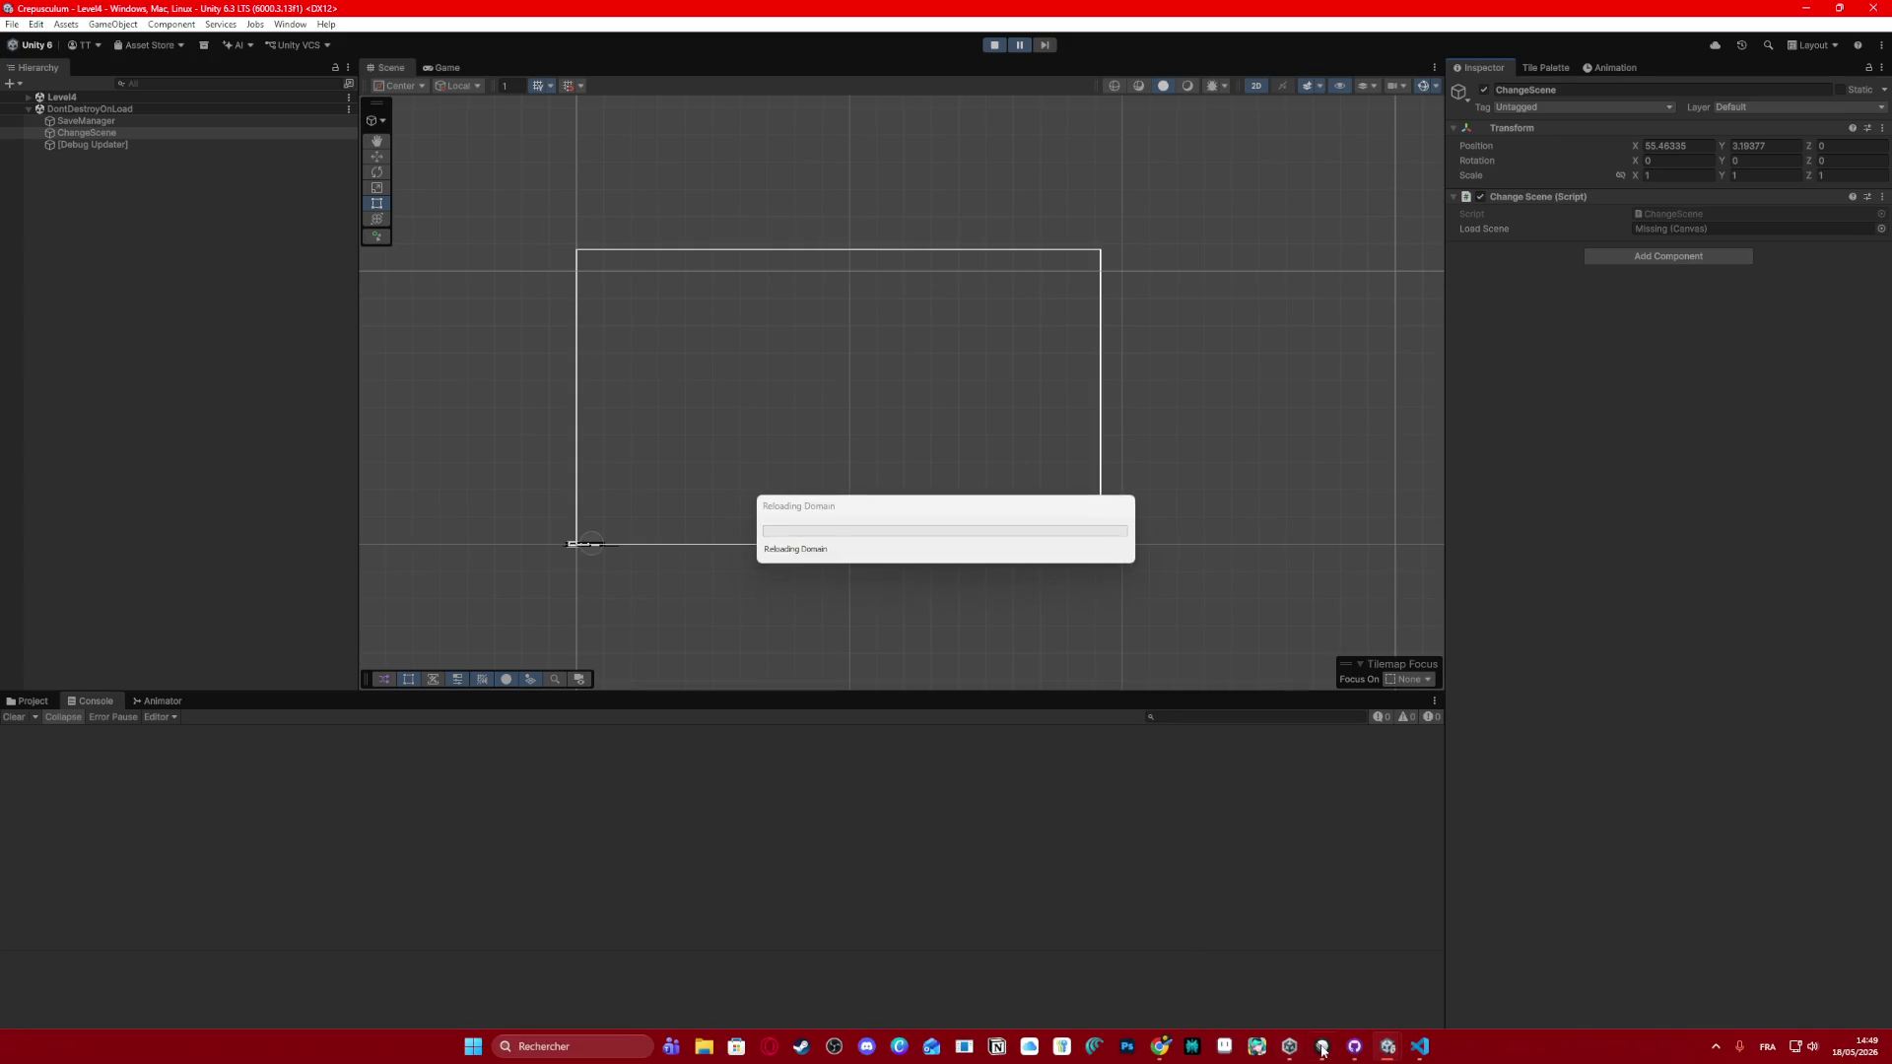
pyautogui.click(1416, 1052)
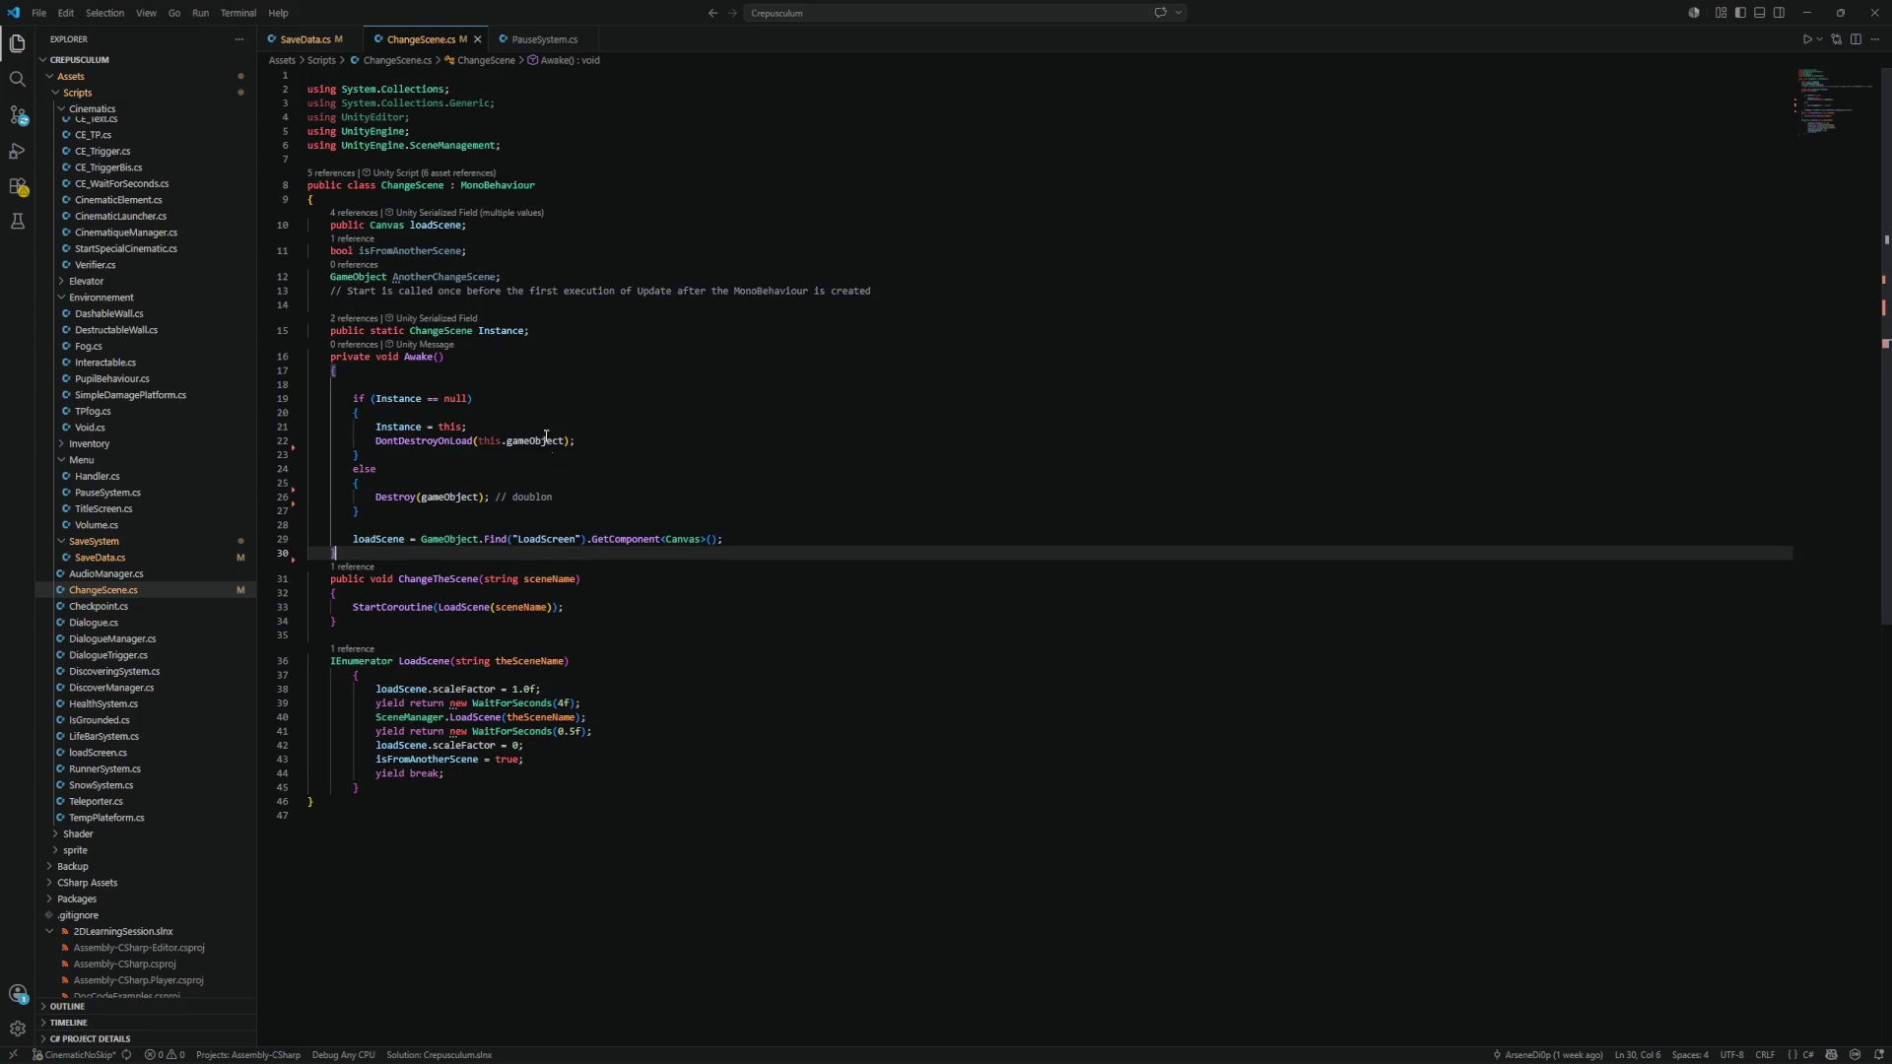
# Below the LoadScene coroutine, start typing the declaration 'private void OnEnable()'.
pyautogui.click(366, 798)
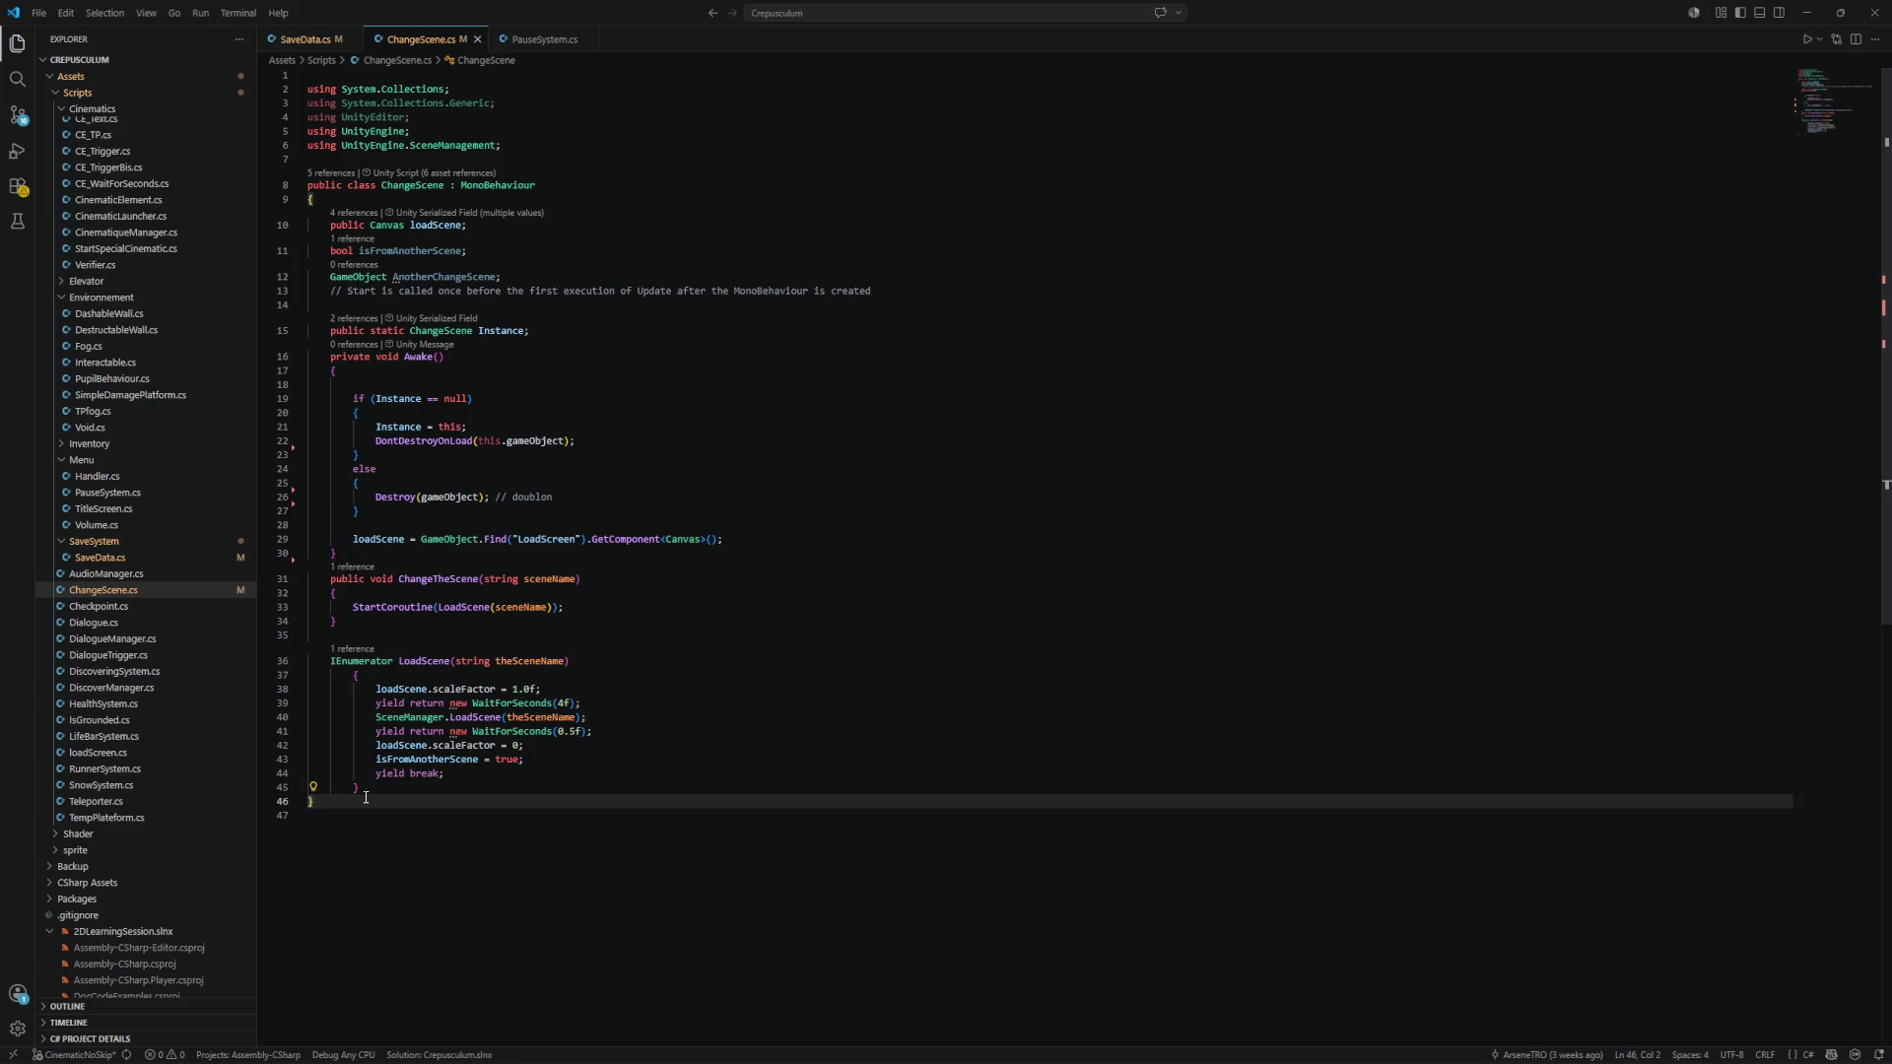
pyautogui.click(368, 790)
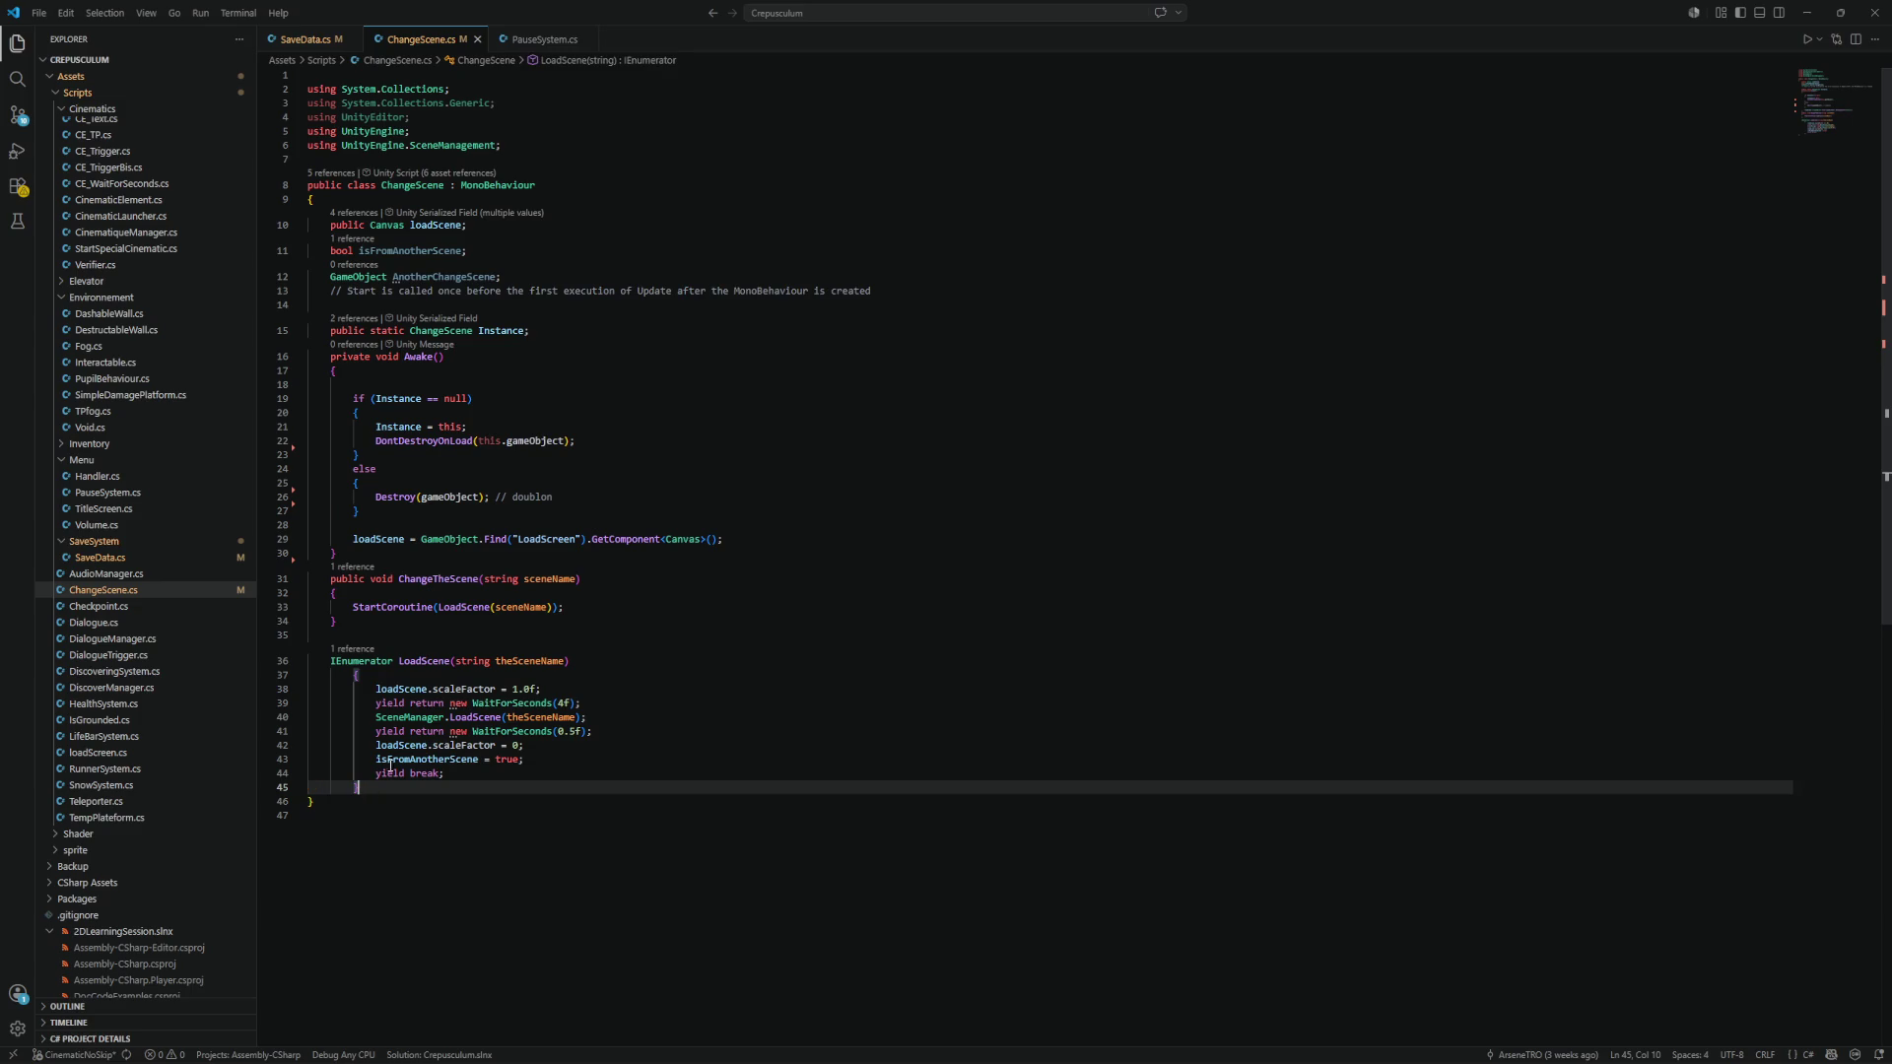
pyautogui.write('}')
pyautogui.press('Return')
pyautogui.press('Return')
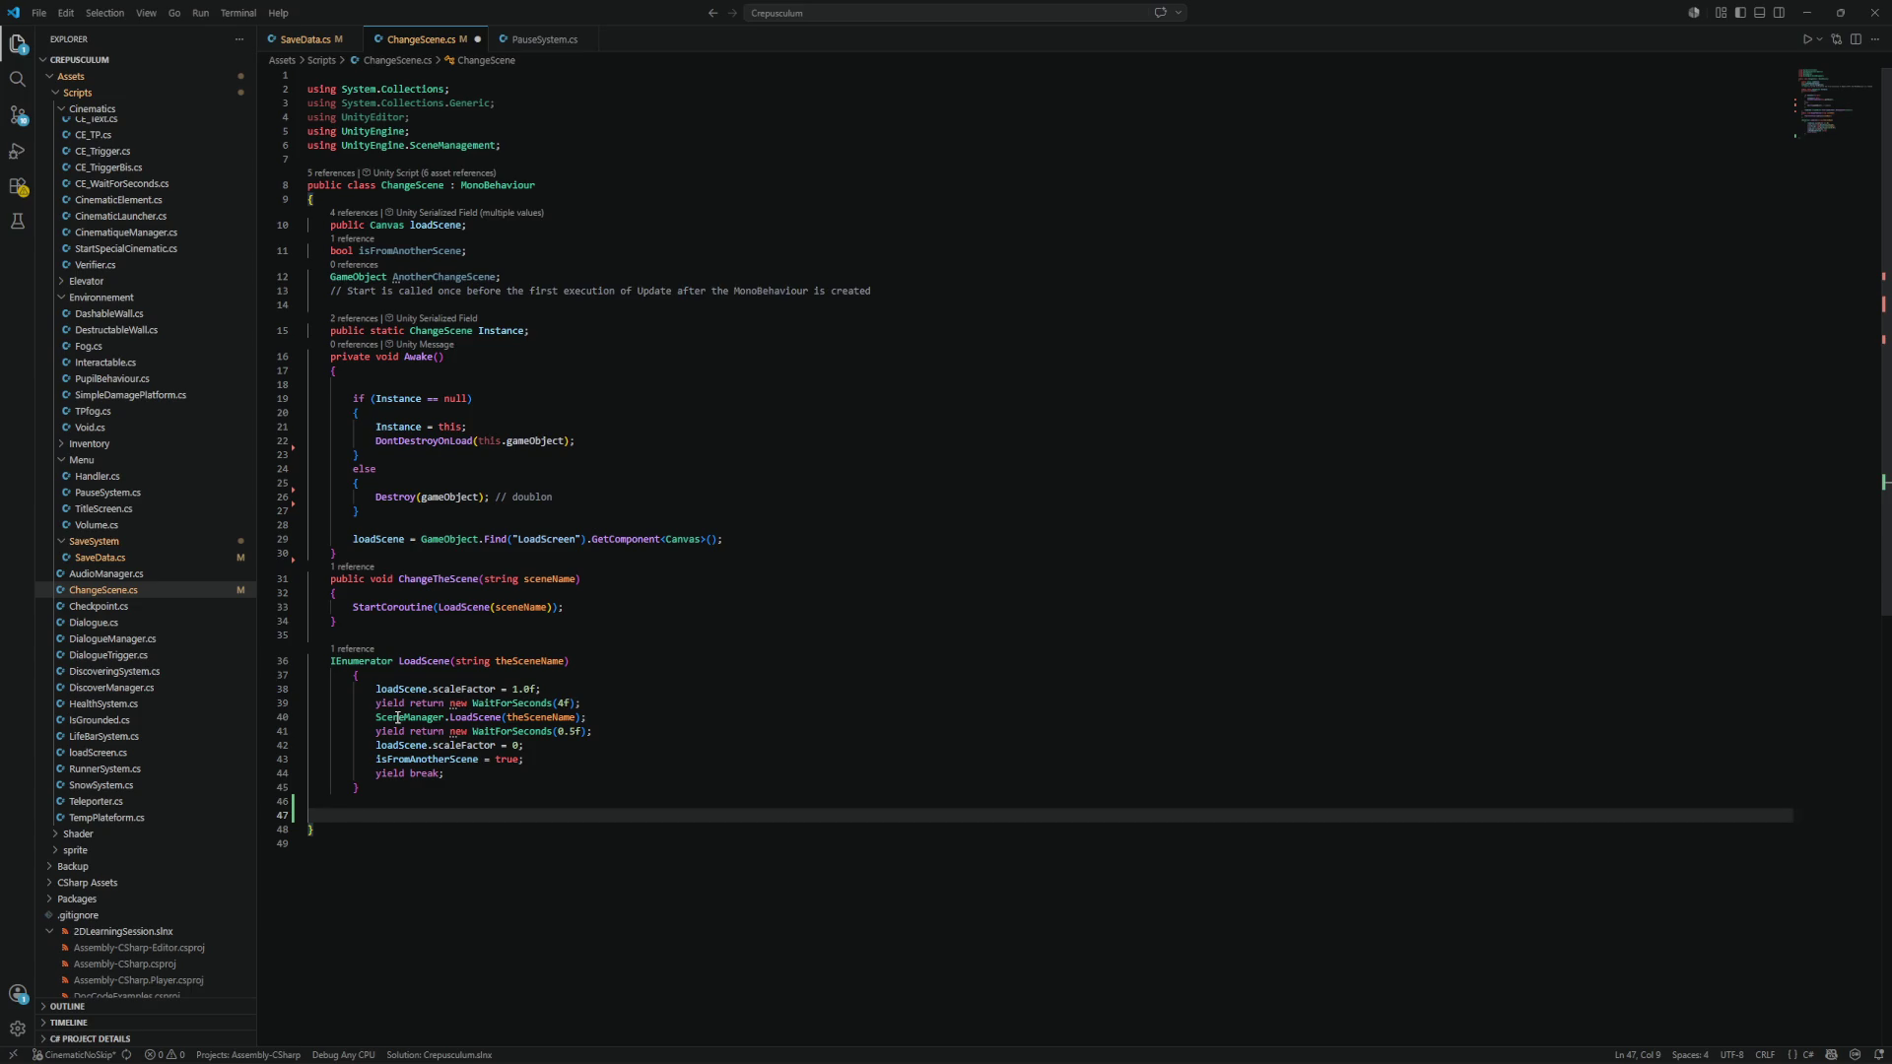
pyautogui.write('private void On')
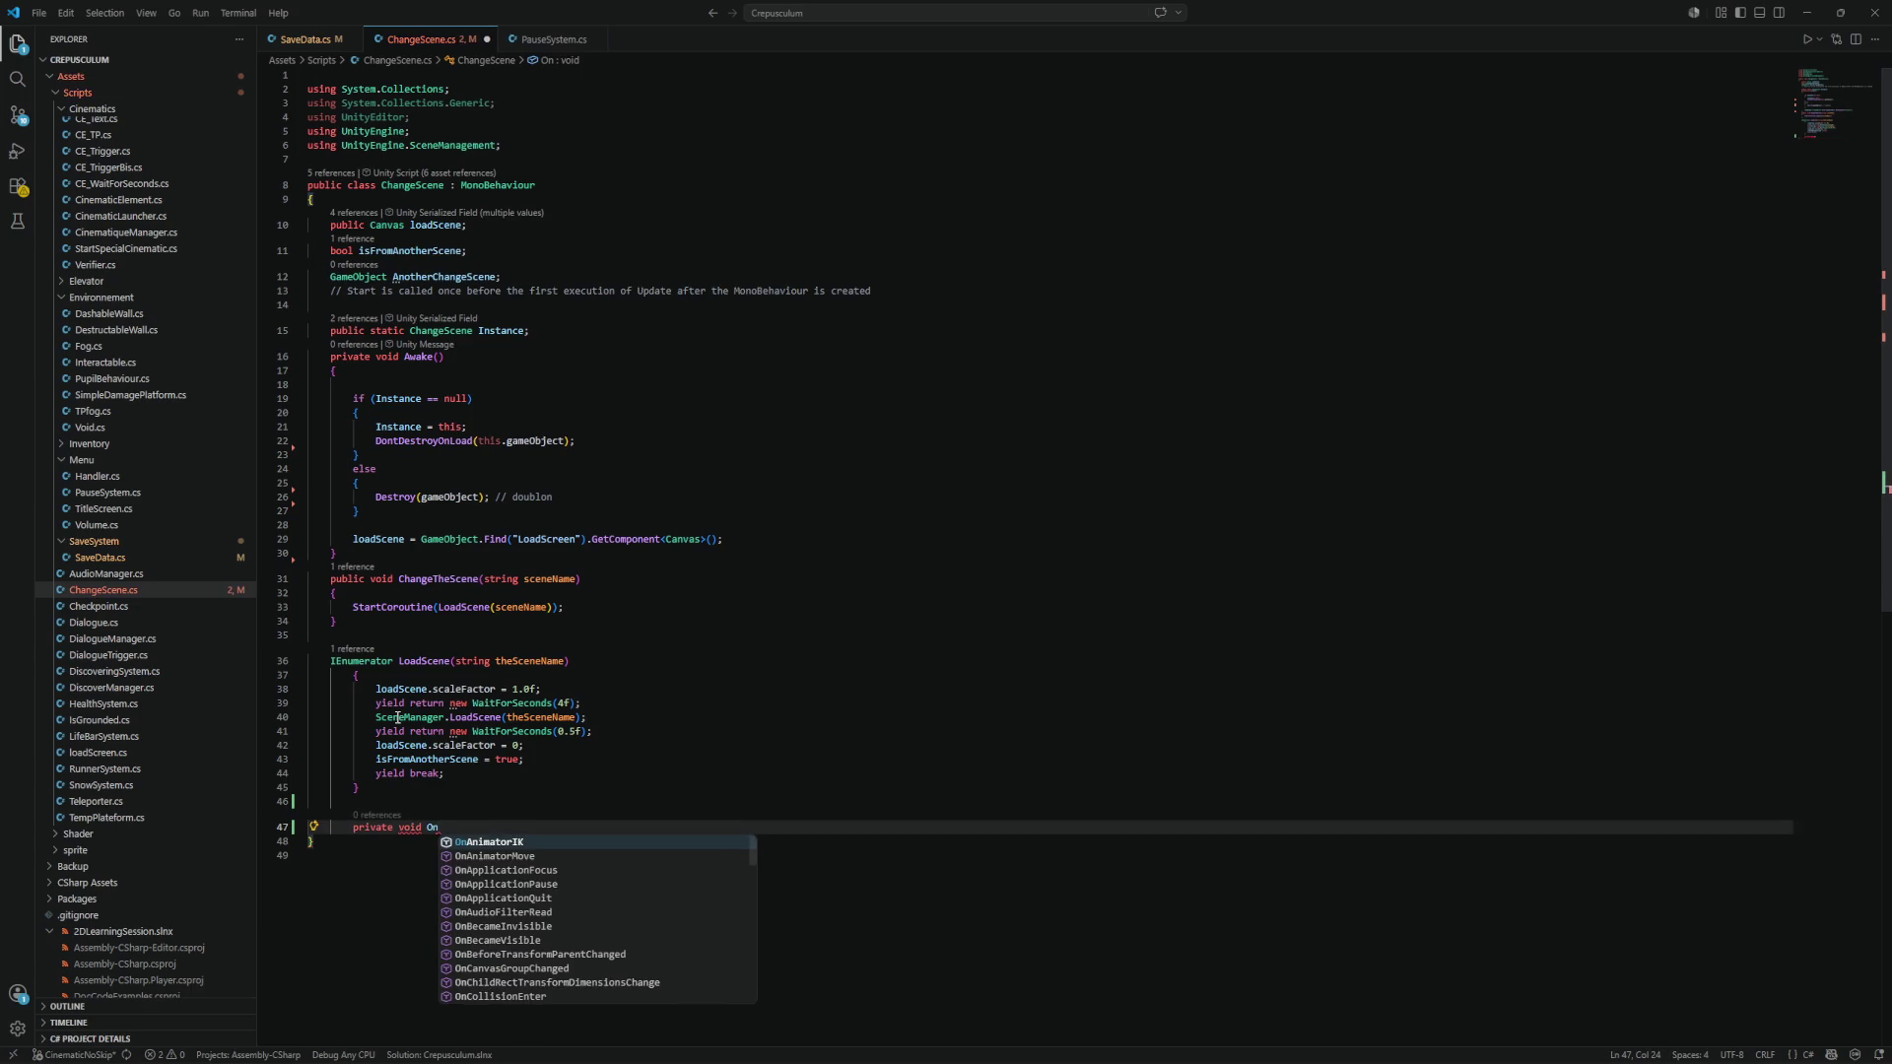
pyautogui.write('Enable')
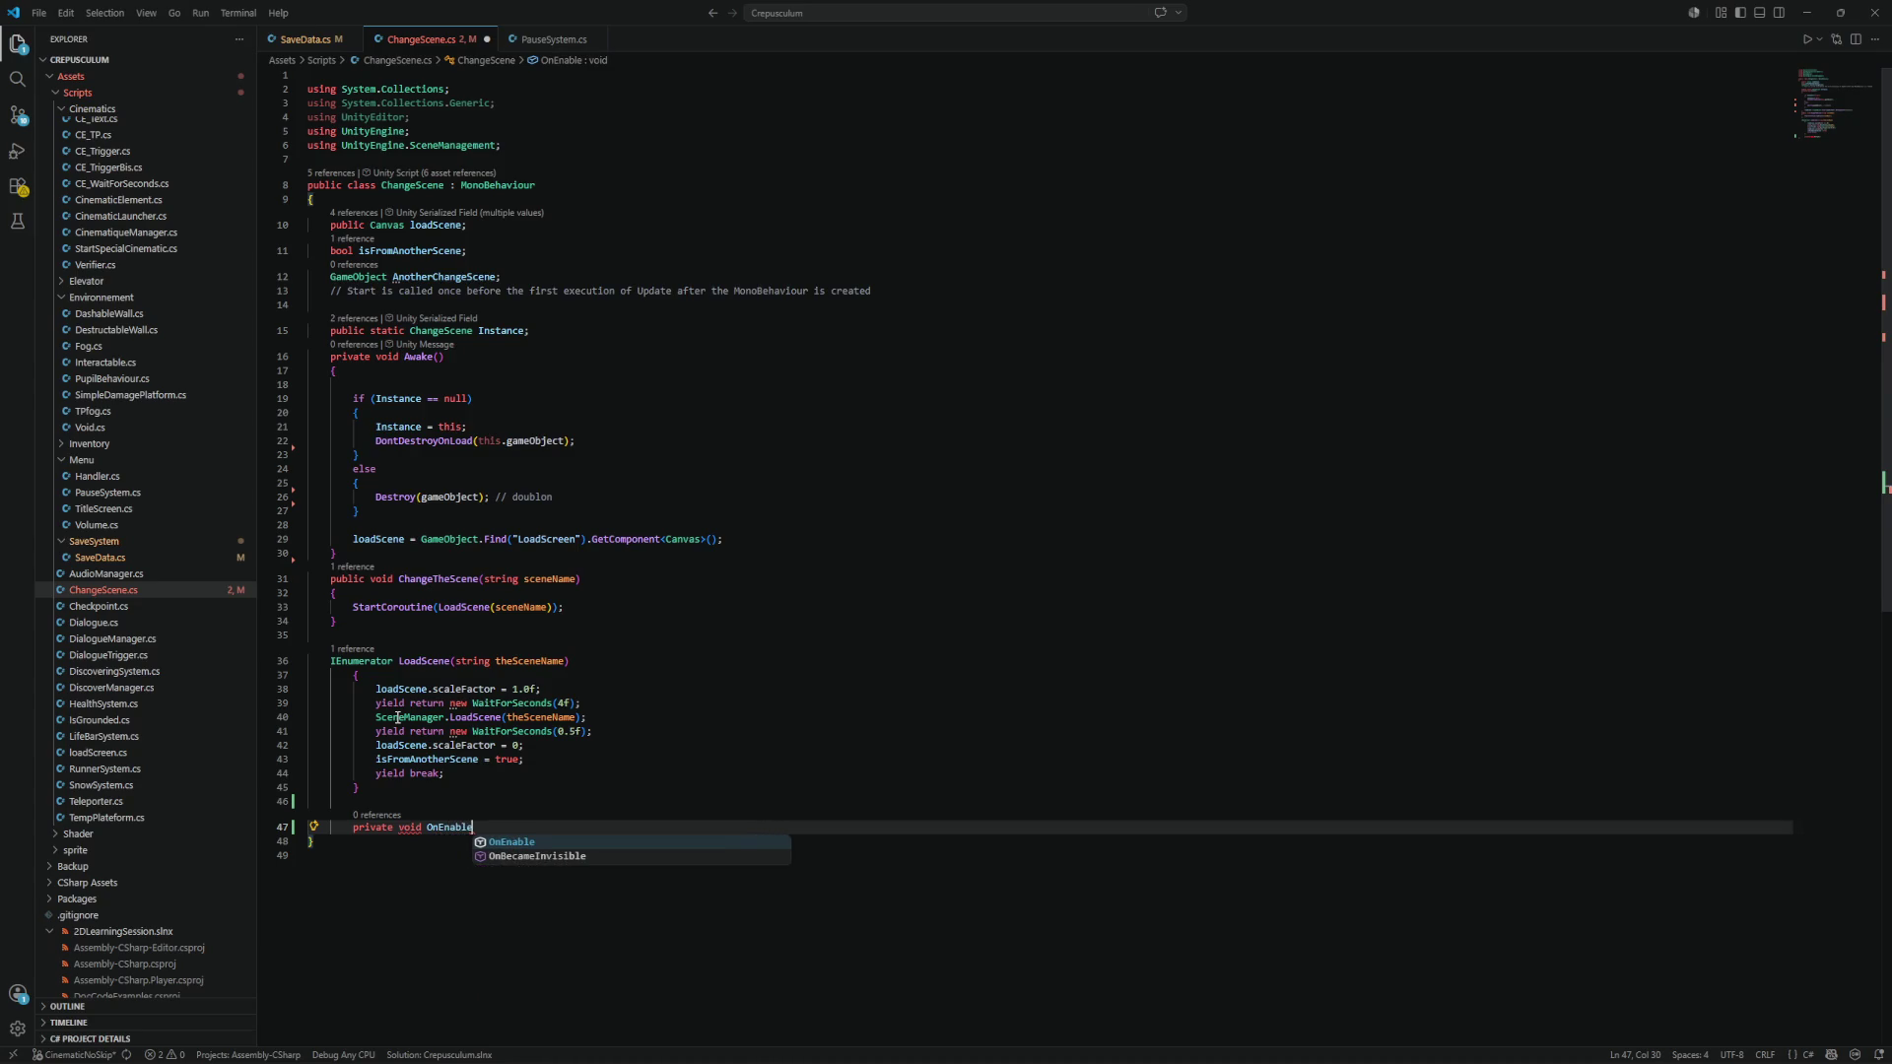
pyautogui.write('(')
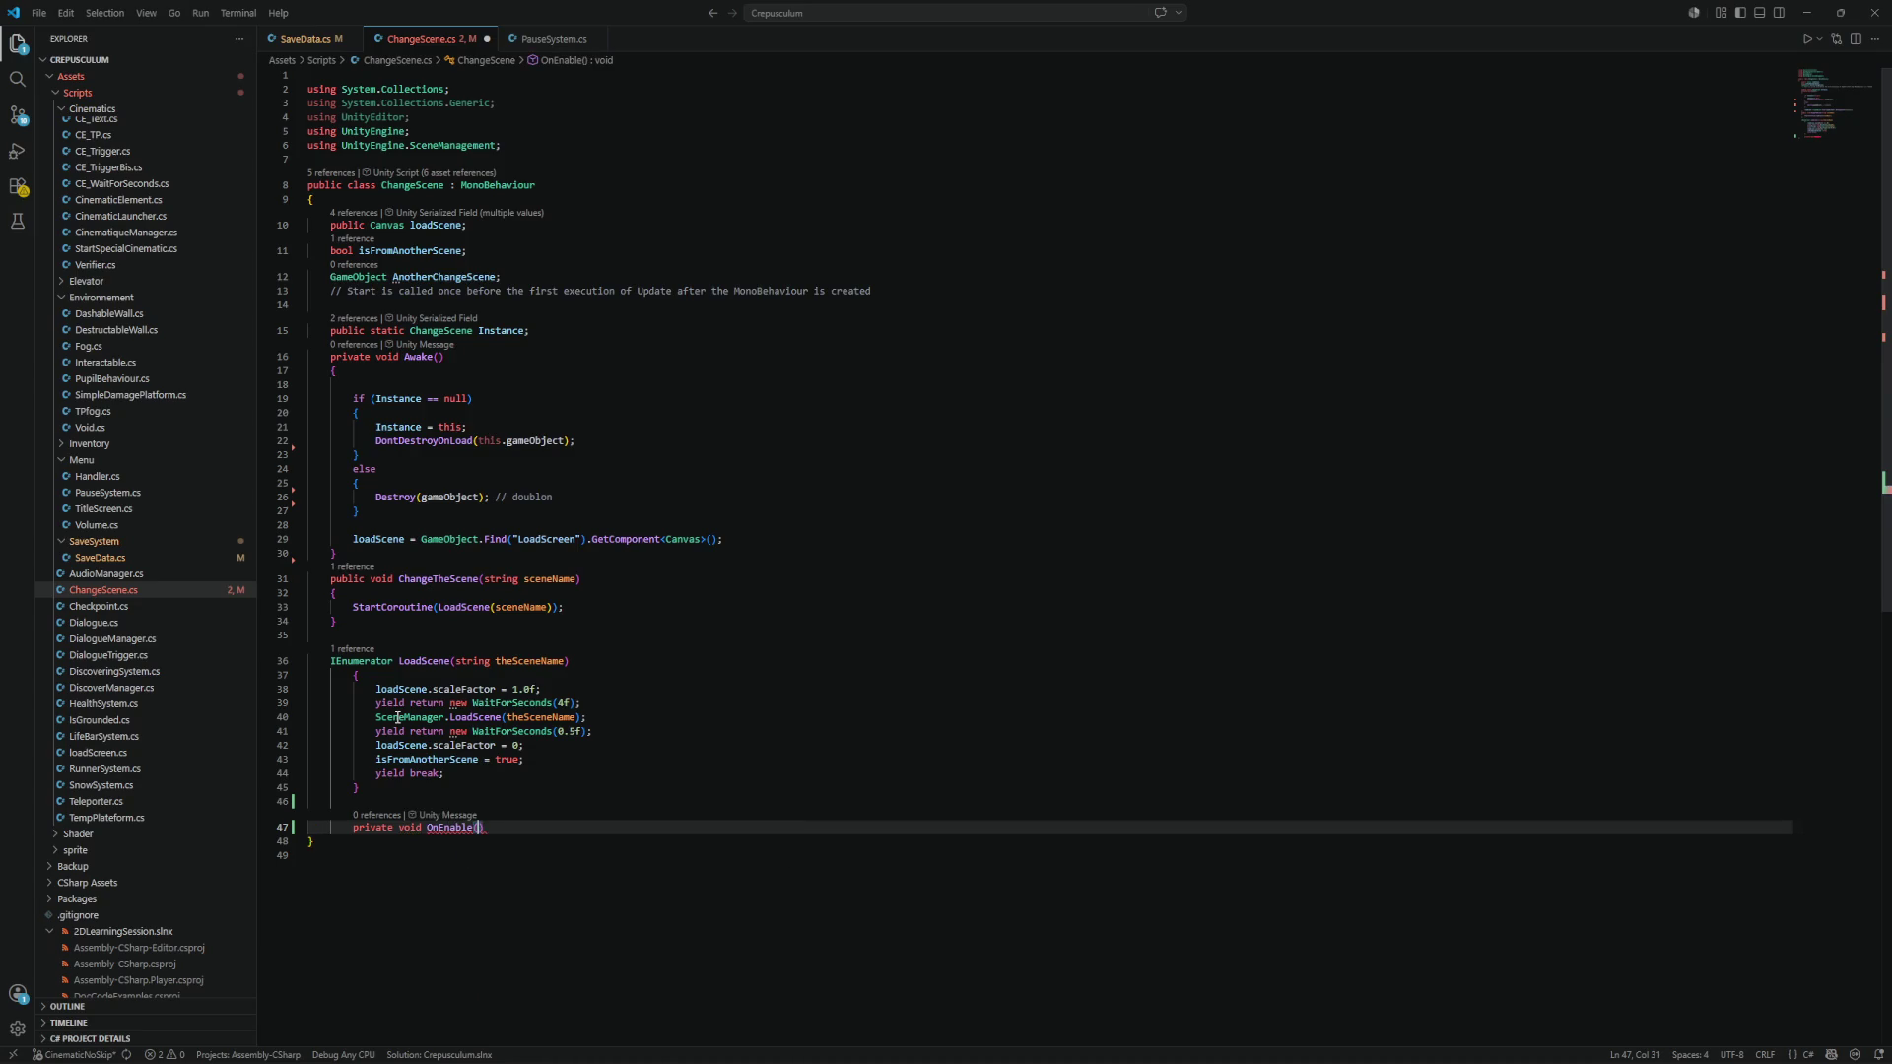
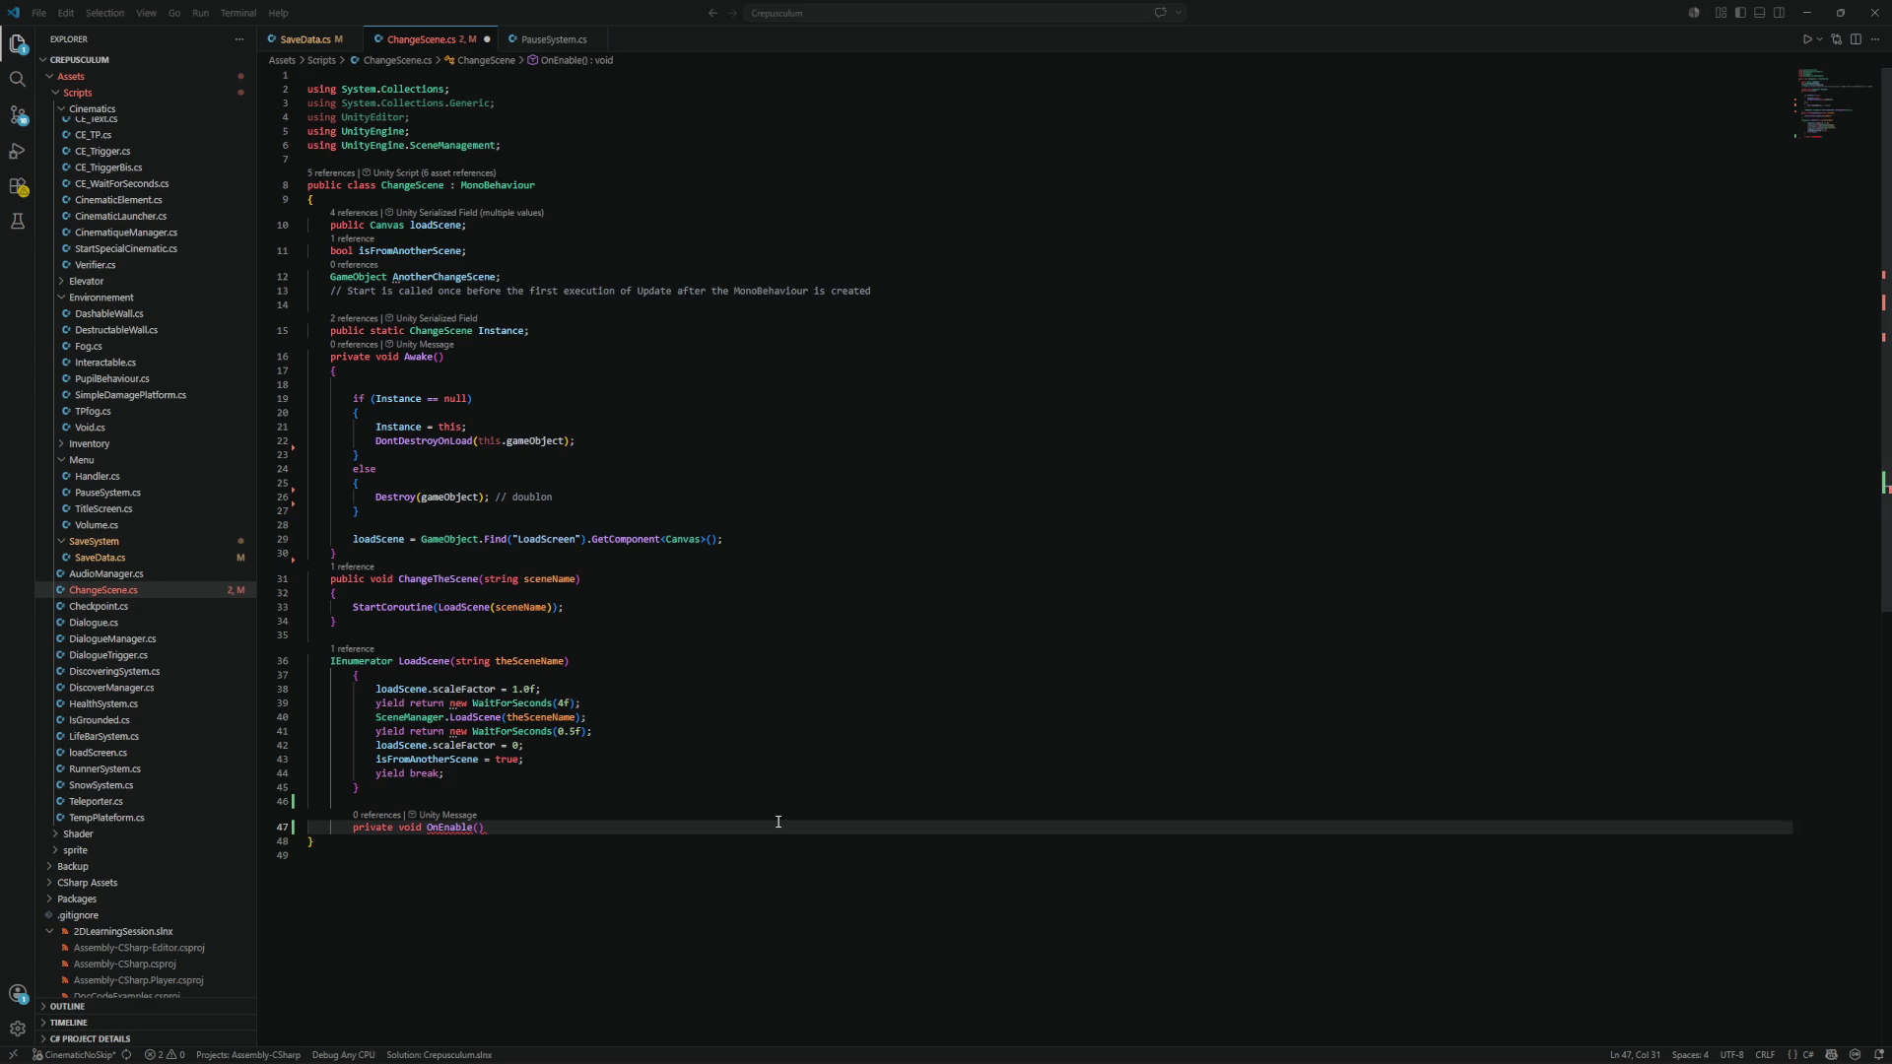
# Delete the unfinished 'private void OnEnable()' line at the end of ChangeScene.cs.
pyautogui.click(656, 826)
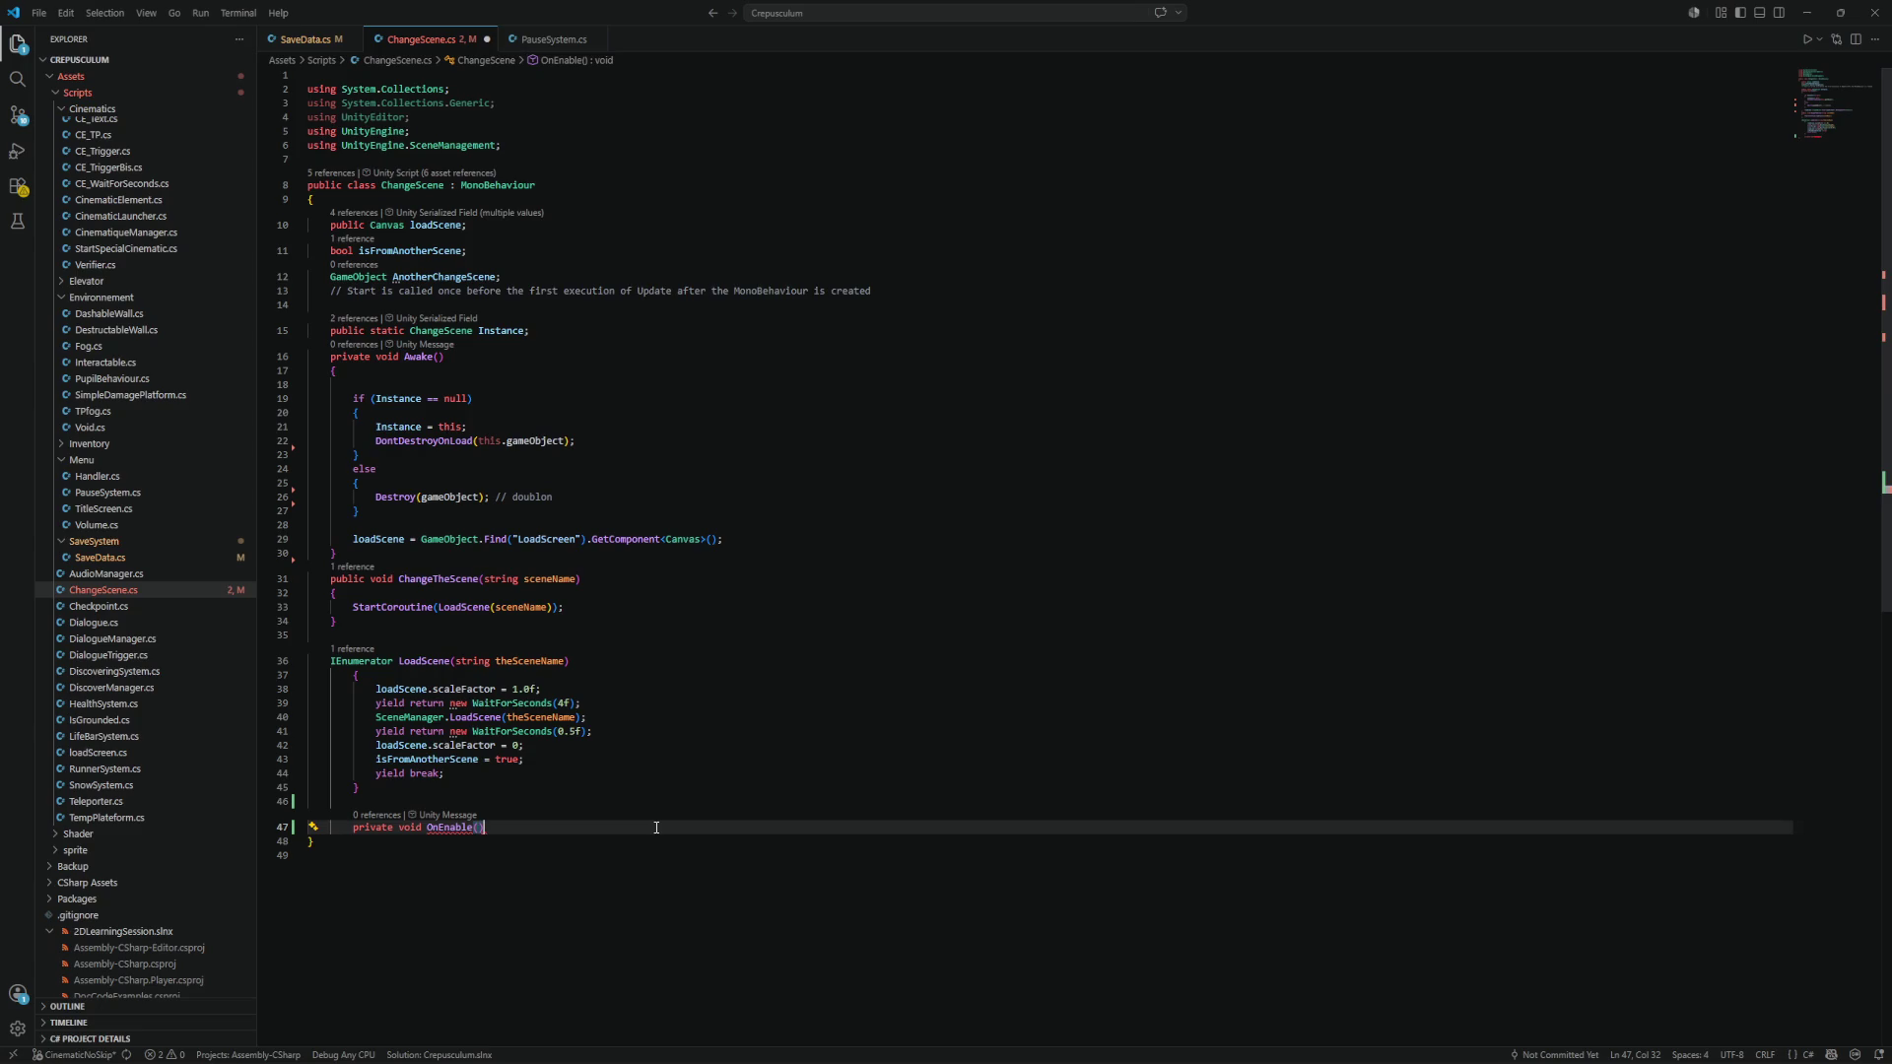
pyautogui.scroll(-3, 666, 781)
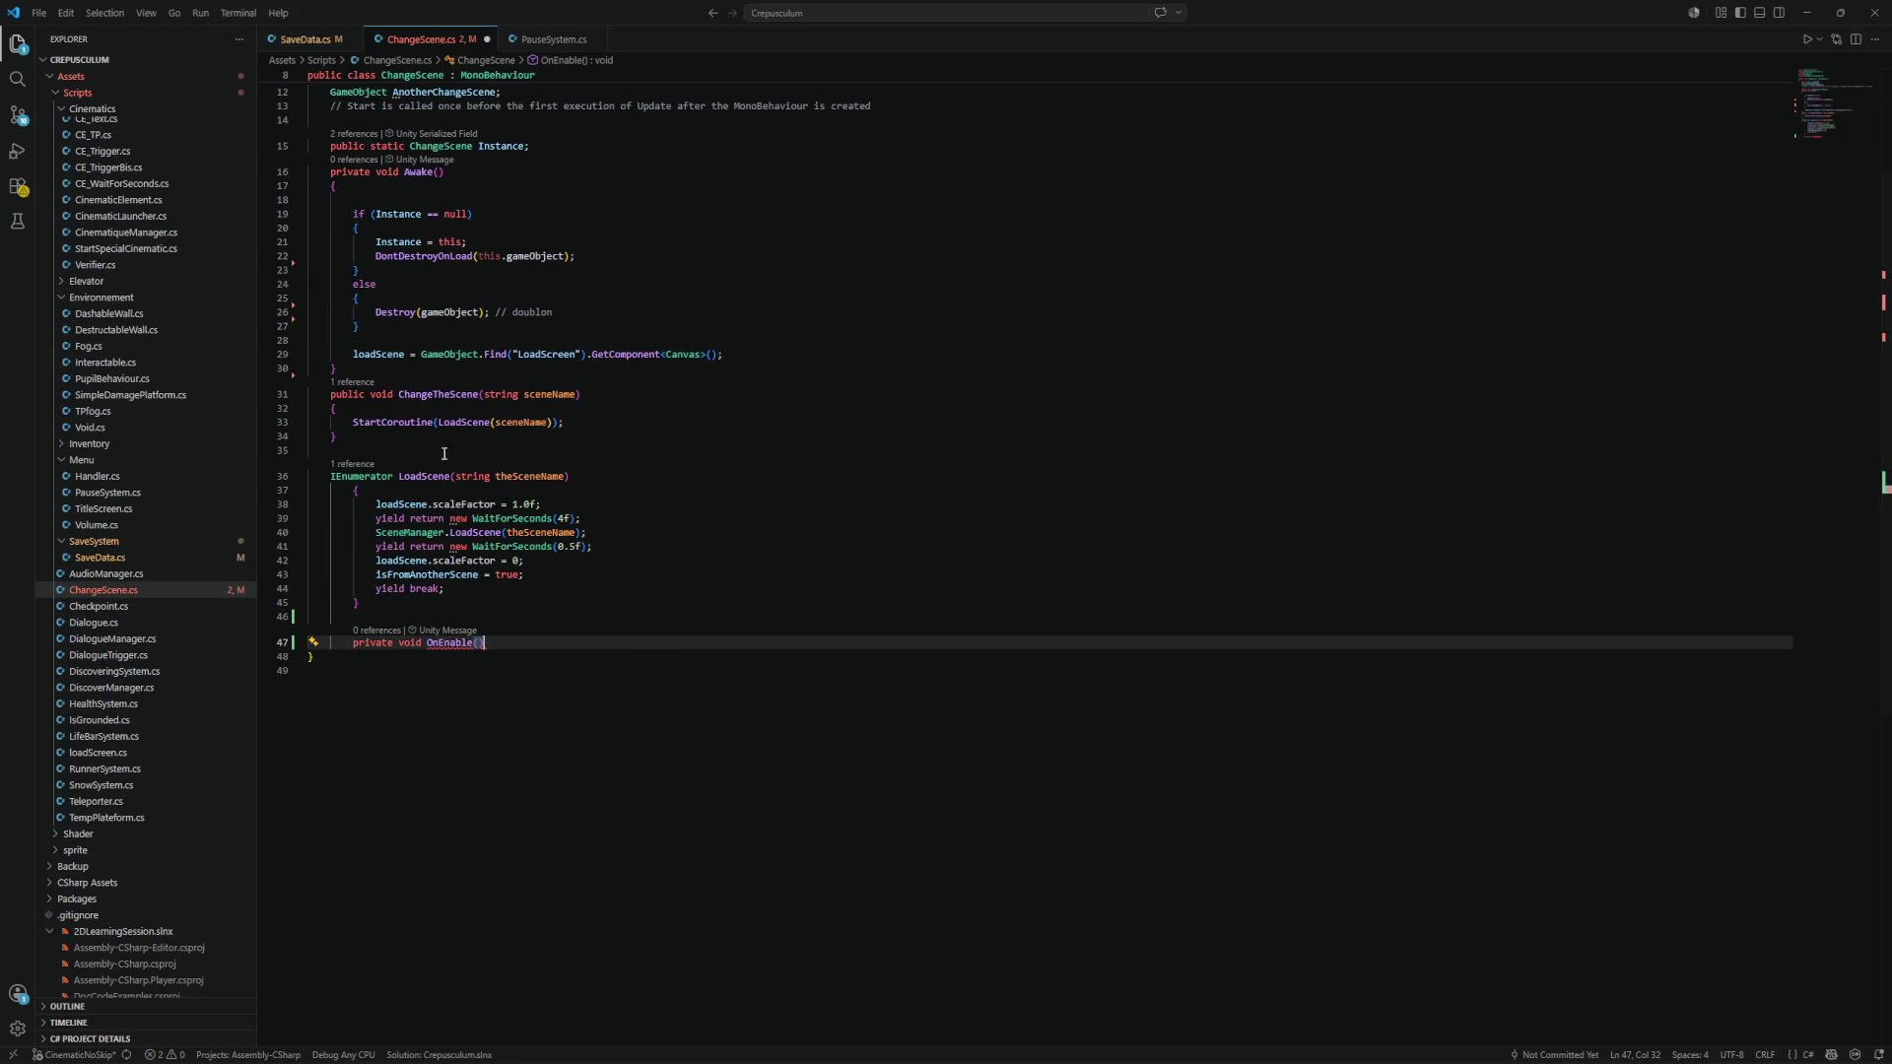
pyautogui.moveTo(547, 643); pyautogui.dragTo(291, 646)
pyautogui.press('BackSpace')
pyautogui.press('BackSpace')
pyautogui.press('BackSpace')
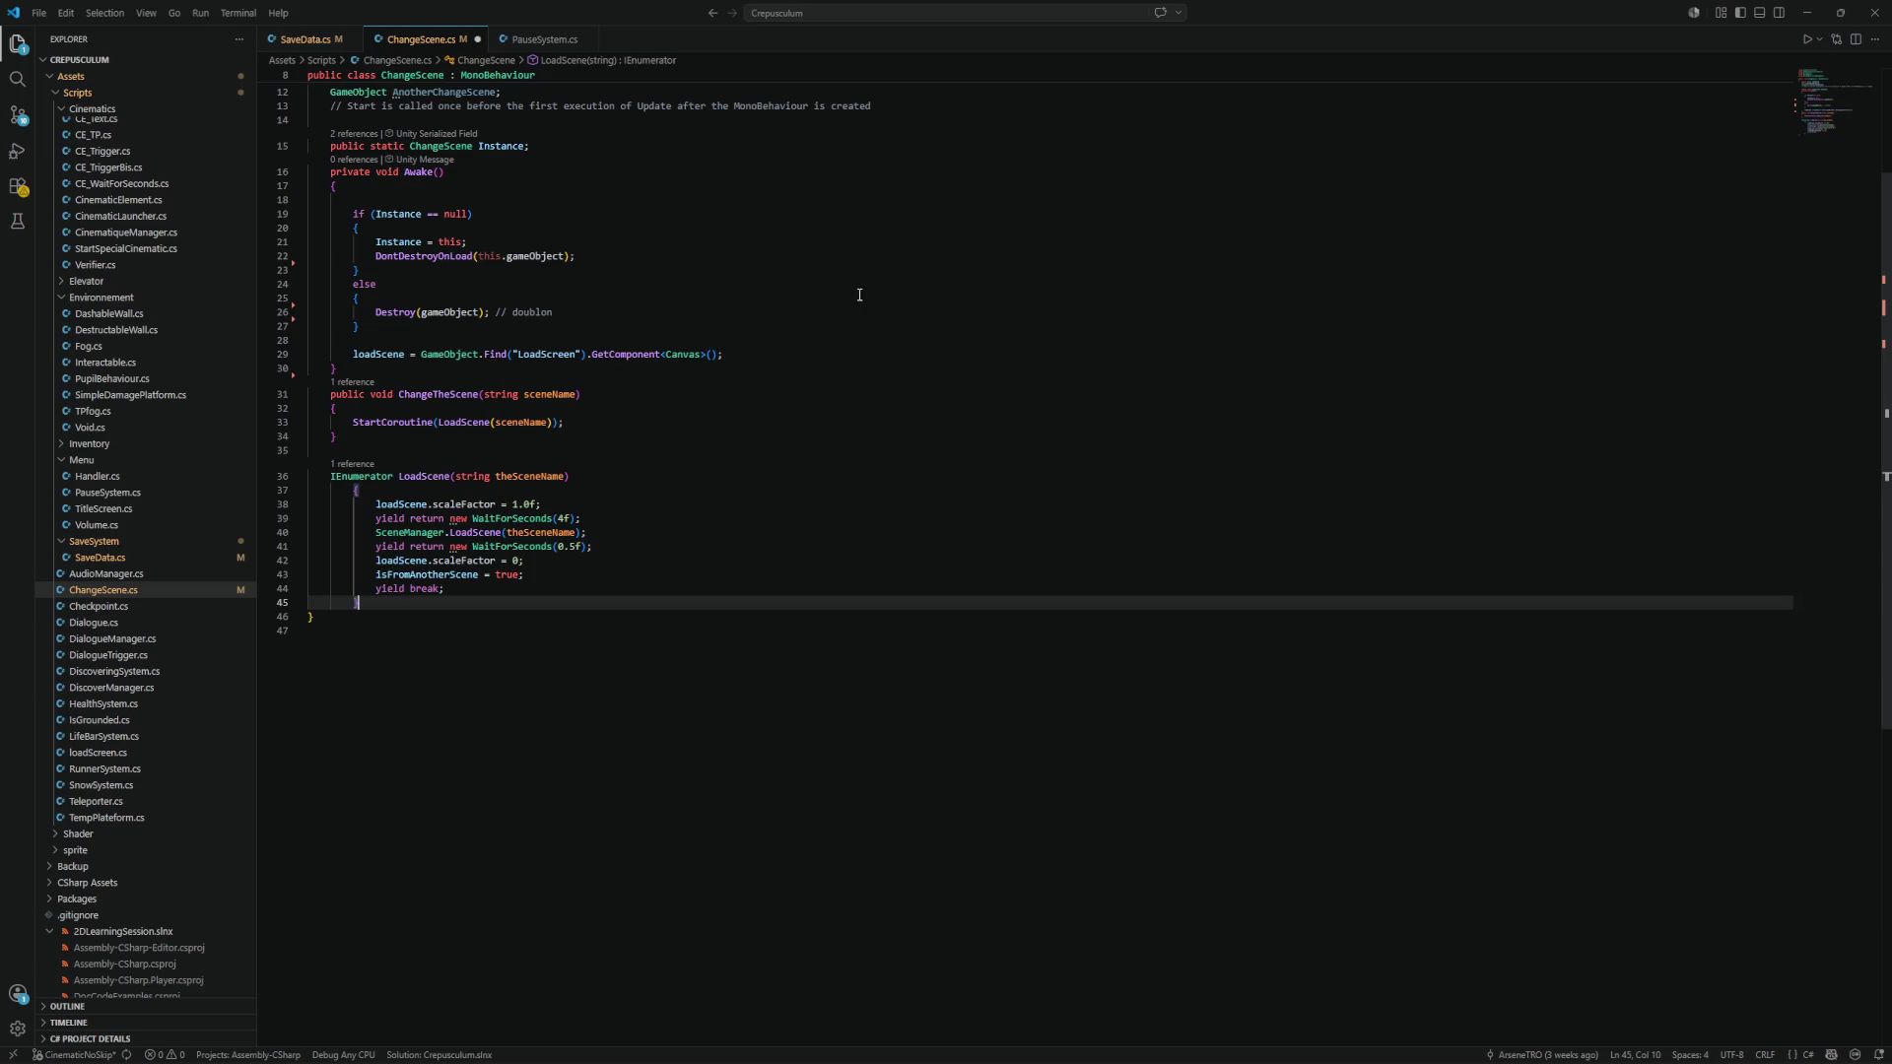
# After checking the loadScene assignment in Awake, insert a blank line after the LoadScene coroutine.
pyautogui.tripleClick(744, 352)
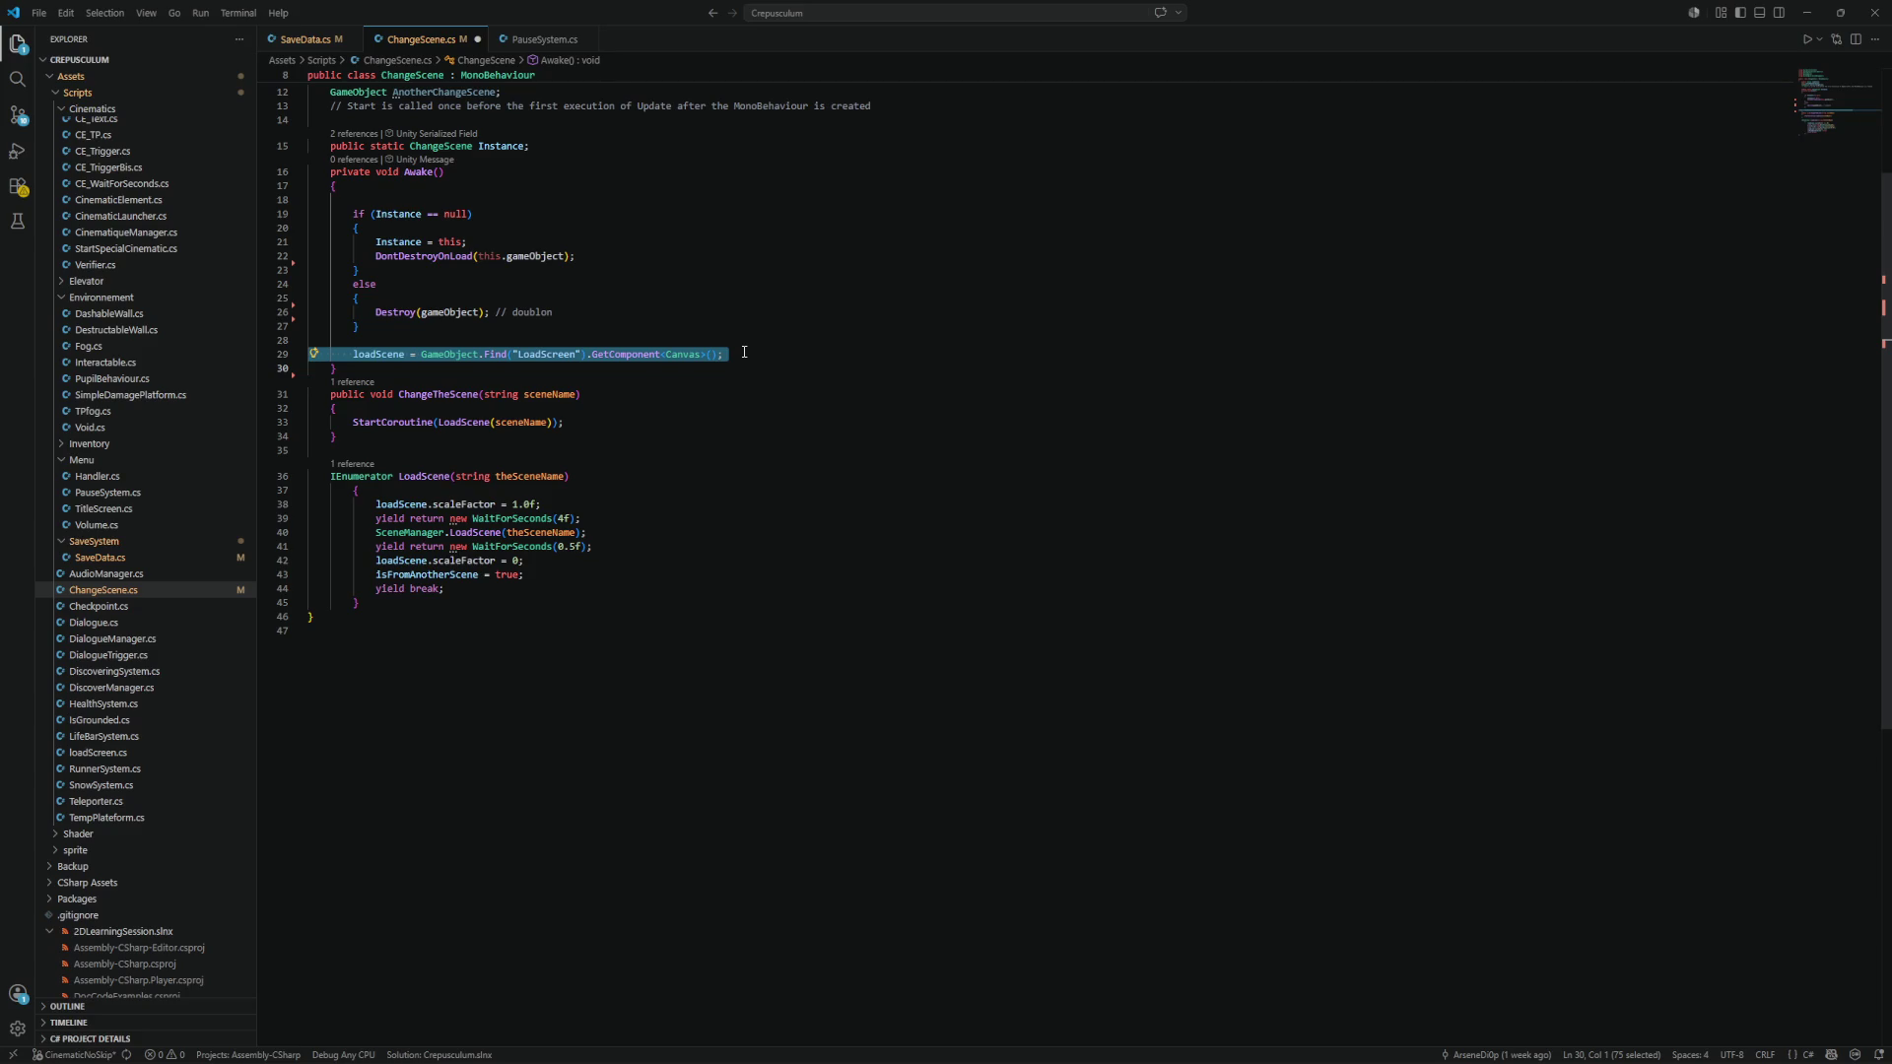
pyautogui.click(744, 352)
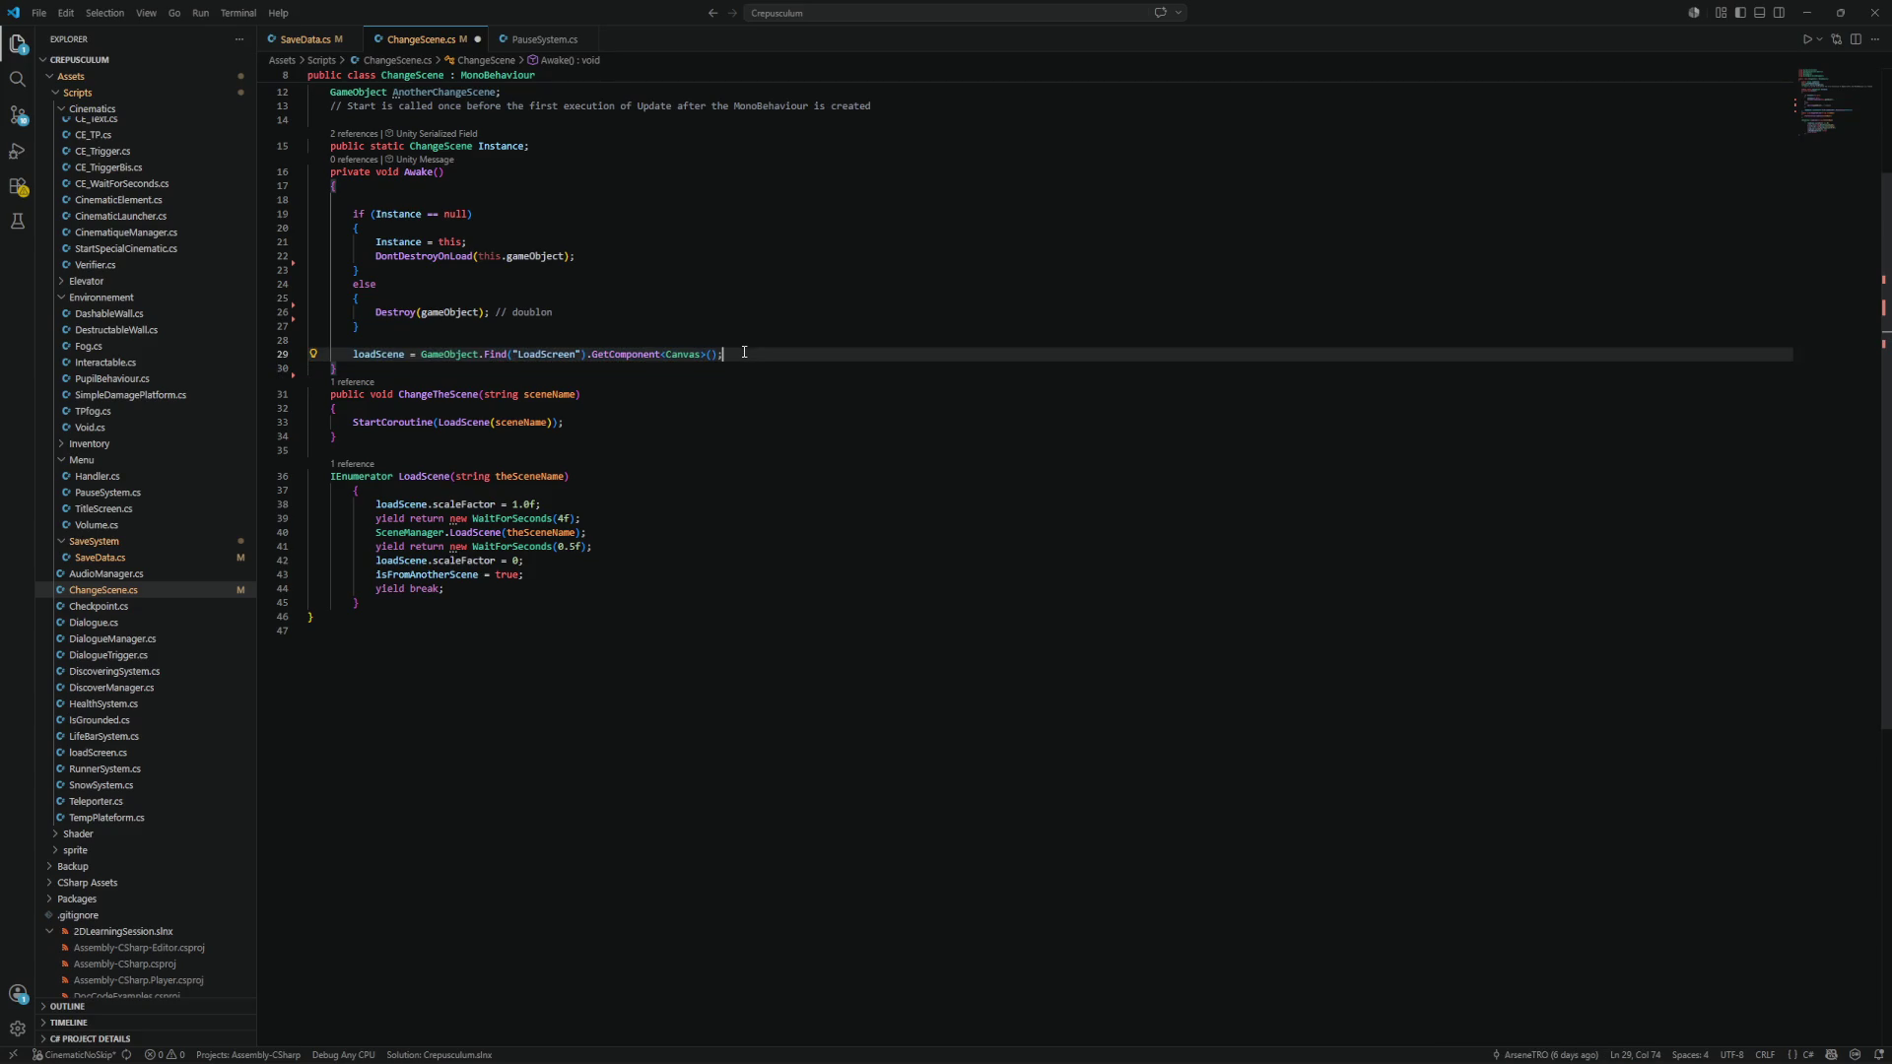
pyautogui.keyDown('shift'); pyautogui.click(308, 354); pyautogui.keyUp('shift')
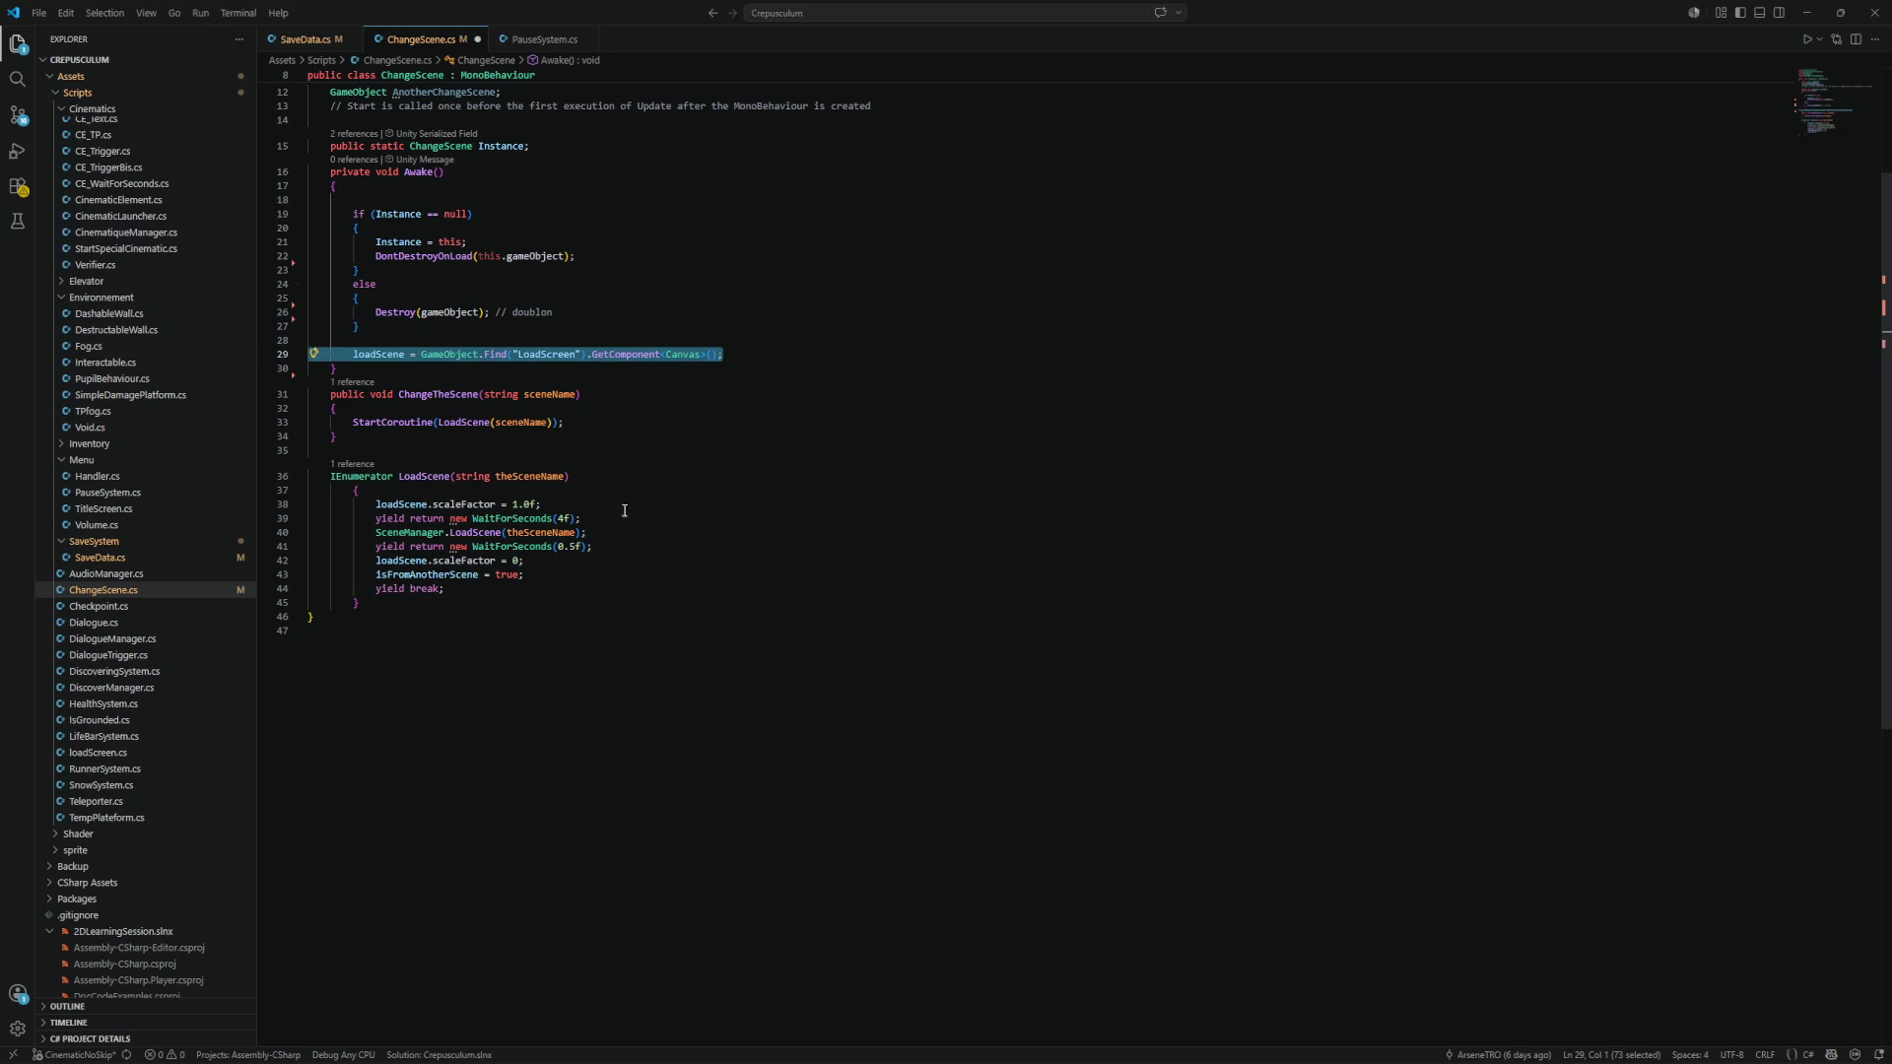
pyautogui.click(537, 600)
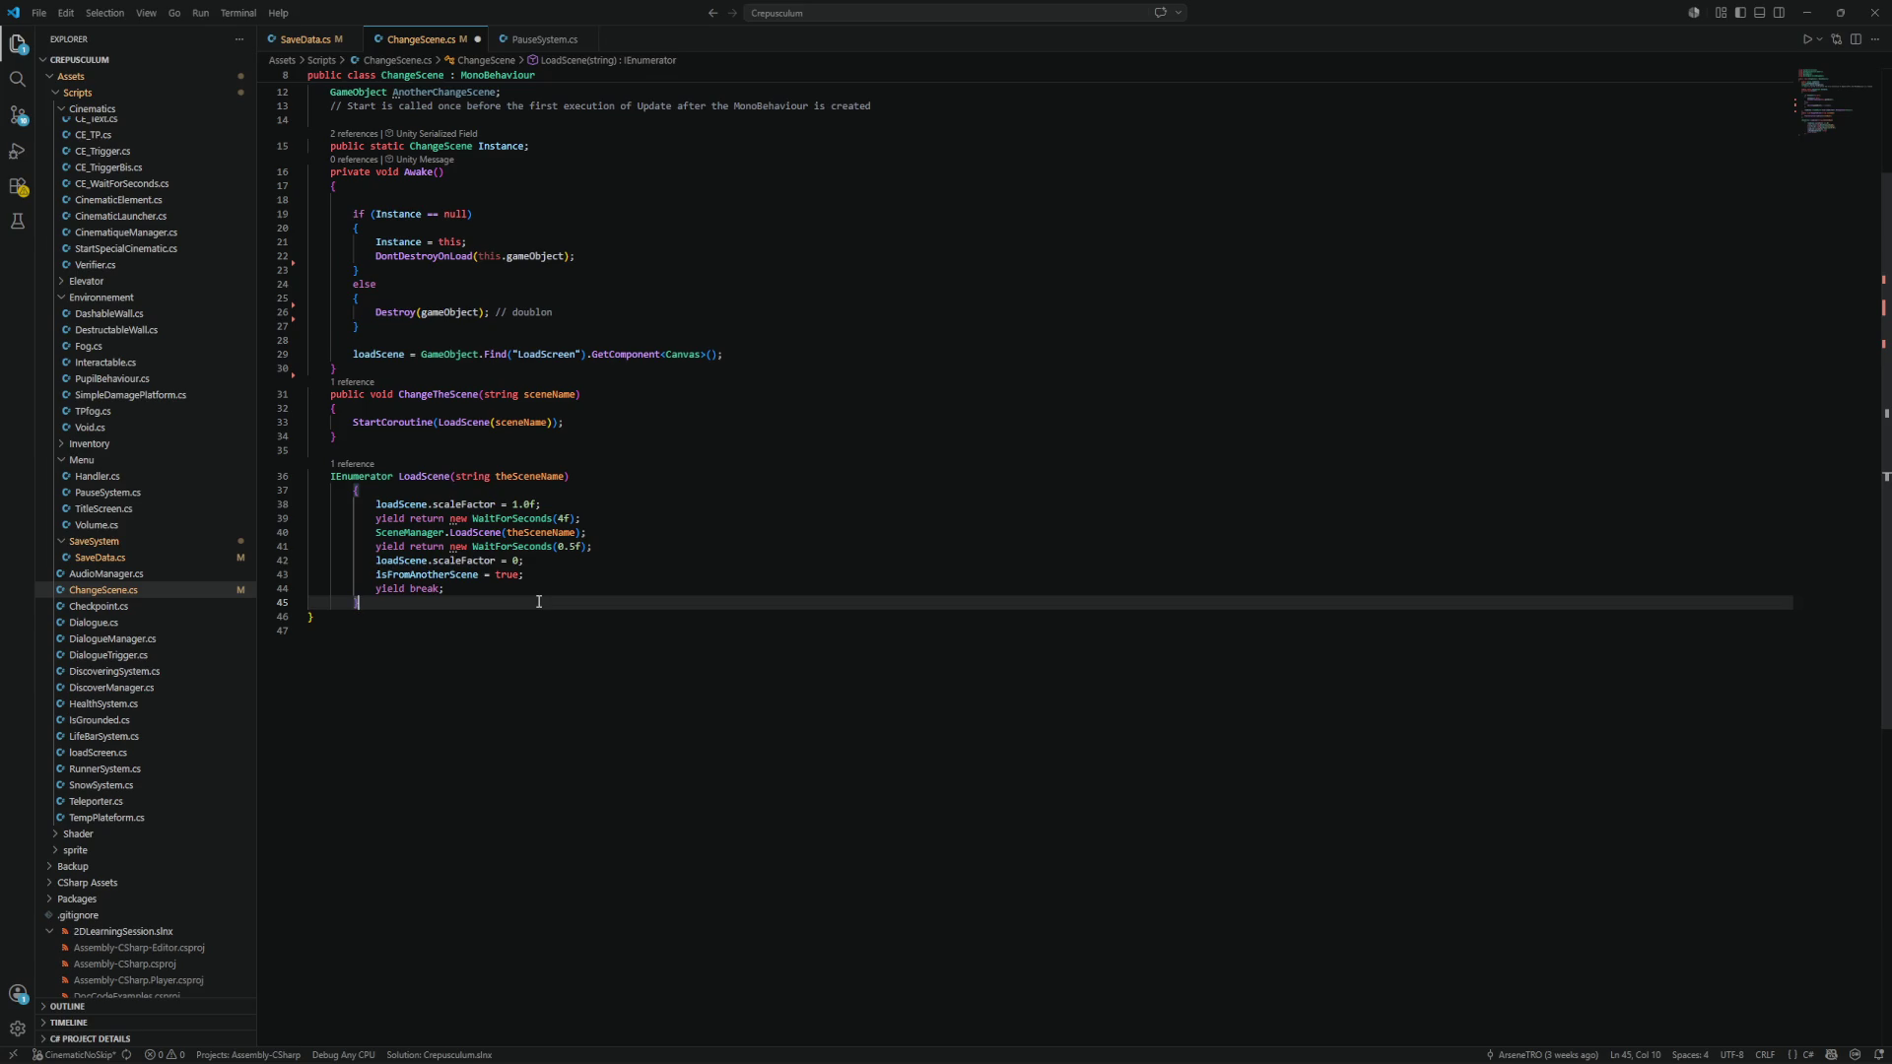
pyautogui.press('Return')
pyautogui.press('Return')
# Adjust the spacing below the LoadScene coroutine and minimize VS Code to bring up Unity.
pyautogui.press('BackSpace')
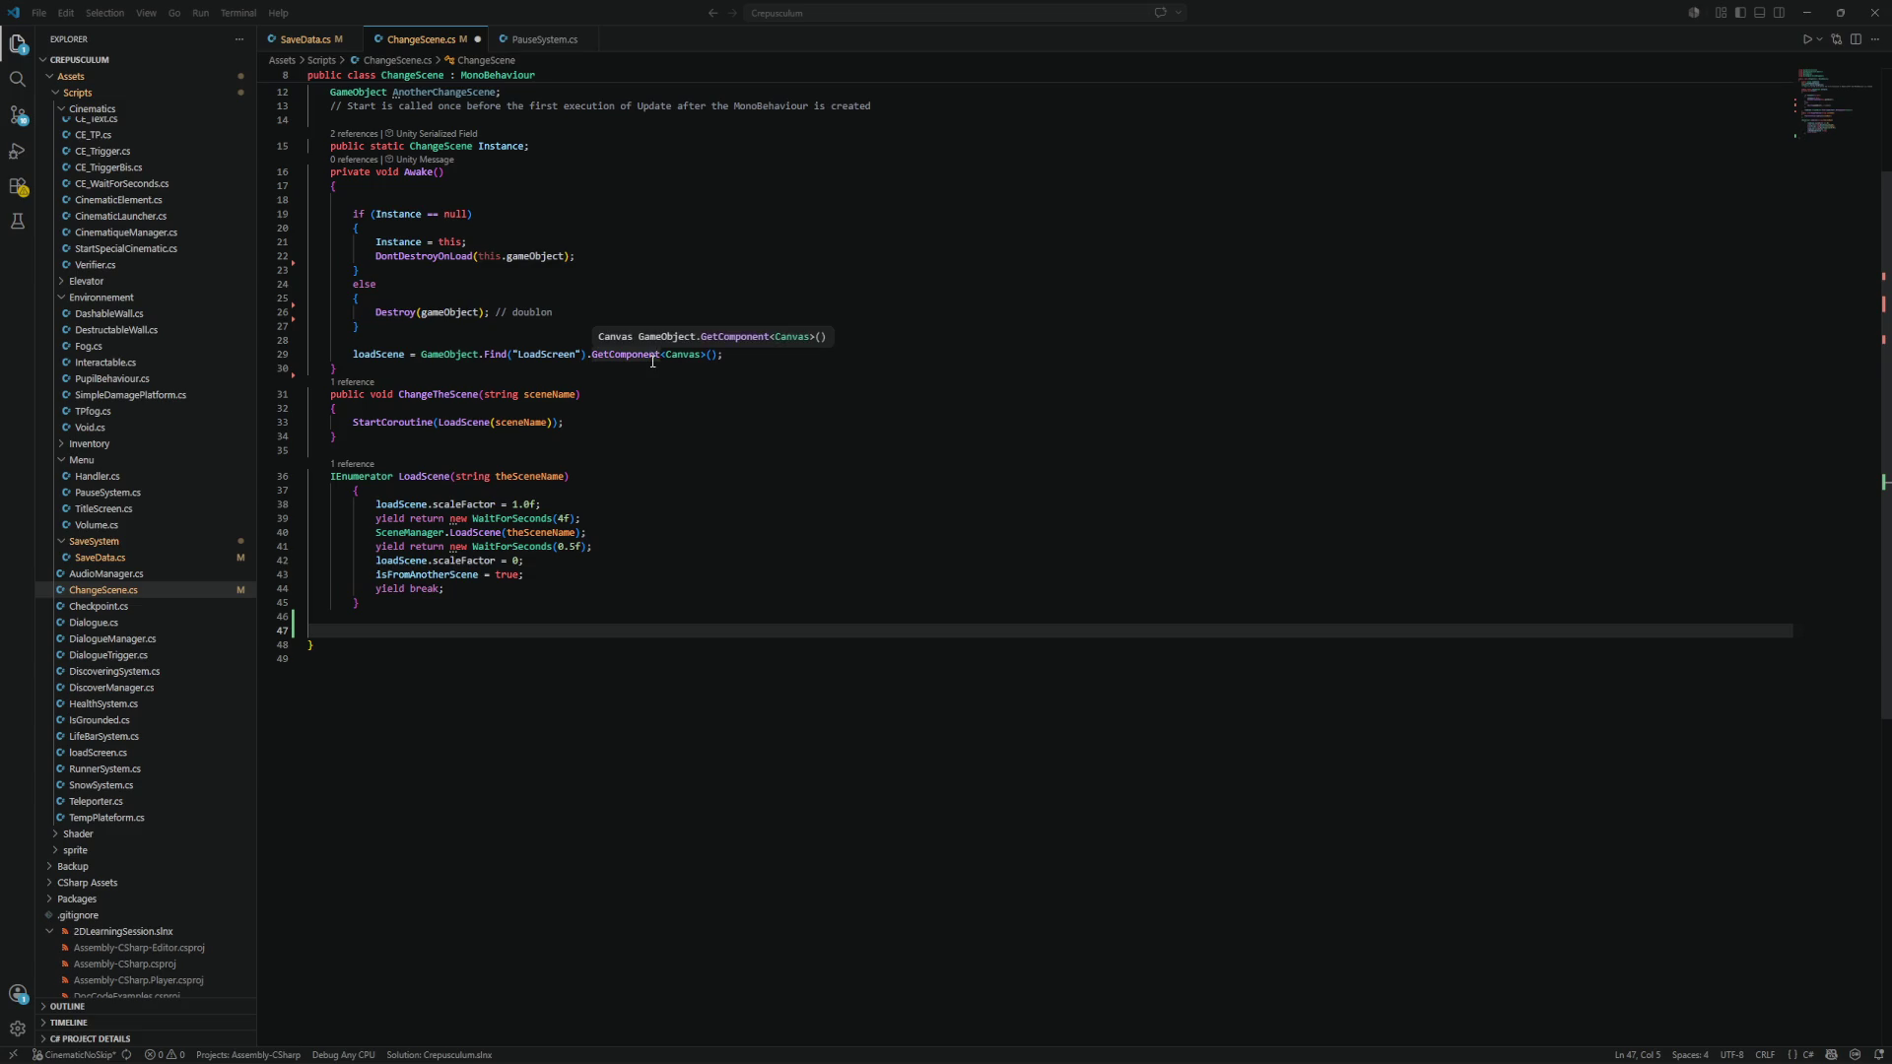
pyautogui.click(693, 460)
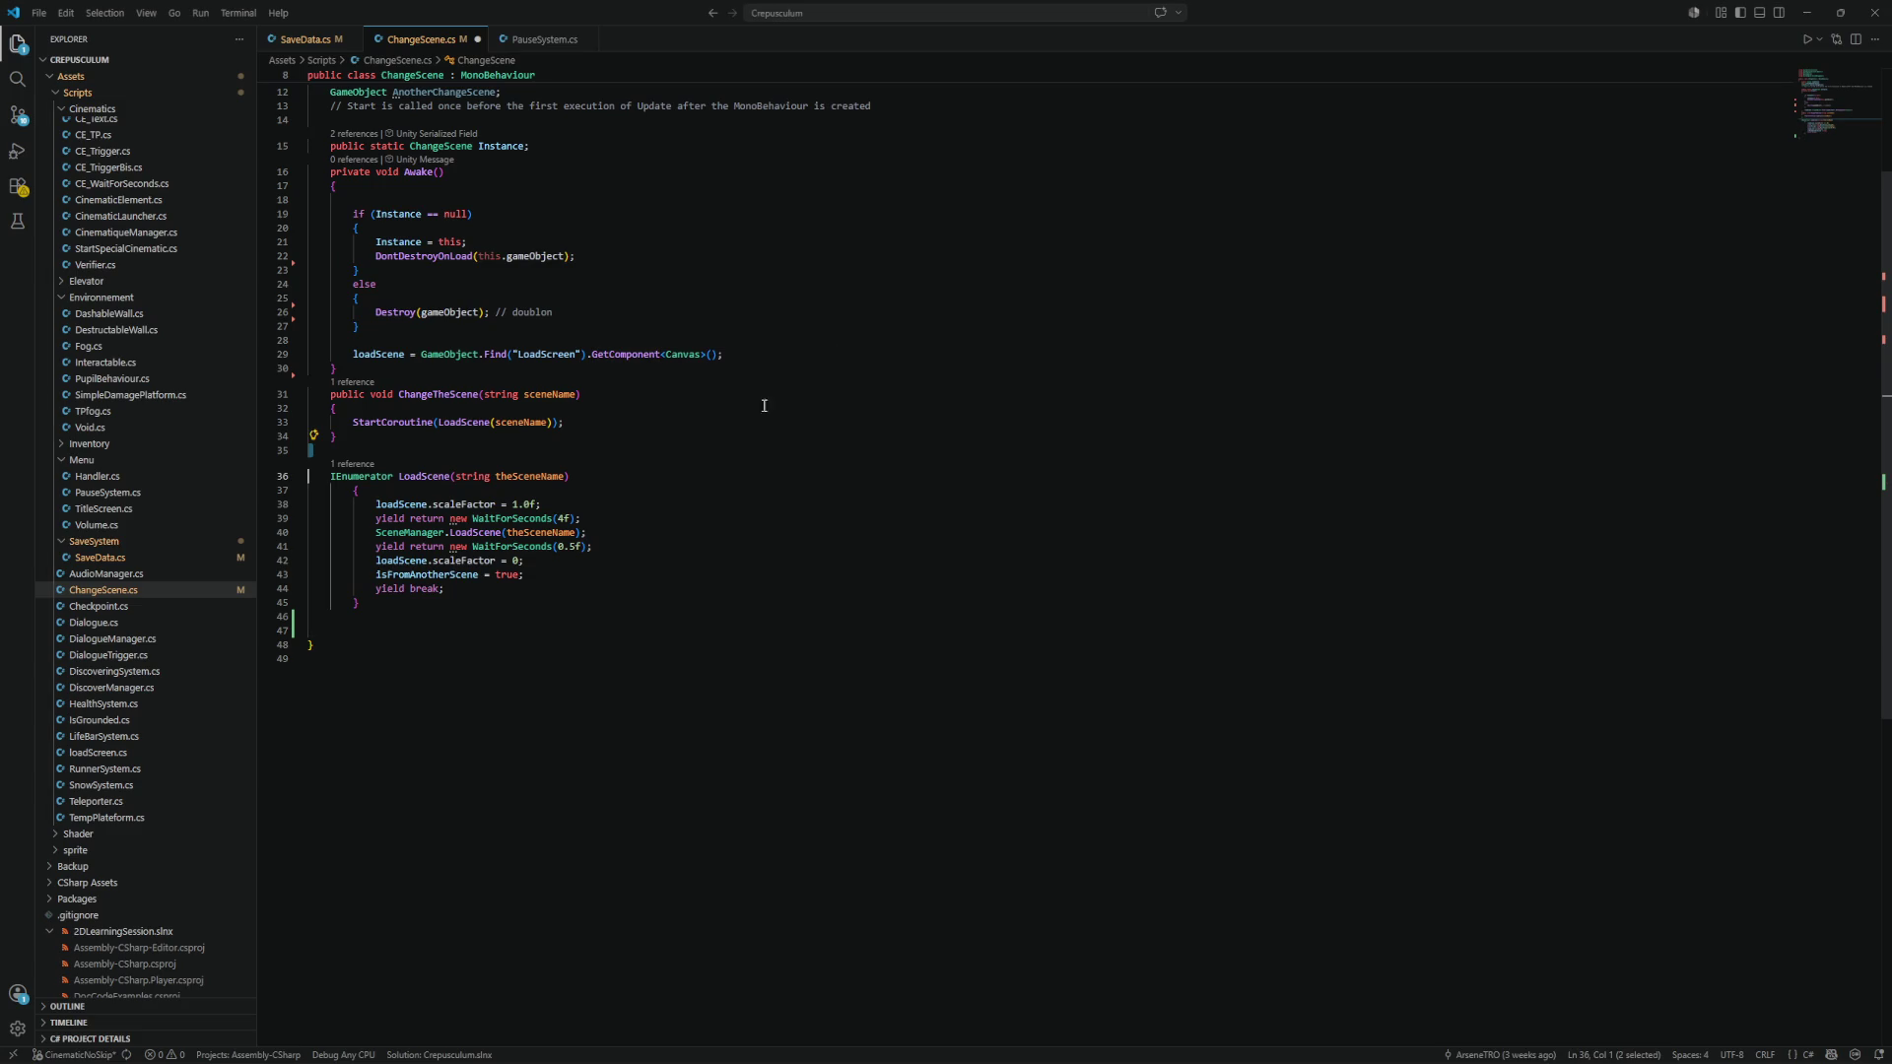
pyautogui.click(1806, 13)
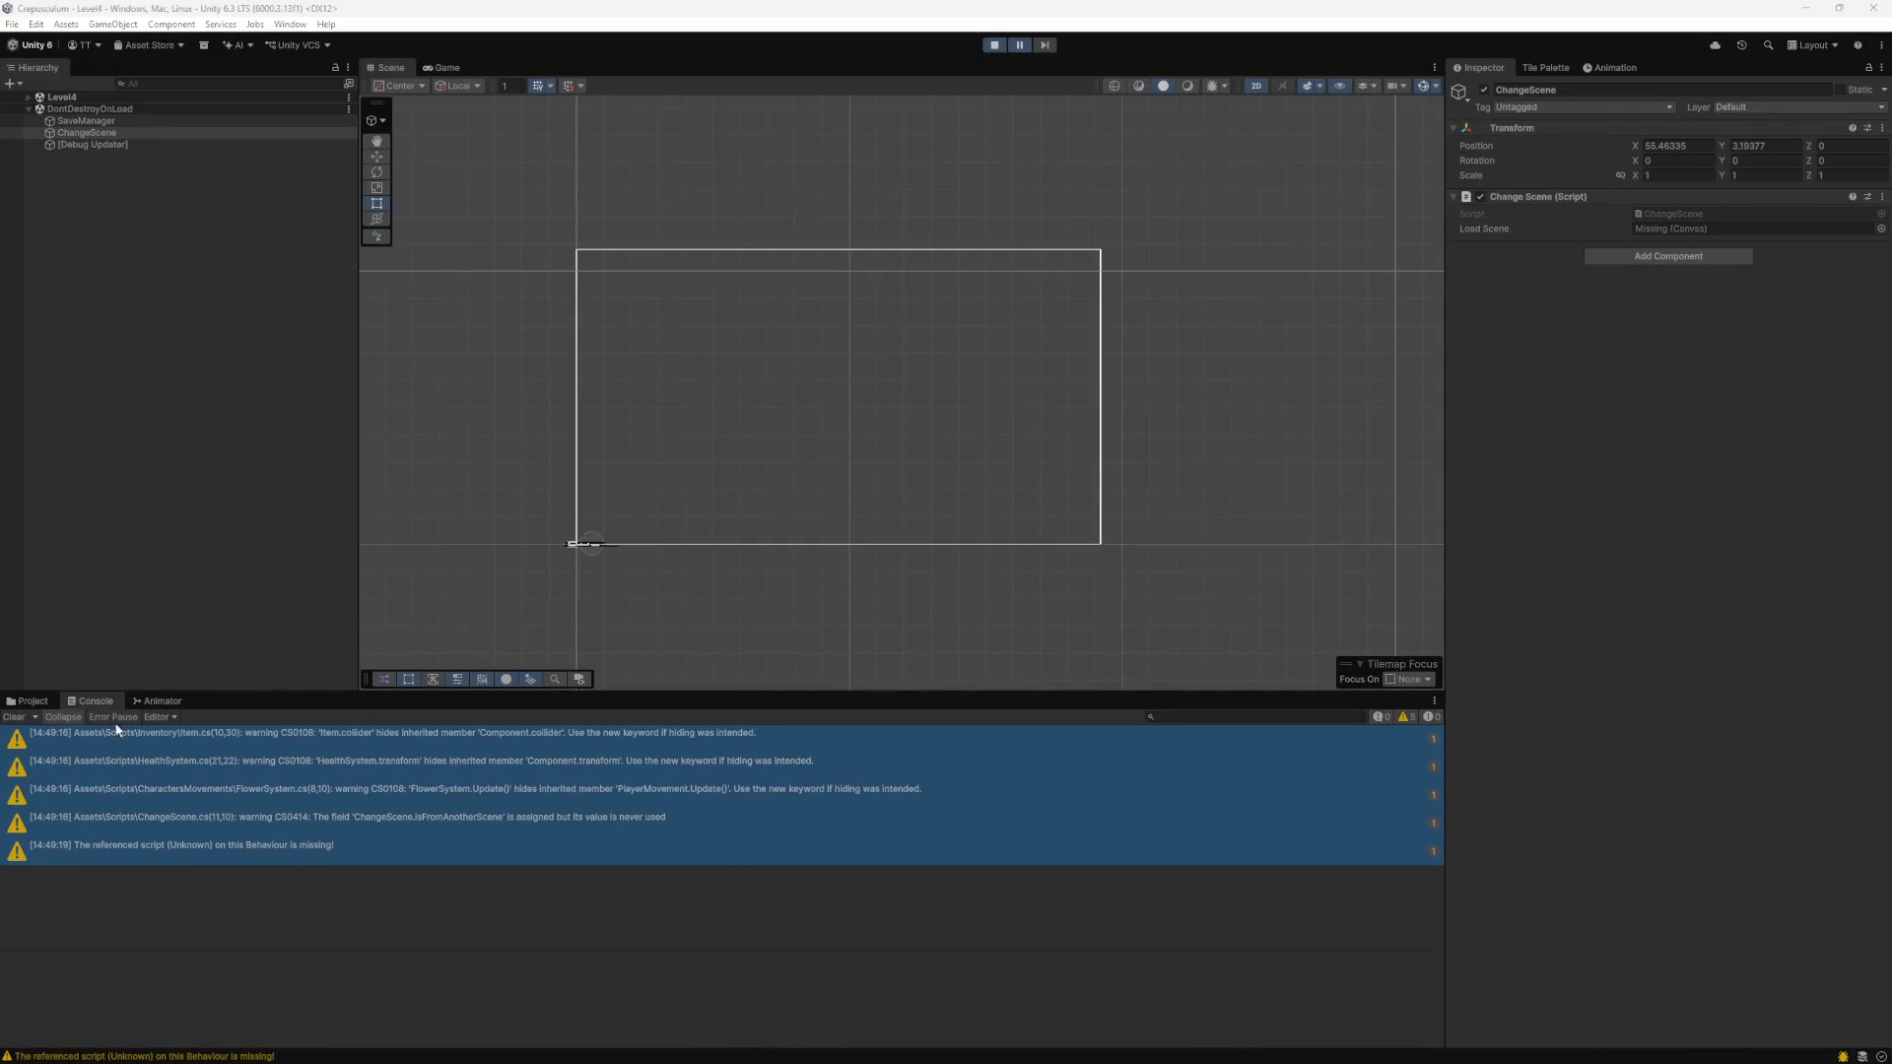
# Run and stop a quick play-mode test, then open CinematicLauncher.cs from the Cinematics folder.
pyautogui.click(1001, 45)
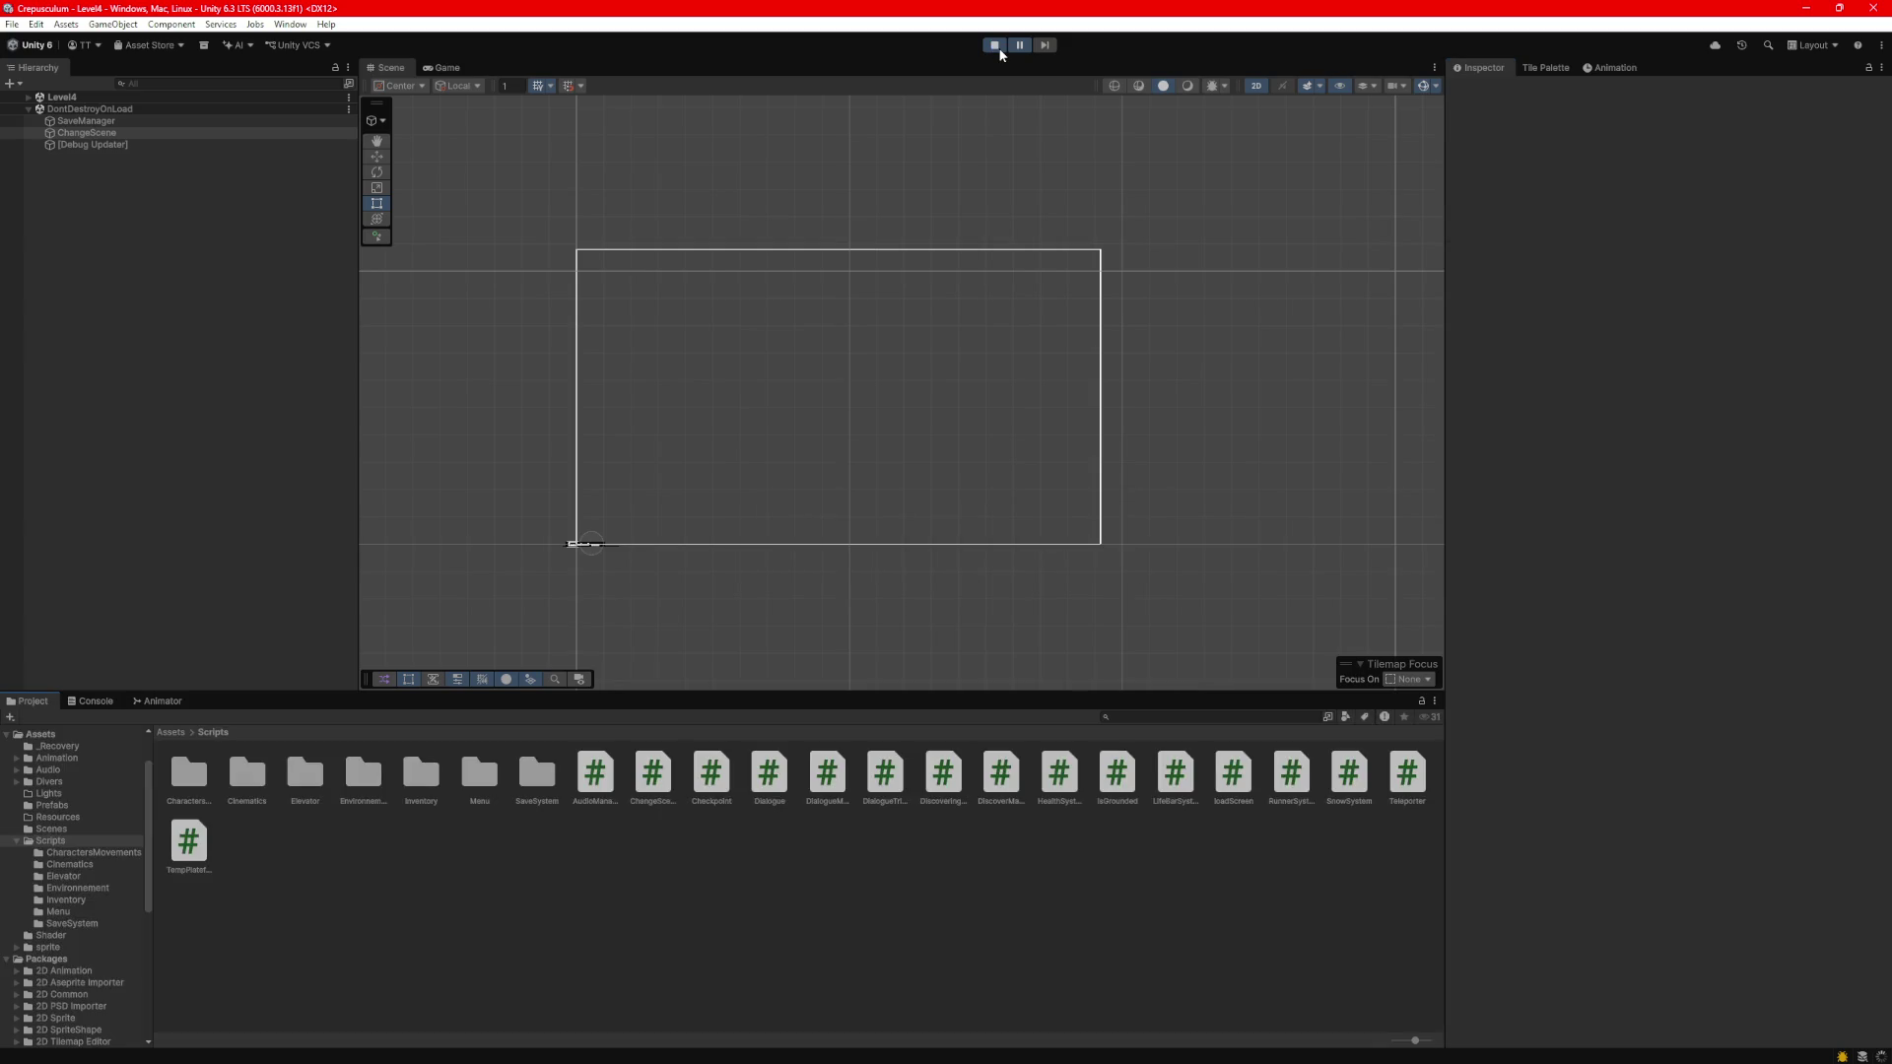
pyautogui.click(997, 49)
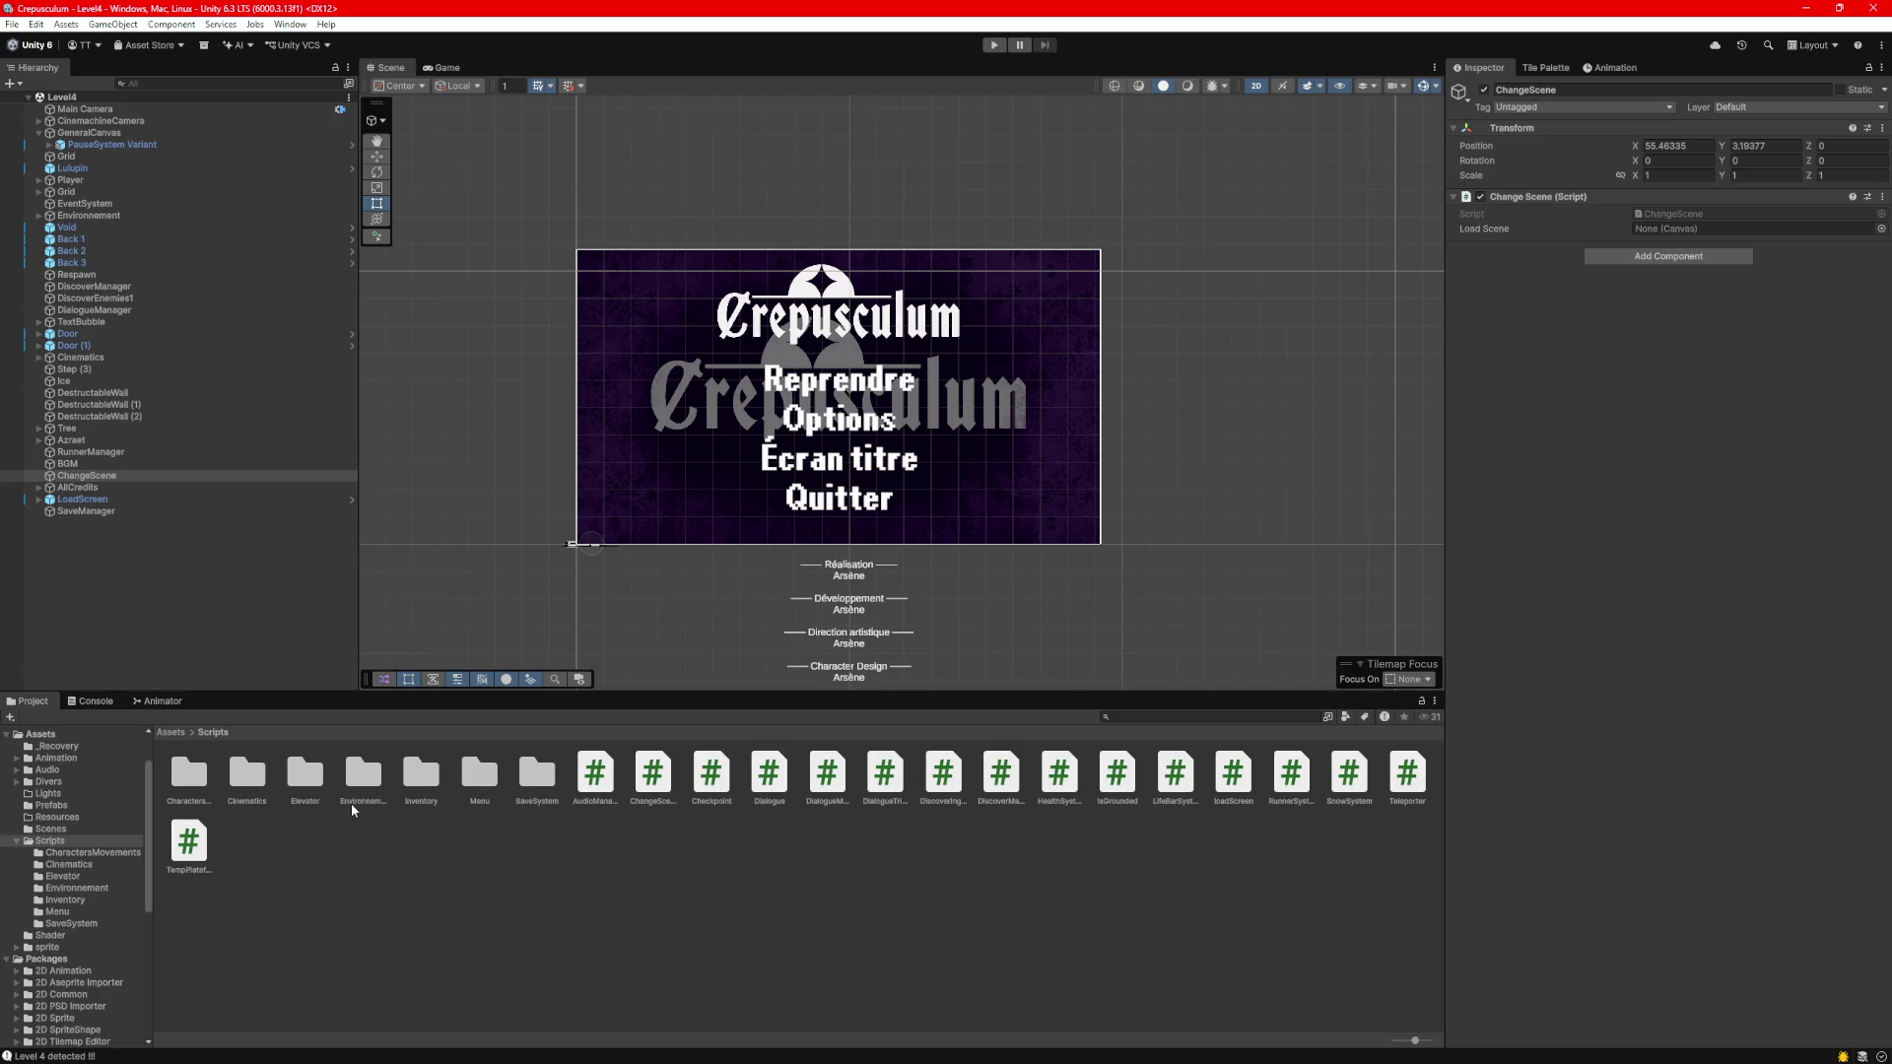
pyautogui.doubleClick(246, 777)
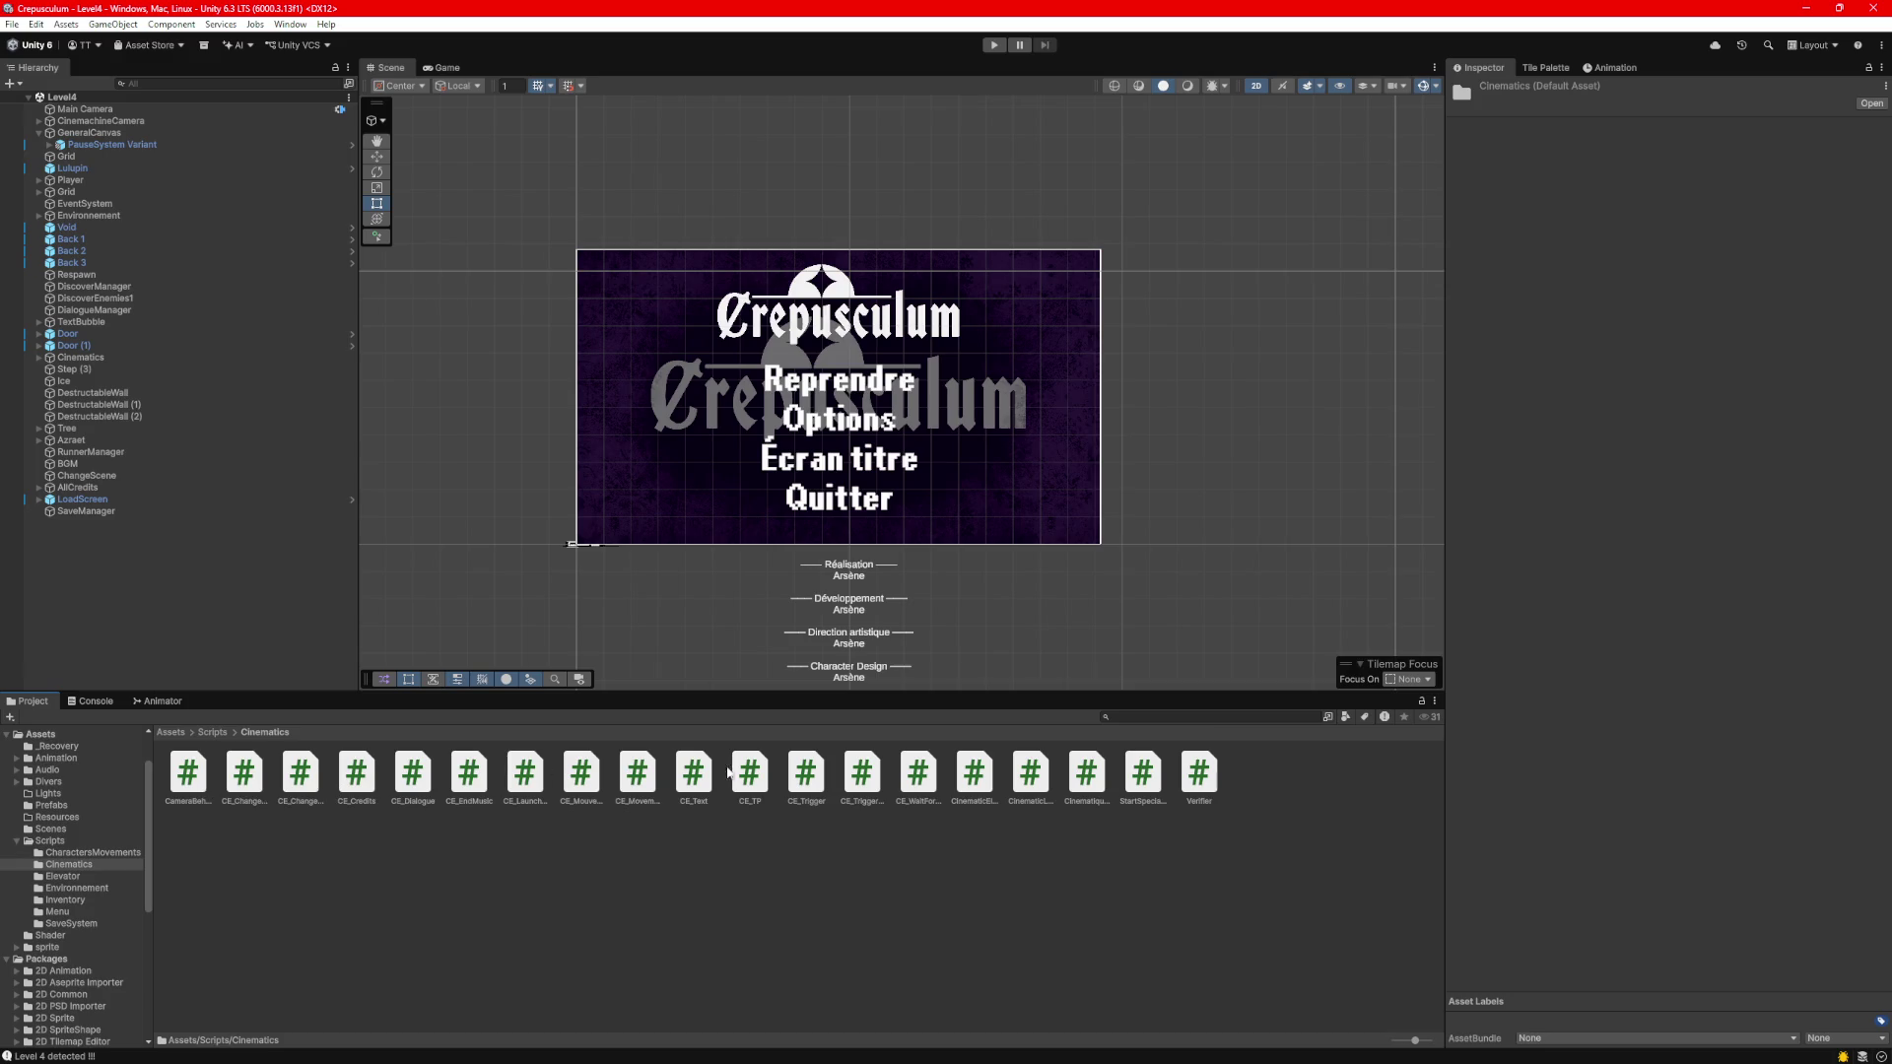
pyautogui.click(1019, 777)
pyautogui.doubleClick(1018, 777)
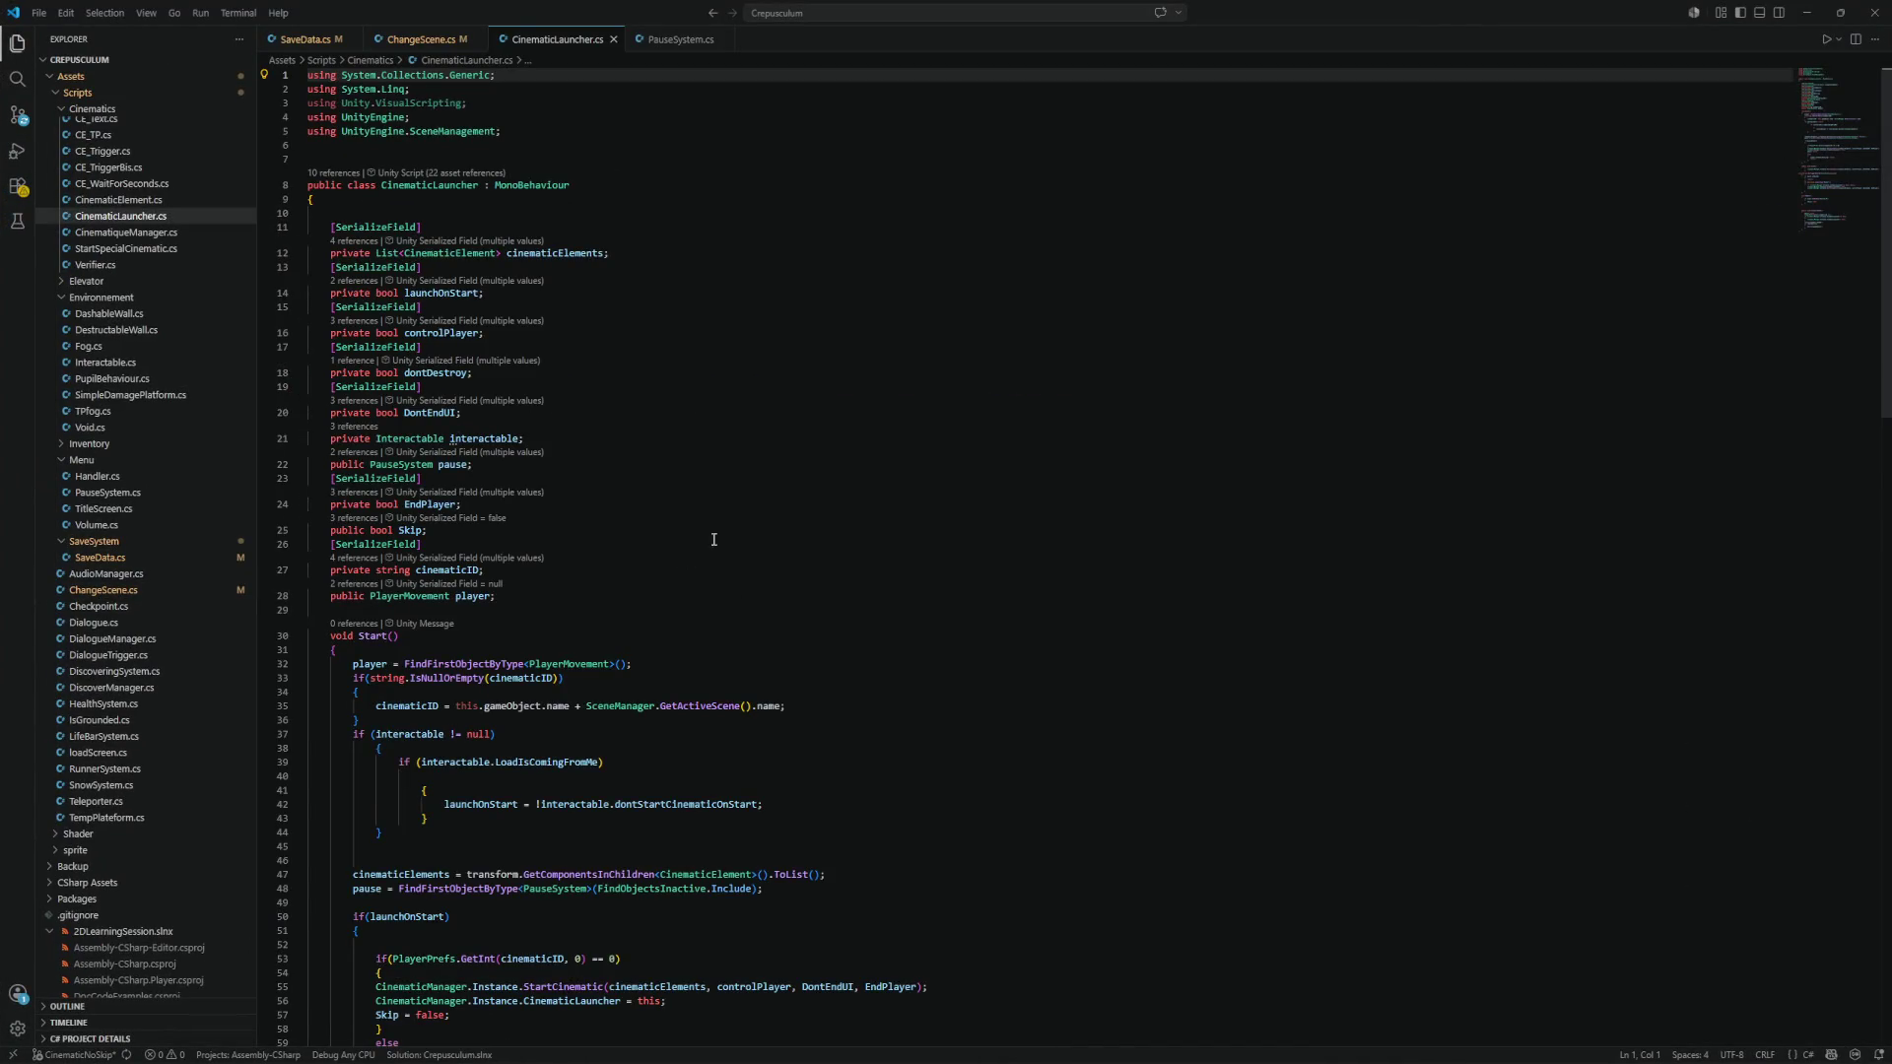
# Search CinematicLauncher.cs for '??', find no matches, and return to ChangeScene.cs.
pyautogui.scroll(-4, 707, 546)
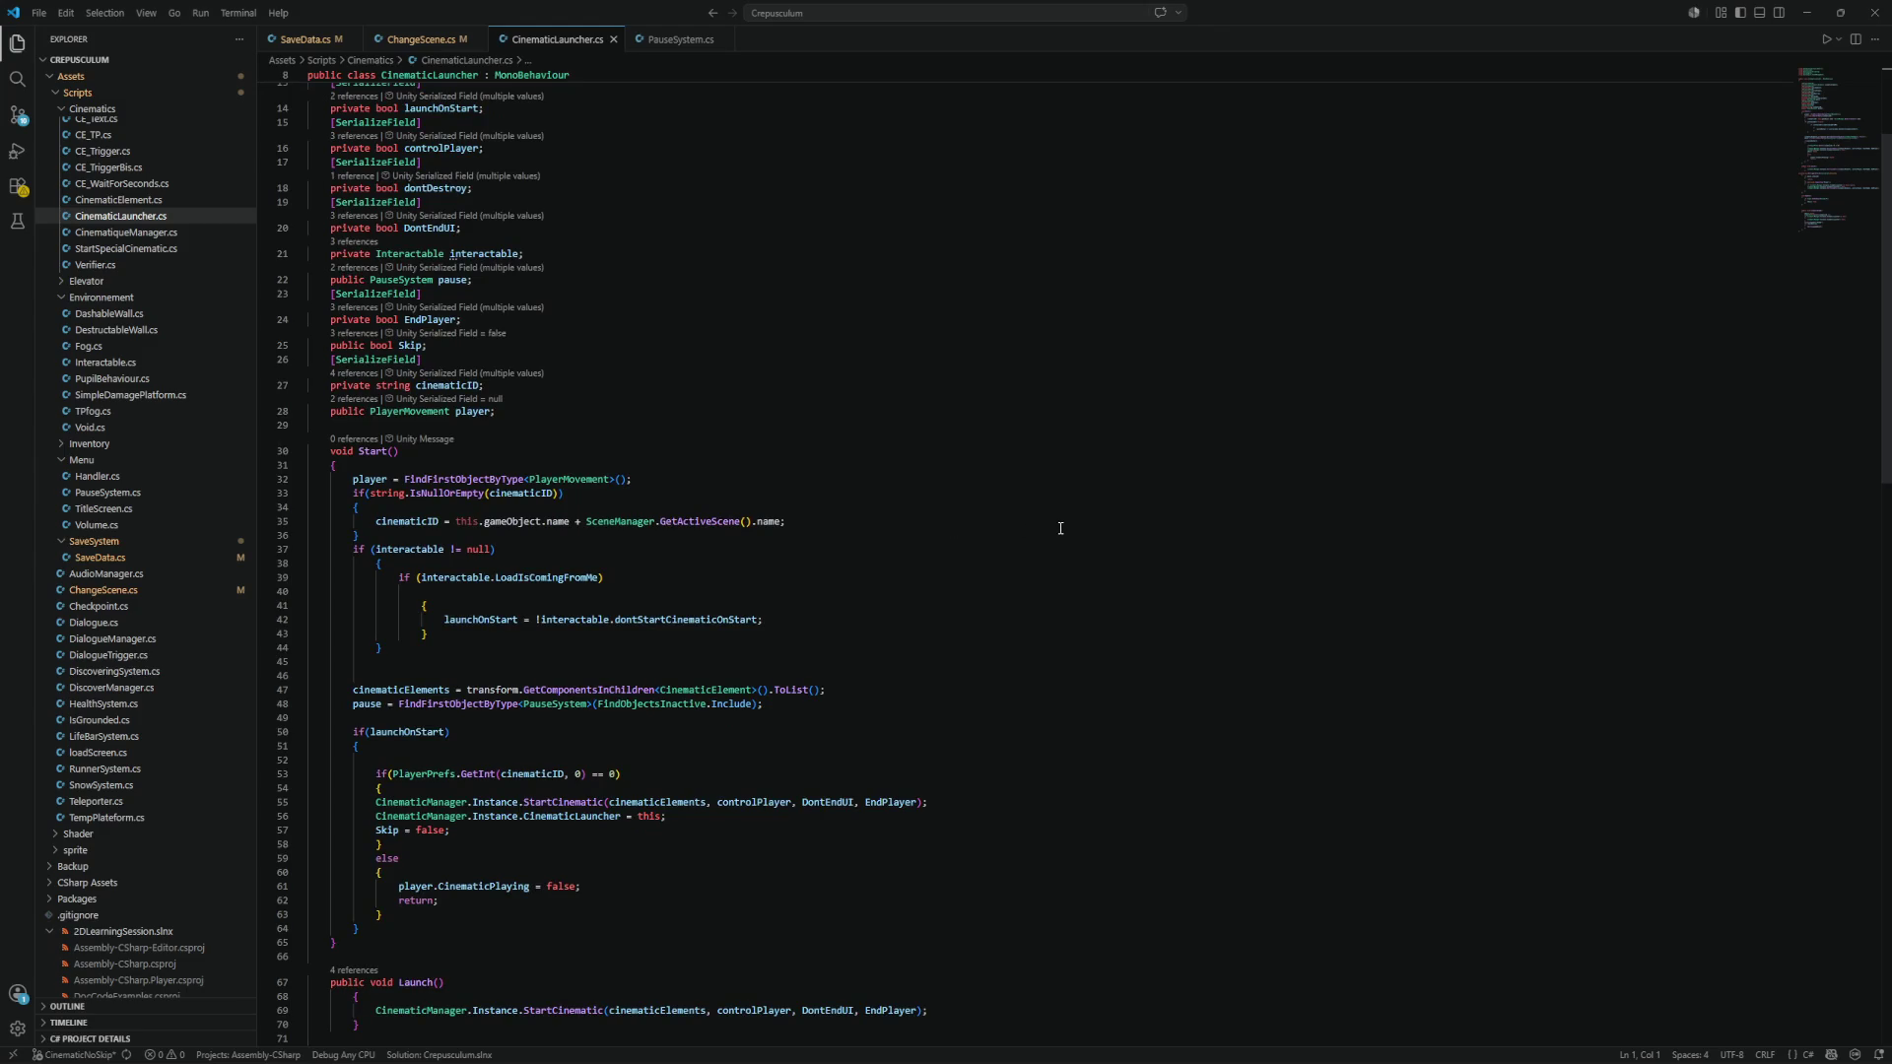
pyautogui.scroll(-3, 1060, 528)
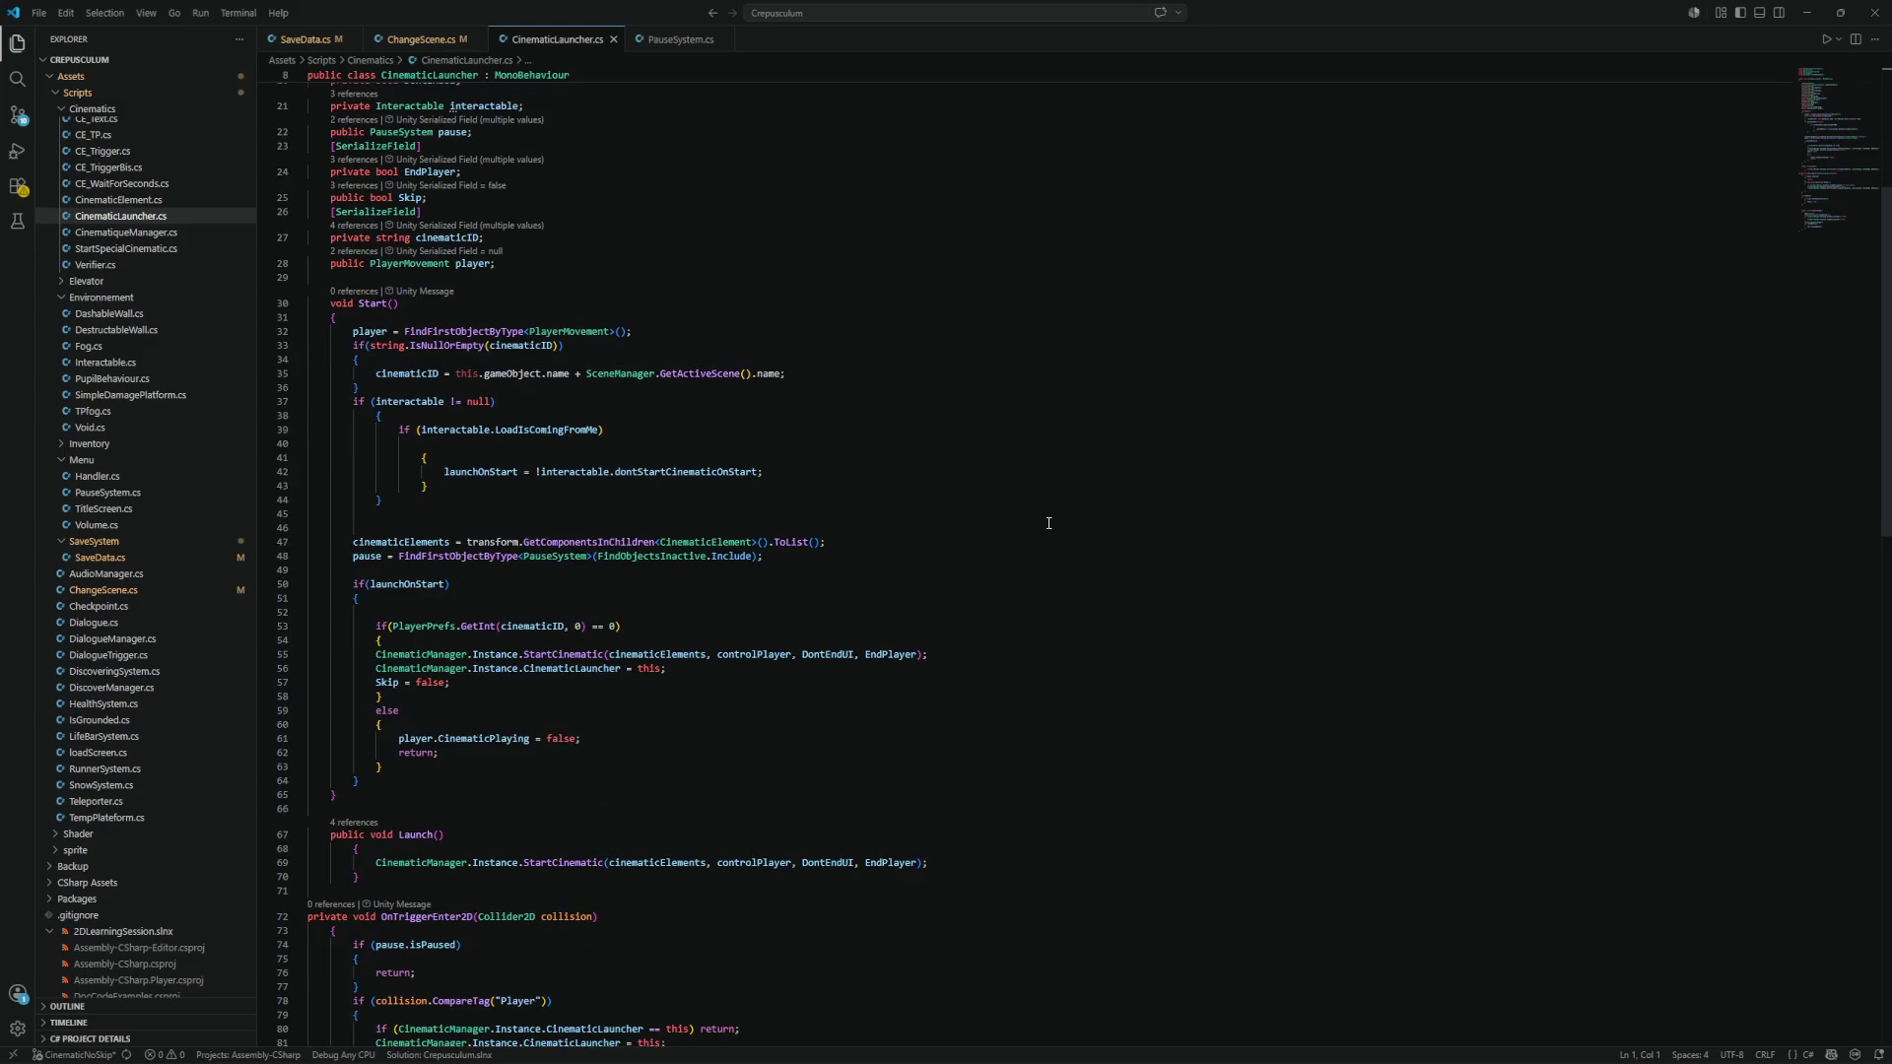
pyautogui.hotkey('ctrl', 'f')
pyautogui.write('??')
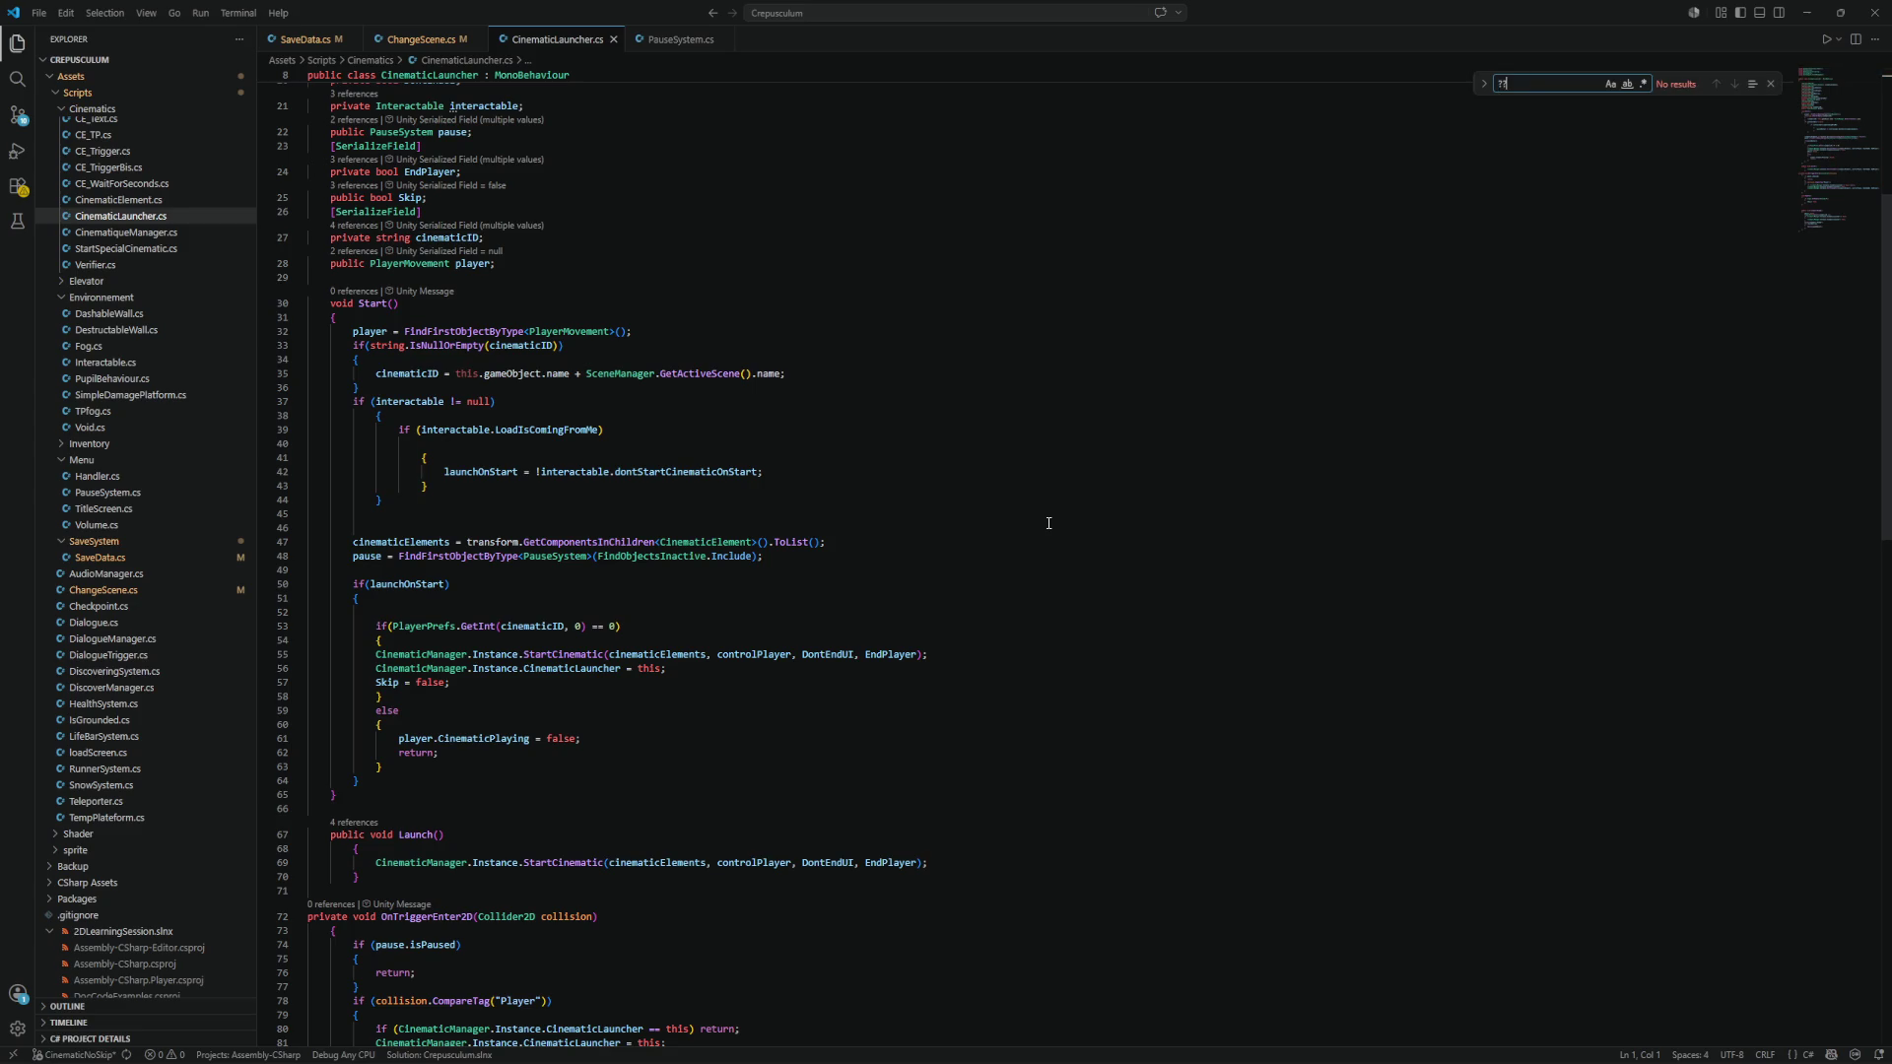
pyautogui.hotkey('ctrl', 'f')
pyautogui.press('BackSpace')
pyautogui.scroll(-12, 1332, 334)
pyautogui.click(1330, 353)
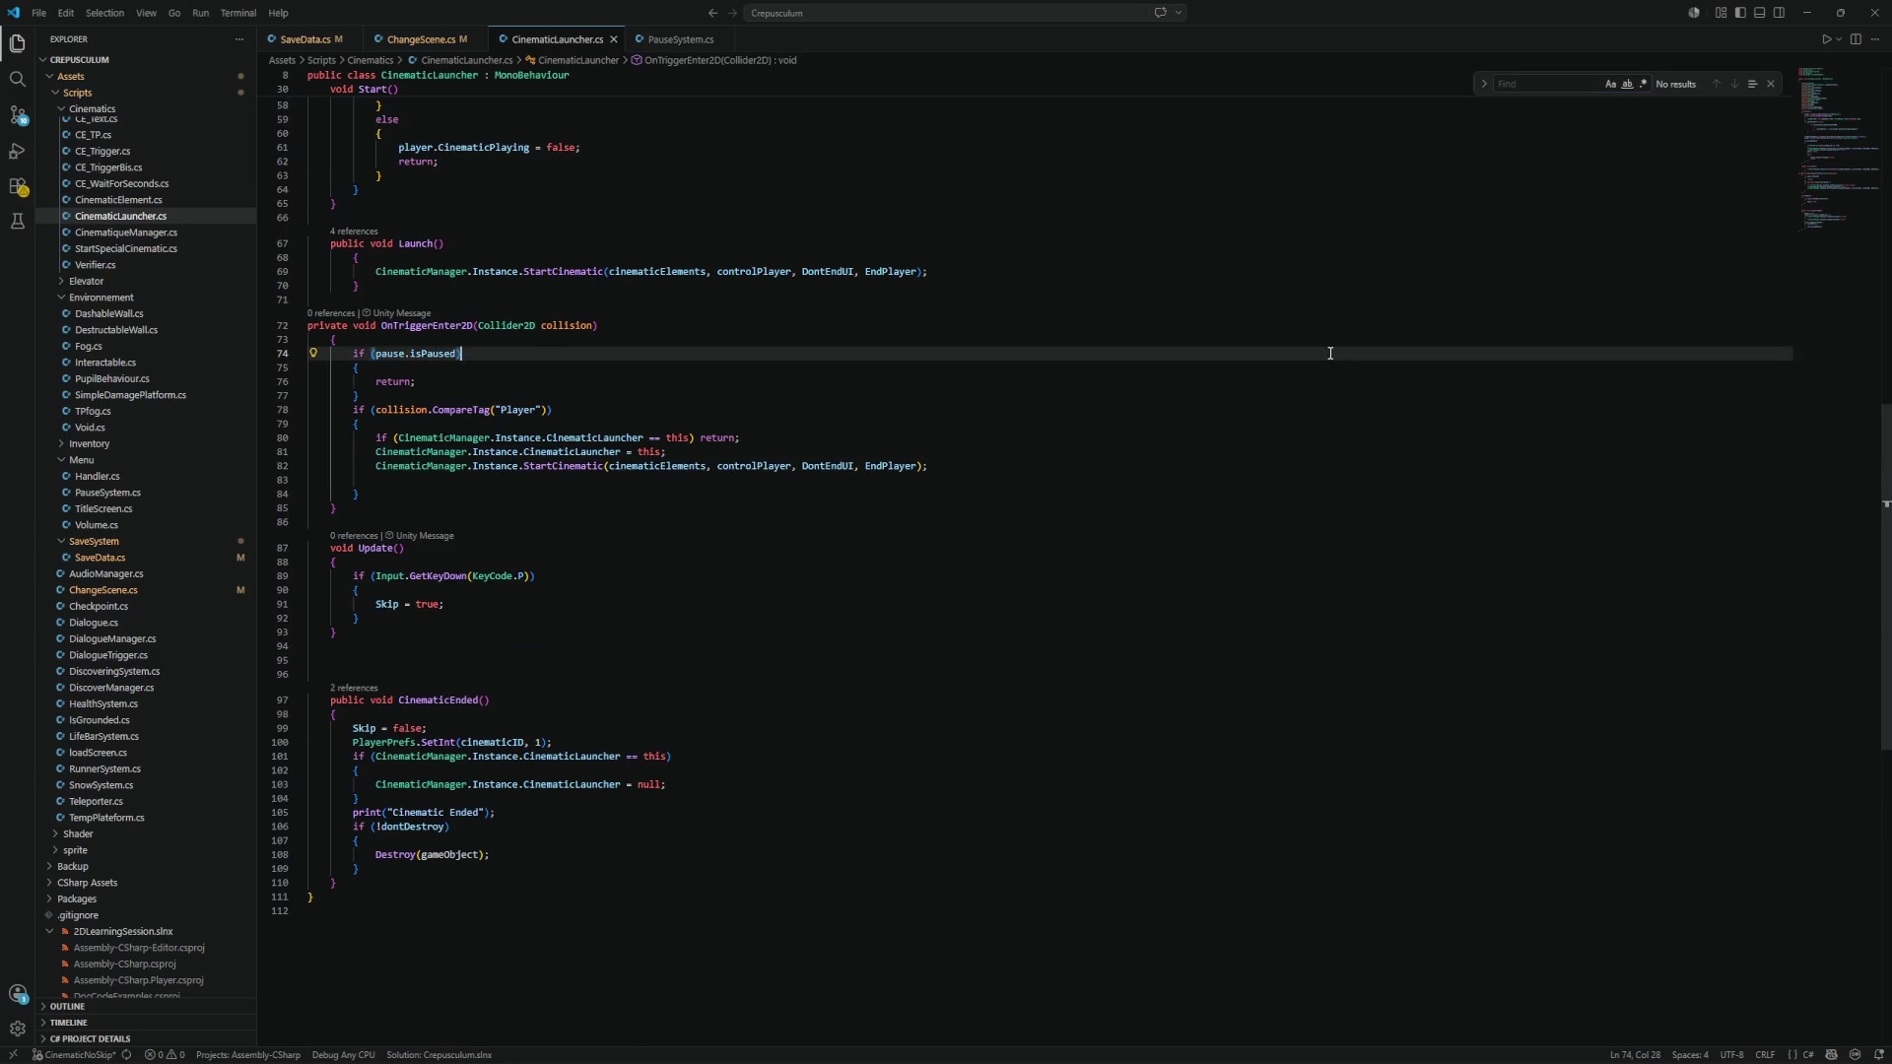
pyautogui.click(1770, 84)
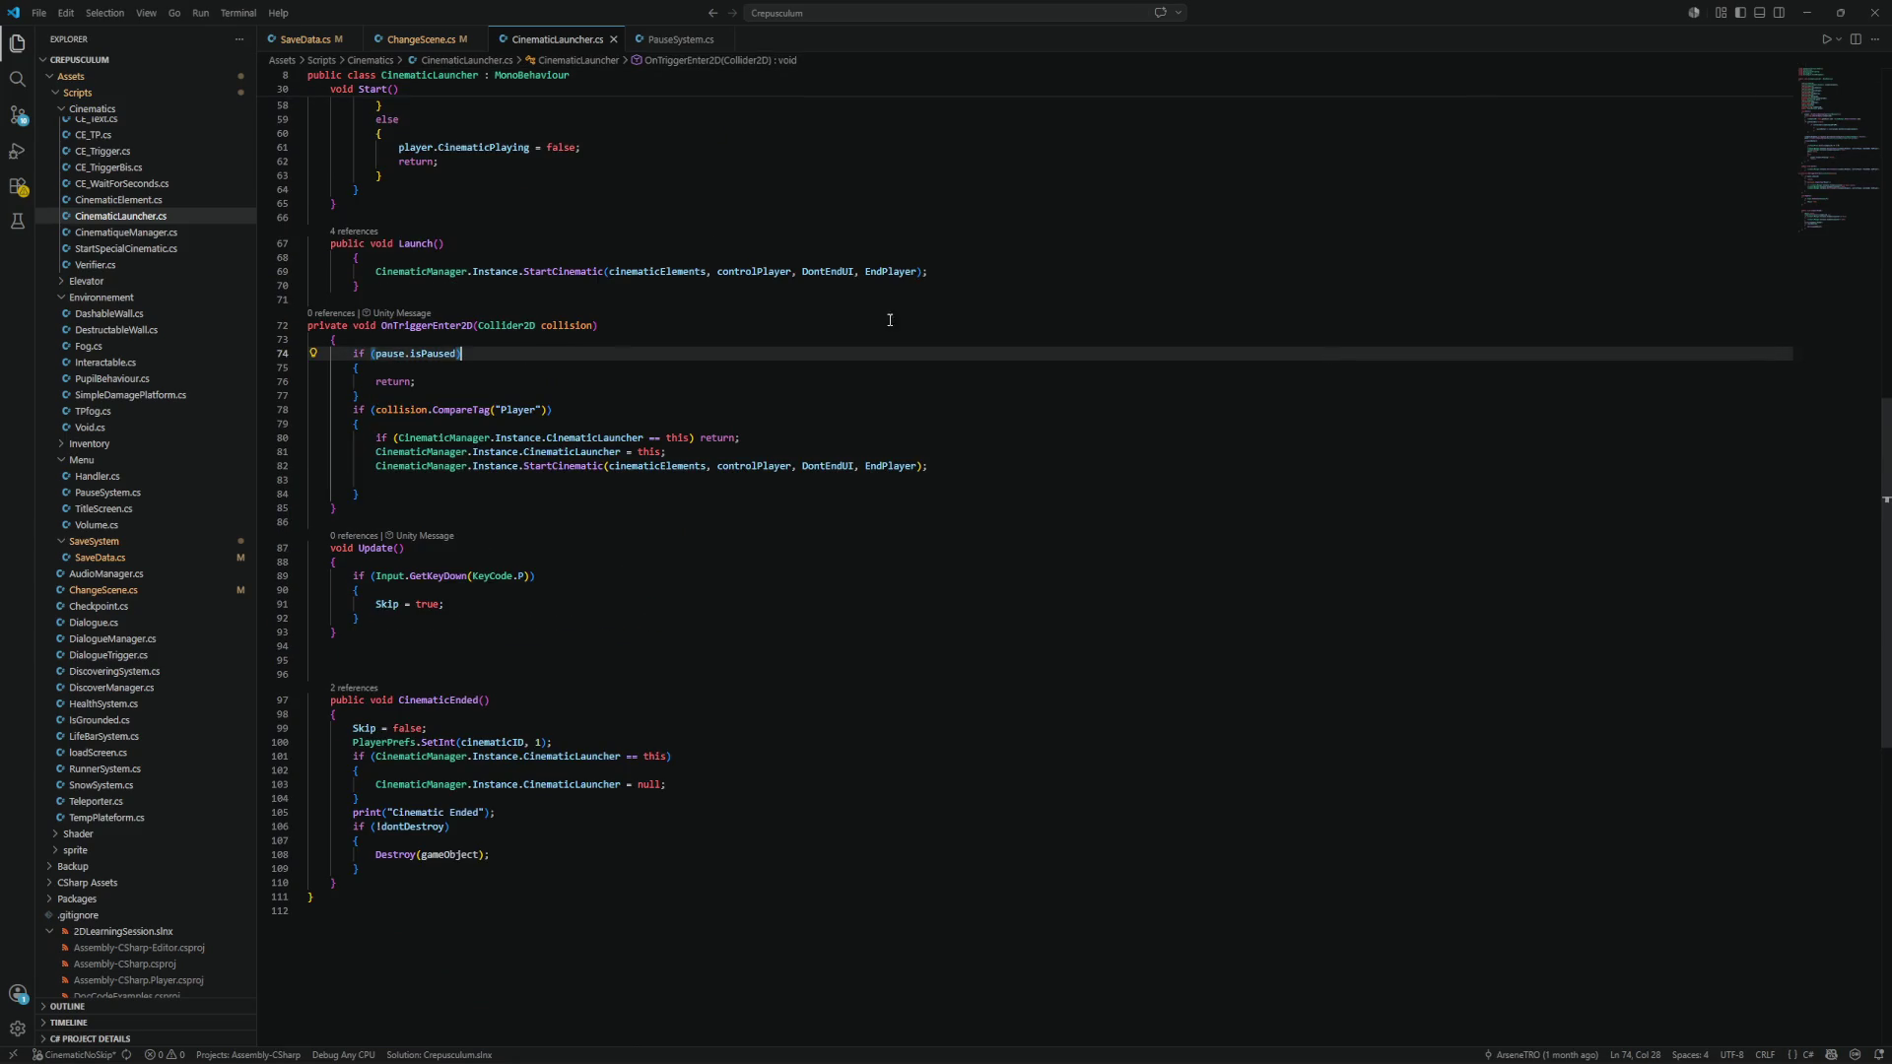
pyautogui.click(422, 39)
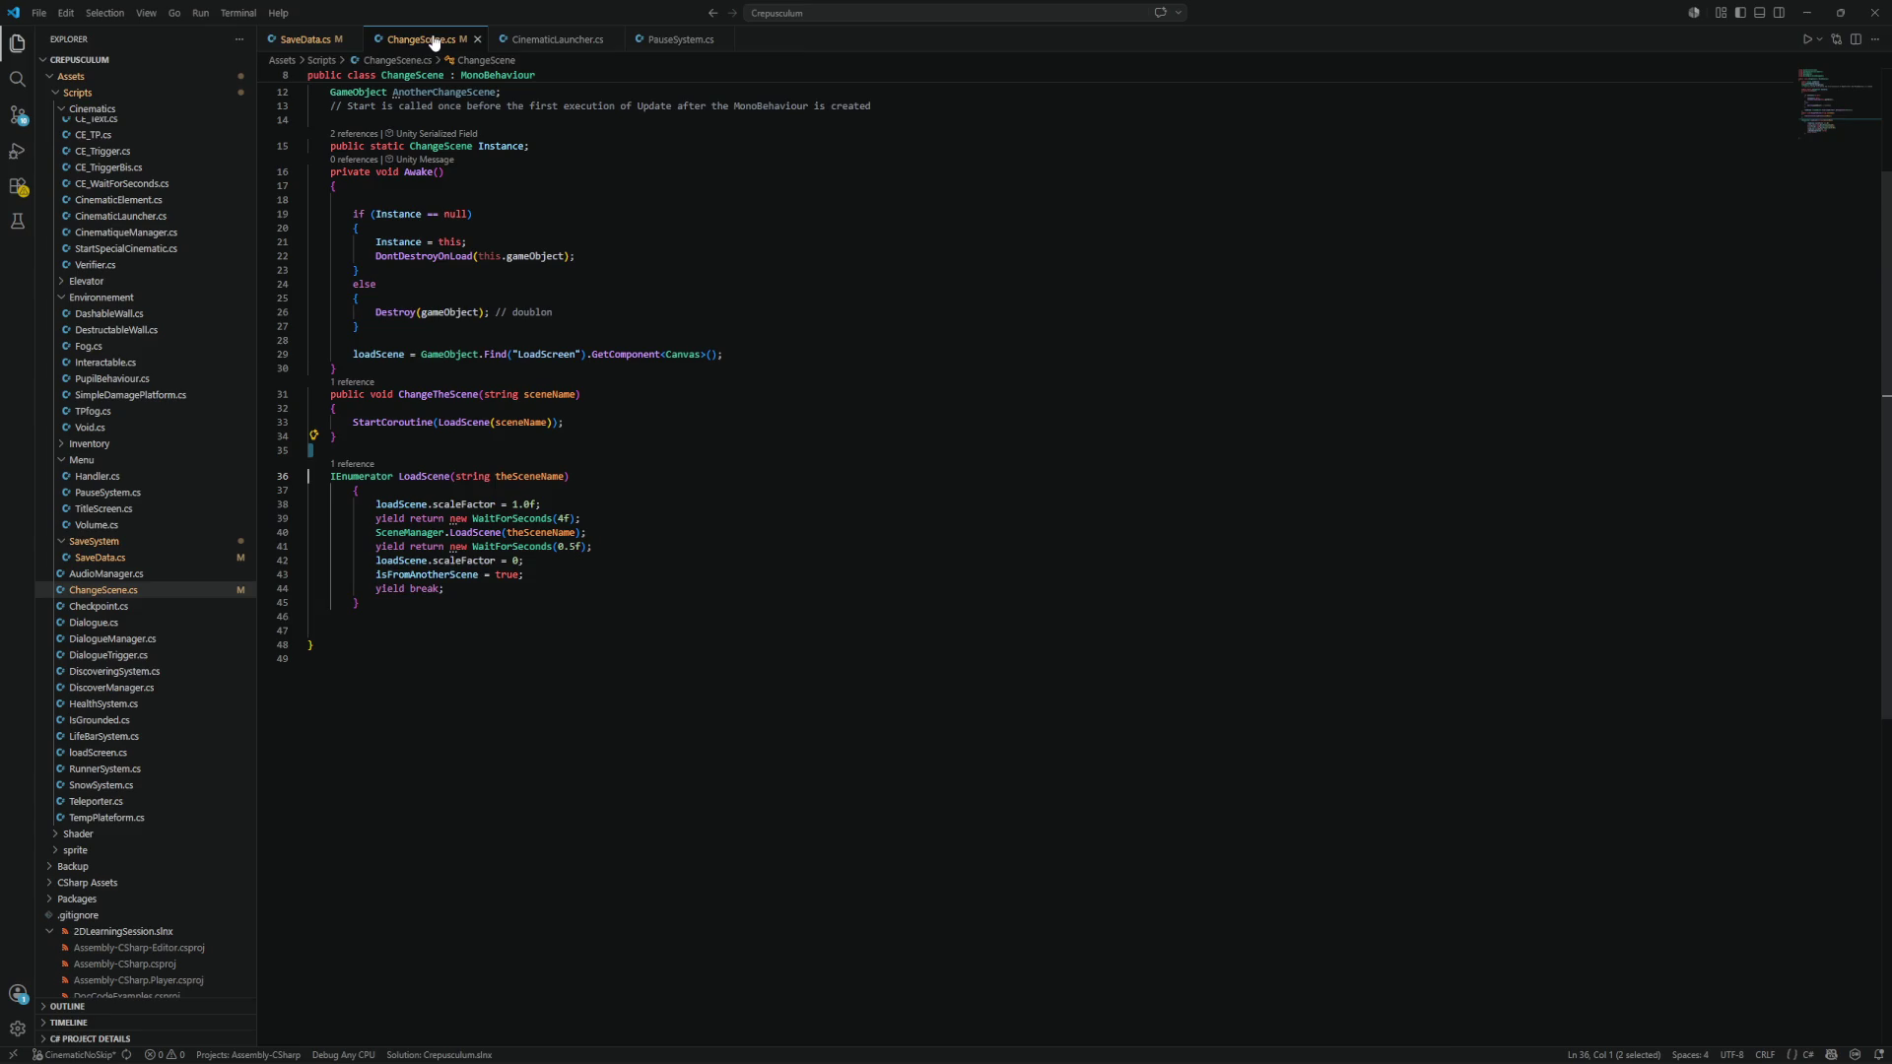
# Append '?? null' to the loadScene lookup on line 29 and save ChangeScene.cs.
pyautogui.scroll(2, 591, 519)
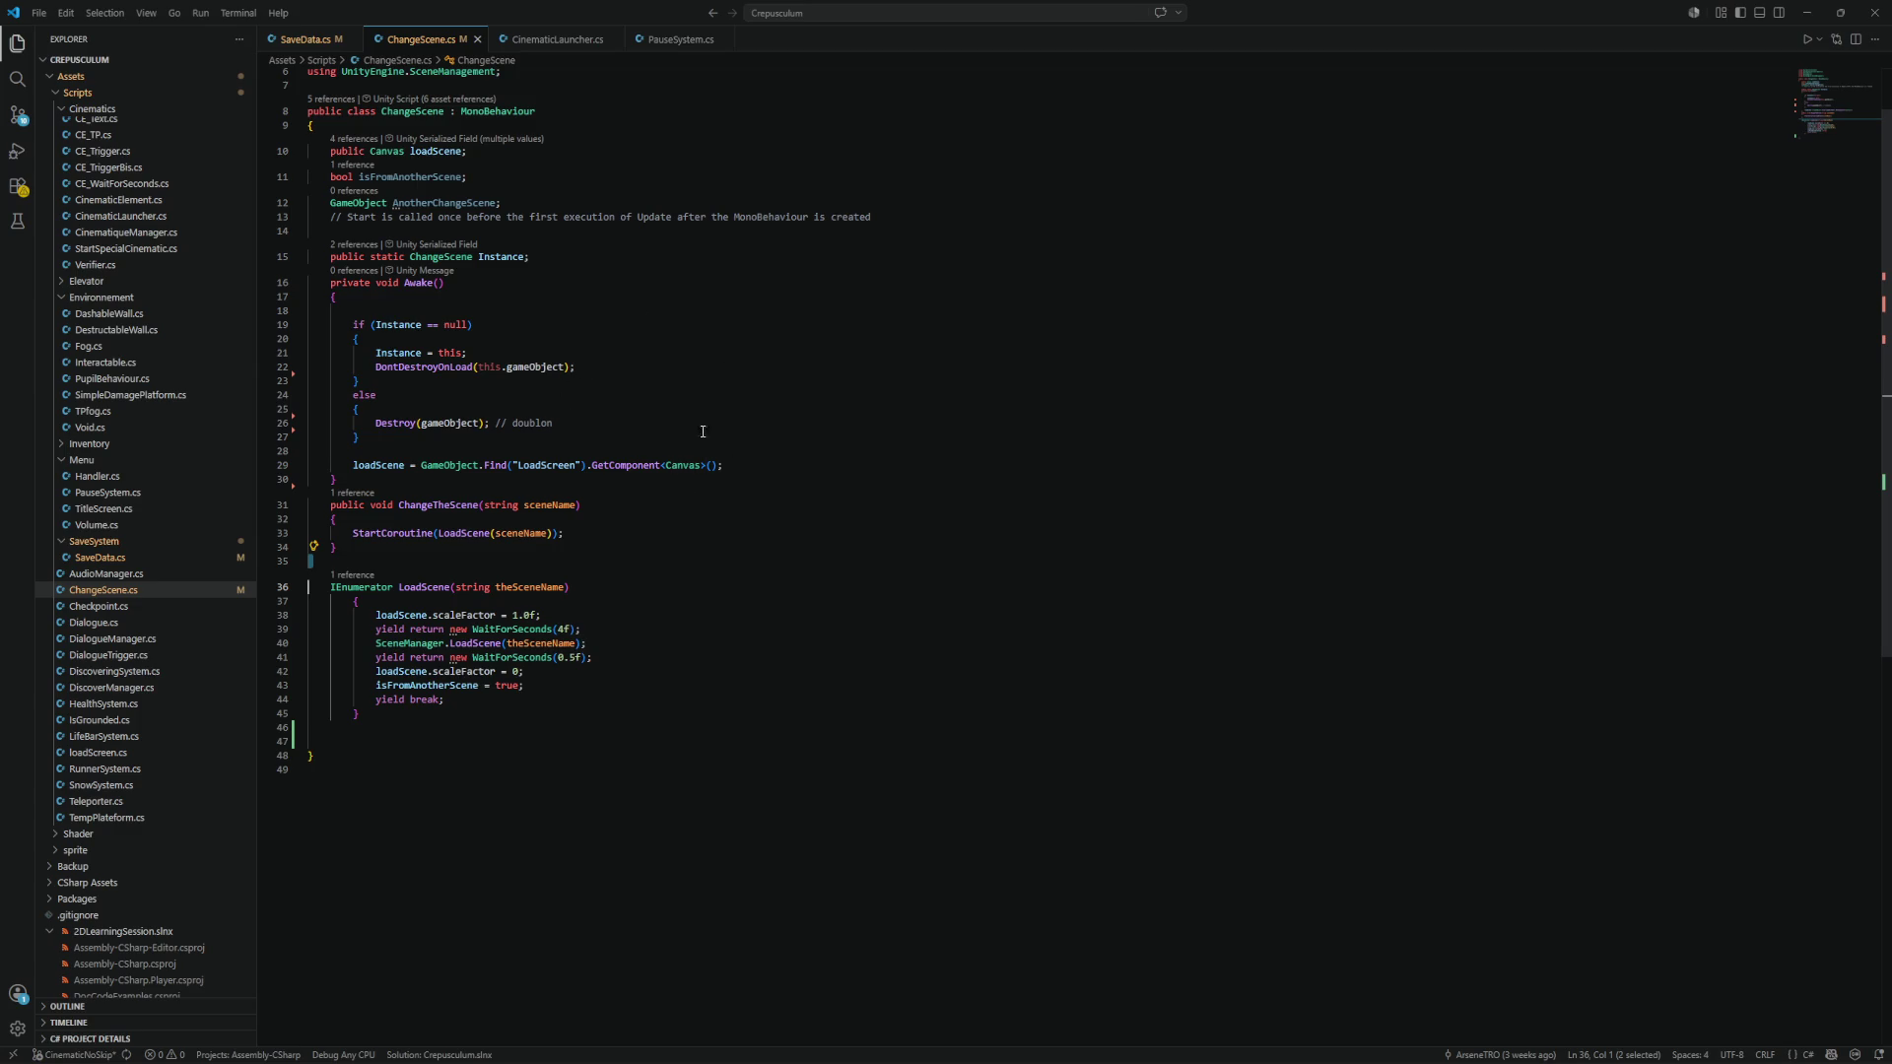
pyautogui.click(714, 467)
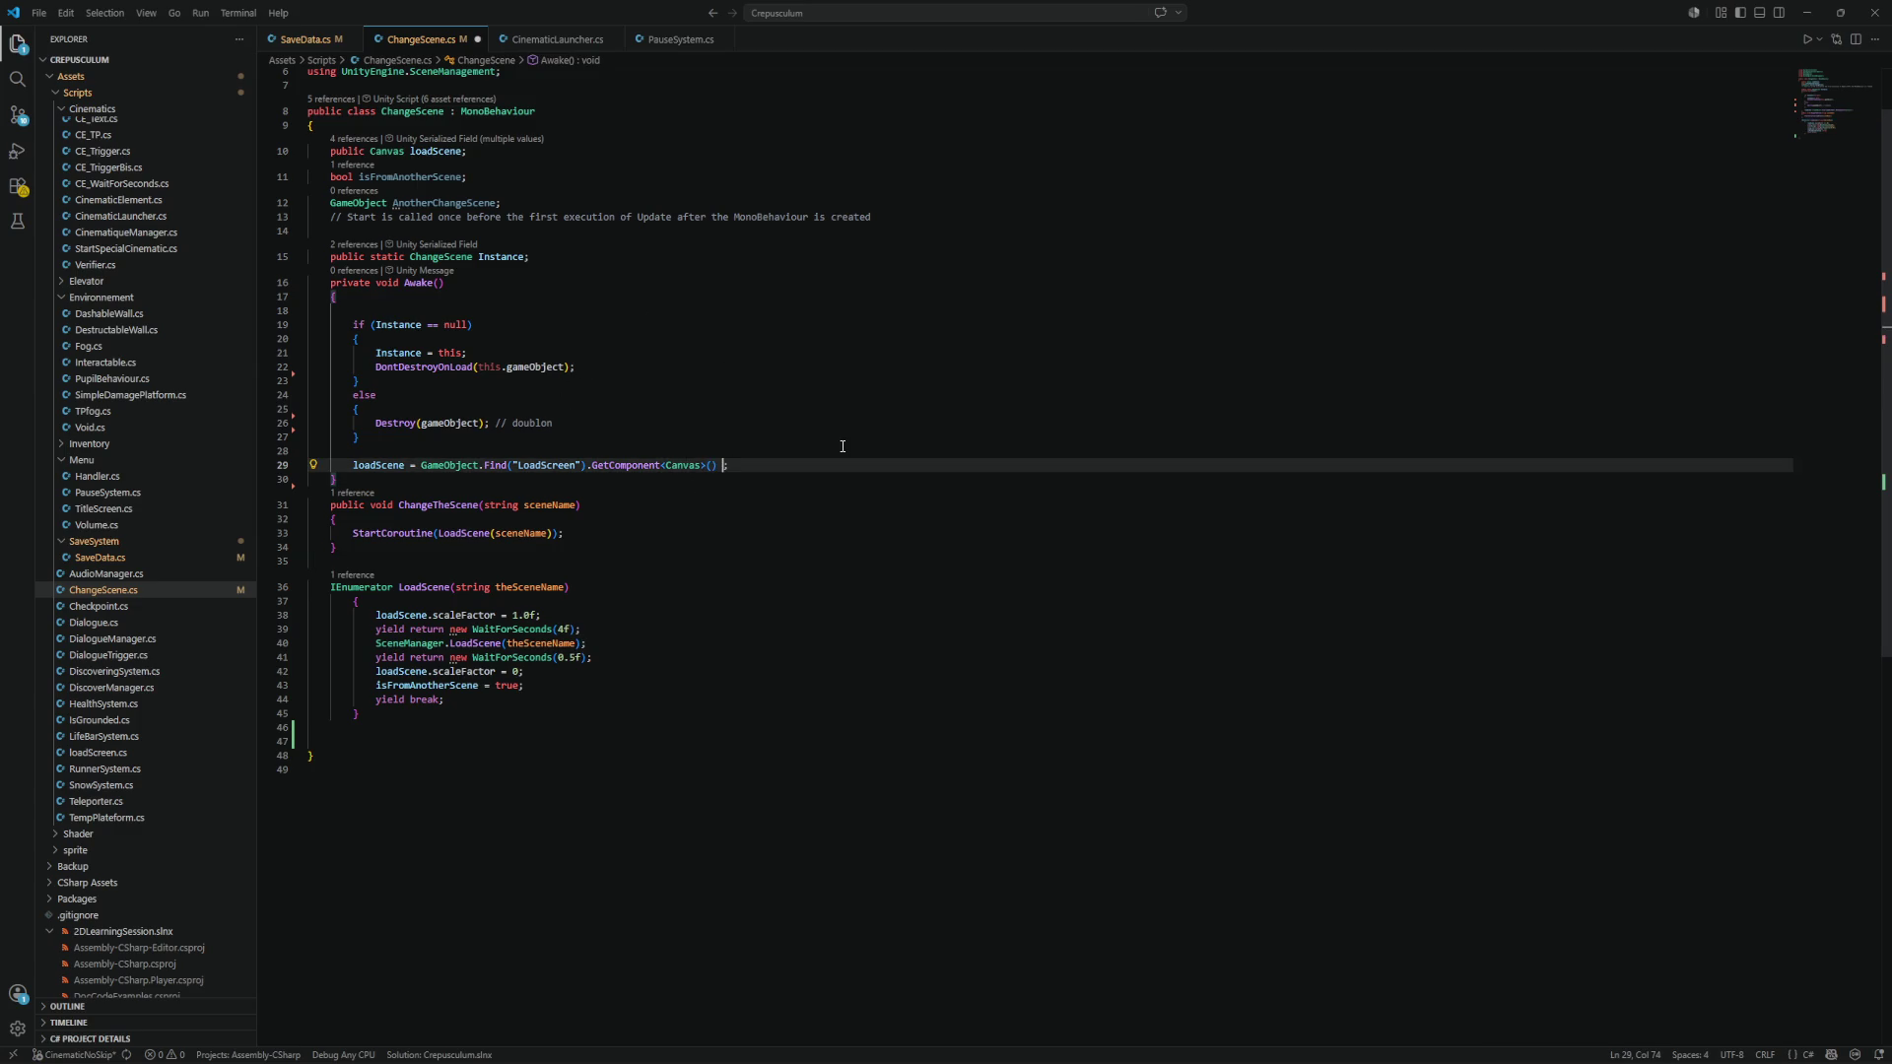
pyautogui.write('?? ')
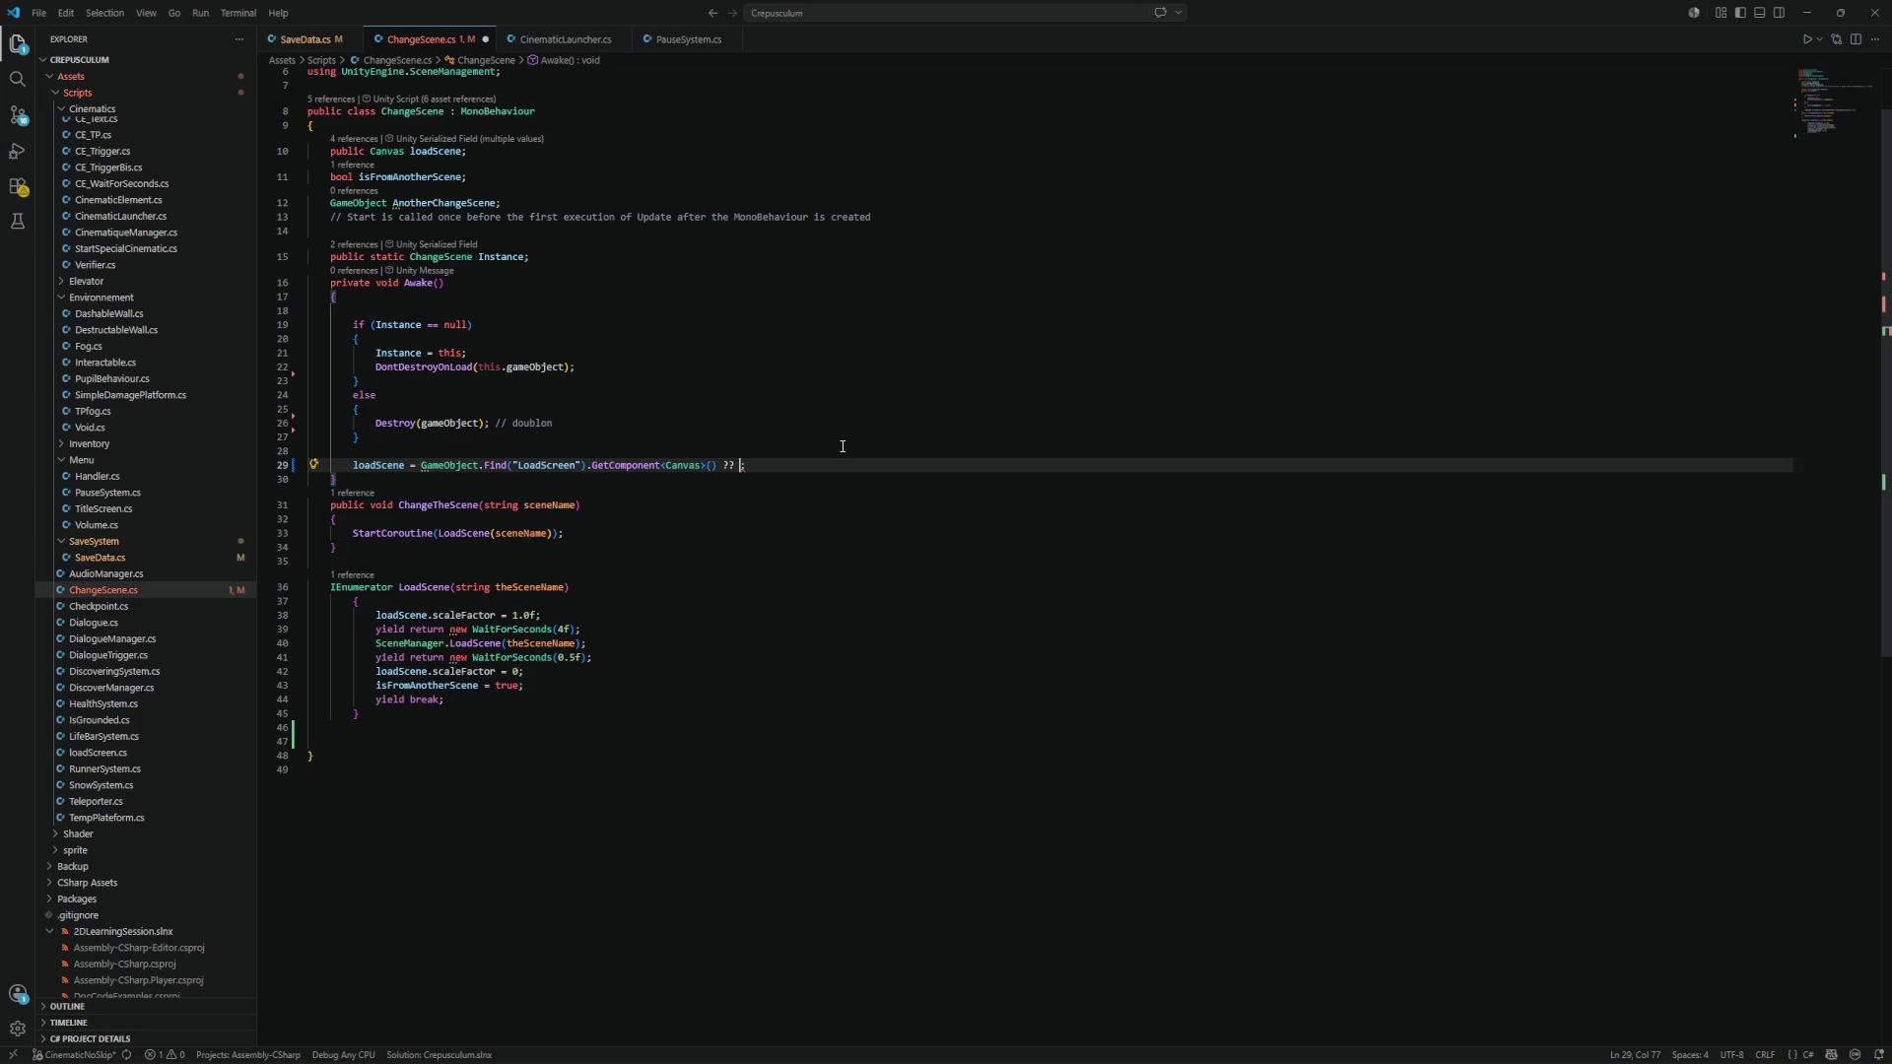
pyautogui.write('null')
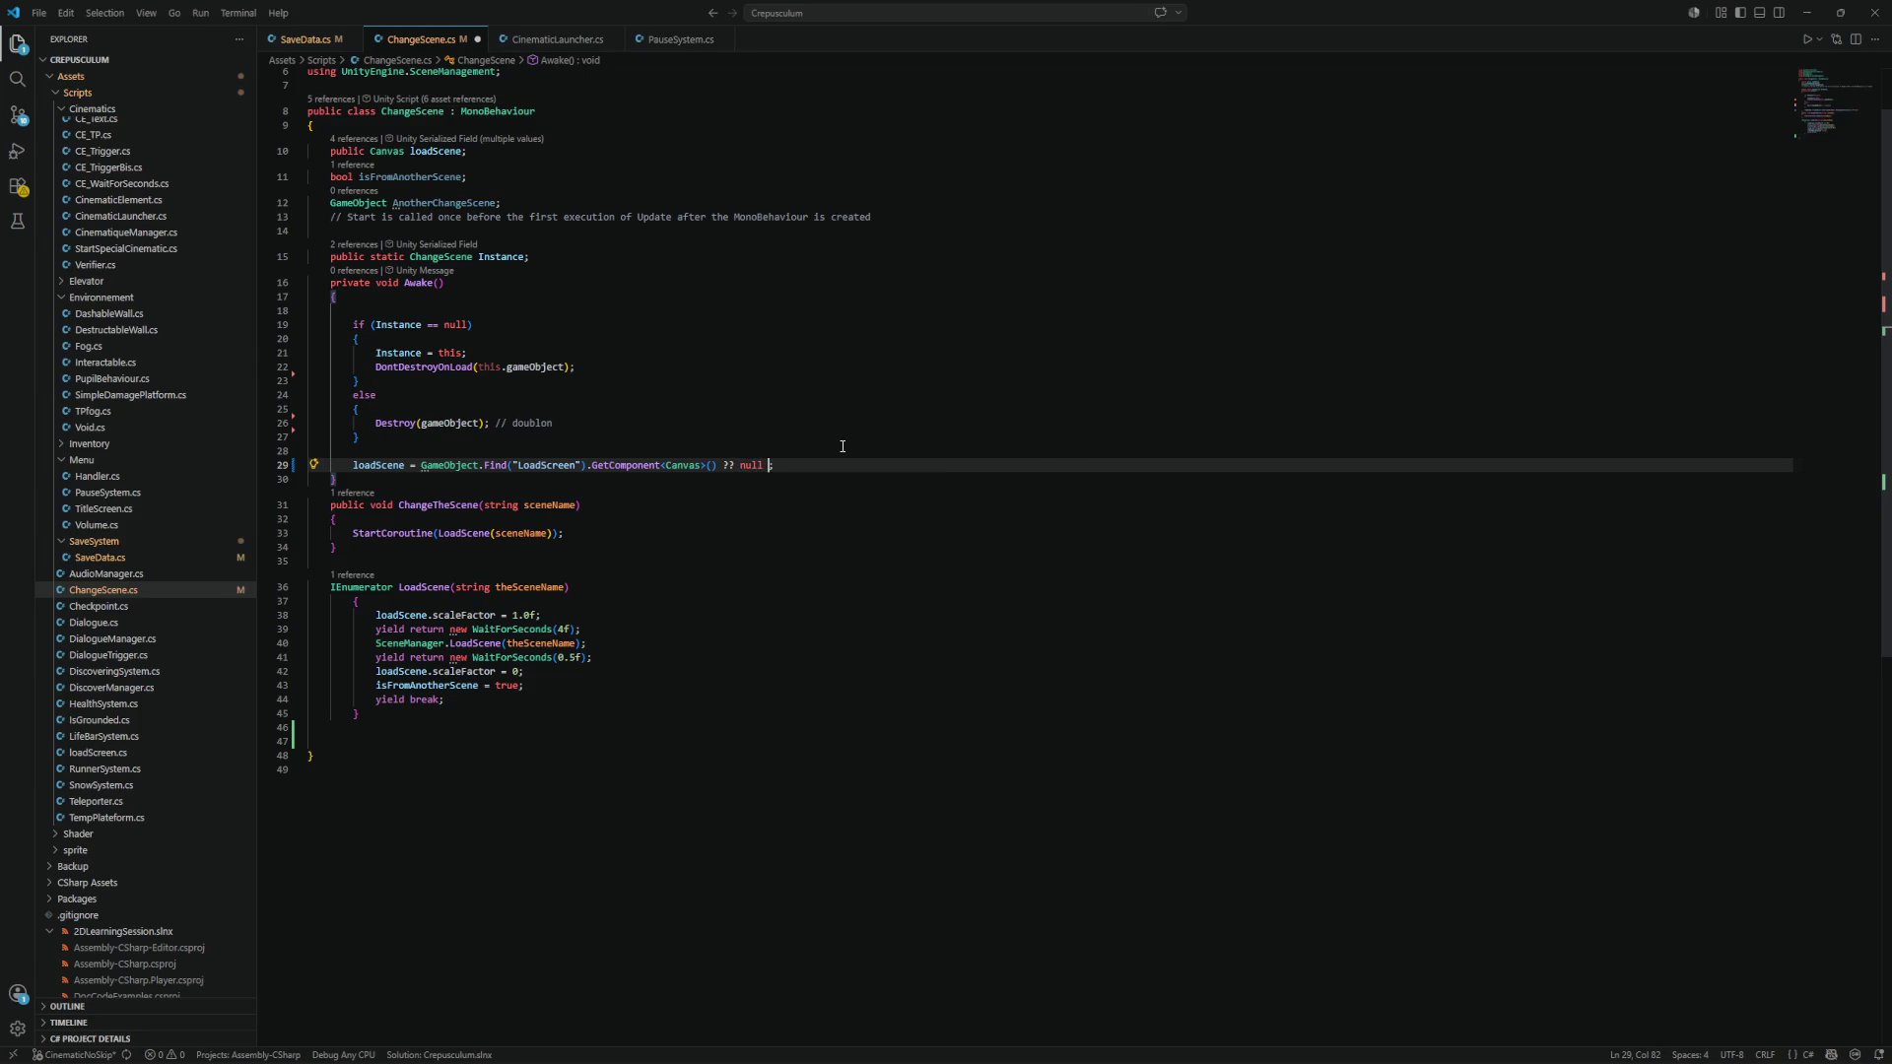
pyautogui.press('BackSpace')
pyautogui.hotkey('ctrl', 's')
# Begin an 'if (loadscene' line at the top of ChangeTheScene.
pyautogui.click(370, 520)
pyautogui.press('Return')
pyautogui.write('if (')
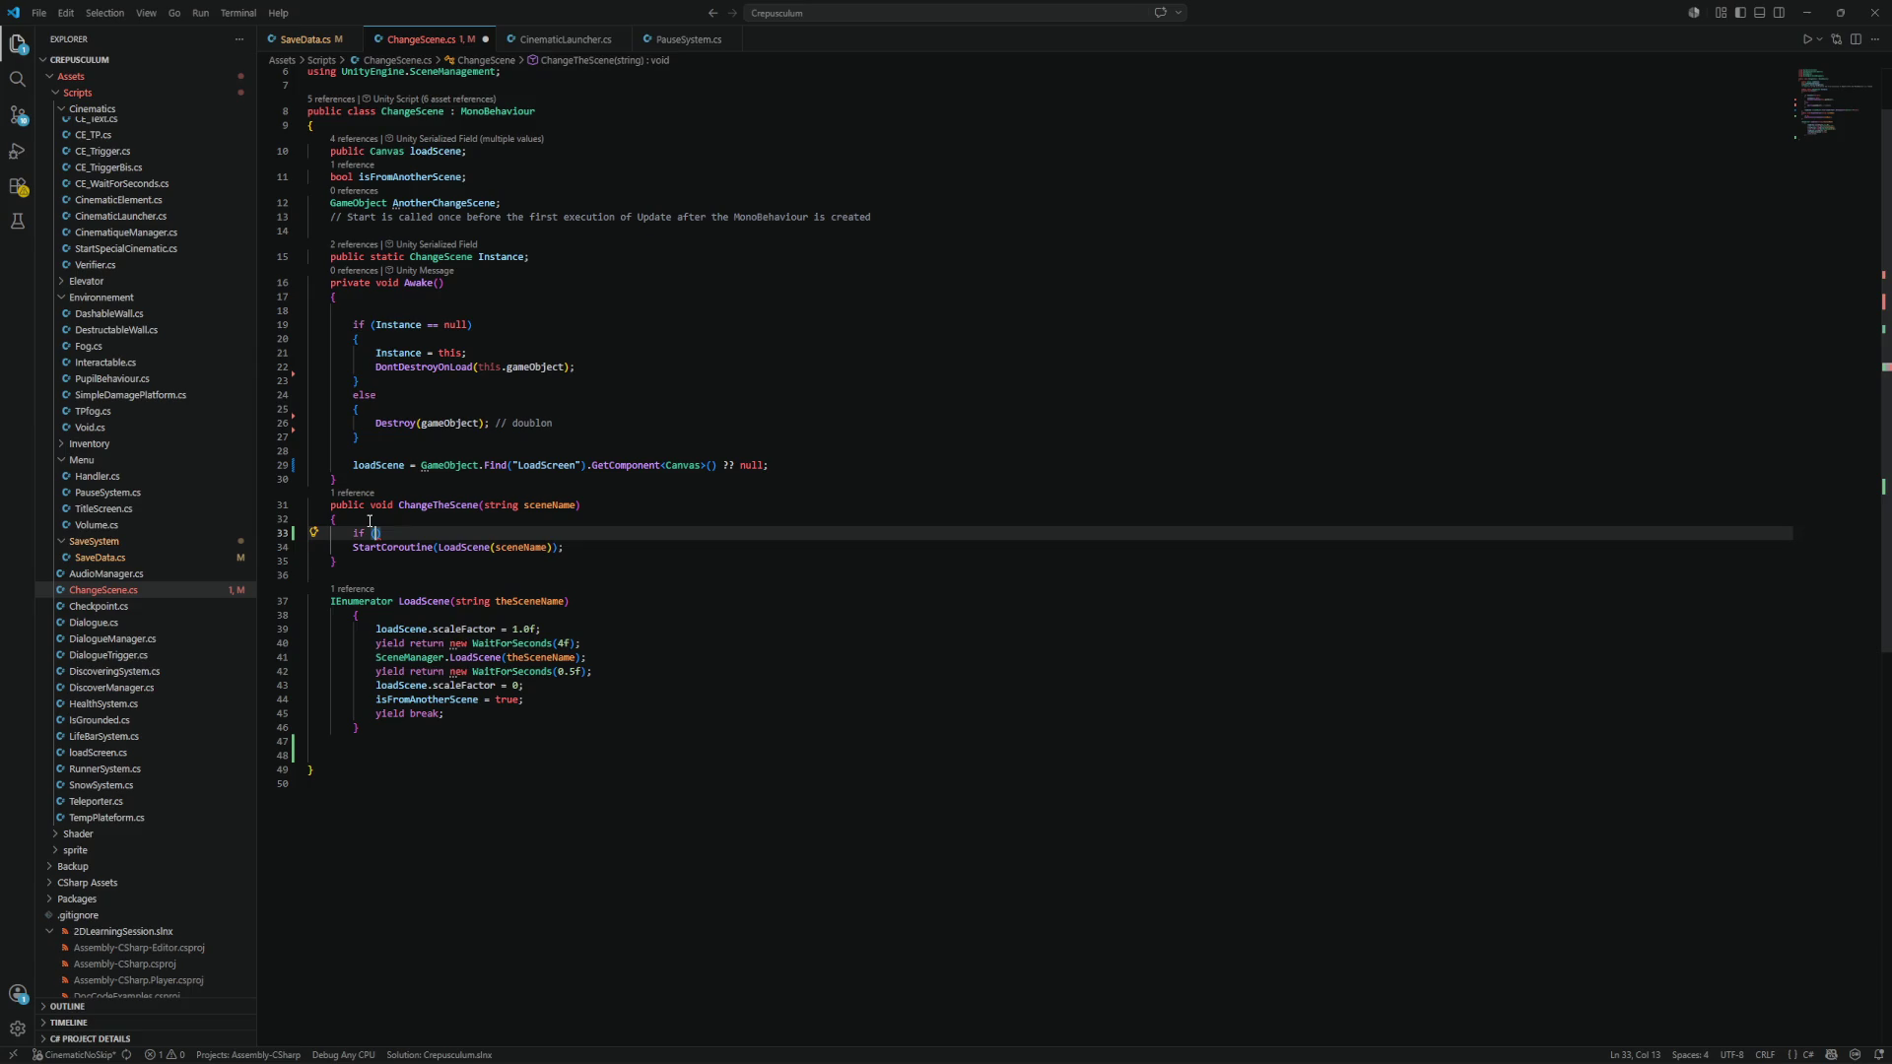
pyautogui.write('loadscene')
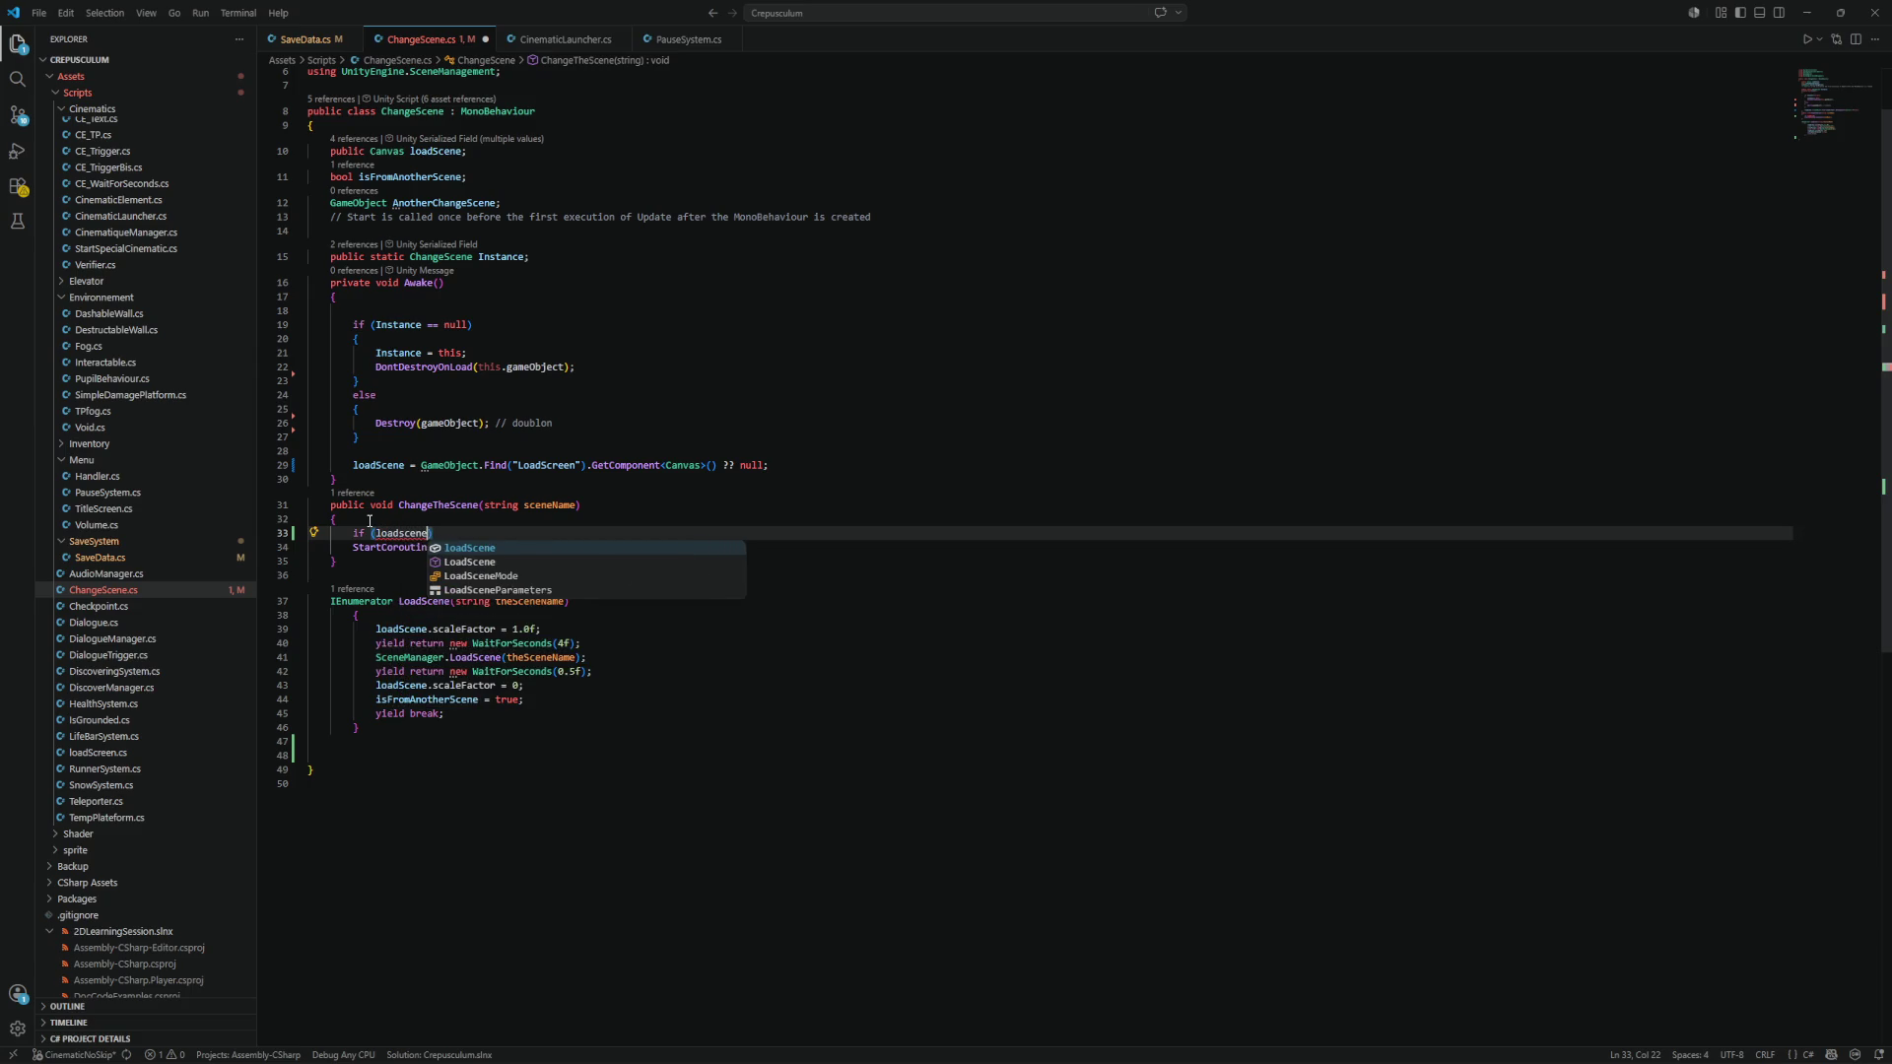
# Complete the condition as 'if (loadScene != null)' and open a braces block under it.
pyautogui.press('Tab')
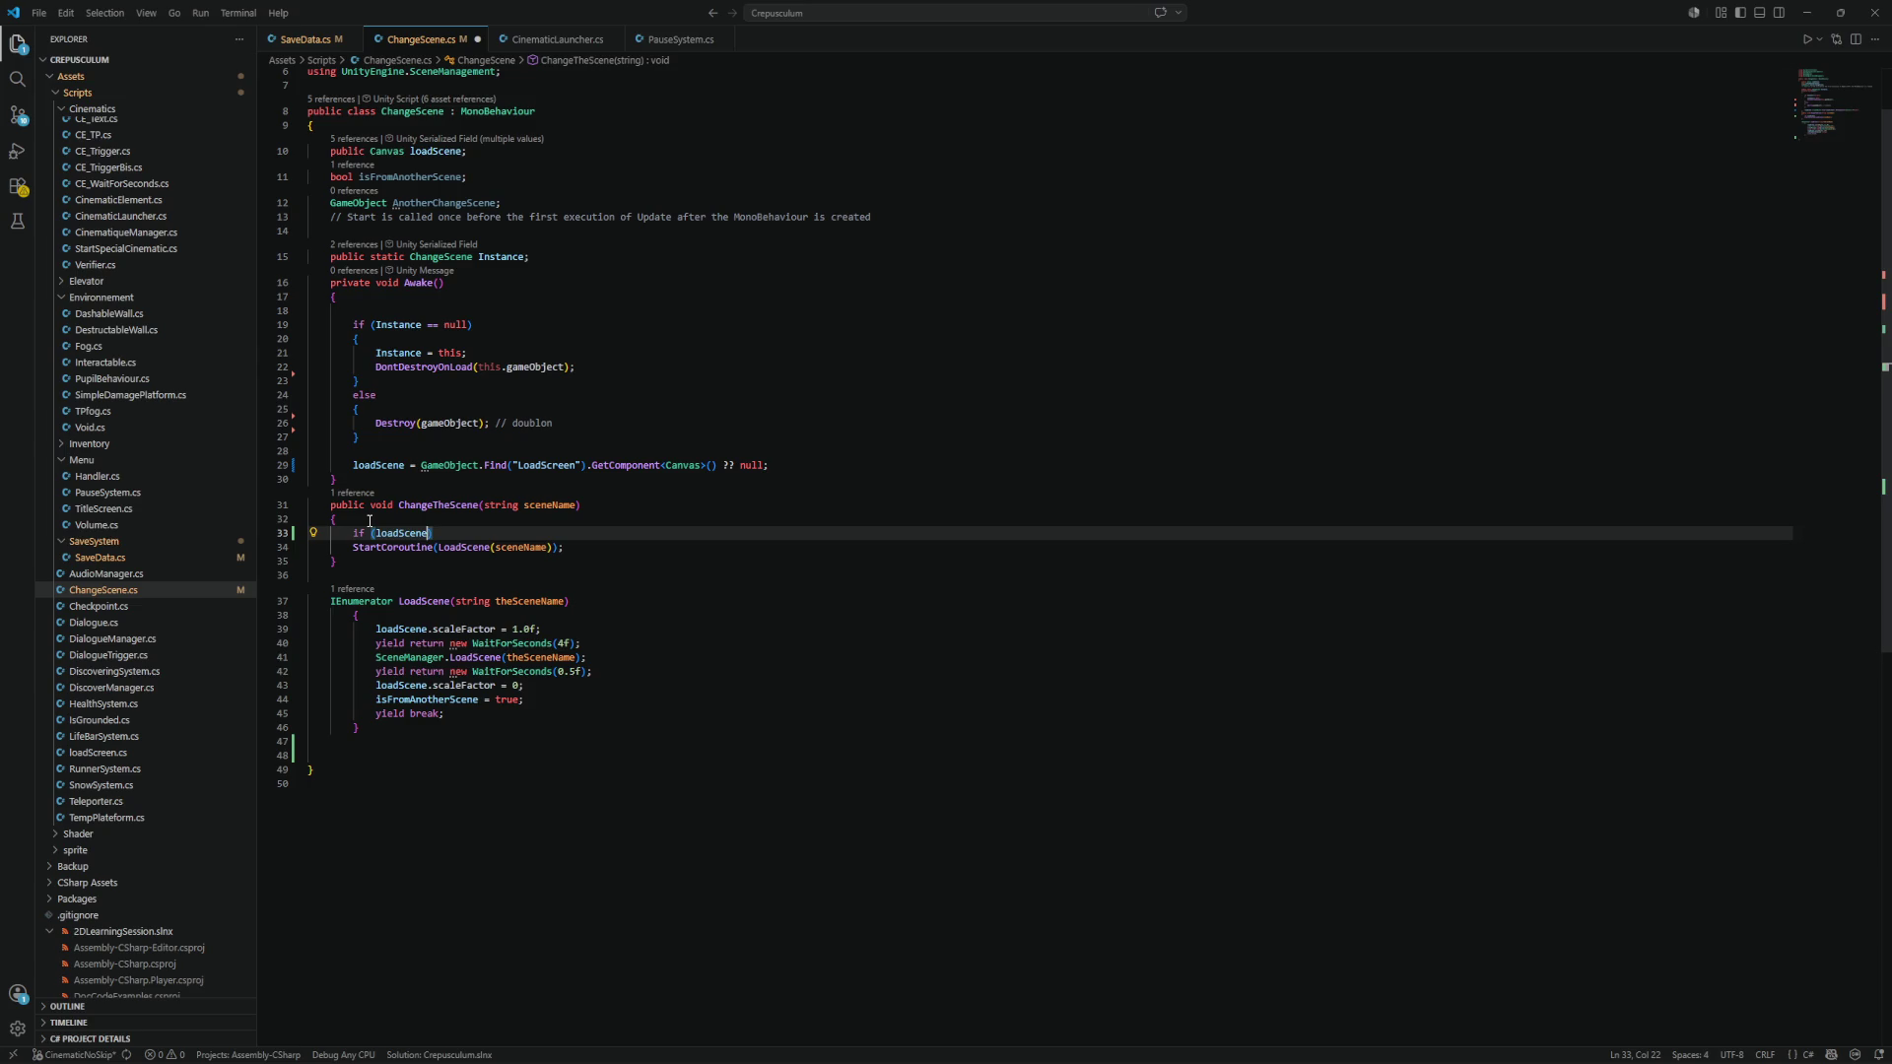
pyautogui.write(' != ')
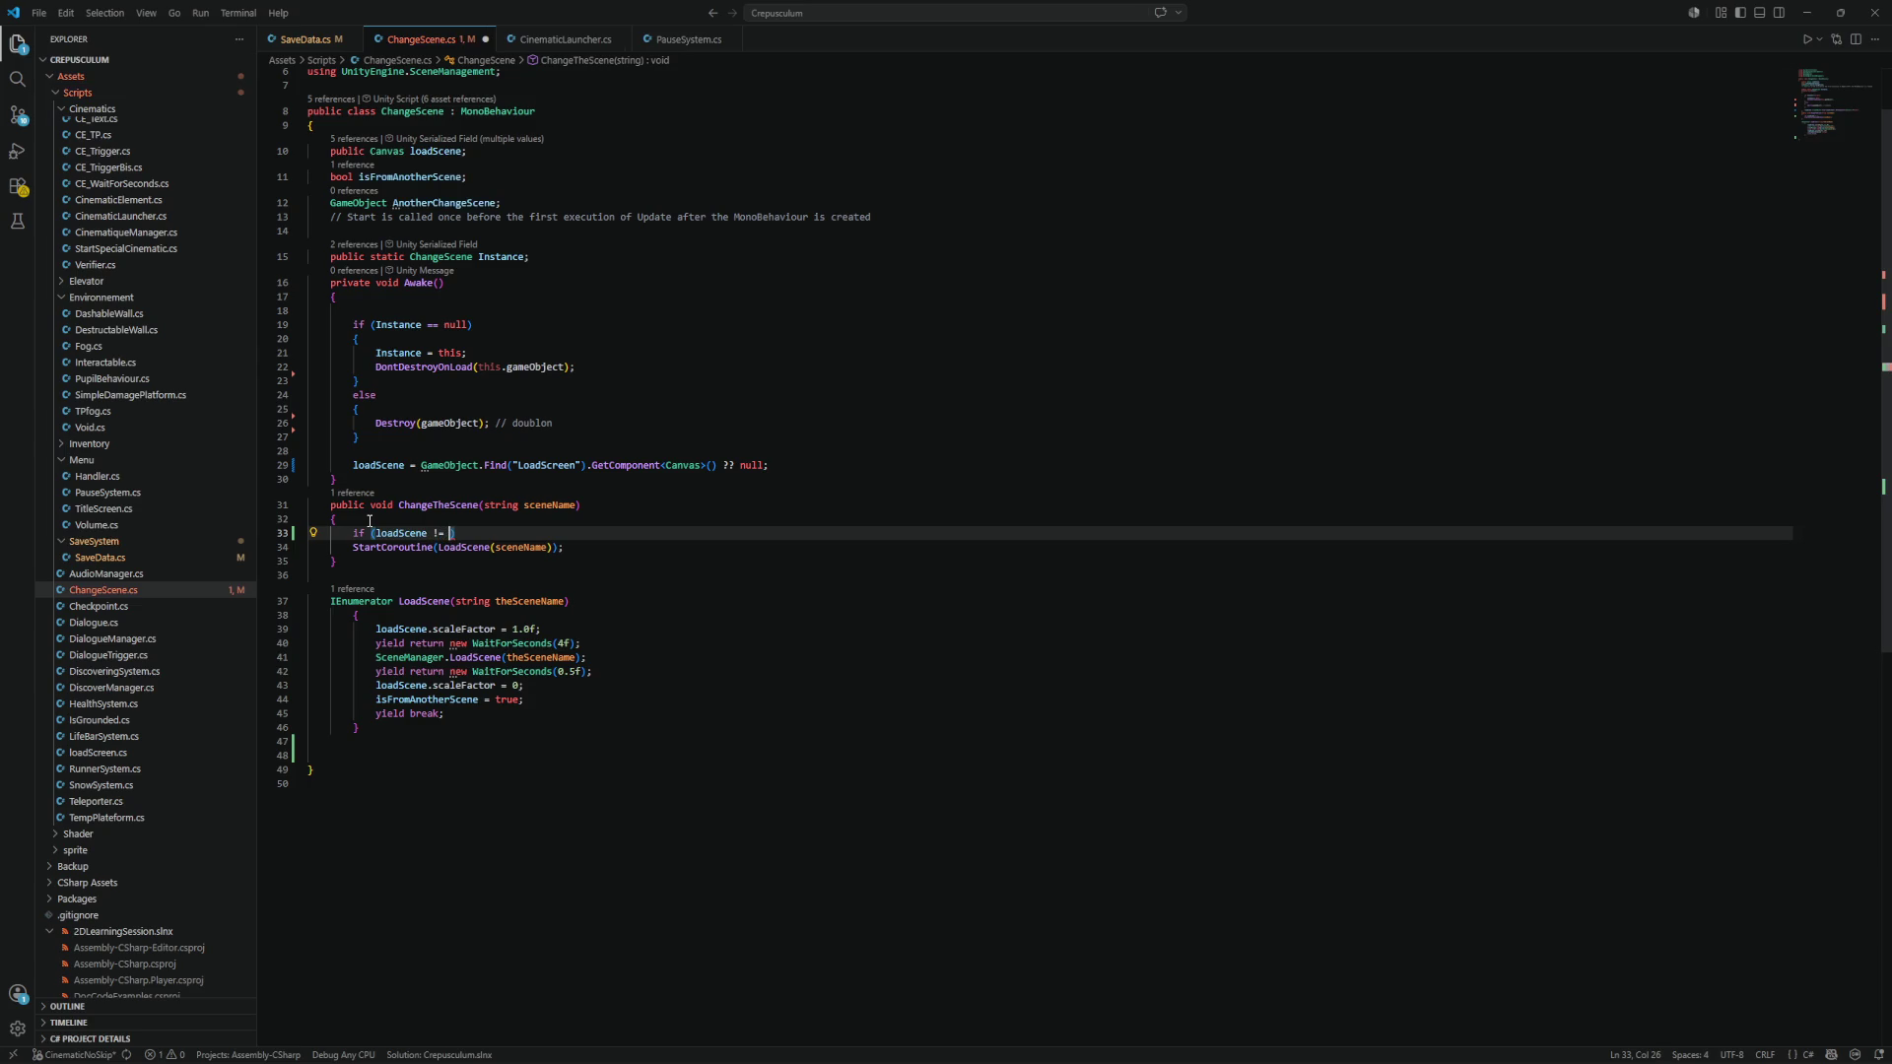
pyautogui.write('null)')
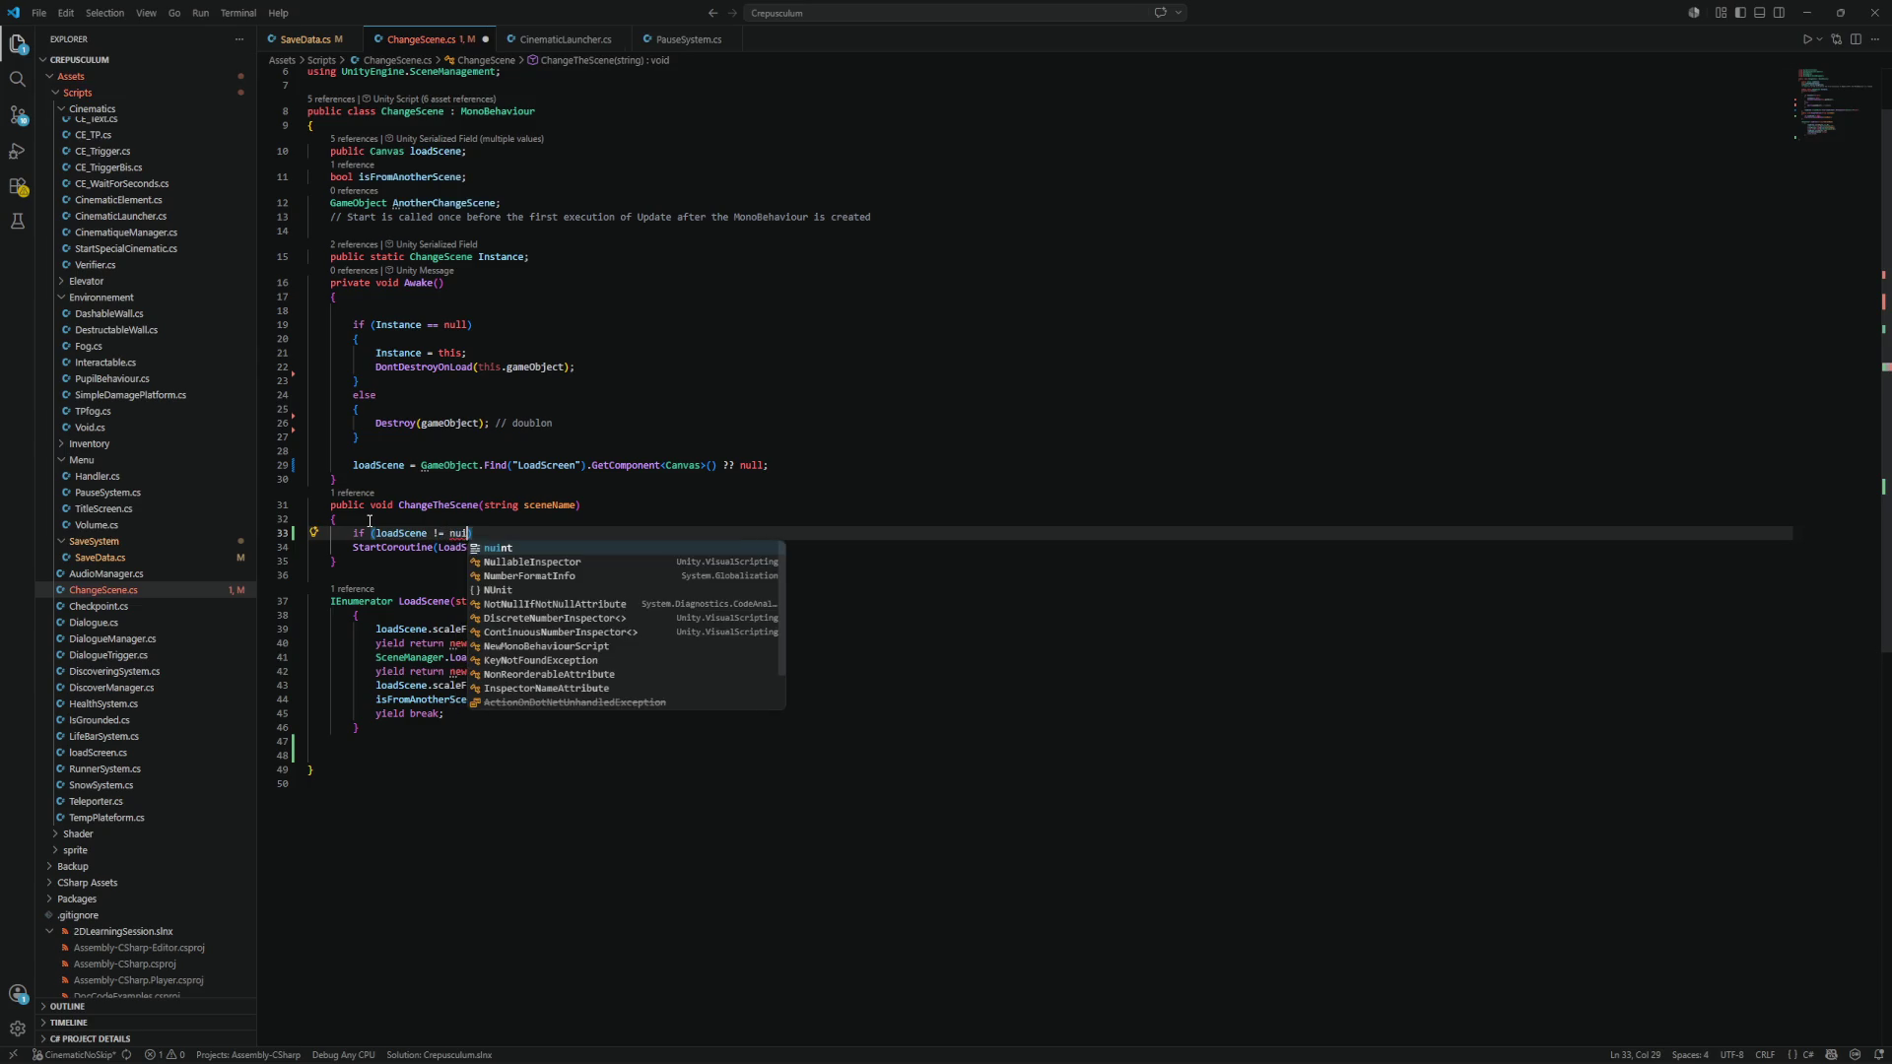
pyautogui.press('Return')
pyautogui.write('{')
pyautogui.press('Return')
pyautogui.hotkey('ctrl', 'z')
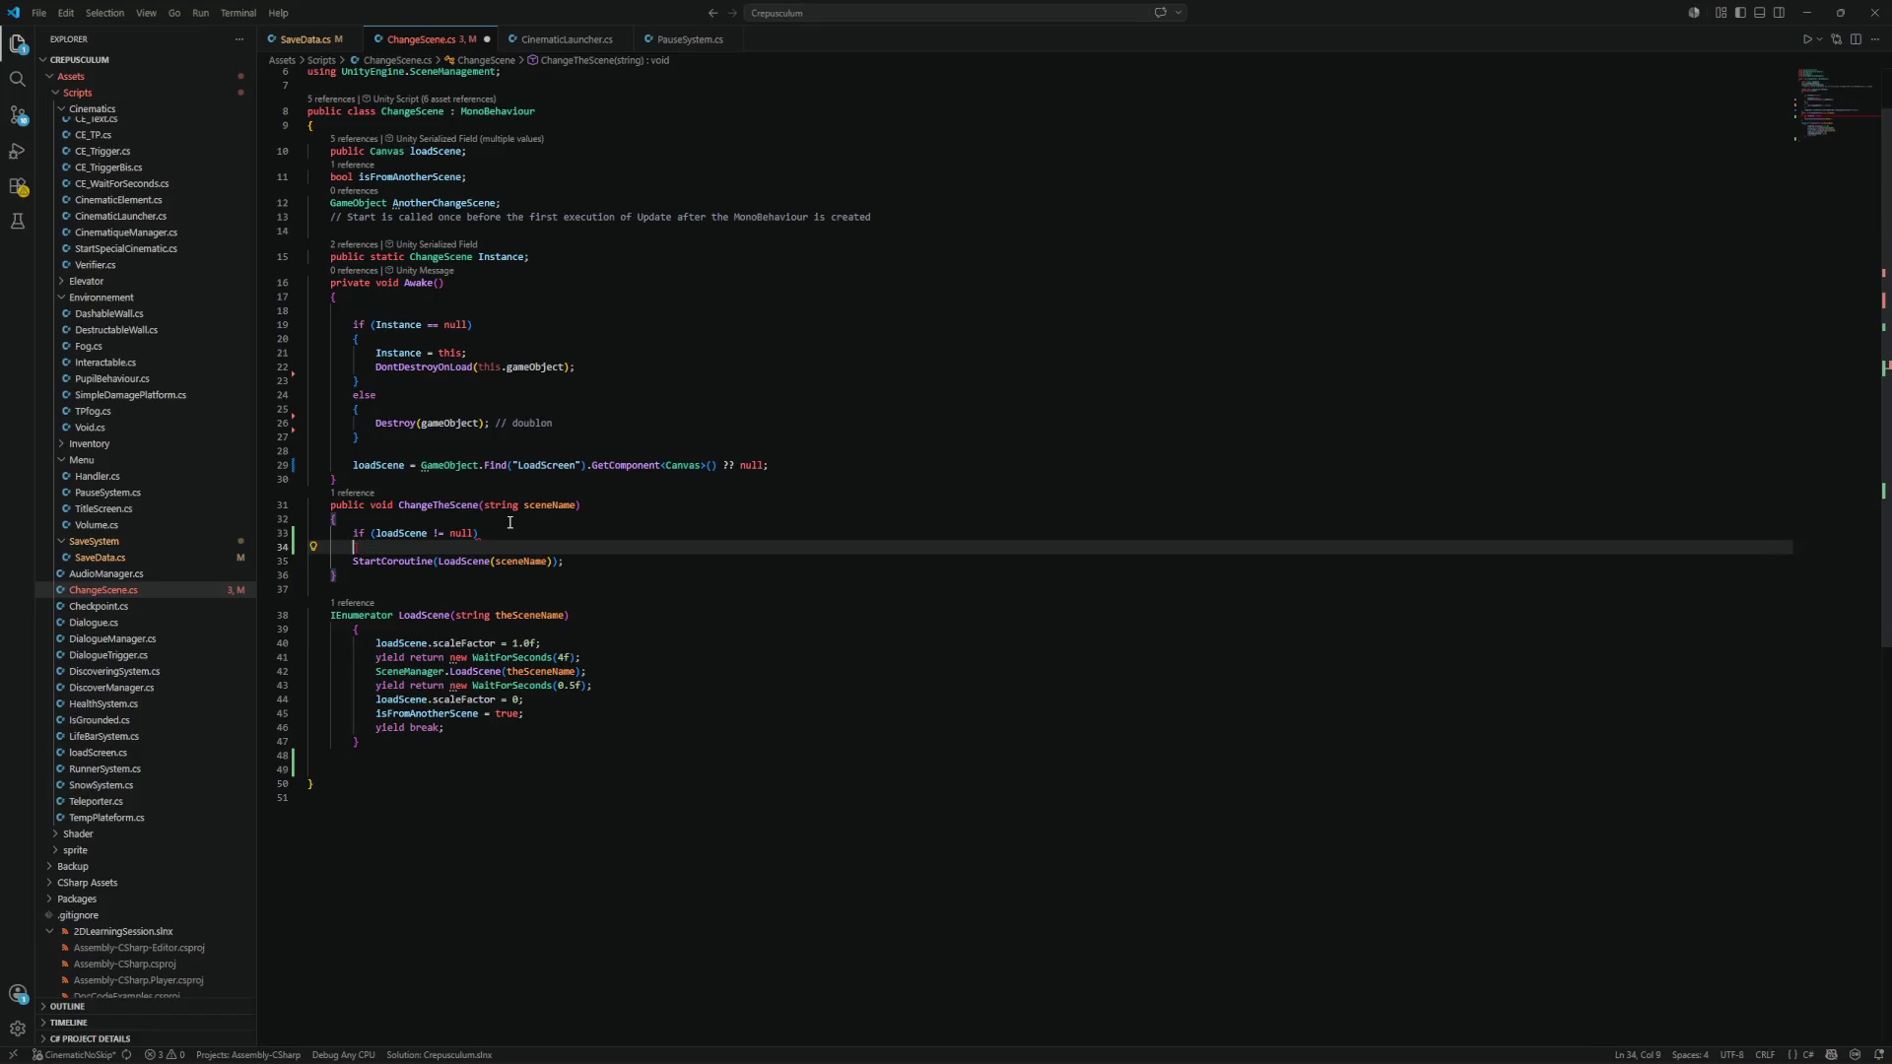
pyautogui.write('{')
pyautogui.press('Return')
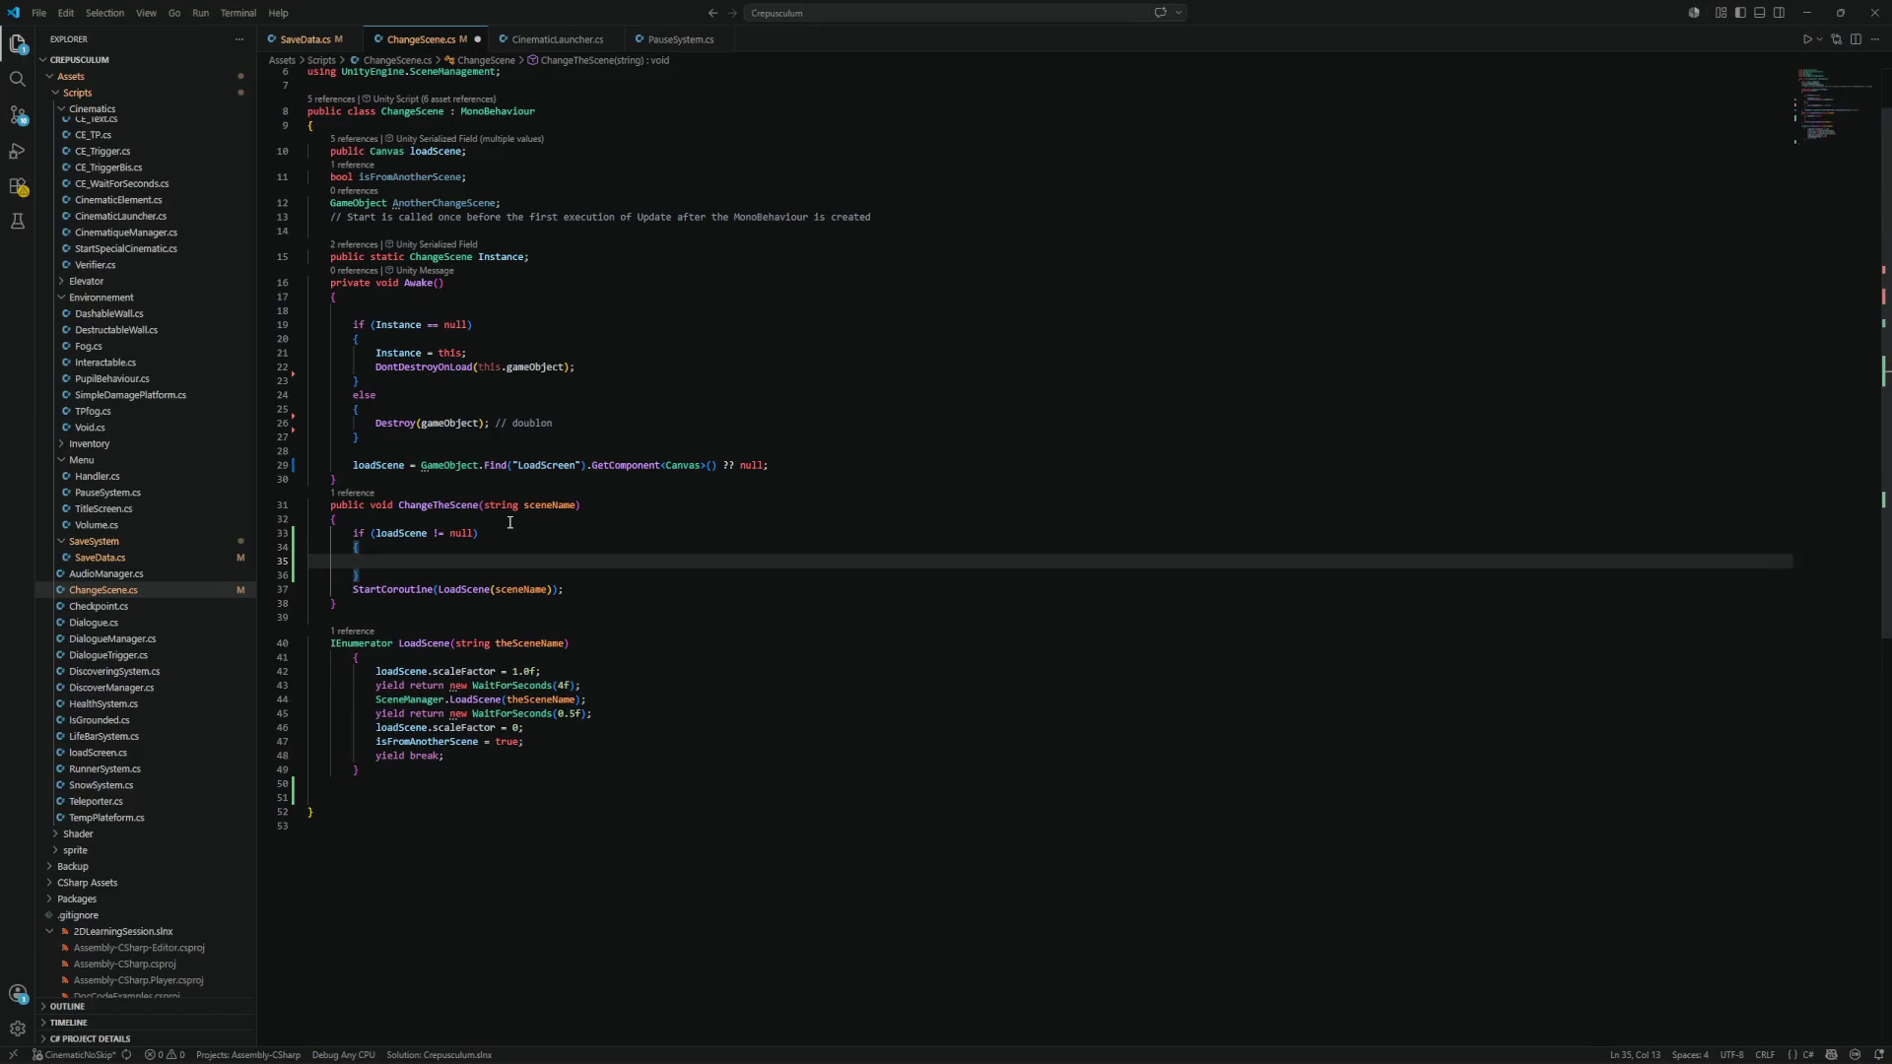
# Move the StartCoroutine call up into the if block and fix its indentation.
pyautogui.click(384, 589)
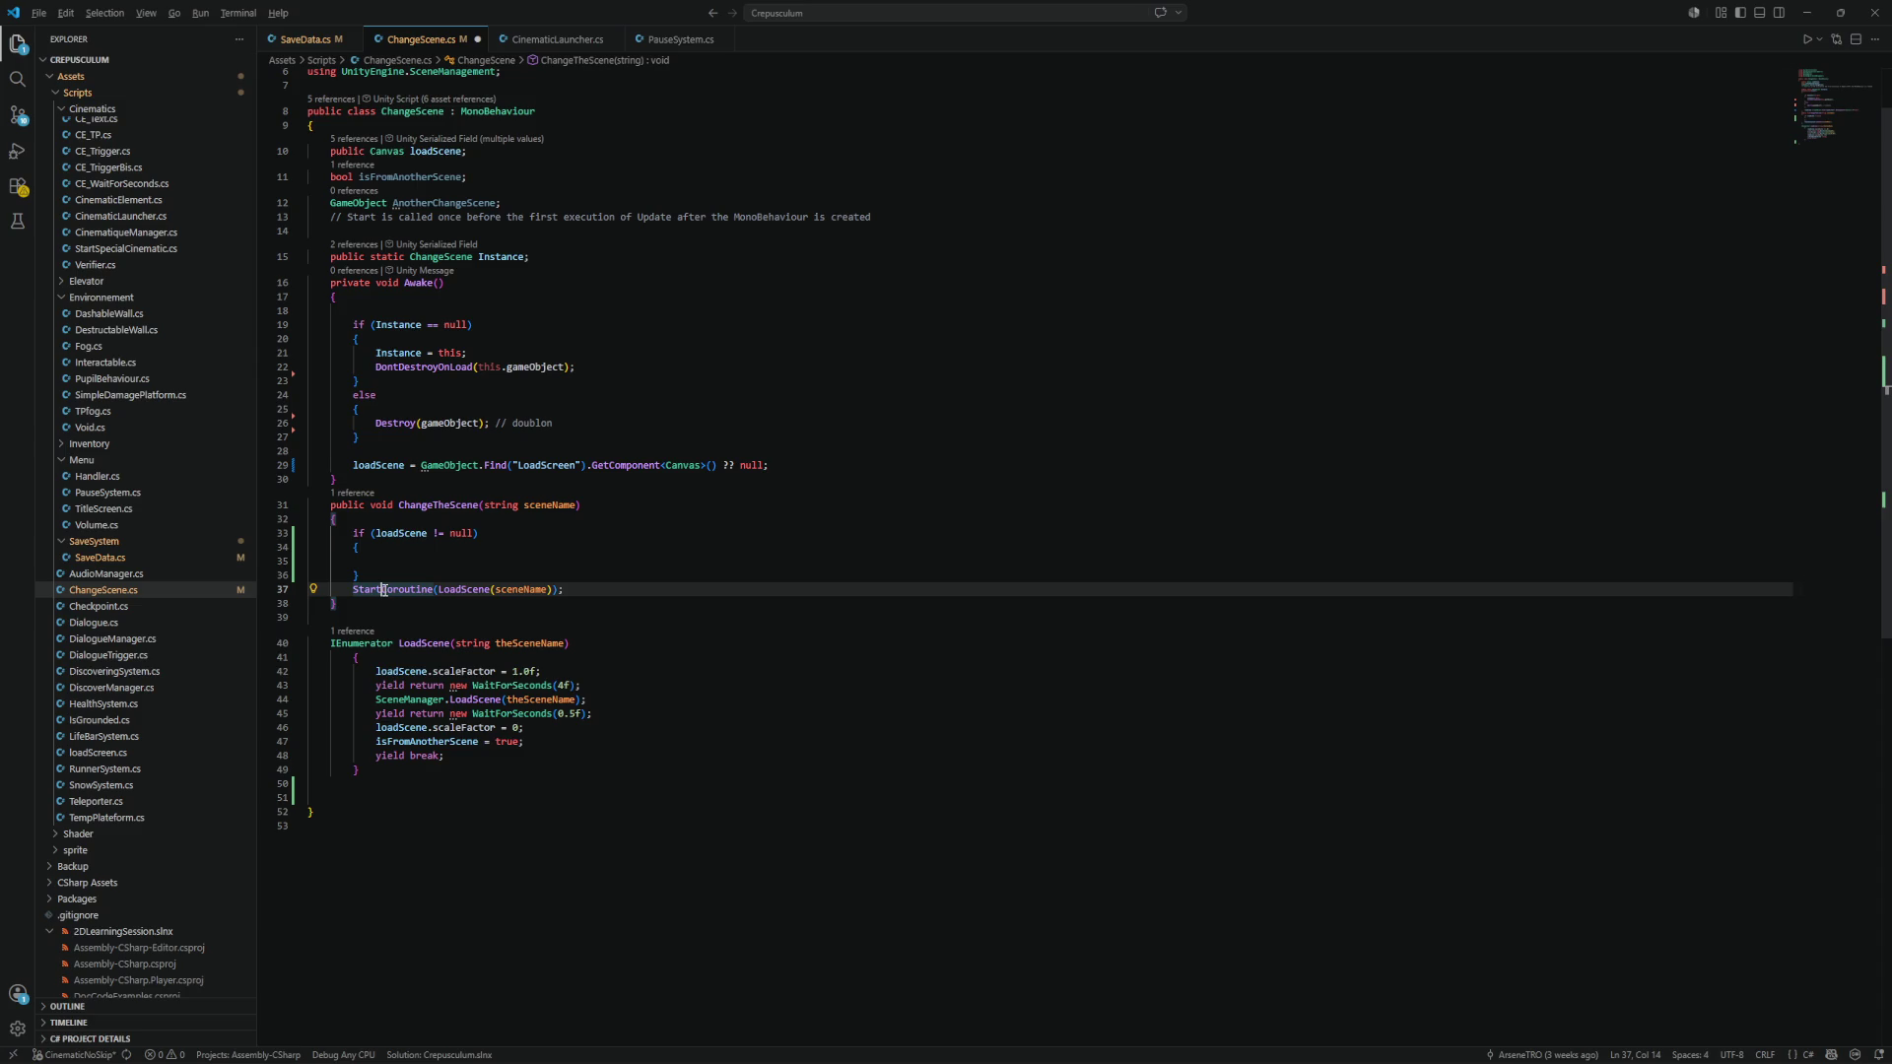
pyautogui.hotkey('alt', 'Up')
pyautogui.hotkey('alt', 'Up')
pyautogui.press('Home')
pyautogui.press('Tab')
pyautogui.press('Down')
pyautogui.press('BackSpace')
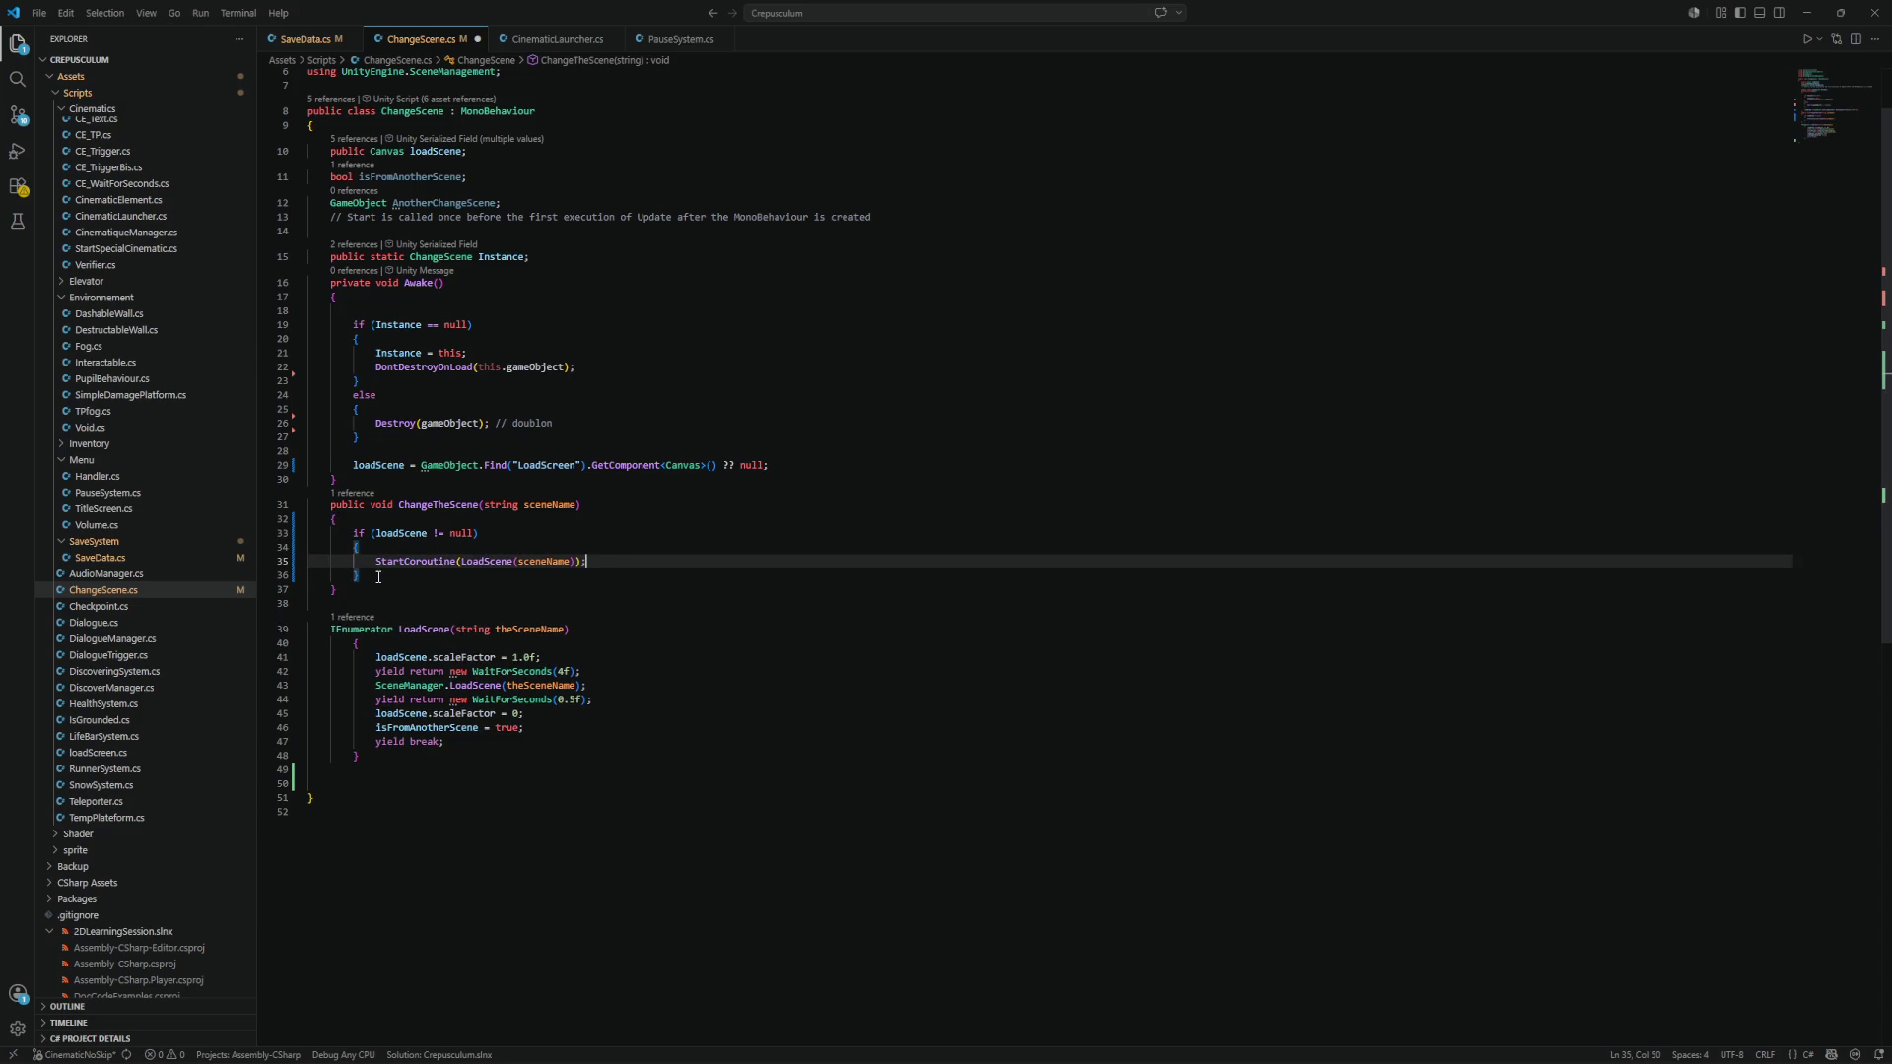
pyautogui.press('Down')
# Add an else block with Debug.Log("Pas de loadscreen !").
pyautogui.press('Return')
pyautogui.write('else')
pyautogui.press('Return')
pyautogui.write('{')
pyautogui.press('Return')
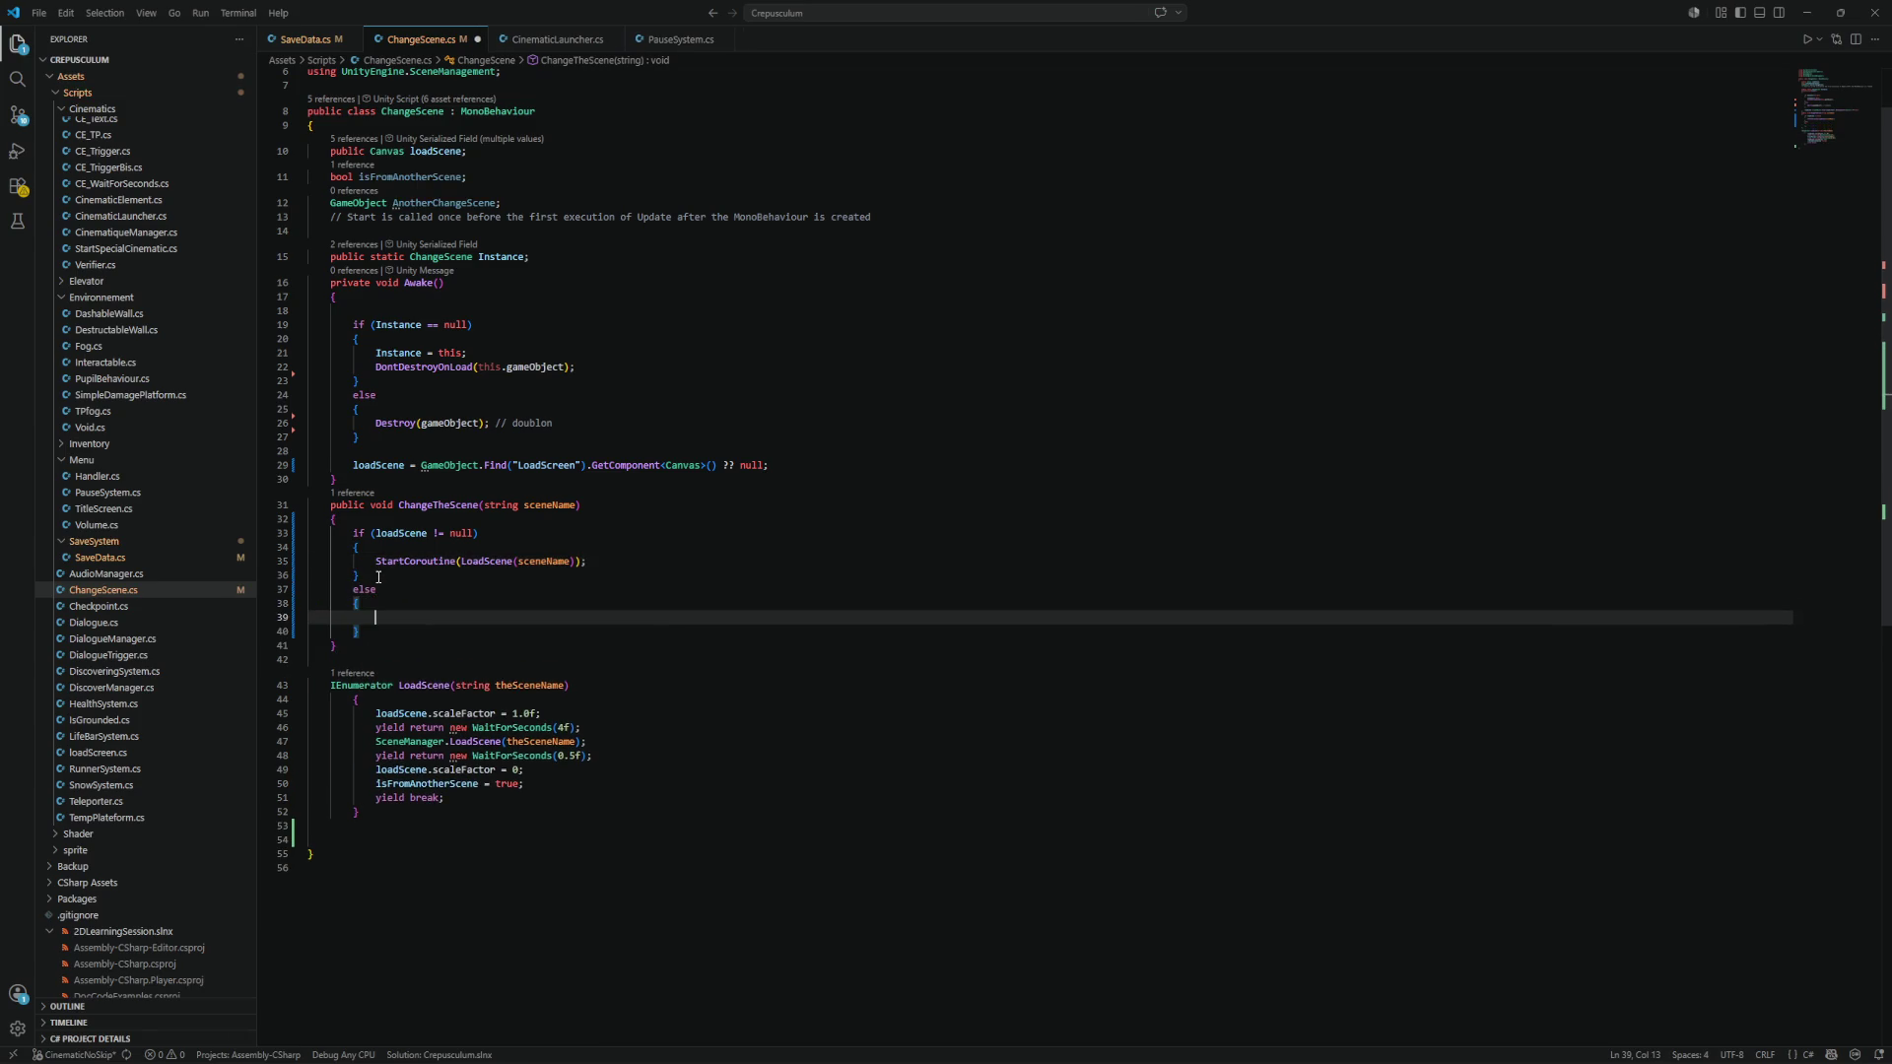
pyautogui.write('deb')
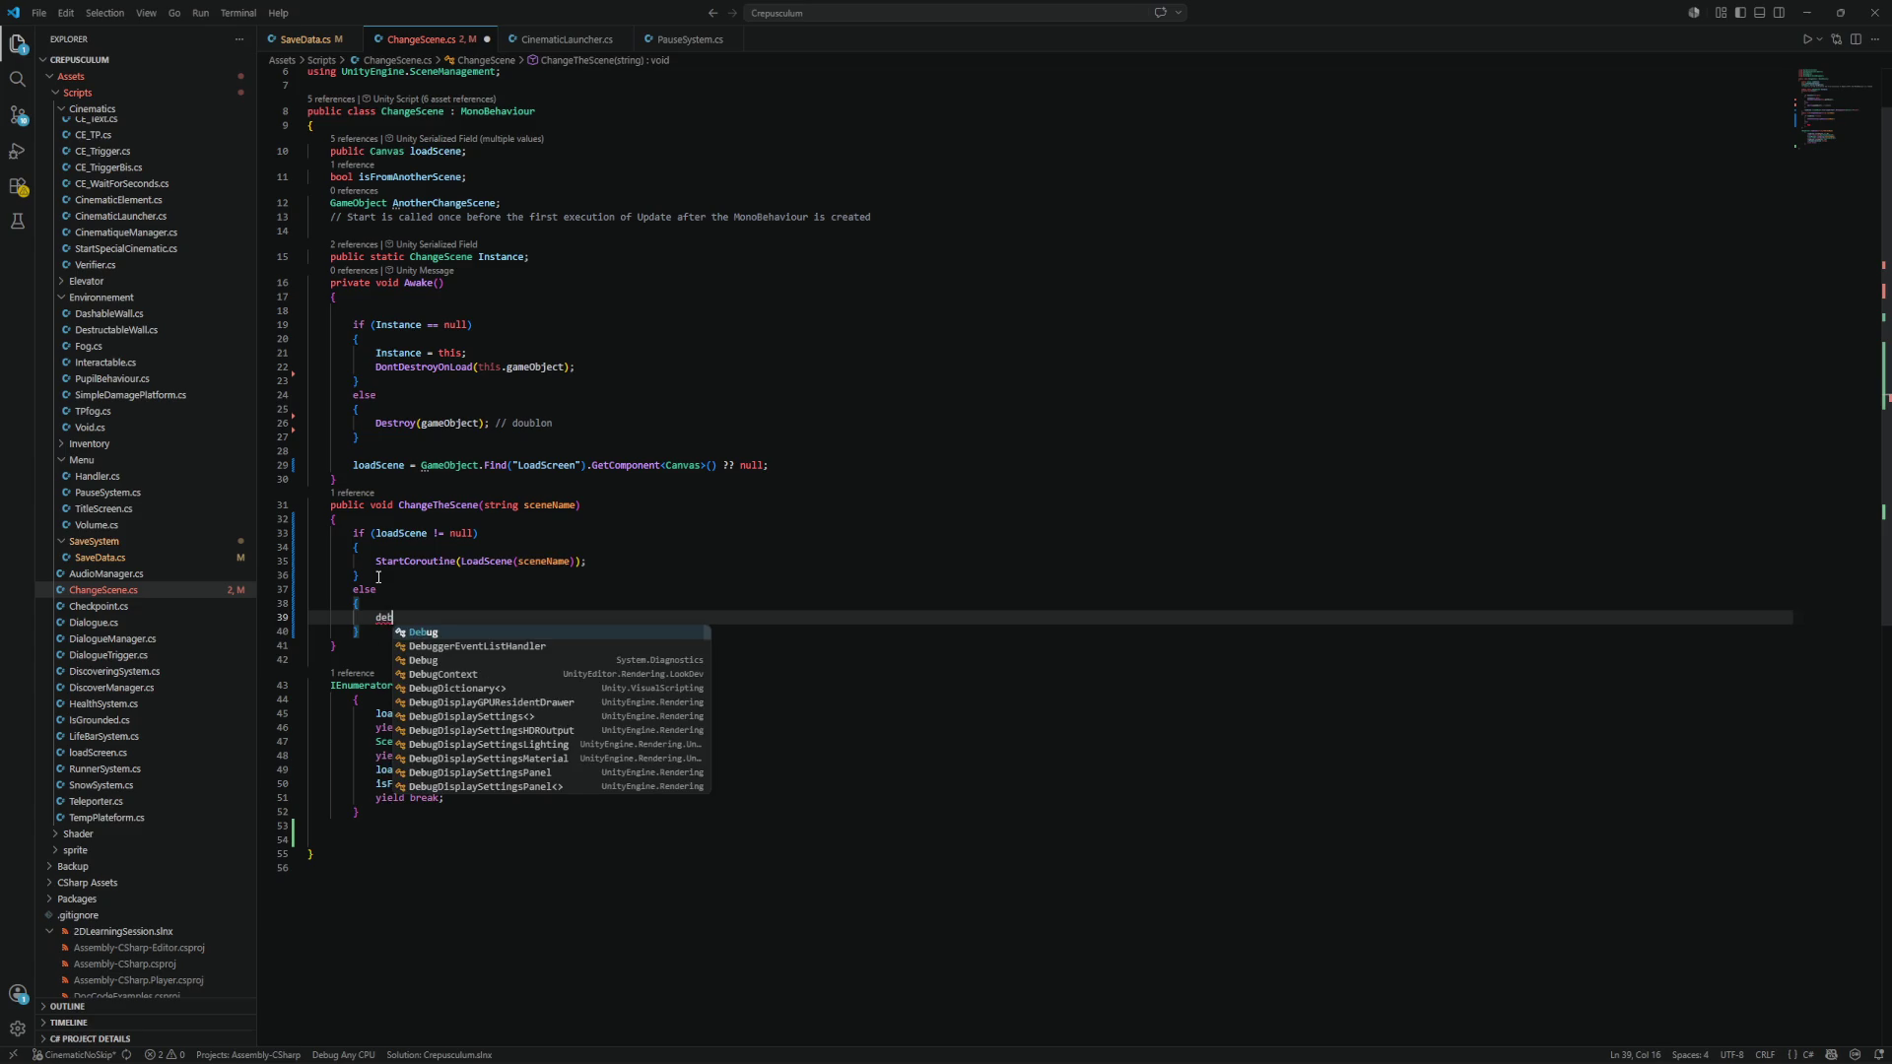
pyautogui.press('BackSpace')
pyautogui.press('BackSpace')
pyautogui.press('BackSpace')
pyautogui.write('Debug')
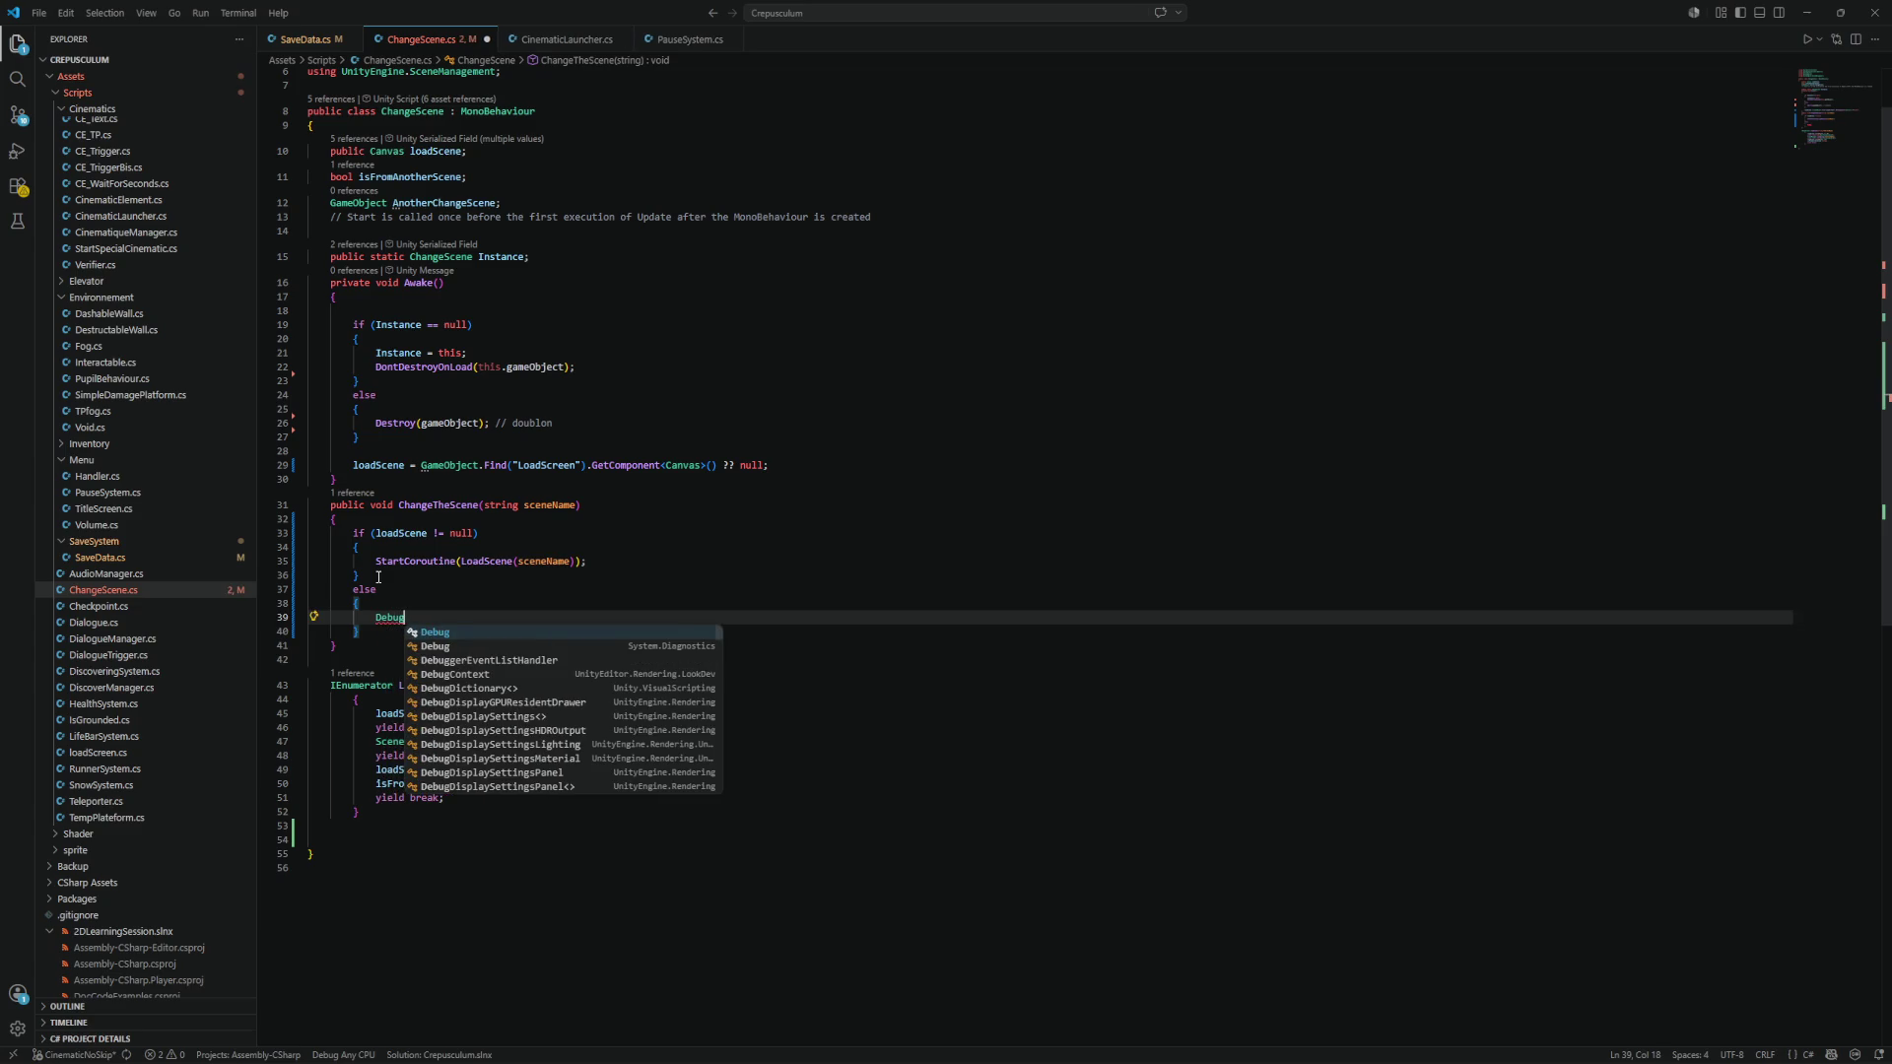
pyautogui.write('.Log("')
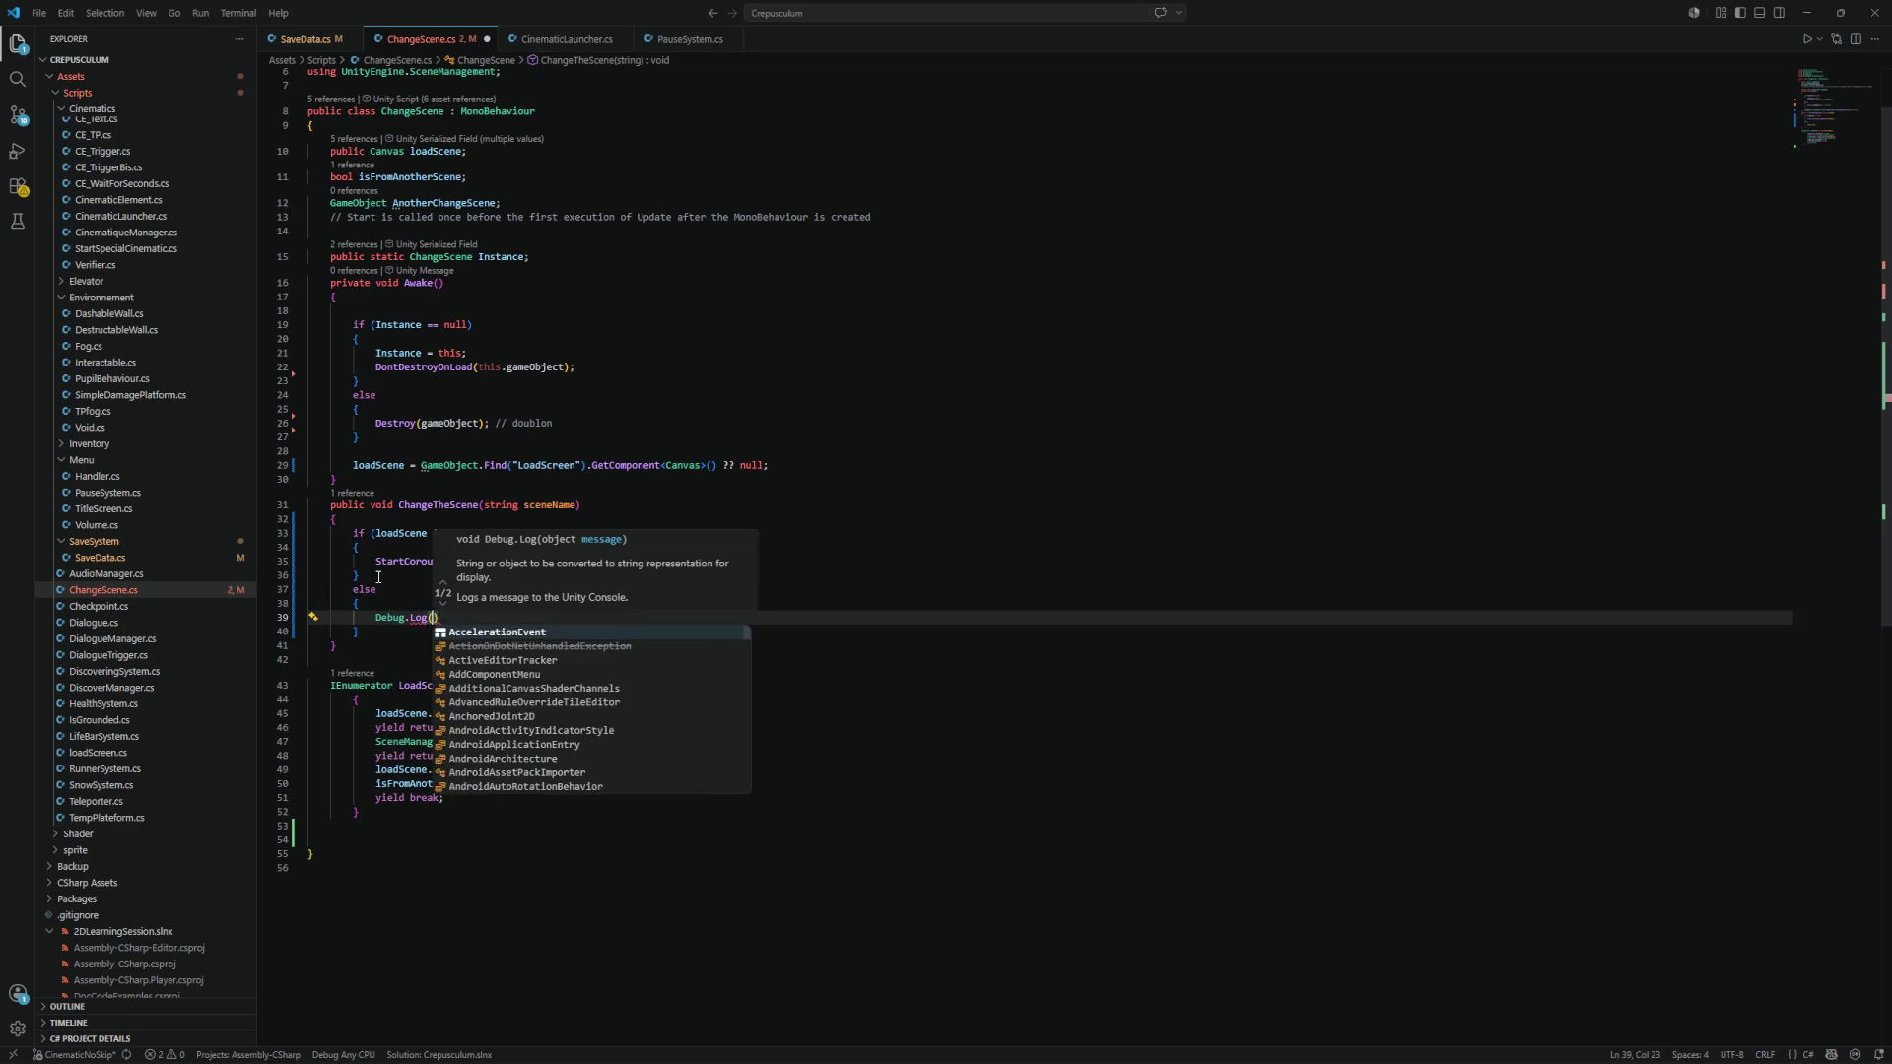
pyautogui.write('Pas de lac')
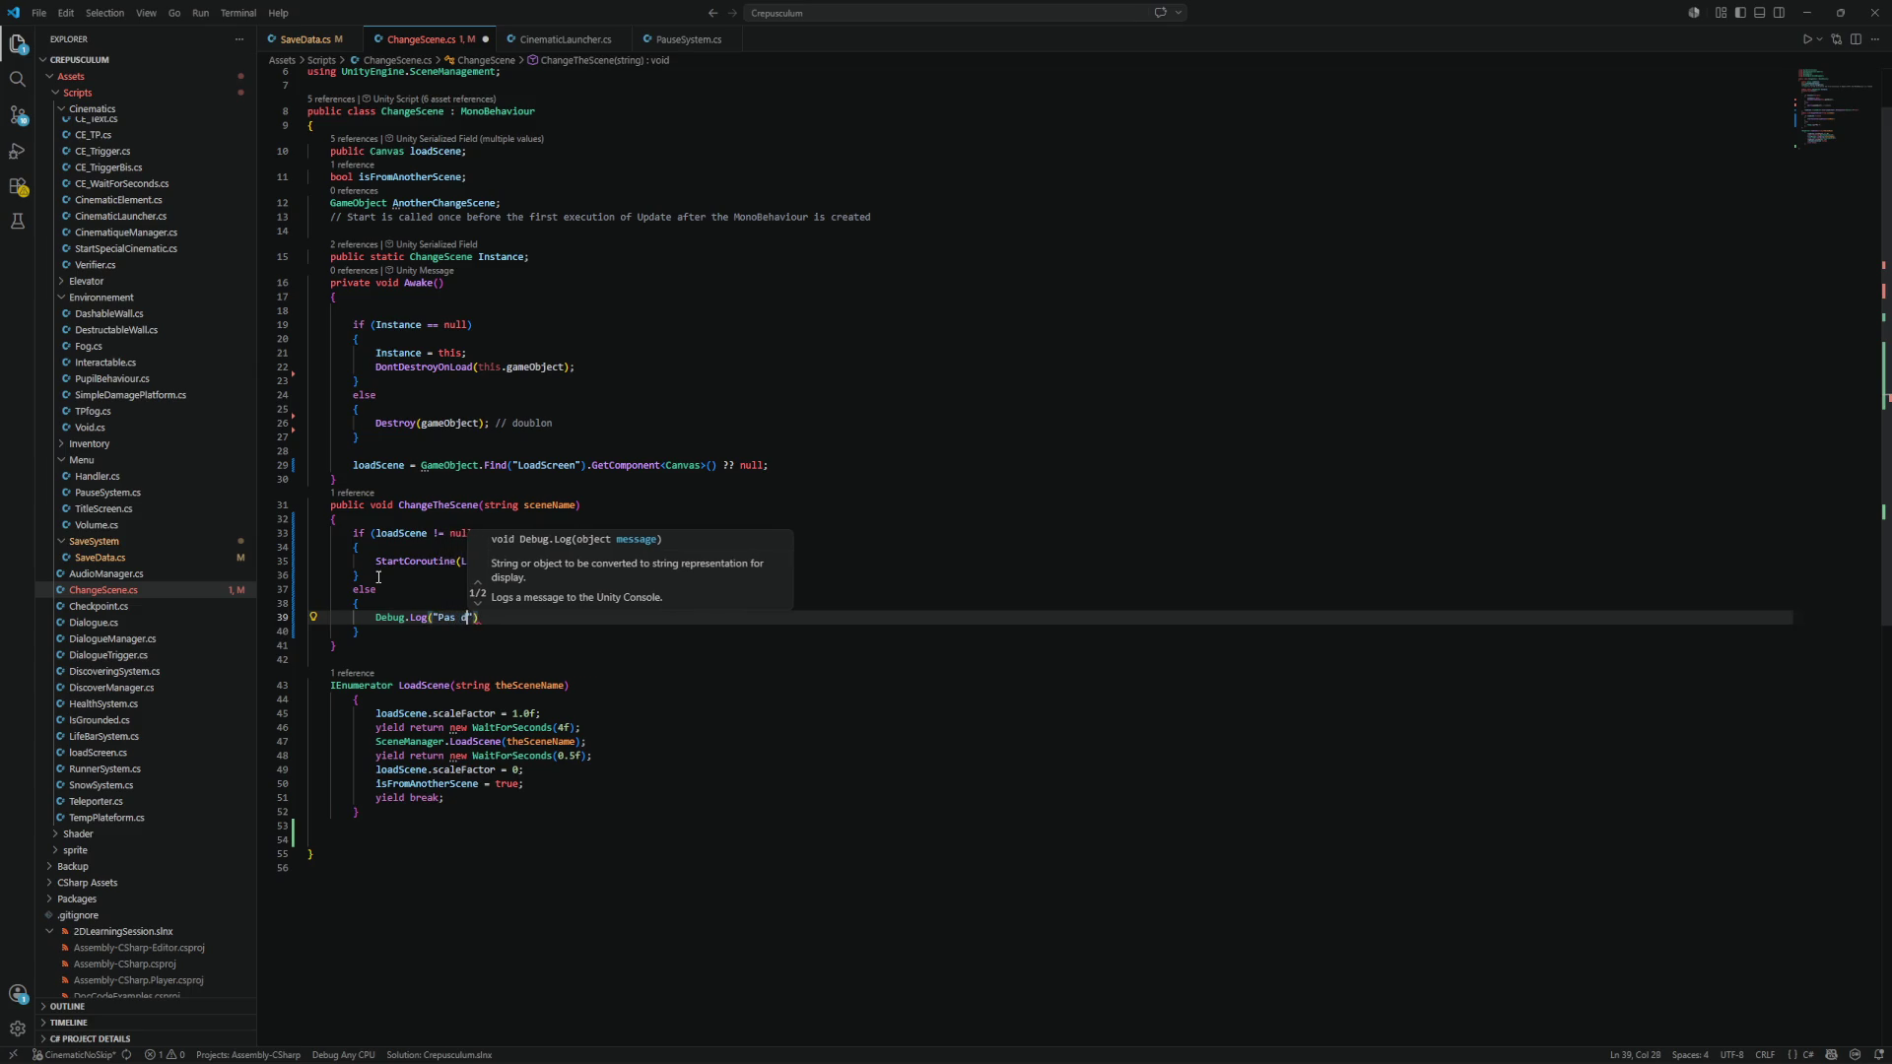
pyautogui.press('BackSpace')
pyautogui.press('BackSpace')
pyautogui.write('oadscre')
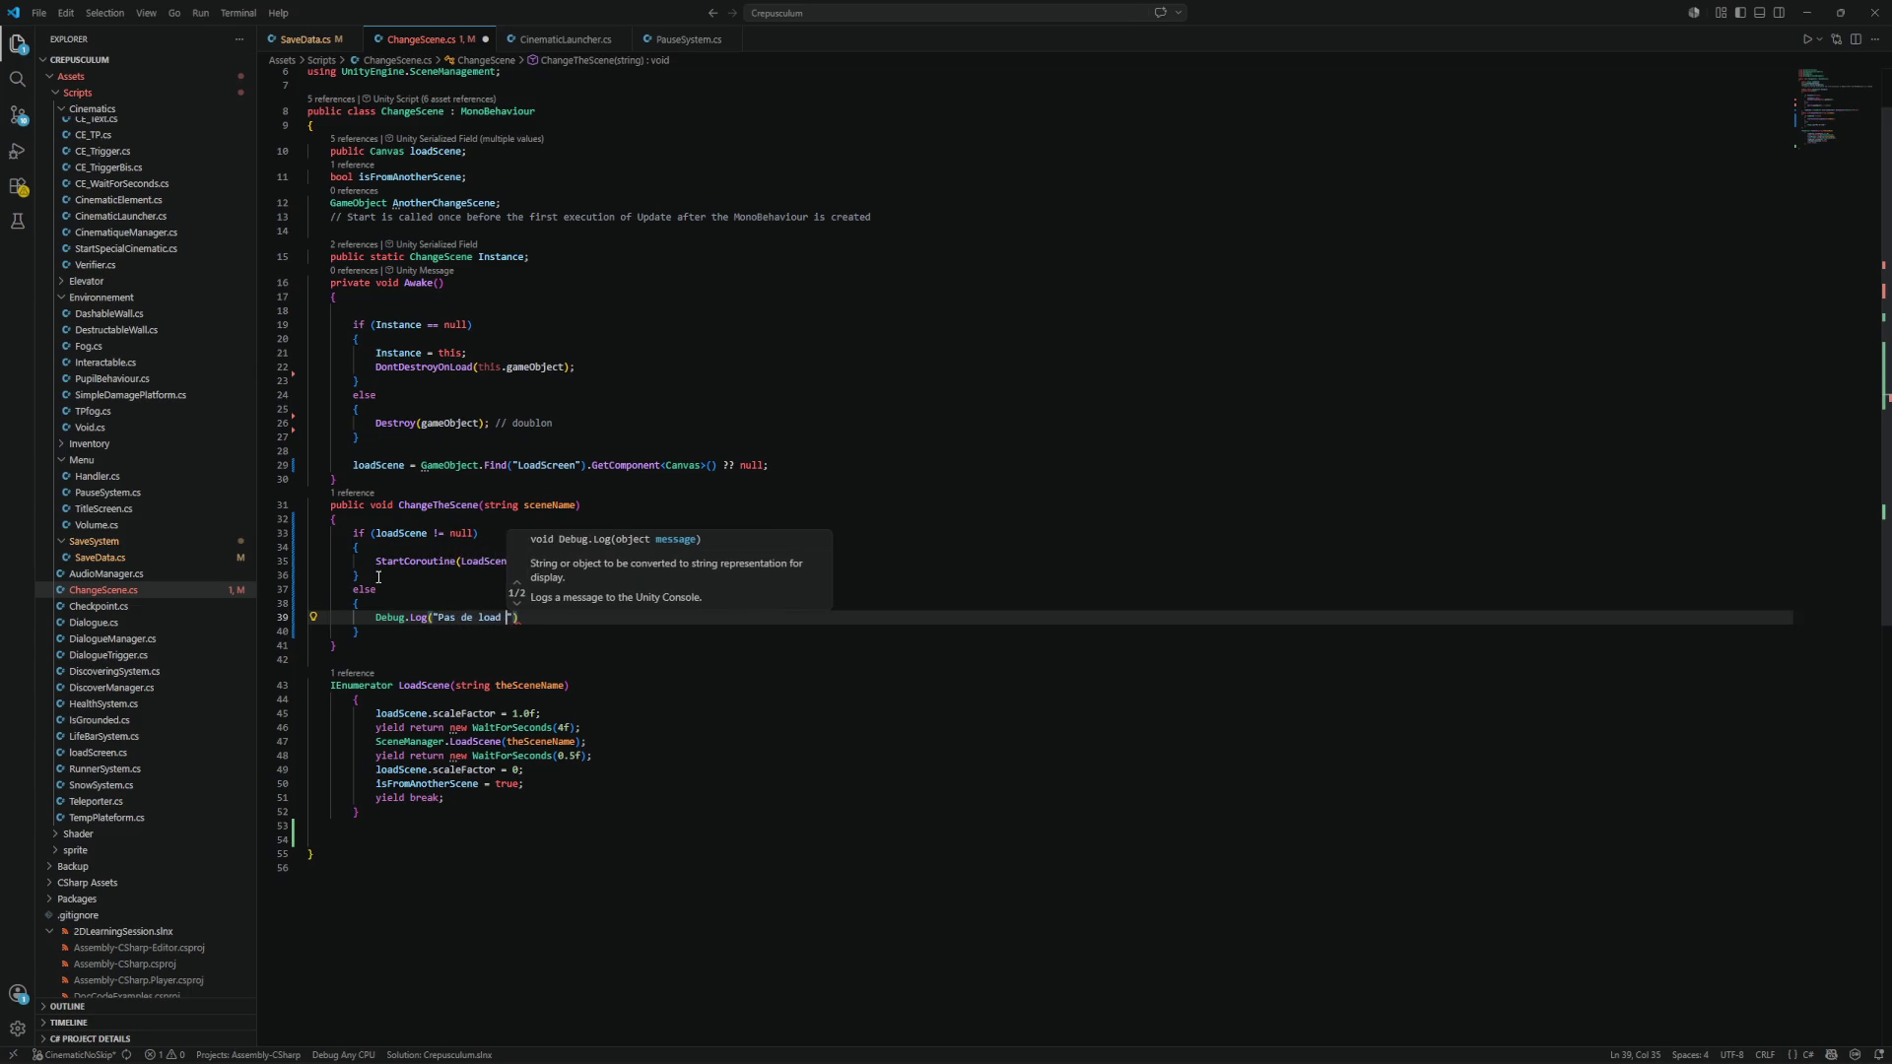
pyautogui.write('en ')
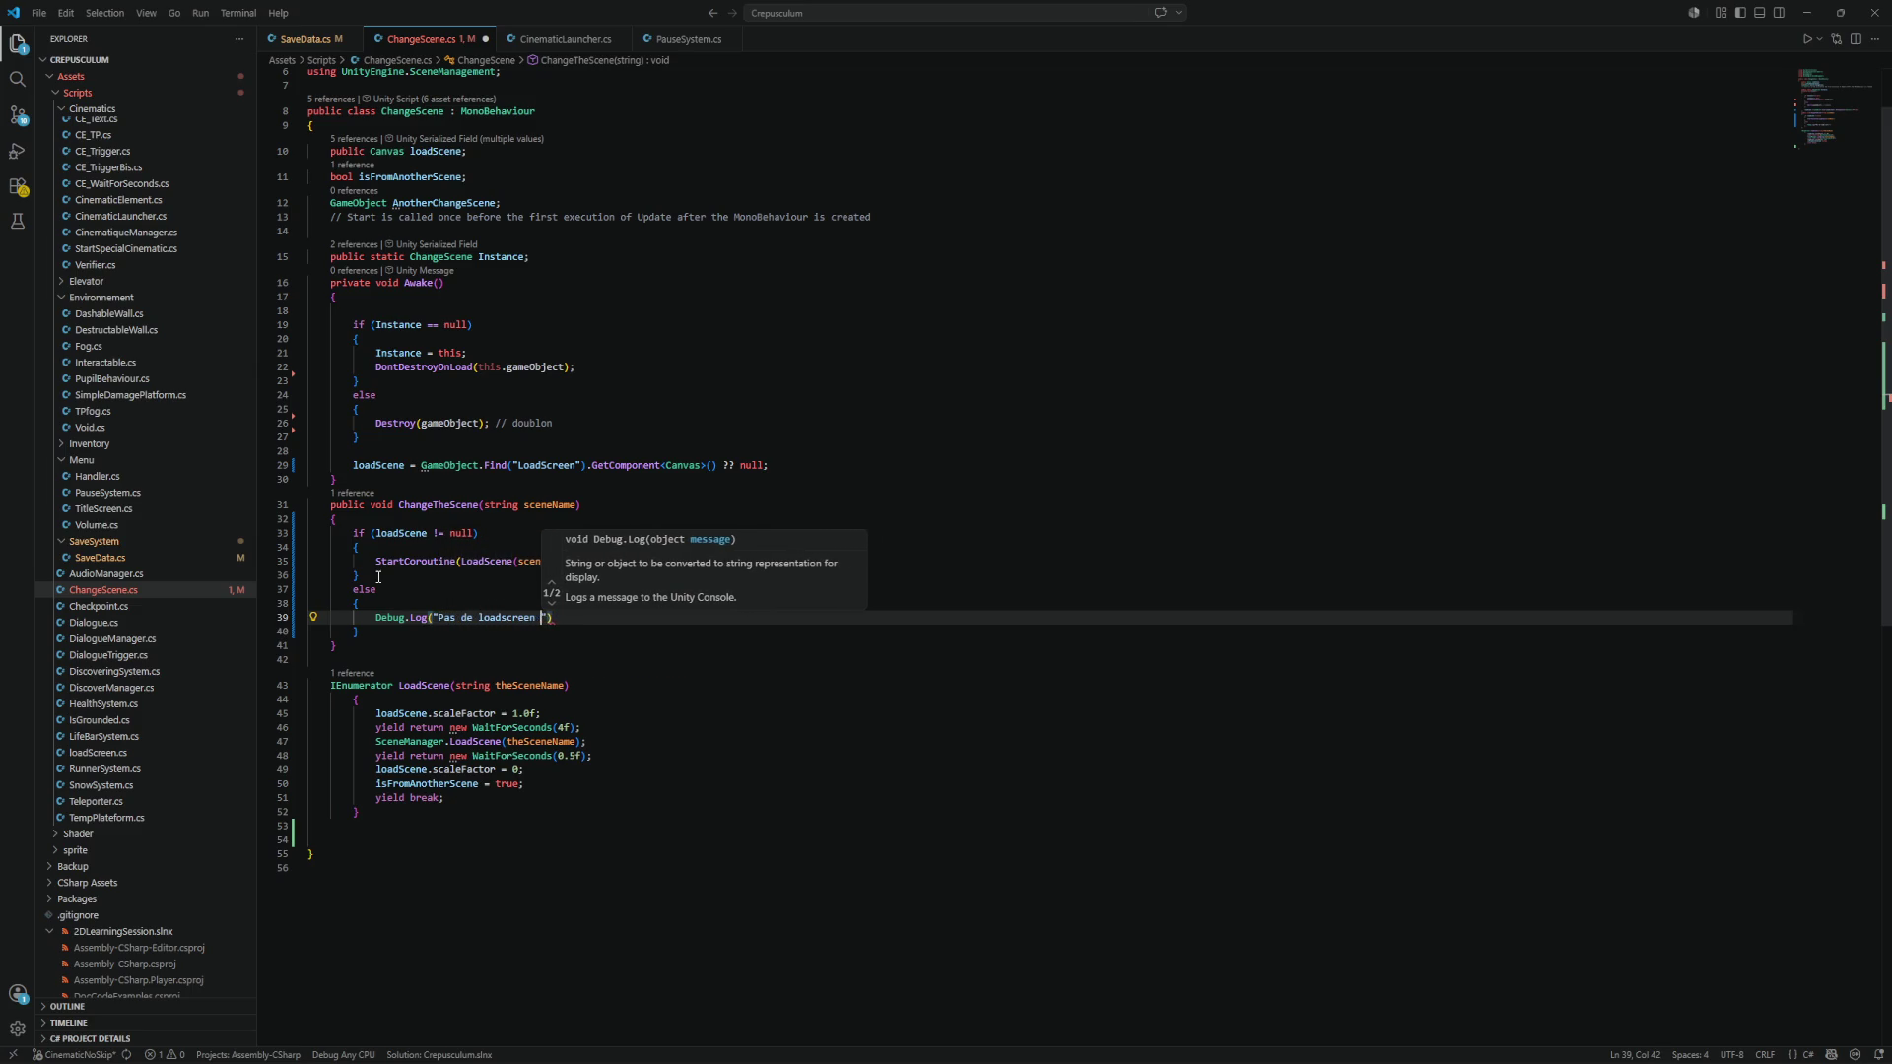
pyautogui.write('!')
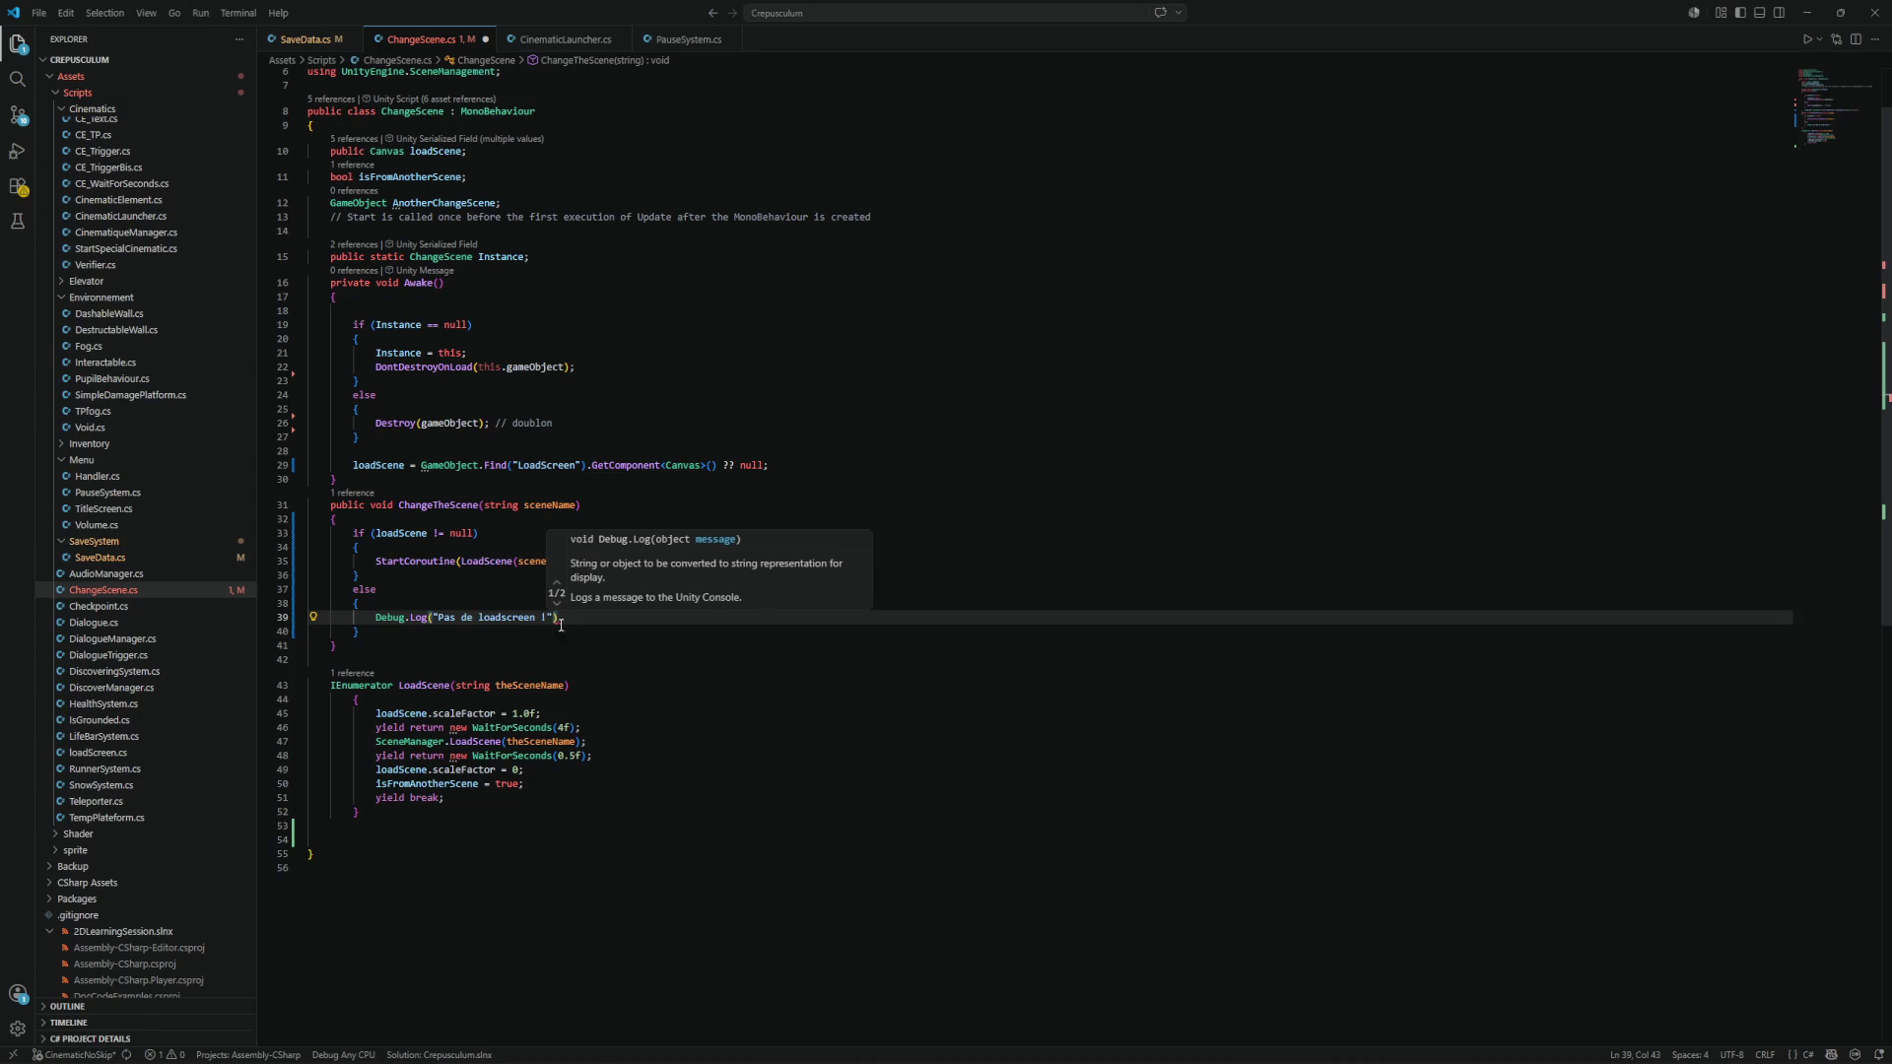
# End the log line with a semicolon and save ChangeScene.cs.
pyautogui.click(586, 625)
pyautogui.write(';')
pyautogui.hotkey('ctrl', 's')
pyautogui.hotkey('ctrl', 'a')
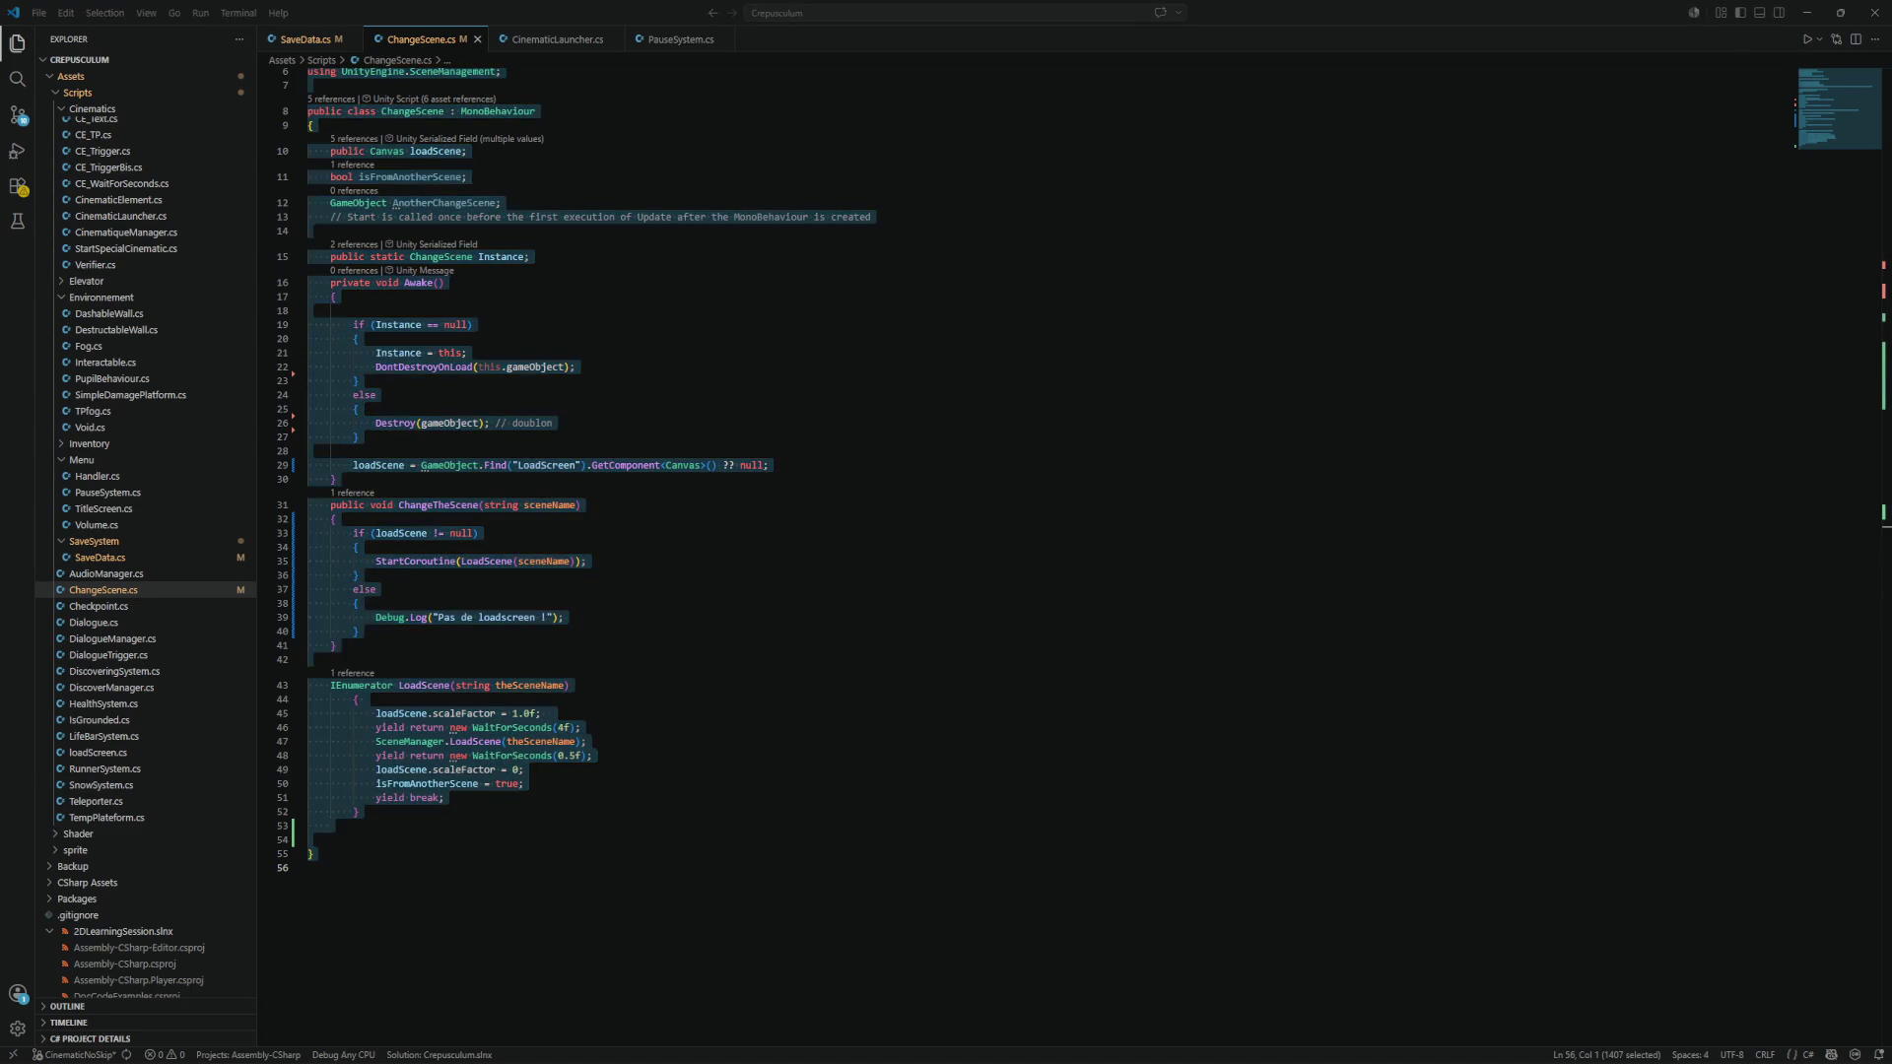
pyautogui.click(612, 743)
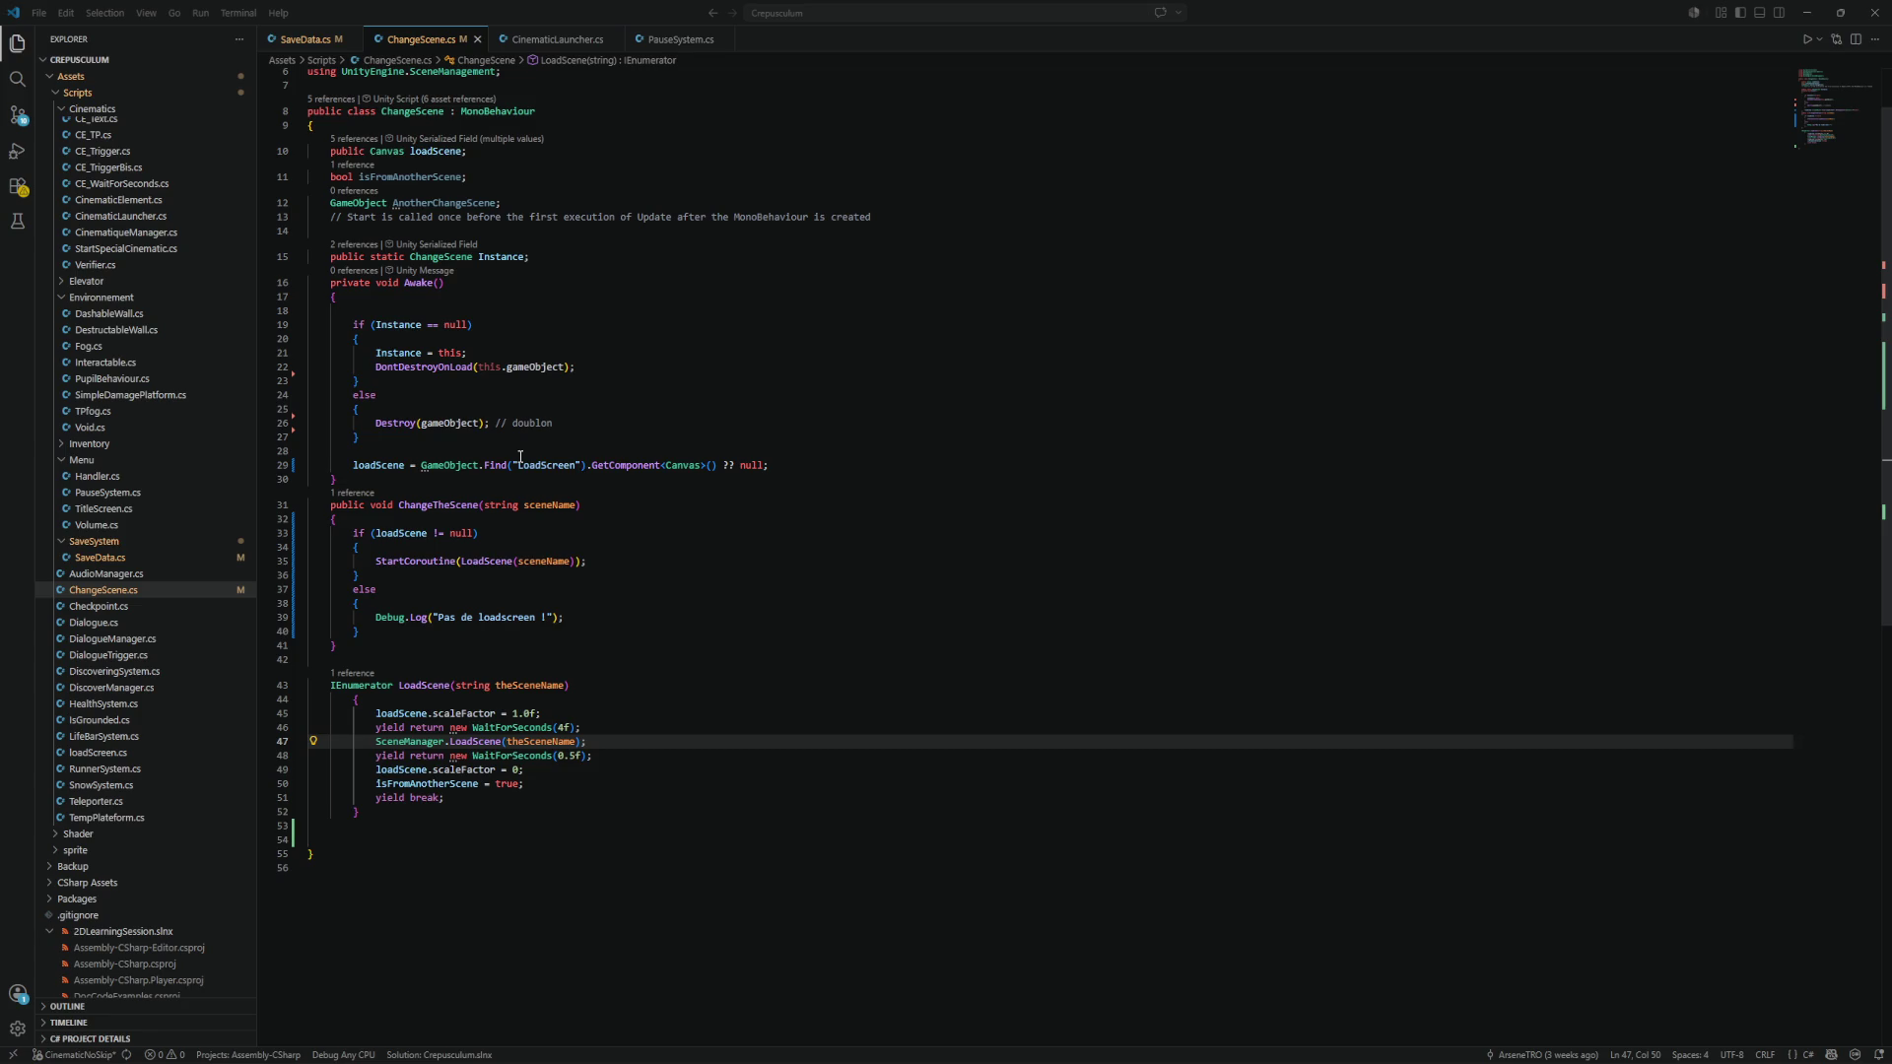
# Insert '?.' before GetComponent in the loadScene lookup on line 29.
pyautogui.click(588, 469)
pyautogui.write('?')
pyautogui.click(785, 466)
pyautogui.hotkey('shift', 'Home')
pyautogui.hotkey('shift', 'Home')
pyautogui.click(810, 509)
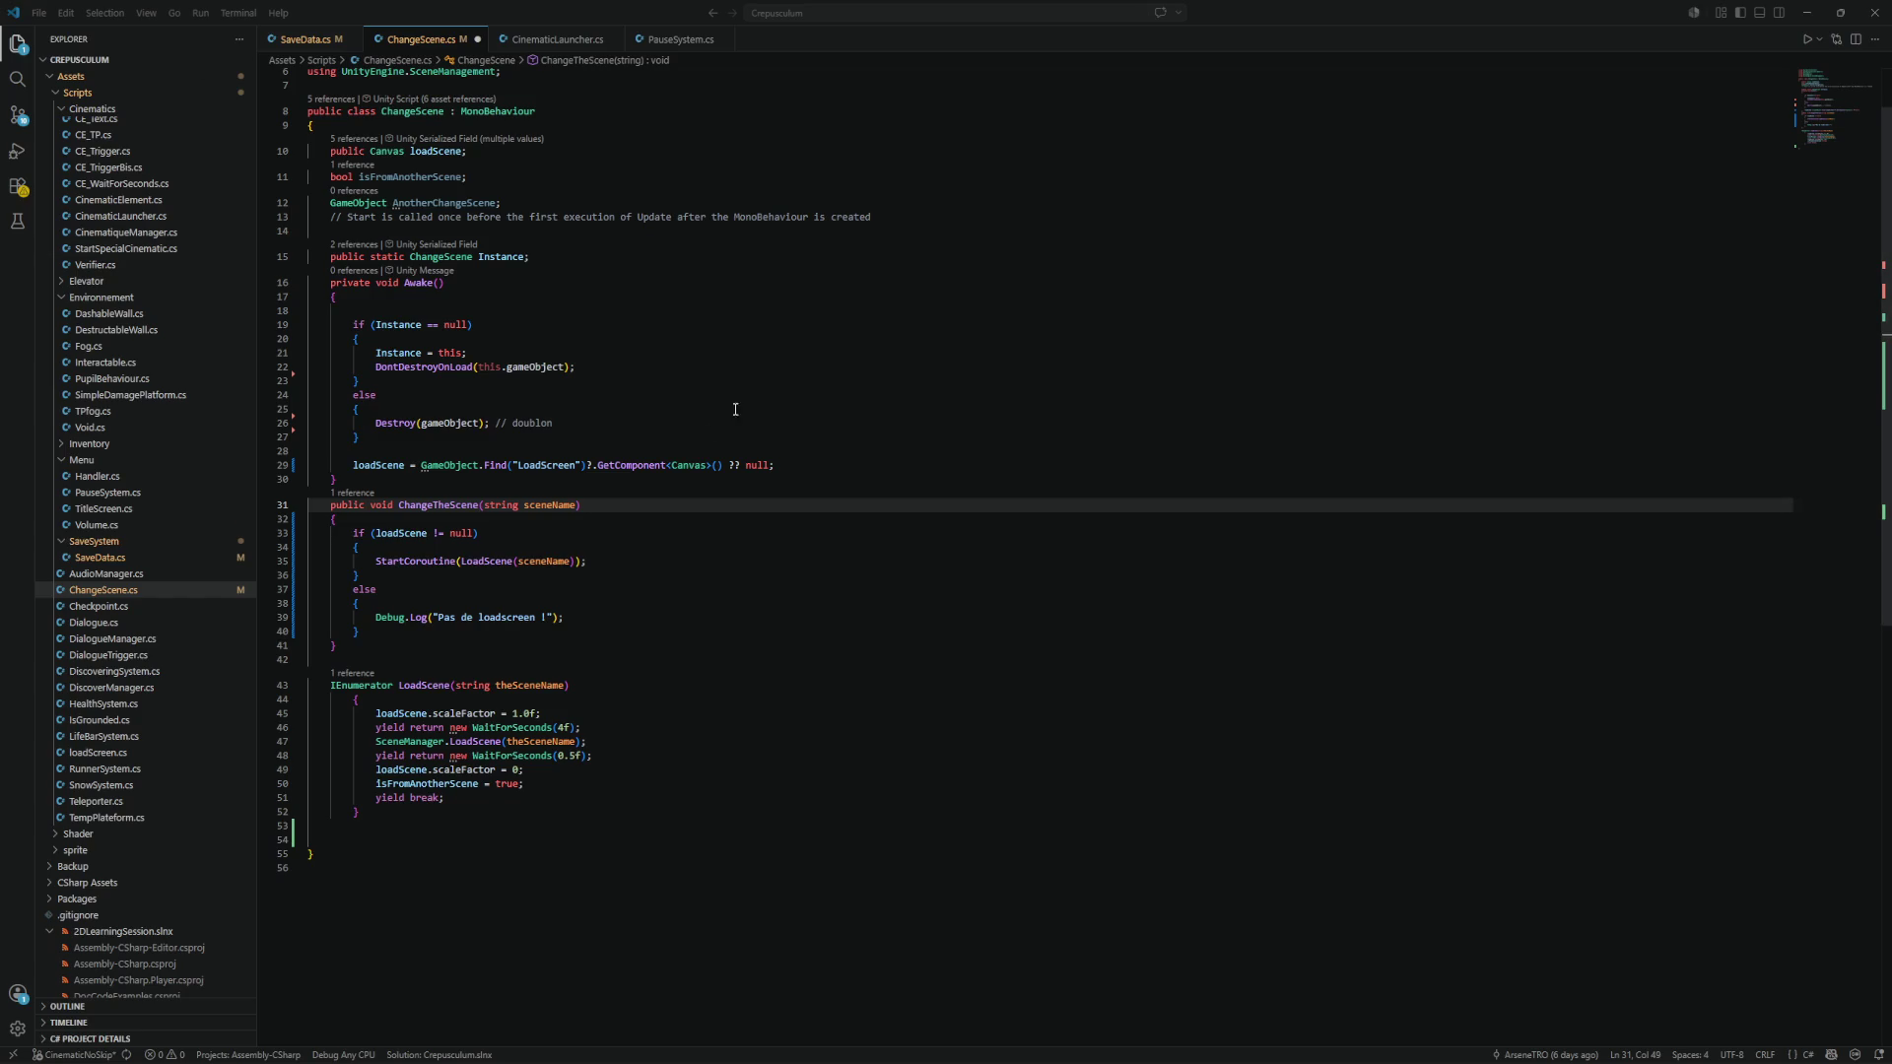
# Delete the '?? null' fallback from line 29 and switch back to Unity.
pyautogui.doubleClick(496, 465)
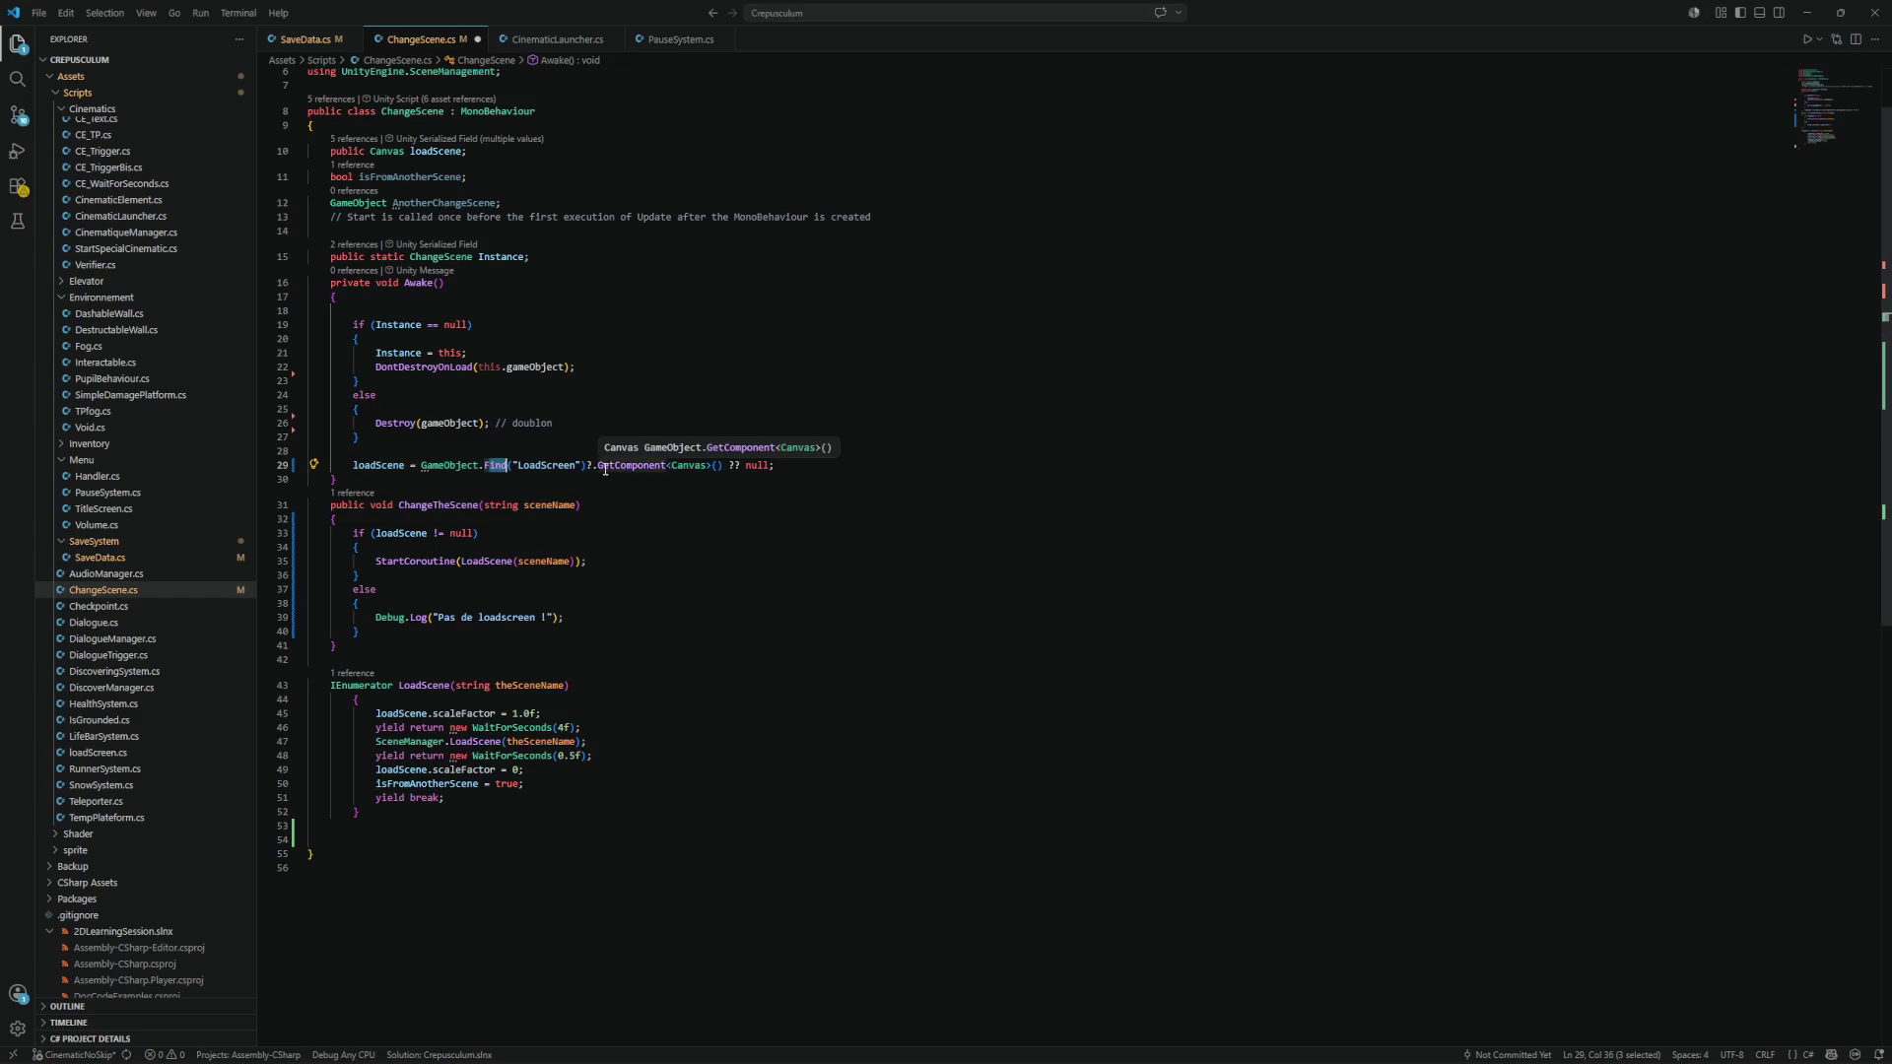
pyautogui.scroll(2, 626, 478)
pyautogui.scroll(-3, 625, 483)
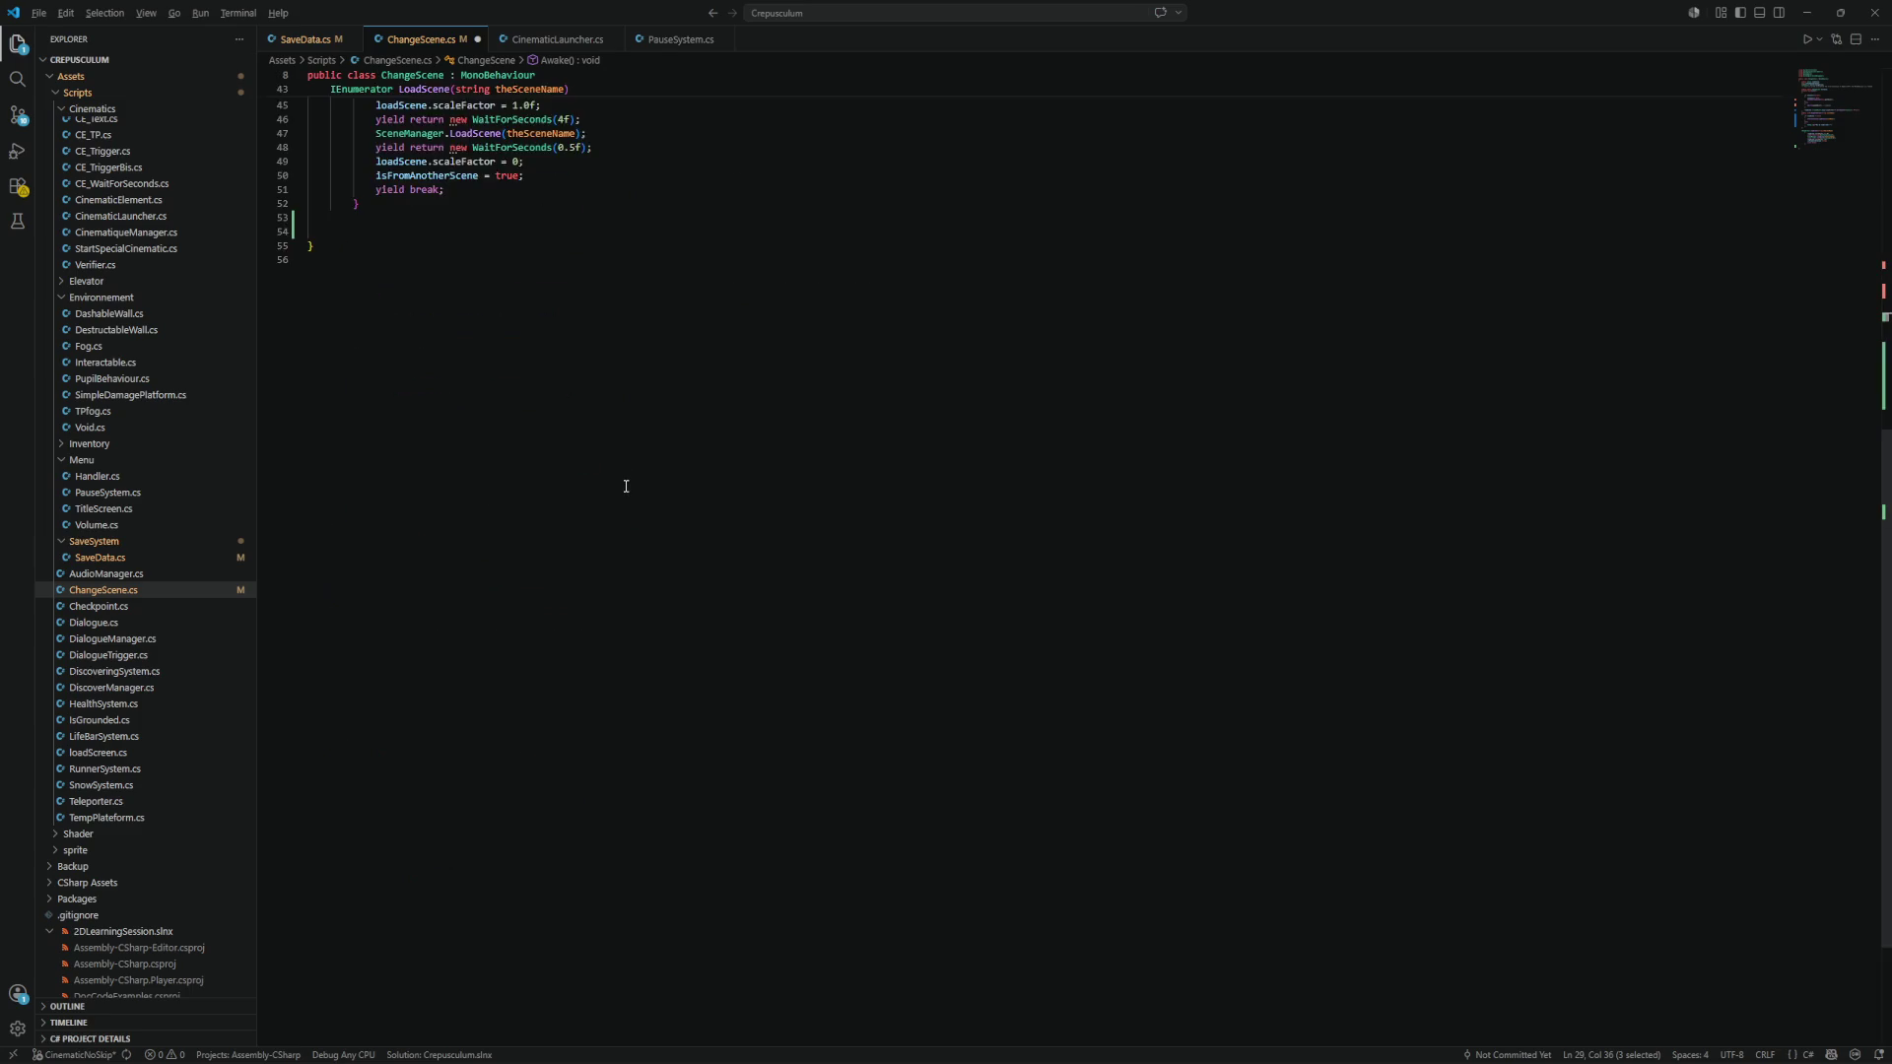
pyautogui.scroll(3, 626, 485)
pyautogui.press('alt')
pyautogui.click(643, 500)
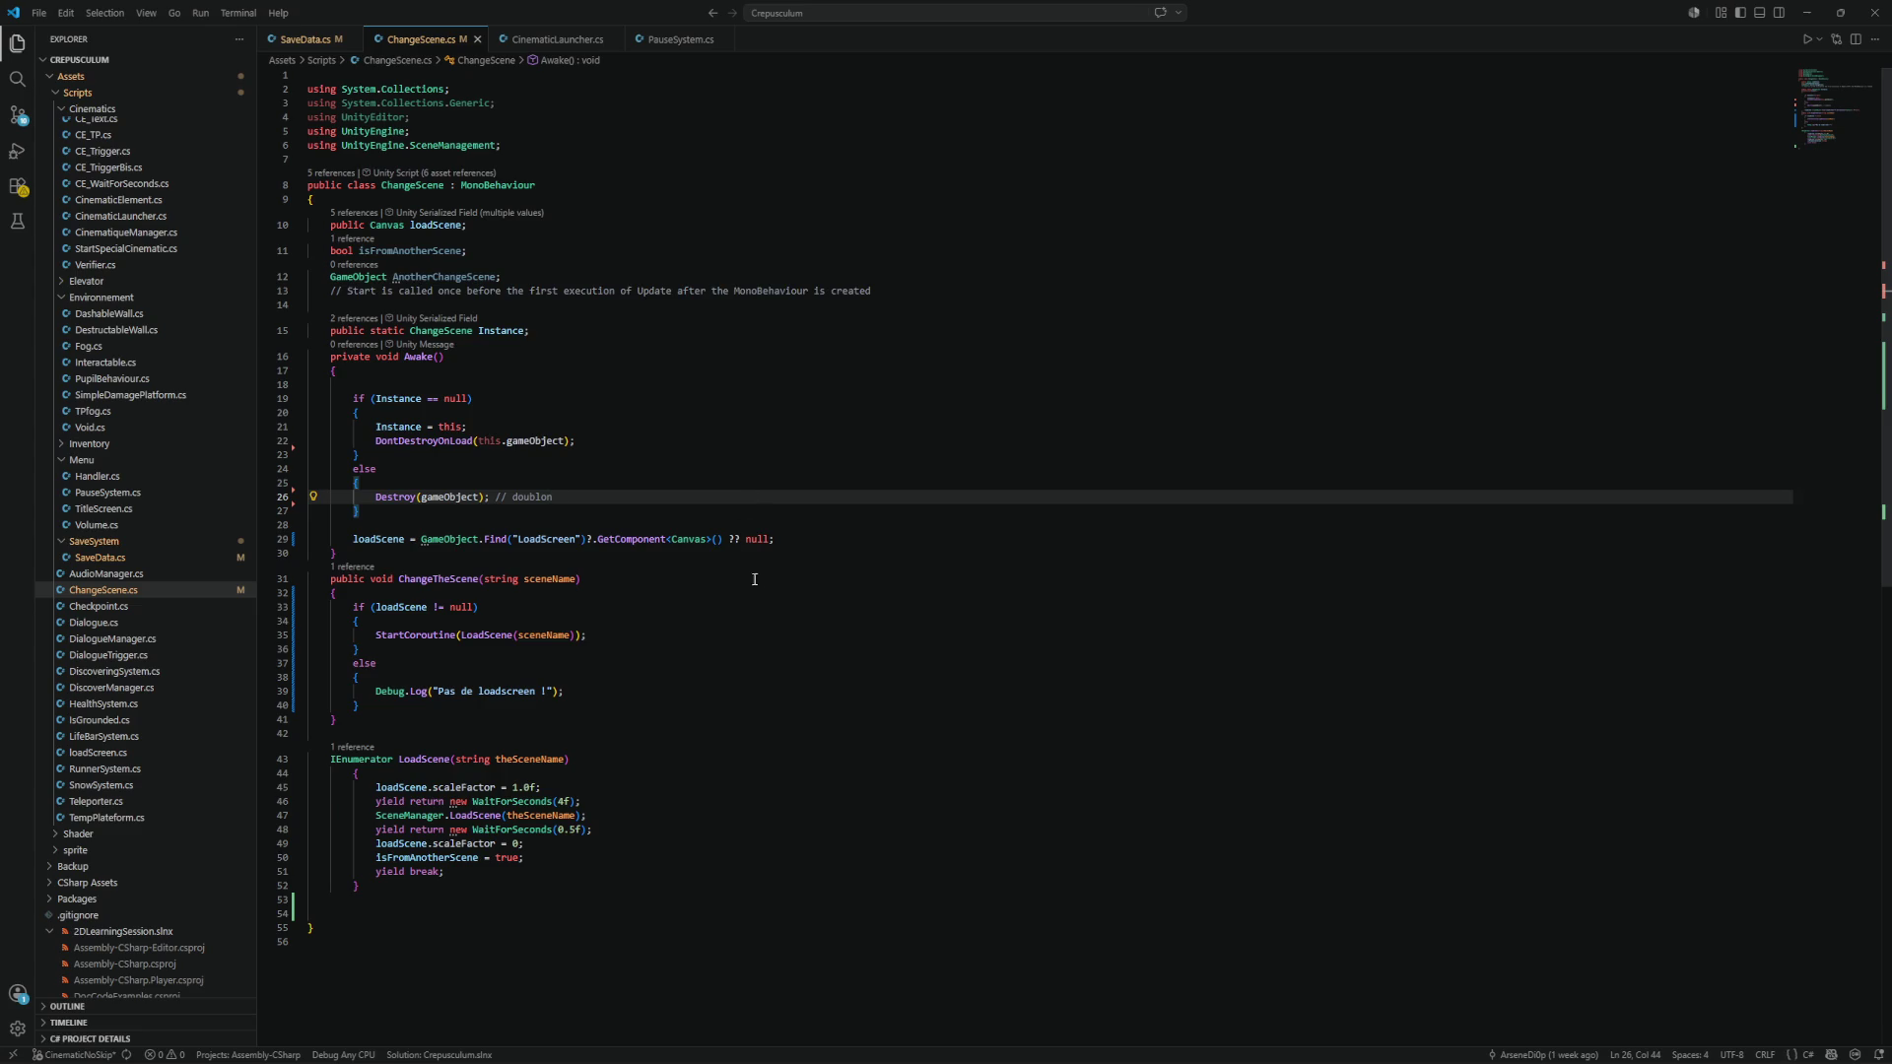
pyautogui.moveTo(730, 539); pyautogui.dragTo(768, 538)
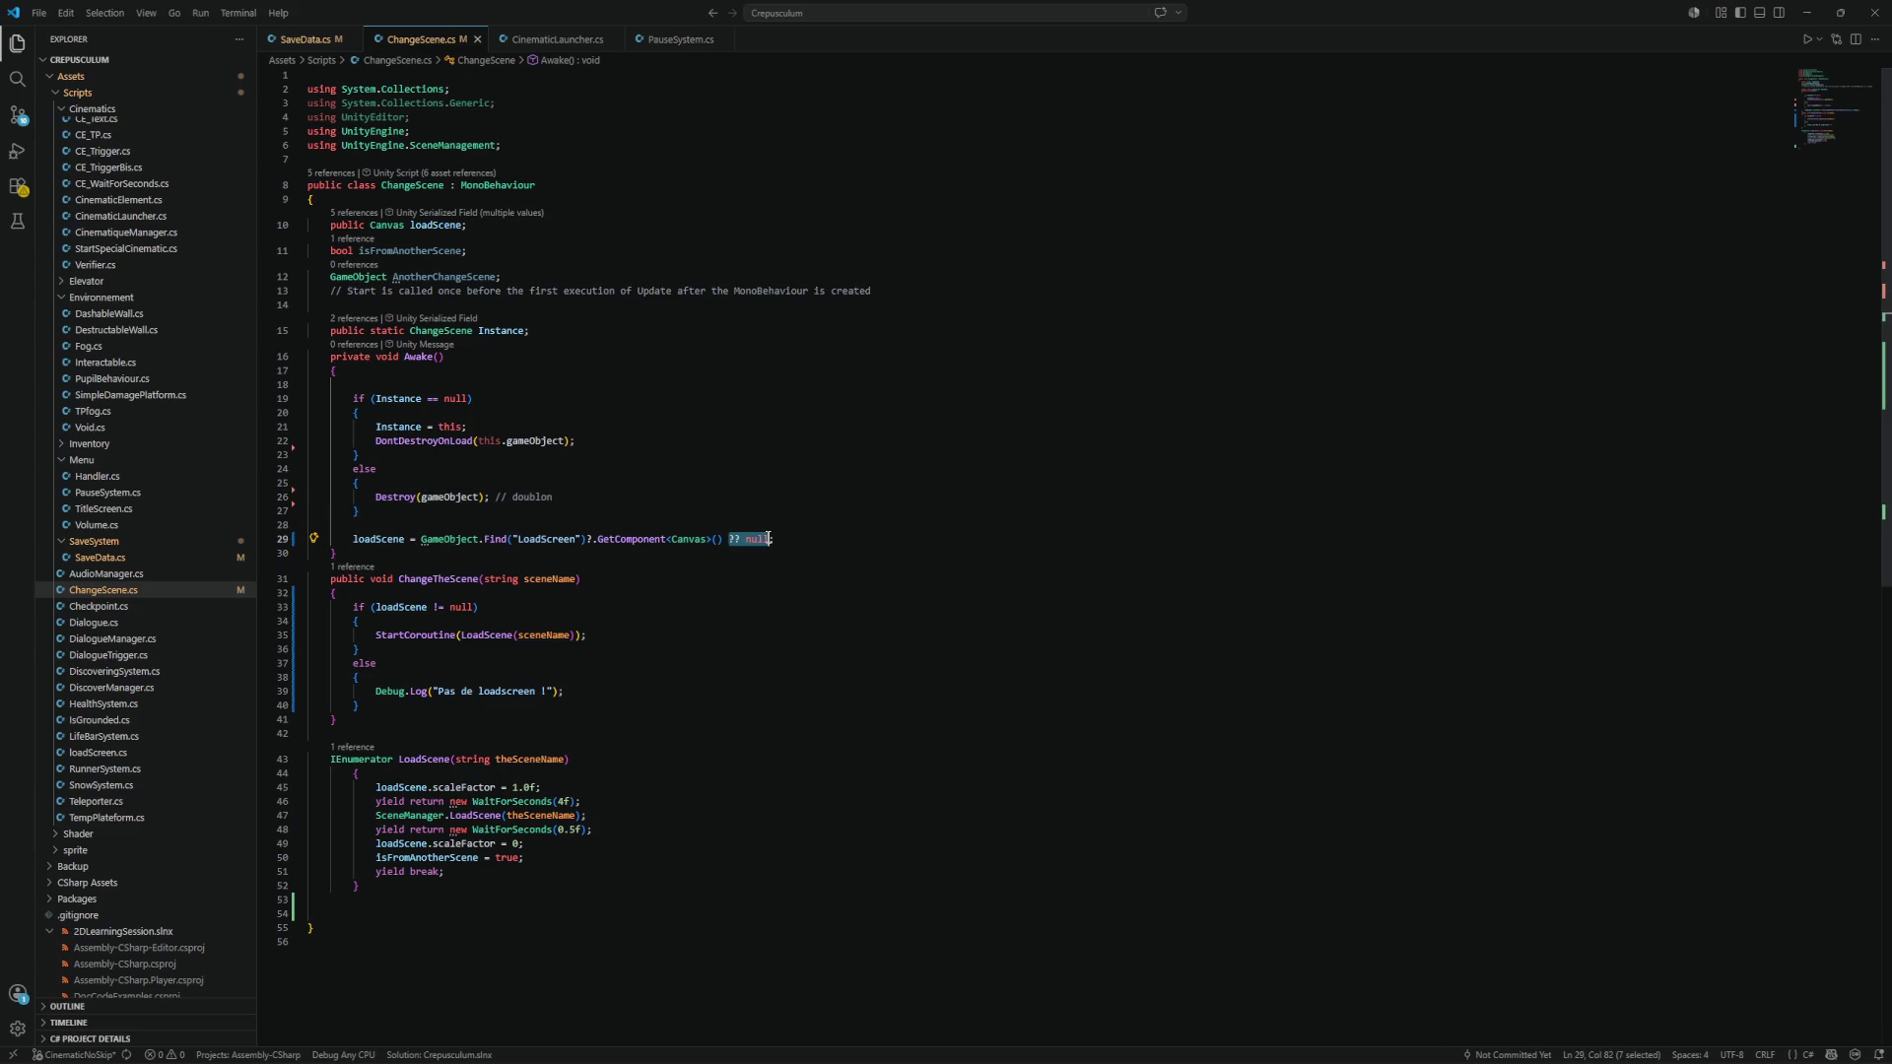
pyautogui.press('BackSpace')
pyautogui.press('BackSpace')
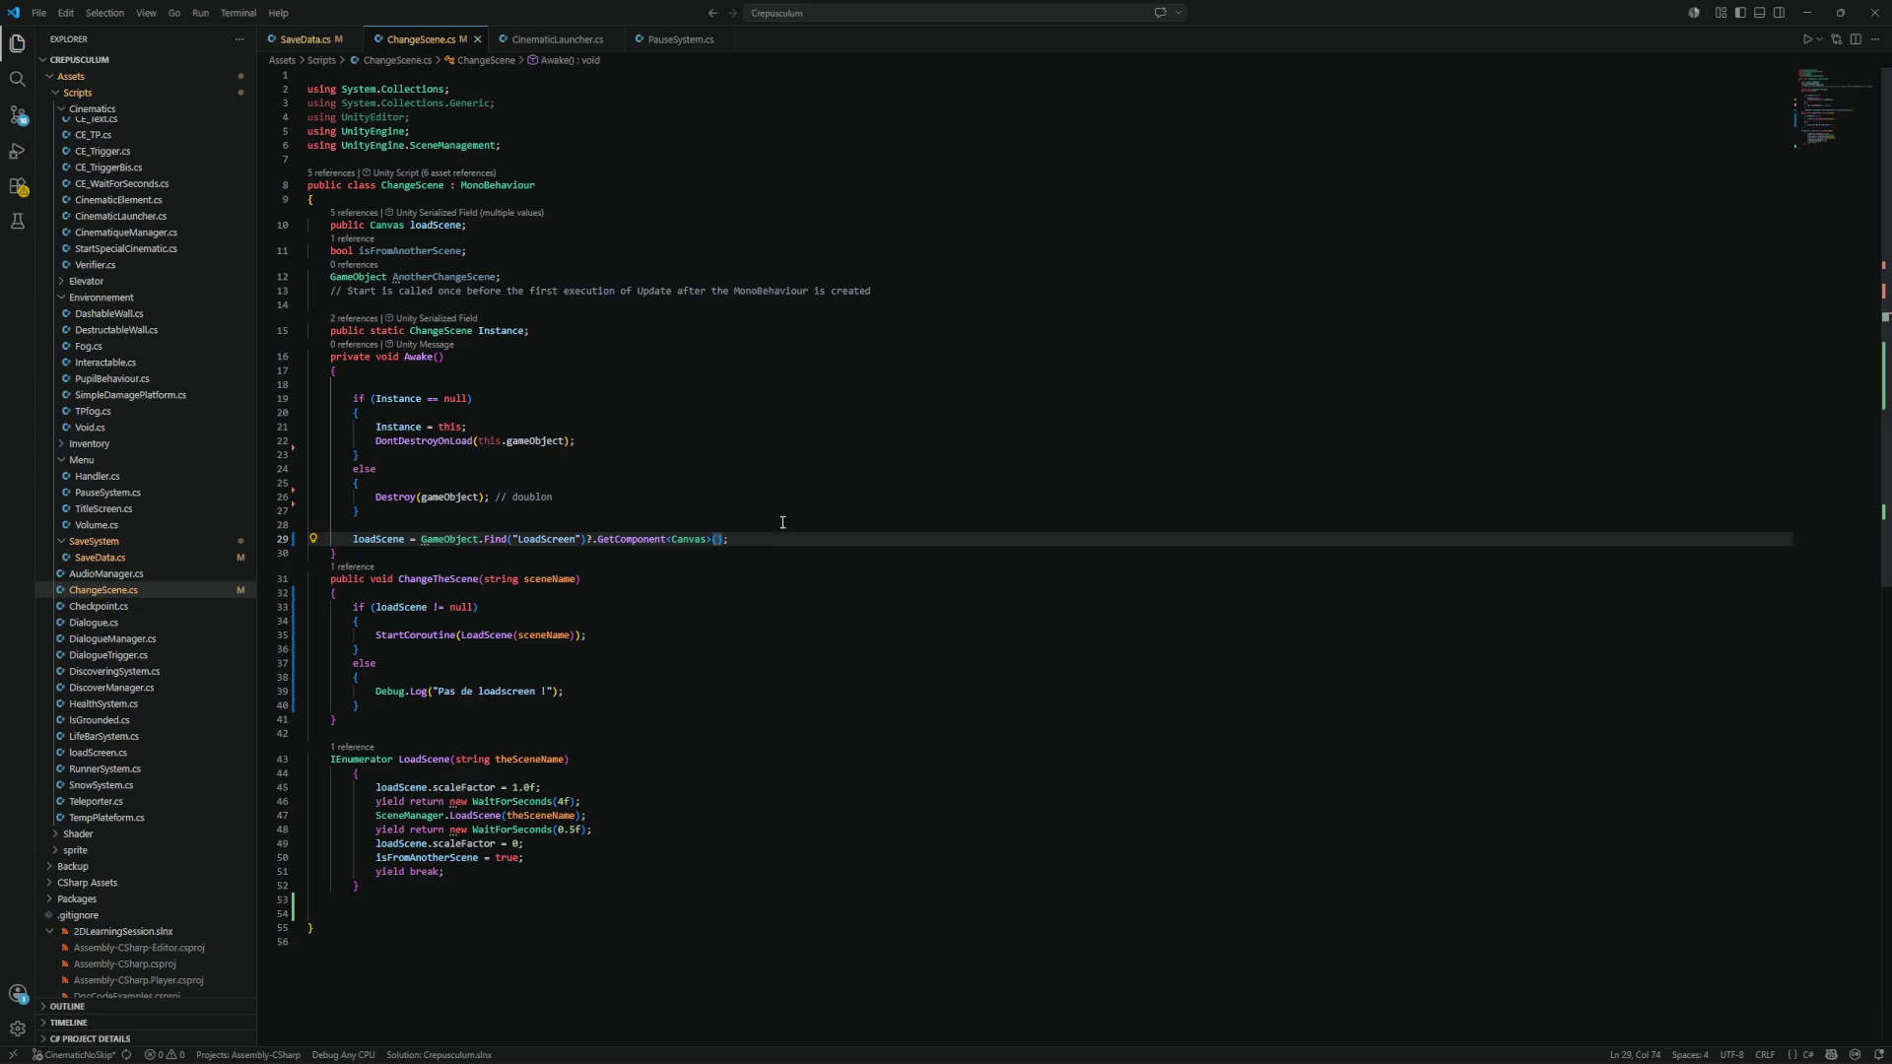
pyautogui.click(1806, 12)
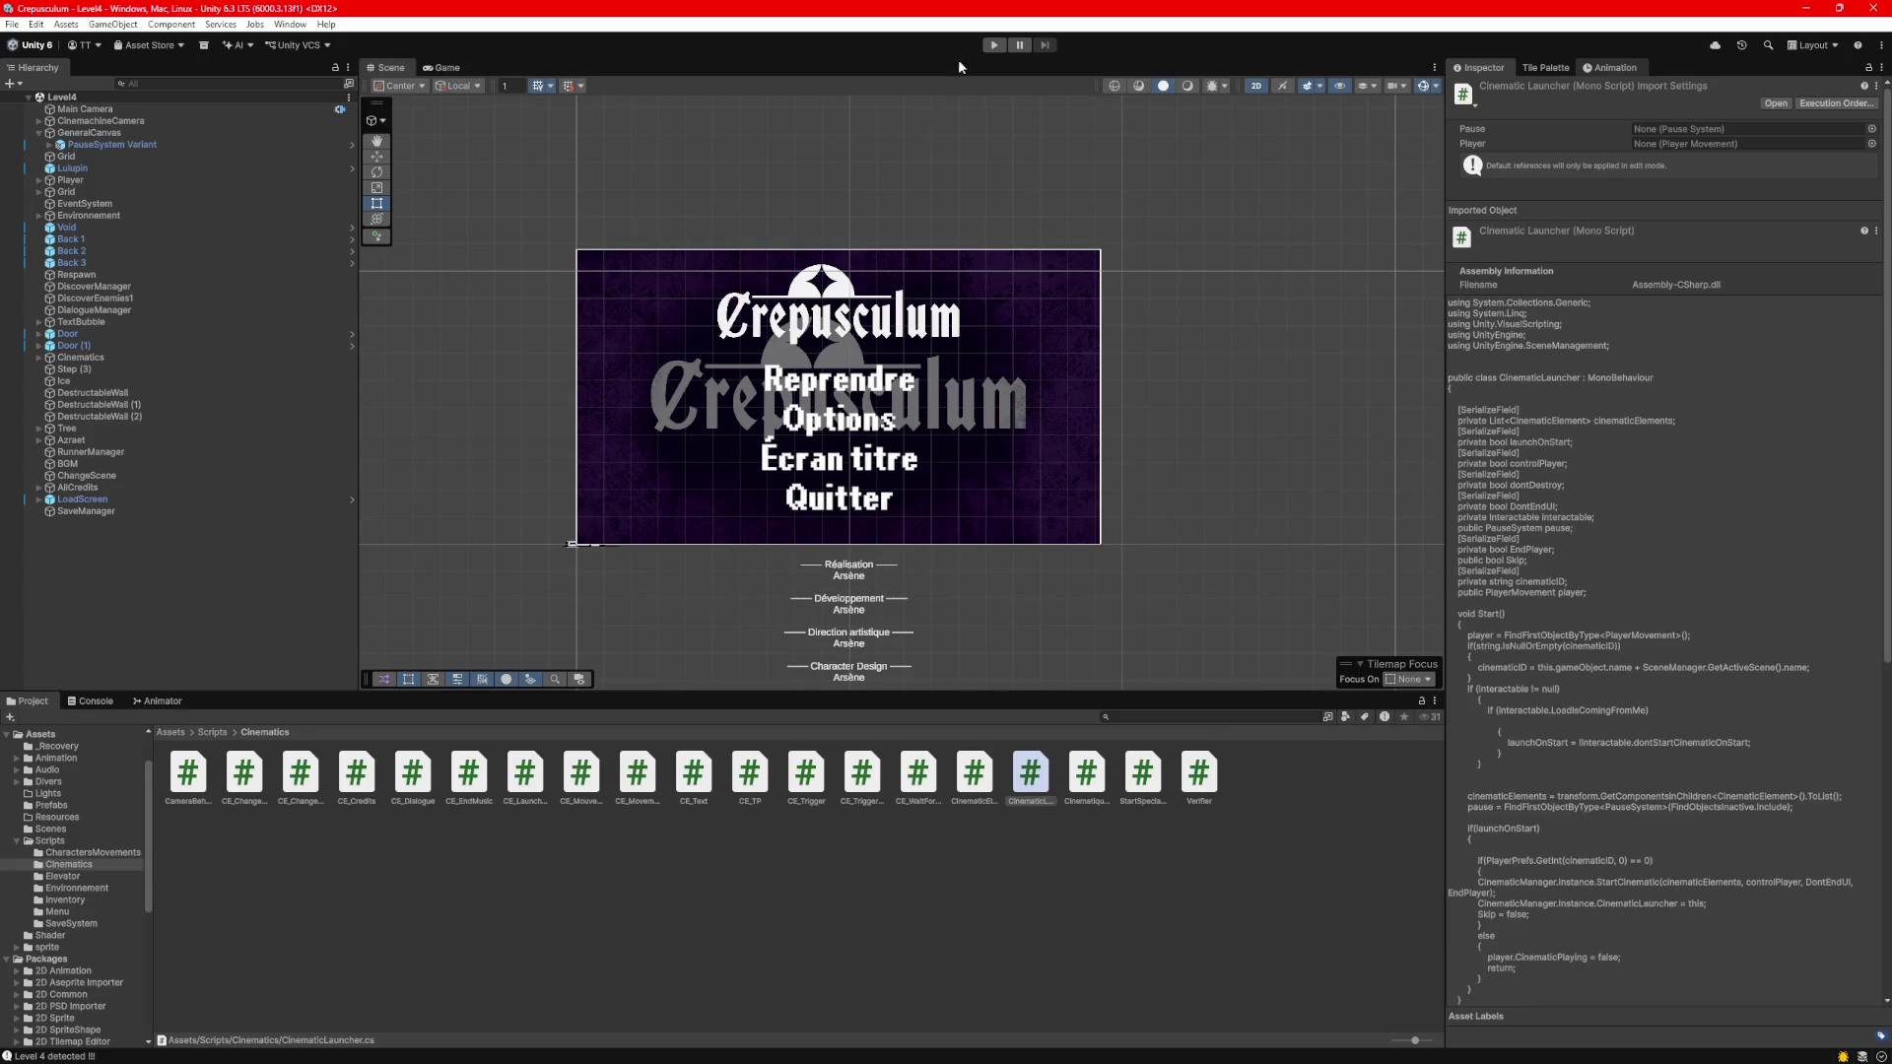
# Play the level, review the ShadowCaster2D NullReferenceException errors in the Console, then stop.
pyautogui.click(995, 46)
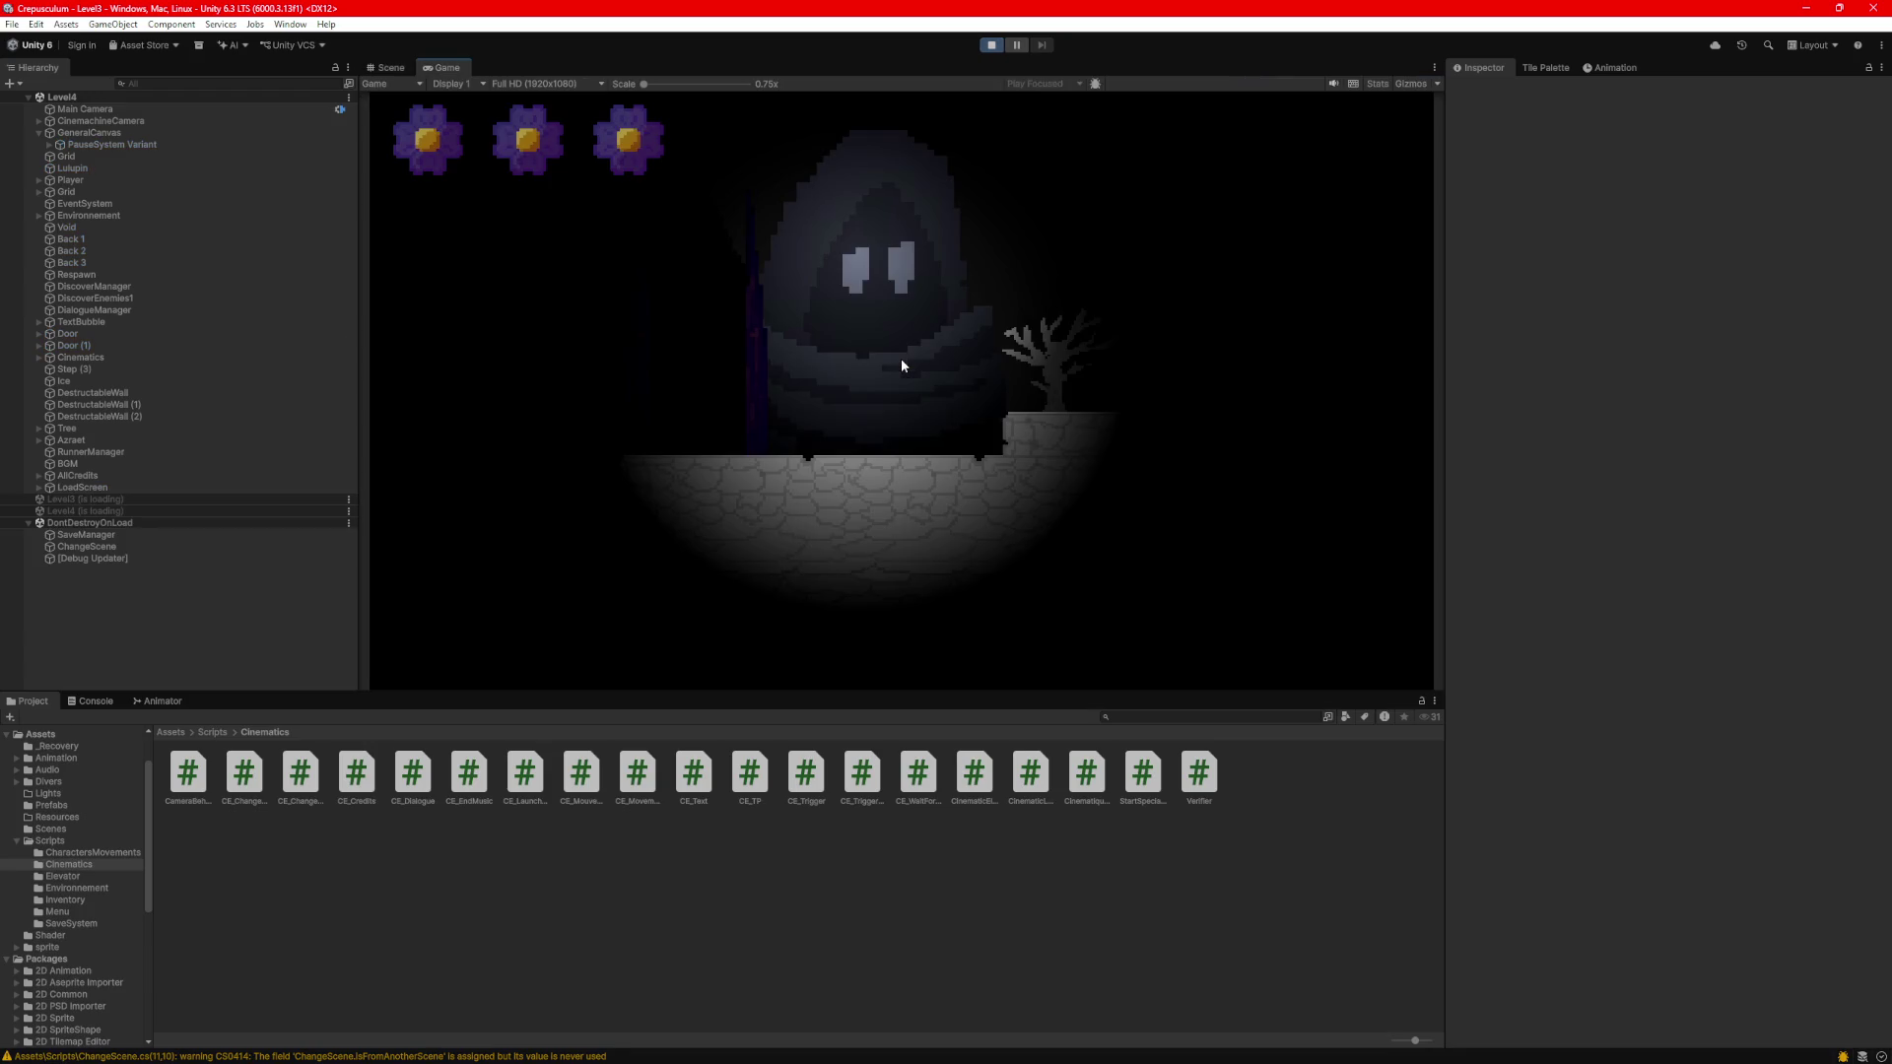
pyautogui.click(87, 700)
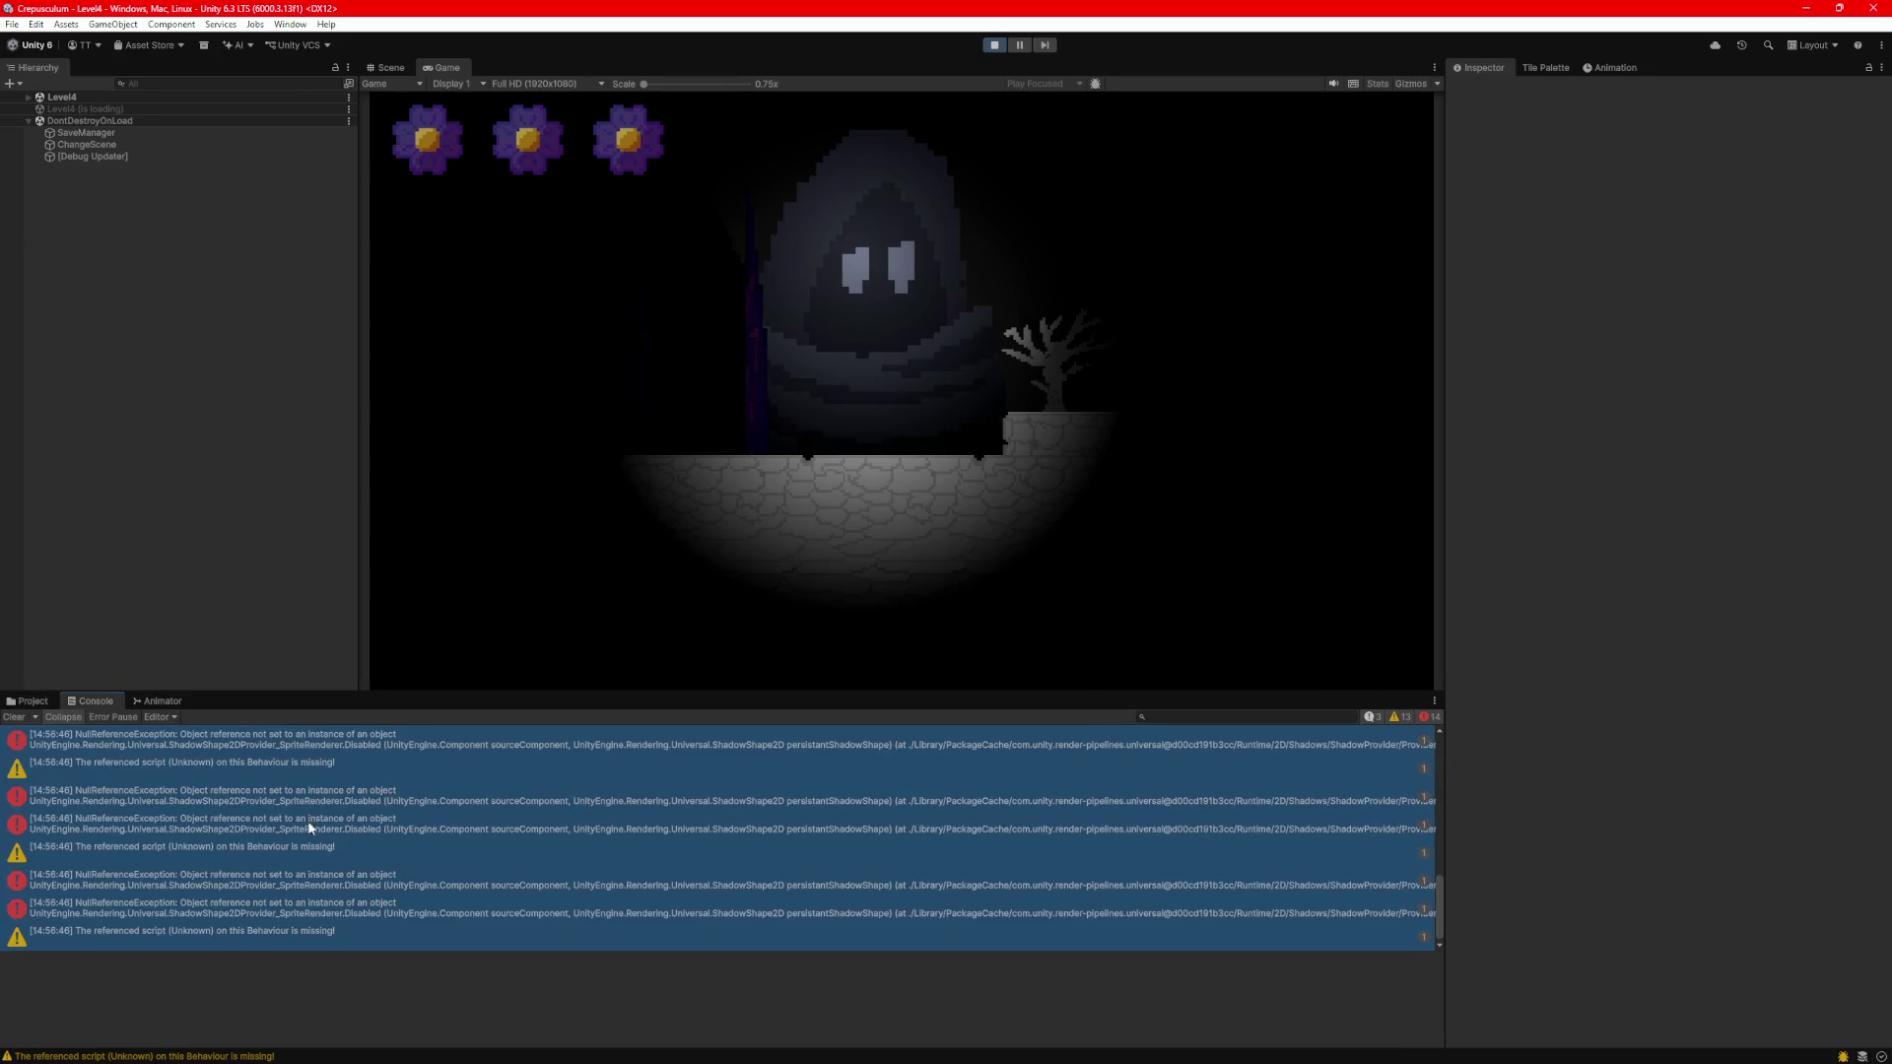
pyautogui.hotkey('ctrl', 'a')
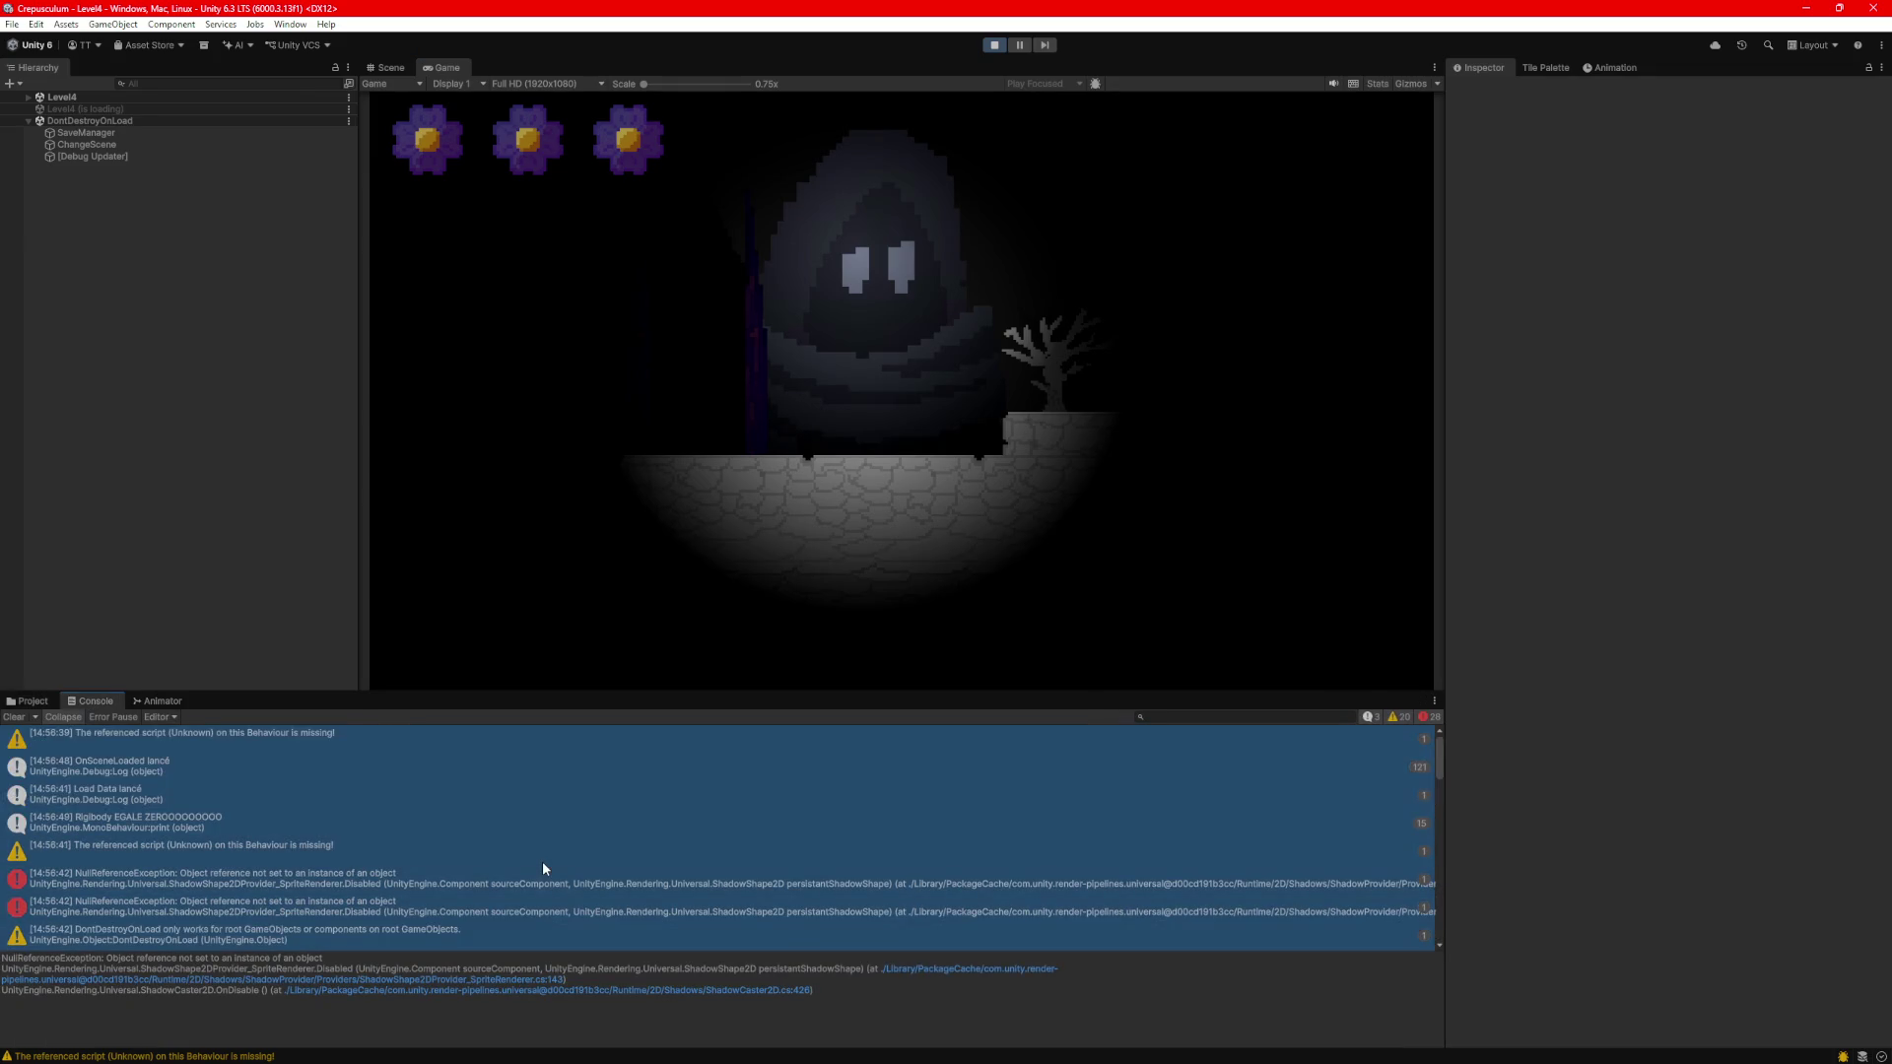
pyautogui.scroll(-5, 561, 872)
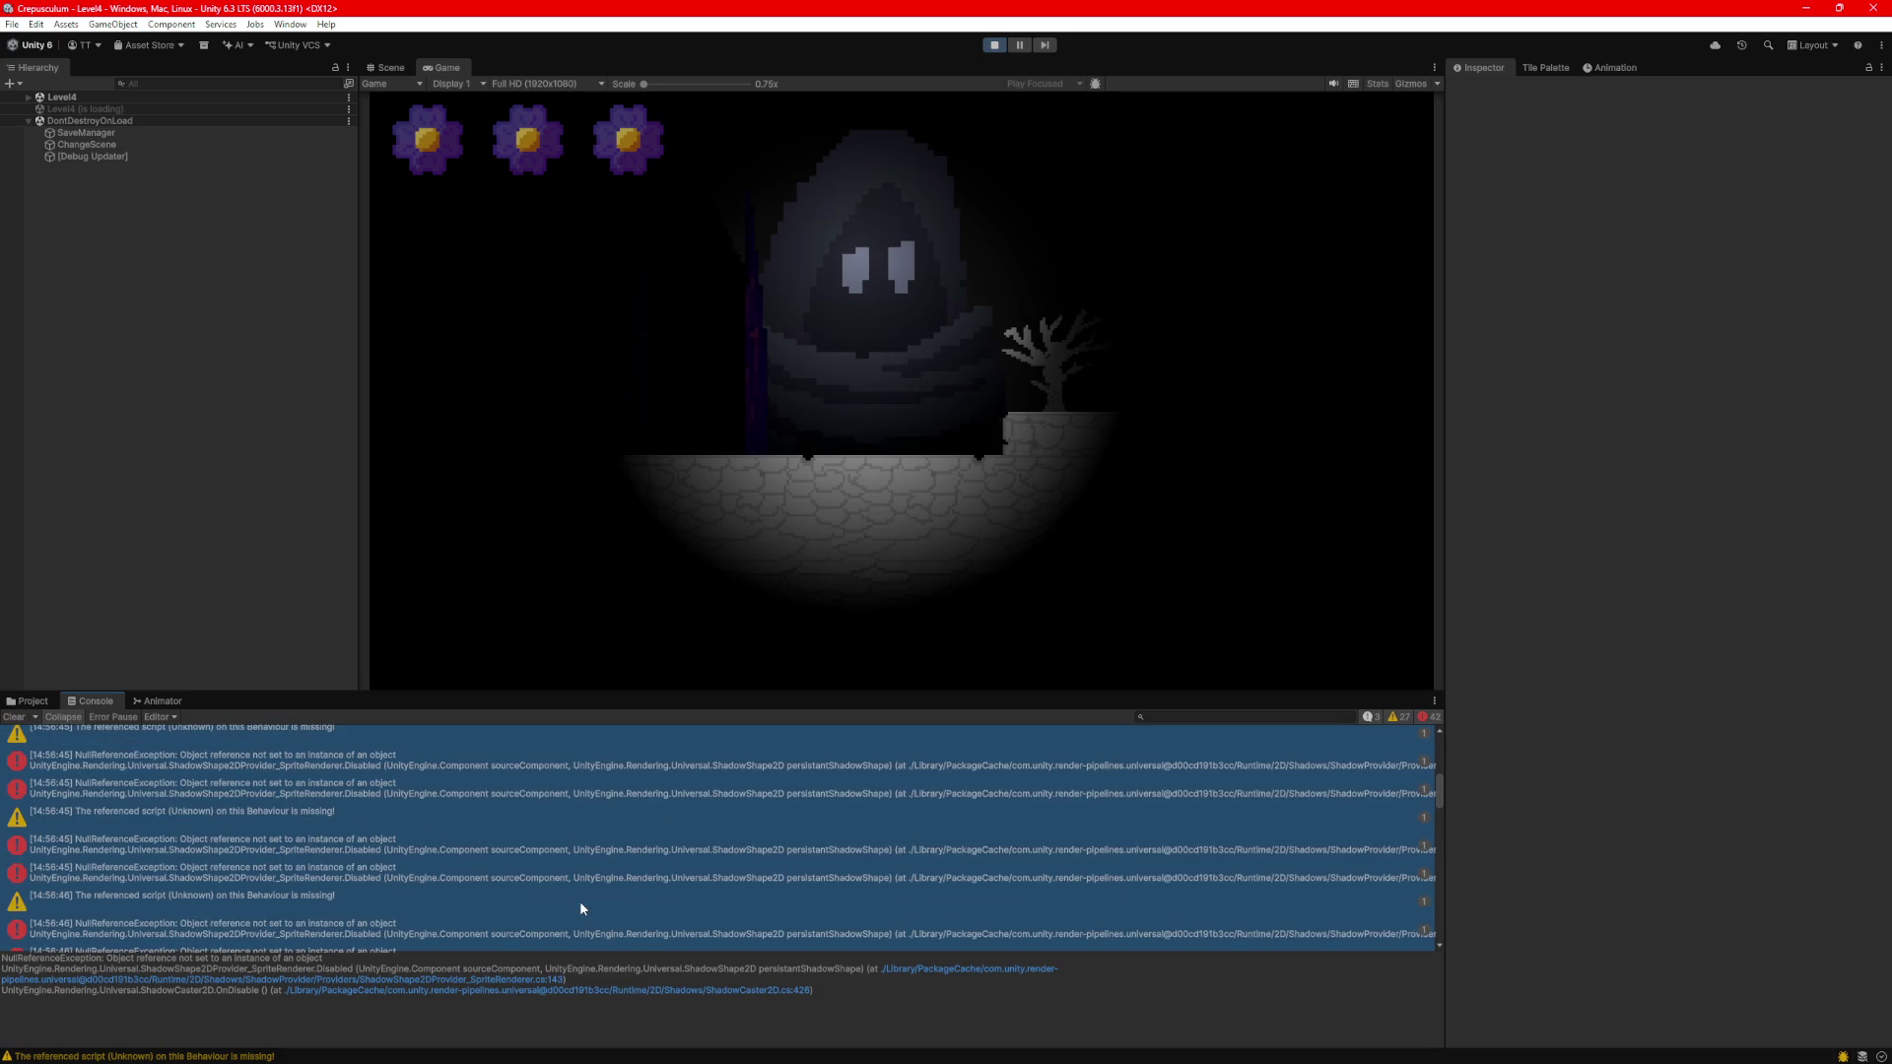
pyautogui.scroll(-5, 585, 920)
pyautogui.click(597, 902)
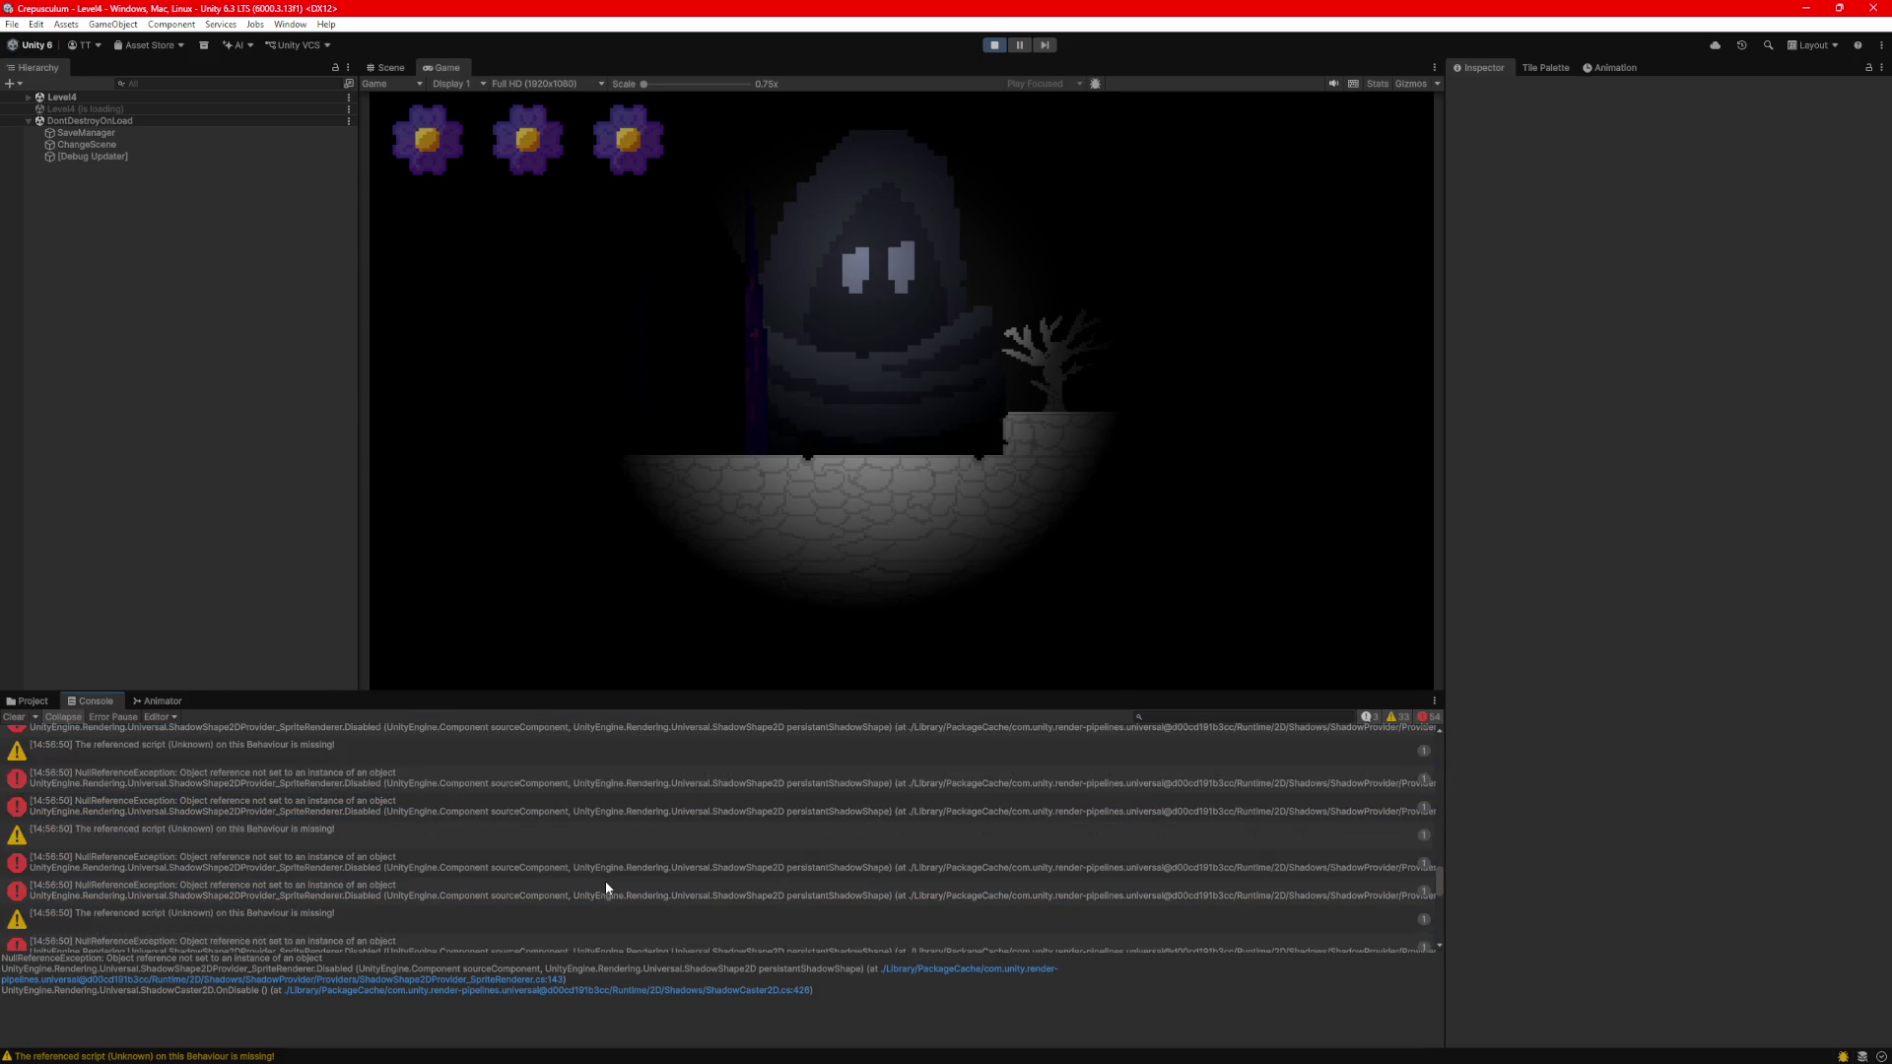
pyautogui.click(606, 879)
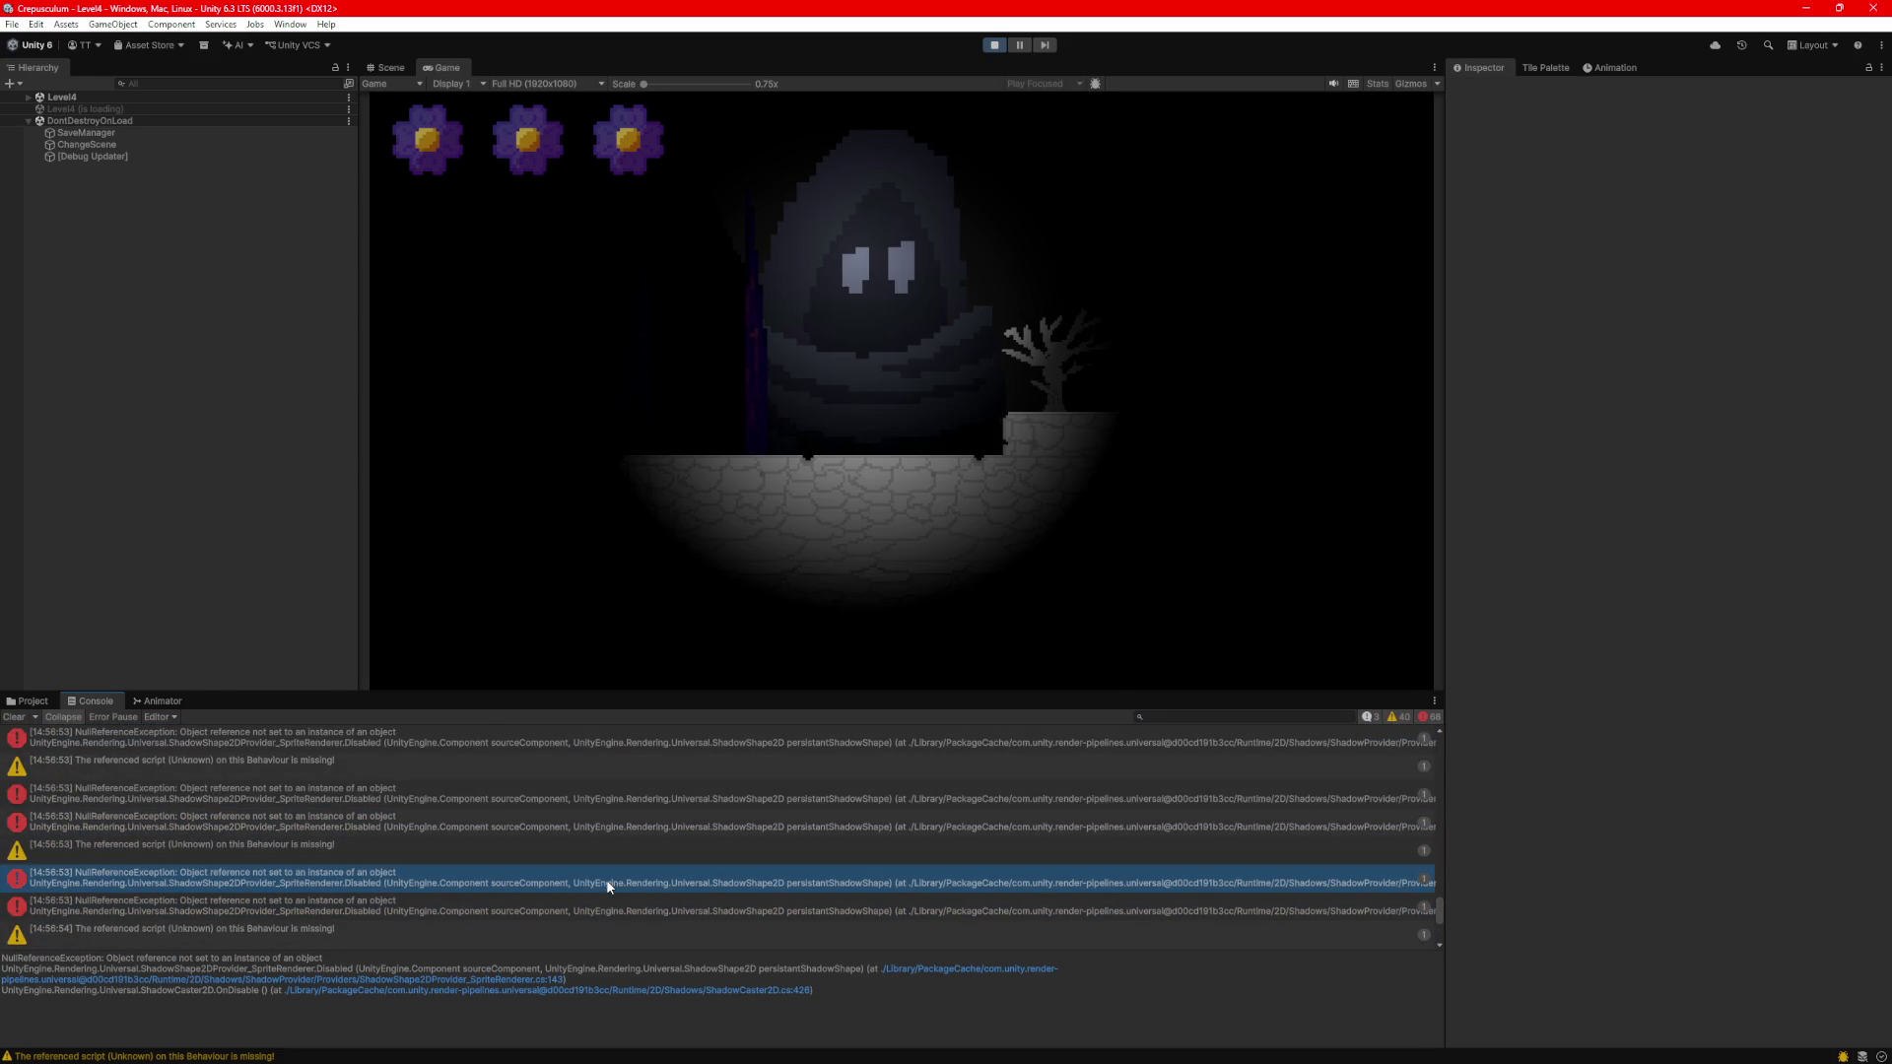
pyautogui.hotkey('ctrl', 'a')
pyautogui.click(994, 44)
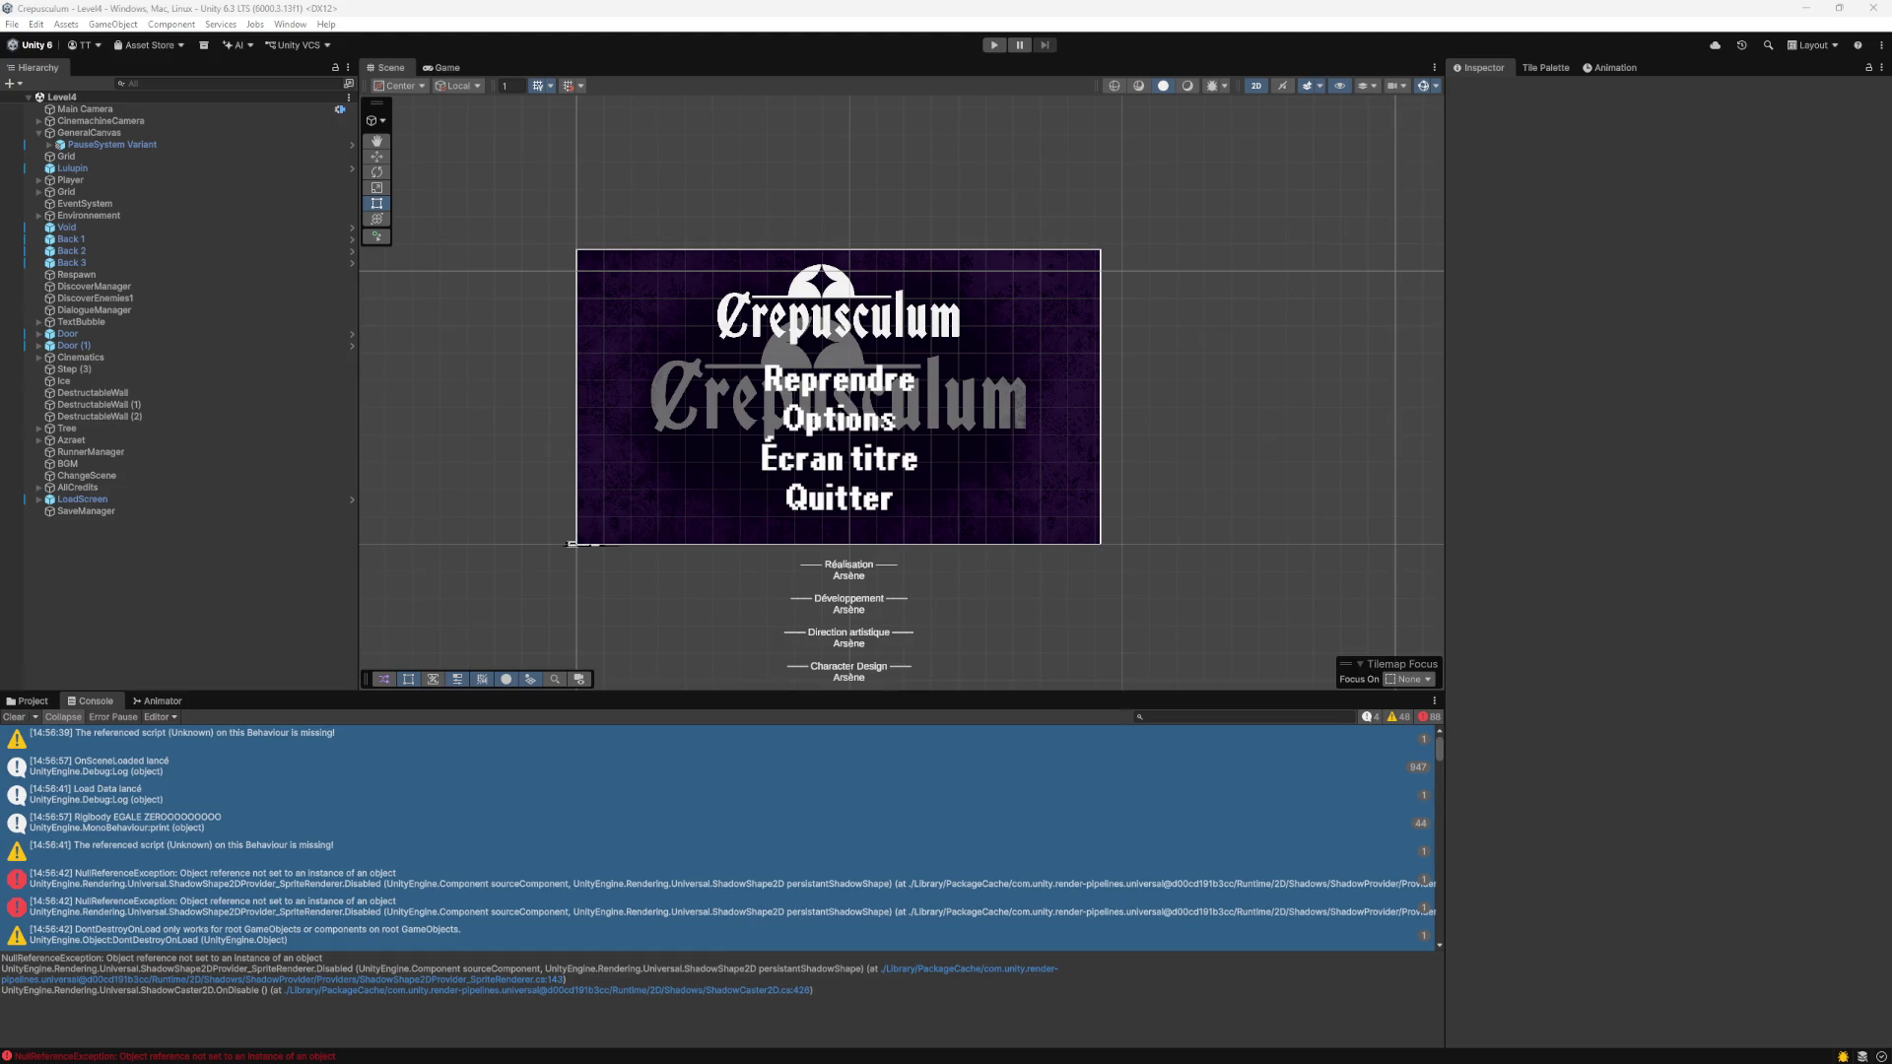
# Inspect the Door and Door (1) objects and their Shadow Caster 2D component.
pyautogui.click(80, 346)
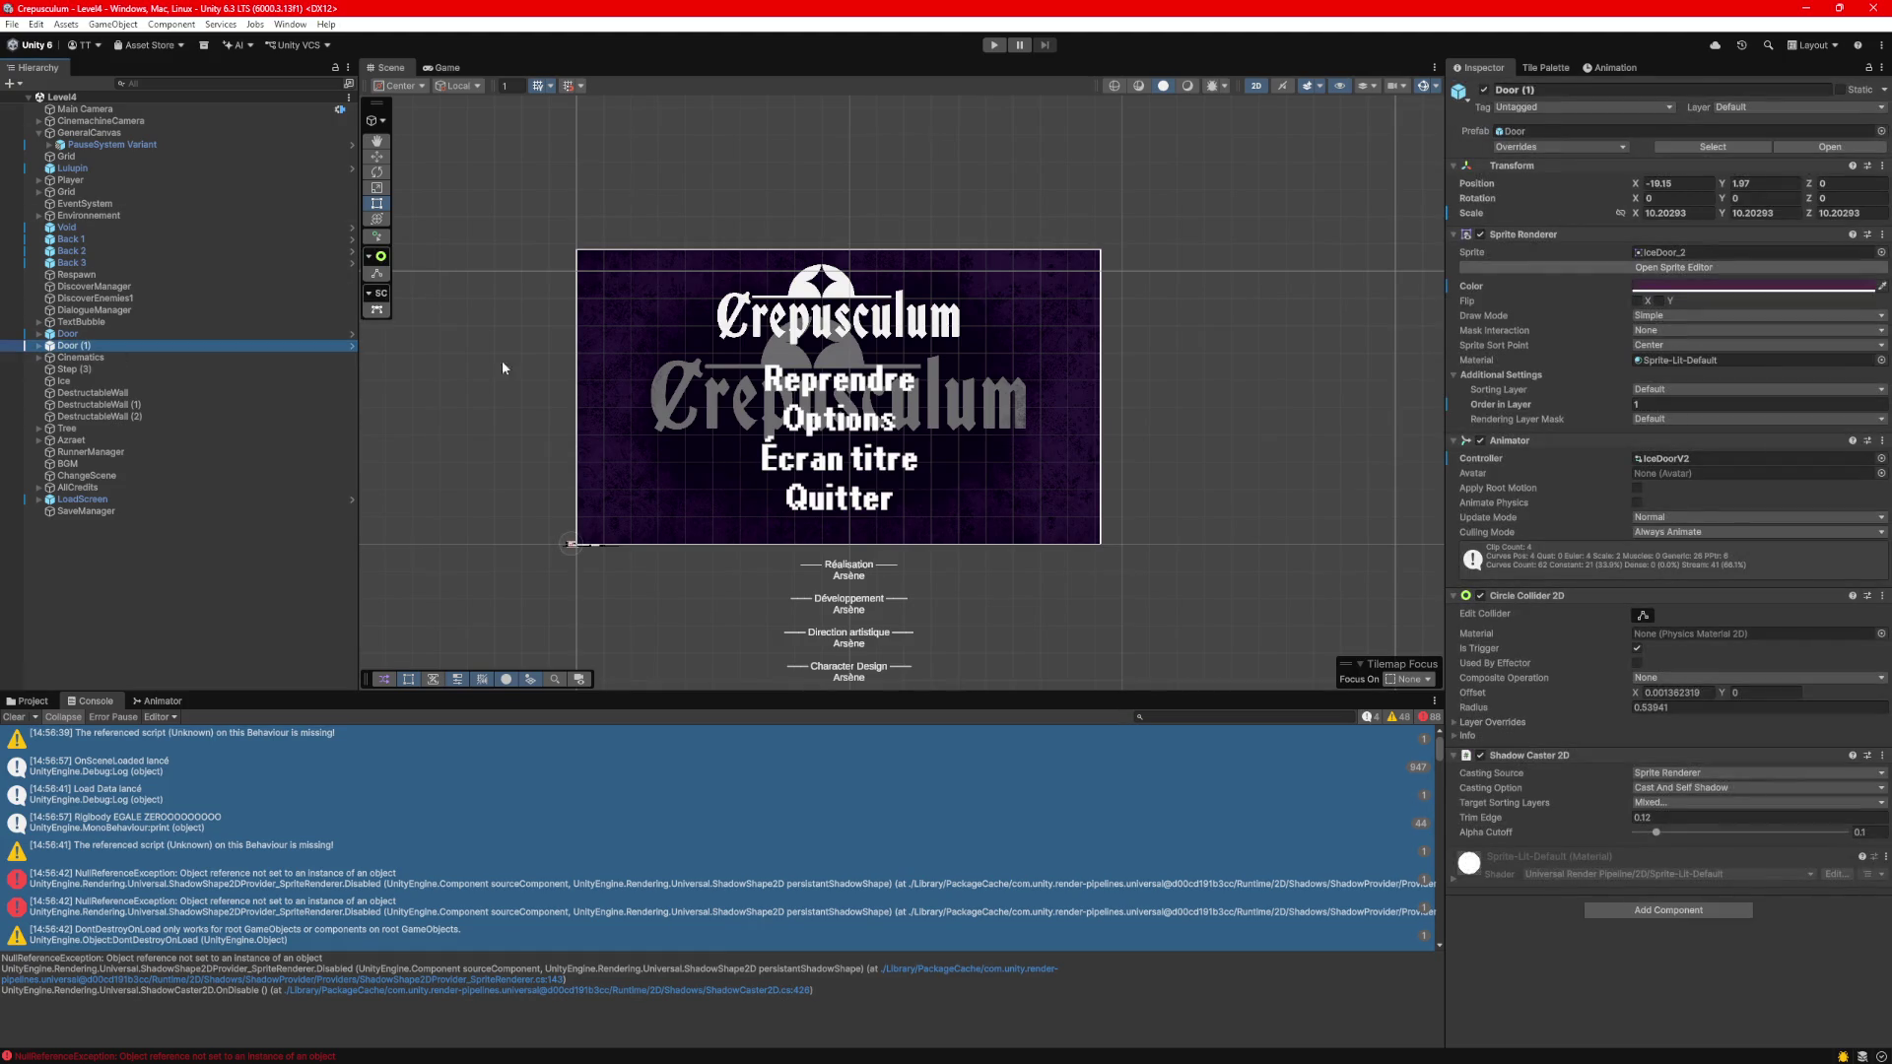
pyautogui.click(79, 335)
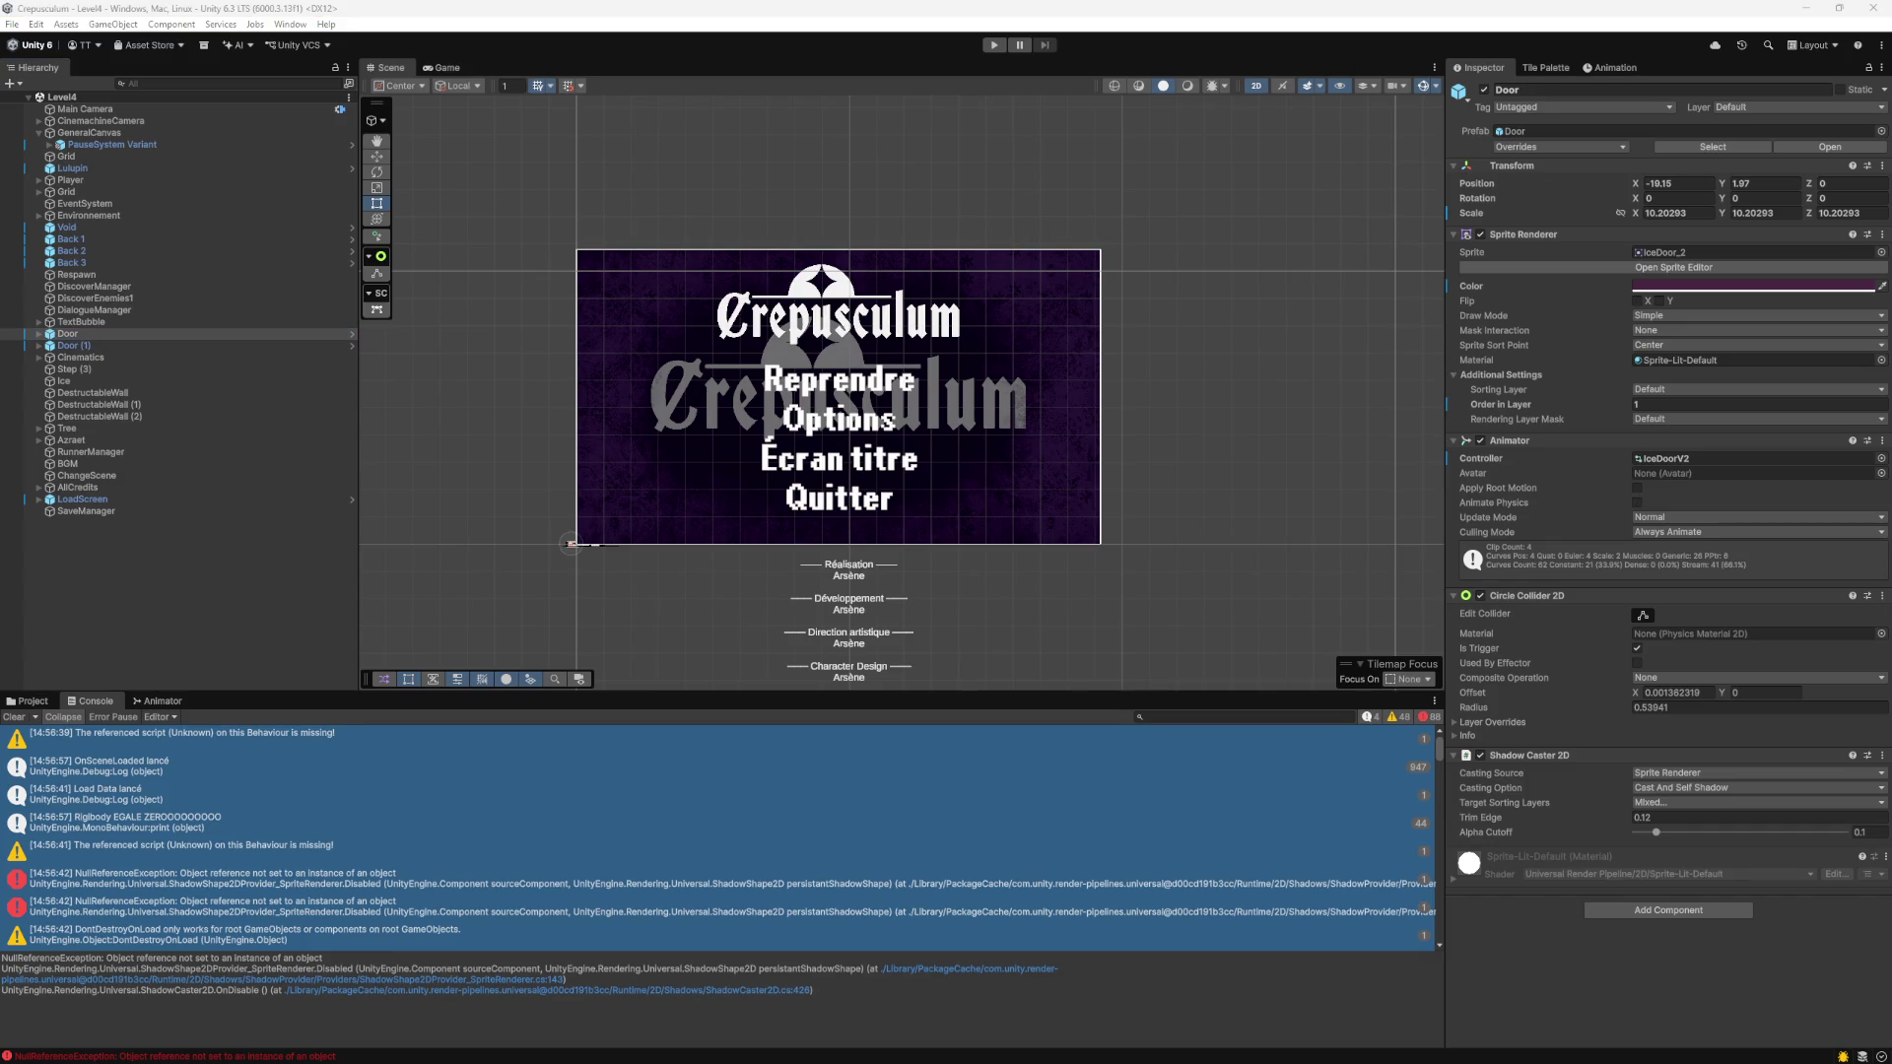
pyautogui.click(1832, 755)
pyautogui.click(1881, 755)
pyautogui.press('Escape')
# Frame Door (1), drag it left, delete it, and start play mode.
pyautogui.click(186, 345)
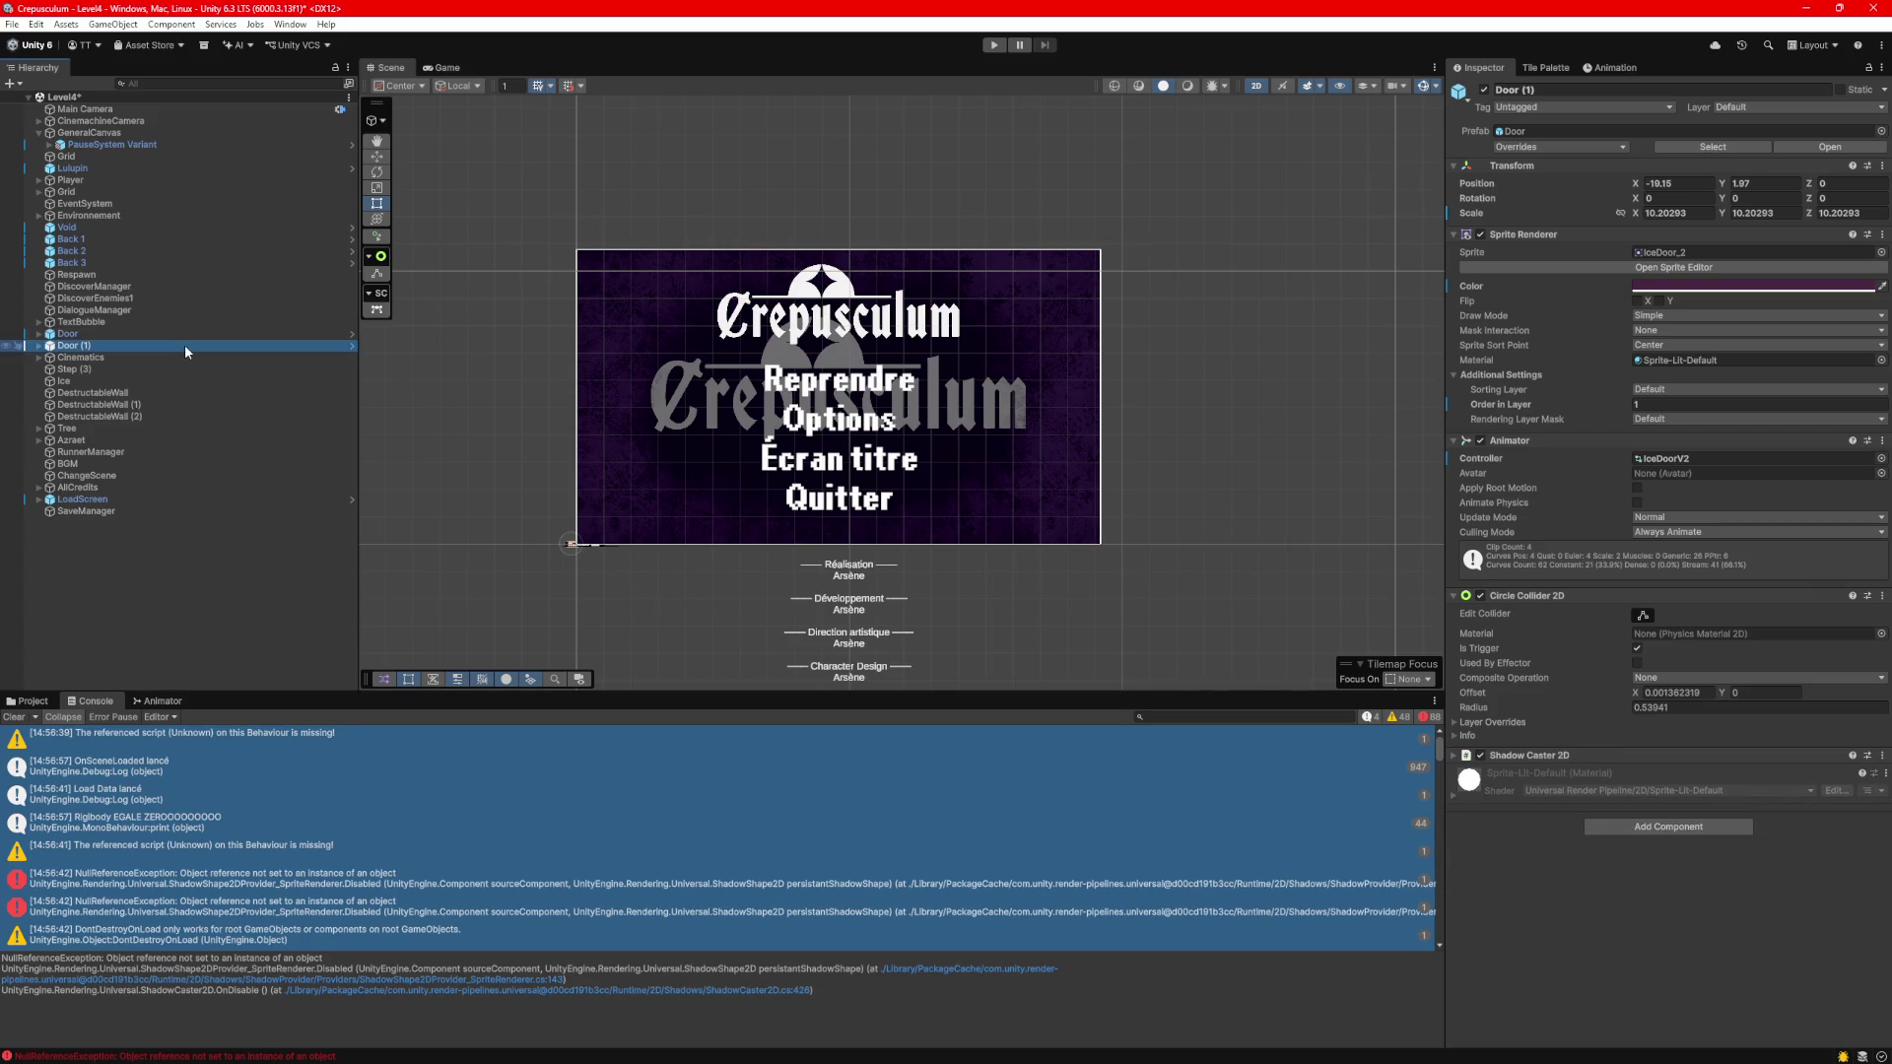
pyautogui.press('f')
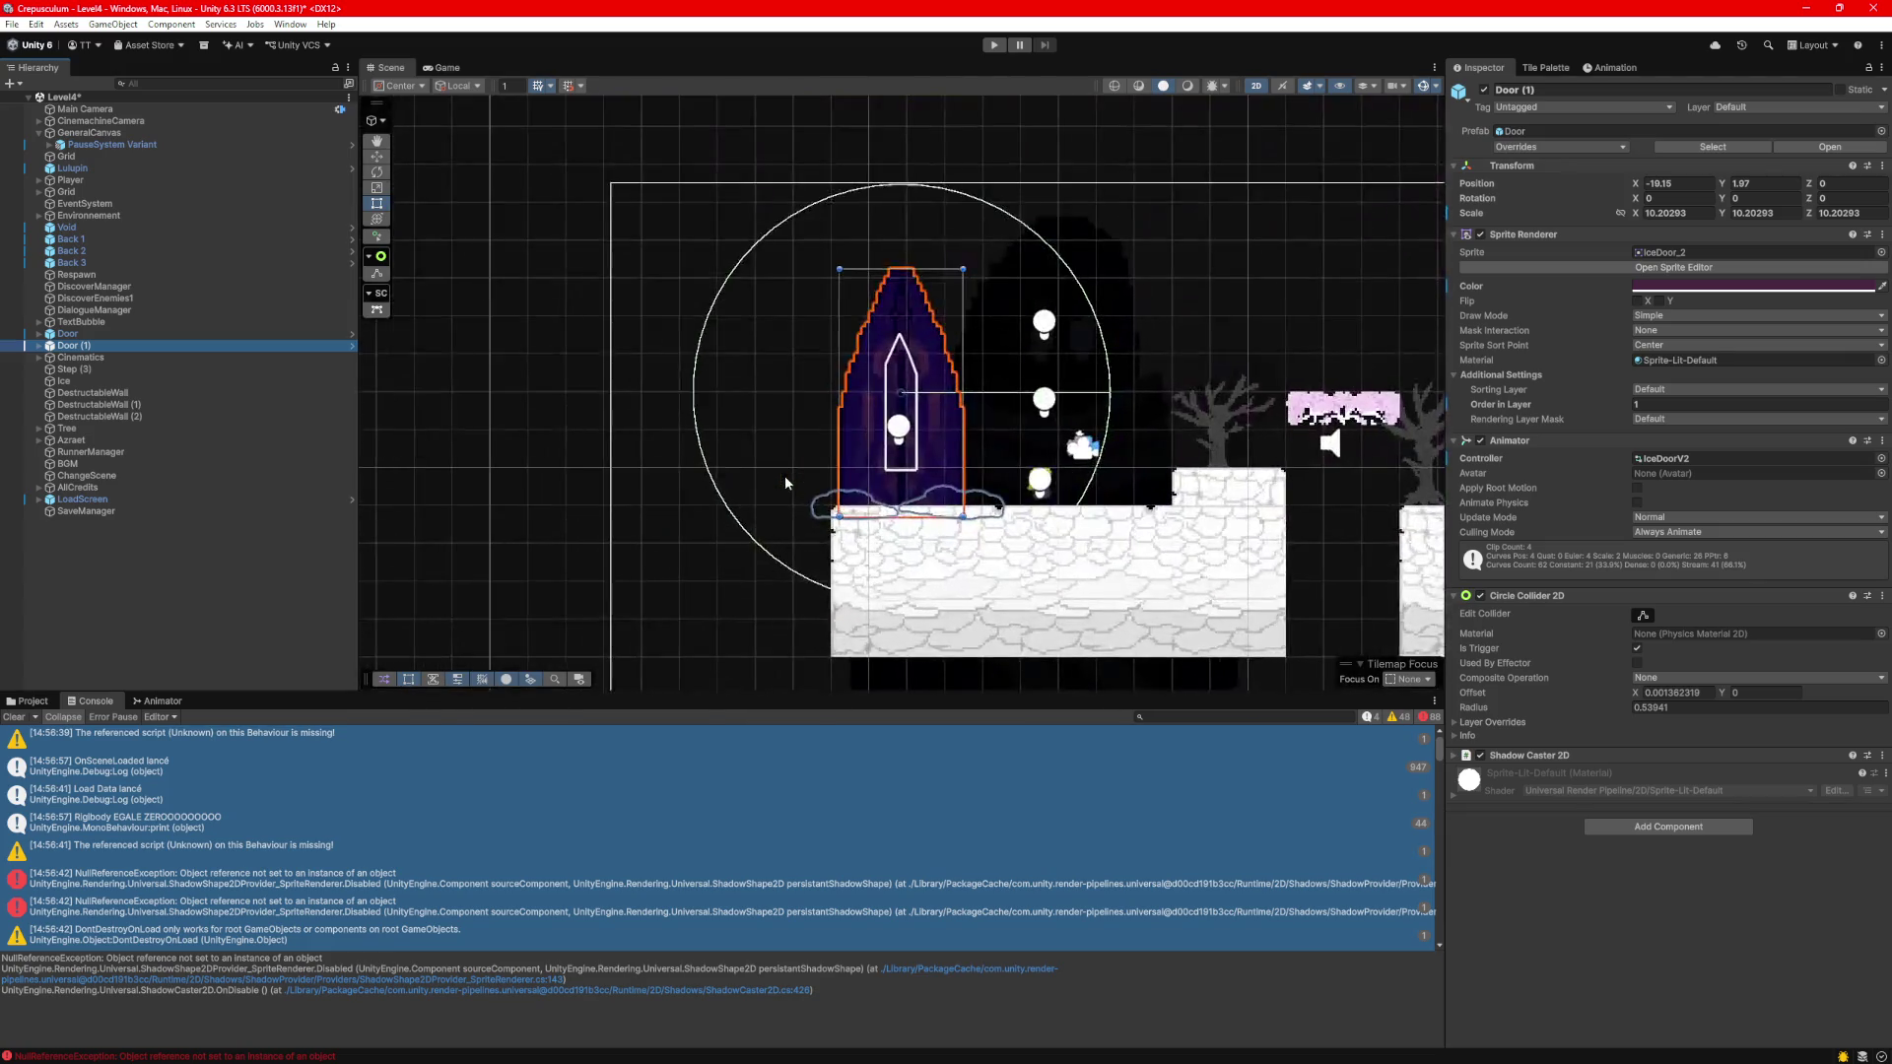
pyautogui.press('w')
pyautogui.moveTo(934, 423); pyautogui.dragTo(733, 436)
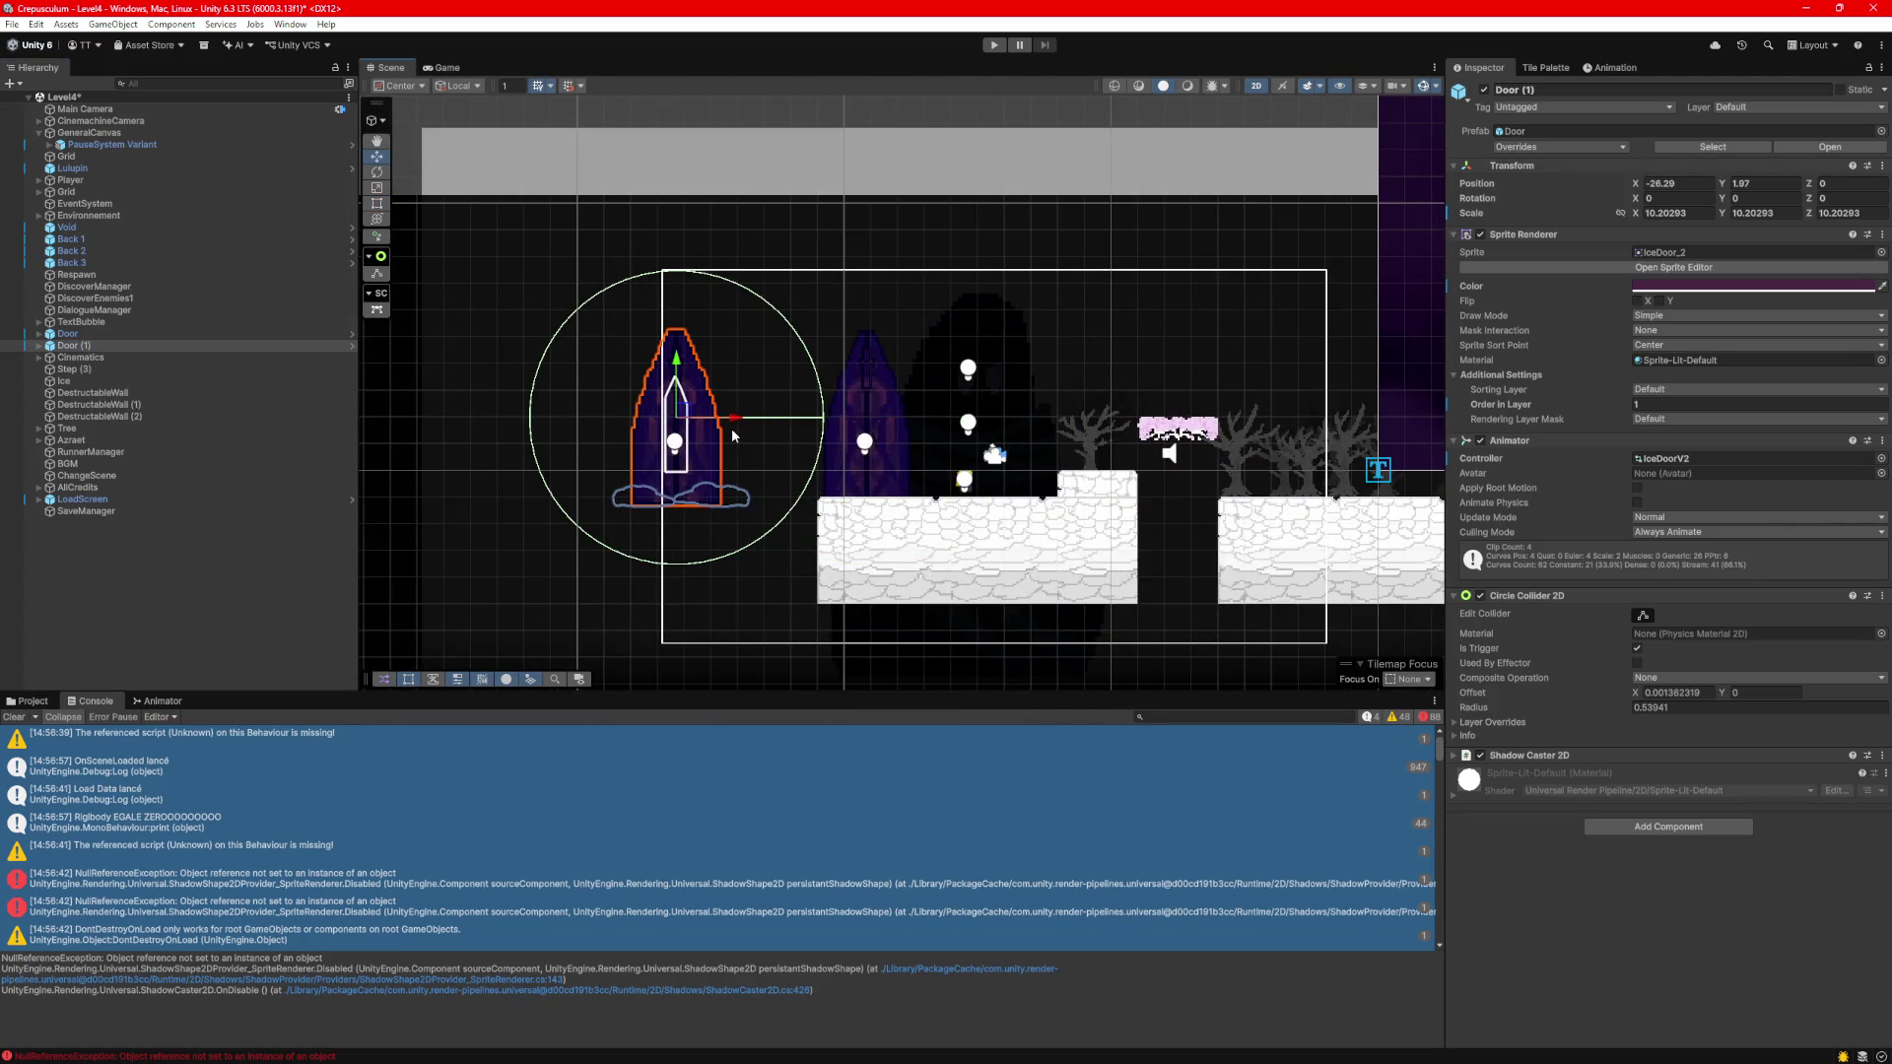
pyautogui.press('Delete')
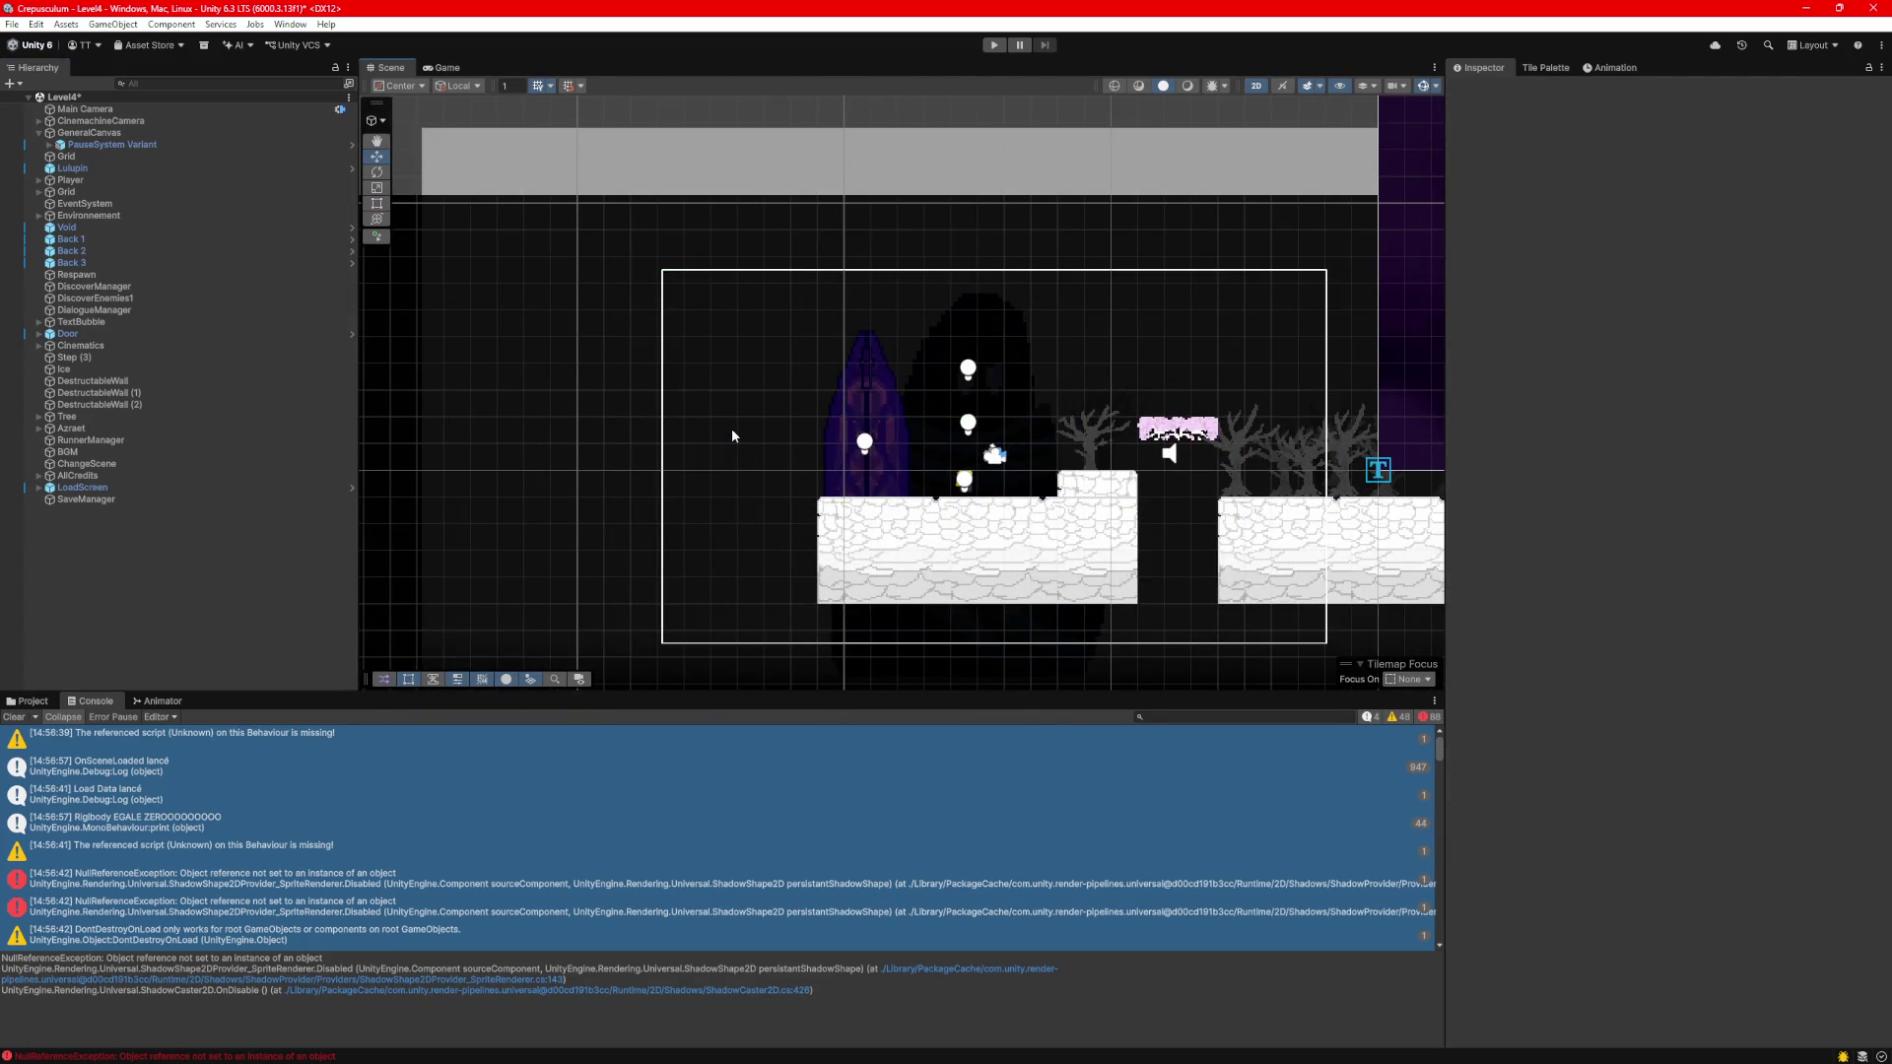
pyautogui.scroll(-4, 731, 434)
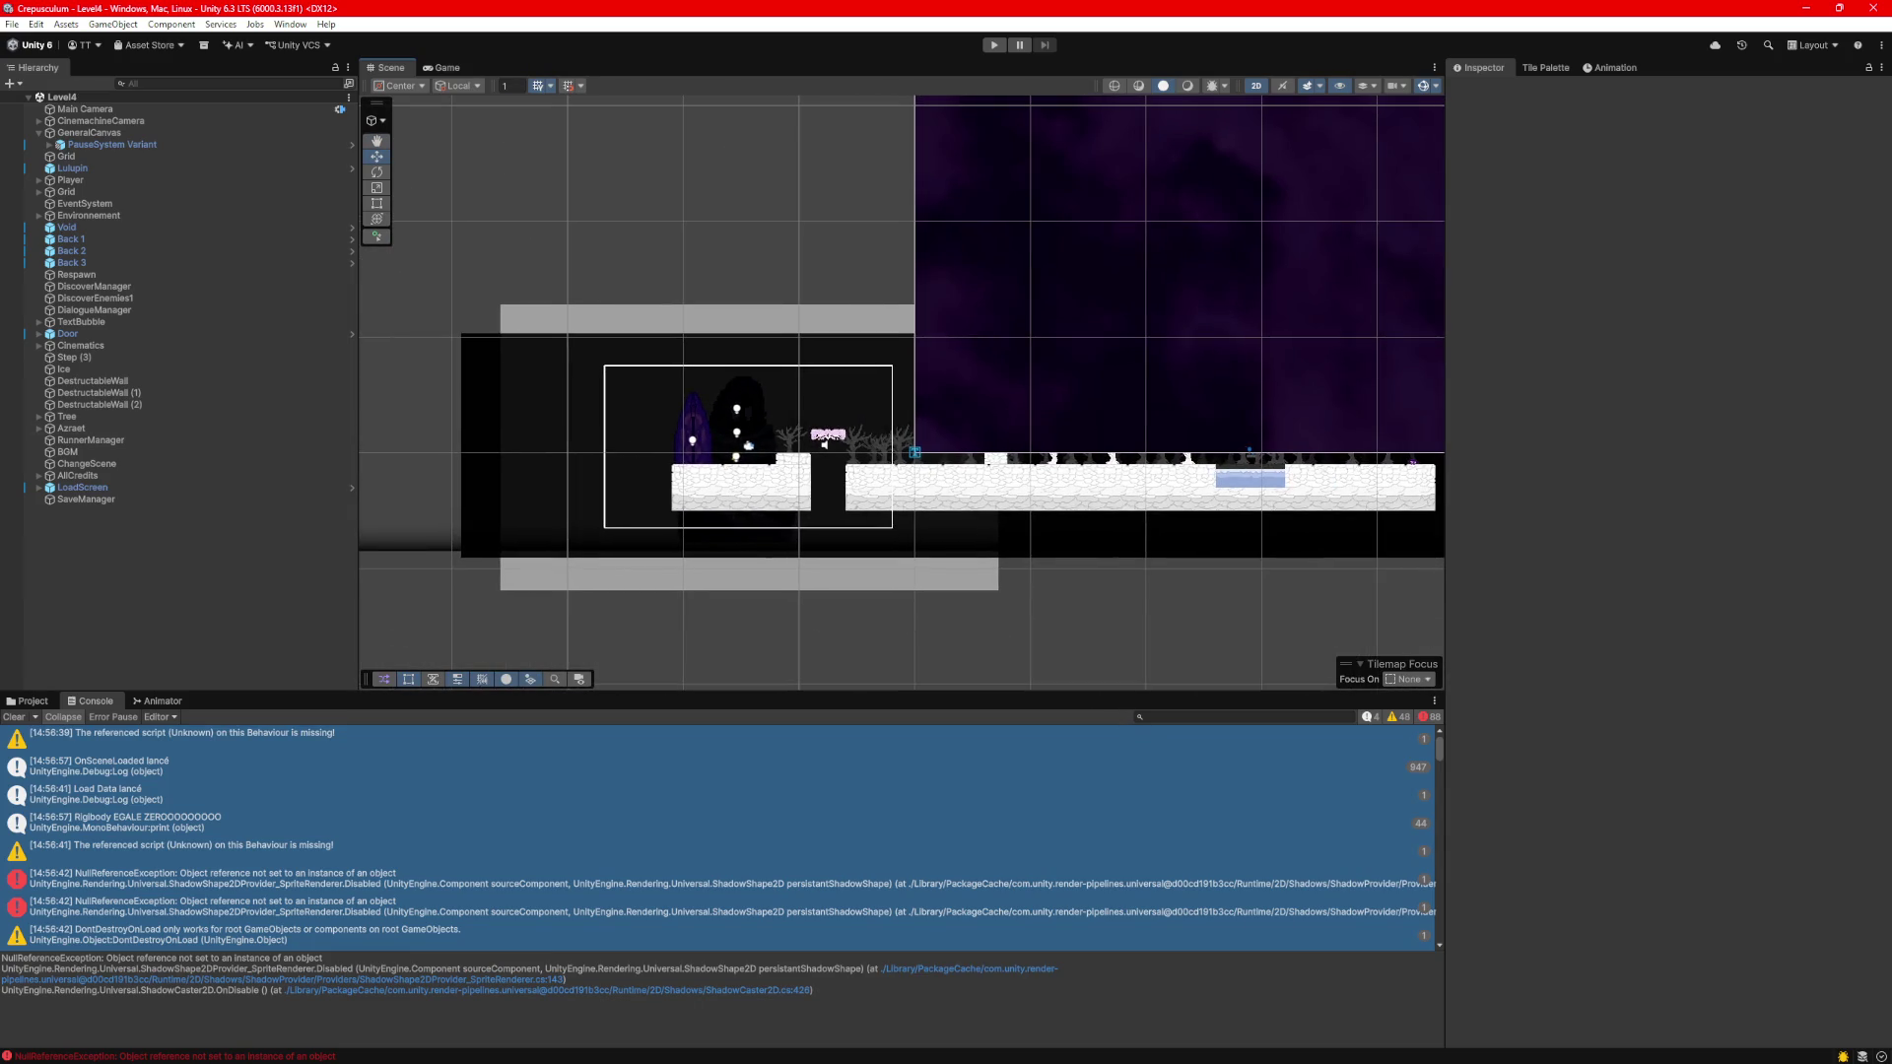
pyautogui.click(984, 45)
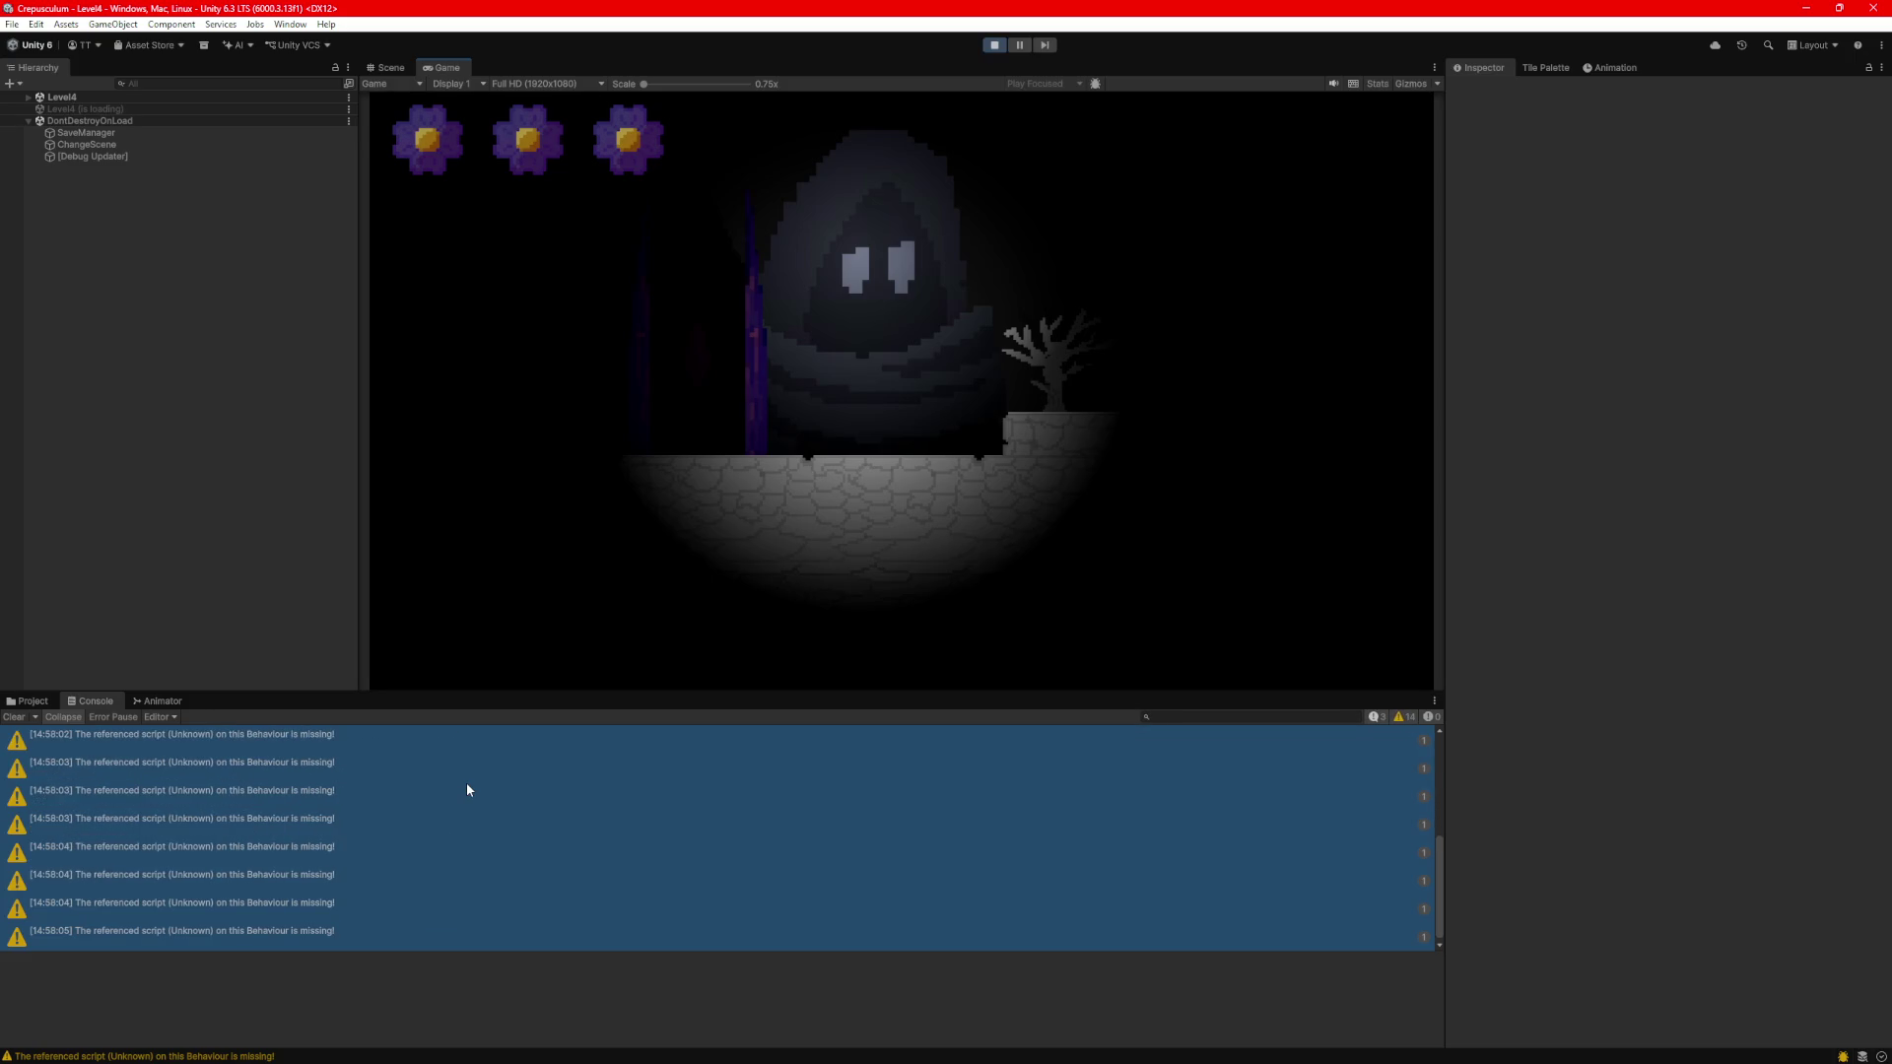
# Inspect the missing-script warnings in the Console, then stop play mode.
pyautogui.click(412, 883)
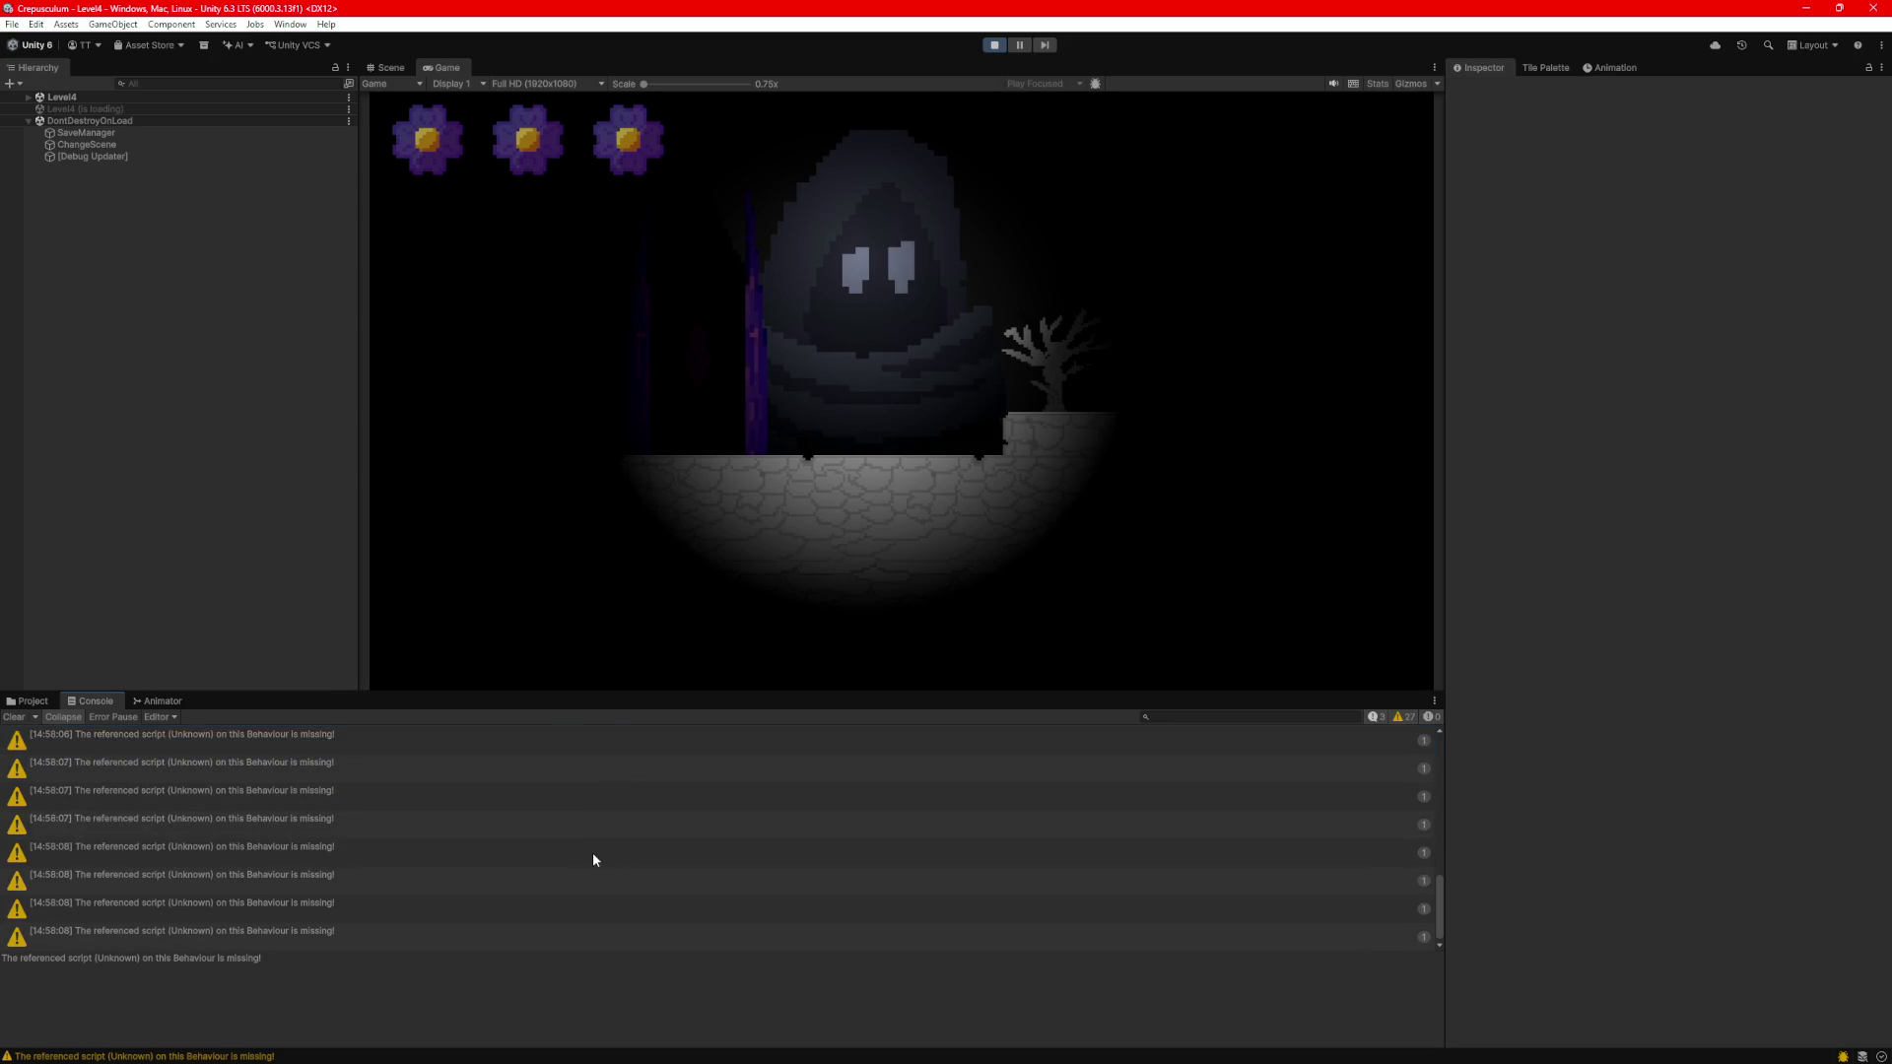
pyautogui.click(471, 824)
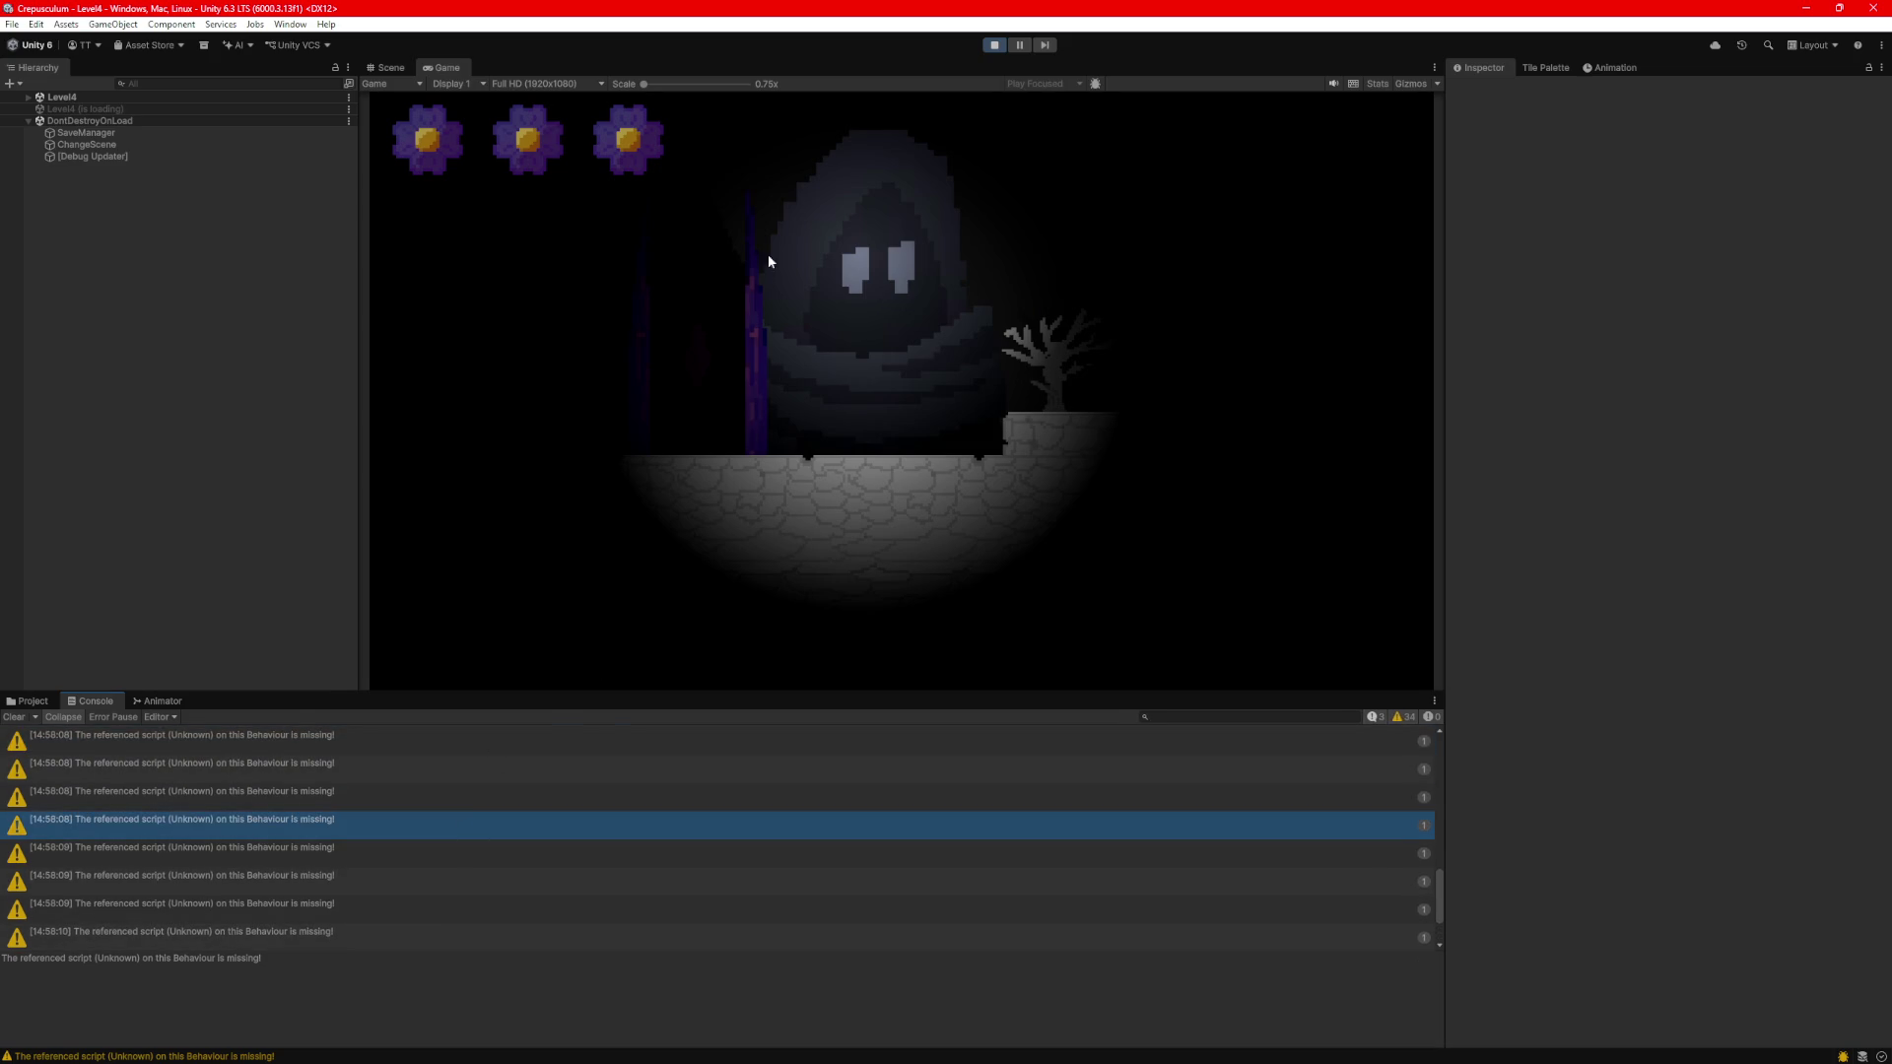
pyautogui.hotkey('ctrl', 'a')
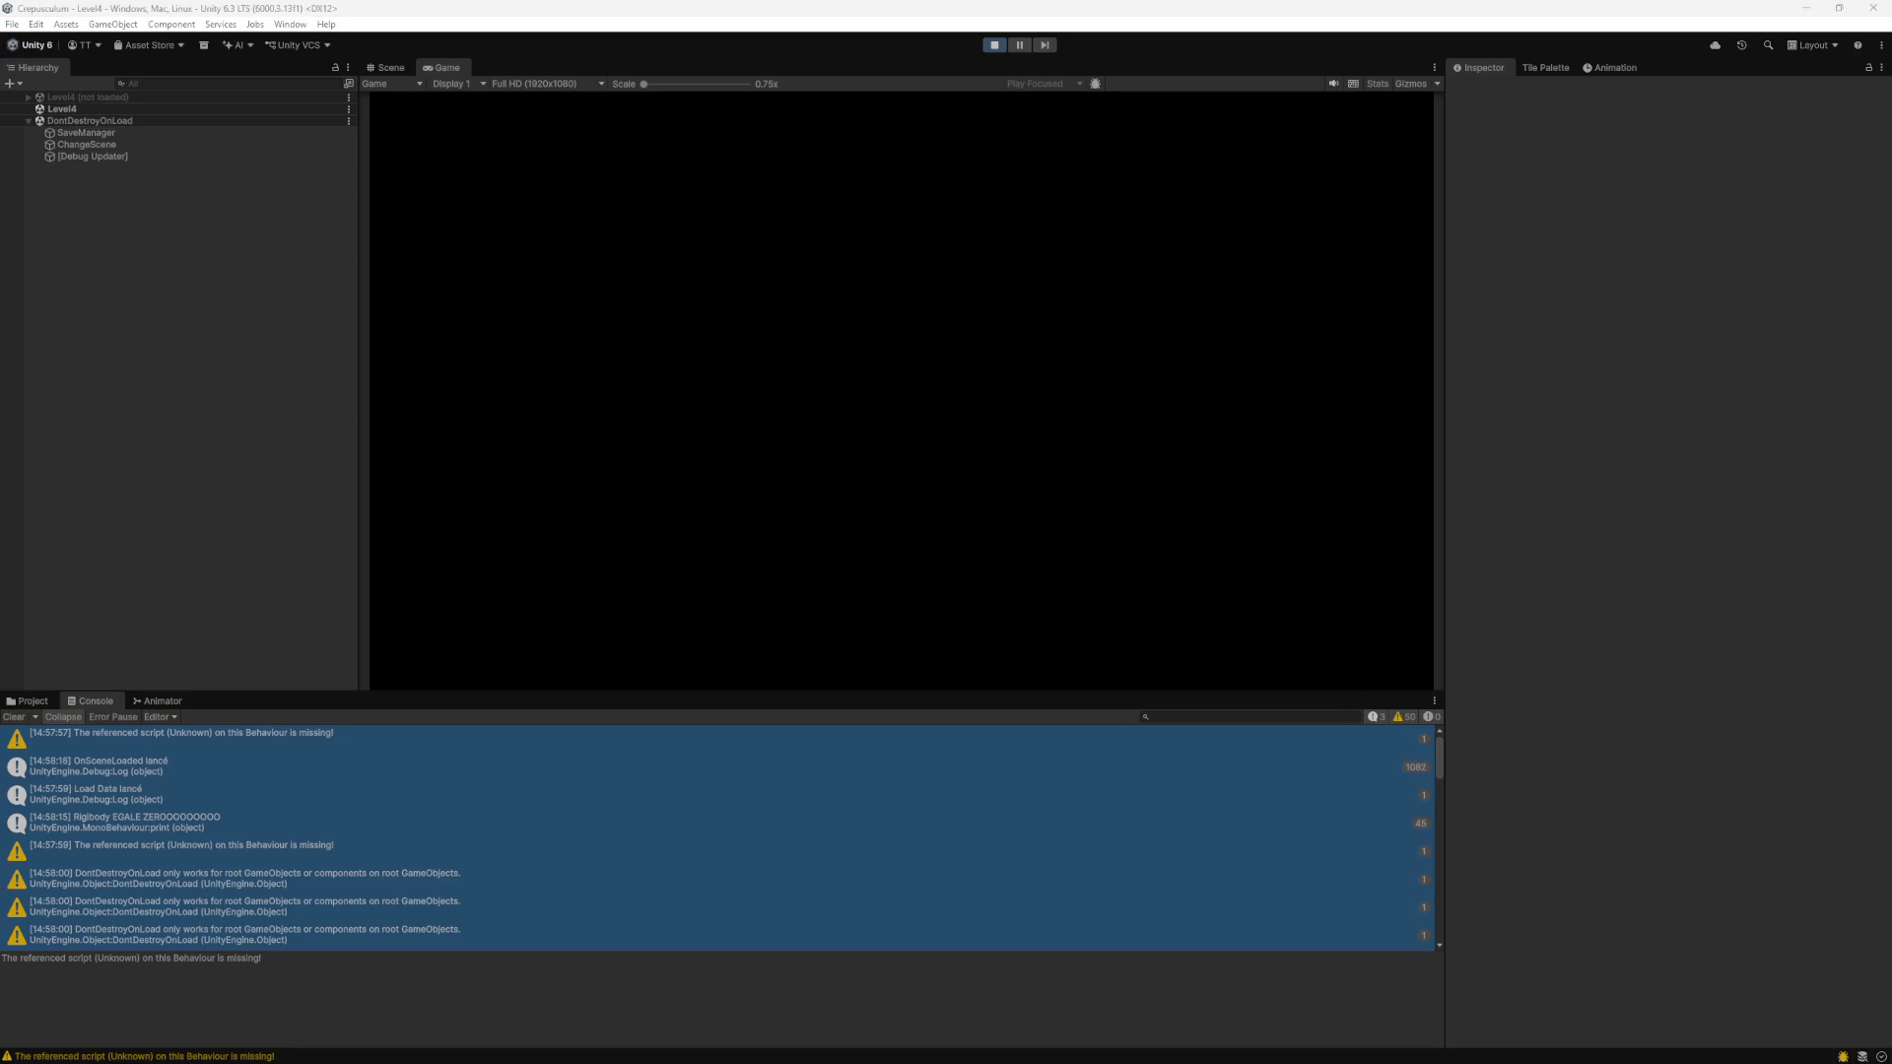
pyautogui.click(1030, 283)
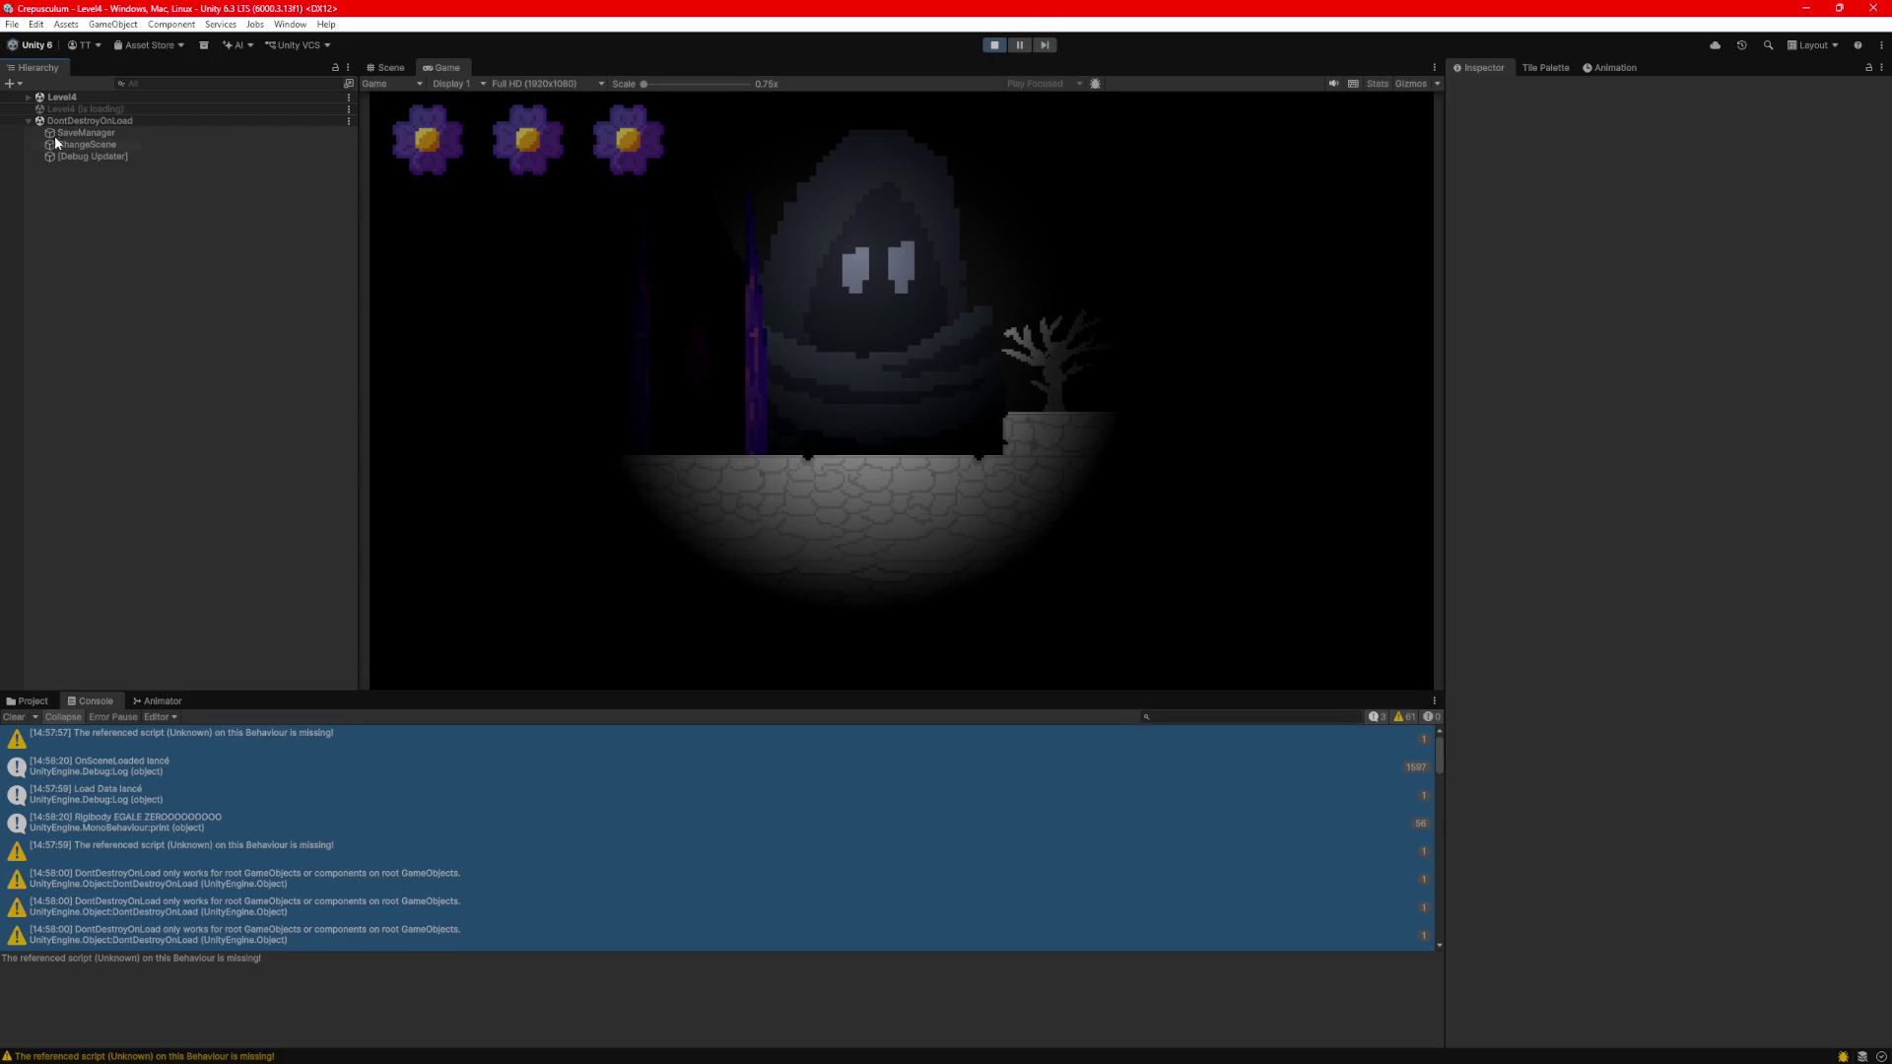
pyautogui.click(991, 47)
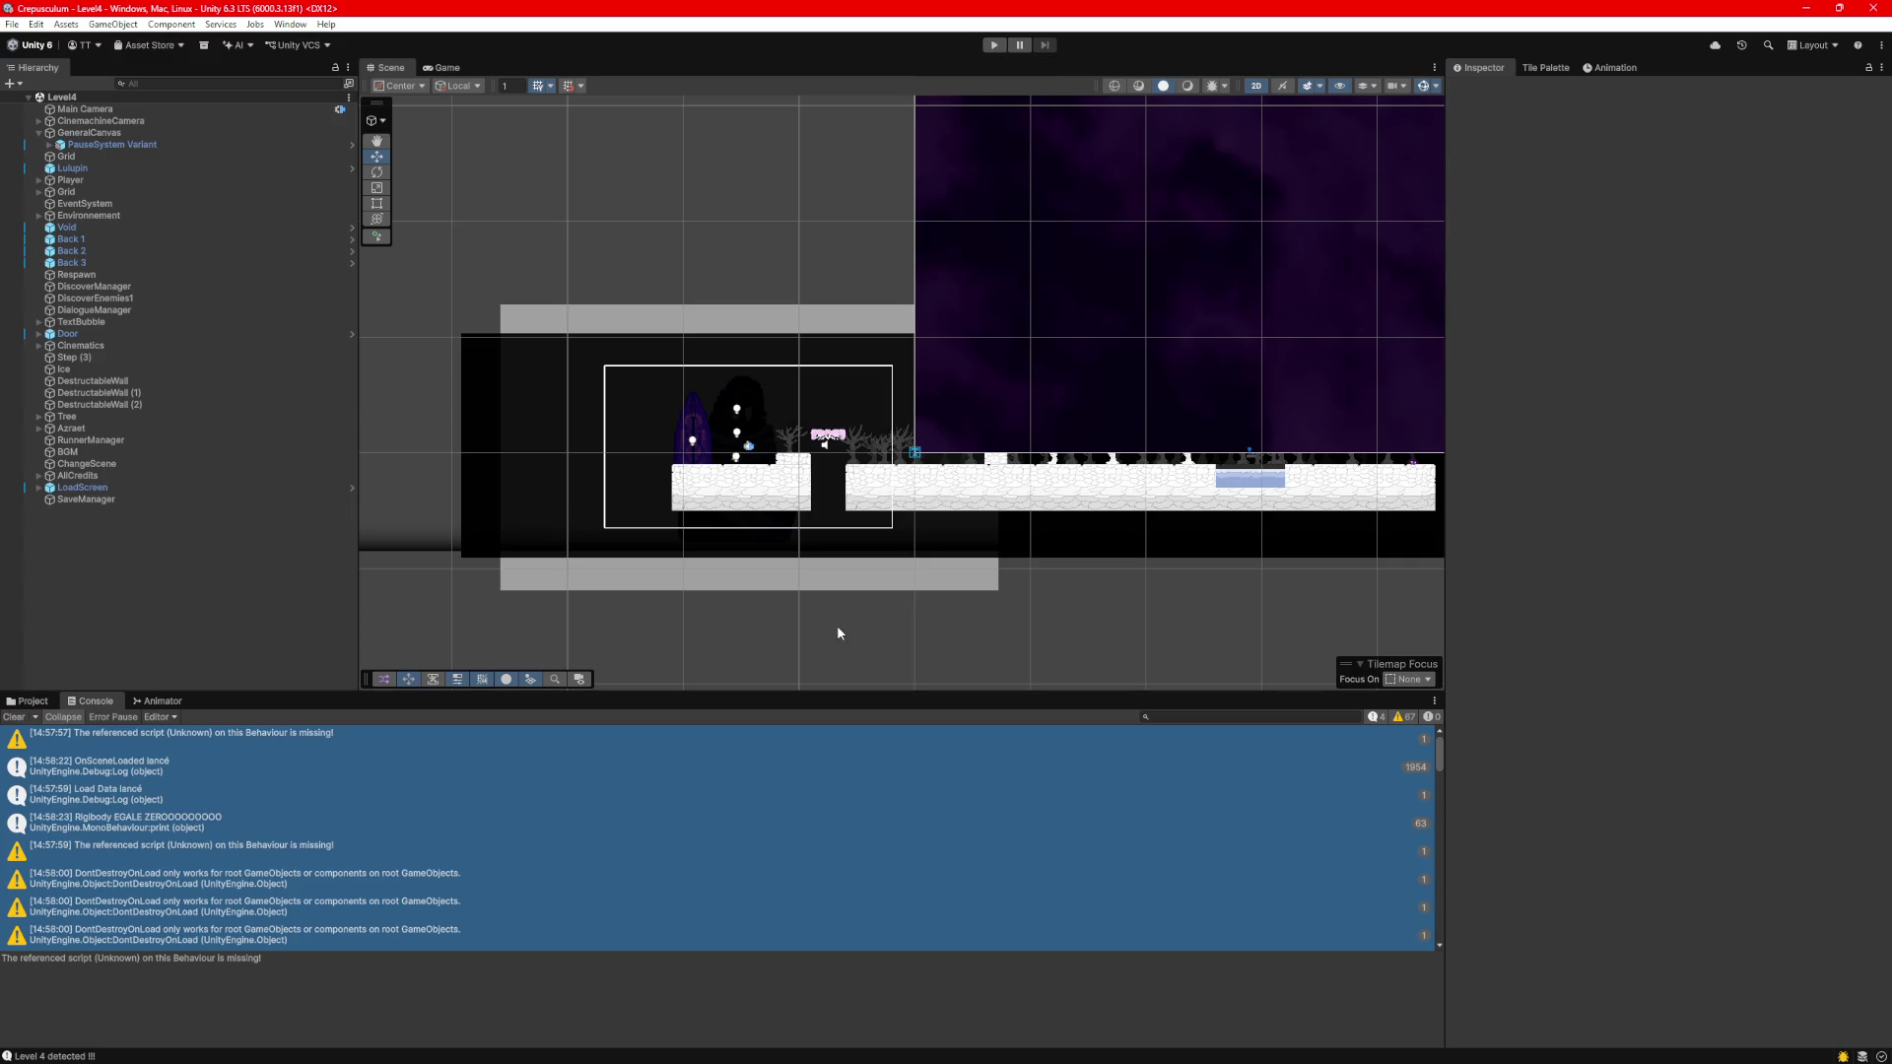
# Inspect the OnSceneLoaded and DontDestroyOnLoad console entries, opening the warning's source in Interactable.cs.
pyautogui.click(775, 764)
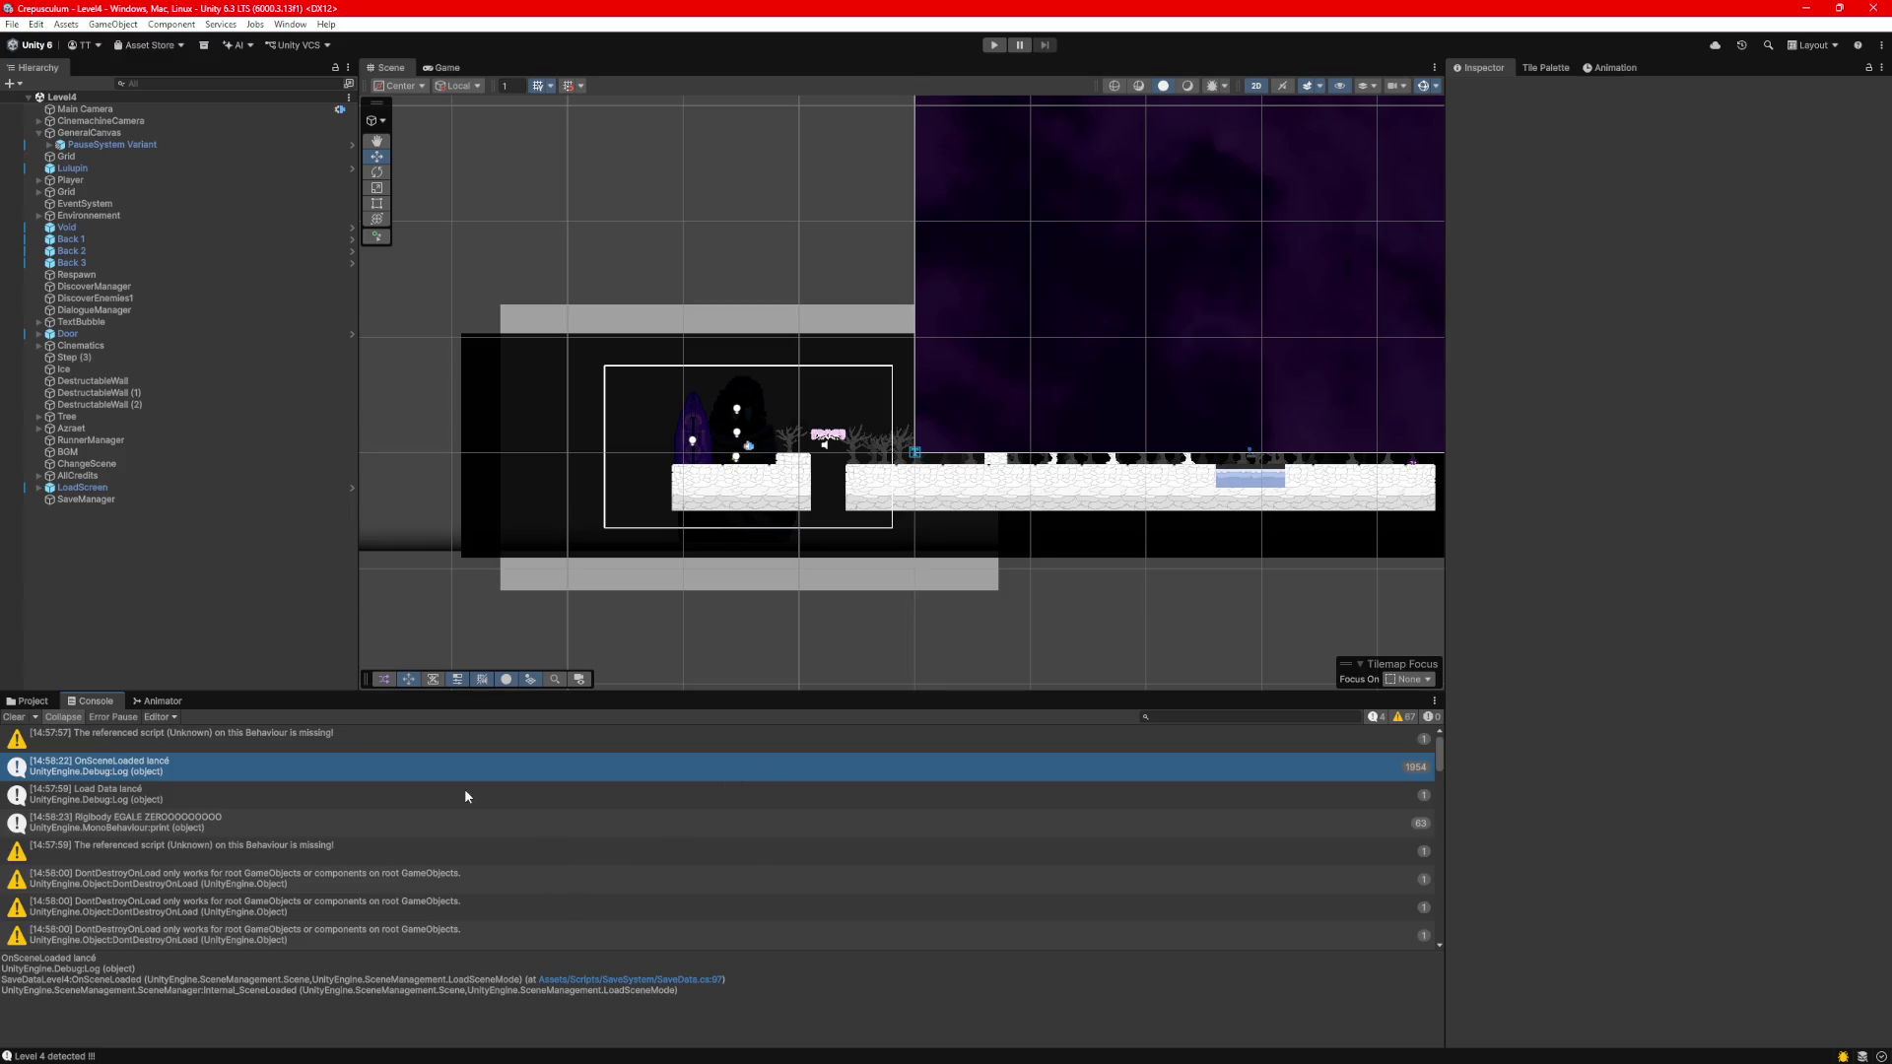
pyautogui.click(253, 882)
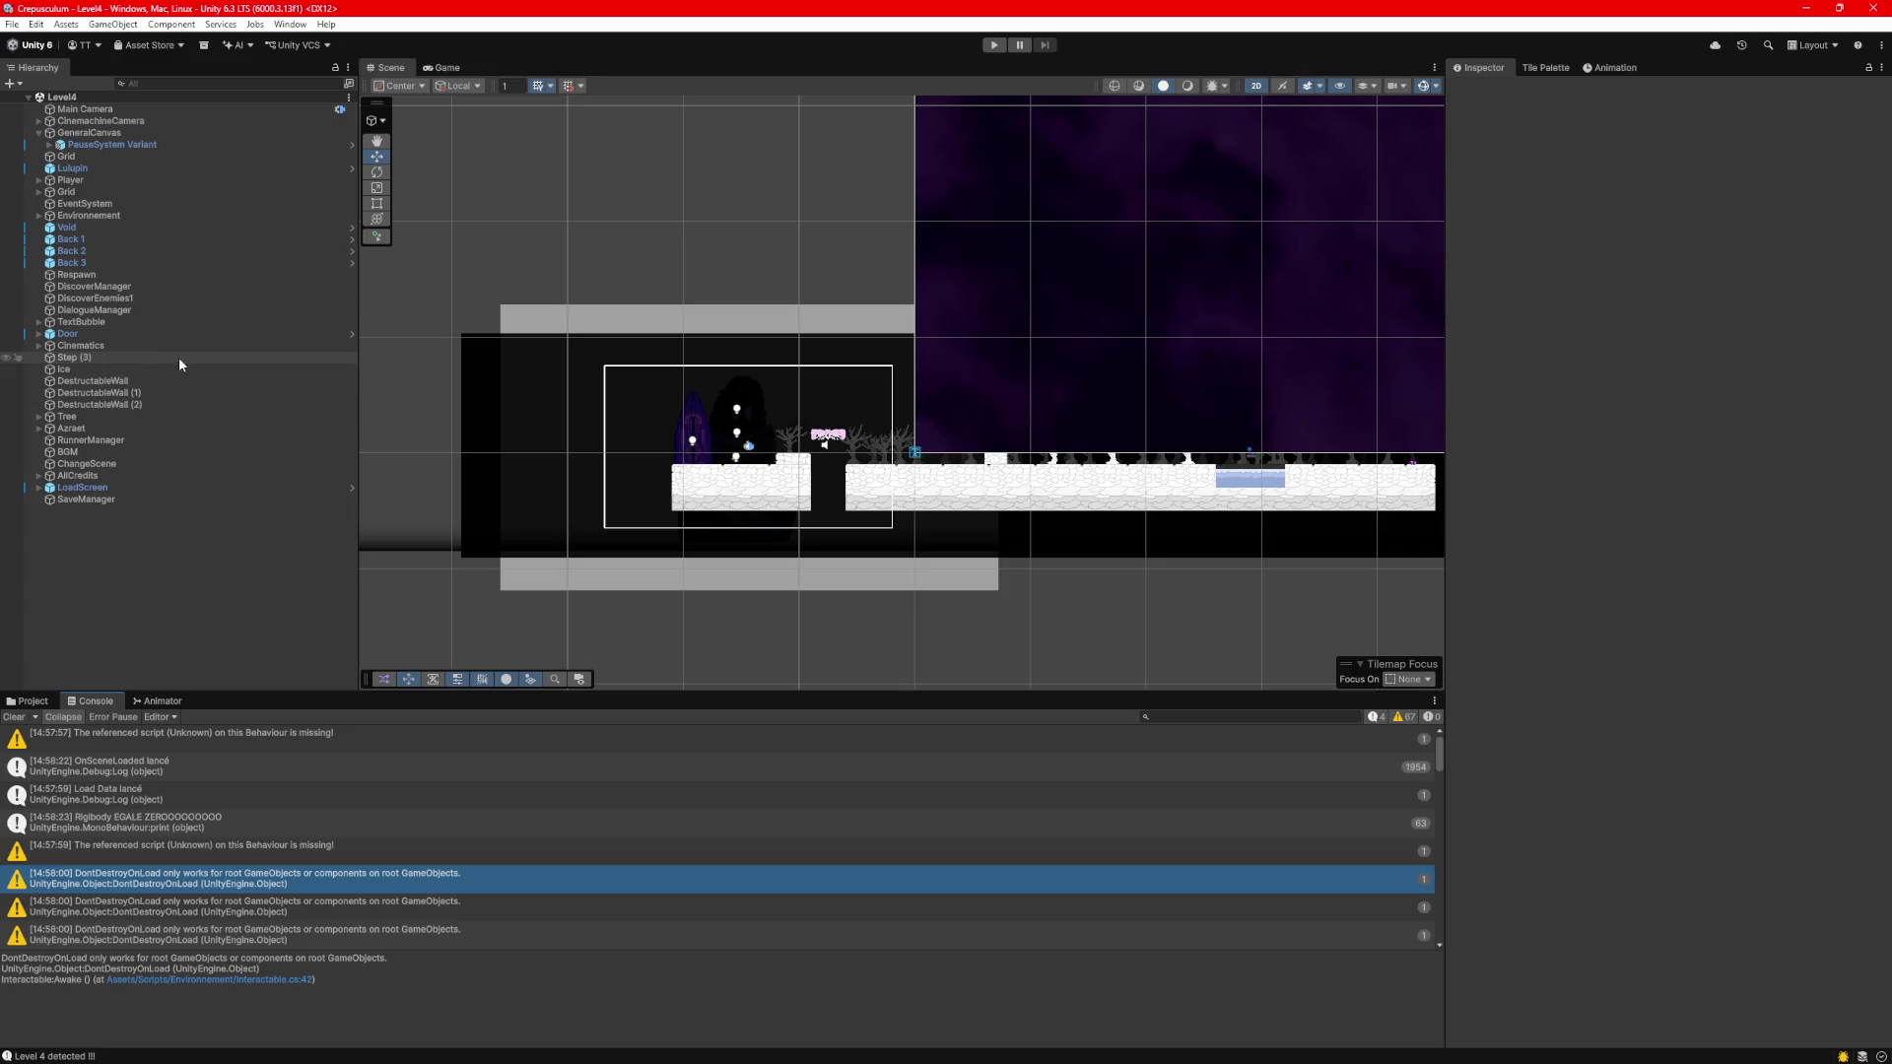
pyautogui.click(37, 26)
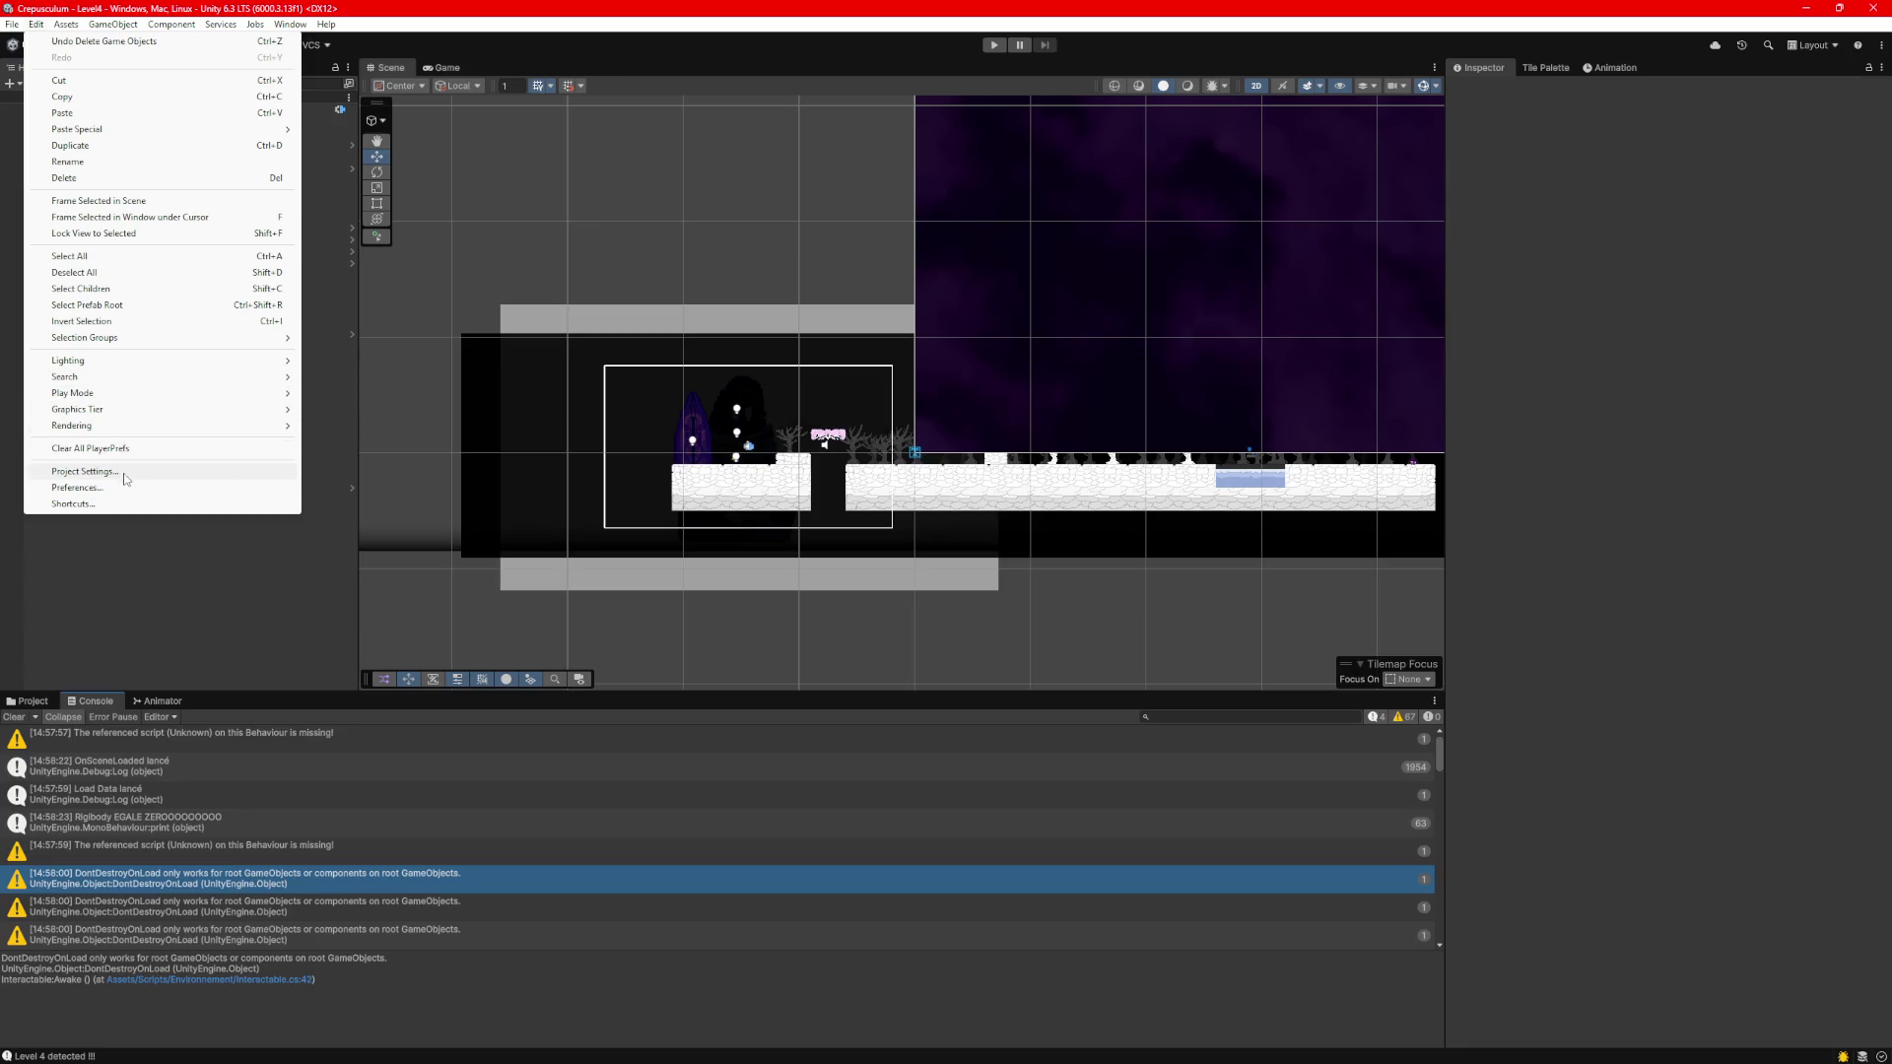
pyautogui.click(347, 842)
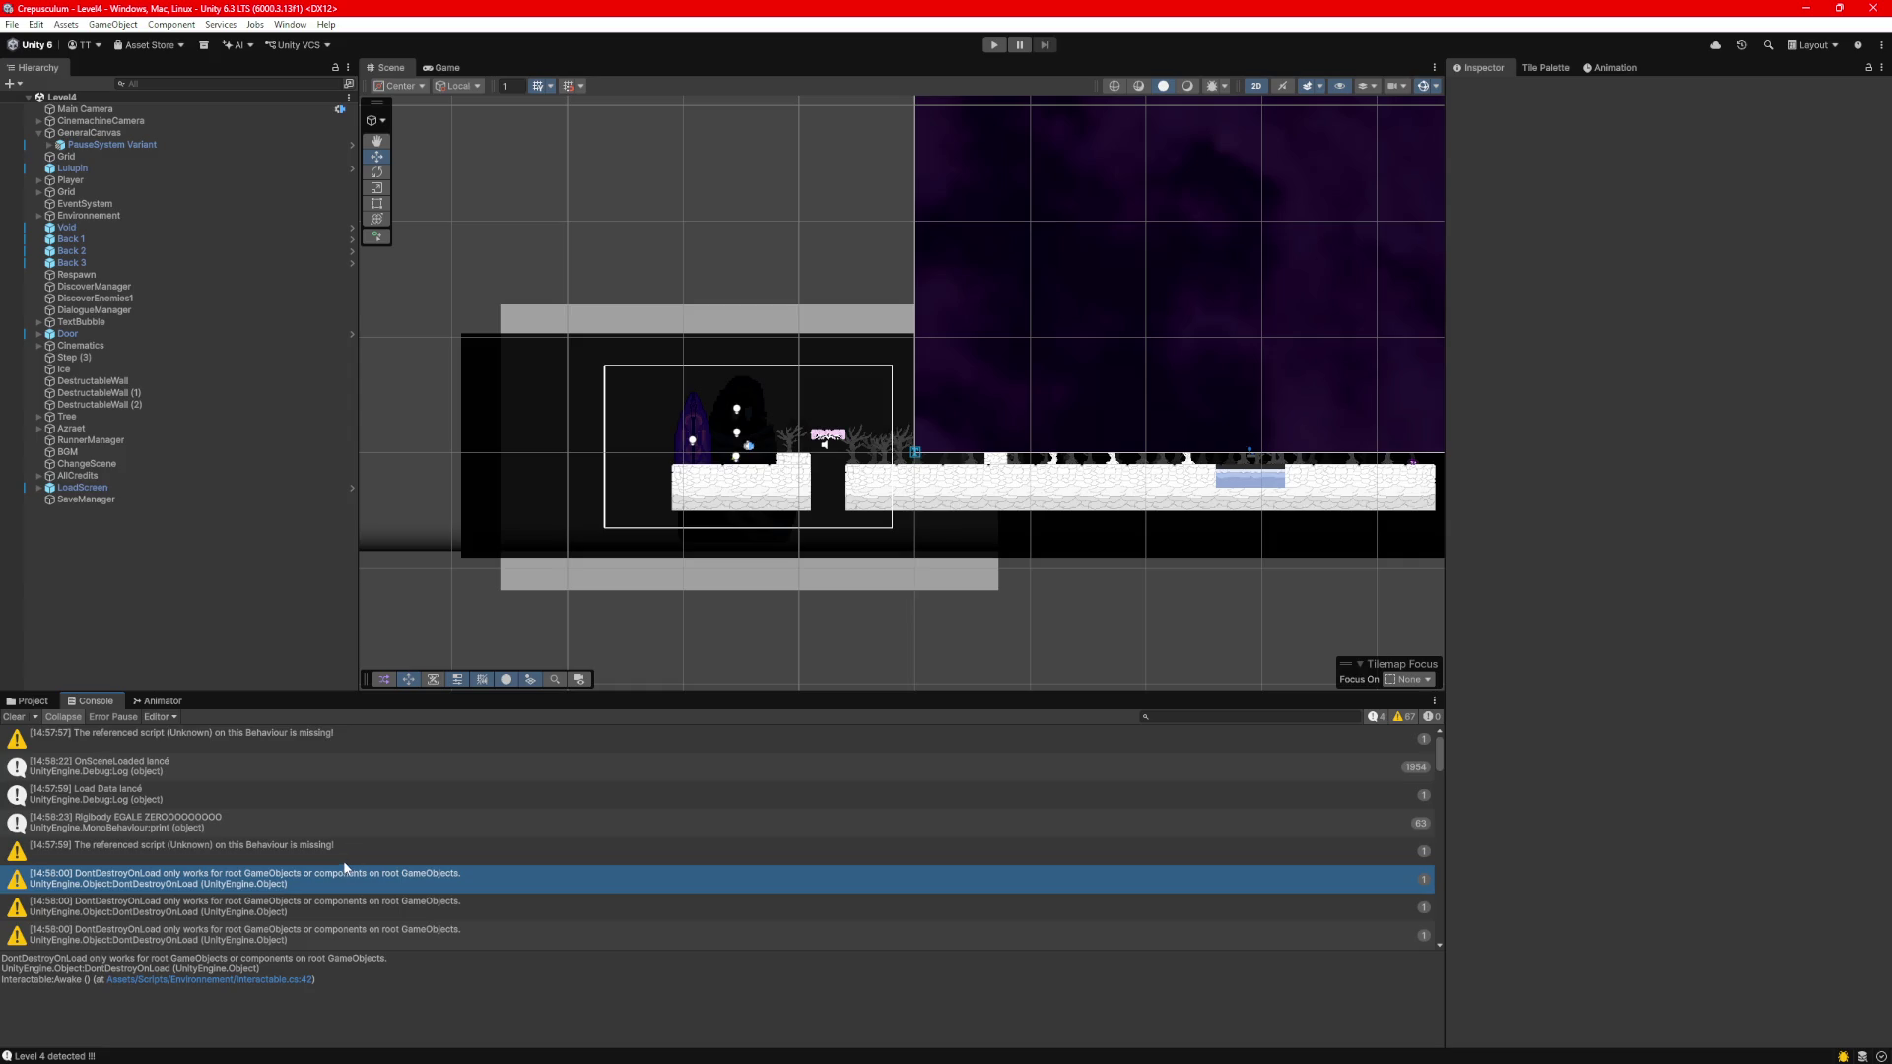
pyautogui.click(321, 907)
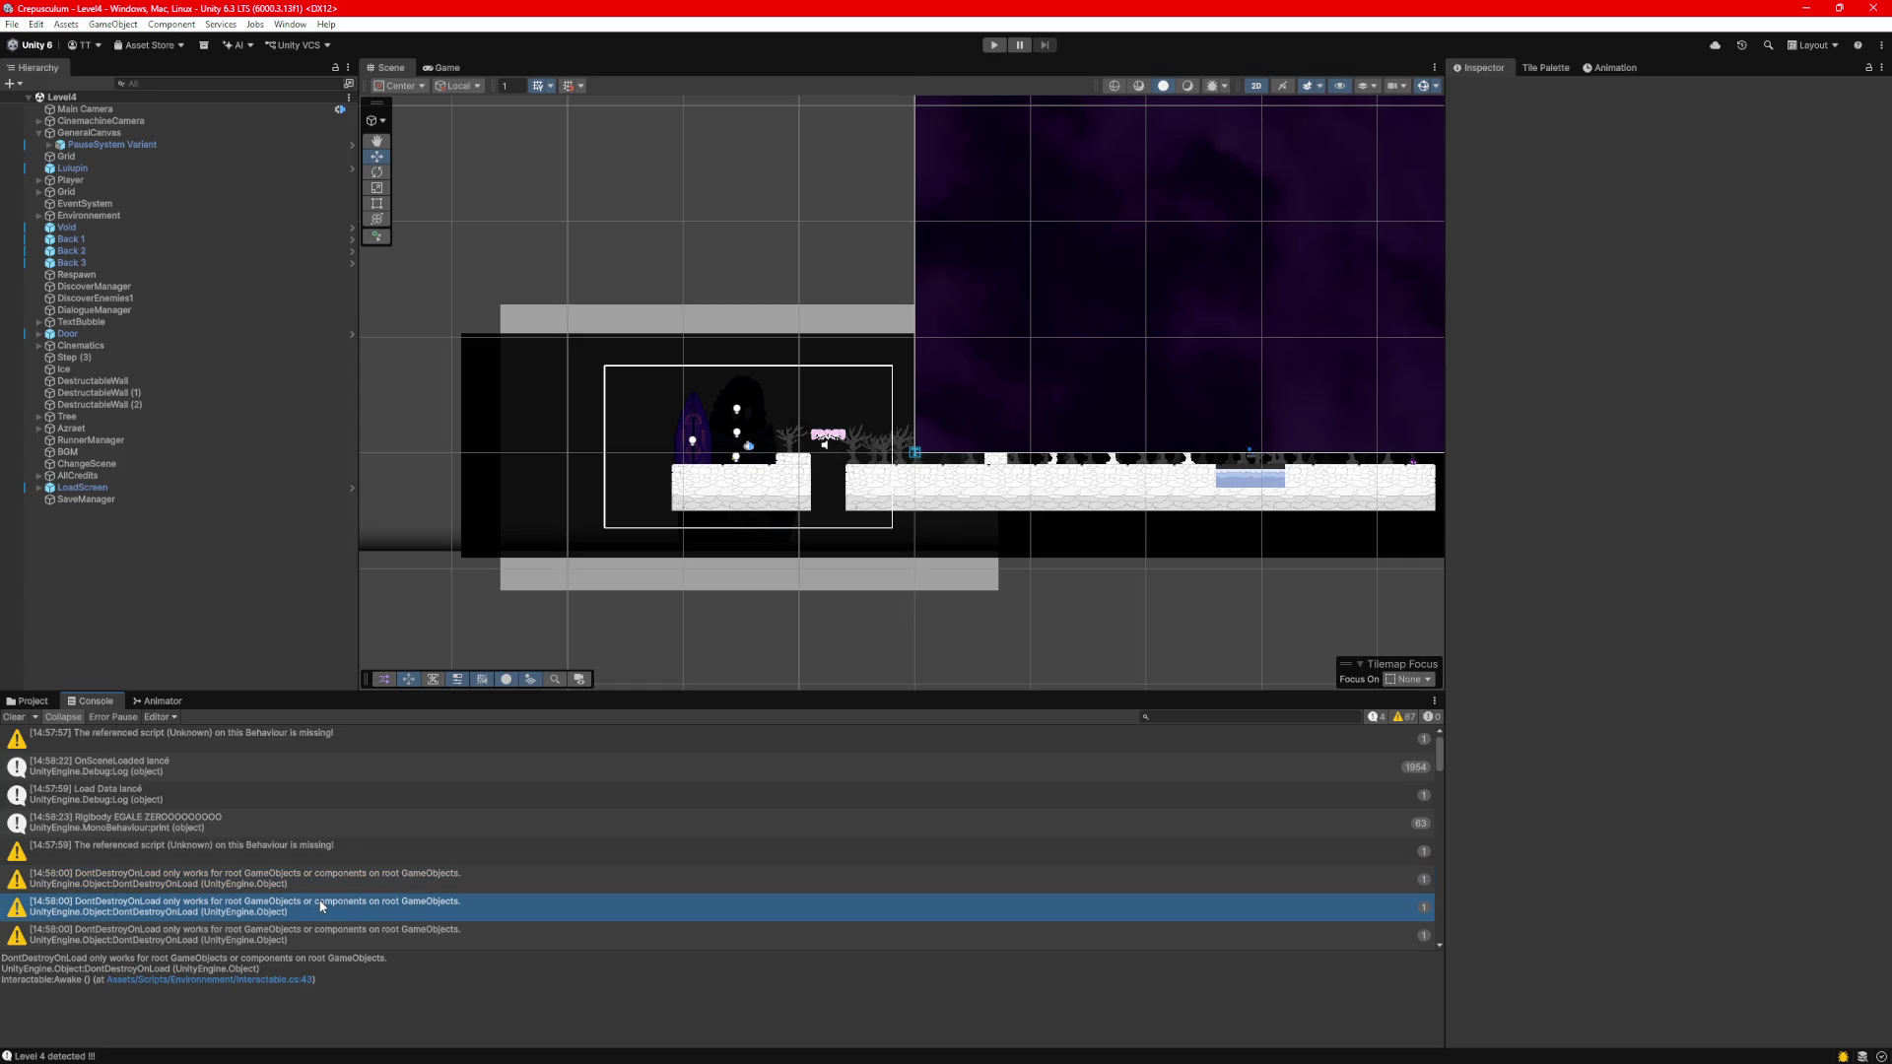
pyautogui.click(264, 734)
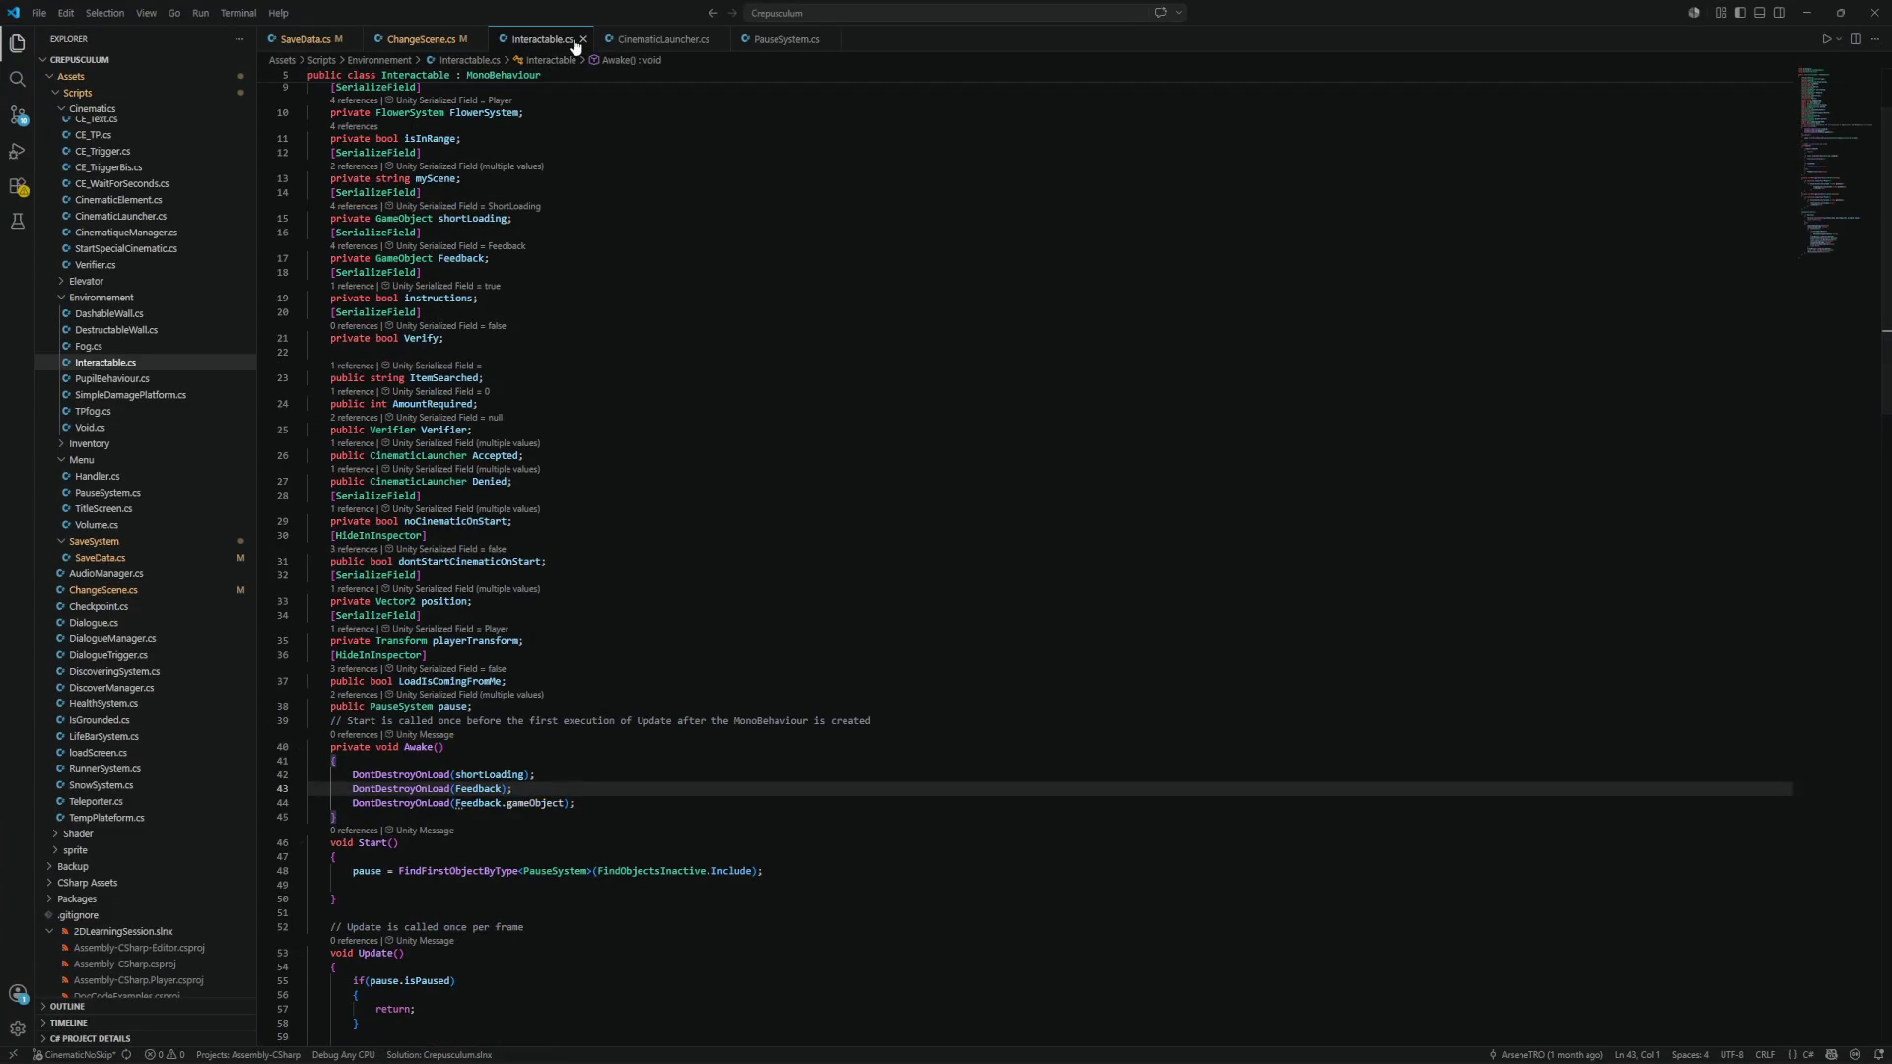
# Expand PauseSystem Variant and Player in Unity's Hierarchy.
pyautogui.click(1806, 12)
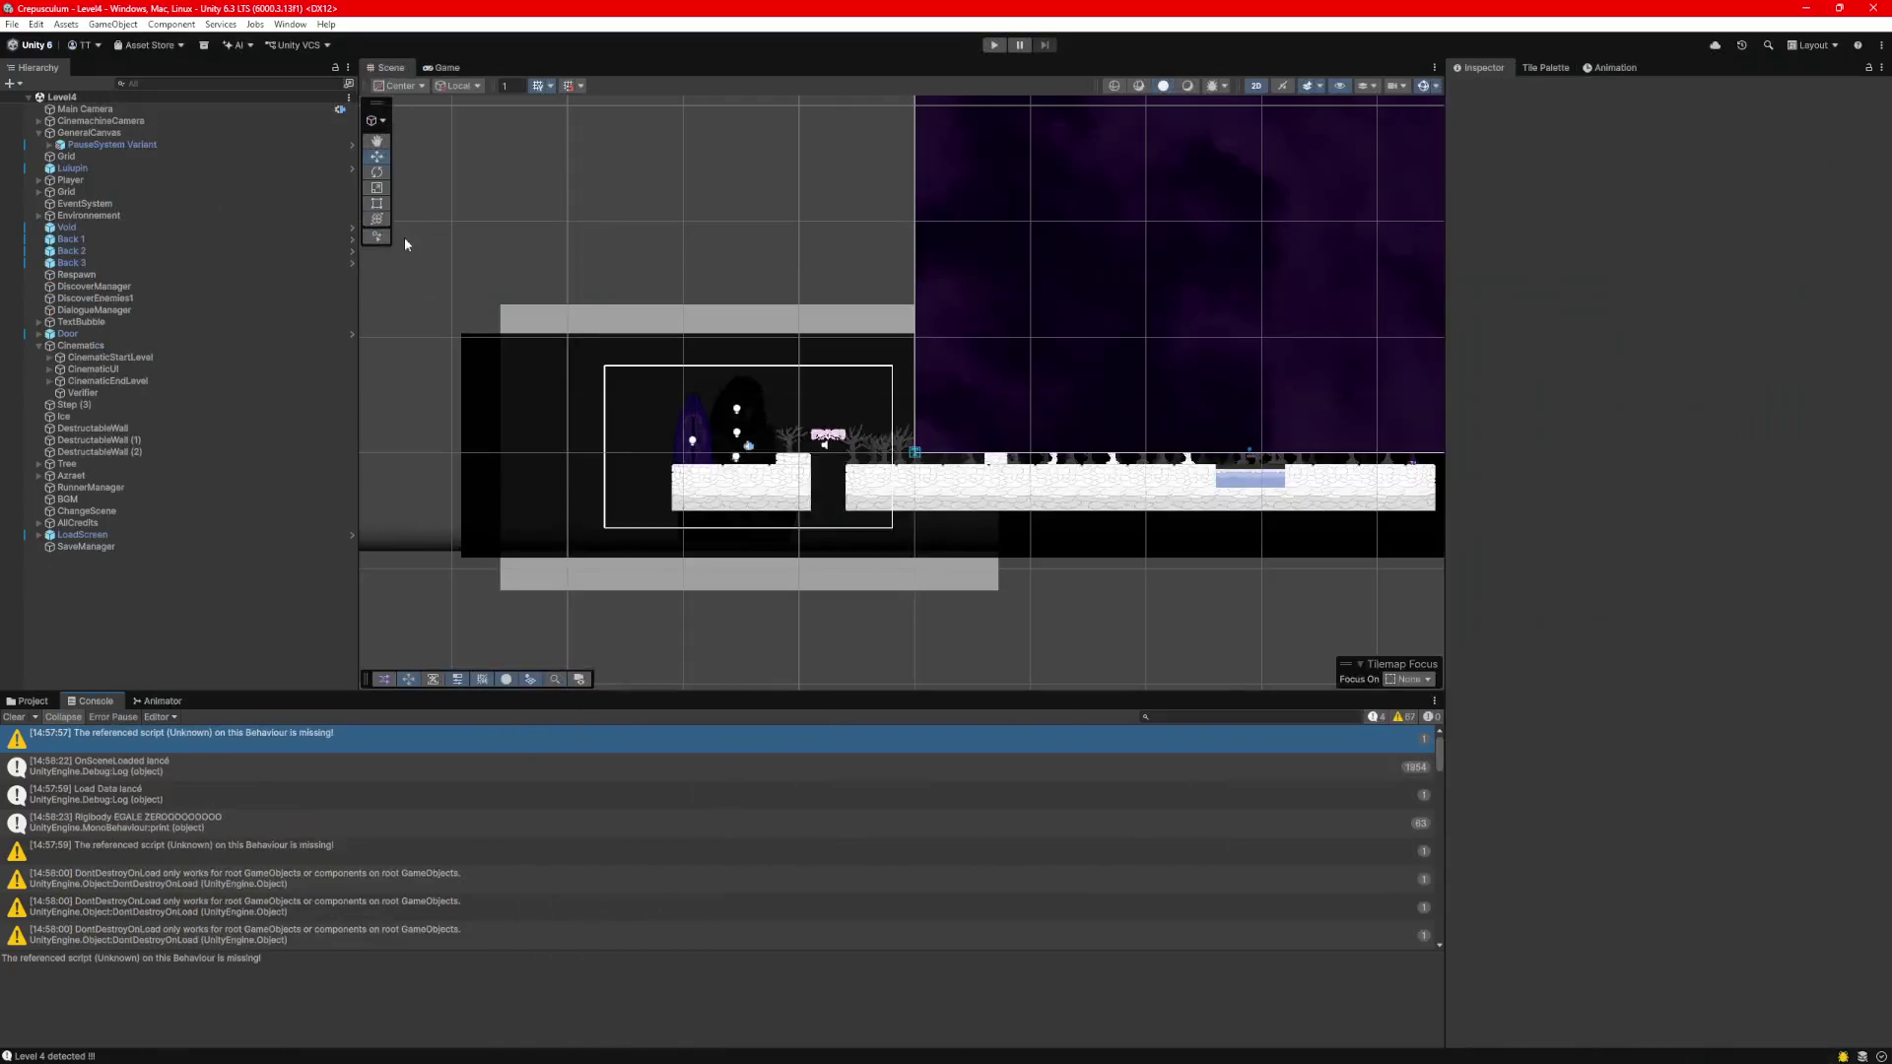
pyautogui.click(50, 145)
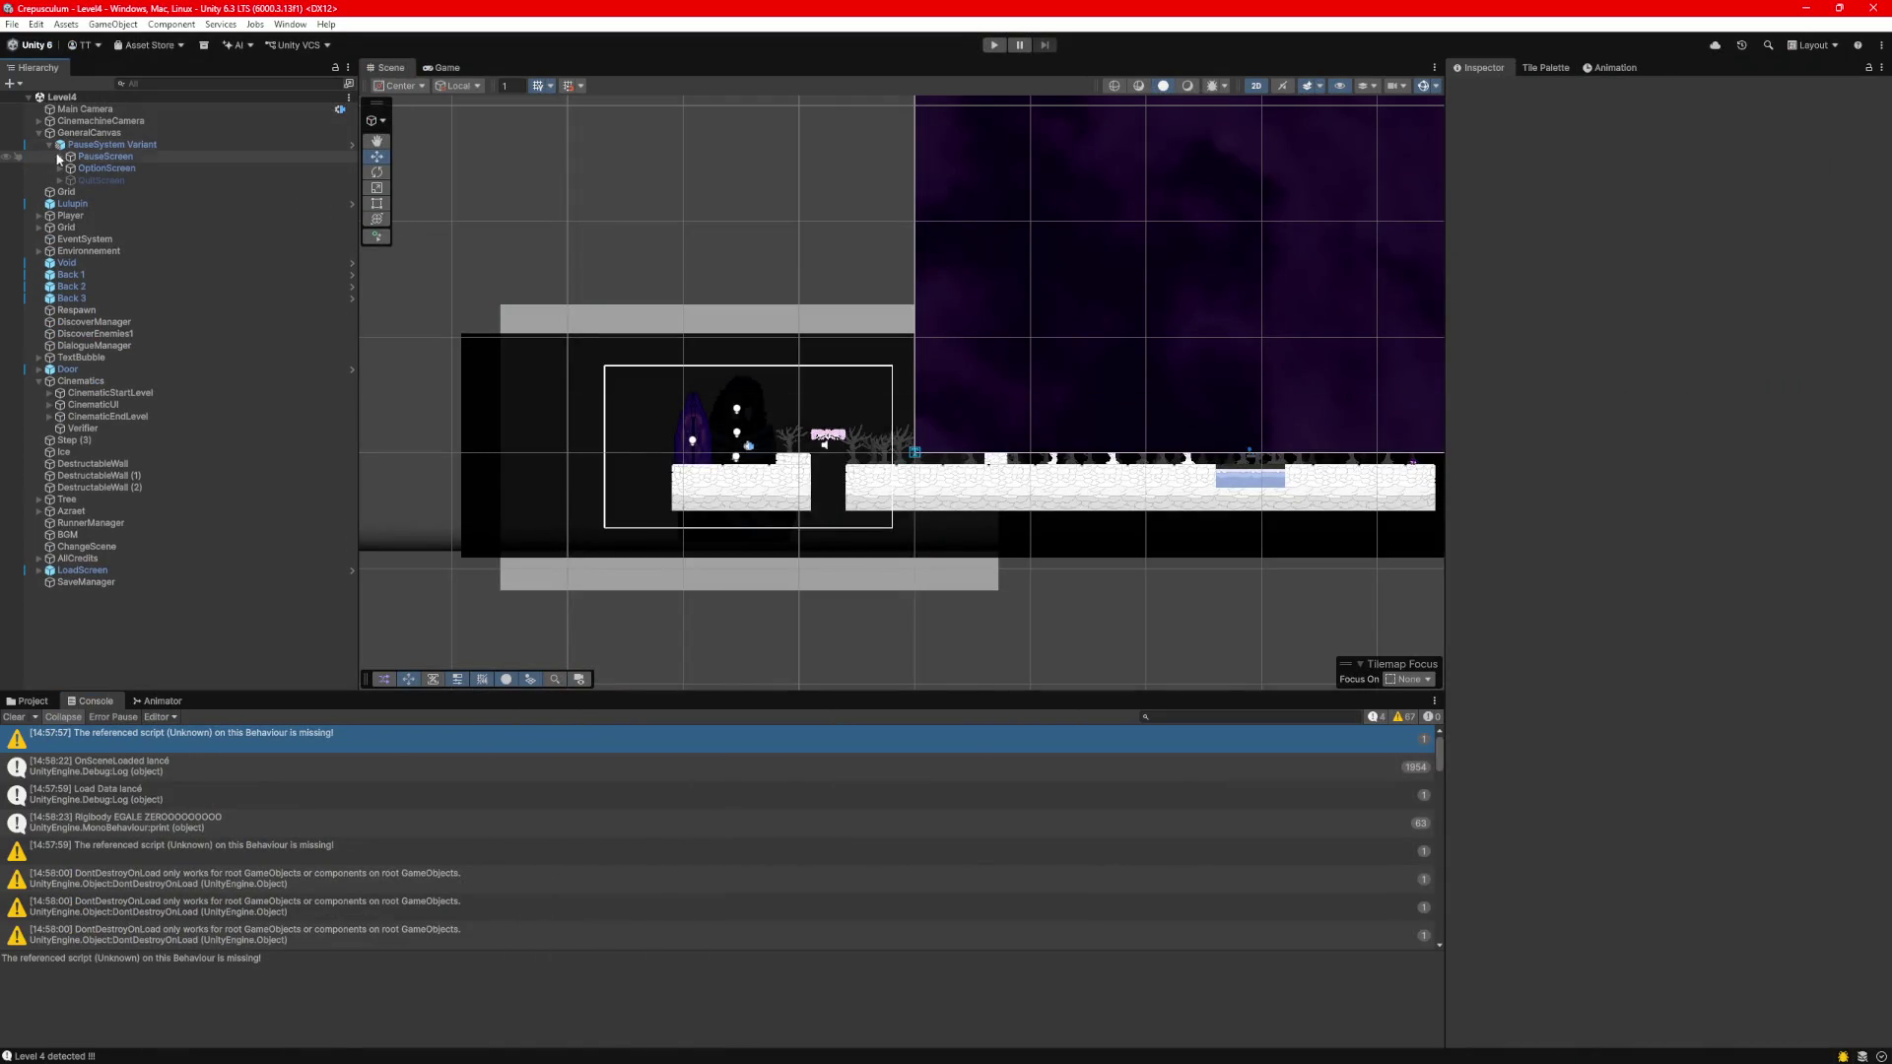
pyautogui.click(38, 216)
# Return to Interactable.cs and put the cursor after Feedback) on line 43.
pyautogui.moveTo(965, 1057)
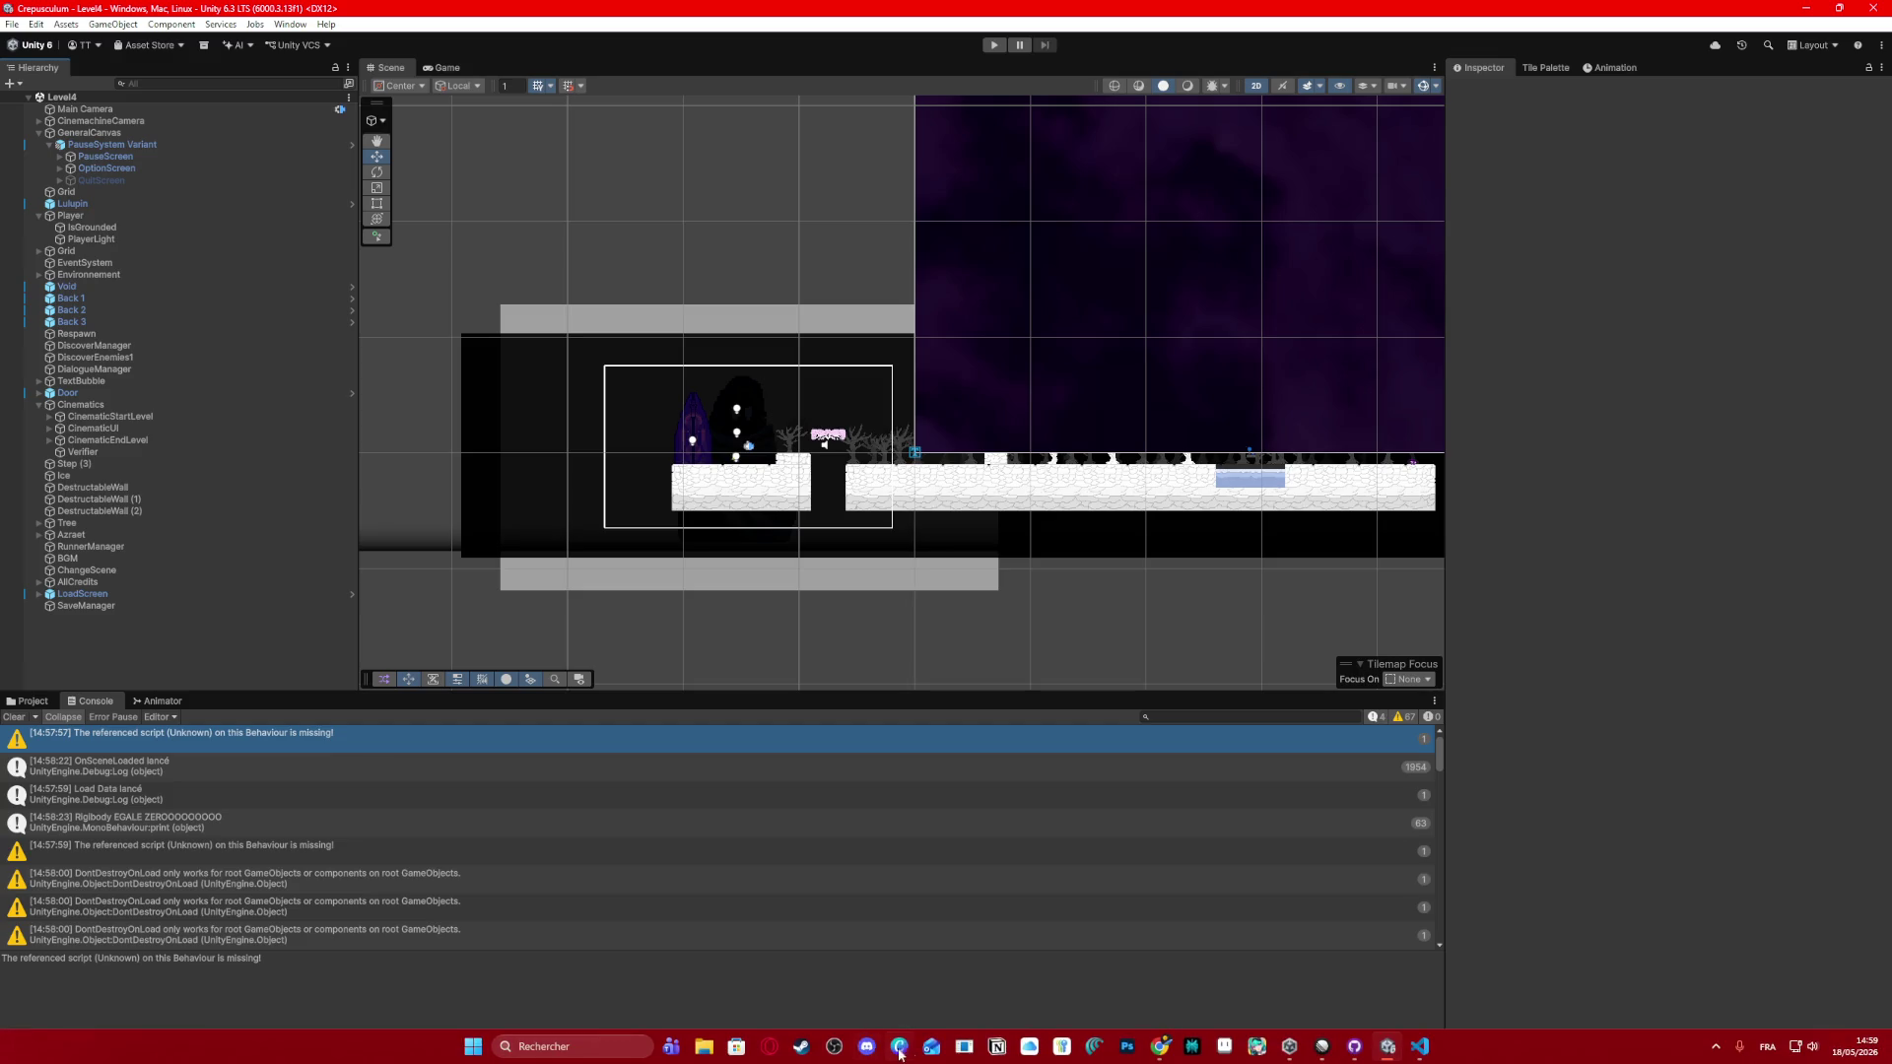
pyautogui.click(1419, 1046)
pyautogui.click(508, 789)
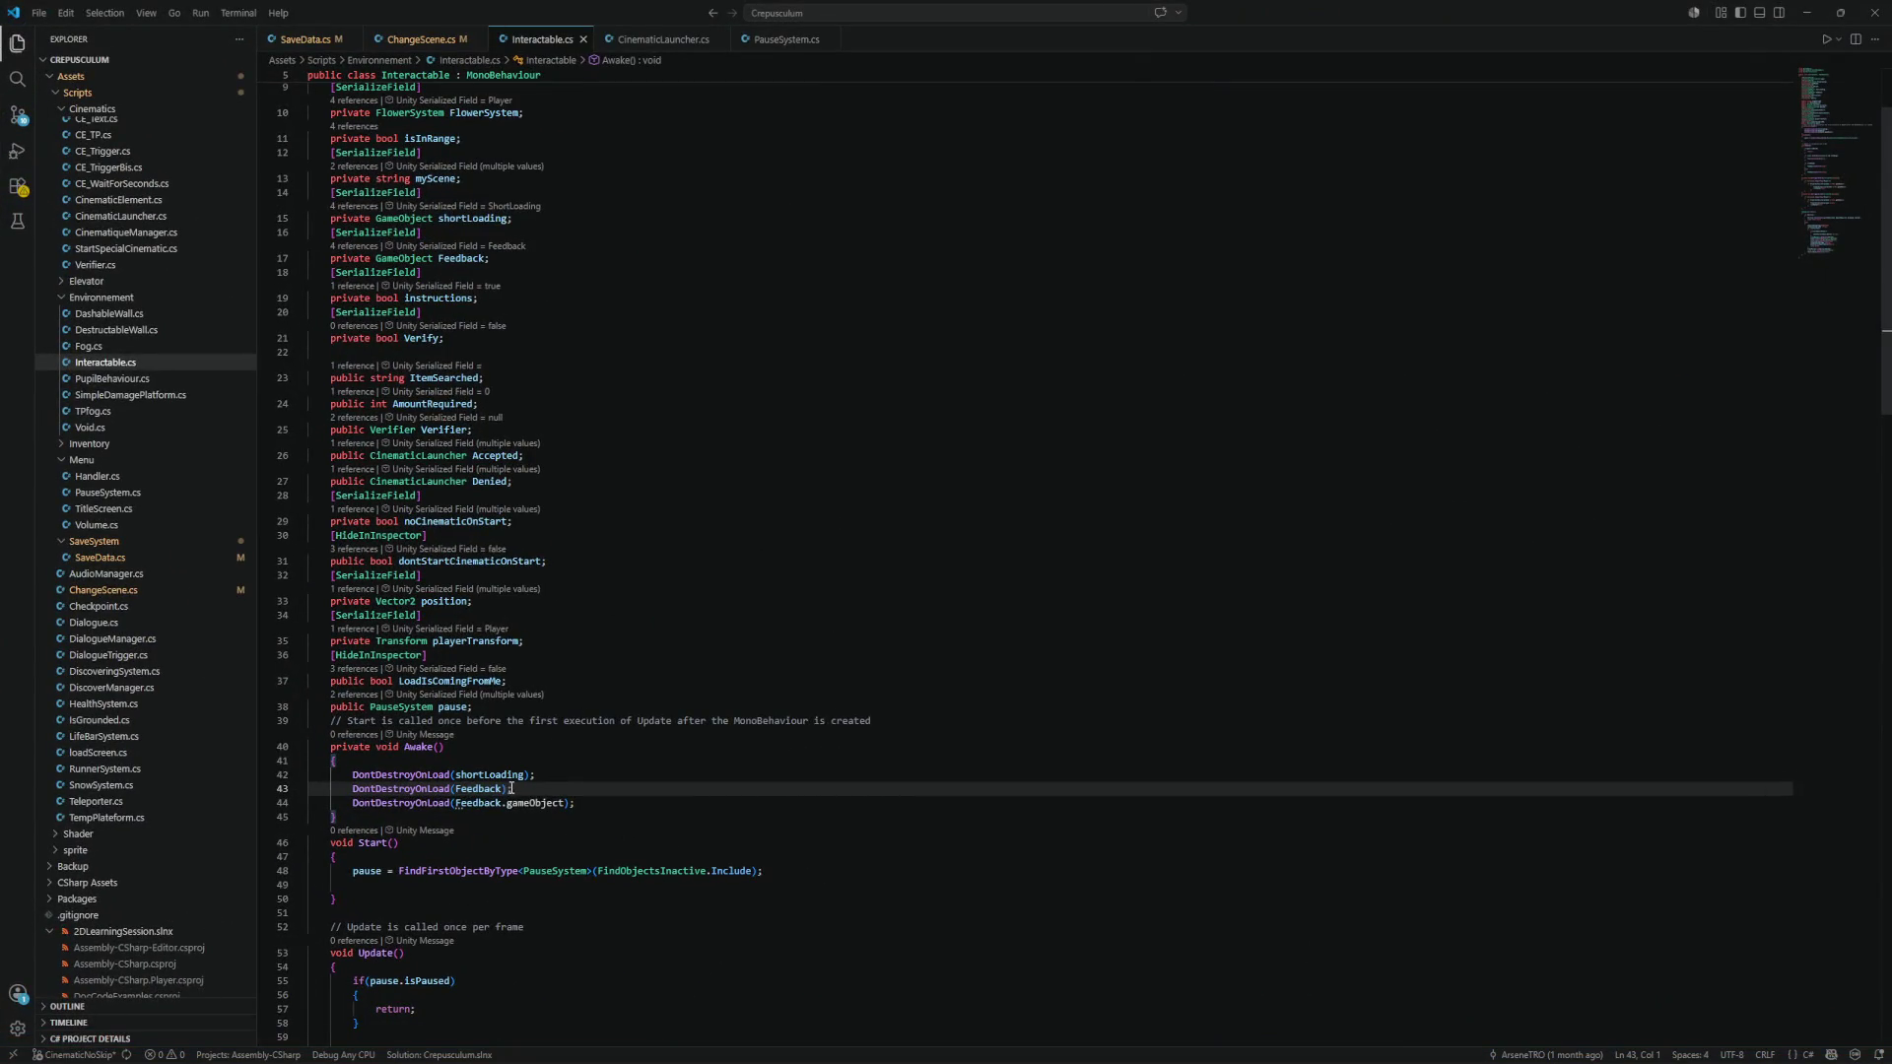
# Delete and retype the closing parenthesis after Feedback, then save the script.
pyautogui.press('BackSpace')
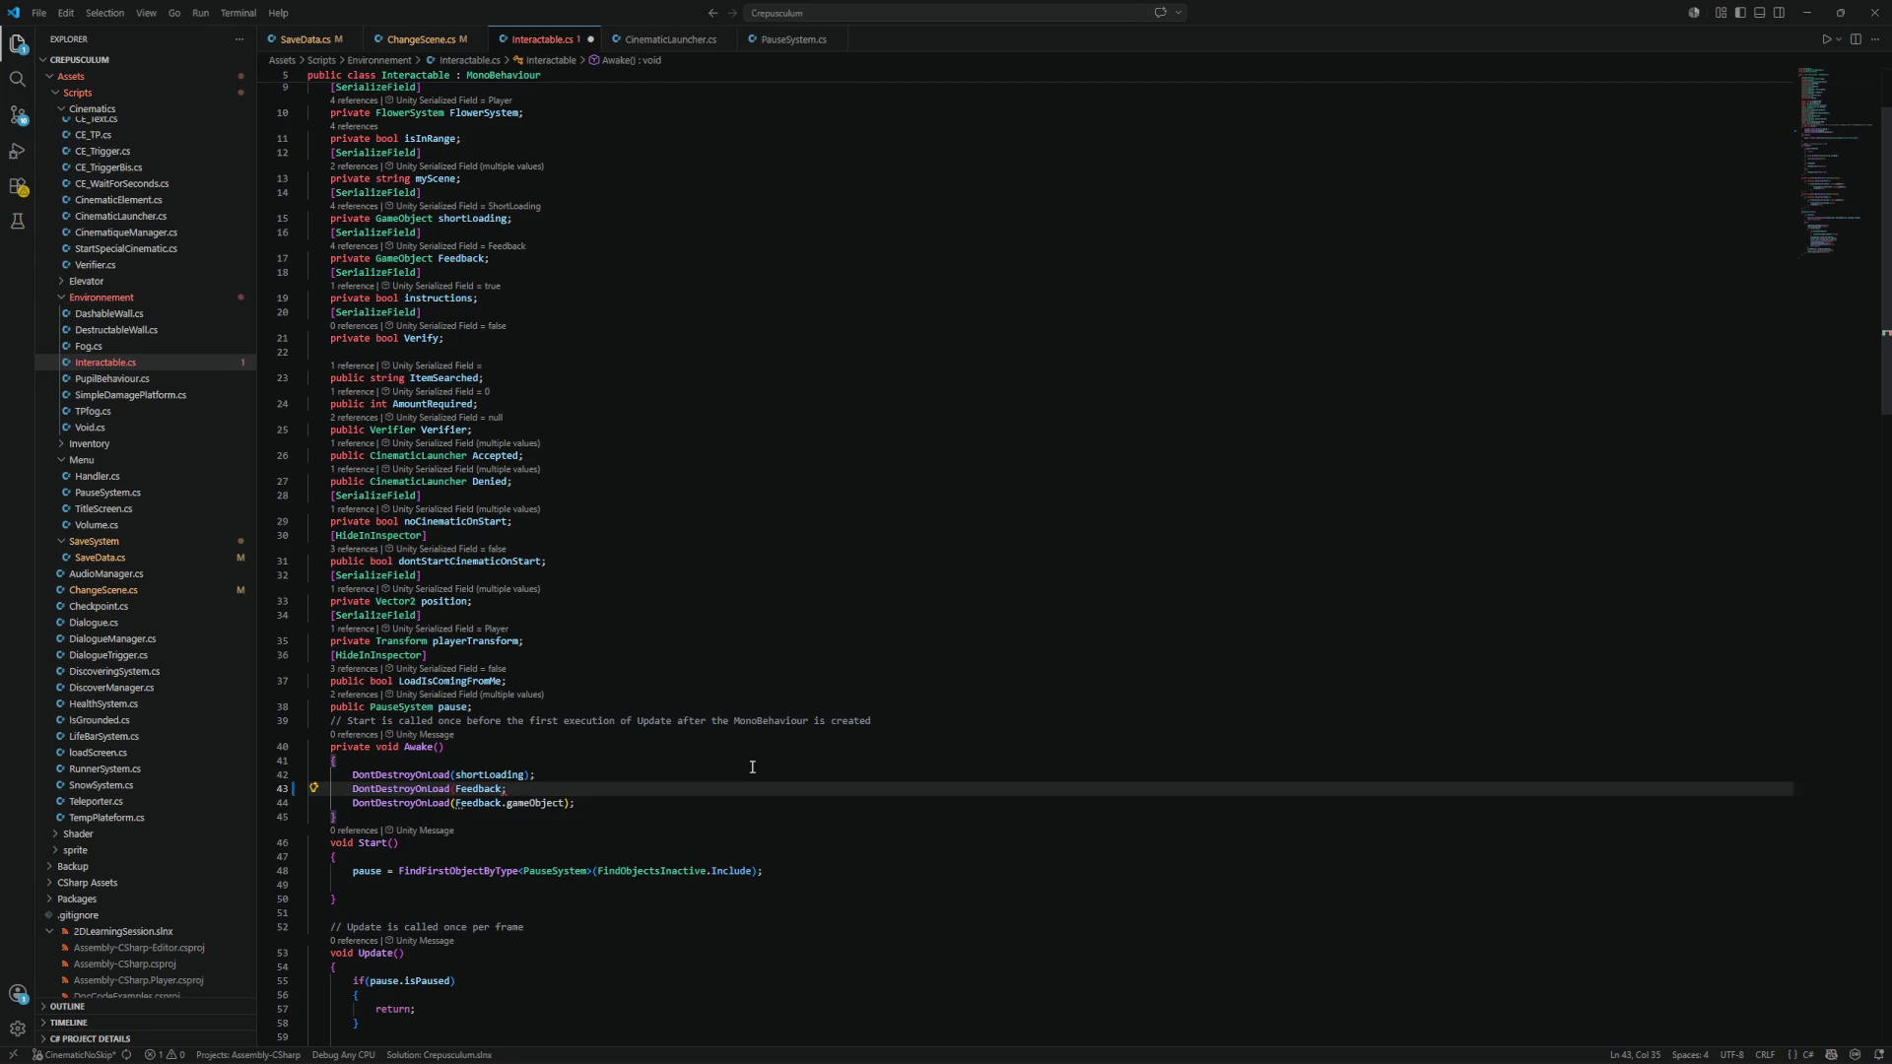
pyautogui.write(')')
pyautogui.hotkey('ctrl', 's')
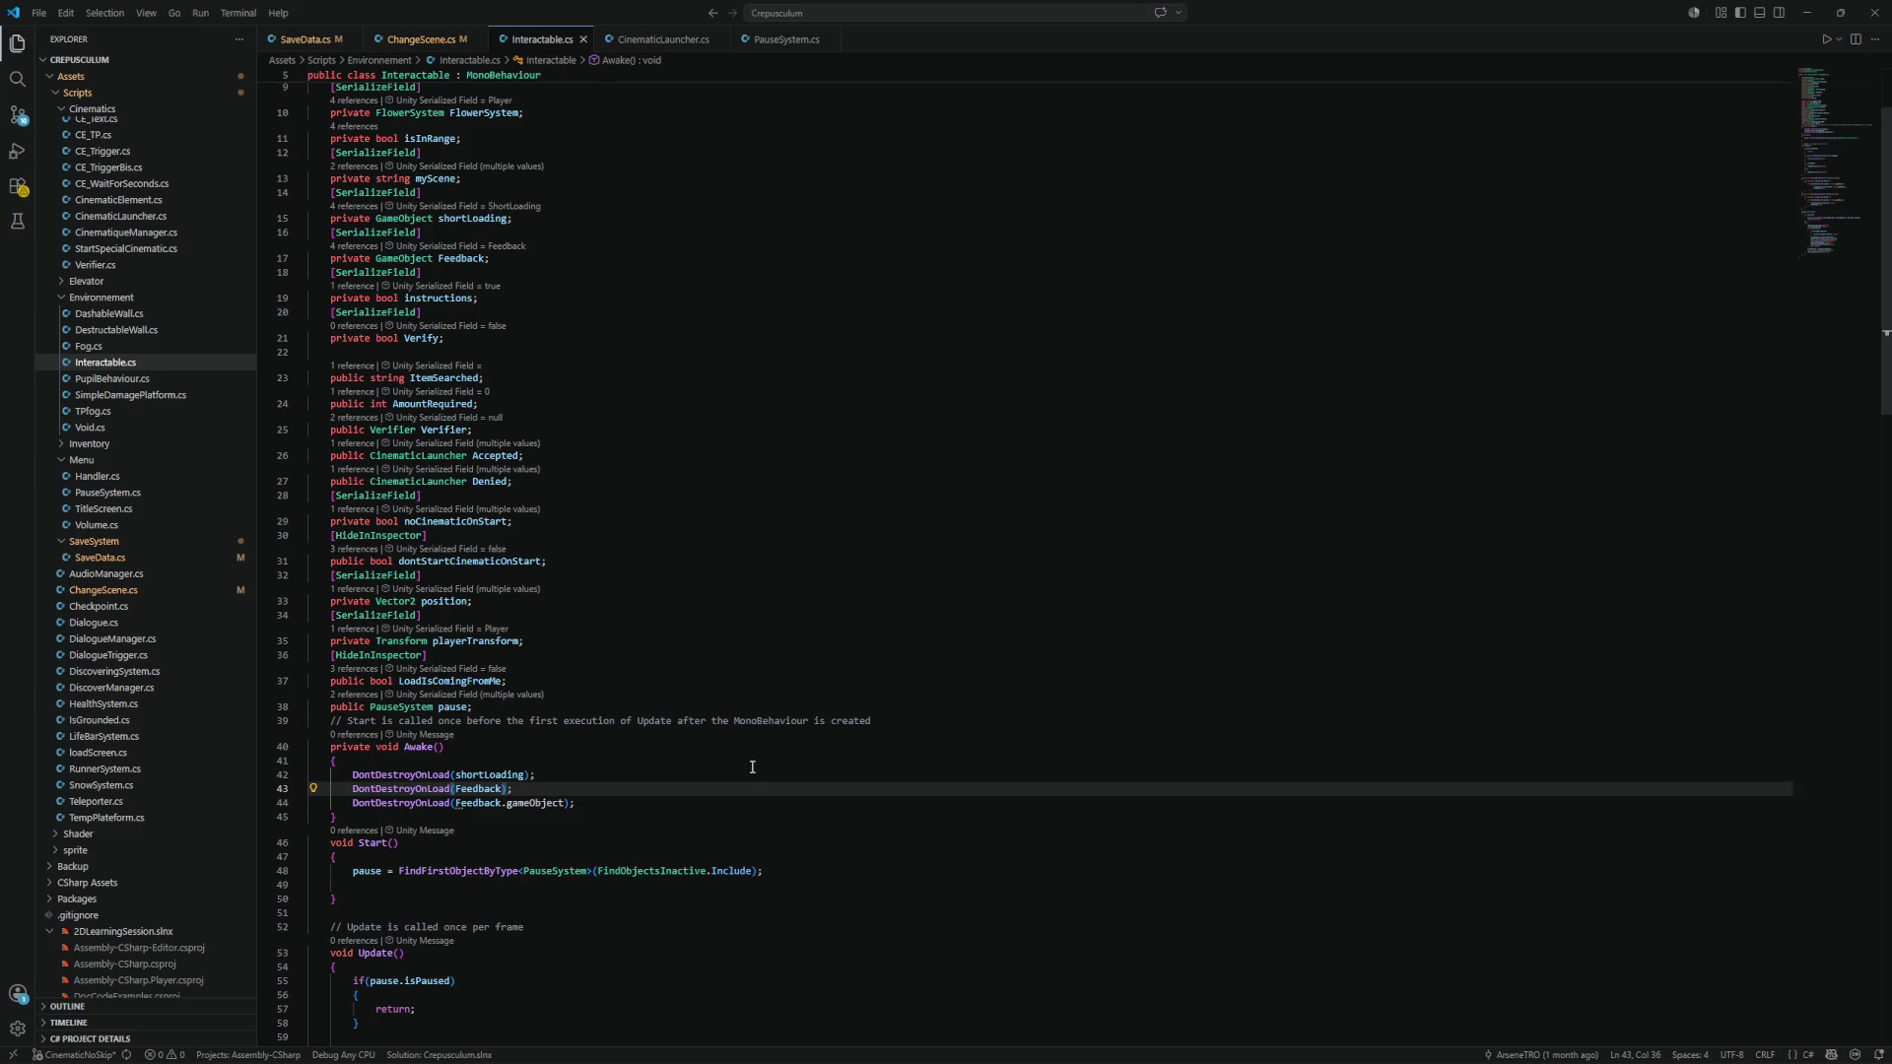
# Delete the DontDestroyOnLoad(Feedback) line from Awake, save, and go back to Unity.
pyautogui.scroll(-1, 591, 686)
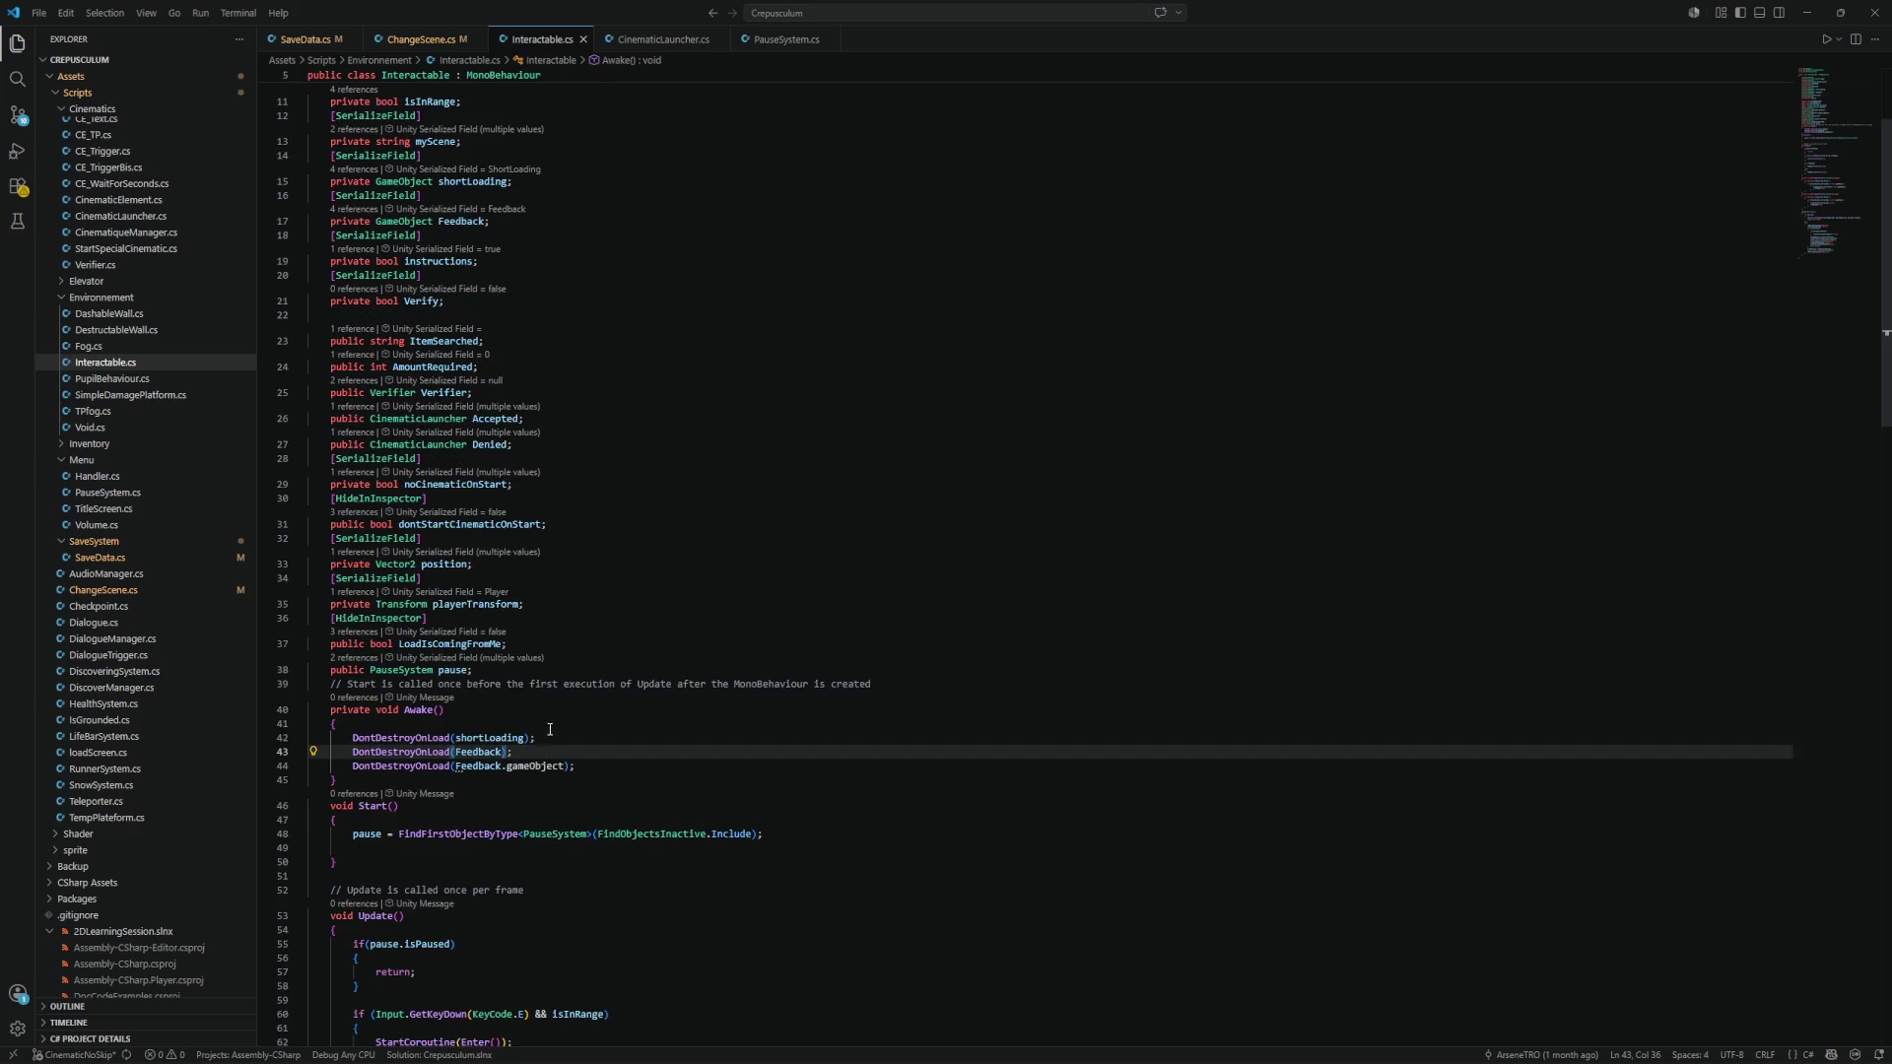
pyautogui.click(502, 753)
pyautogui.moveTo(537, 746); pyautogui.dragTo(297, 750)
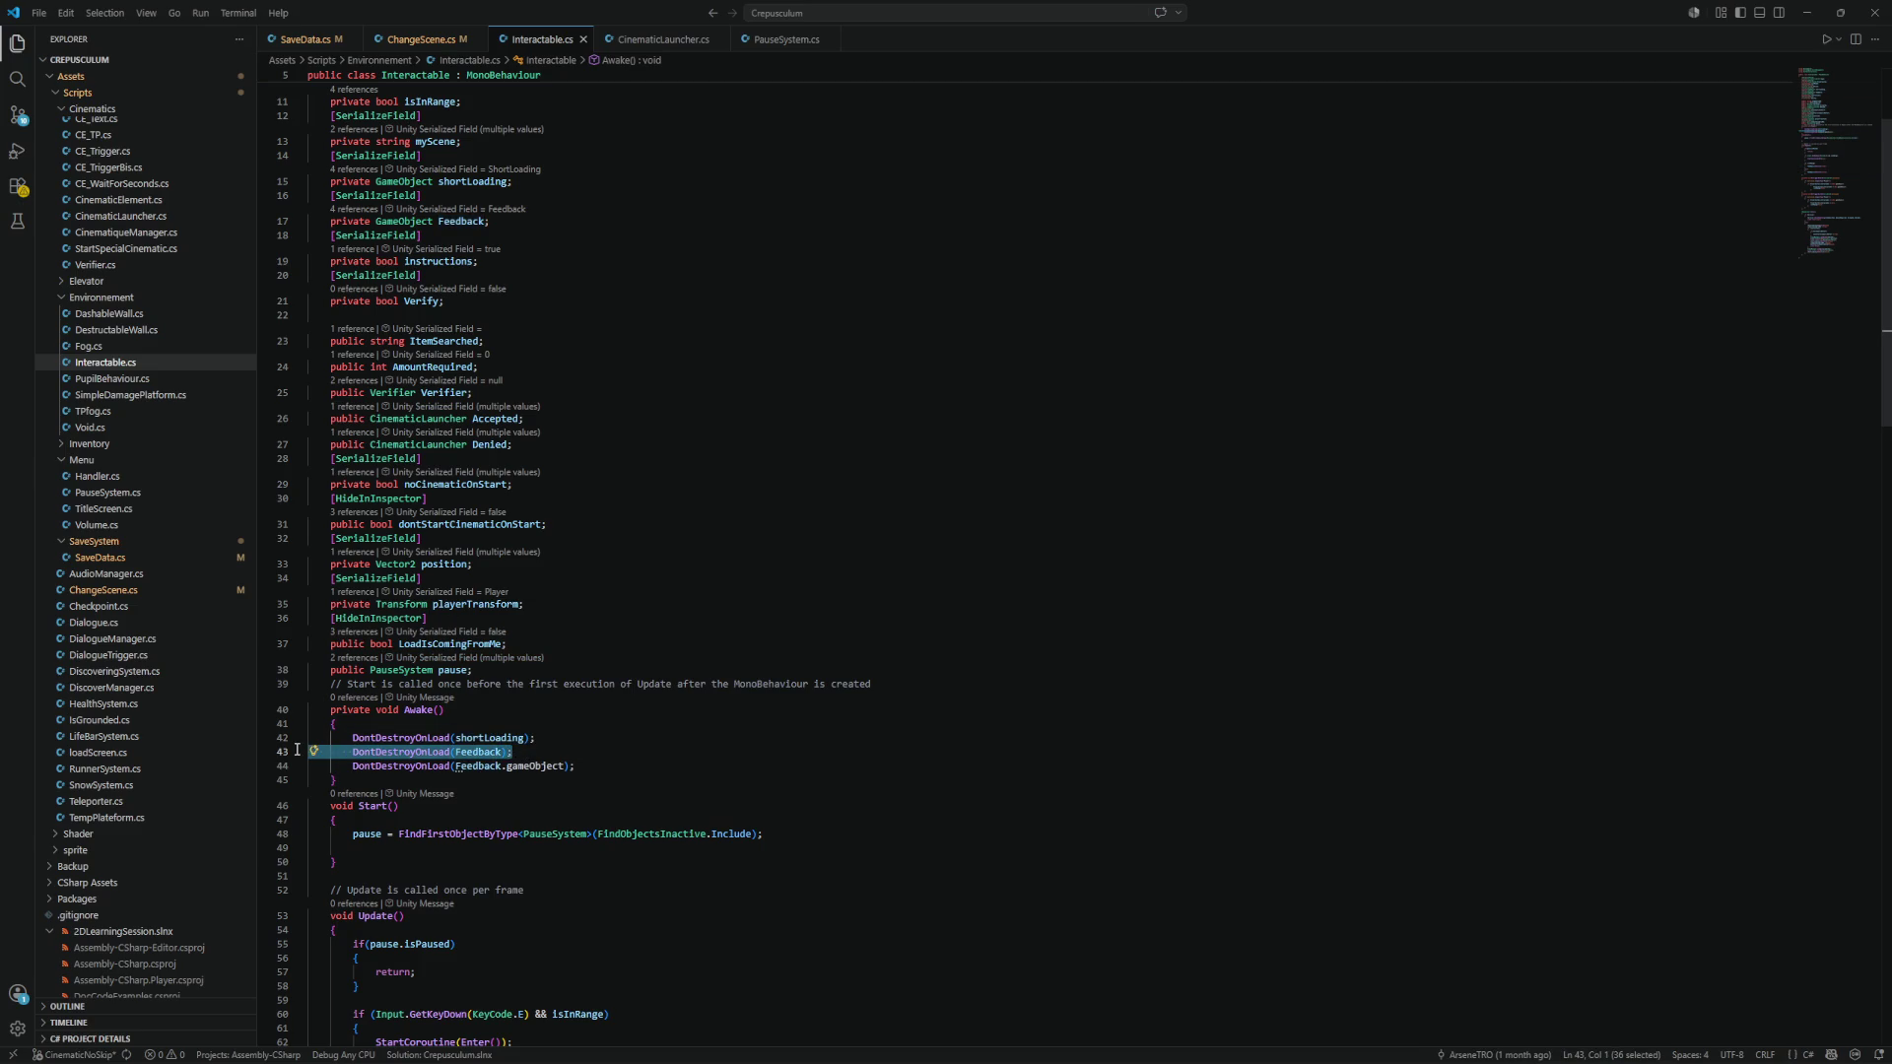
pyautogui.press('BackSpace')
pyautogui.press('BackSpace')
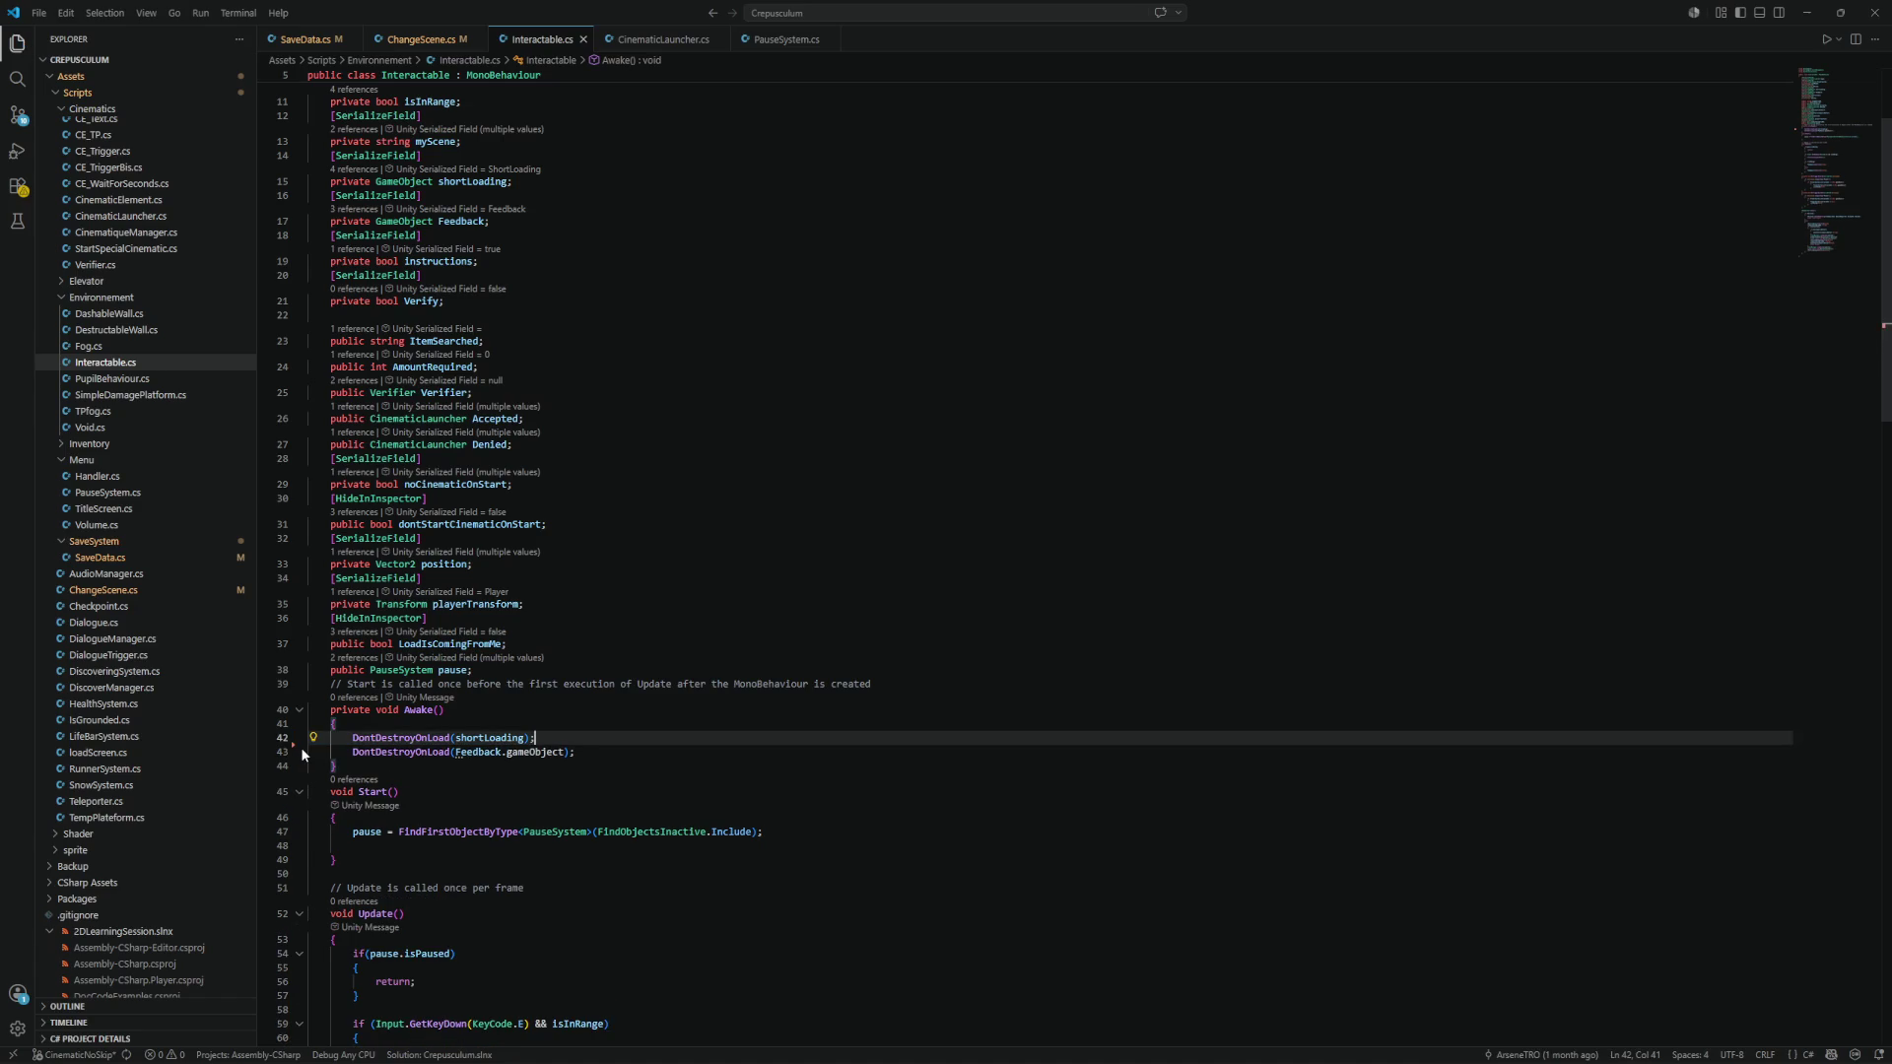
pyautogui.hotkey('ctrl', 's')
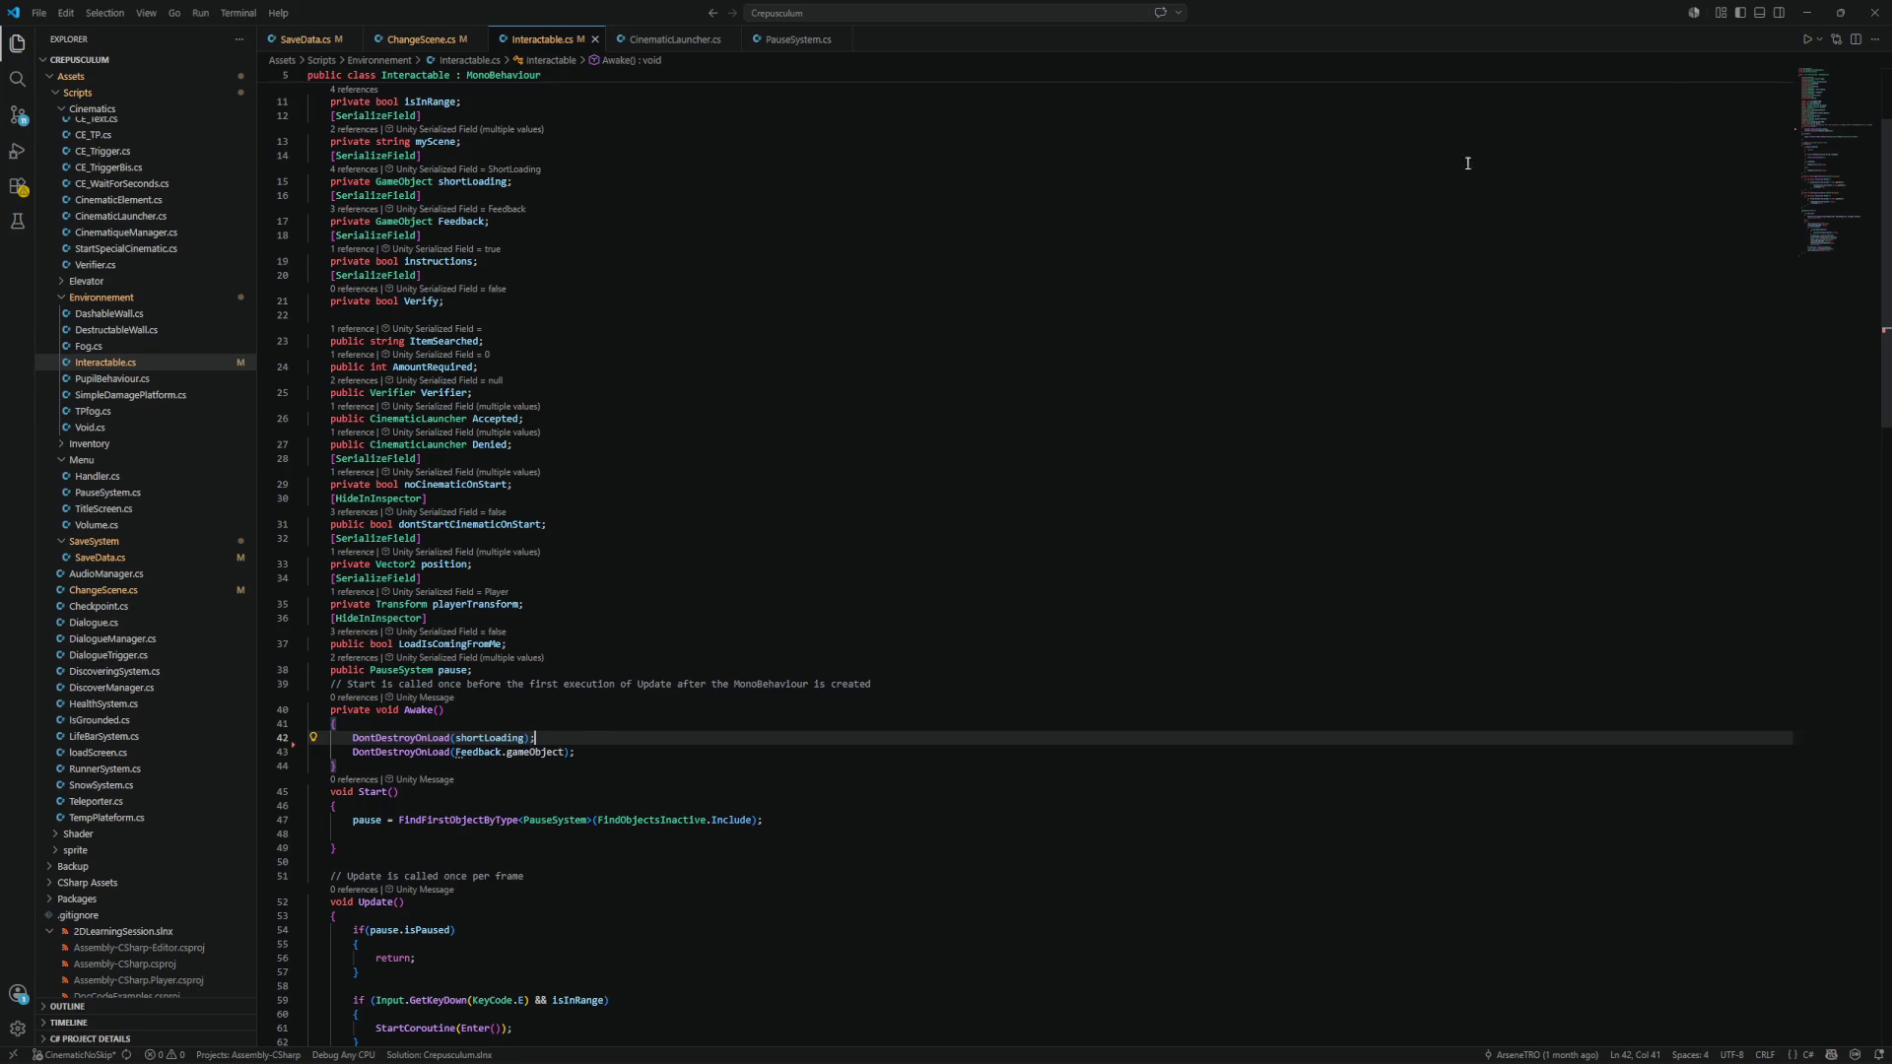
pyautogui.click(1818, 14)
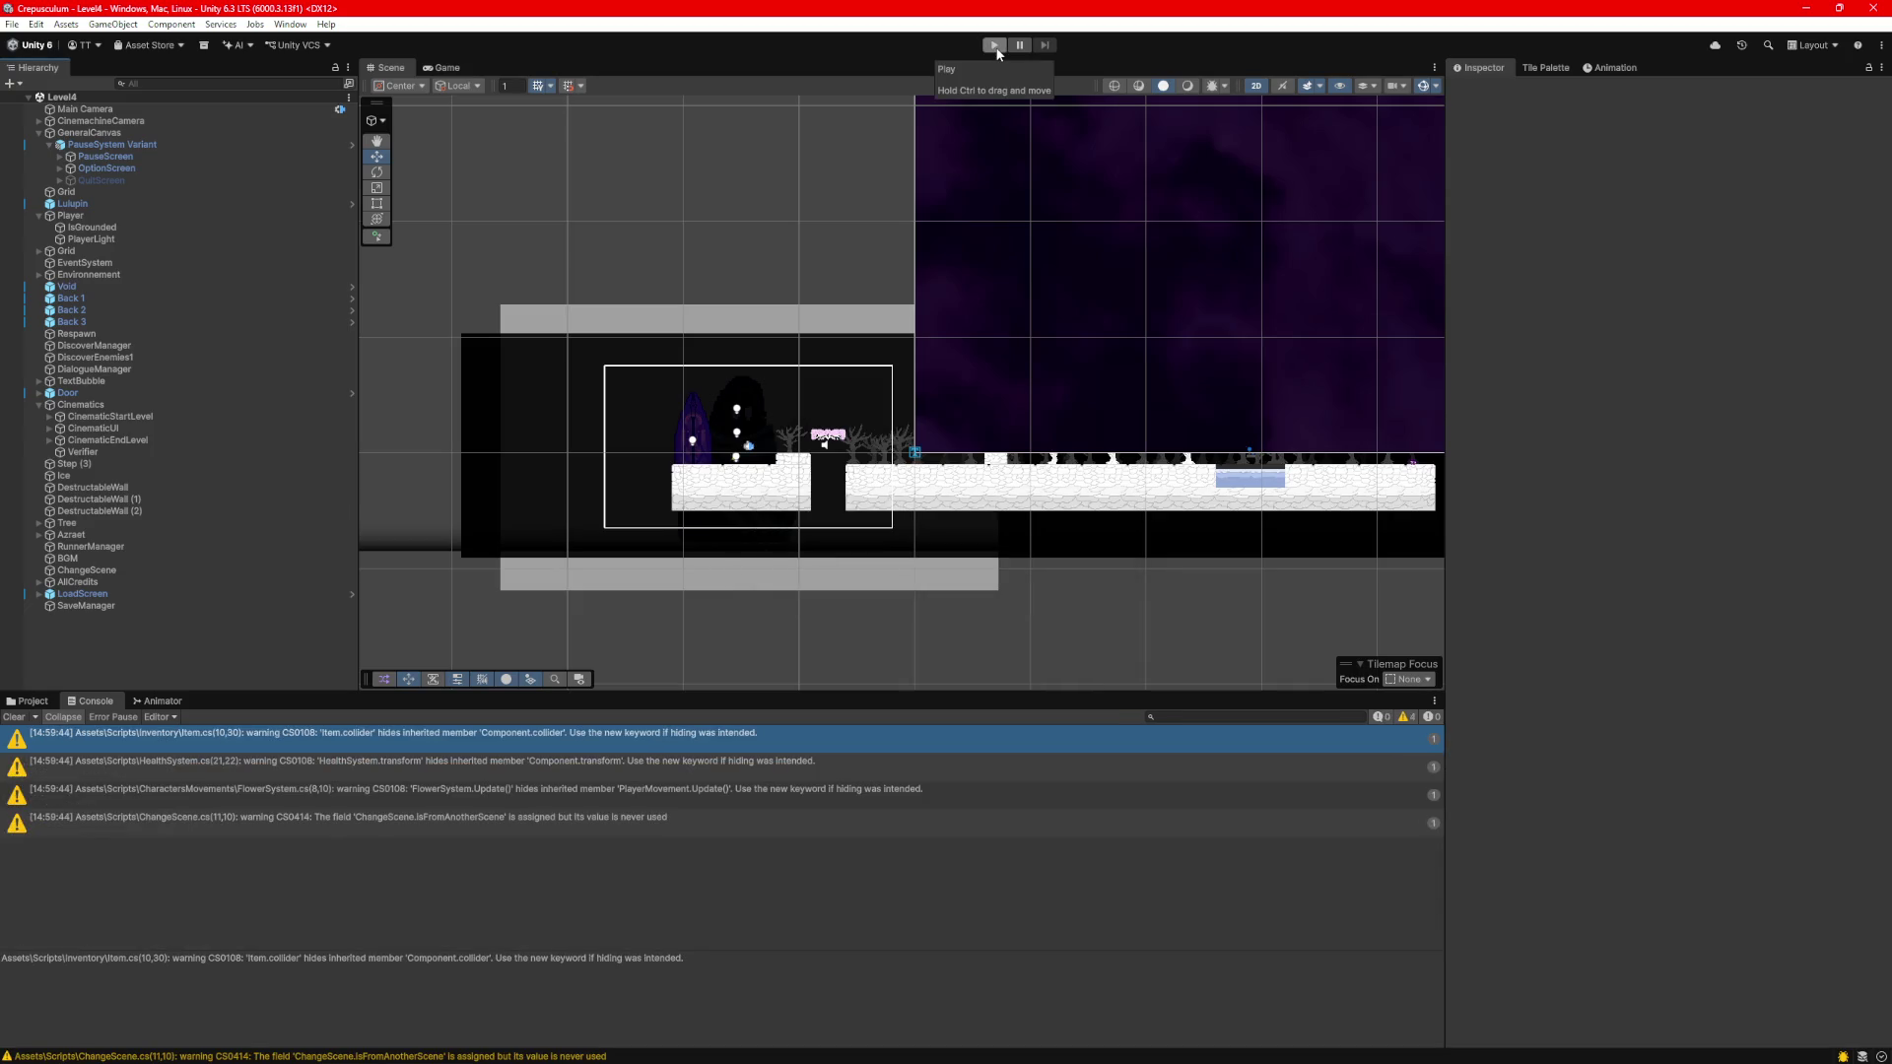
# Run and stop a play-mode retest, then open Level3 from Assets > Scenes.
pyautogui.click(993, 46)
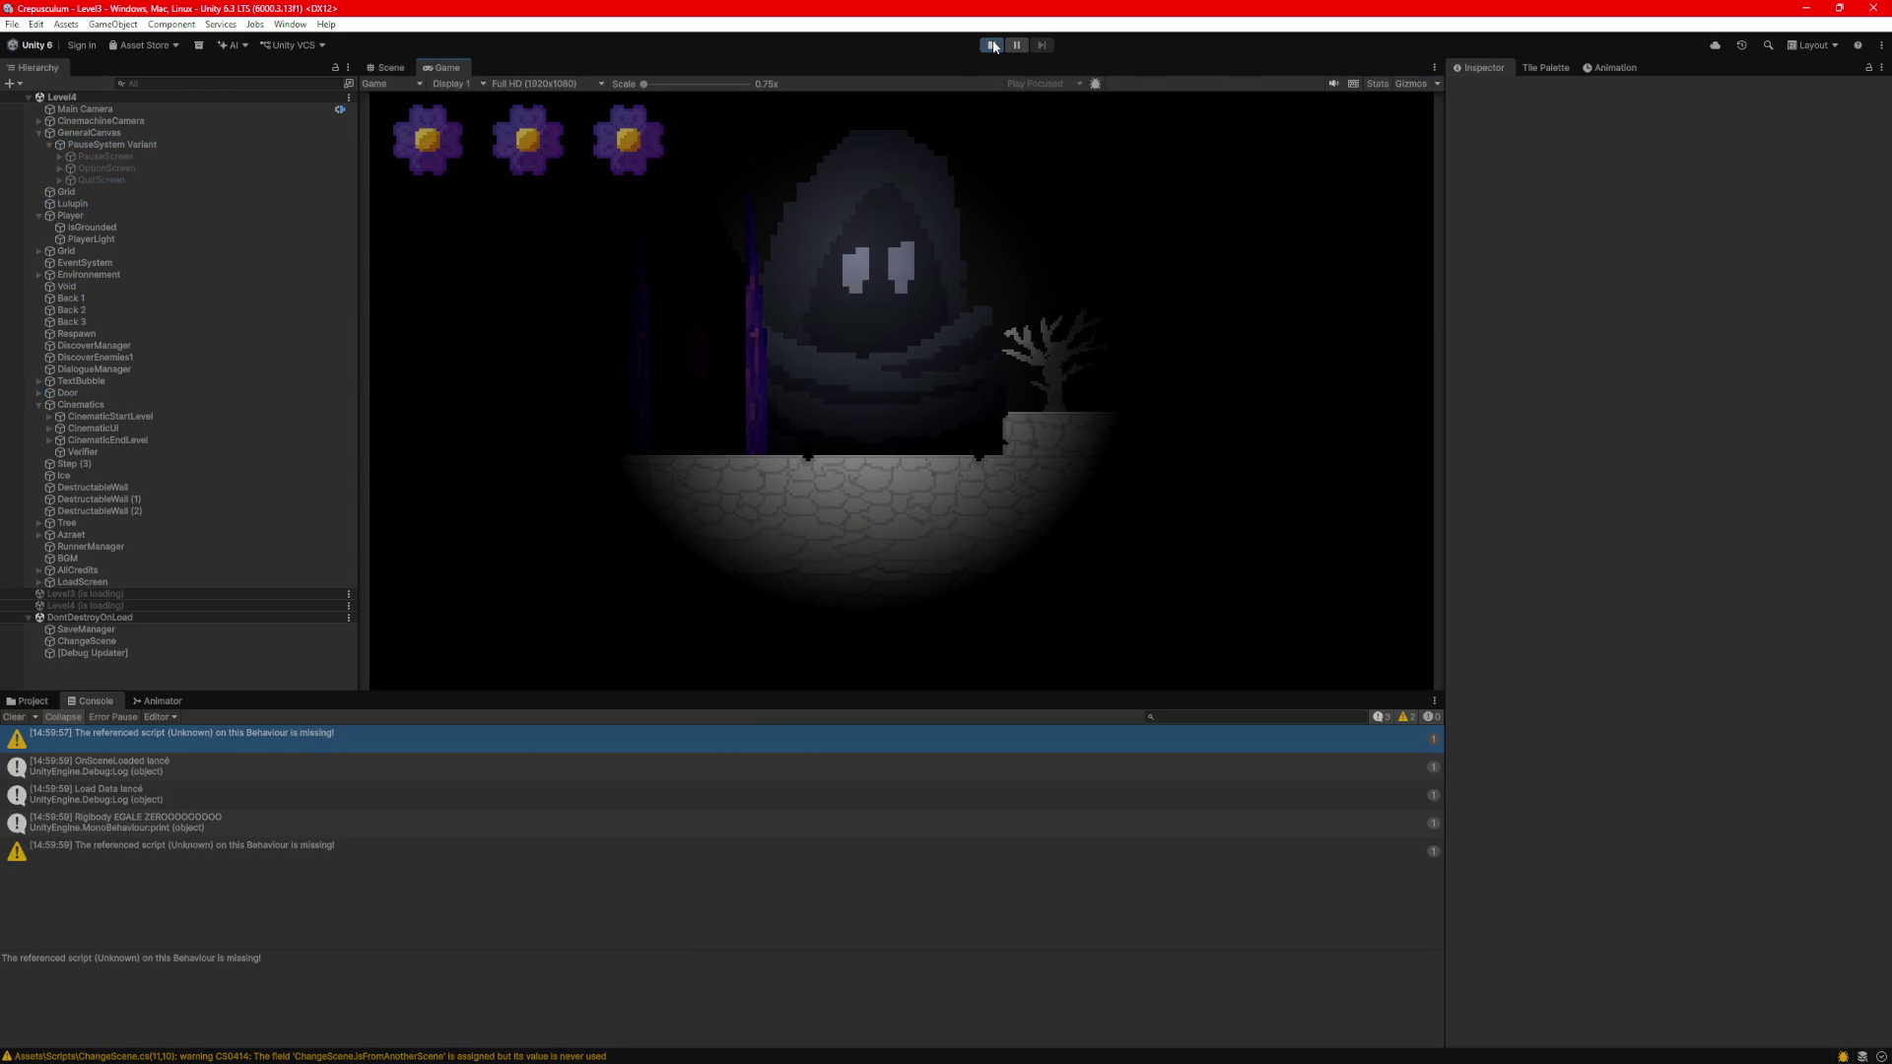
pyautogui.click(994, 46)
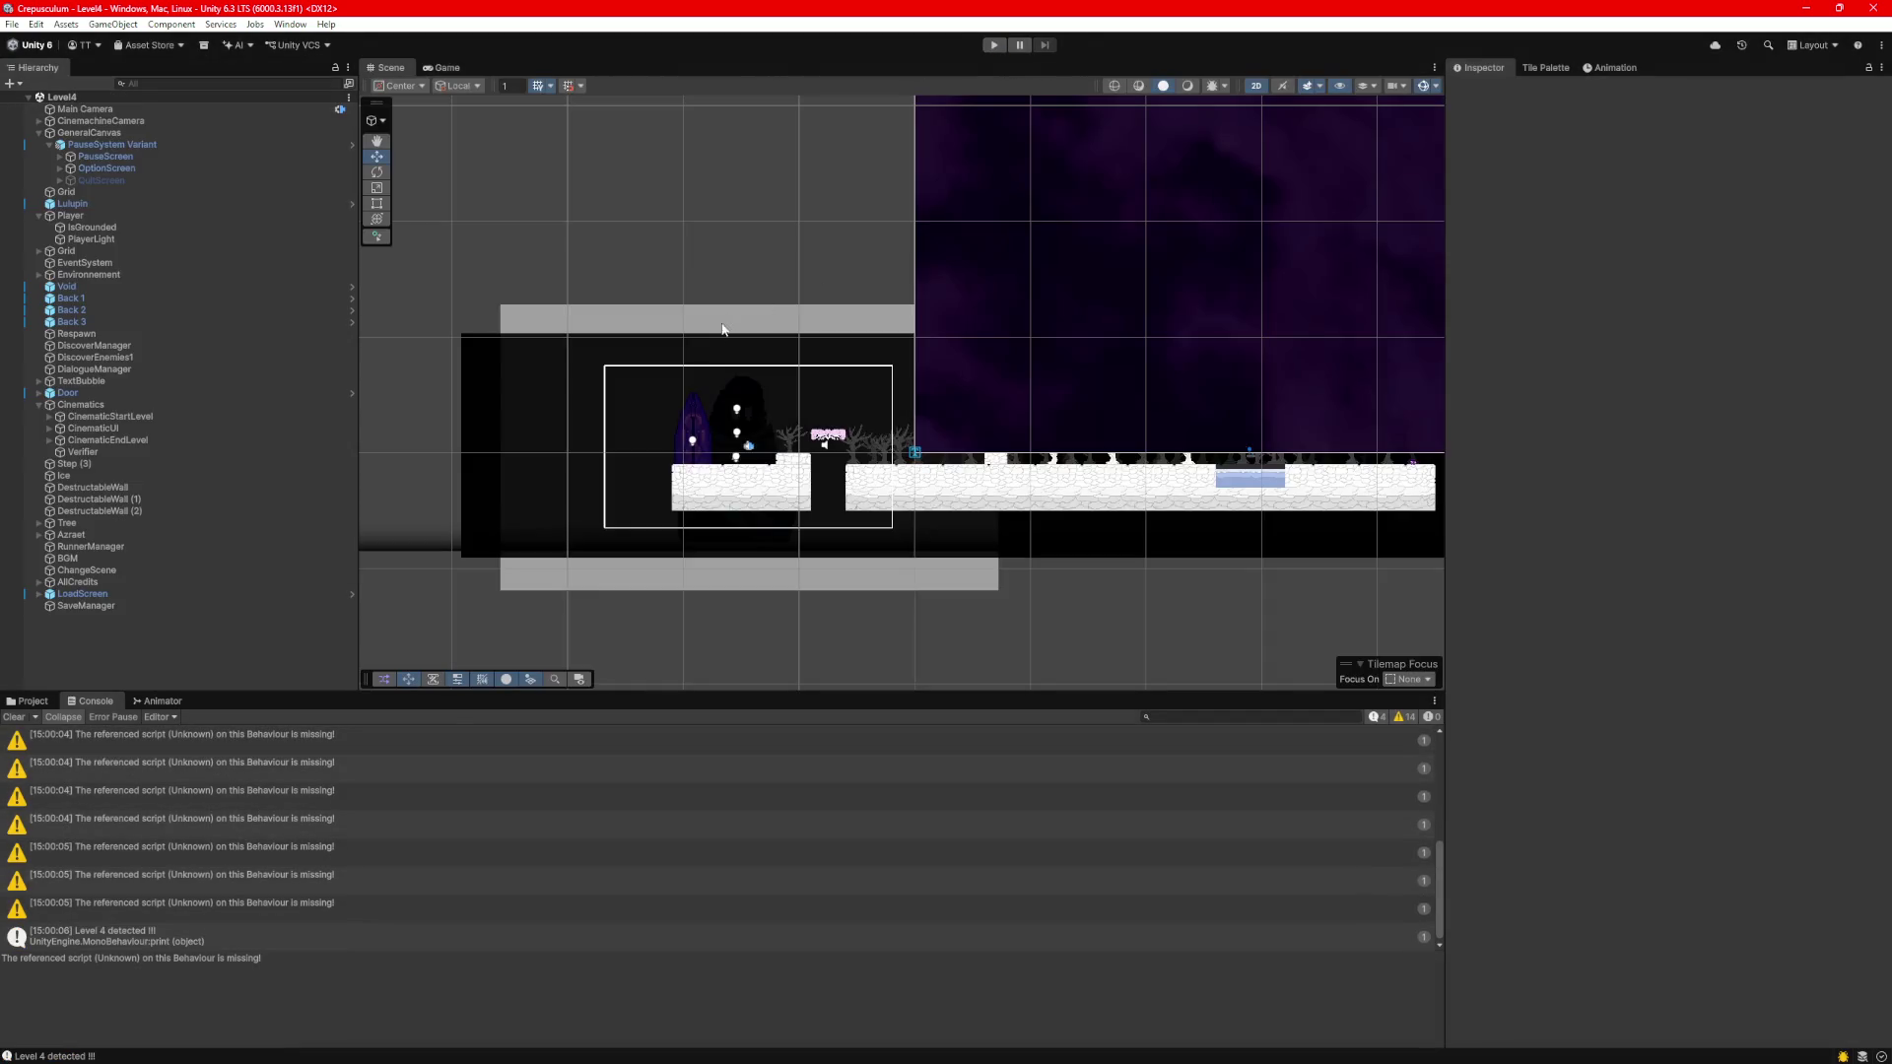
pyautogui.click(32, 700)
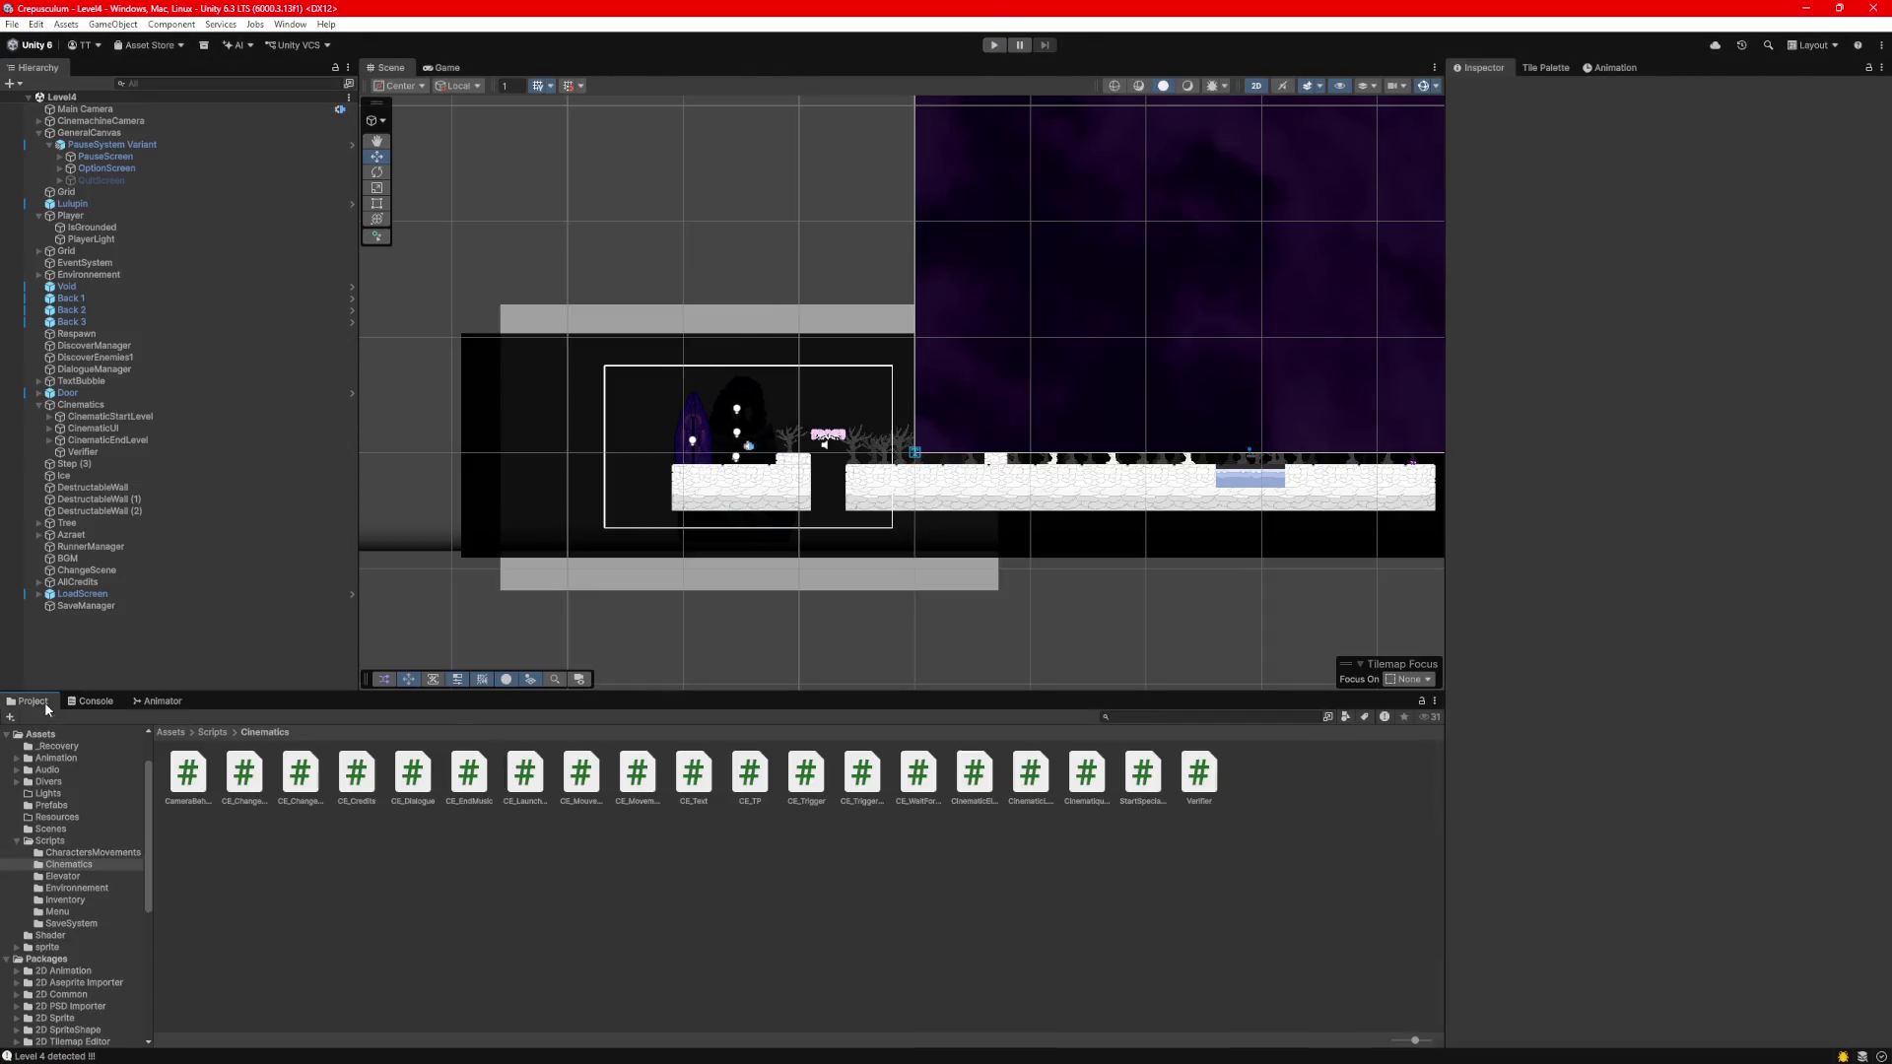
pyautogui.click(173, 733)
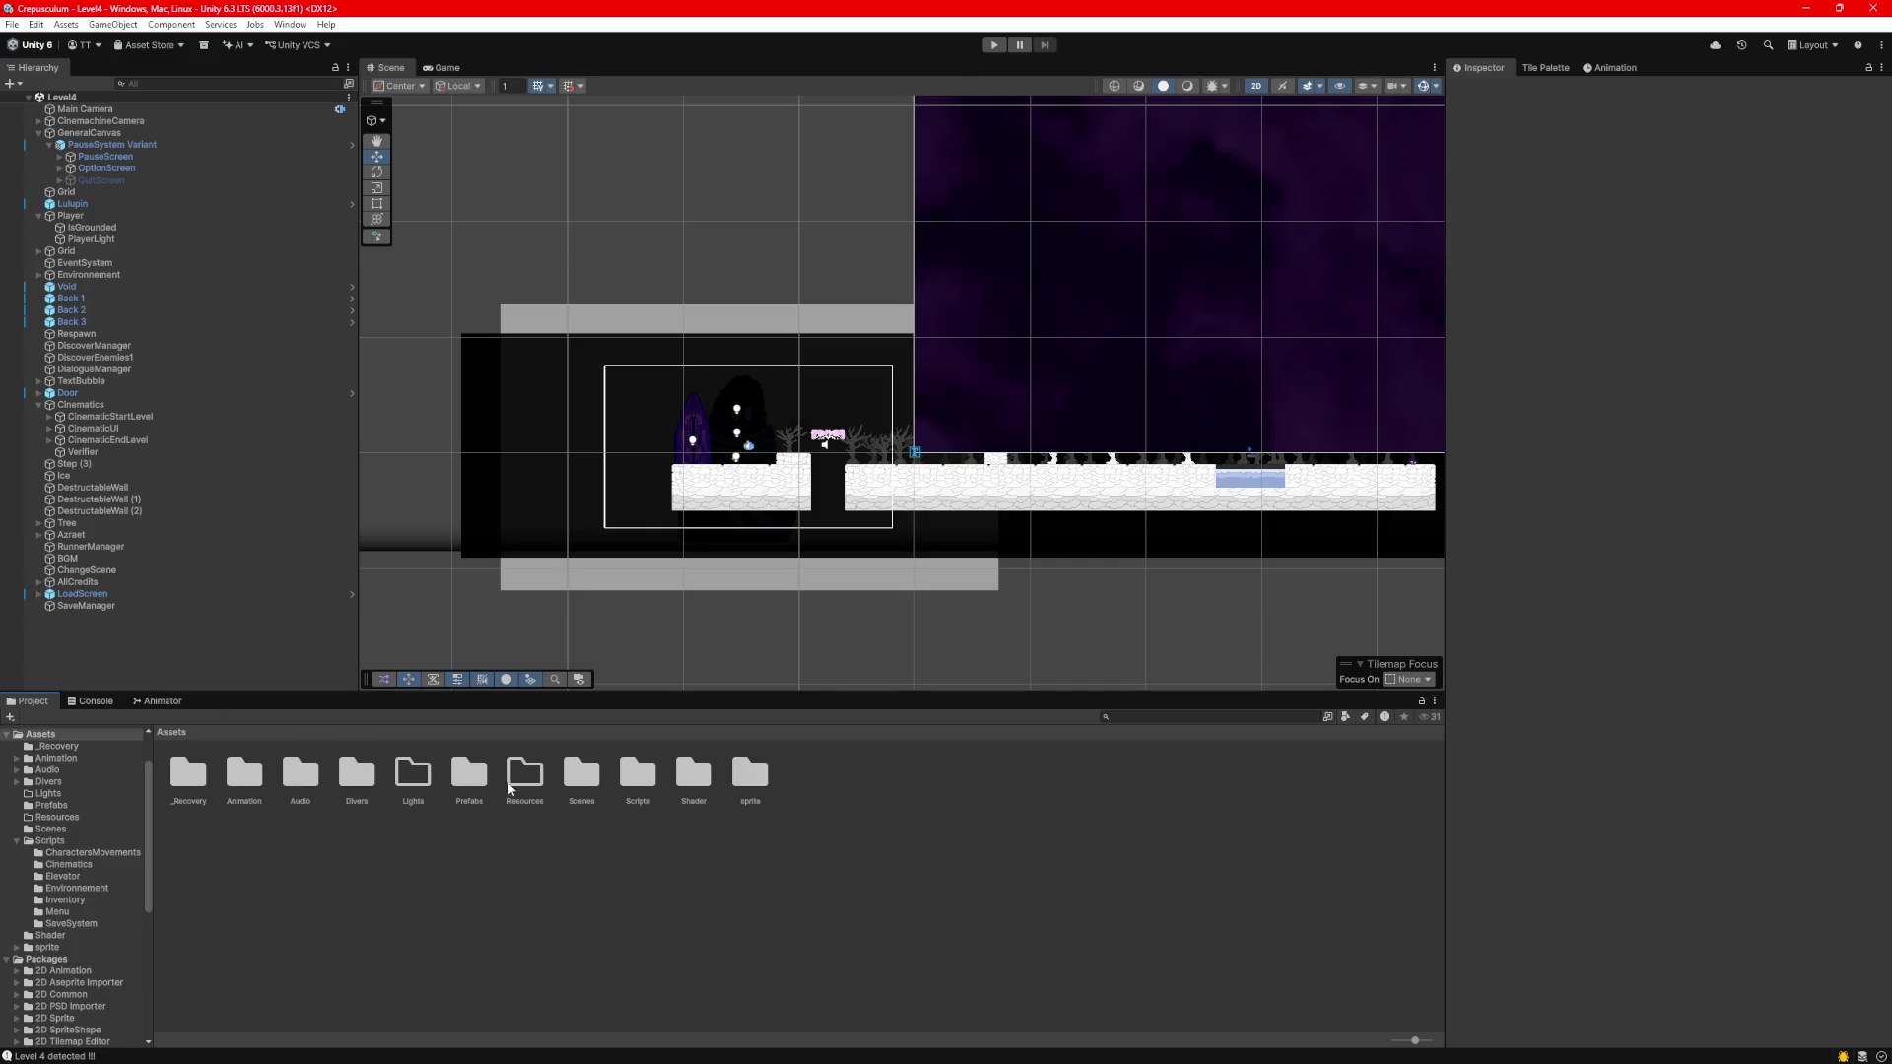
pyautogui.doubleClick(589, 786)
pyautogui.doubleClick(474, 780)
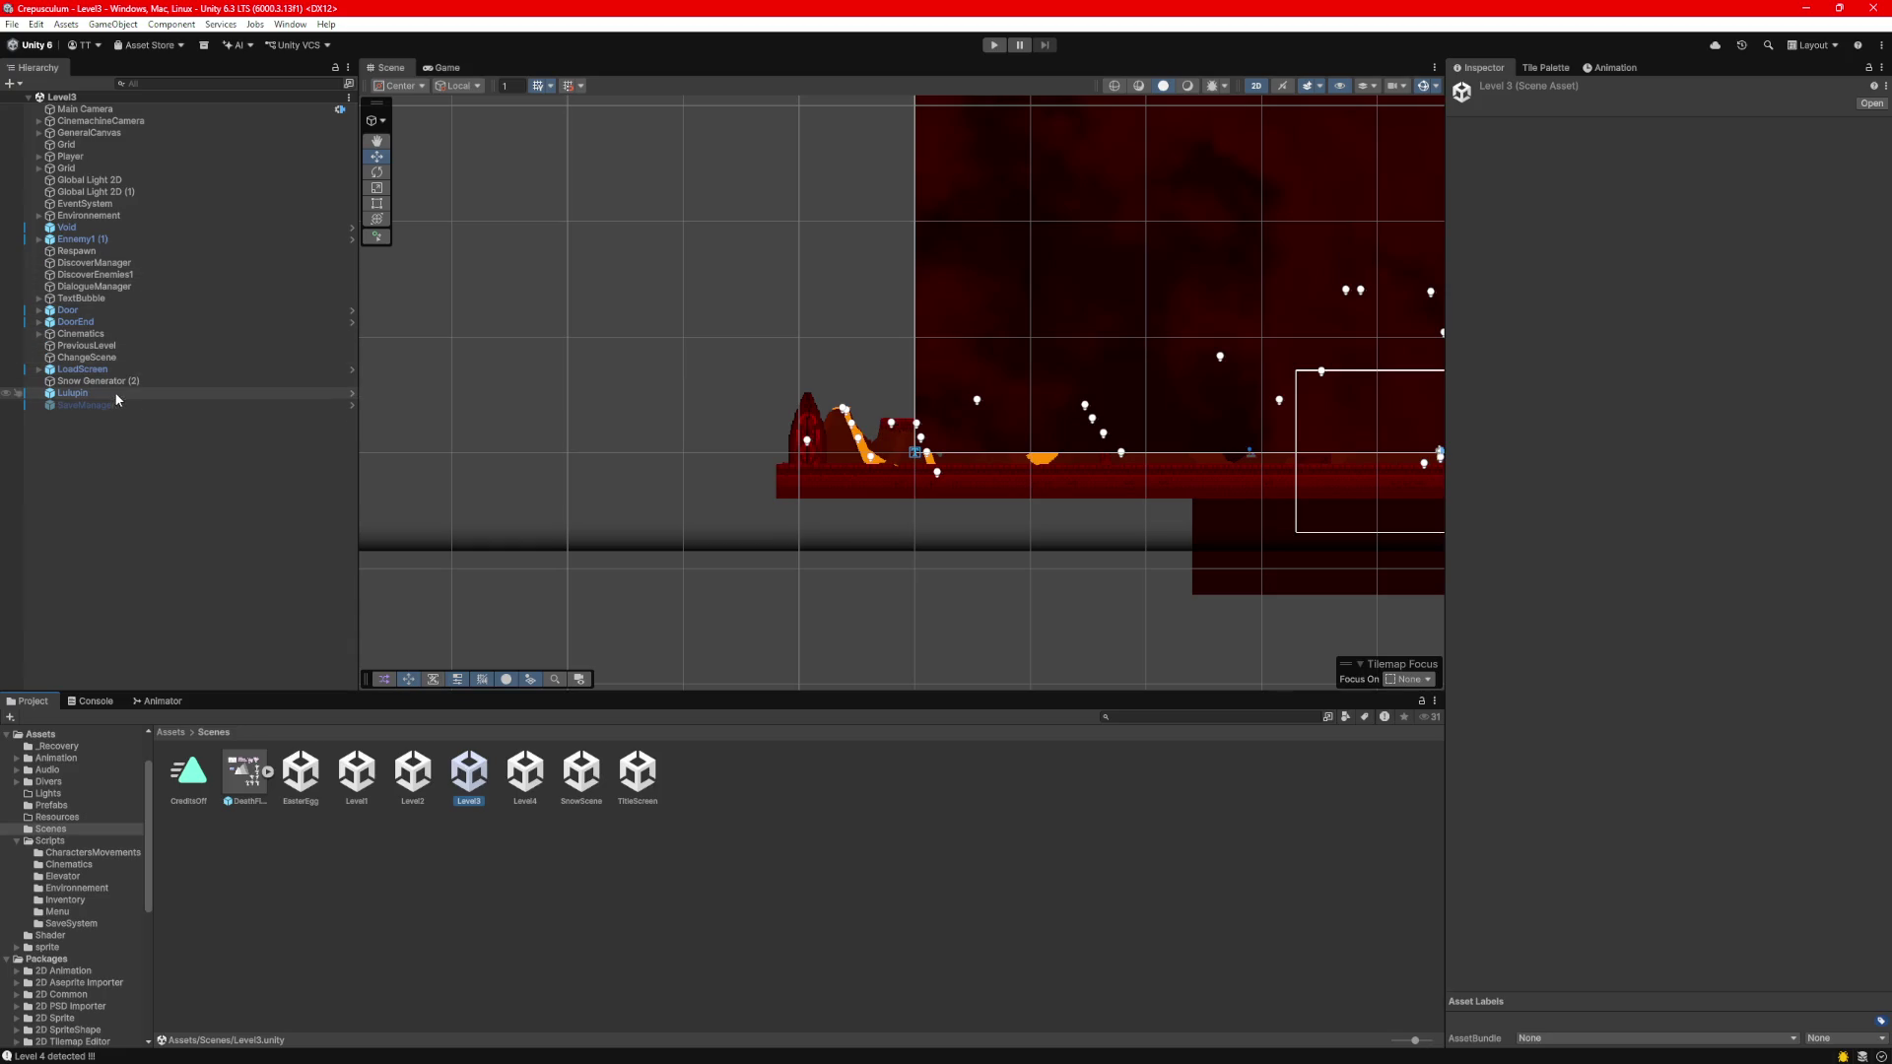
# Move the Player object in the Scene view to X -2.19.
pyautogui.click(126, 154)
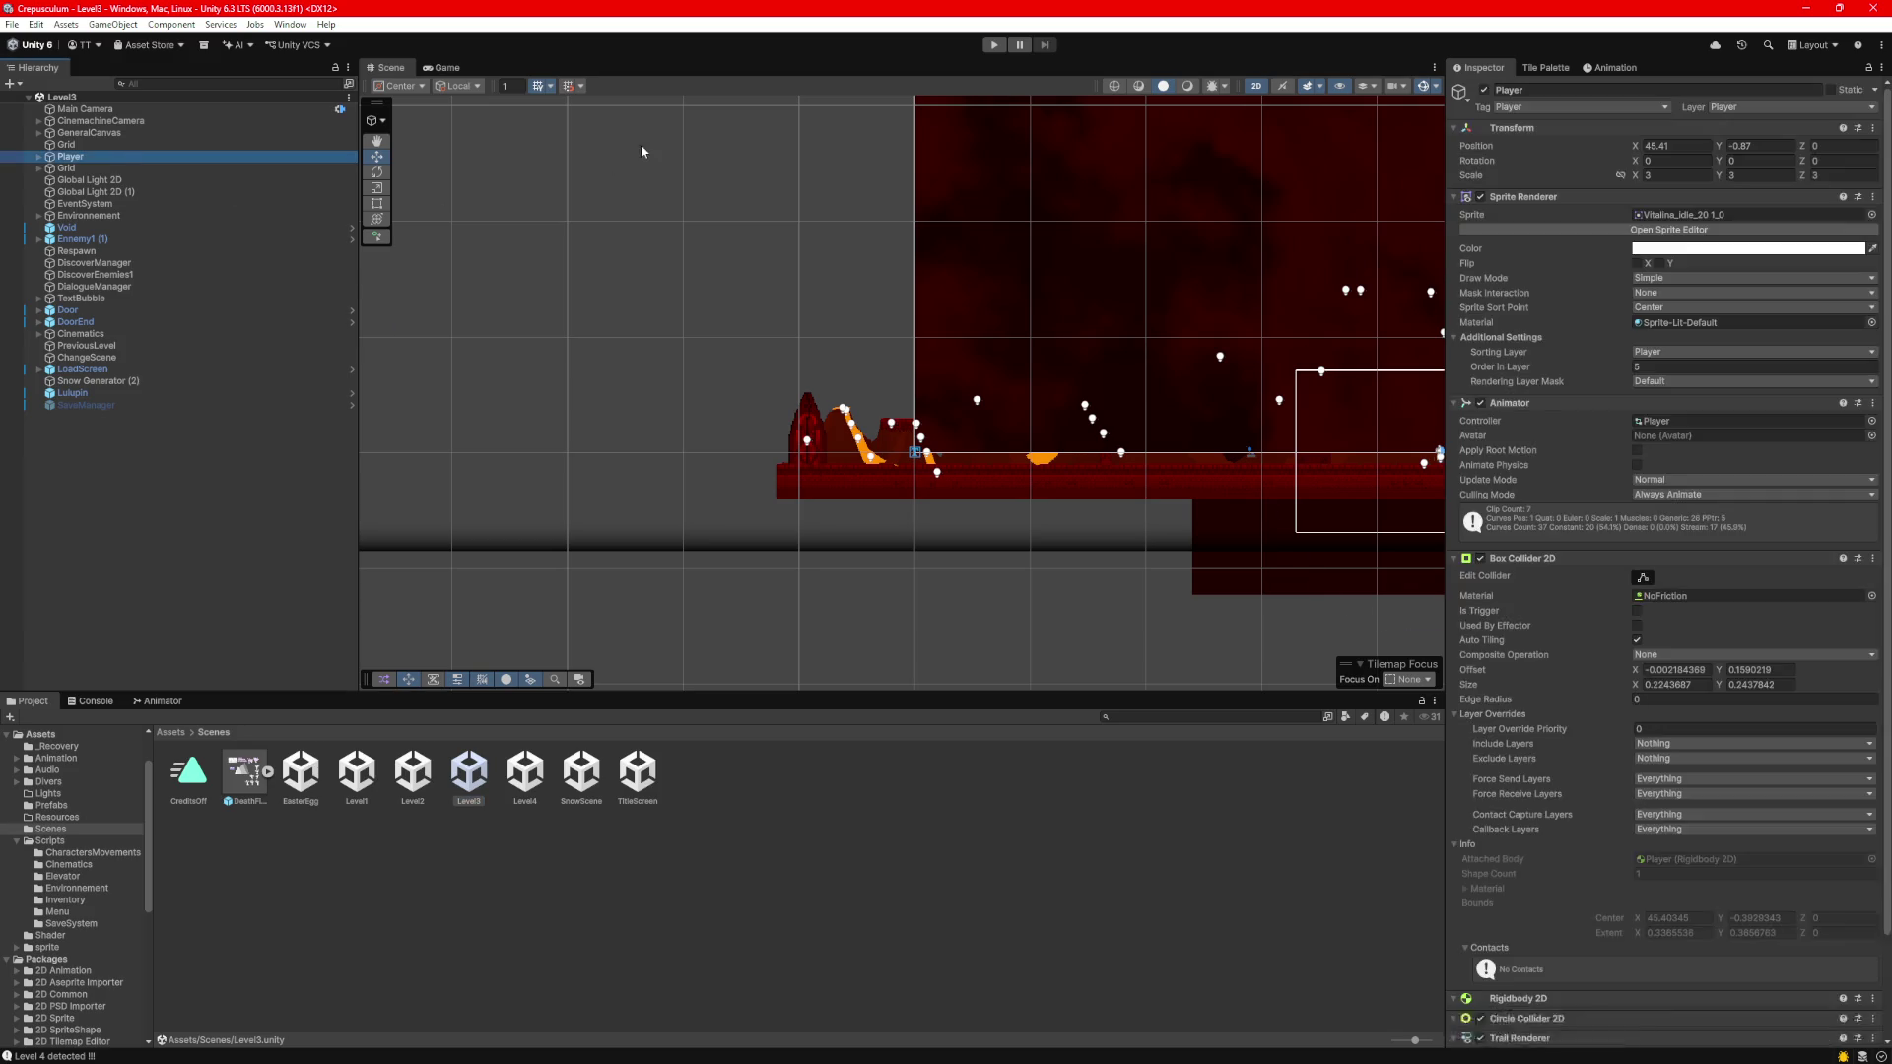
pyautogui.moveTo(1092, 283); pyautogui.dragTo(641, 253)
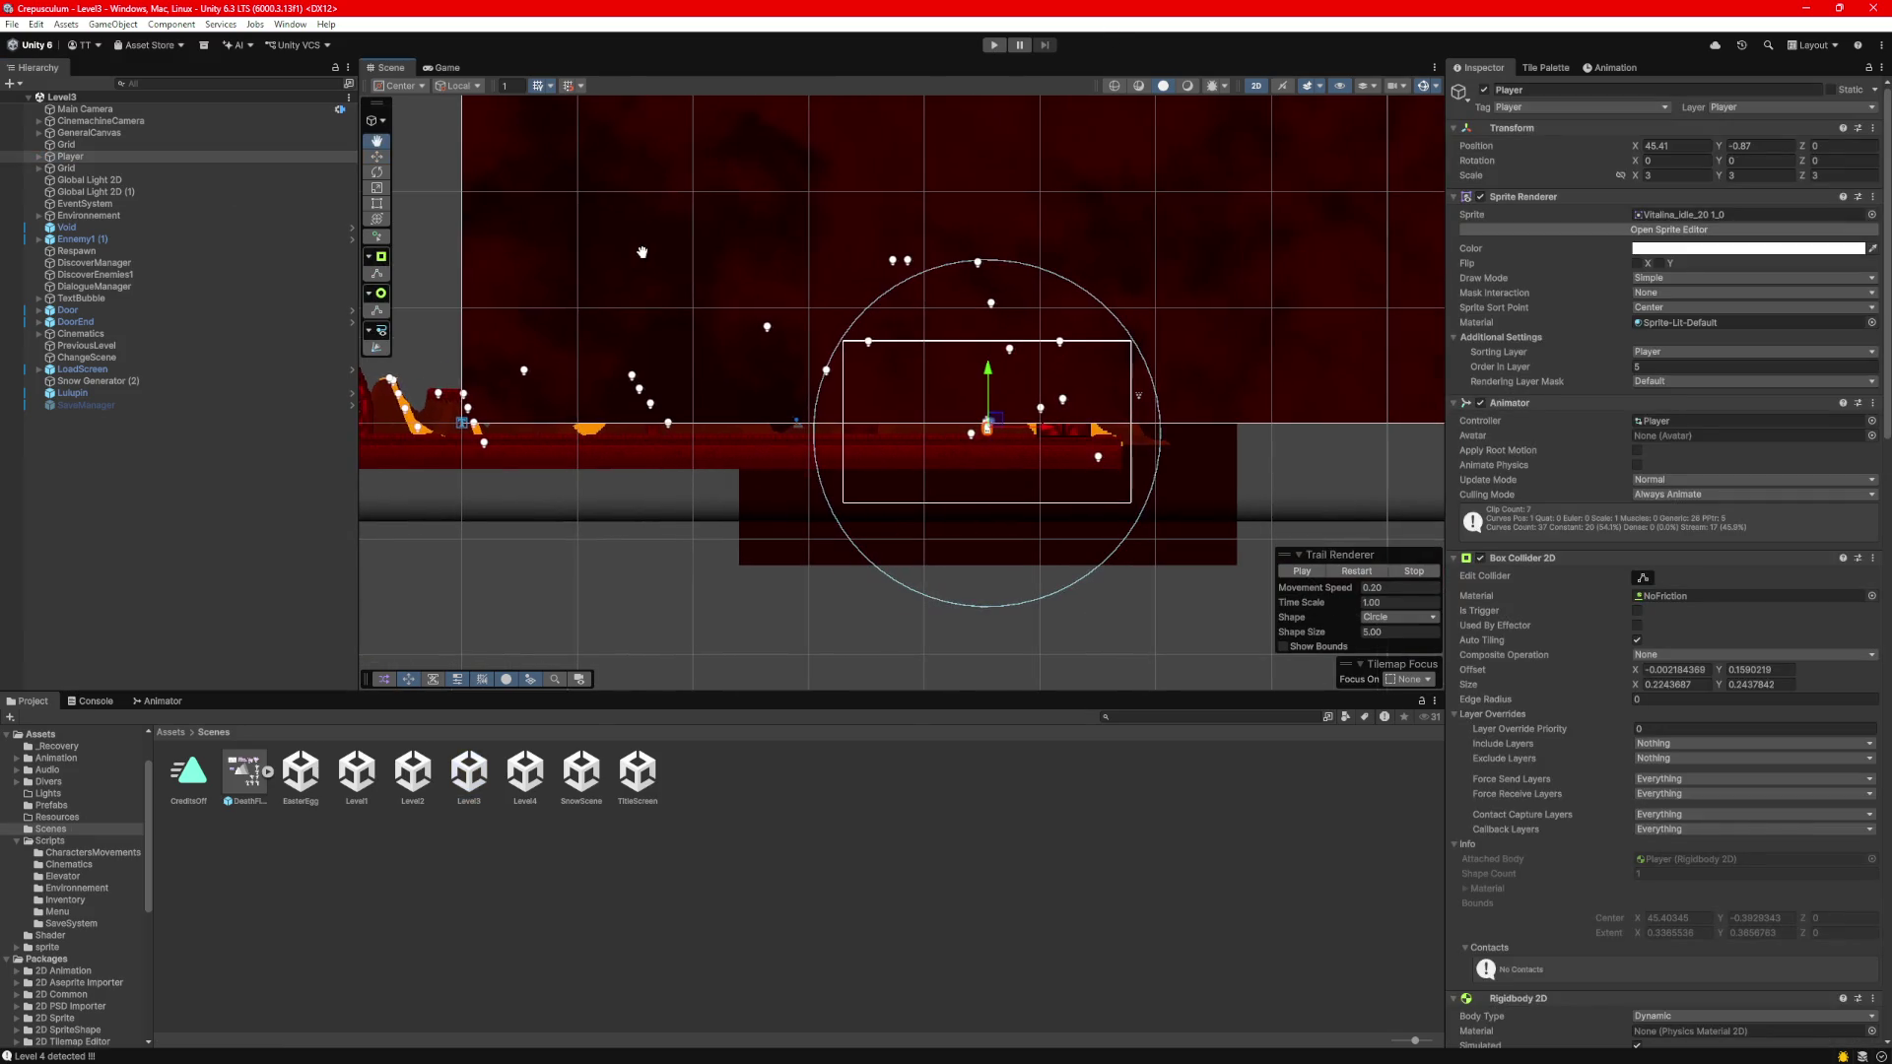
pyautogui.moveTo(934, 345); pyautogui.dragTo(1096, 302)
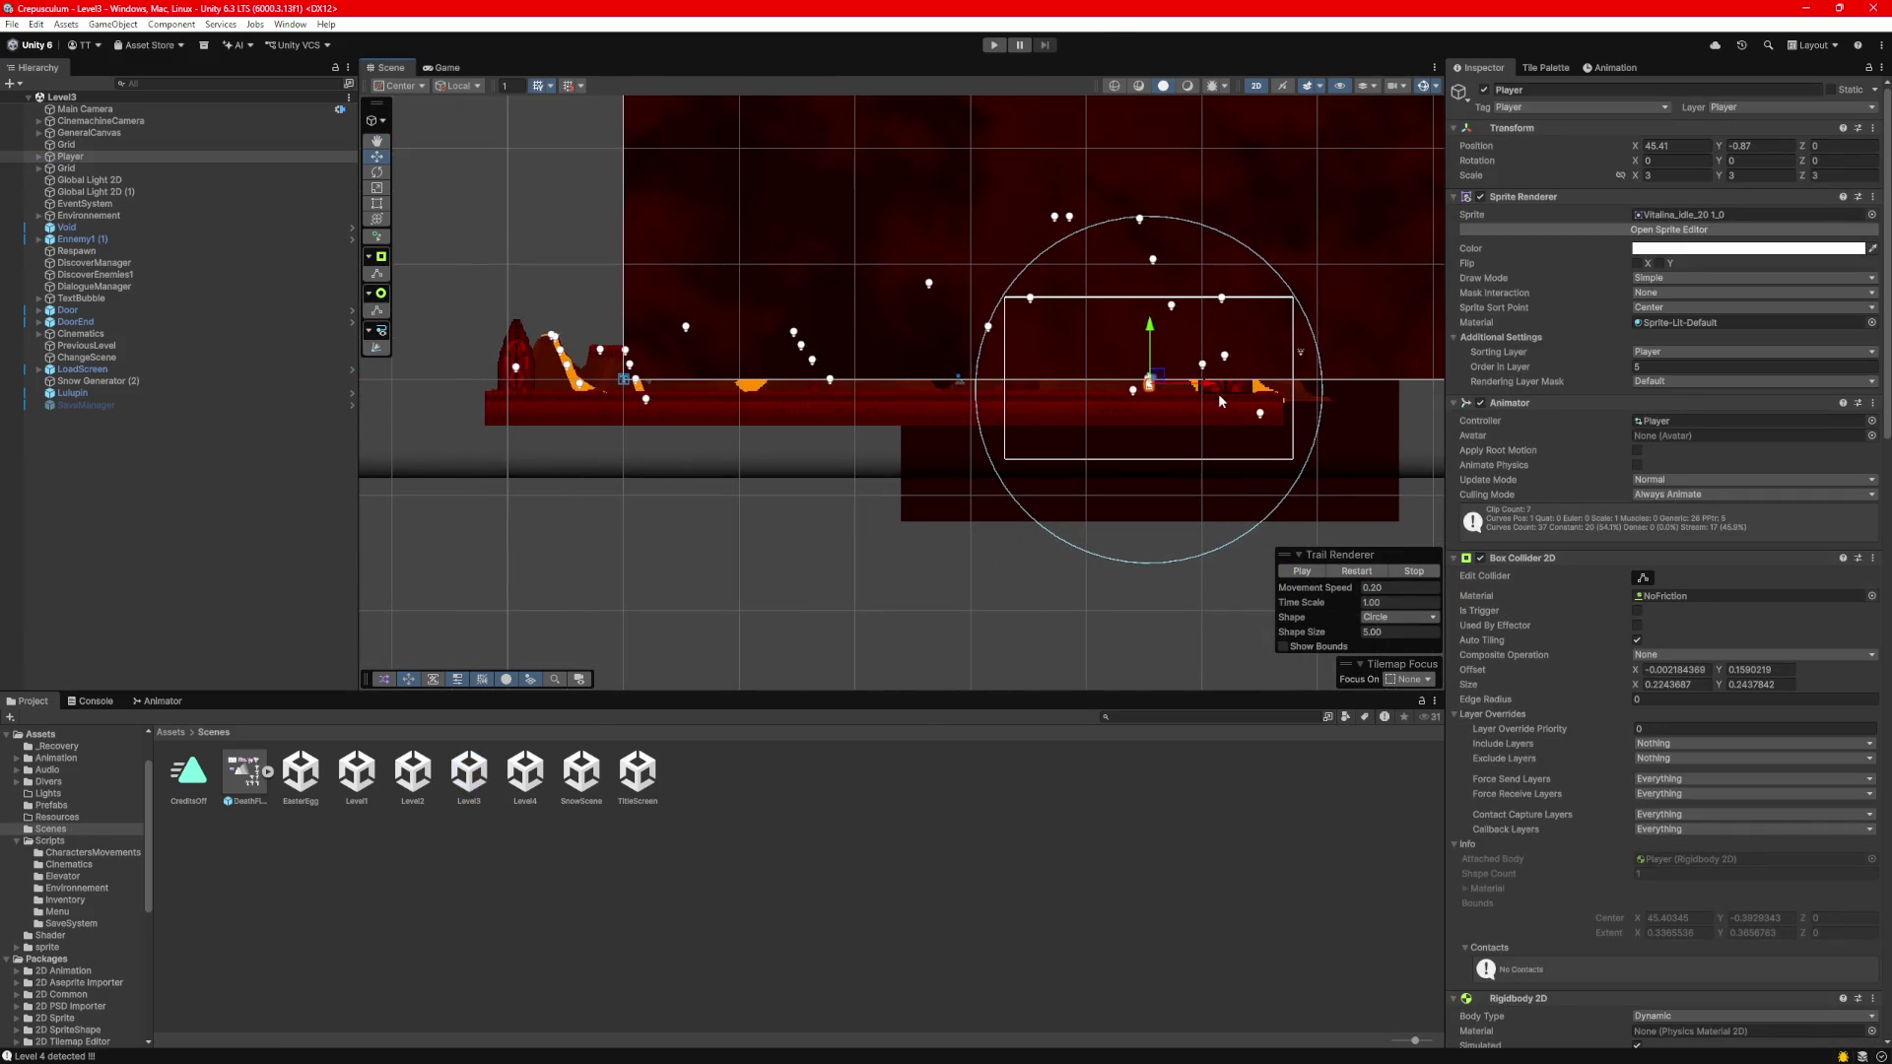
pyautogui.moveTo(1211, 387); pyautogui.dragTo(660, 387)
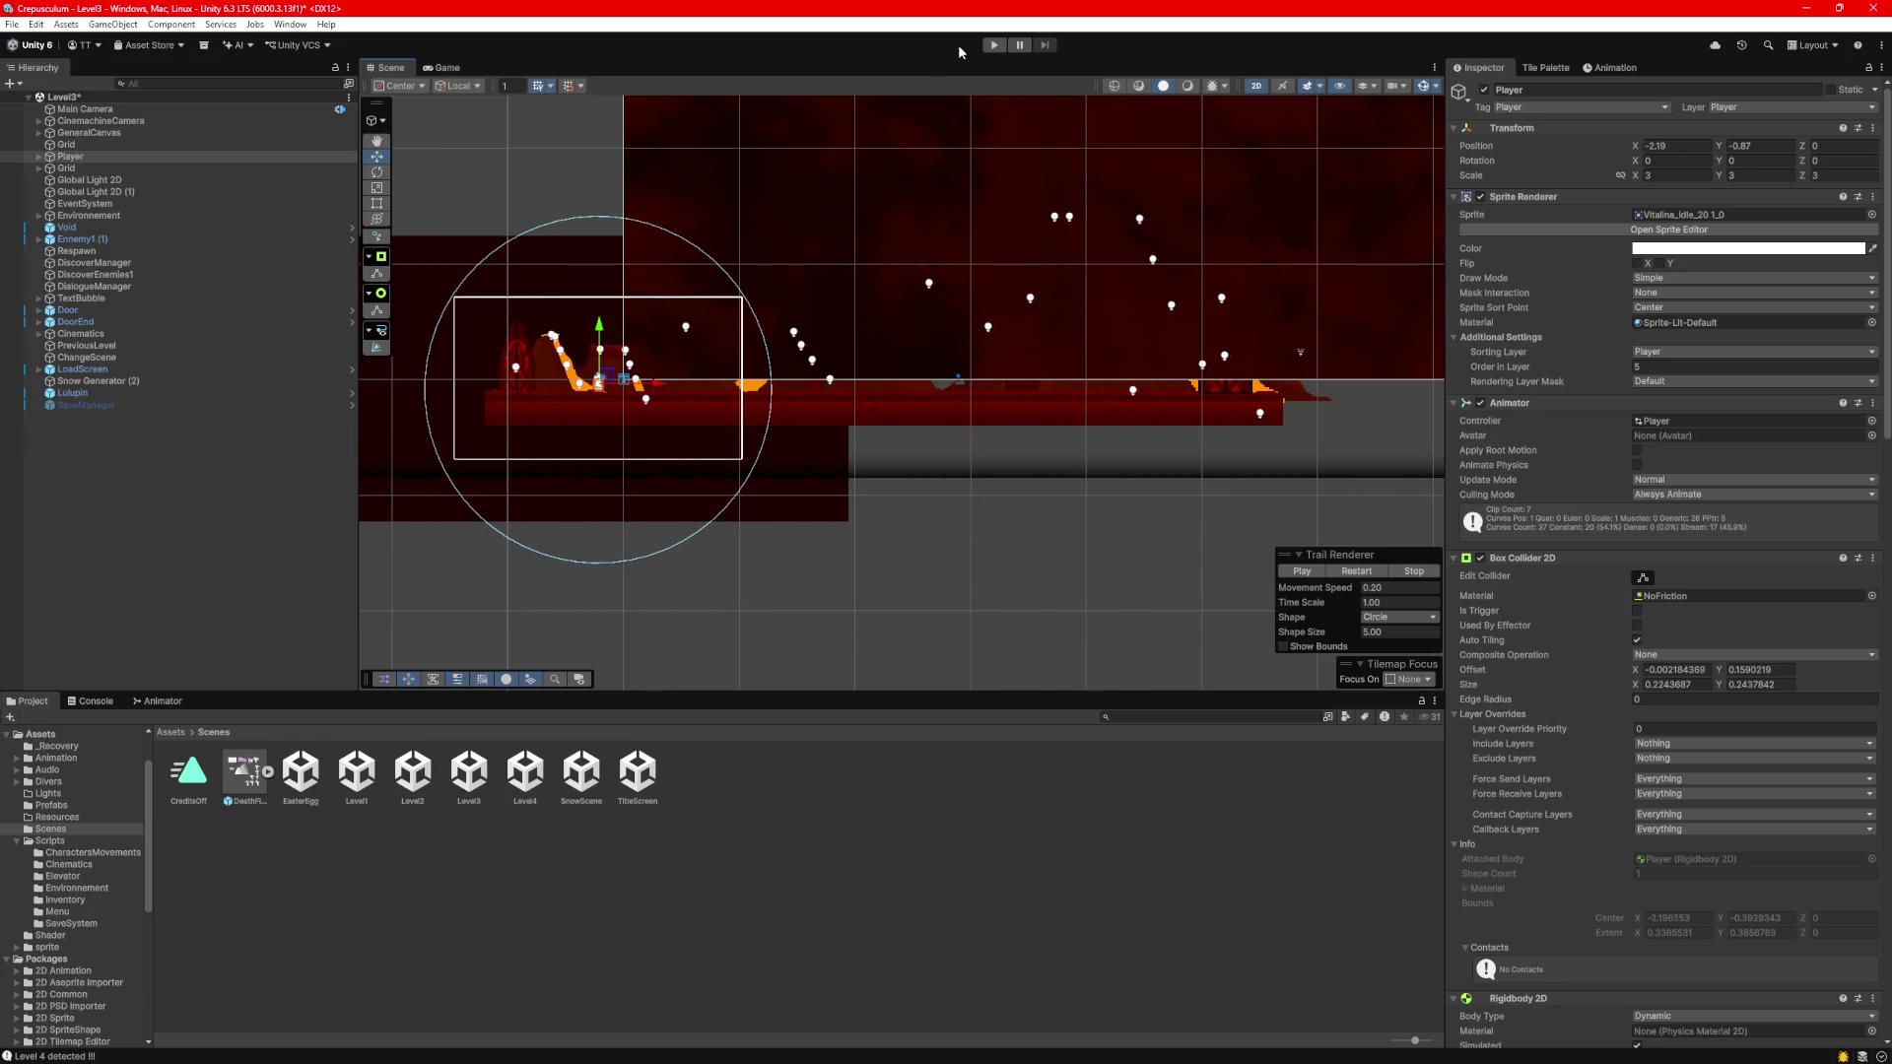
# Play Level3 with the Scene view docked, walking right past the dialogue into Level4.
pyautogui.click(993, 46)
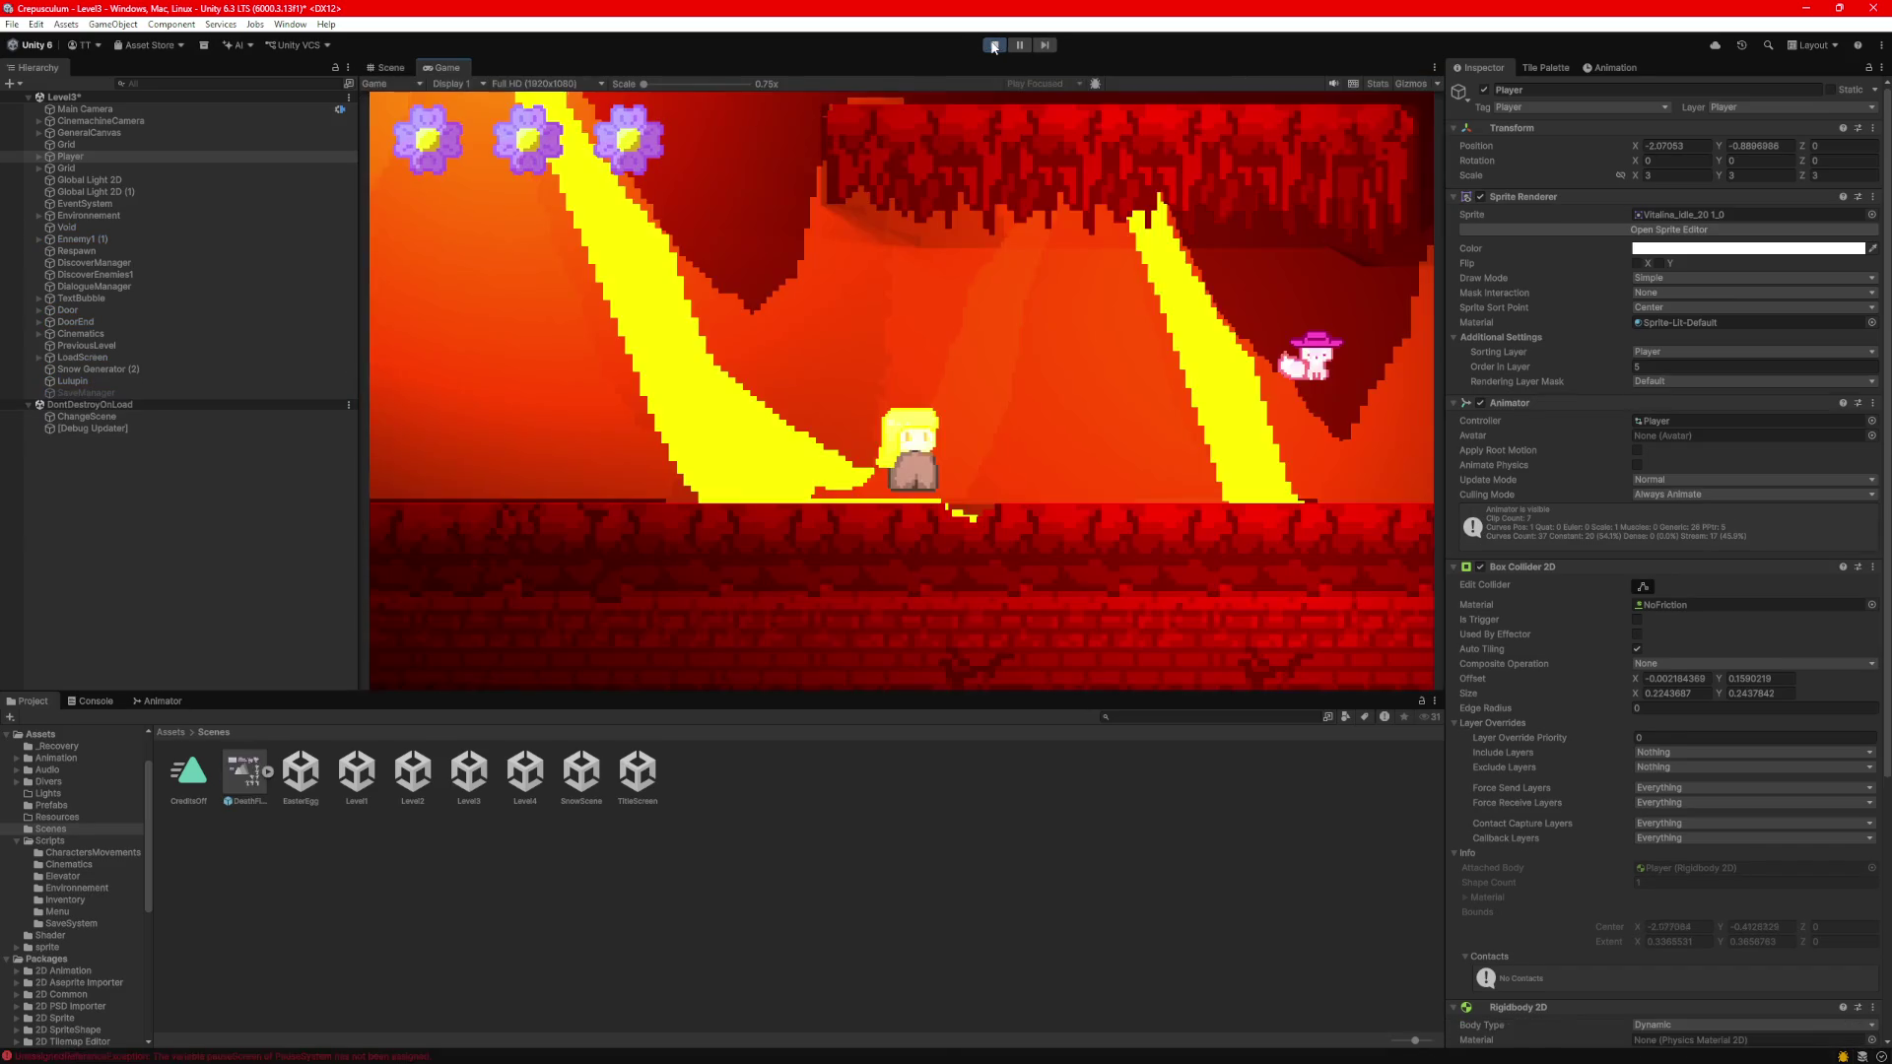
pyautogui.click(386, 67)
pyautogui.moveTo(386, 67); pyautogui.dragTo(1263, 329)
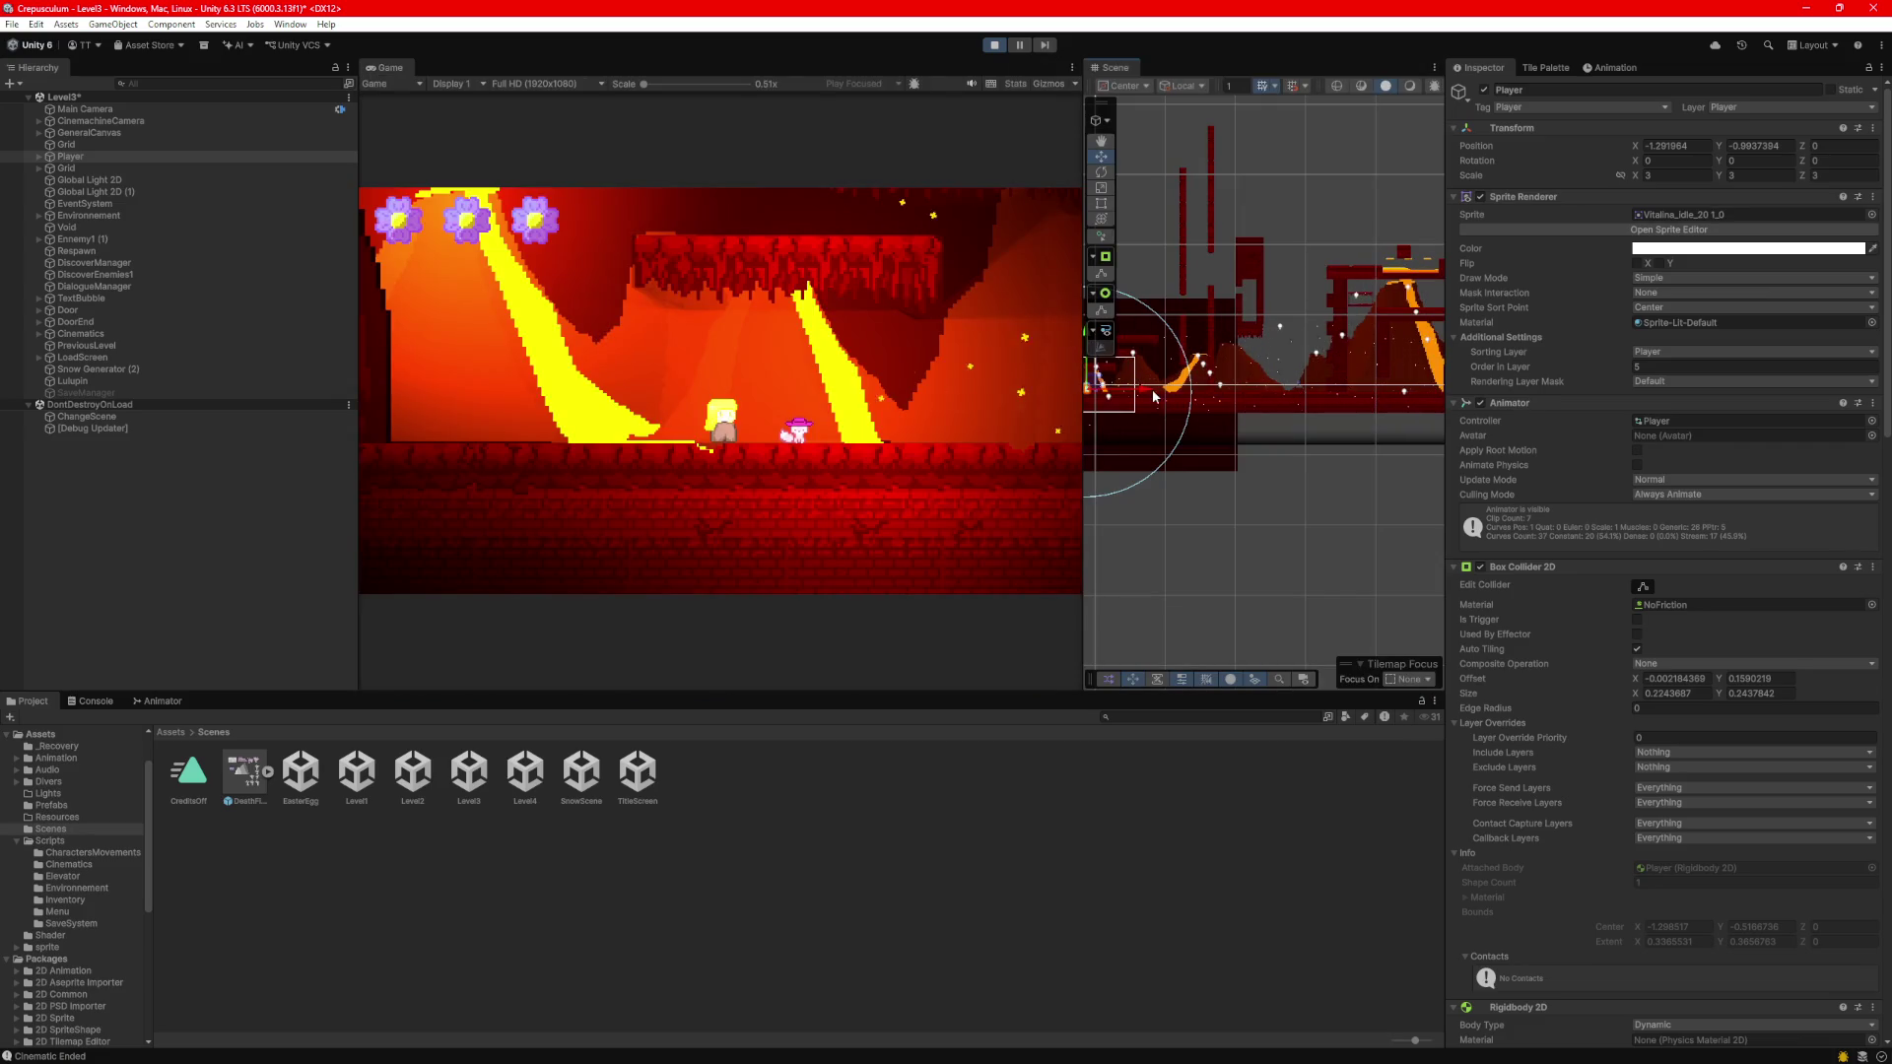
pyautogui.press('d')
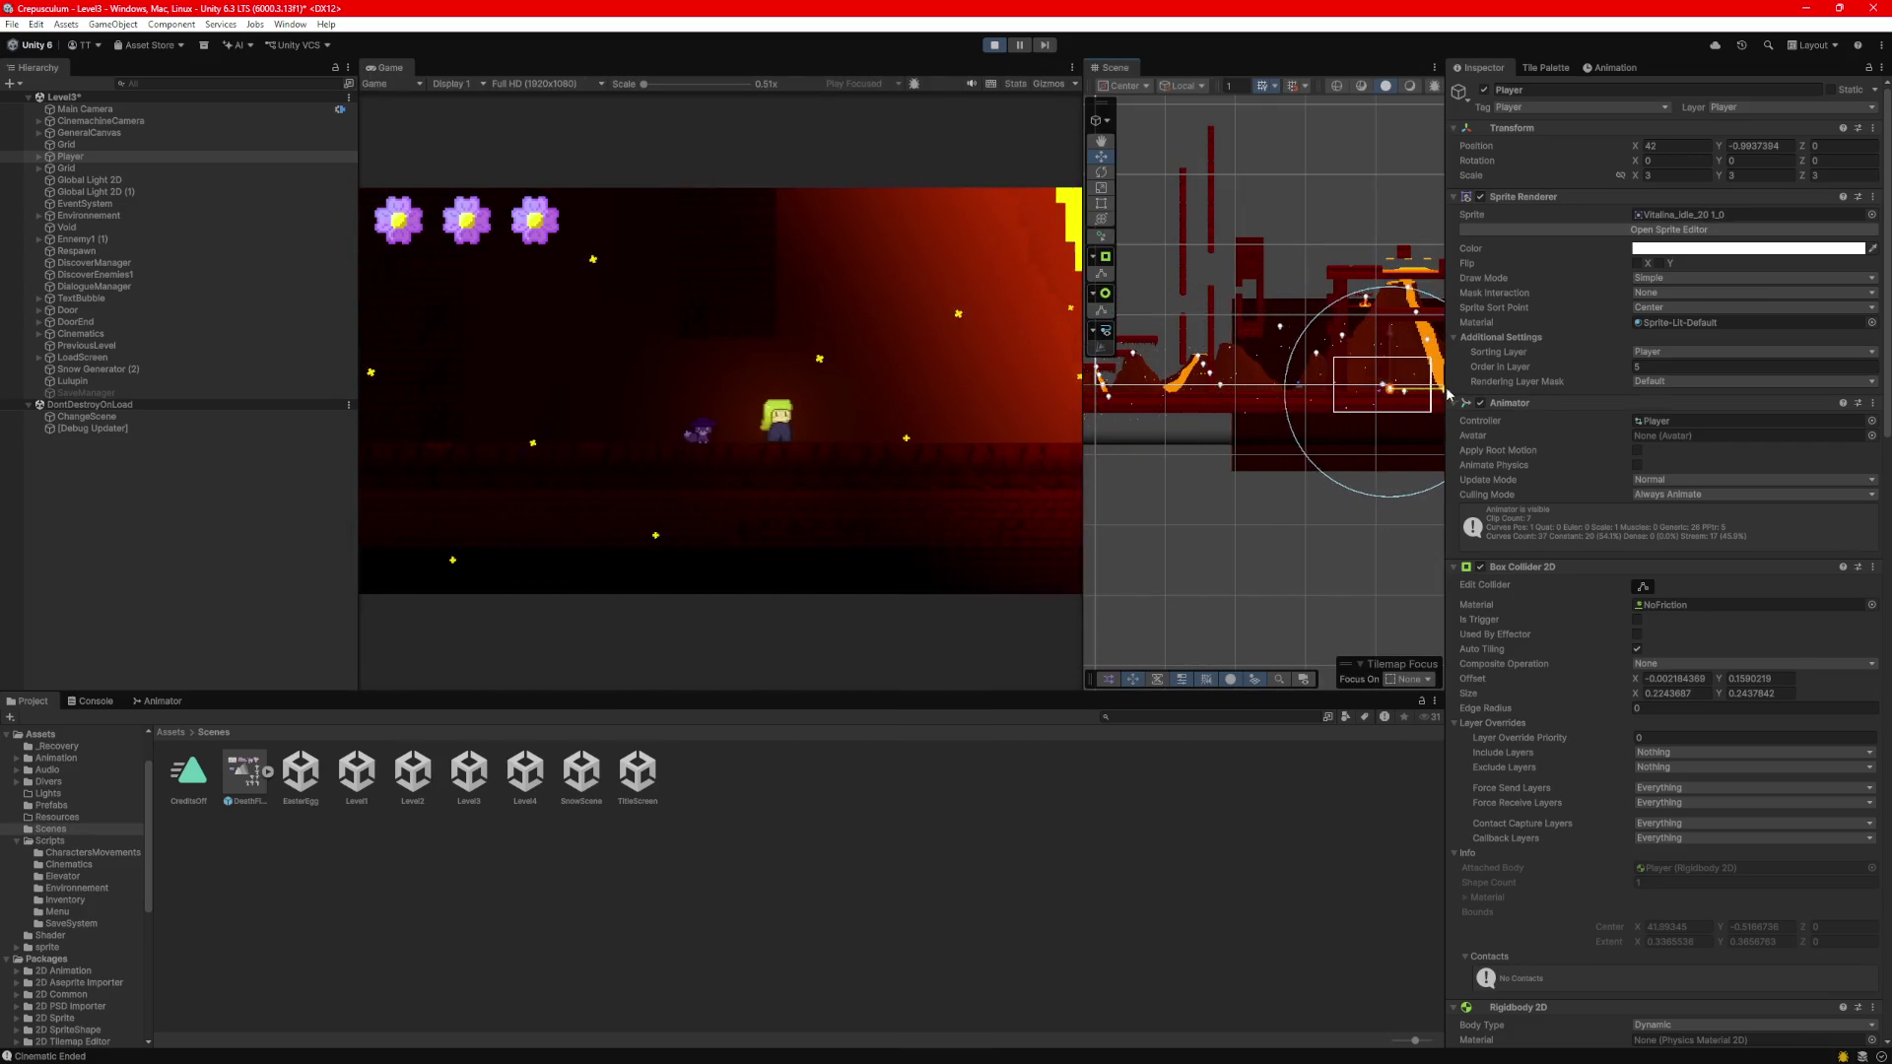
pyautogui.press('a')
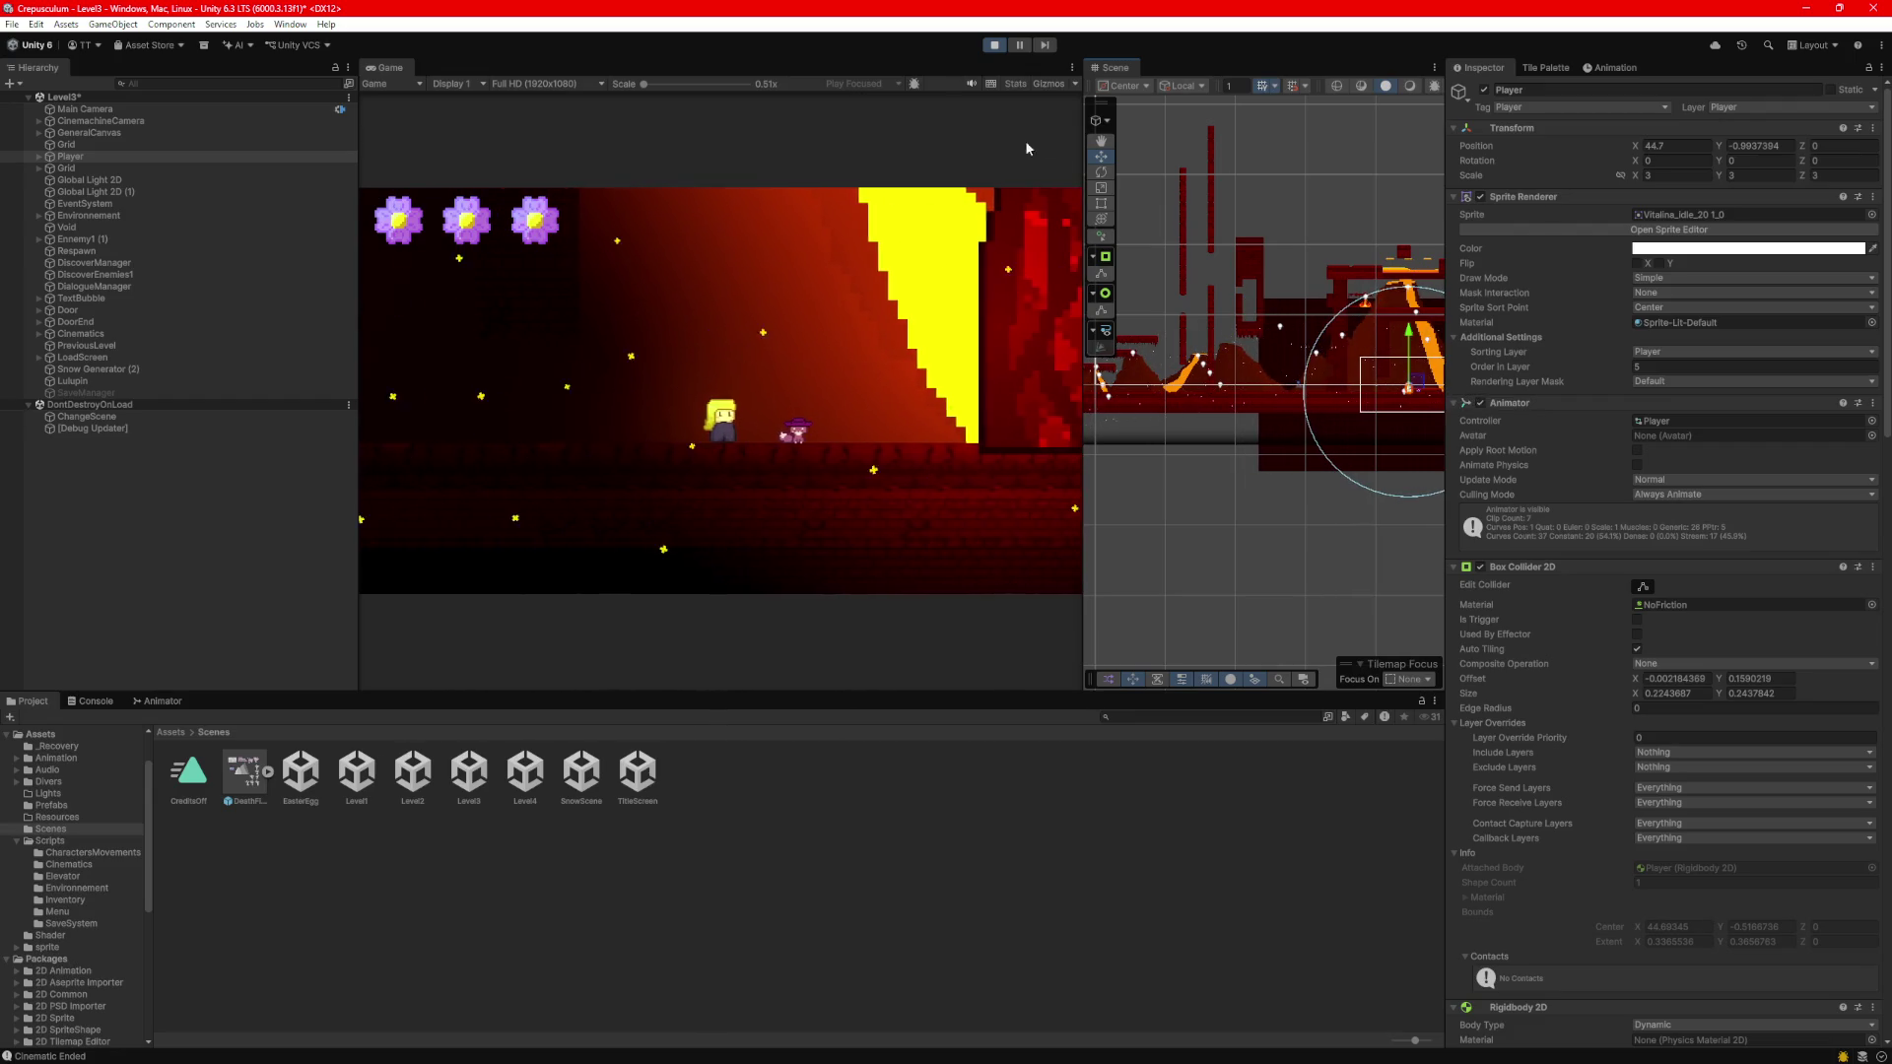
pyautogui.press('d')
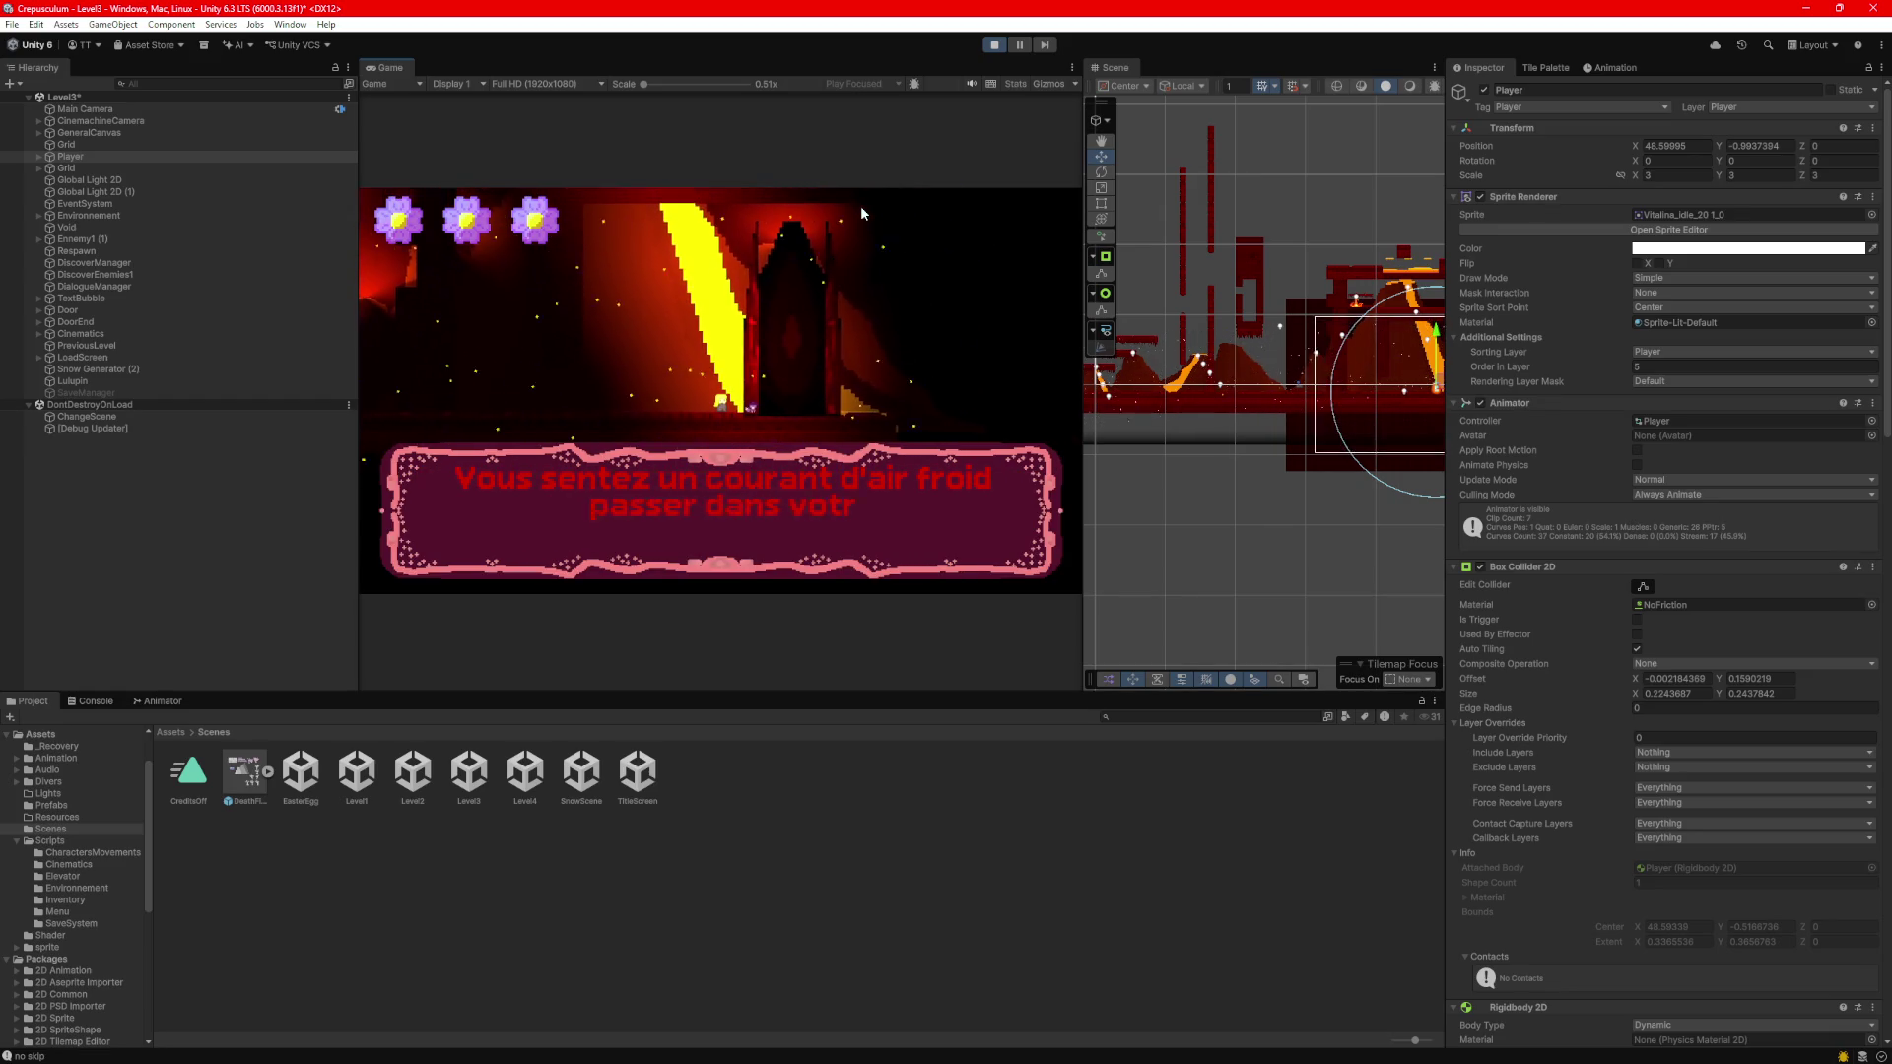
pyautogui.press('d')
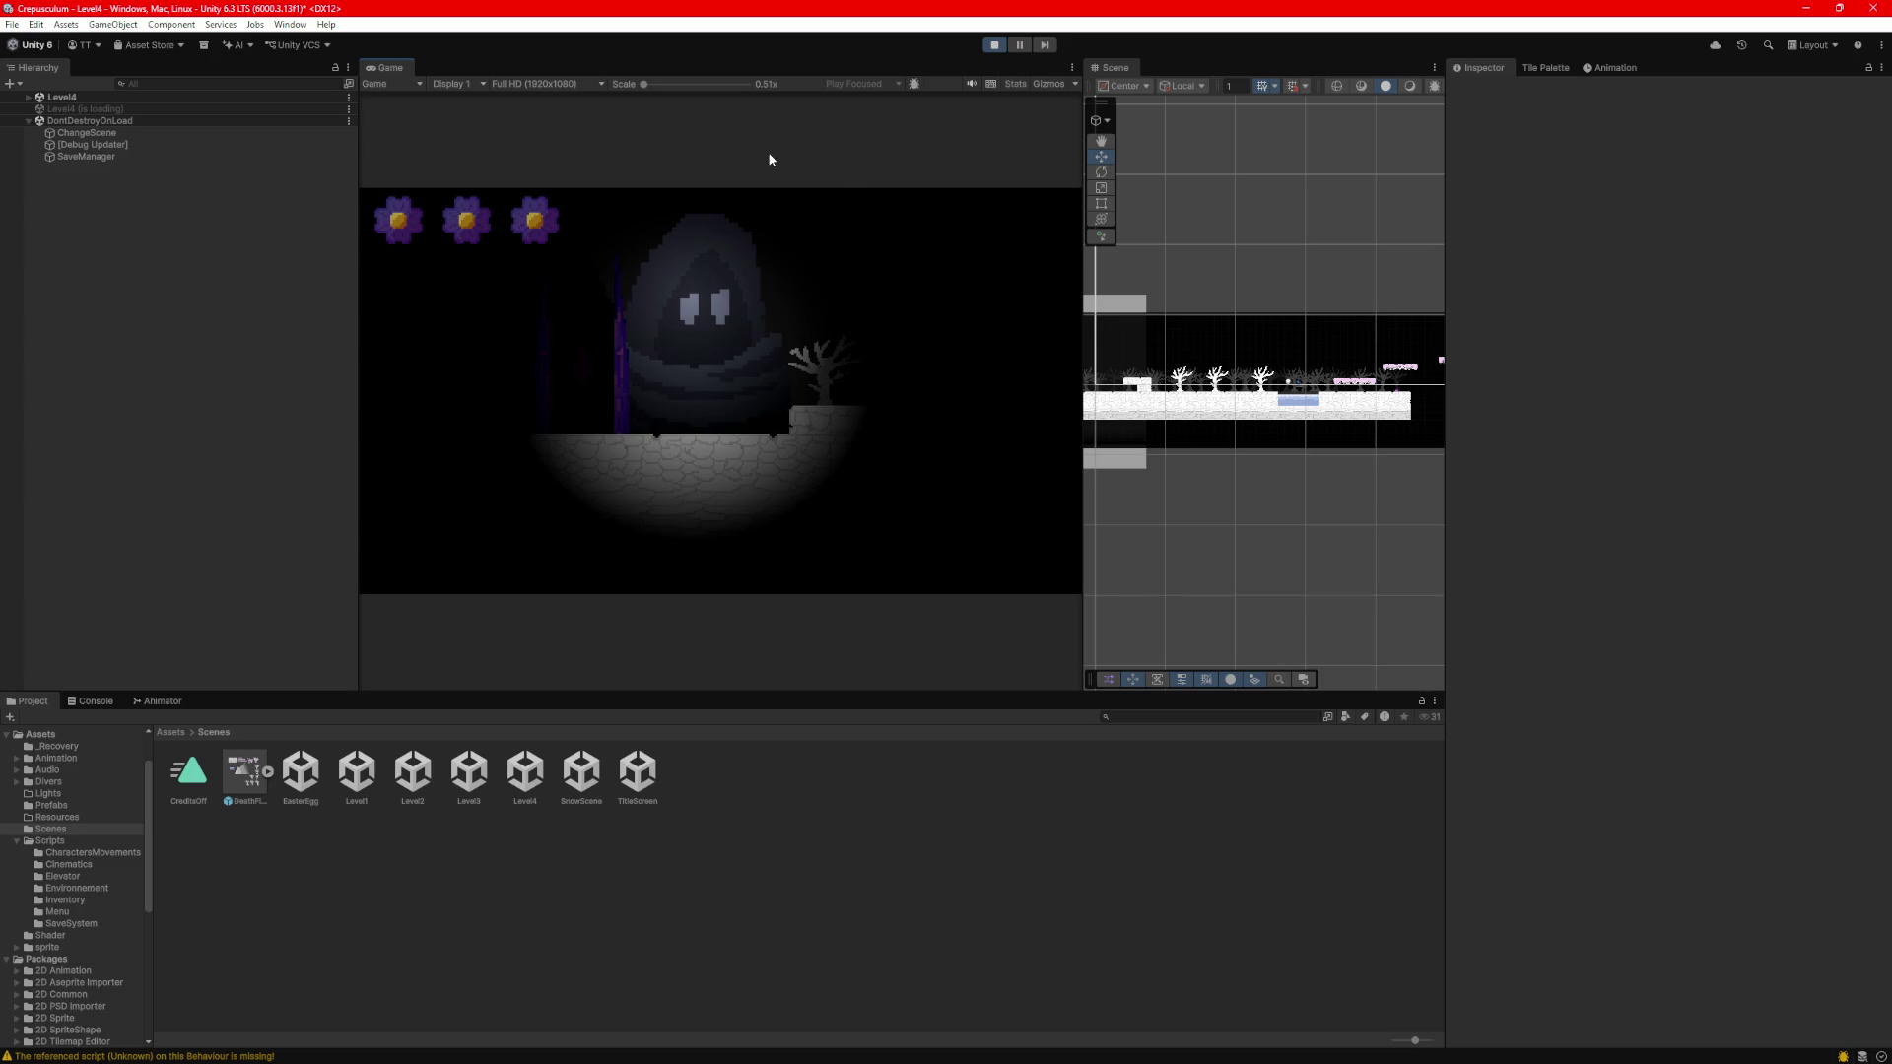
# Capture a screenshot region, stop play mode, and select Snow Generator (2).
pyautogui.press('super+shift+s')
pyautogui.moveTo(398, 222)
pyautogui.mouseDown()
pyautogui.moveTo(317, 168)
pyautogui.moveTo(2, 57)
pyautogui.mouseUp()
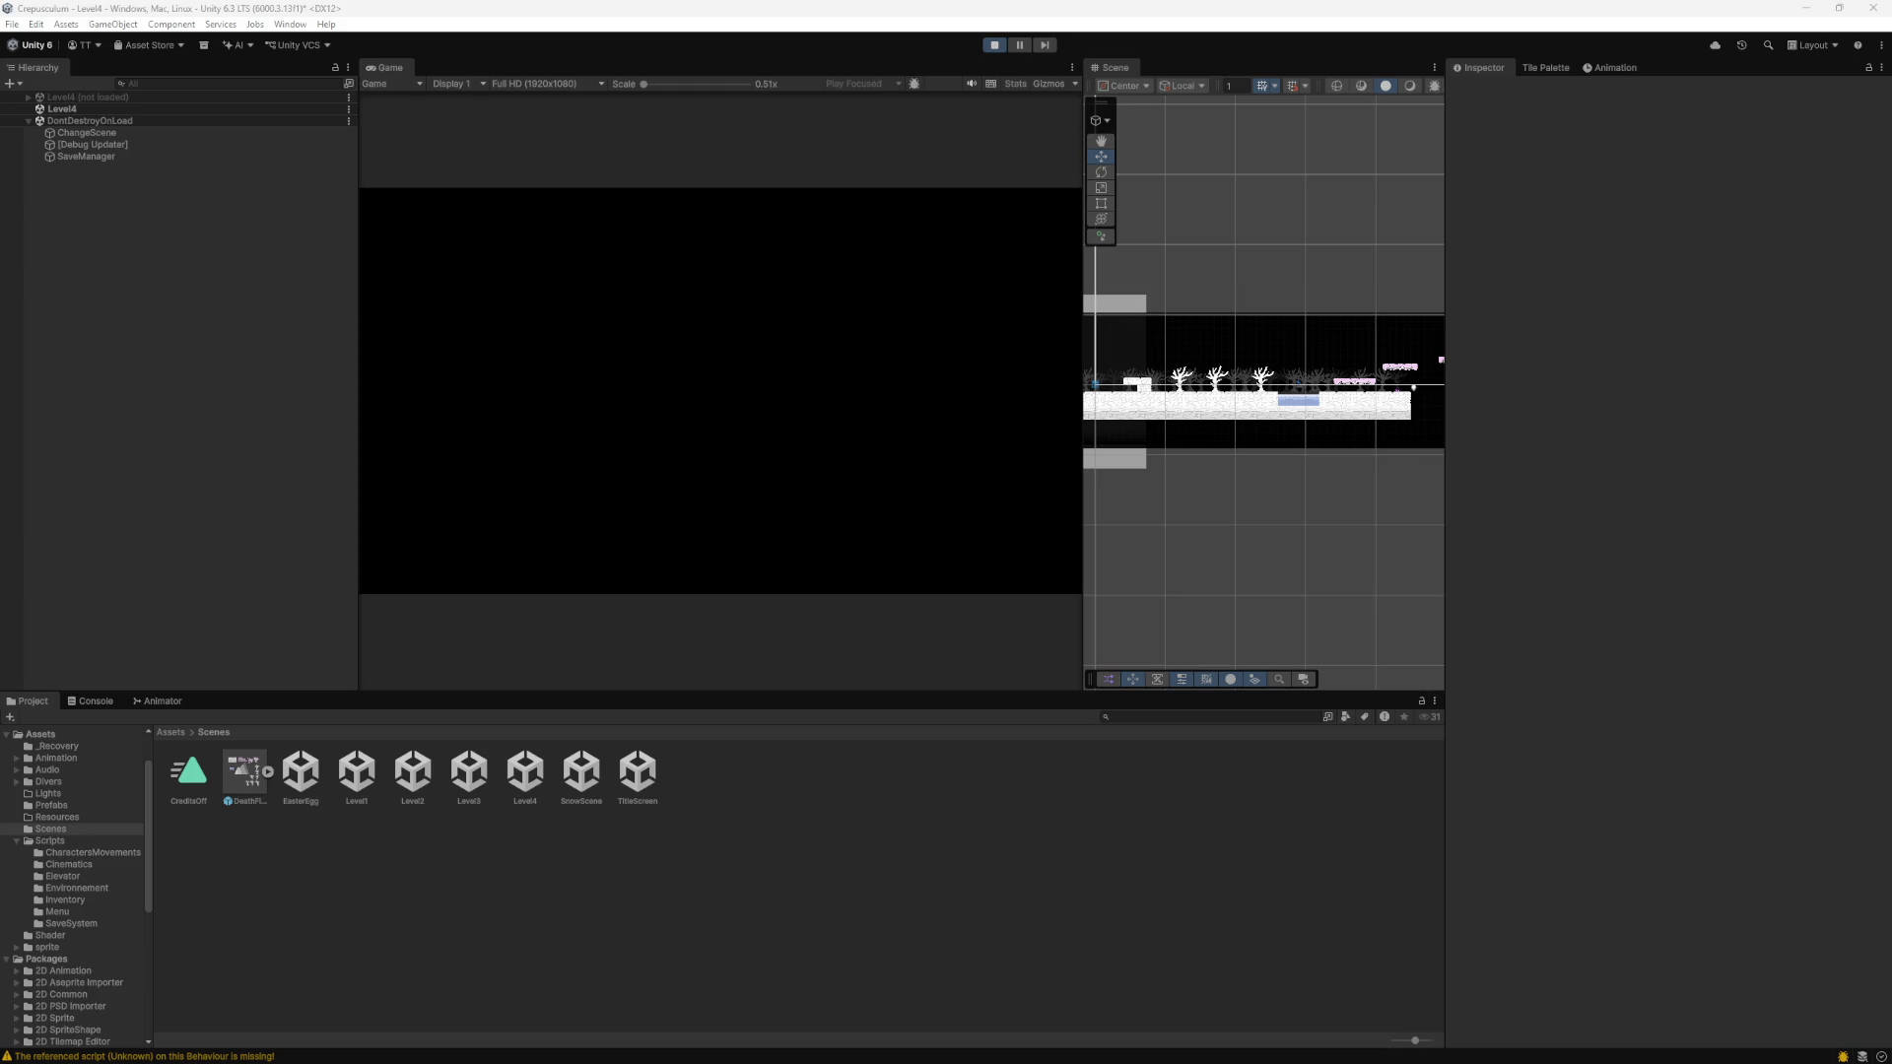
pyautogui.click(995, 44)
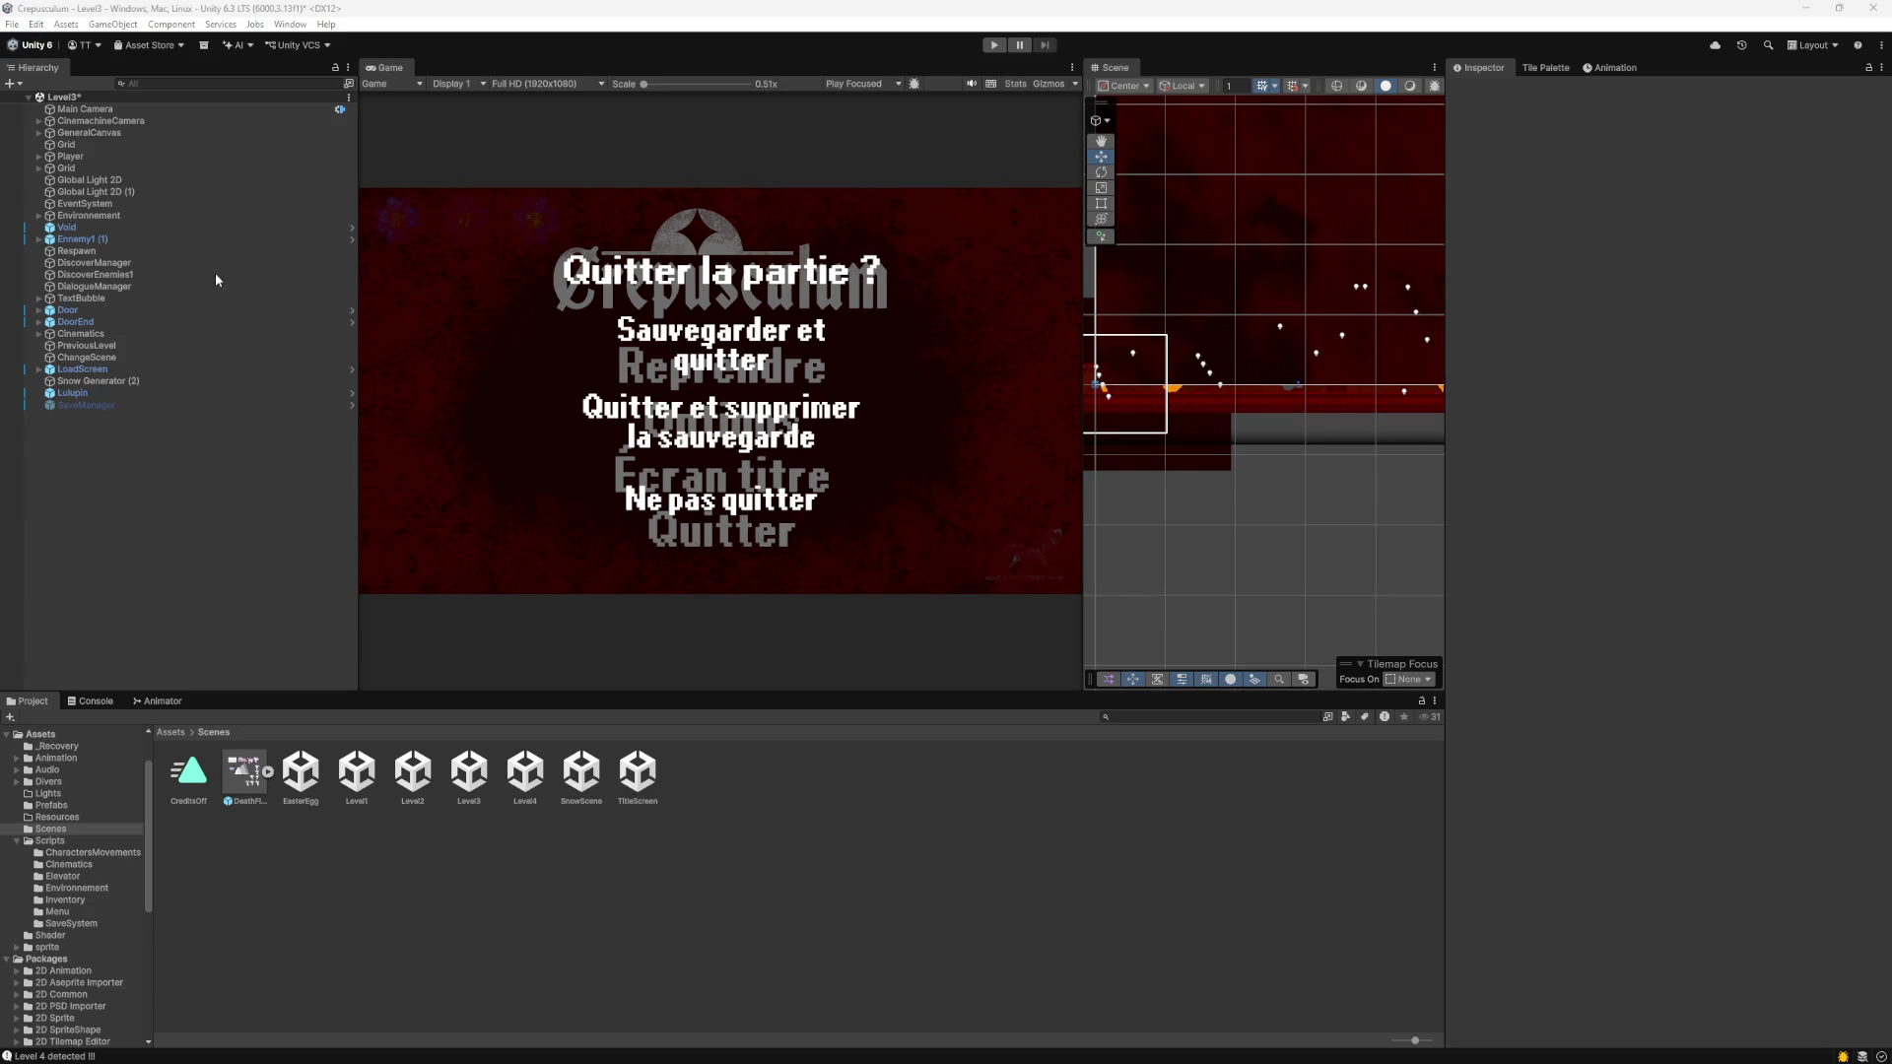
pyautogui.click(140, 384)
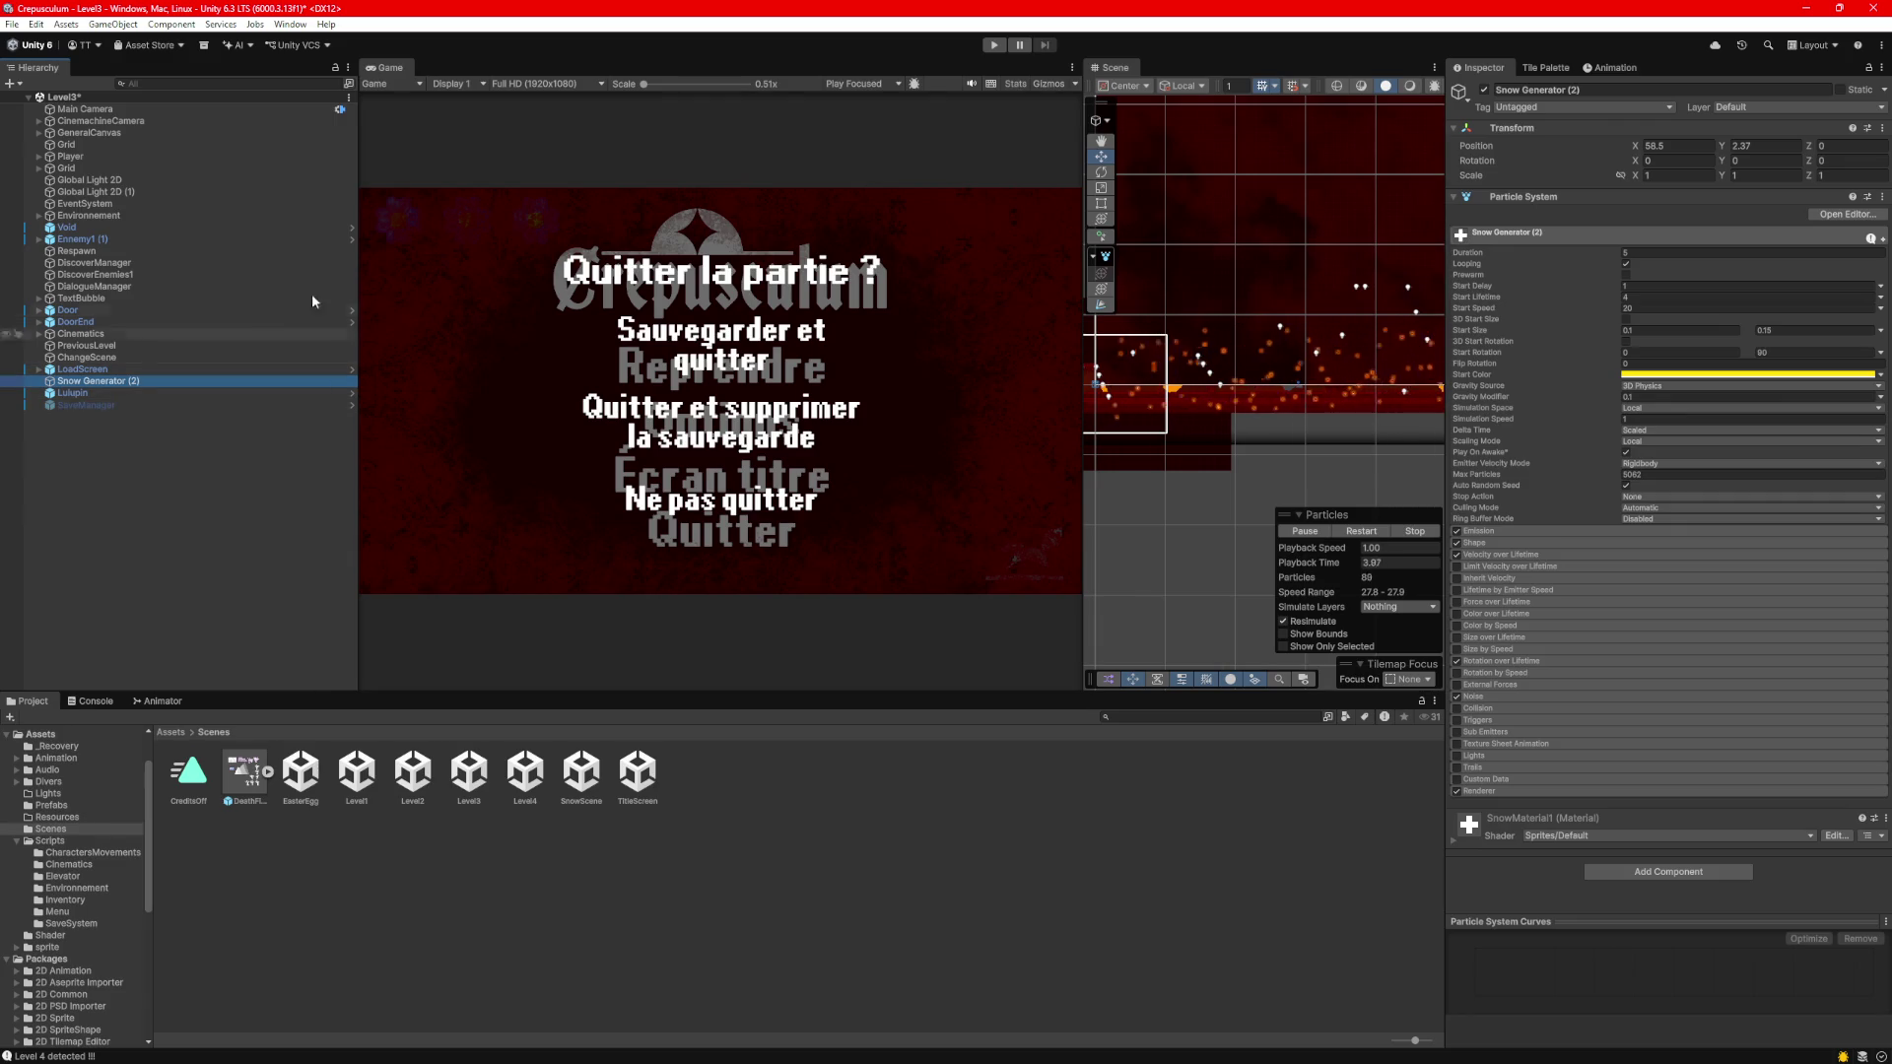
# Open the Level4 scene, saving the Level3 changes first.
pyautogui.click(514, 766)
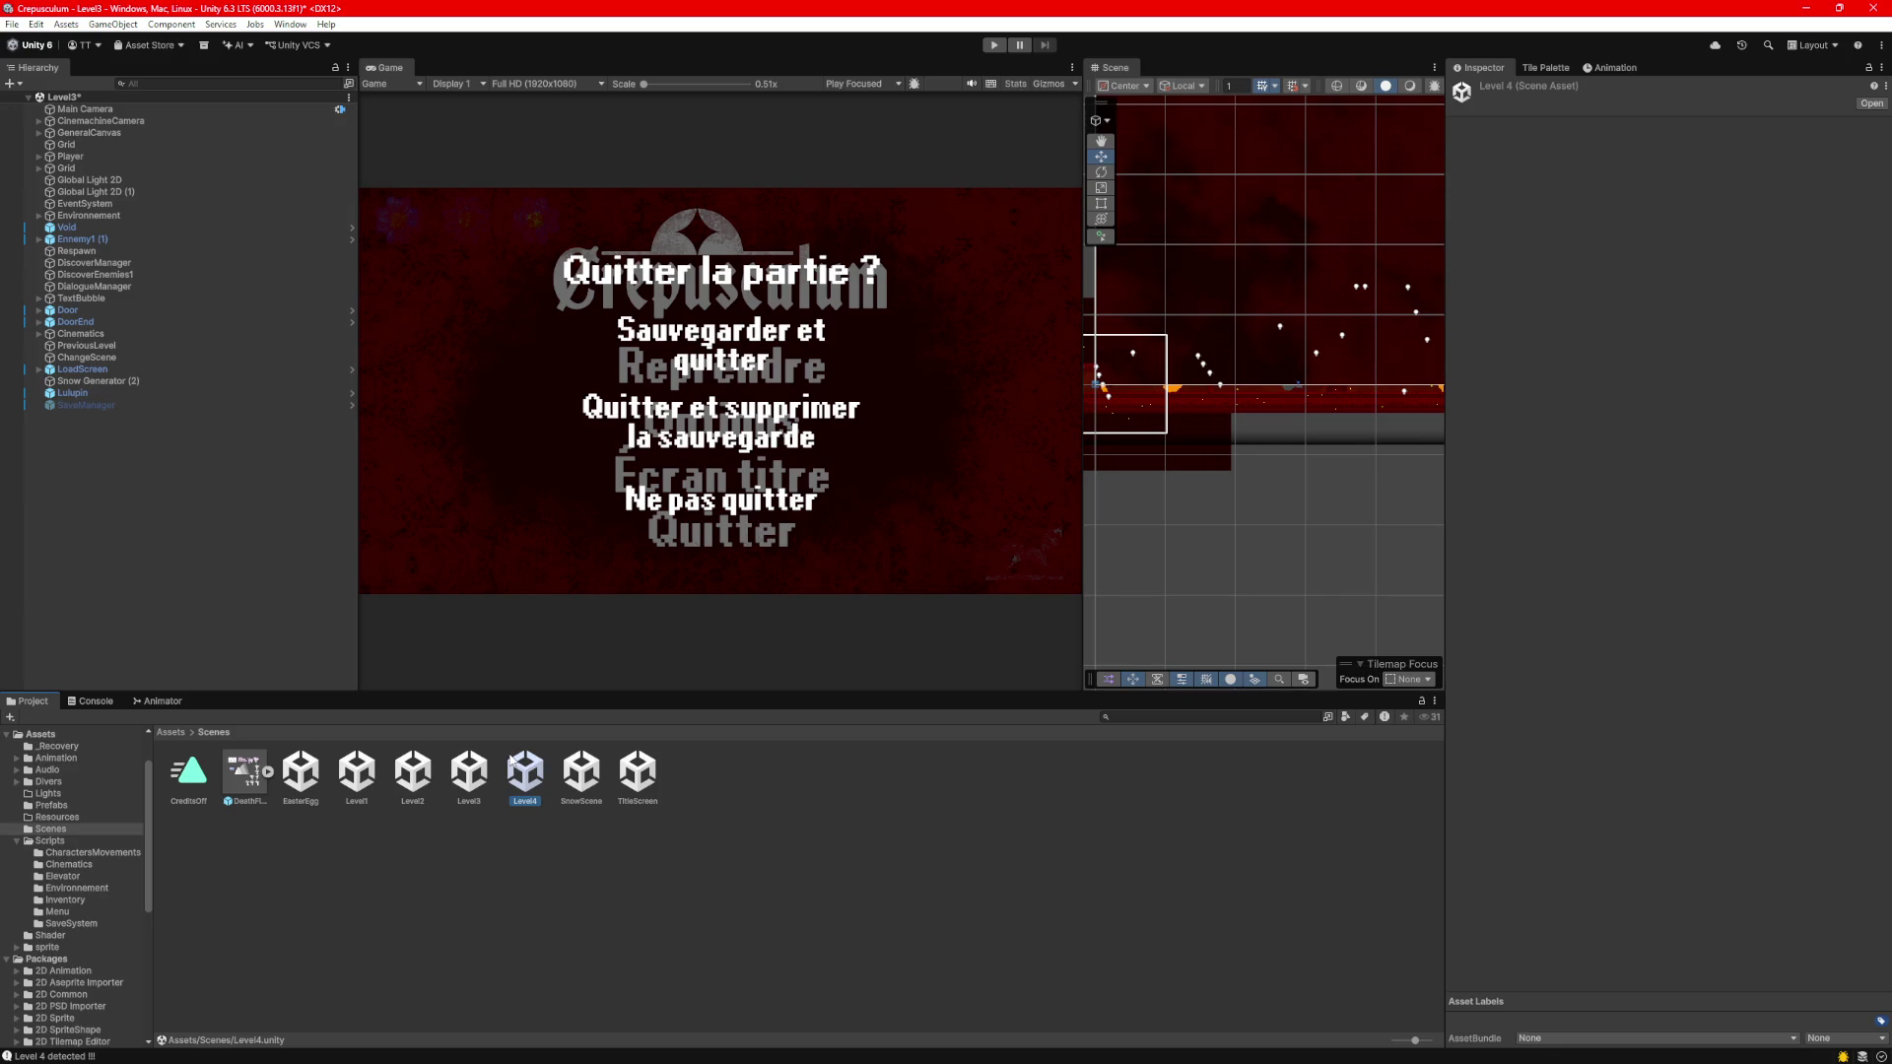
pyautogui.doubleClick(522, 770)
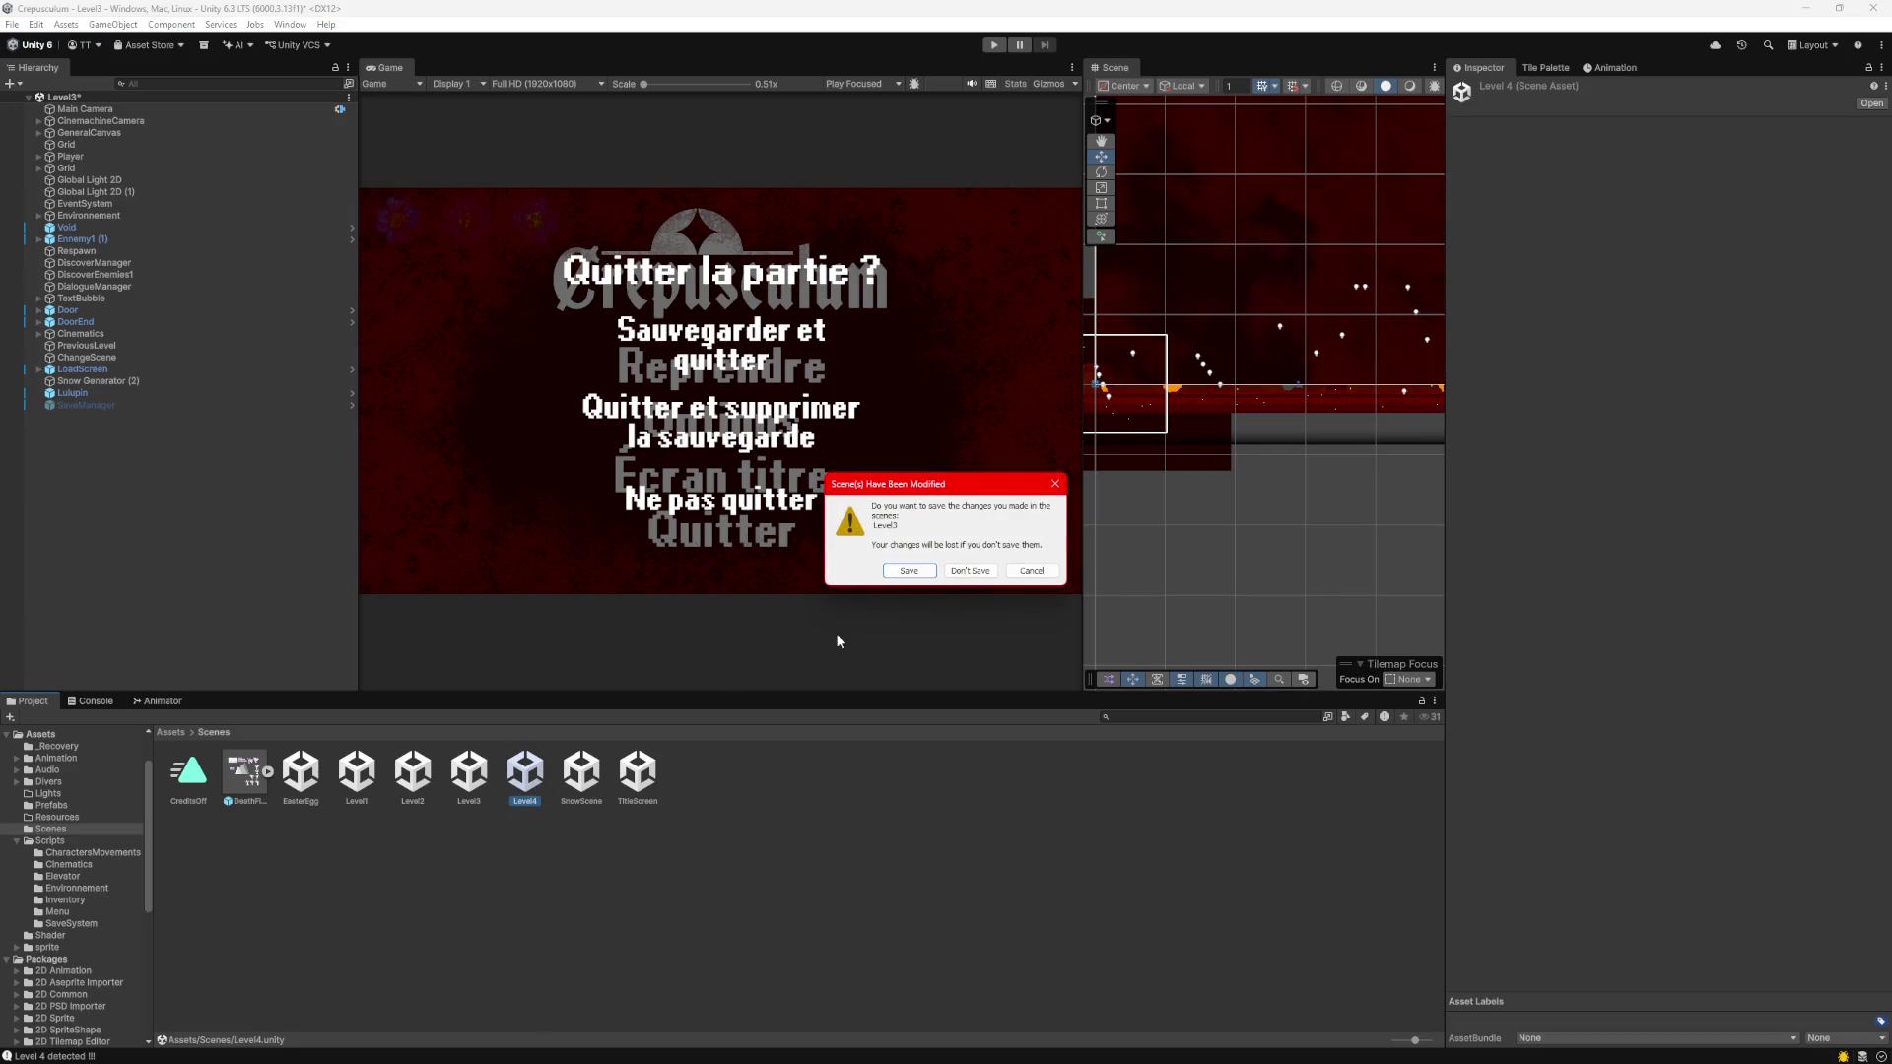
pyautogui.click(909, 578)
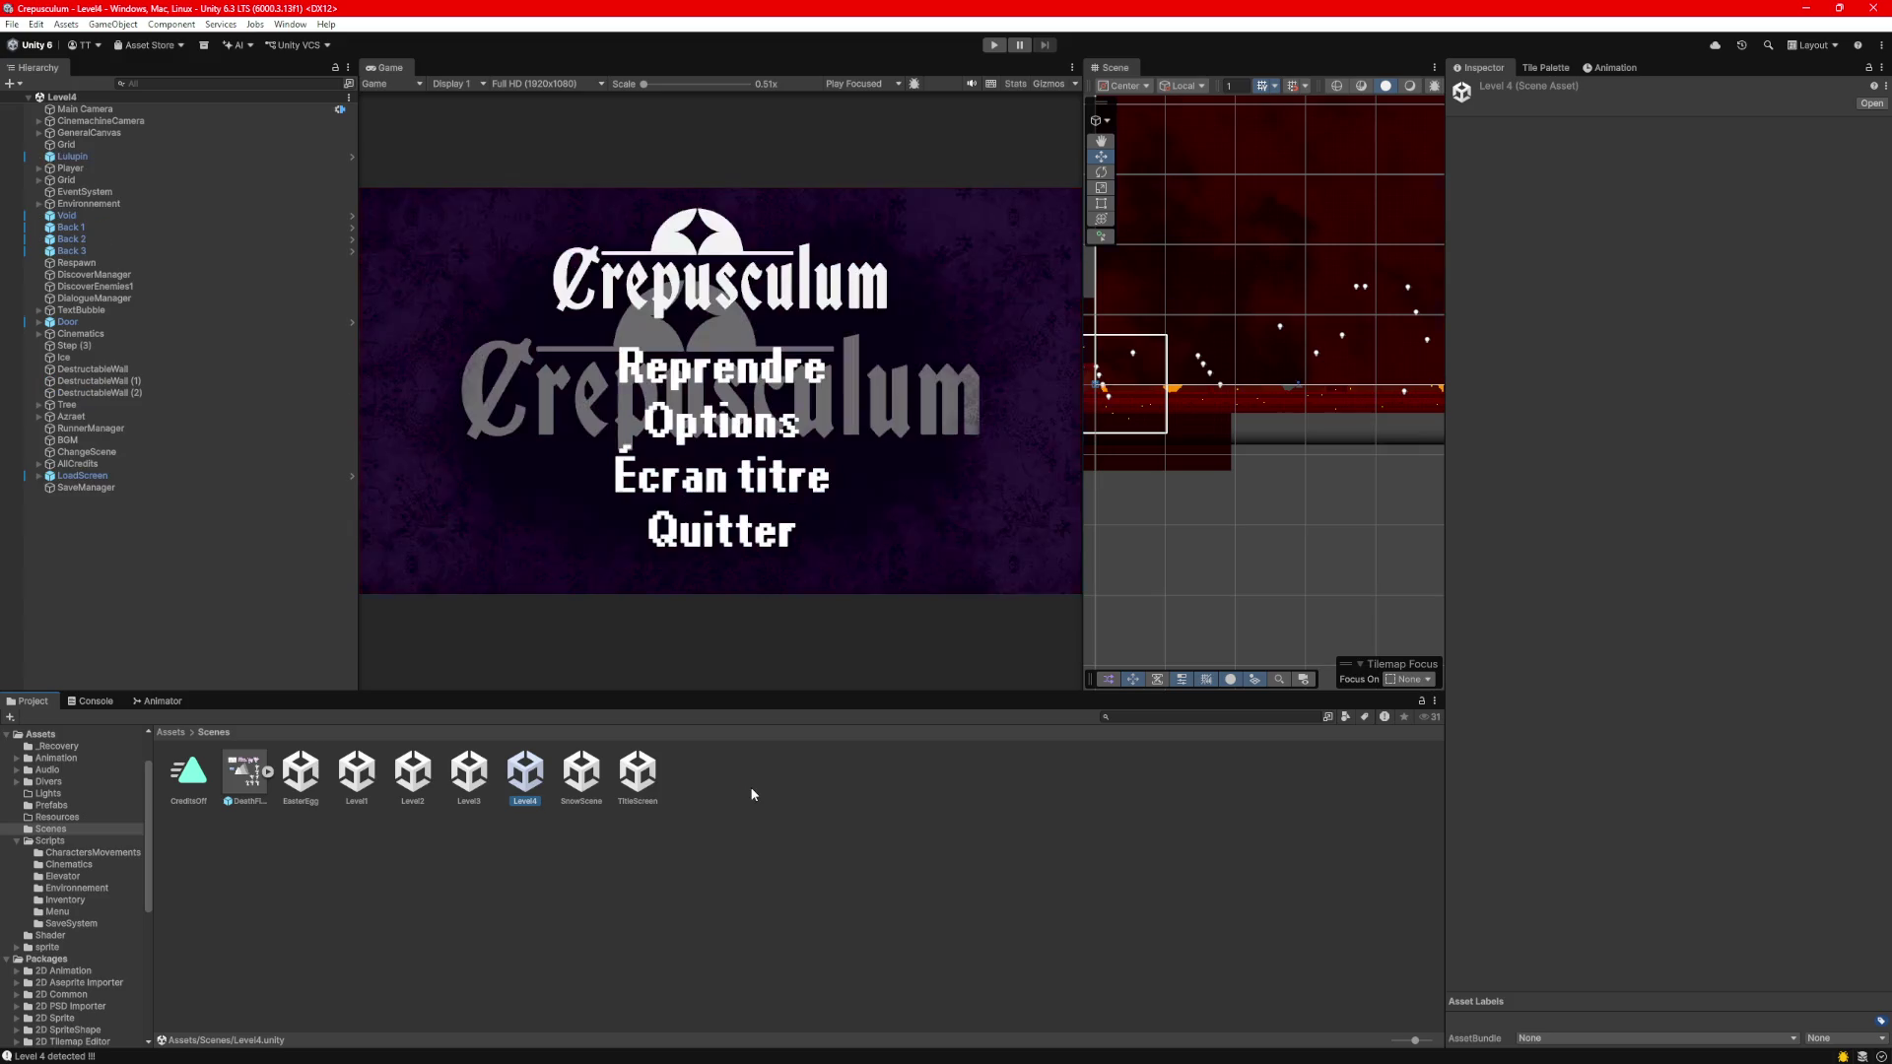
# Assign the Player object to SaveManager's Save Data Player field.
pyautogui.click(142, 488)
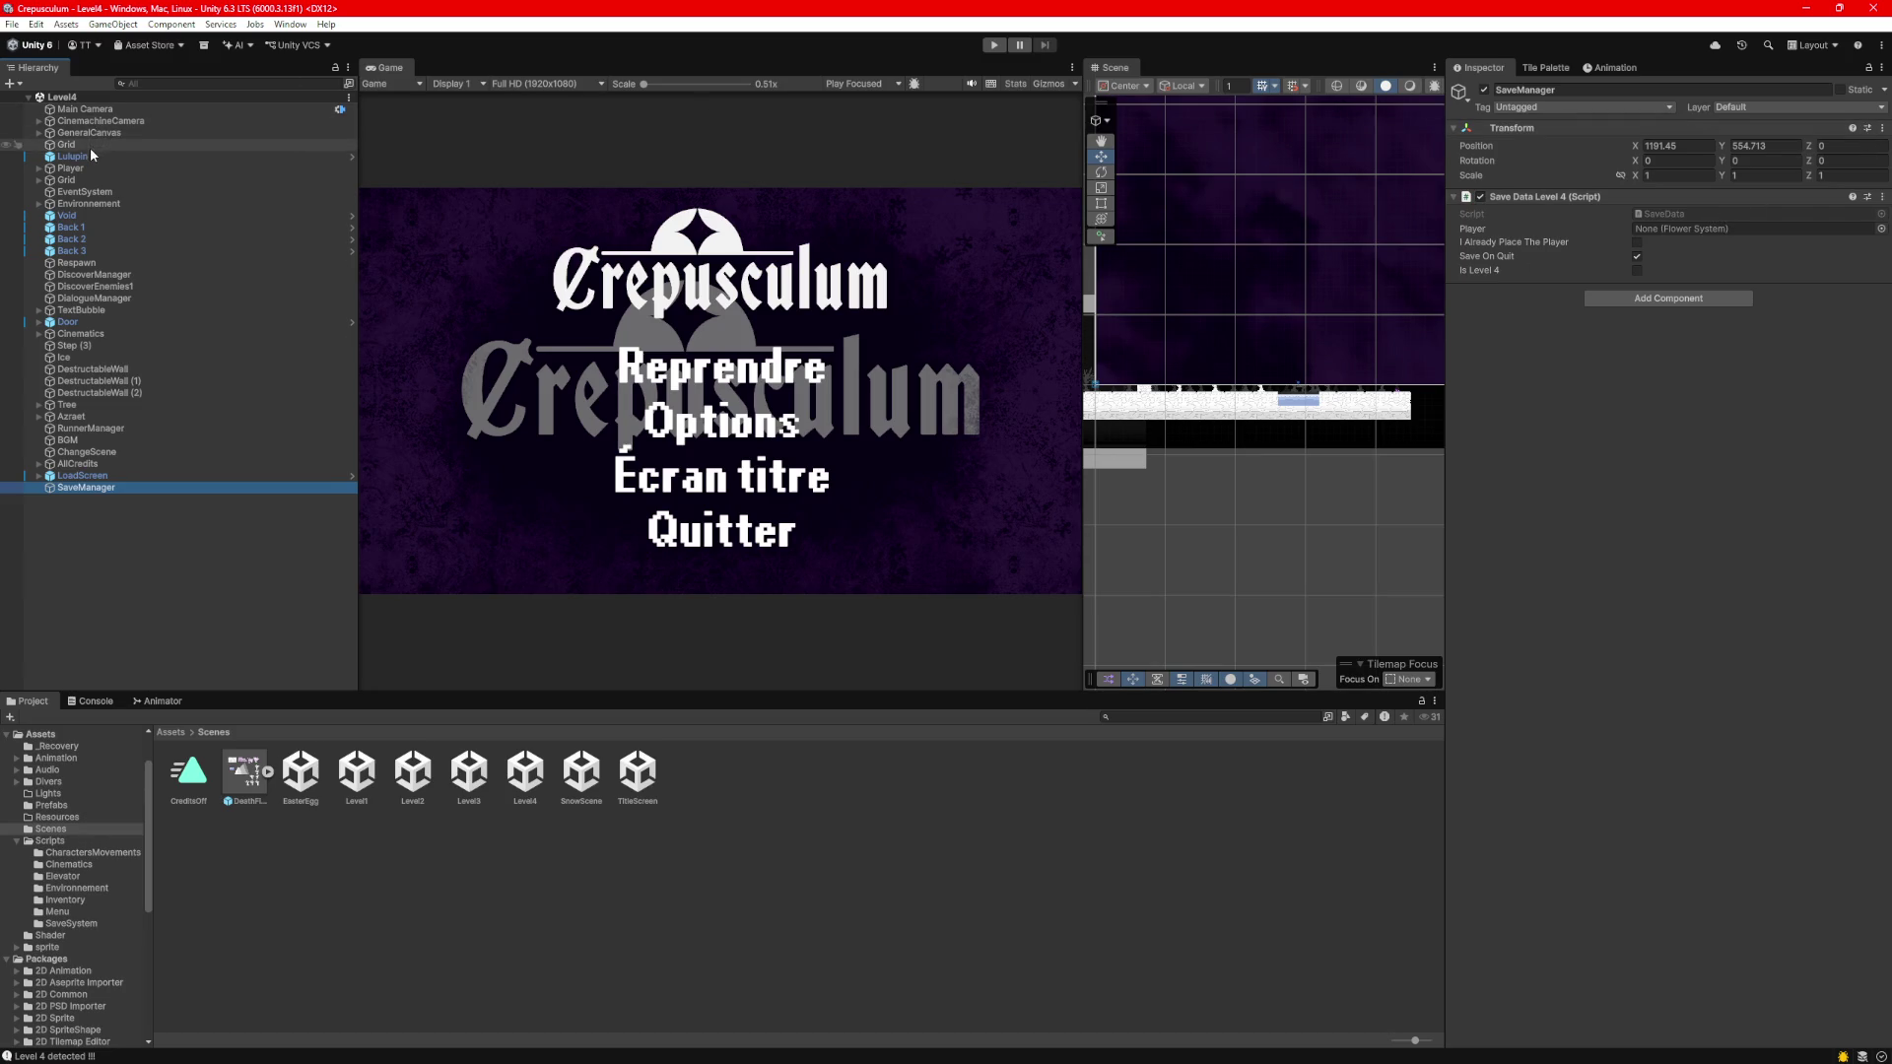
pyautogui.click(1653, 154)
pyautogui.moveTo(1652, 154); pyautogui.dragTo(1690, 234)
# Test the save setup in play mode, then open the SaveData script.
pyautogui.click(992, 45)
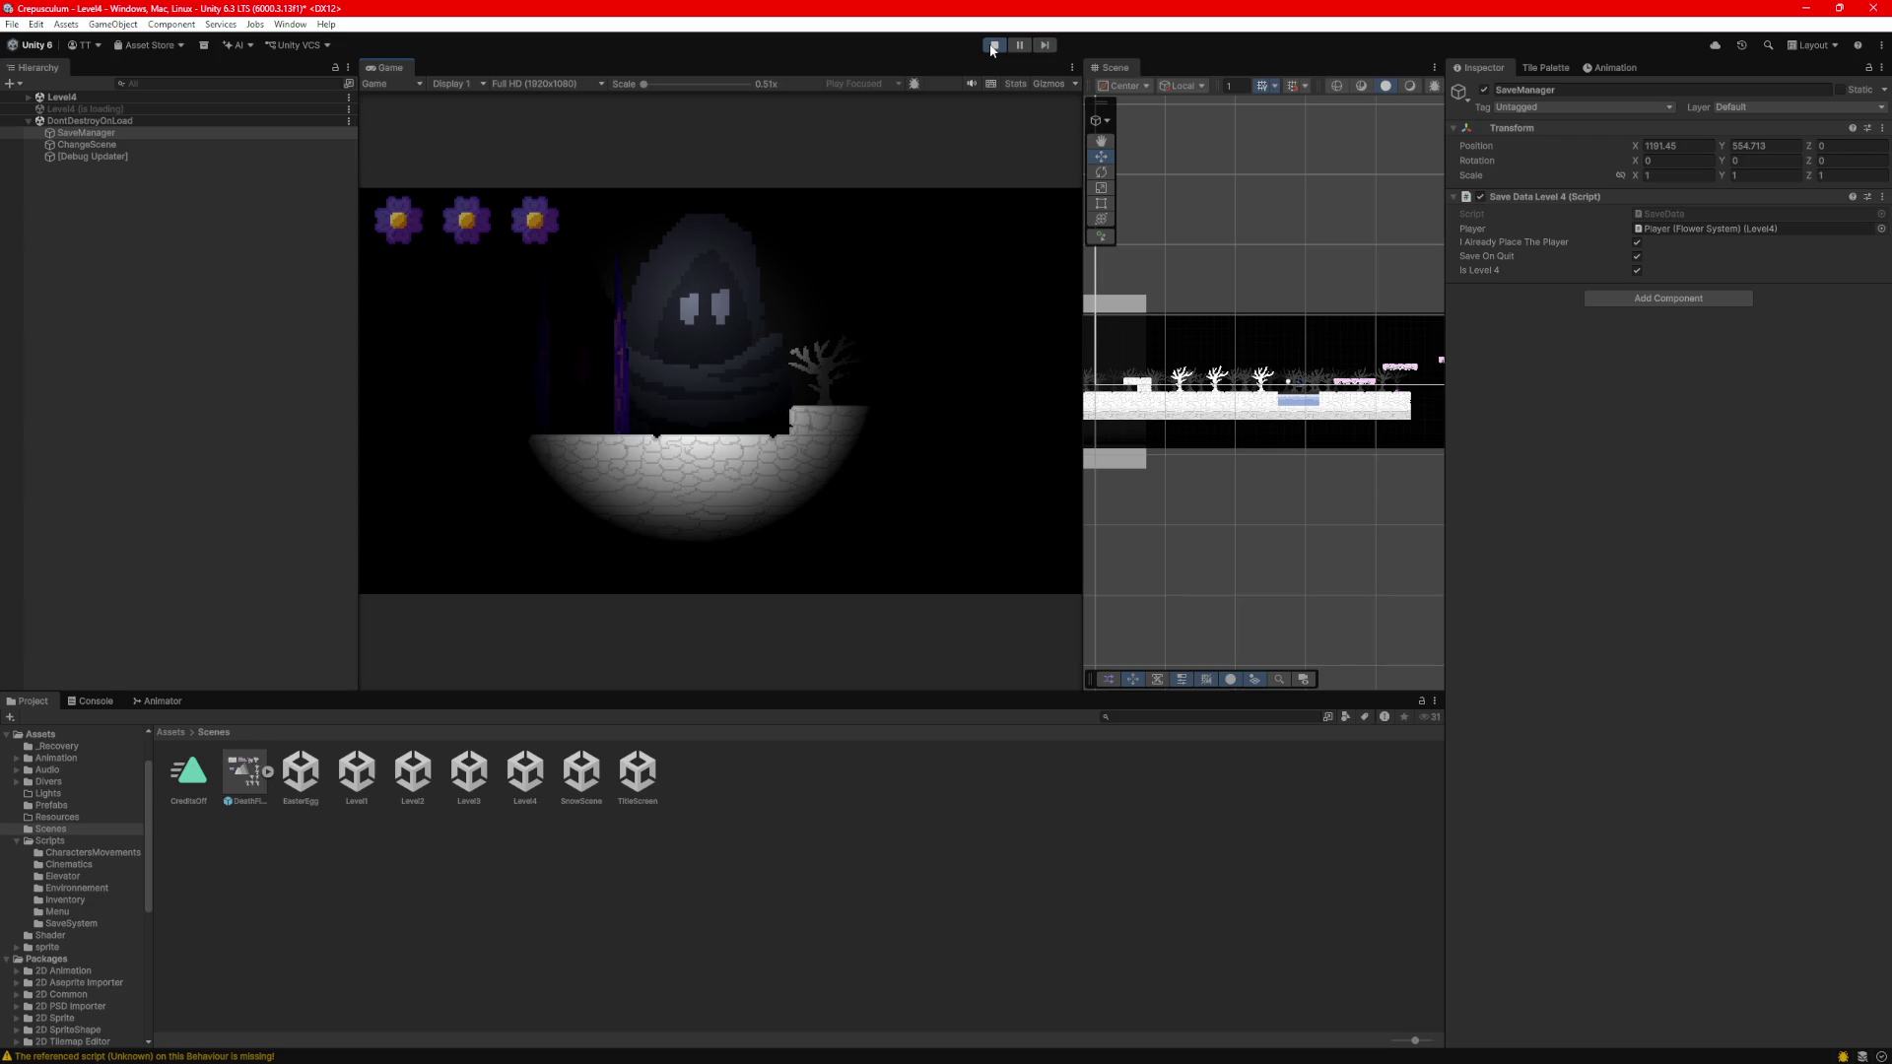
pyautogui.click(993, 46)
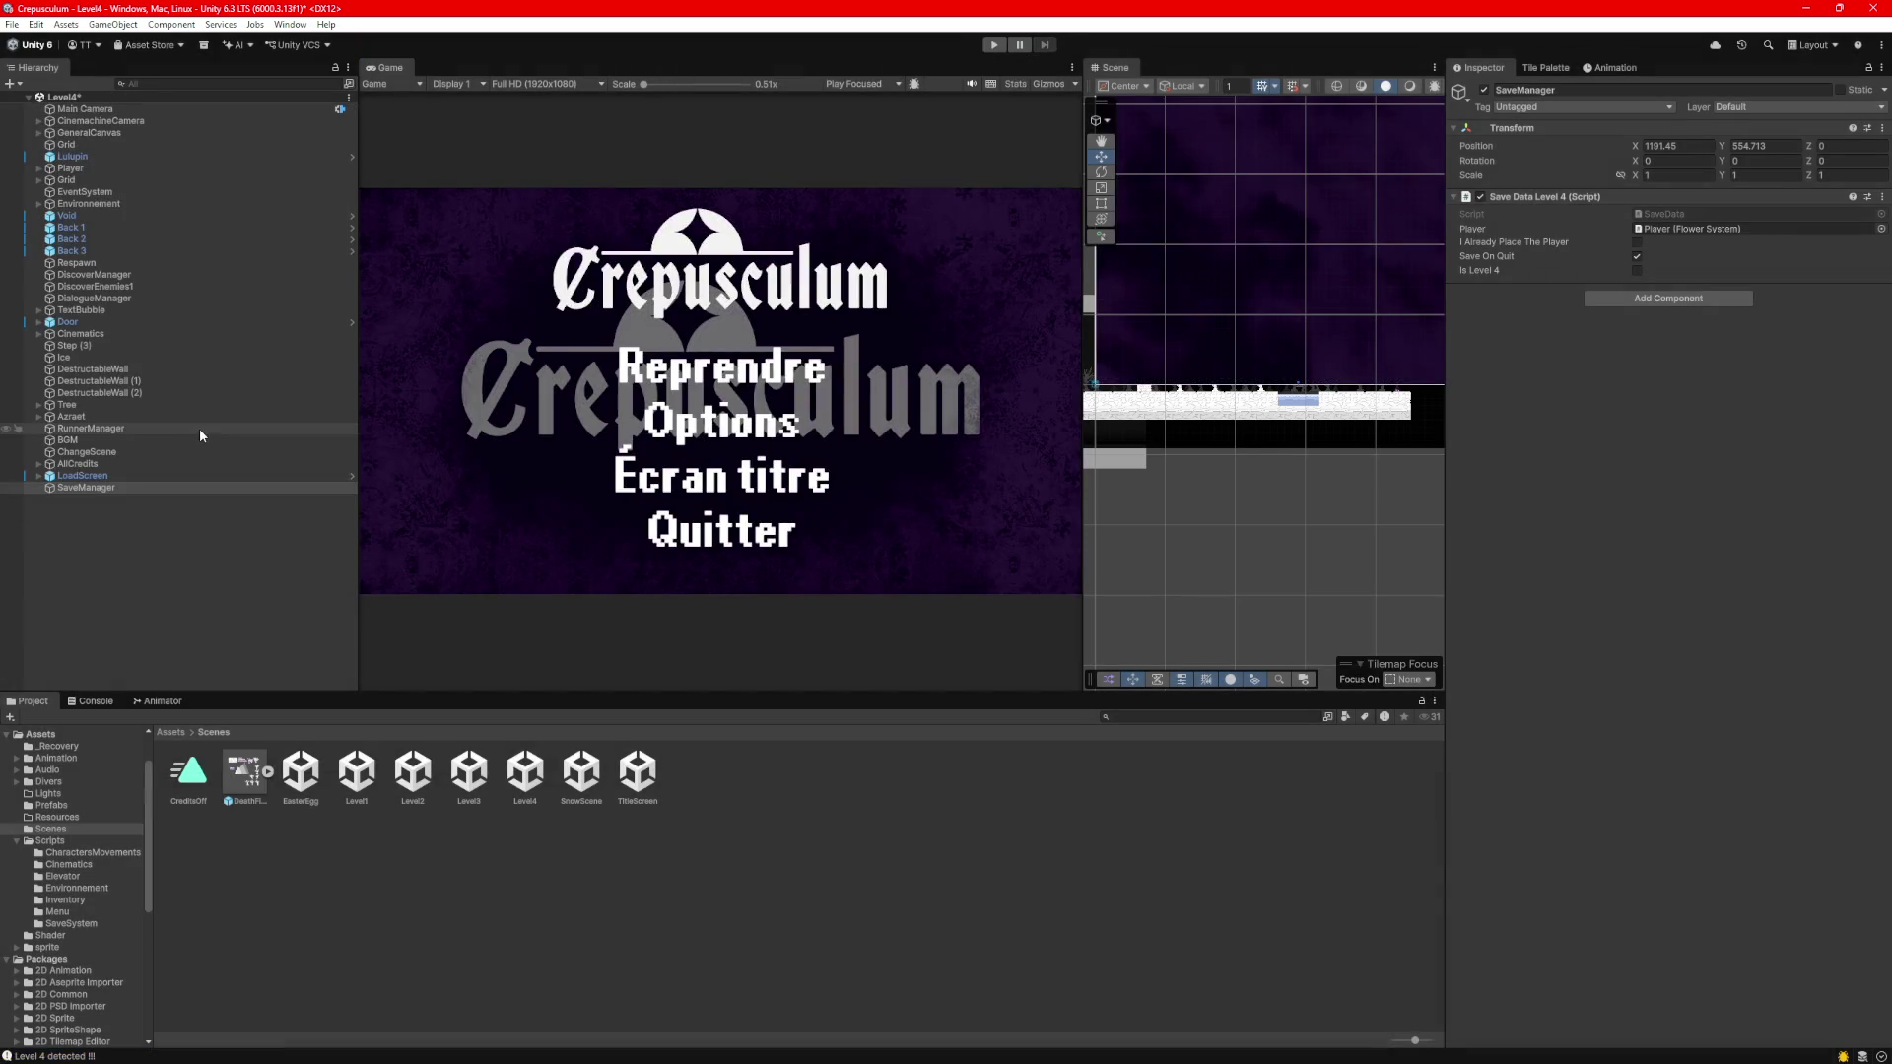
pyautogui.click(1687, 216)
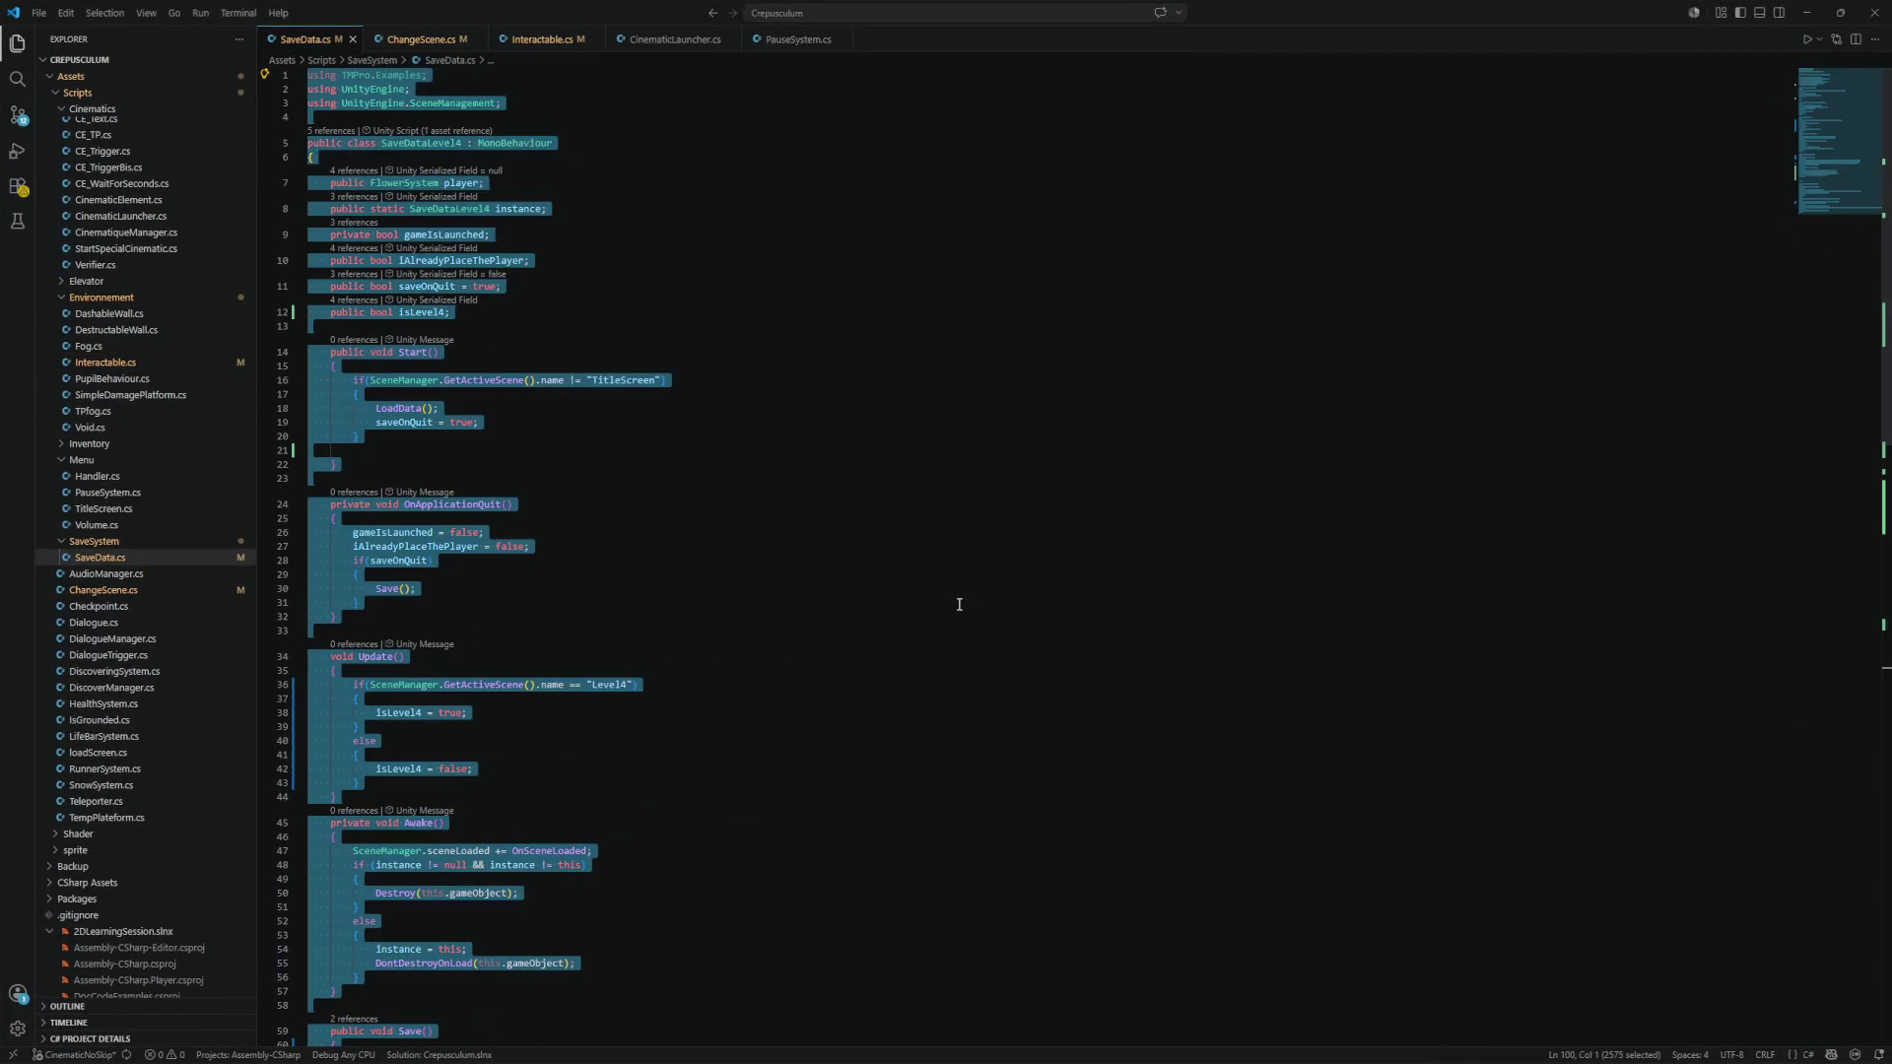
# Jump to the OnSceneLoaded definition in SaveData.cs, then switch to the CS0111 discussion in the browser.
pyautogui.click(958, 604)
pyautogui.scroll(-7, 995, 586)
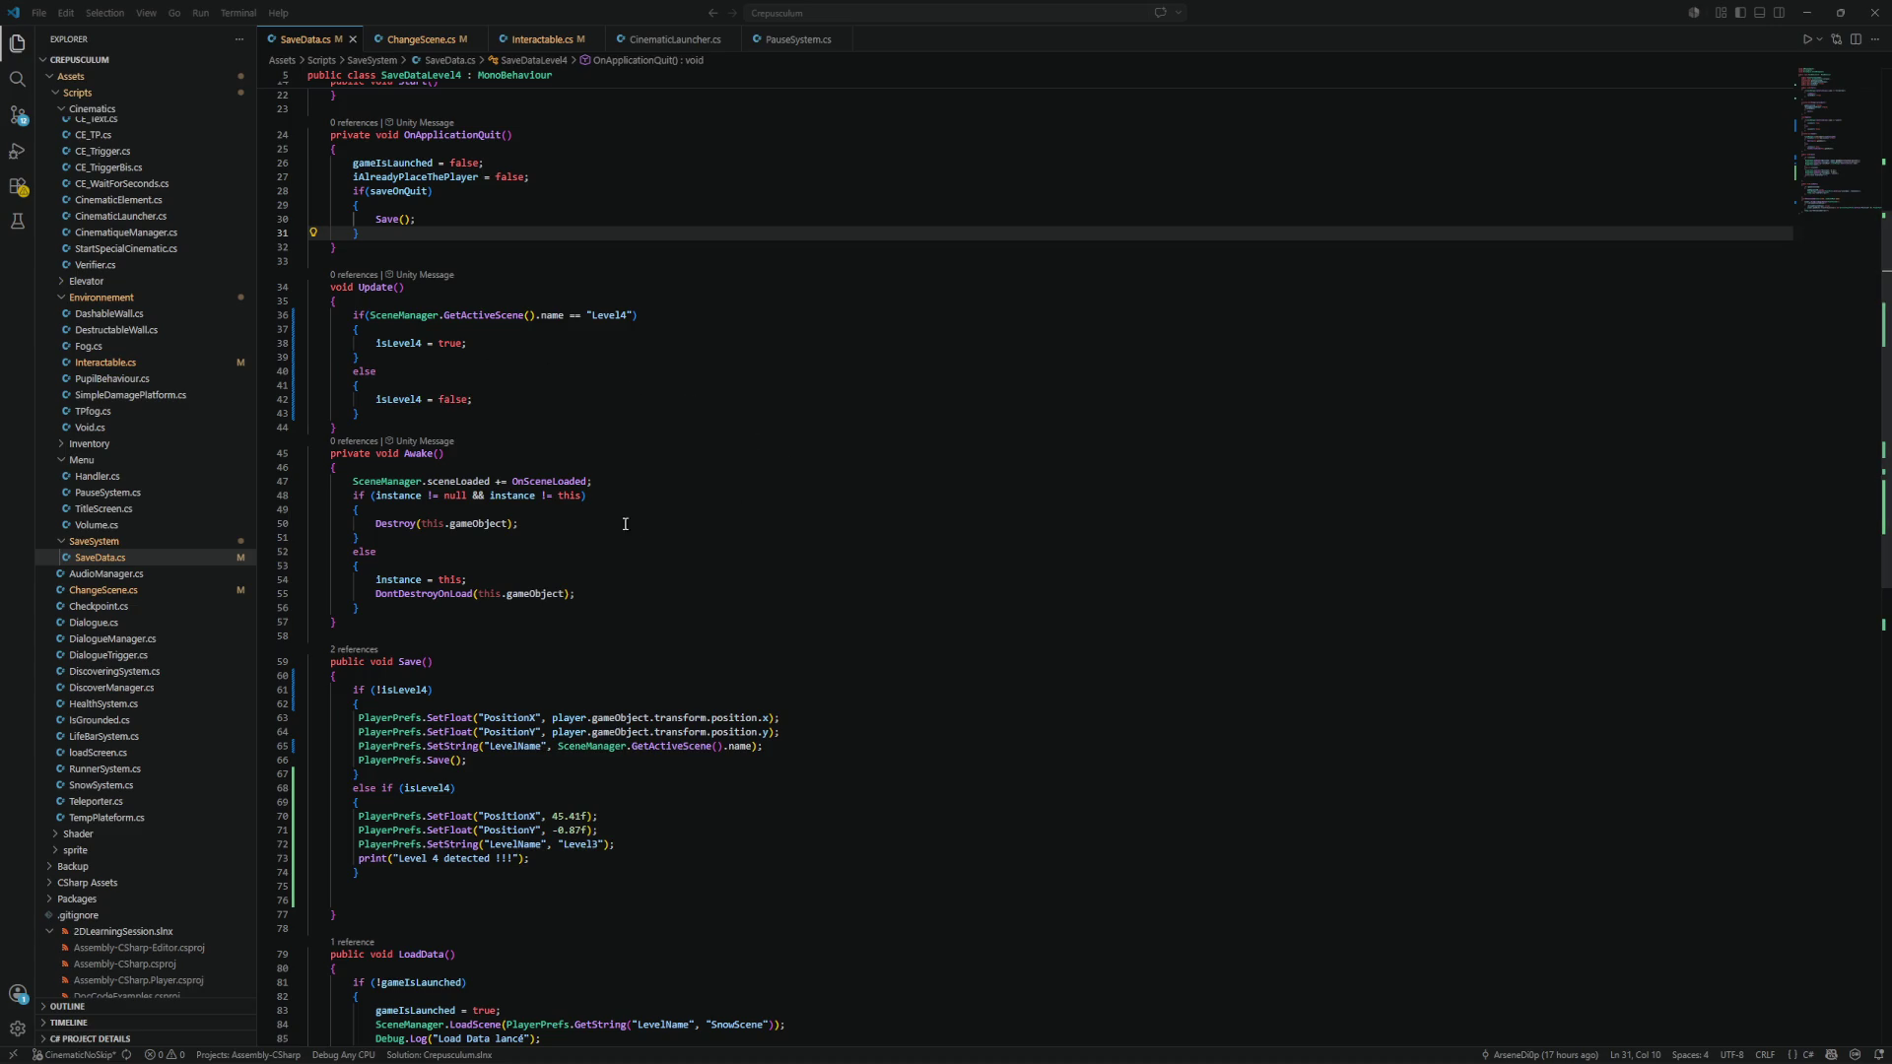
pyautogui.click(542, 481)
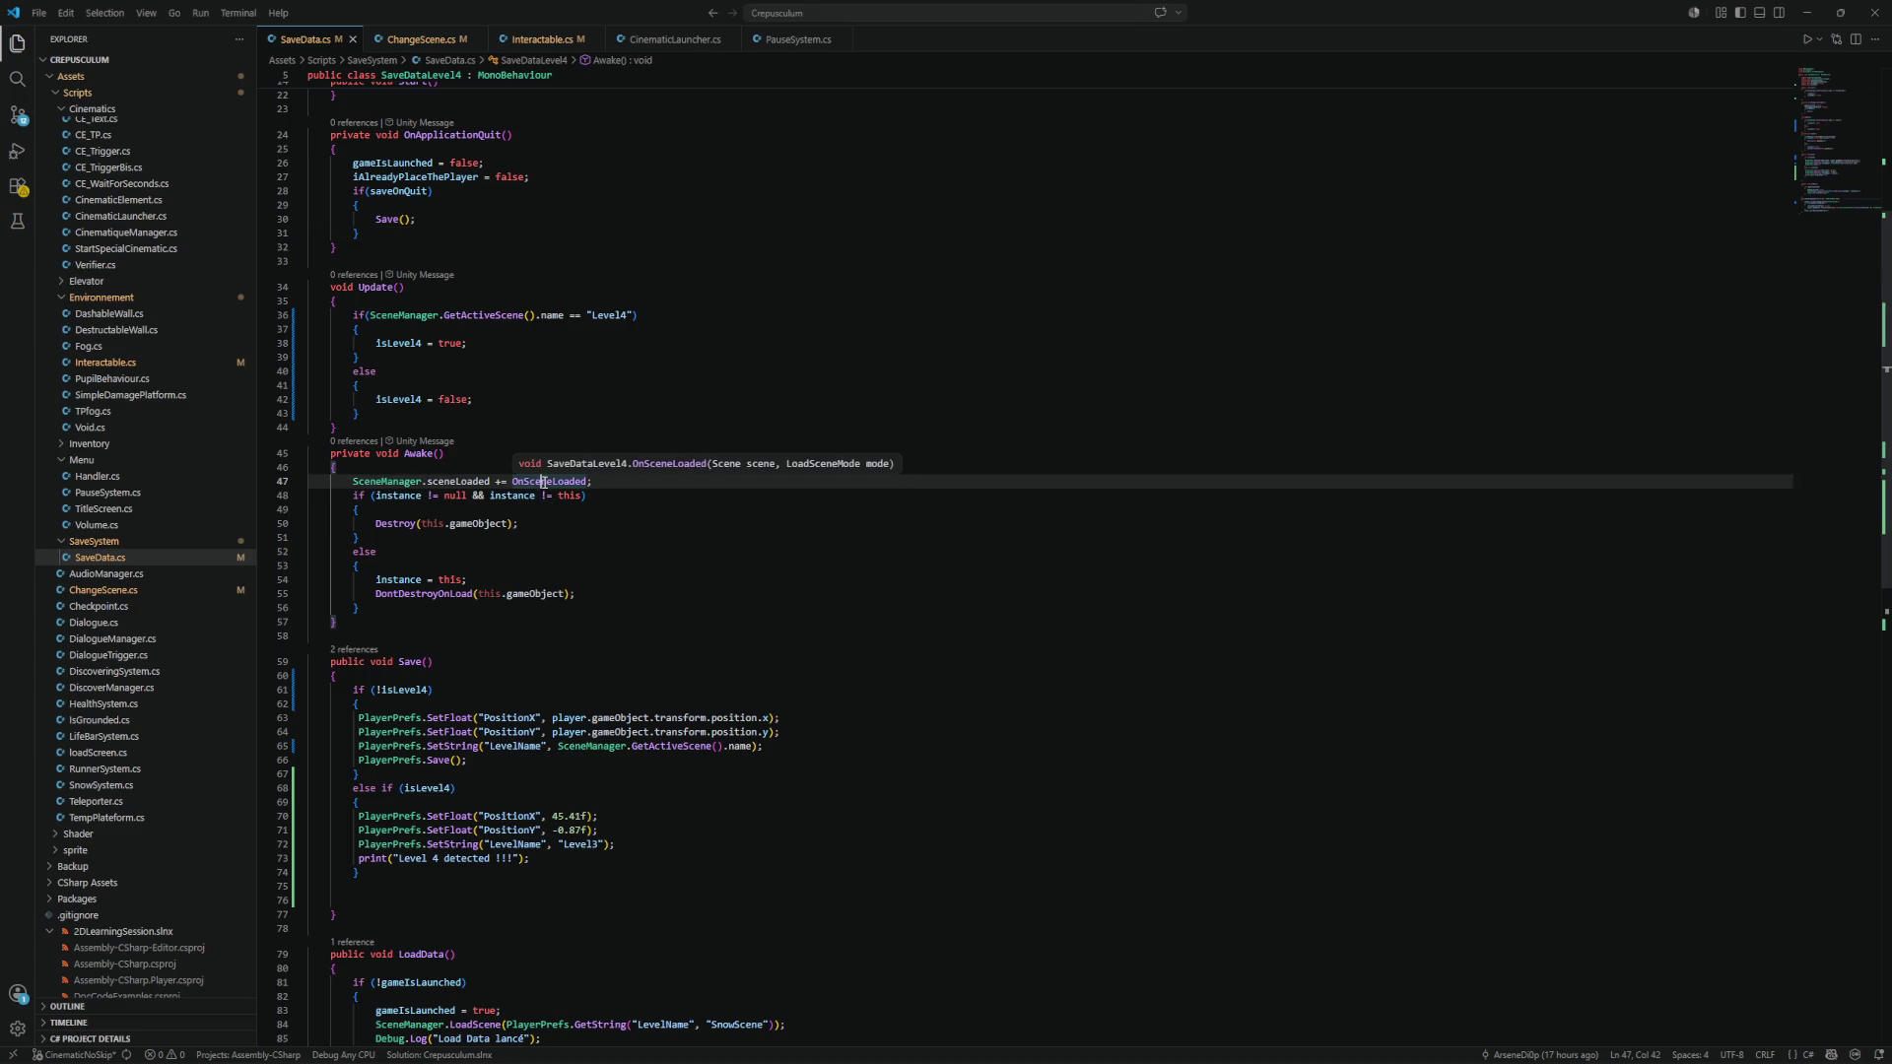
pyautogui.keyDown('ctrl'); pyautogui.click(543, 482); pyautogui.keyUp('ctrl')
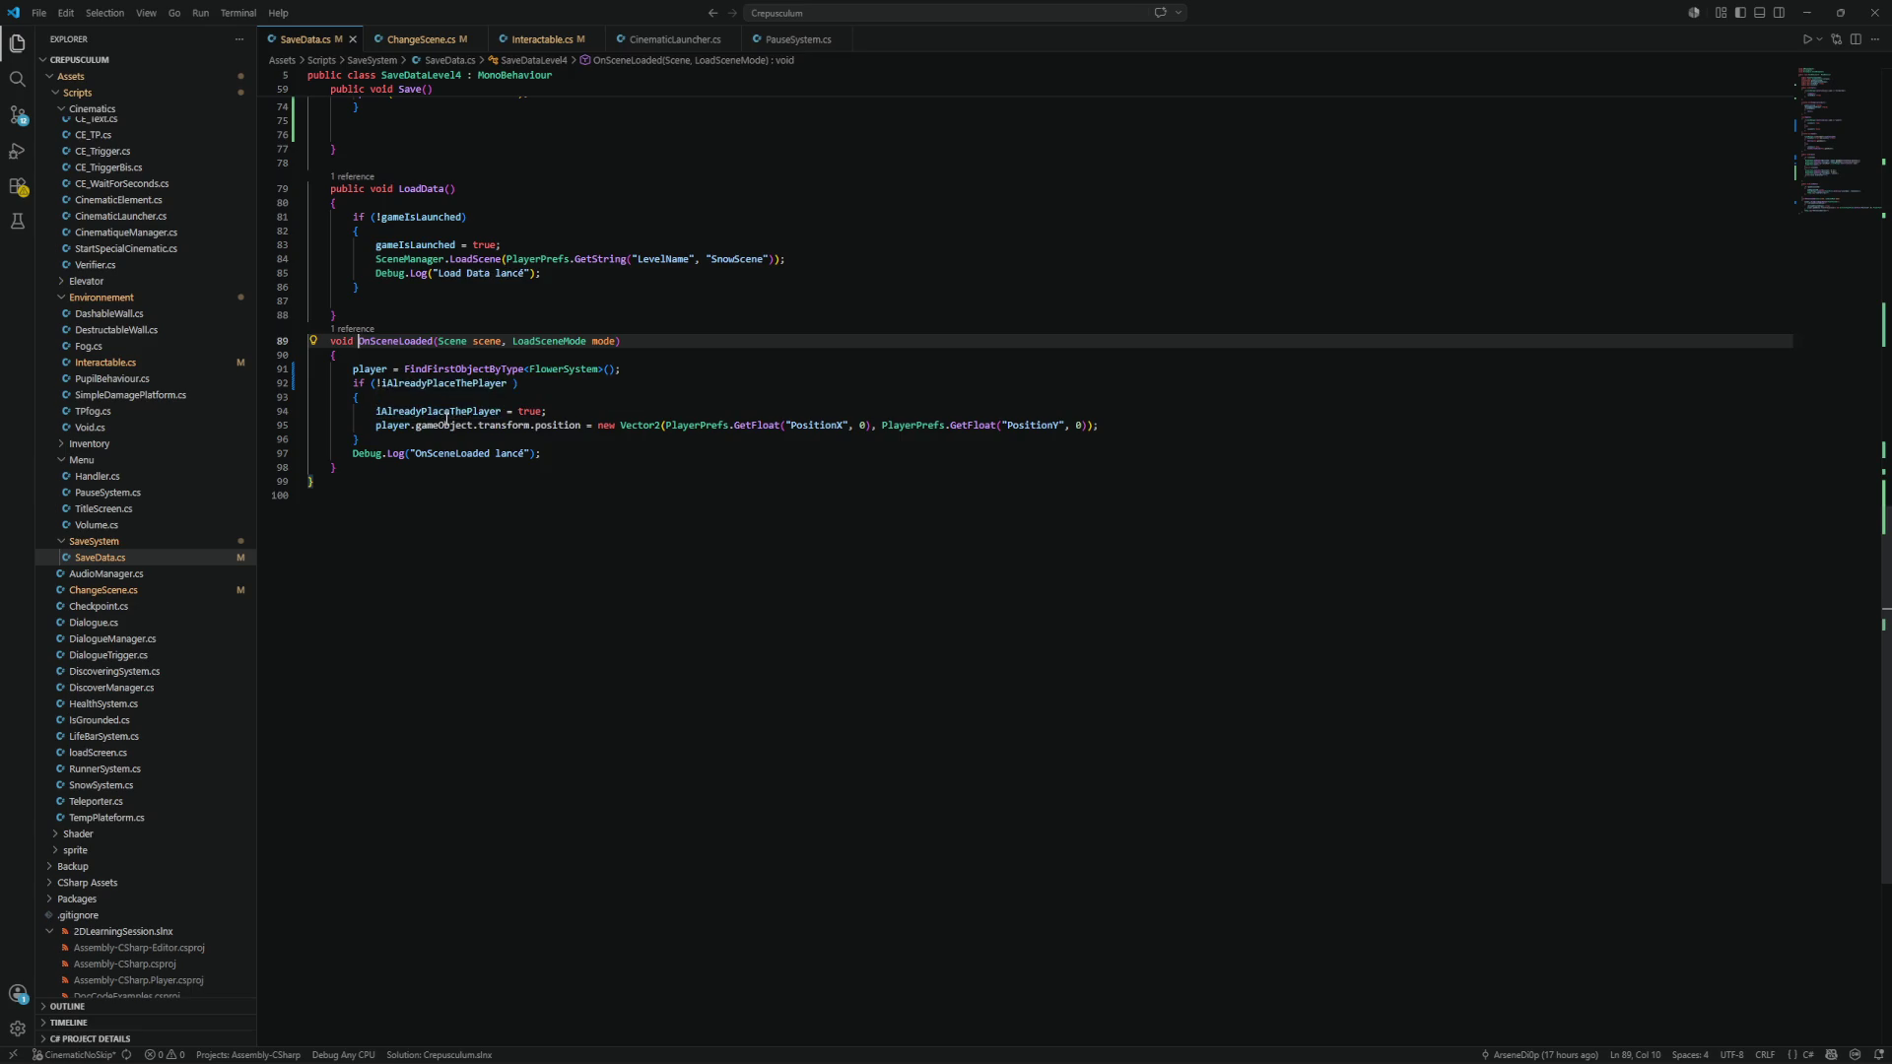
pyautogui.scroll(2, 463, 439)
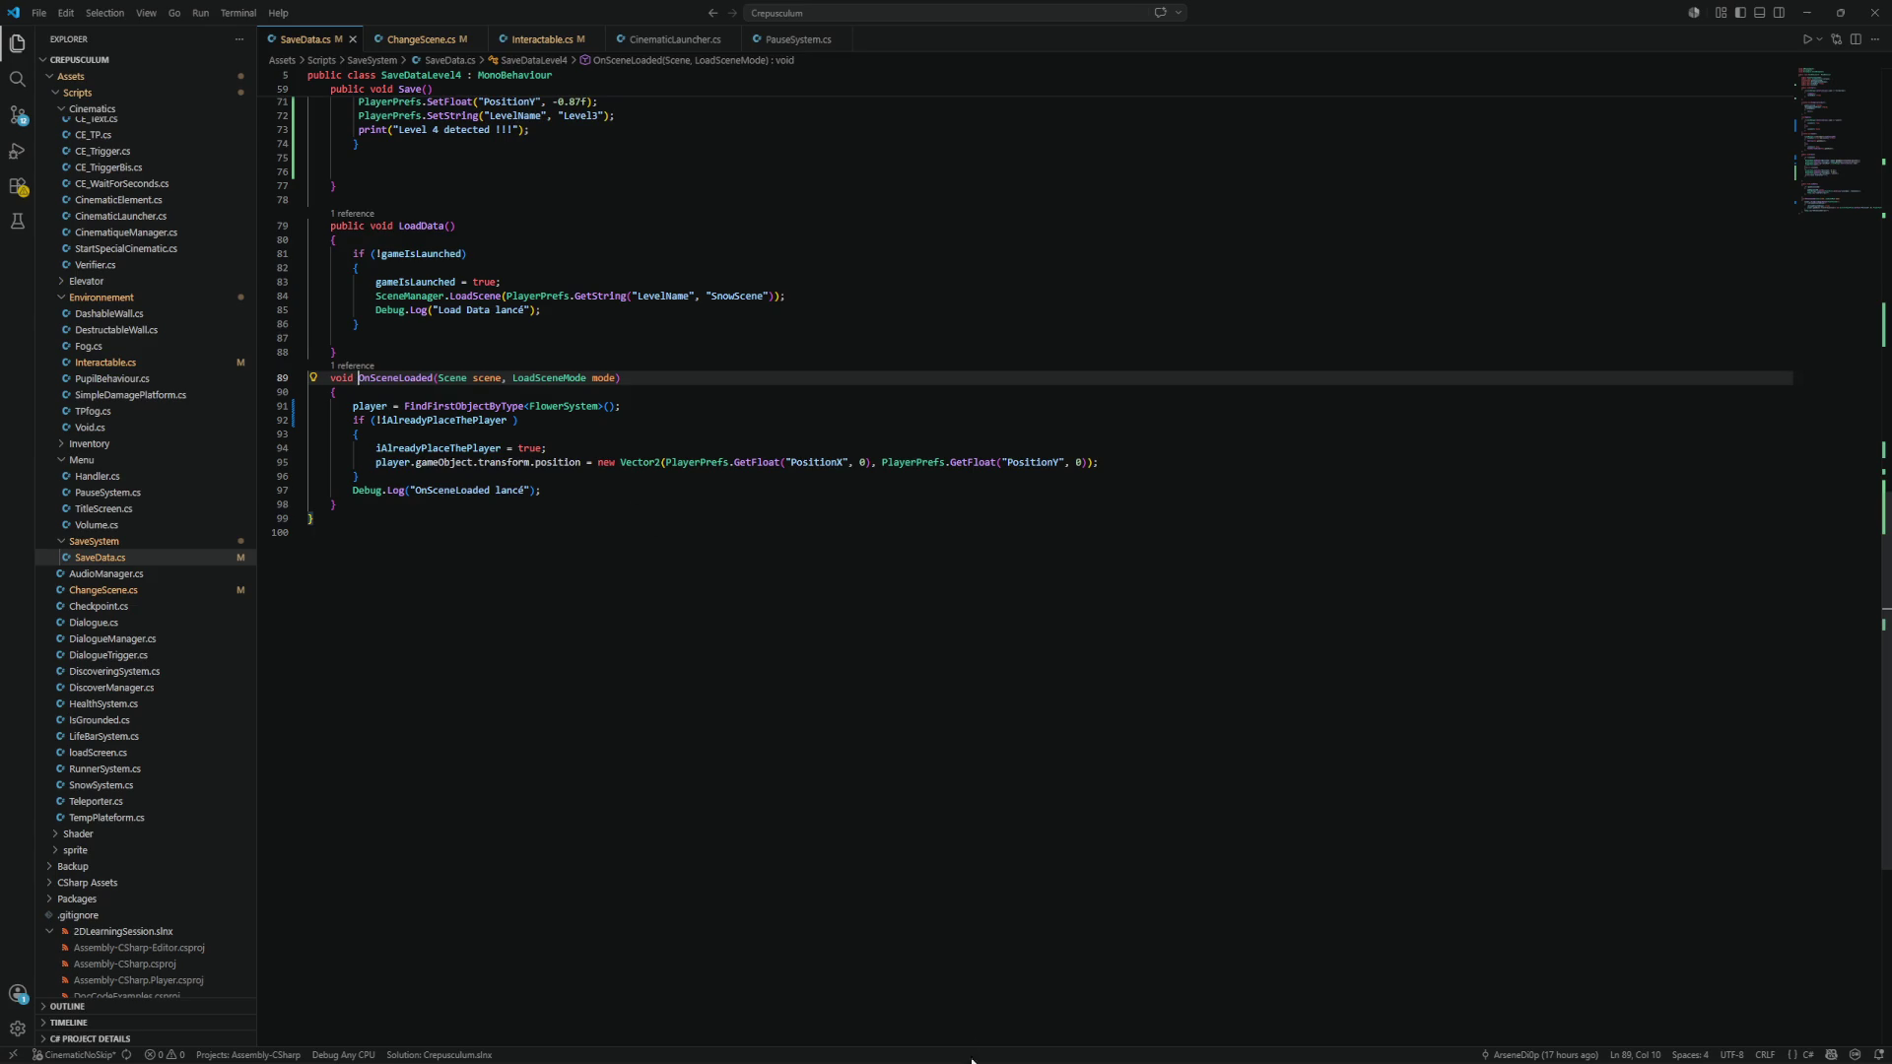
pyautogui.moveTo(1025, 1062)
pyautogui.click(1159, 1047)
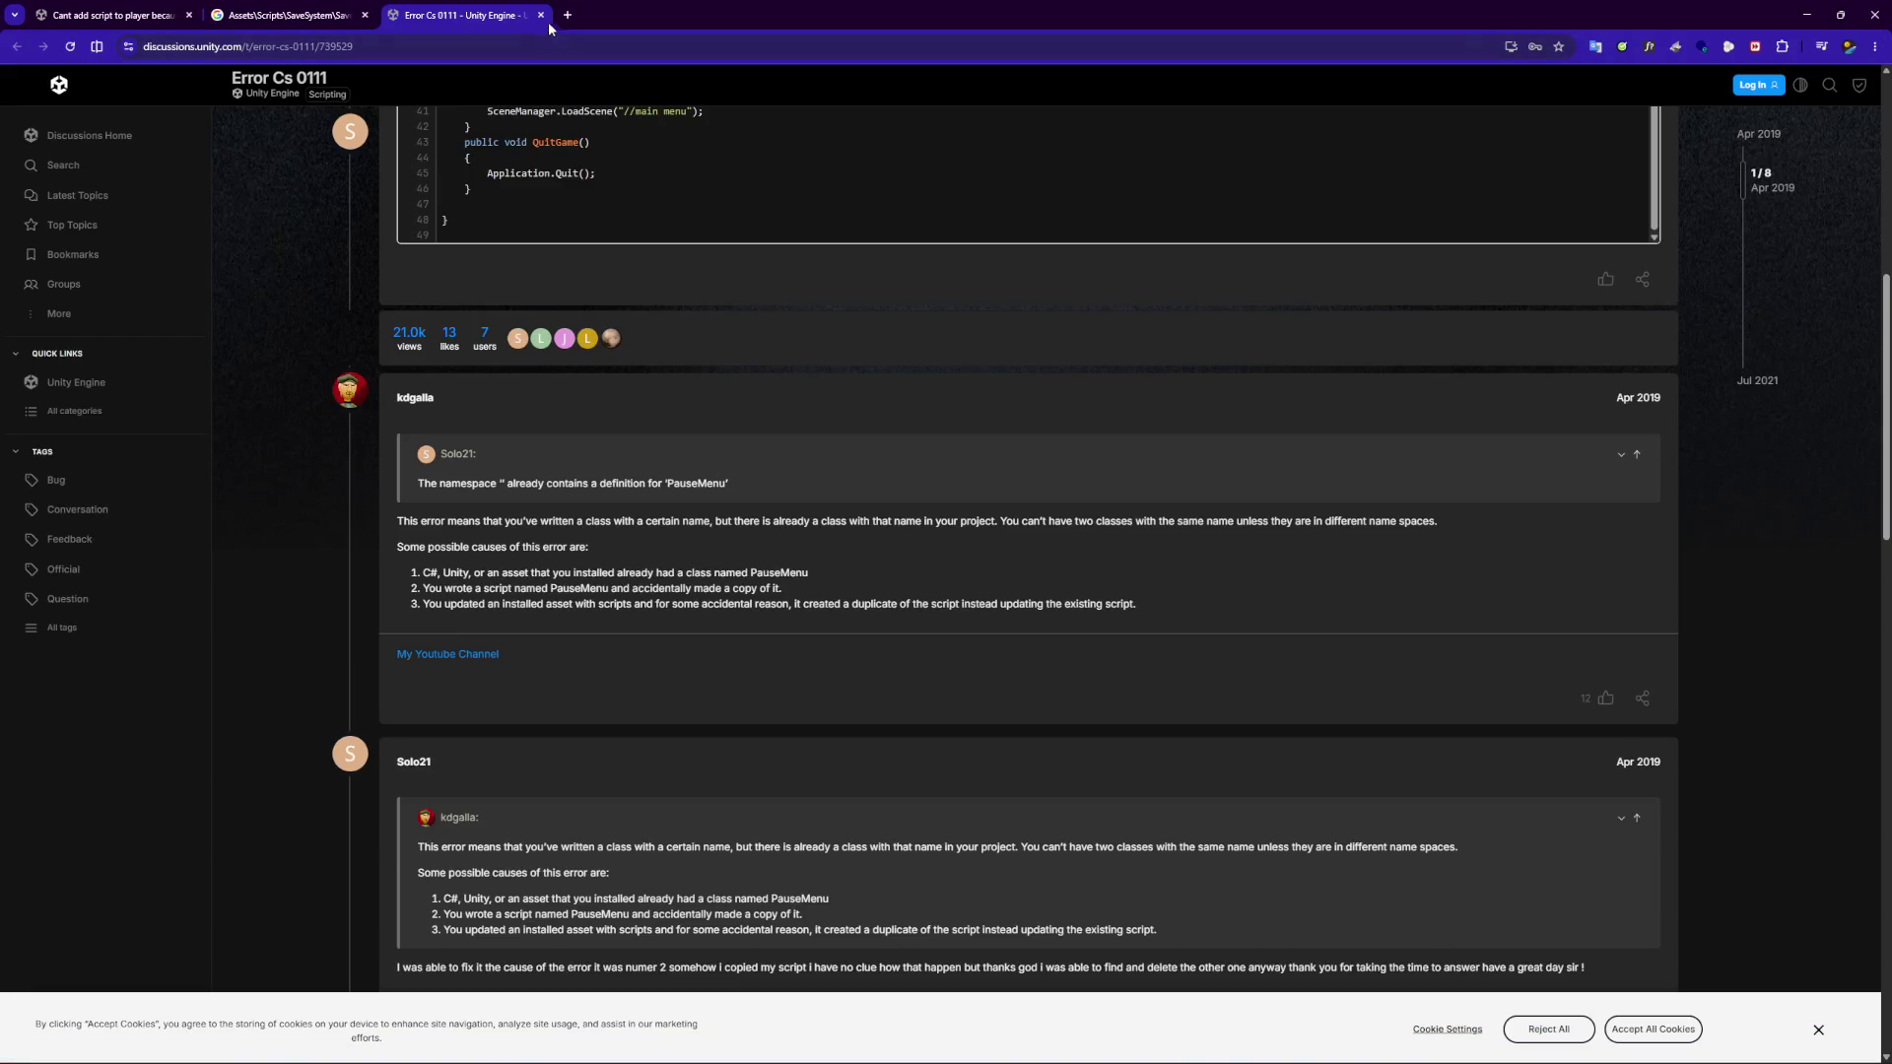
# Close the Error Cs 0111 tab and return to the debug log line in OnSceneLoaded.
pyautogui.click(567, 15)
pyautogui.click(505, 17)
pyautogui.click(544, 15)
pyautogui.click(1806, 15)
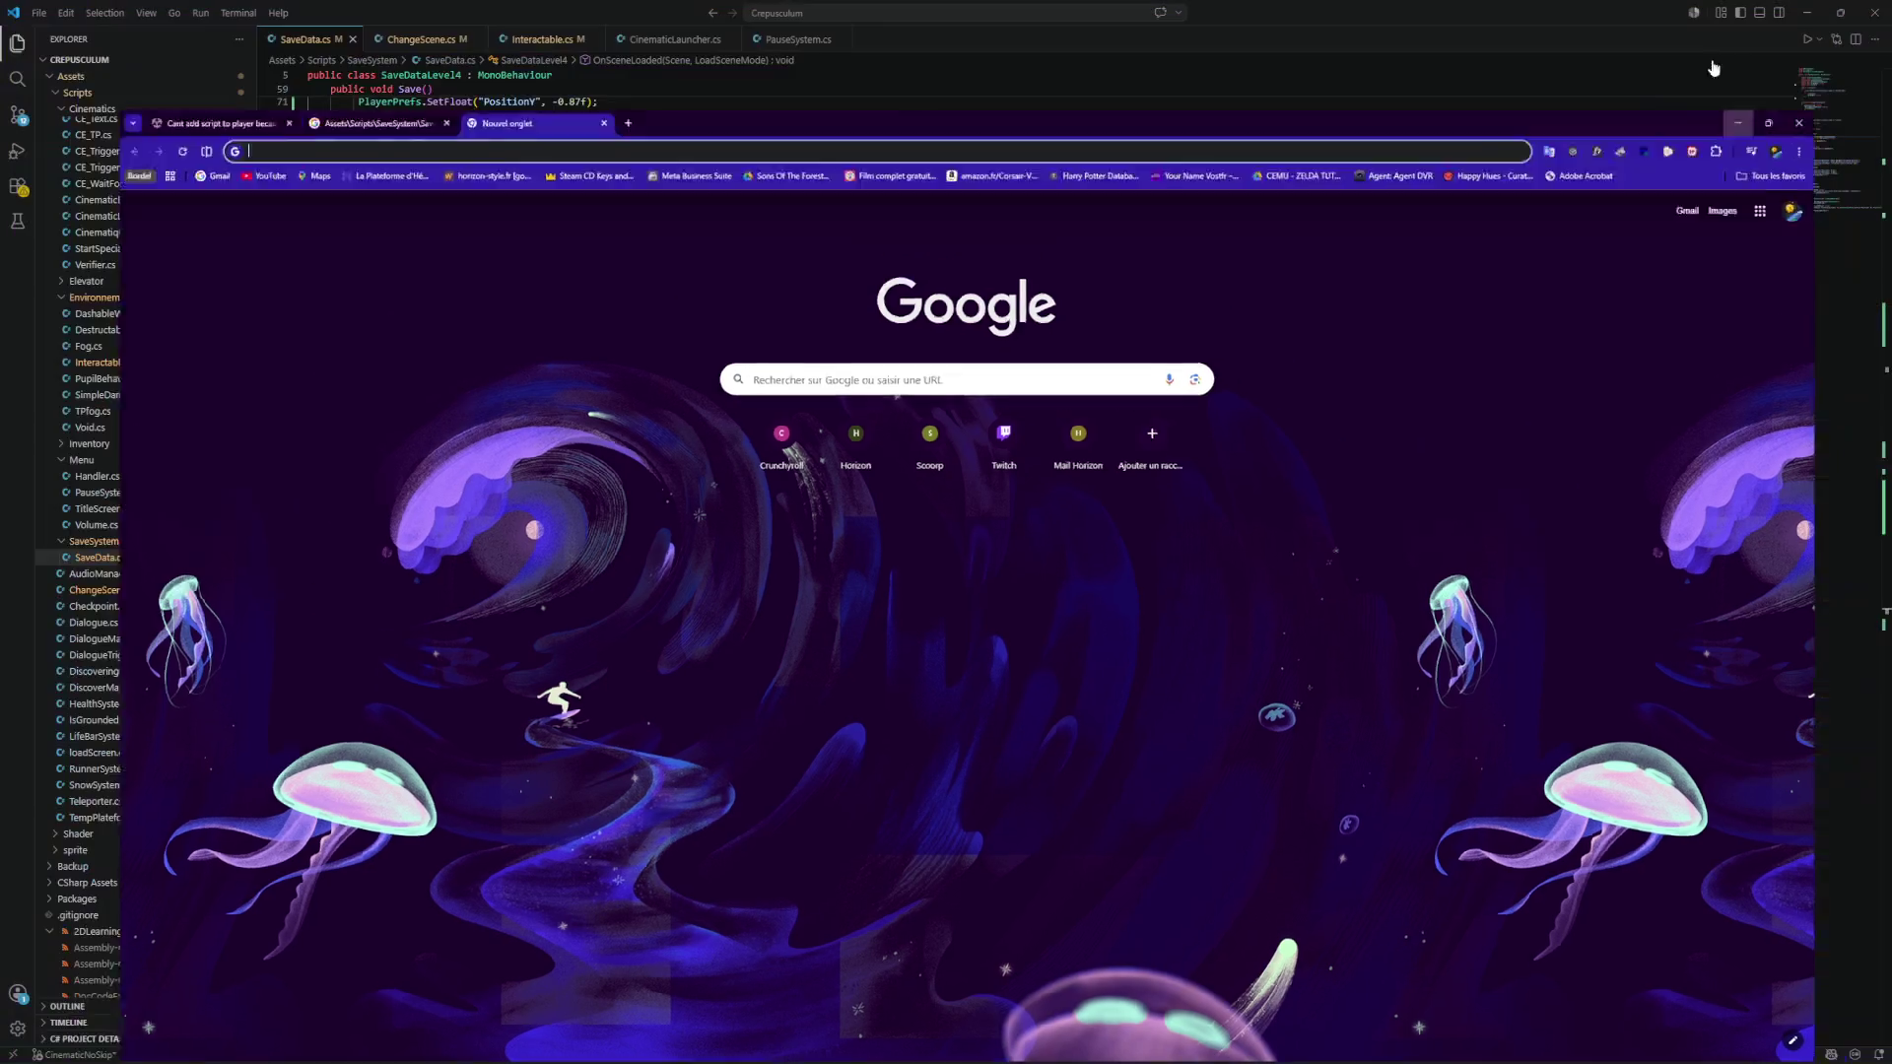
pyautogui.click(786, 485)
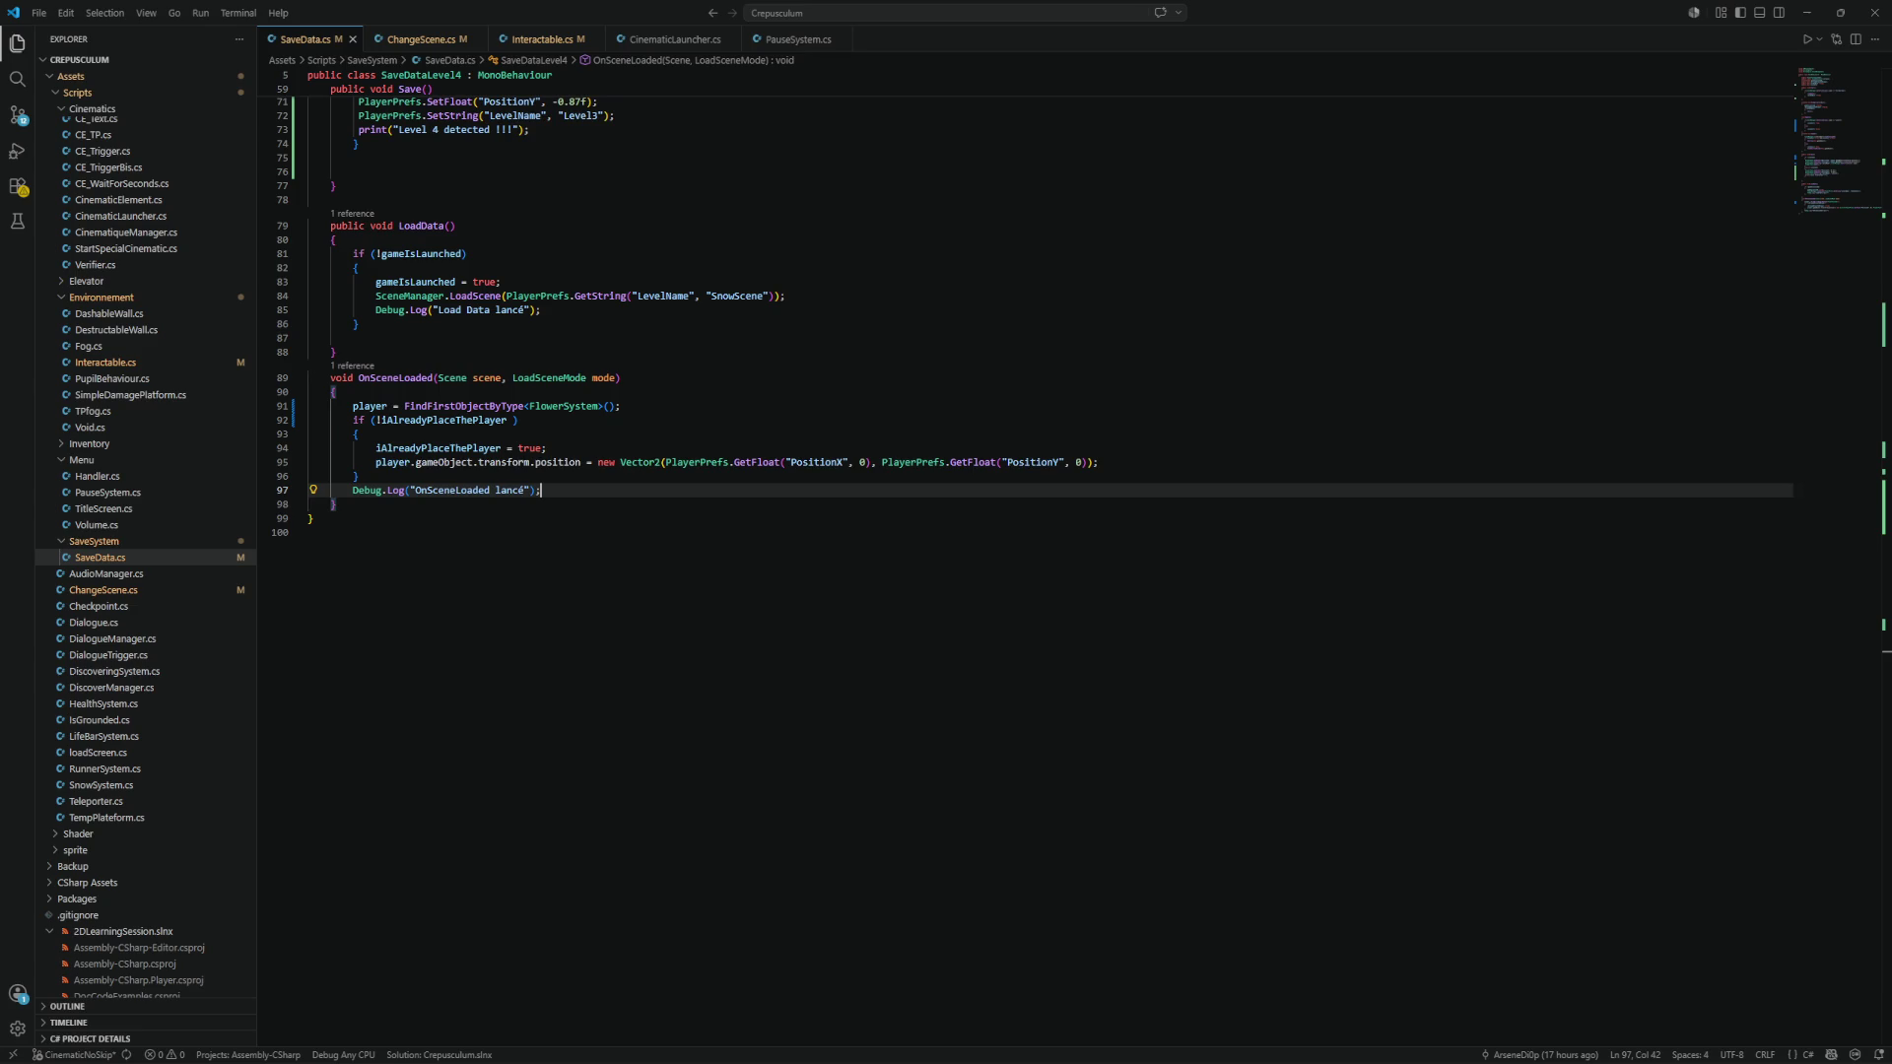
pyautogui.click(472, 432)
pyautogui.scroll(1, 530, 441)
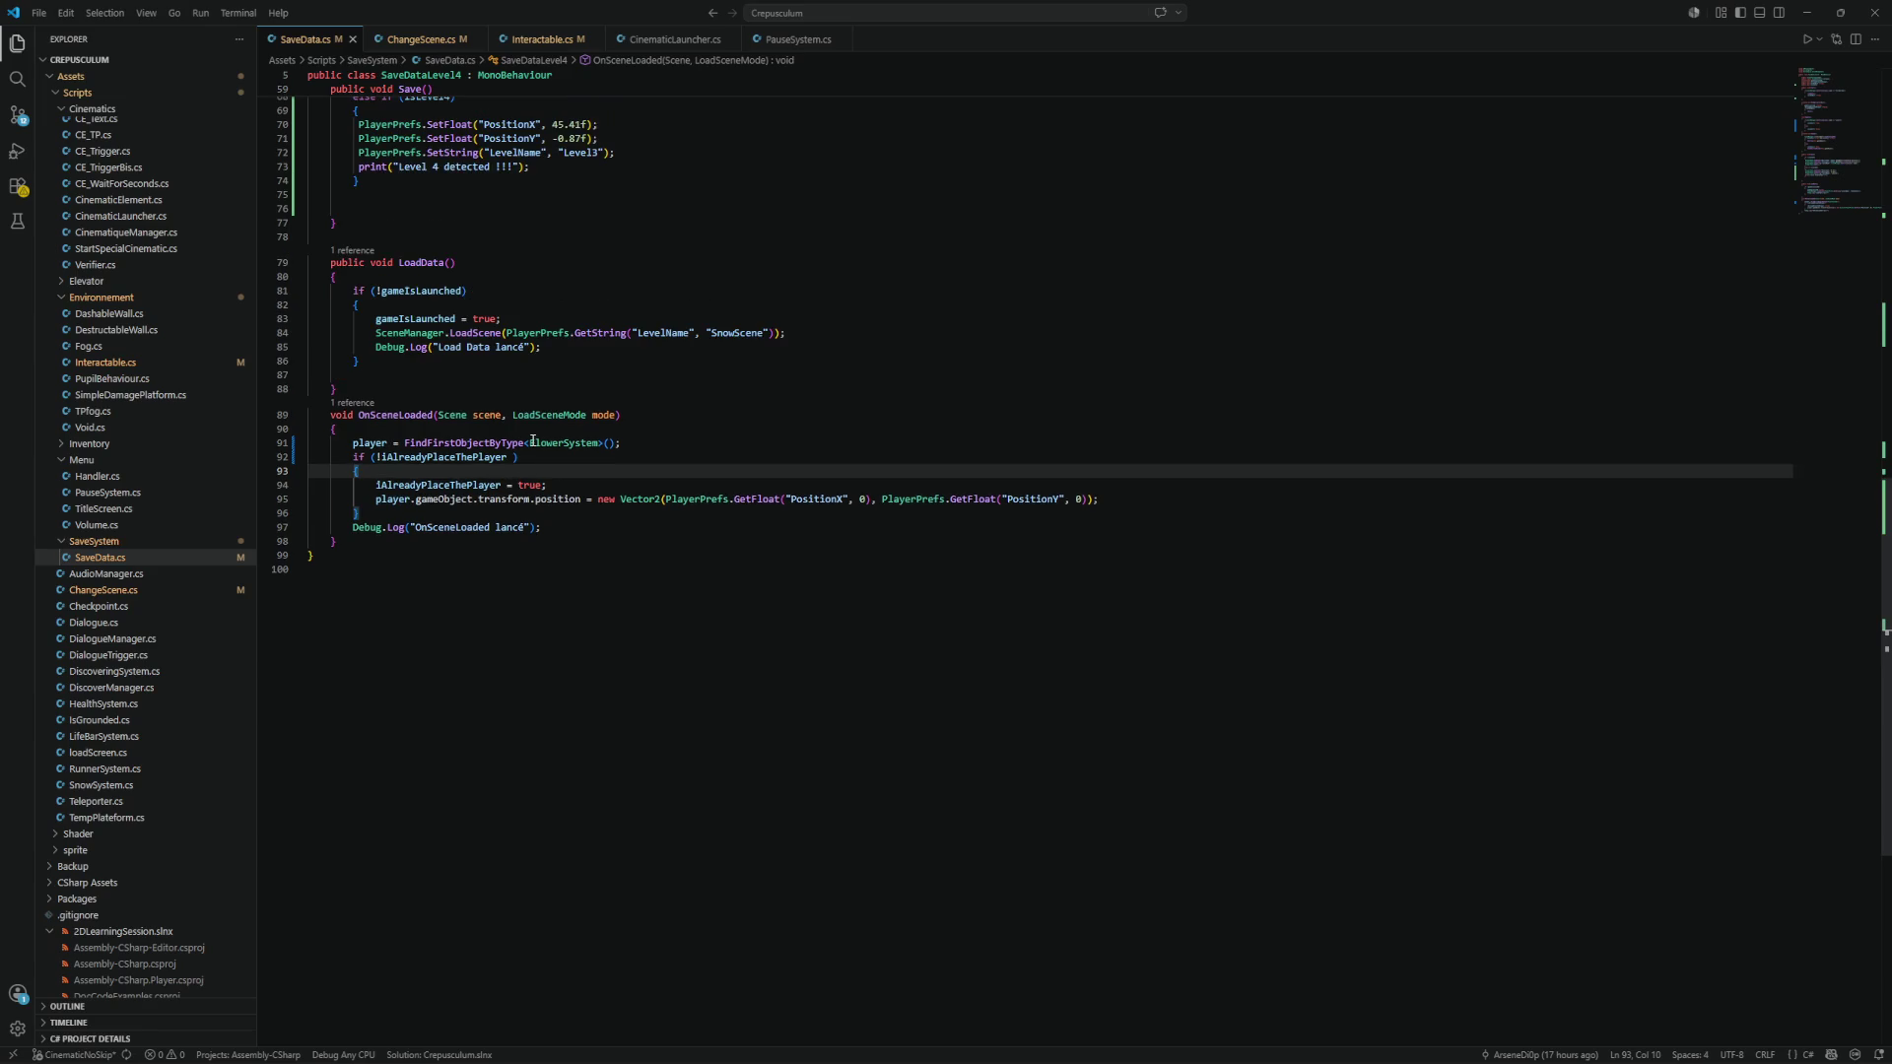
pyautogui.moveTo(697, 497)
pyautogui.moveTo(386, 487)
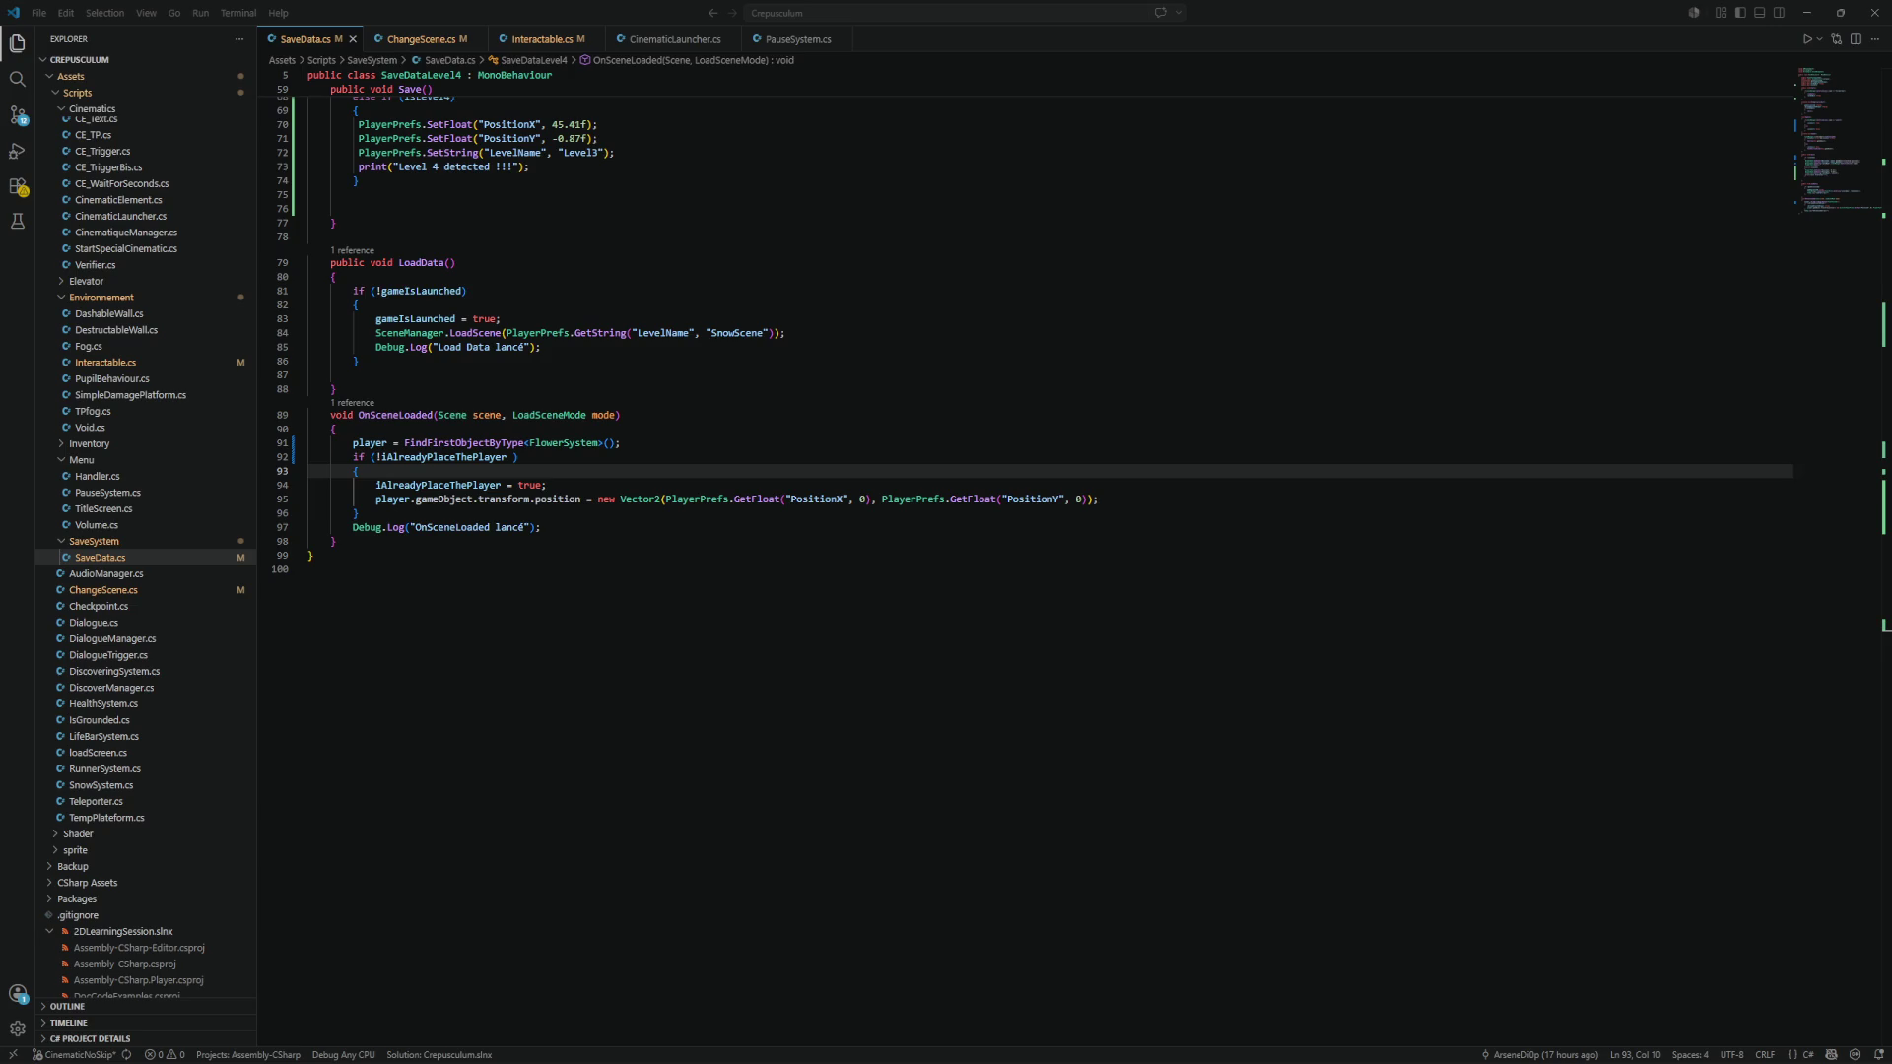
# Add '&& player != null' to the if condition on line 92 of OnSceneLoaded and save SaveData.cs.
pyautogui.click(514, 459)
pyautogui.write('&& ')
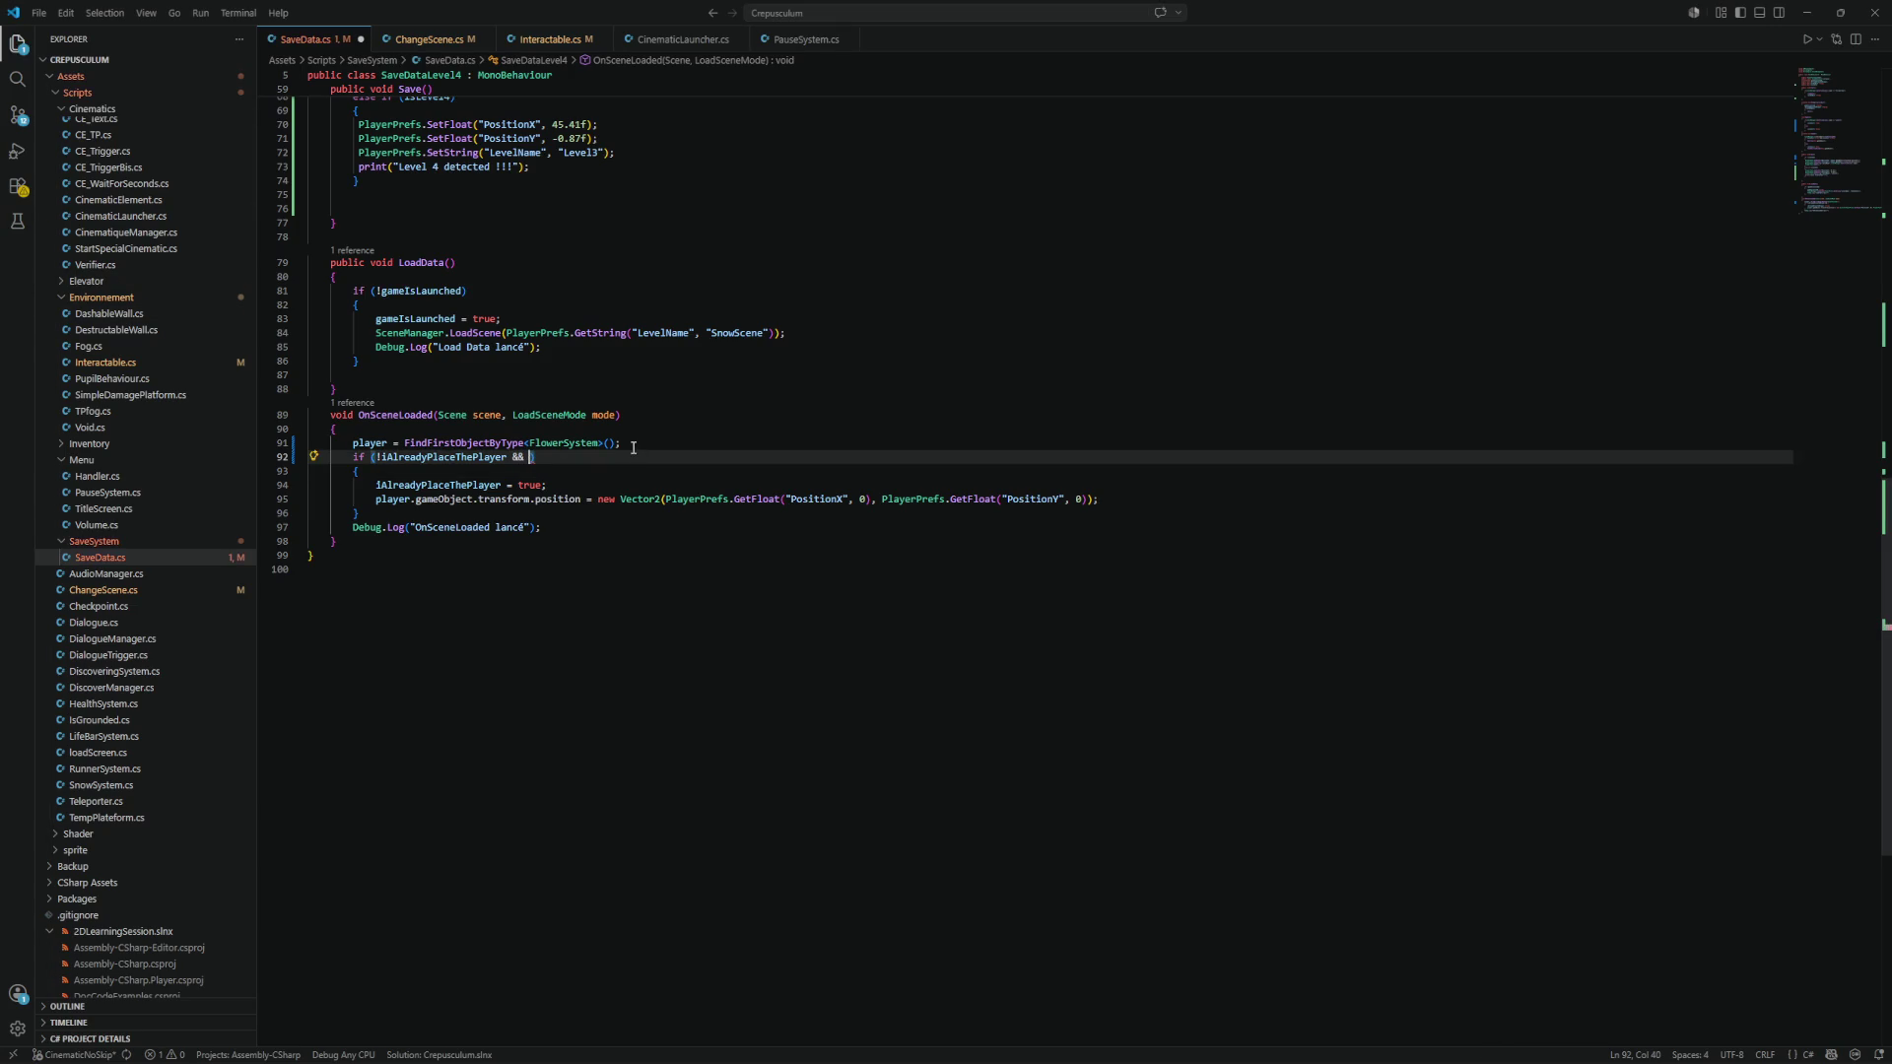
pyautogui.write('player ')
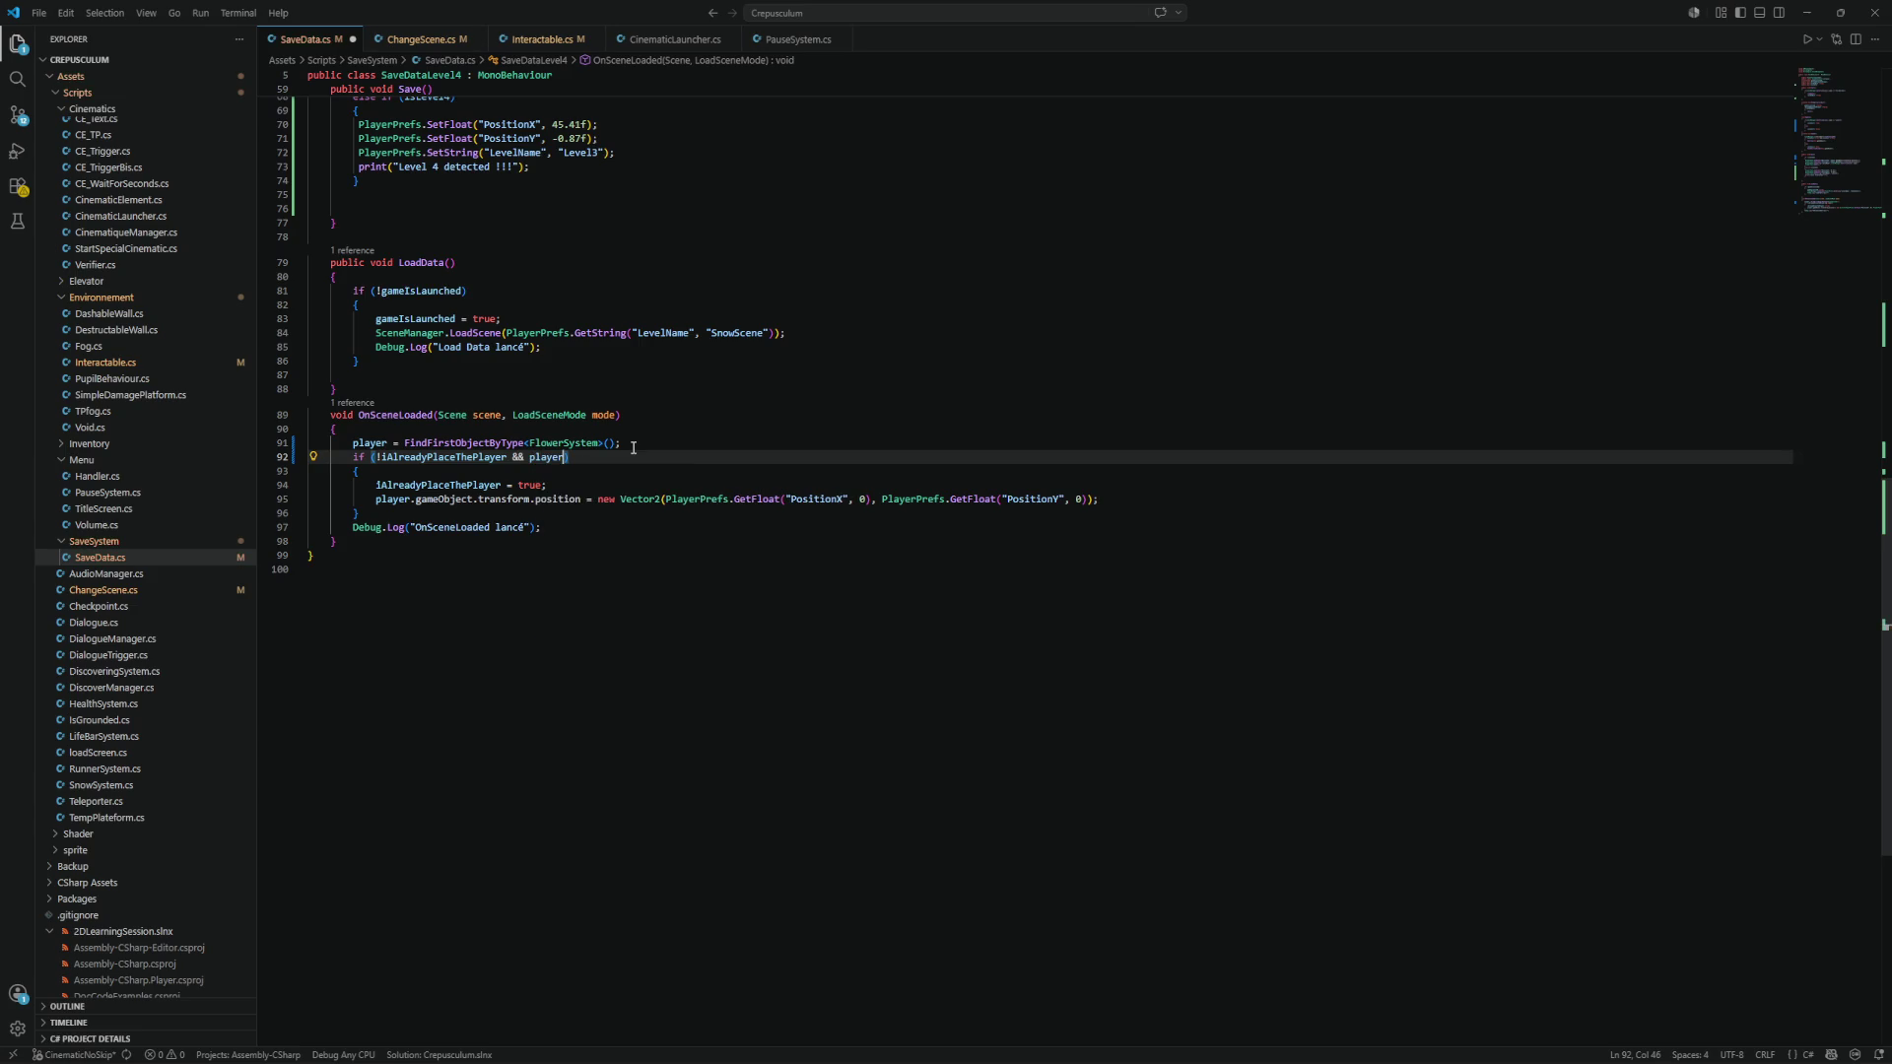
pyautogui.write('!= nim')
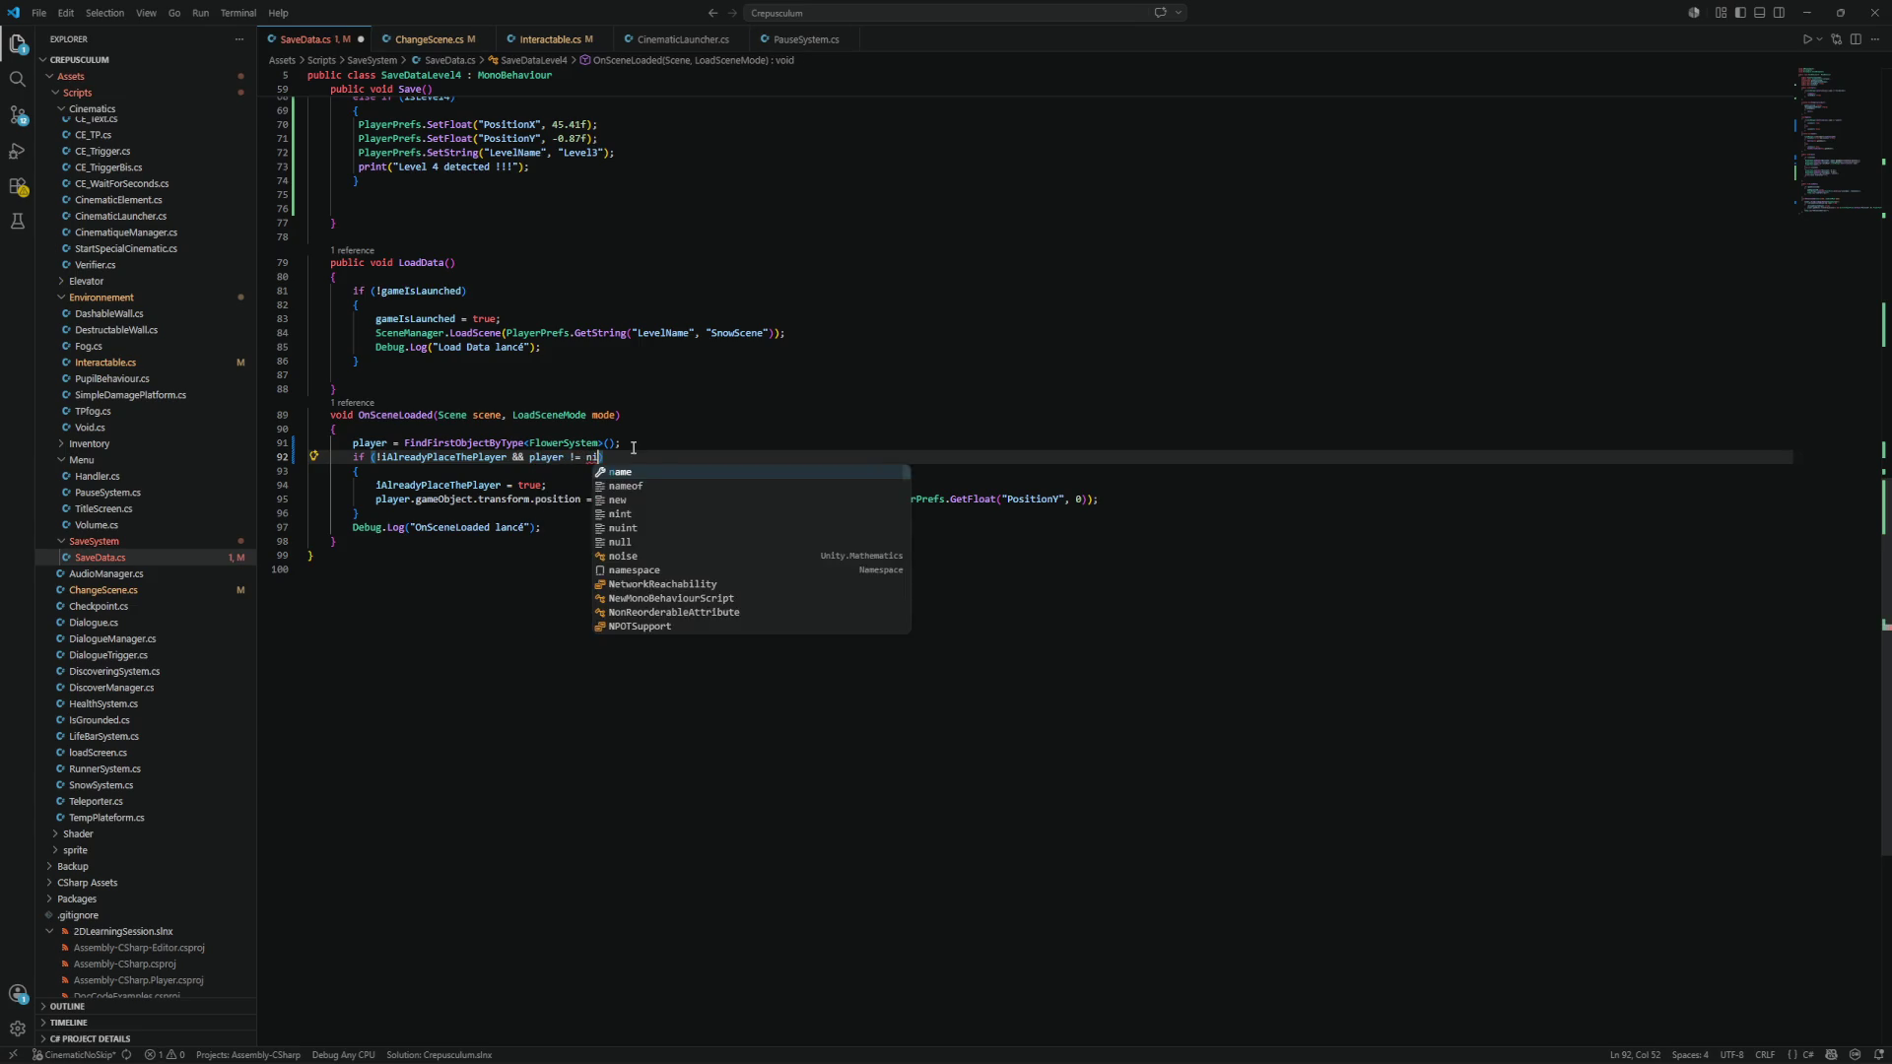
pyautogui.press('BackSpace')
pyautogui.press('BackSpace')
pyautogui.write('ull')
pyautogui.hotkey('ctrl', 's')
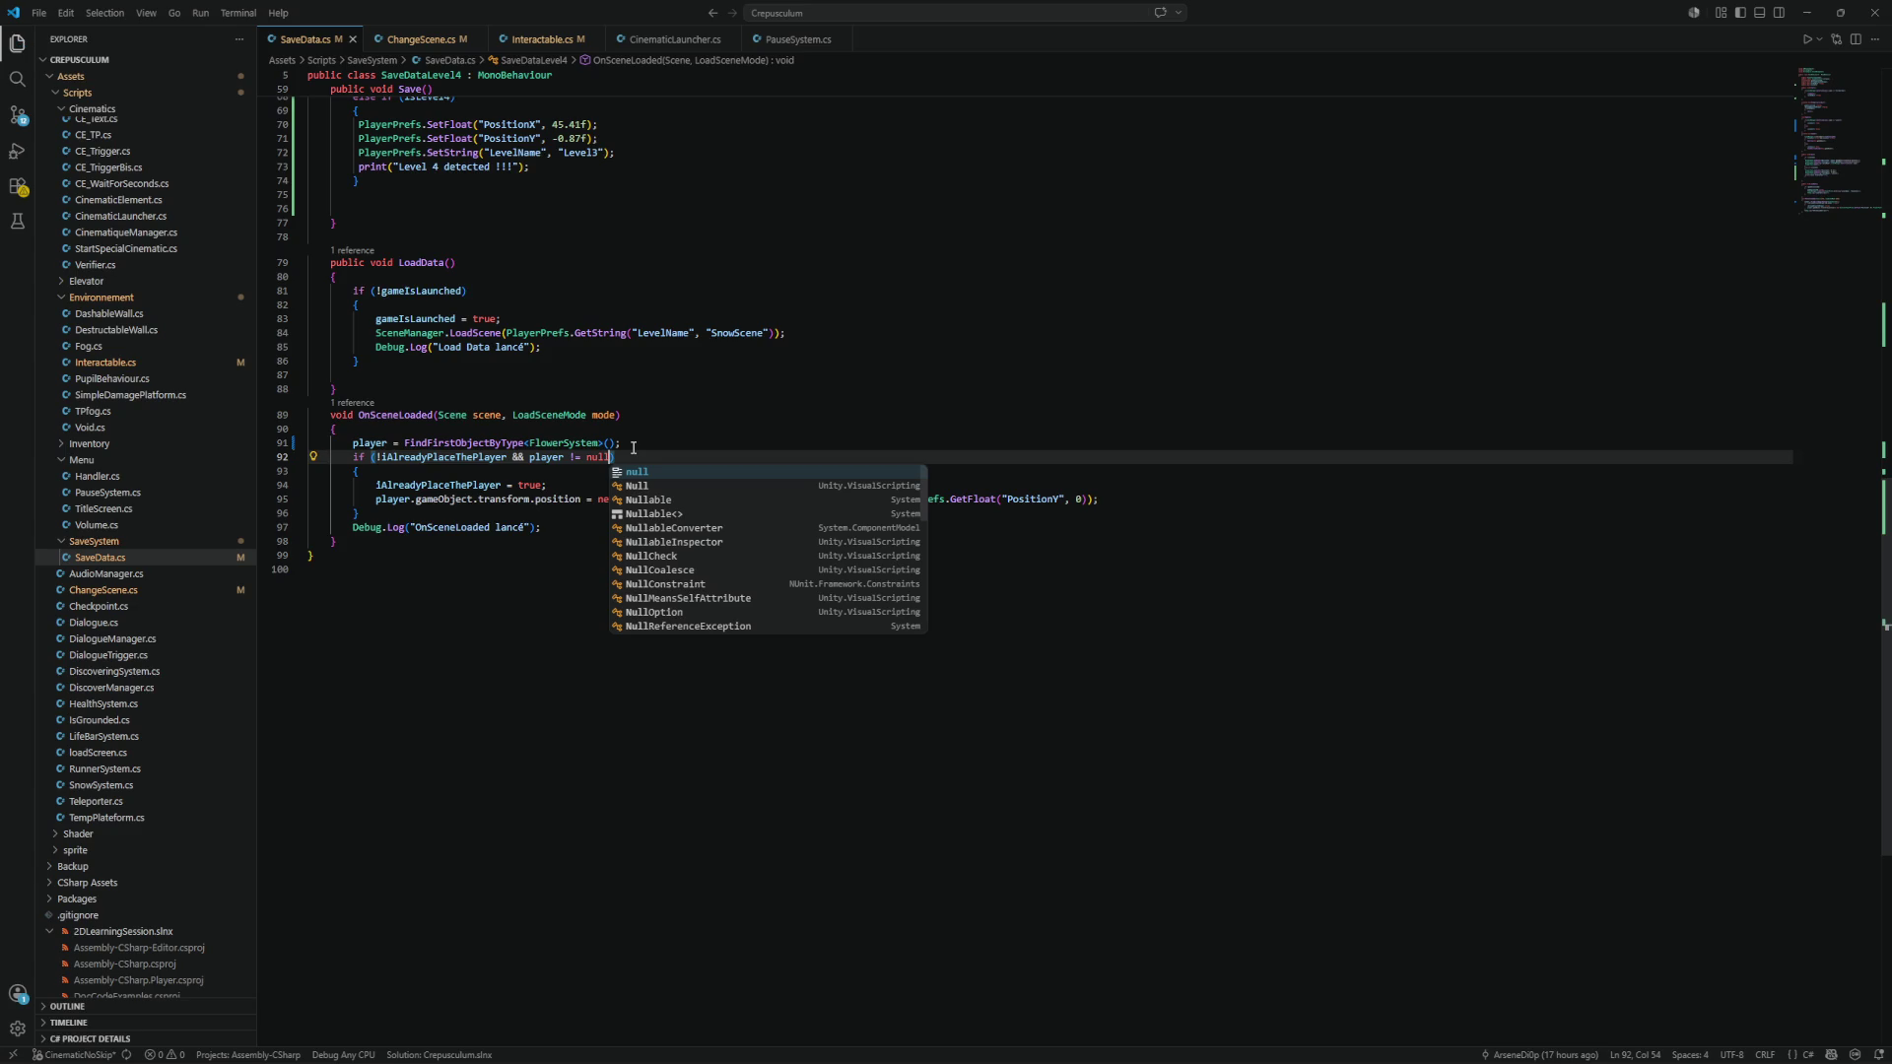
pyautogui.write(')')
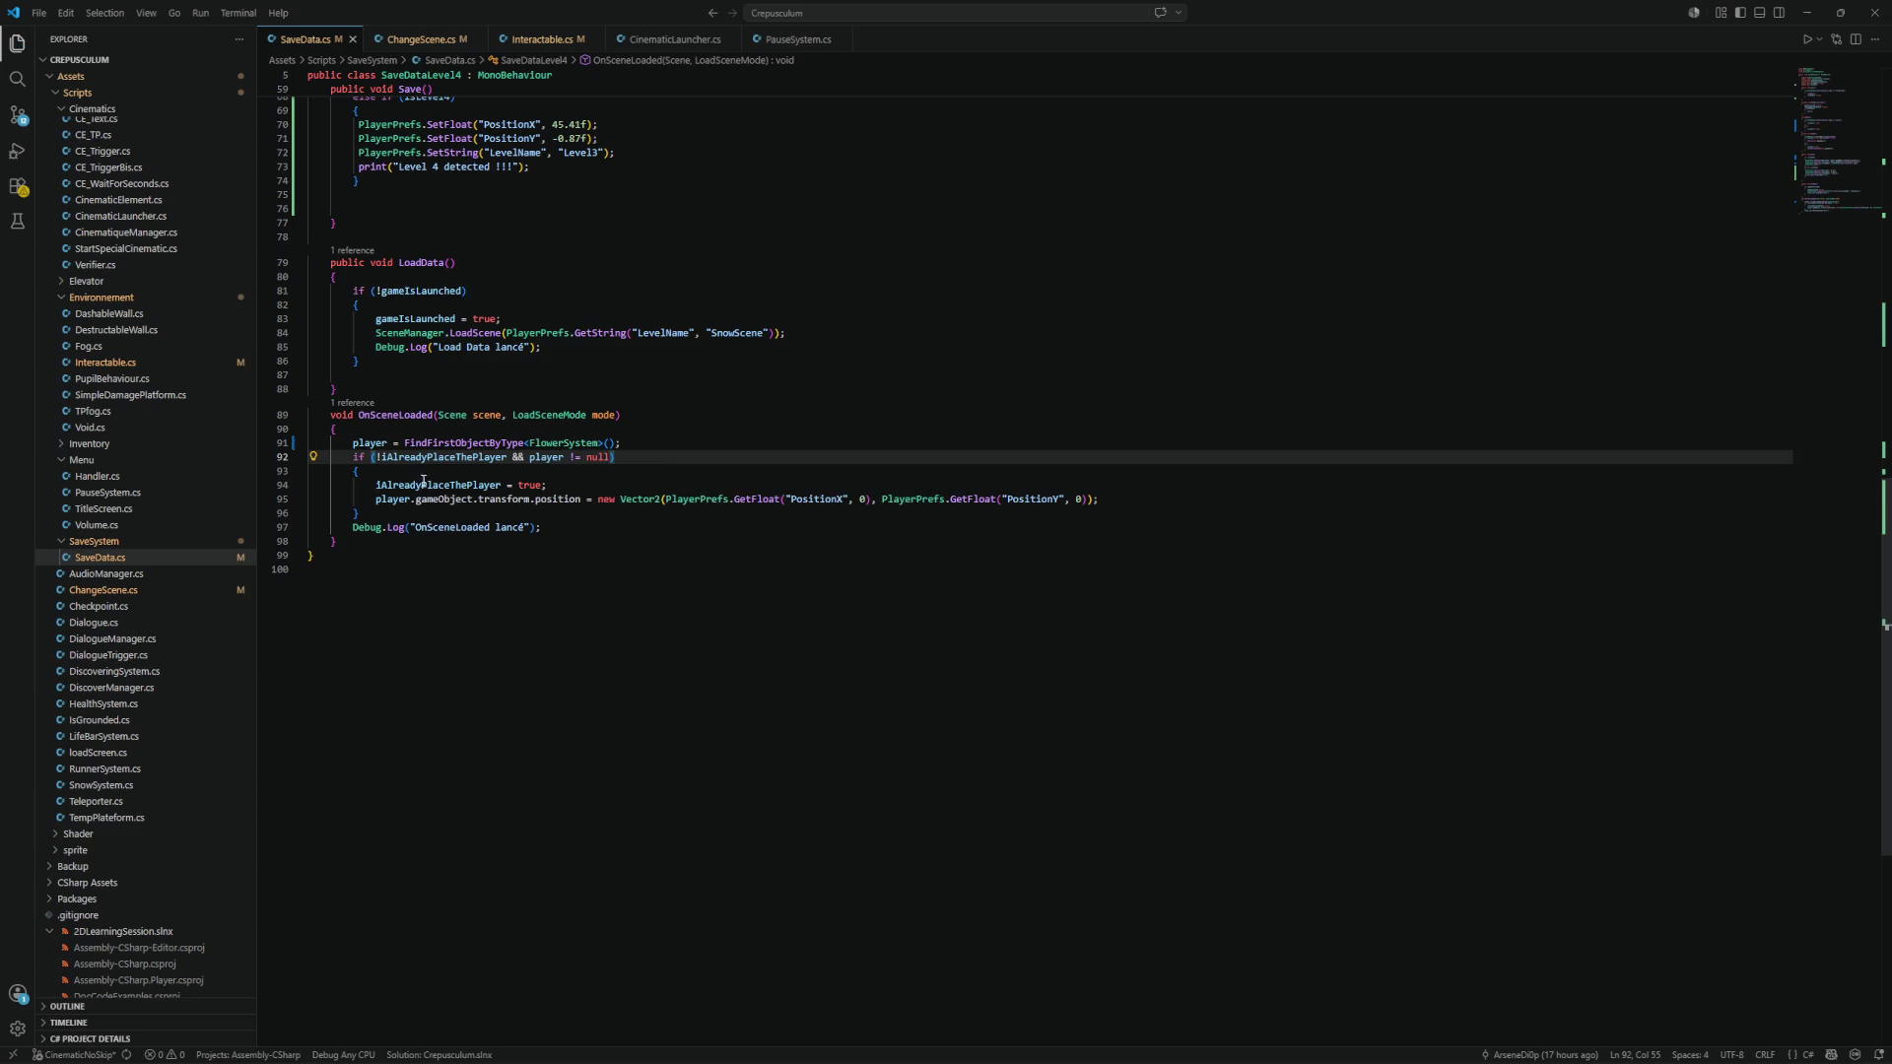
pyautogui.click(390, 514)
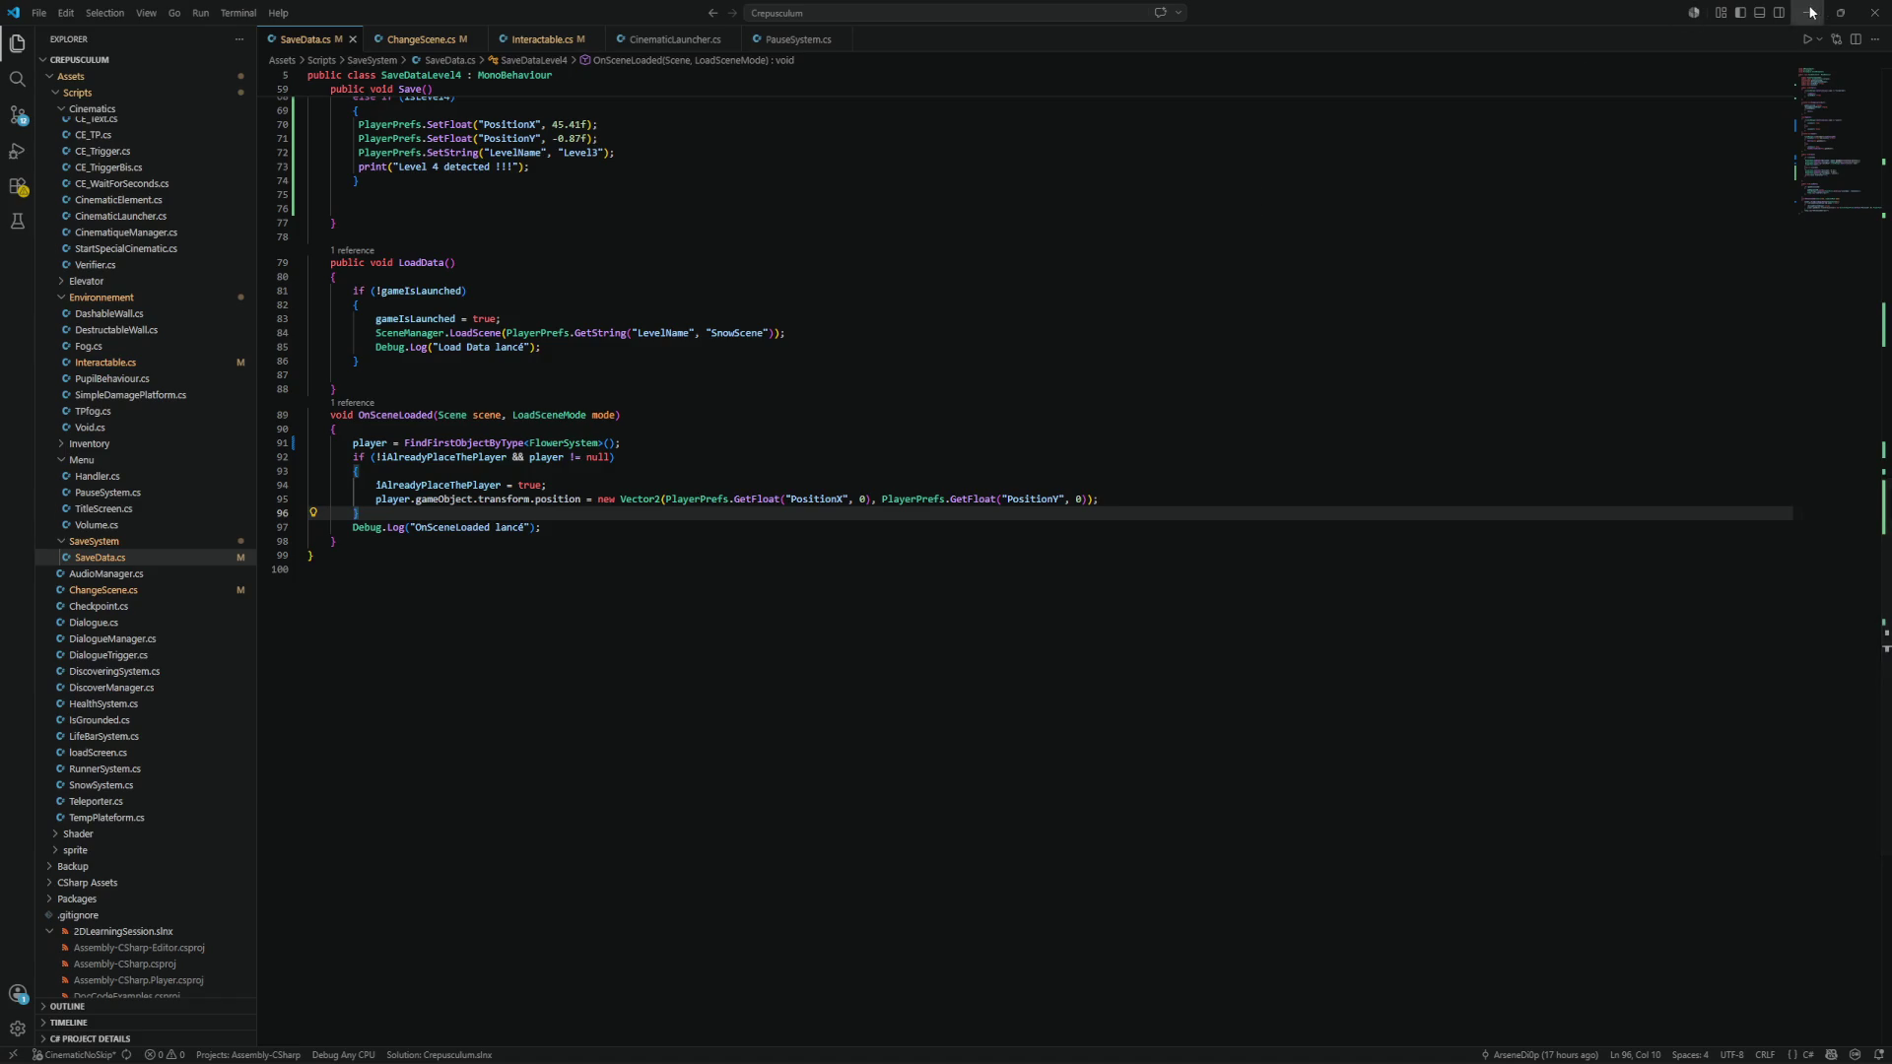
pyautogui.hotkey('alt', 'Tab')
# Restart play mode to reload the script and show the Console logs.
pyautogui.click(992, 49)
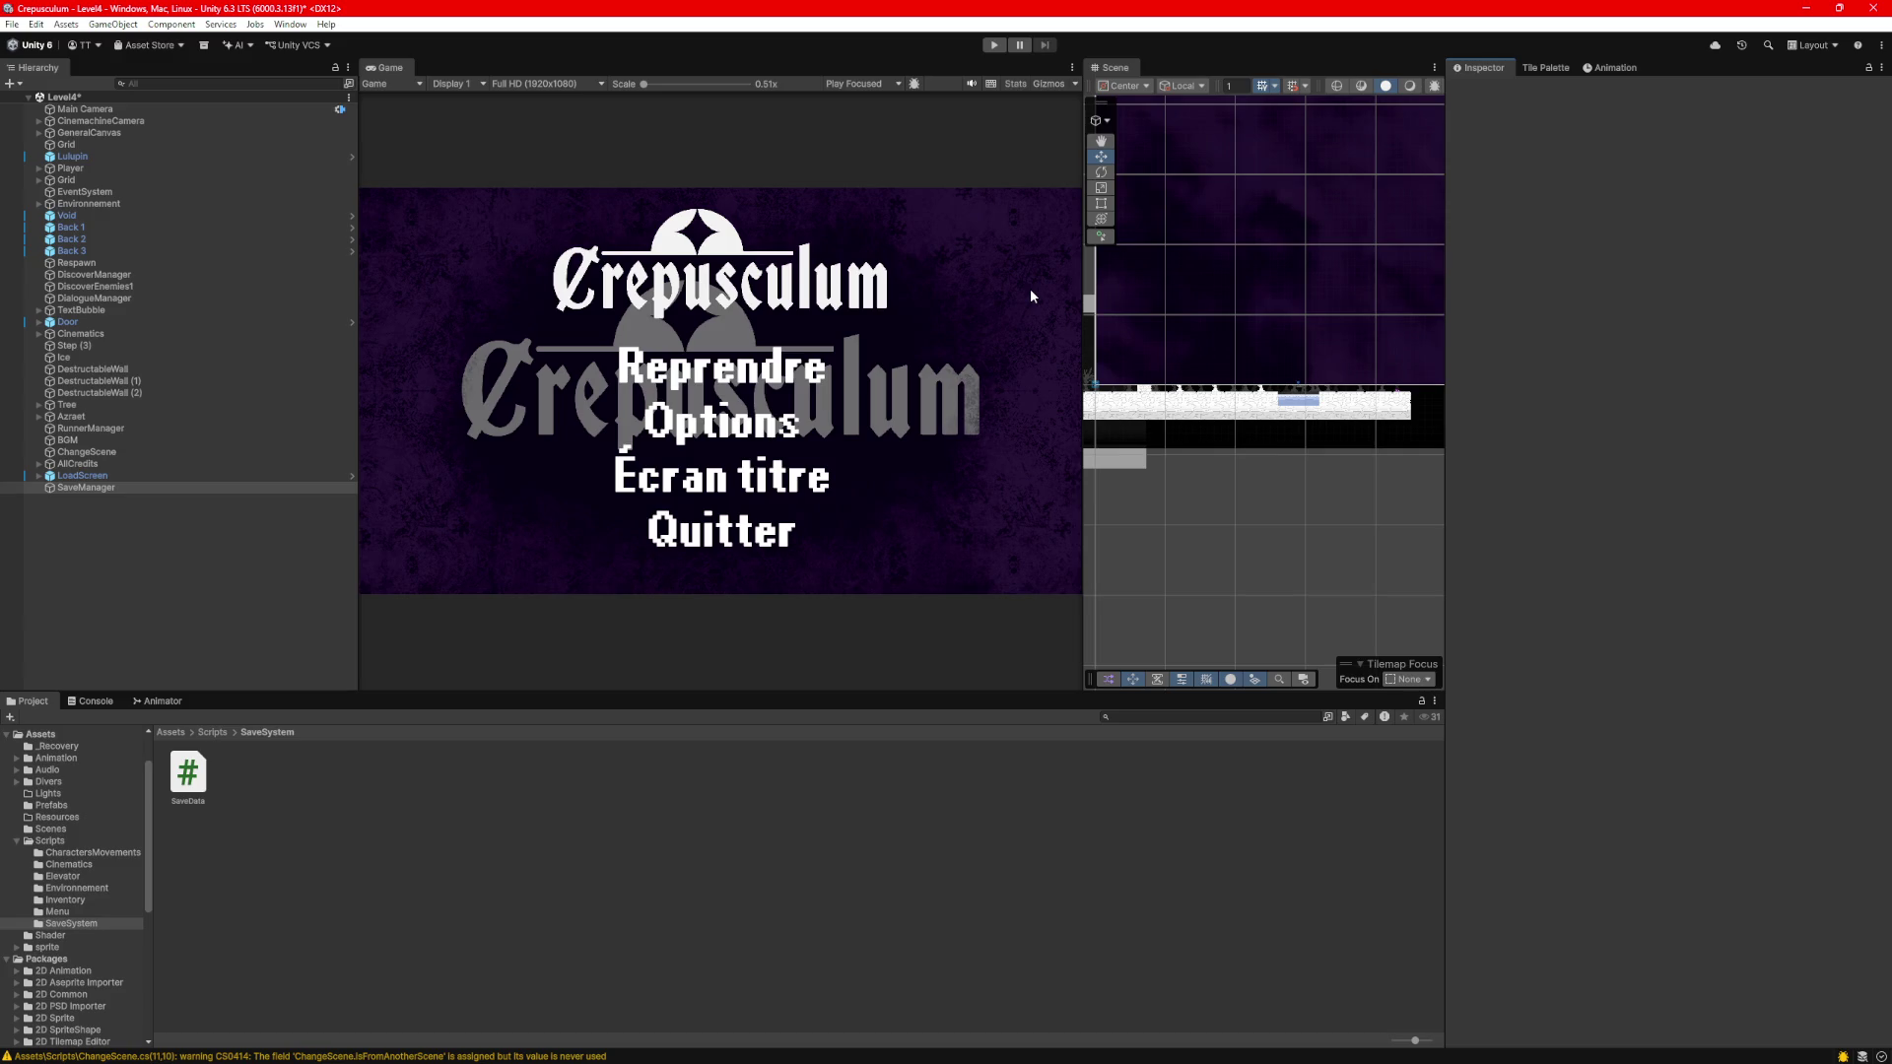
pyautogui.hotkey('ctrl', 'p')
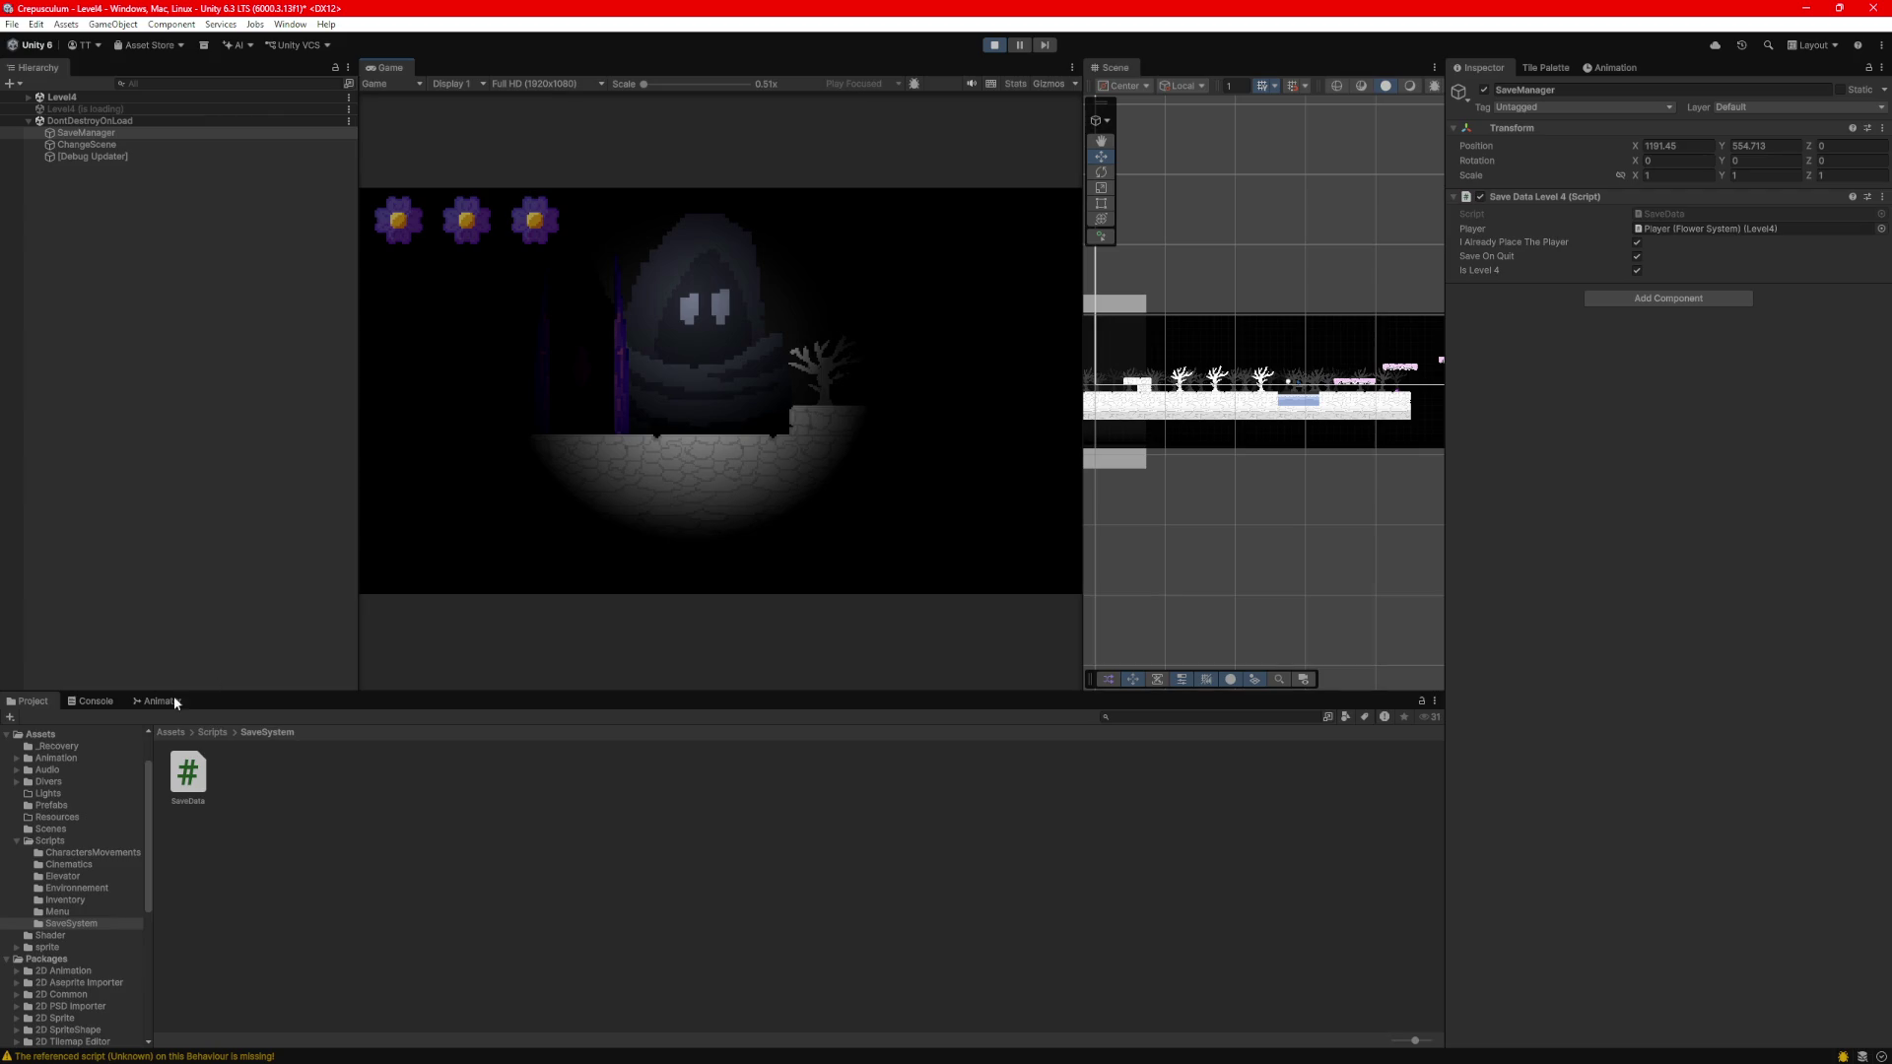
pyautogui.click(95, 701)
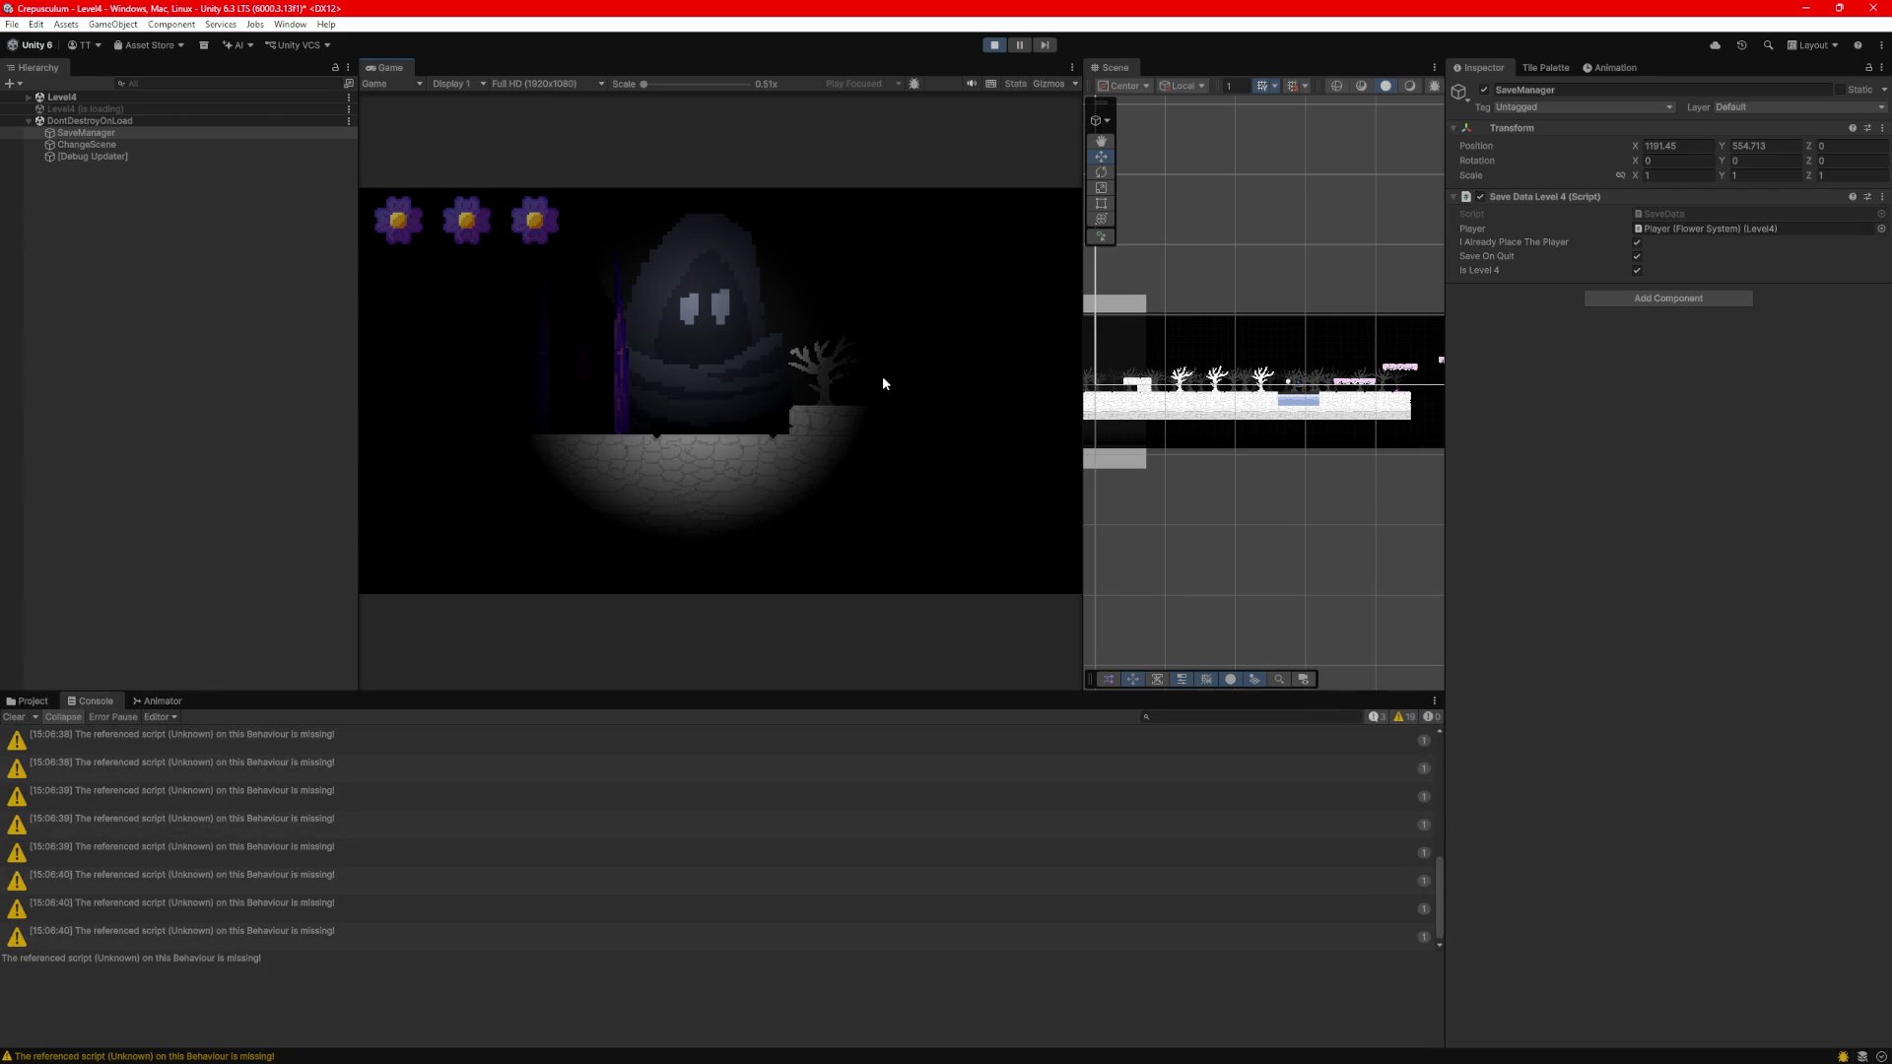
# Inspect SaveManager and Level4 in the Hierarchy, then stop the running game.
pyautogui.click(30, 100)
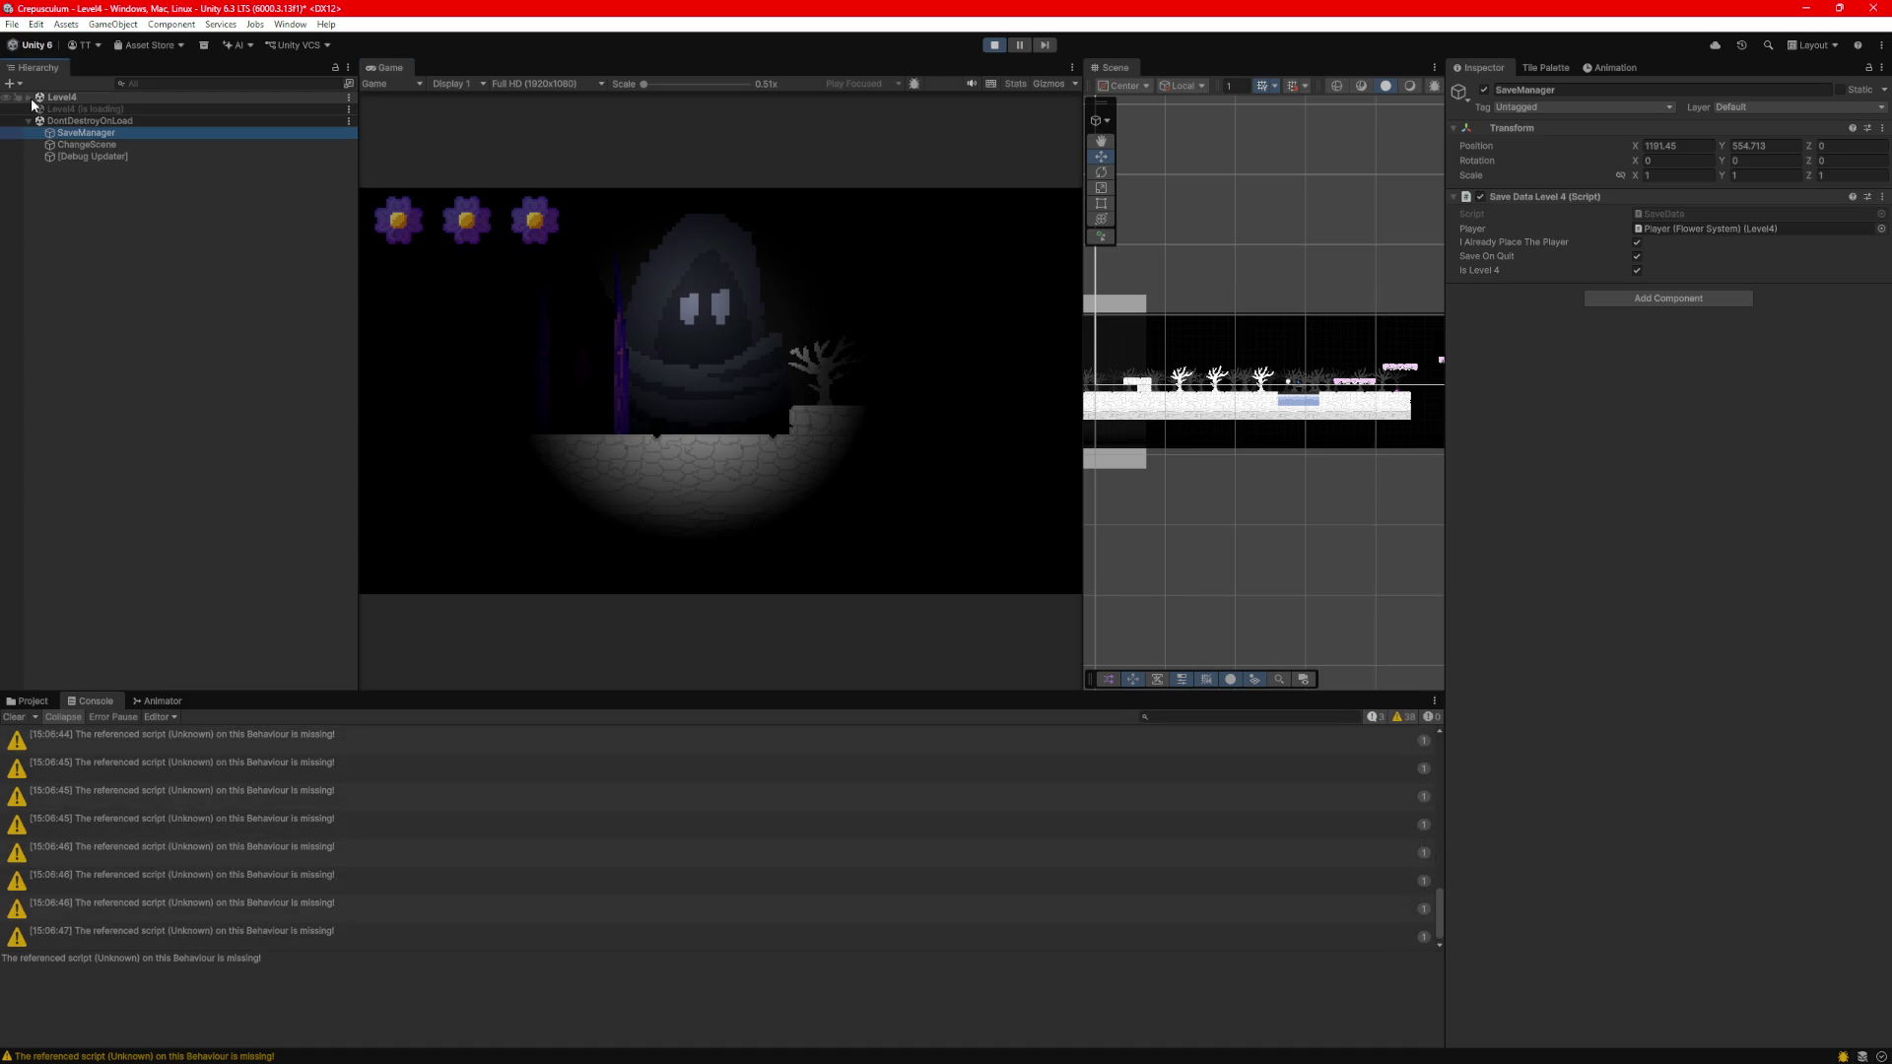
pyautogui.click(31, 100)
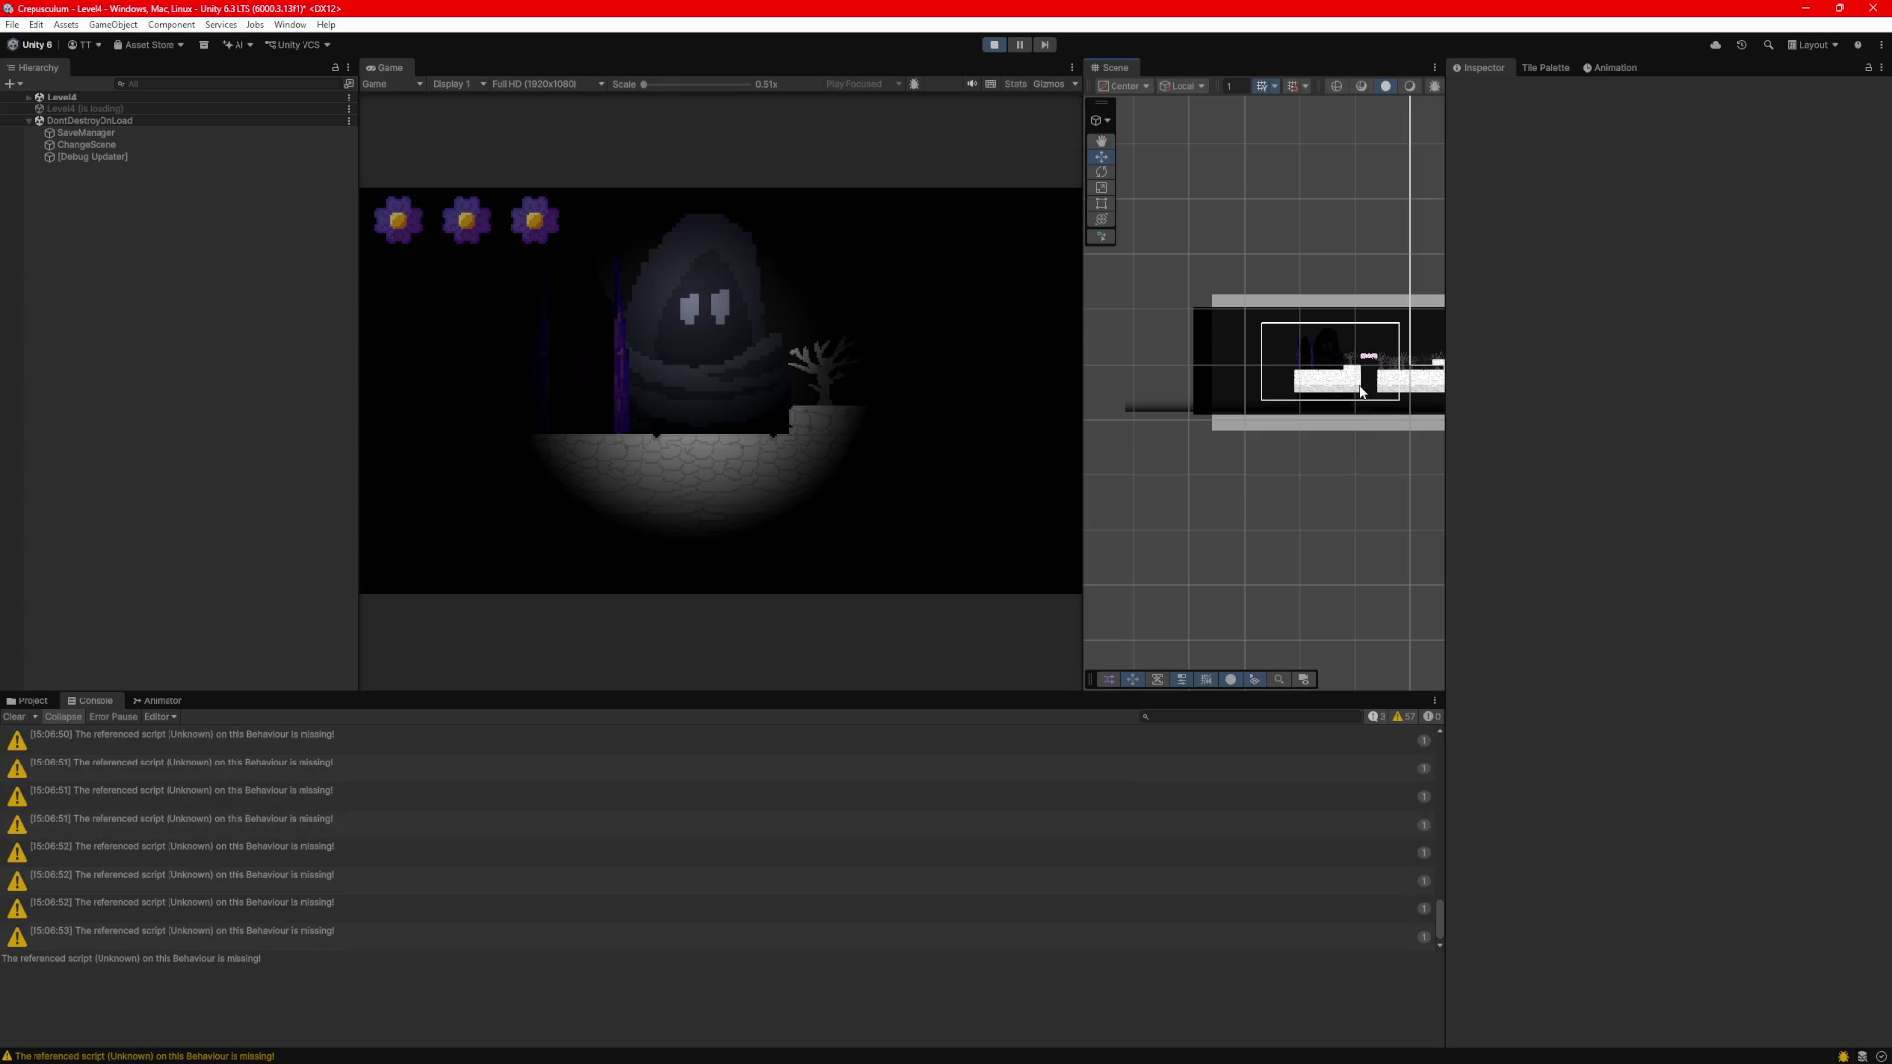
pyautogui.scroll(1, 1359, 391)
pyautogui.scroll(1, 1359, 391)
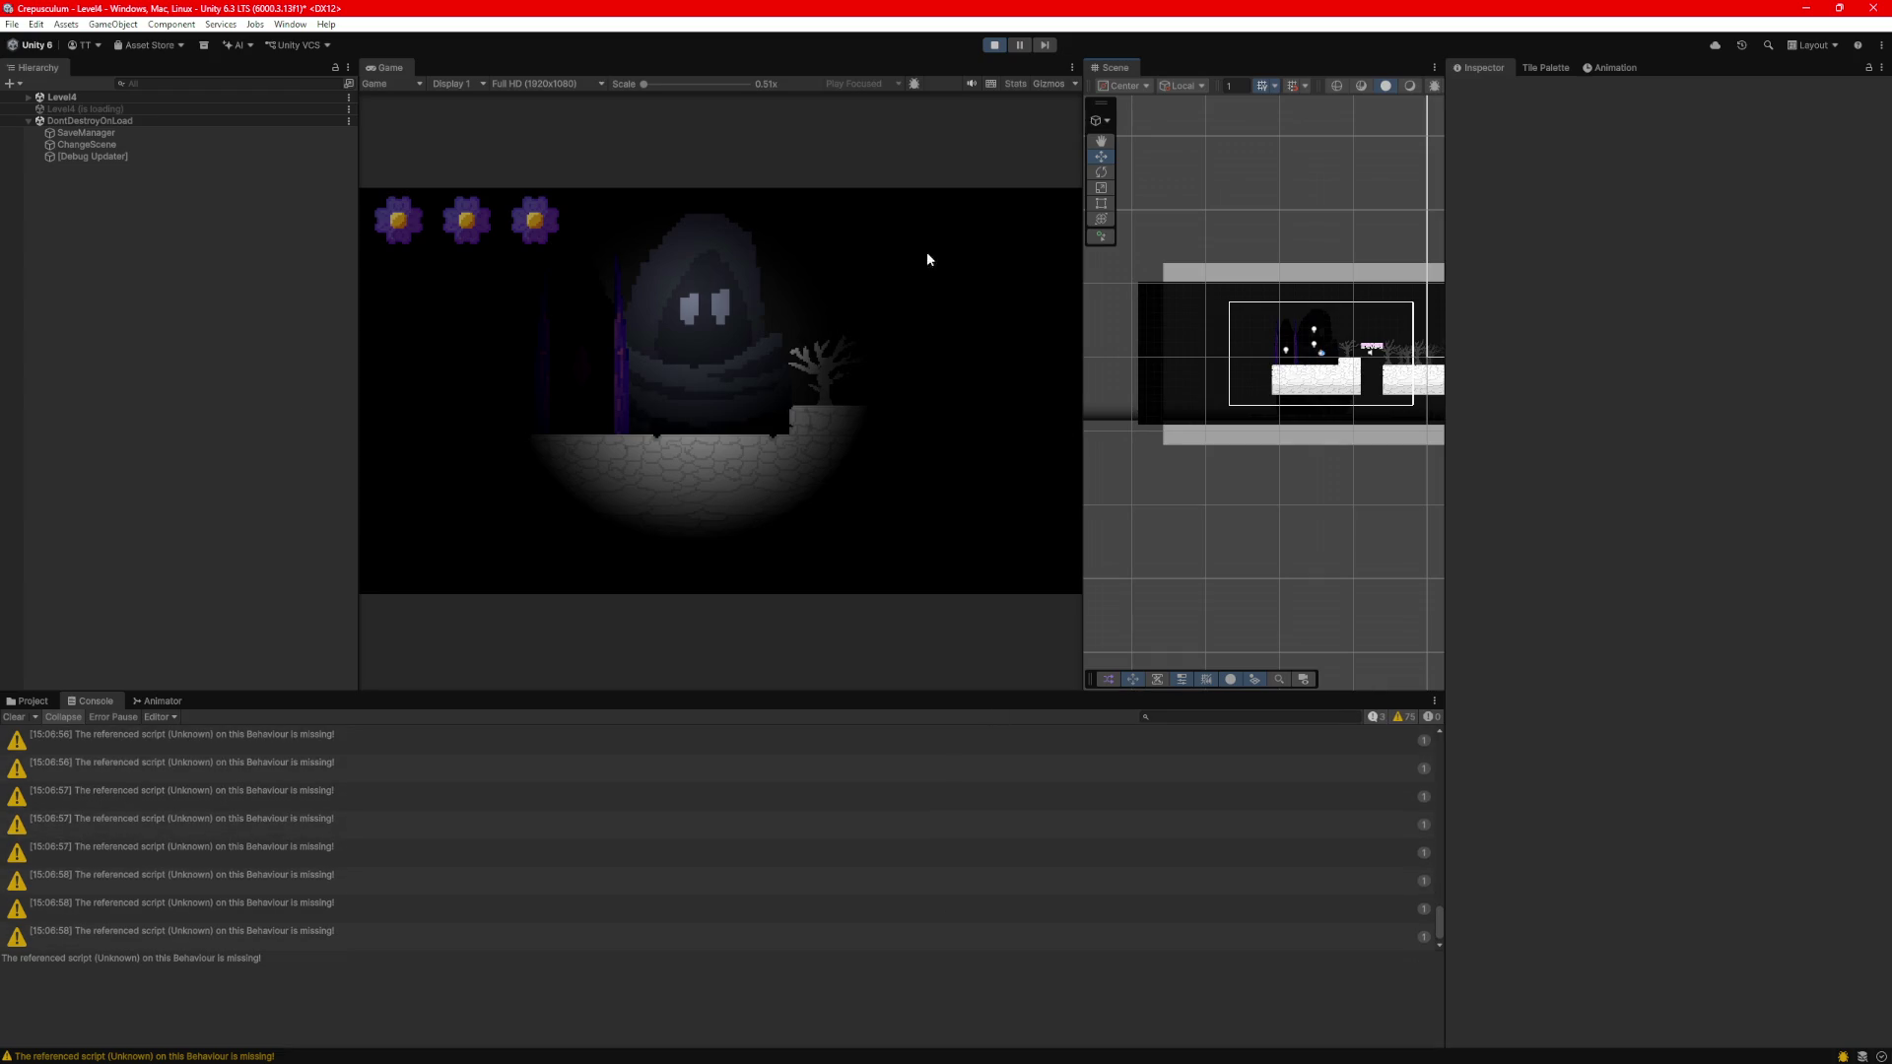
pyautogui.click(994, 44)
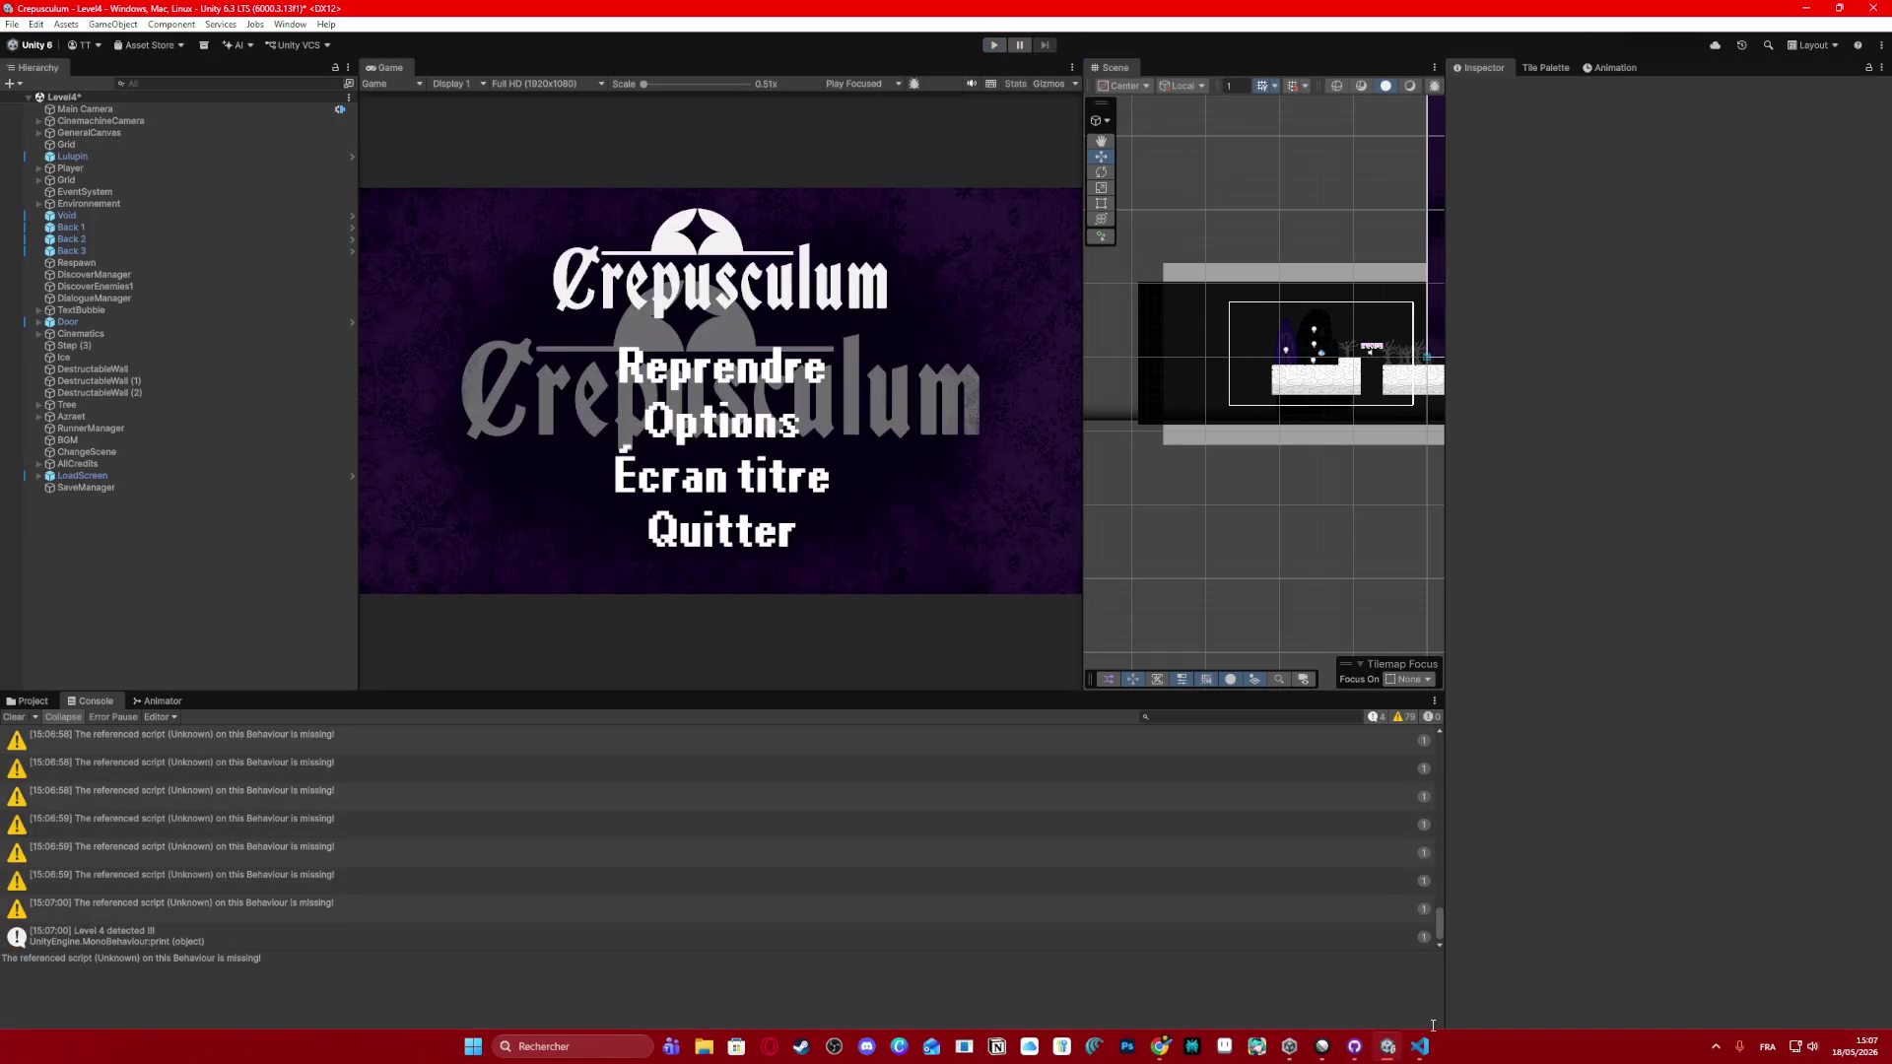
pyautogui.click(1420, 1046)
# Highlight lines 91–97 of OnSceneLoaded in SaveData.cs to review them, then deselect.
pyautogui.moveTo(542, 528)
pyautogui.mouseDown()
pyautogui.moveTo(308, 443)
pyautogui.moveTo(295, 414)
pyautogui.mouseUp()
pyautogui.click(712, 591)
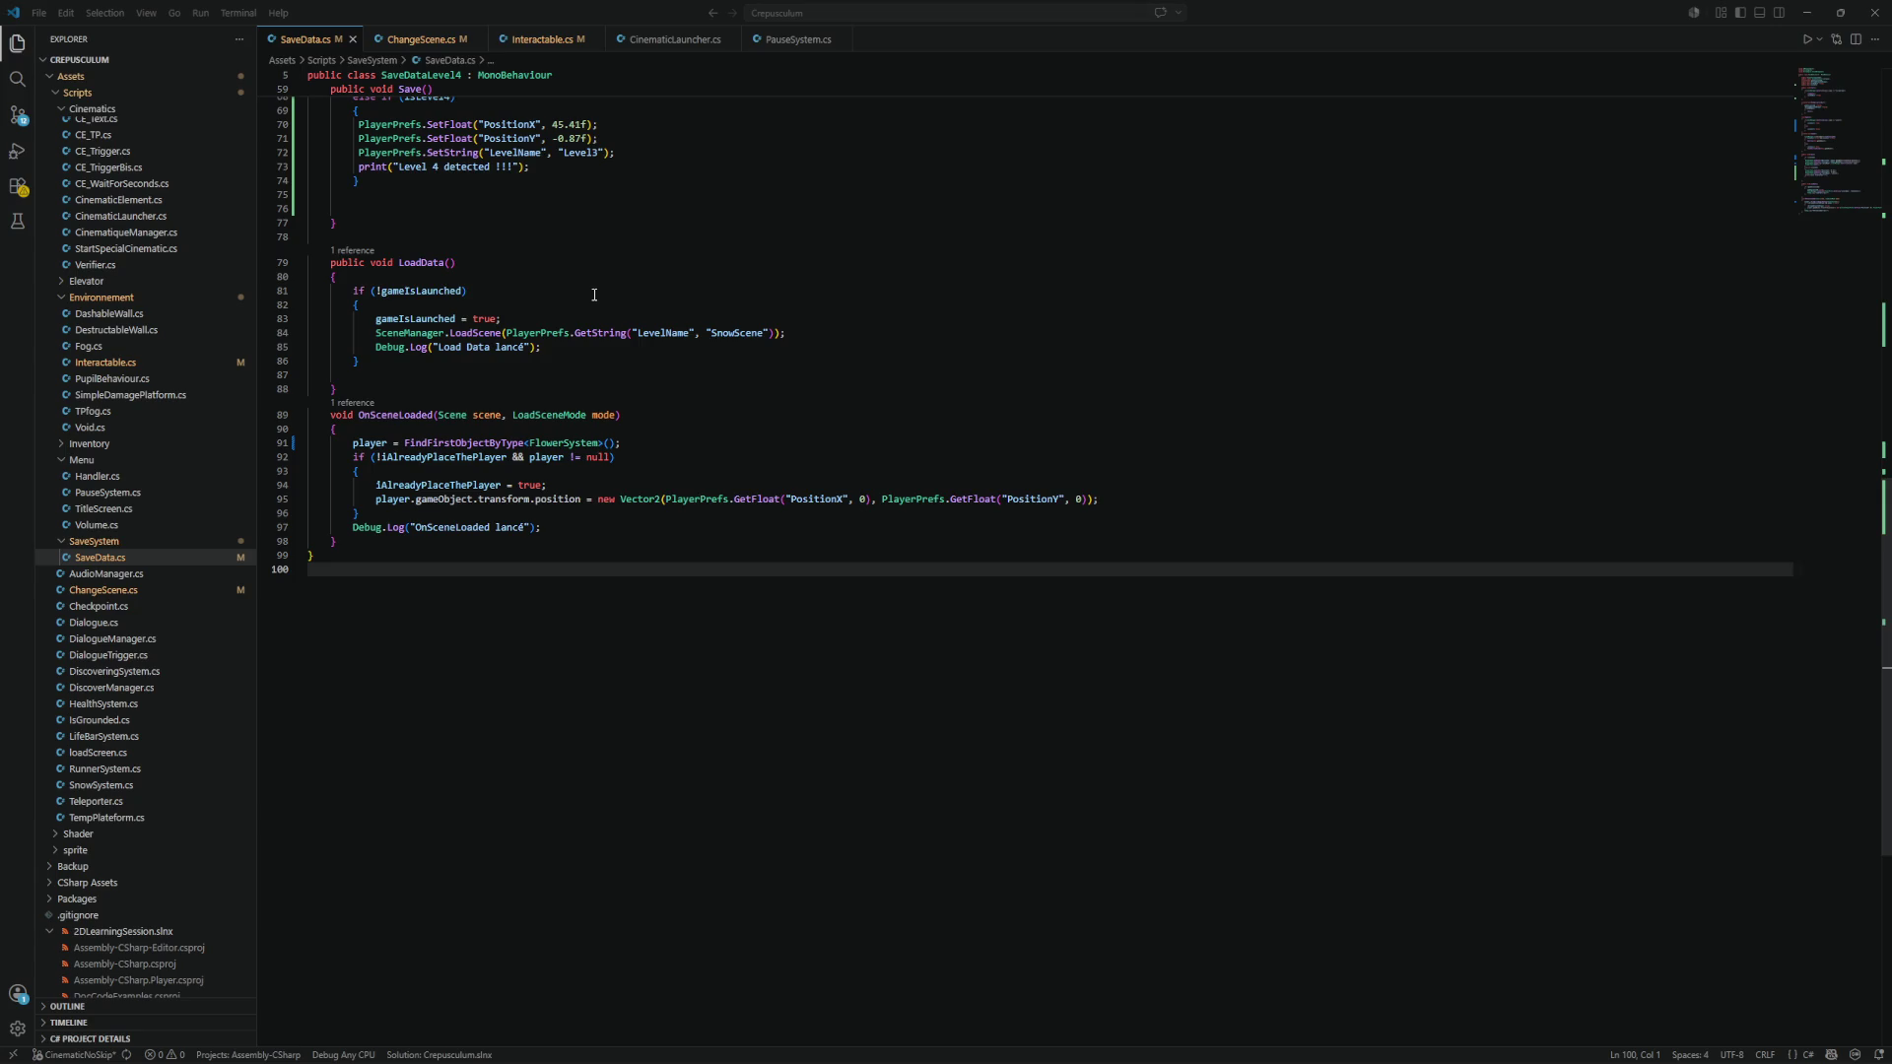
# In Unity's Console, open the 'OnSceneLoaded lancé' entry to see it logged 2851 times.
pyautogui.scroll(6, 594, 294)
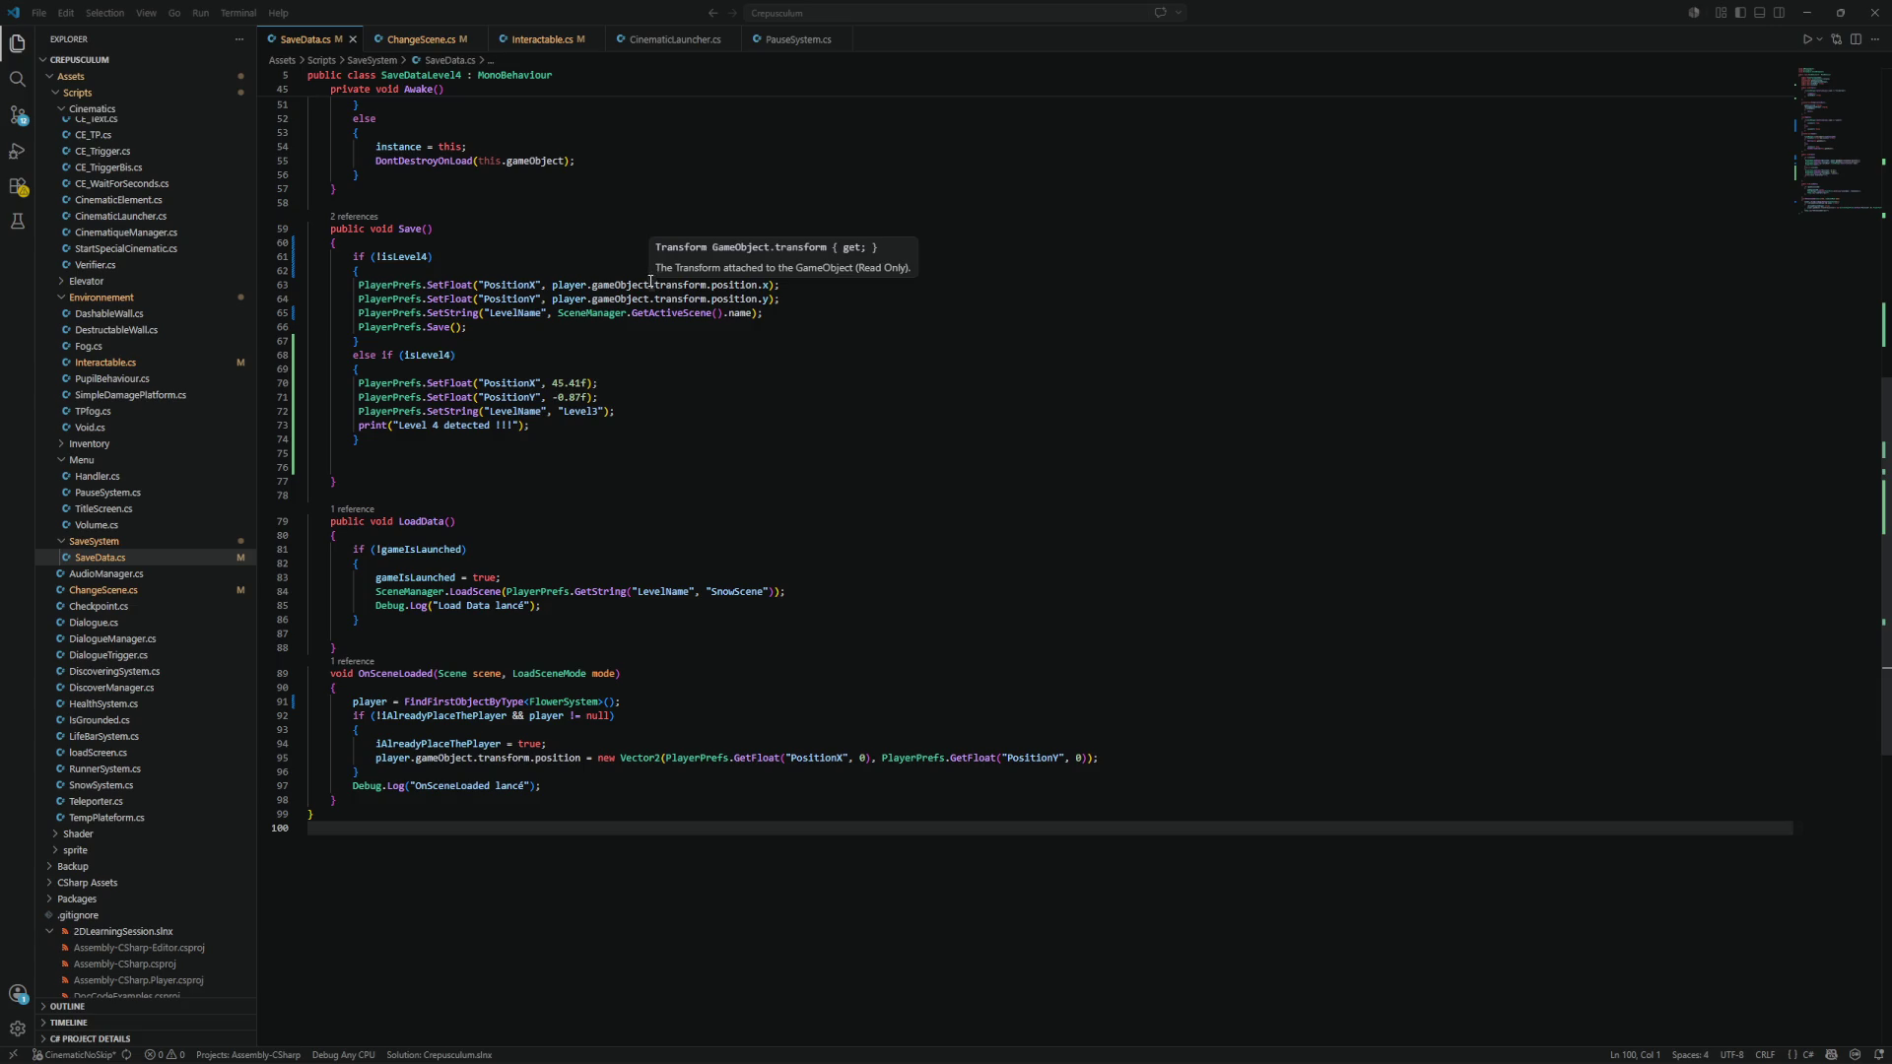
pyautogui.click(1809, 11)
pyautogui.scroll(-1, 427, 844)
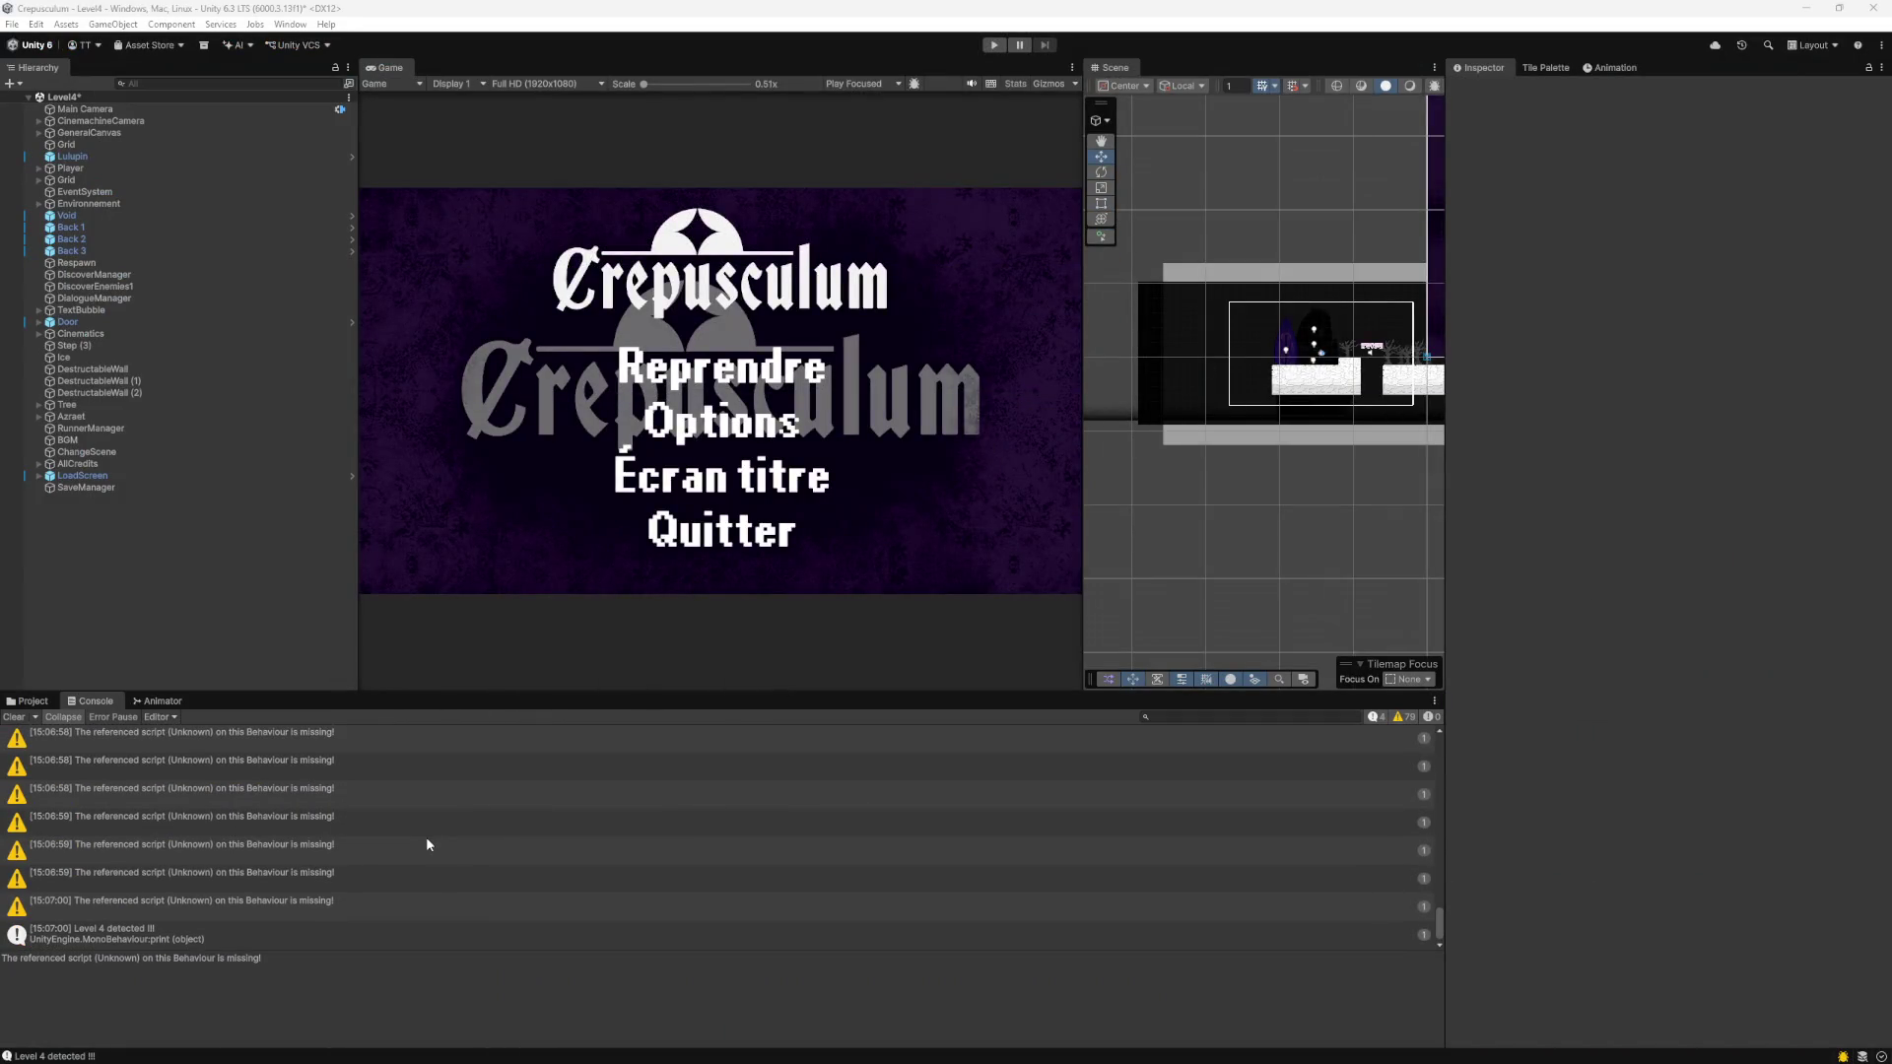
pyautogui.scroll(3, 429, 842)
pyautogui.scroll(5, 427, 843)
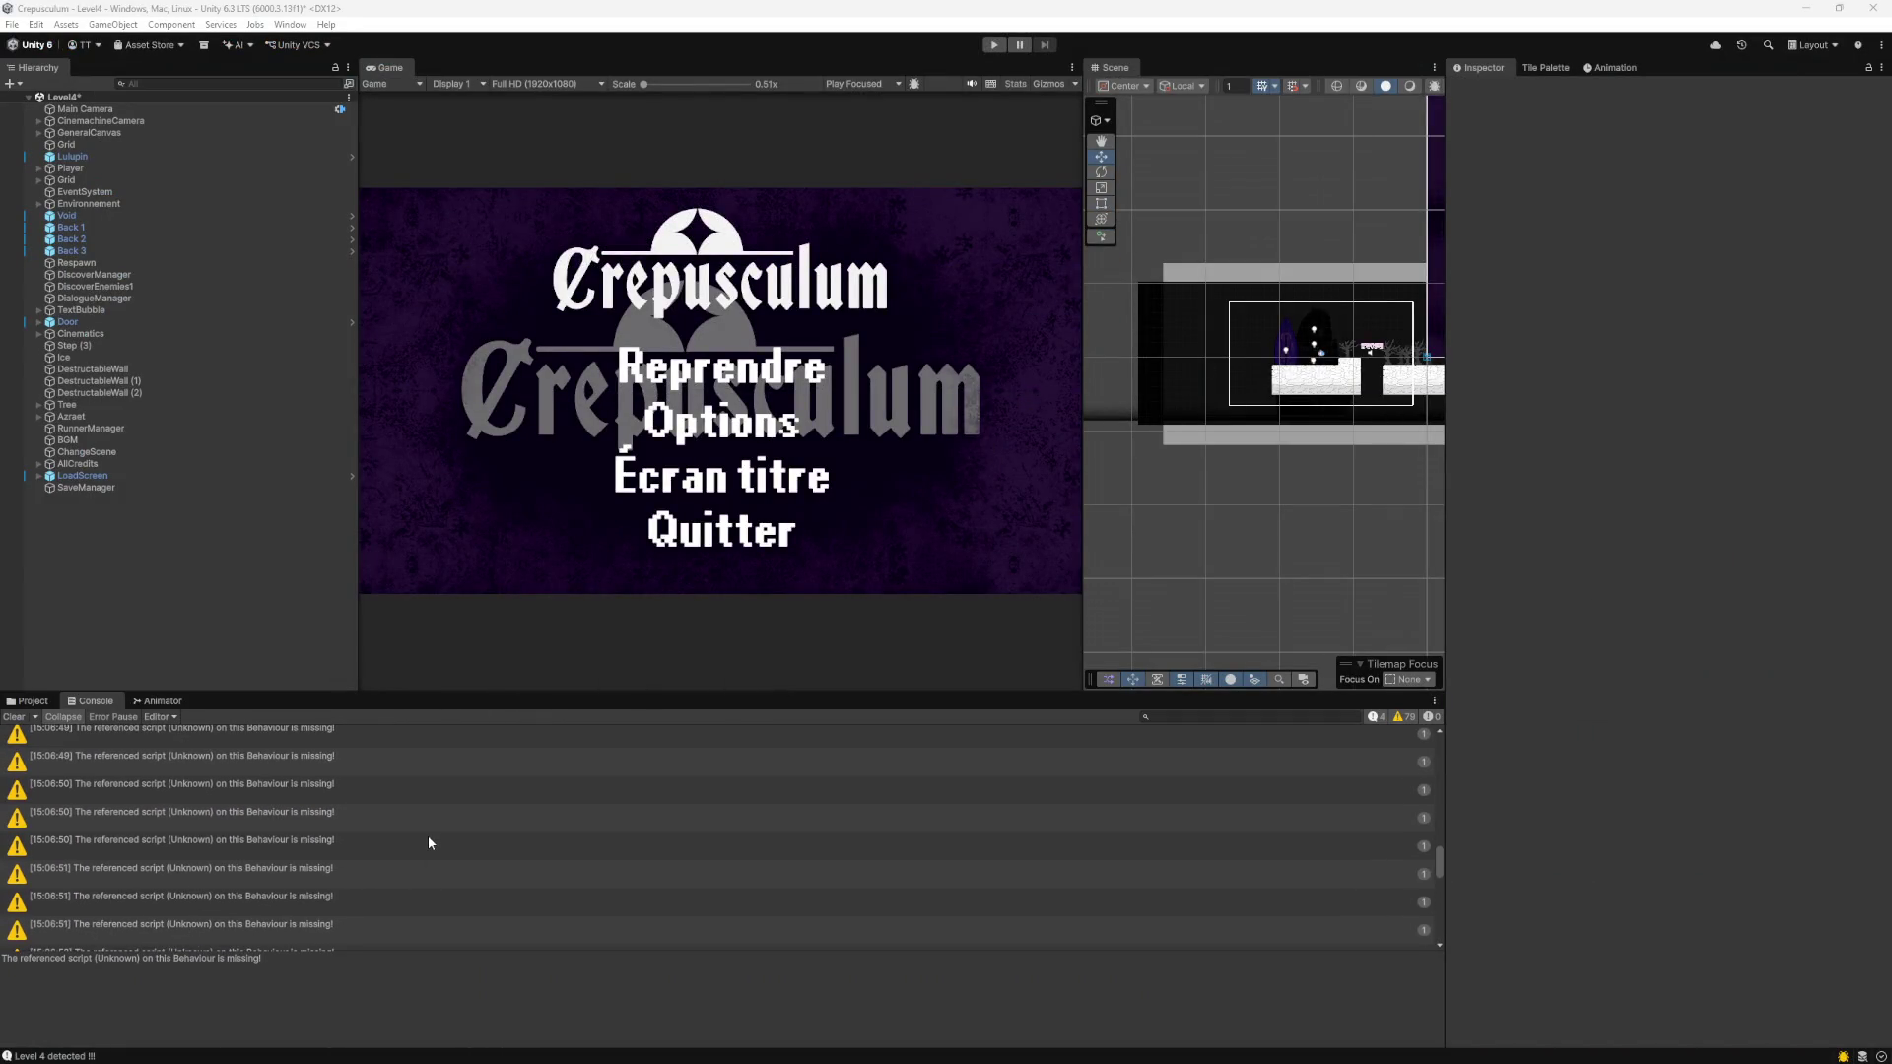
pyautogui.scroll(5, 429, 841)
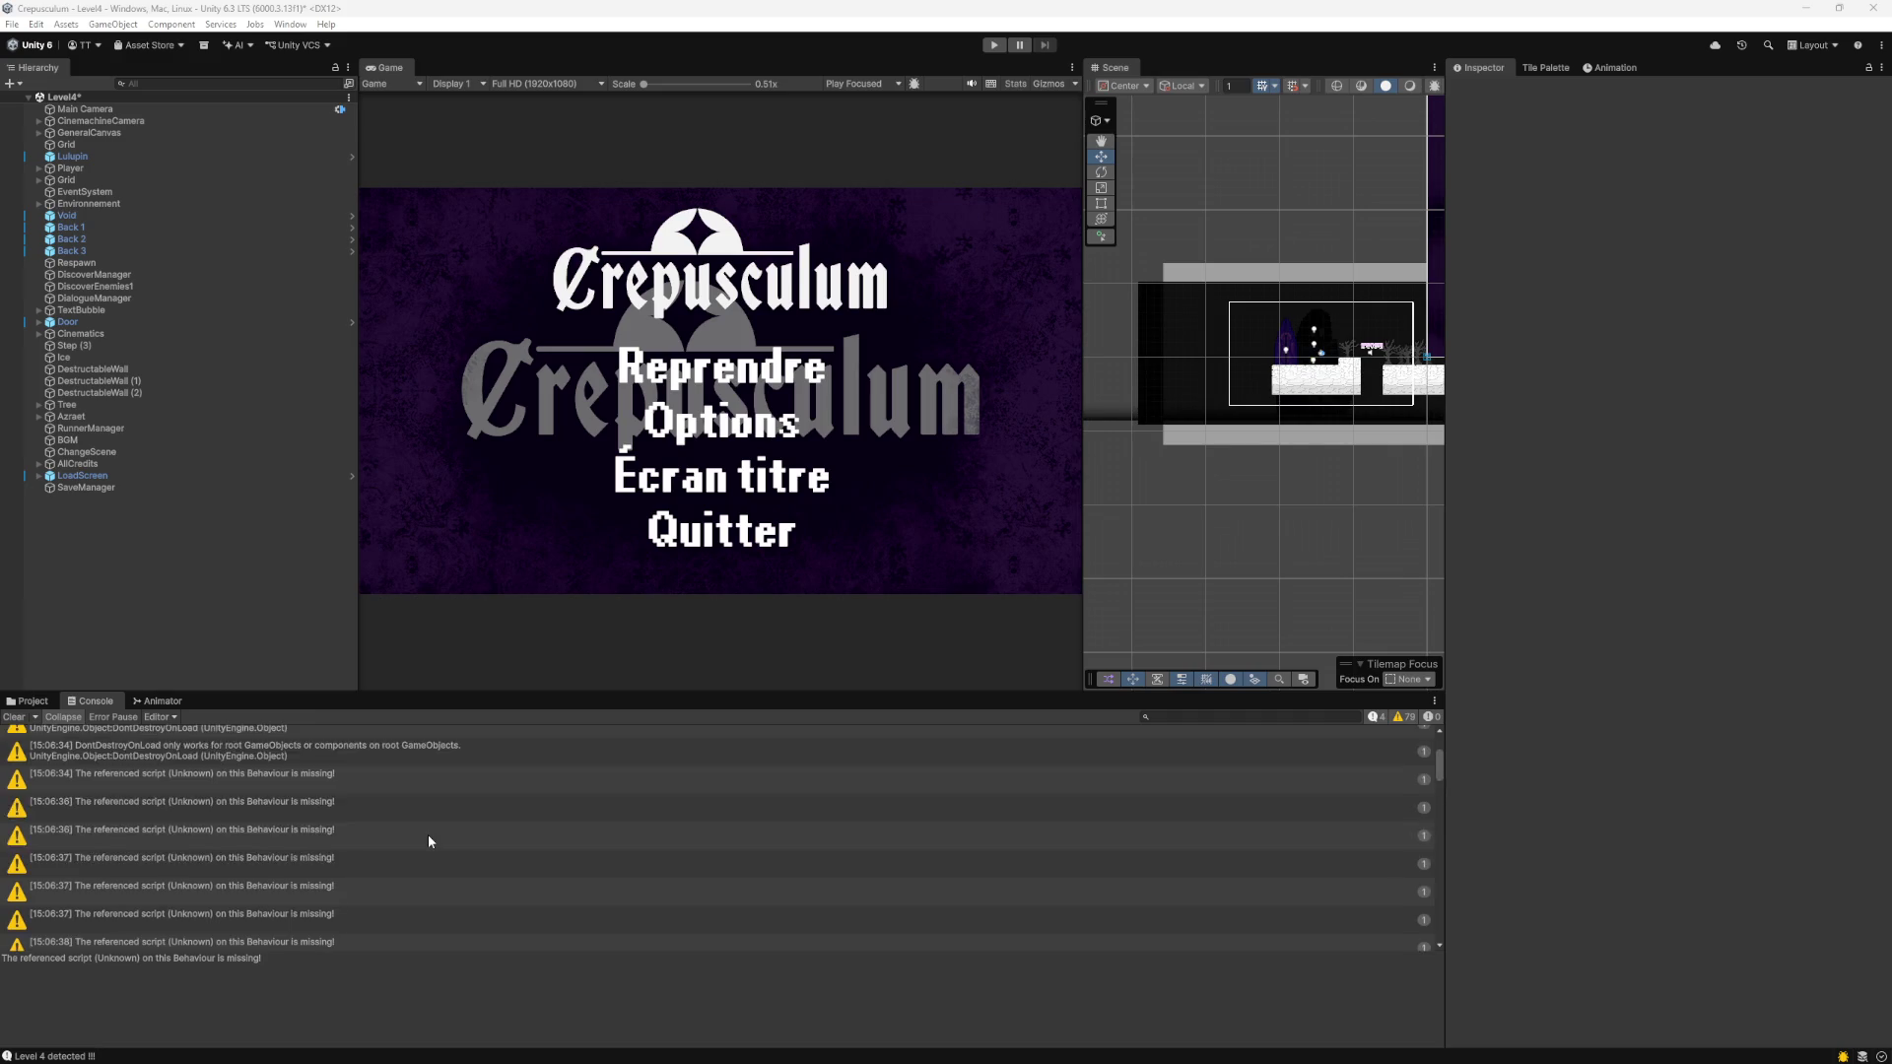
pyautogui.click(390, 778)
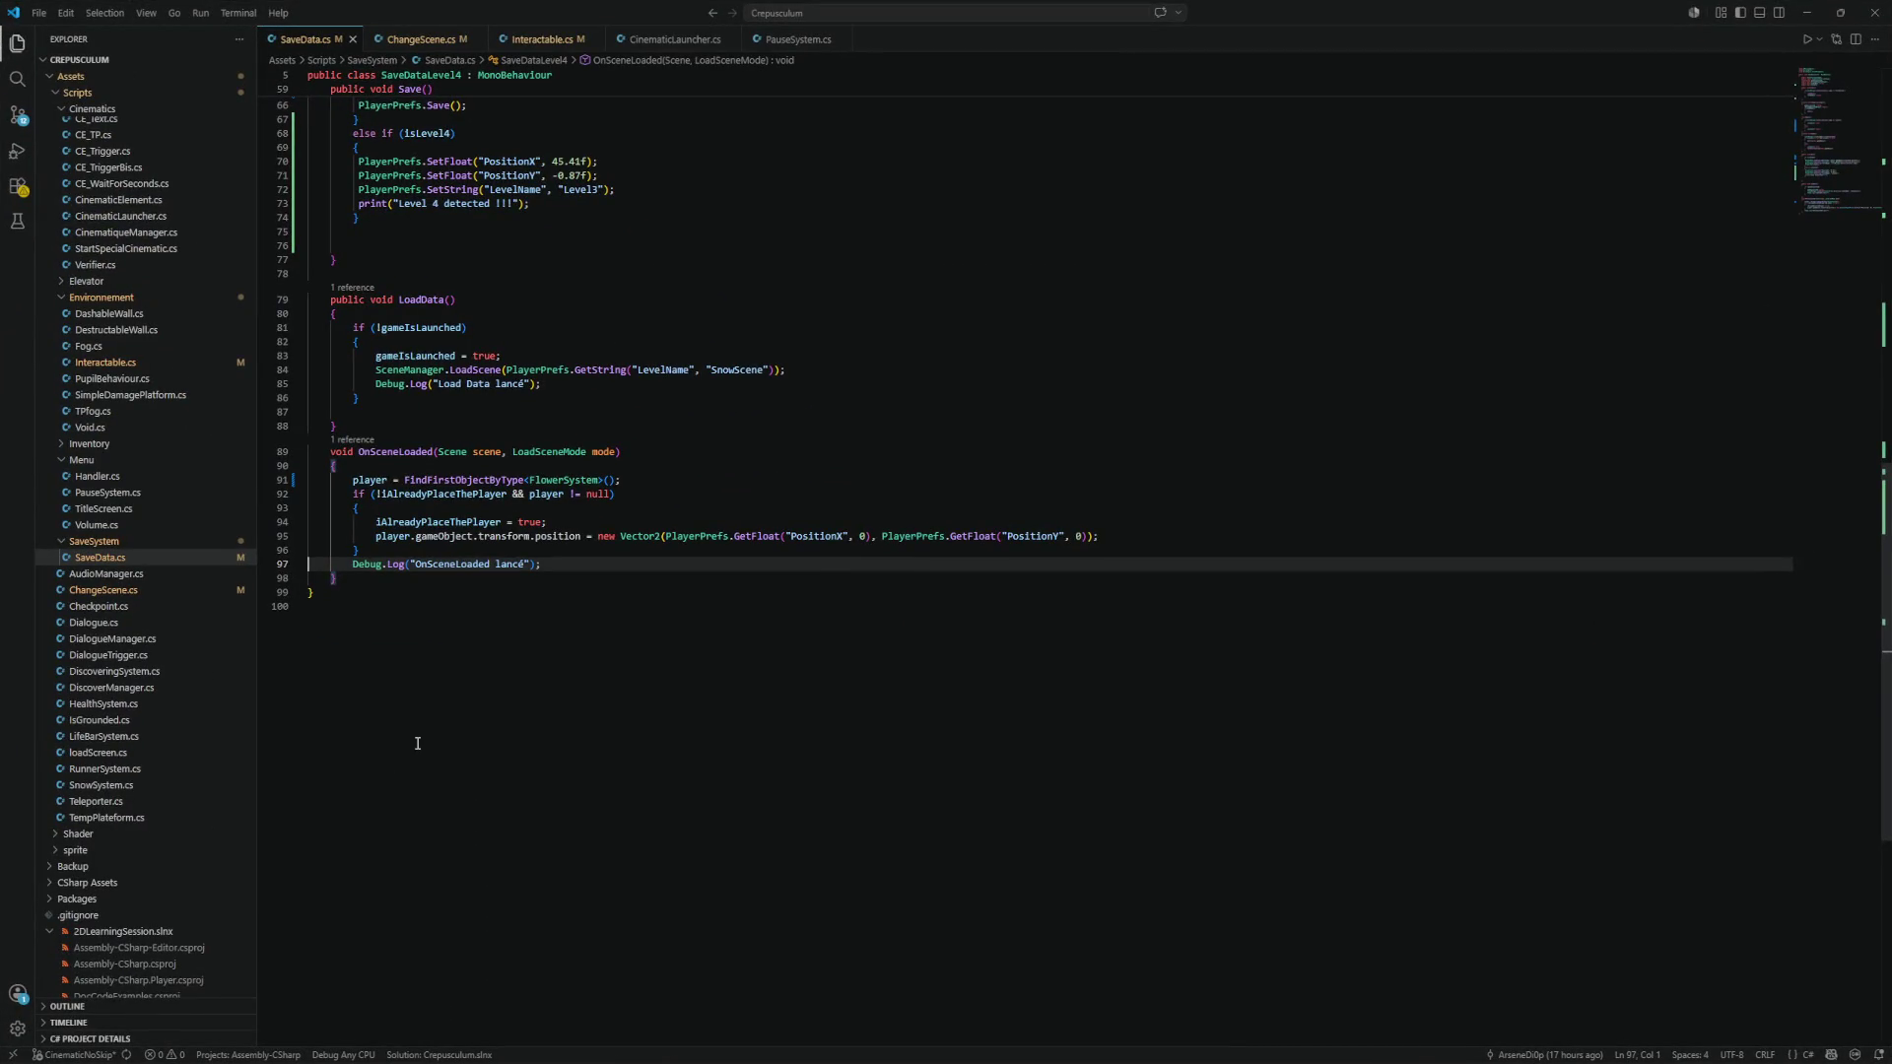
pyautogui.scroll(1, 568, 695)
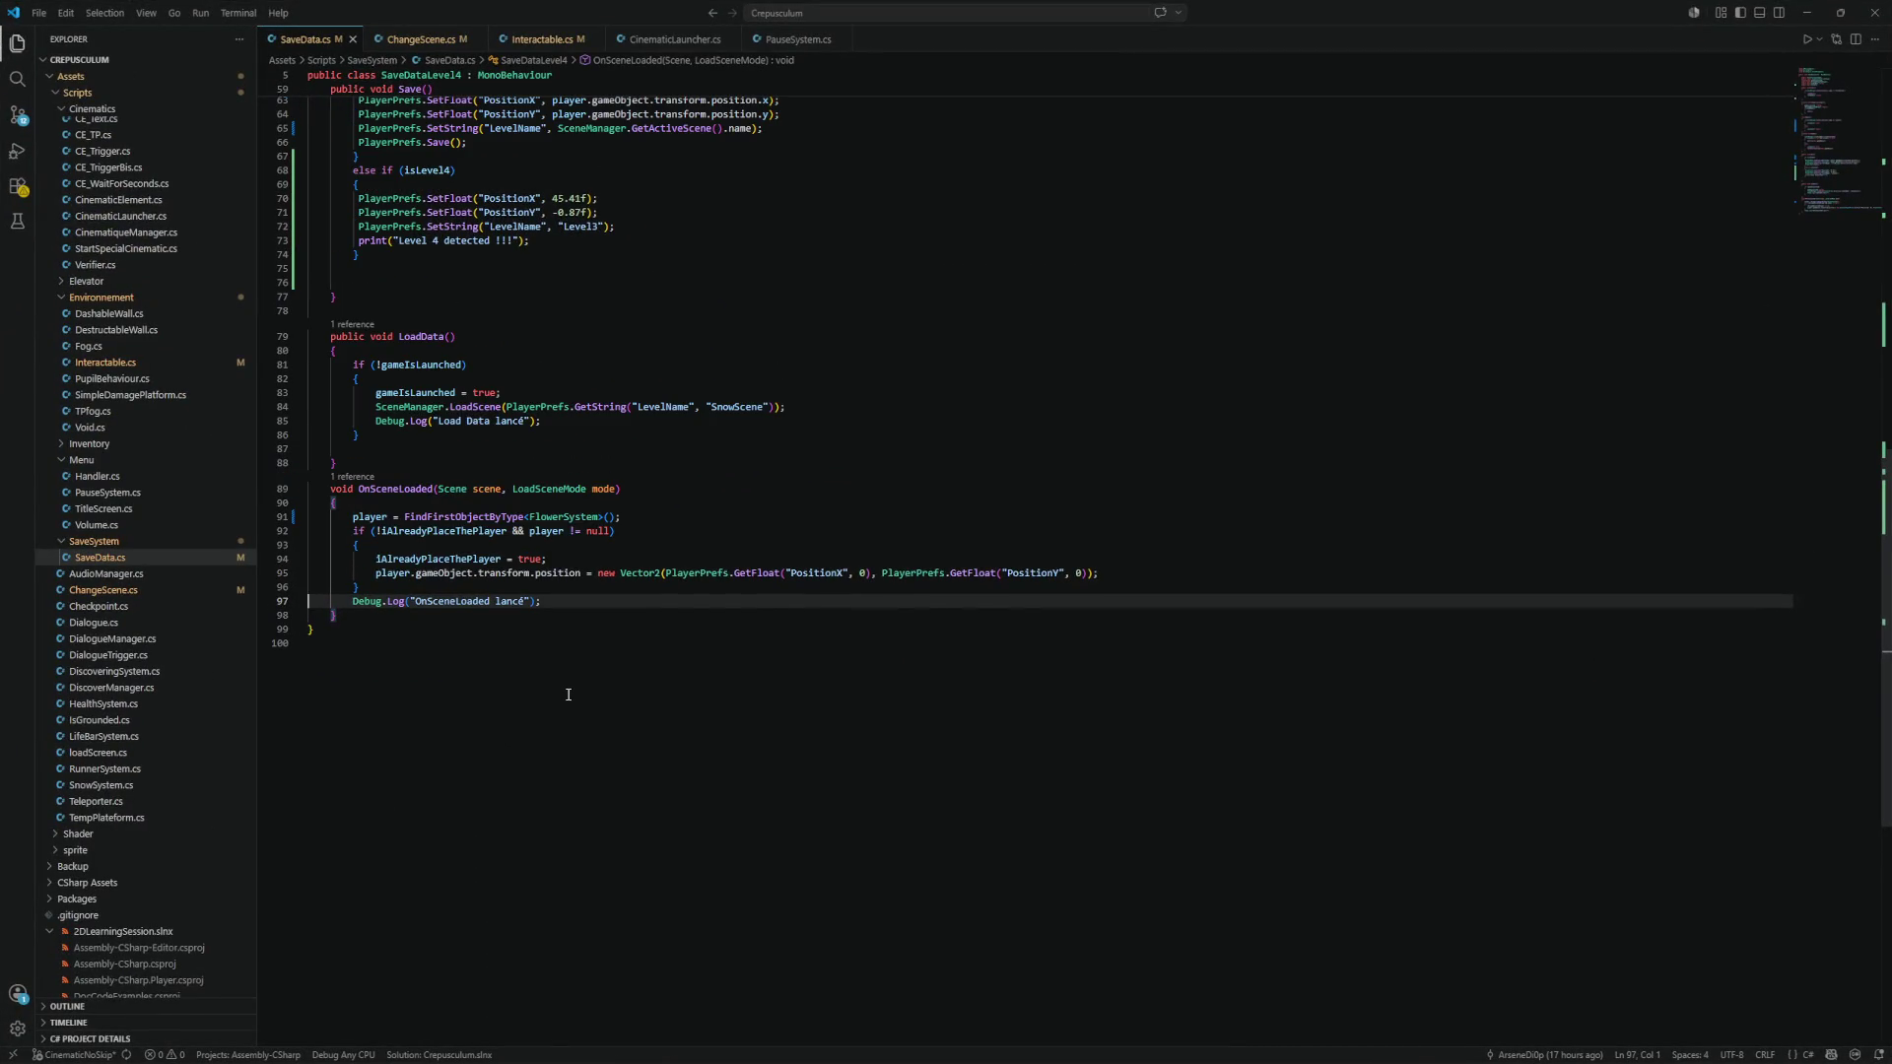
pyautogui.click(1806, 13)
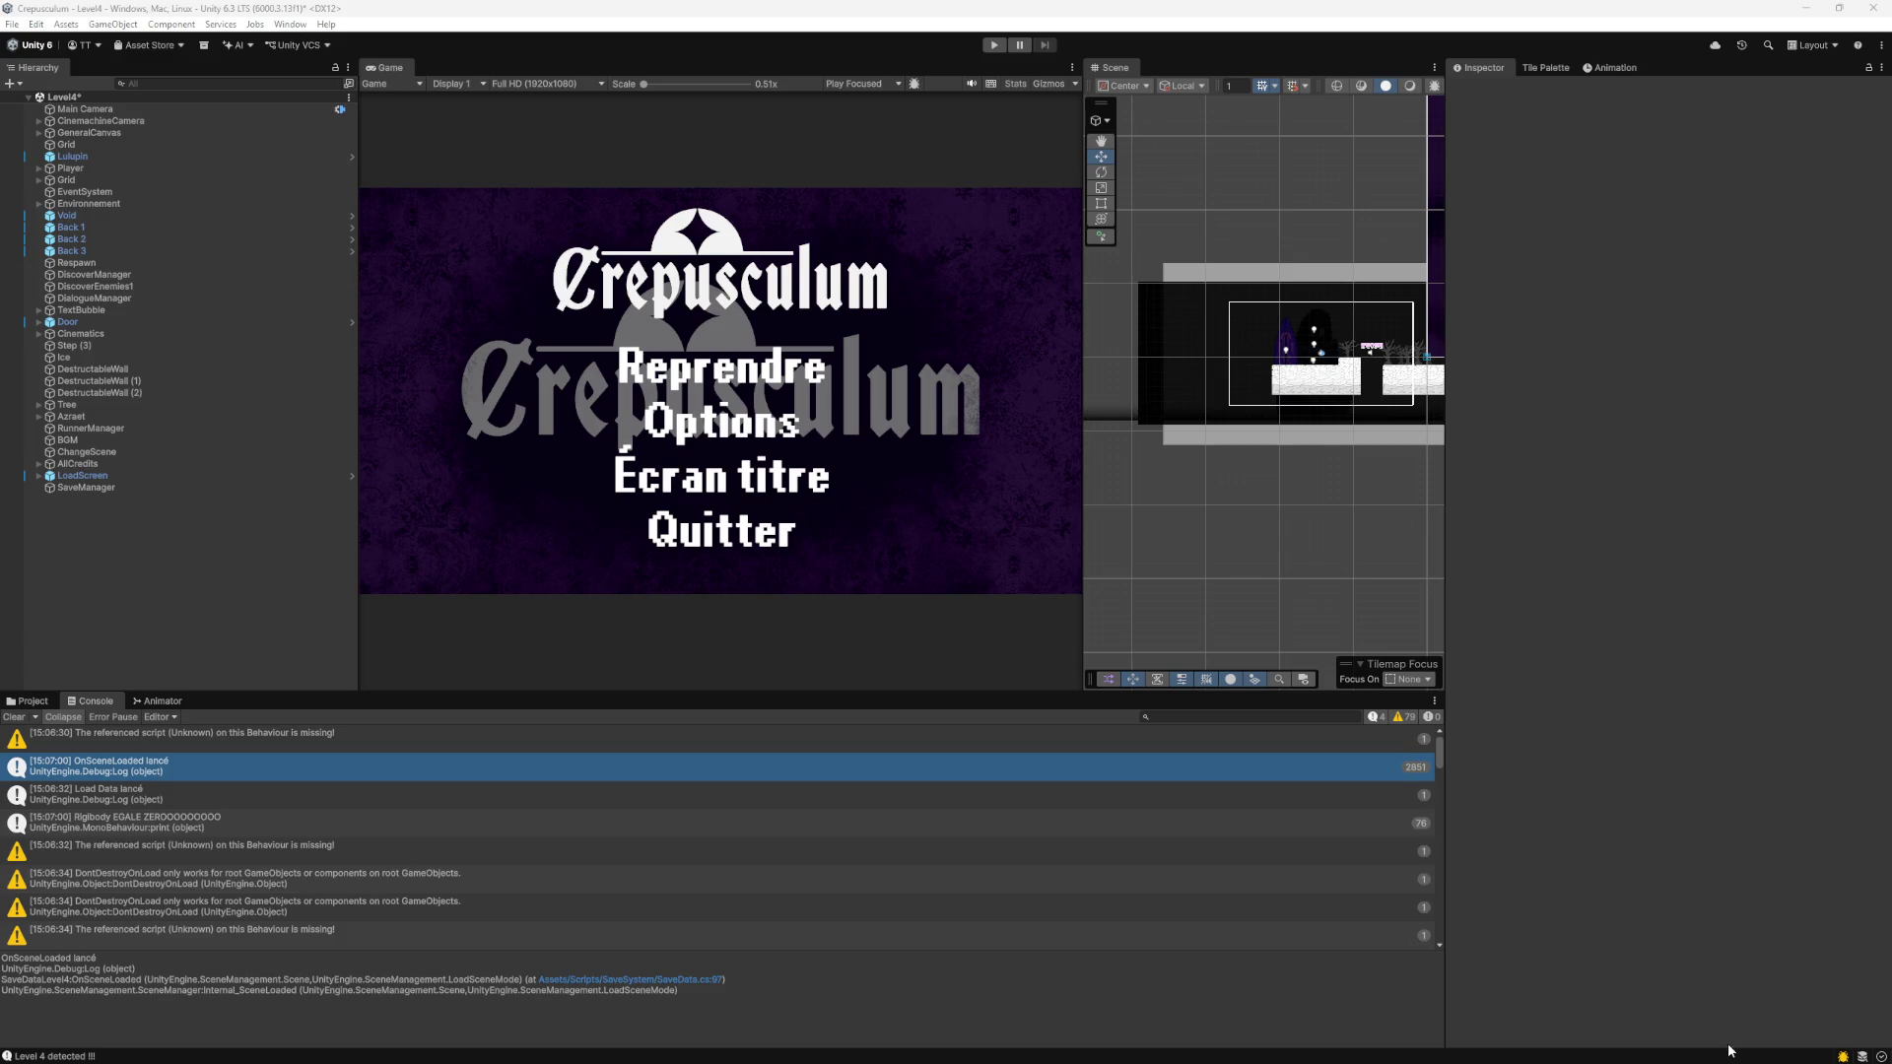
pyautogui.click(1417, 1049)
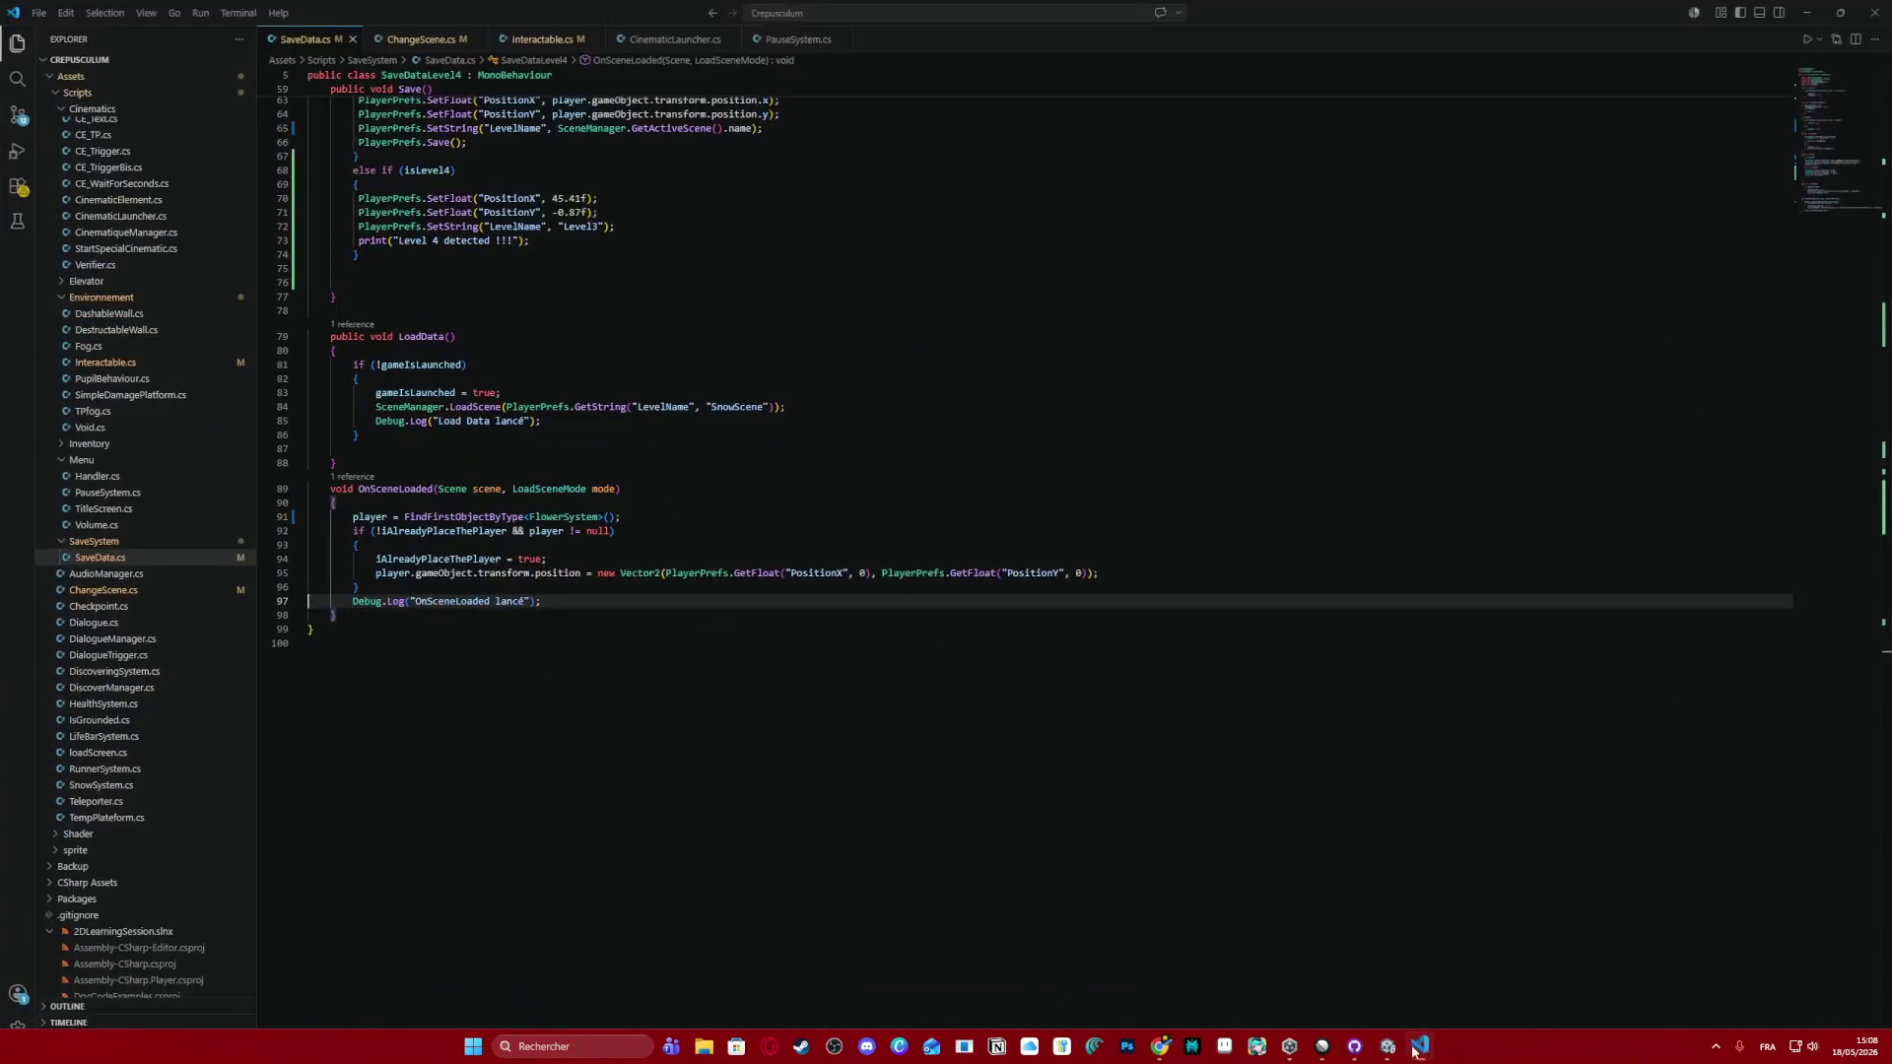
pyautogui.scroll(1, 543, 653)
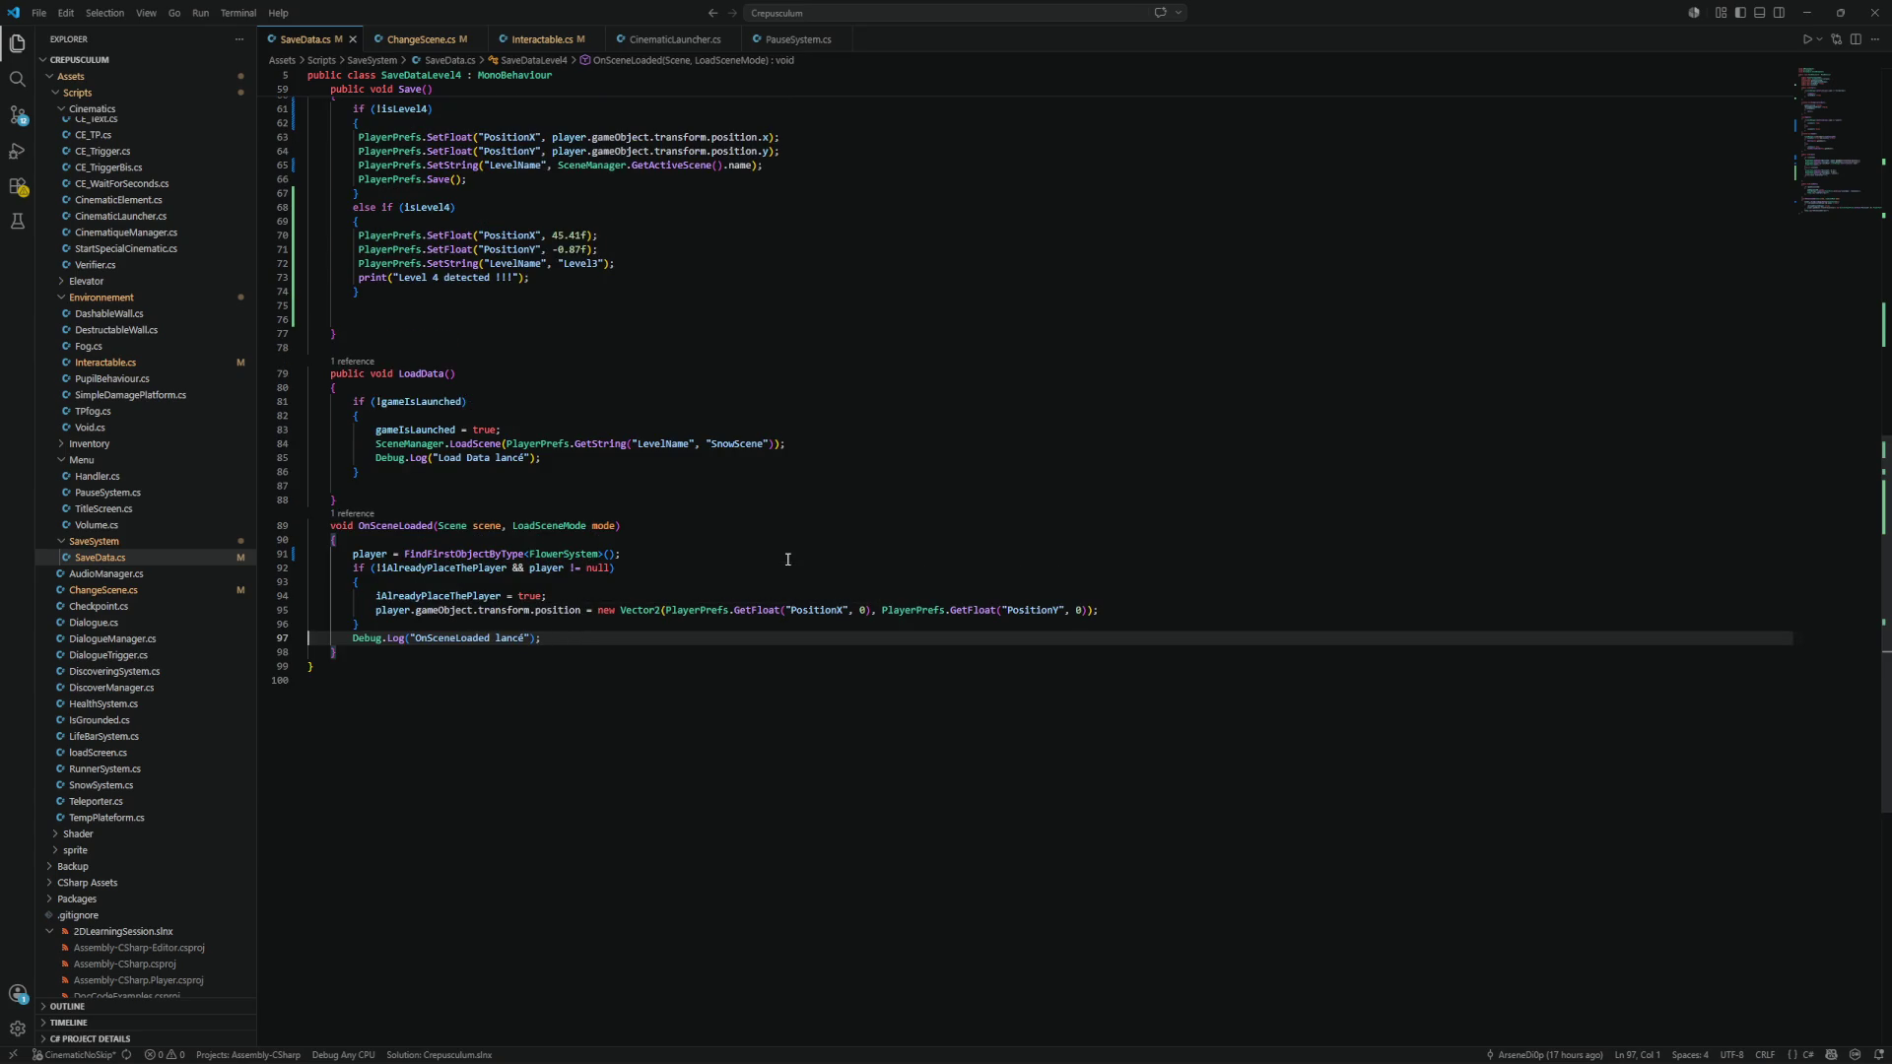
pyautogui.doubleClick(394, 527)
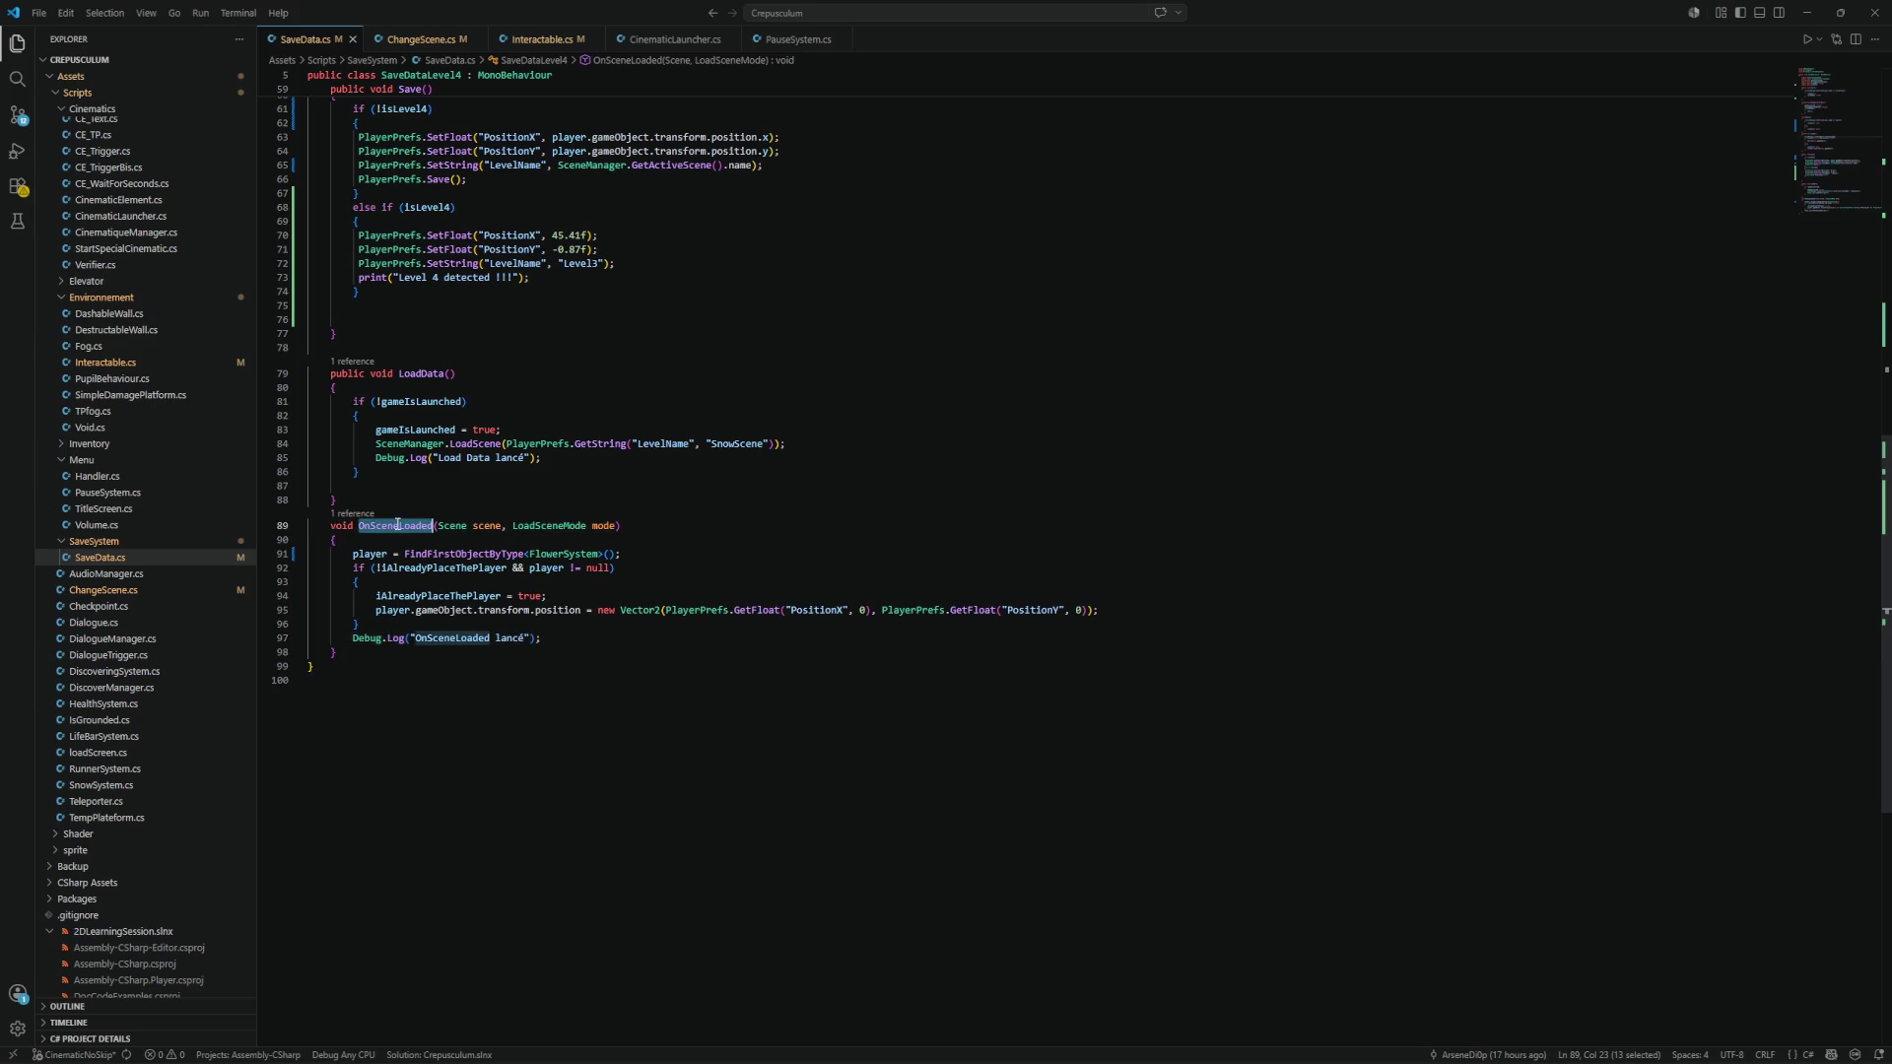
pyautogui.scroll(2, 609, 568)
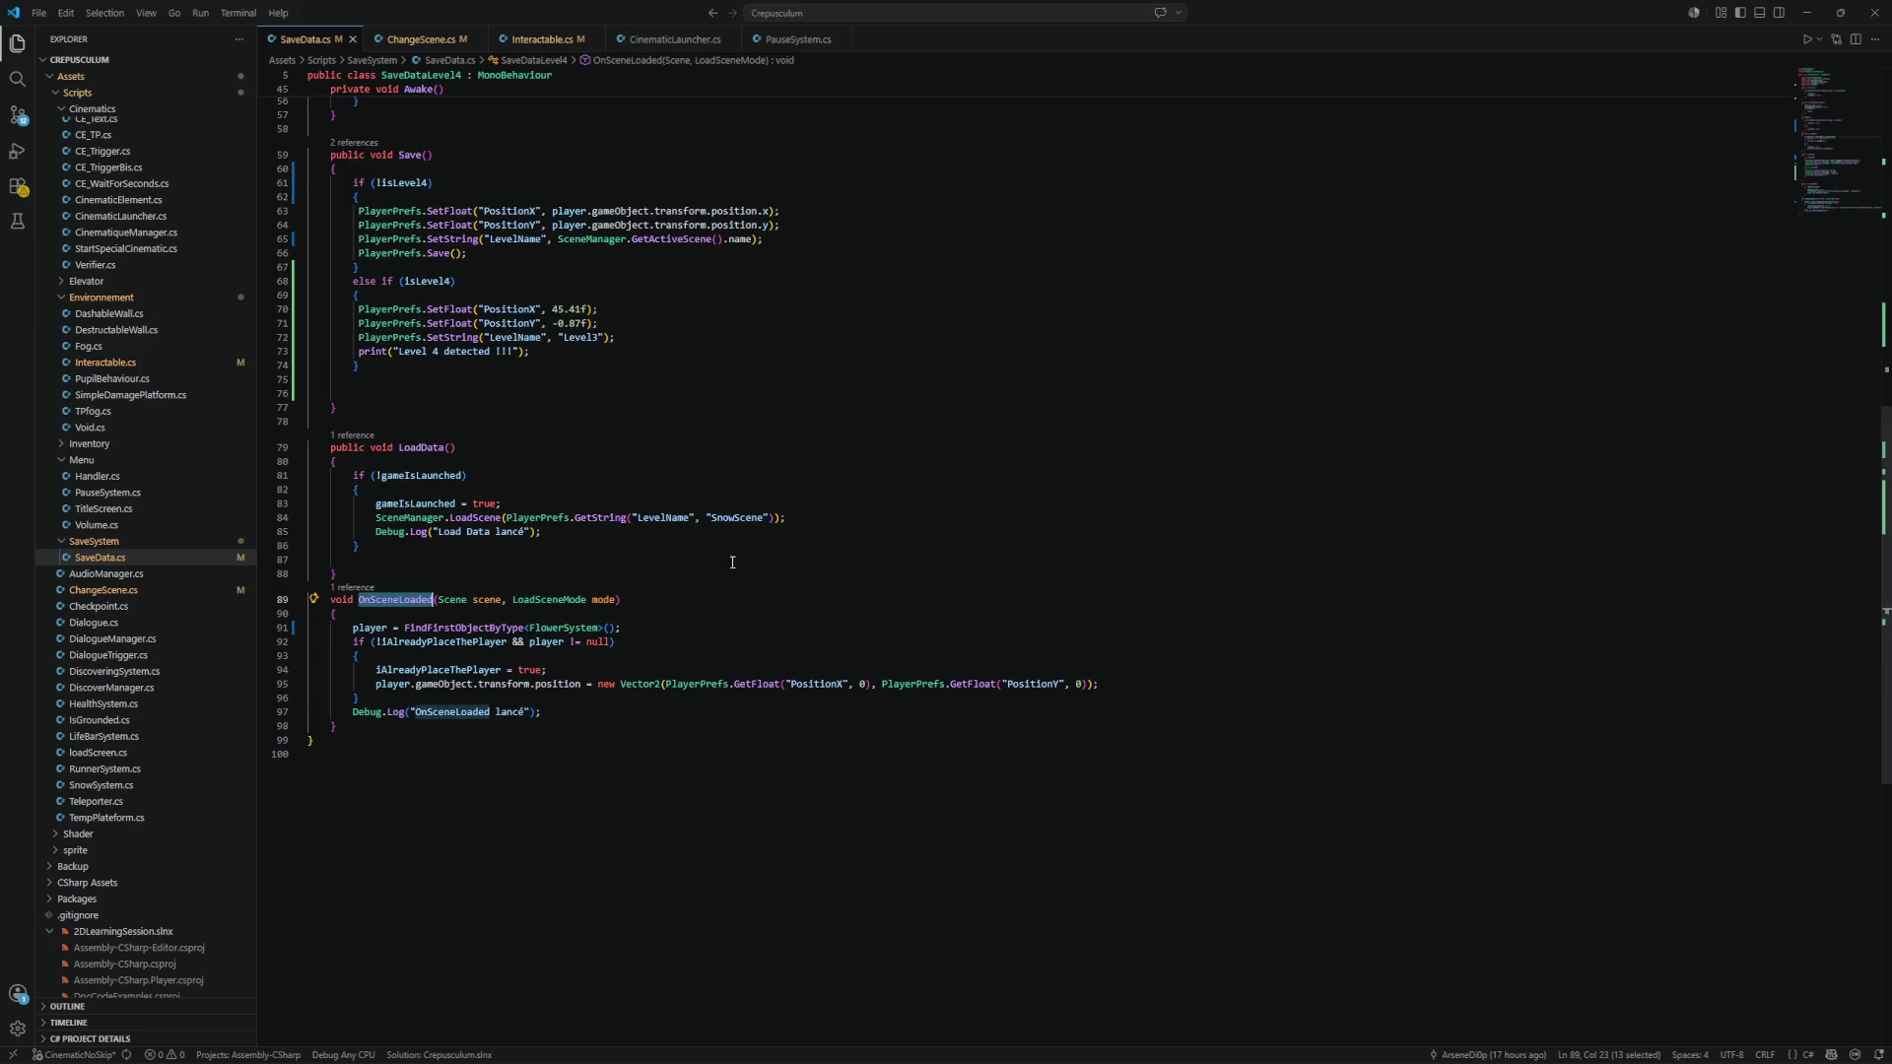
pyautogui.scroll(5, 739, 561)
pyautogui.scroll(3, 477, 433)
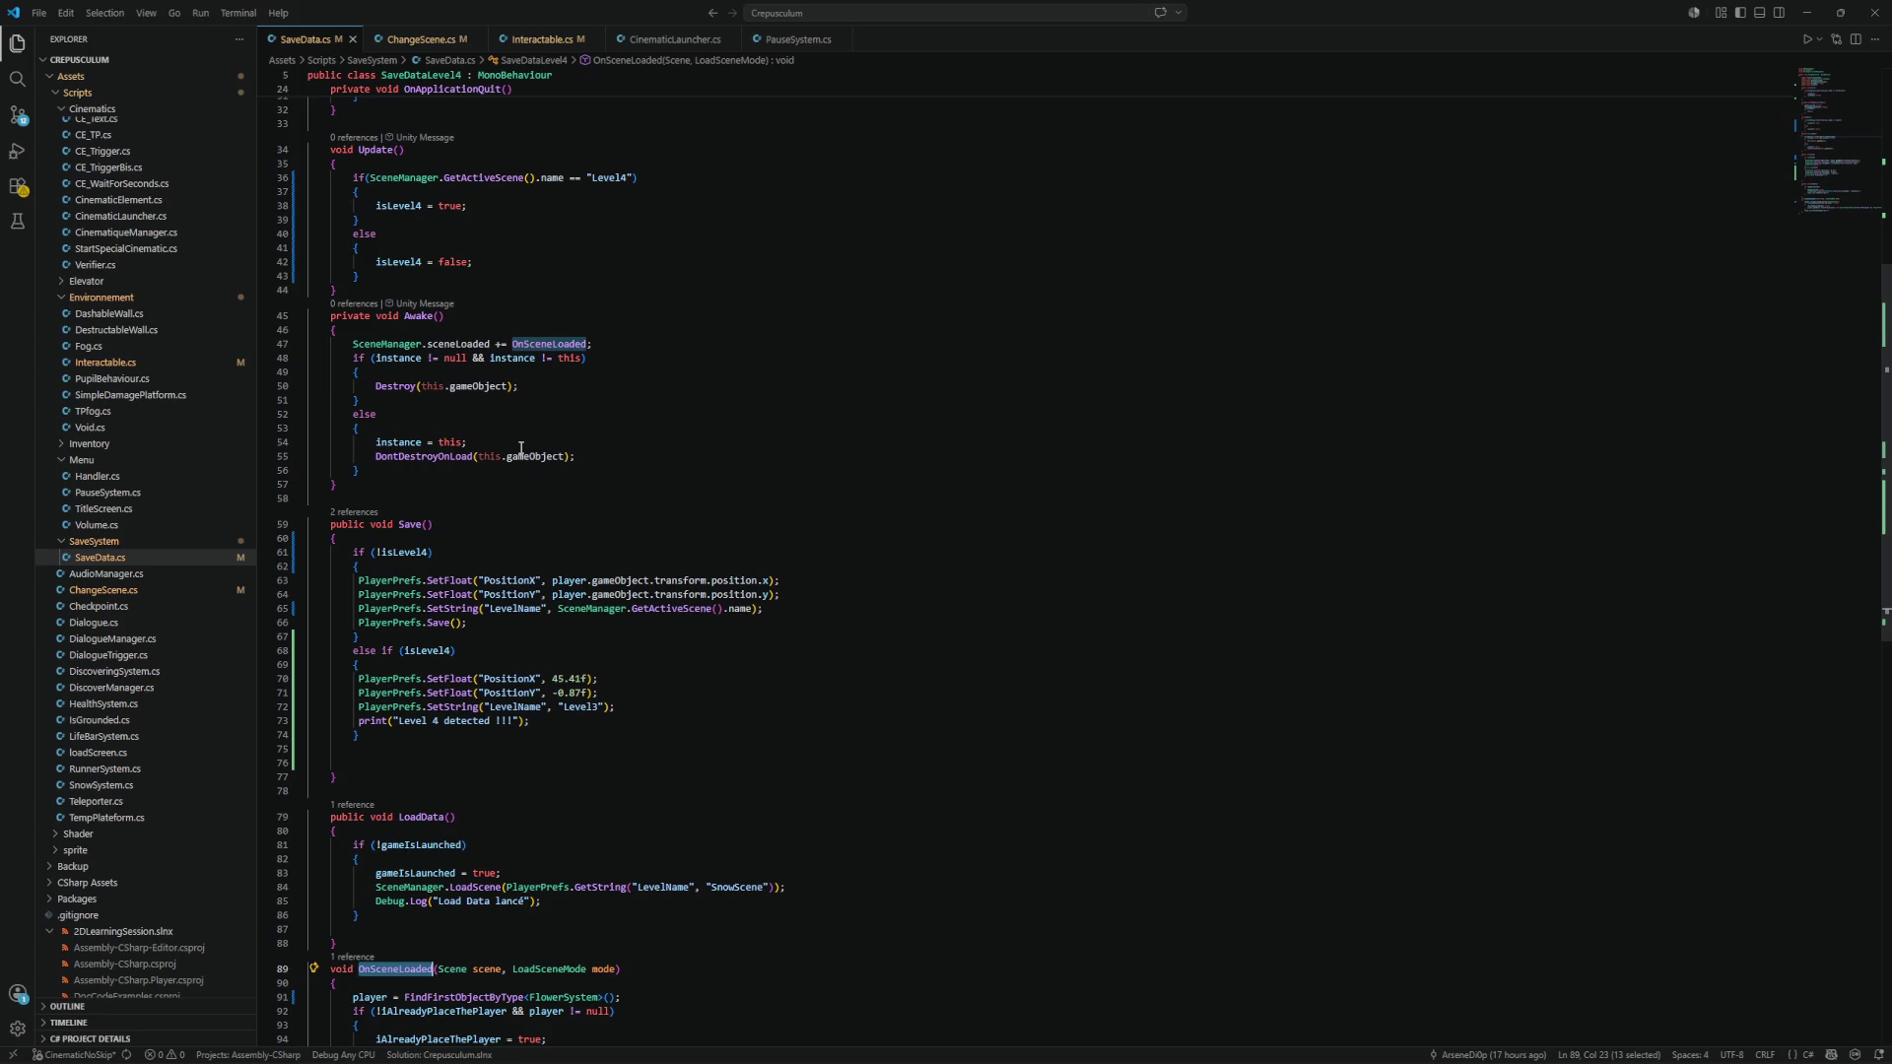
pyautogui.doubleClick(378, 342)
pyautogui.doubleClick(465, 343)
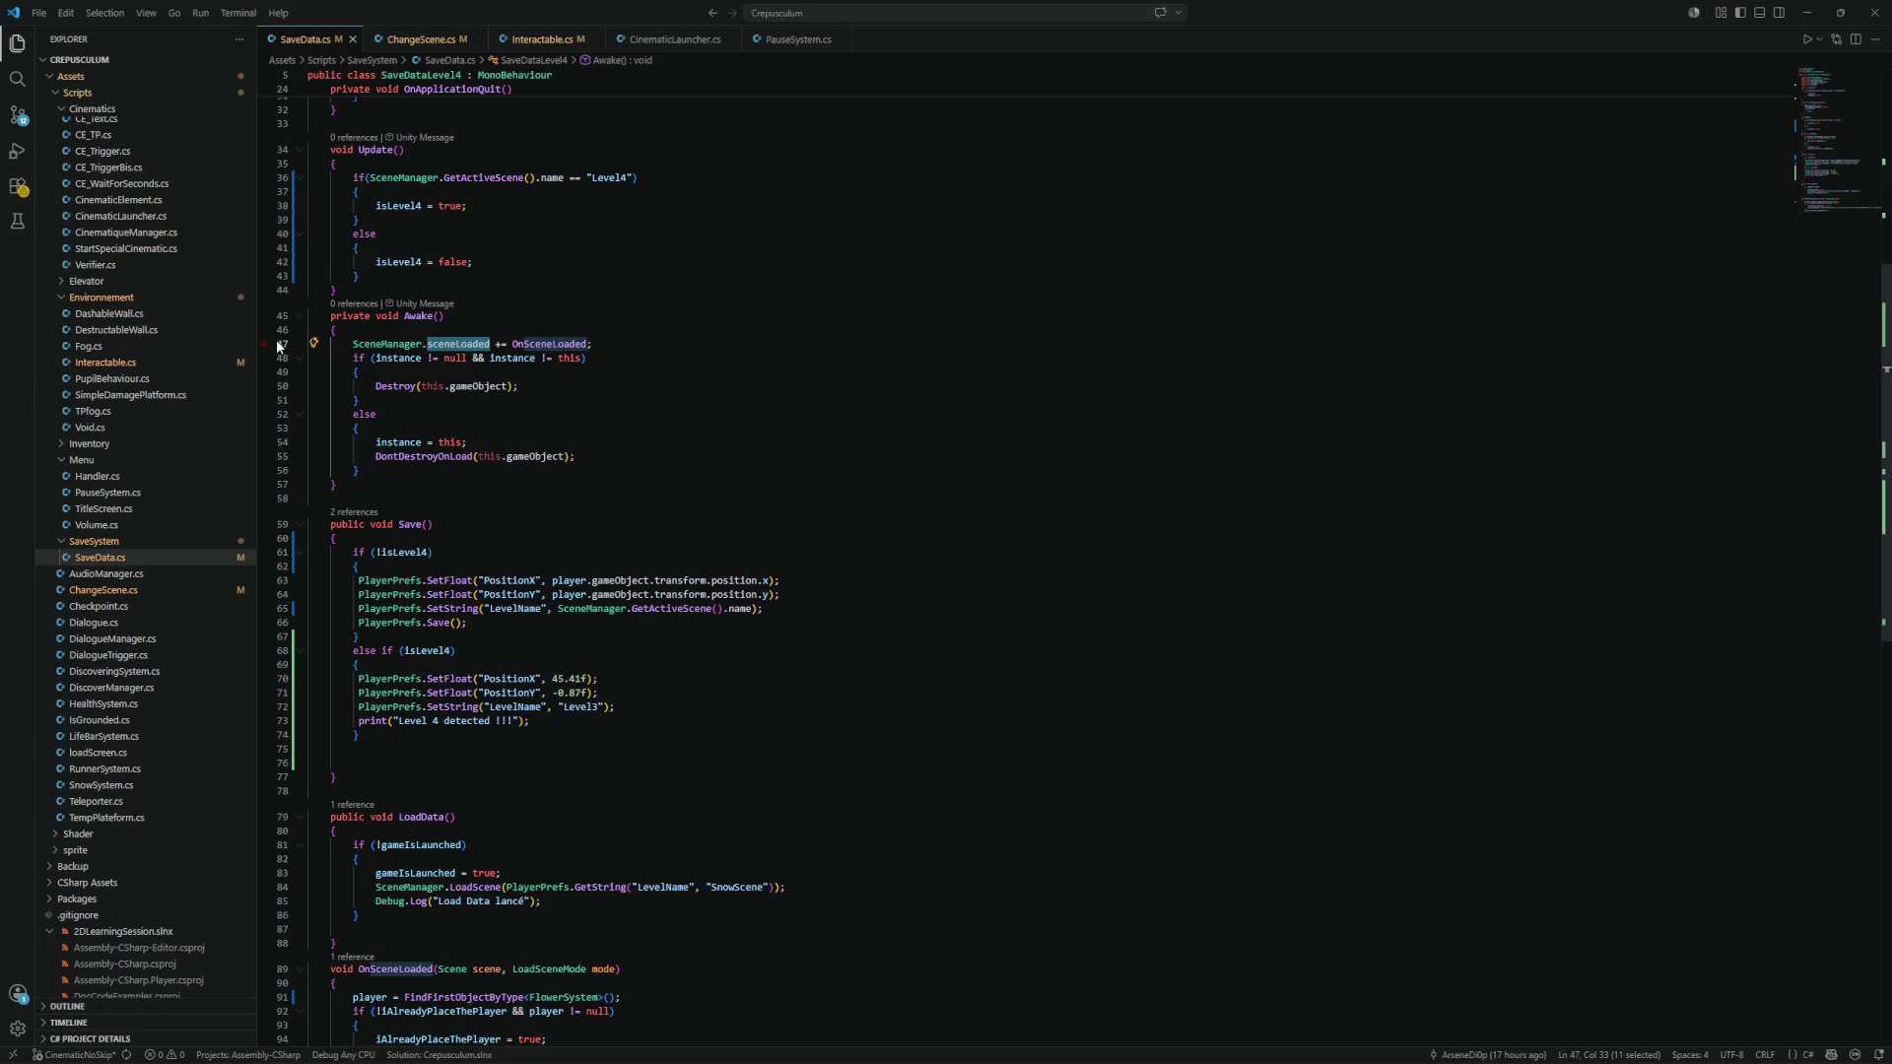
pyautogui.scroll(-2, 451, 406)
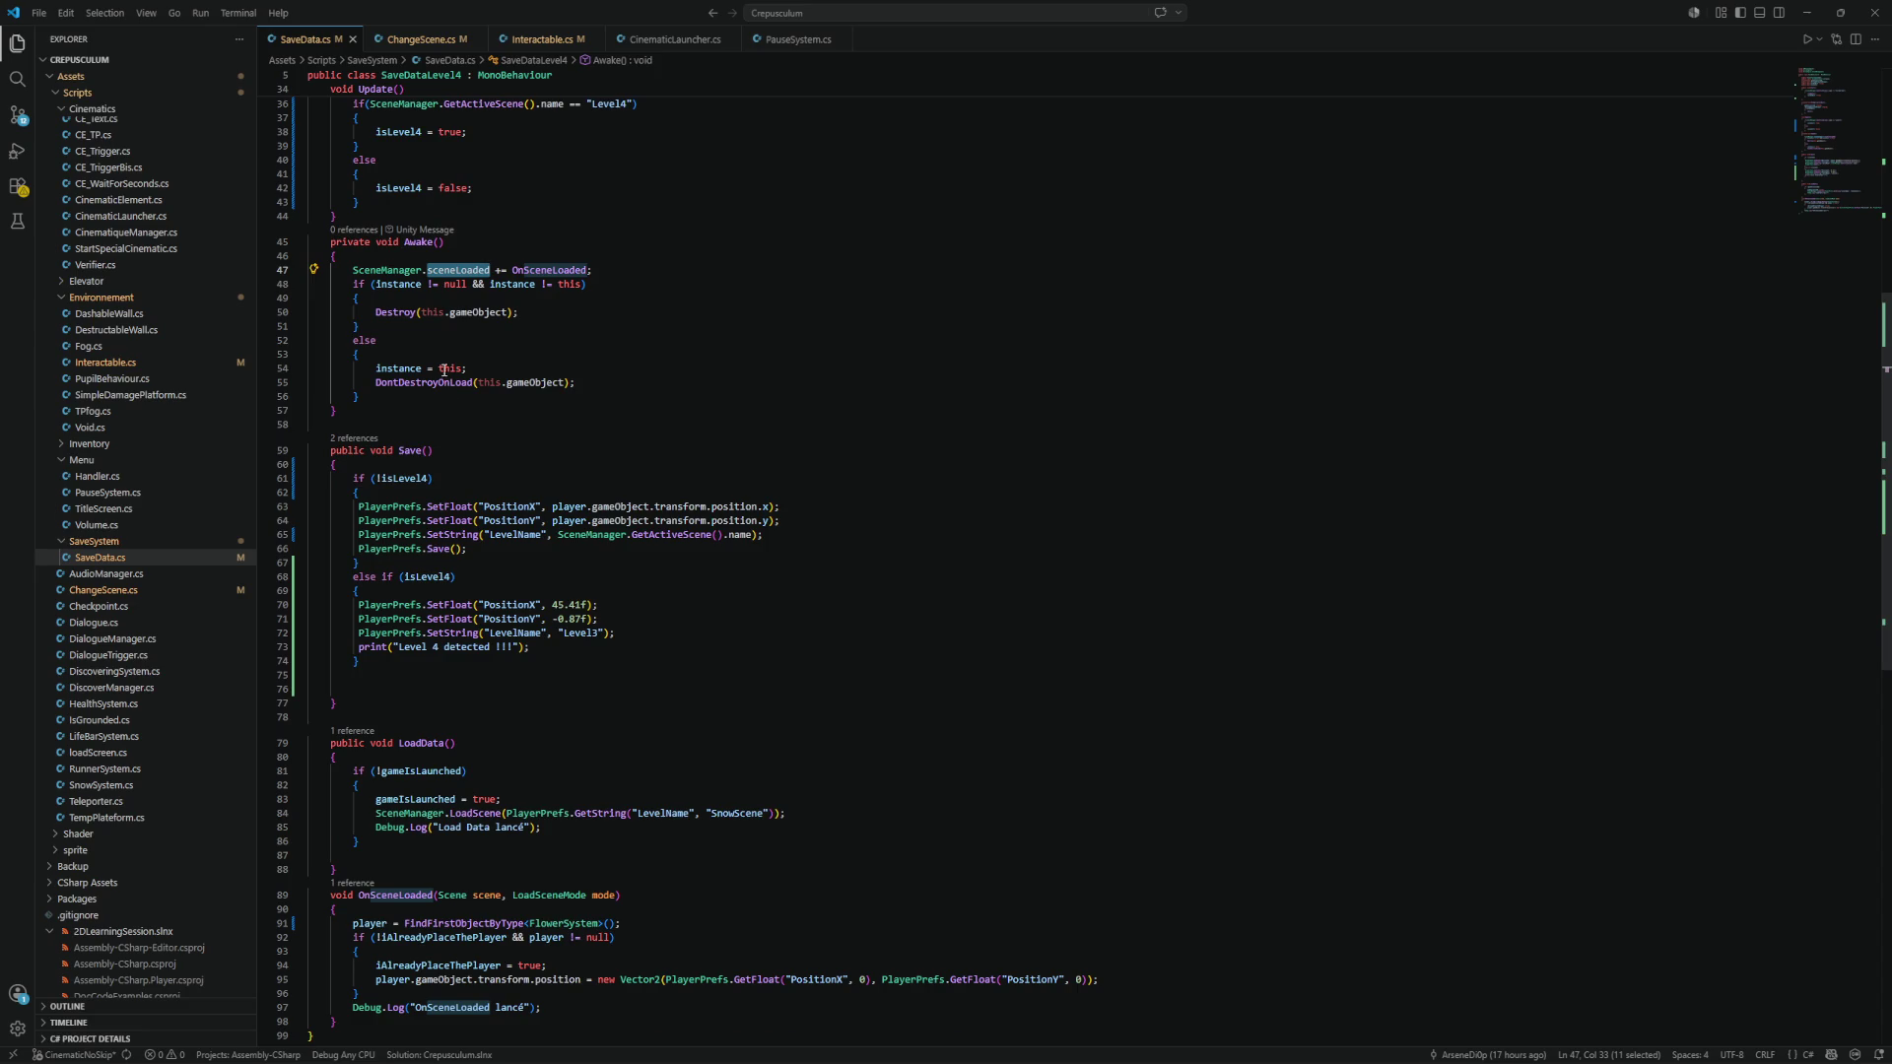
pyautogui.click(448, 313)
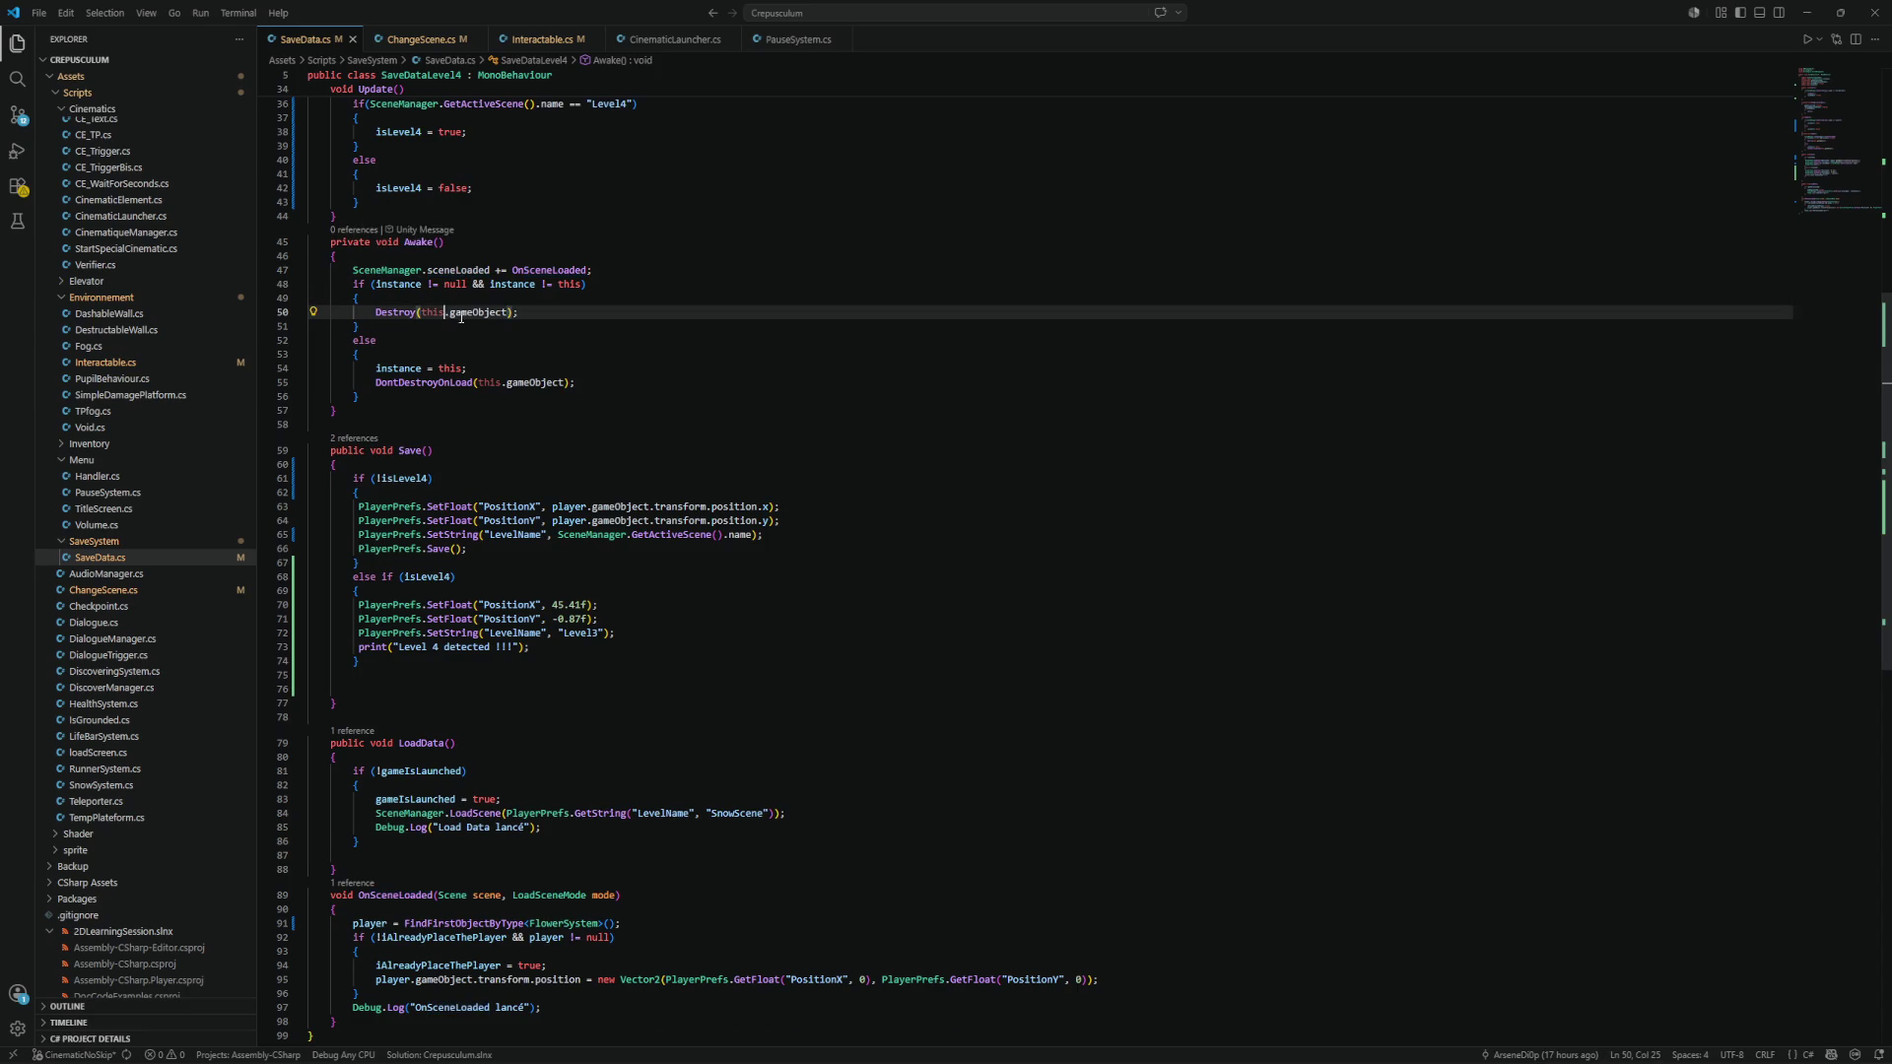
pyautogui.moveTo(591, 381); pyautogui.dragTo(353, 270)
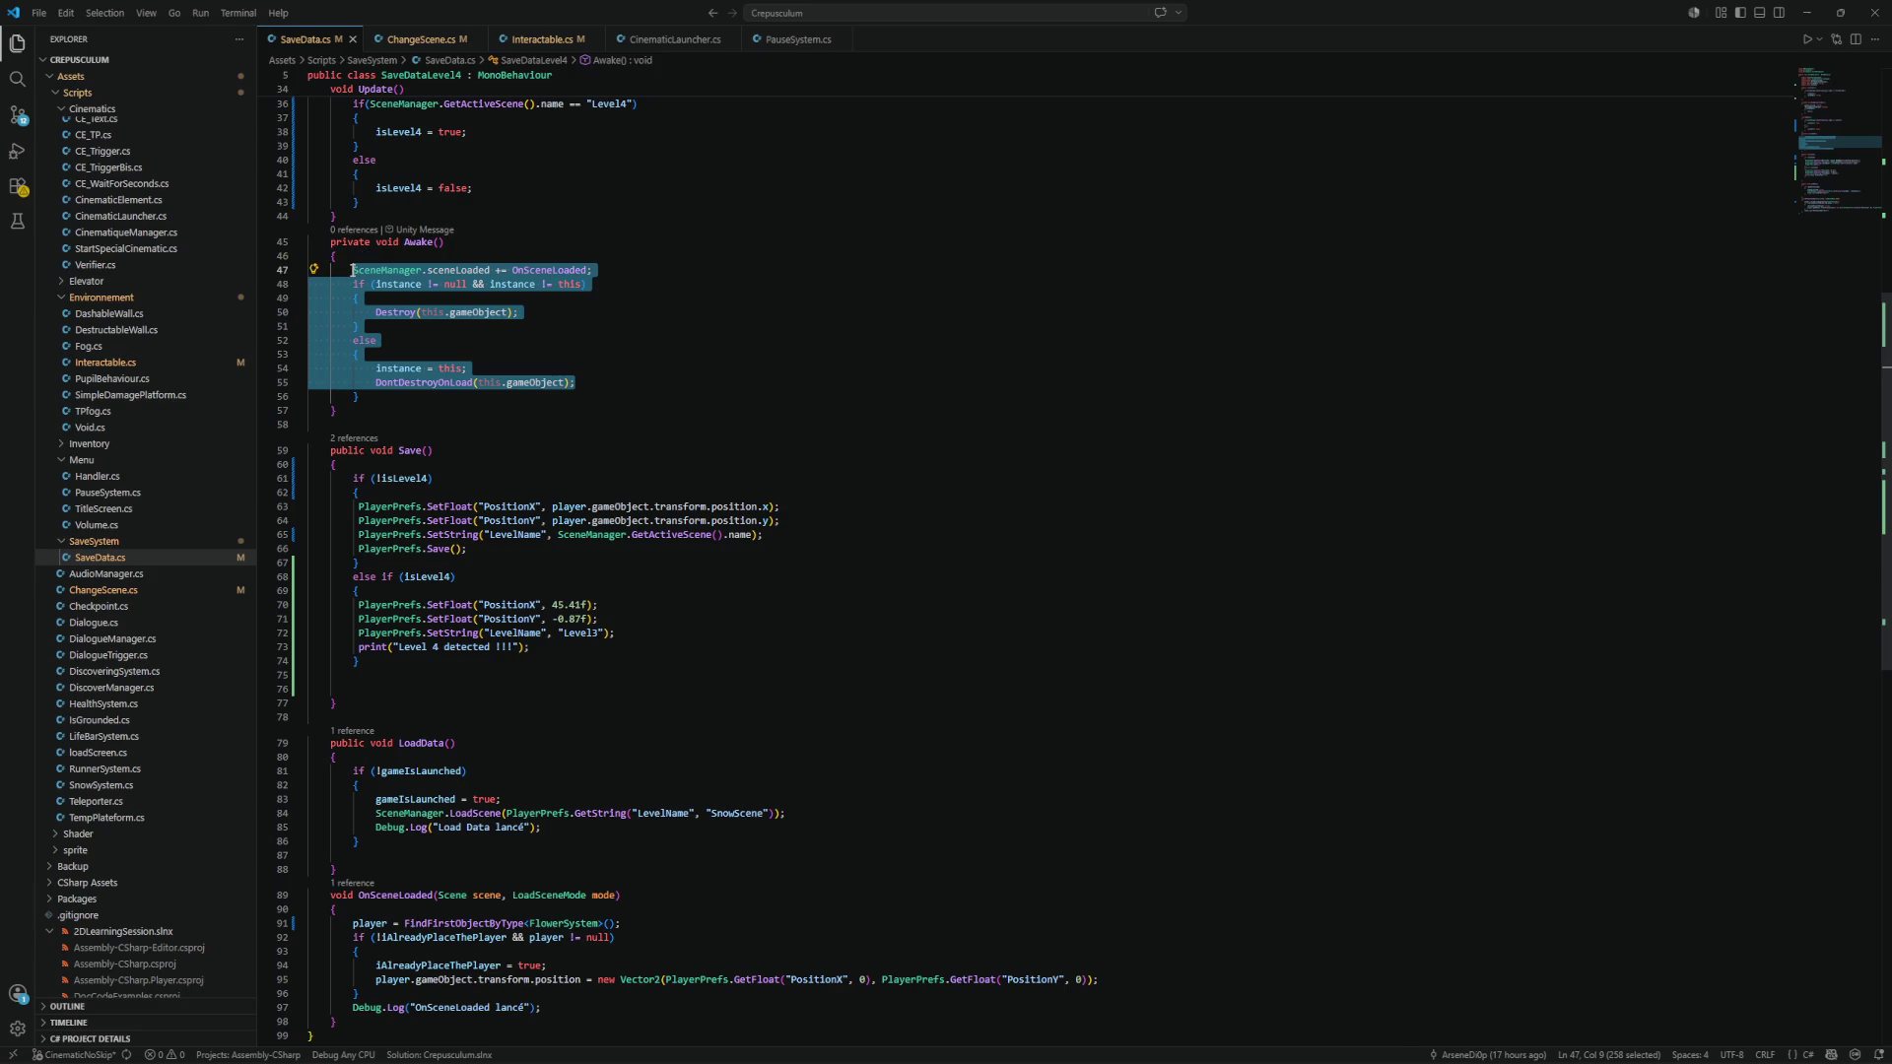
pyautogui.click(587, 362)
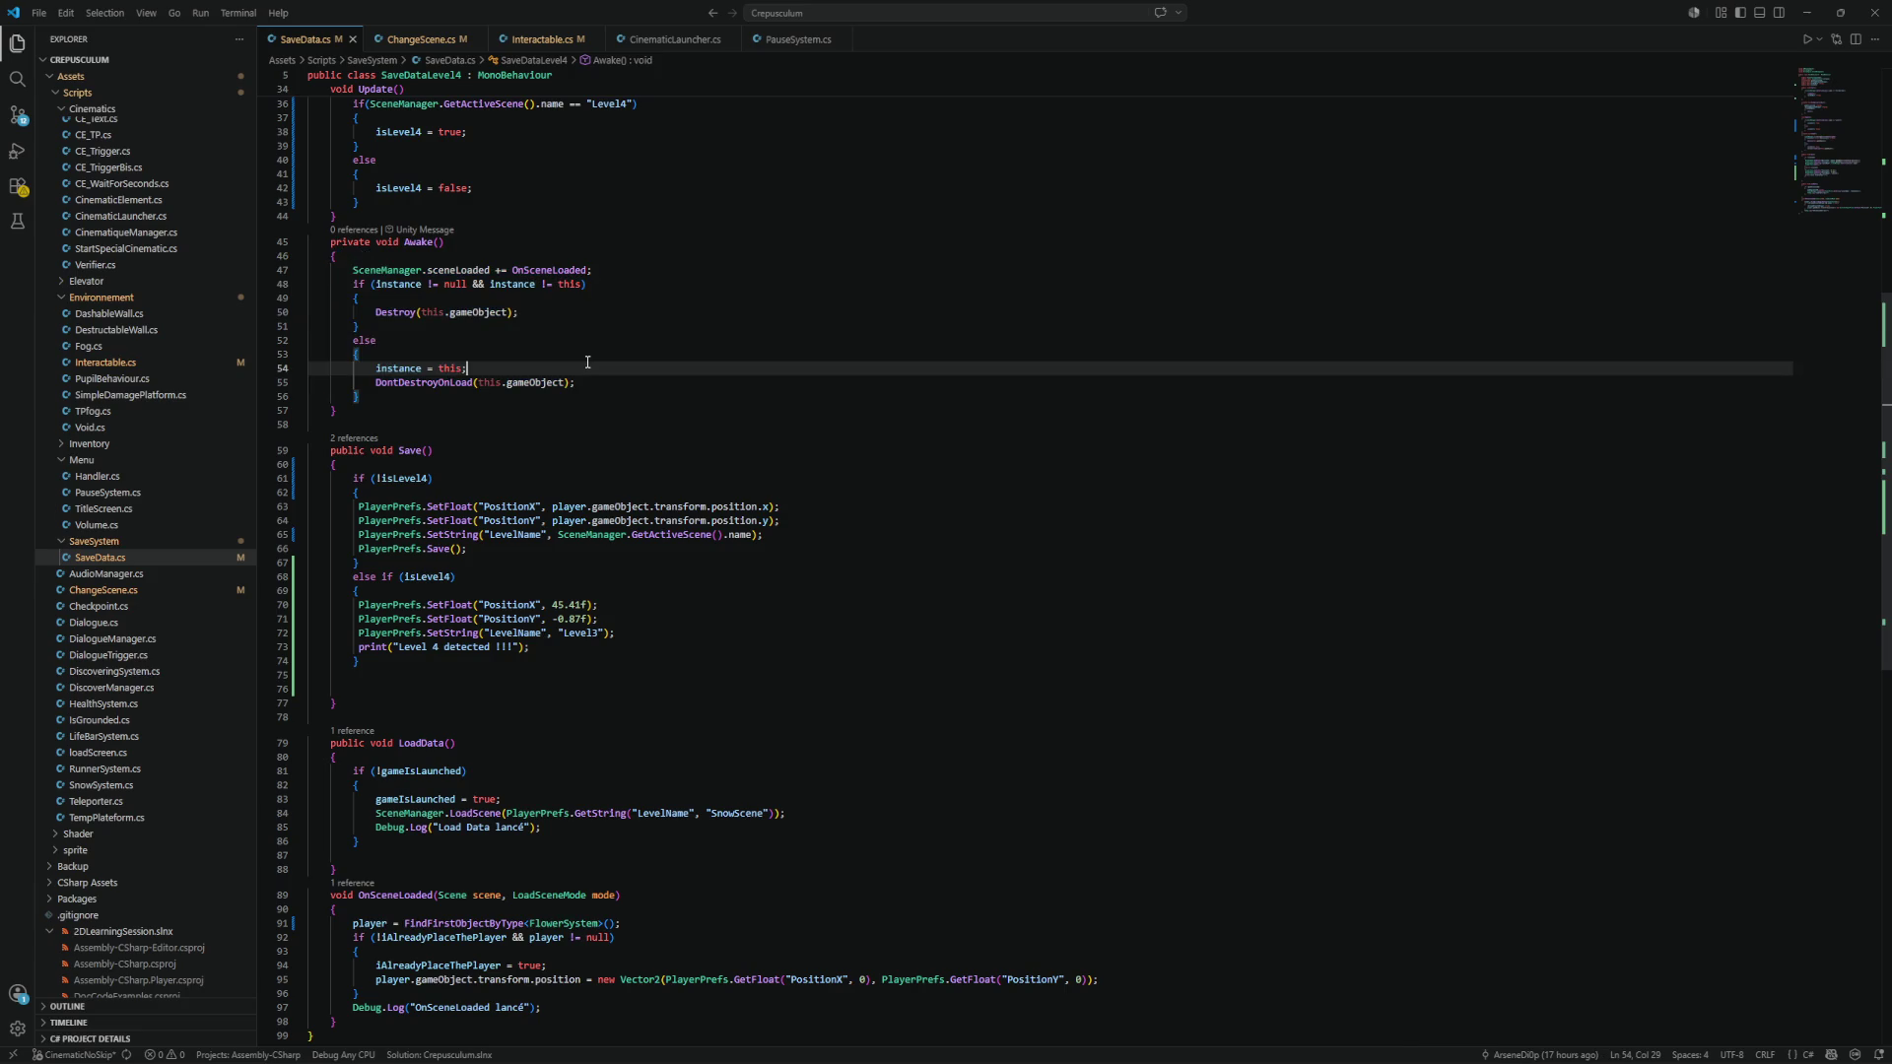
pyautogui.scroll(3, 588, 362)
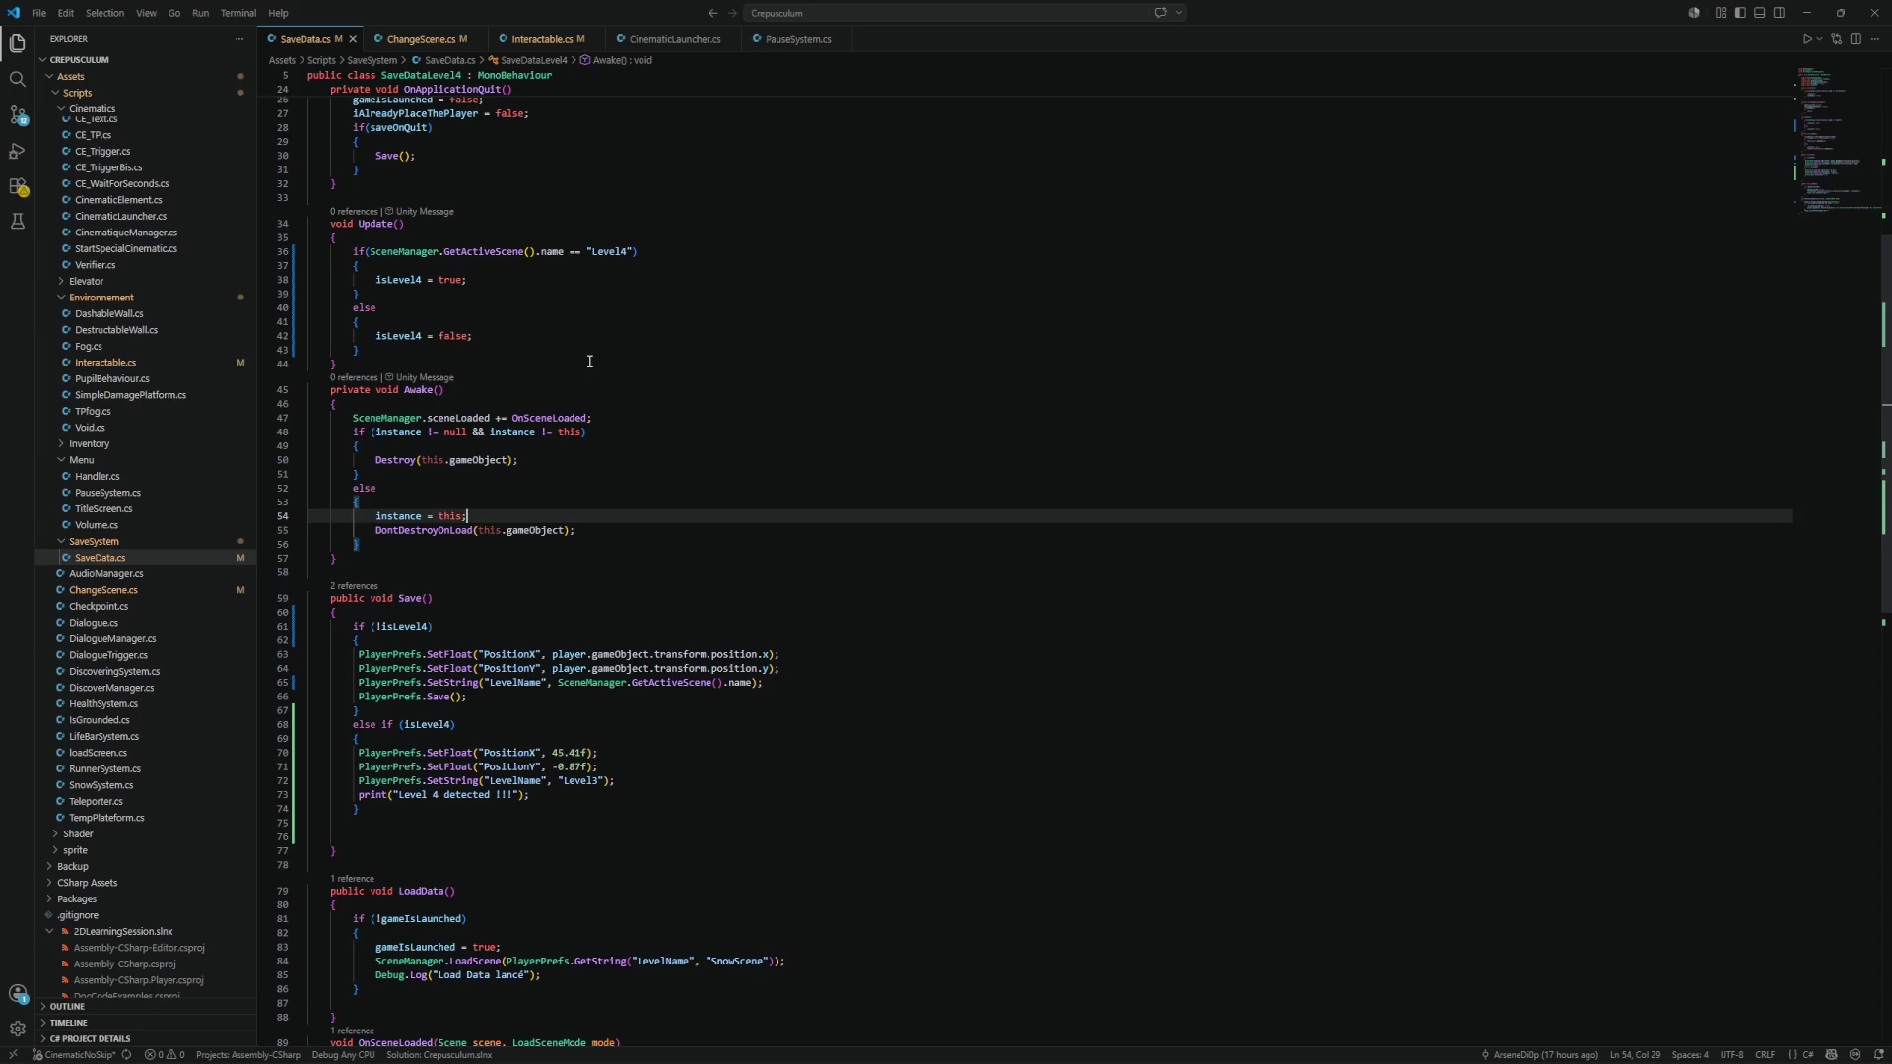
pyautogui.scroll(1, 589, 361)
pyautogui.scroll(1, 589, 361)
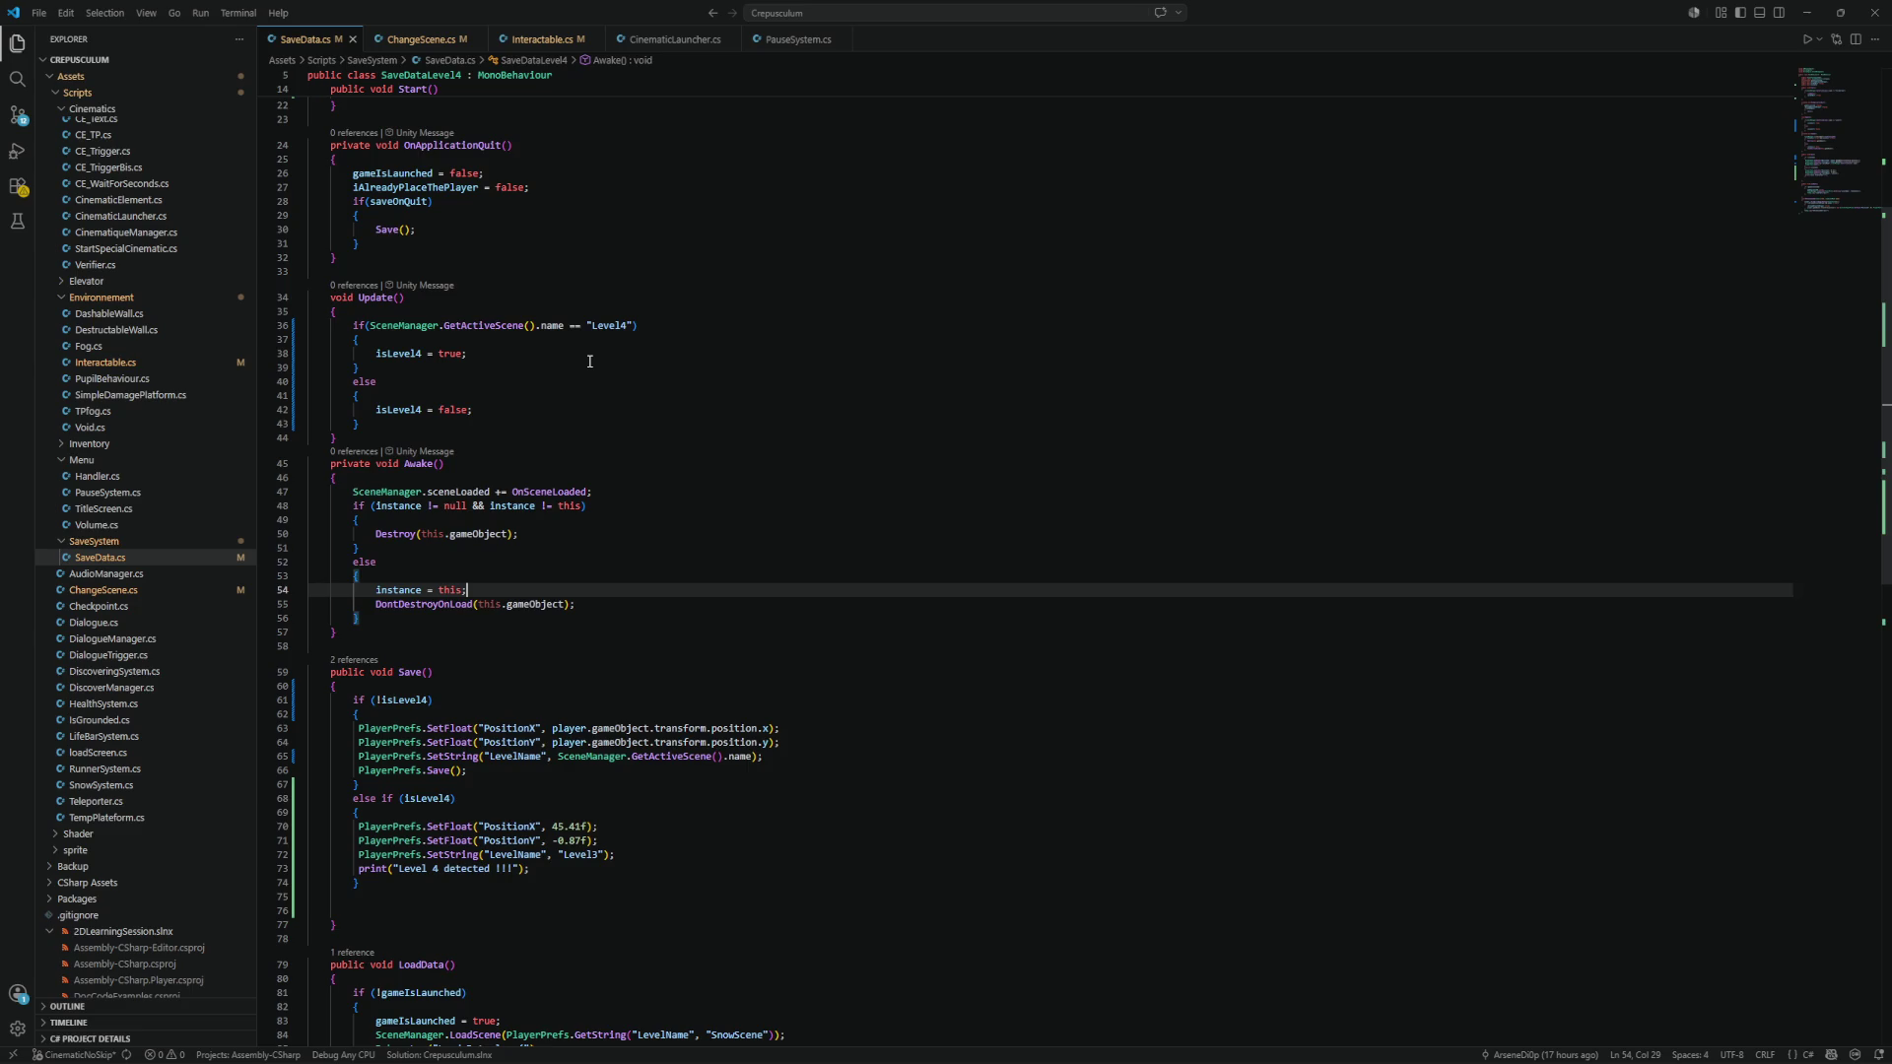
pyautogui.scroll(-5, 590, 362)
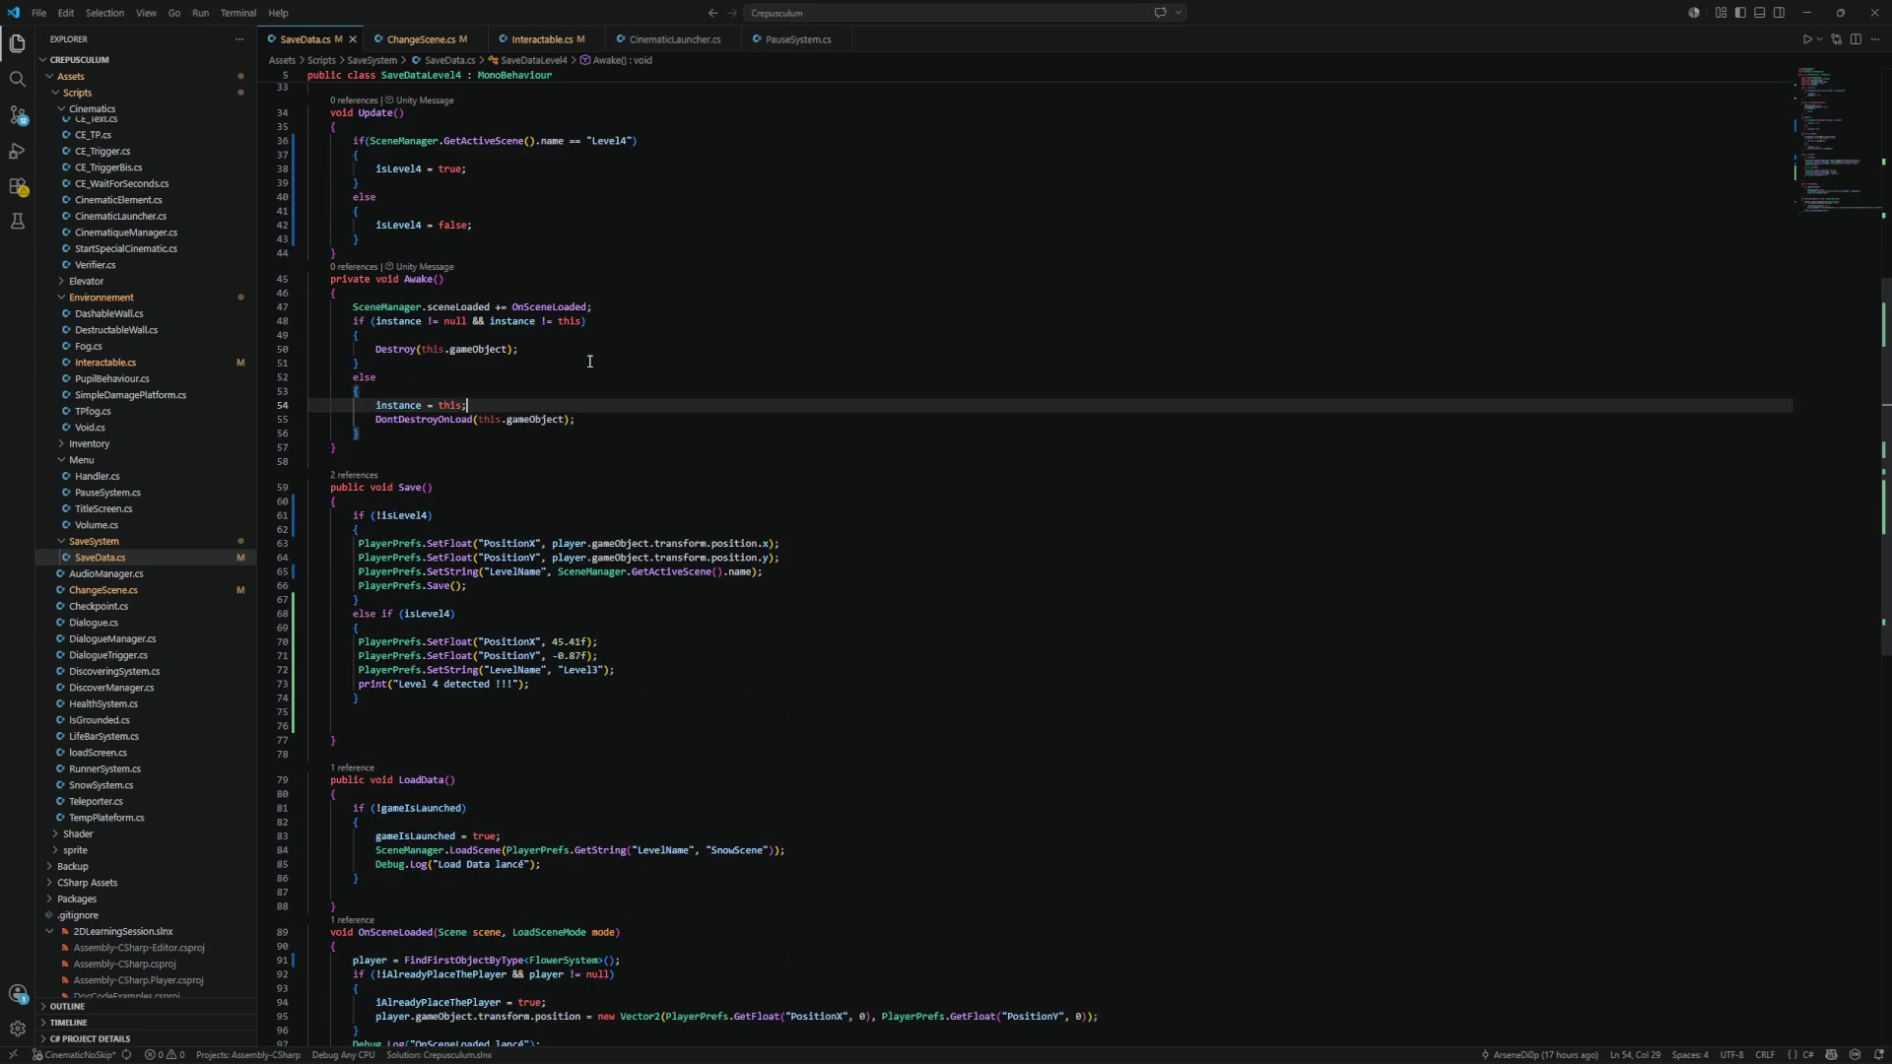
pyautogui.scroll(-2, 589, 362)
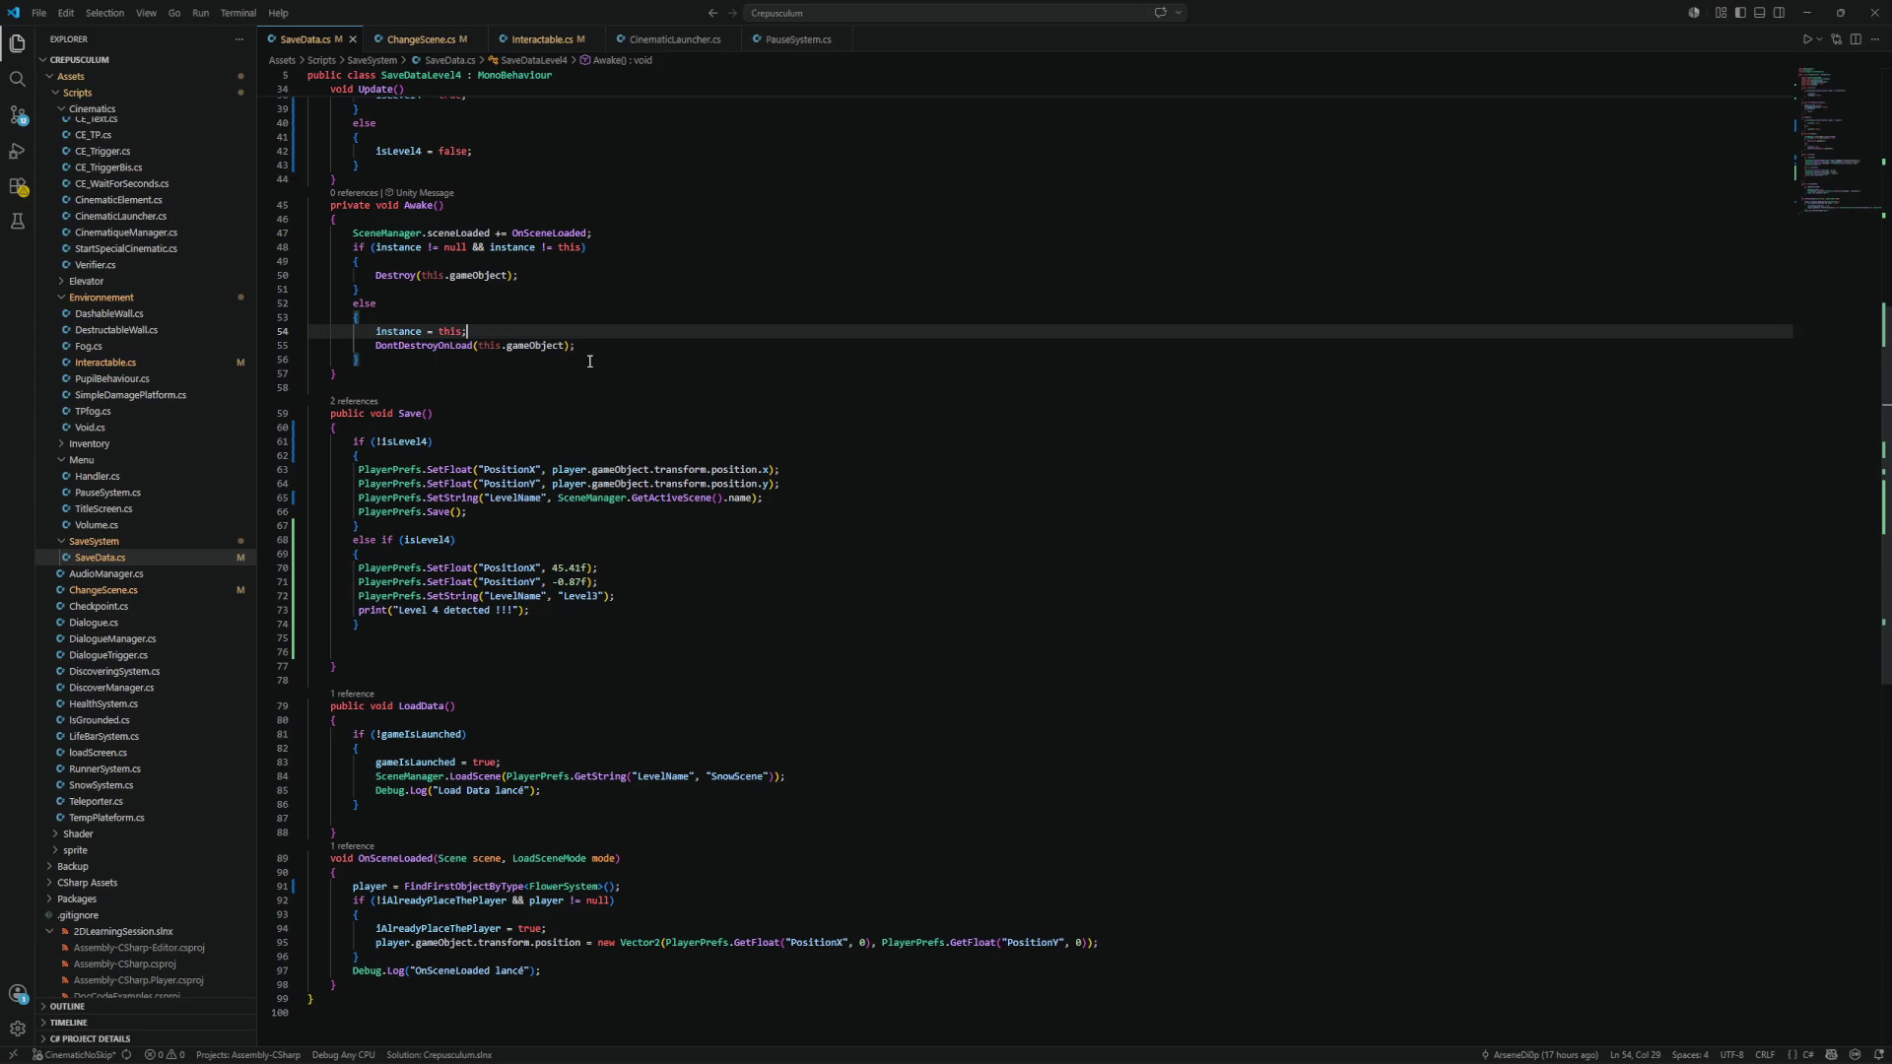
pyautogui.click(458, 734)
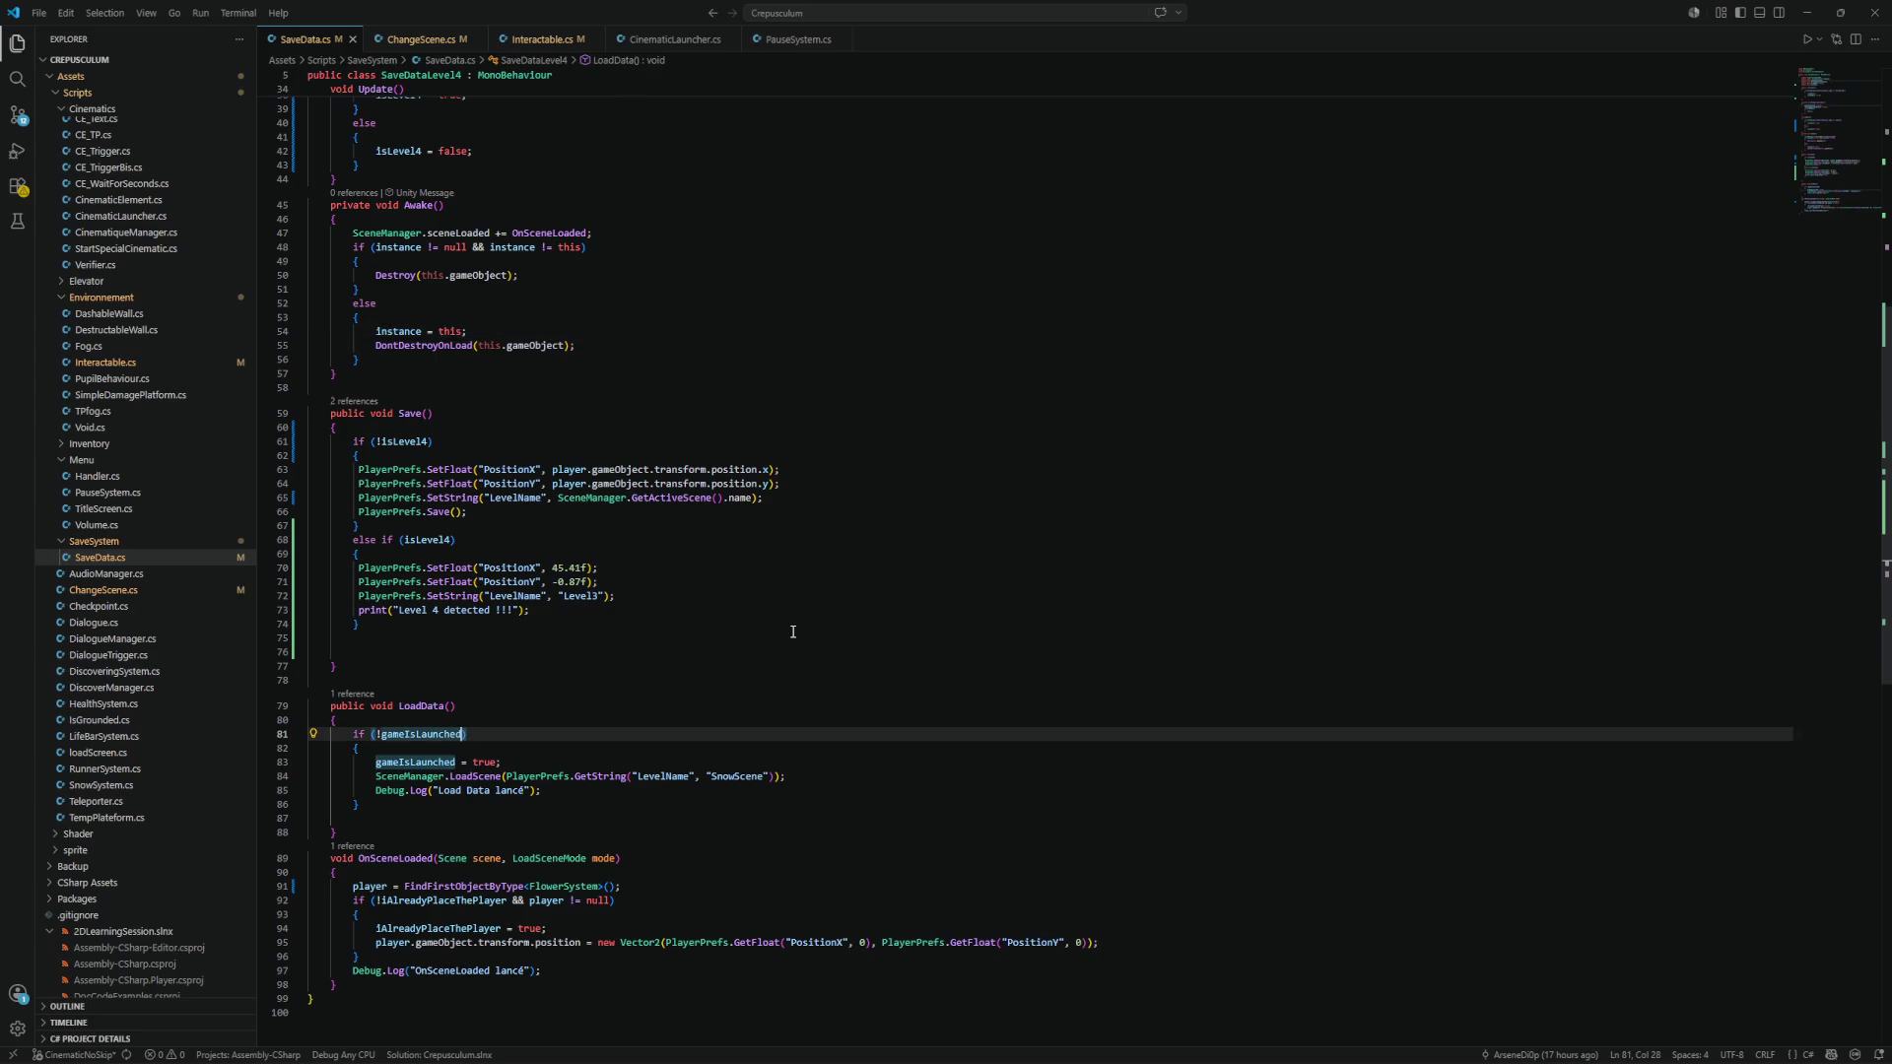
# Change LoadData's condition on line 81 to '!gameIsLaunched && !isLevel4' and save SaveData.cs.
pyautogui.write('&& ')
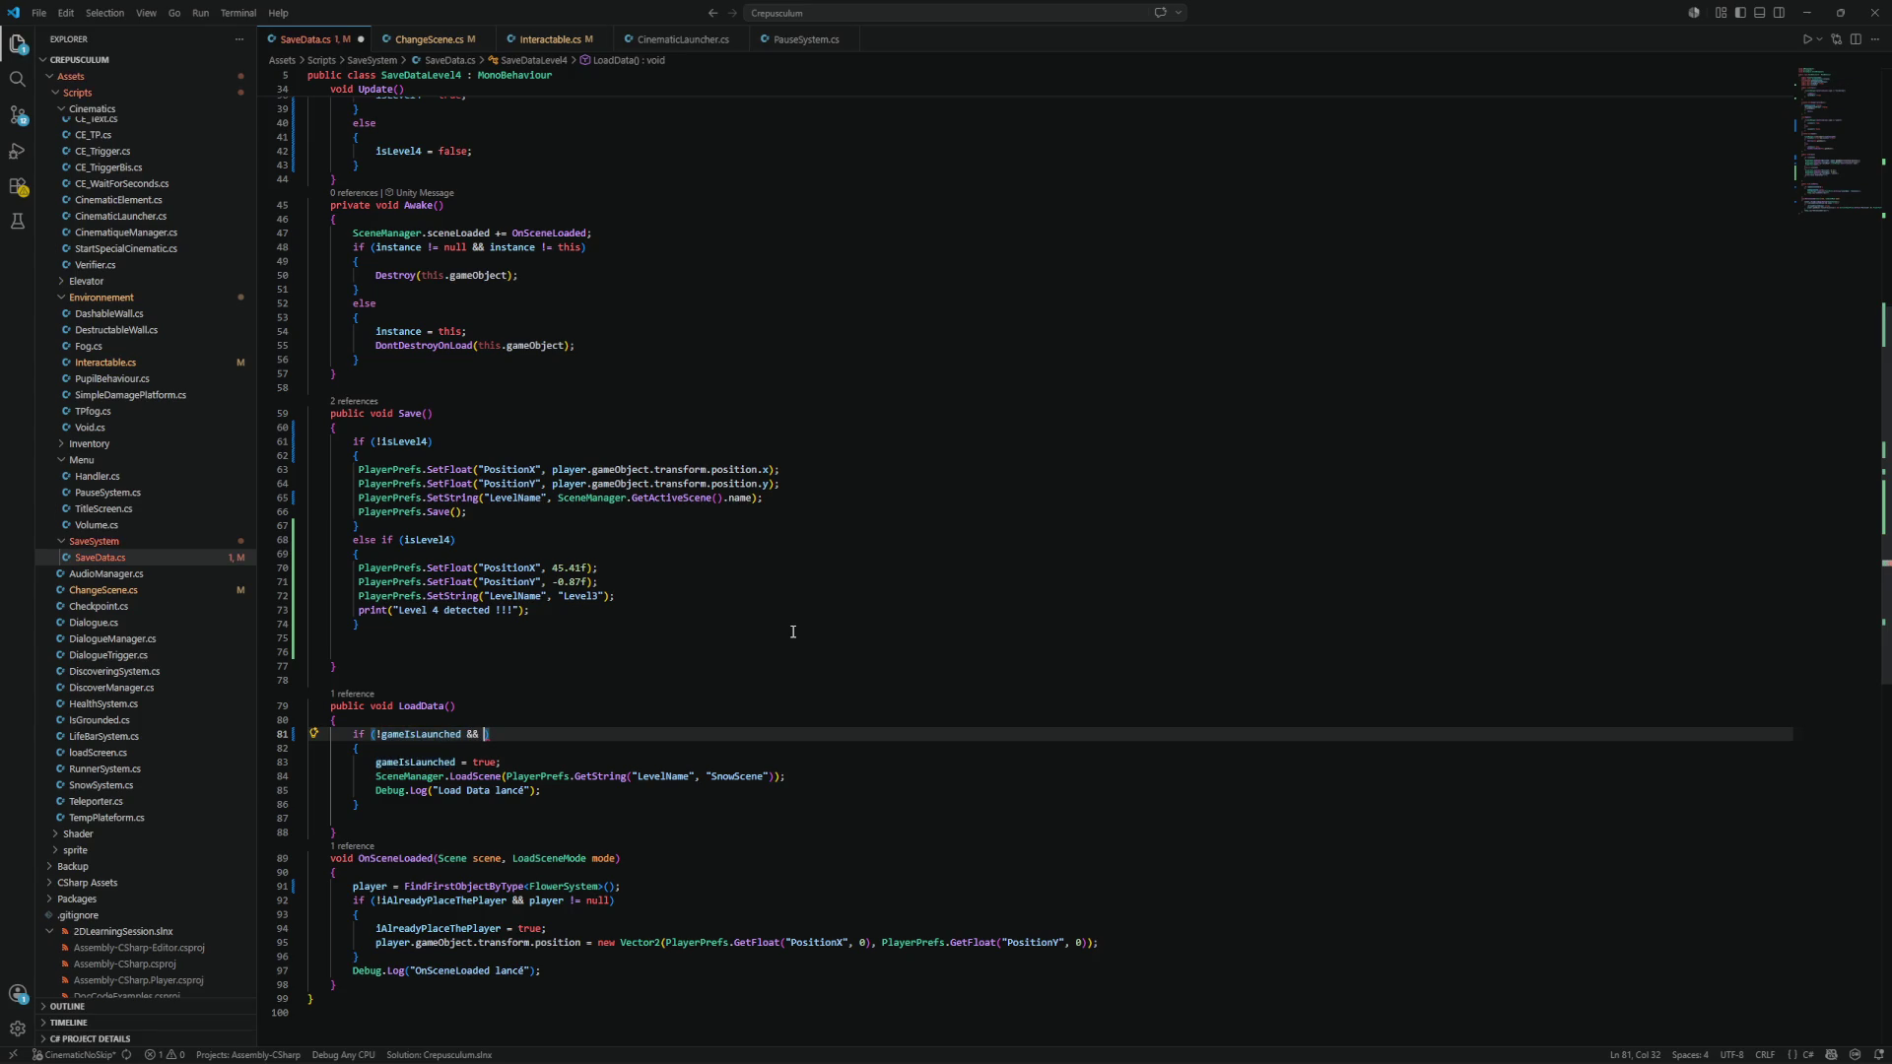
pyautogui.write('!Level')
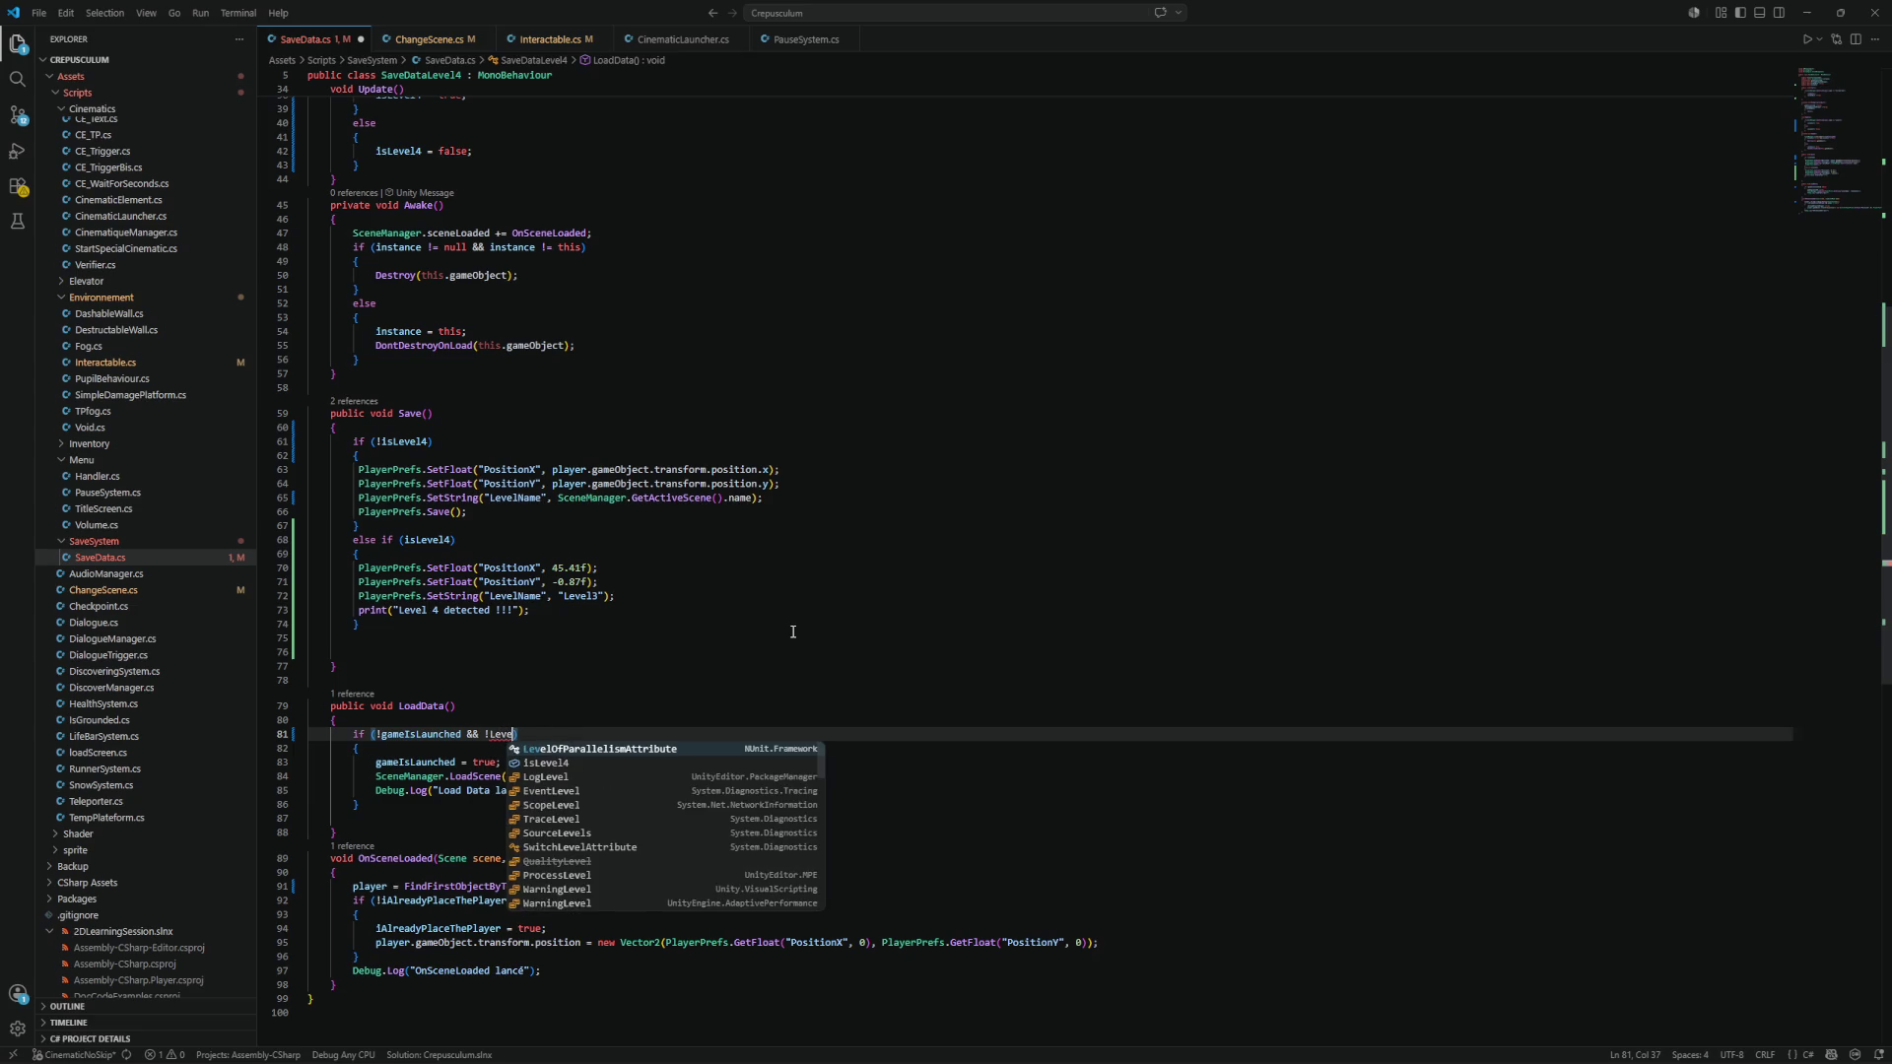
pyautogui.press('BackSpace')
pyautogui.press('BackSpace')
pyautogui.press('BackSpace')
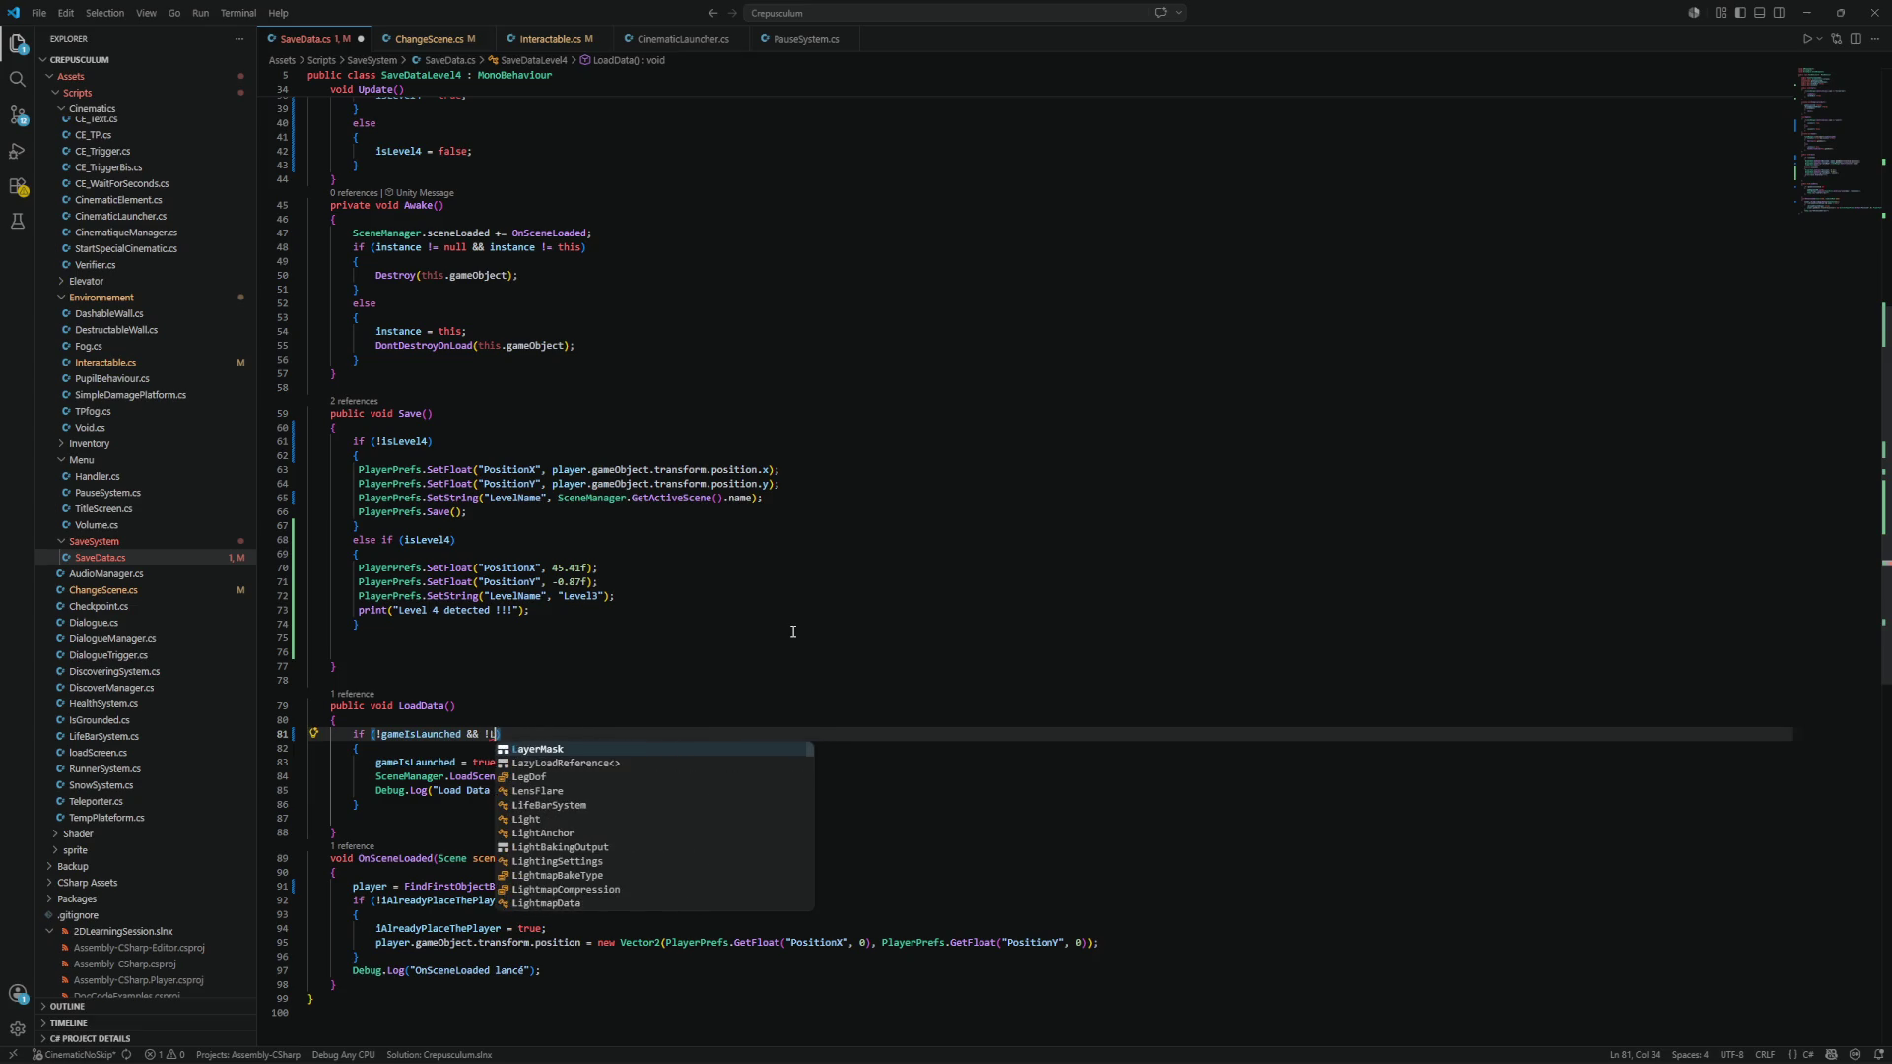
pyautogui.write('isLevel')
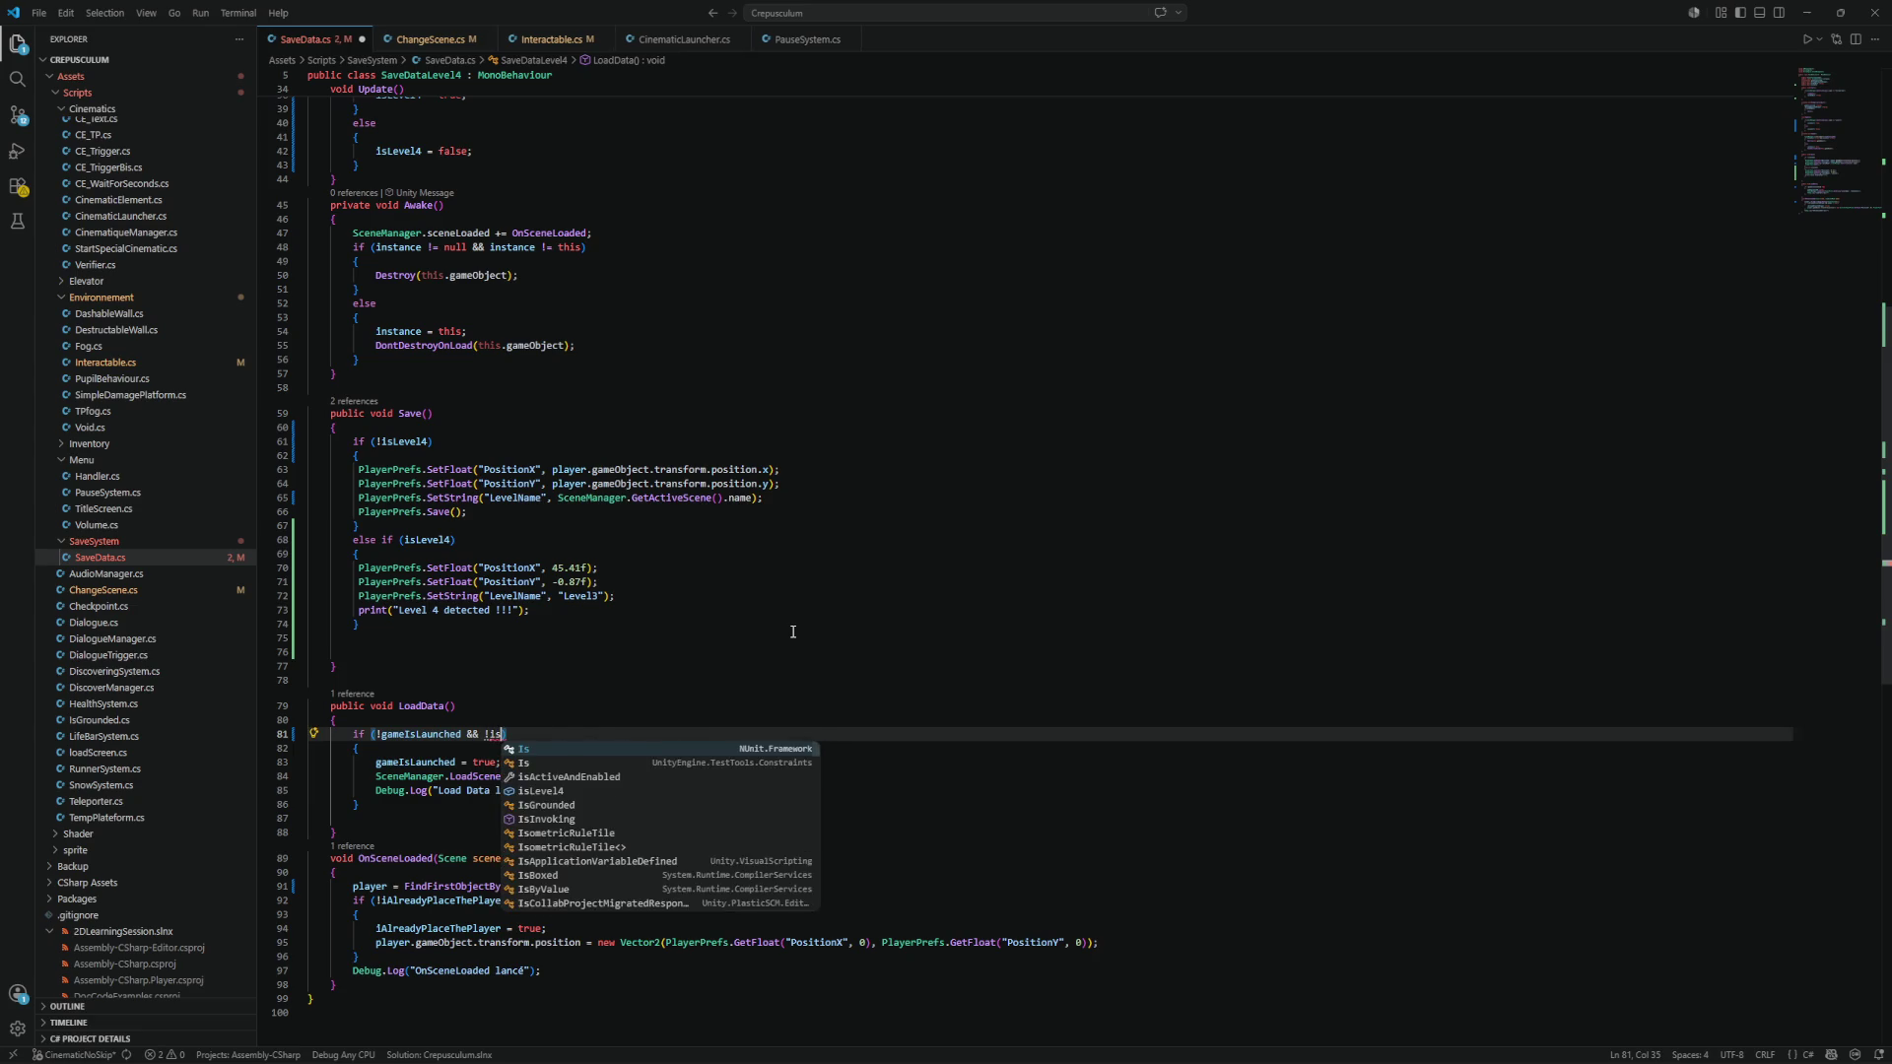
pyautogui.press('Tab')
pyautogui.hotkey('ctrl', 's')
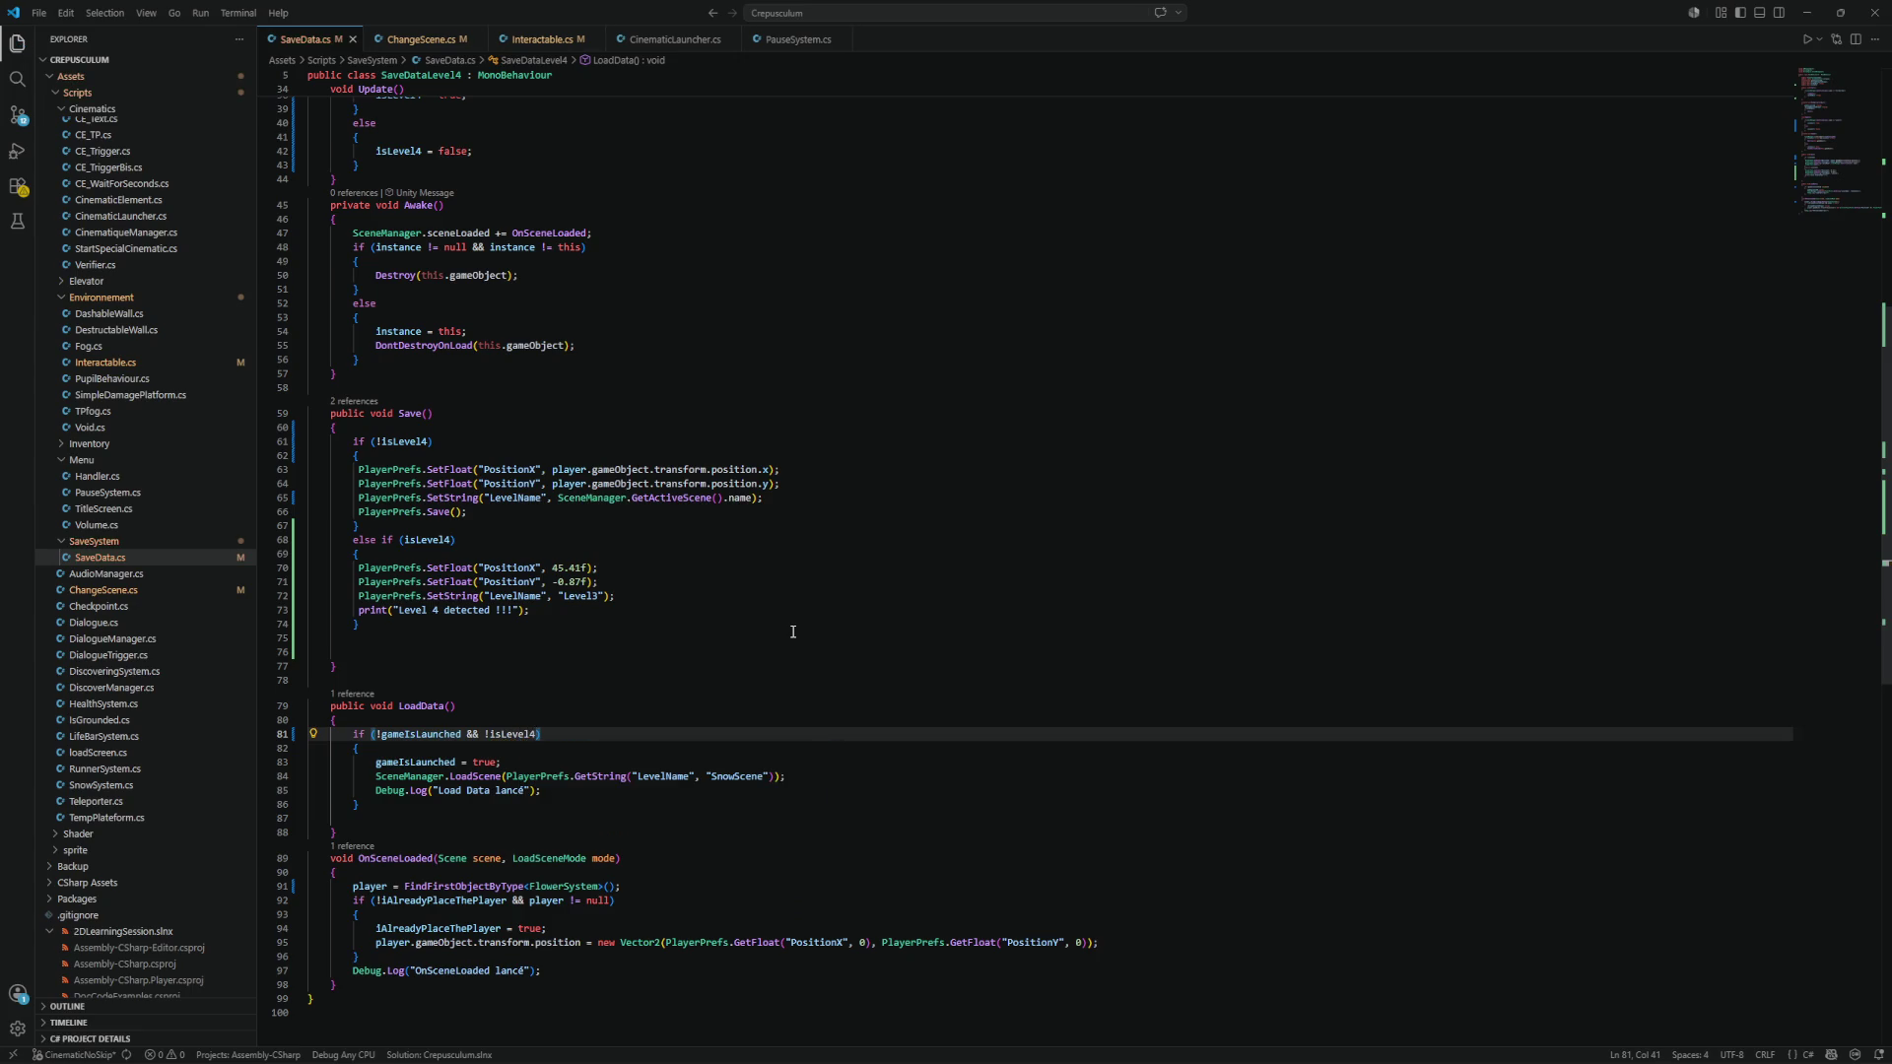
pyautogui.click(1806, 12)
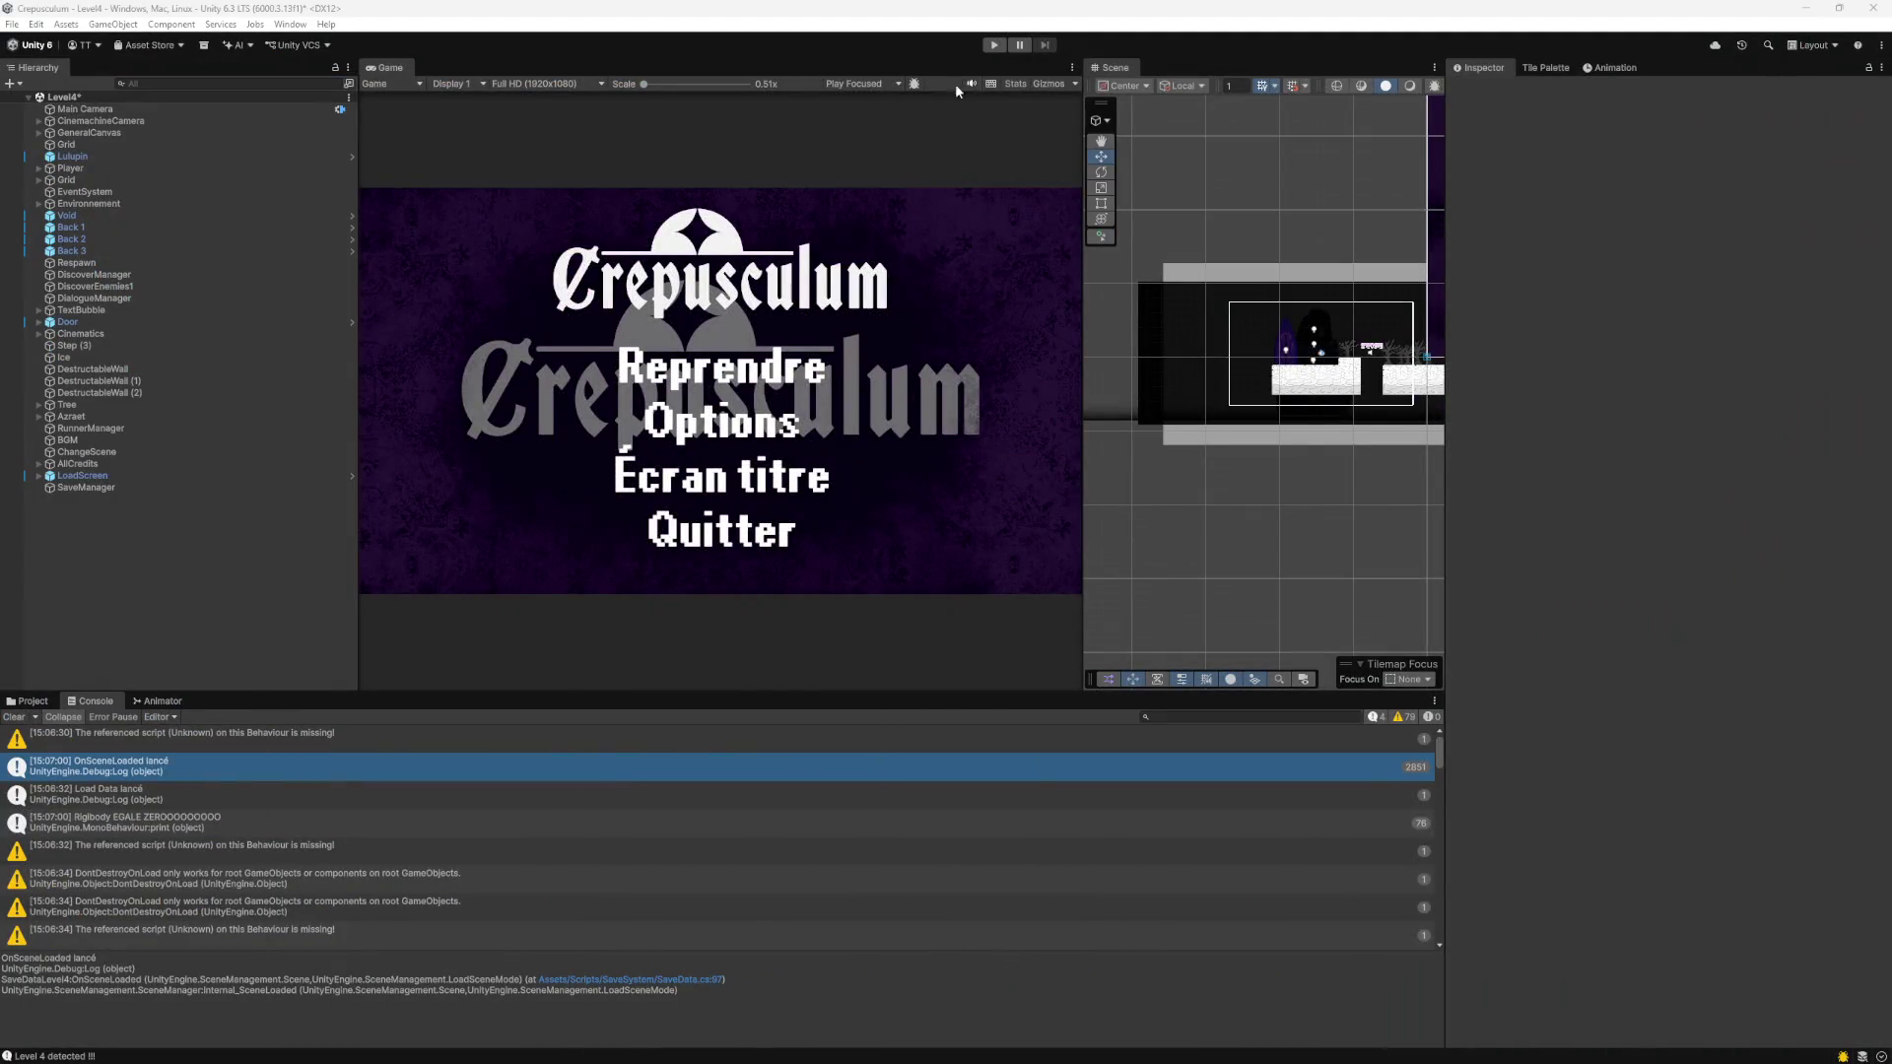
# Restart play mode and pause the game.
pyautogui.click(998, 45)
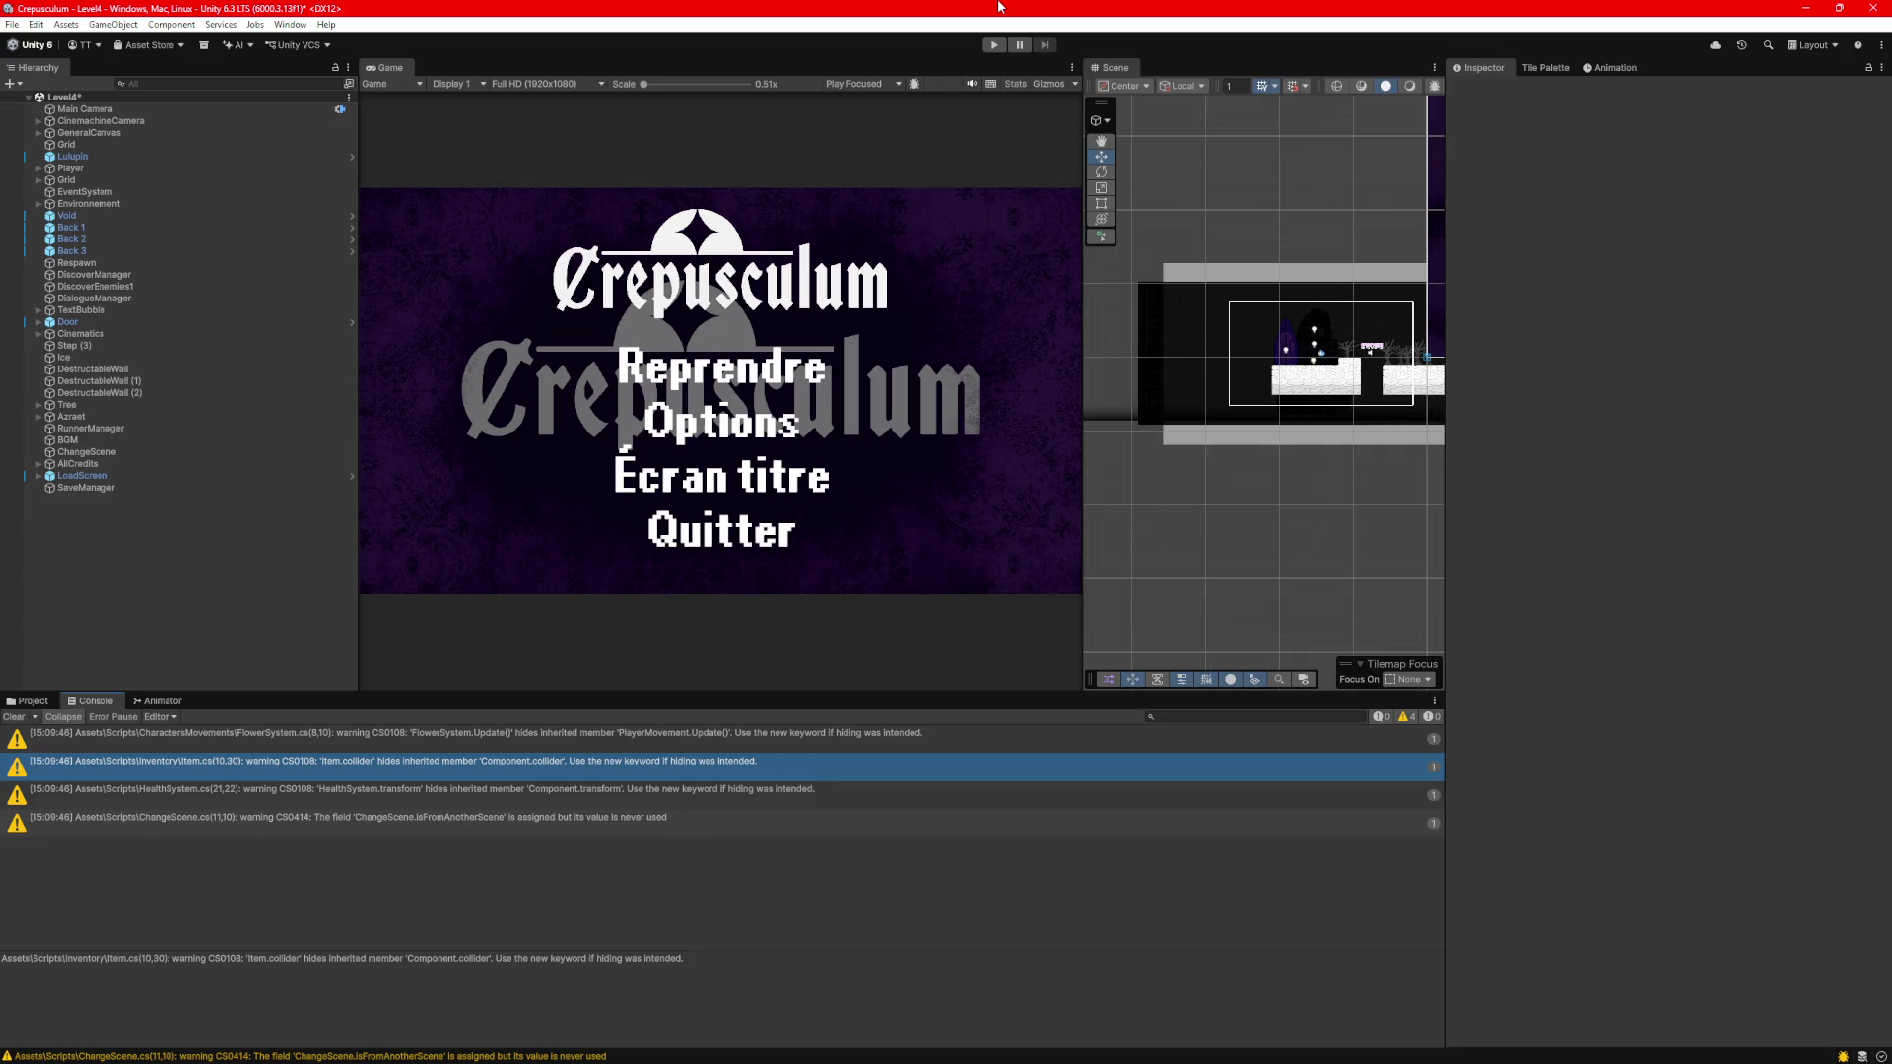
pyautogui.hotkey('ctrl', 'p')
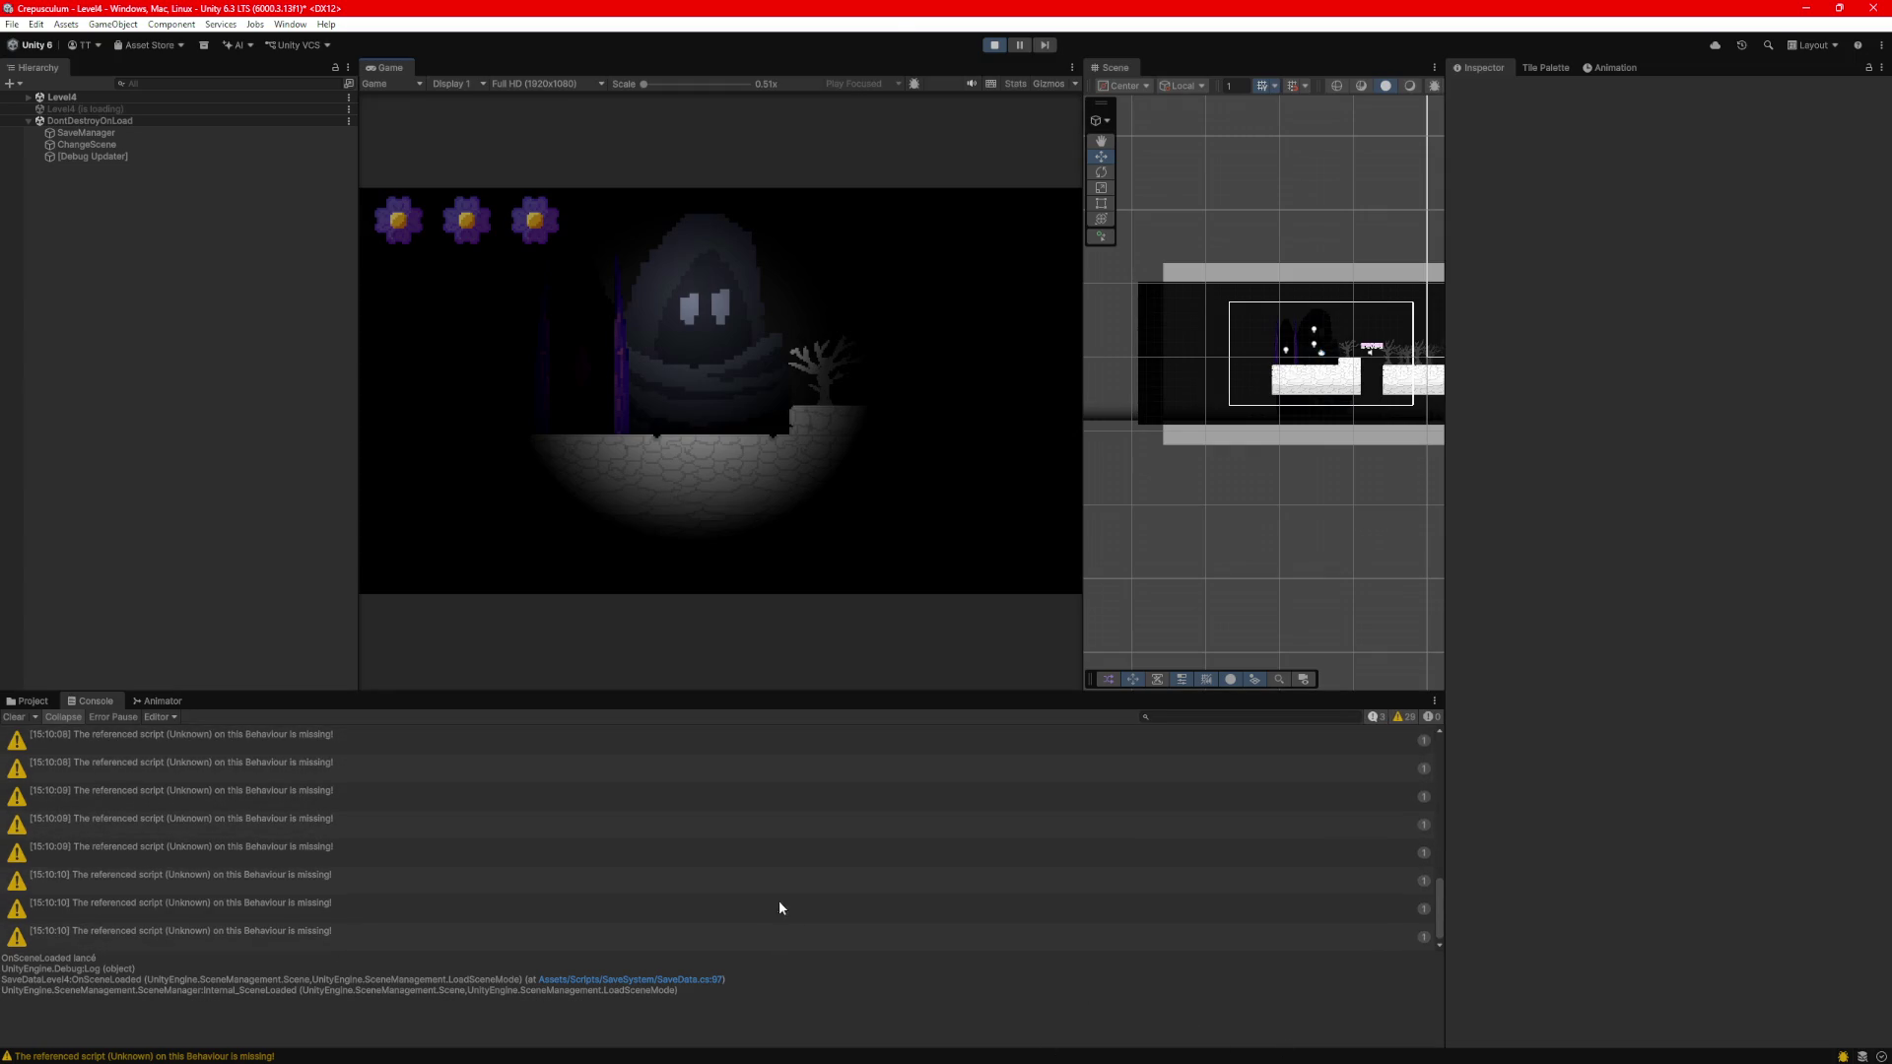
pyautogui.click(1019, 44)
# Hide Console warnings and read the 'Rigidbody EGALE ZERO' and 'OnSceneLoaded lancé' log details.
pyautogui.click(1407, 716)
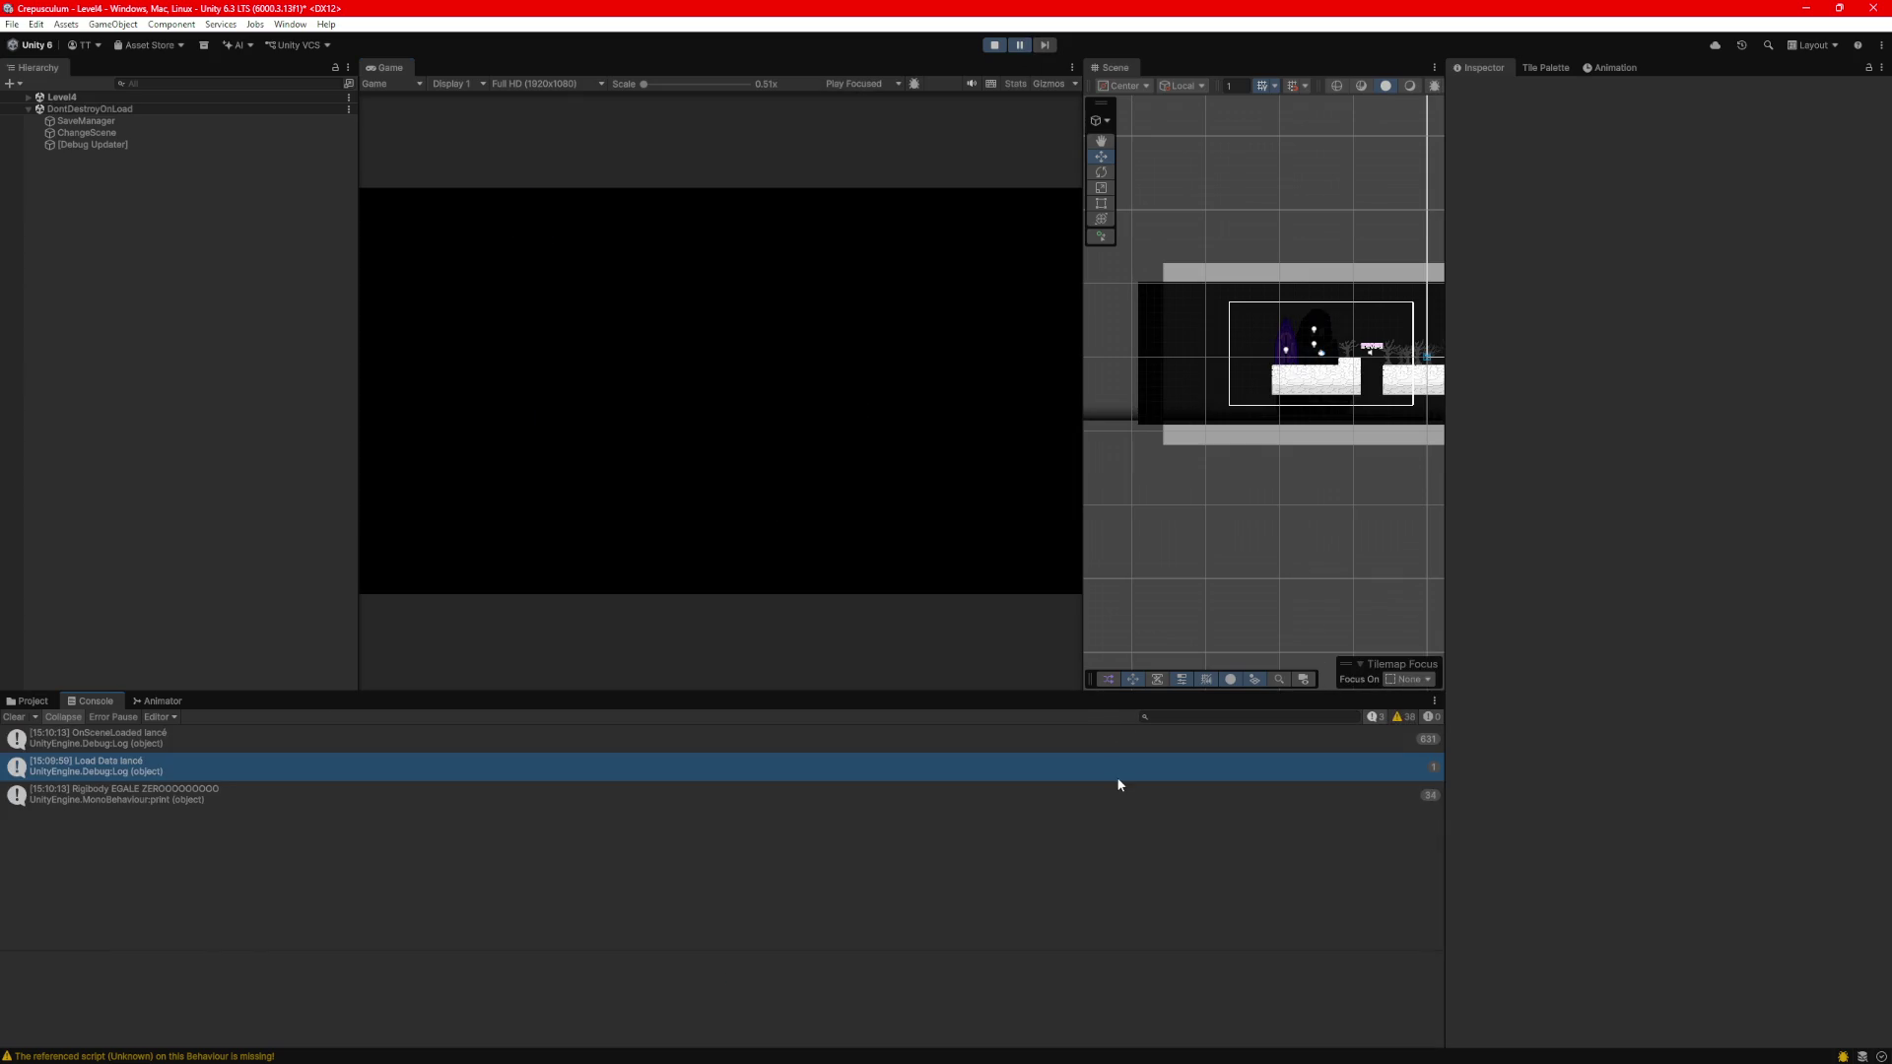
pyautogui.click(1086, 793)
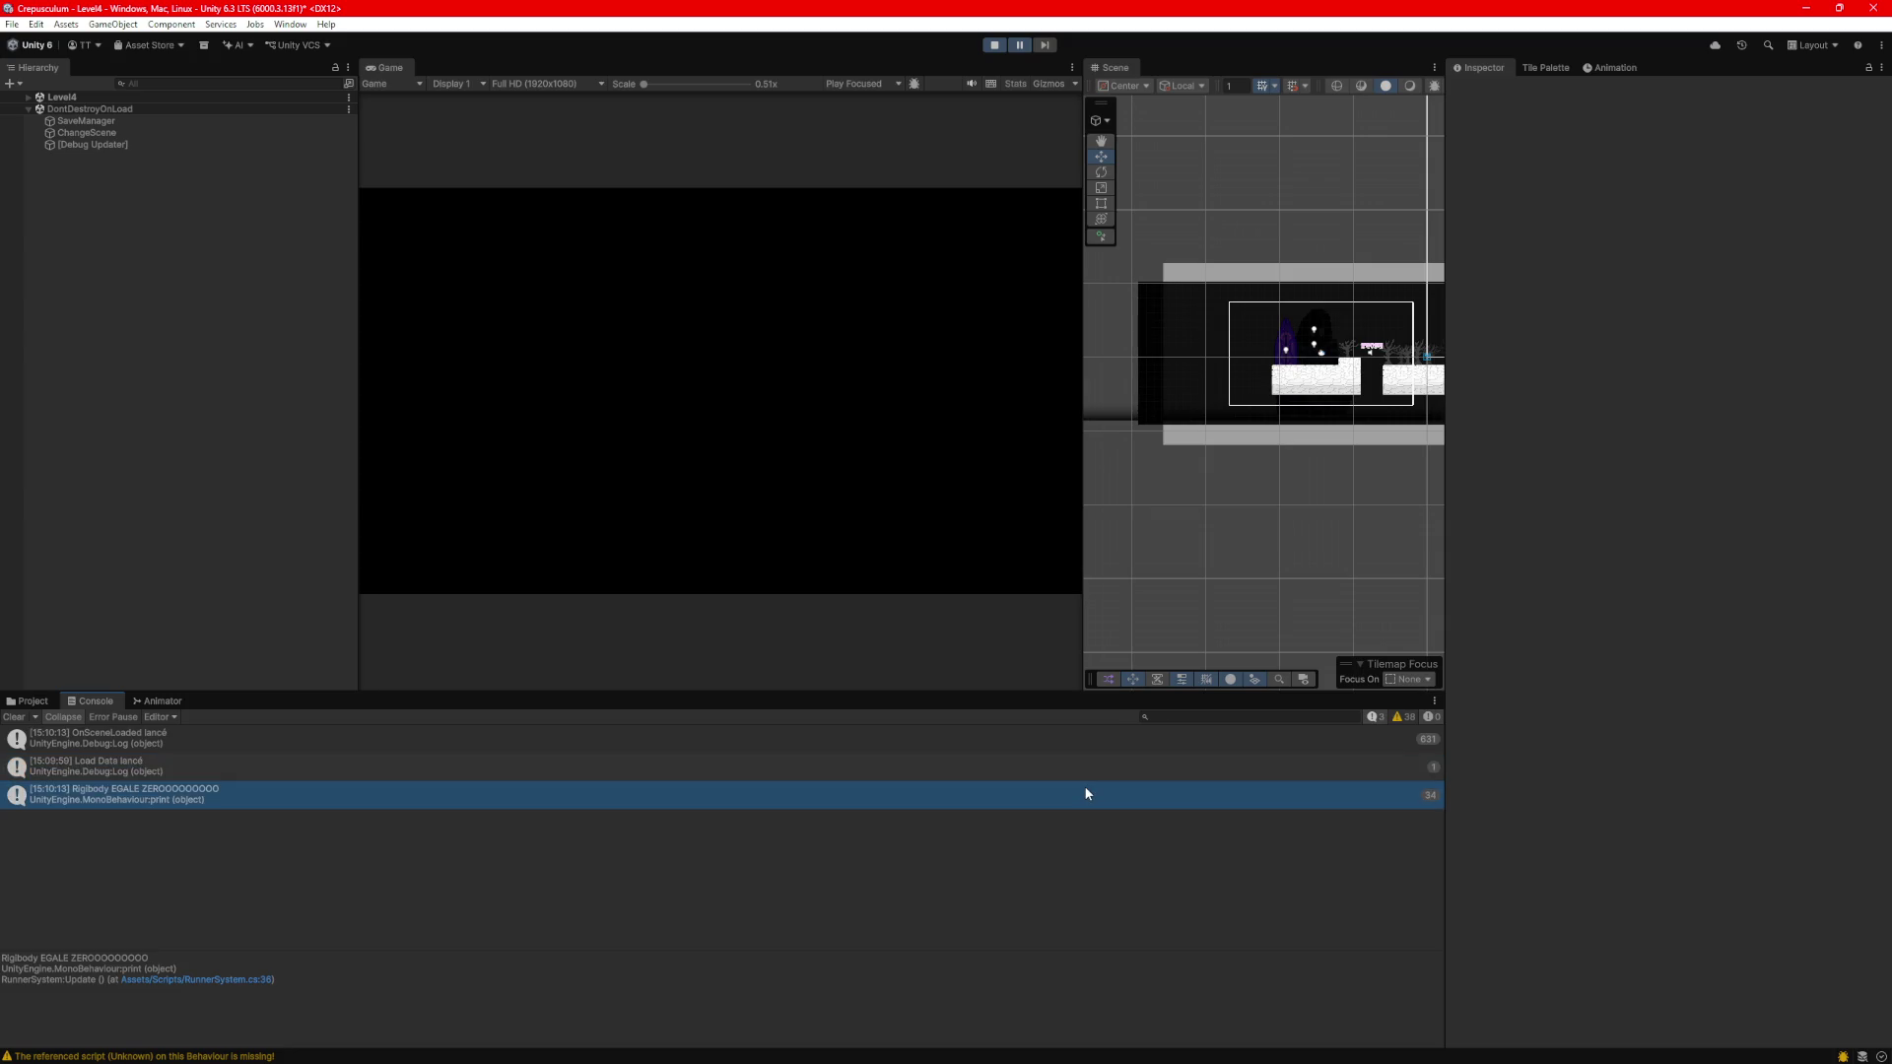
pyautogui.click(1288, 741)
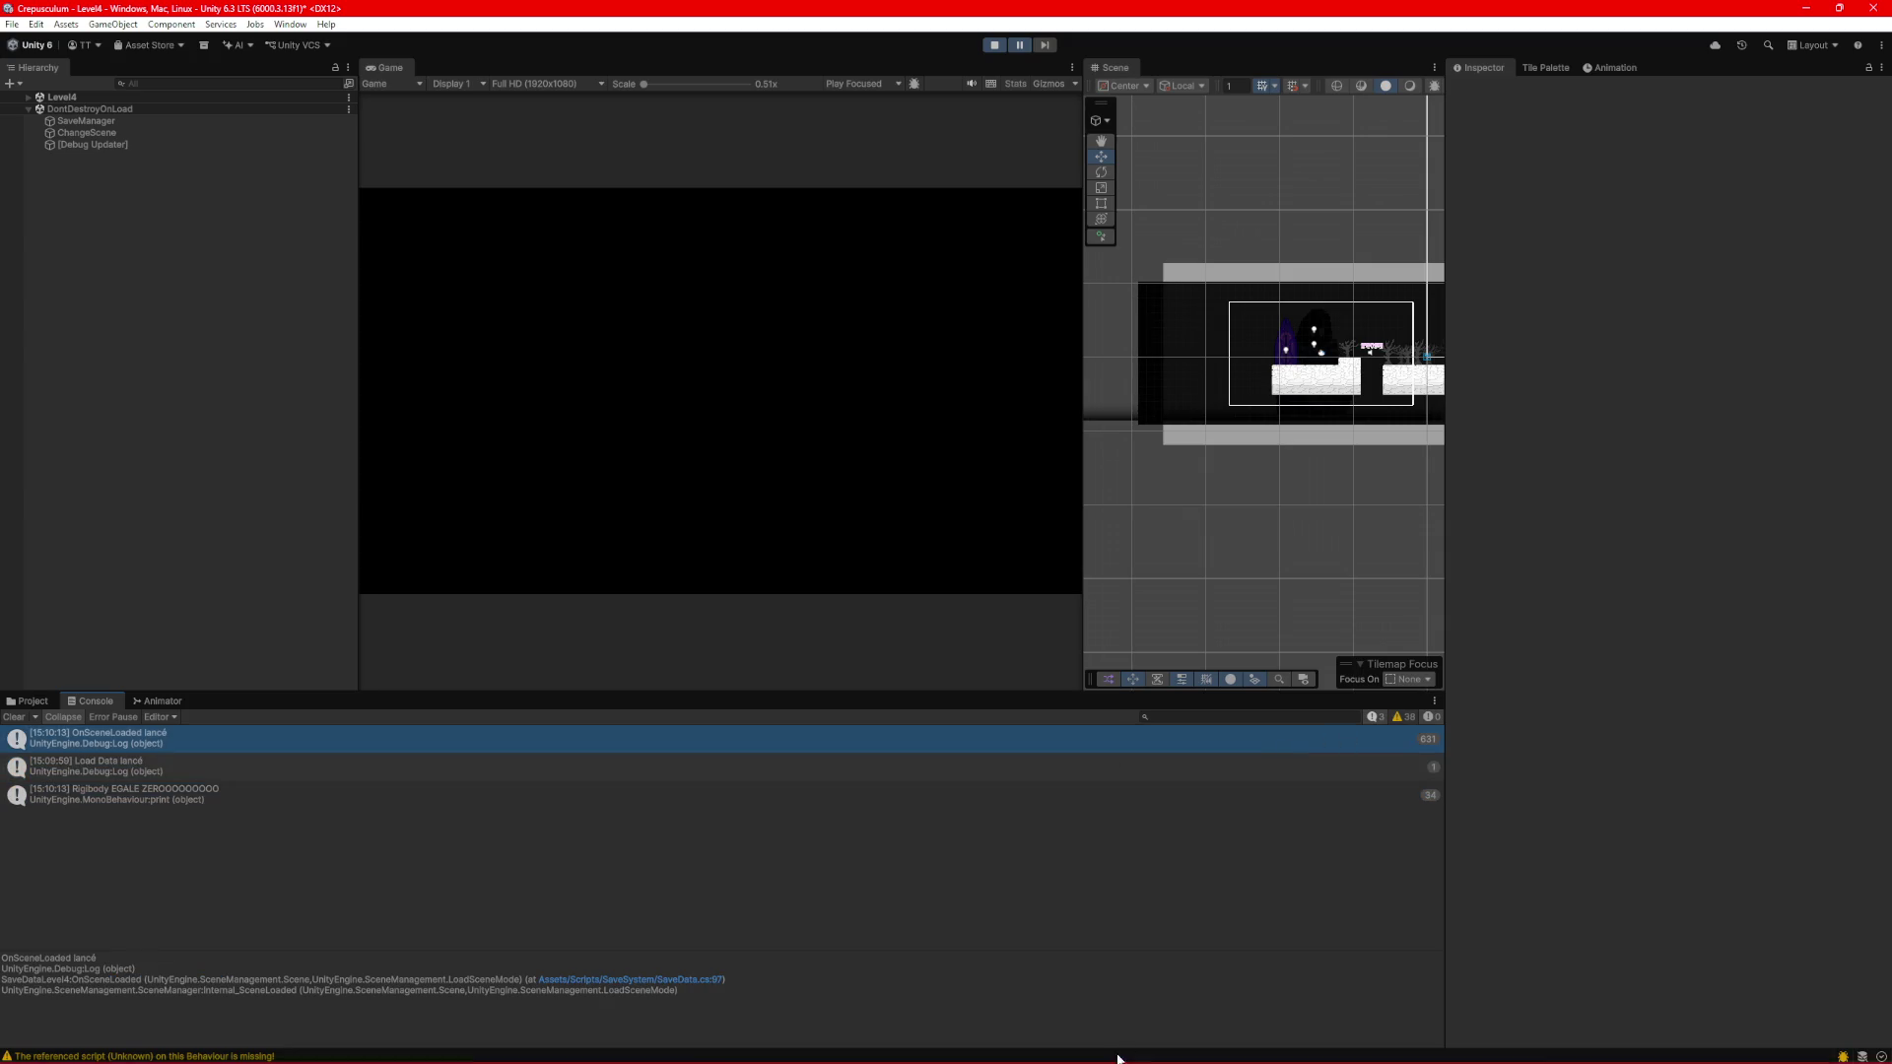
pyautogui.click(1418, 1048)
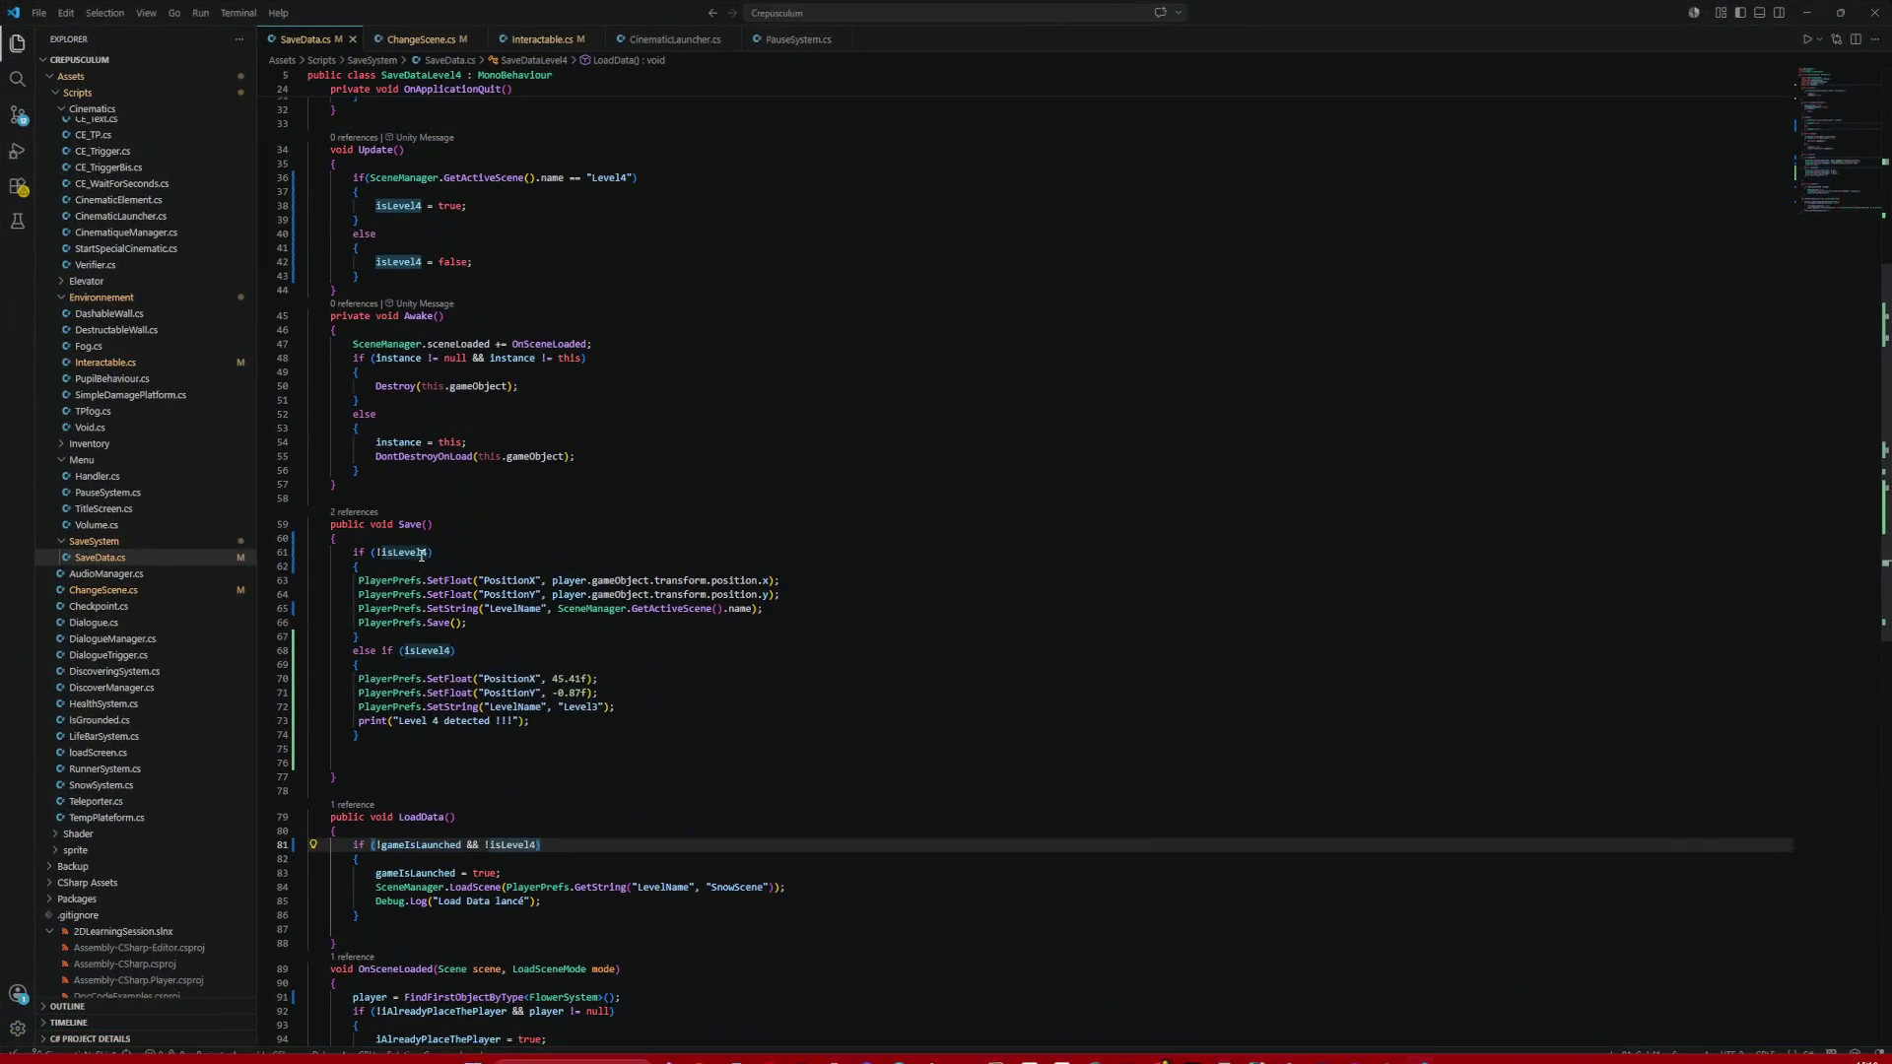
# Add Debug.Log("AwakeData"); at the end of Awake in SaveData.cs and save.
pyautogui.click(431, 470)
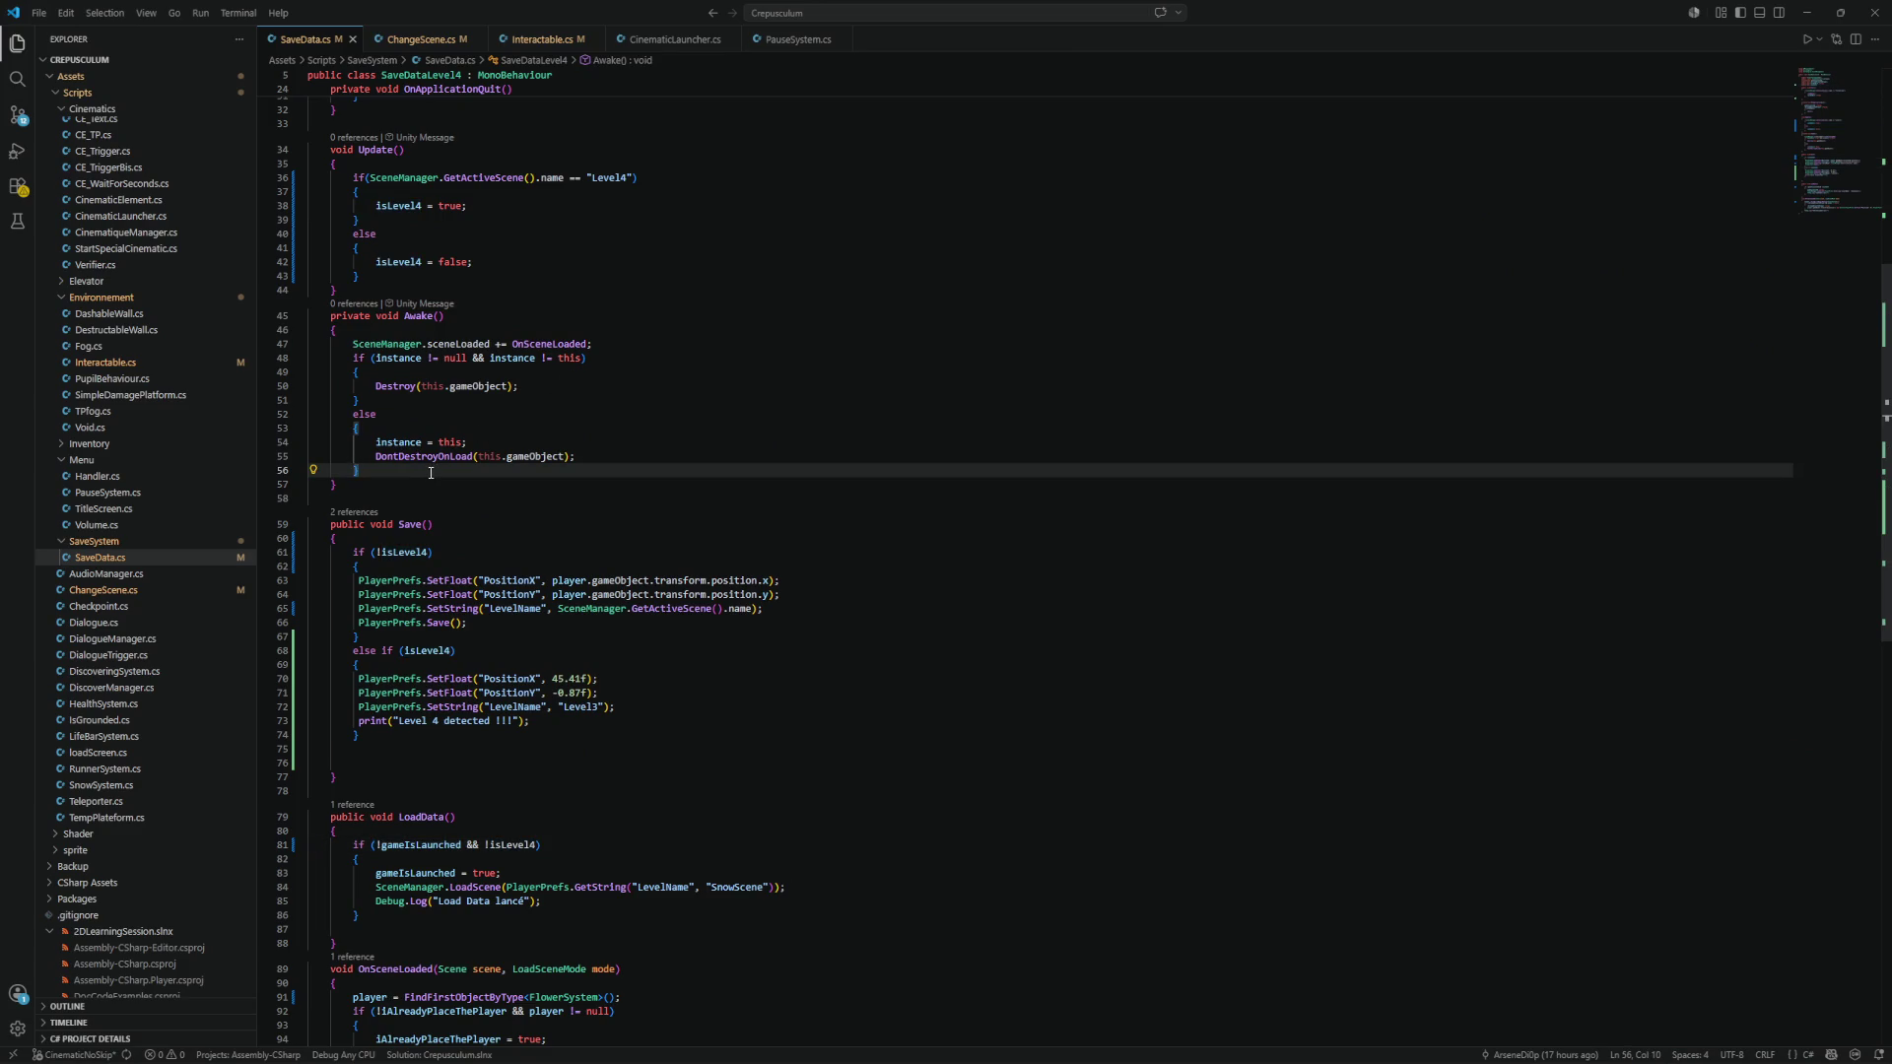
pyautogui.press('Return')
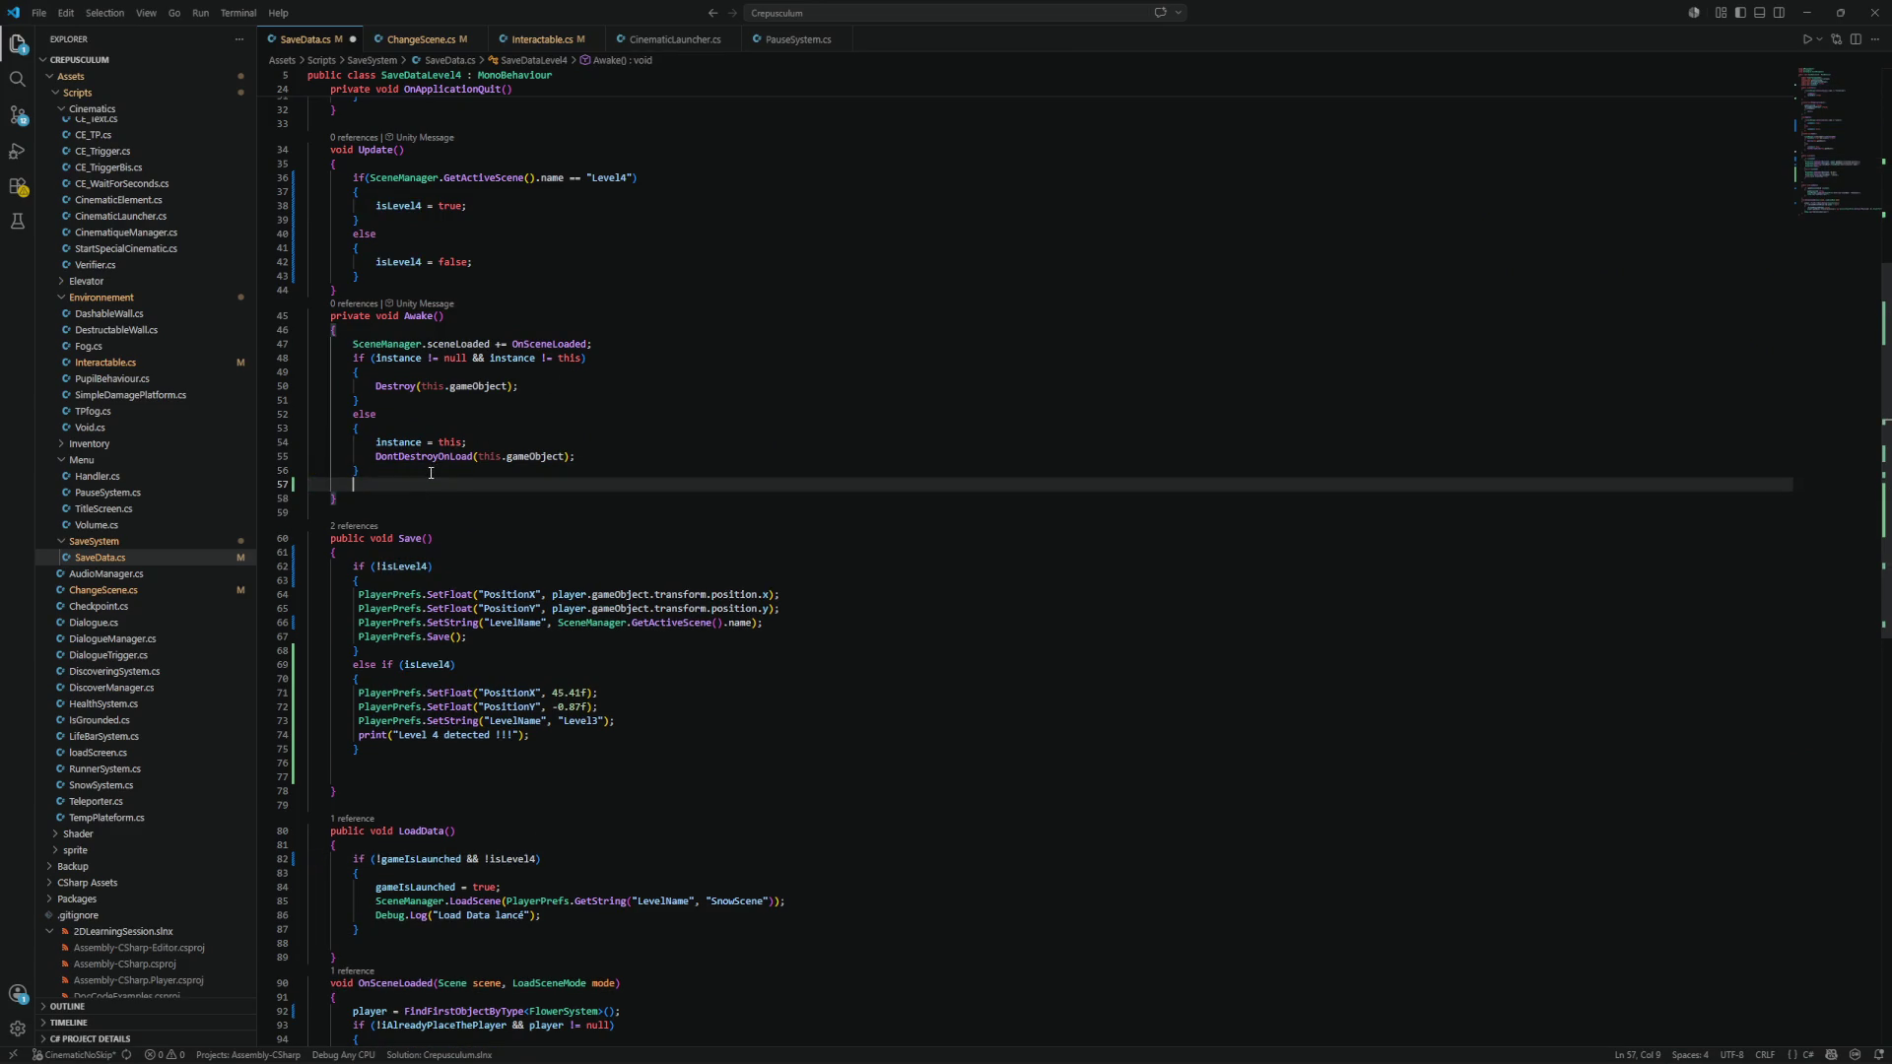
pyautogui.write('Debug.lo')
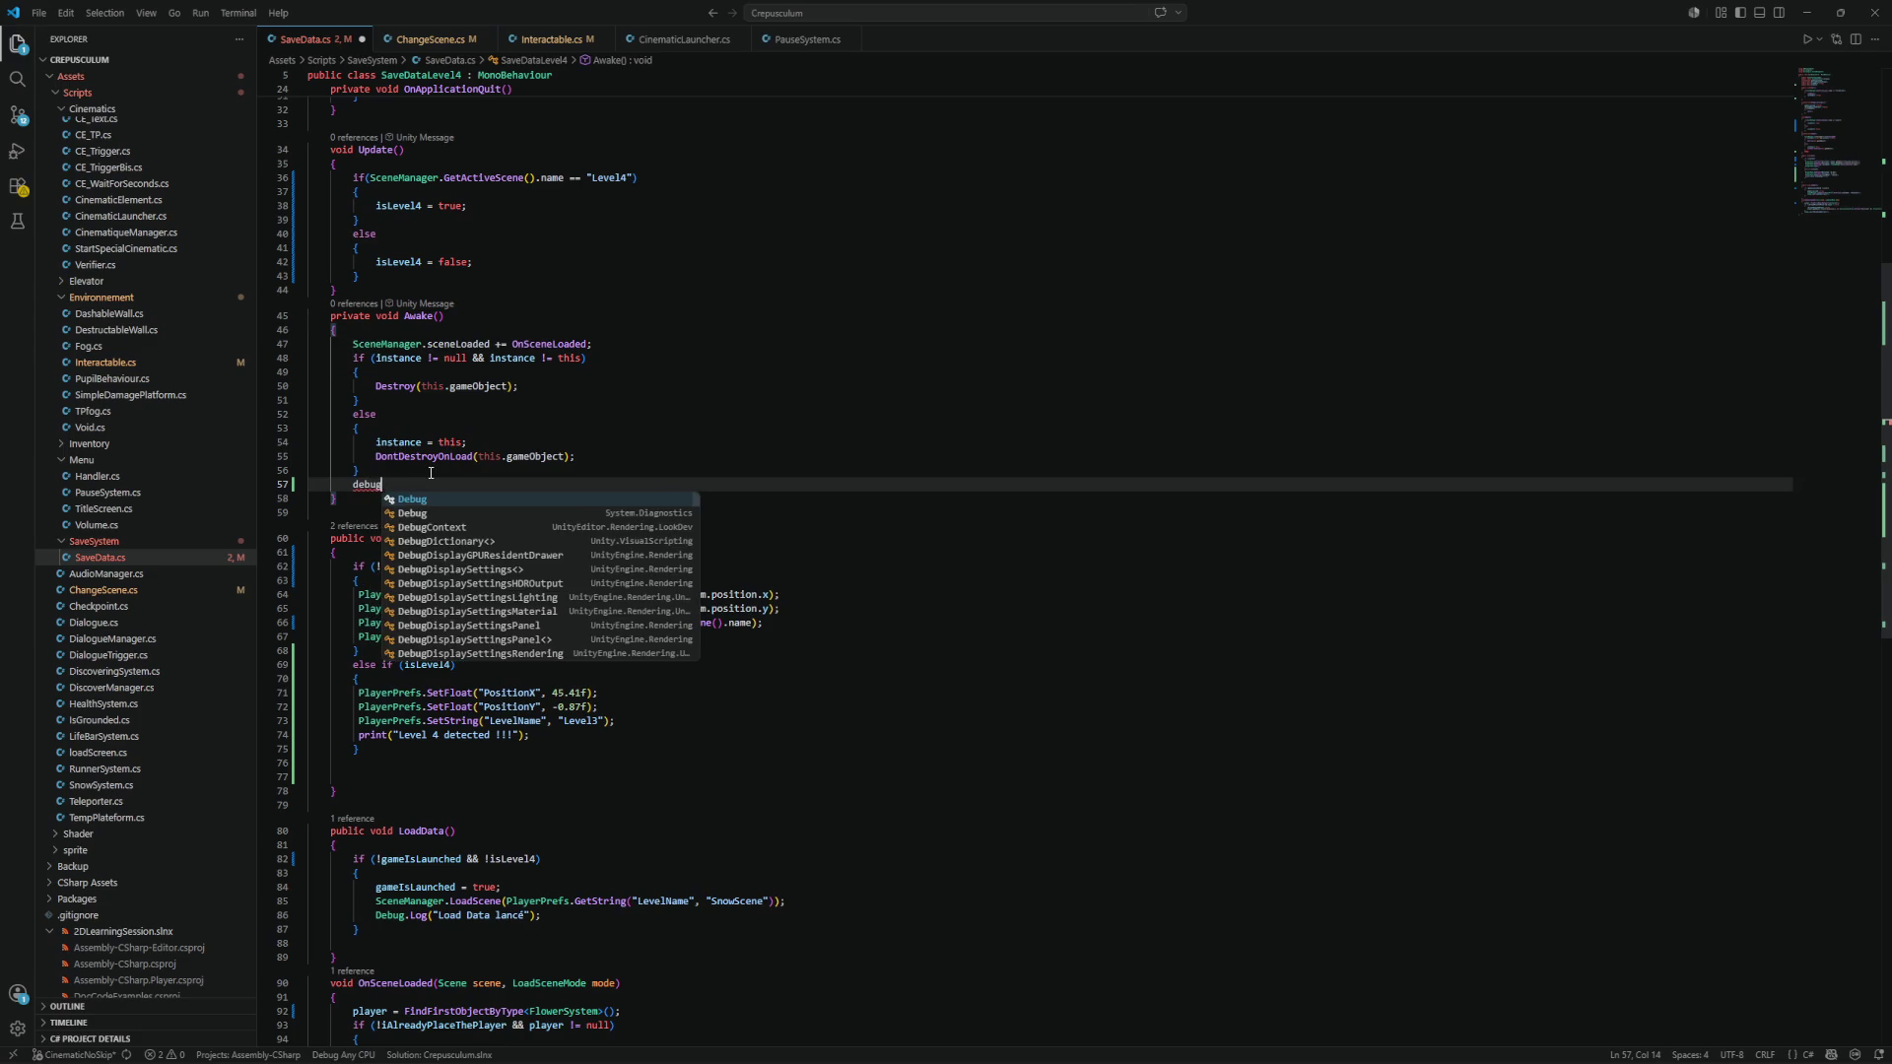
pyautogui.press('Tab')
pyautogui.write('("A')
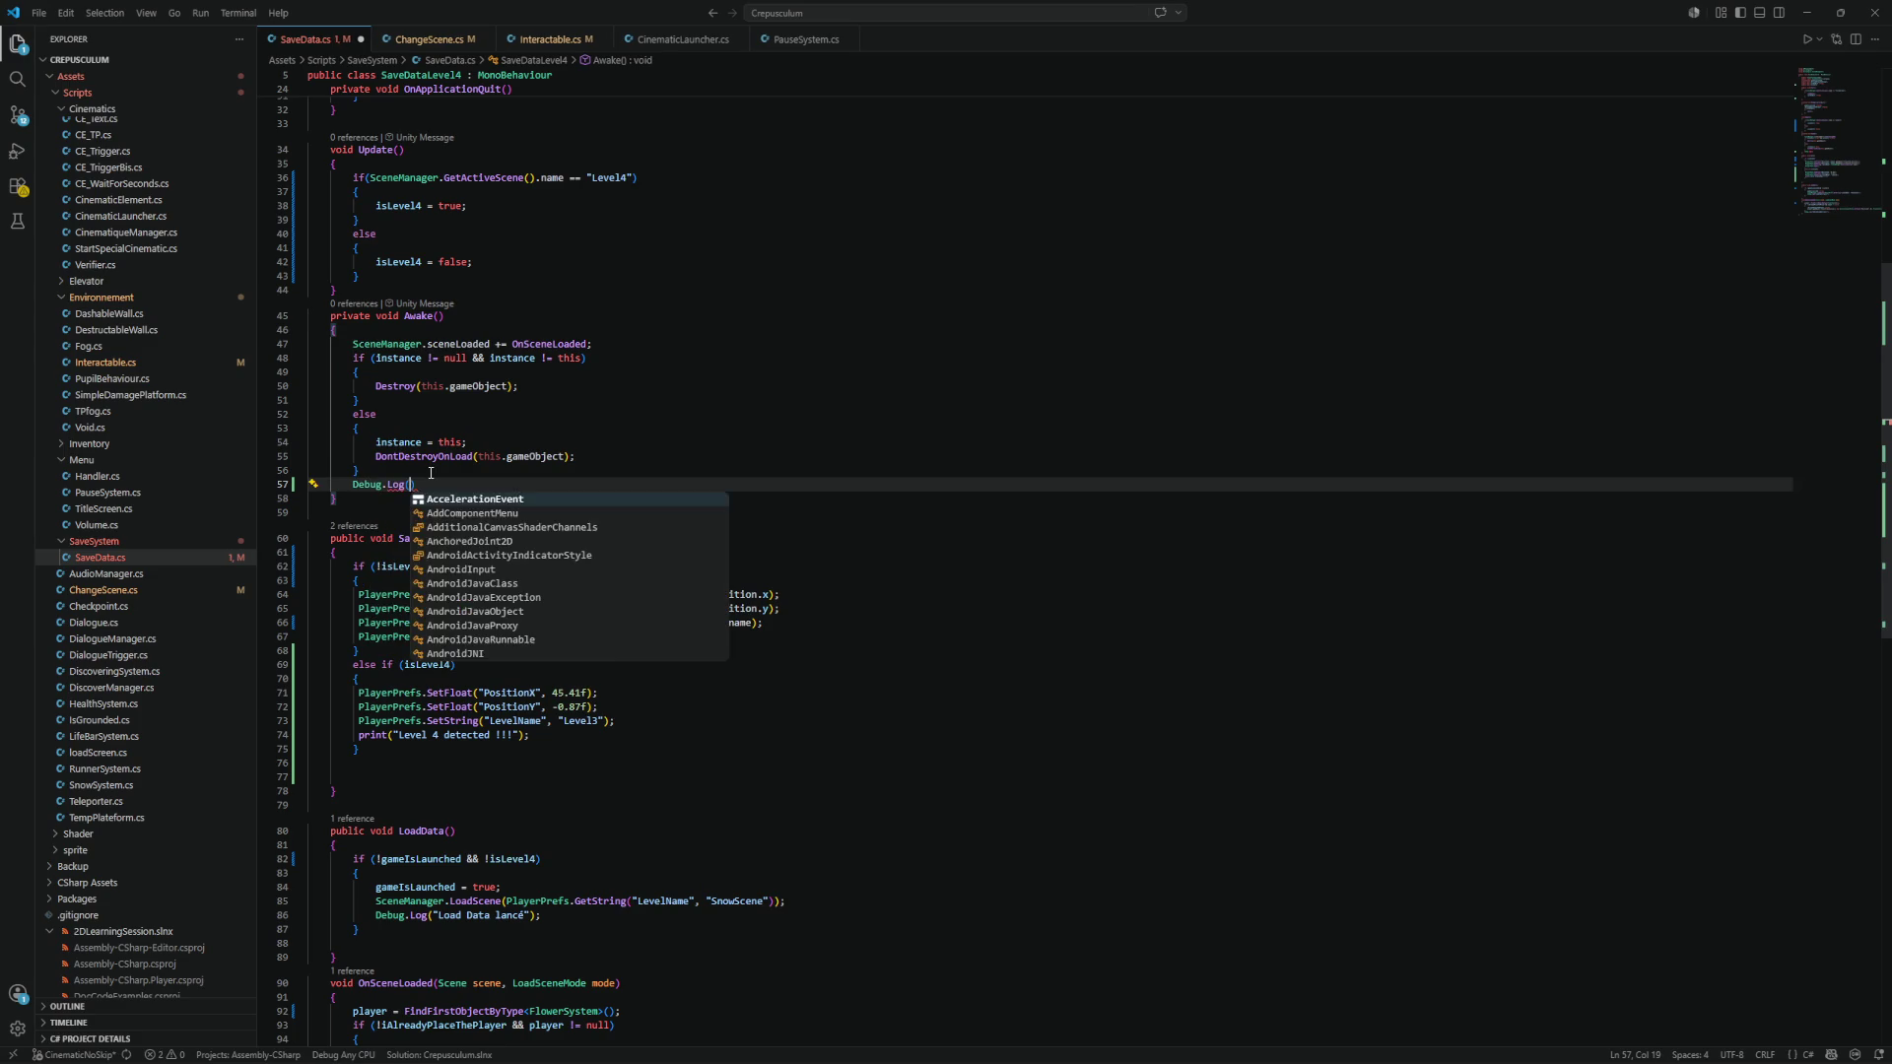
pyautogui.write('wakeData')
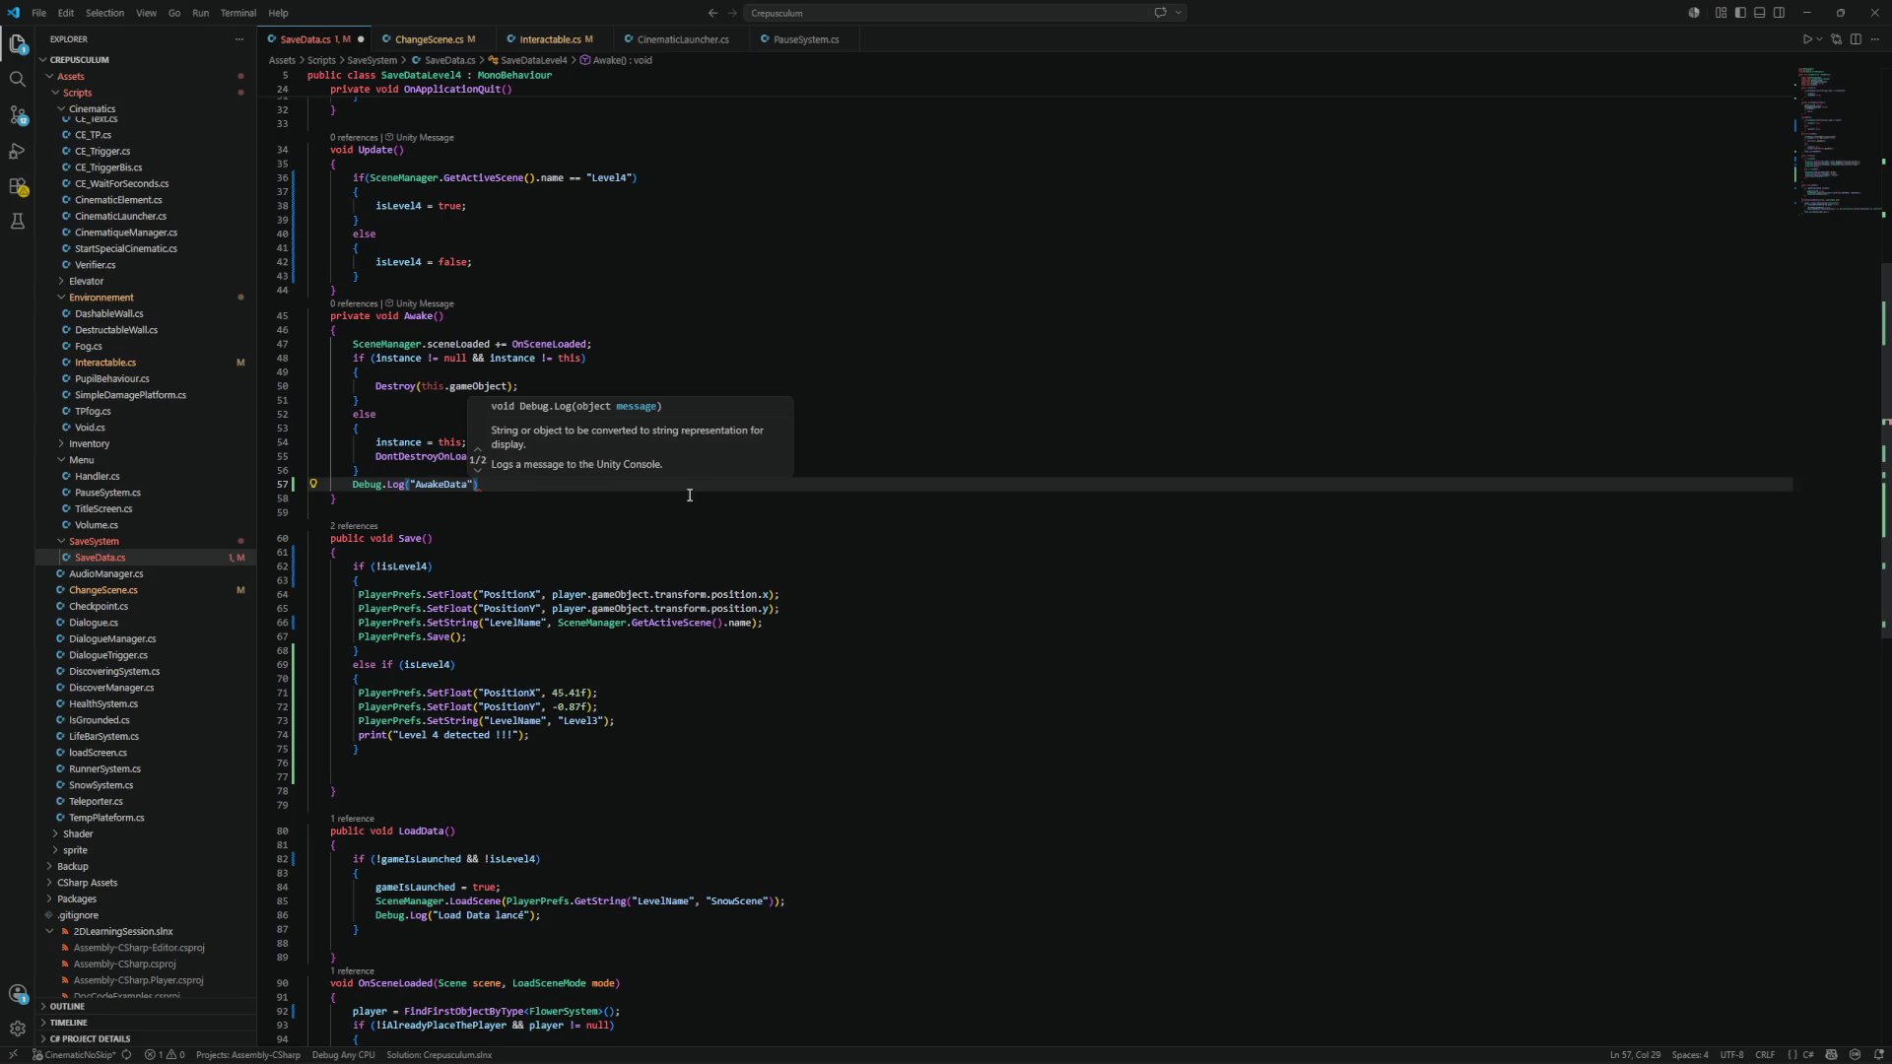
pyautogui.write('")')
pyautogui.hotkey('ctrl', 's')
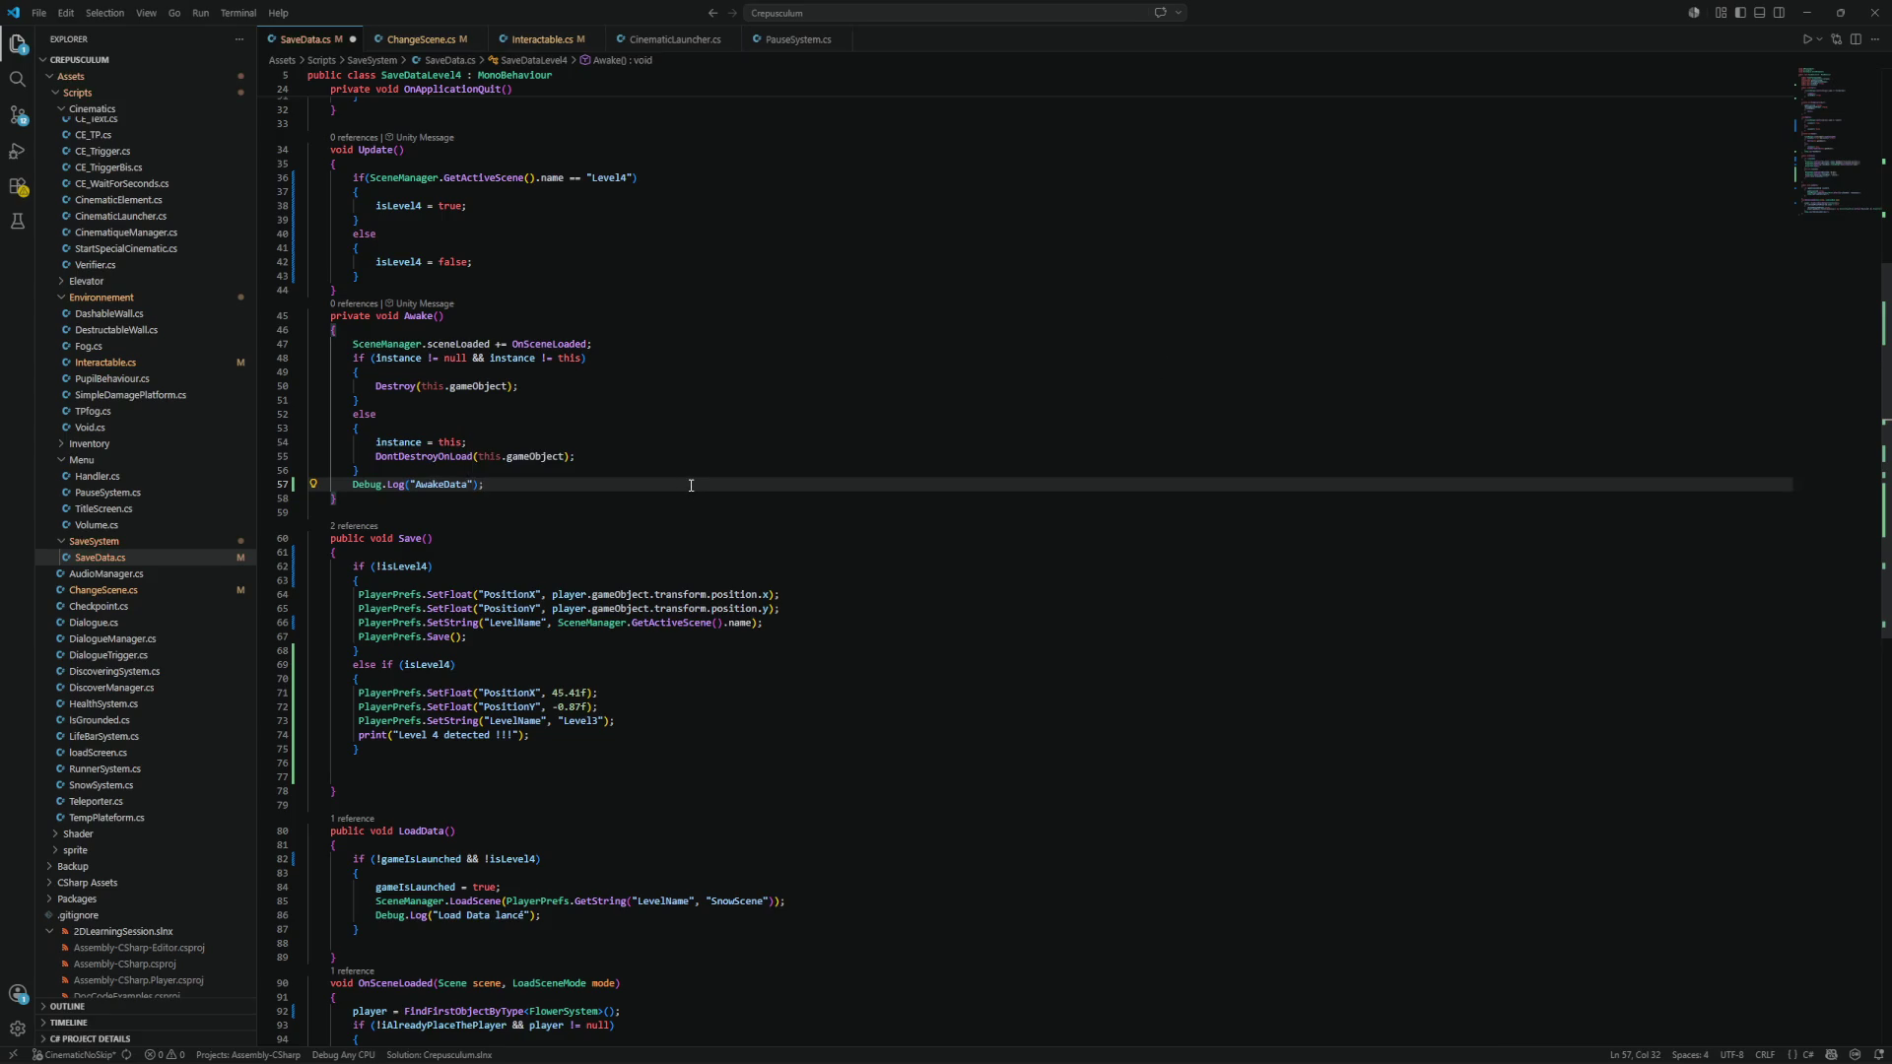
pyautogui.hotkey('alt', 'Tab')
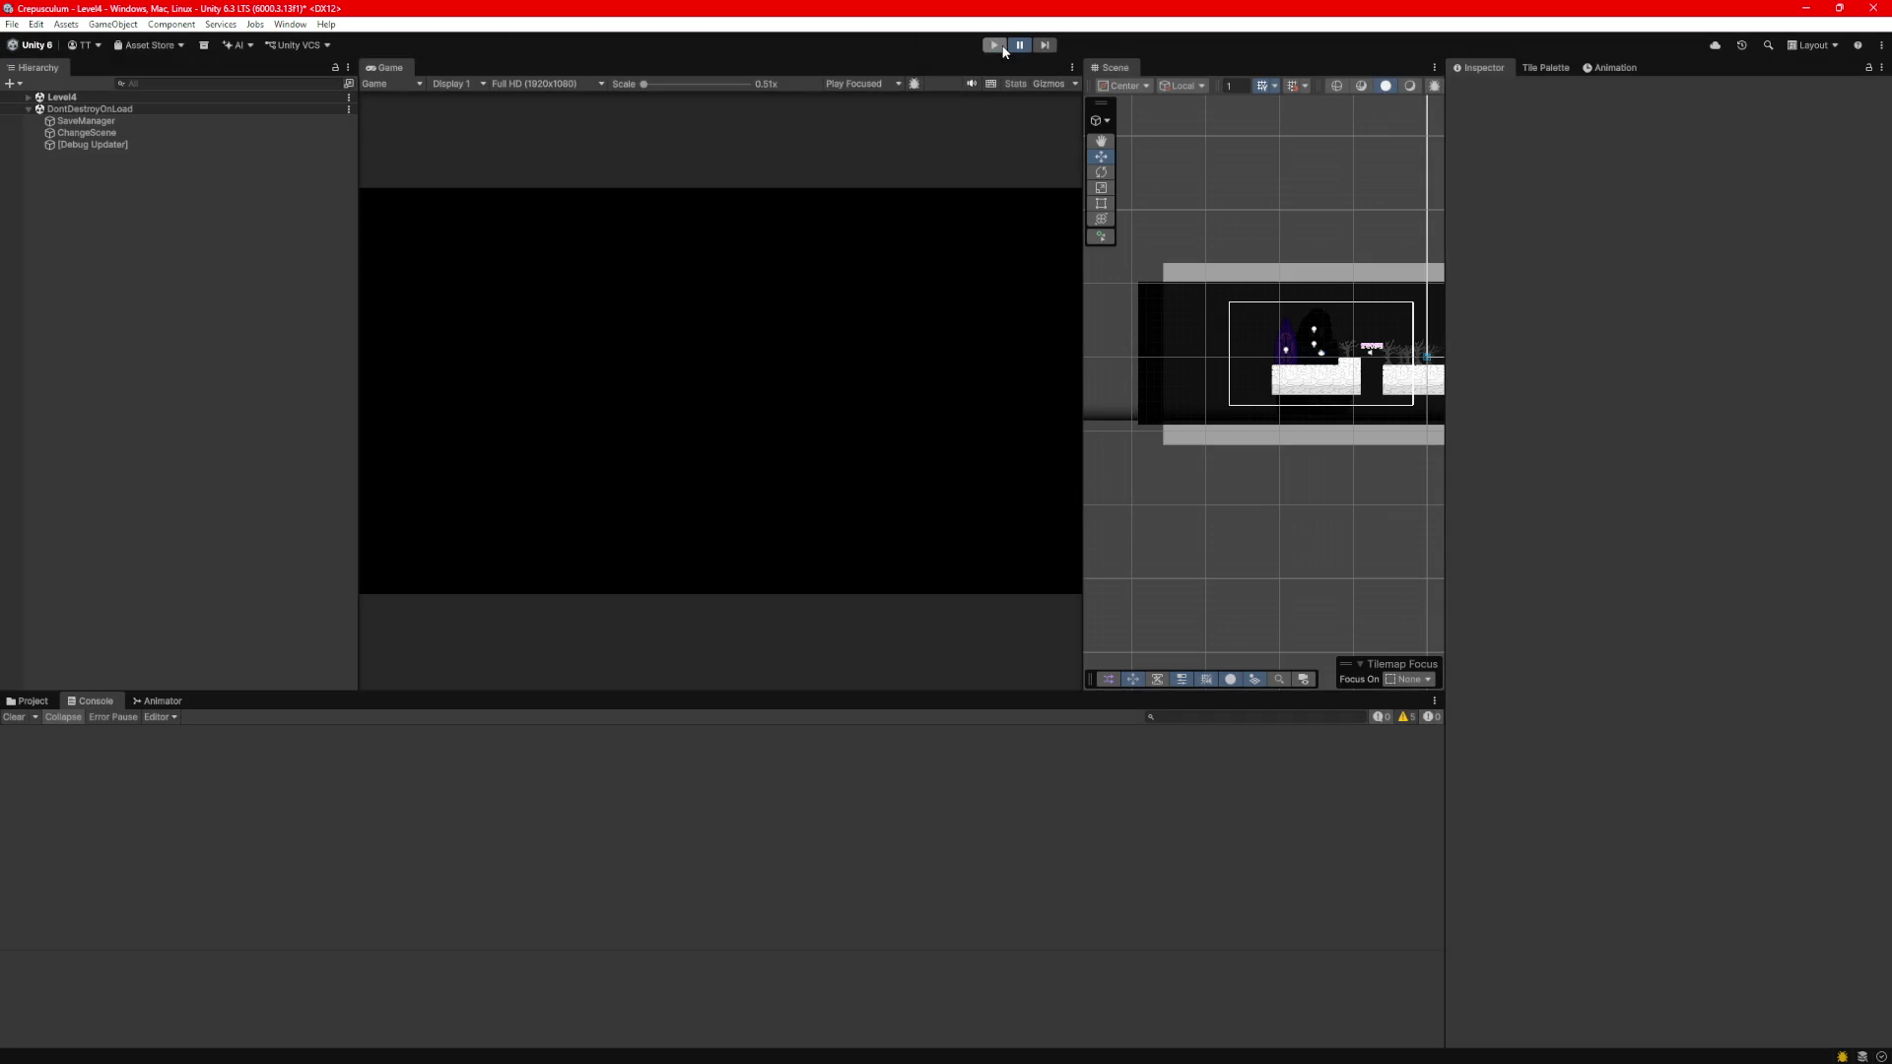
# Restart play mode to confirm the 'AwakeData' log appears, then stop the game.
pyautogui.click(997, 45)
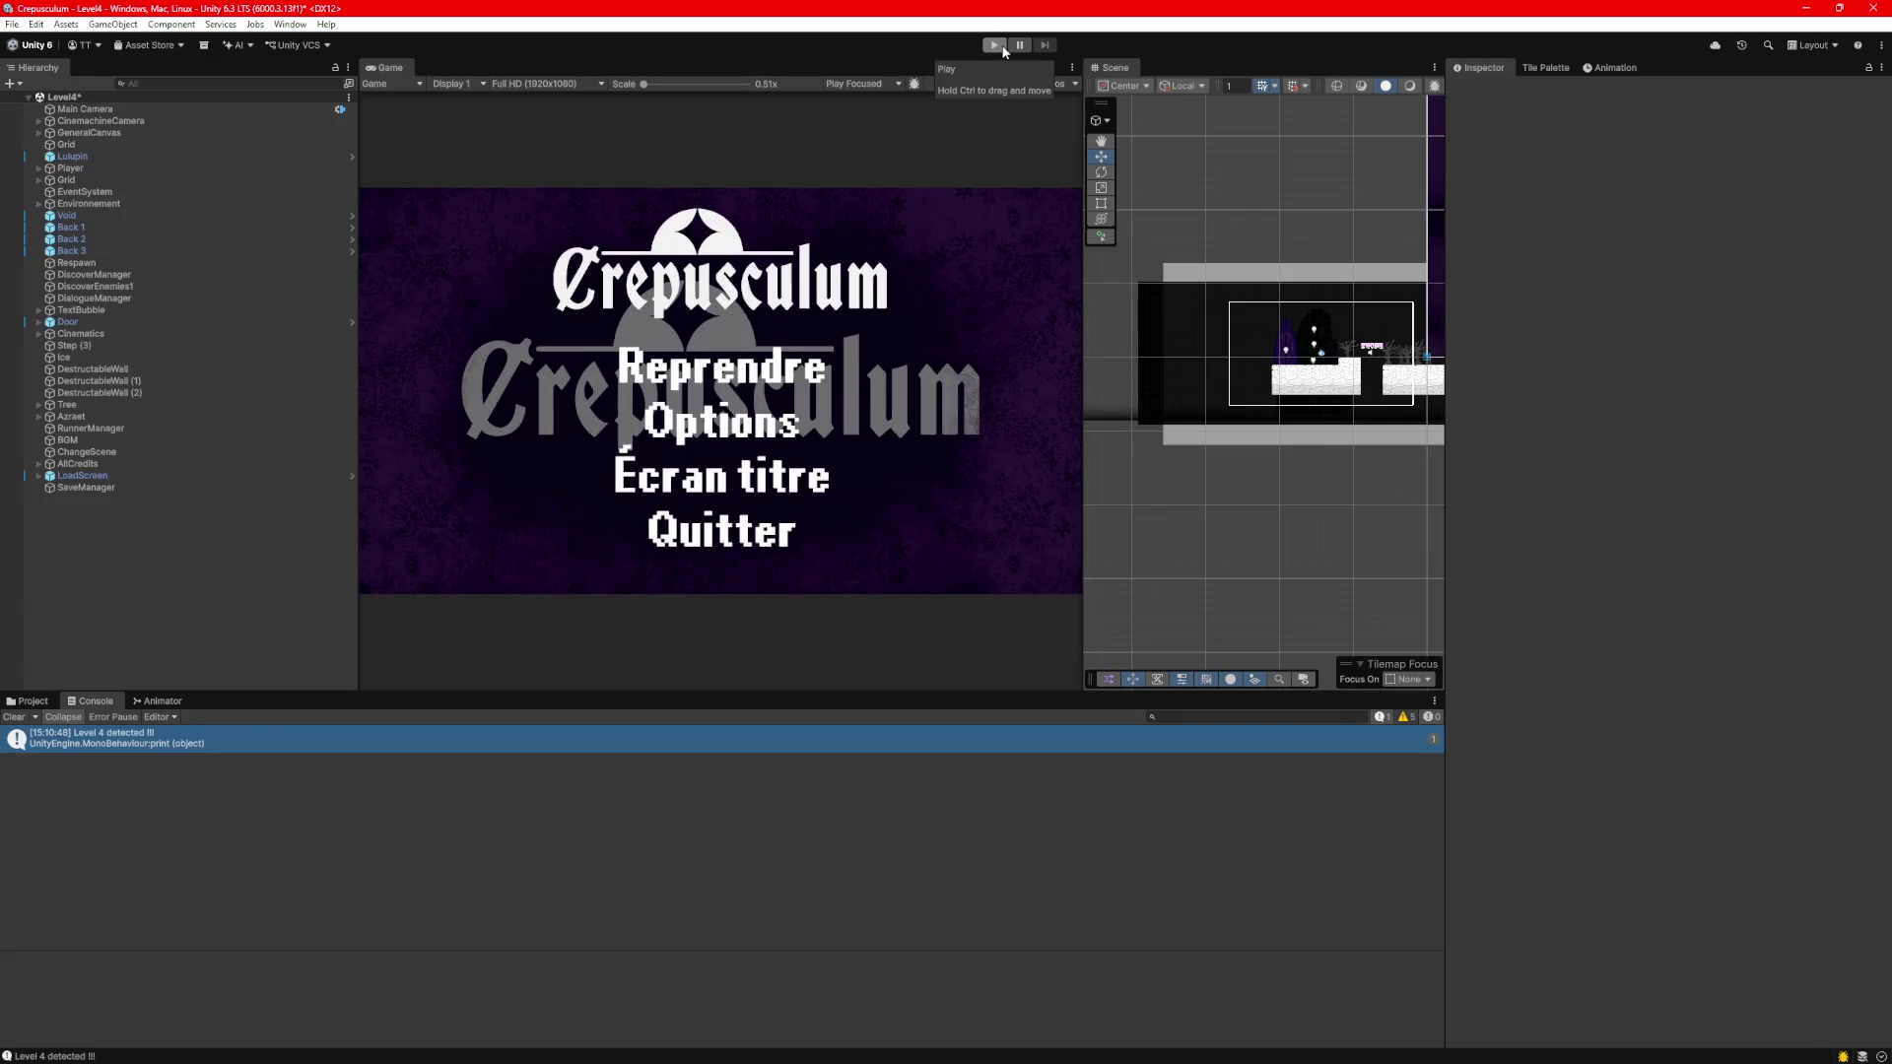
pyautogui.click(1000, 46)
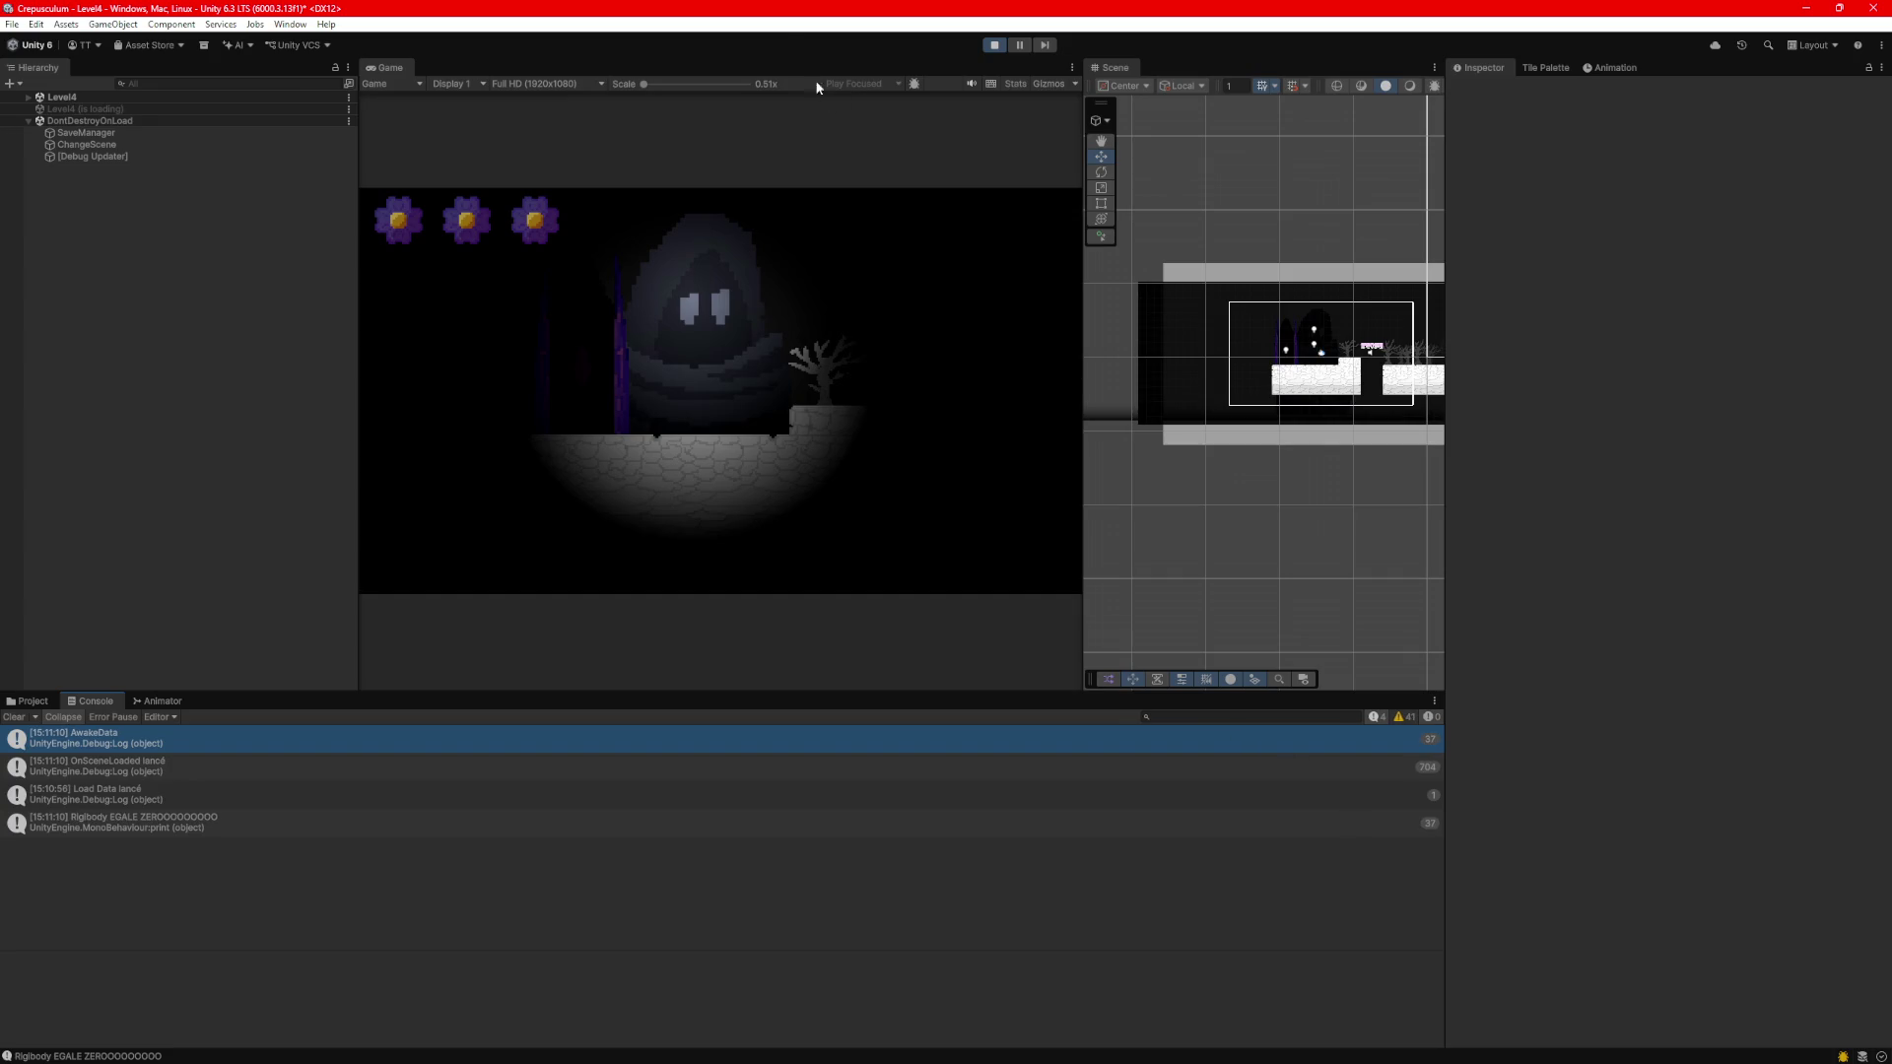
pyautogui.click(993, 46)
pyautogui.click(1419, 1046)
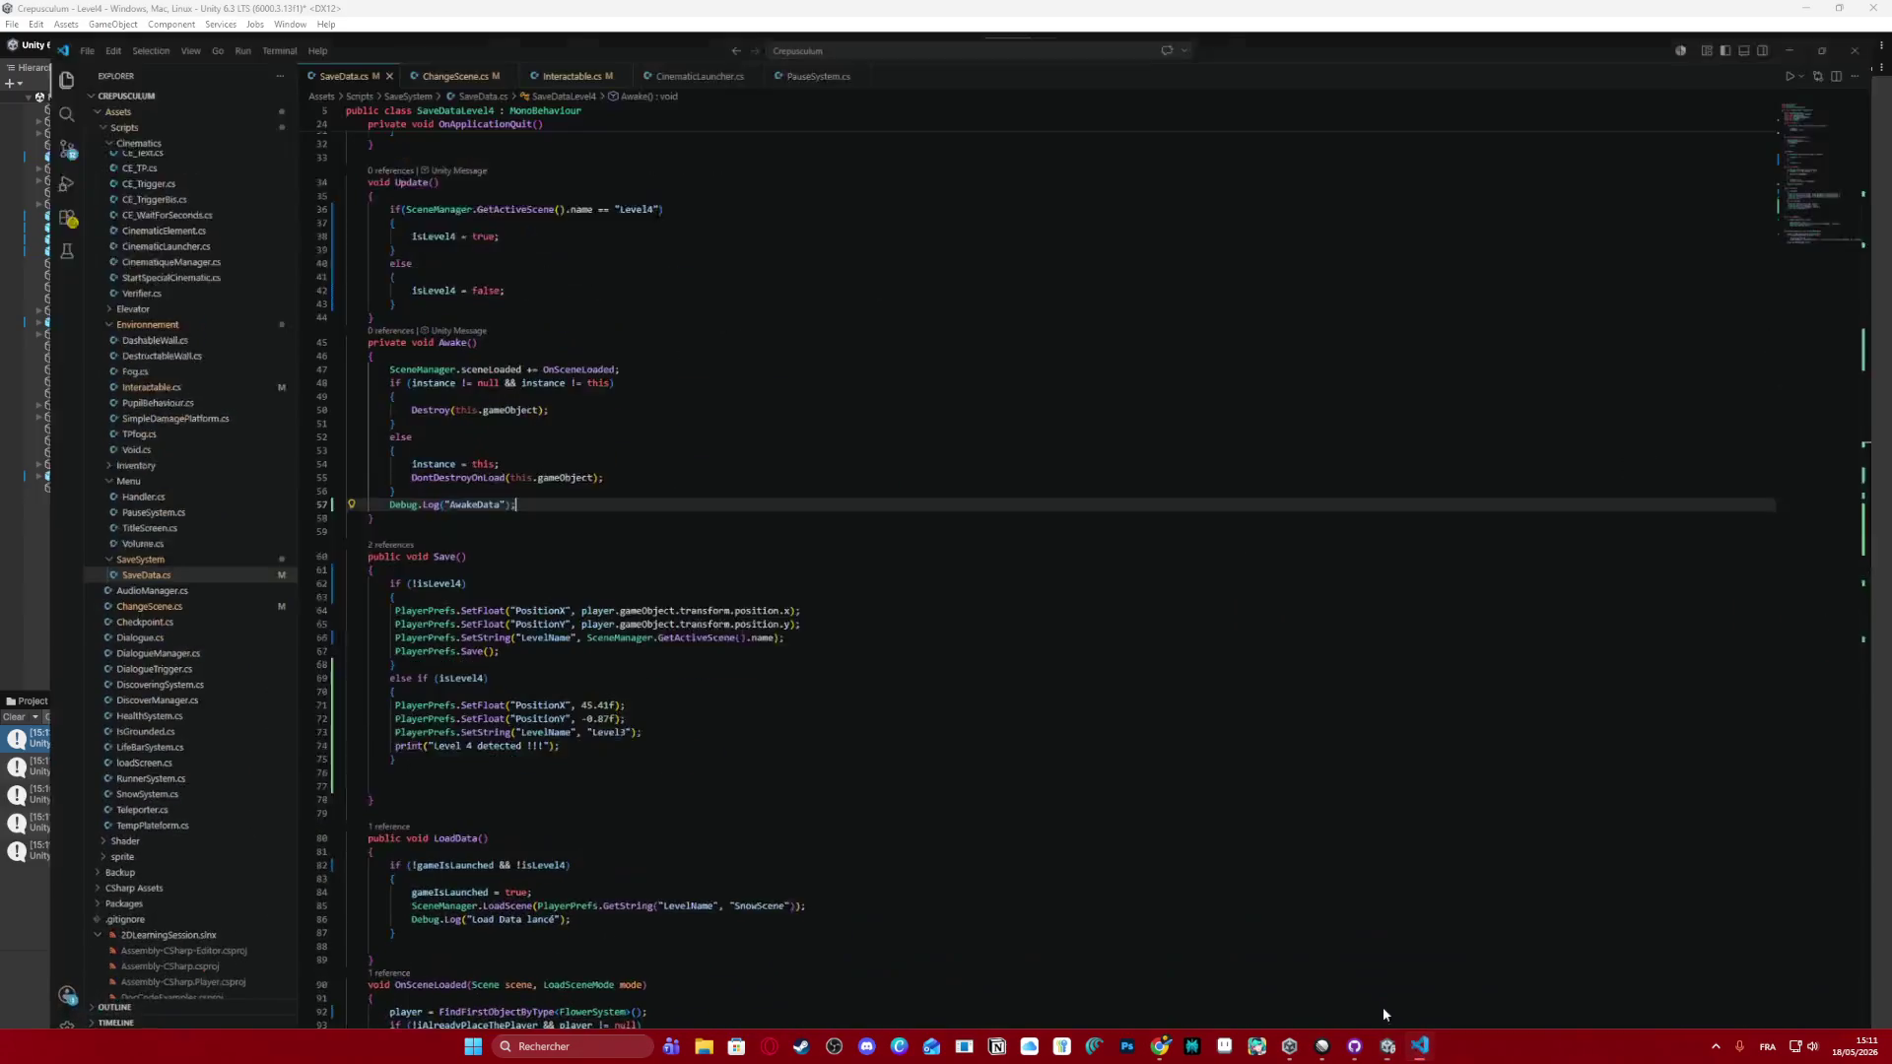
# Remove the Debug.Log("AwakeData") line from Awake.
pyautogui.moveTo(485, 498); pyautogui.dragTo(367, 484)
pyautogui.tripleClick(368, 483)
pyautogui.hotkey('ctrl', 'c')
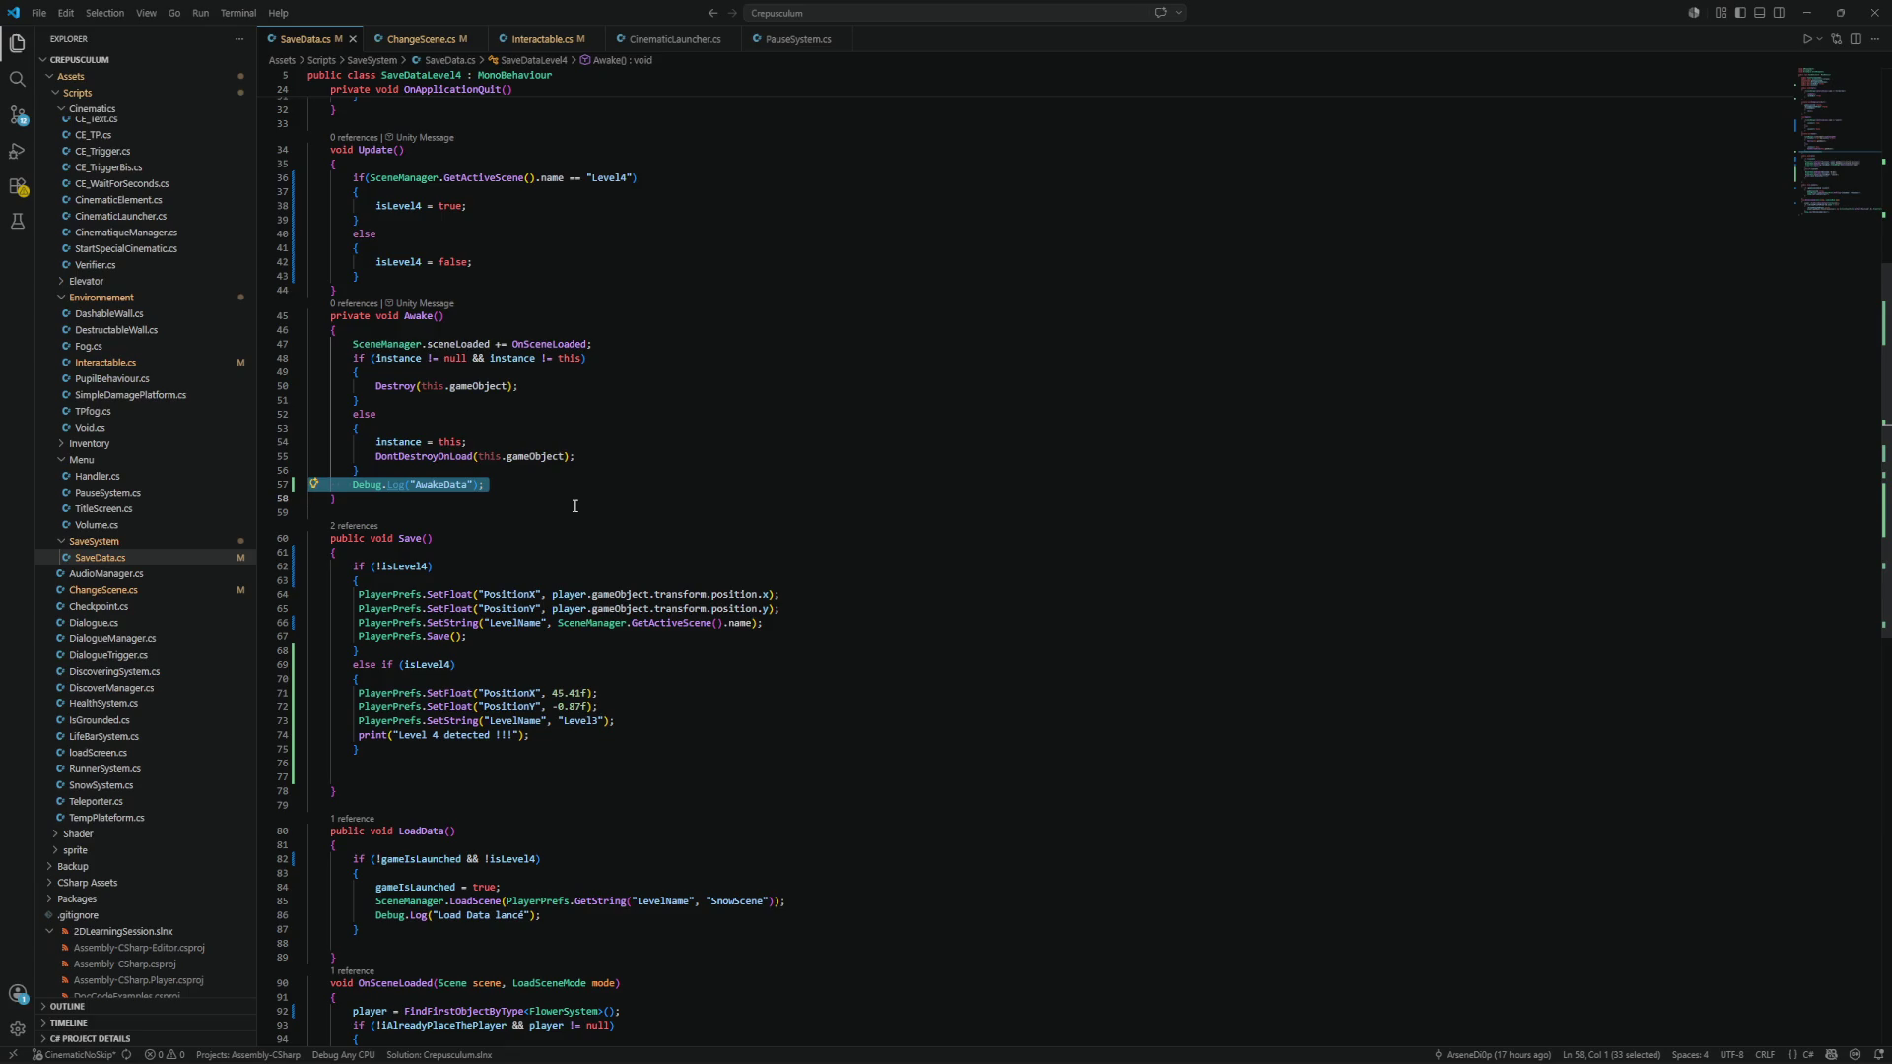
pyautogui.press('Delete')
pyautogui.press('Delete')
# Paste the AwakeData log after the LoadScene line in LoadData, fix its indentation, and save.
pyautogui.scroll(-3, 588, 476)
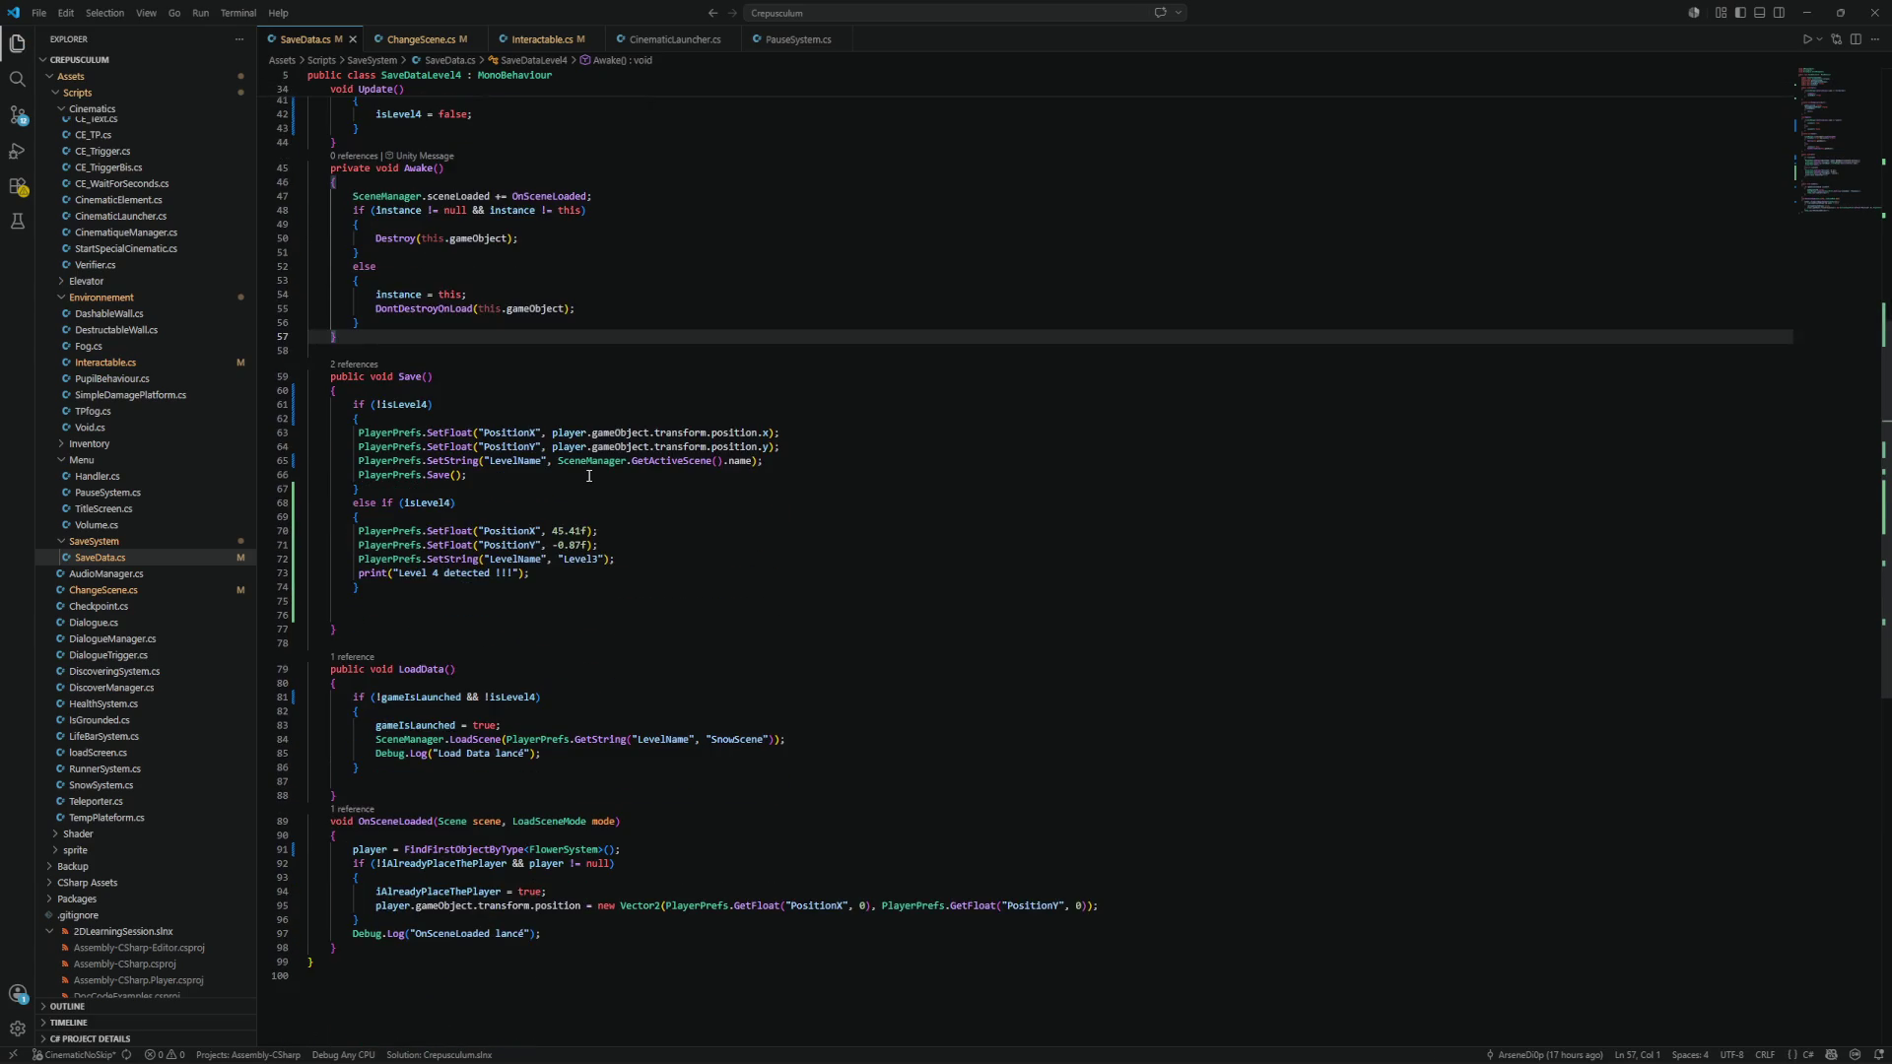
pyautogui.scroll(-3, 760, 543)
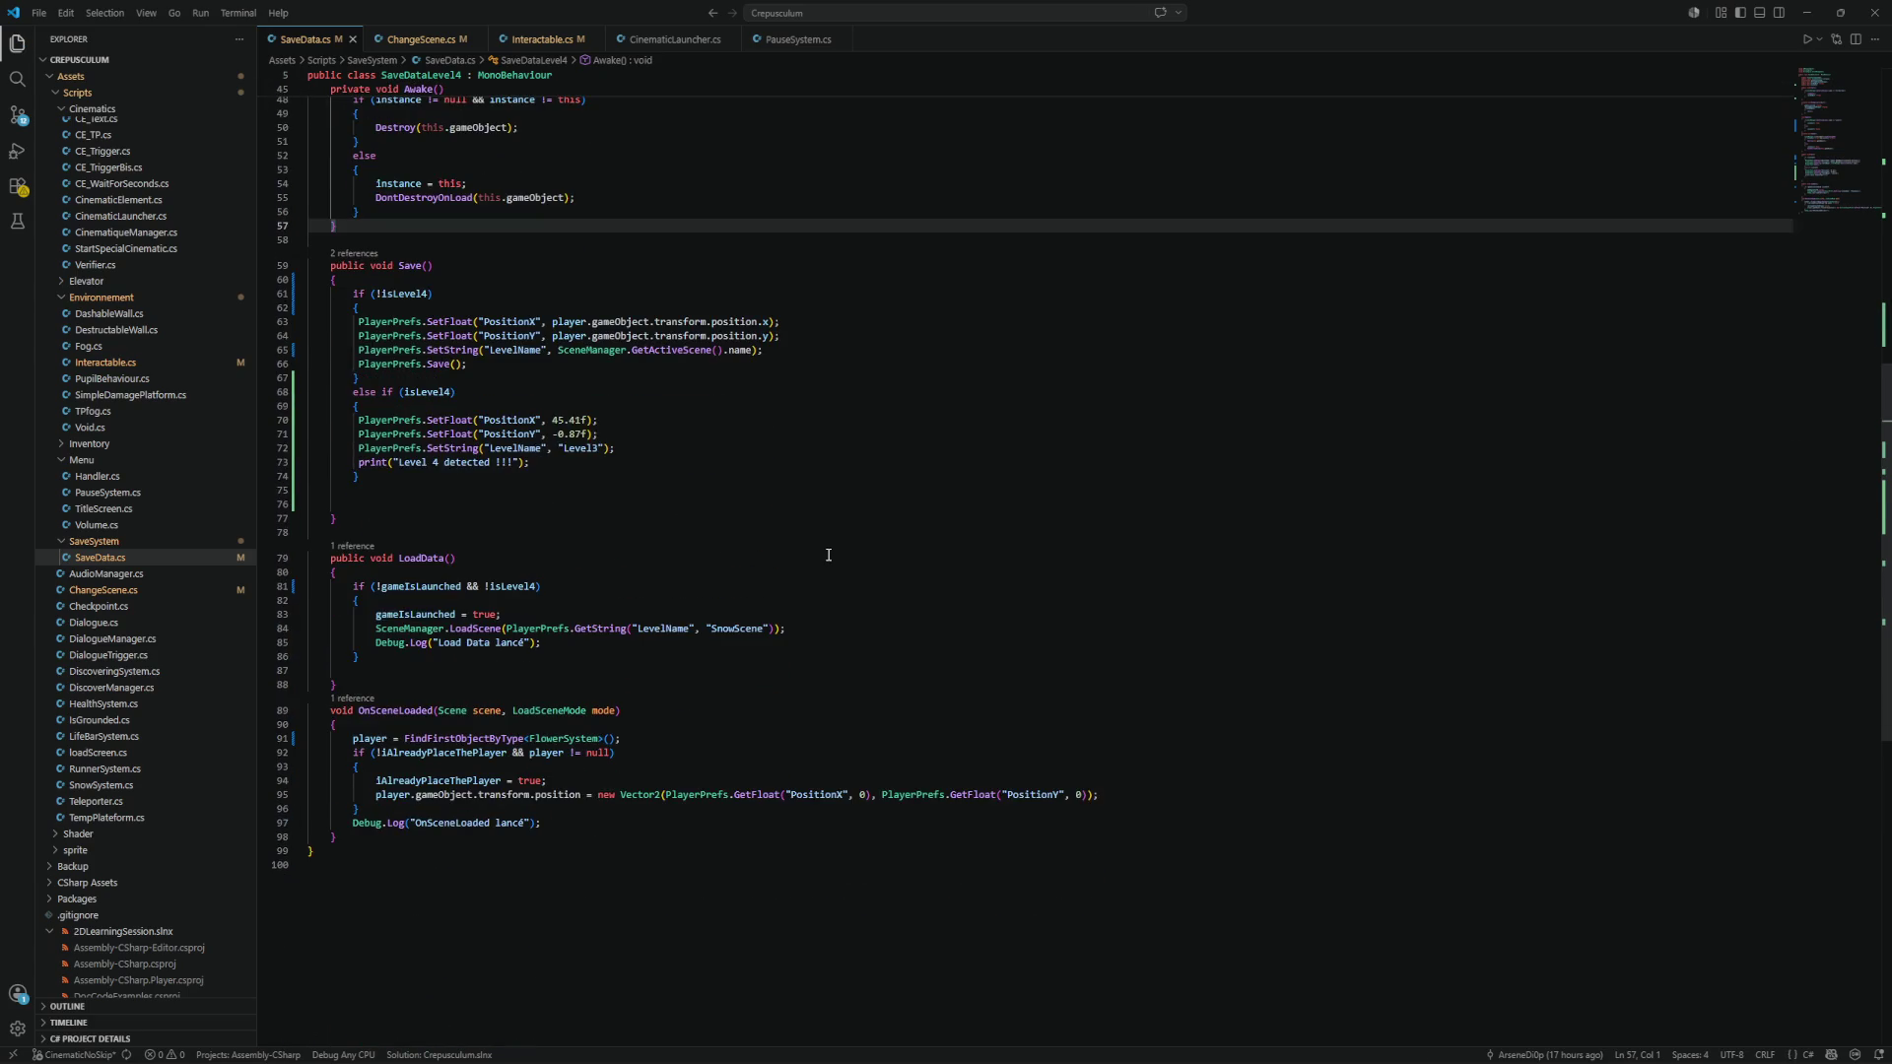
pyautogui.click(1092, 627)
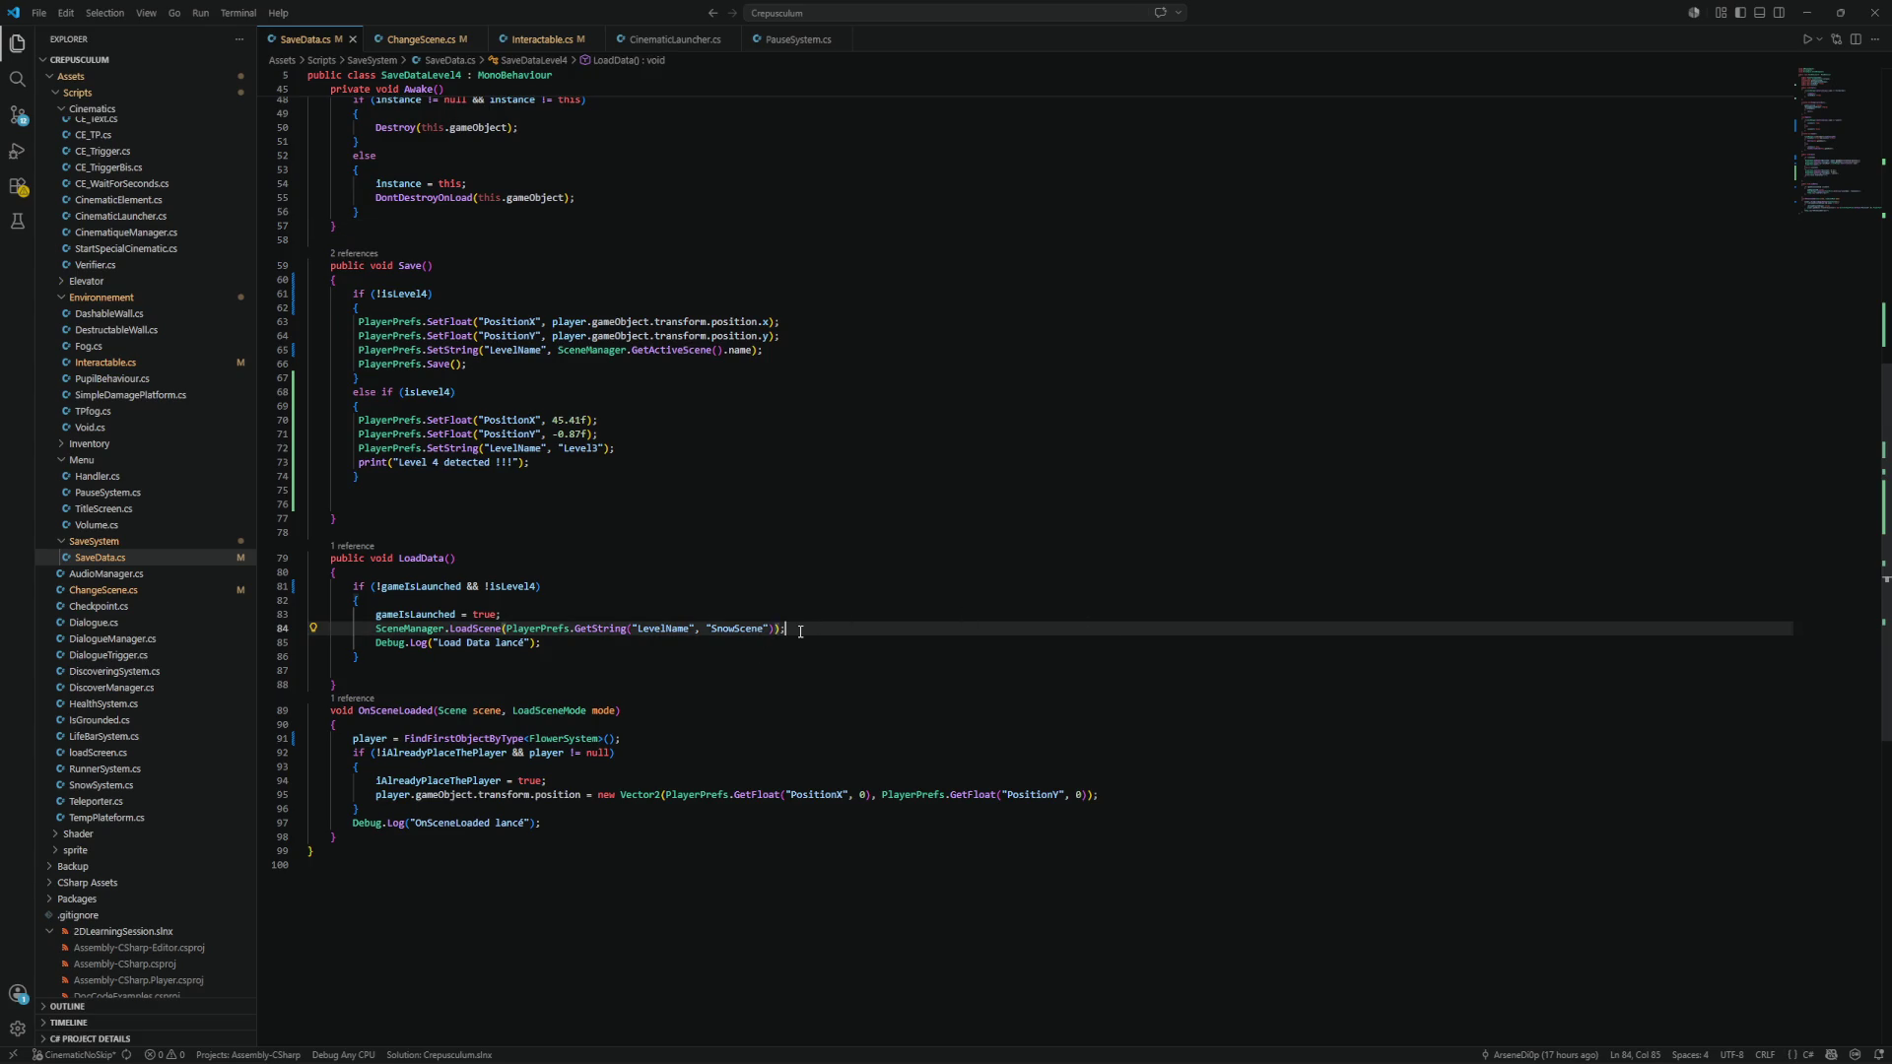
pyautogui.press('Return')
pyautogui.hotkey('ctrl', 'v')
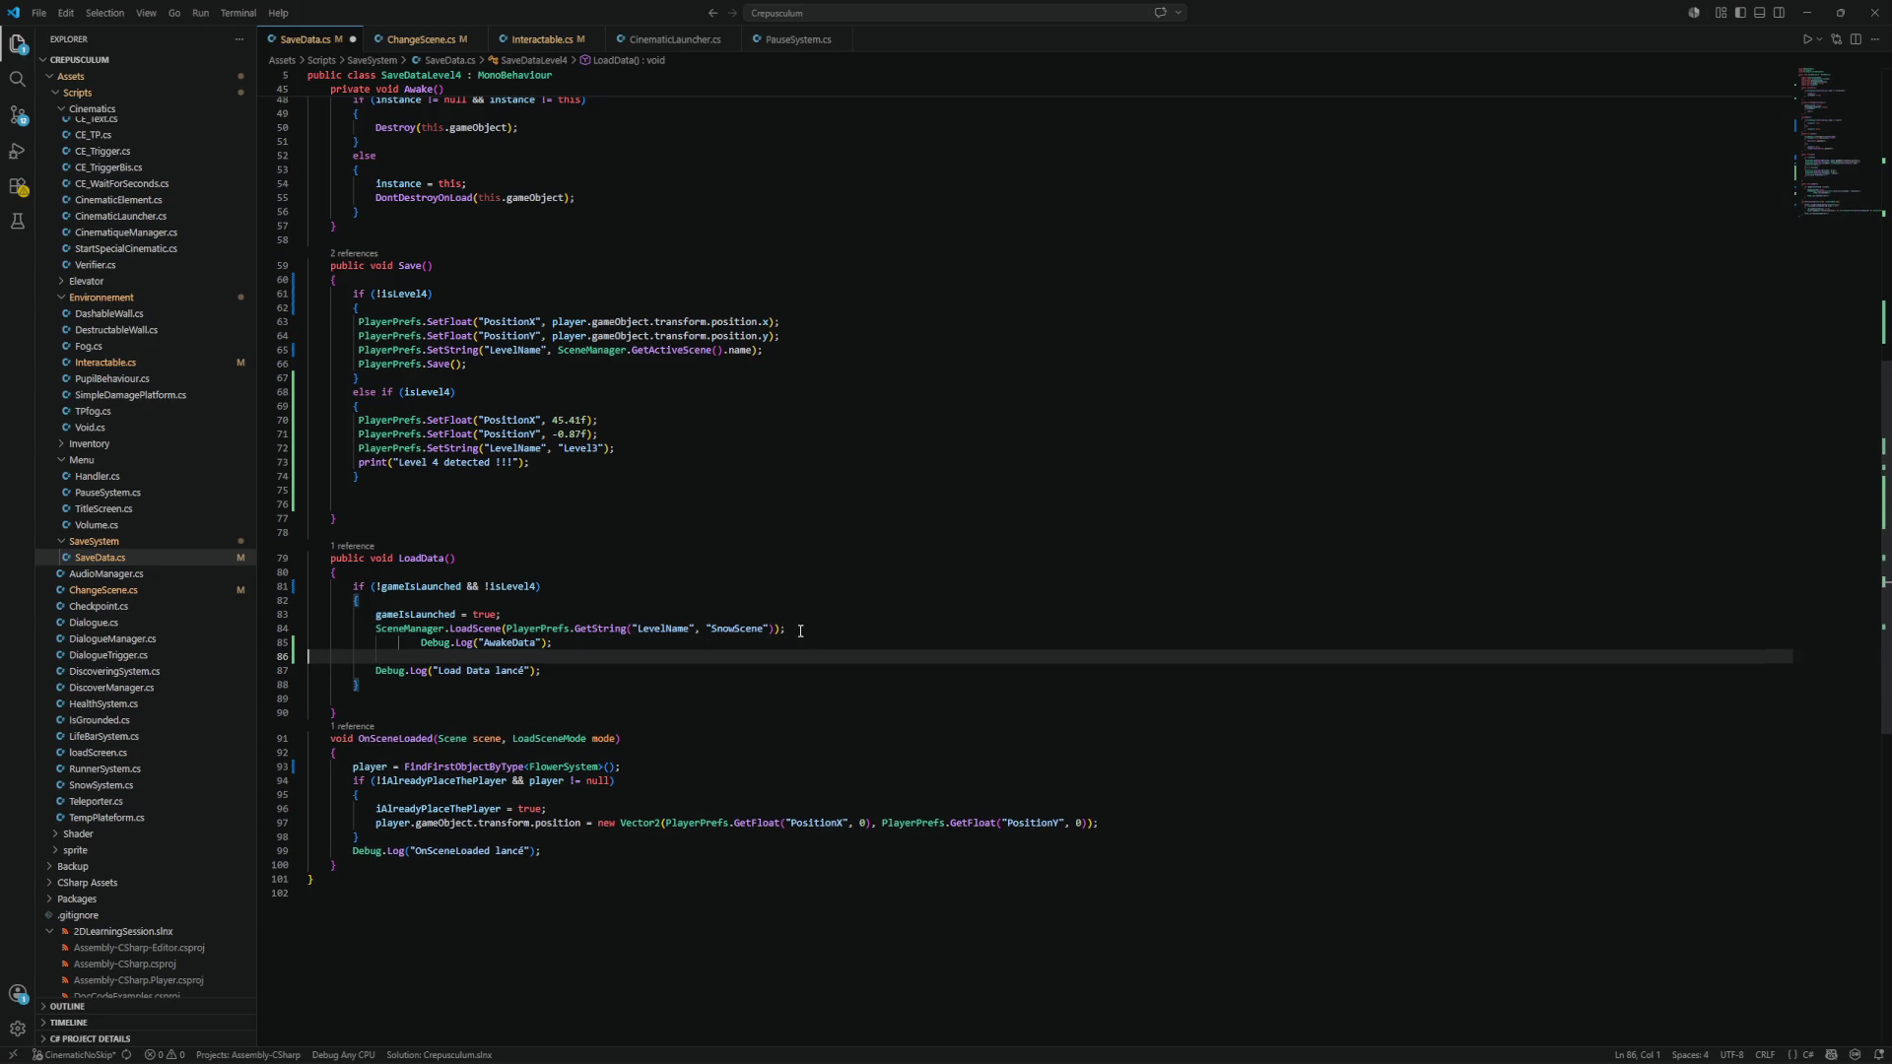
pyautogui.click(424, 643)
pyautogui.hotkey('shift', 'Tab')
pyautogui.hotkey('shift', 'Tab')
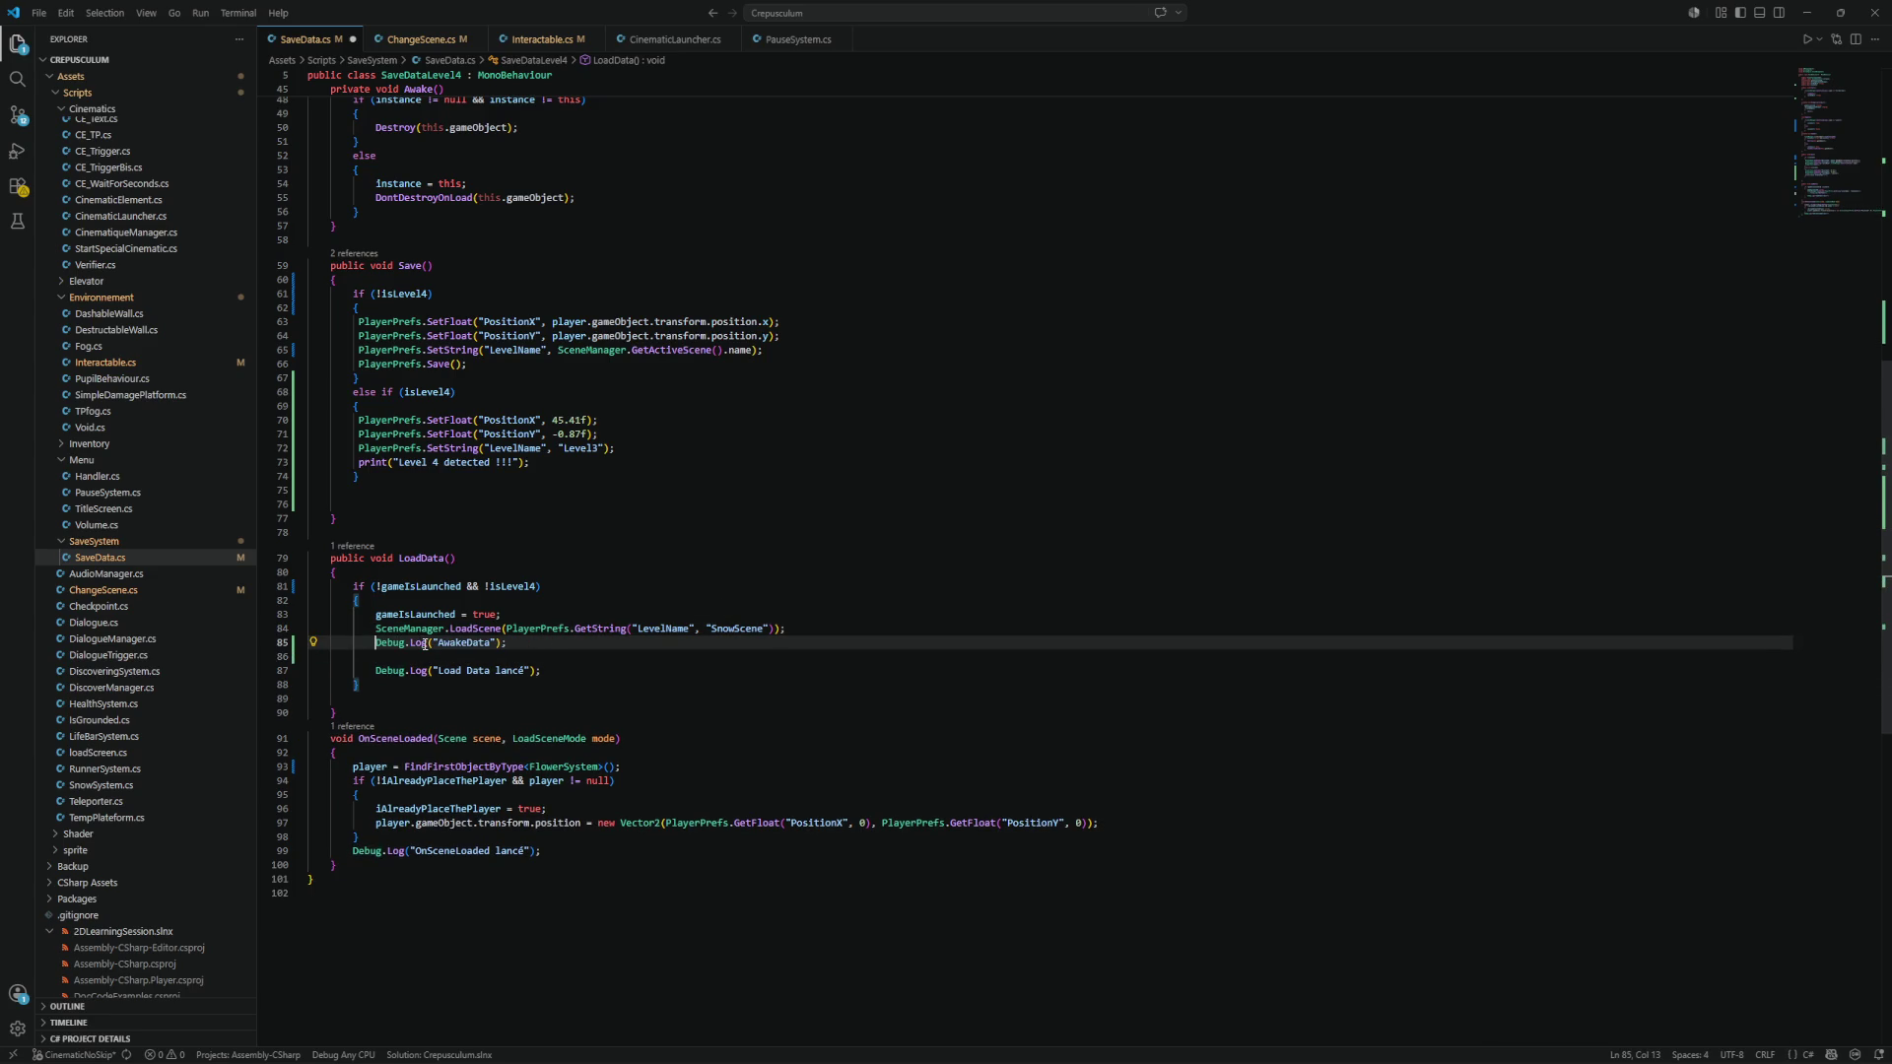
pyautogui.hotkey('ctrl', 's')
pyautogui.hotkey('alt', 'Tab')
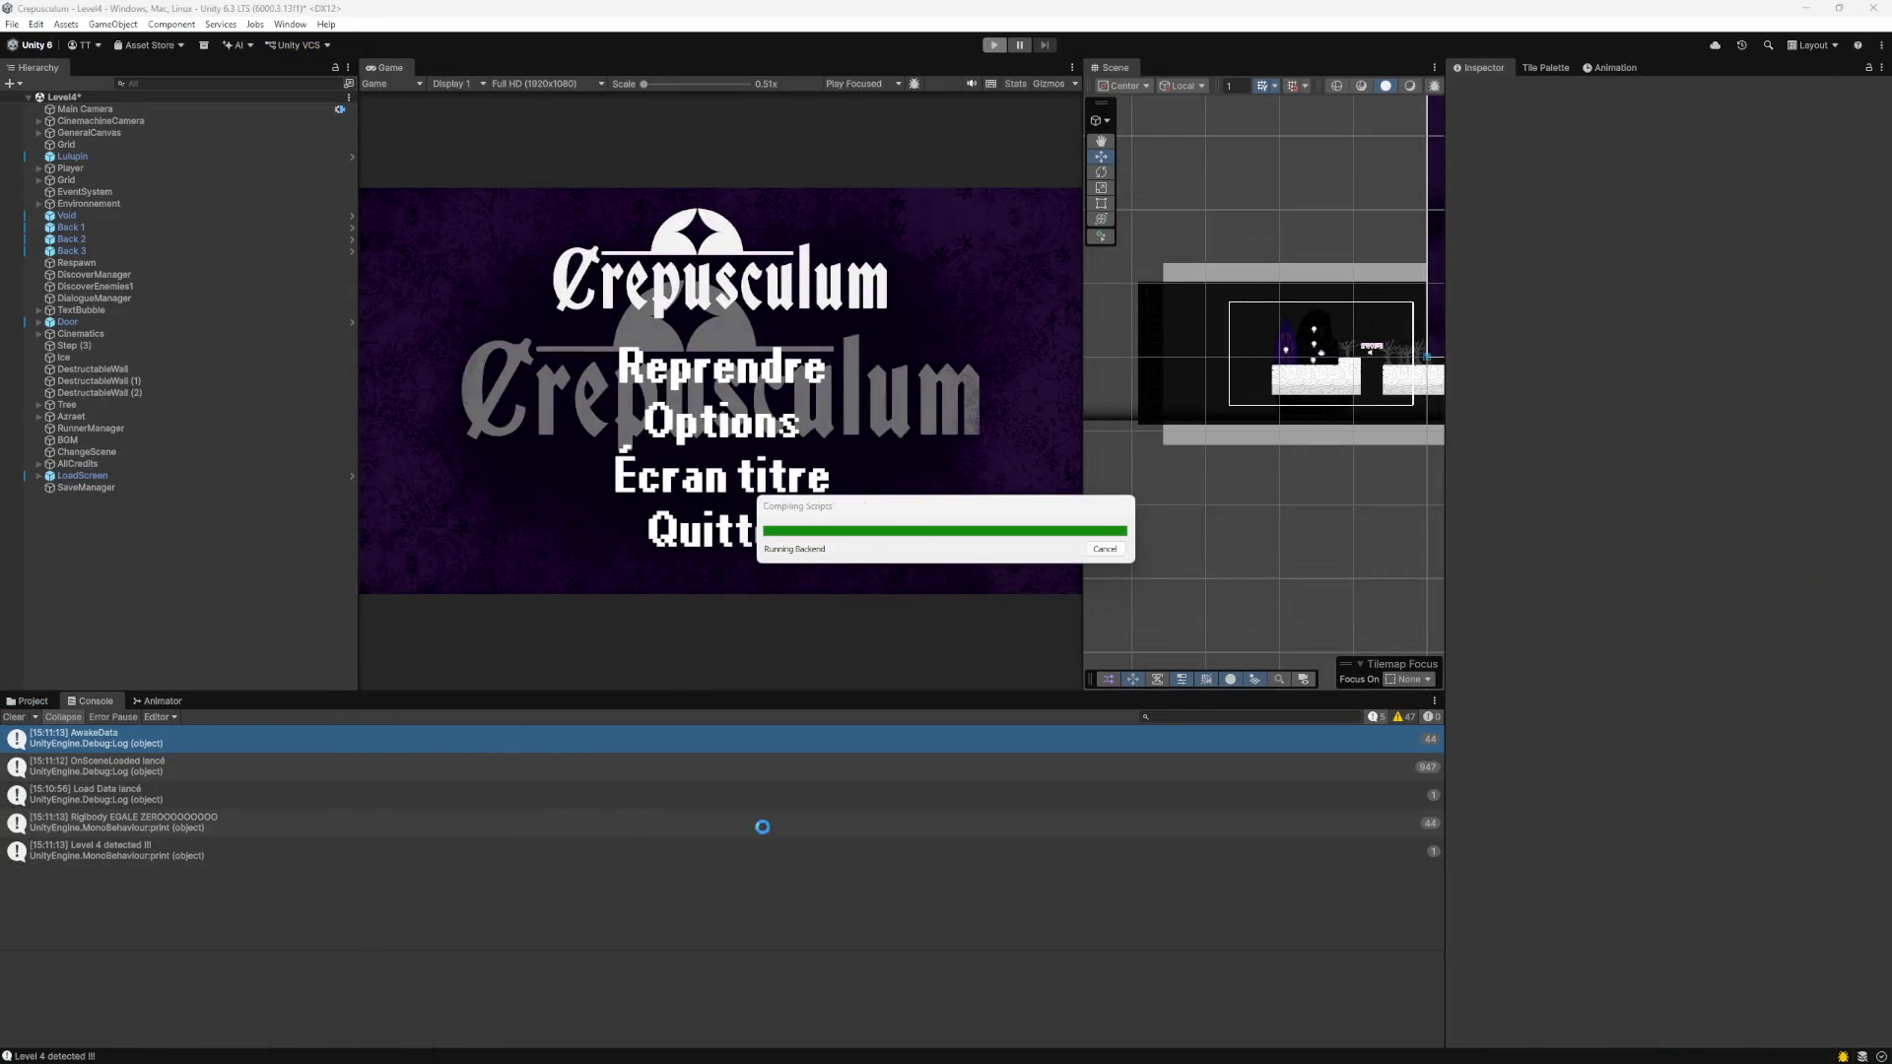
# Wait for Unity's script compilation to finish, then bring SaveData.cs in Visual Studio Code back.
pyautogui.moveTo(1258, 1057)
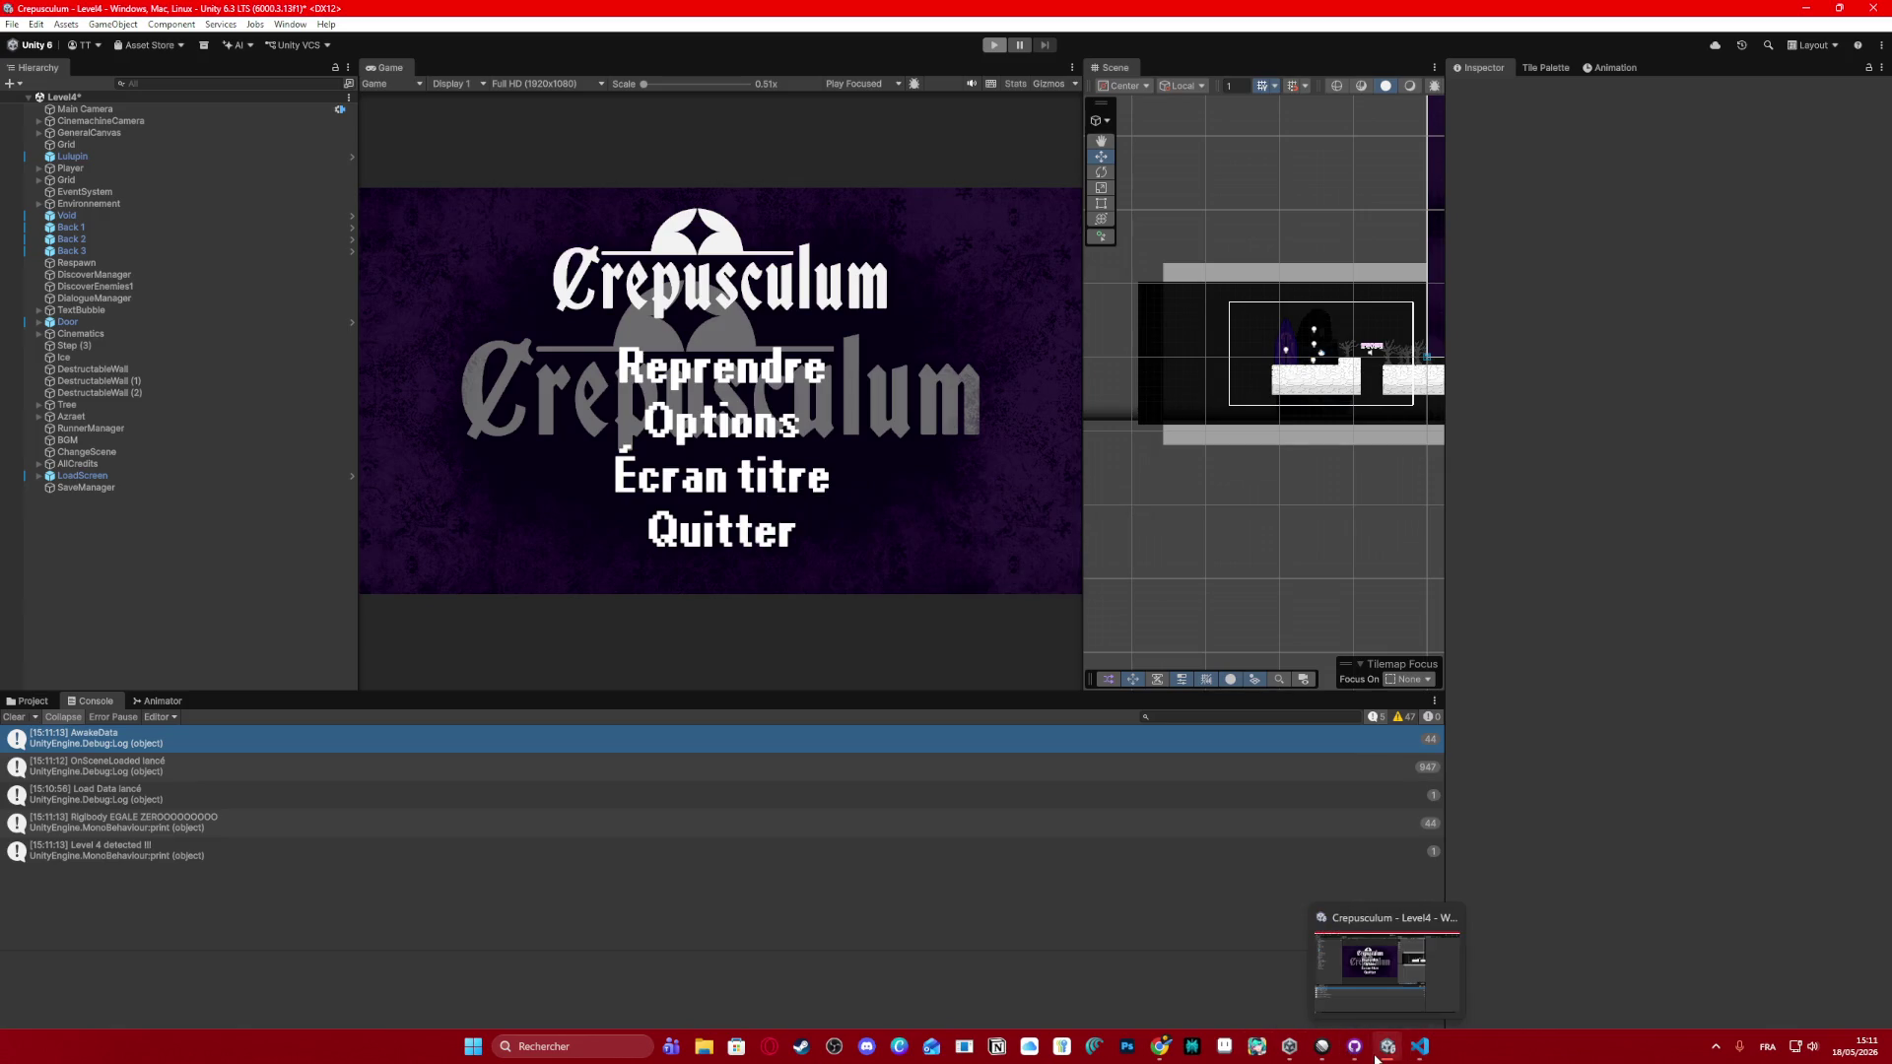
pyautogui.click(1419, 1047)
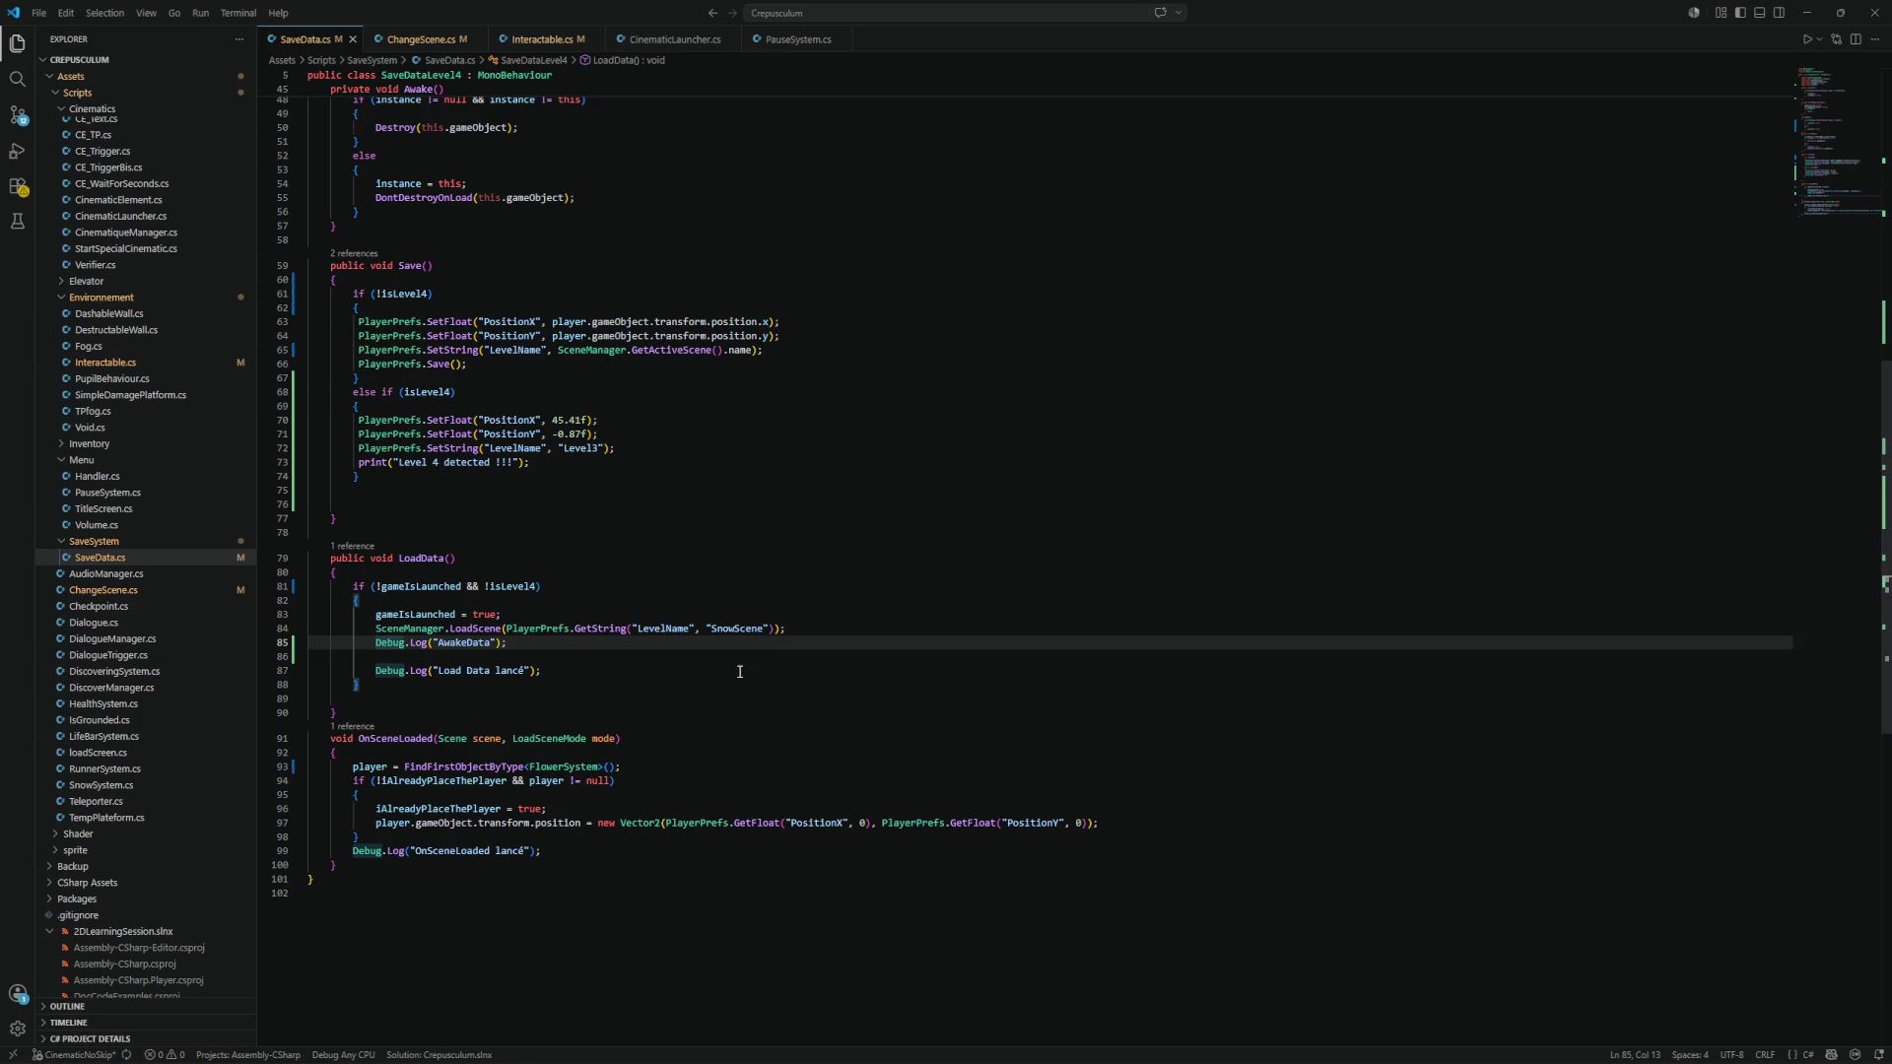
# Delete the Debug.Log("AwakeData") line from LoadData and save SaveData.cs.
pyautogui.hotkey('ctrl', 'shift', 'k')
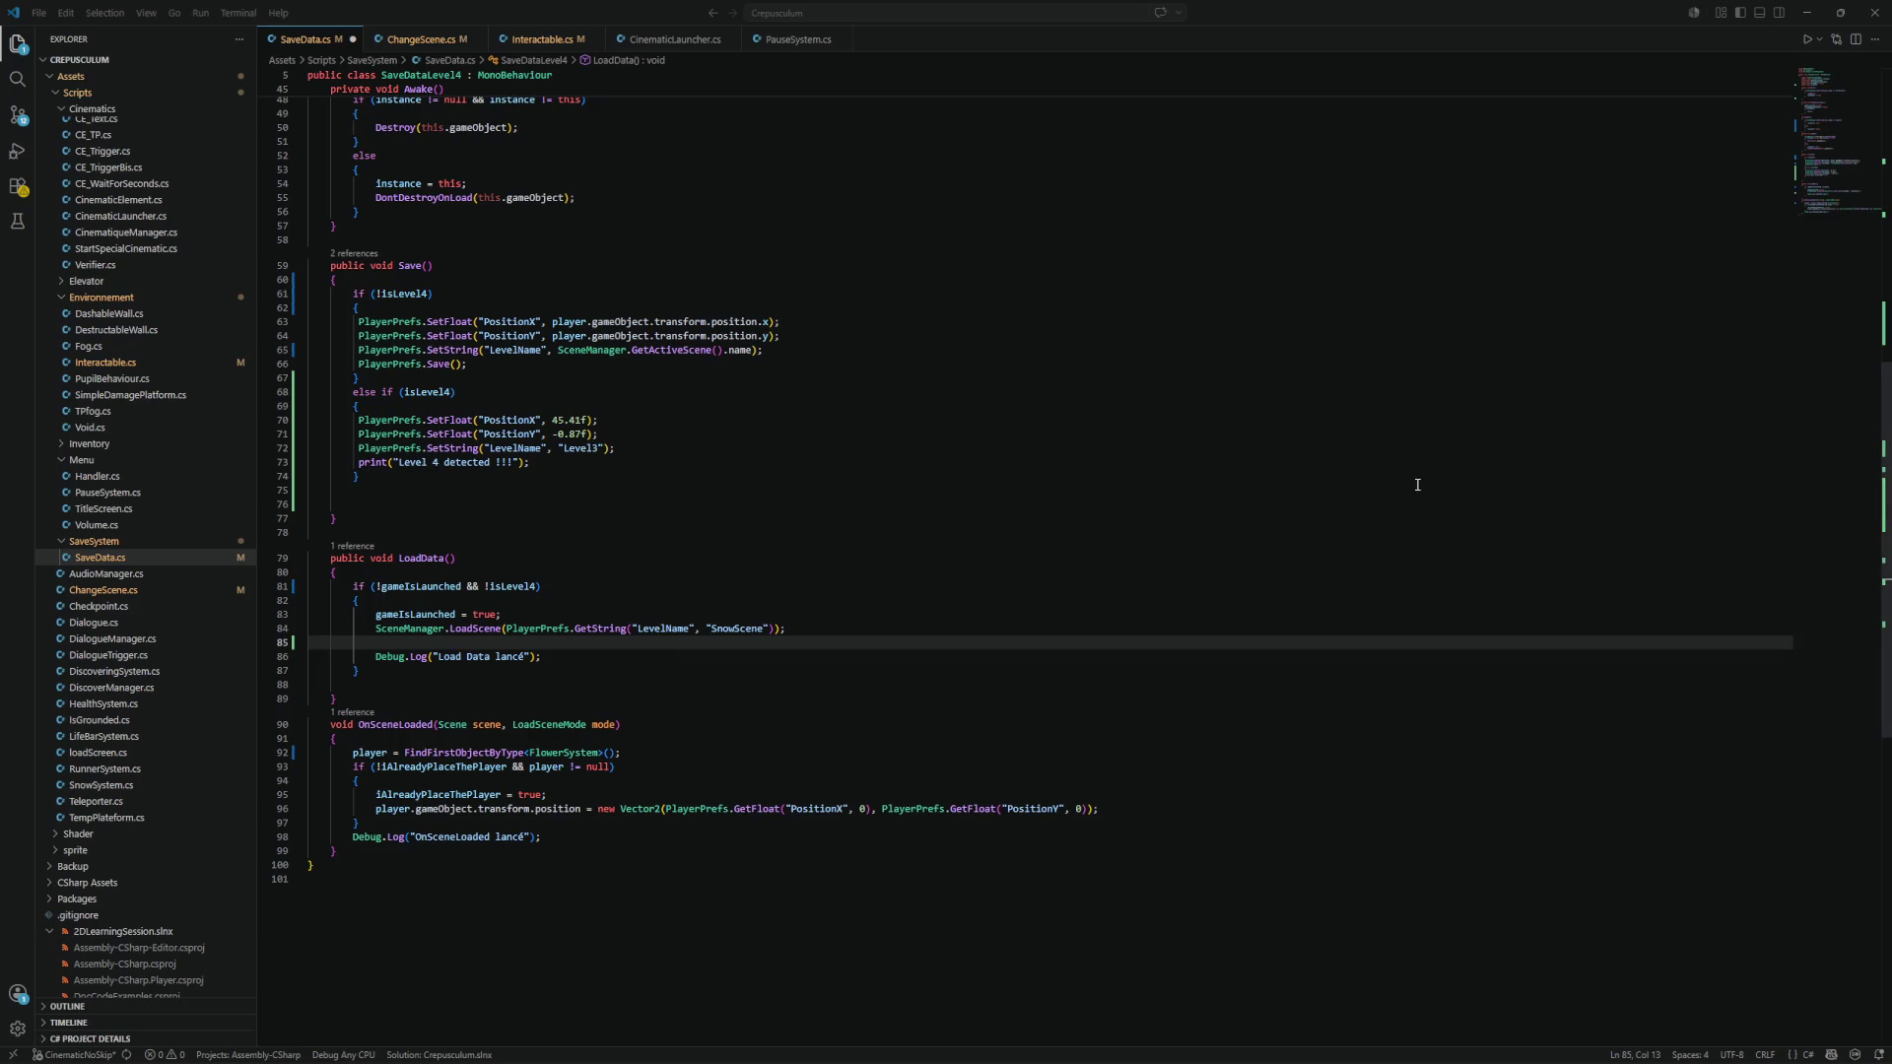
pyautogui.click(1166, 185)
pyautogui.hotkey('ctrl', 's')
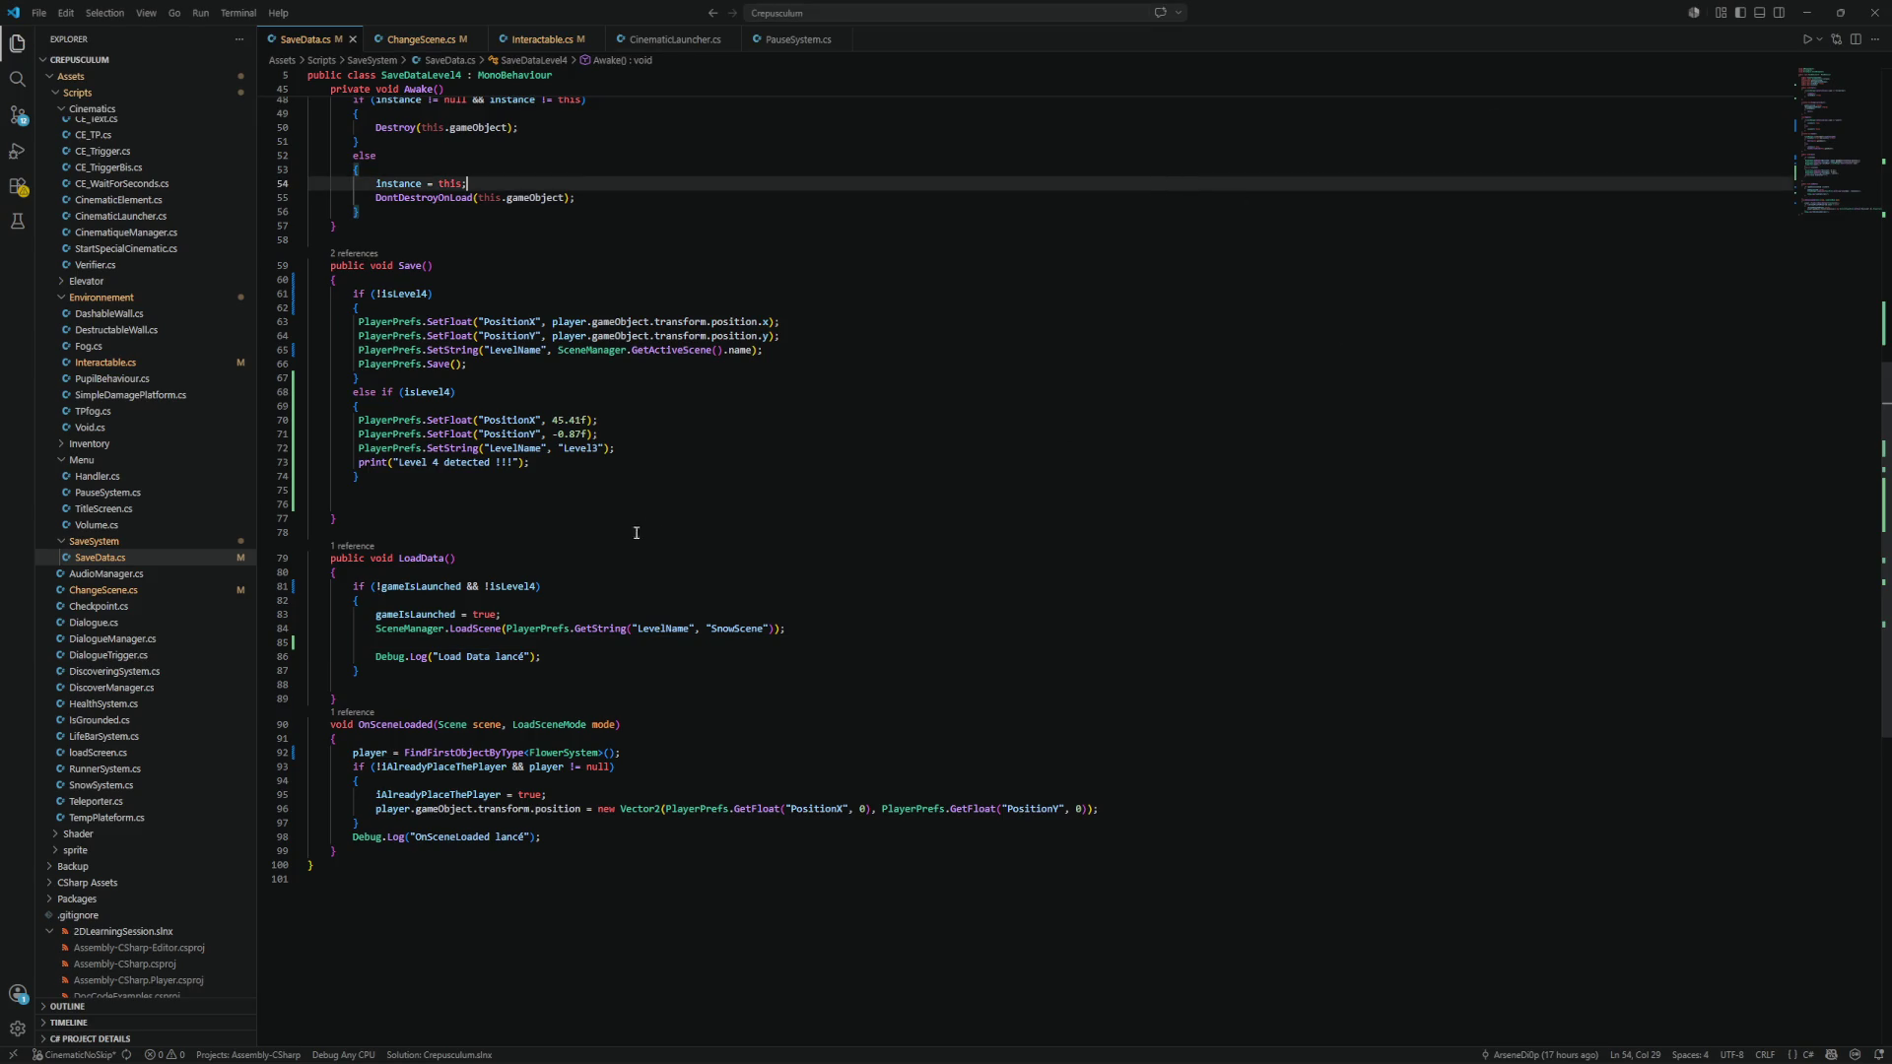
pyautogui.scroll(-5, 660, 549)
pyautogui.scroll(7, 704, 456)
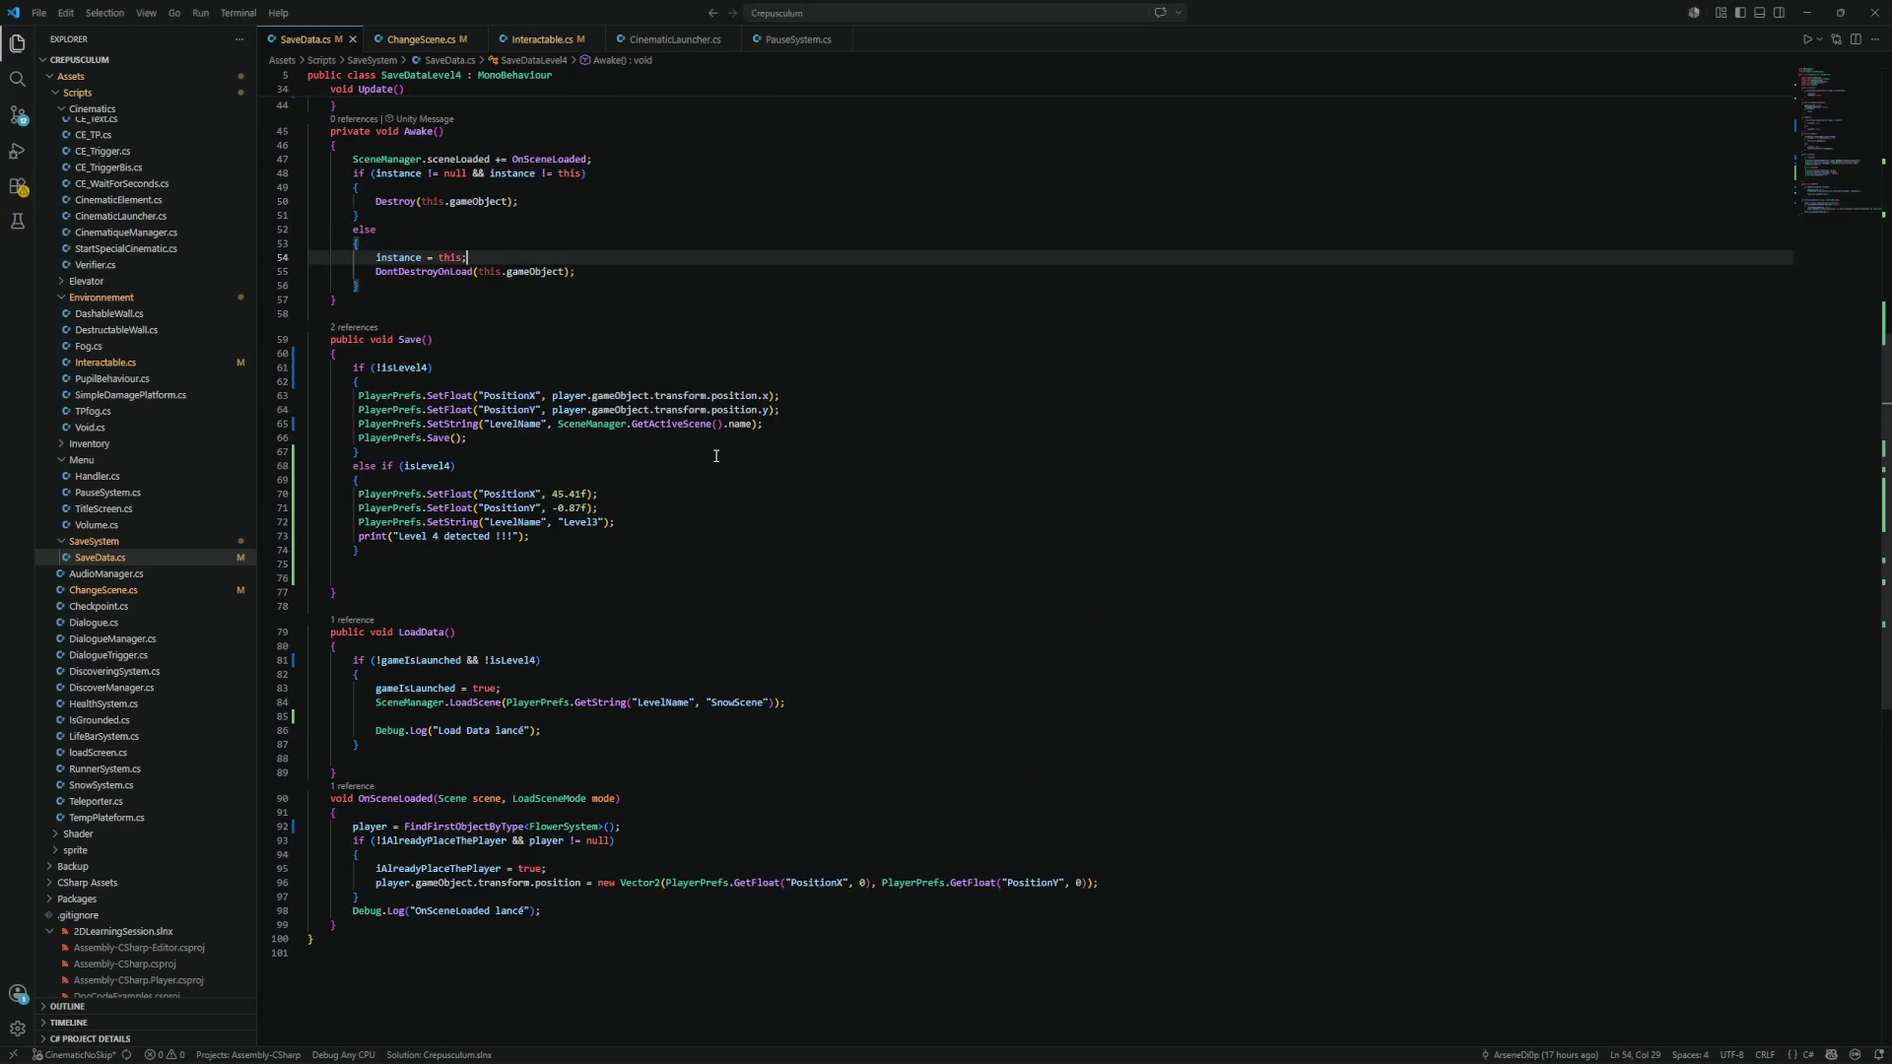
pyautogui.moveTo(764, 425); pyautogui.dragTo(608, 409)
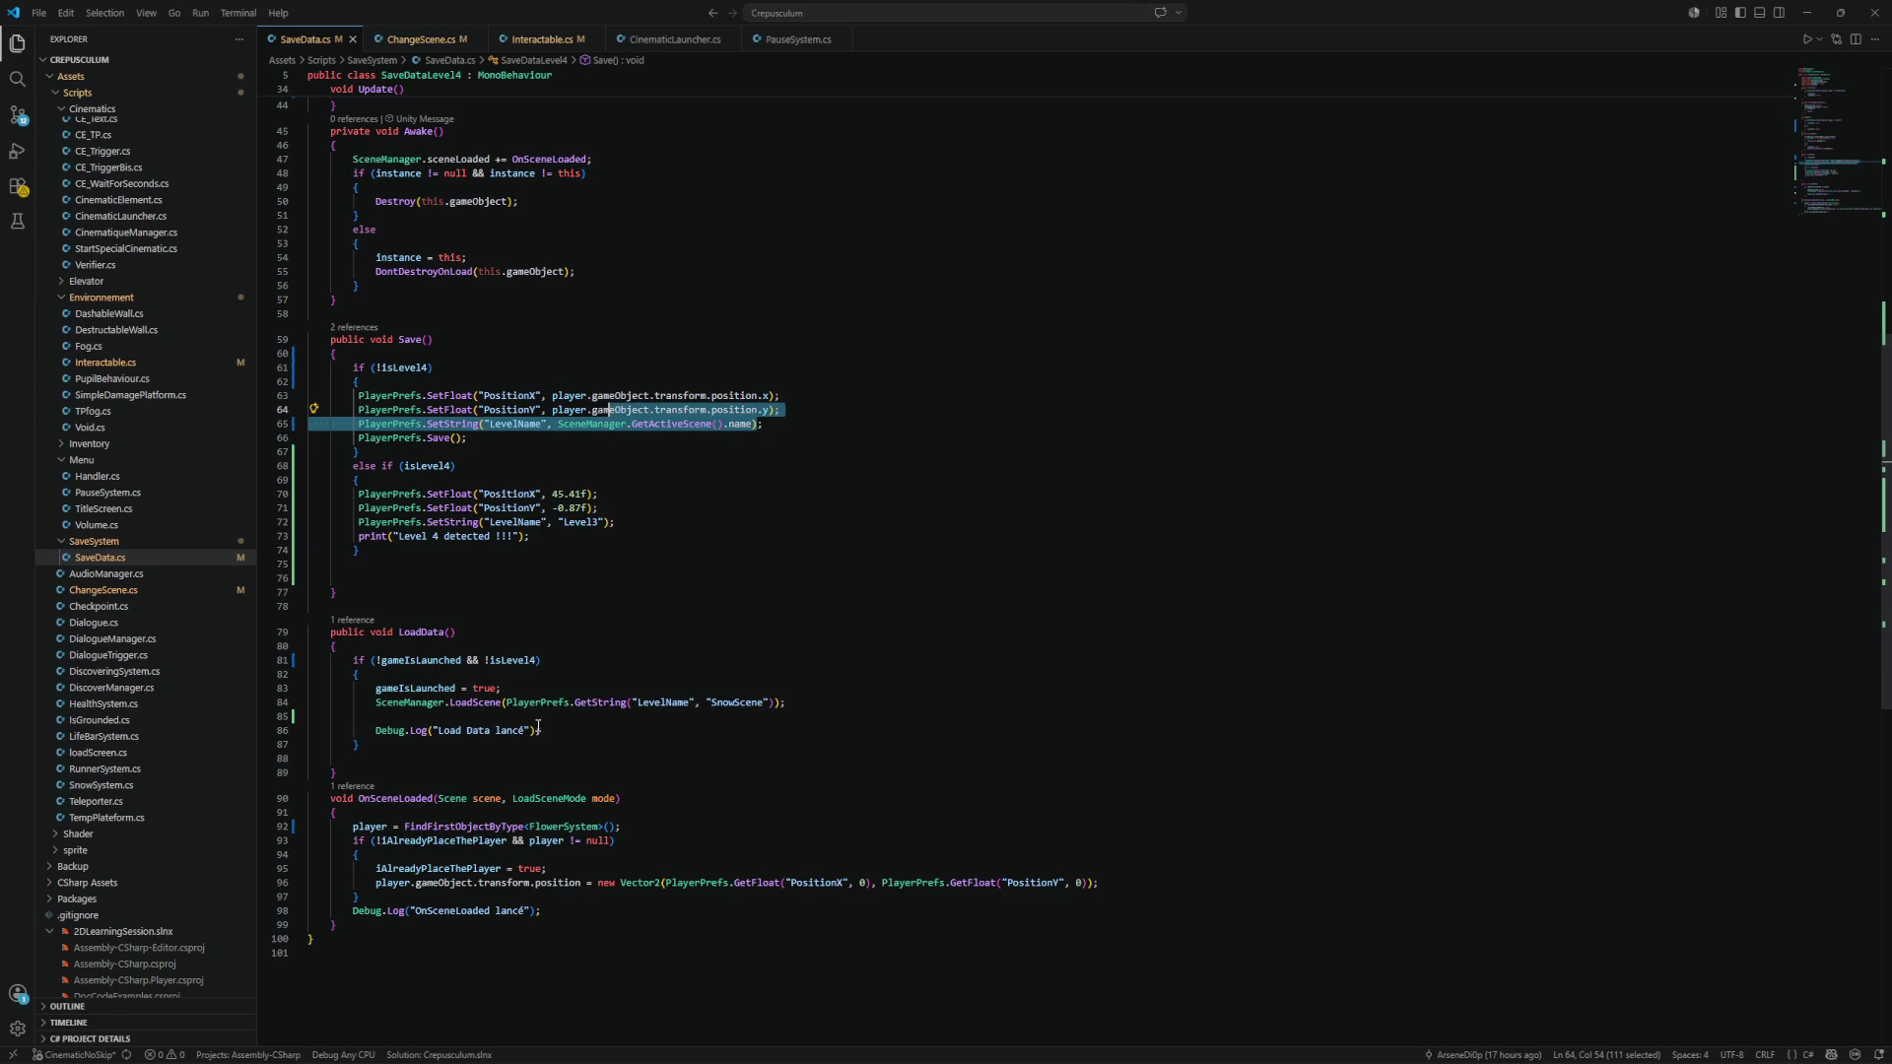
pyautogui.doubleClick(412, 703)
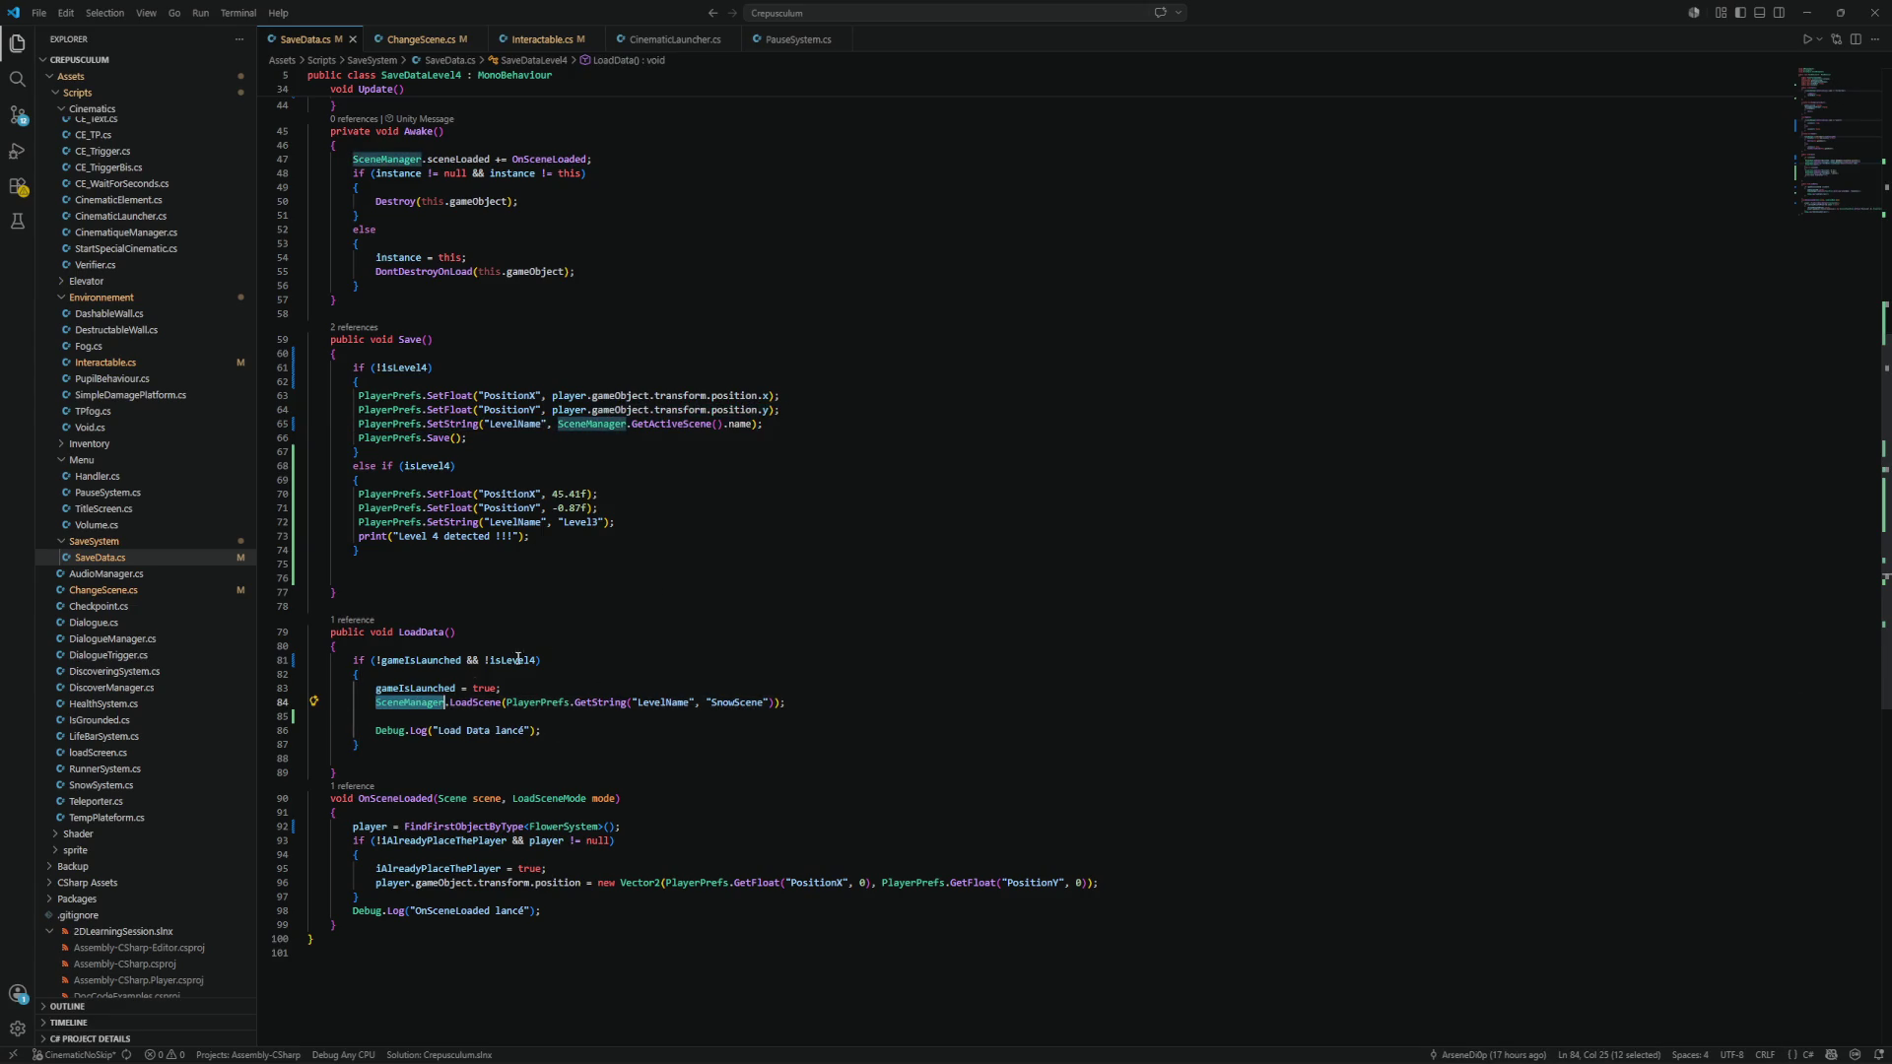
pyautogui.doubleClick(487, 702)
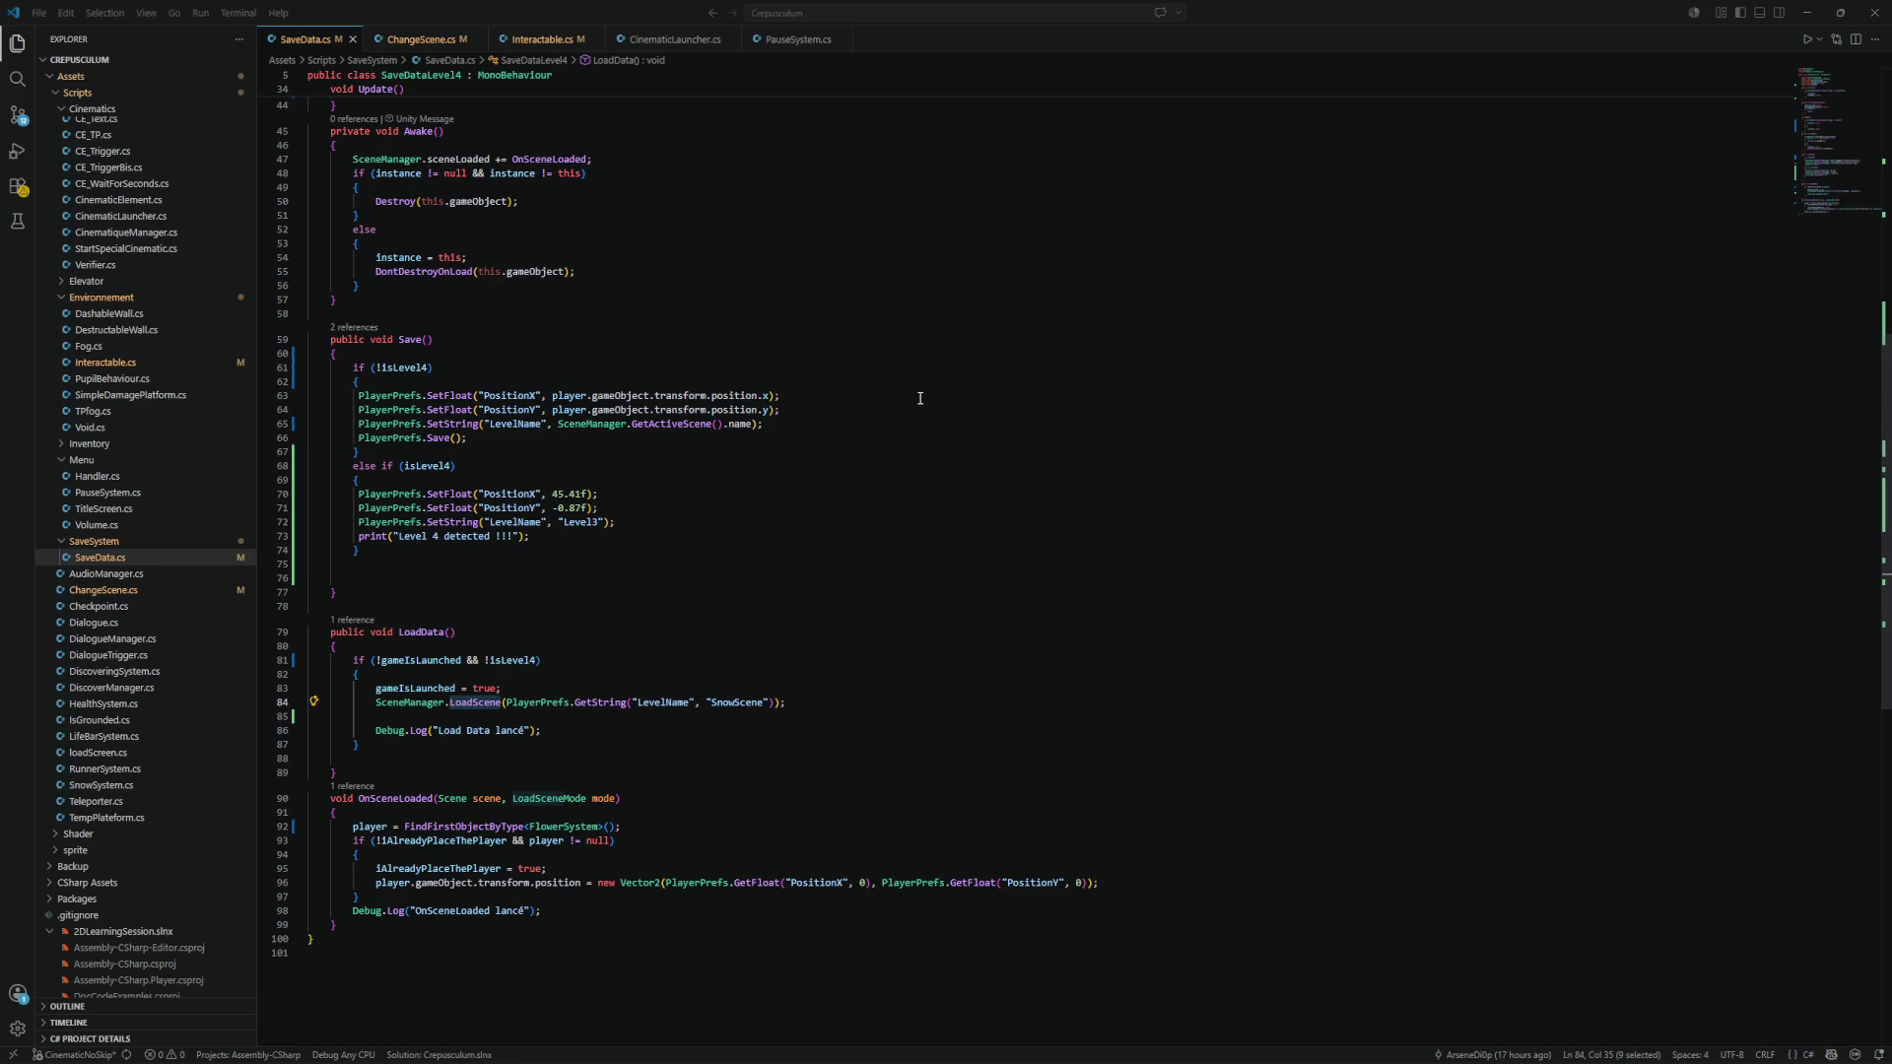
pyautogui.scroll(3, 892, 349)
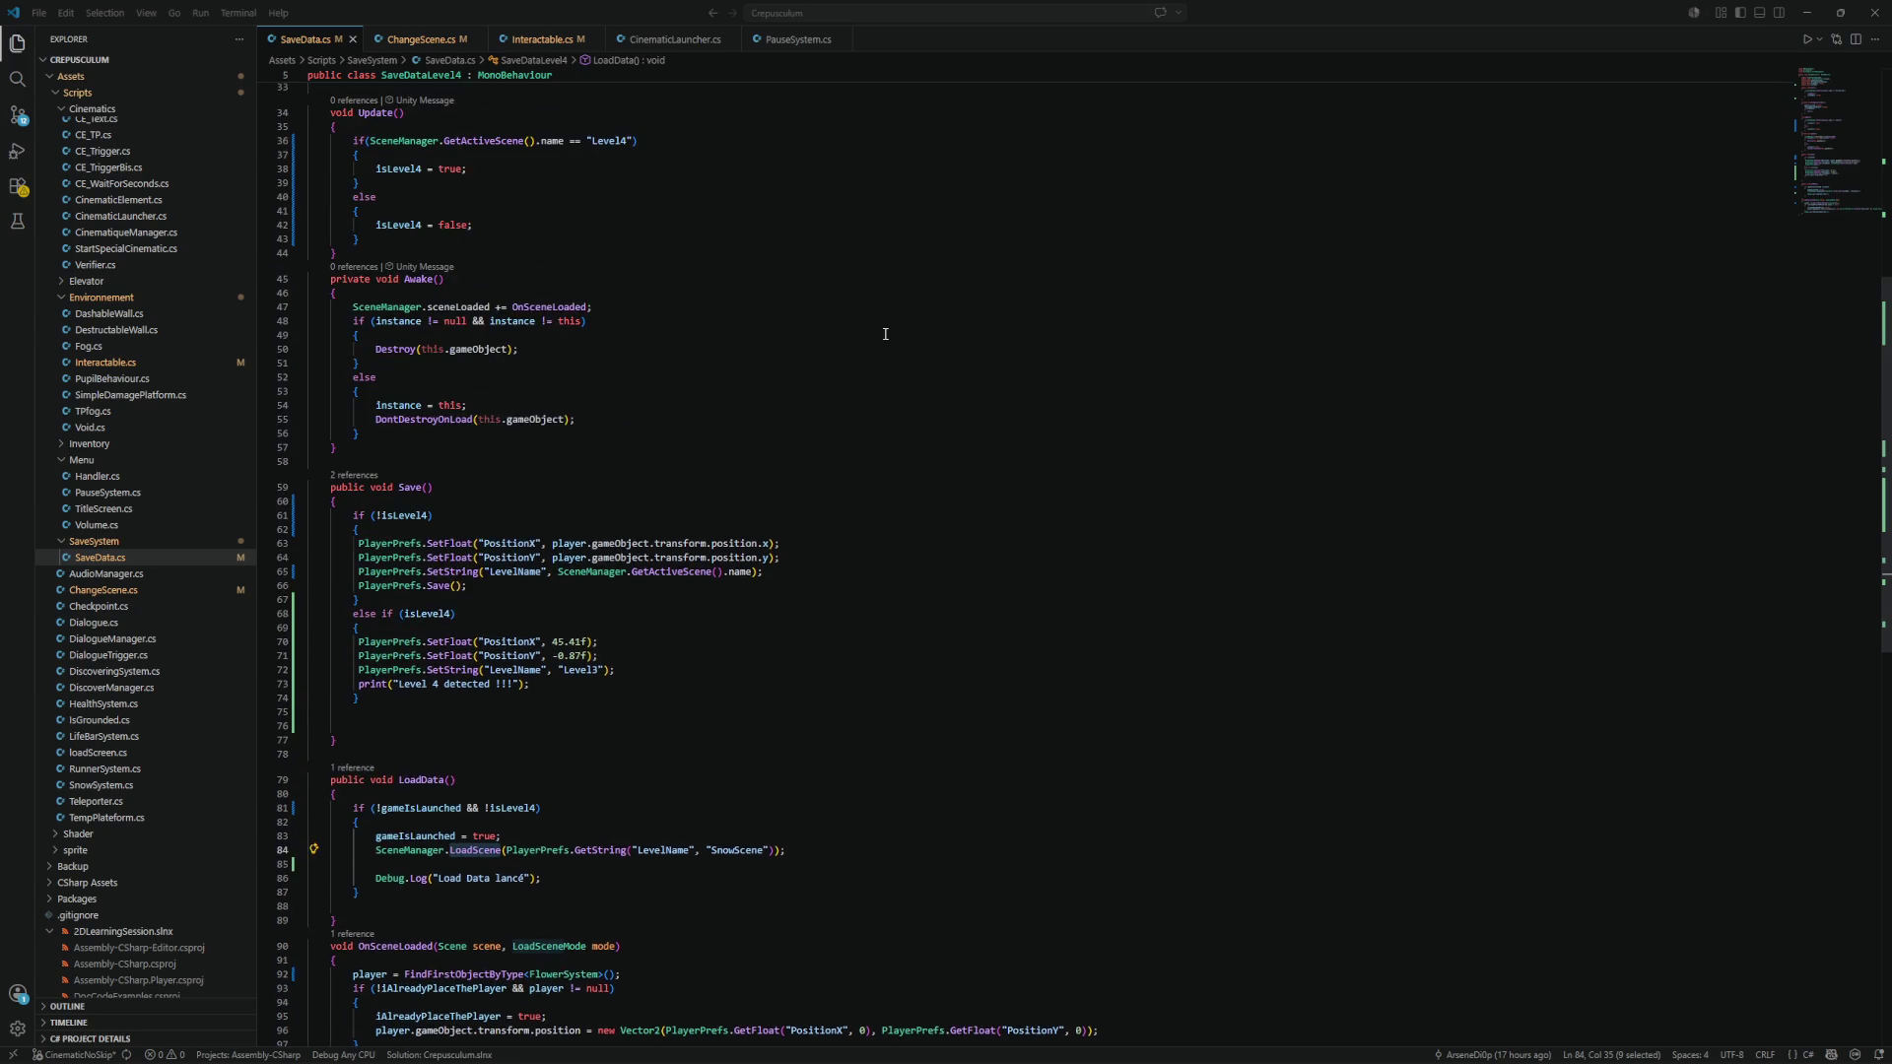
pyautogui.scroll(3, 388, 320)
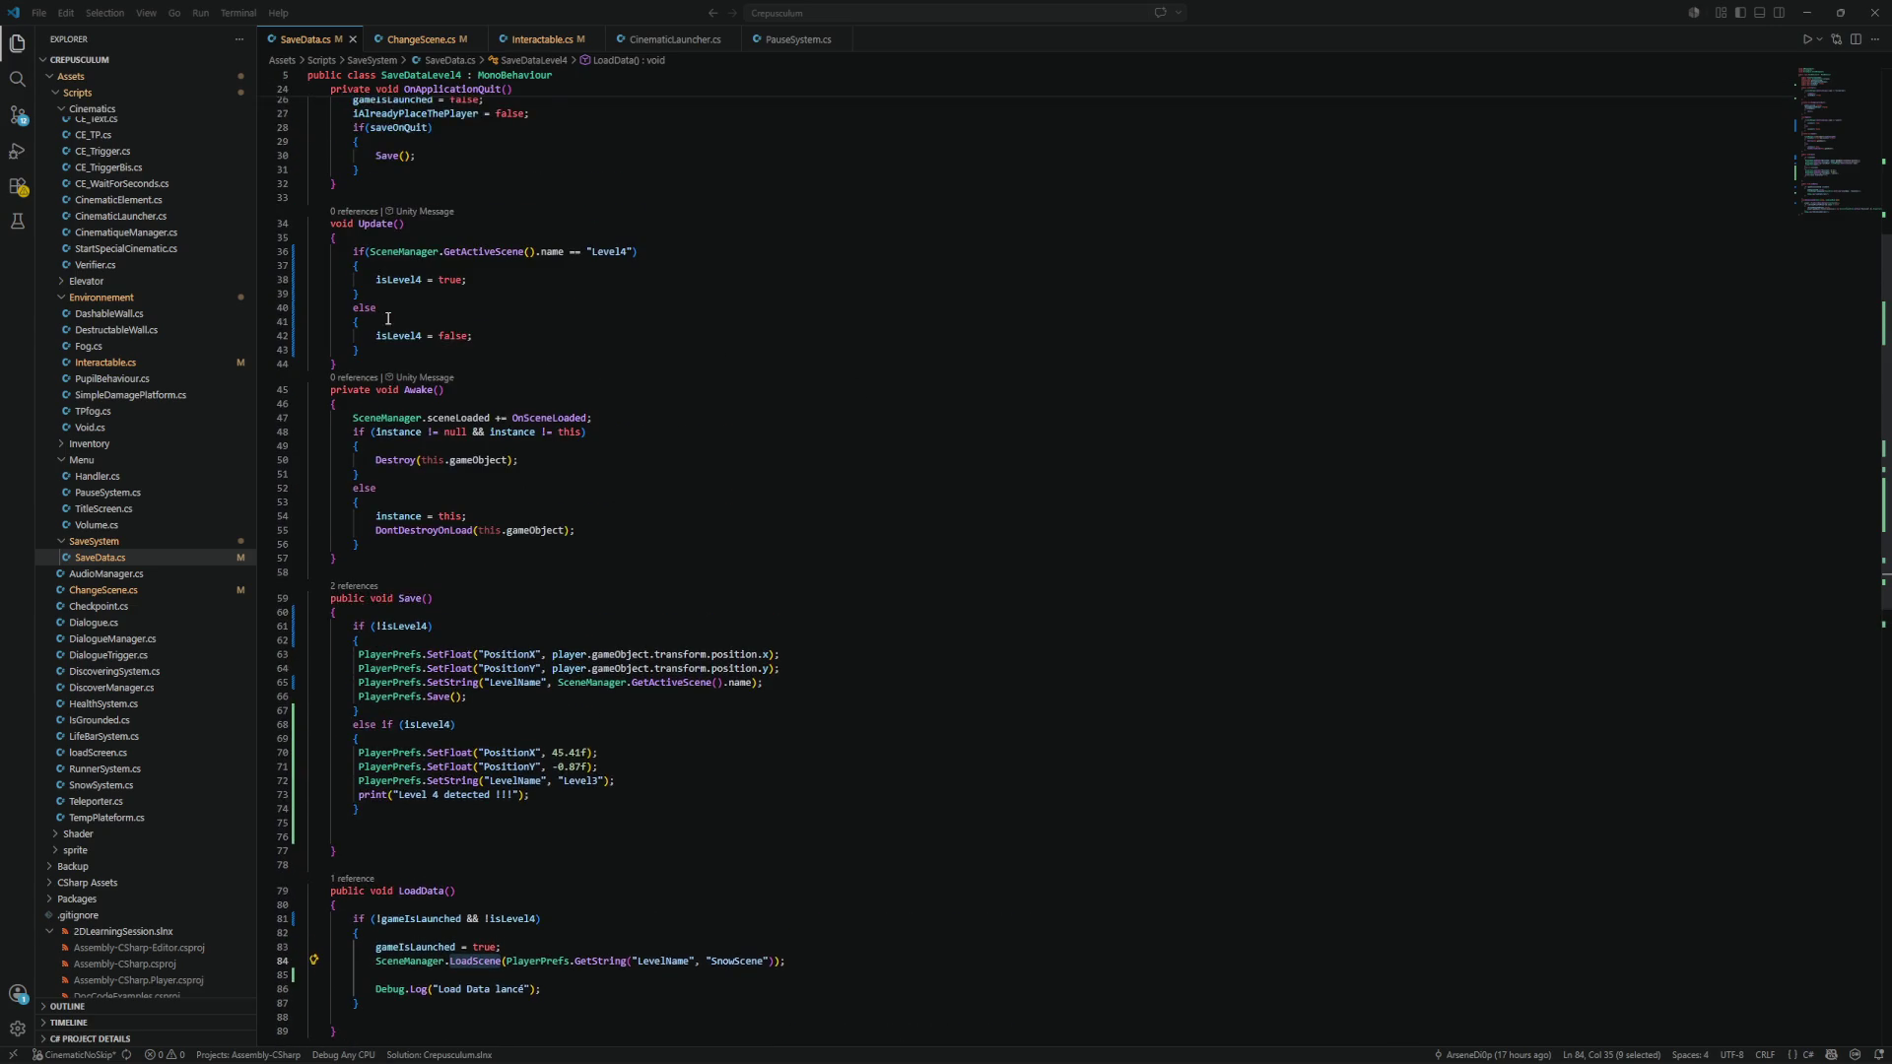
pyautogui.scroll(3, 412, 336)
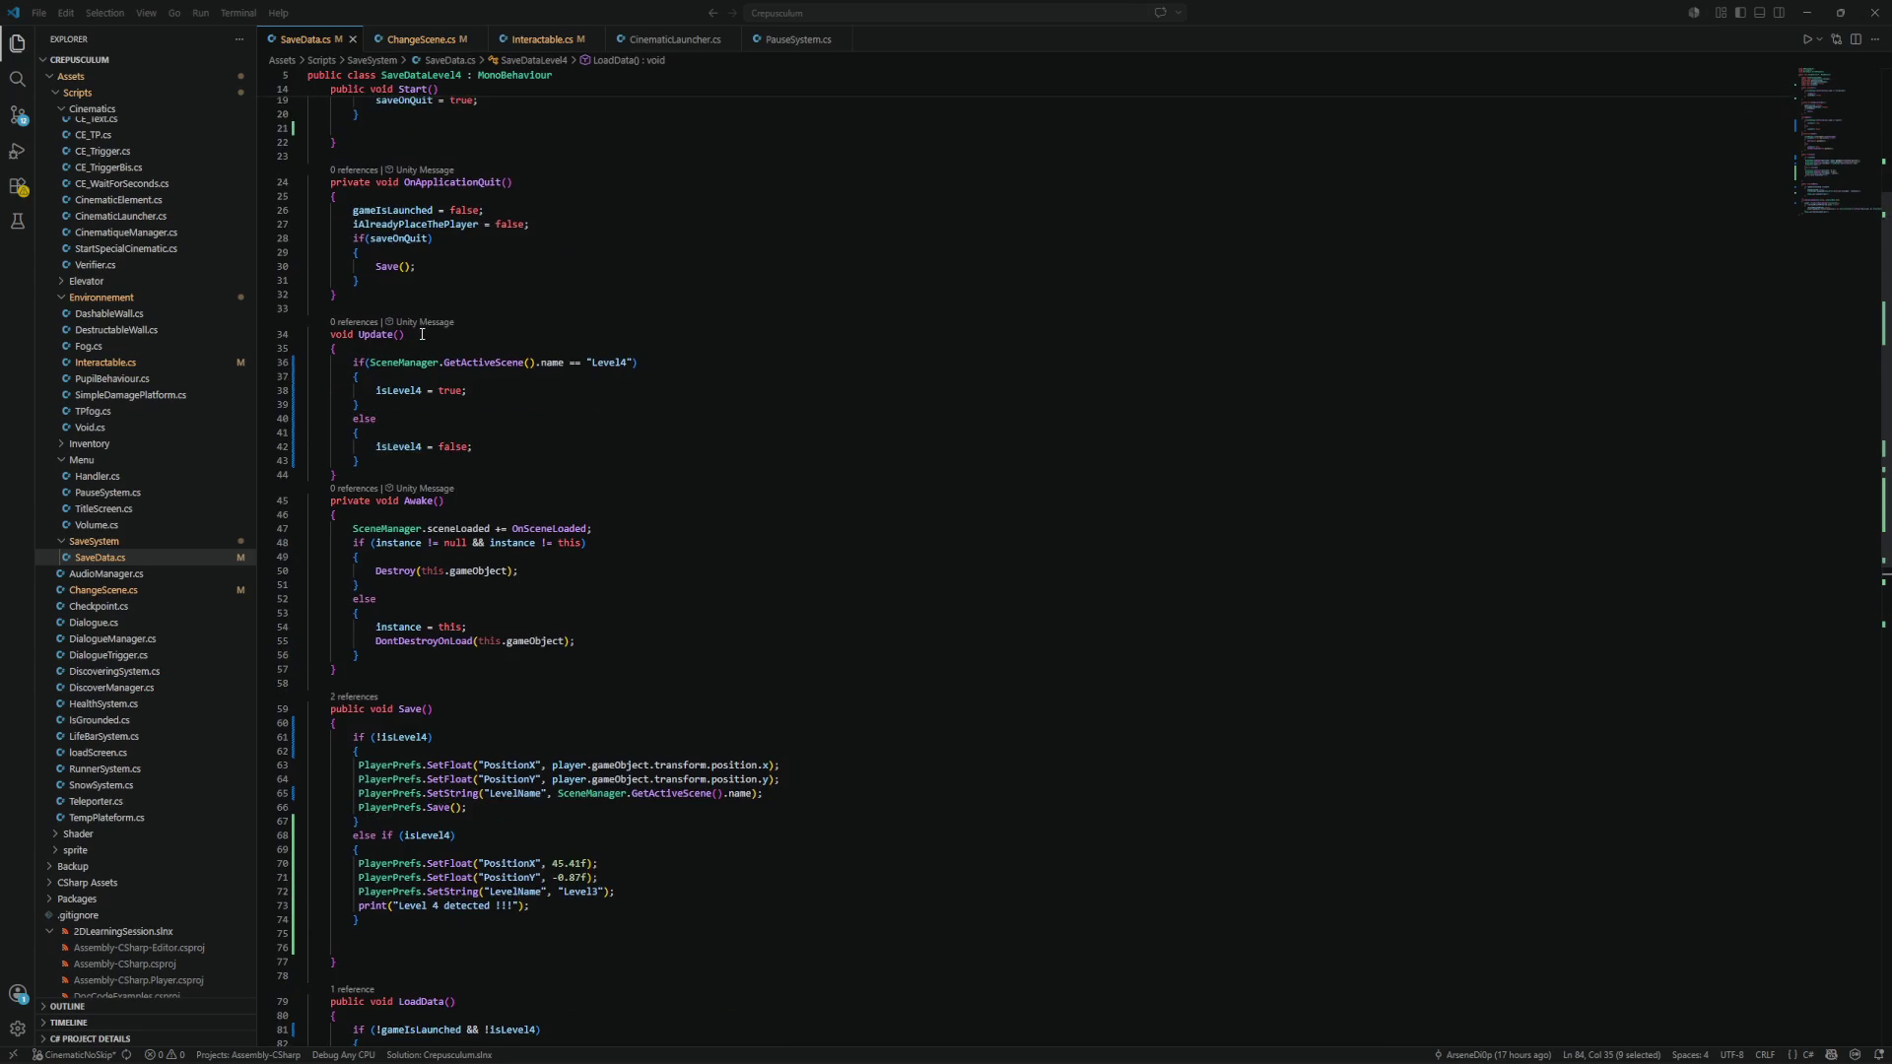
pyautogui.scroll(5, 428, 333)
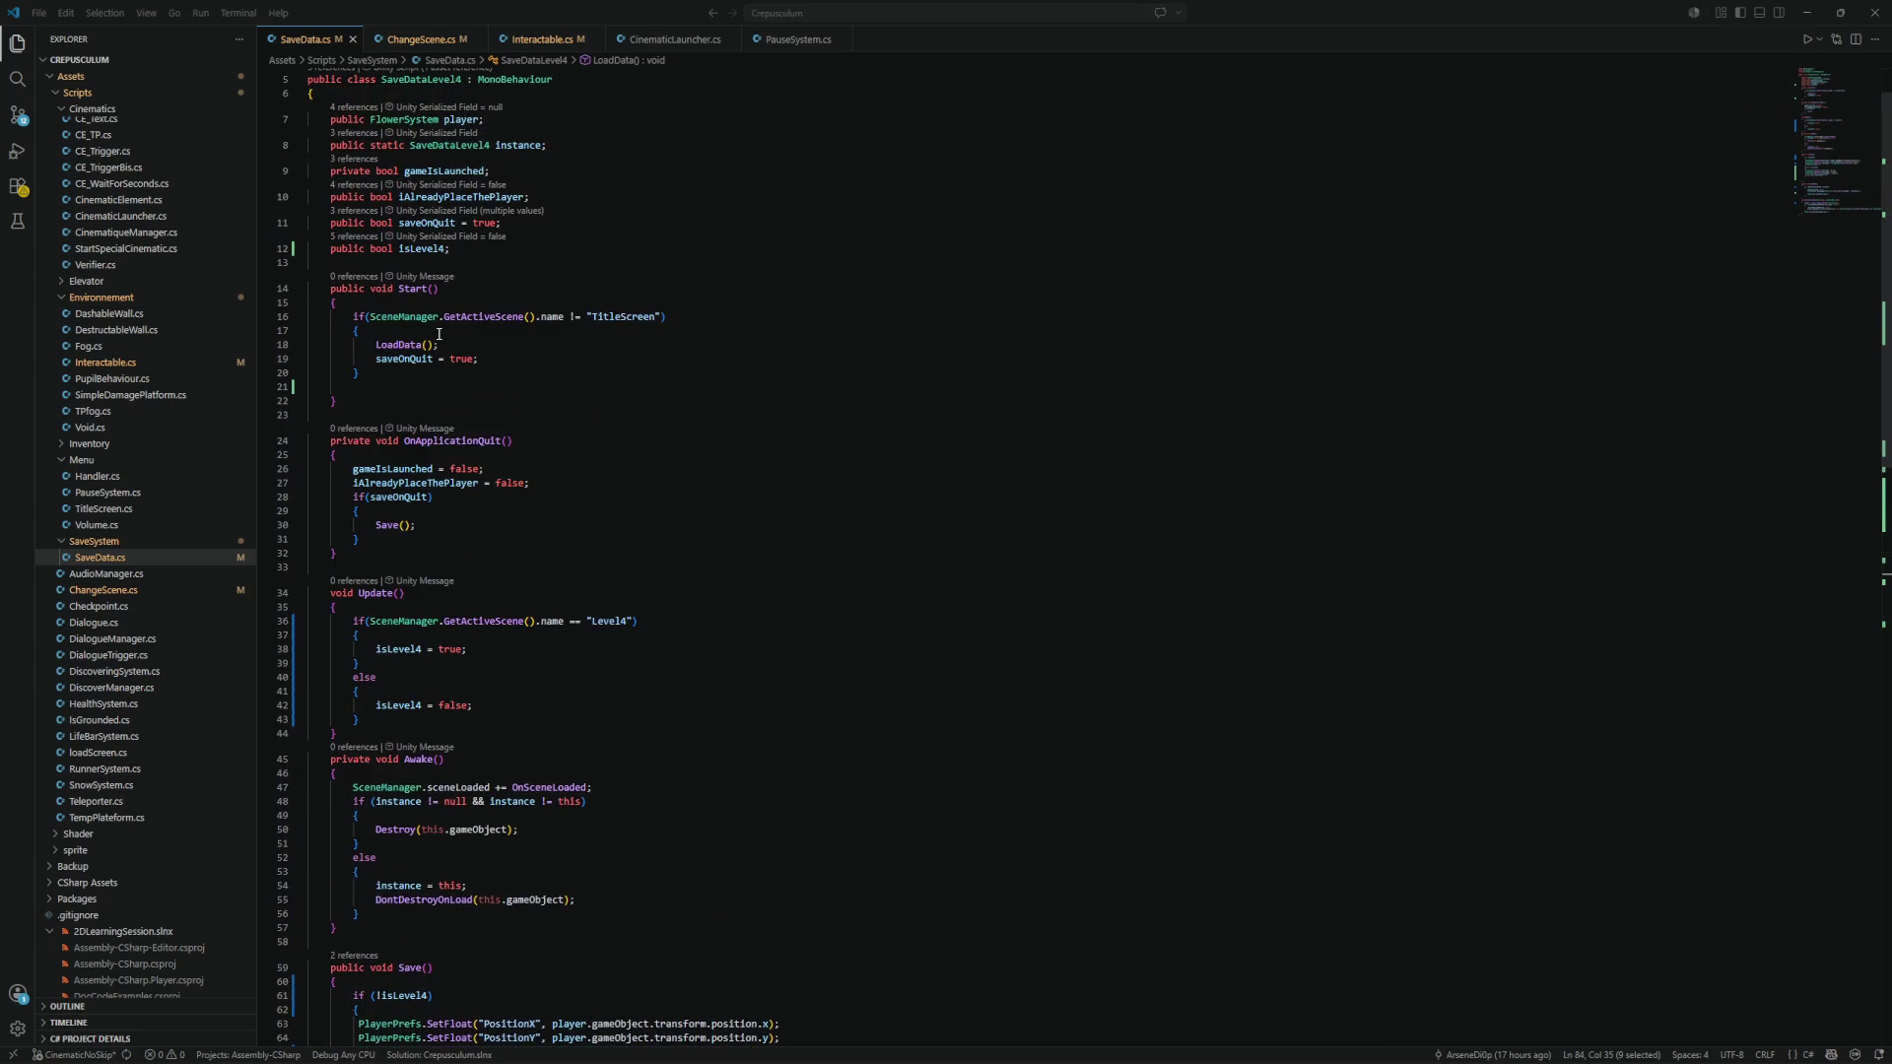
pyautogui.scroll(-15, 465, 341)
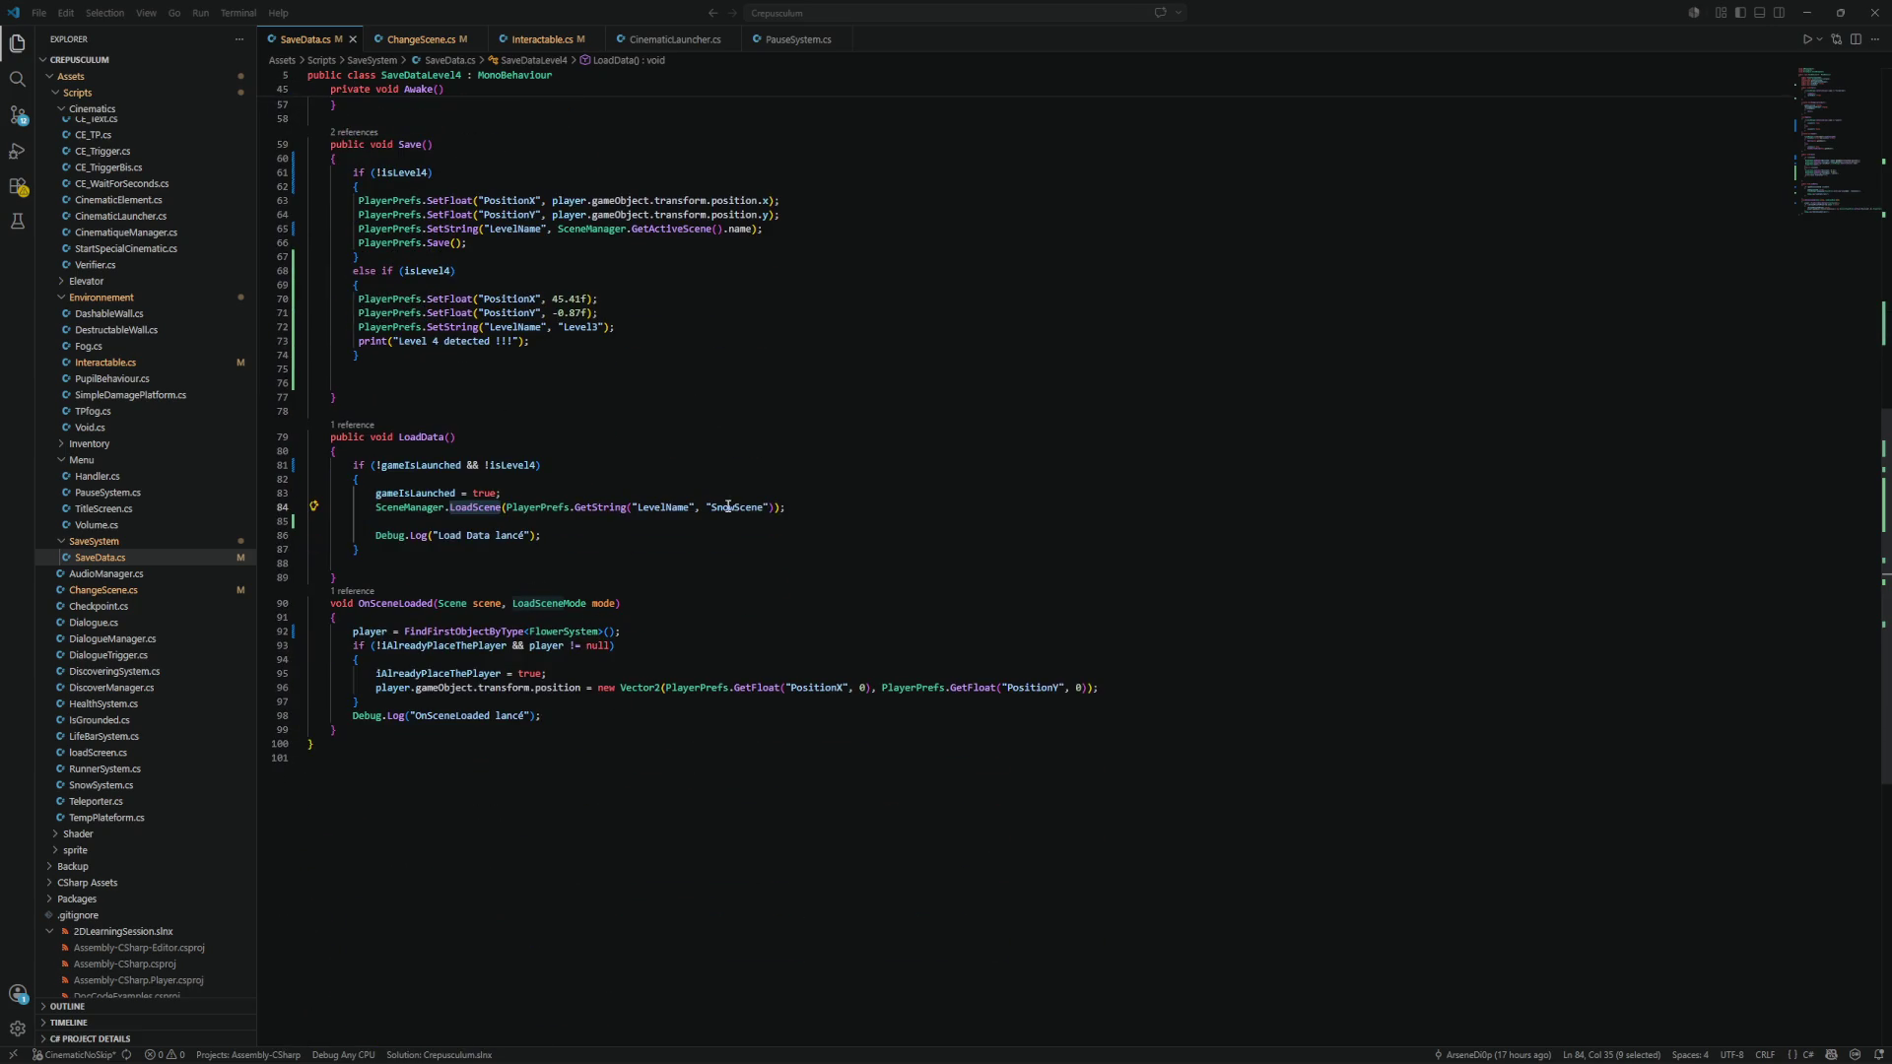
# Peek SceneManager.LoadScene's definition, then find all its references: 11 results across 8 files.
pyautogui.moveTo(381, 507); pyautogui.dragTo(503, 508)
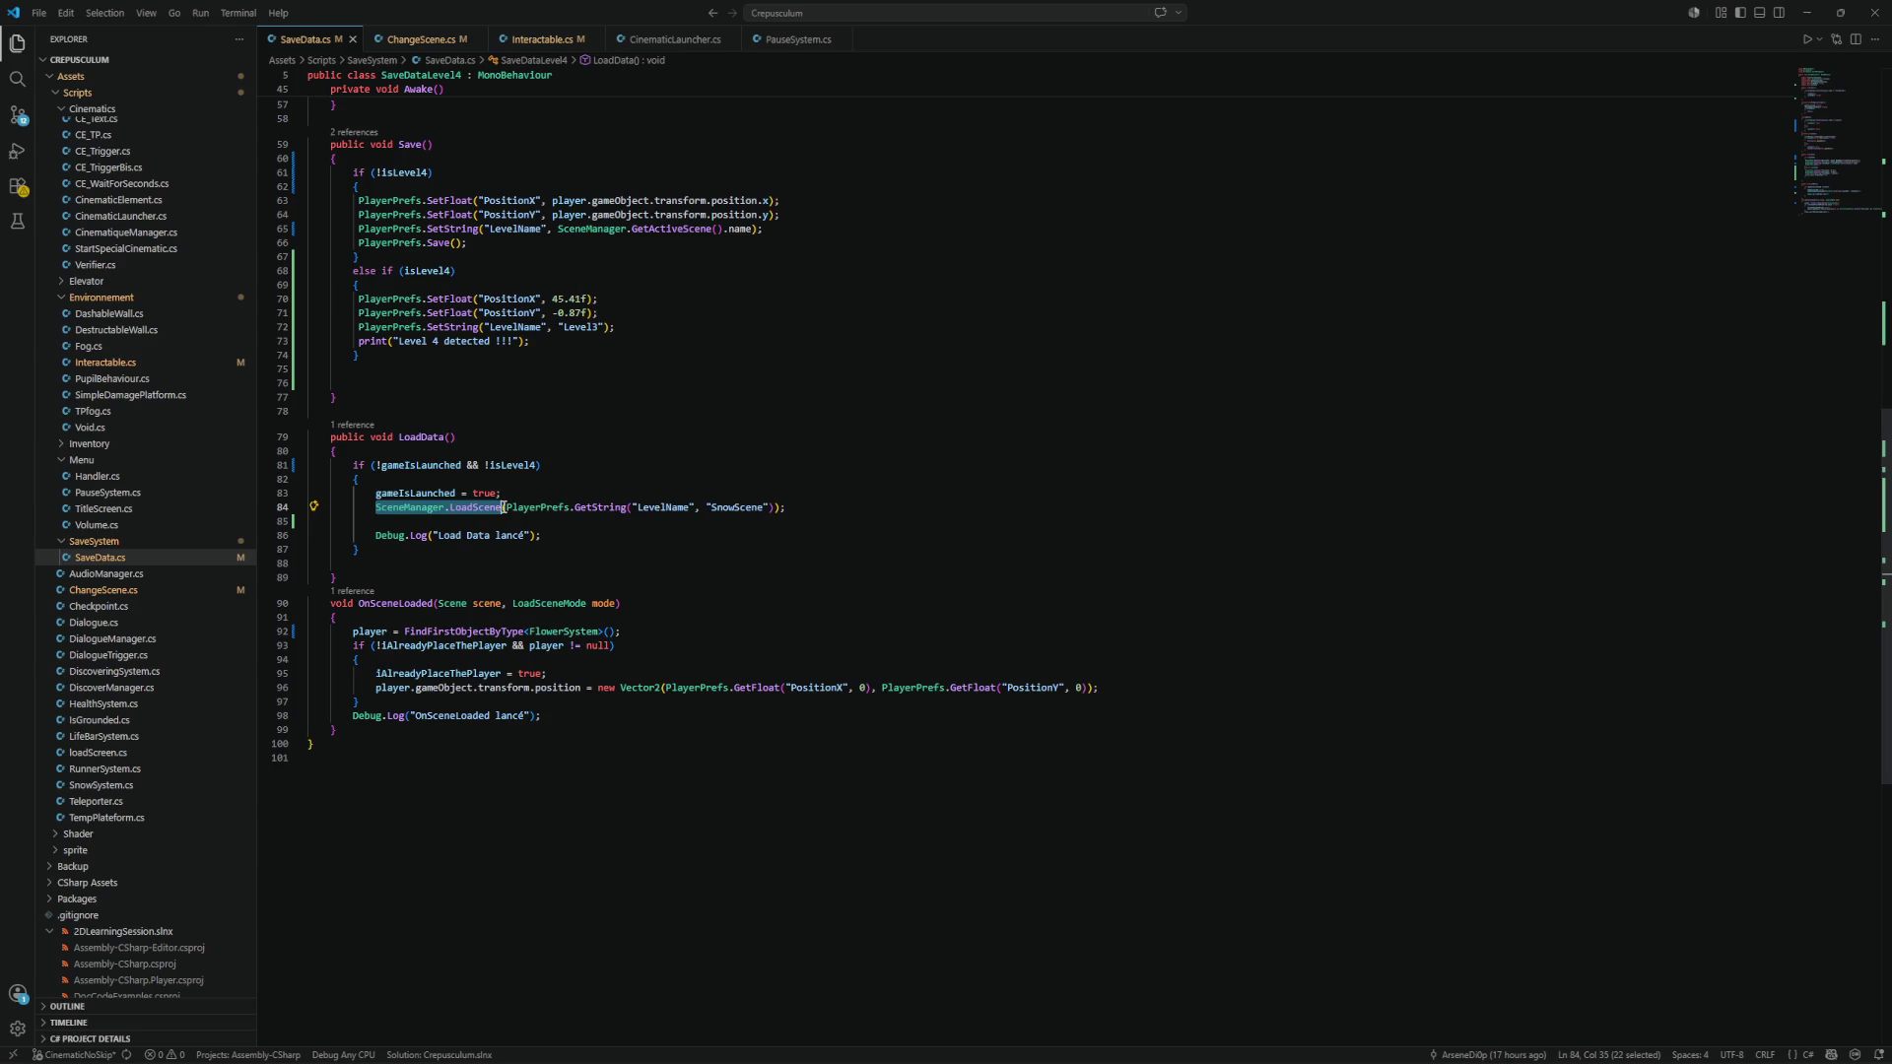
pyautogui.press('F12')
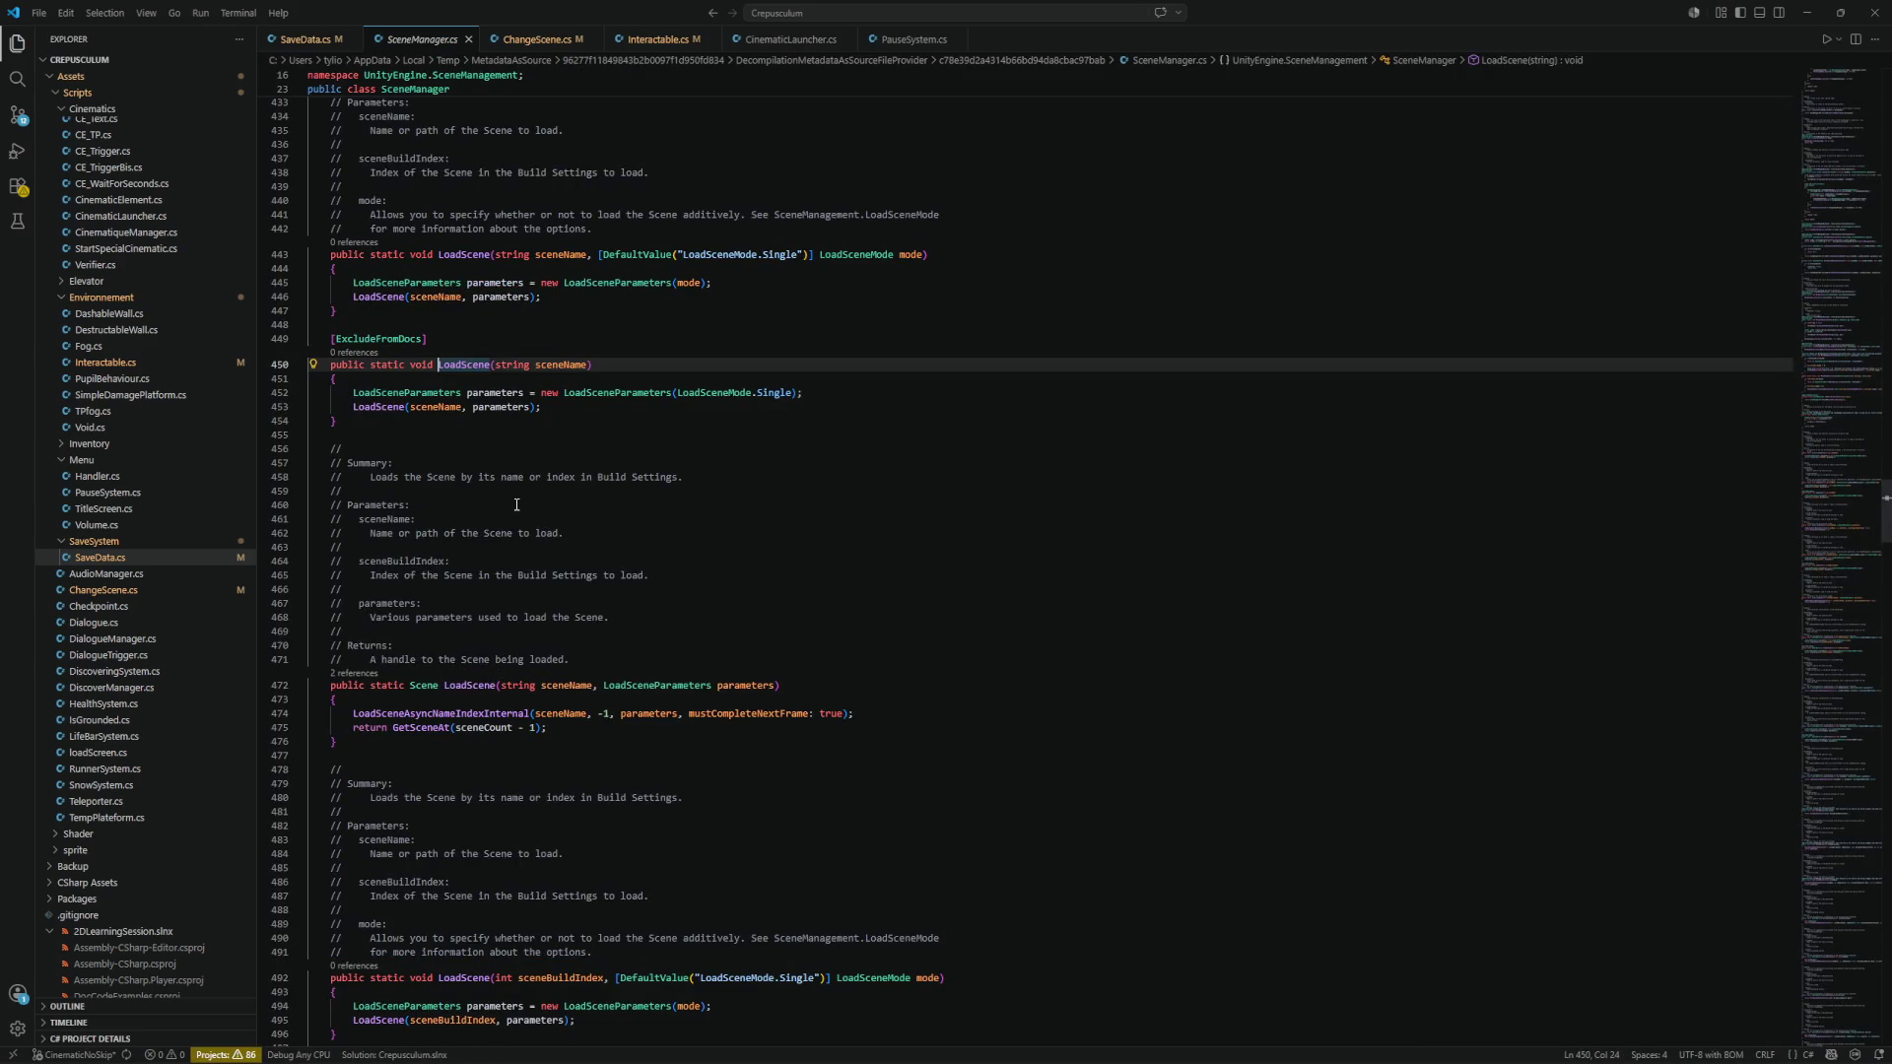
pyautogui.click(468, 39)
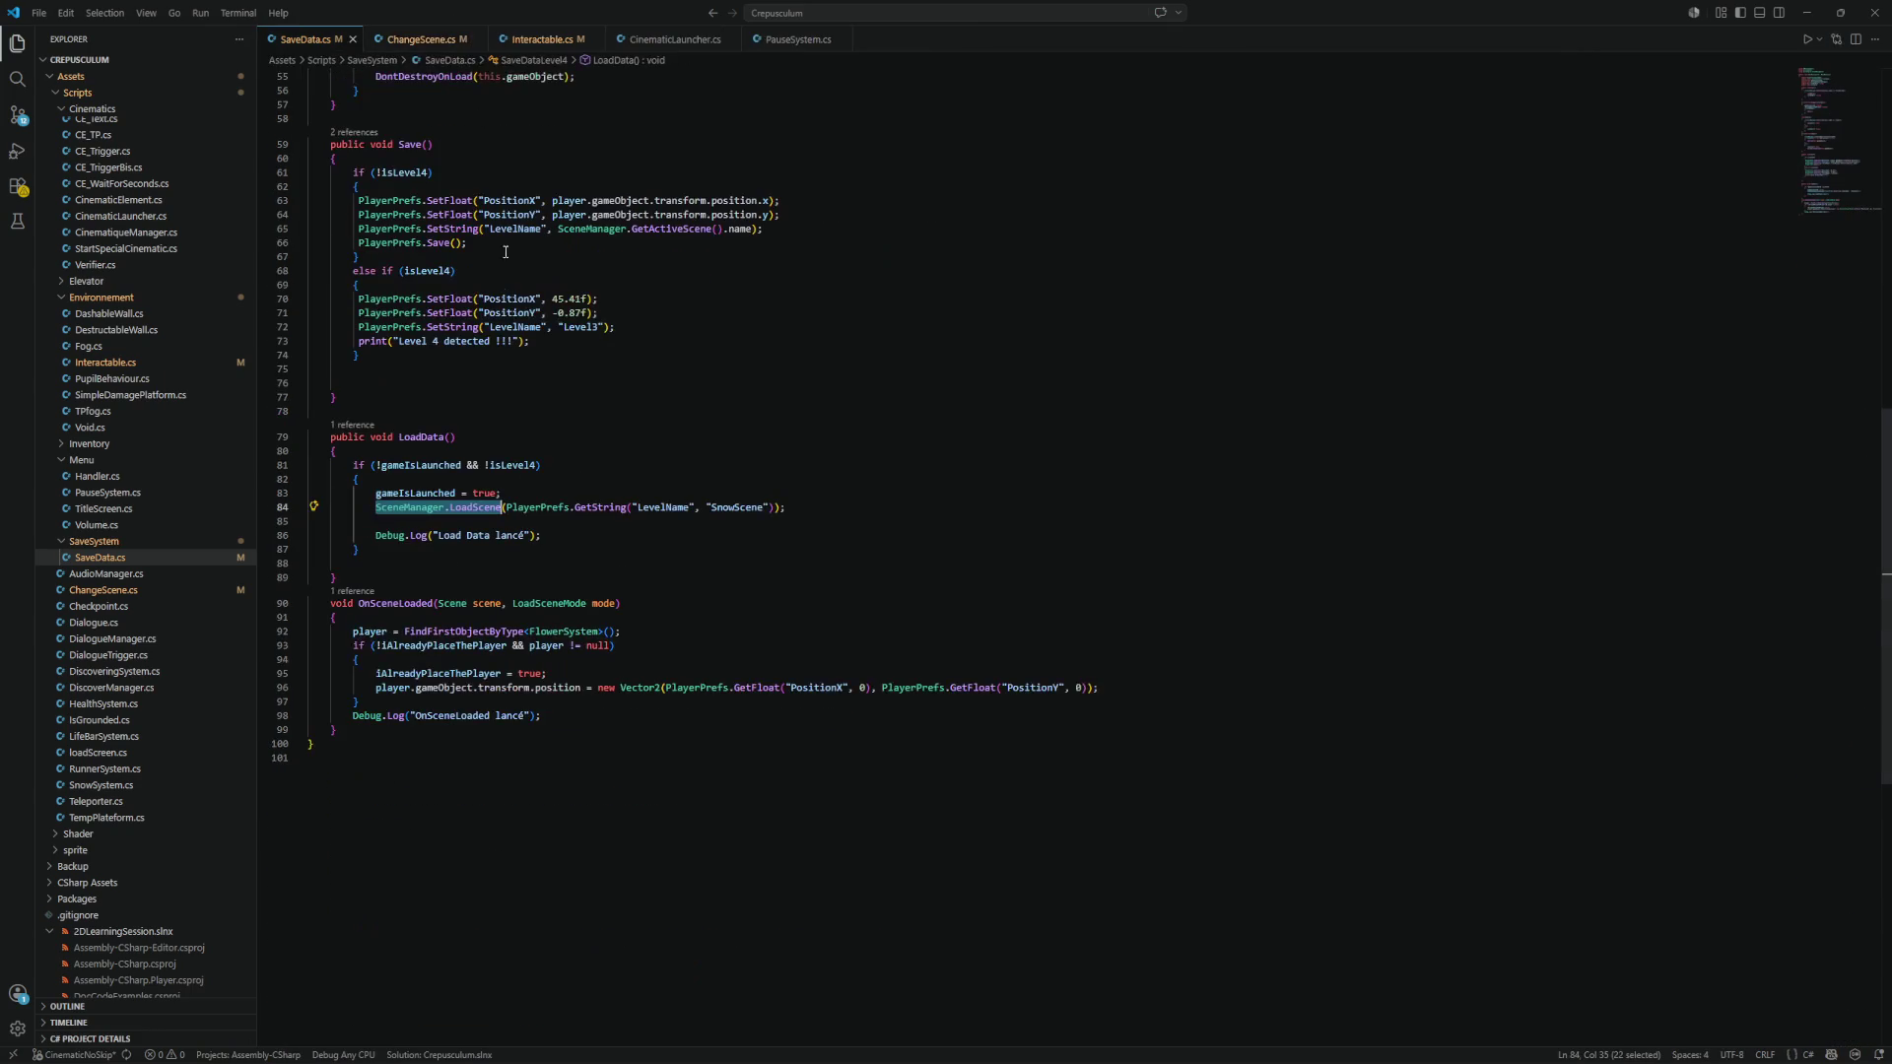
pyautogui.rightClick(439, 510)
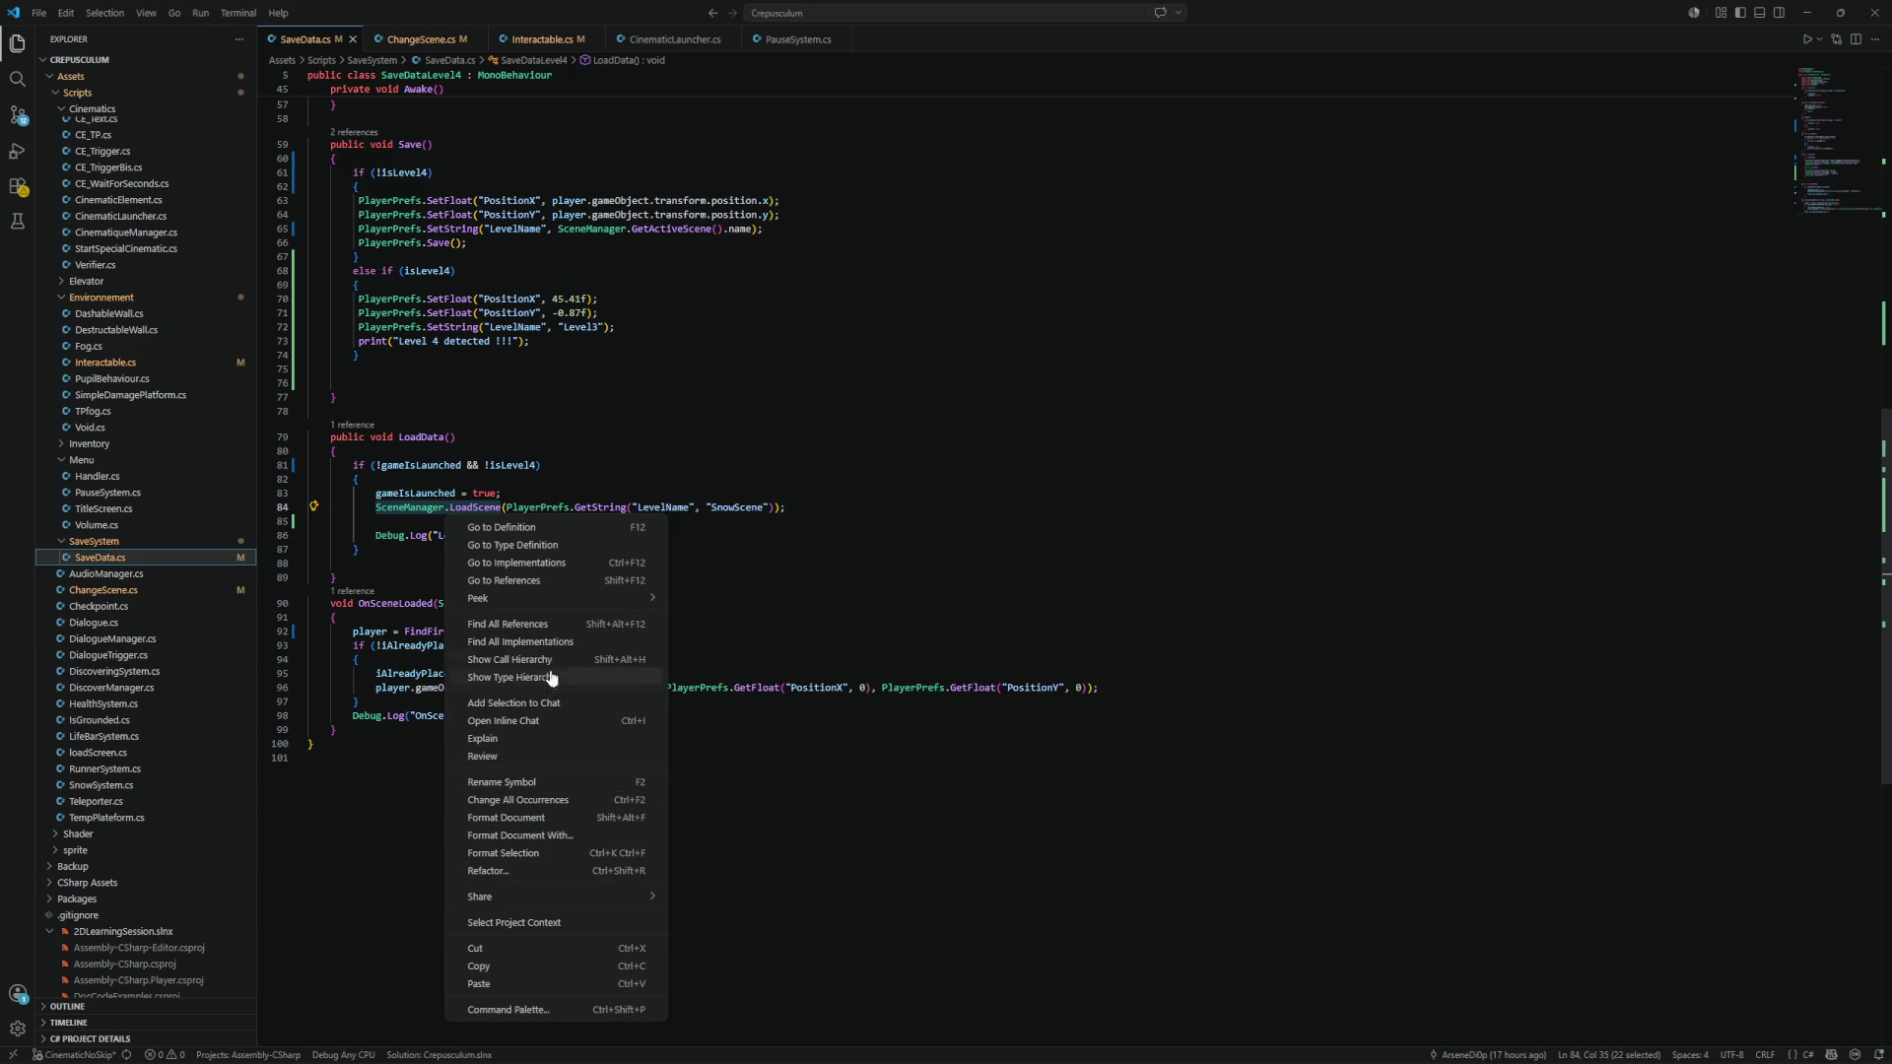
pyautogui.click(534, 625)
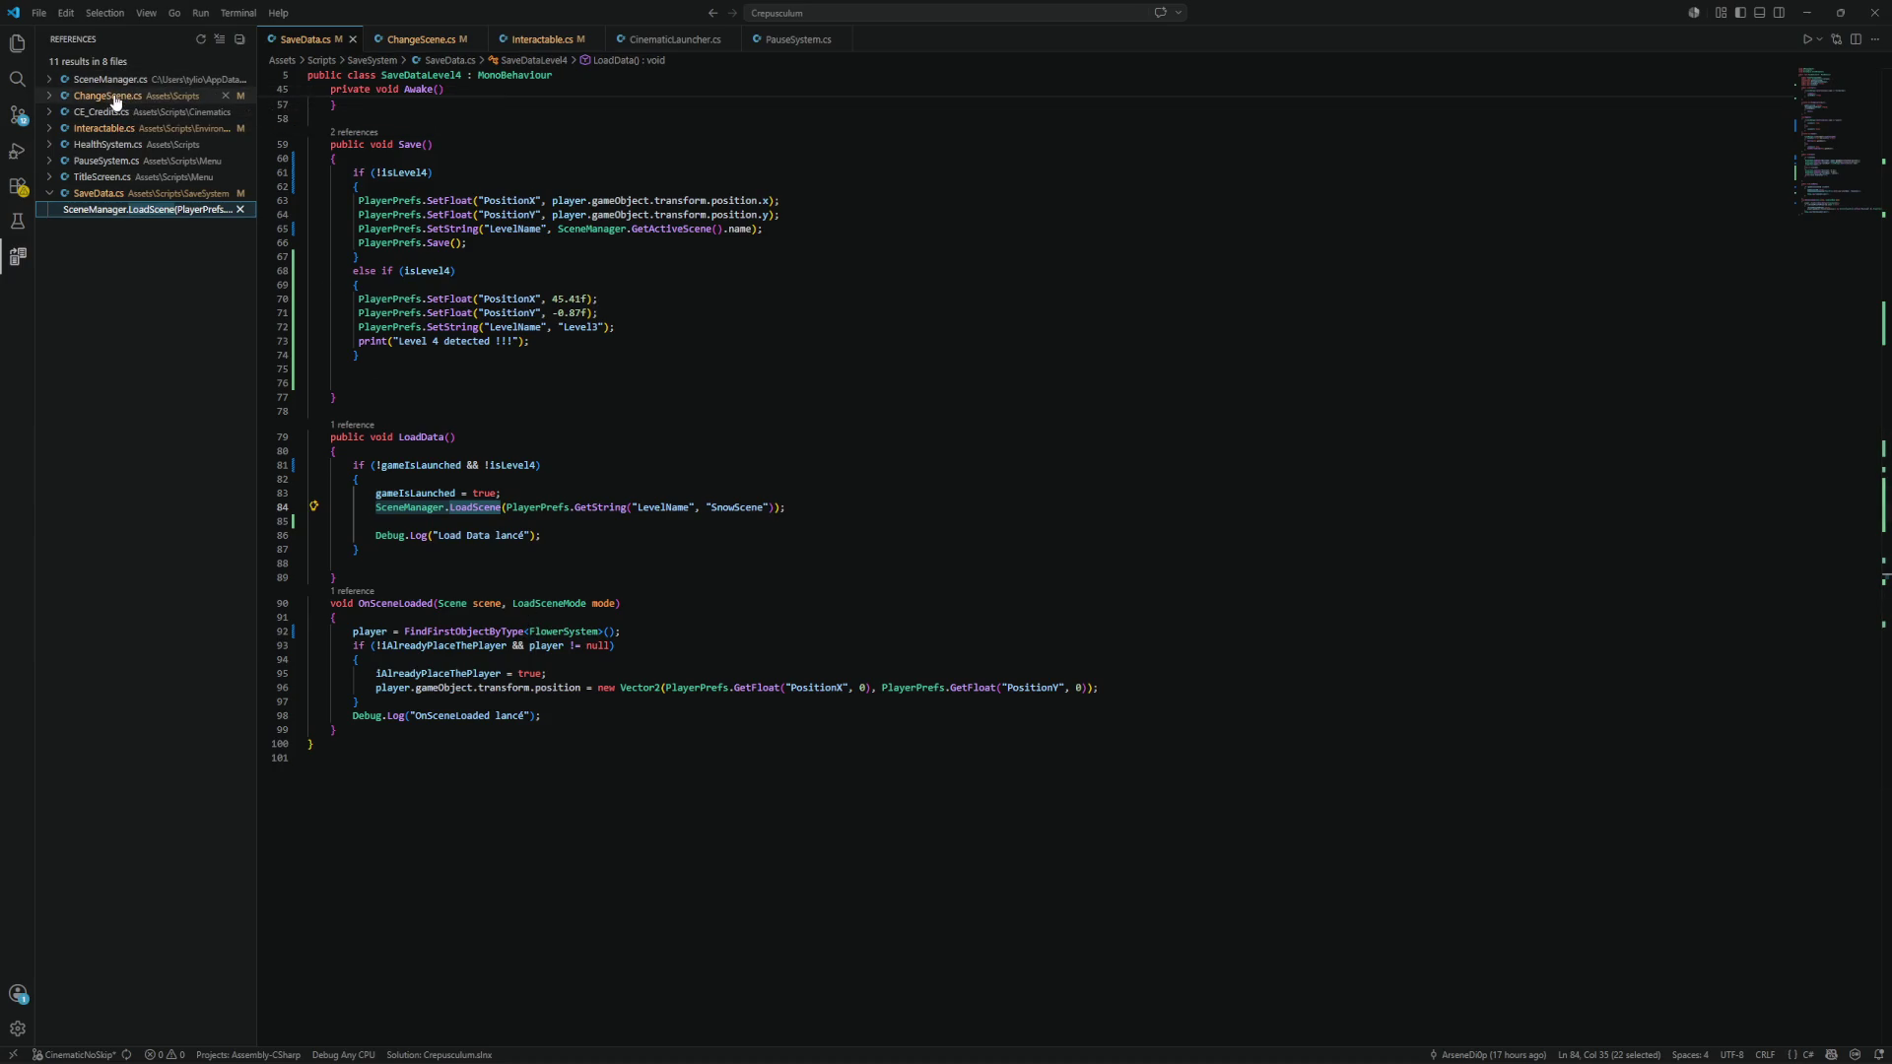
# In ChangeScene.cs, paste an aligned Debug.Log line after the LoadScene call on line 47.
pyautogui.click(113, 96)
pyautogui.click(112, 112)
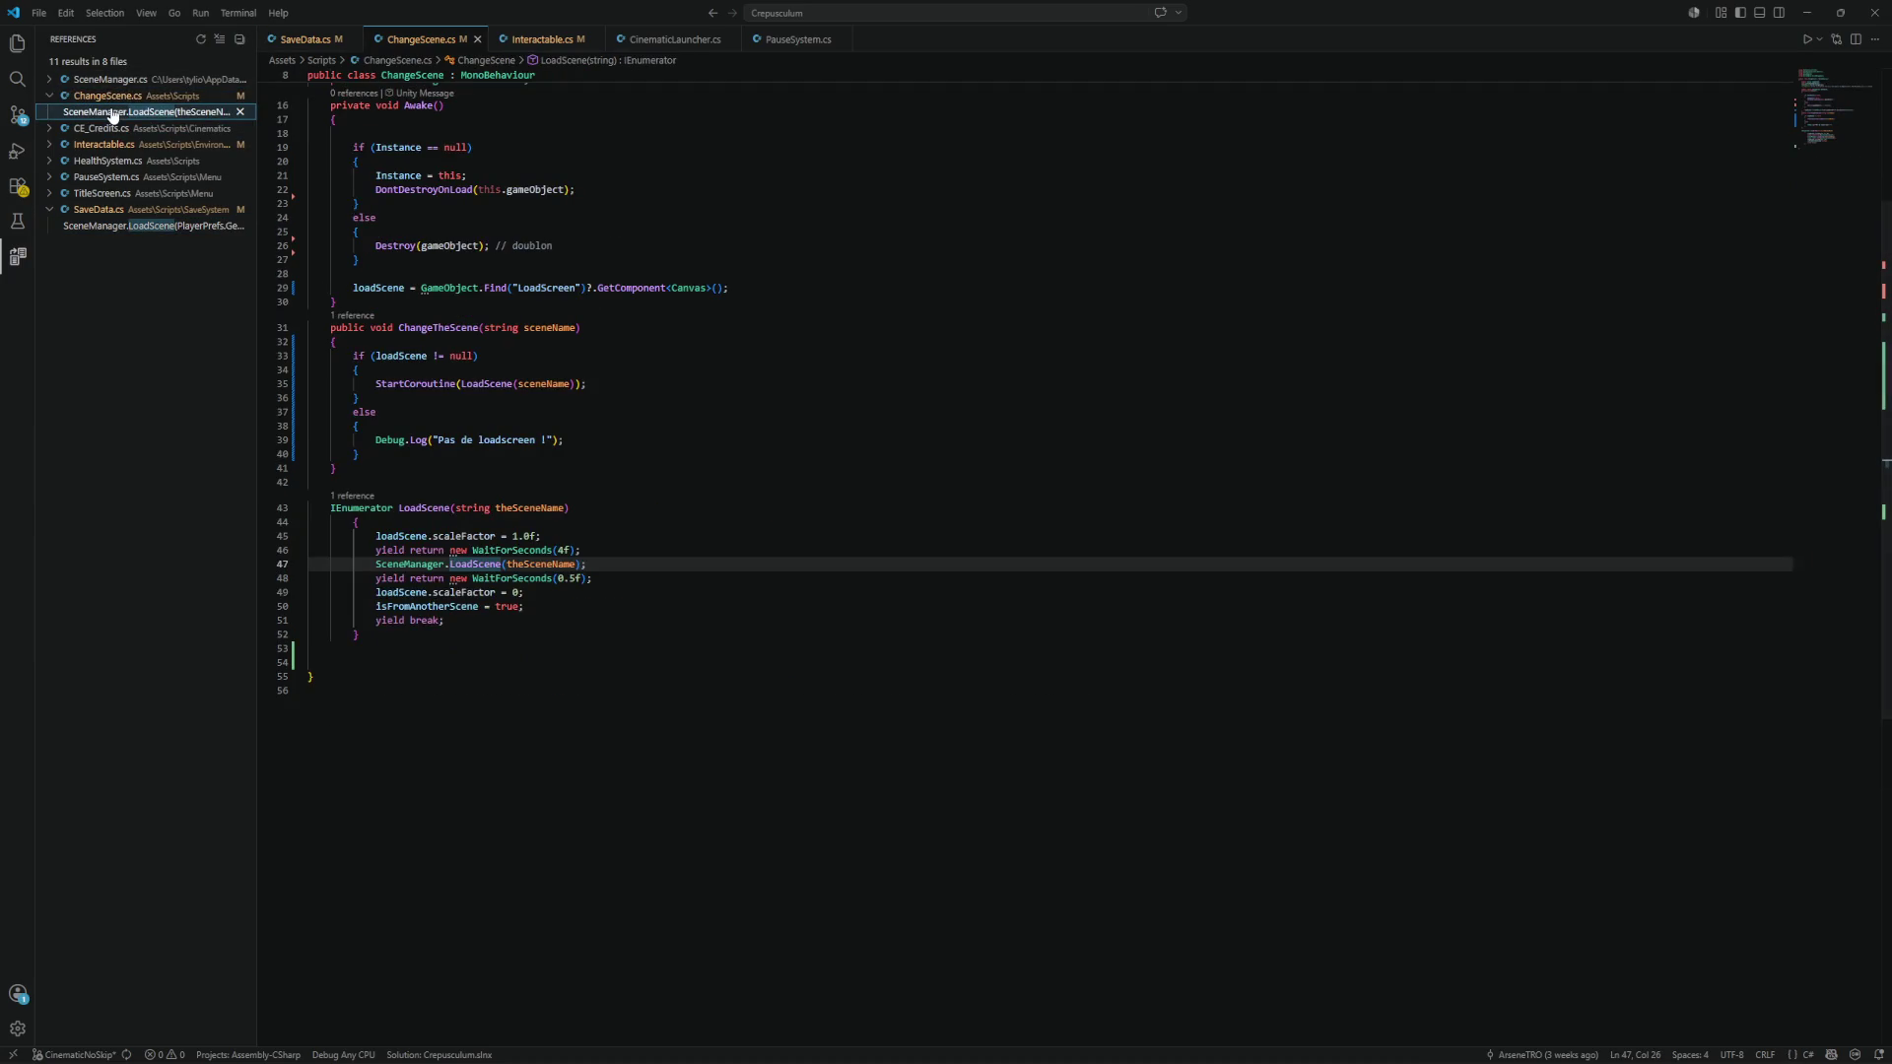
pyautogui.click(586, 564)
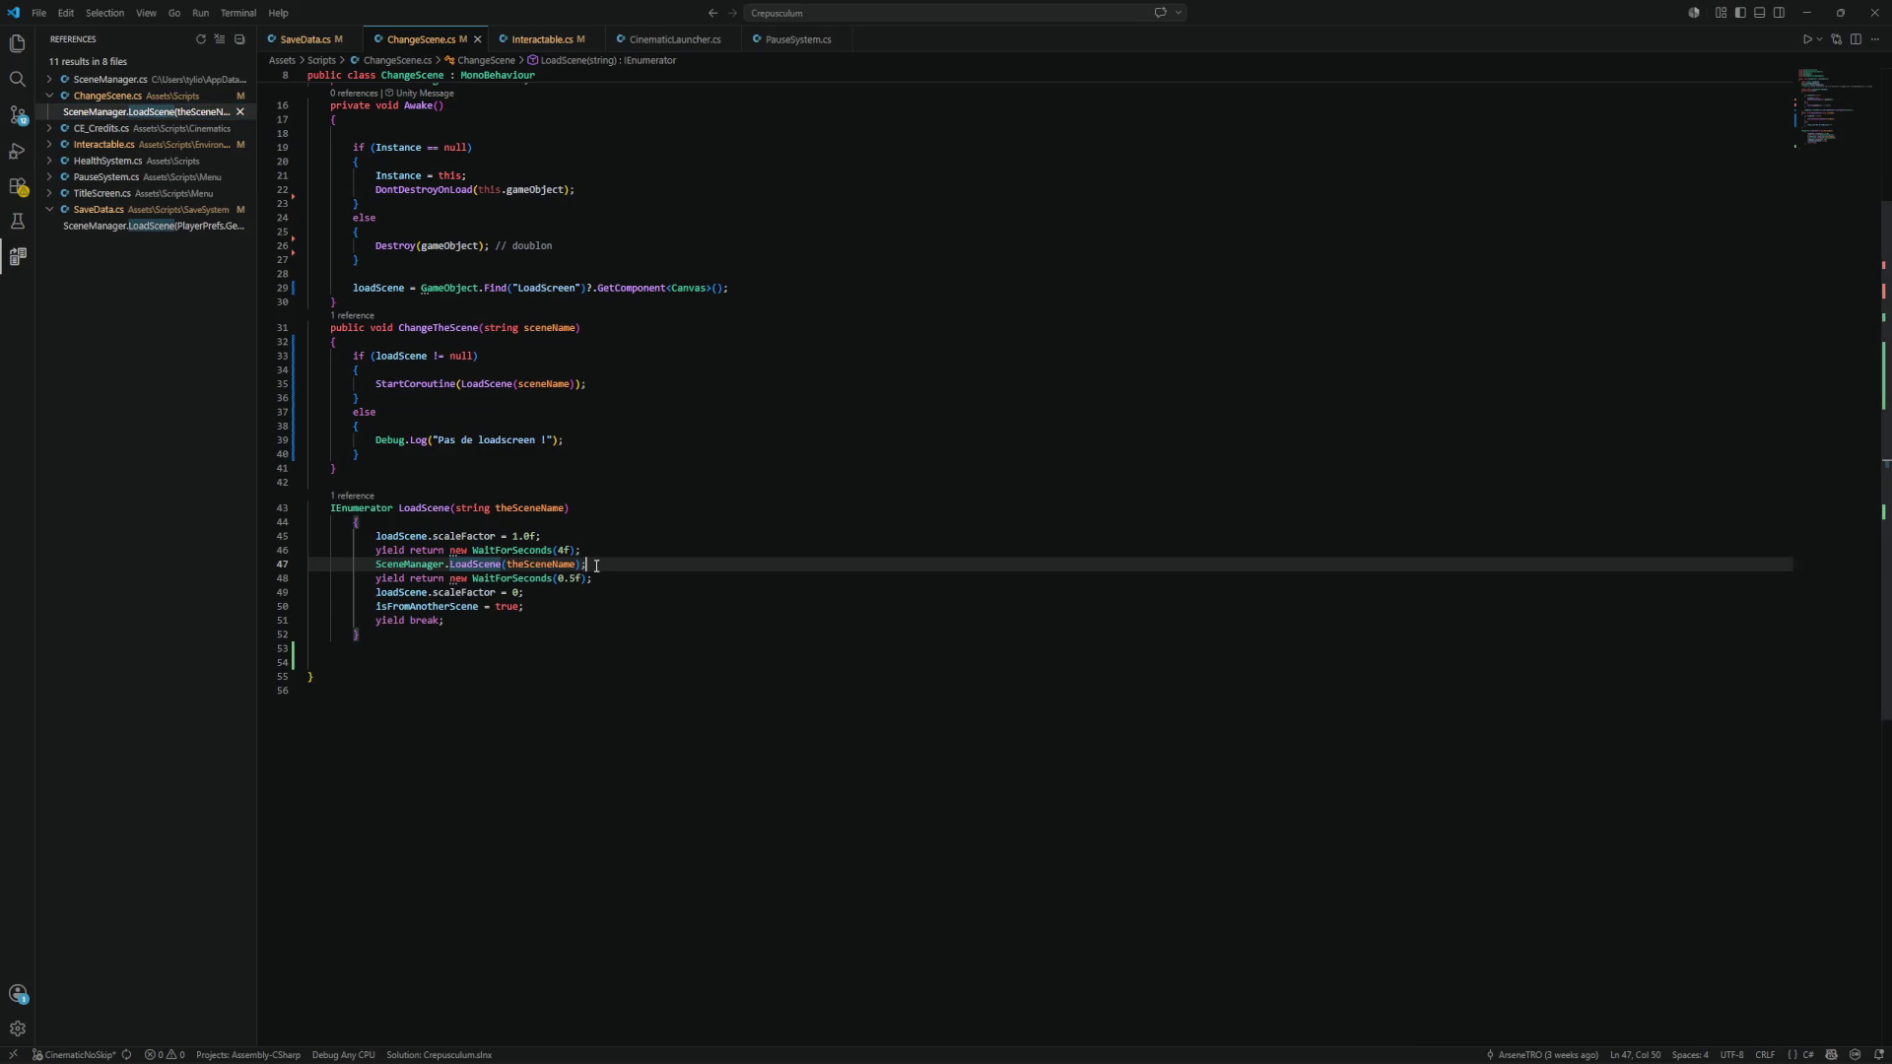
pyautogui.press('Return')
pyautogui.write('Debug.Log("AwakeData");')
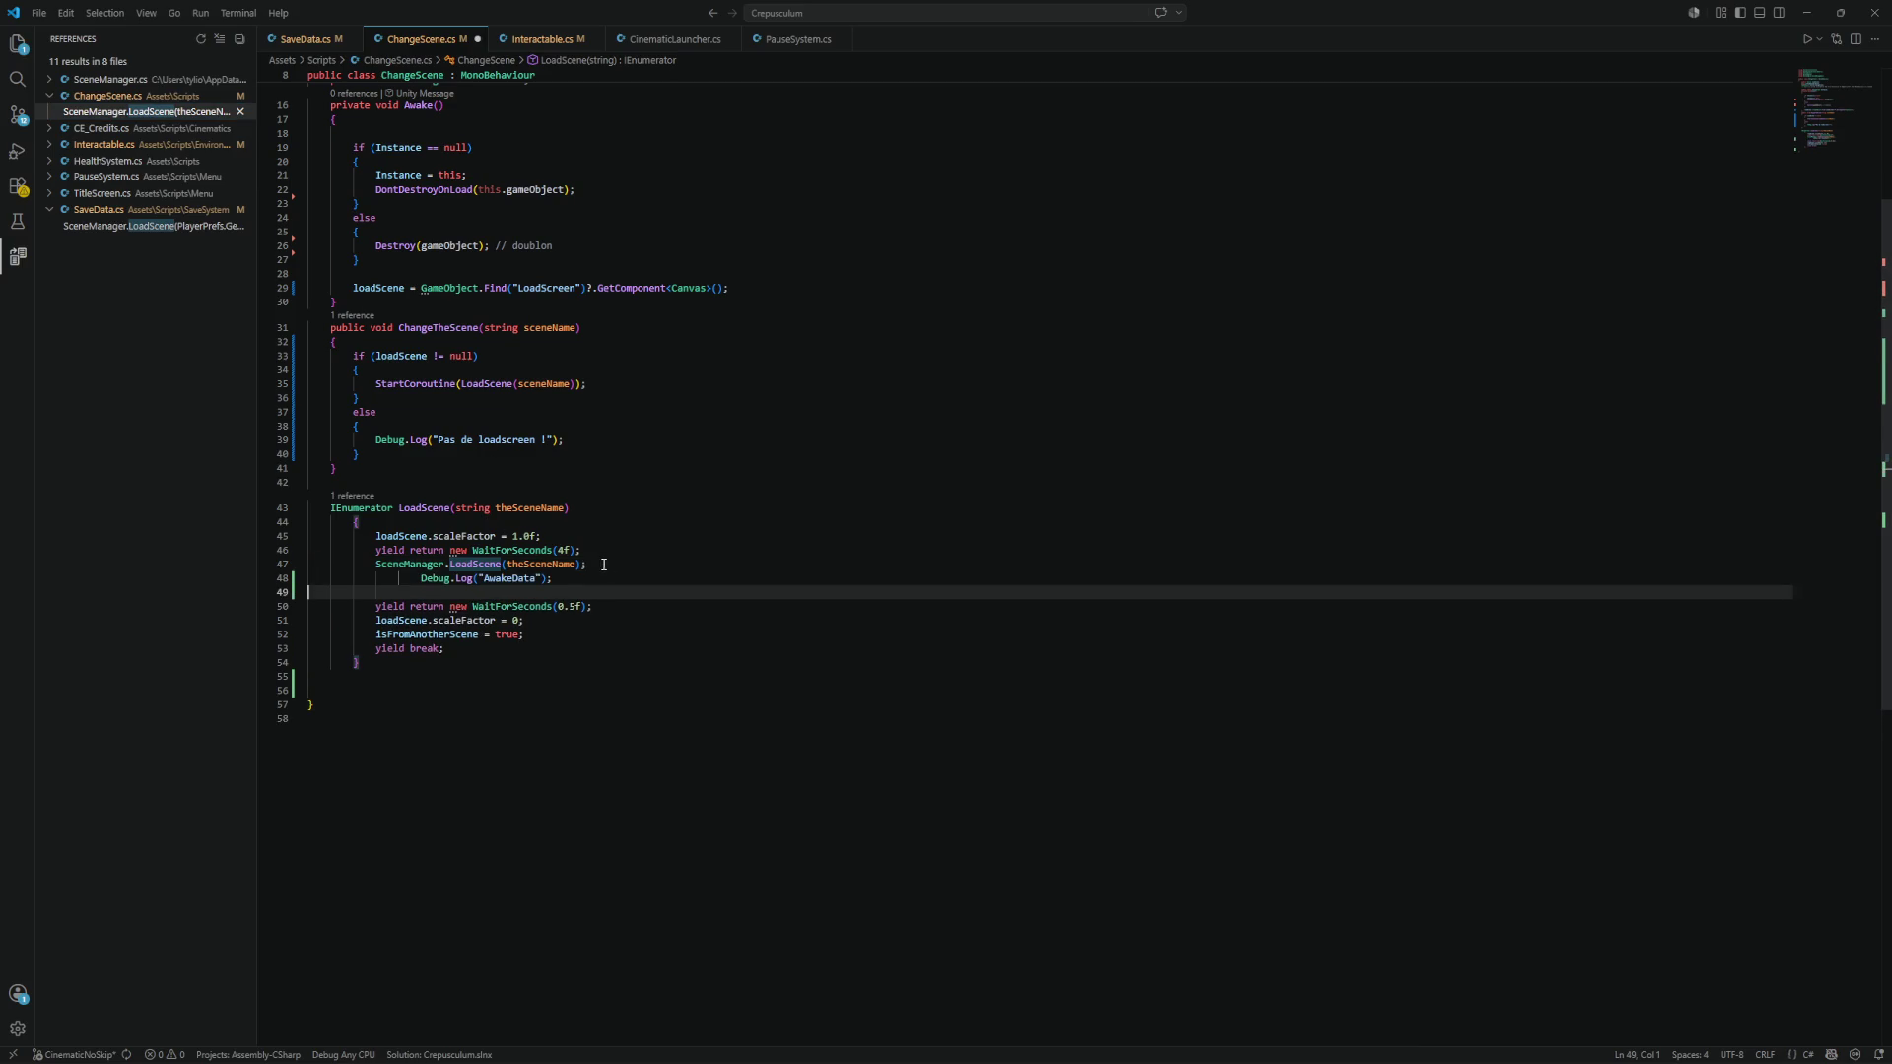
pyautogui.click(421, 579)
pyautogui.press('BackSpace')
pyautogui.press('BackSpace')
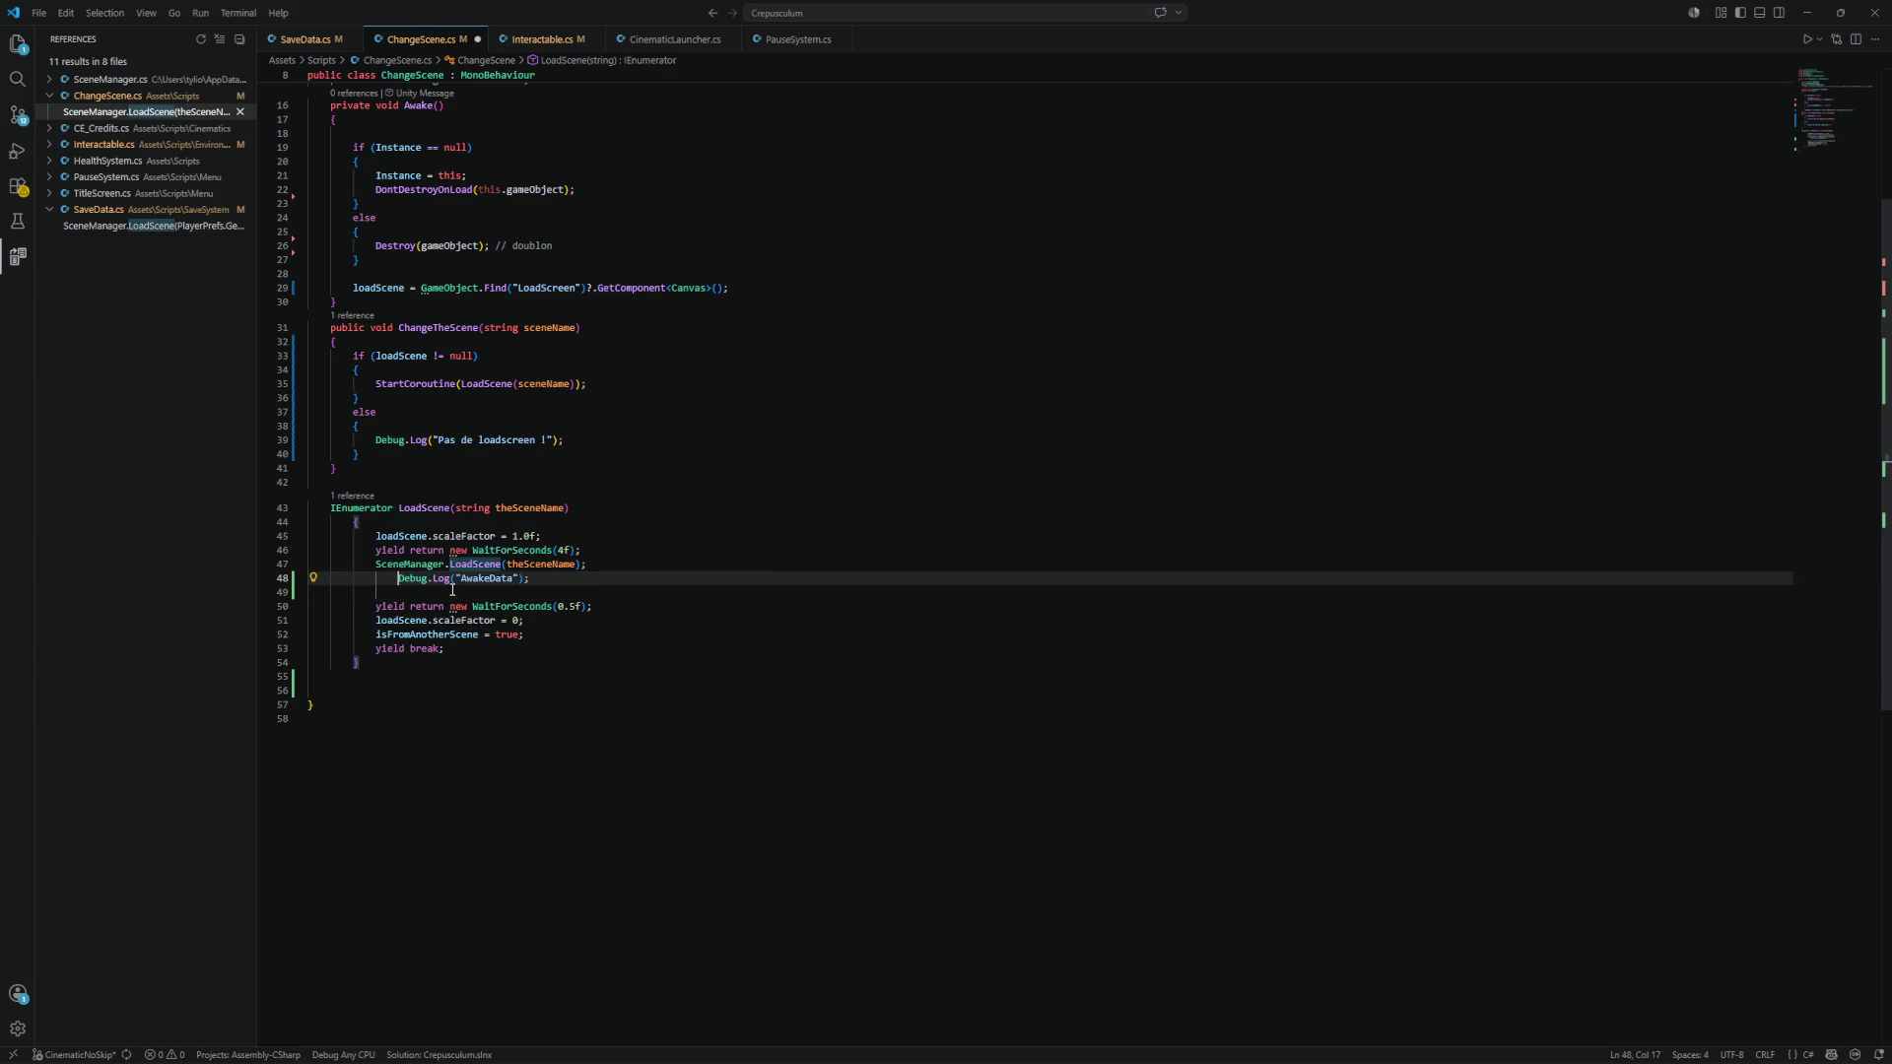
# Change the pasted log message to "Load from ChangeScene" and remove the blank line below it.
pyautogui.doubleClick(455, 577)
pyautogui.write('Load from L')
pyautogui.press('BackSpace')
pyautogui.write('ChangeScene')
pyautogui.press('End')
pyautogui.press('Delete')
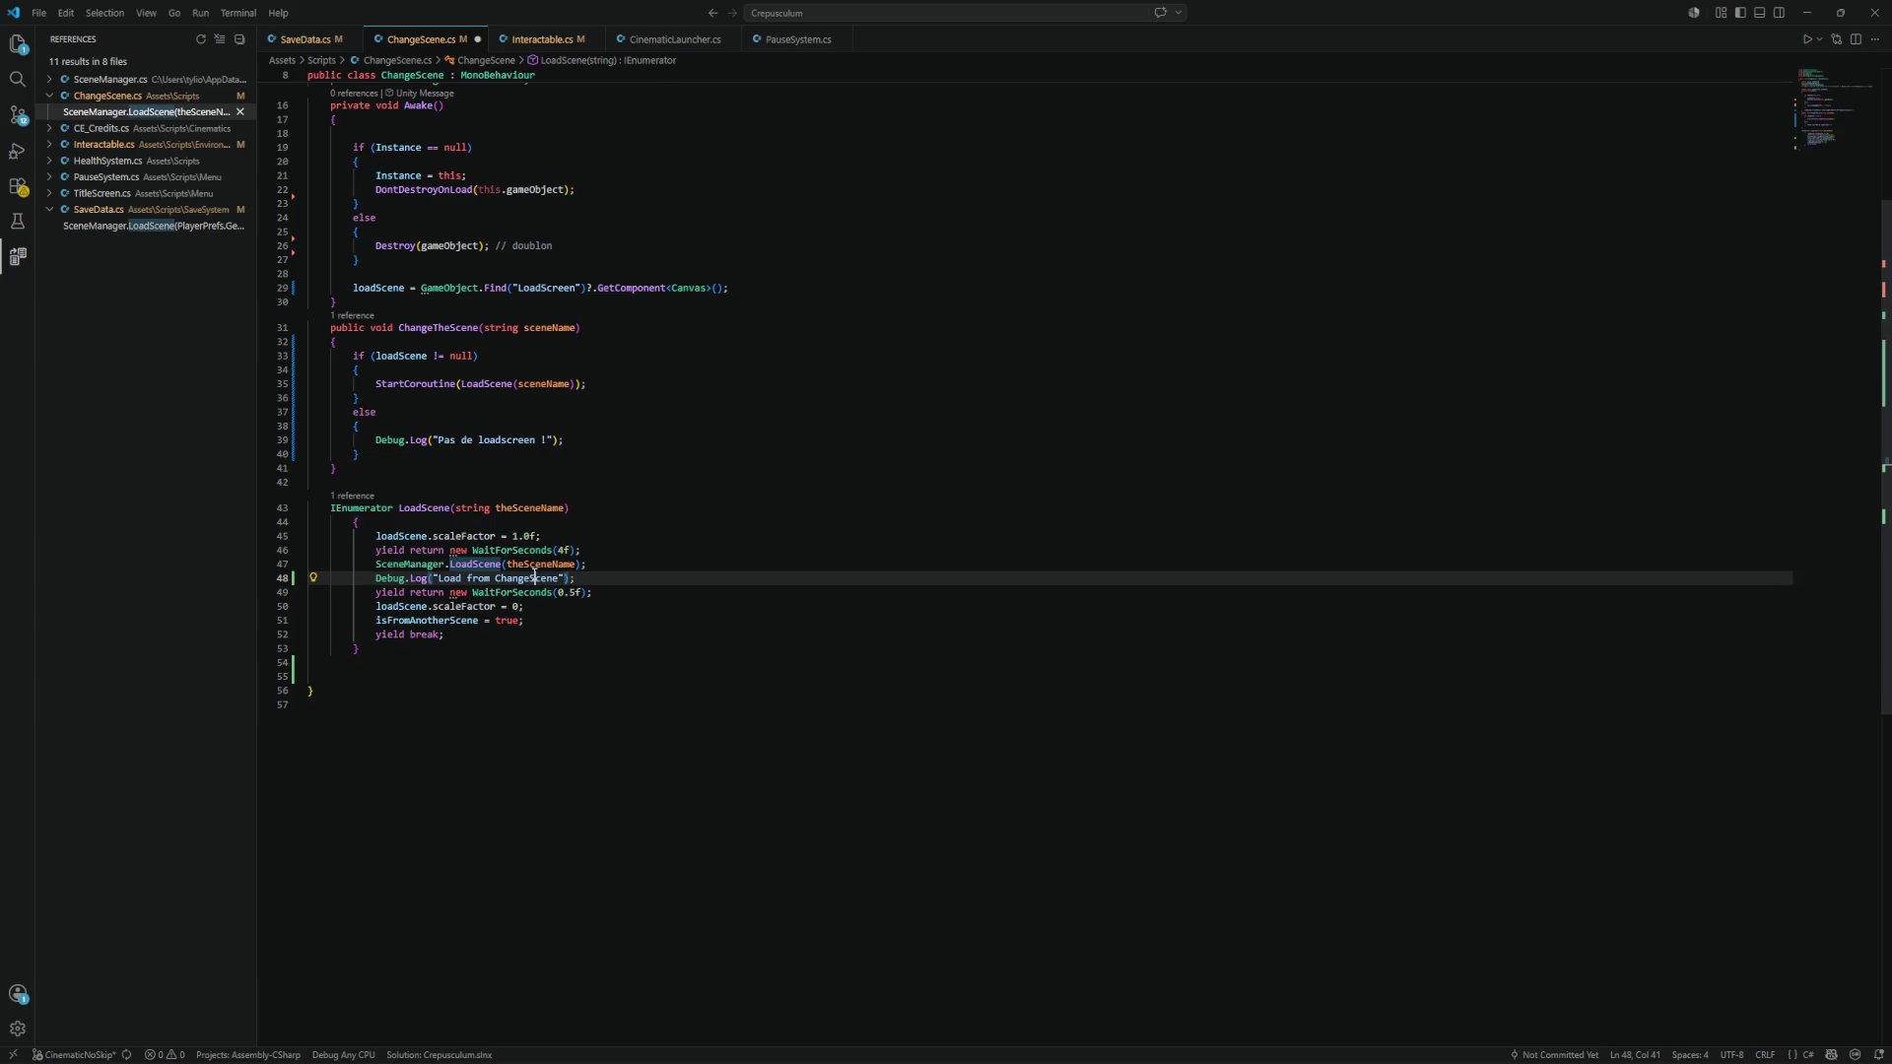
pyautogui.tripleClick(538, 578)
pyautogui.hotkey('ctrl', 'c')
pyautogui.click(140, 129)
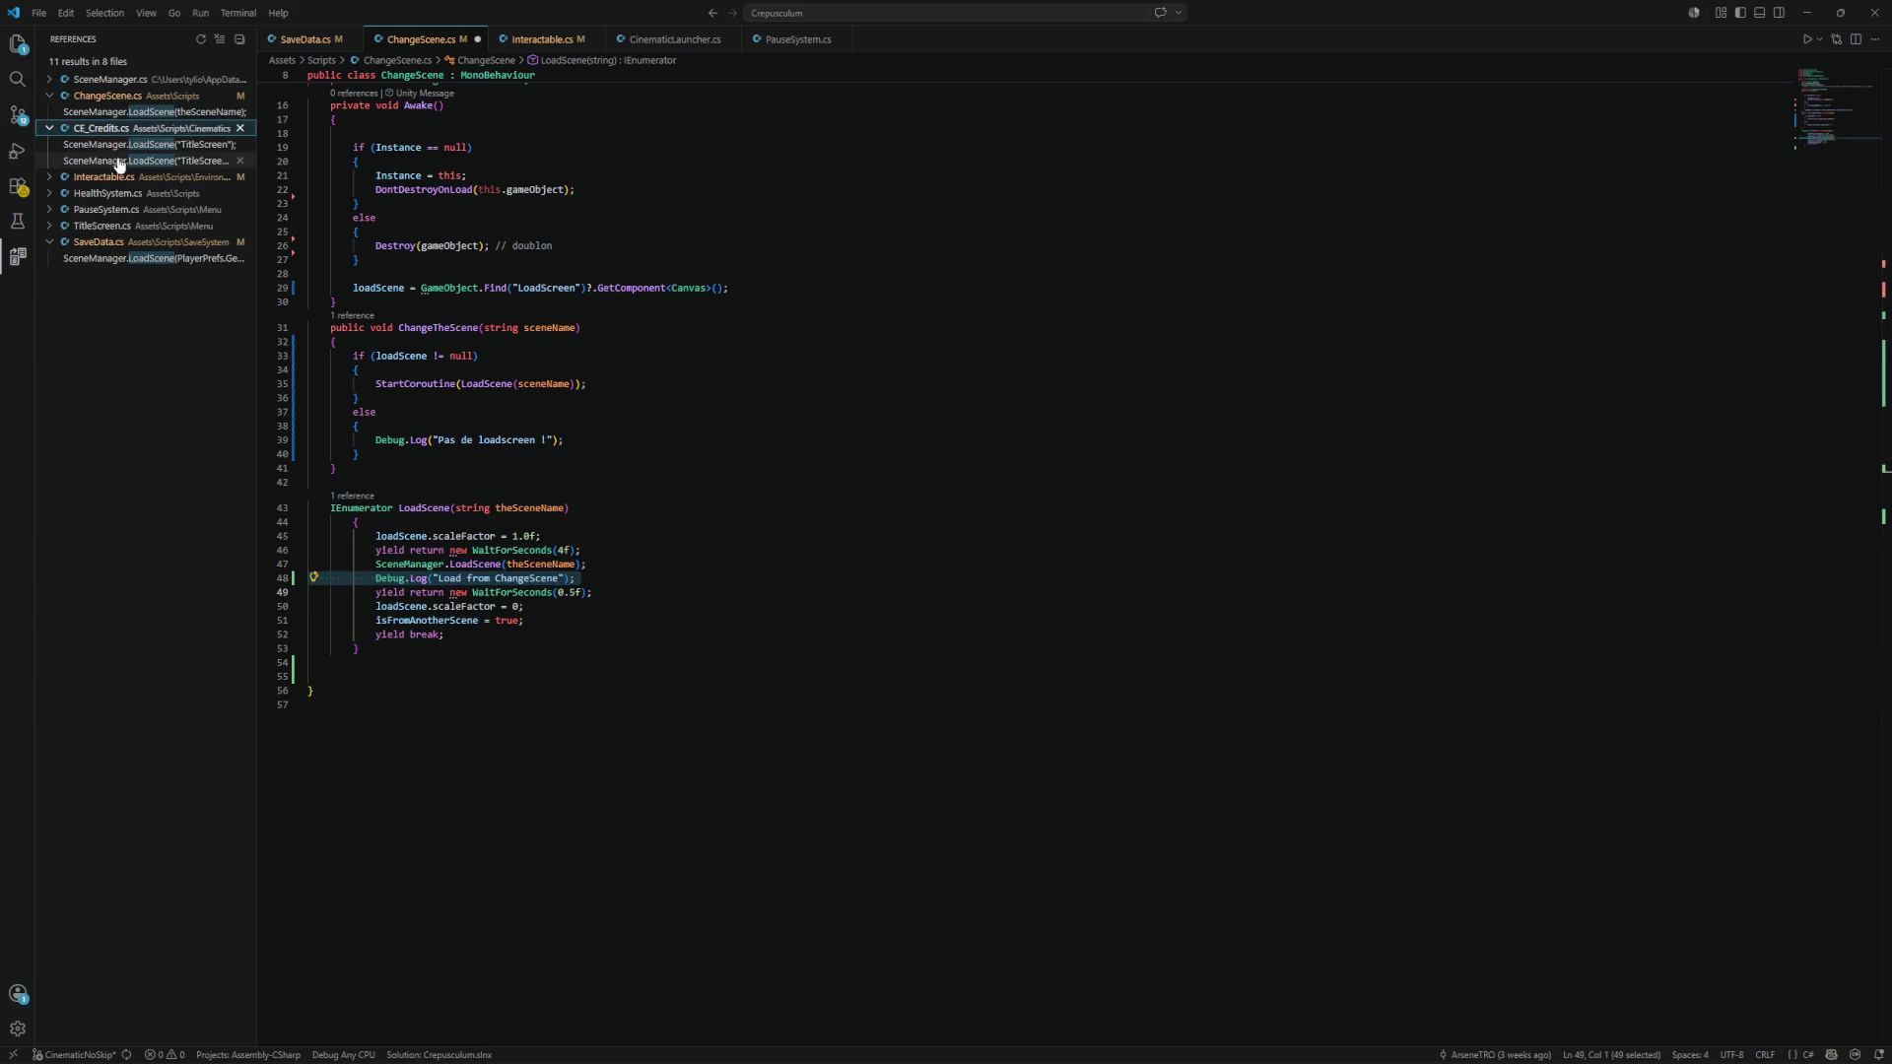
# Log "Load from TitleScreen" after the LoadScene call on line 35 of CE_Credits.cs and save.
pyautogui.click(148, 145)
pyautogui.click(152, 160)
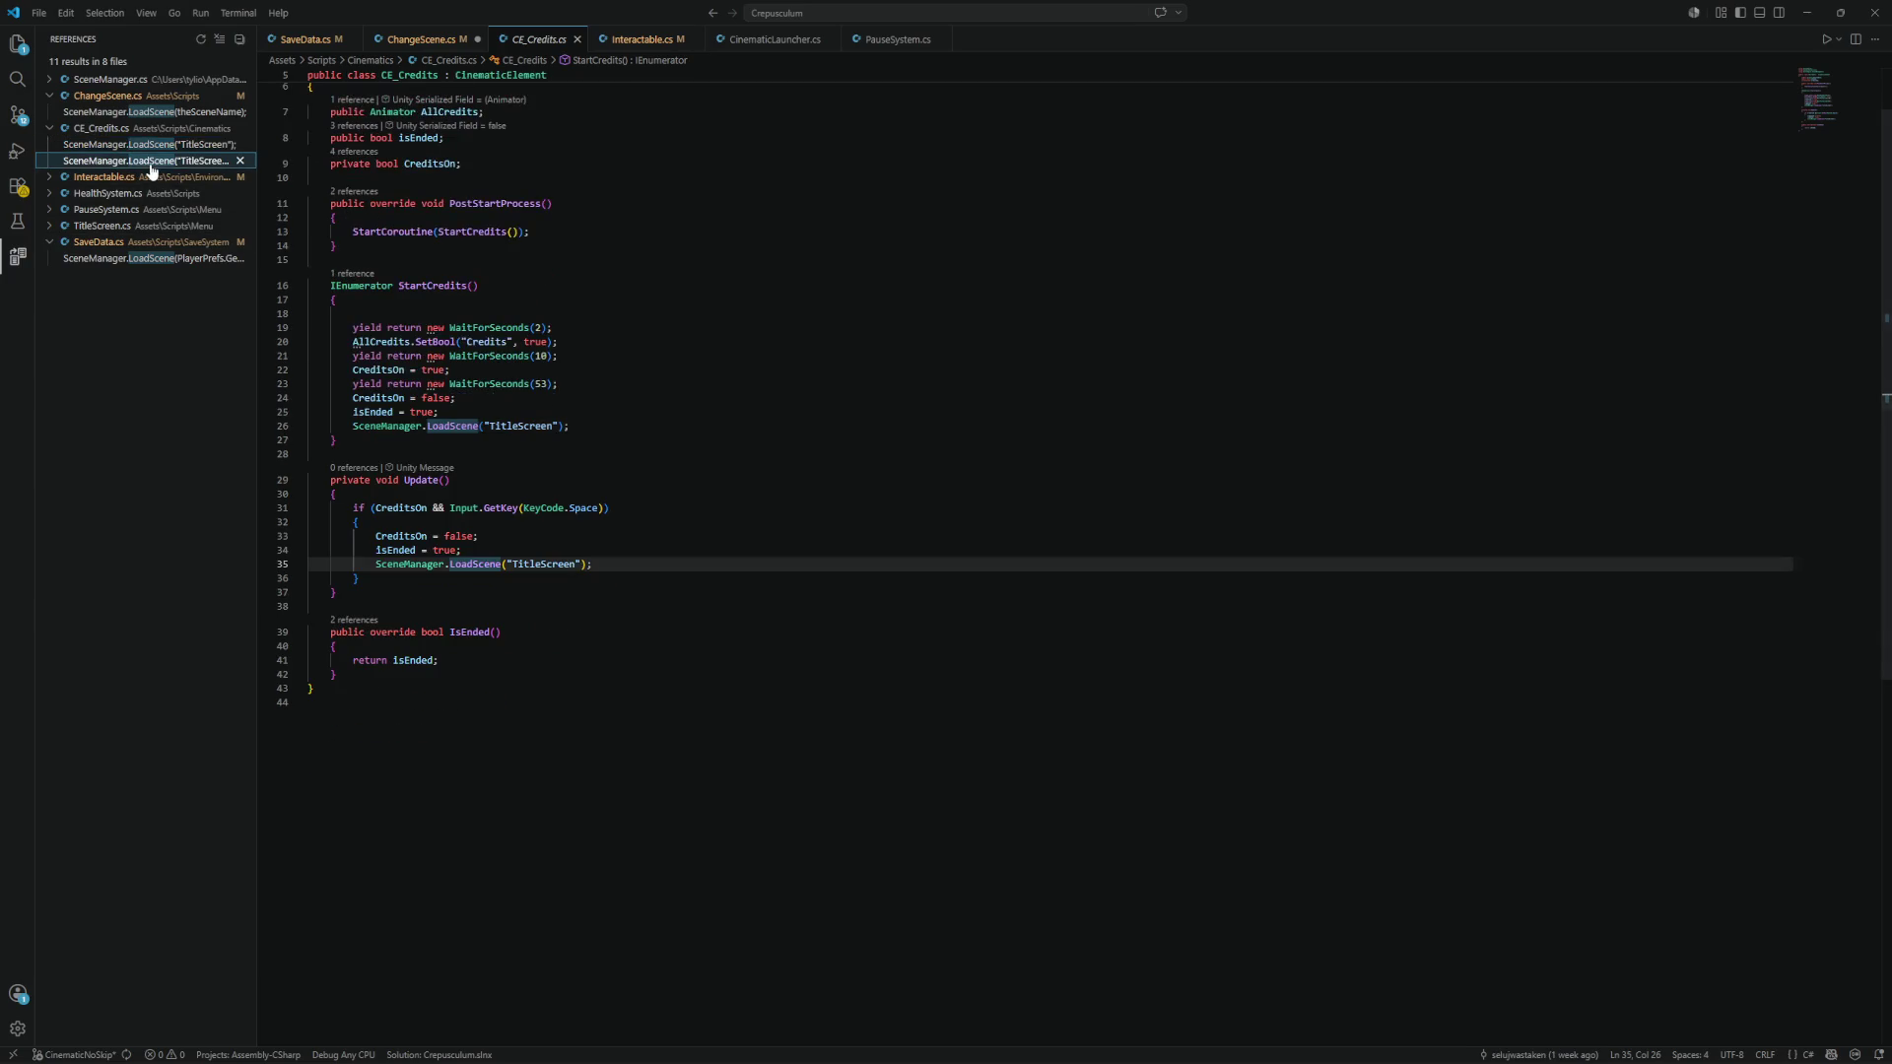
pyautogui.click(611, 567)
pyautogui.press('Return')
pyautogui.hotkey('ctrl', 'v')
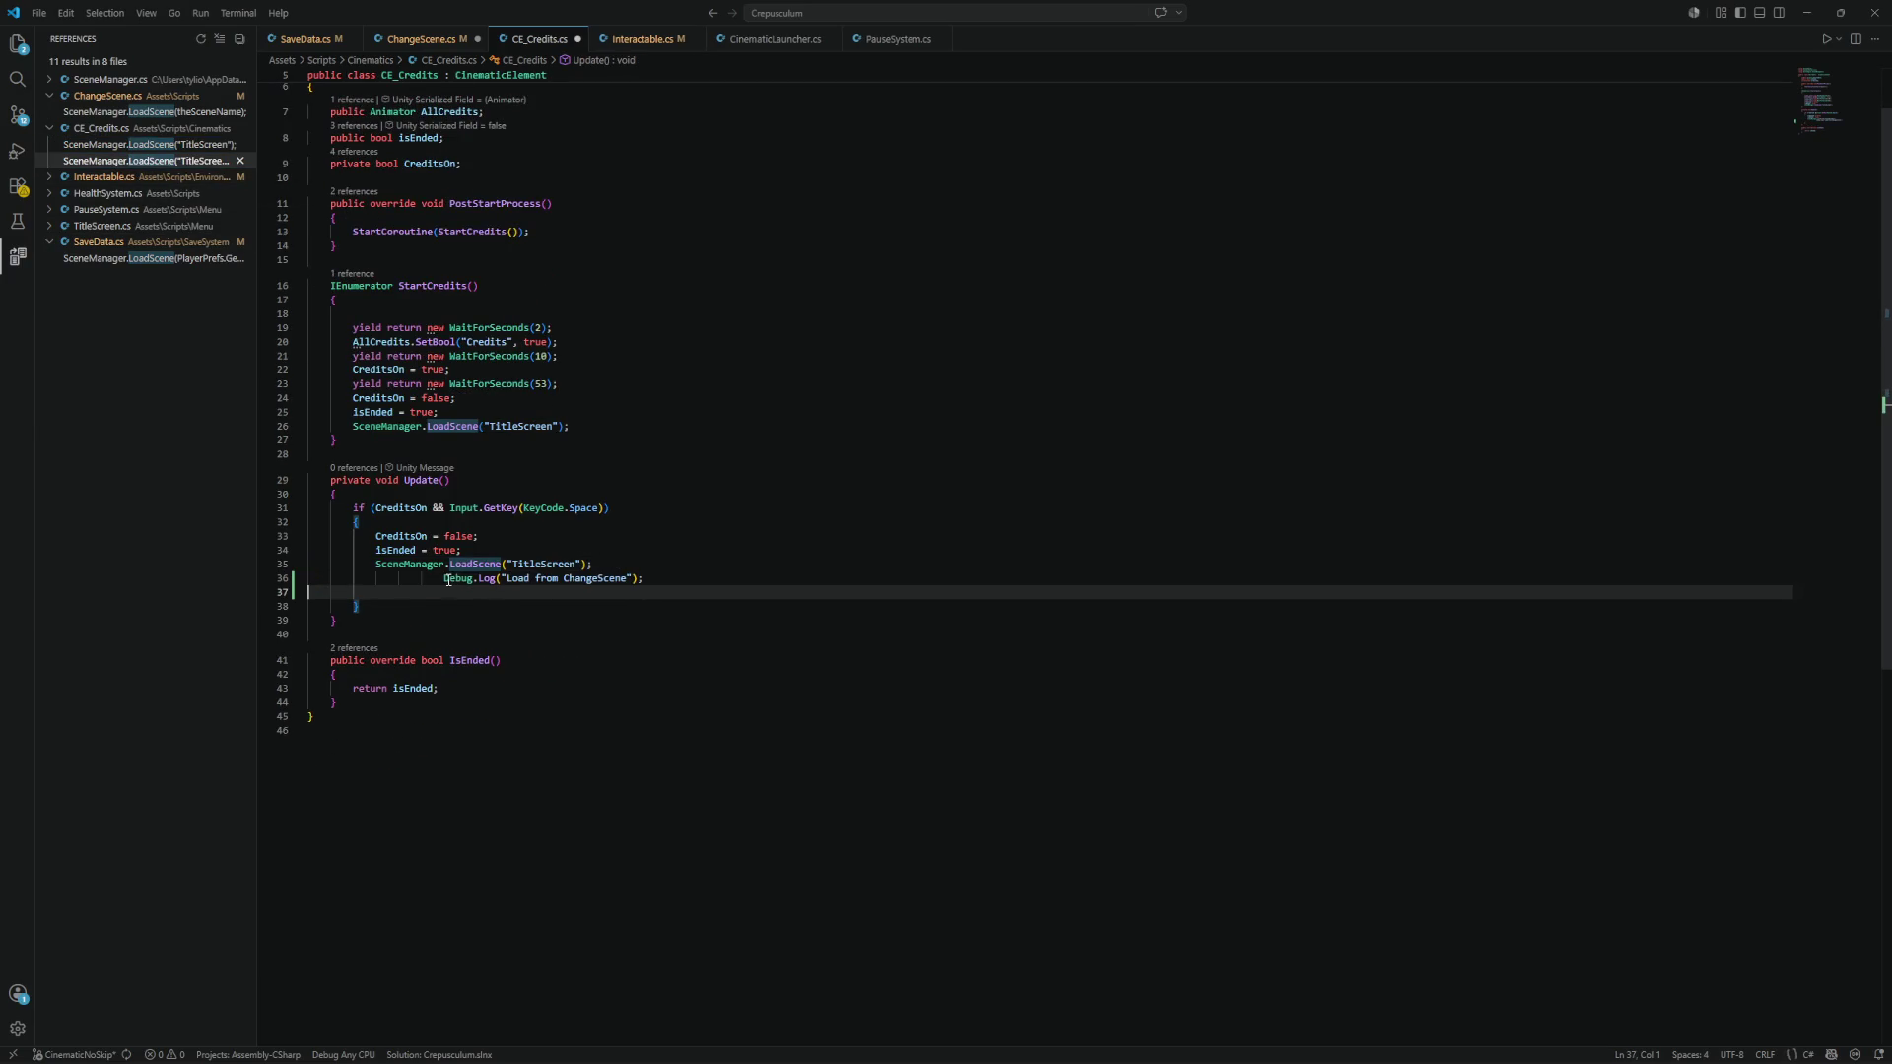
pyautogui.click(445, 578)
pyautogui.hotkey('shift', 'Tab')
pyautogui.hotkey('shift', 'Tab')
pyautogui.hotkey('shift', 'Tab')
pyautogui.doubleClick(525, 578)
pyautogui.write('TitleScreen')
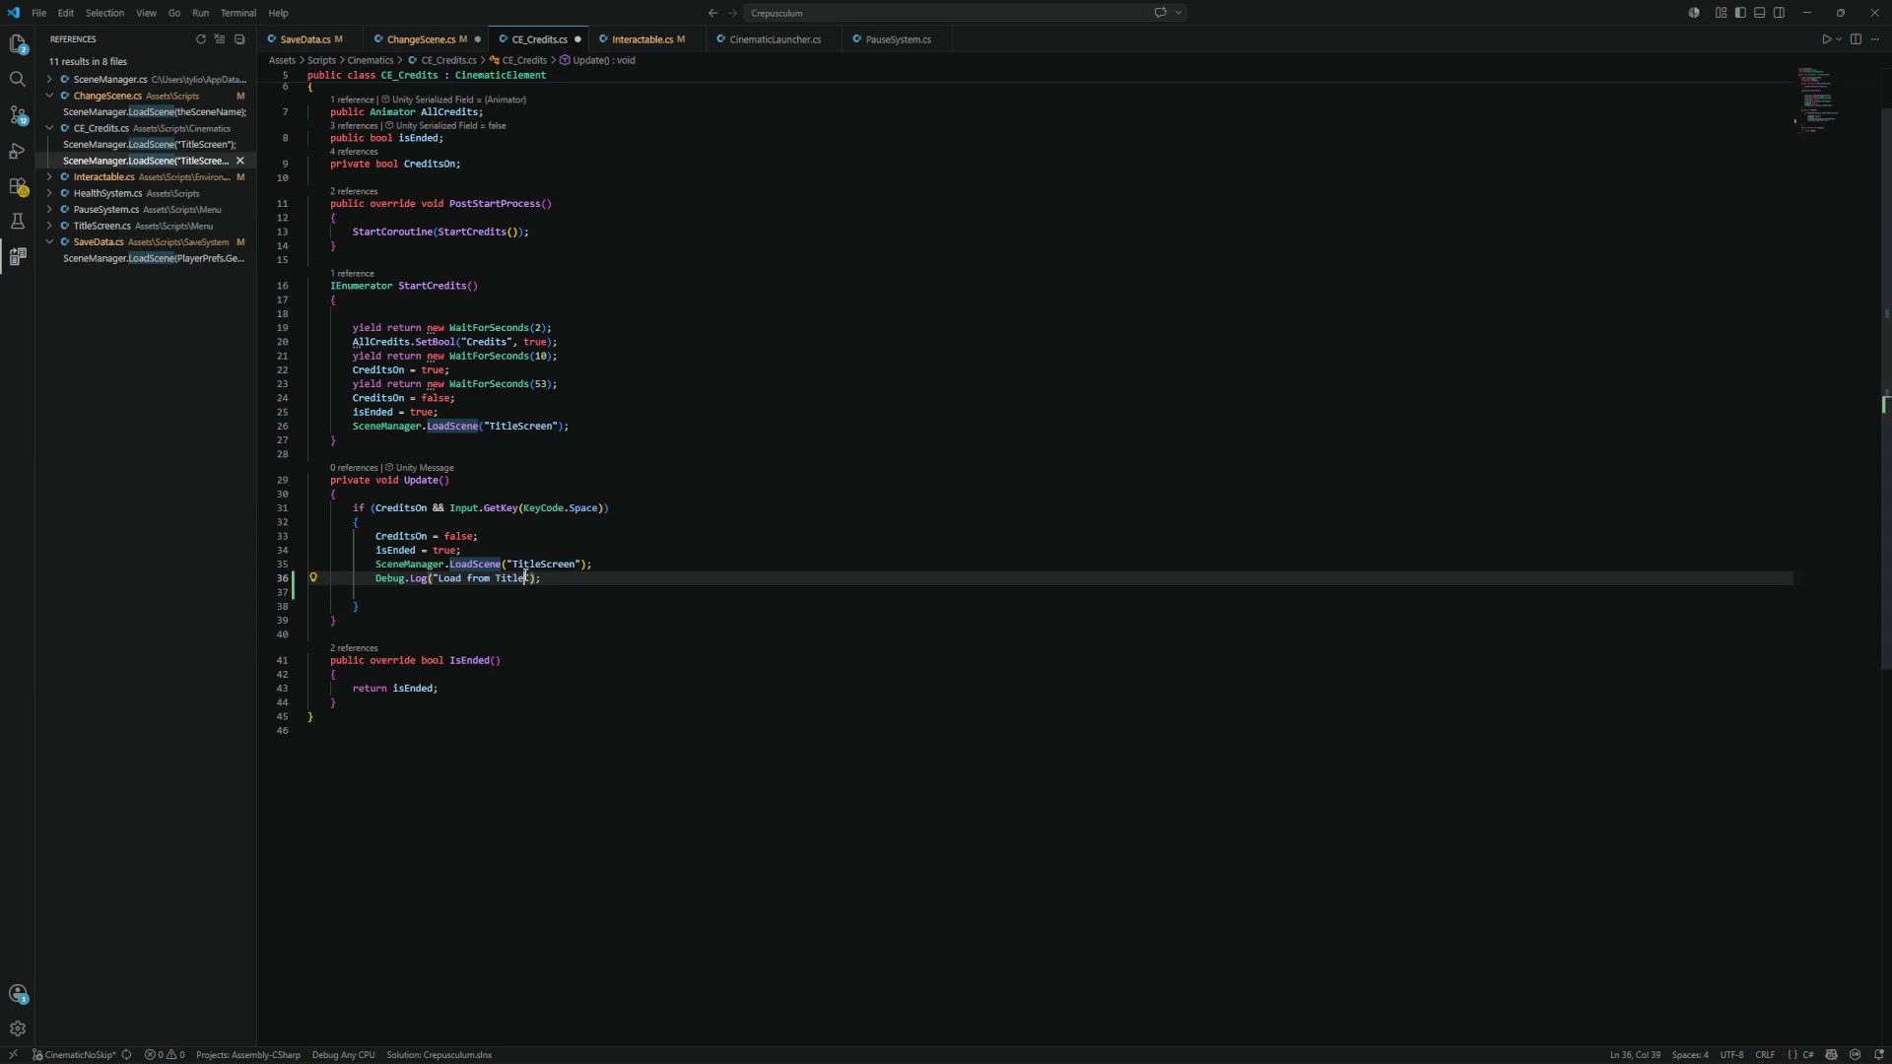
pyautogui.hotkey('ctrl', 's')
# Add the same "Load from TitleScreen" log below the LoadScene call on line 26.
pyautogui.moveTo(578, 578); pyautogui.dragTo(387, 579)
pyautogui.click(148, 144)
pyautogui.click(612, 490)
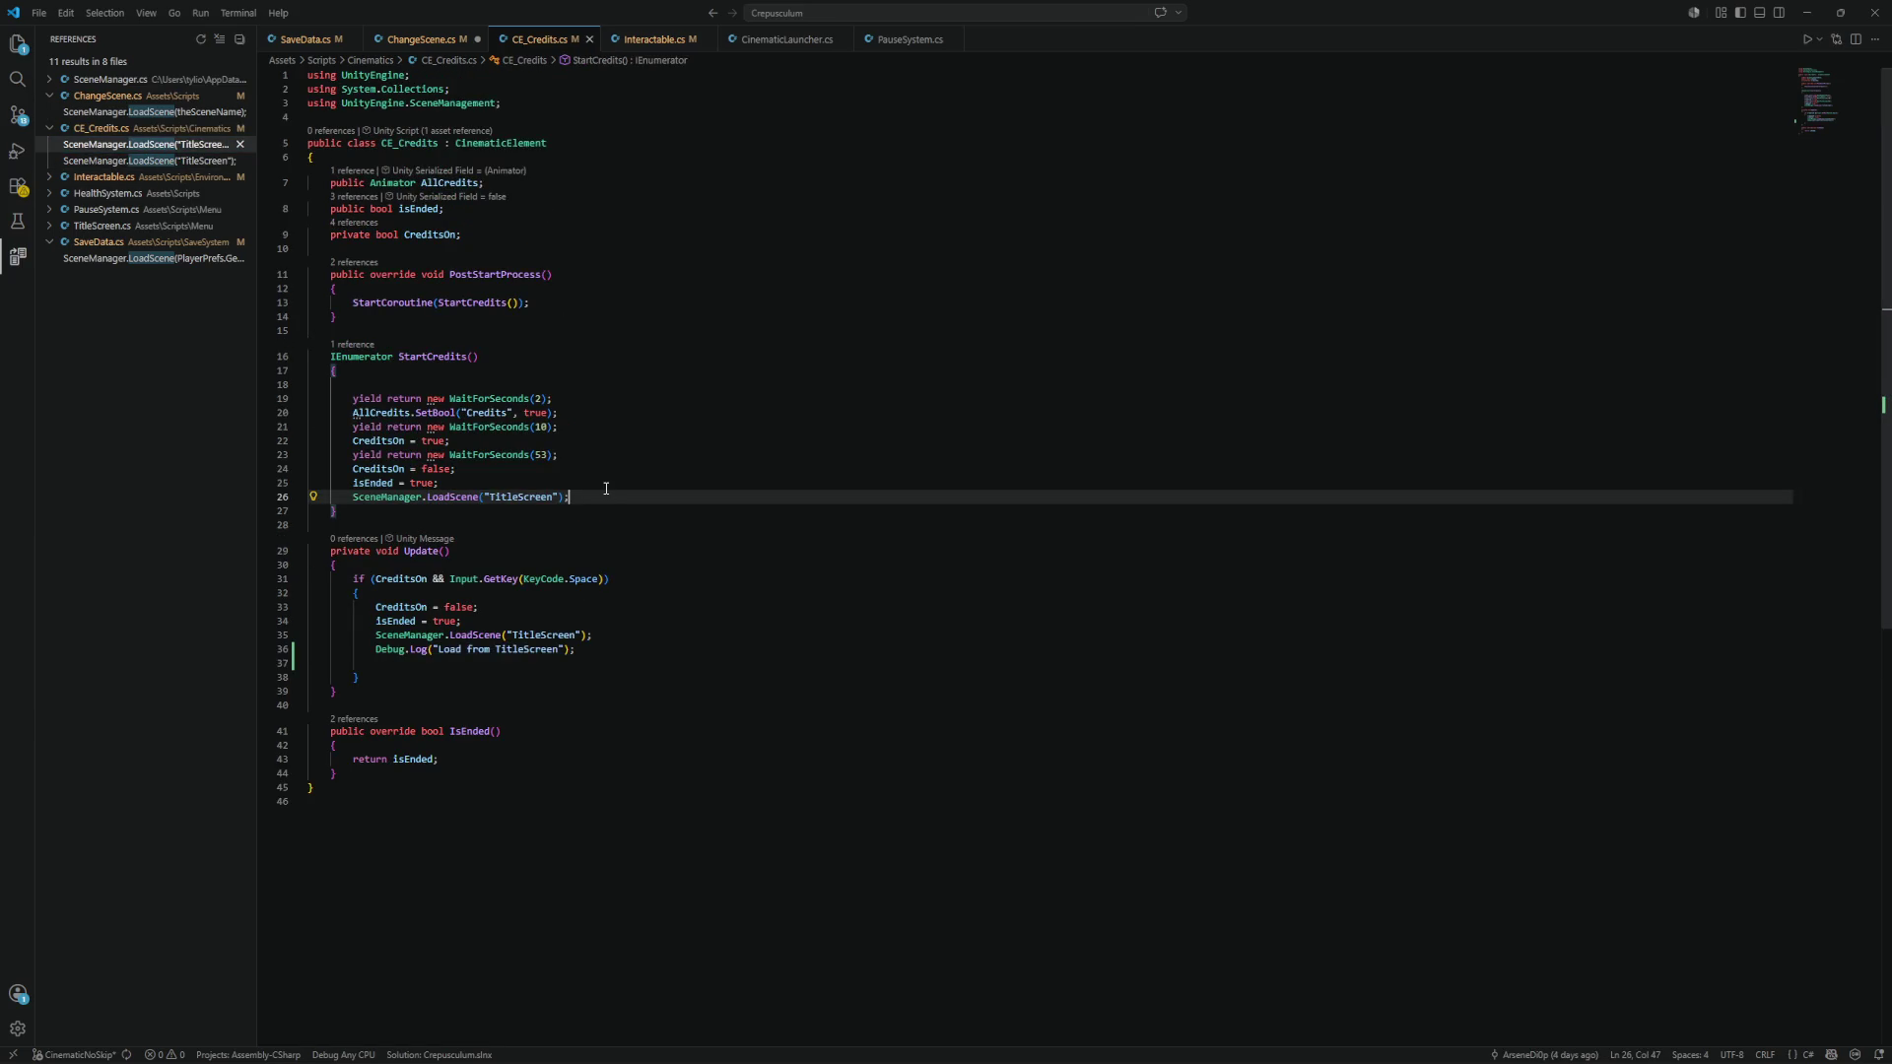
pyautogui.press('Return')
pyautogui.write('Debug.Log("Load from TitleScreen");')
# In Interactable.cs, log "Load from Interactable" after the LoadScene call on line 114.
pyautogui.click(147, 177)
pyautogui.click(148, 194)
pyautogui.click(603, 564)
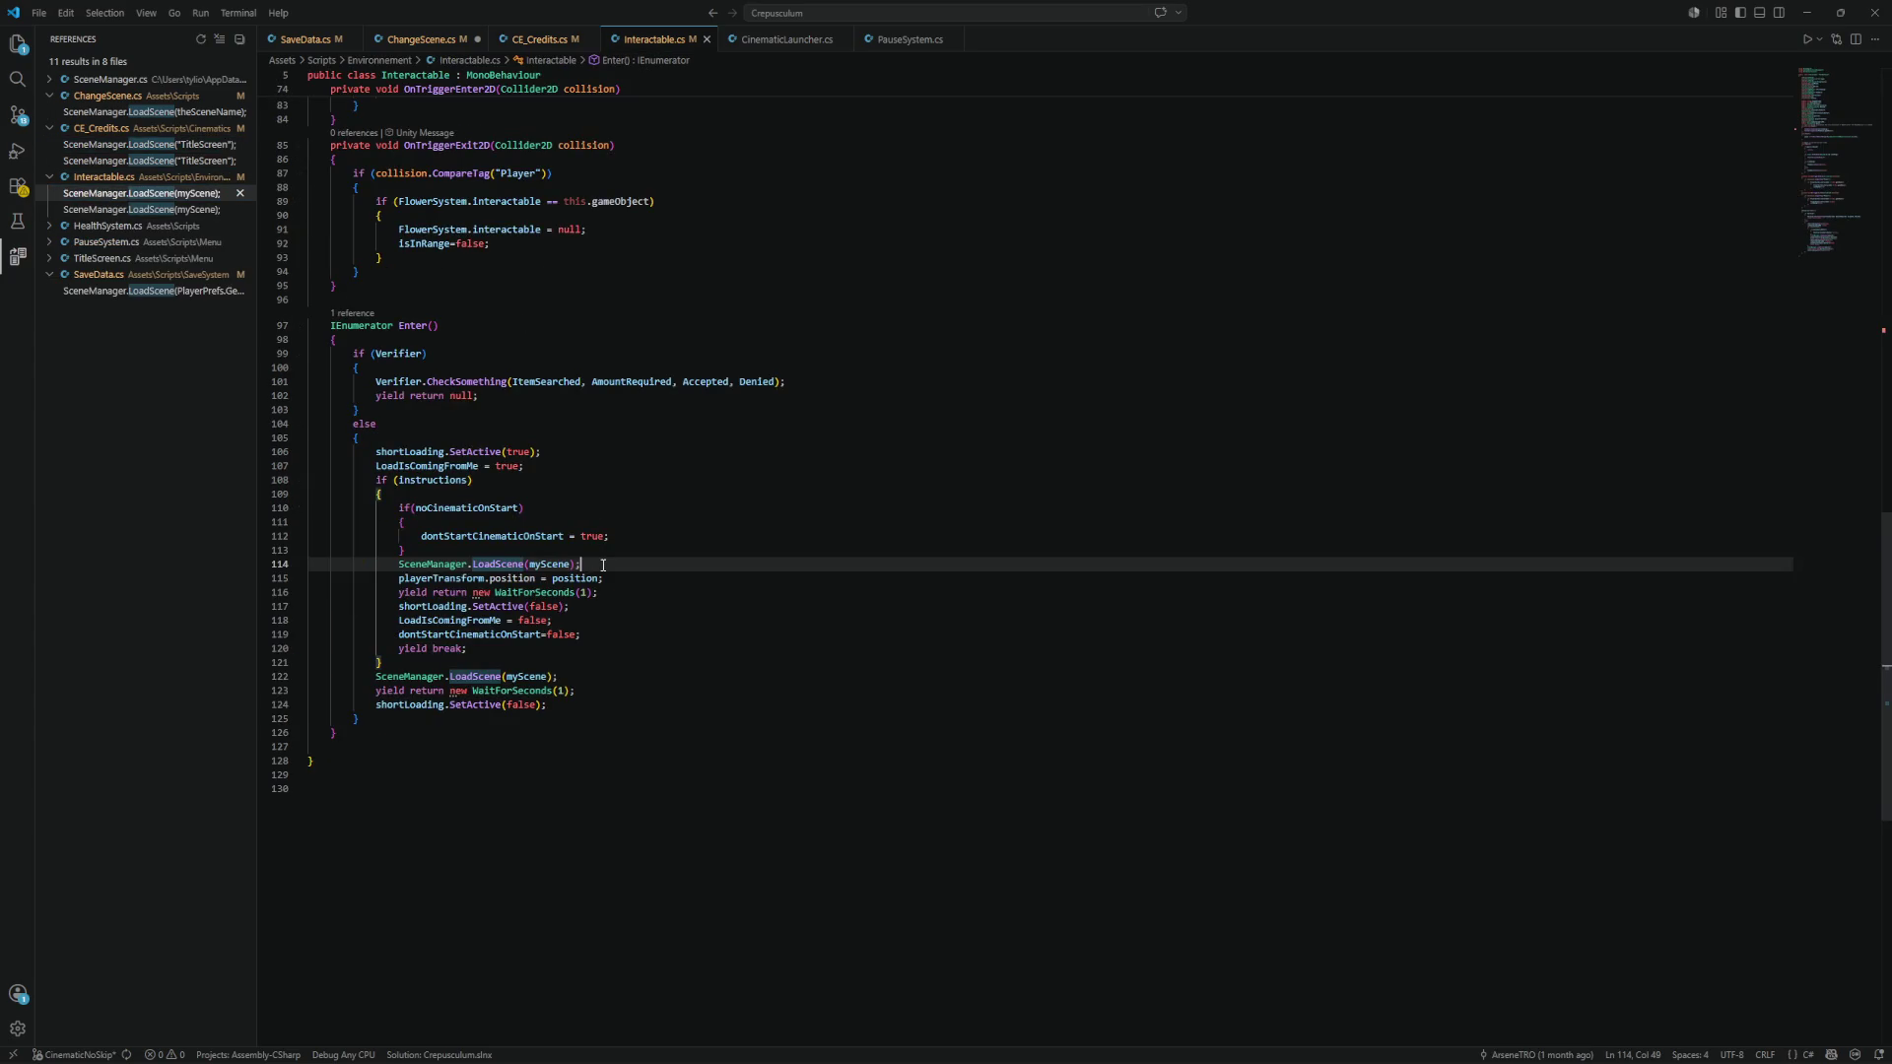
pyautogui.press('Return')
pyautogui.write('Debug.Log("Load from TitleScreen");')
pyautogui.doubleClick(553, 578)
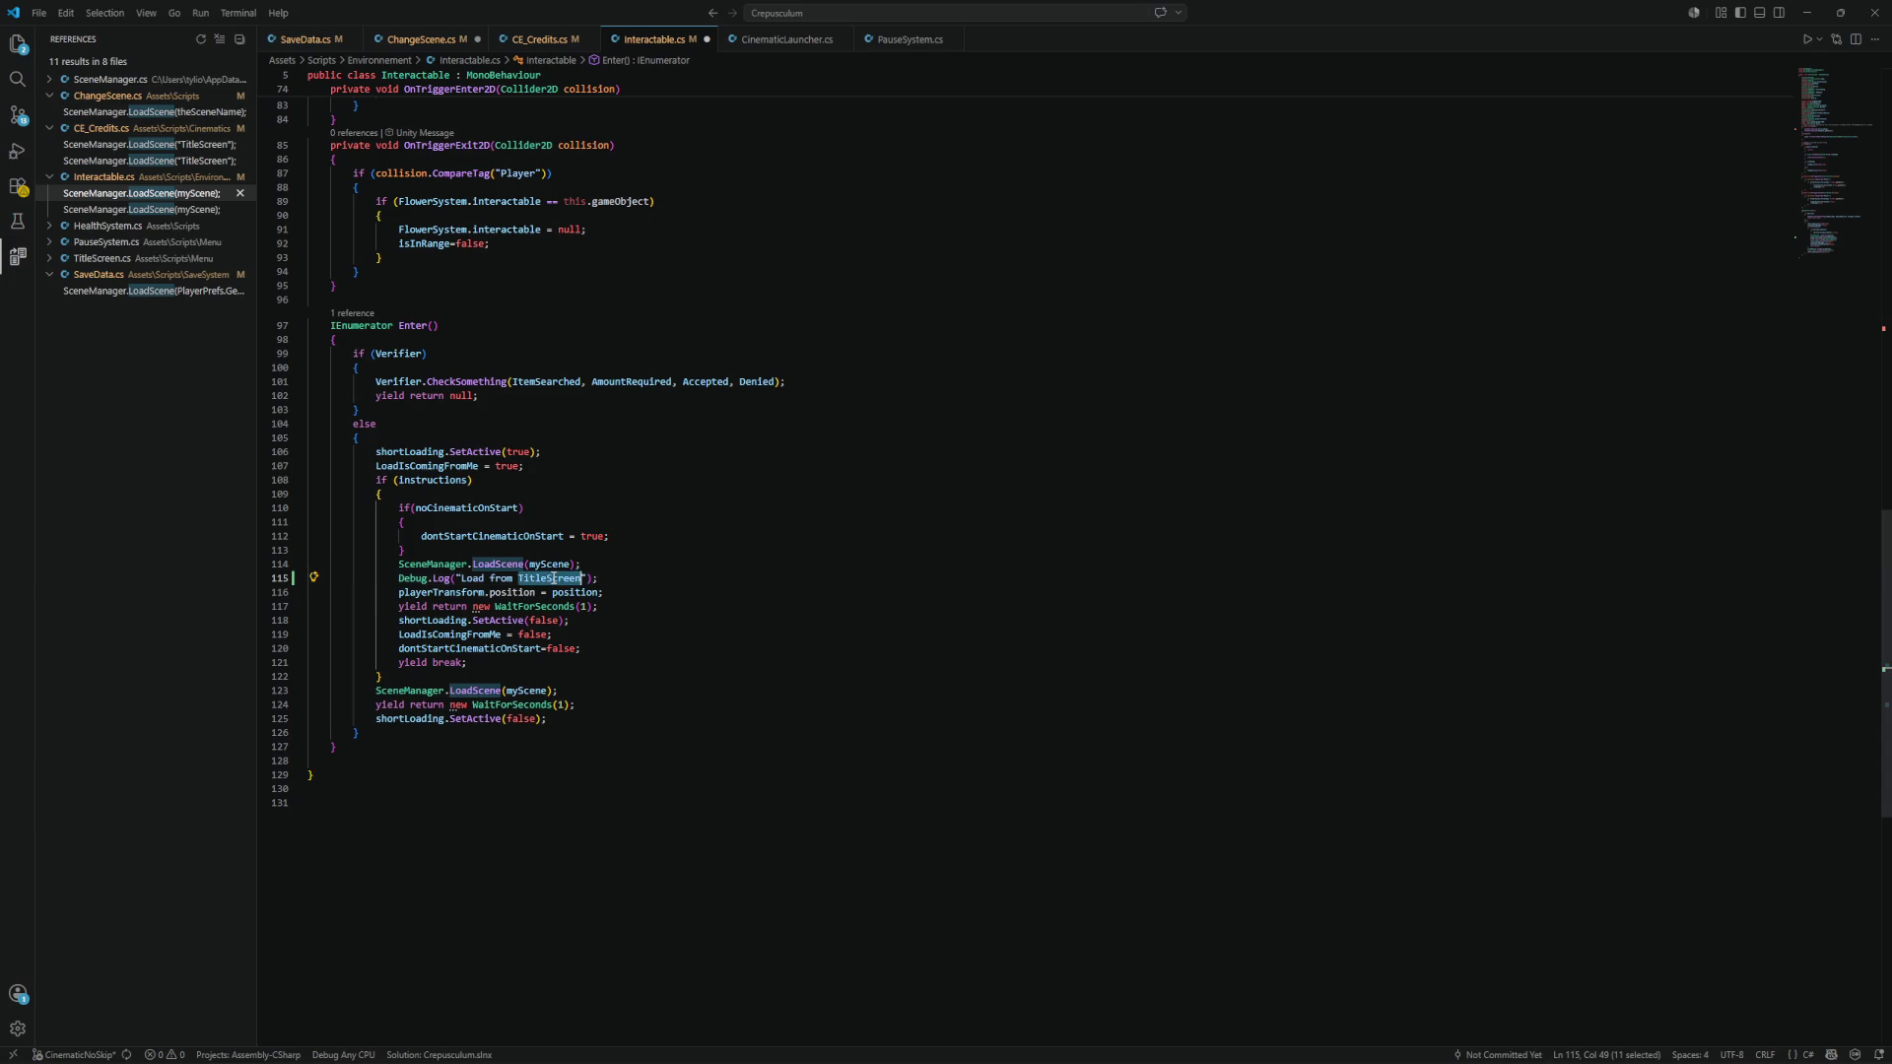
pyautogui.write('Interactab')
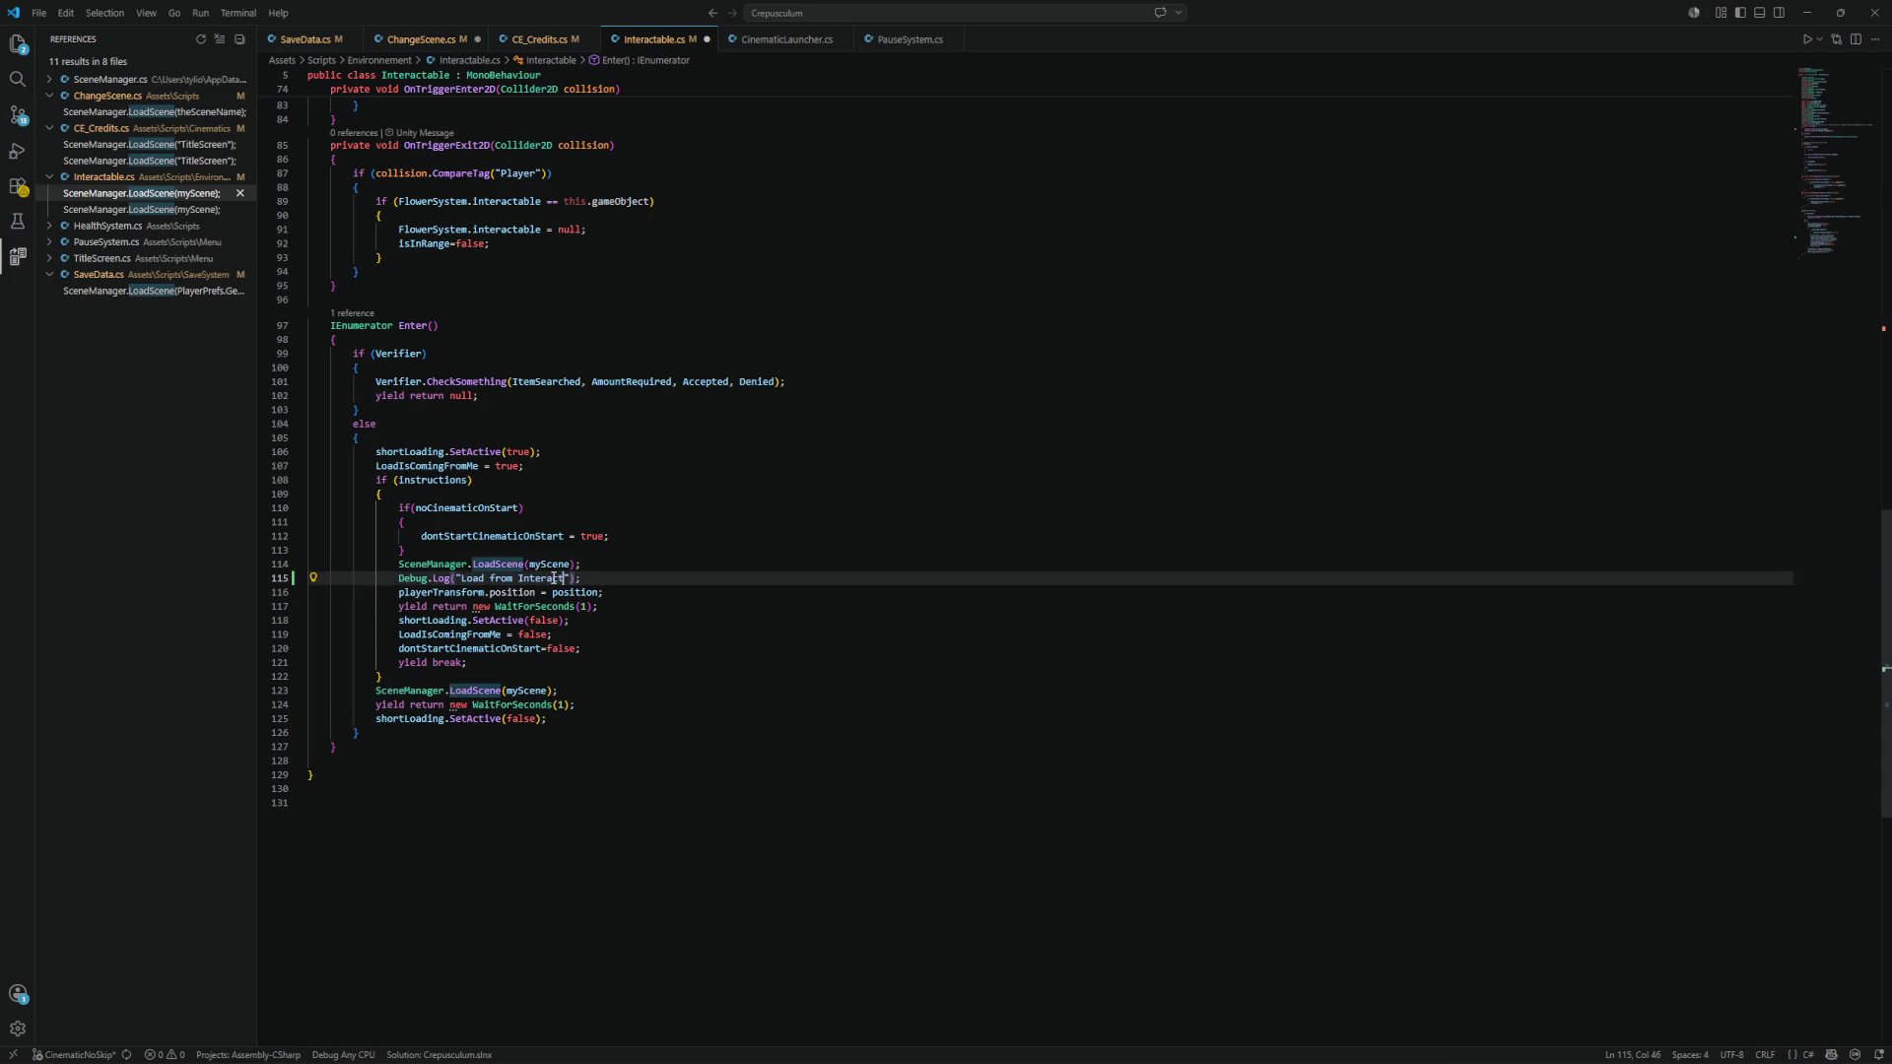
pyautogui.write('le')
# Copy the Interactable log below the LoadScene call on line 123 and save Interactable.cs.
pyautogui.moveTo(610, 577); pyautogui.dragTo(399, 581)
pyautogui.hotkey('ctrl', 'c')
pyautogui.click(577, 691)
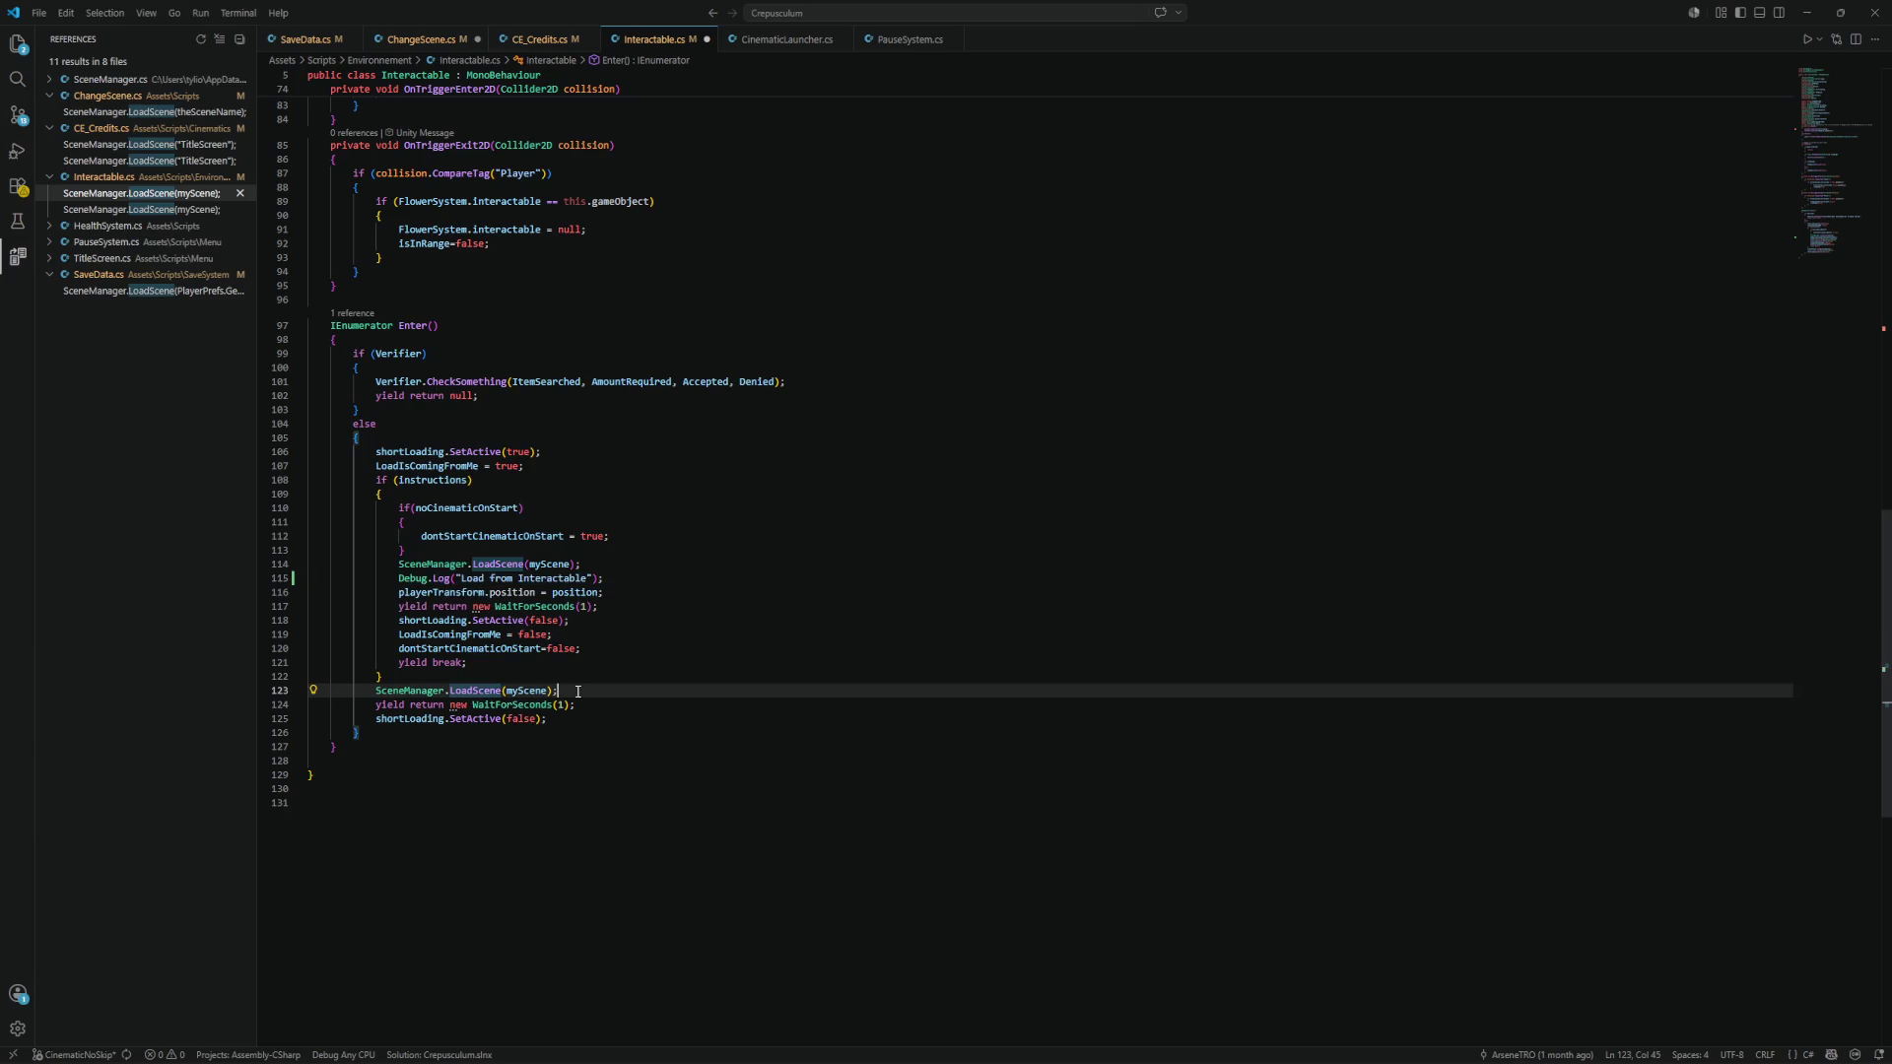
pyautogui.press('Return')
pyautogui.hotkey('ctrl', 'v')
pyautogui.hotkey('ctrl', 's')
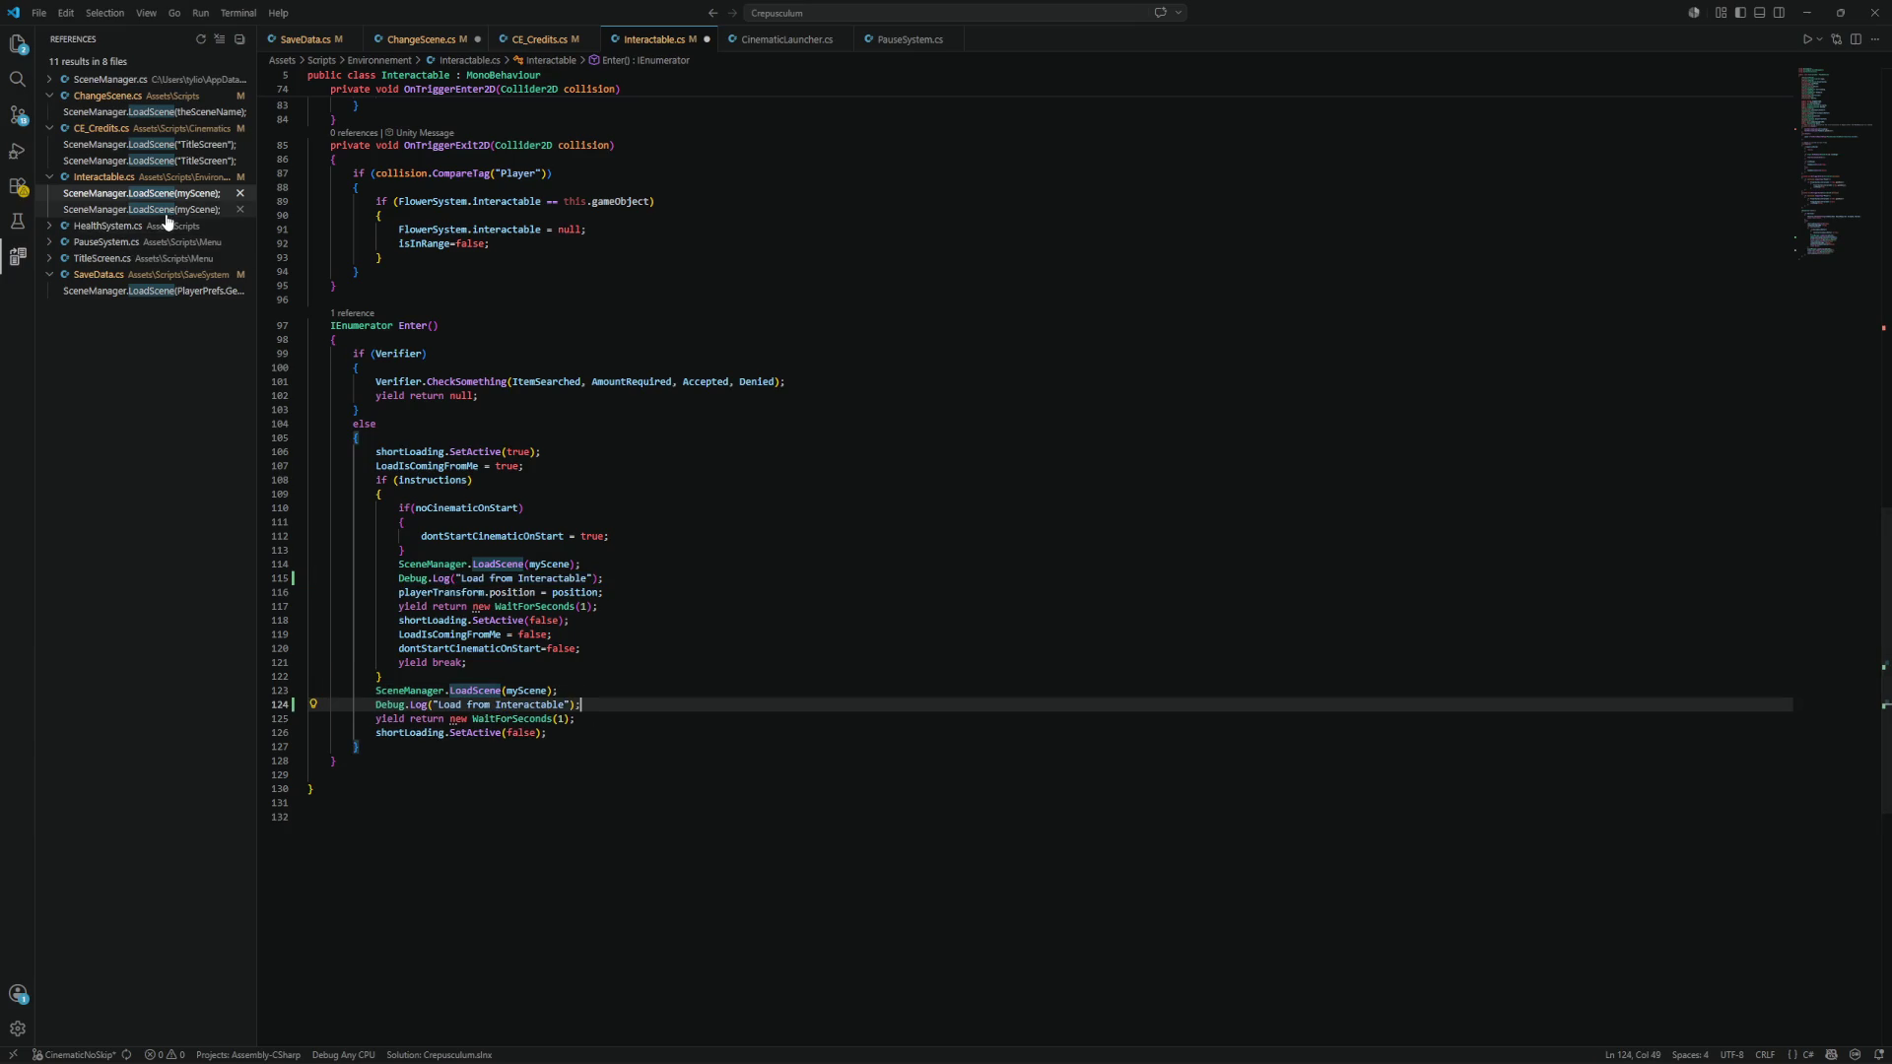
pyautogui.click(154, 228)
pyautogui.click(89, 243)
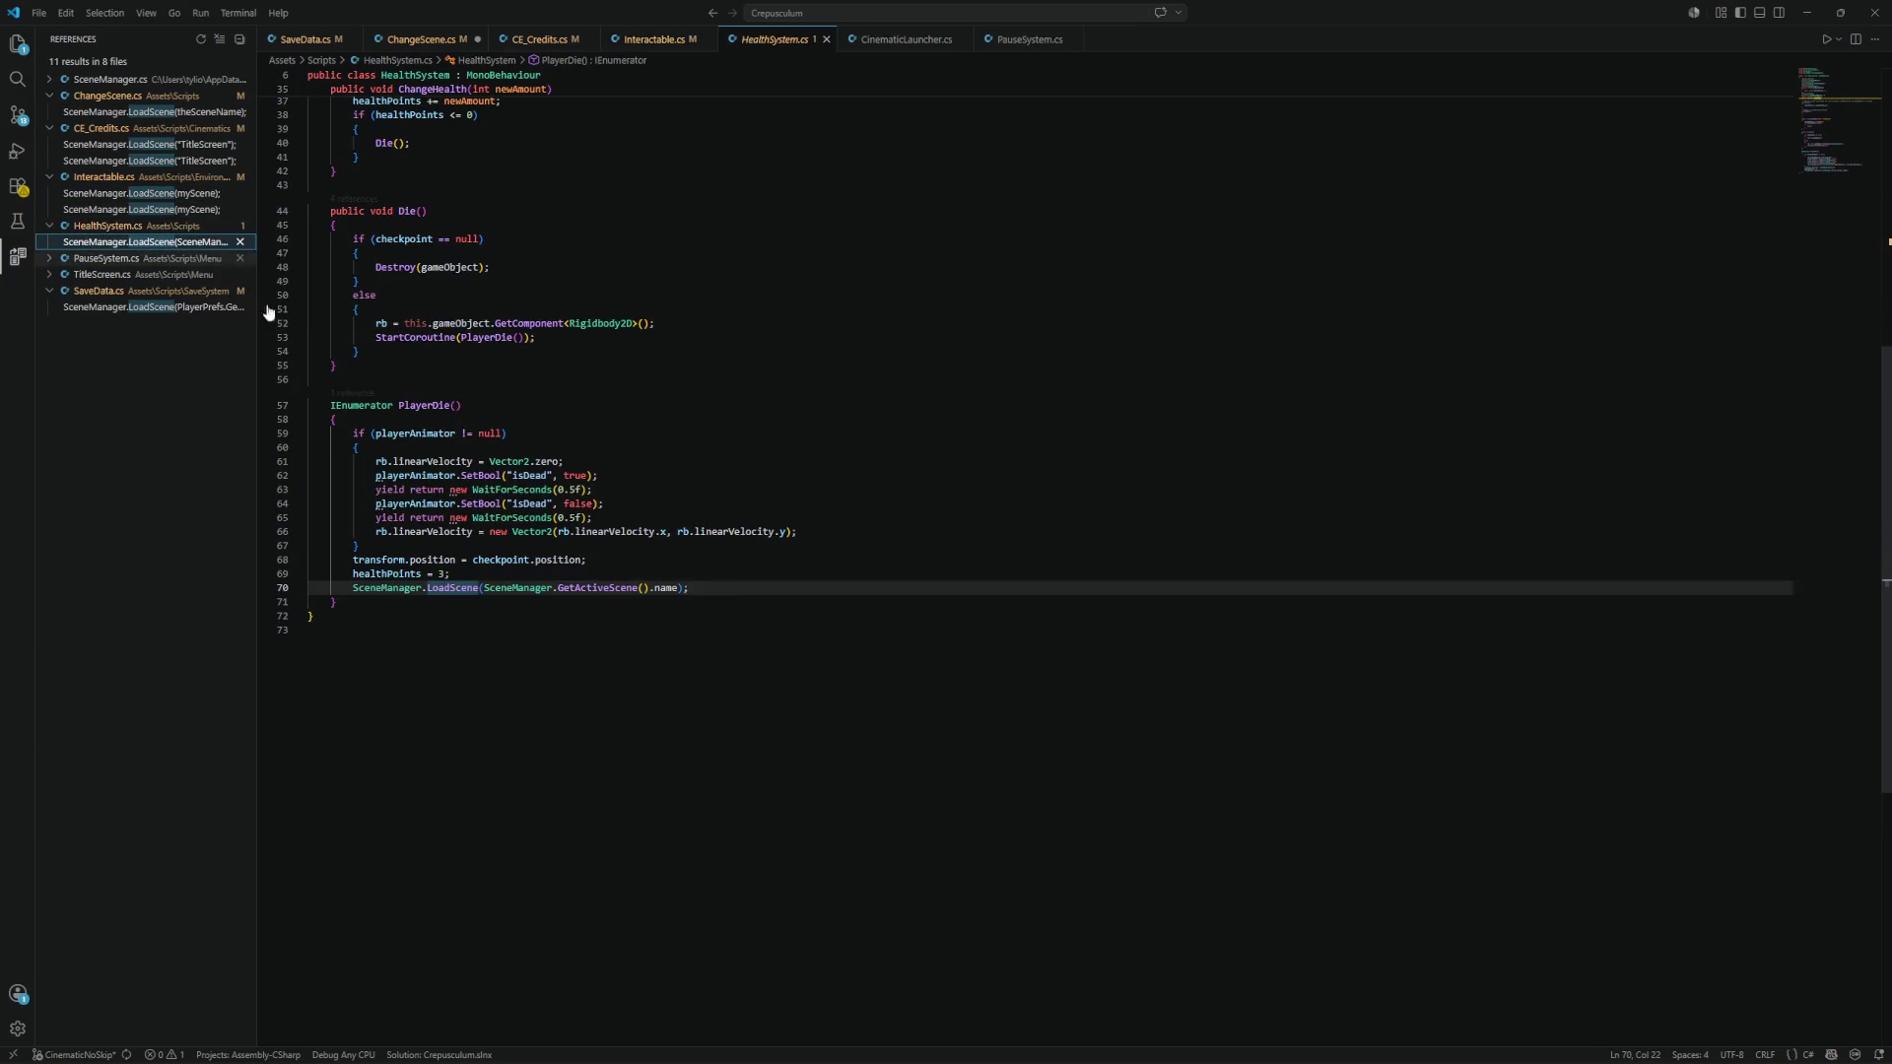
# In HealthSystem.cs, log "Load from HealthSystem" after the scene load on line 70.
pyautogui.click(692, 587)
pyautogui.press('Return')
pyautogui.hotkey('ctrl', 'v')
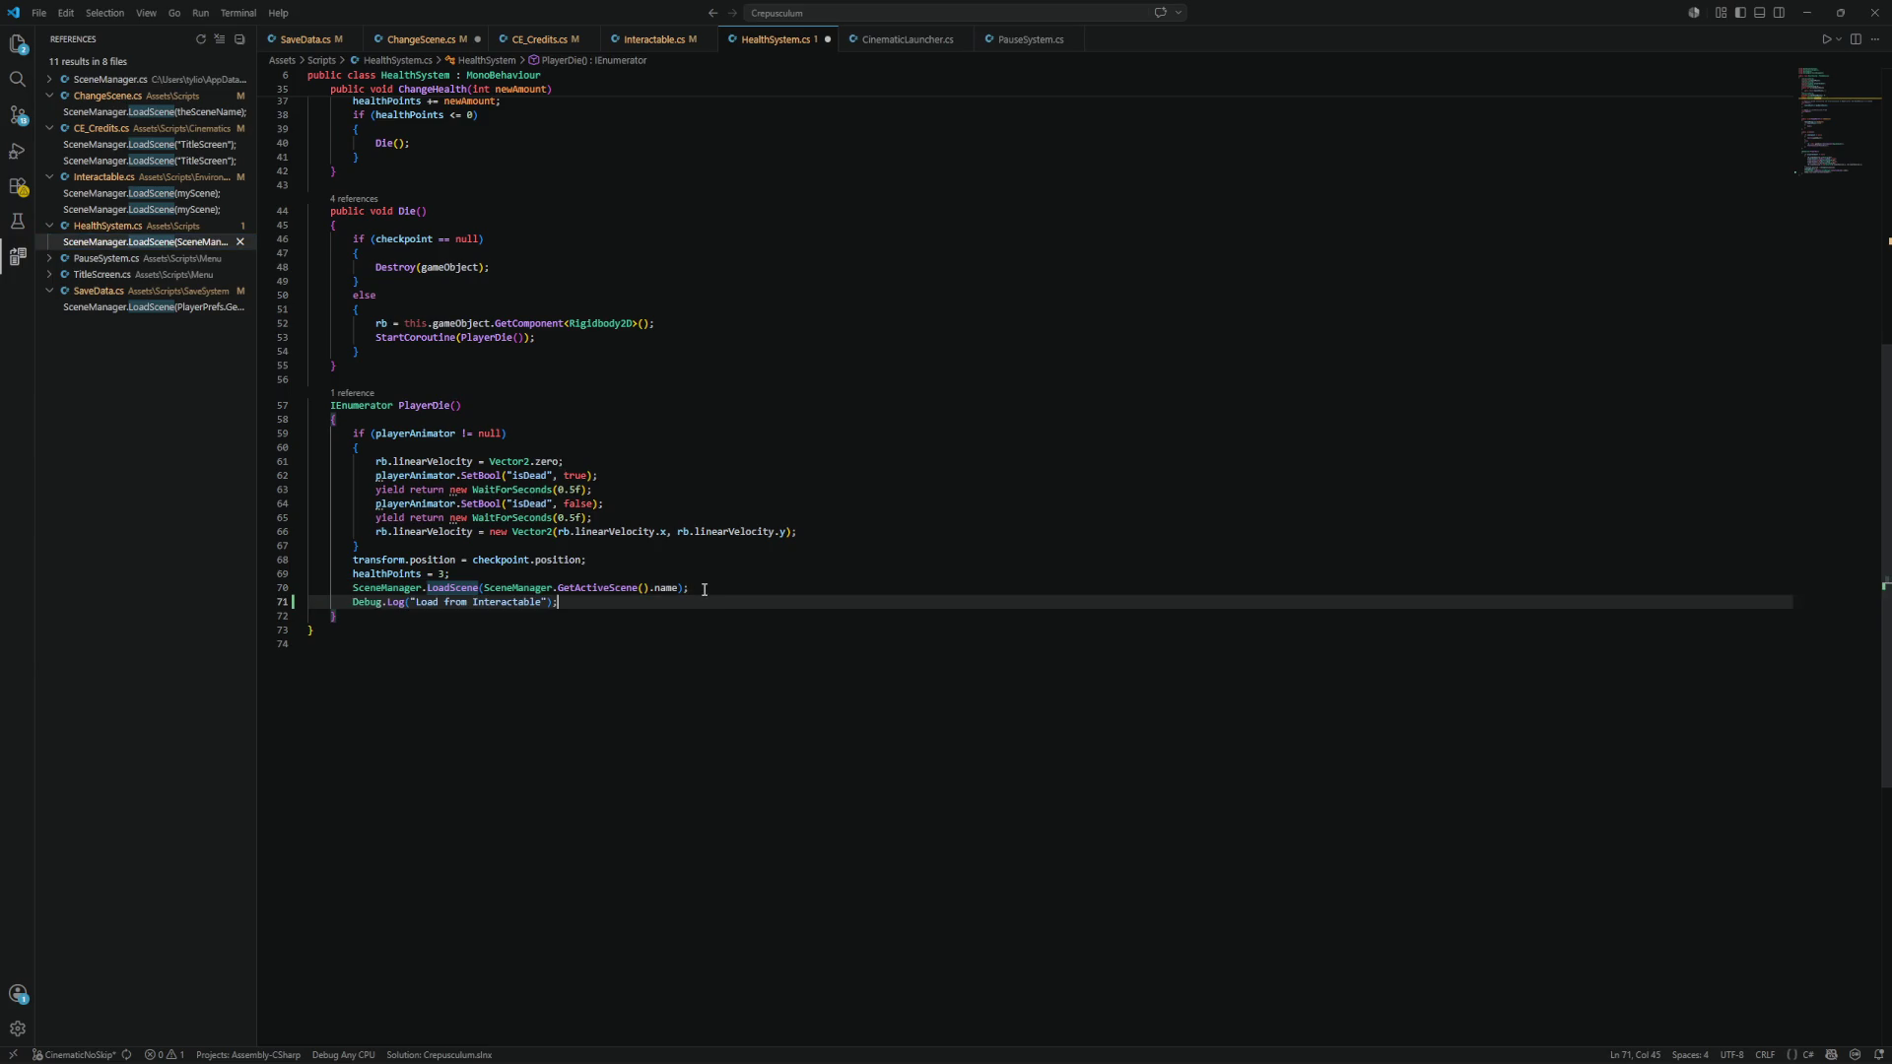
pyautogui.doubleClick(512, 602)
pyautogui.write('HealthSy')
pyautogui.write('stem')
pyautogui.moveTo(557, 602); pyautogui.dragTo(355, 605)
pyautogui.hotkey('ctrl', 'c')
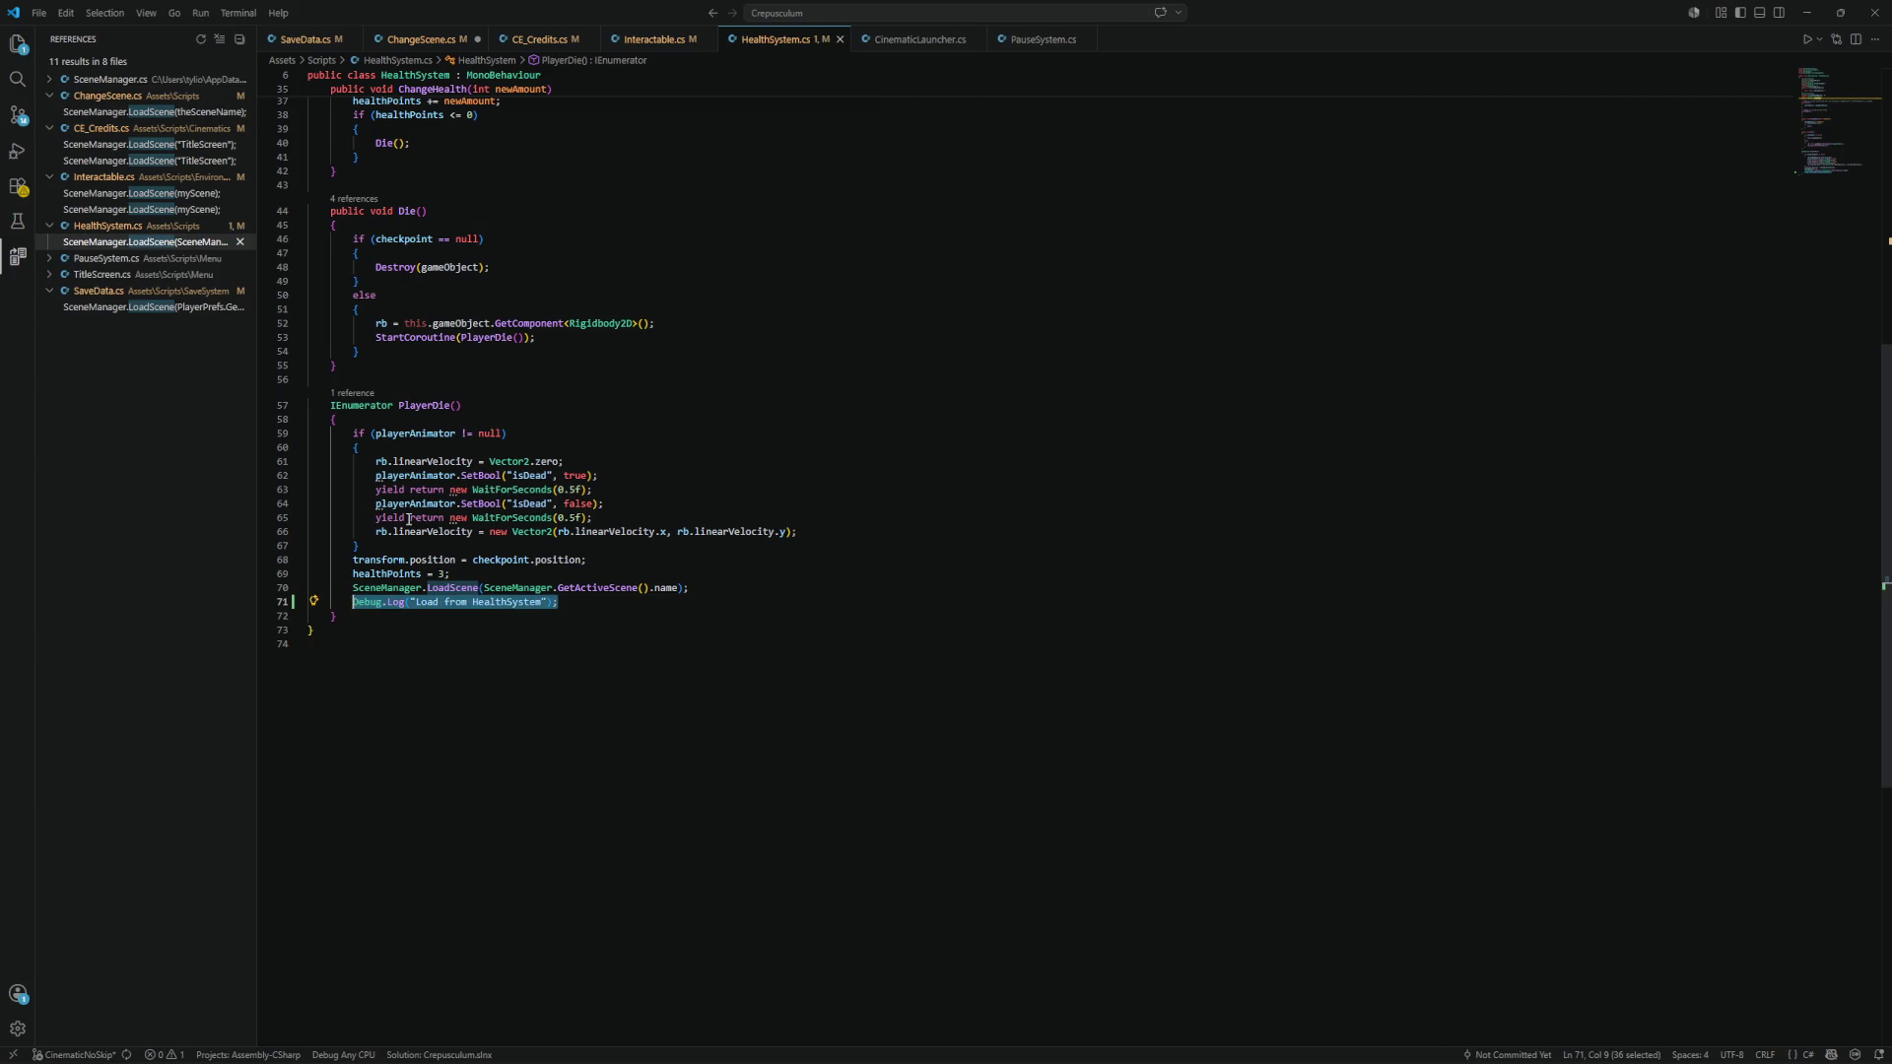
# In TitleScreen.cs, log "Load from Title Screen" after the scene-loading call.
pyautogui.click(157, 258)
pyautogui.click(146, 274)
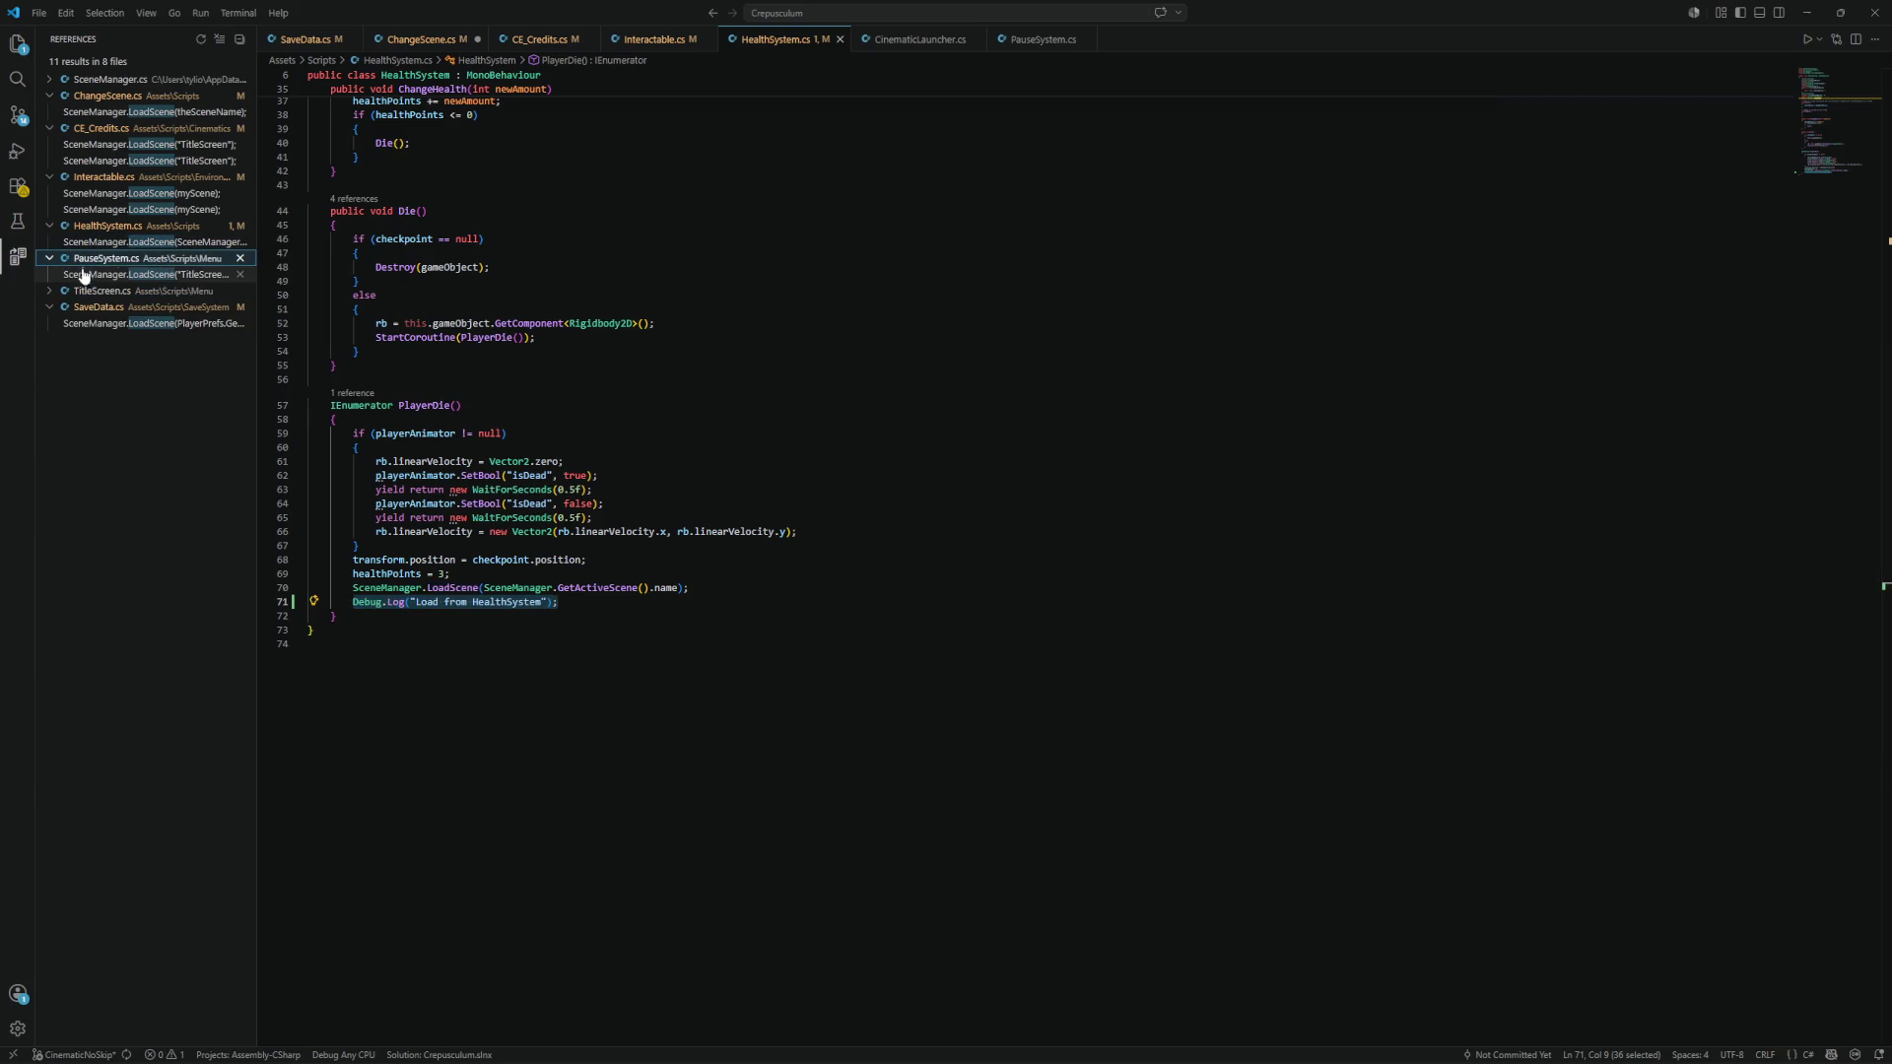
pyautogui.click(128, 291)
pyautogui.click(129, 293)
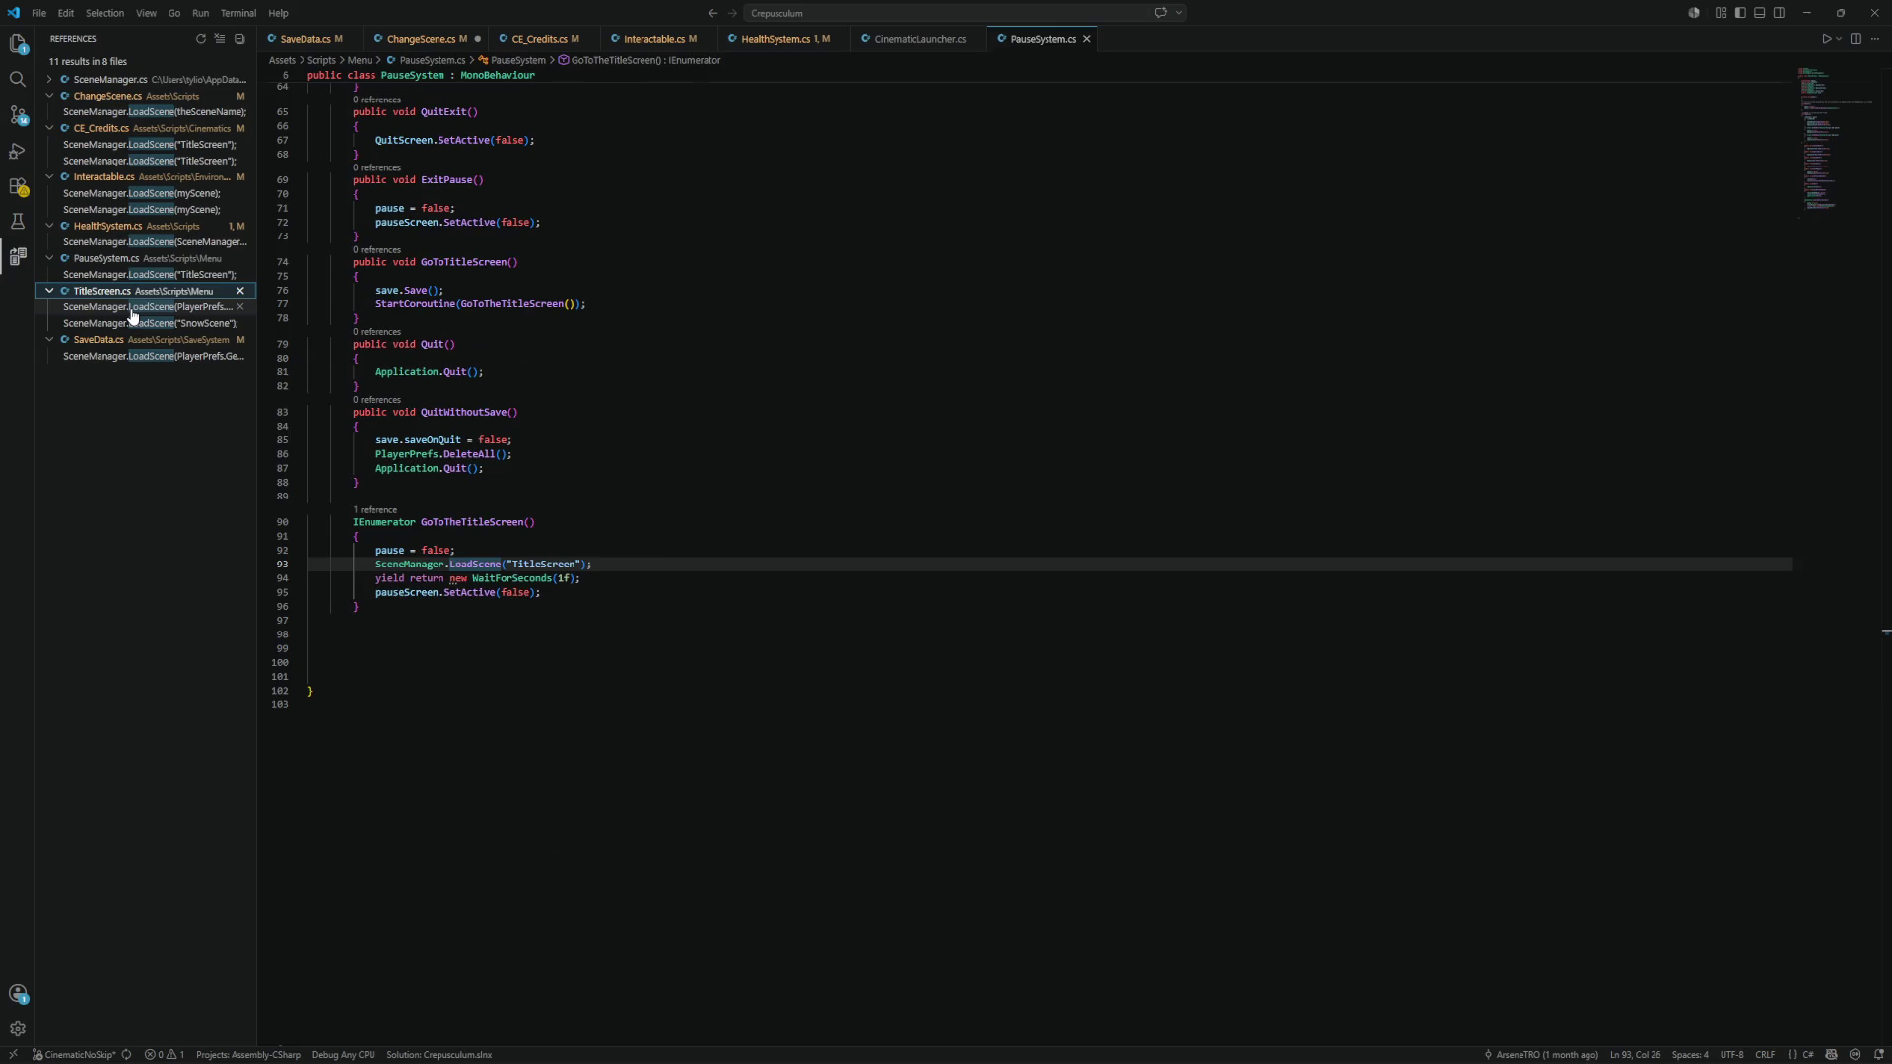
pyautogui.click(135, 308)
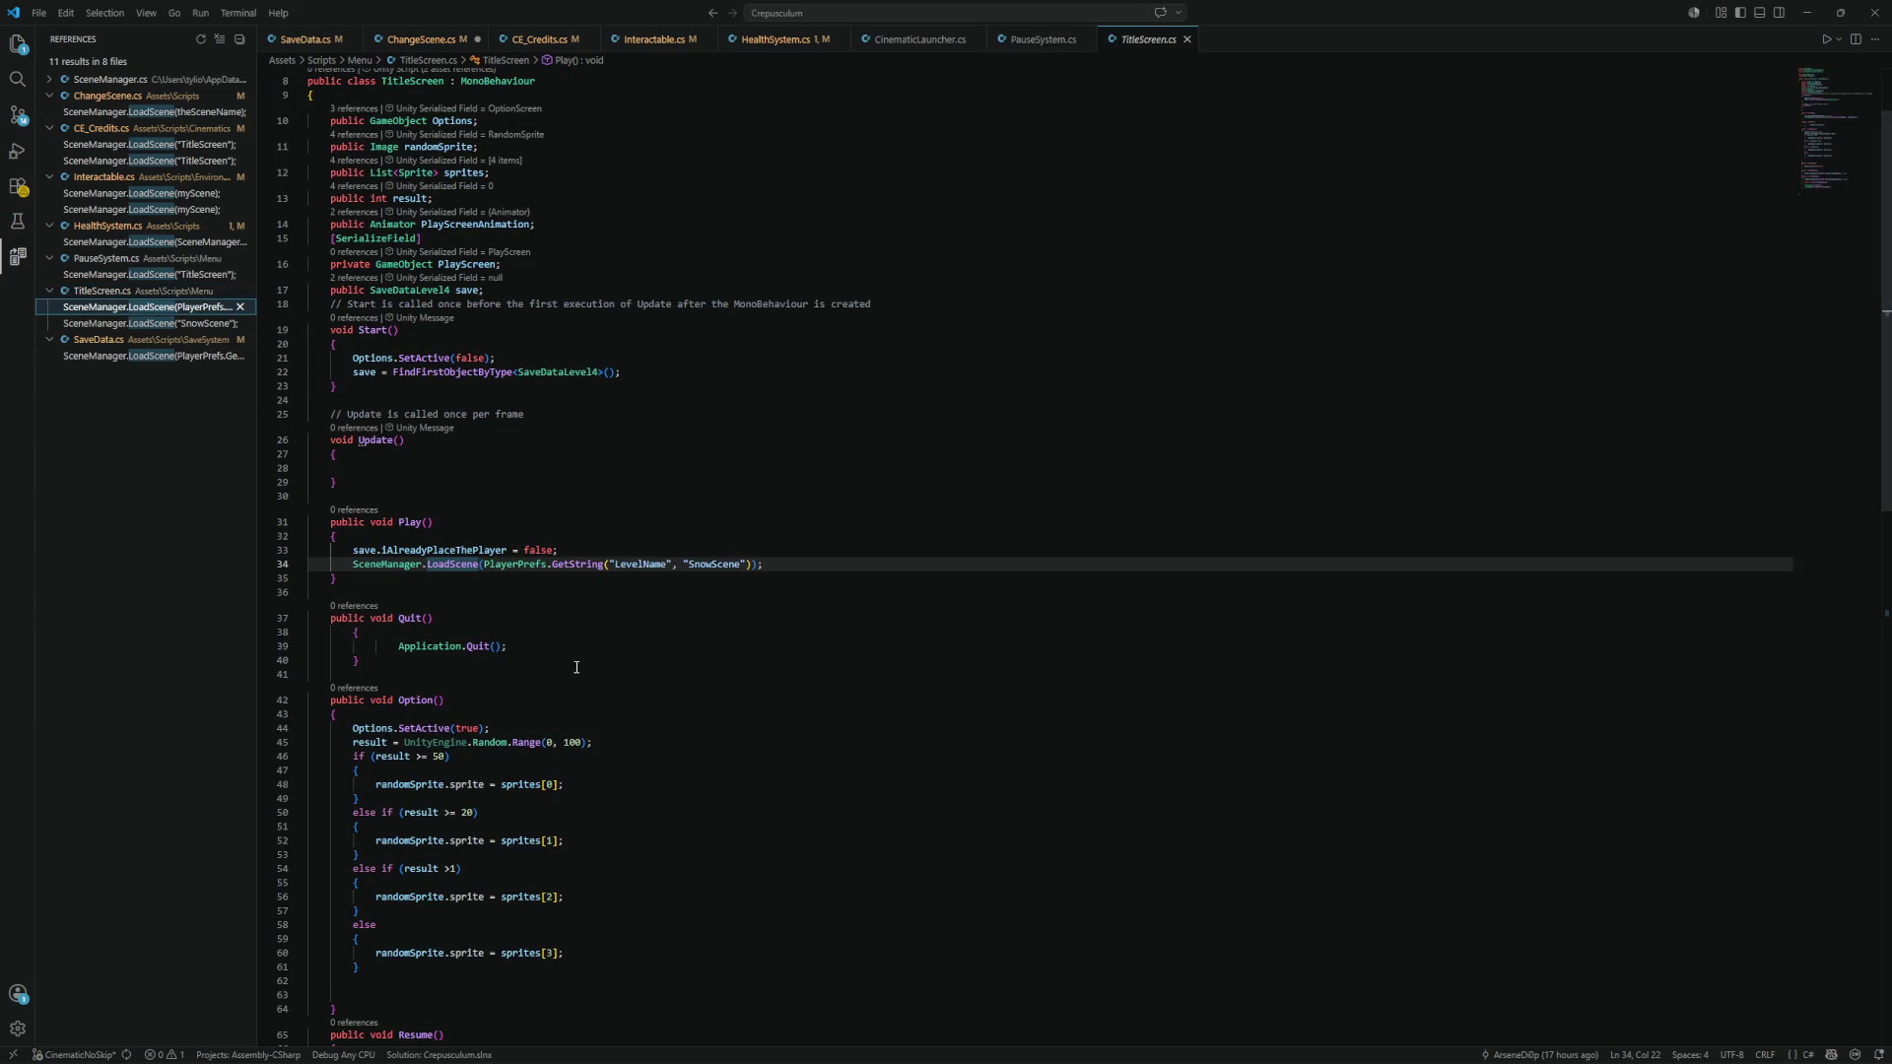
pyautogui.click(774, 572)
pyautogui.press('Return')
pyautogui.hotkey('ctrl', 'v')
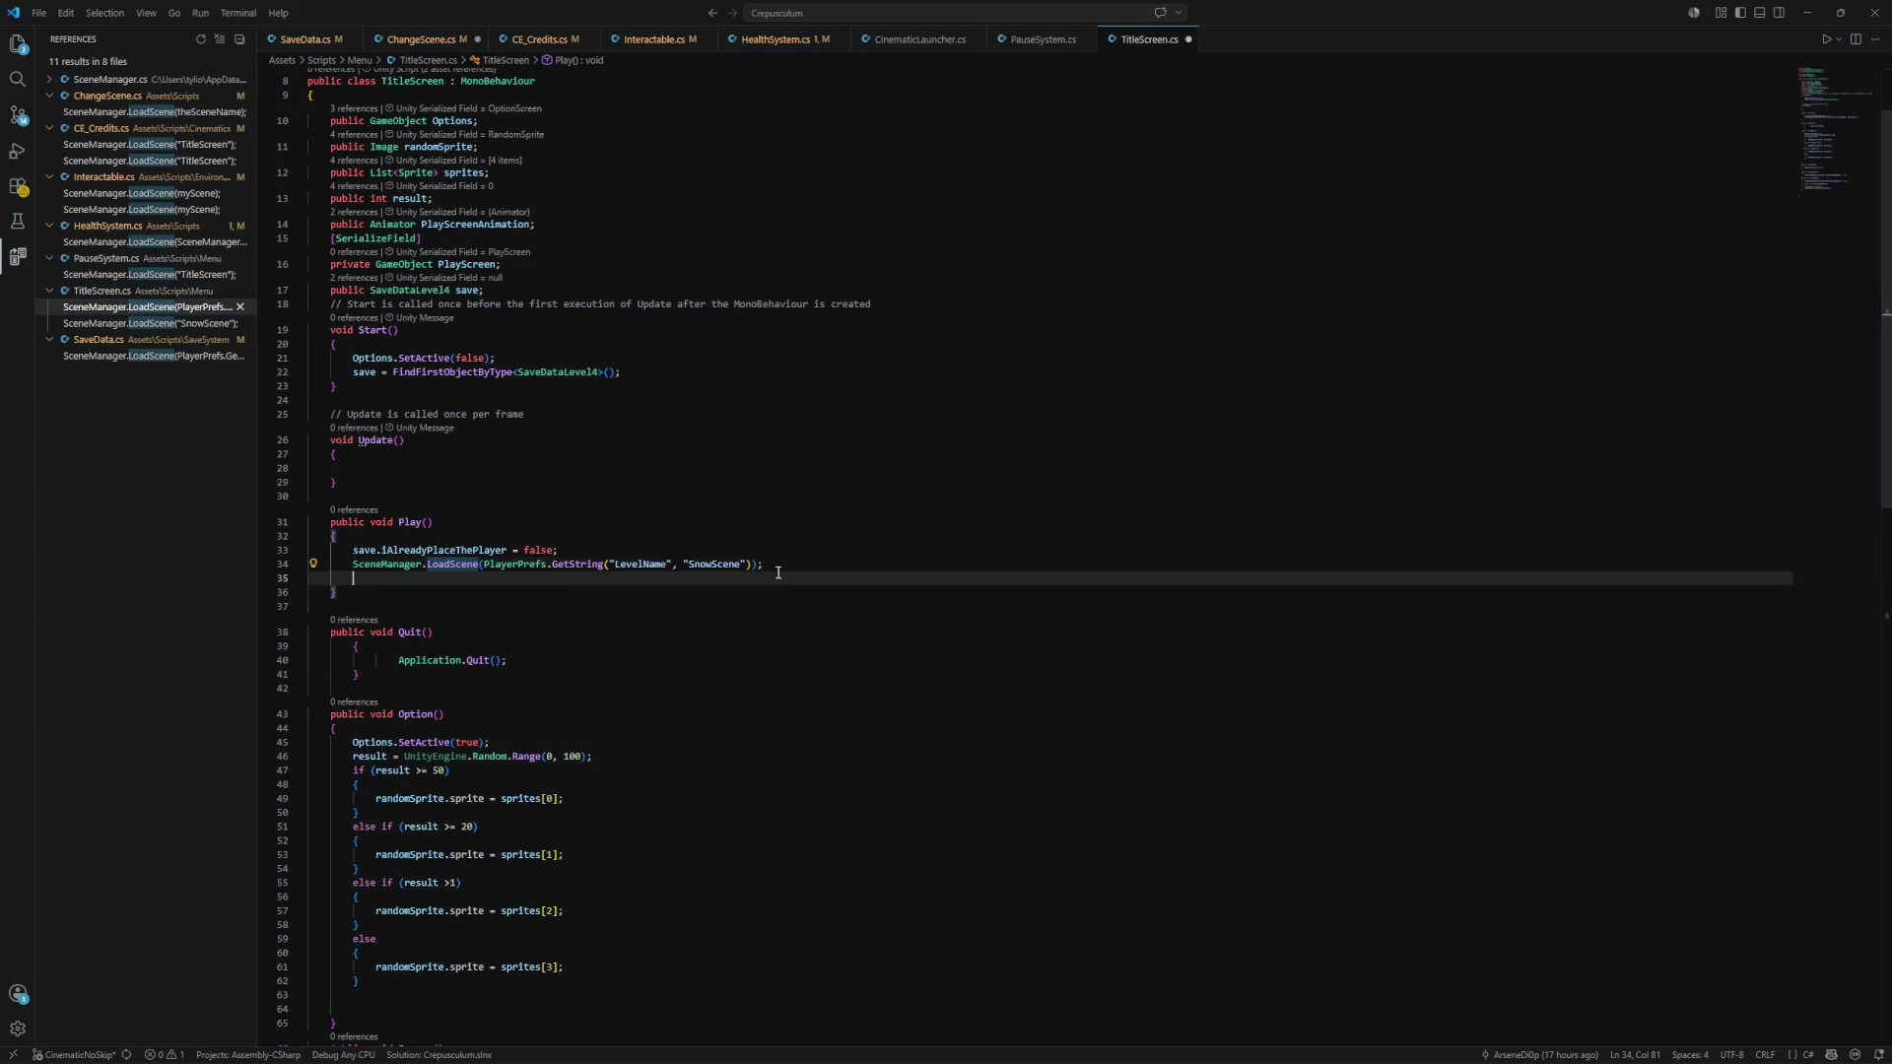
pyautogui.doubleClick(514, 579)
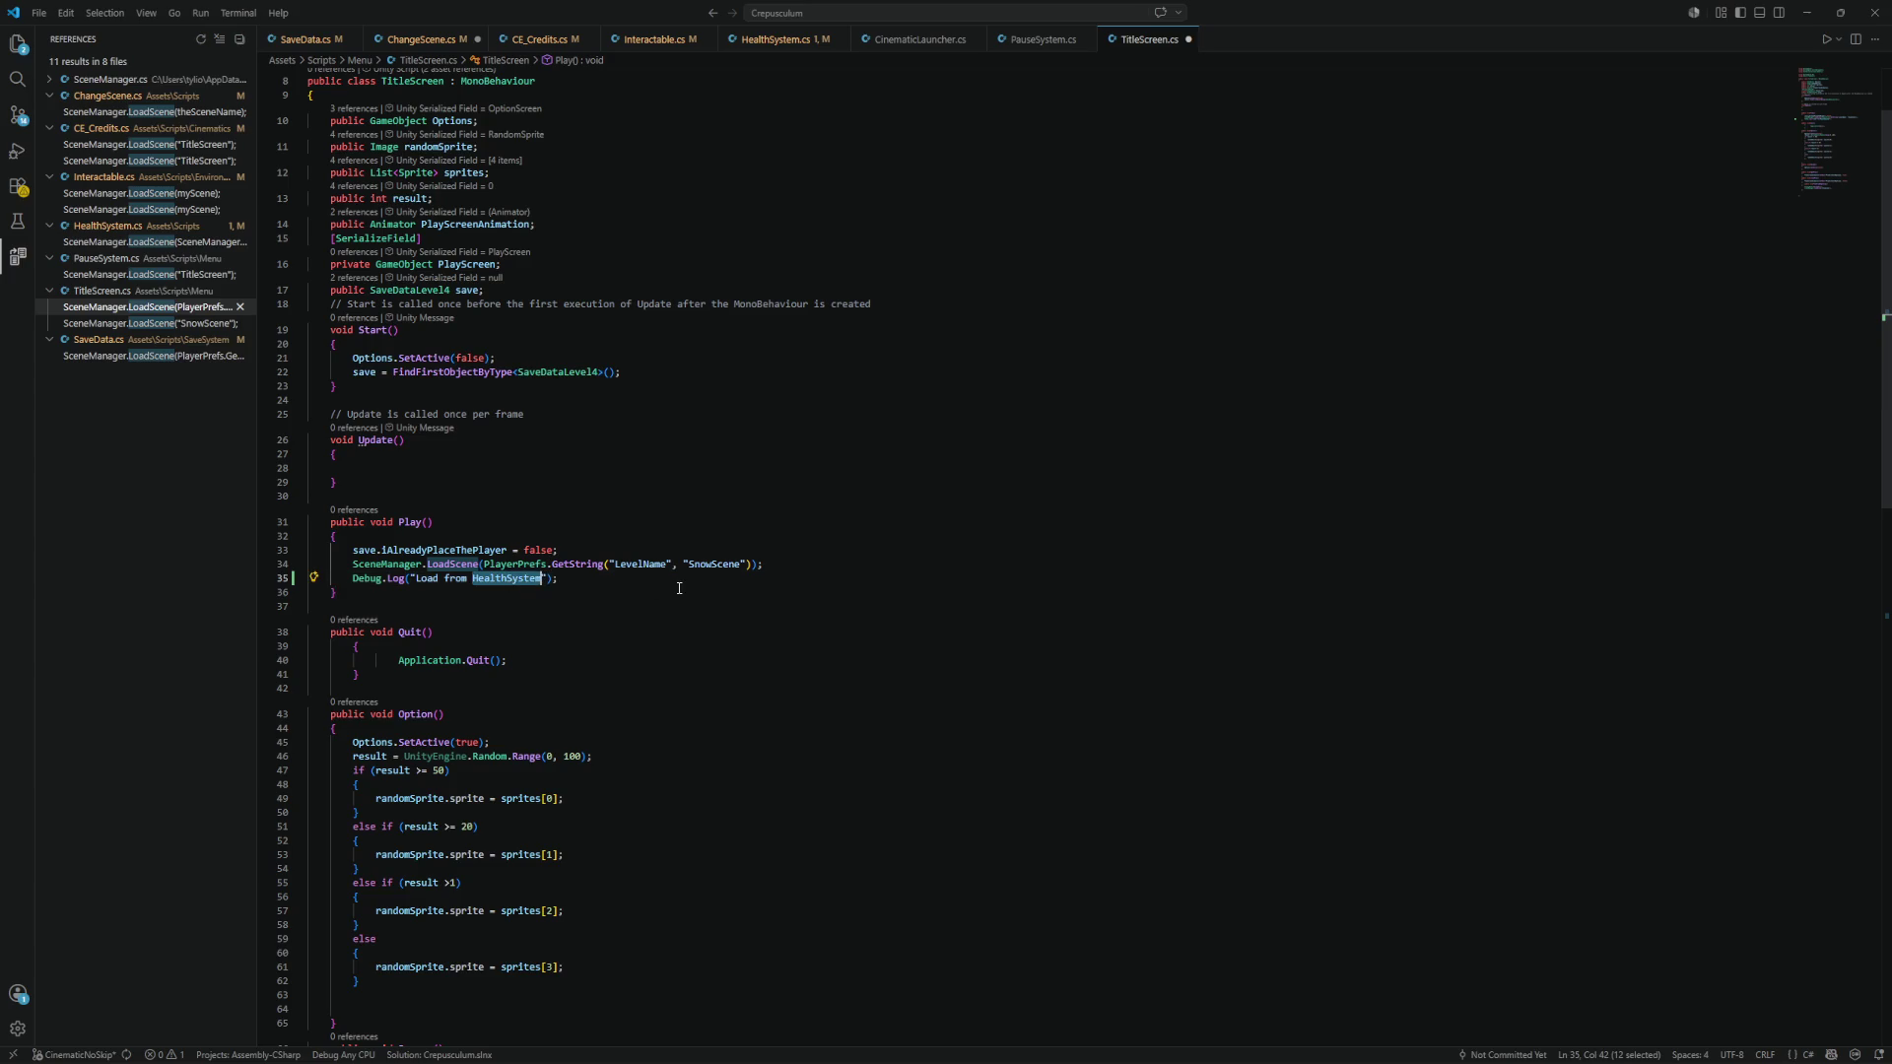
pyautogui.press('BackSpace')
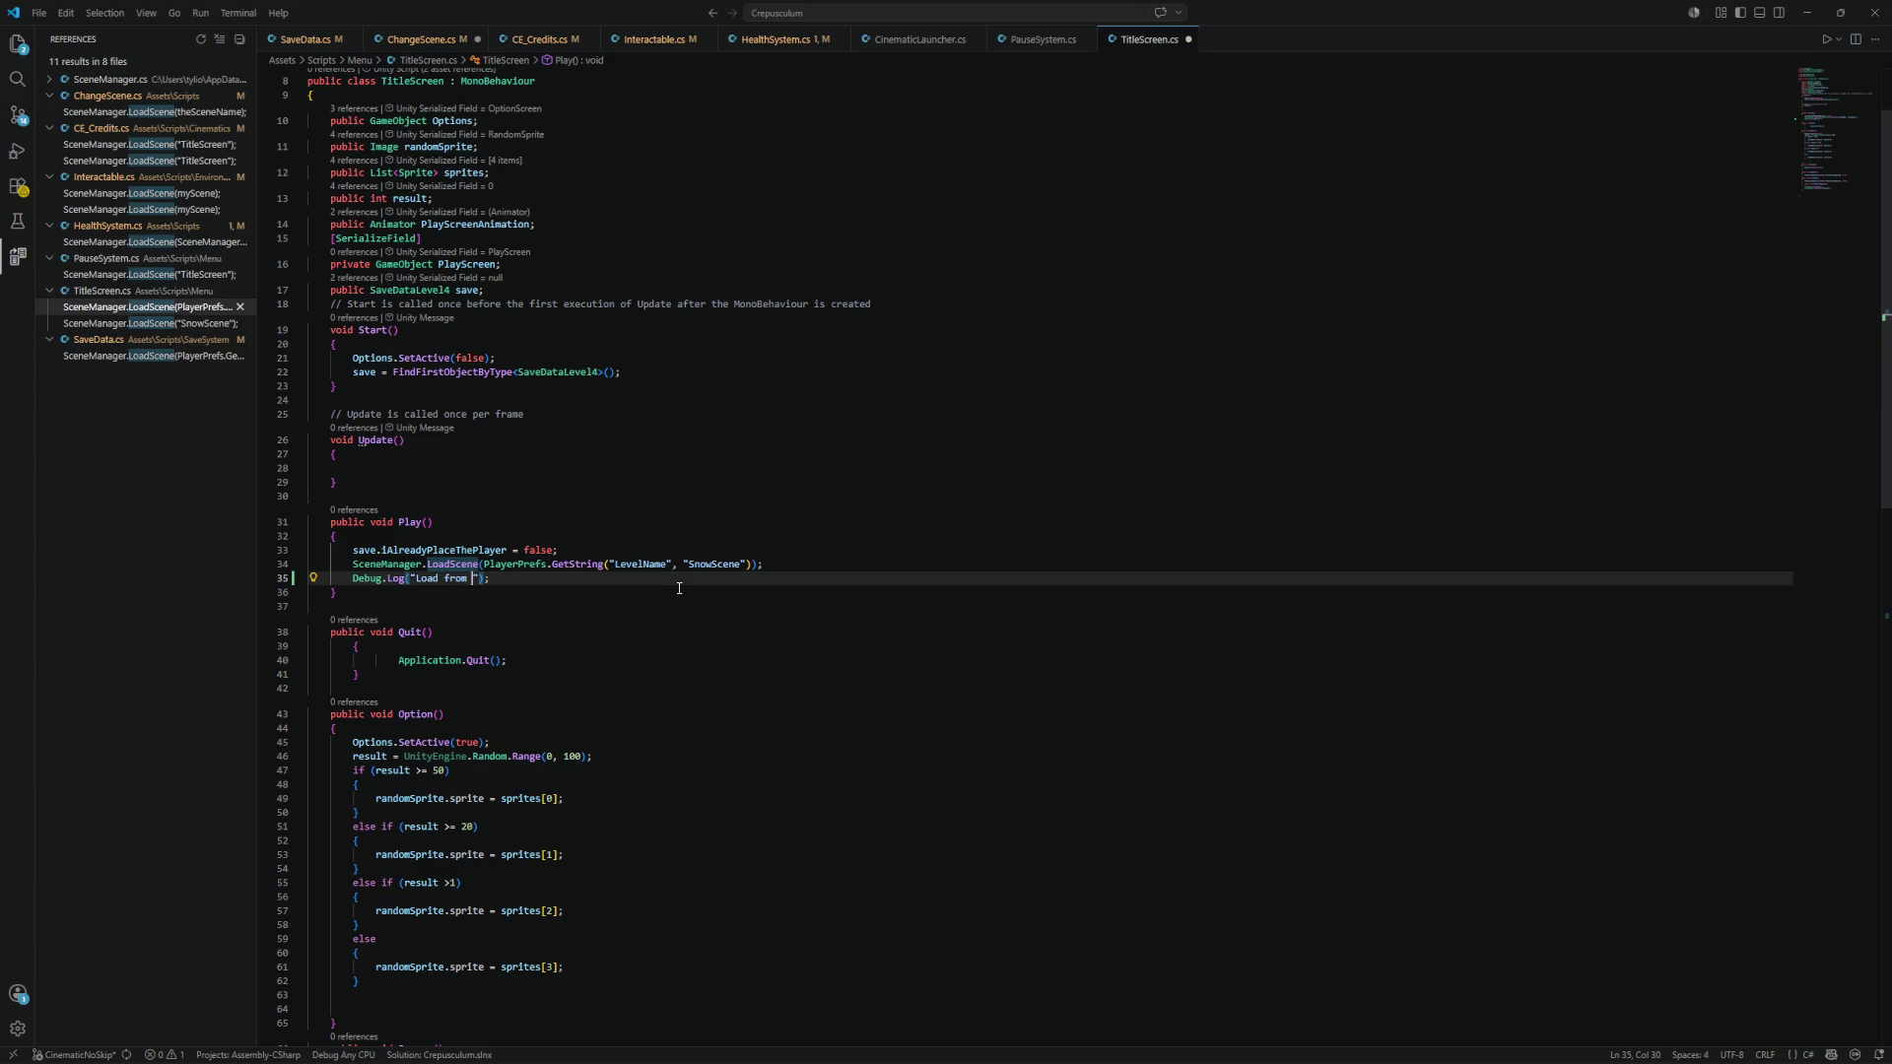
pyautogui.write('Title Scr')
pyautogui.write('een')
pyautogui.moveTo(602, 582); pyautogui.dragTo(353, 580)
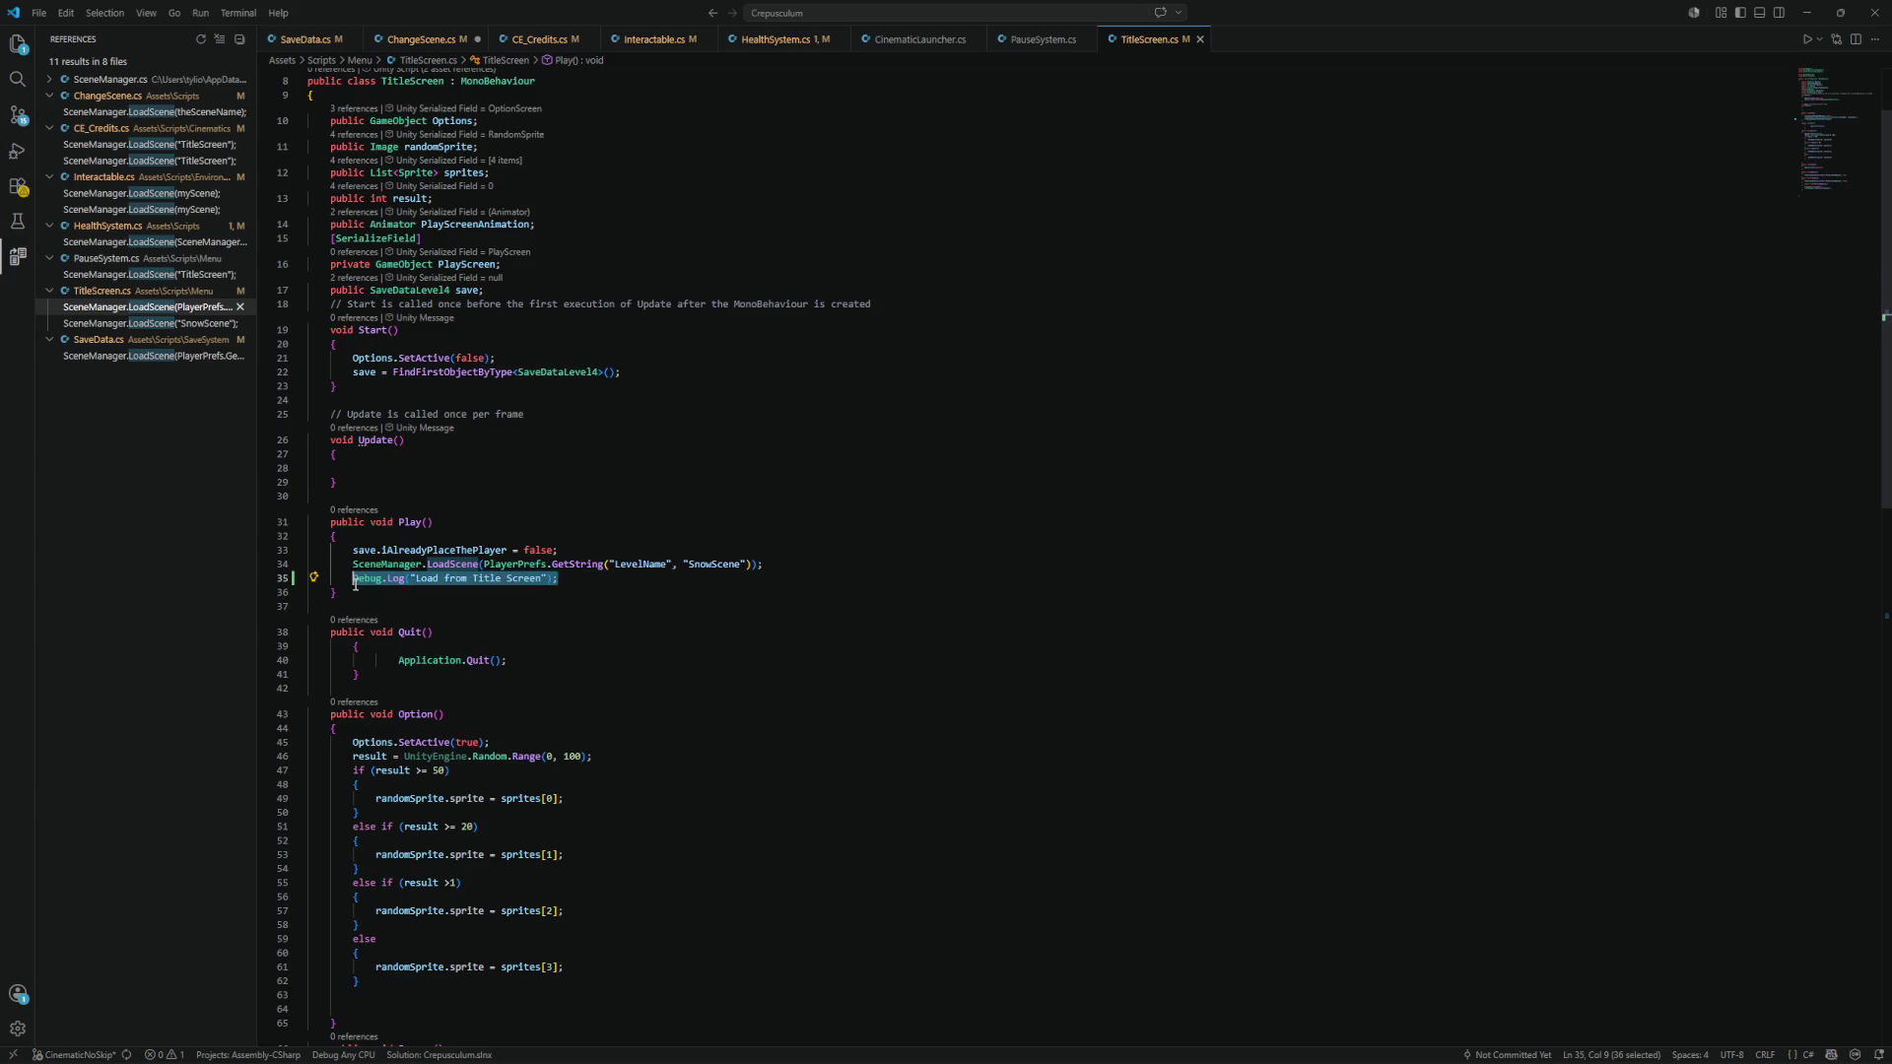
# Add the same "Load from Title Screen" log after PlayFromBeginning's SnowScene load.
pyautogui.click(171, 326)
pyautogui.click(586, 578)
pyautogui.press('Return')
pyautogui.write('Debug.Log("Load from Title Screen");')
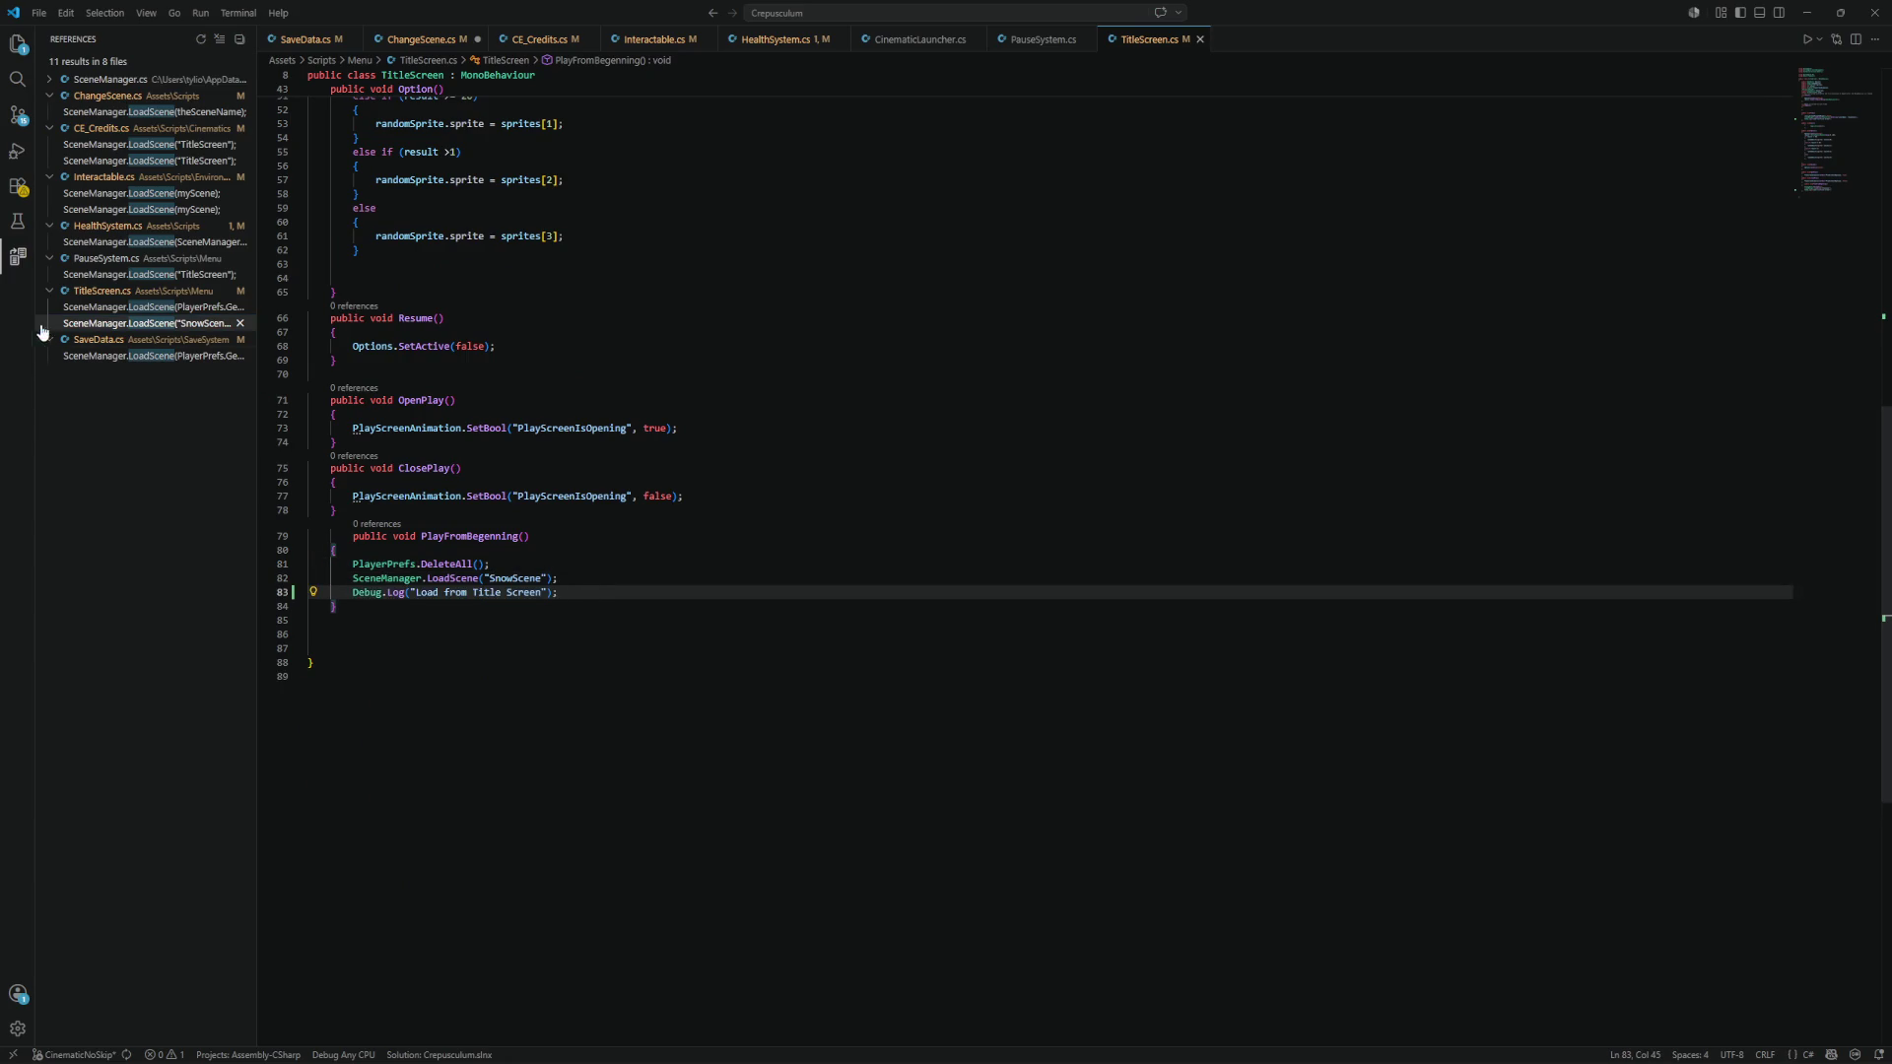
# Log "Load from SaveData" after LoadData's scene load in SaveData.cs, then start play mode in Unity.
pyautogui.click(175, 356)
pyautogui.click(796, 570)
pyautogui.press('Return')
pyautogui.write('Debug.Log("Load from Title Screen");')
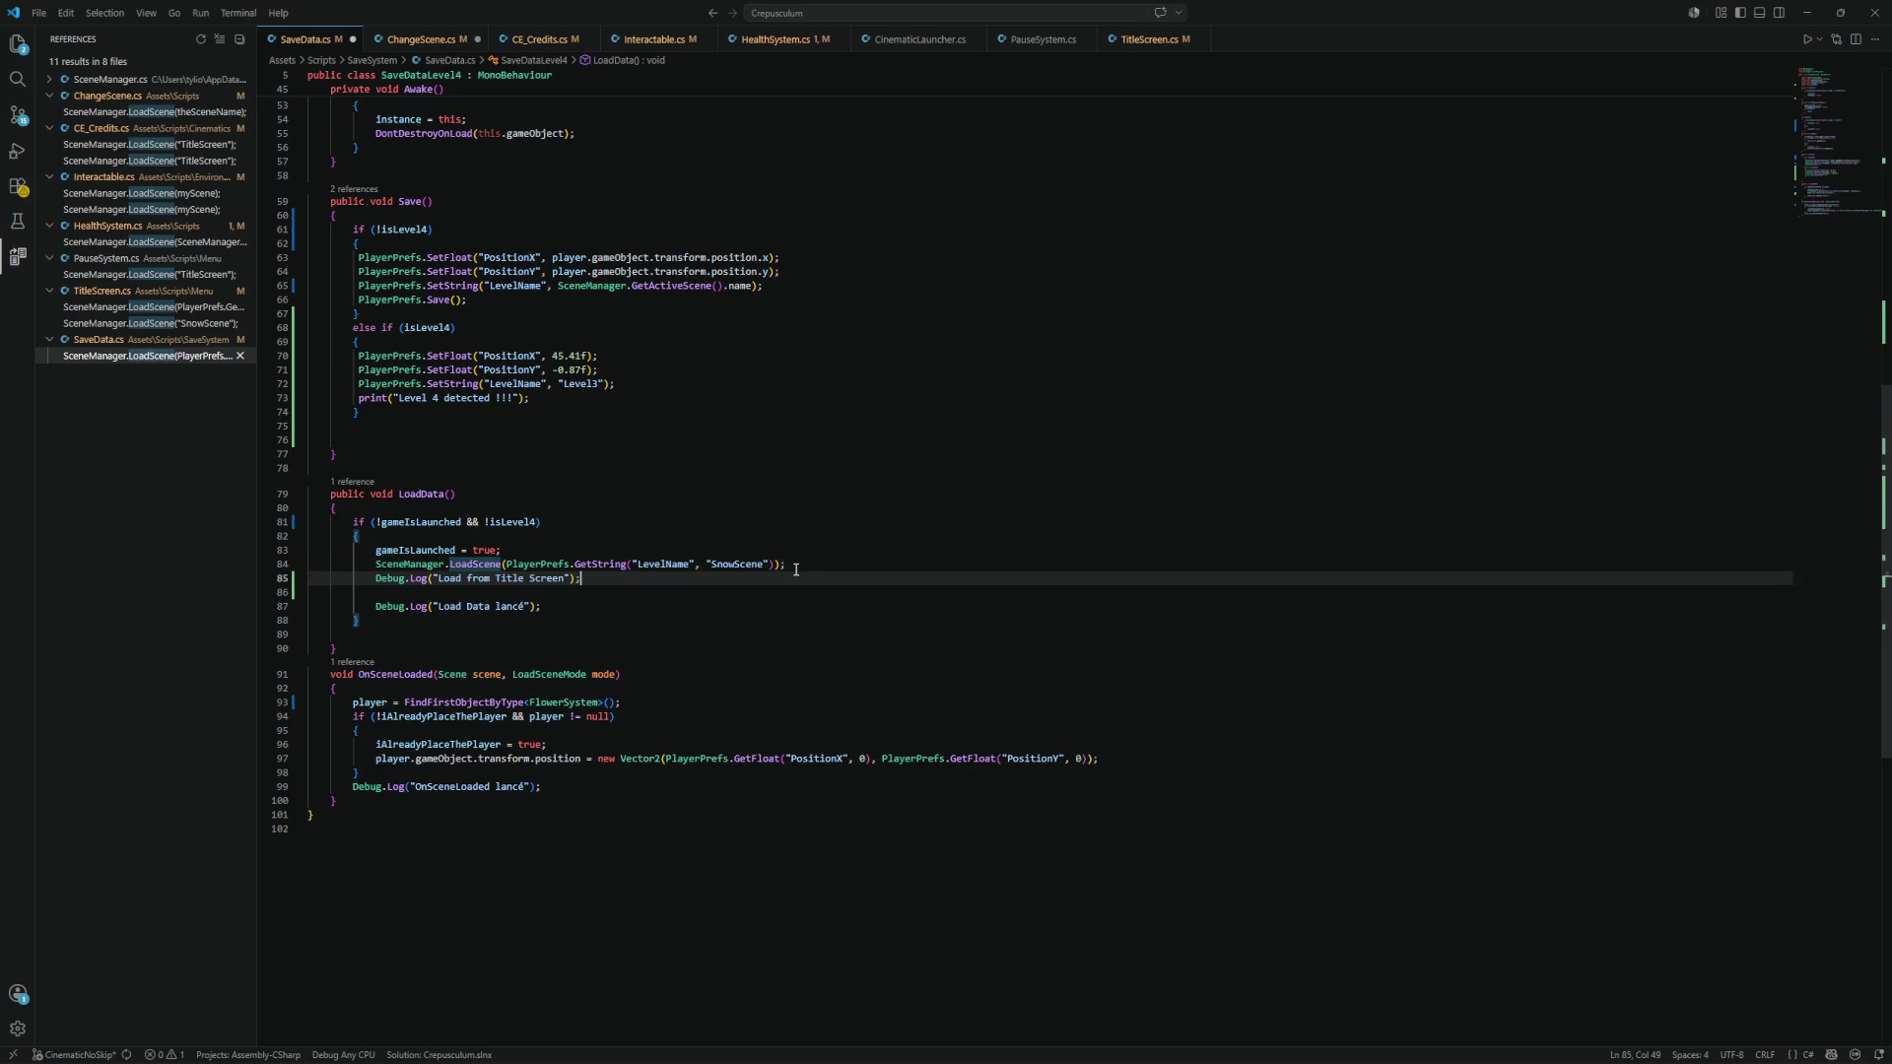
pyautogui.moveTo(570, 579); pyautogui.dragTo(496, 578)
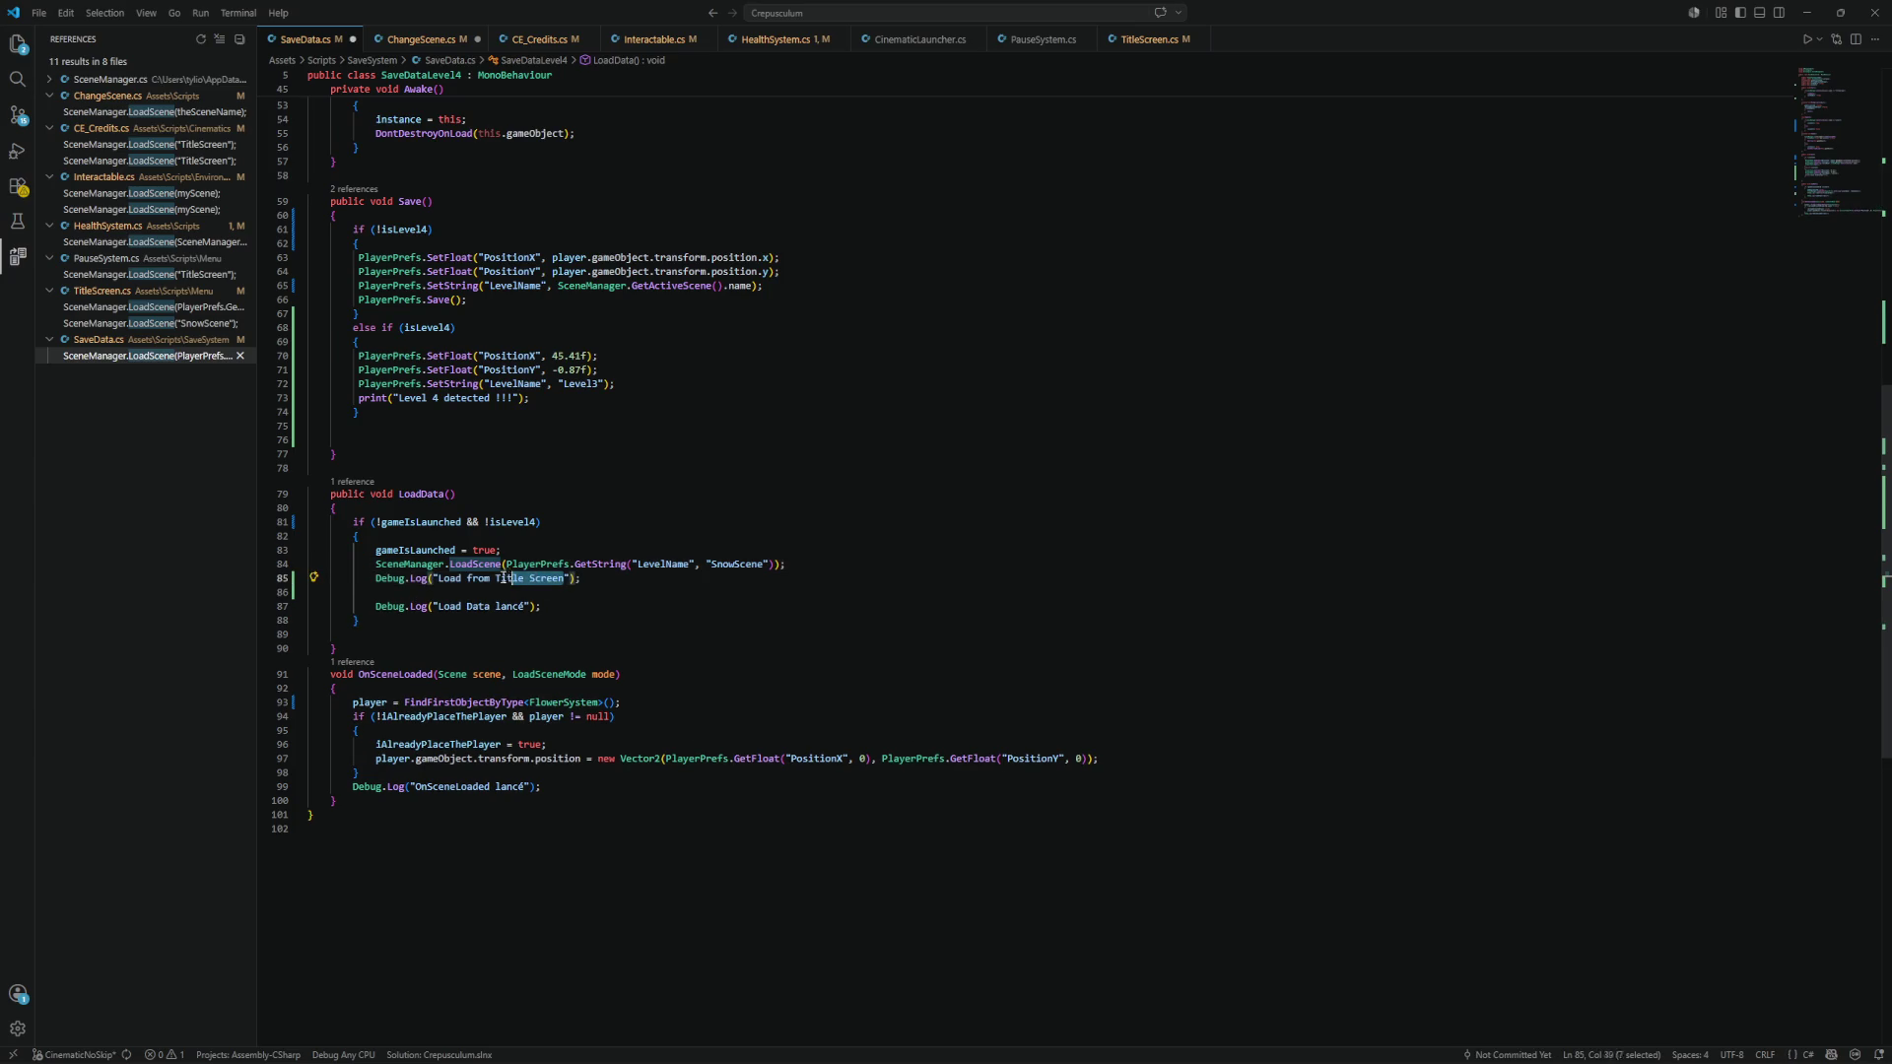
pyautogui.press('BackSpace')
pyautogui.write('SaveData')
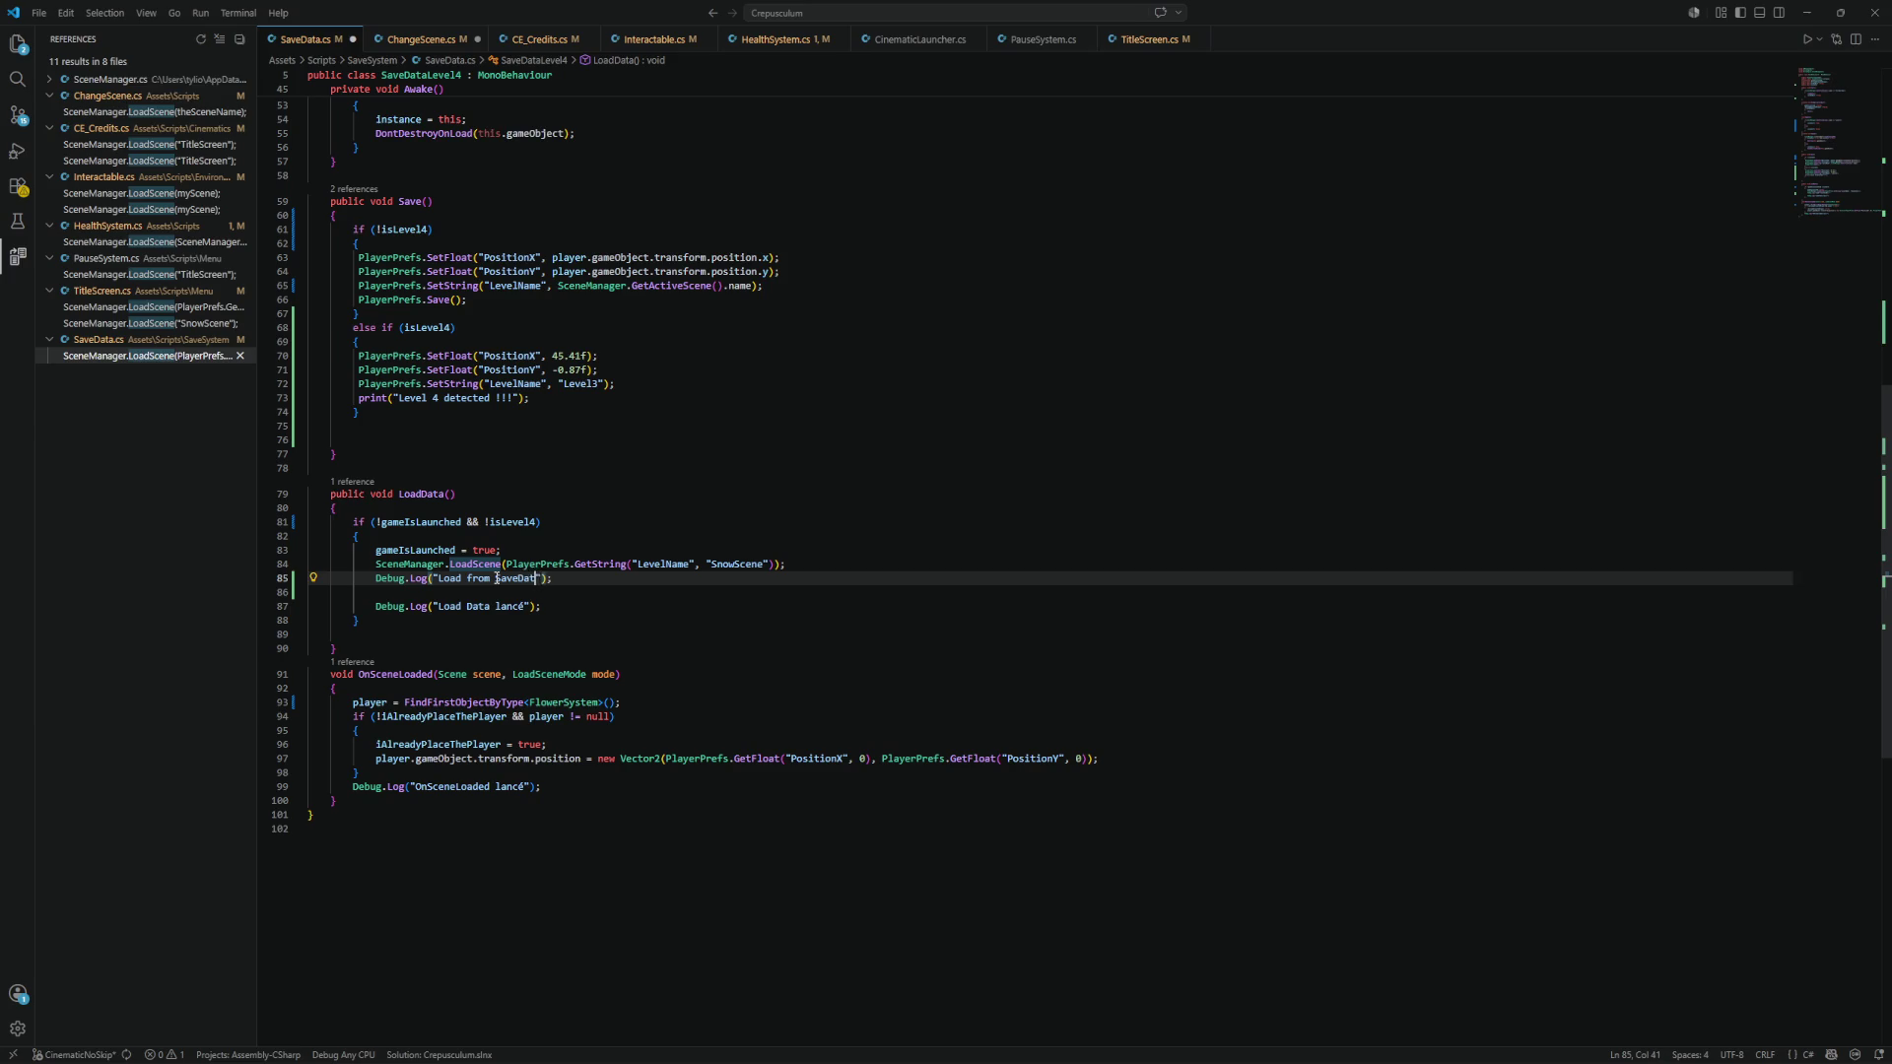
pyautogui.click(1807, 11)
pyautogui.click(993, 45)
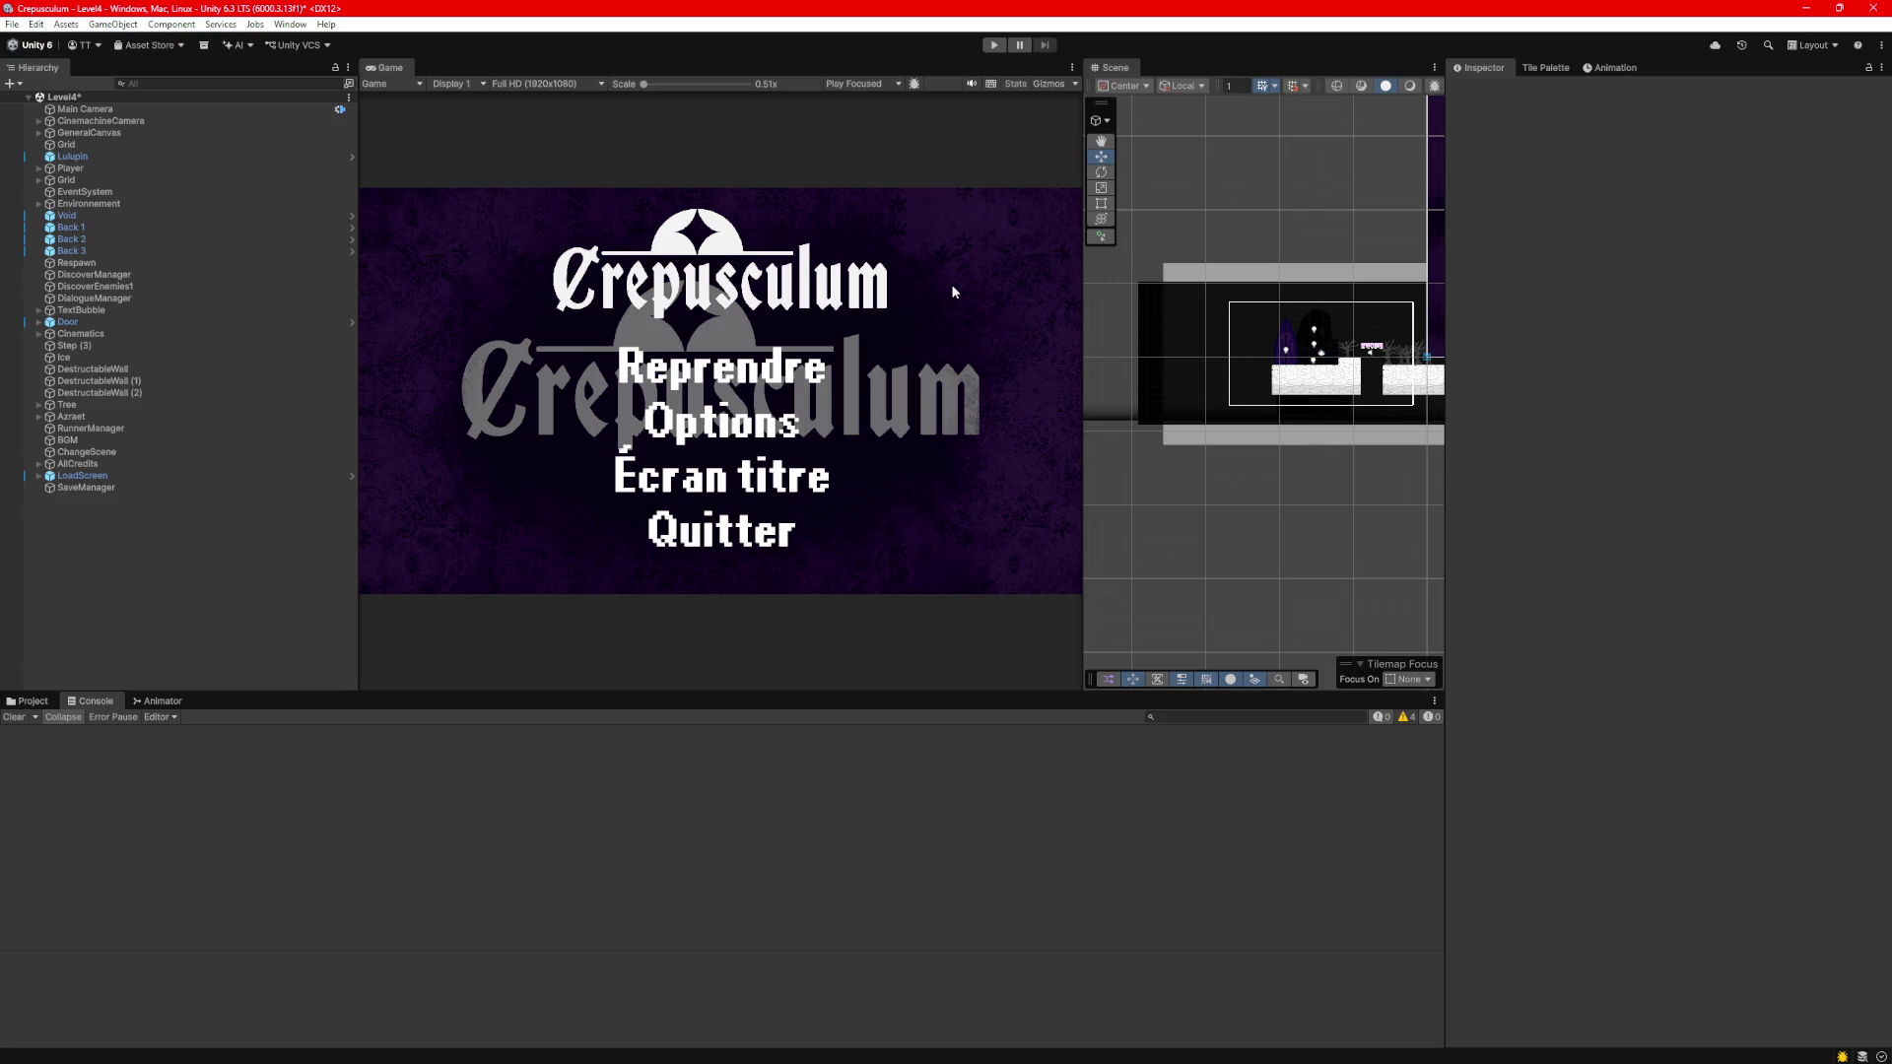
# Resume the game and inspect stack traces of the "Load from SaveData" and "Load from HealthSystem" logs.
pyautogui.hotkey('ctrl', 'p')
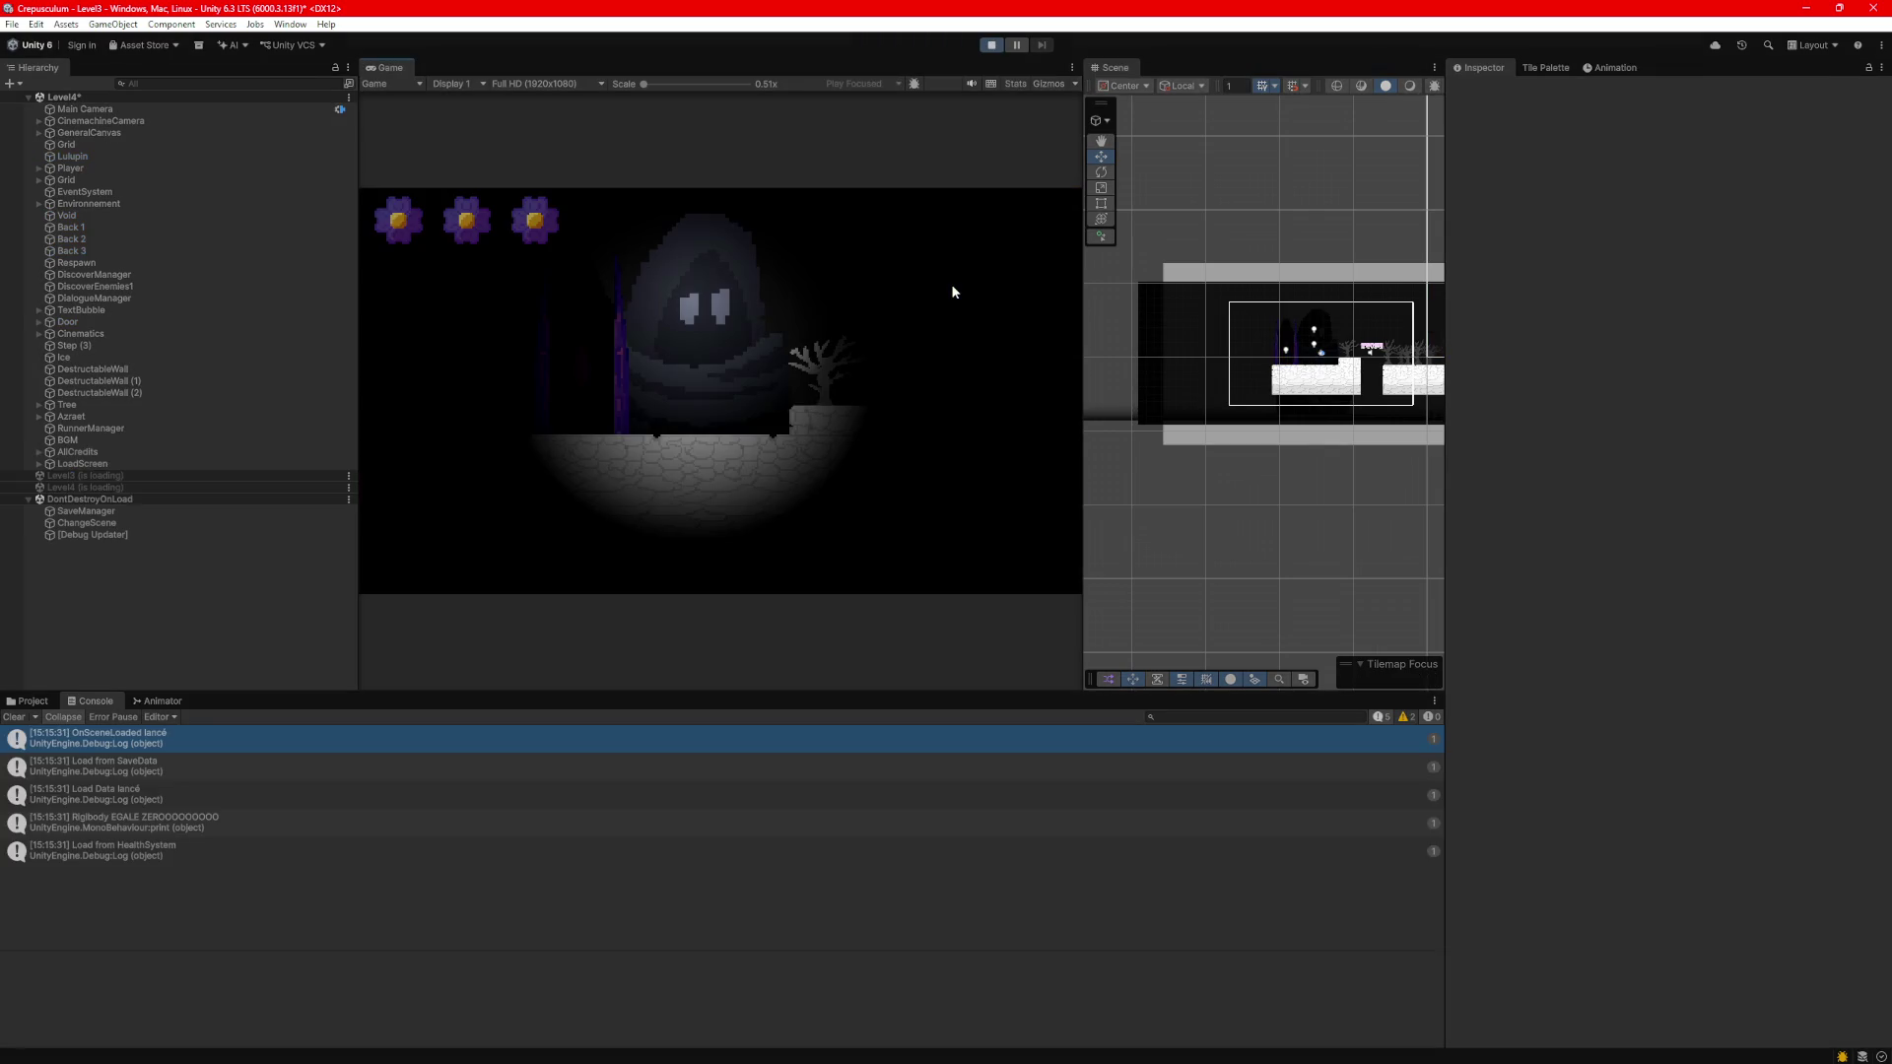
pyautogui.click(280, 765)
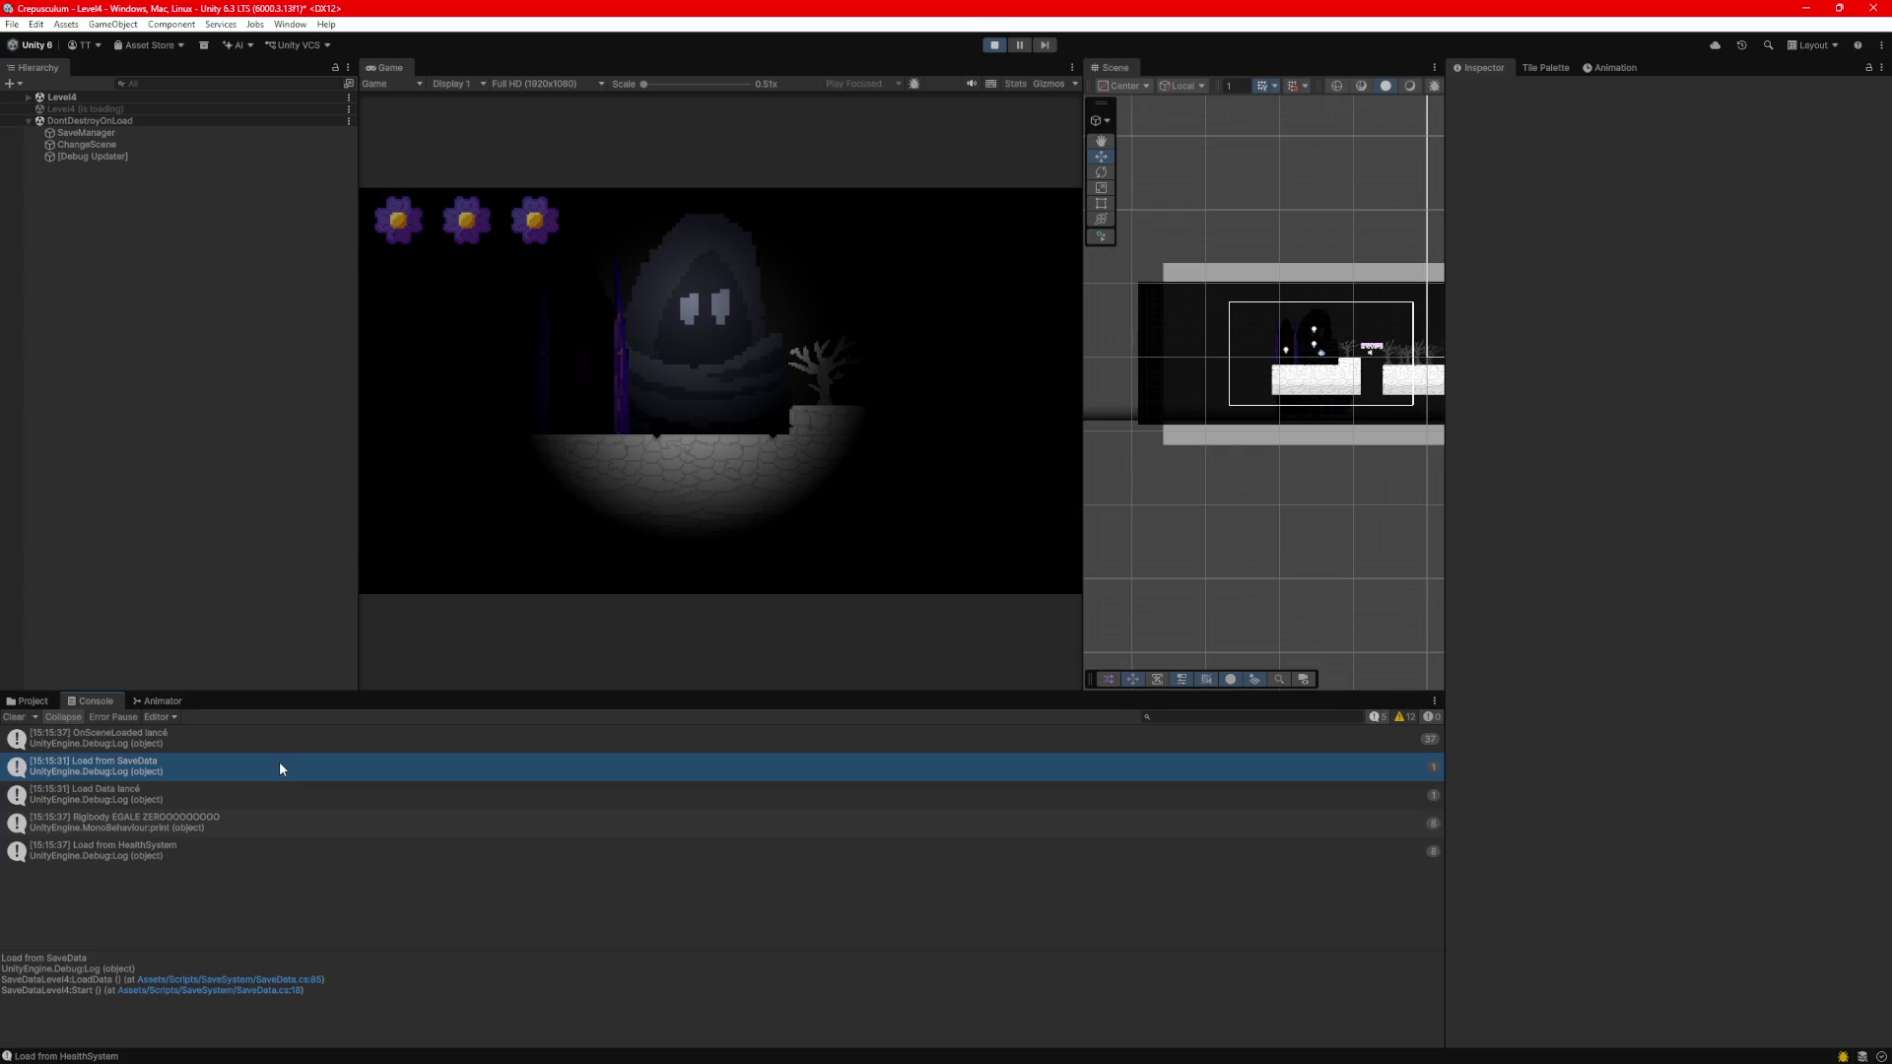
pyautogui.click(245, 843)
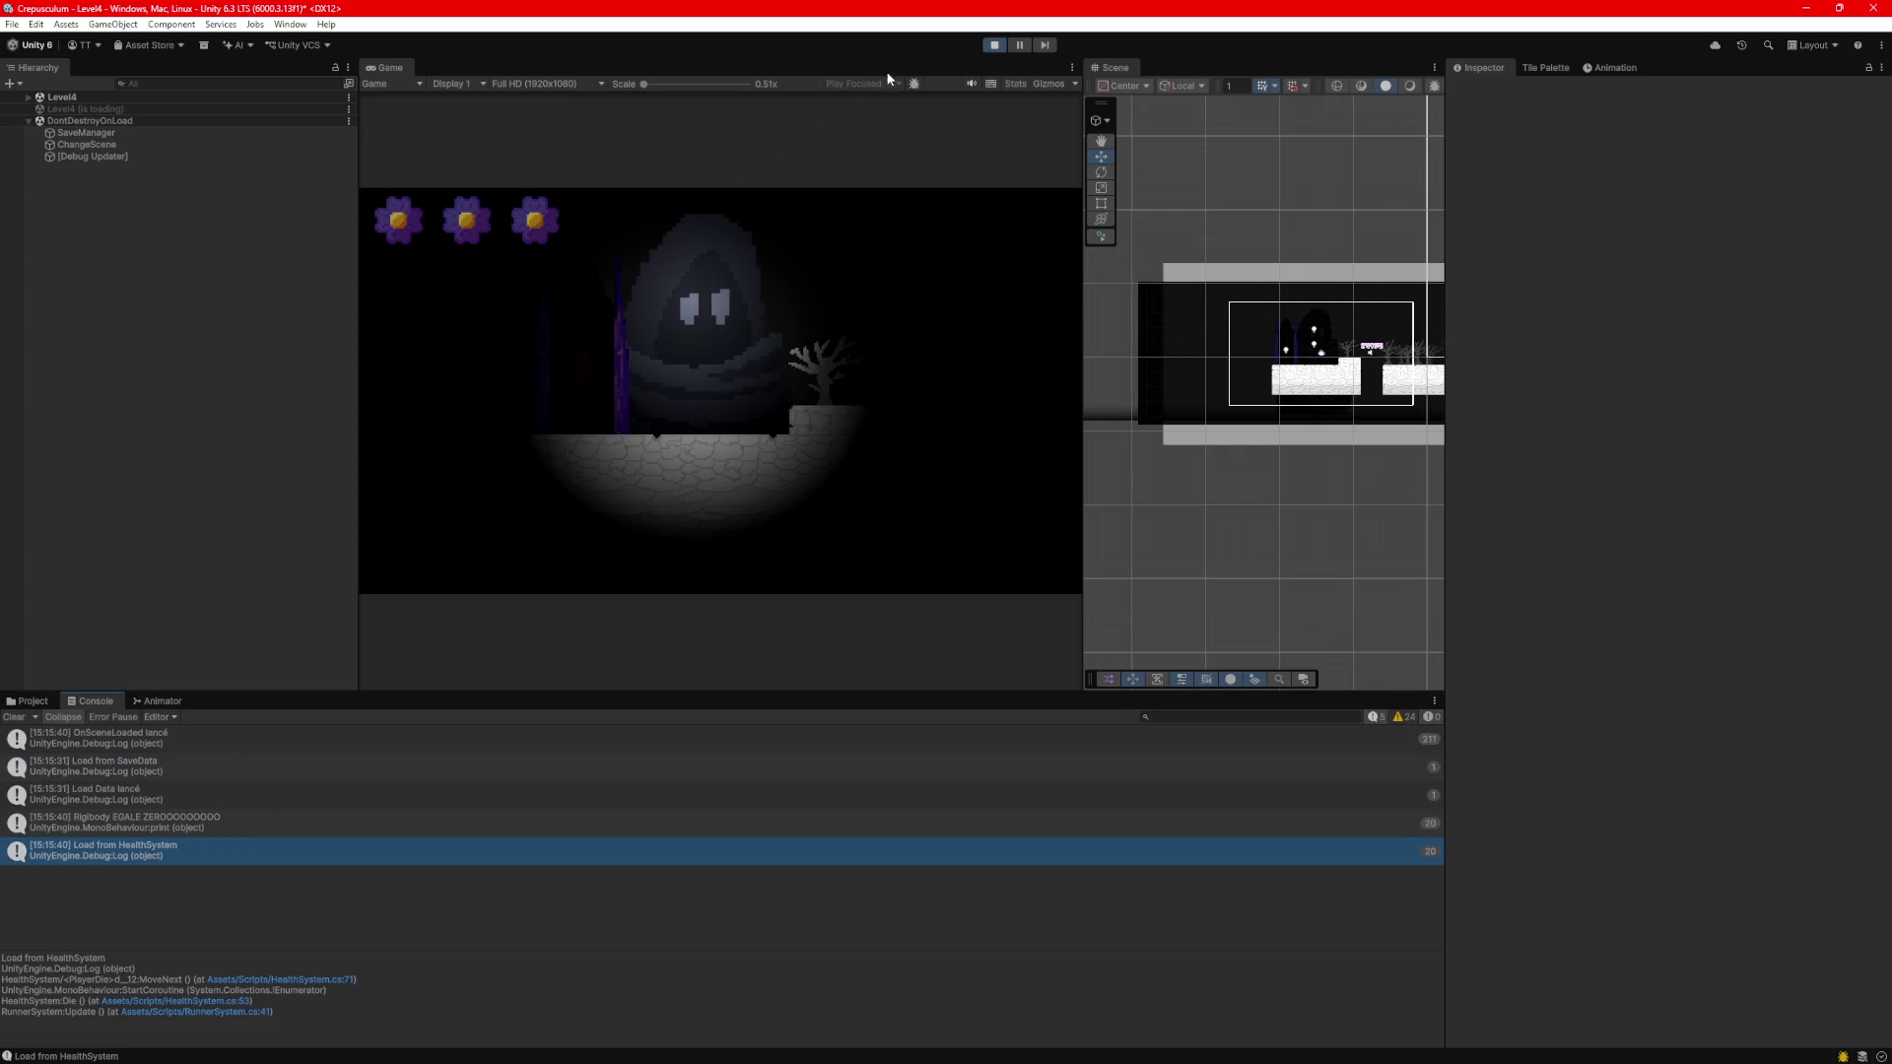
# Stop play mode and select the Player in the Hierarchy to check its position.
pyautogui.click(995, 45)
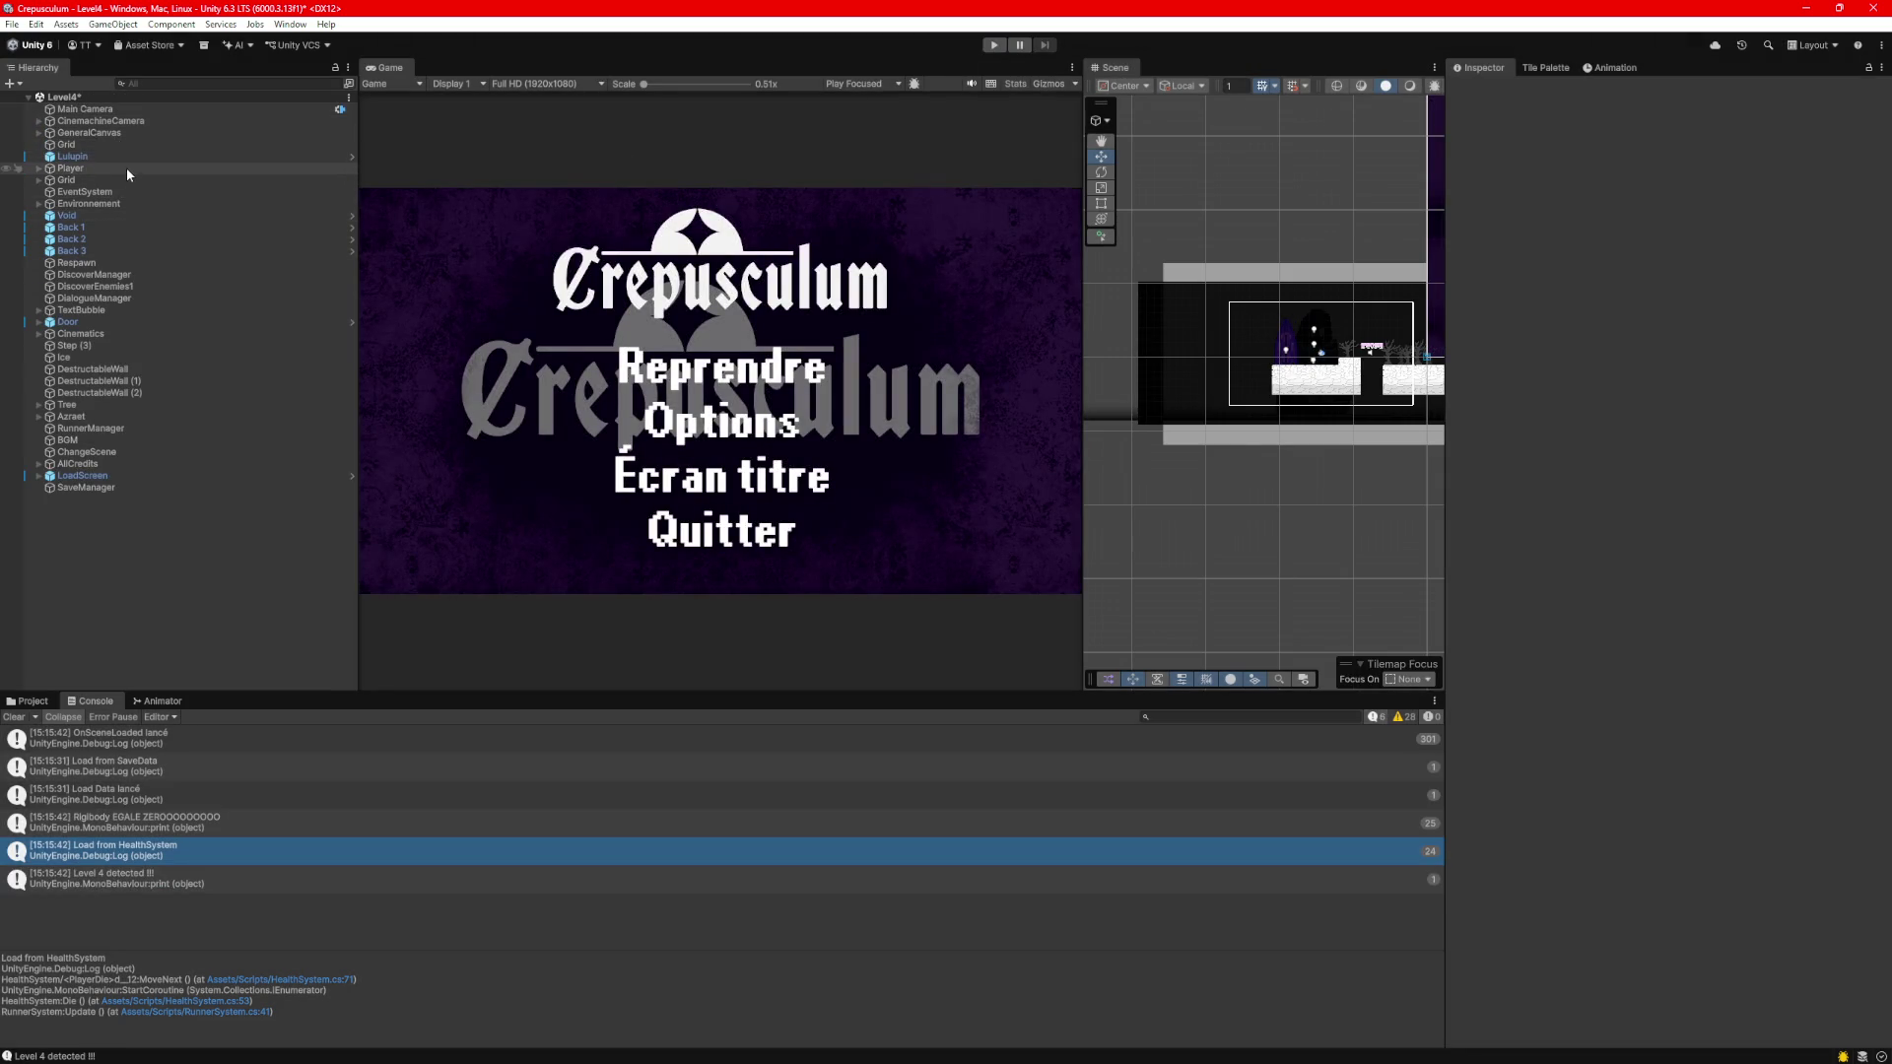
pyautogui.click(126, 167)
pyautogui.scroll(5, 1336, 370)
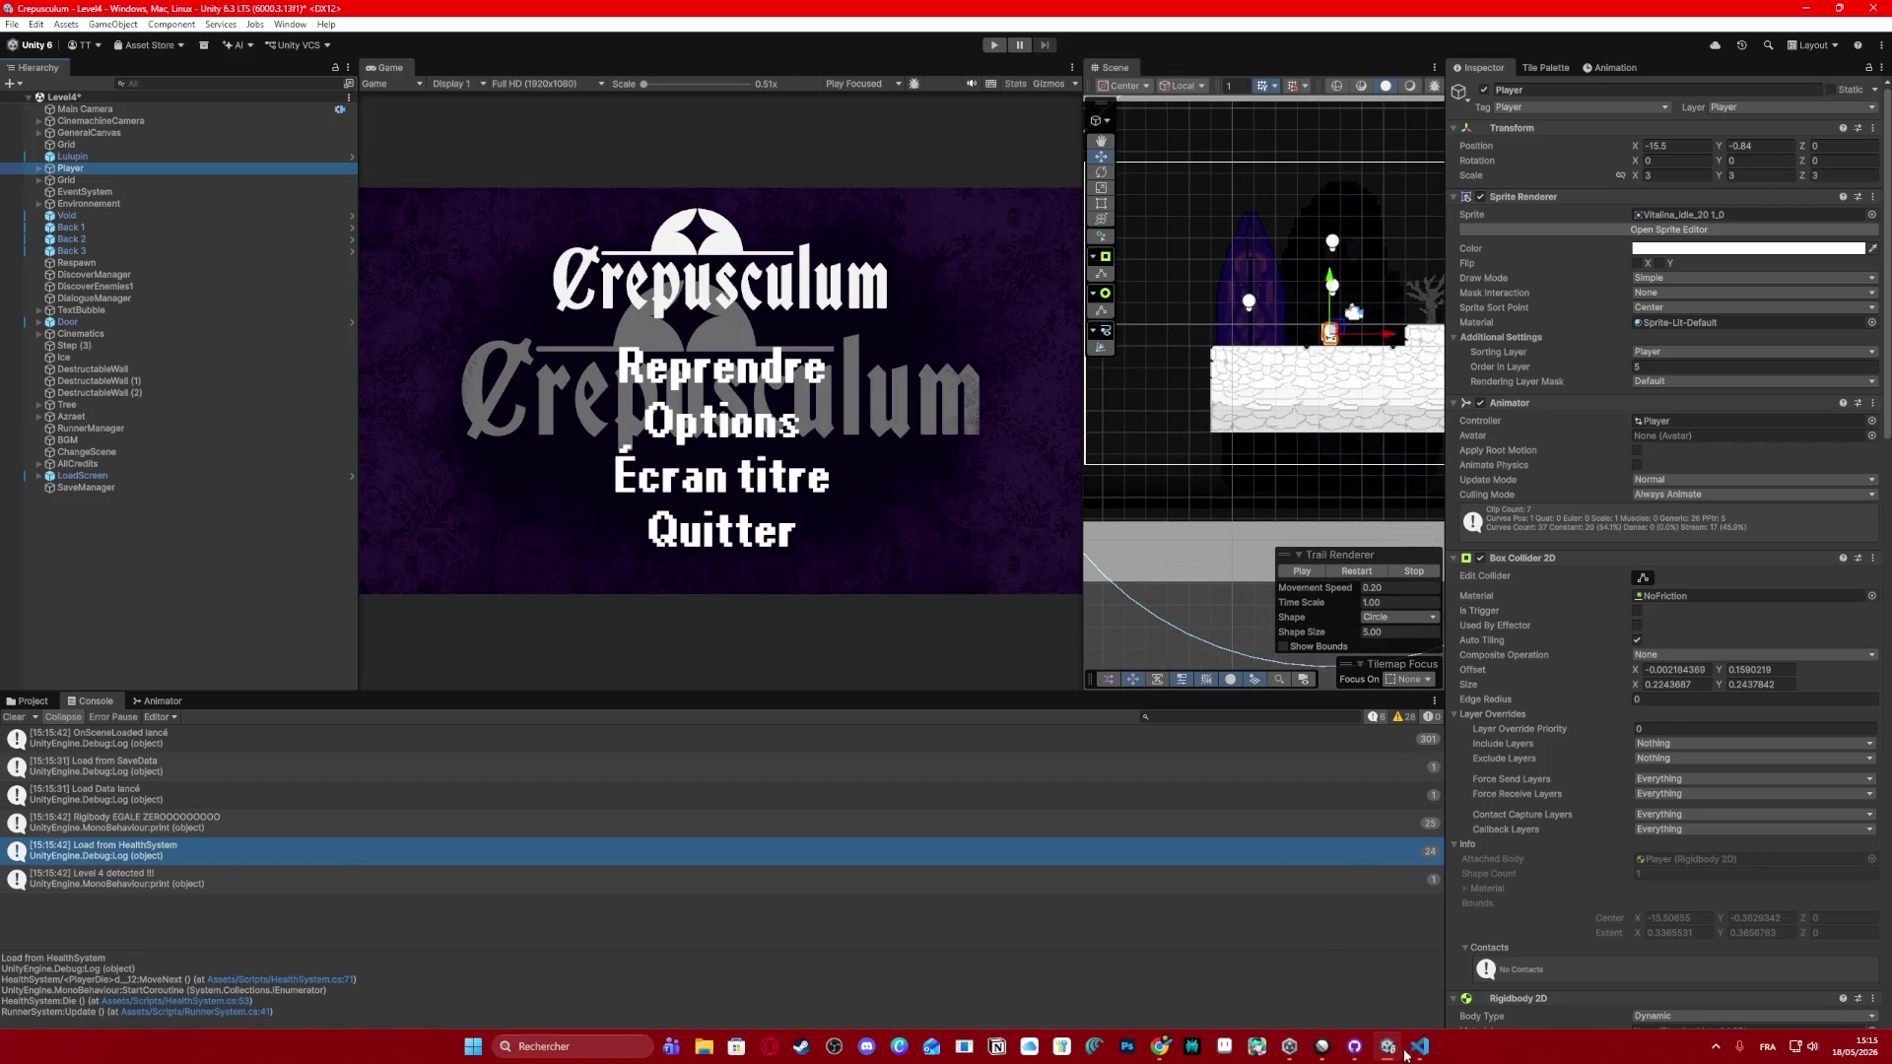
pyautogui.click(1419, 1057)
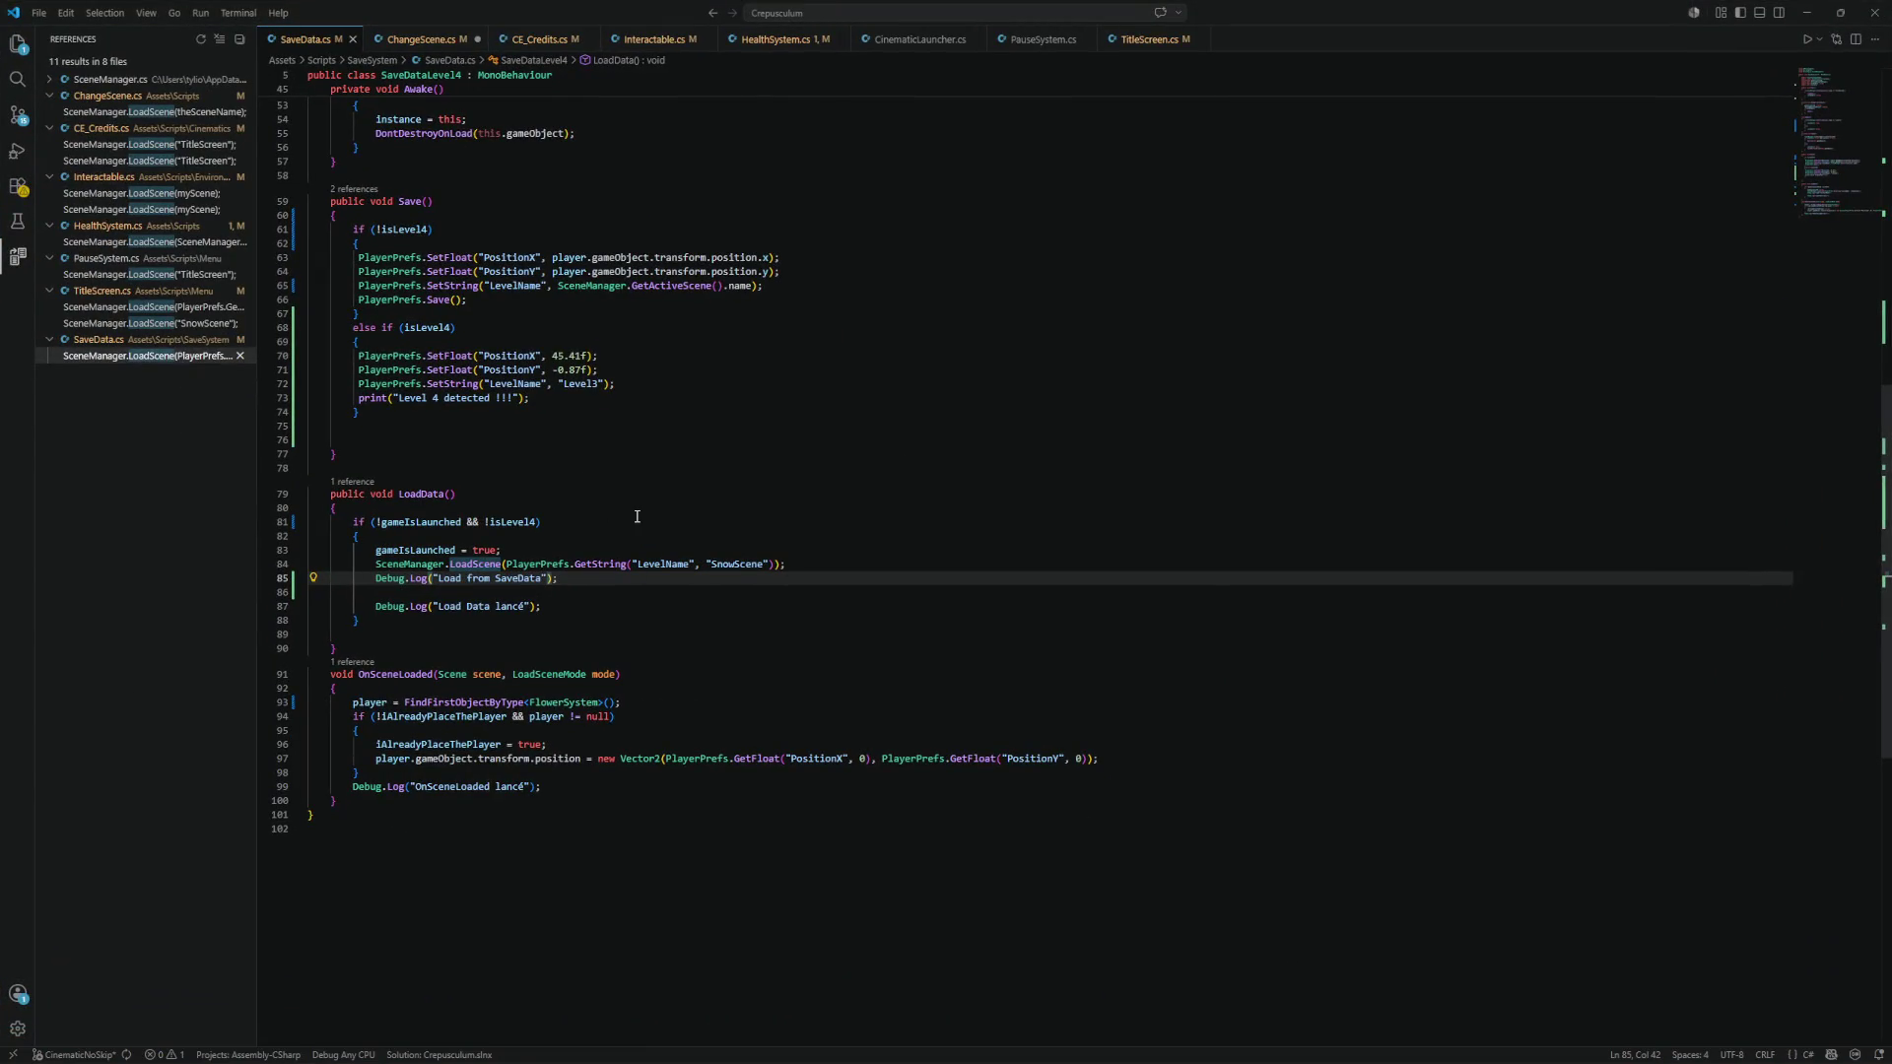
# After LoadData's scene load in SaveData.cs, add a line starting "player.position = new Vector2(".
pyautogui.click(567, 597)
pyautogui.click(817, 558)
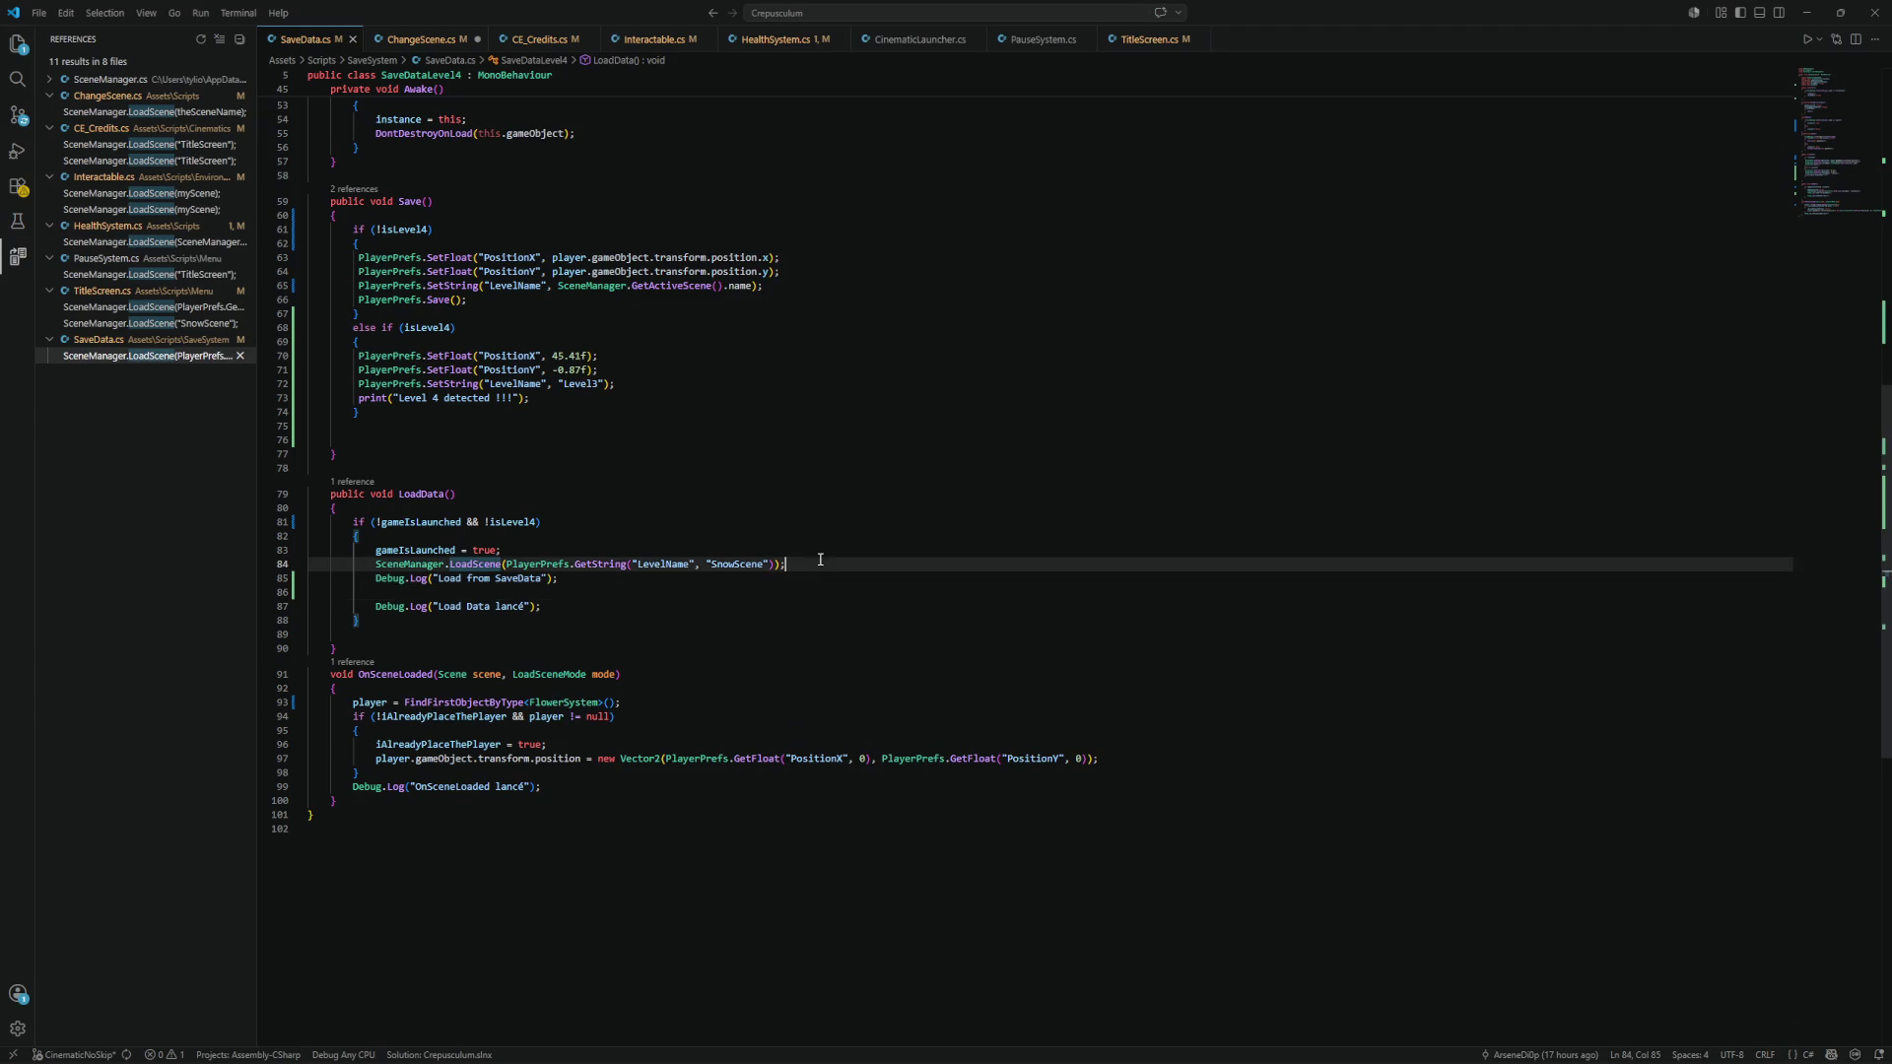
pyautogui.press('Return')
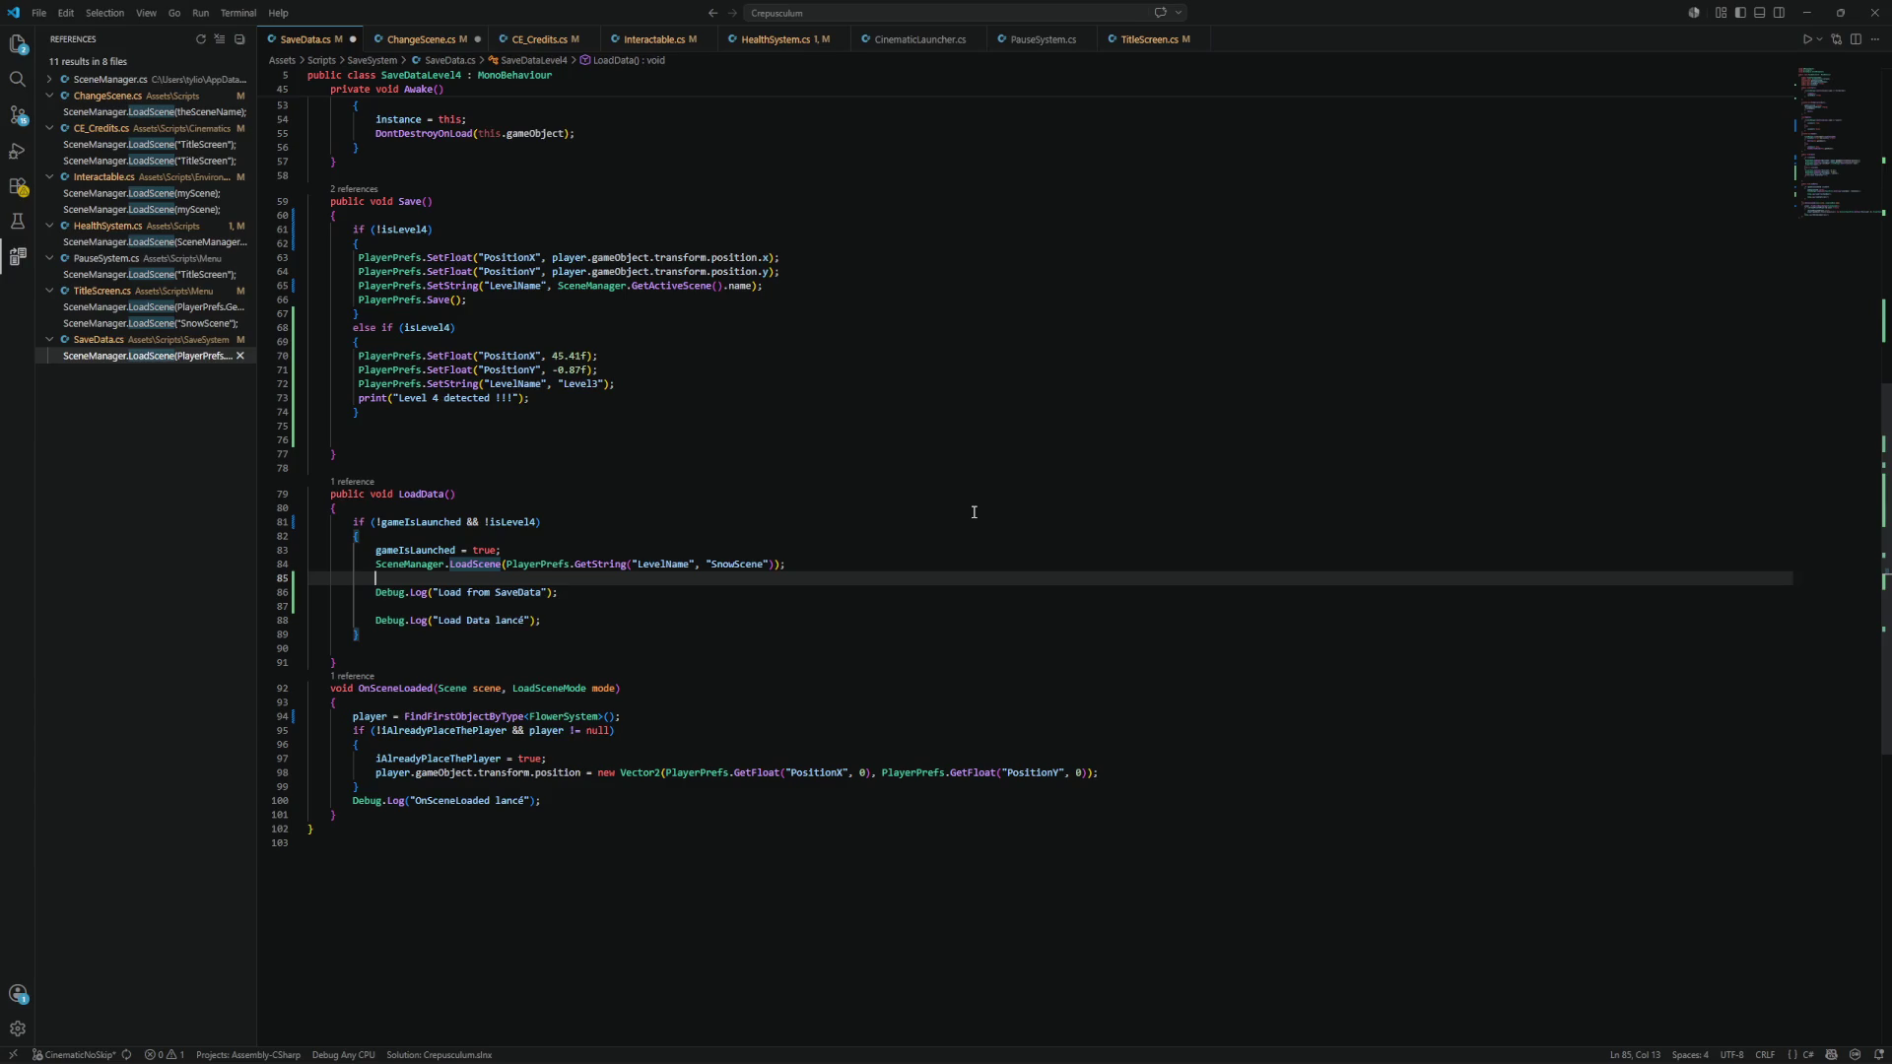
pyautogui.write('player')
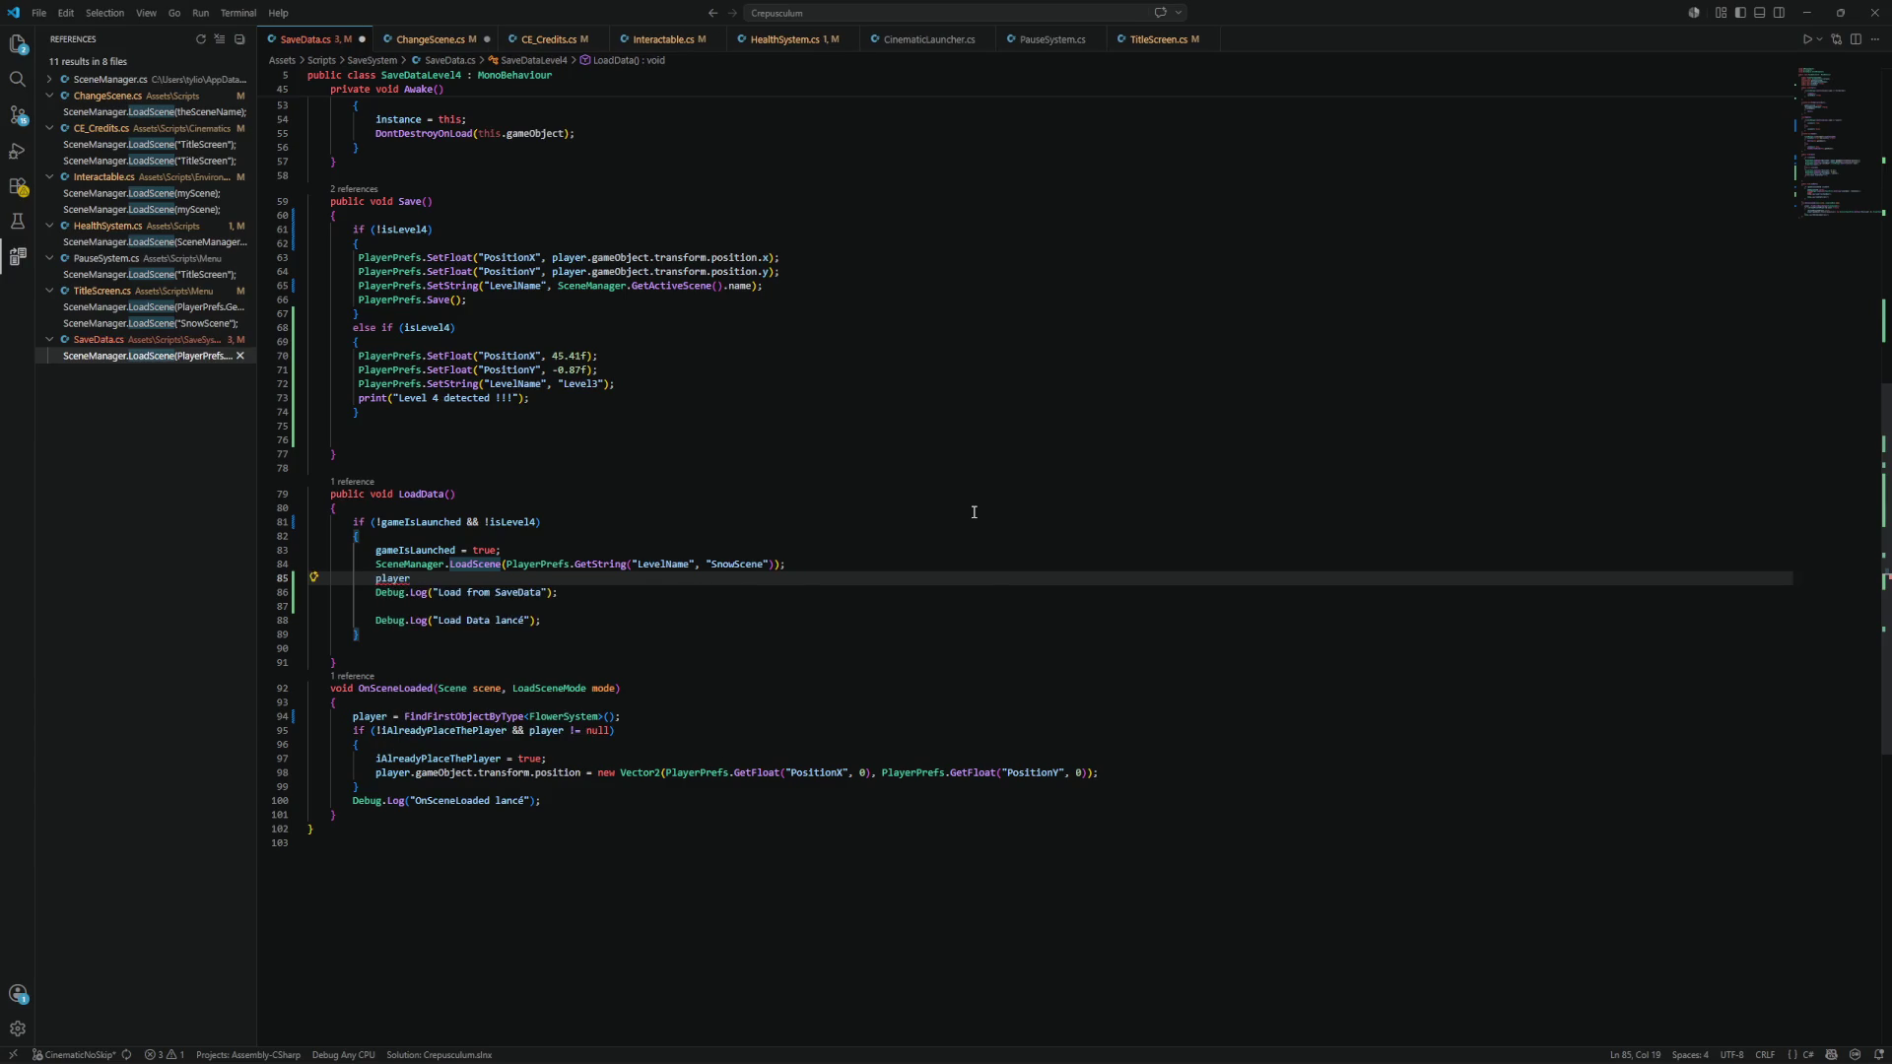
pyautogui.write('.position ')
pyautogui.write('= ')
pyautogui.write('new V')
pyautogui.write('ector2')
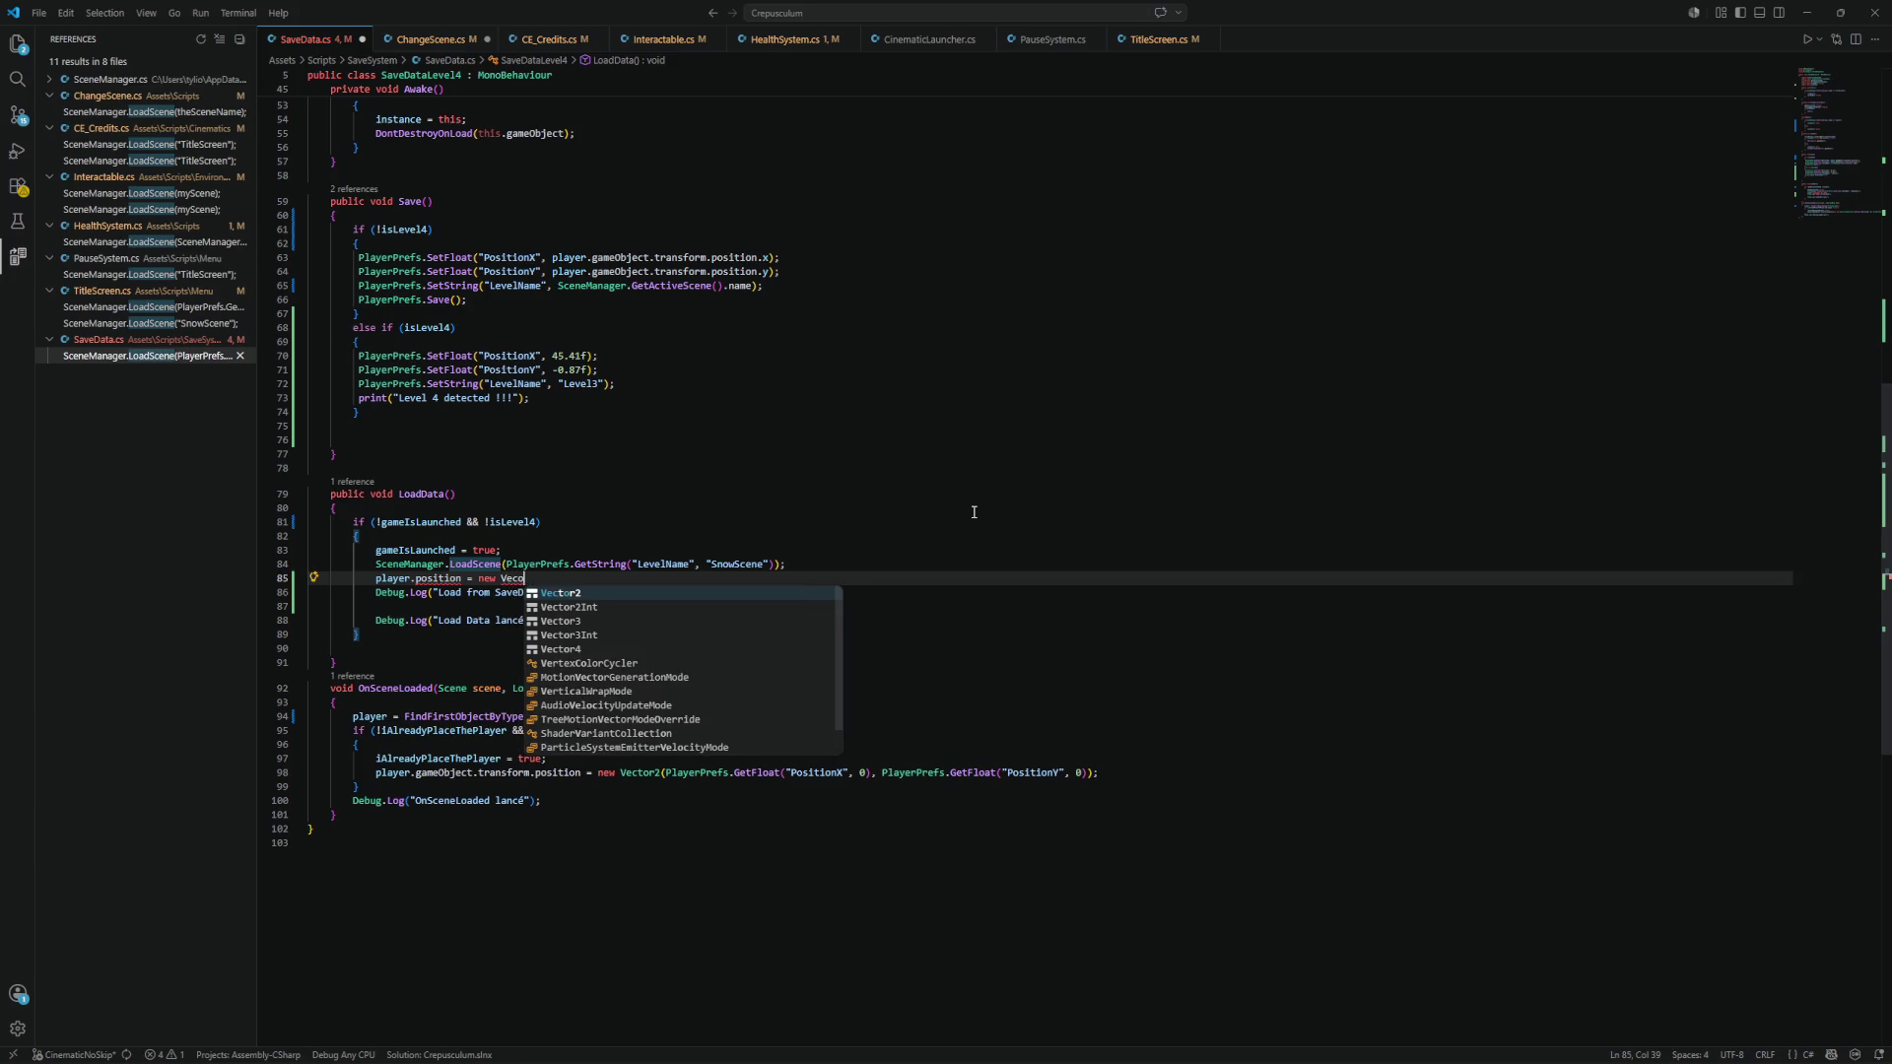
pyautogui.write('(')
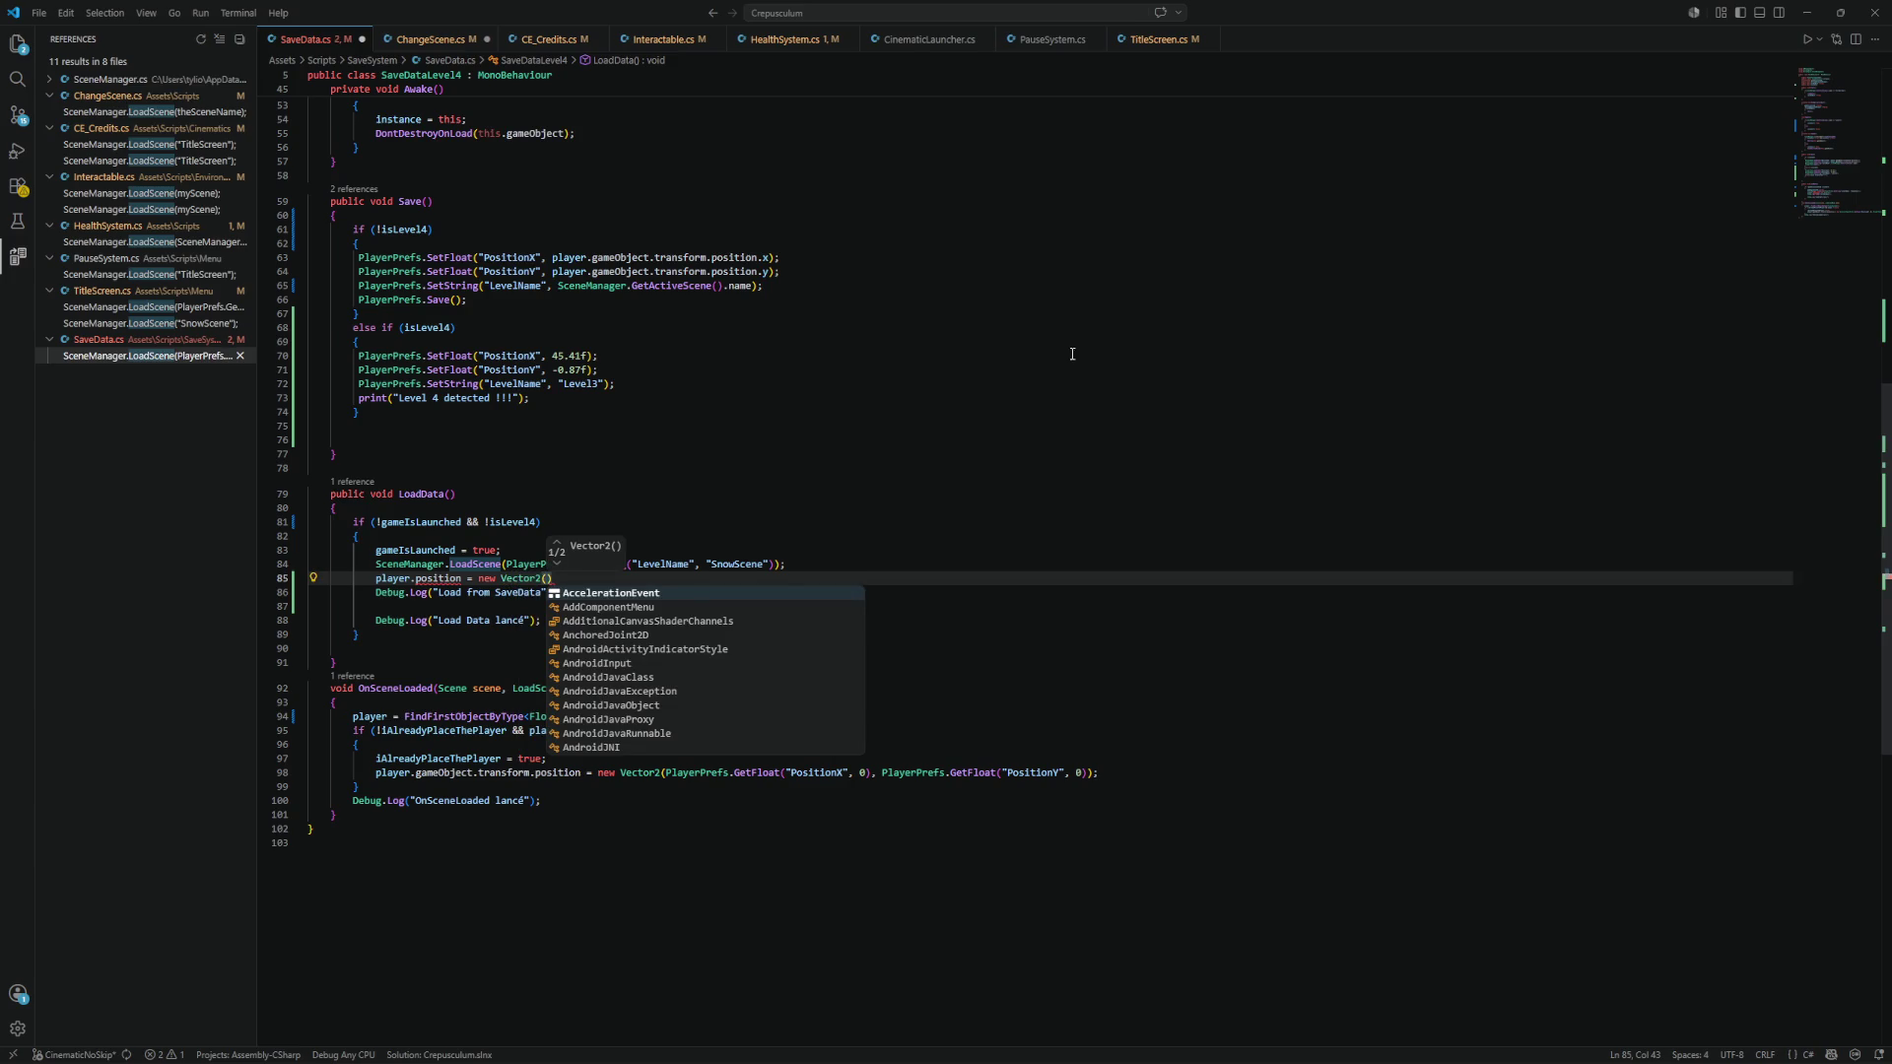
pyautogui.click(1806, 12)
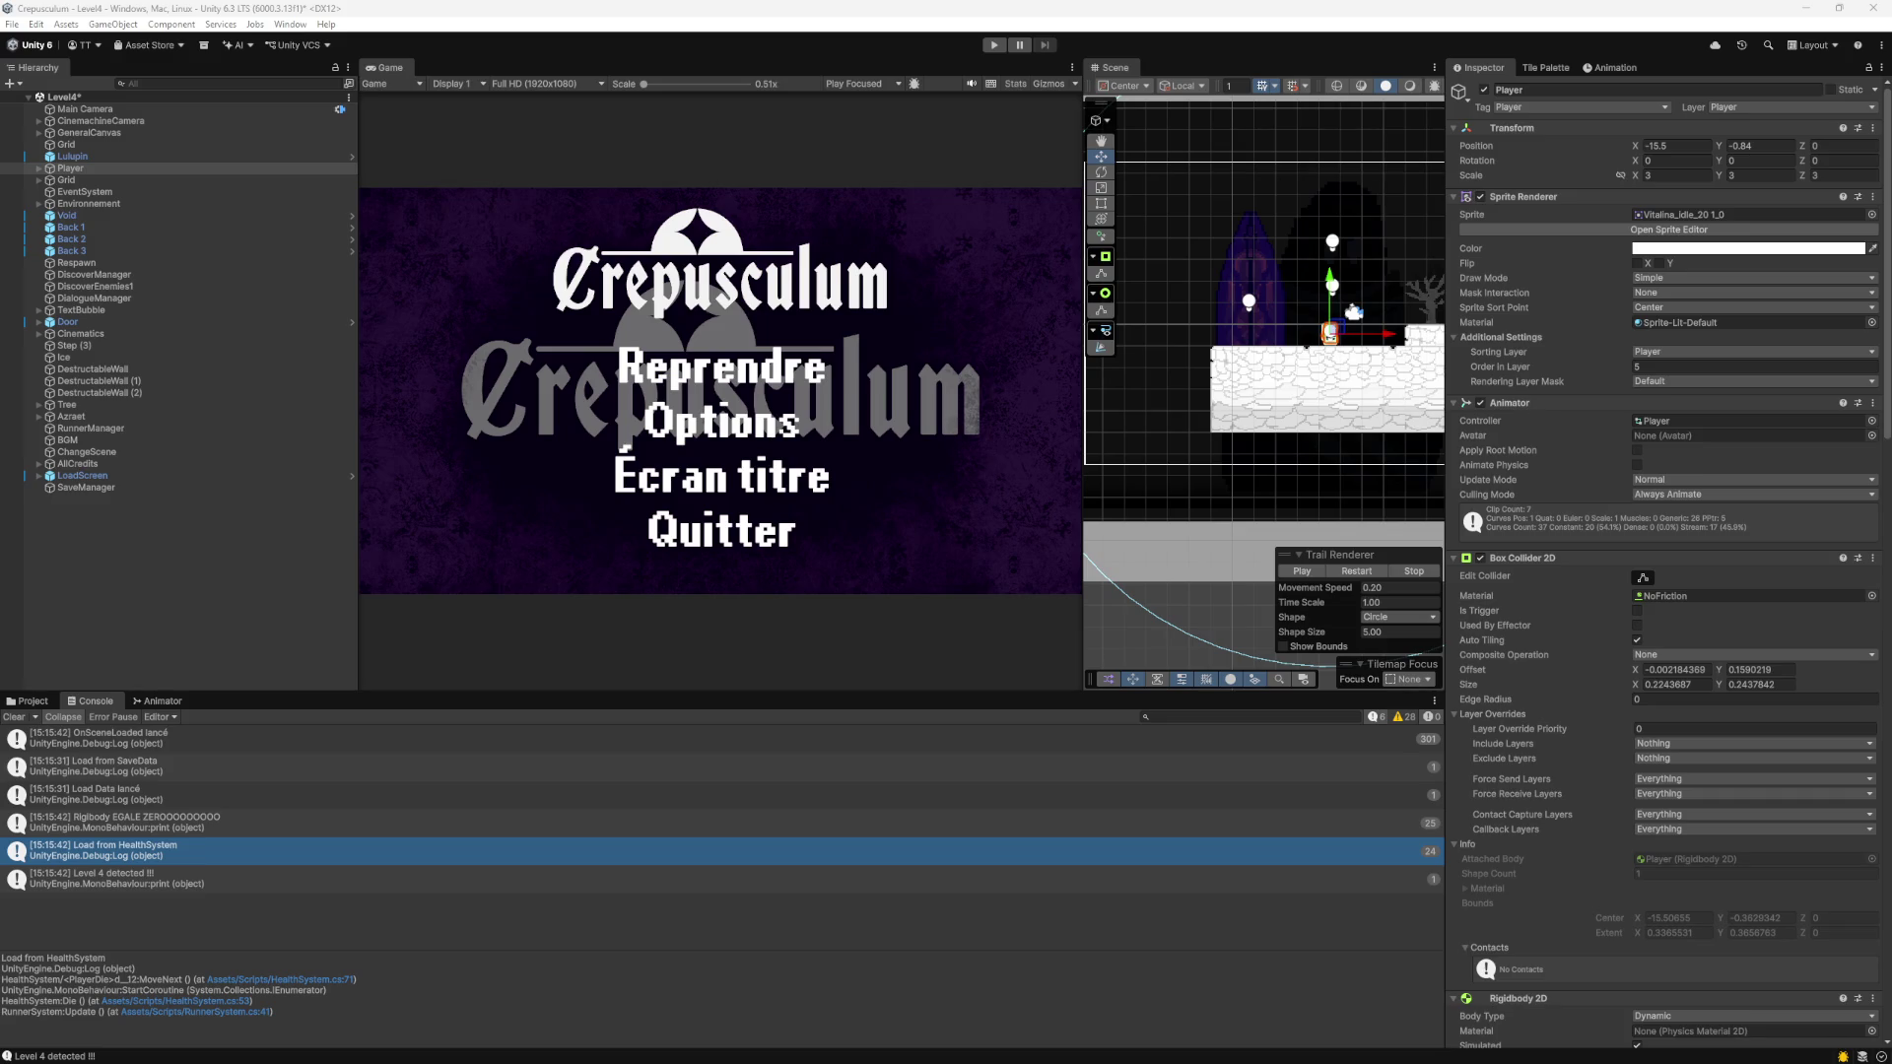
# Try entering play mode and read the CS1061 error: FlowerSystem has no 'position'.
pyautogui.hotkey('ctrl', 'p')
pyautogui.click(988, 50)
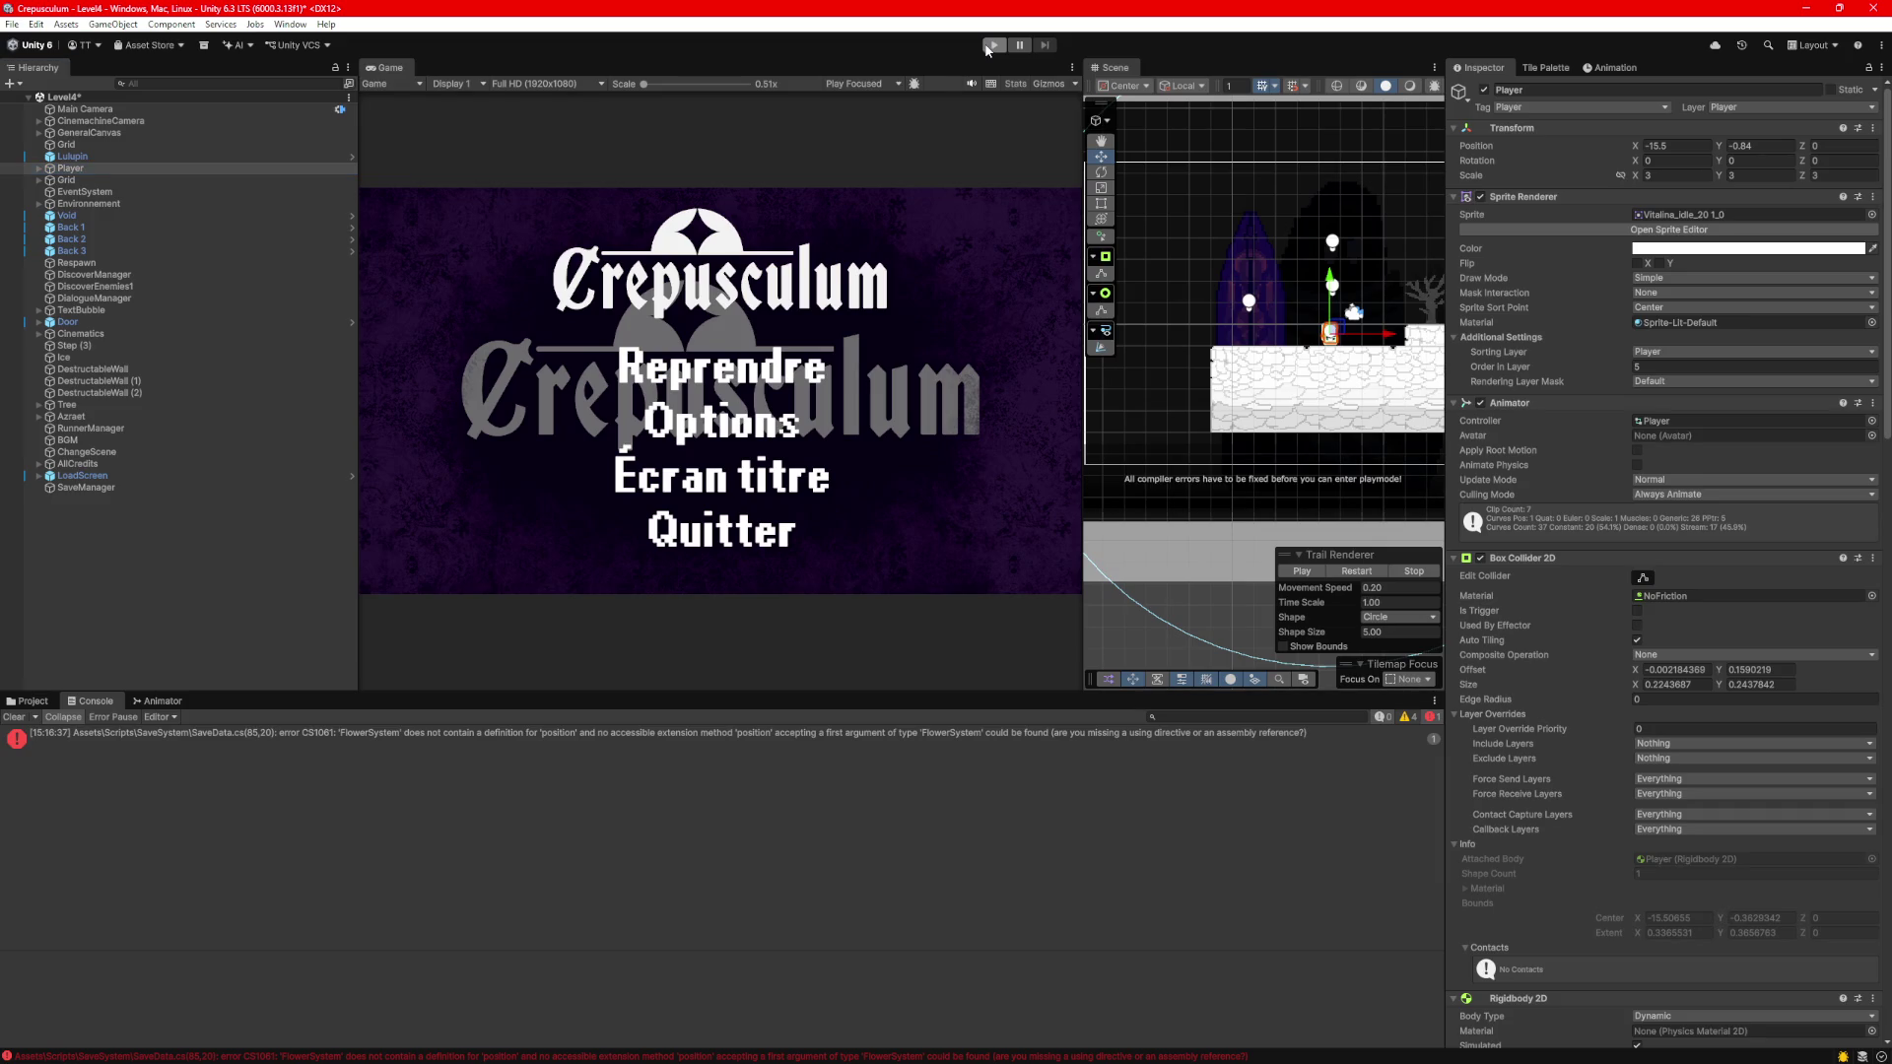
pyautogui.click(673, 732)
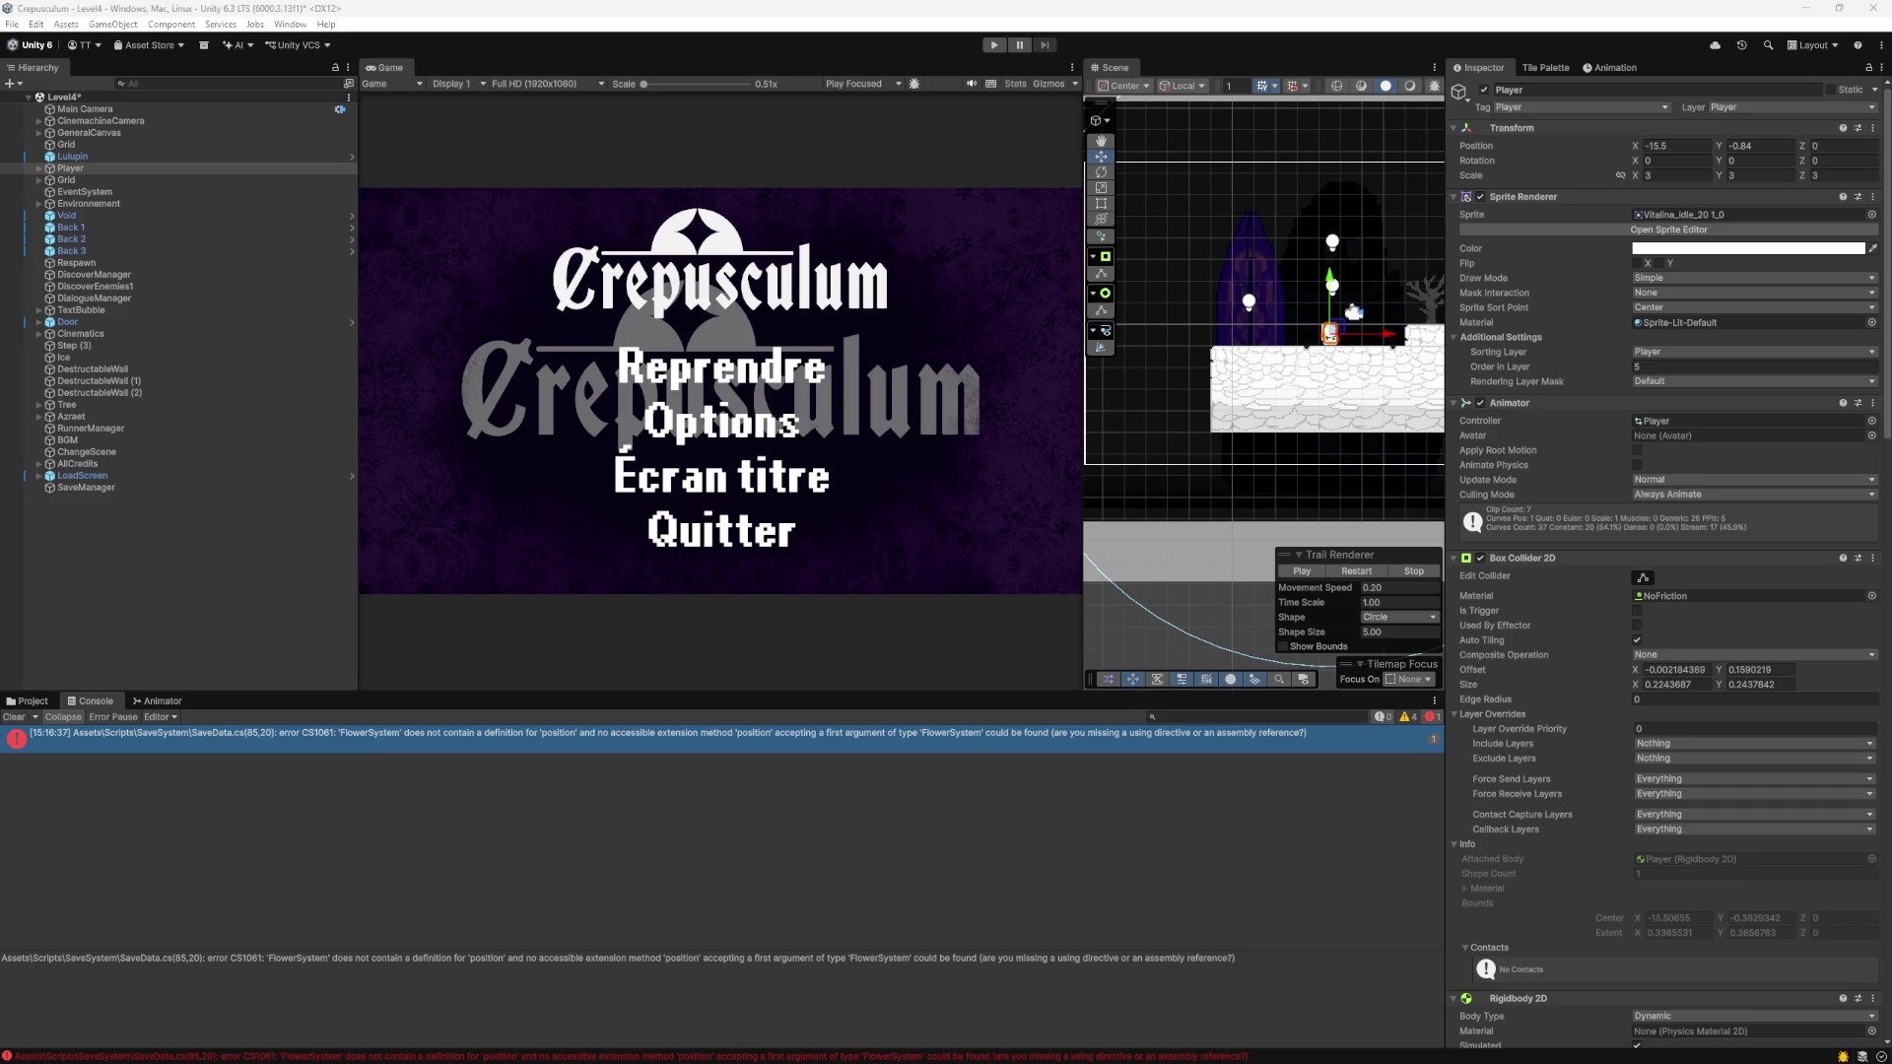
pyautogui.click(994, 45)
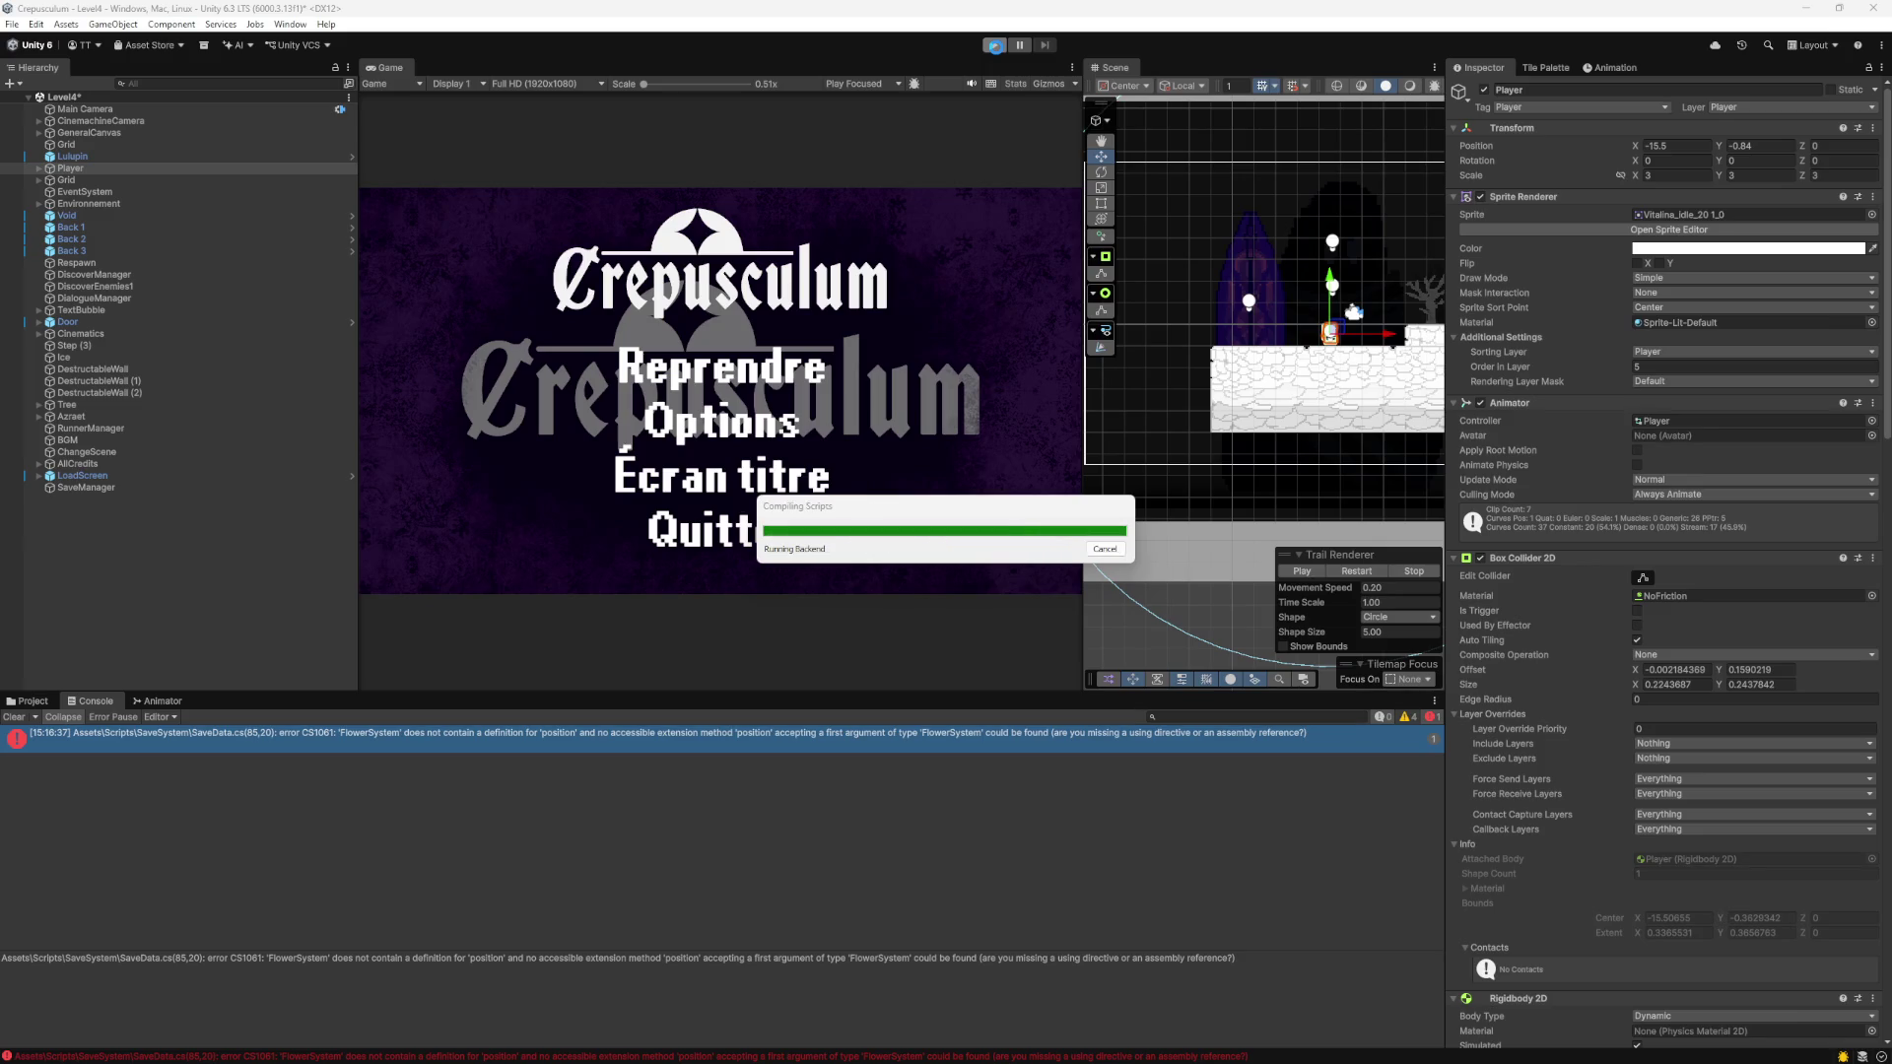
pyautogui.click(994, 46)
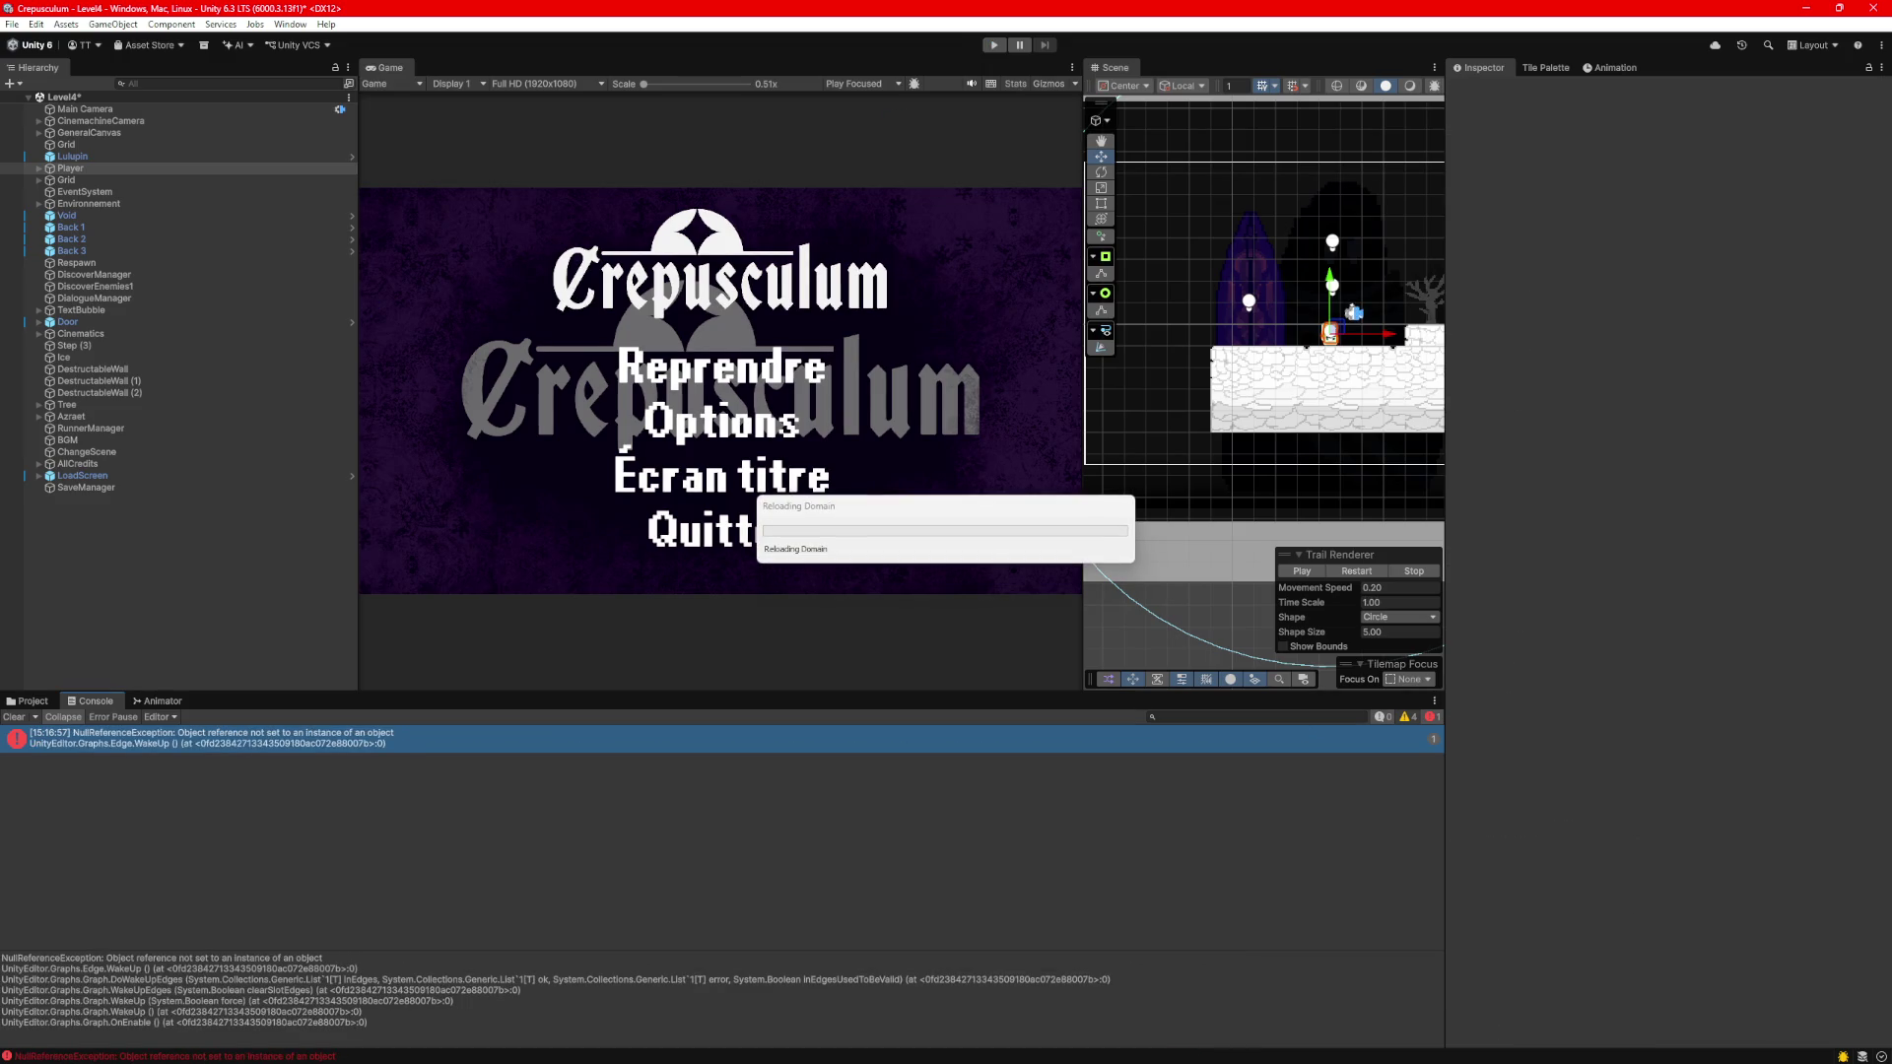
pyautogui.hotkey('alt', 'Tab')
pyautogui.click(1412, 37)
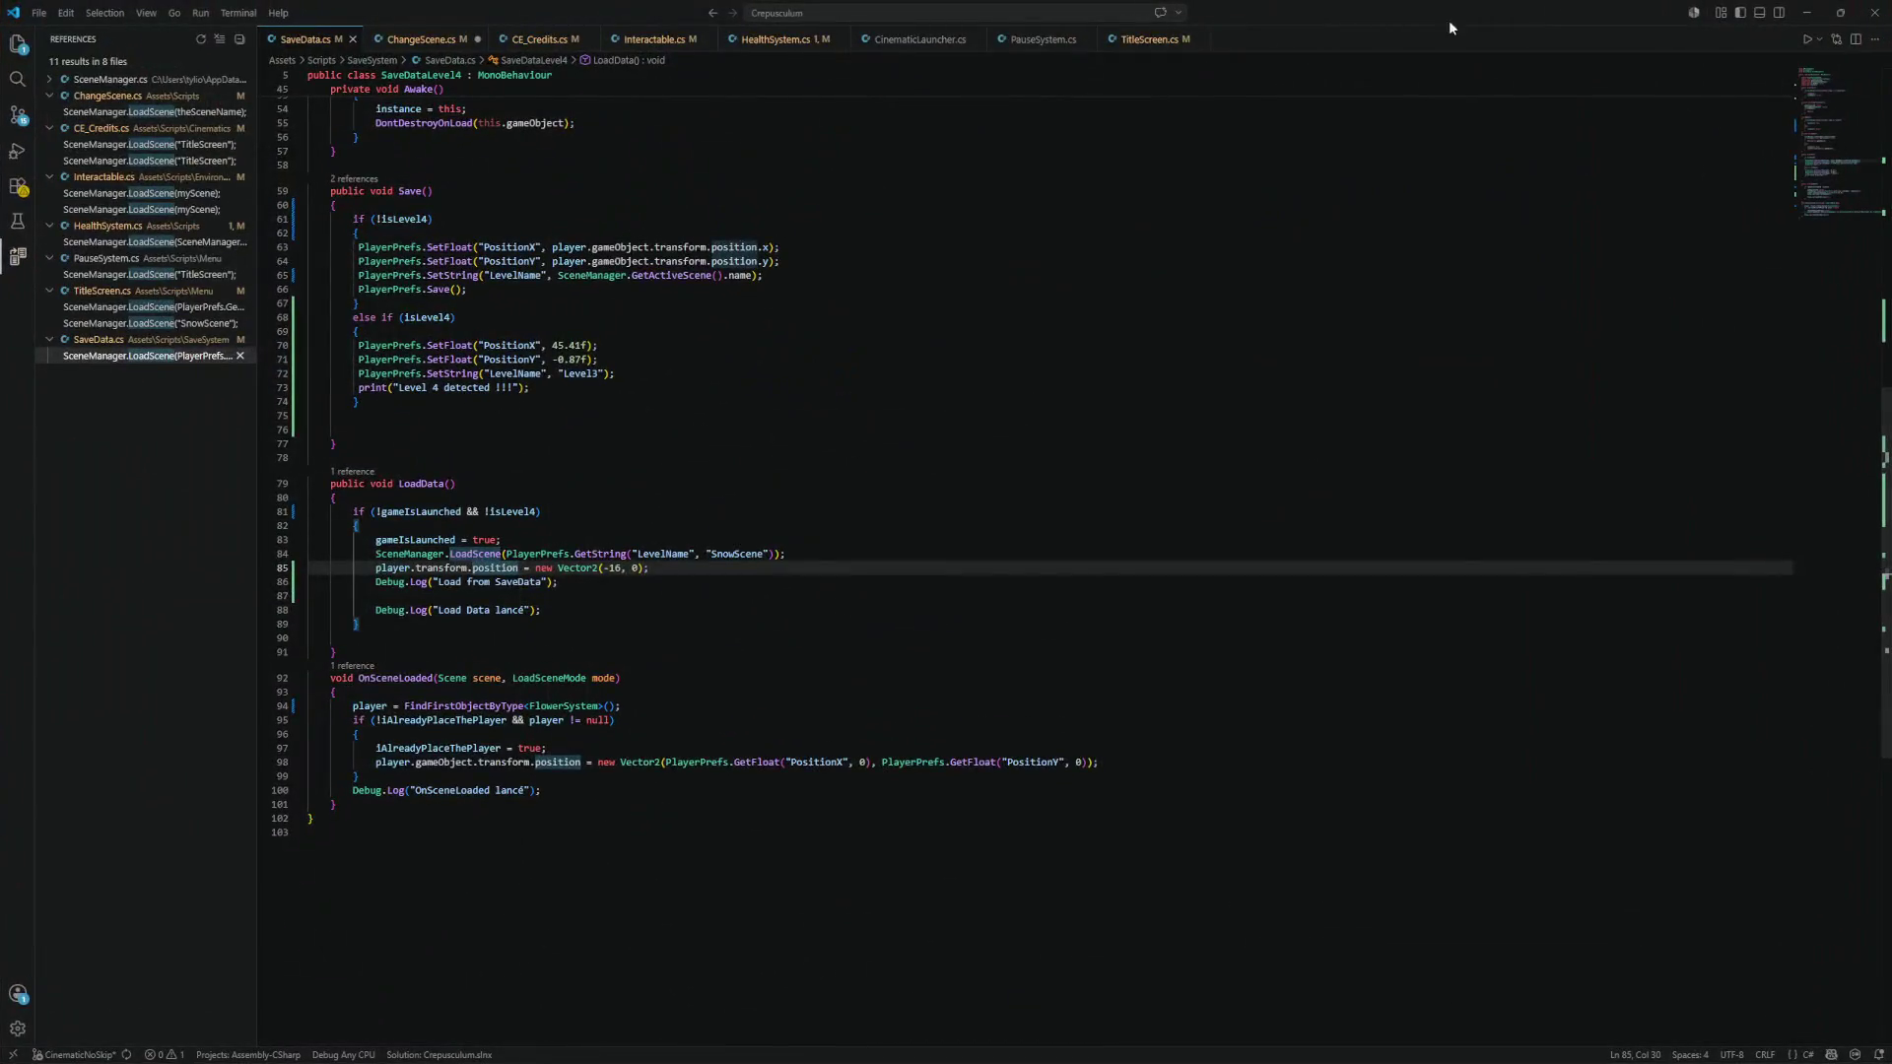
# Minimize Visual Studio Code to return to the game running in Unity.
pyautogui.click(1806, 12)
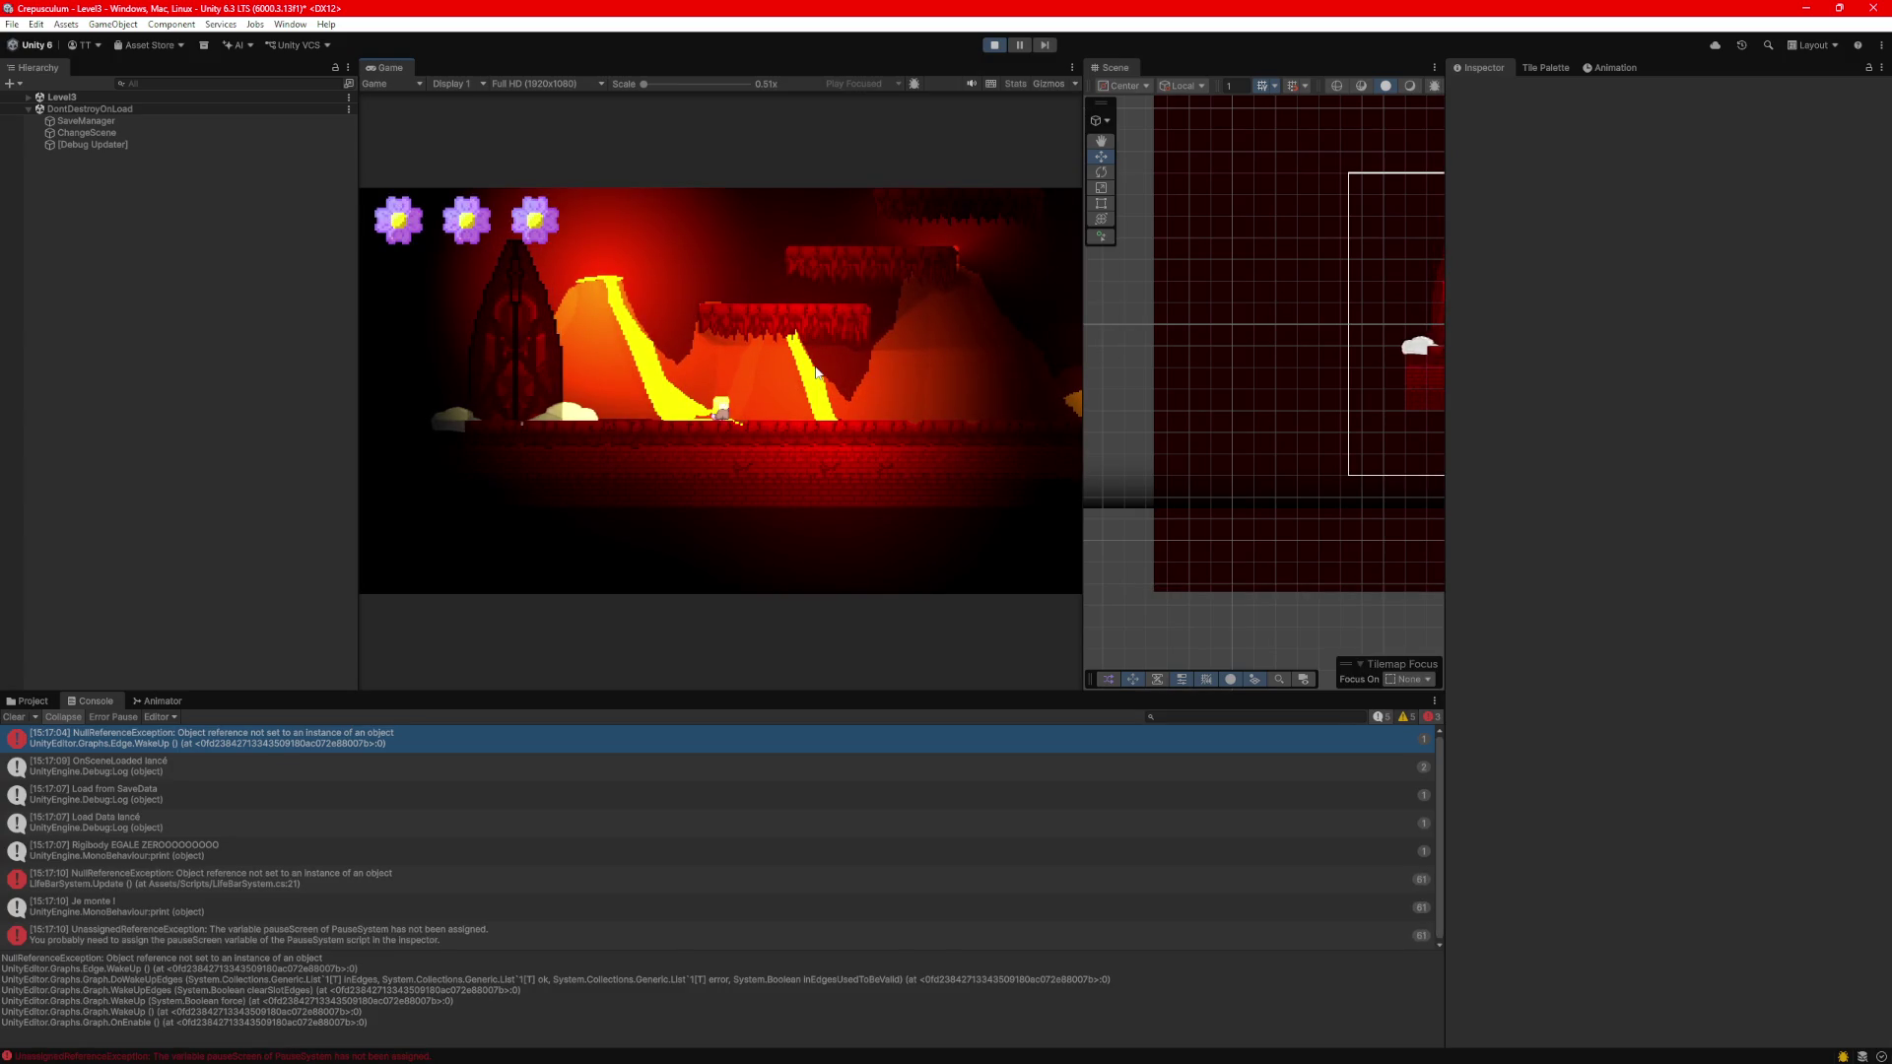
# Run the player right through Level3, jumping and double-jumping across the platforms.
pyautogui.press('Right')
pyautogui.press('space')
pyautogui.press('space')
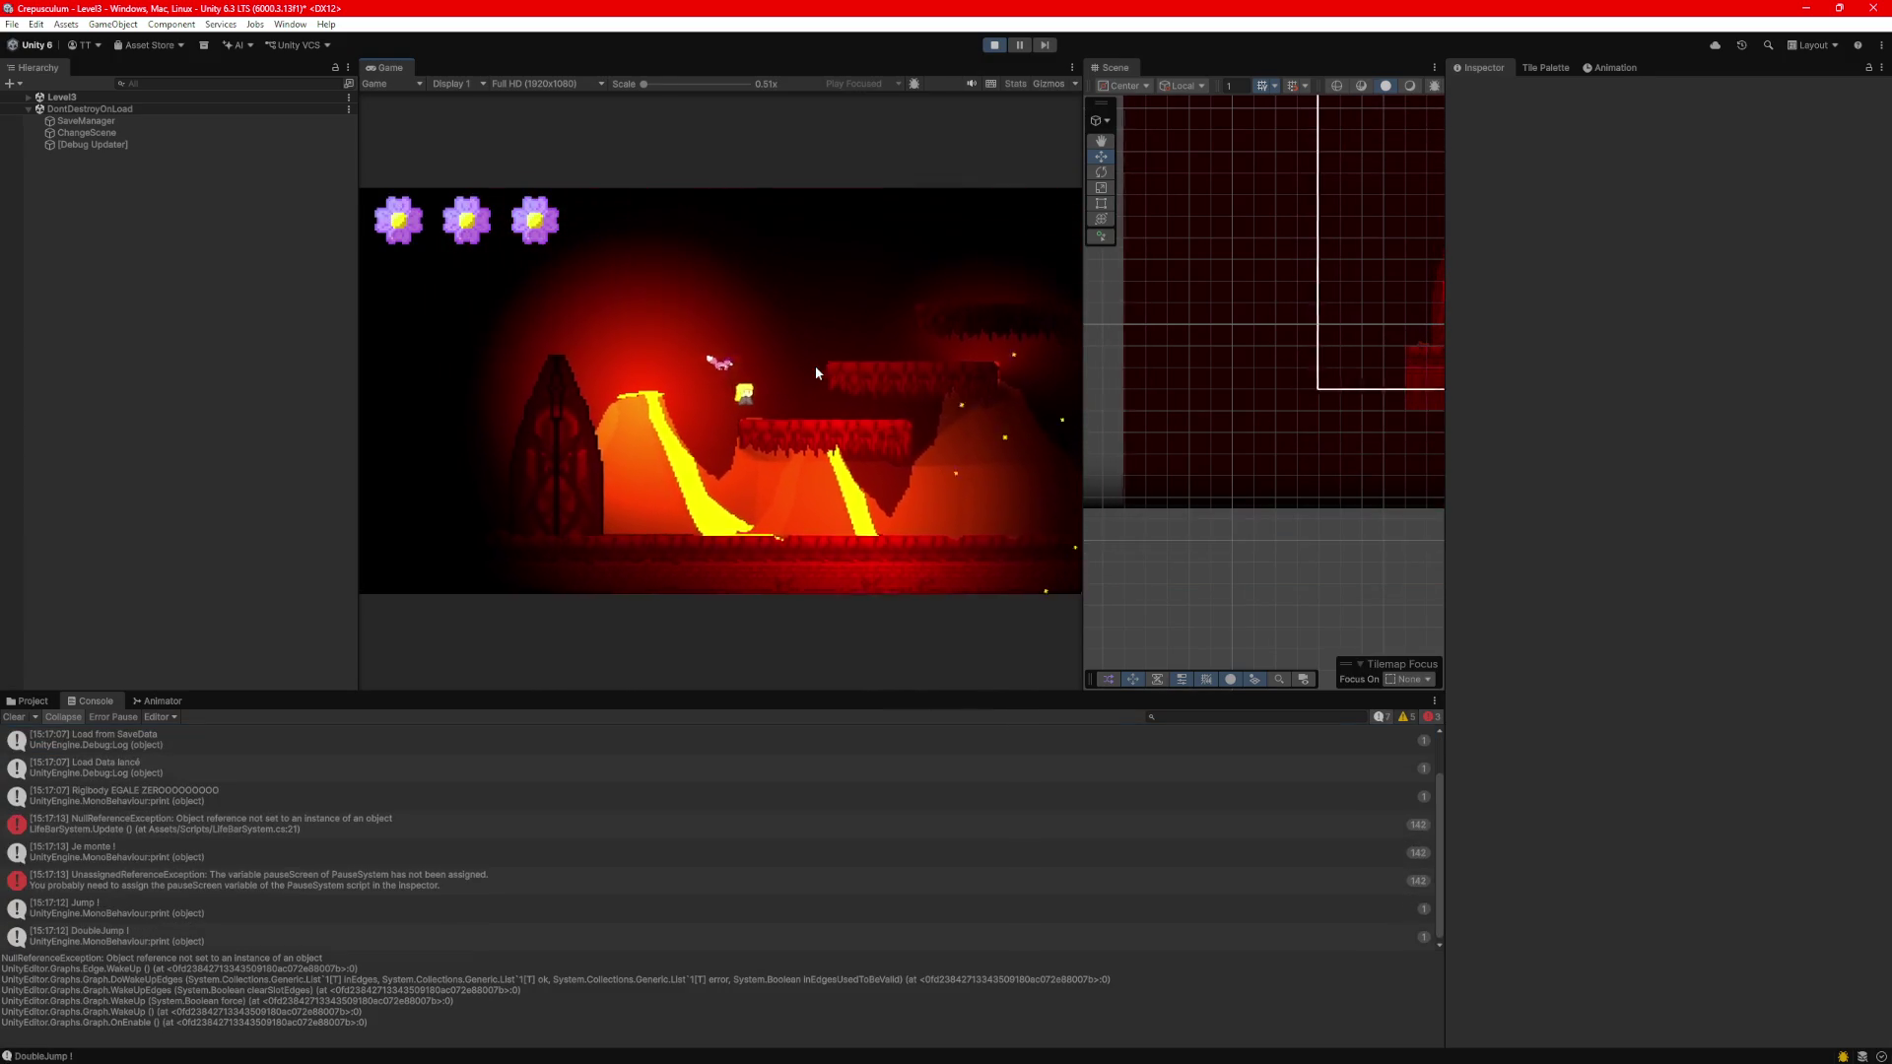
pyautogui.press('Right')
pyautogui.press('space')
pyautogui.press('space')
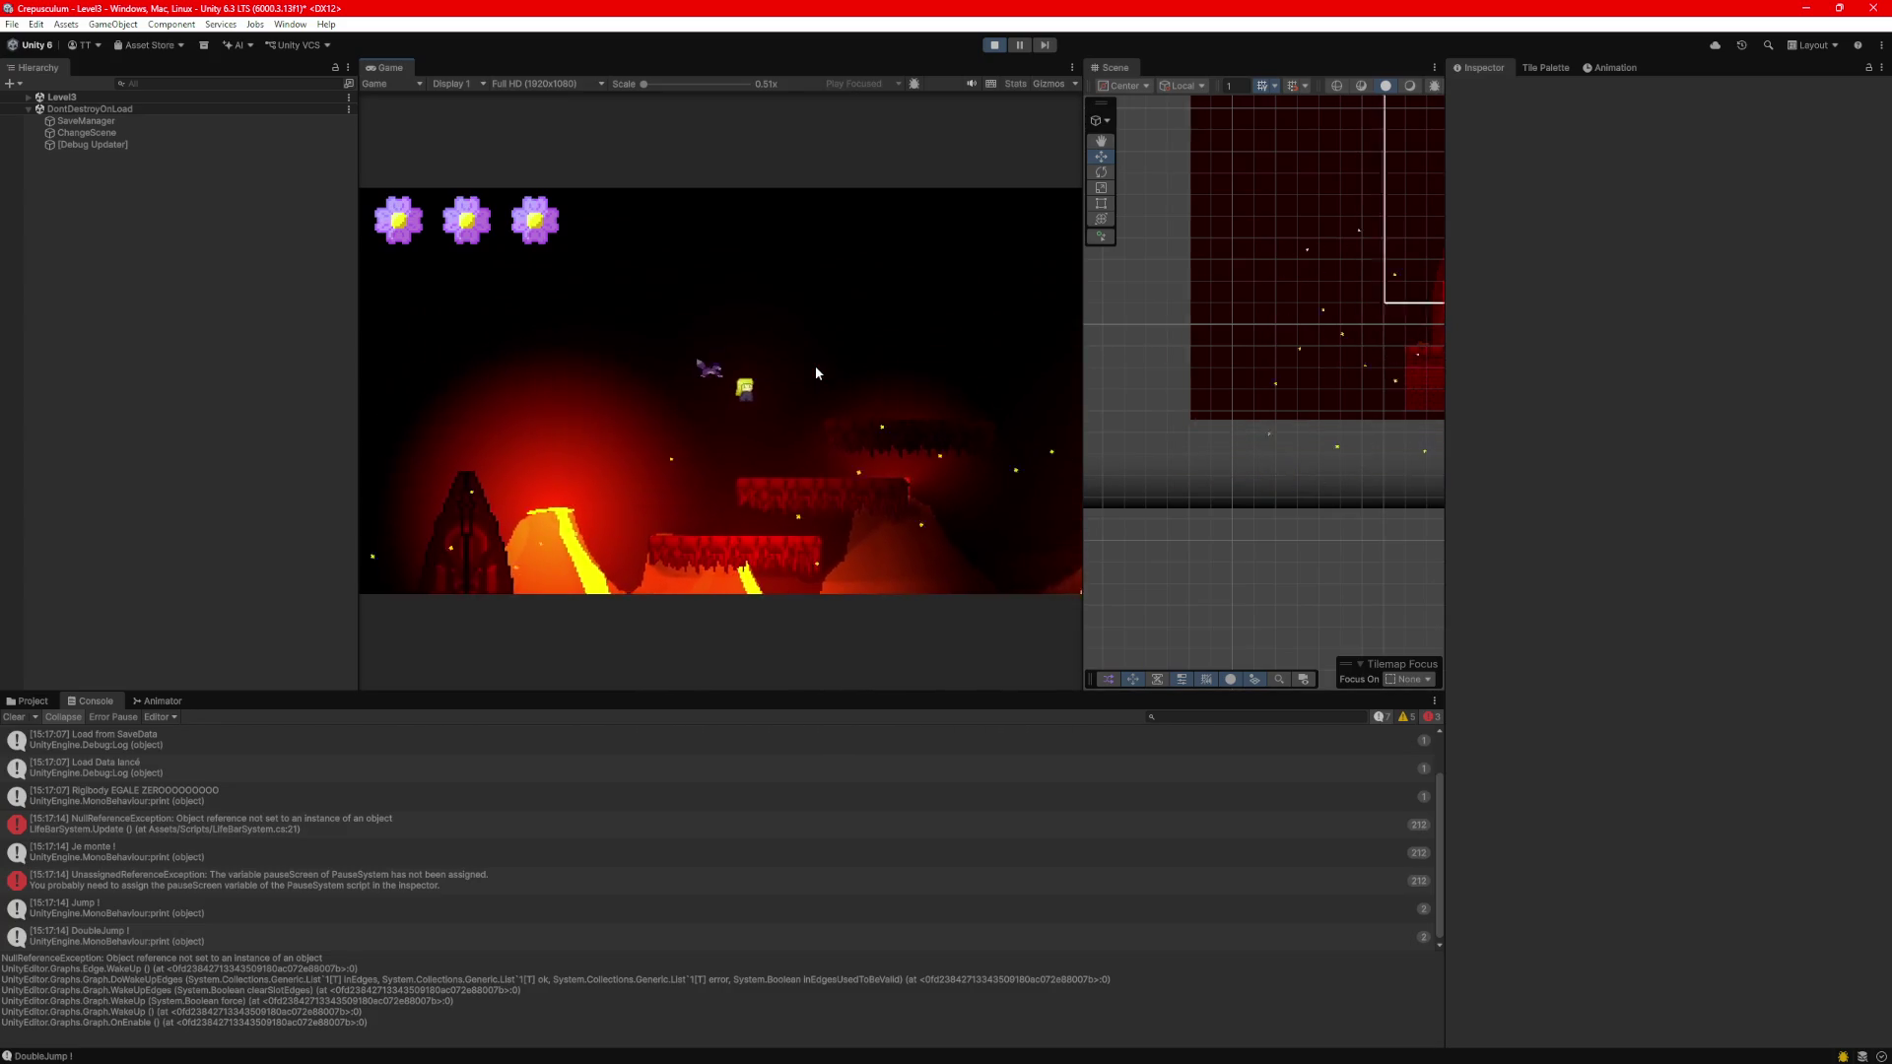
pyautogui.press('Right')
pyautogui.press('space')
pyautogui.press('space')
pyautogui.press('space')
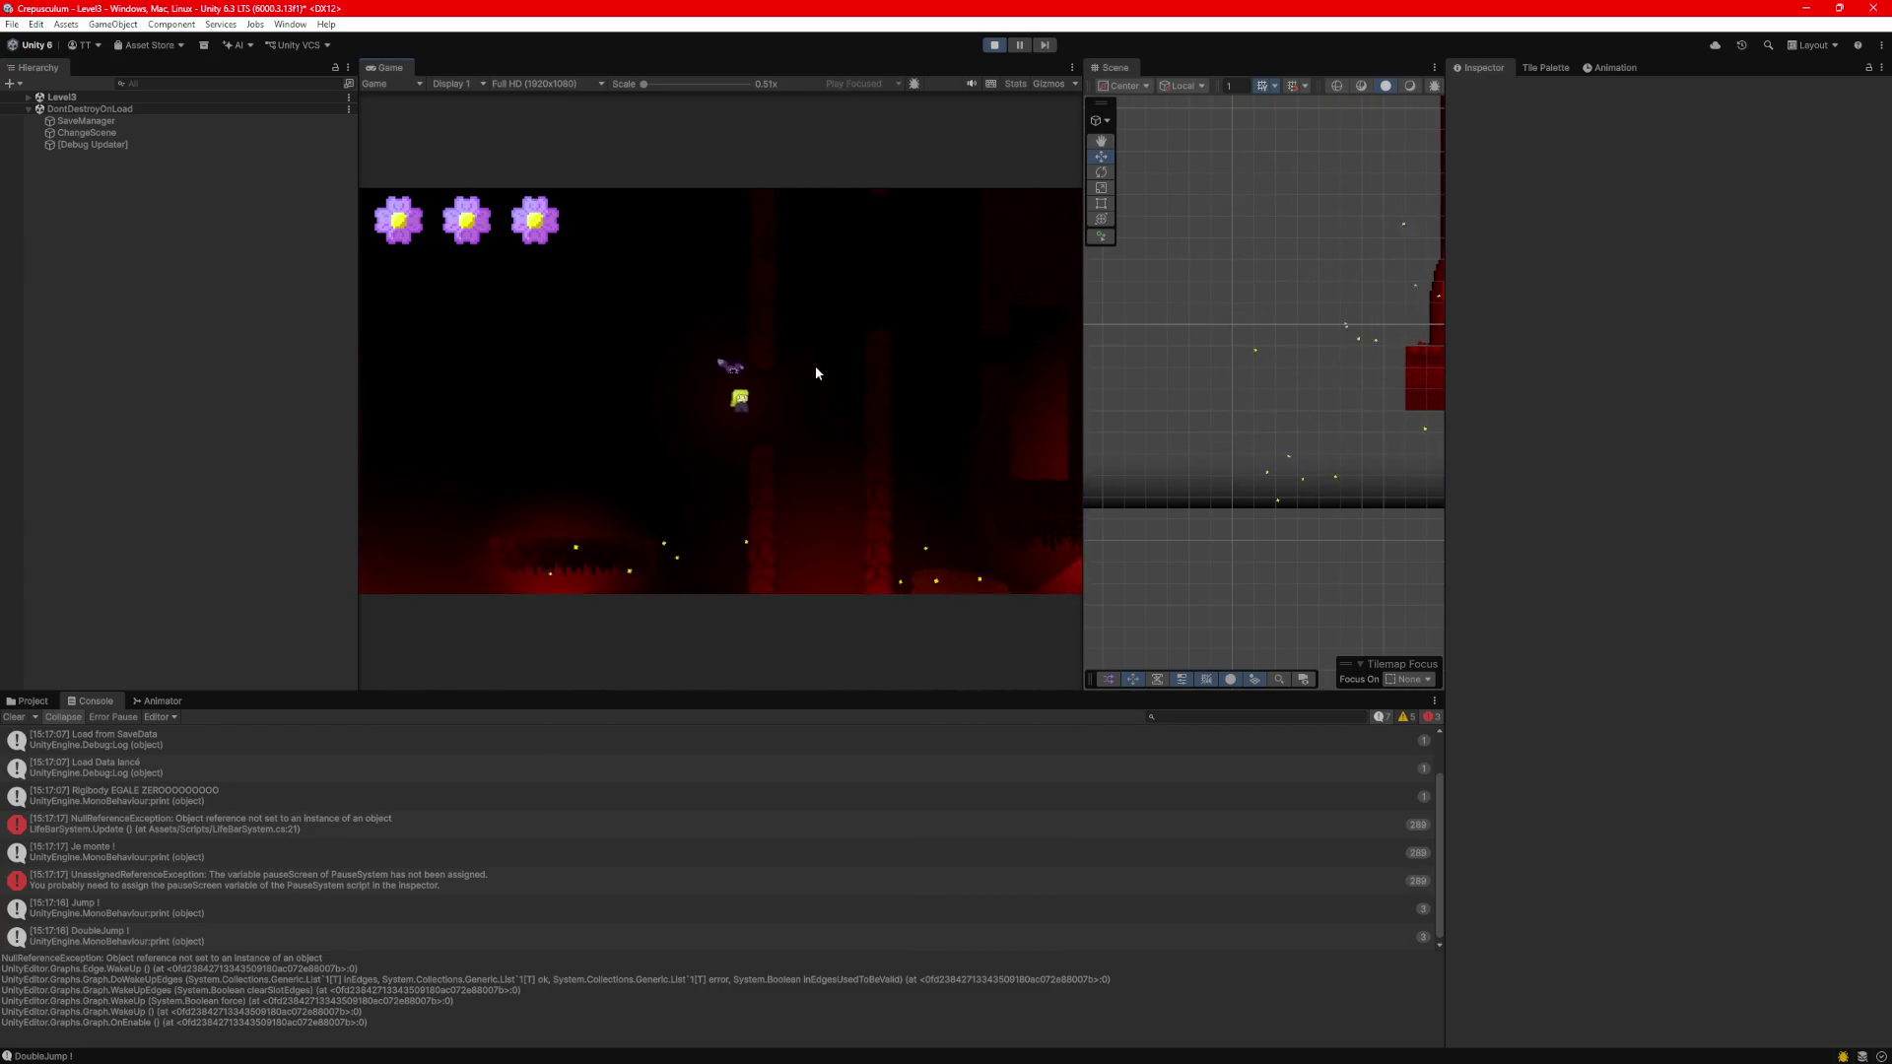
pyautogui.press('Right')
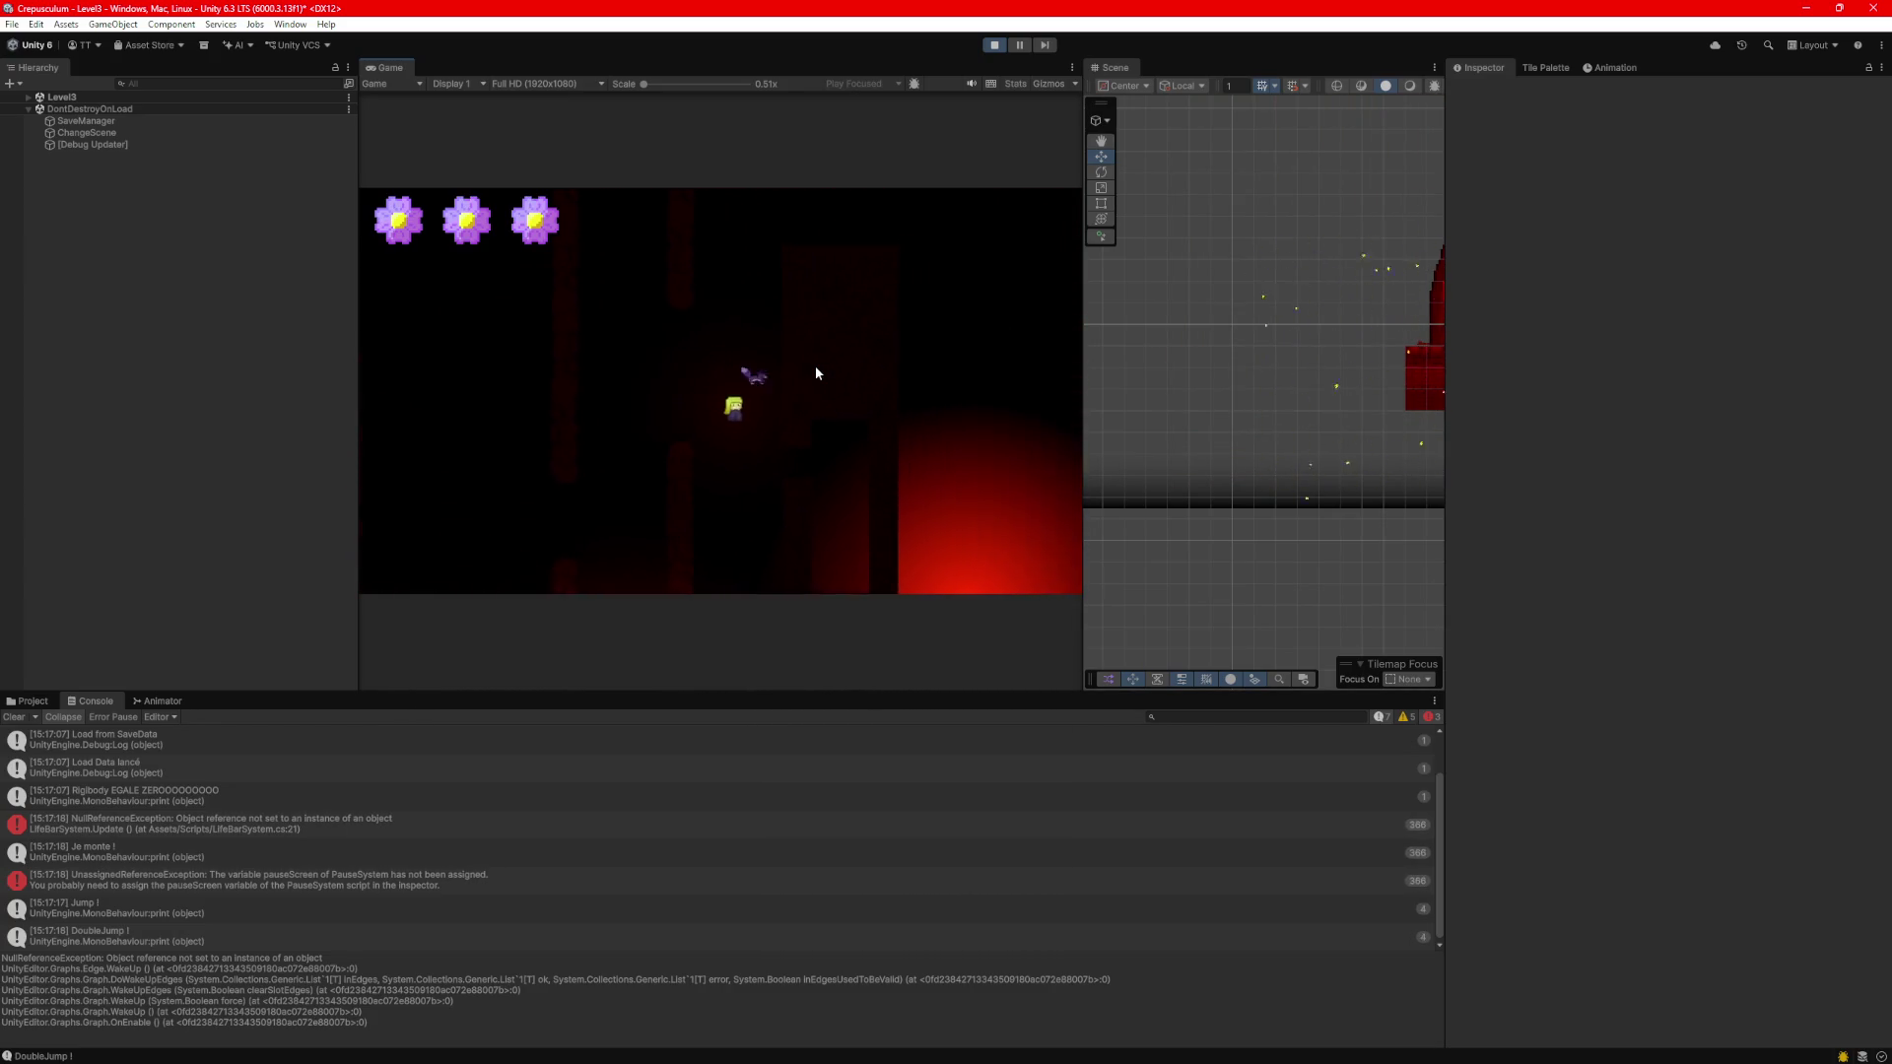
pyautogui.press('Right')
pyautogui.press('space')
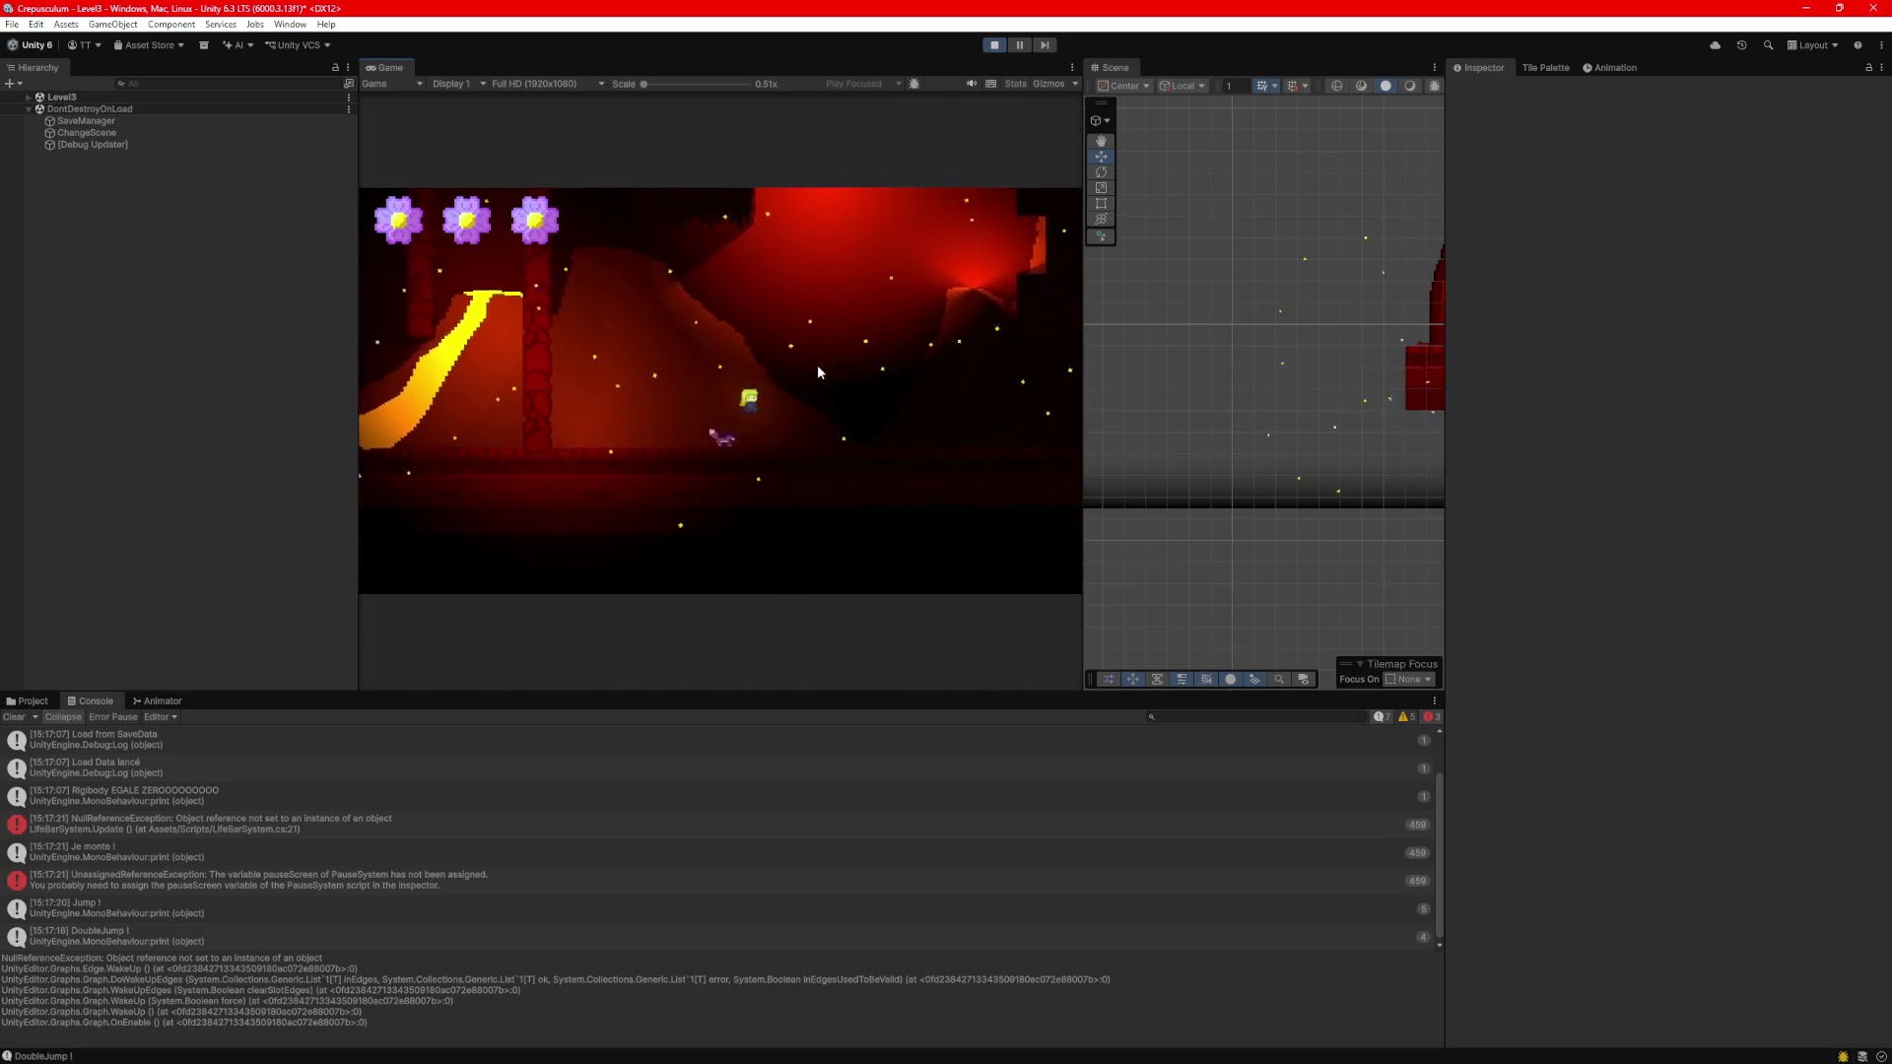
pyautogui.press('Right')
pyautogui.press('space')
pyautogui.press('space')
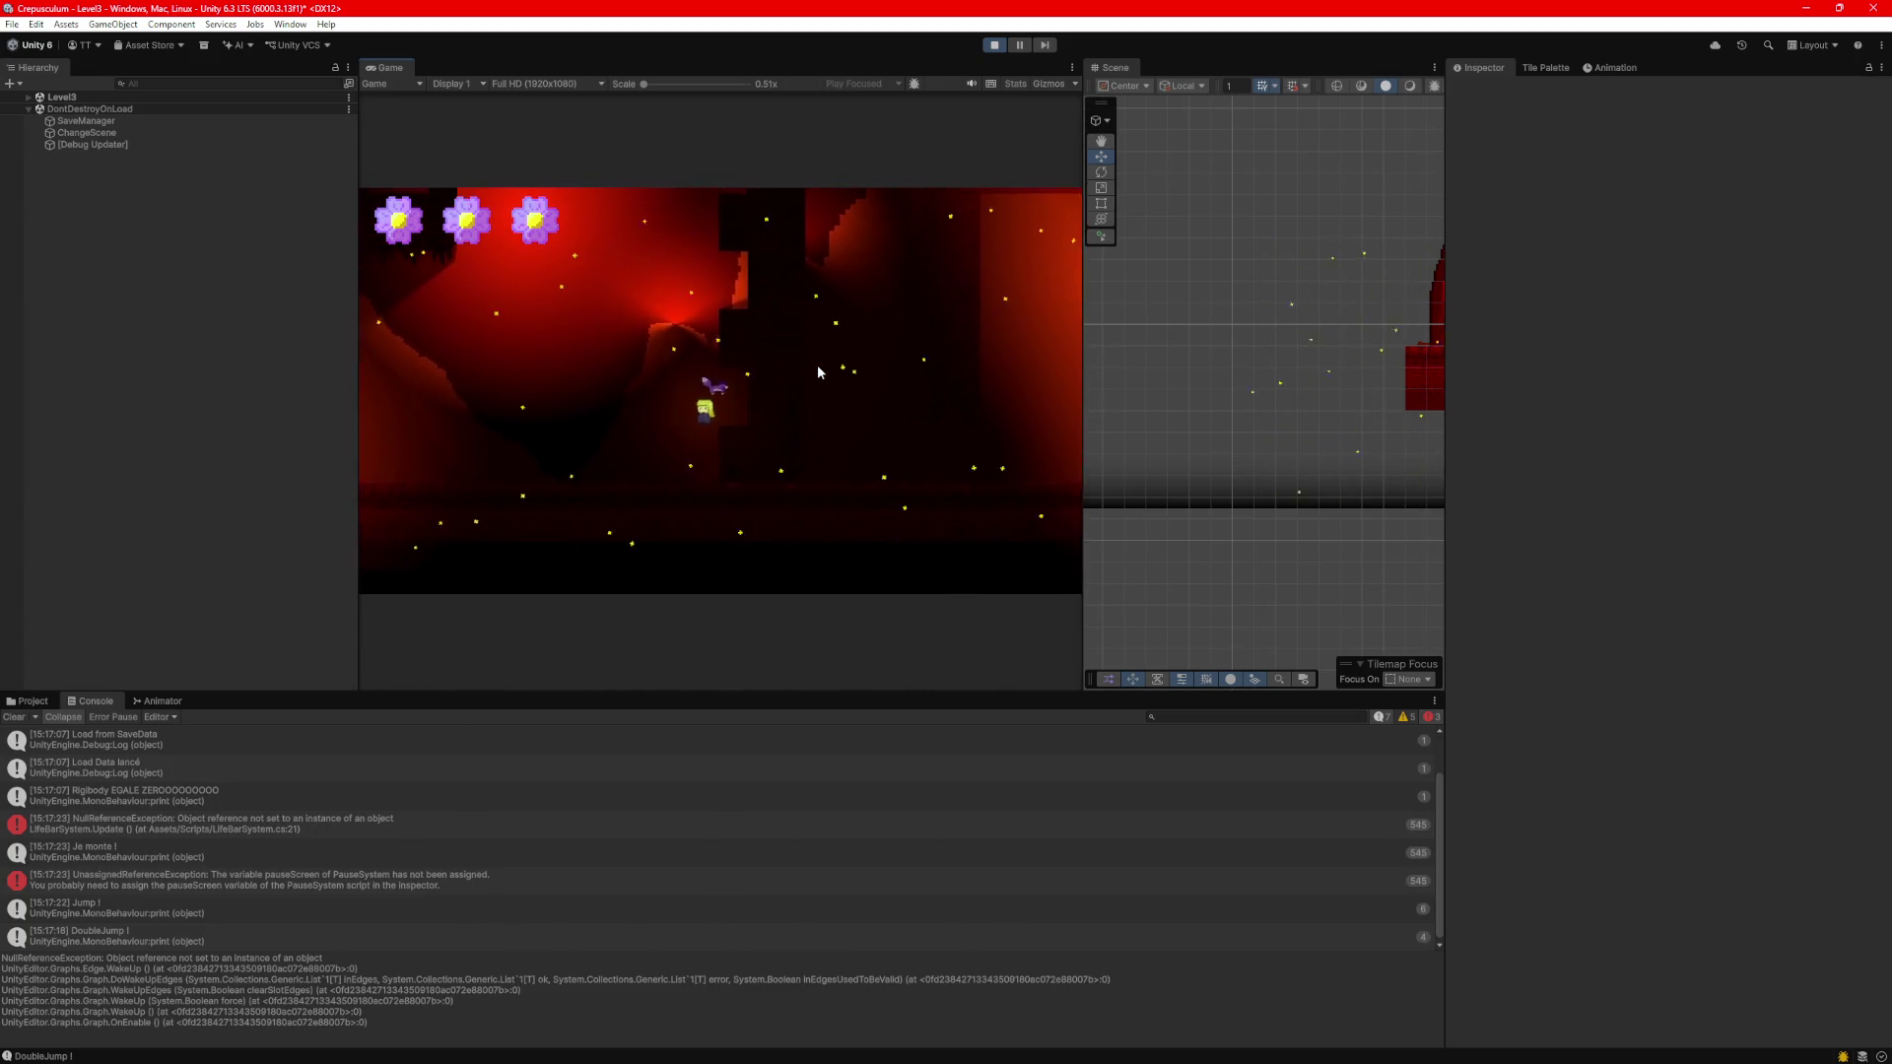
# Jump repeatedly to climb up the wall to the upper part of the level.
pyautogui.press('space')
pyautogui.press('space')
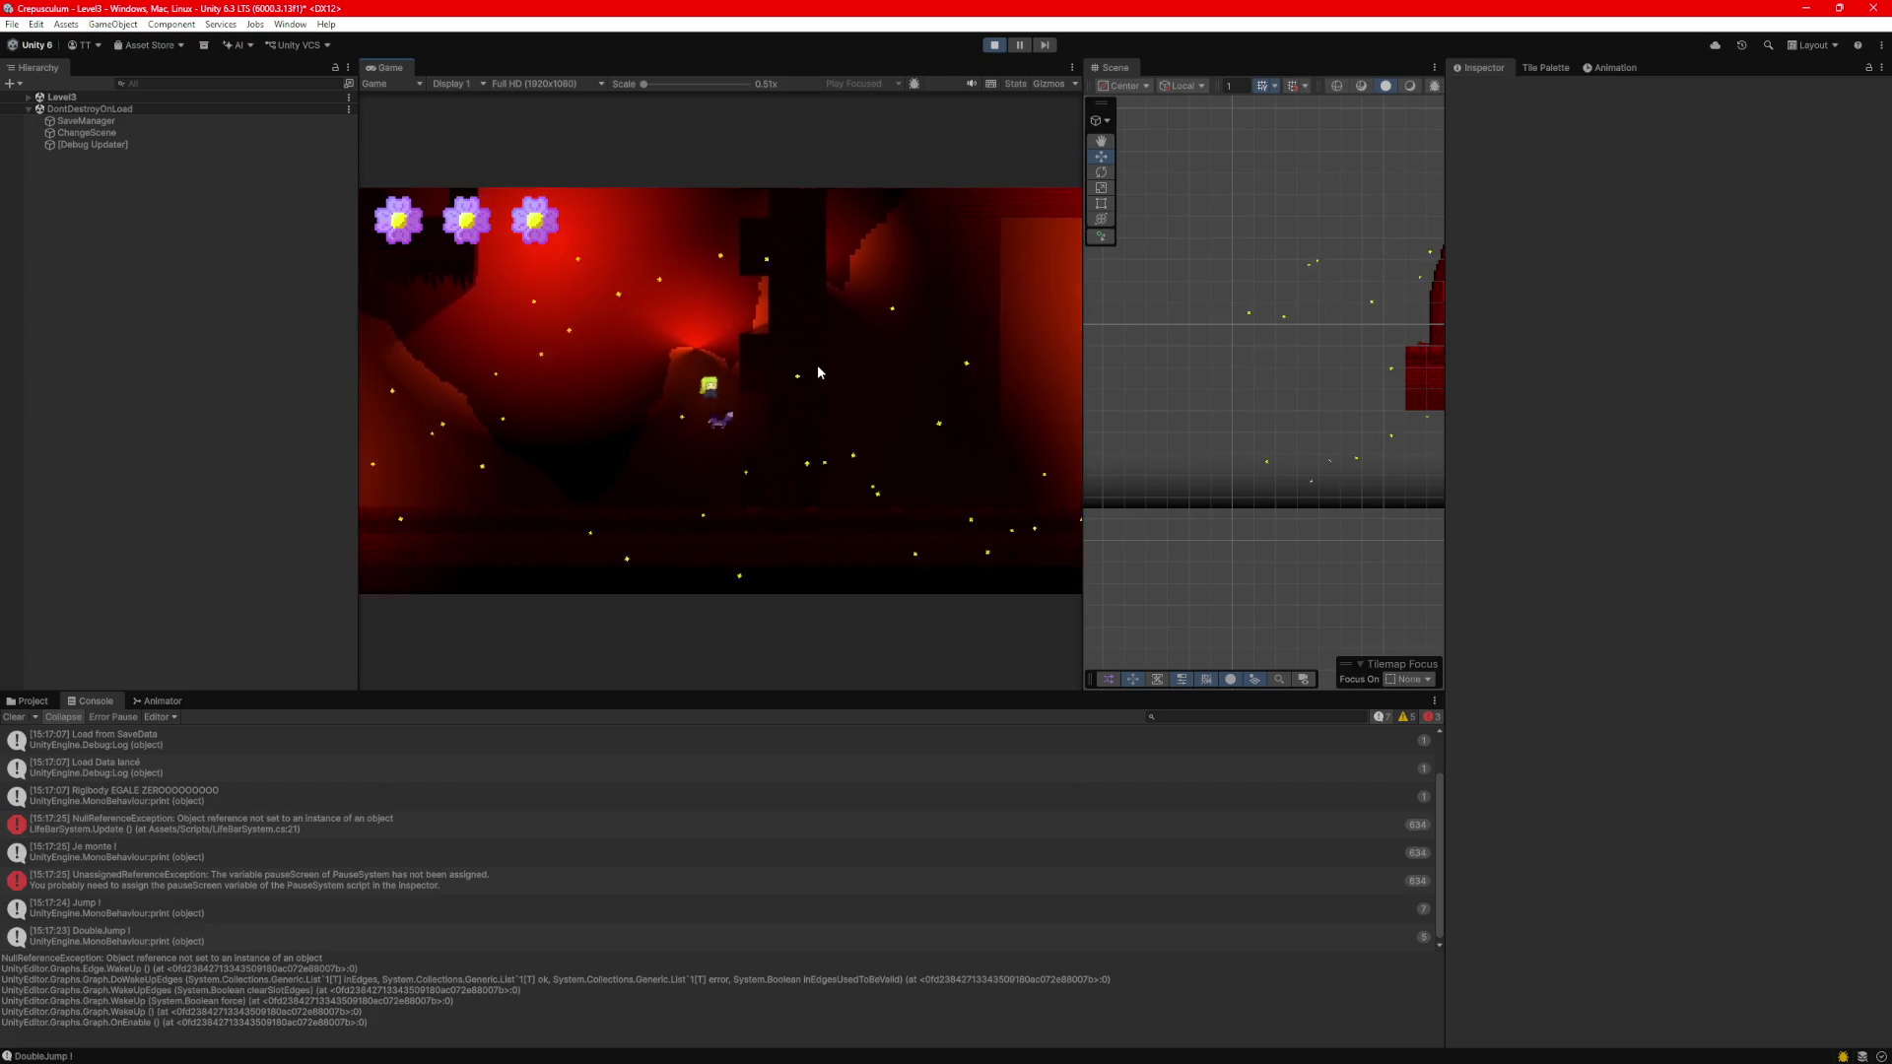
pyautogui.press('space')
pyautogui.press('space')
pyautogui.press('space')
pyautogui.press('Left')
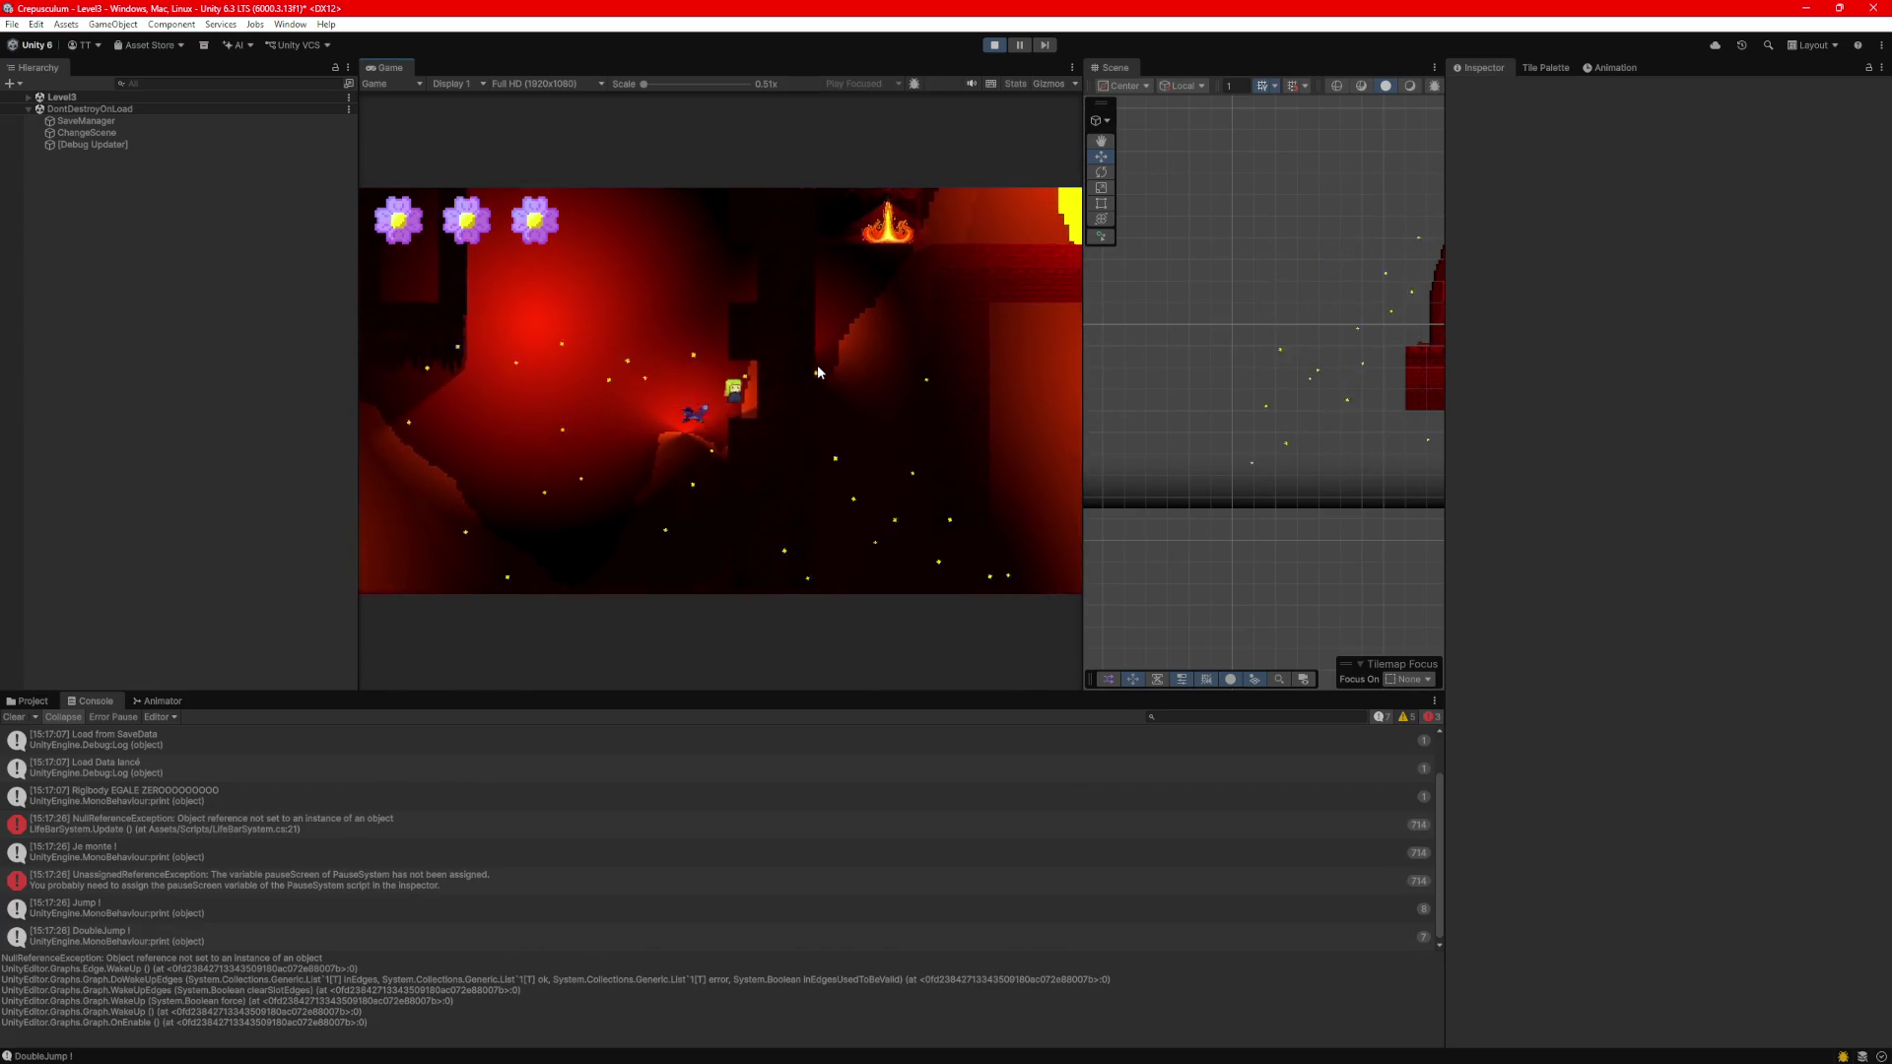
pyautogui.press('space')
pyautogui.press('space')
pyautogui.press('space')
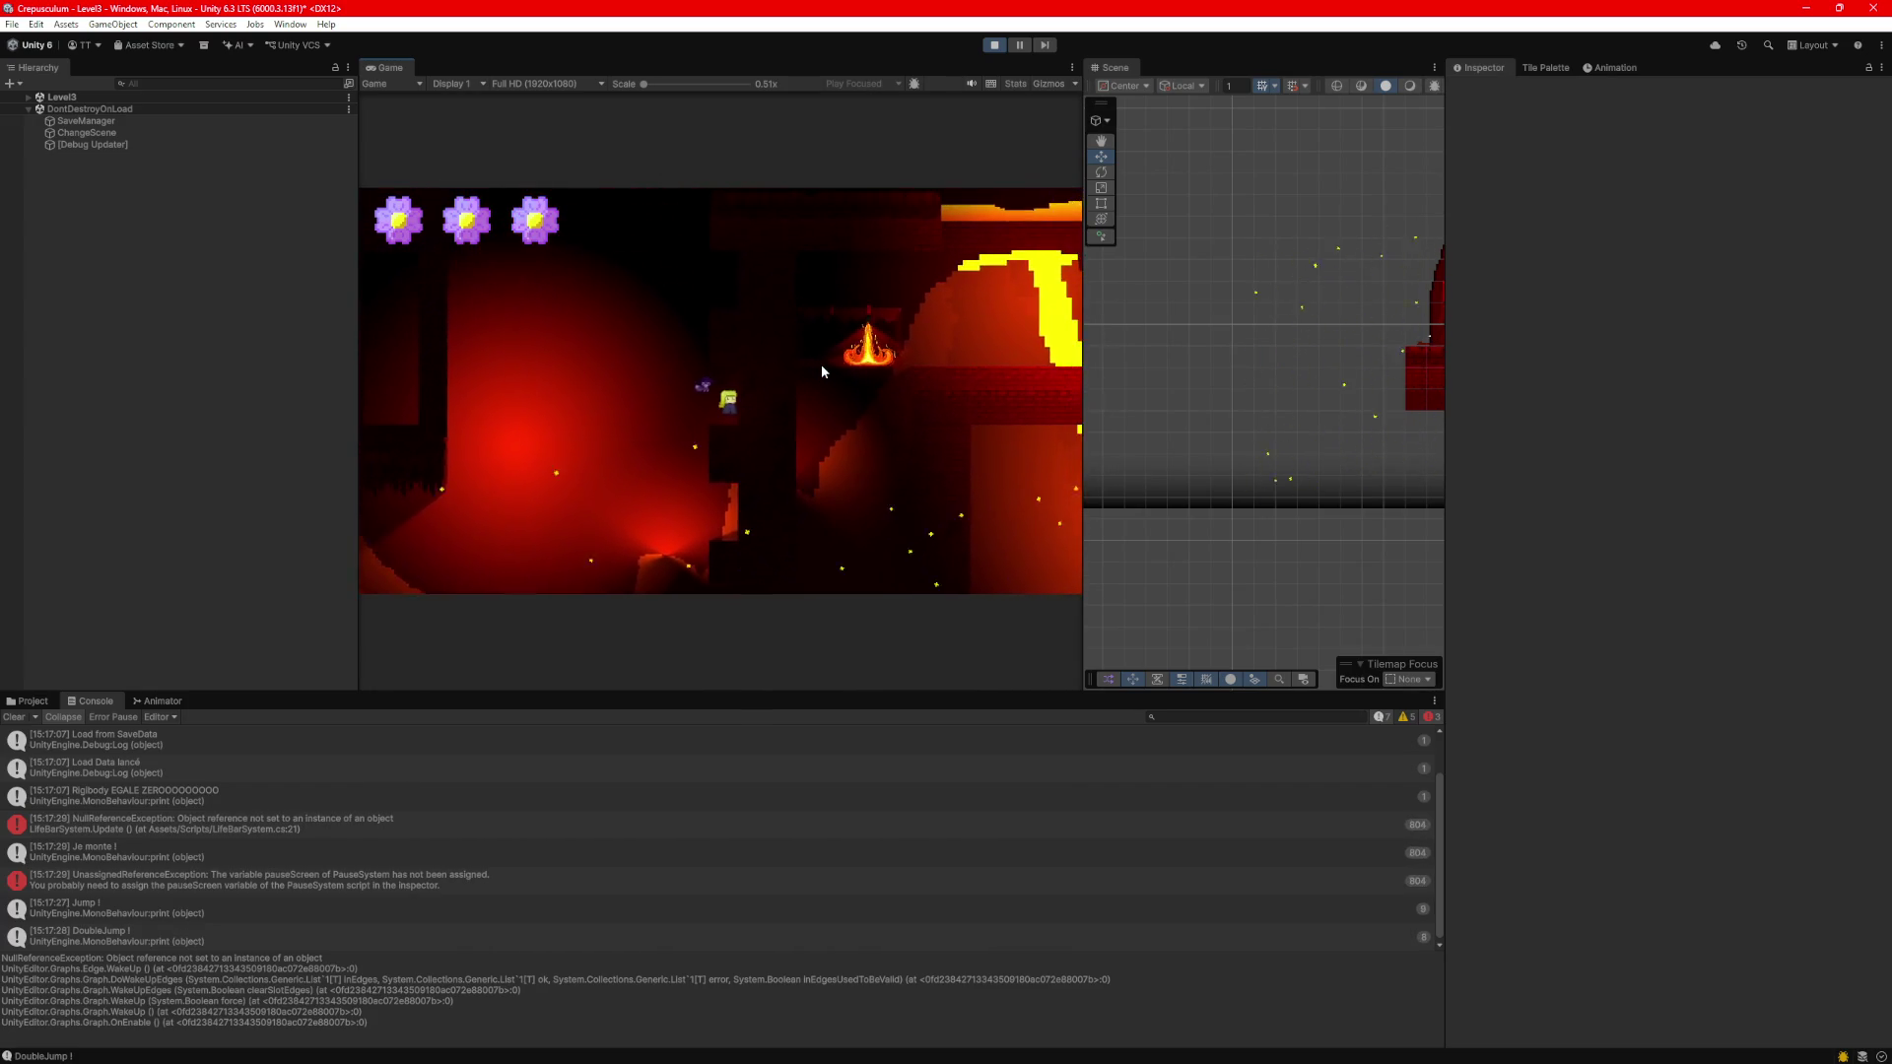
pyautogui.press('space')
pyautogui.press('space')
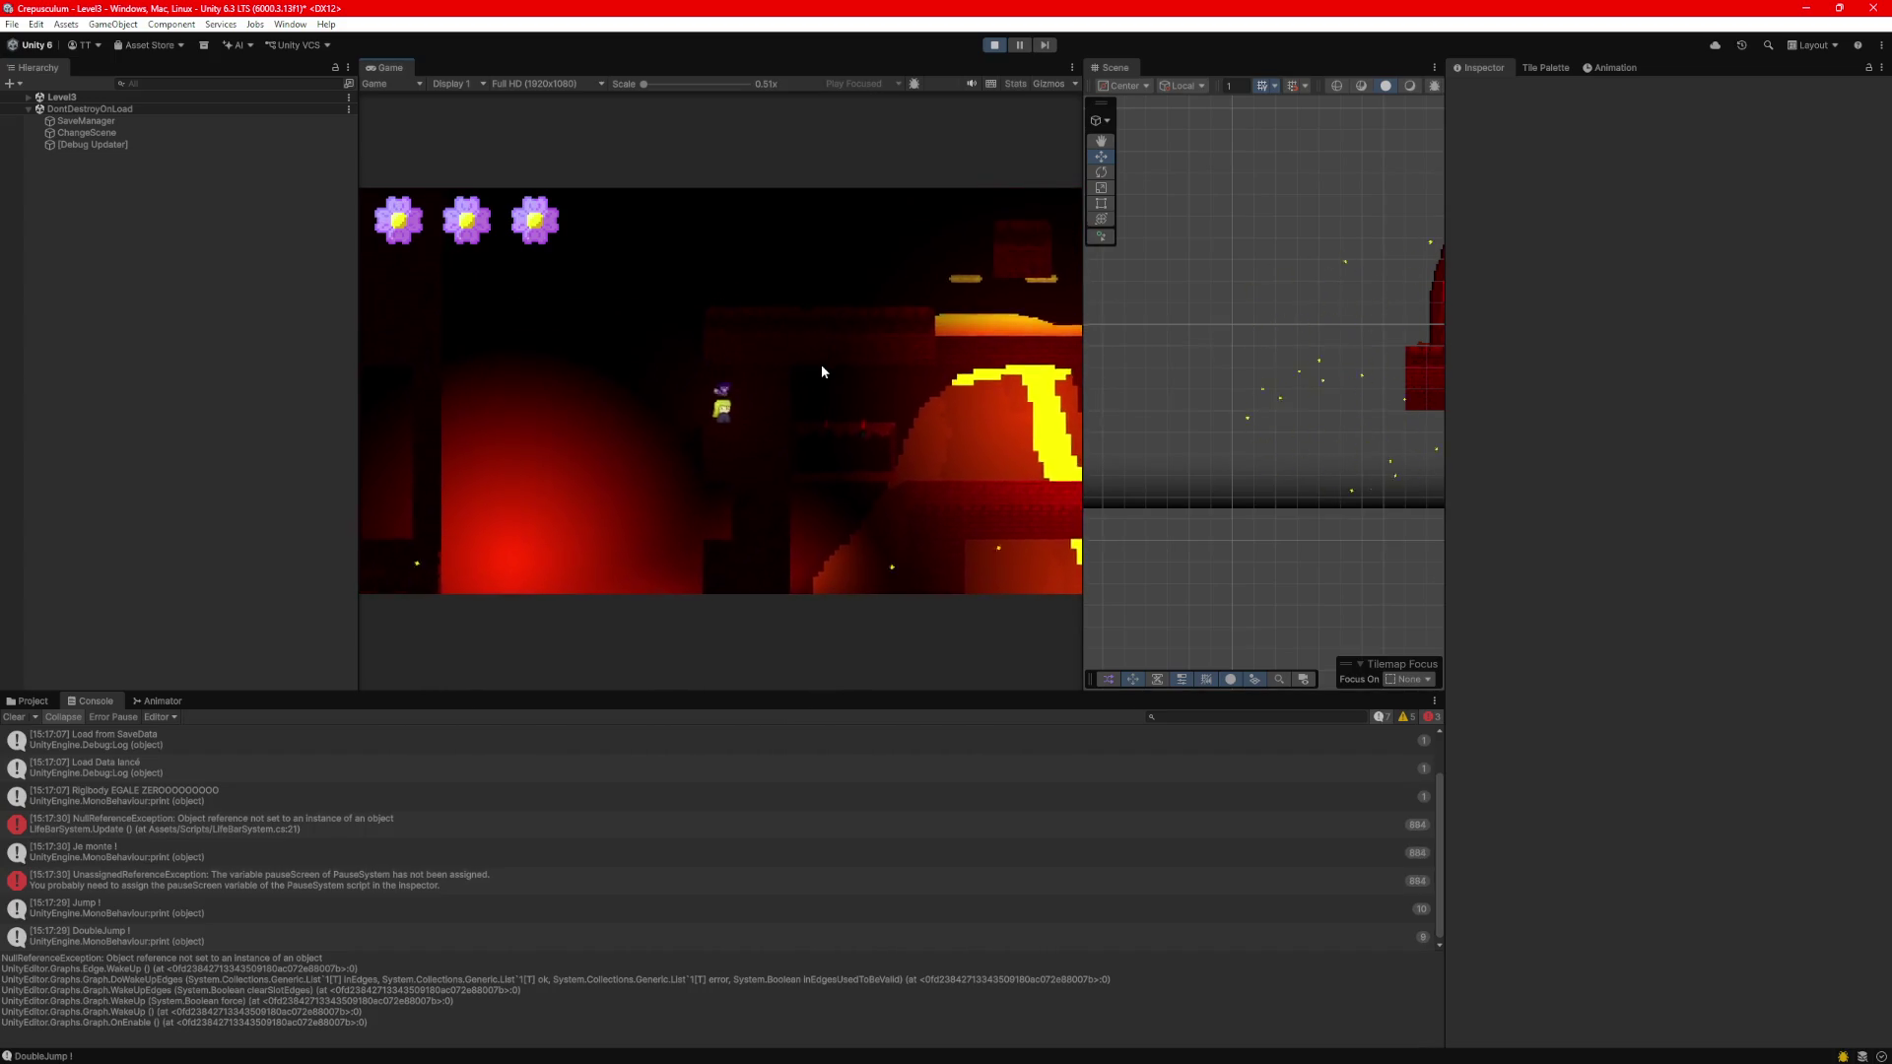
# Jump right toward the lava platforms, then walk left across the lower platform.
pyautogui.press('Right')
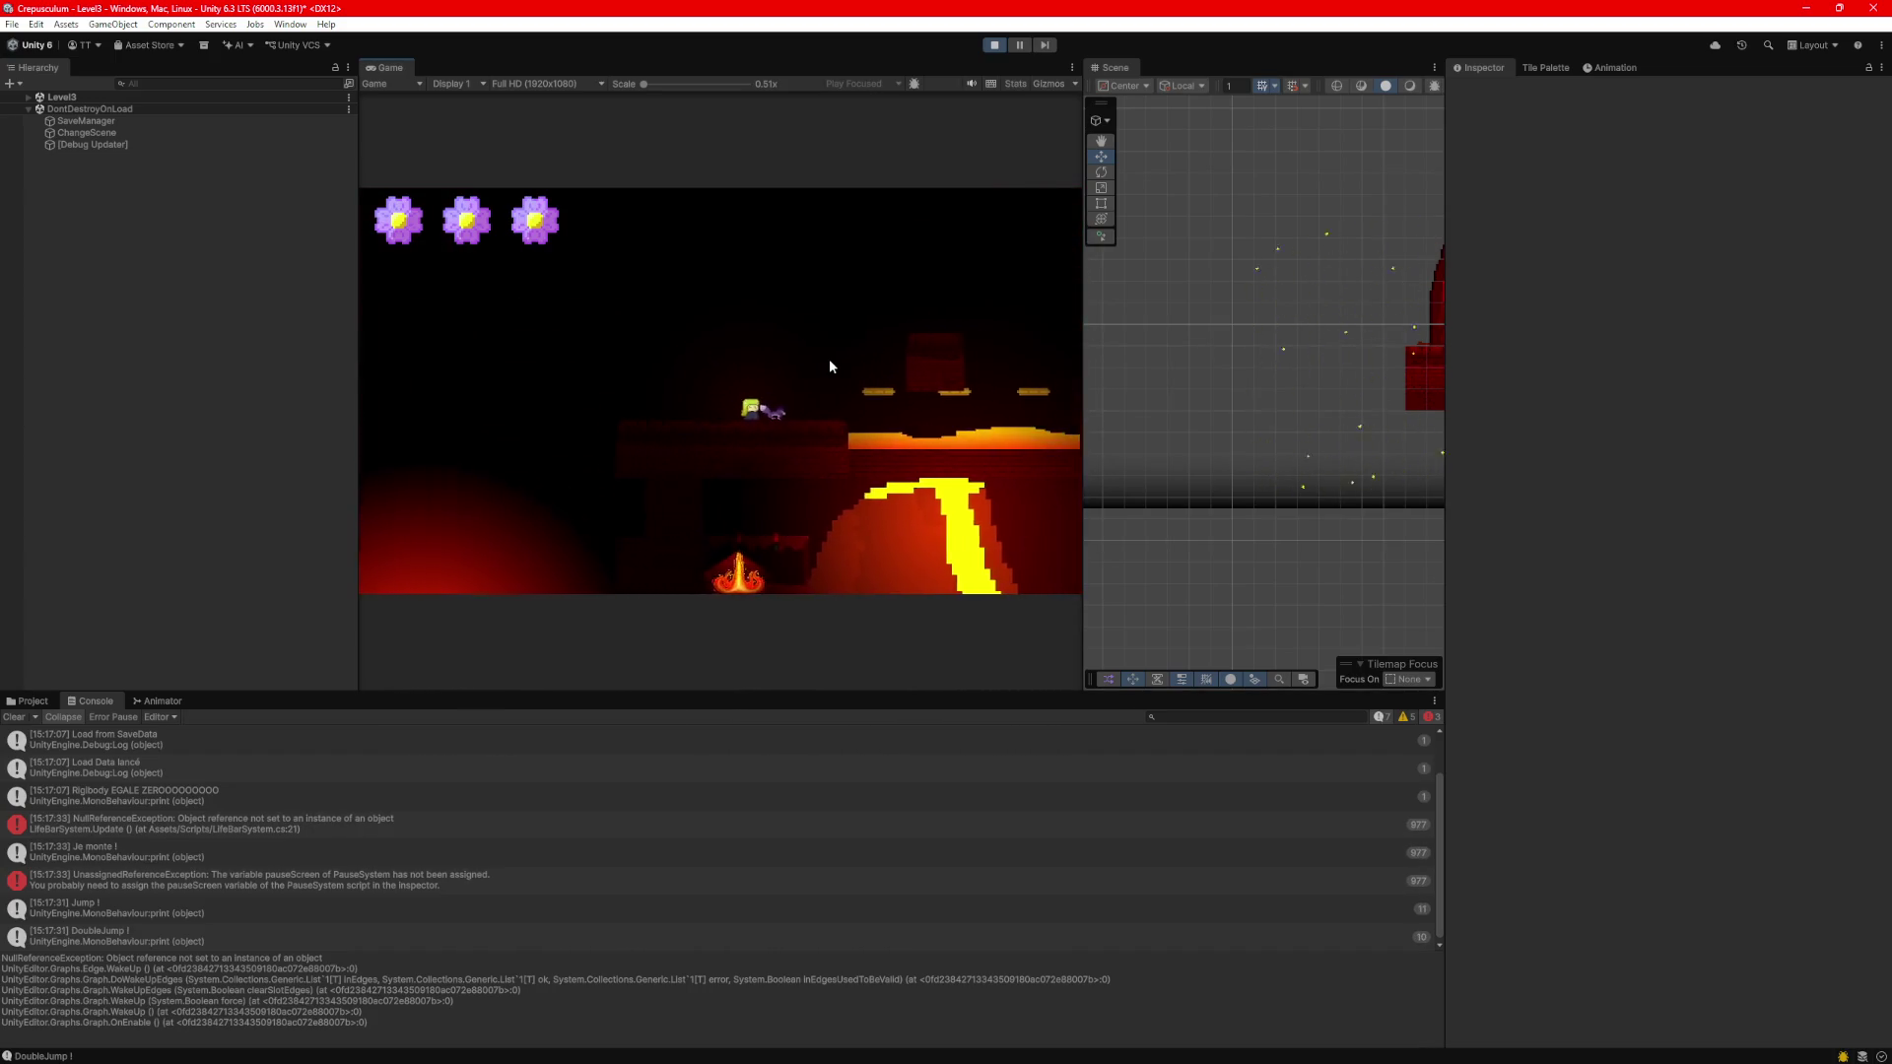
pyautogui.press('space')
pyautogui.press('space')
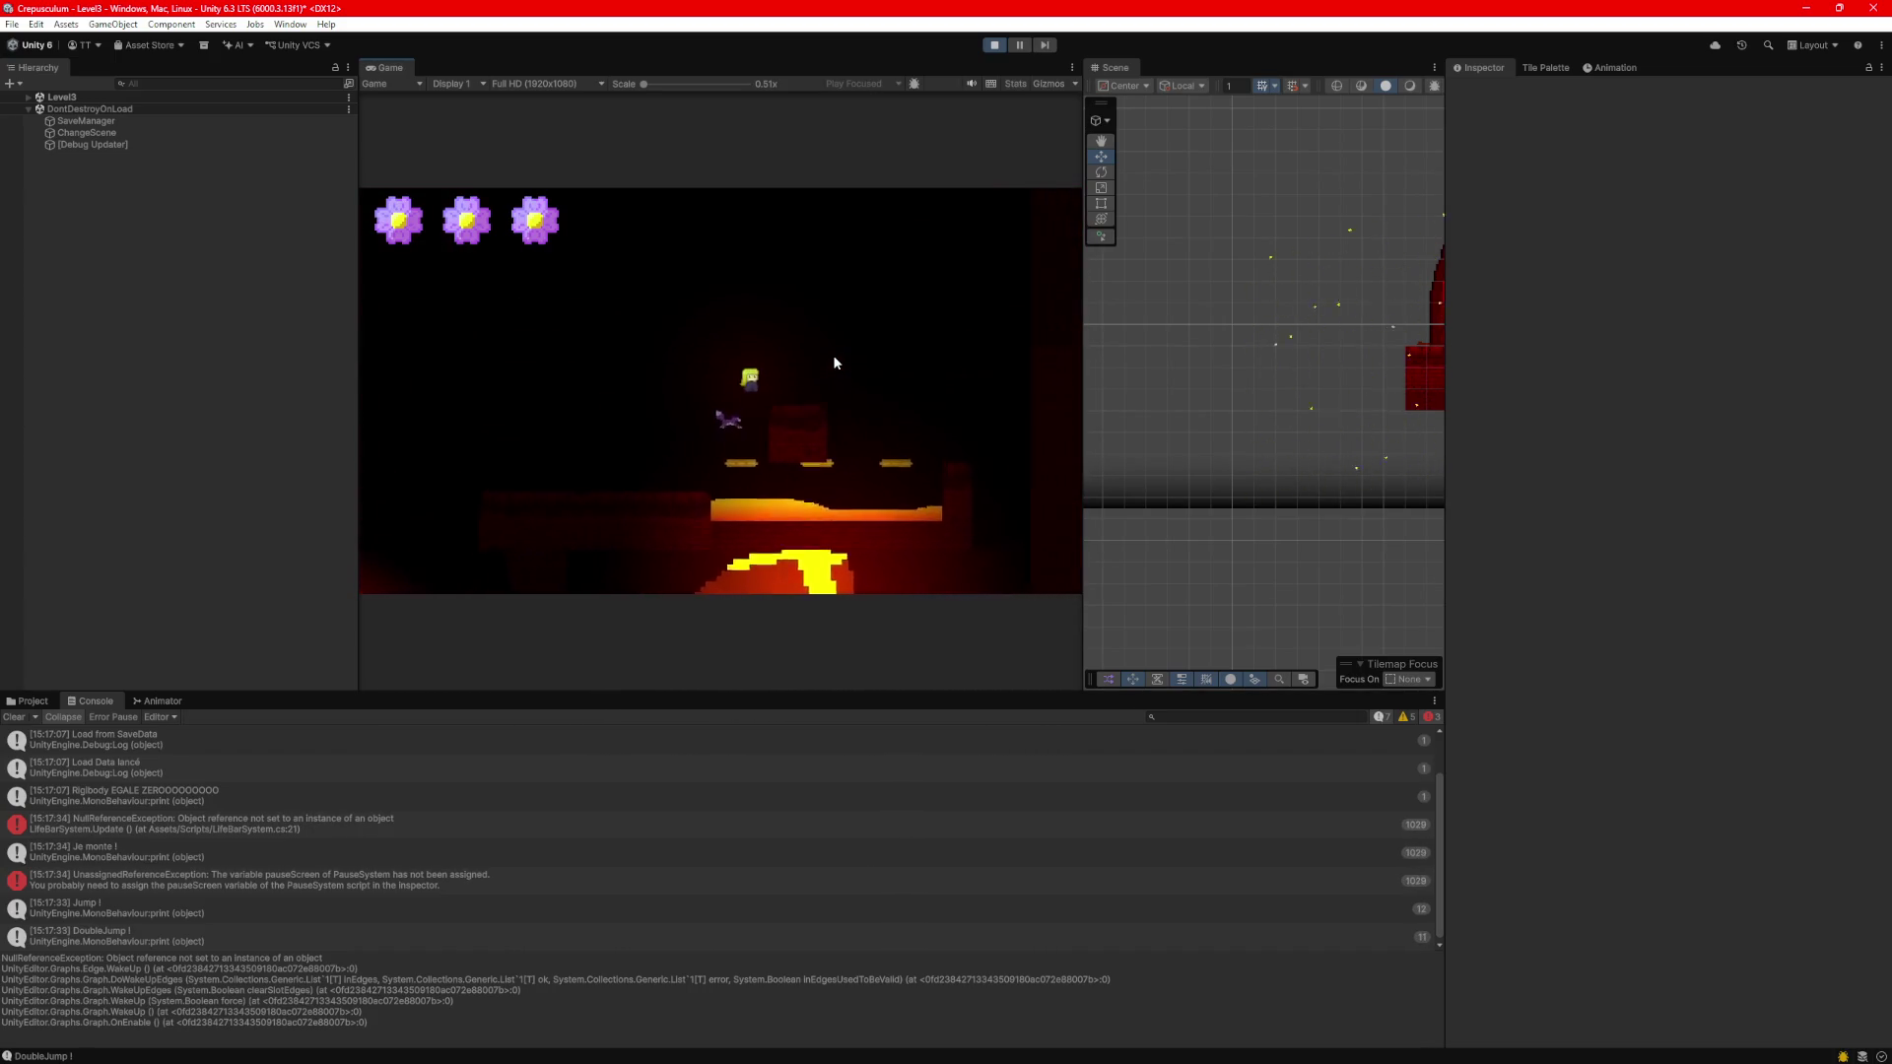
pyautogui.press('Right')
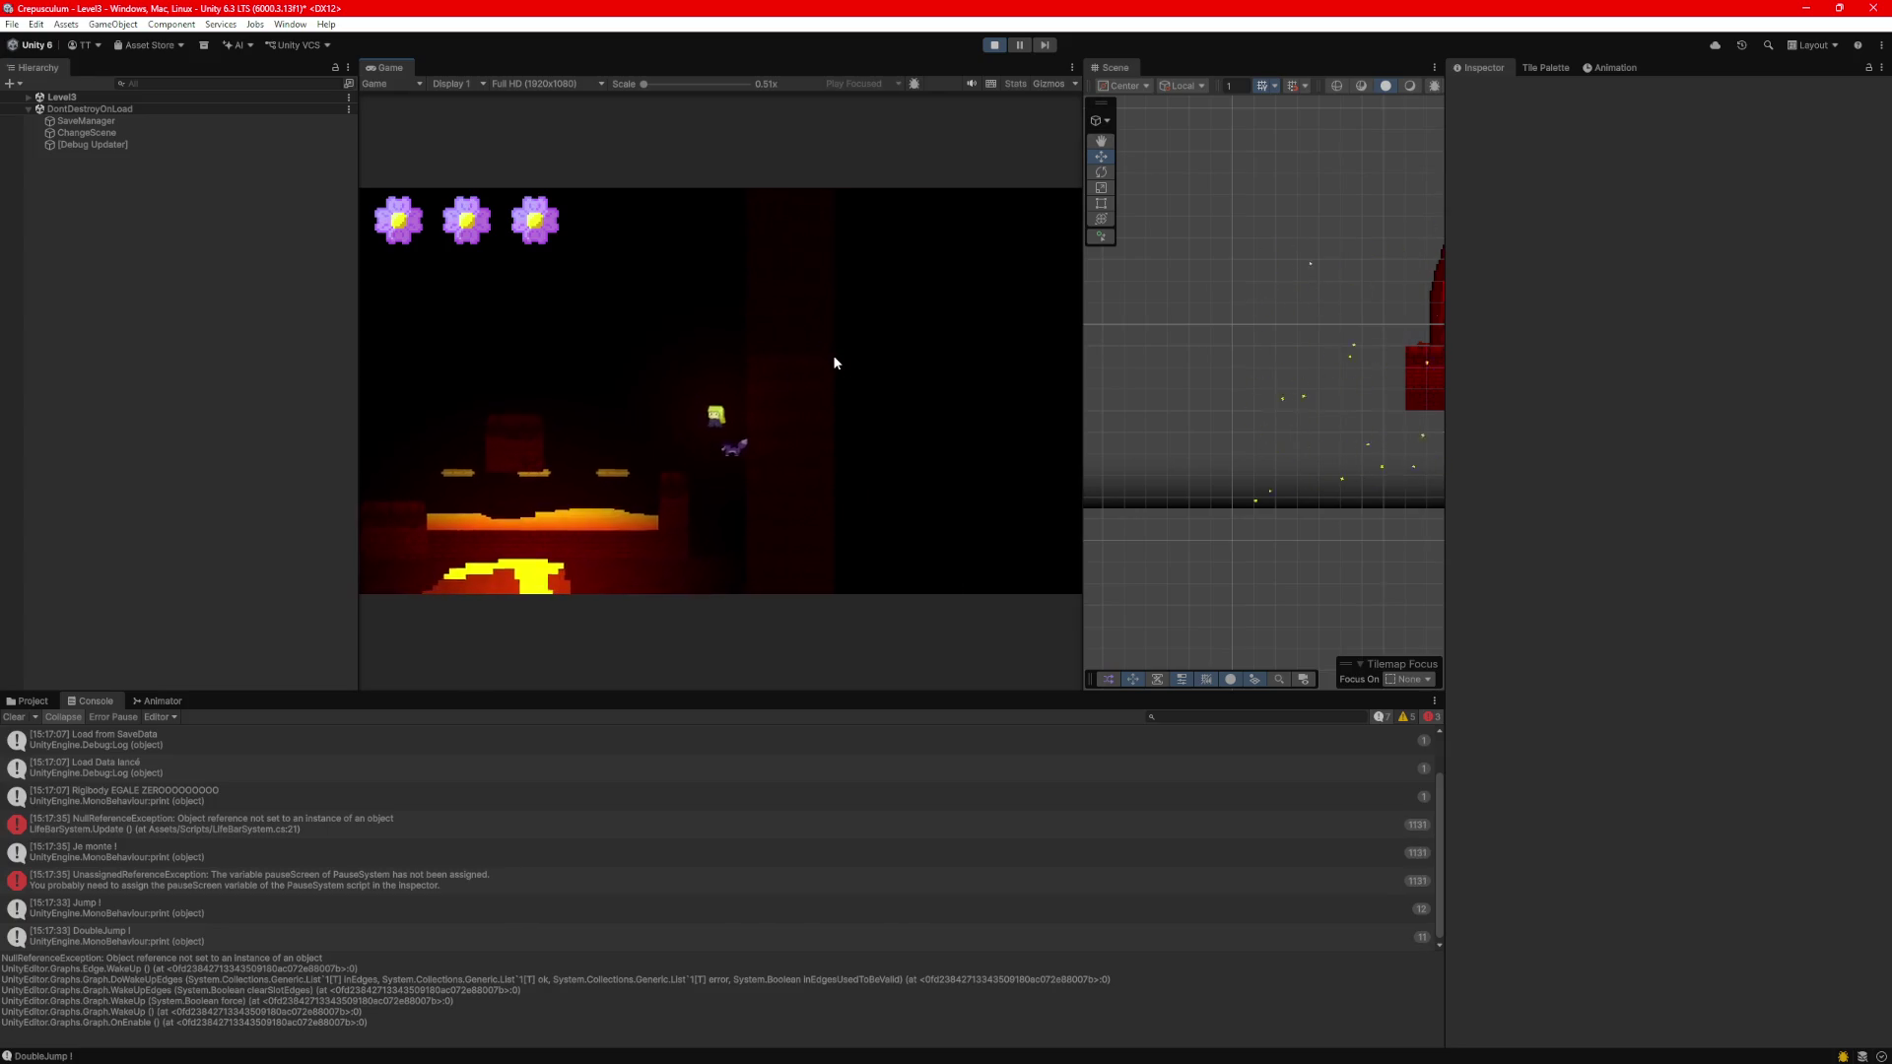
pyautogui.press('Right')
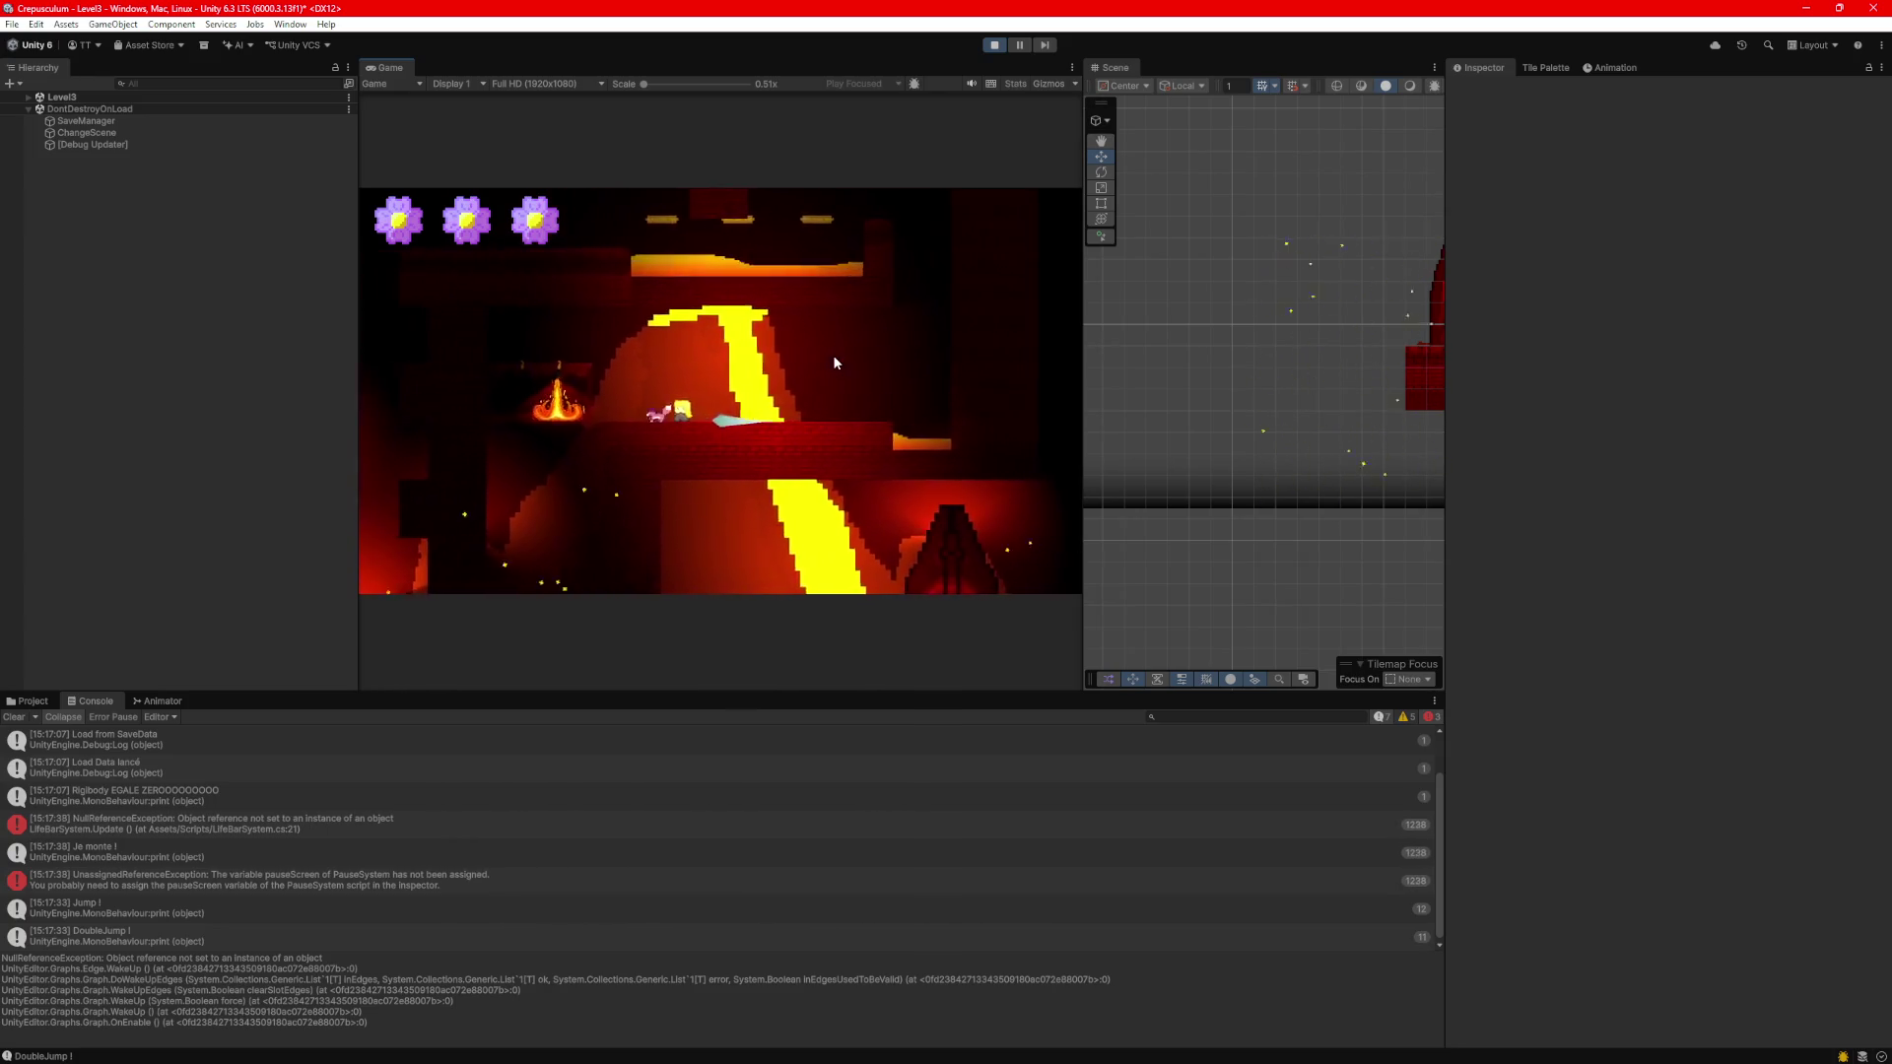
pyautogui.press('Left')
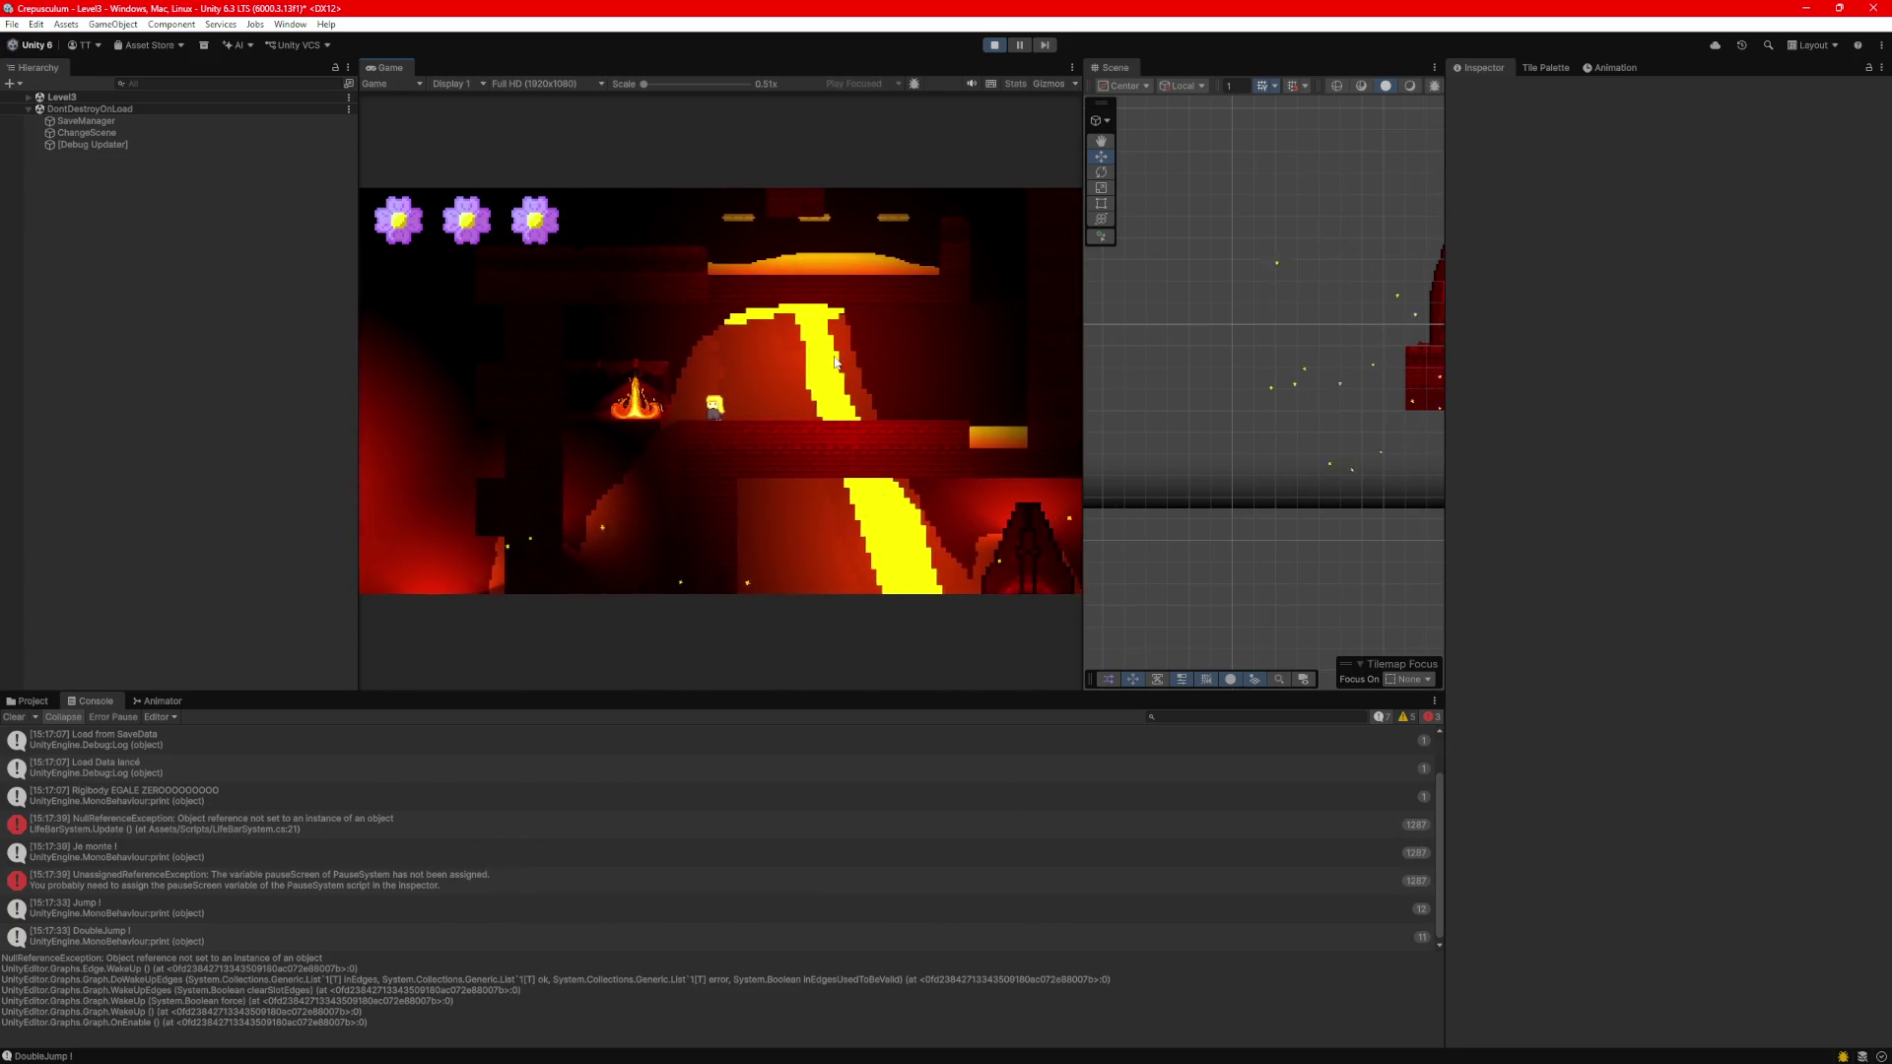
pyautogui.press('Left')
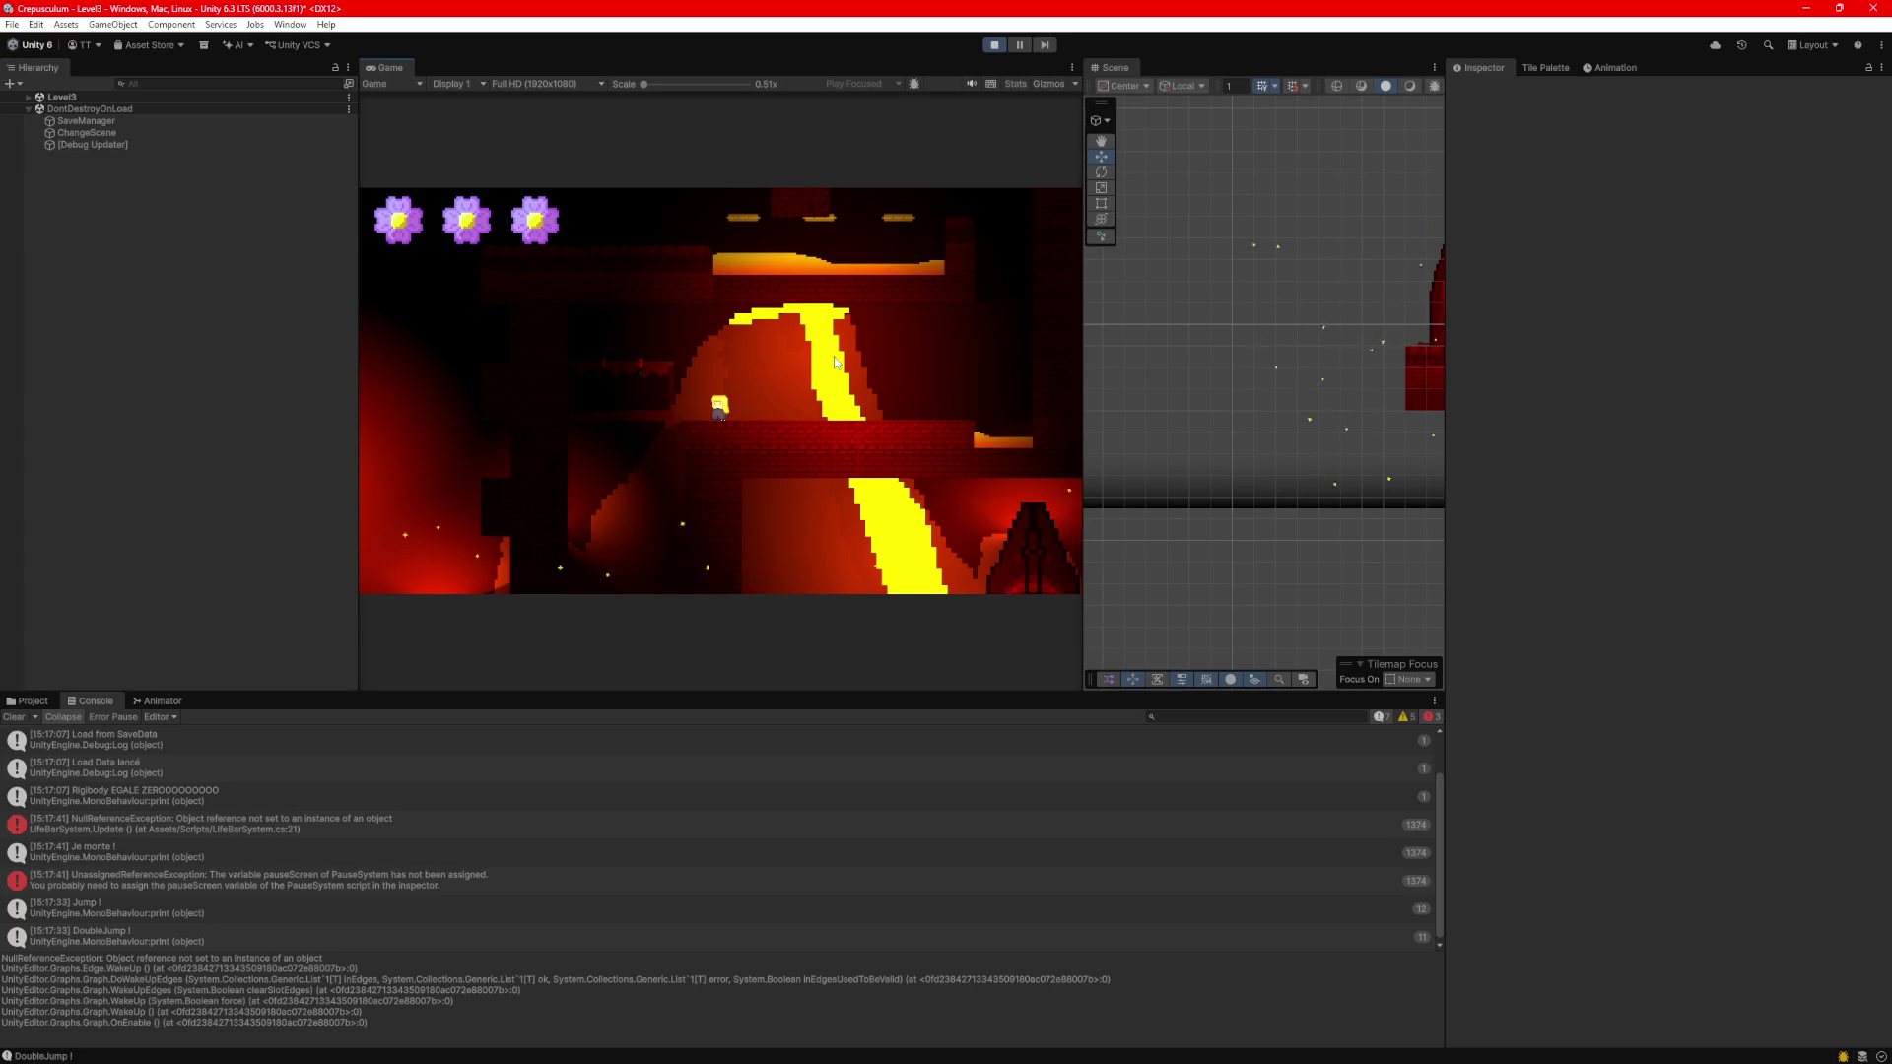
# Drop down the shaft past the flame and dash right into the exit door.
pyautogui.press('Down')
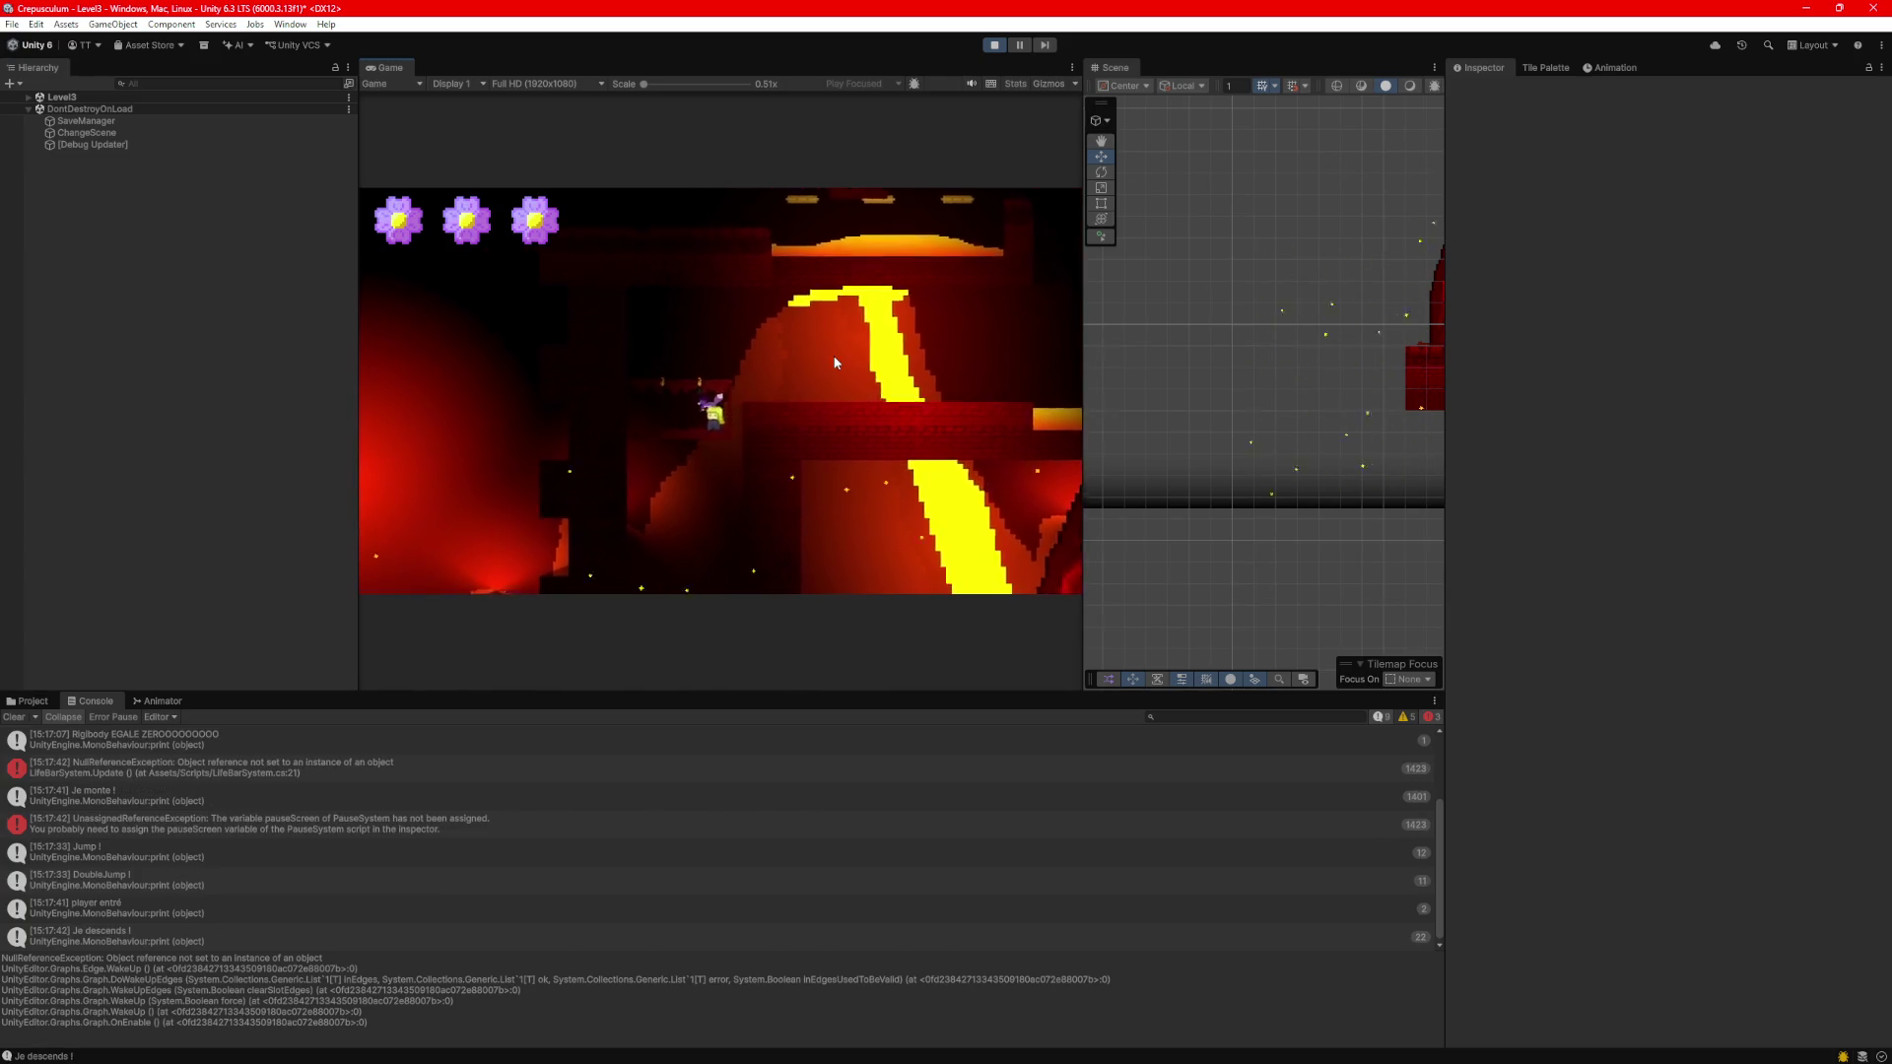
pyautogui.press('Down')
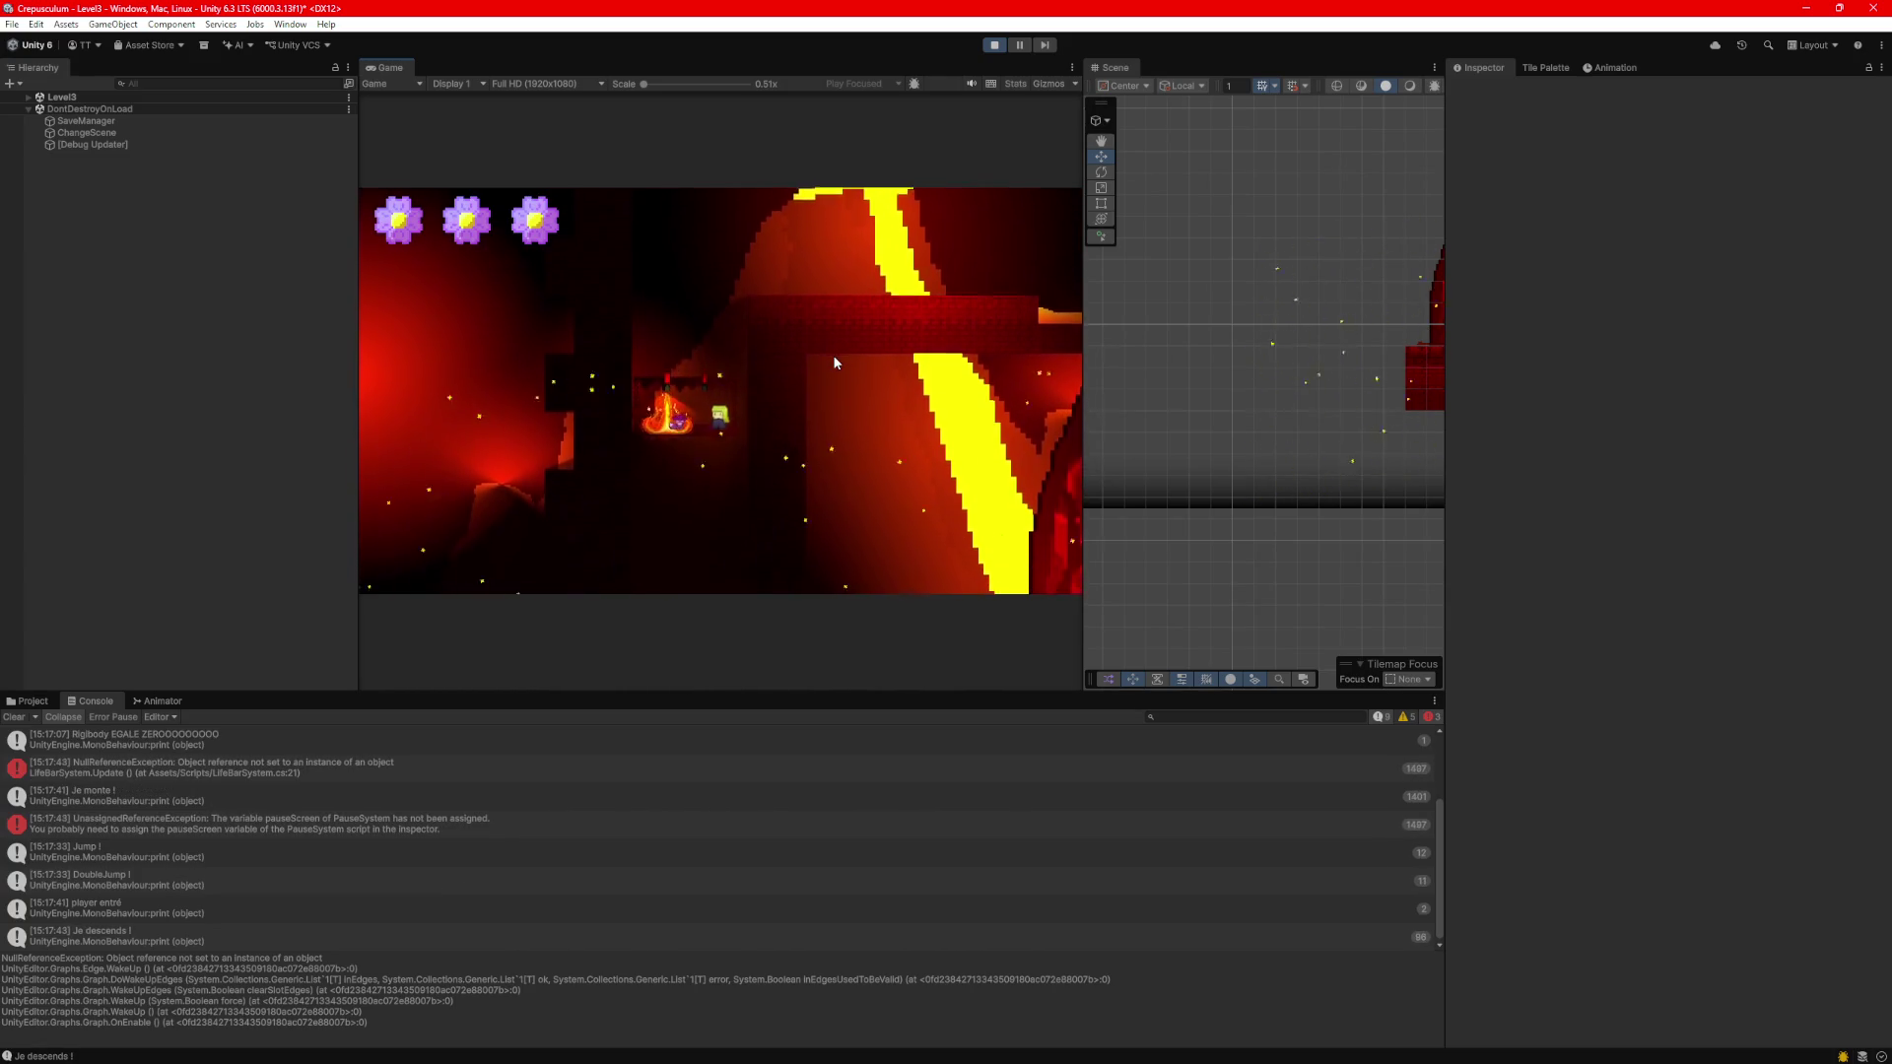
pyautogui.press('Down')
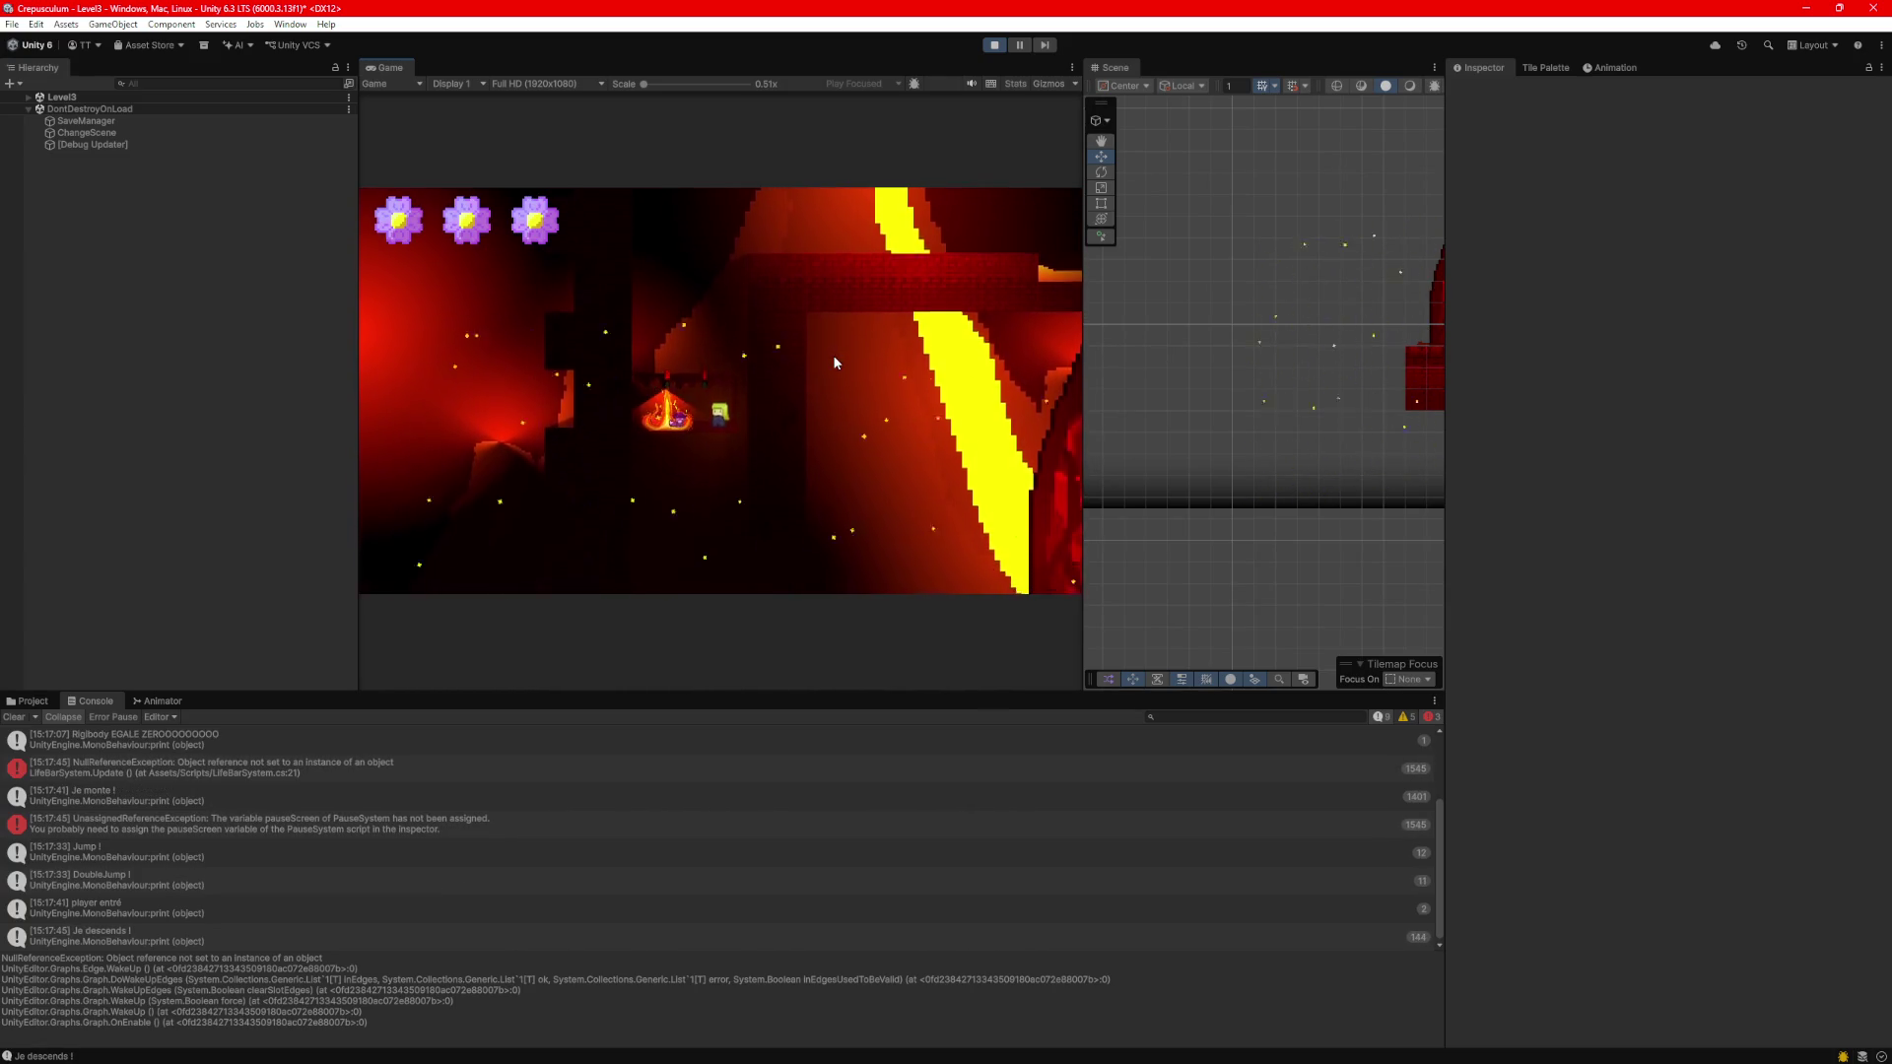
pyautogui.press('Down')
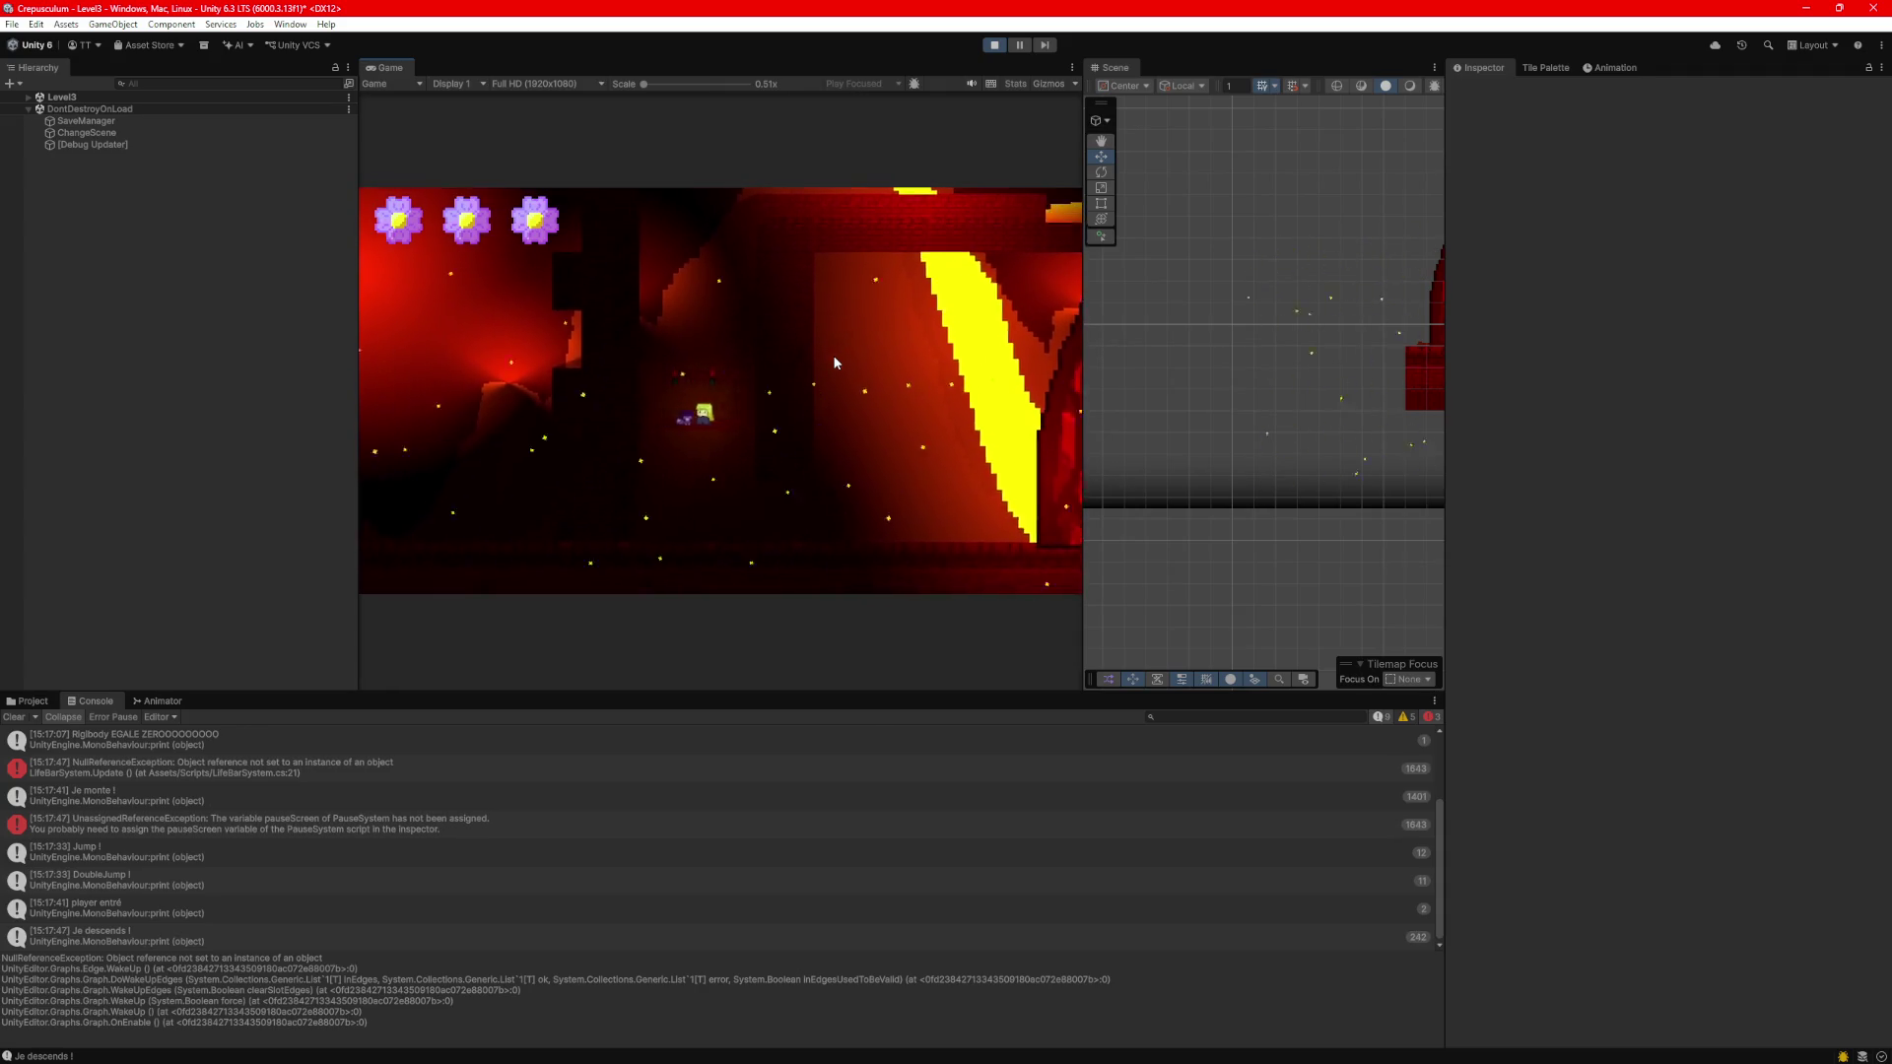
pyautogui.press('Down')
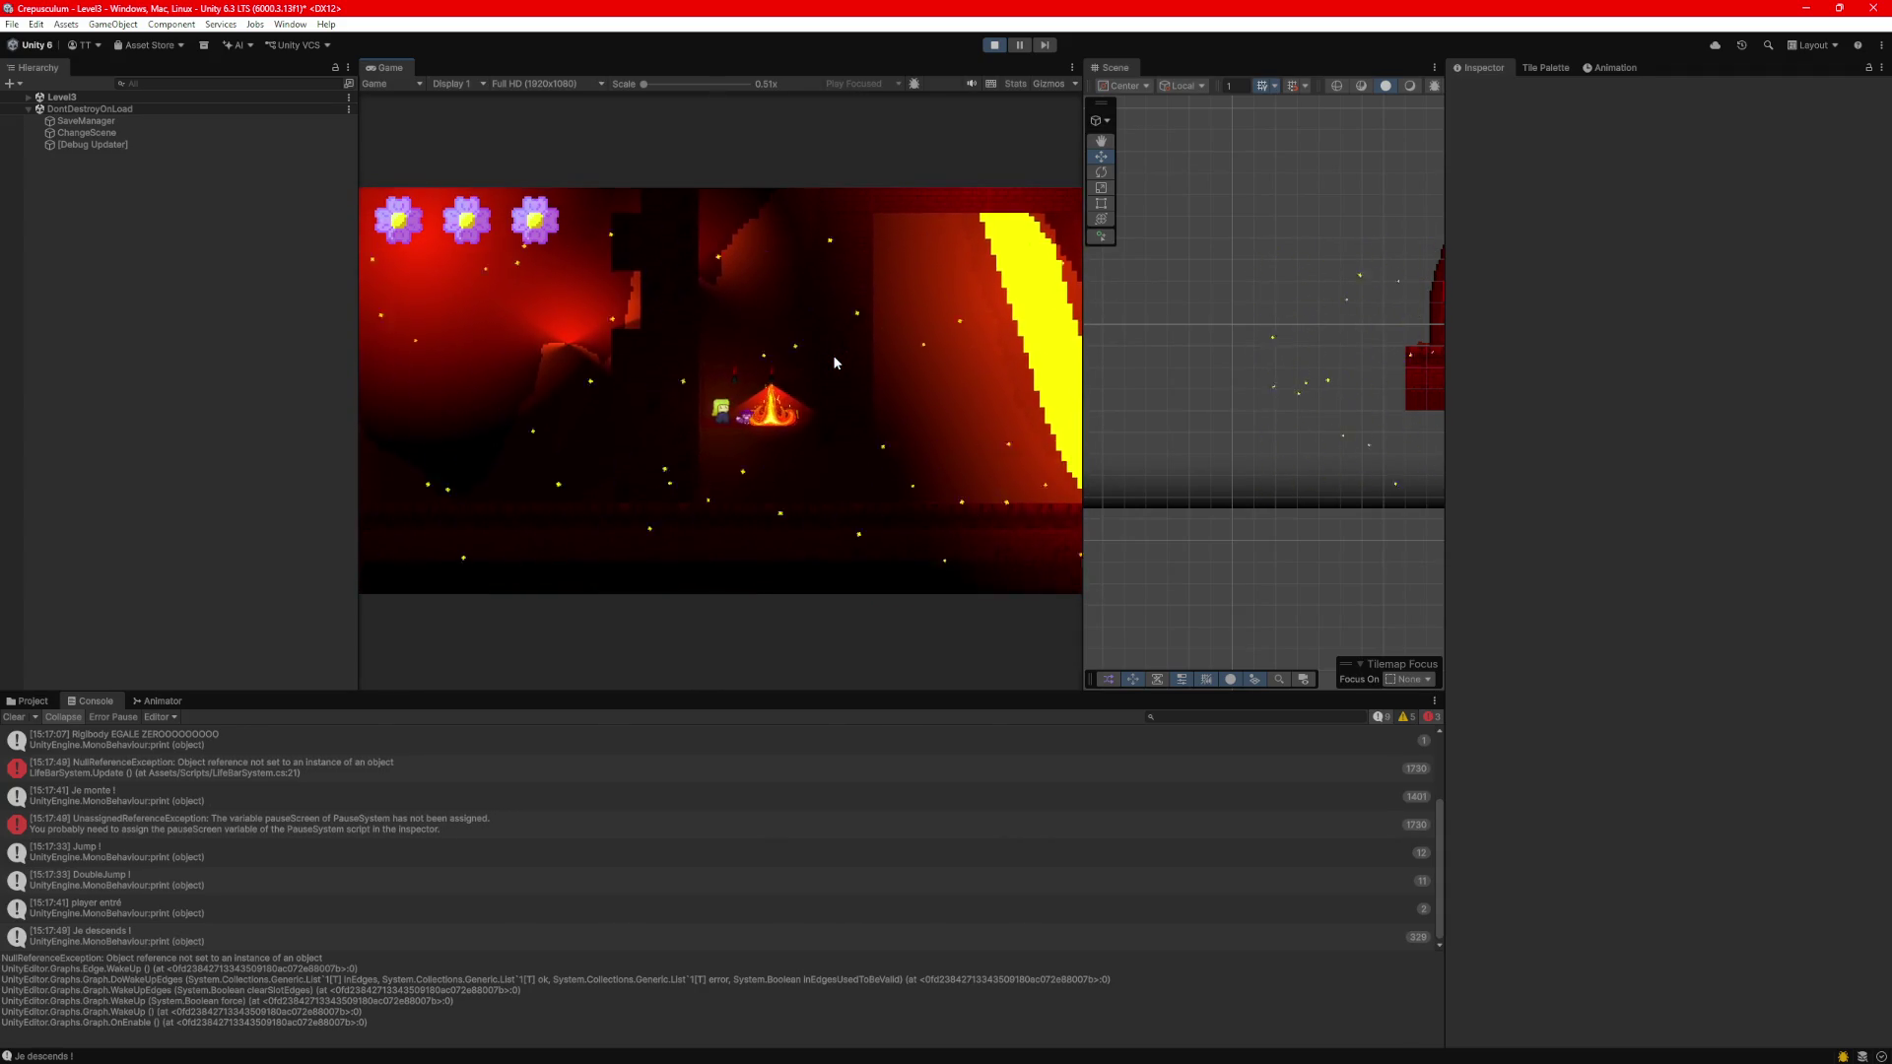
pyautogui.press('Down')
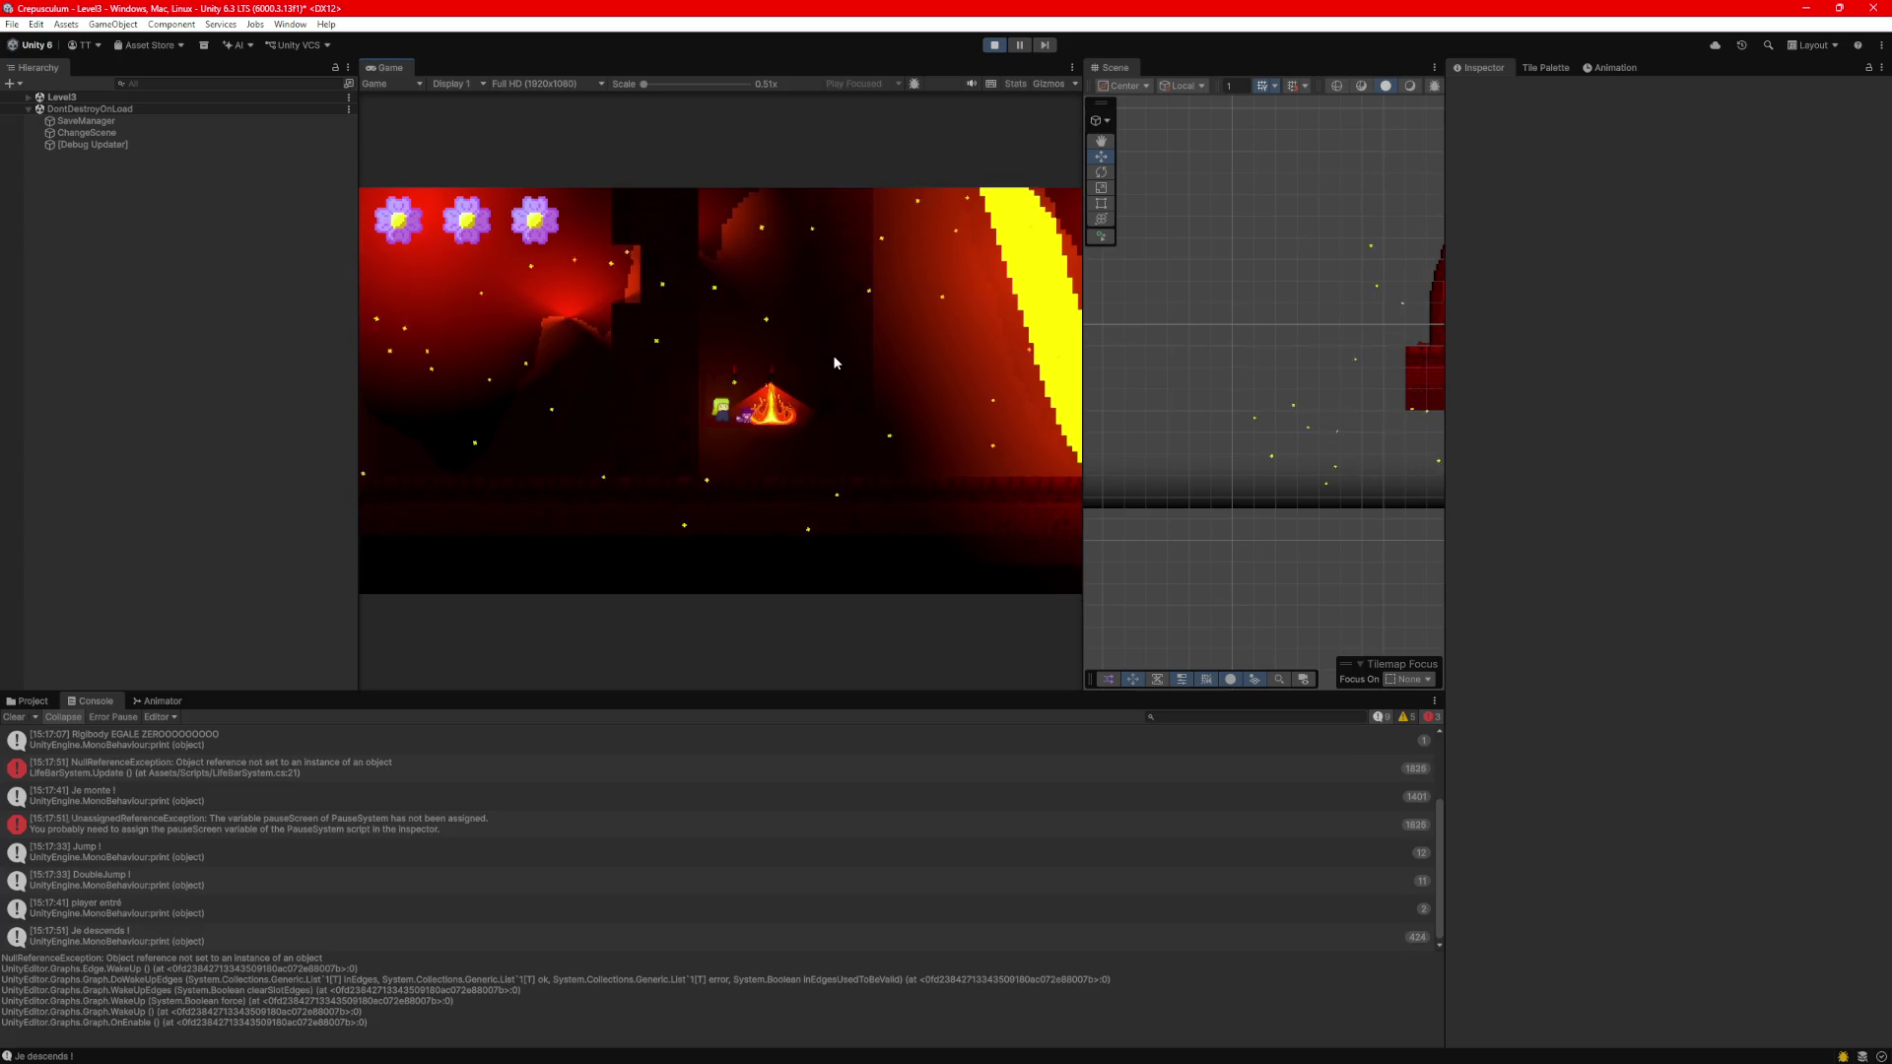
pyautogui.press('Right')
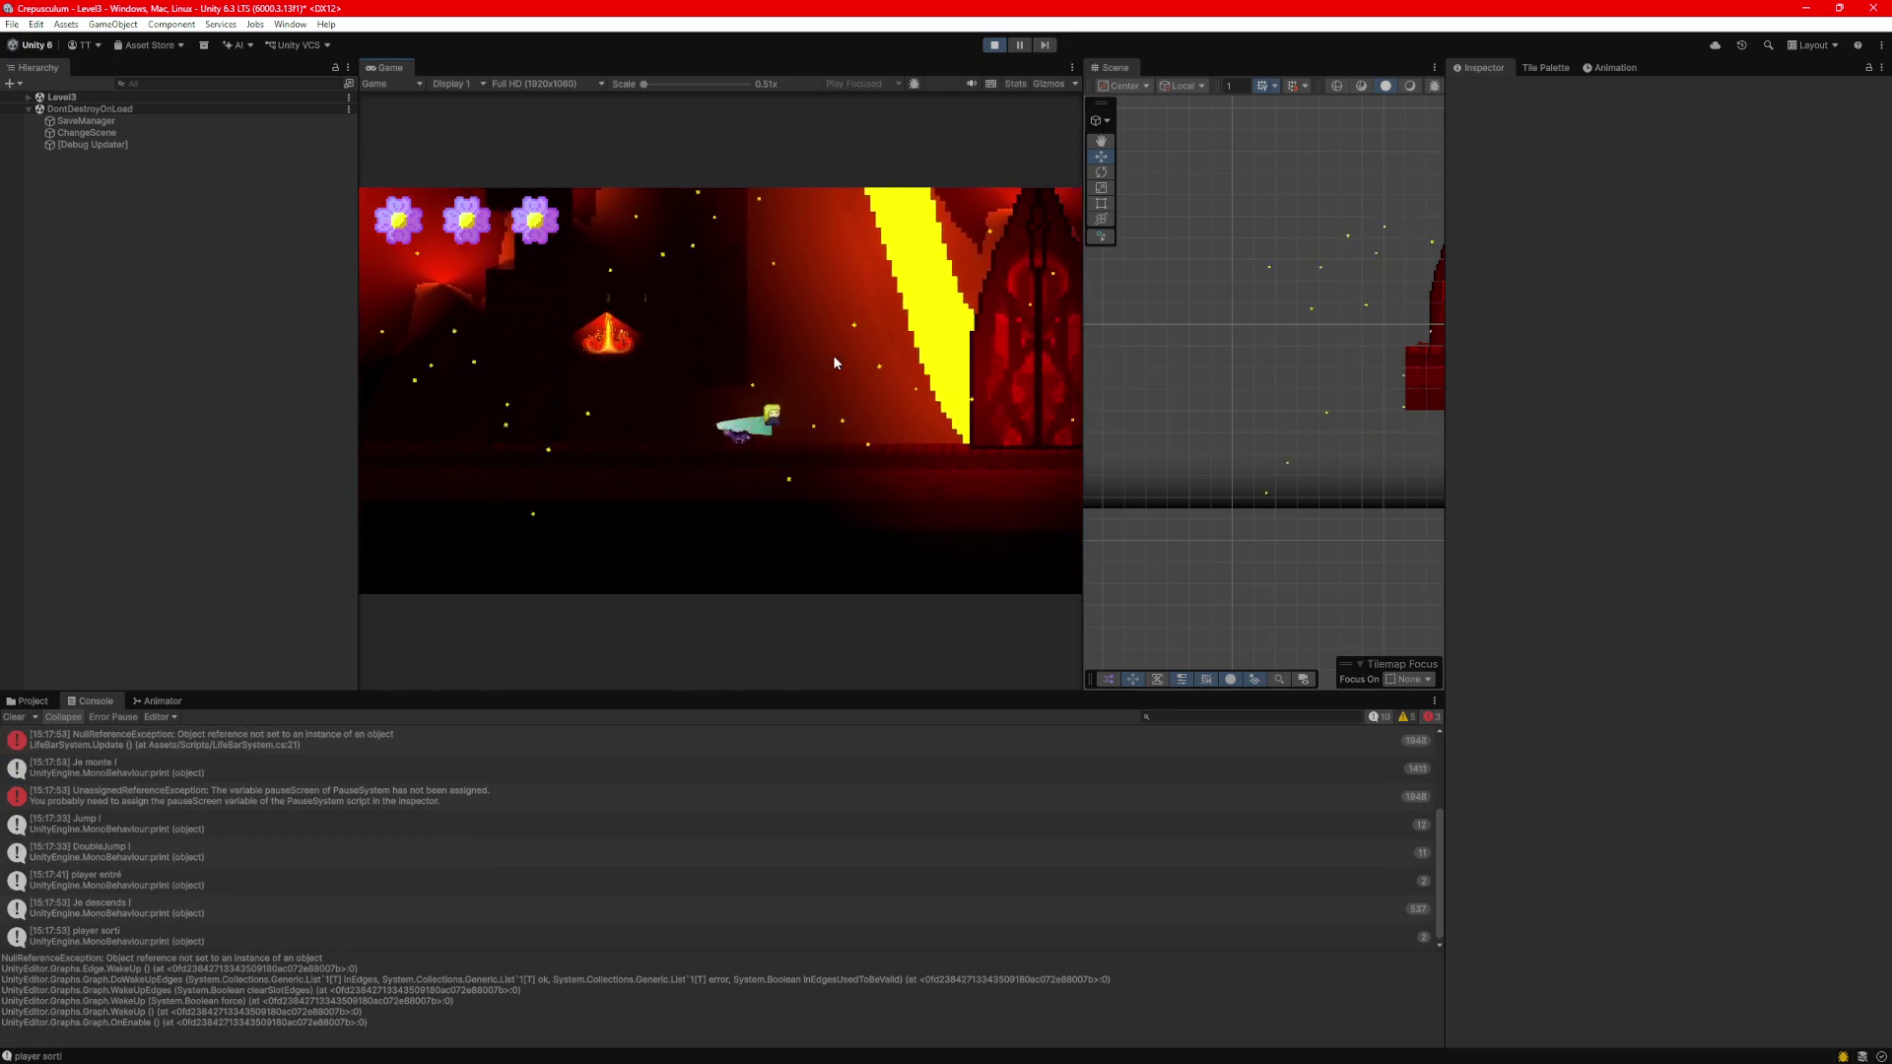
pyautogui.press('Right')
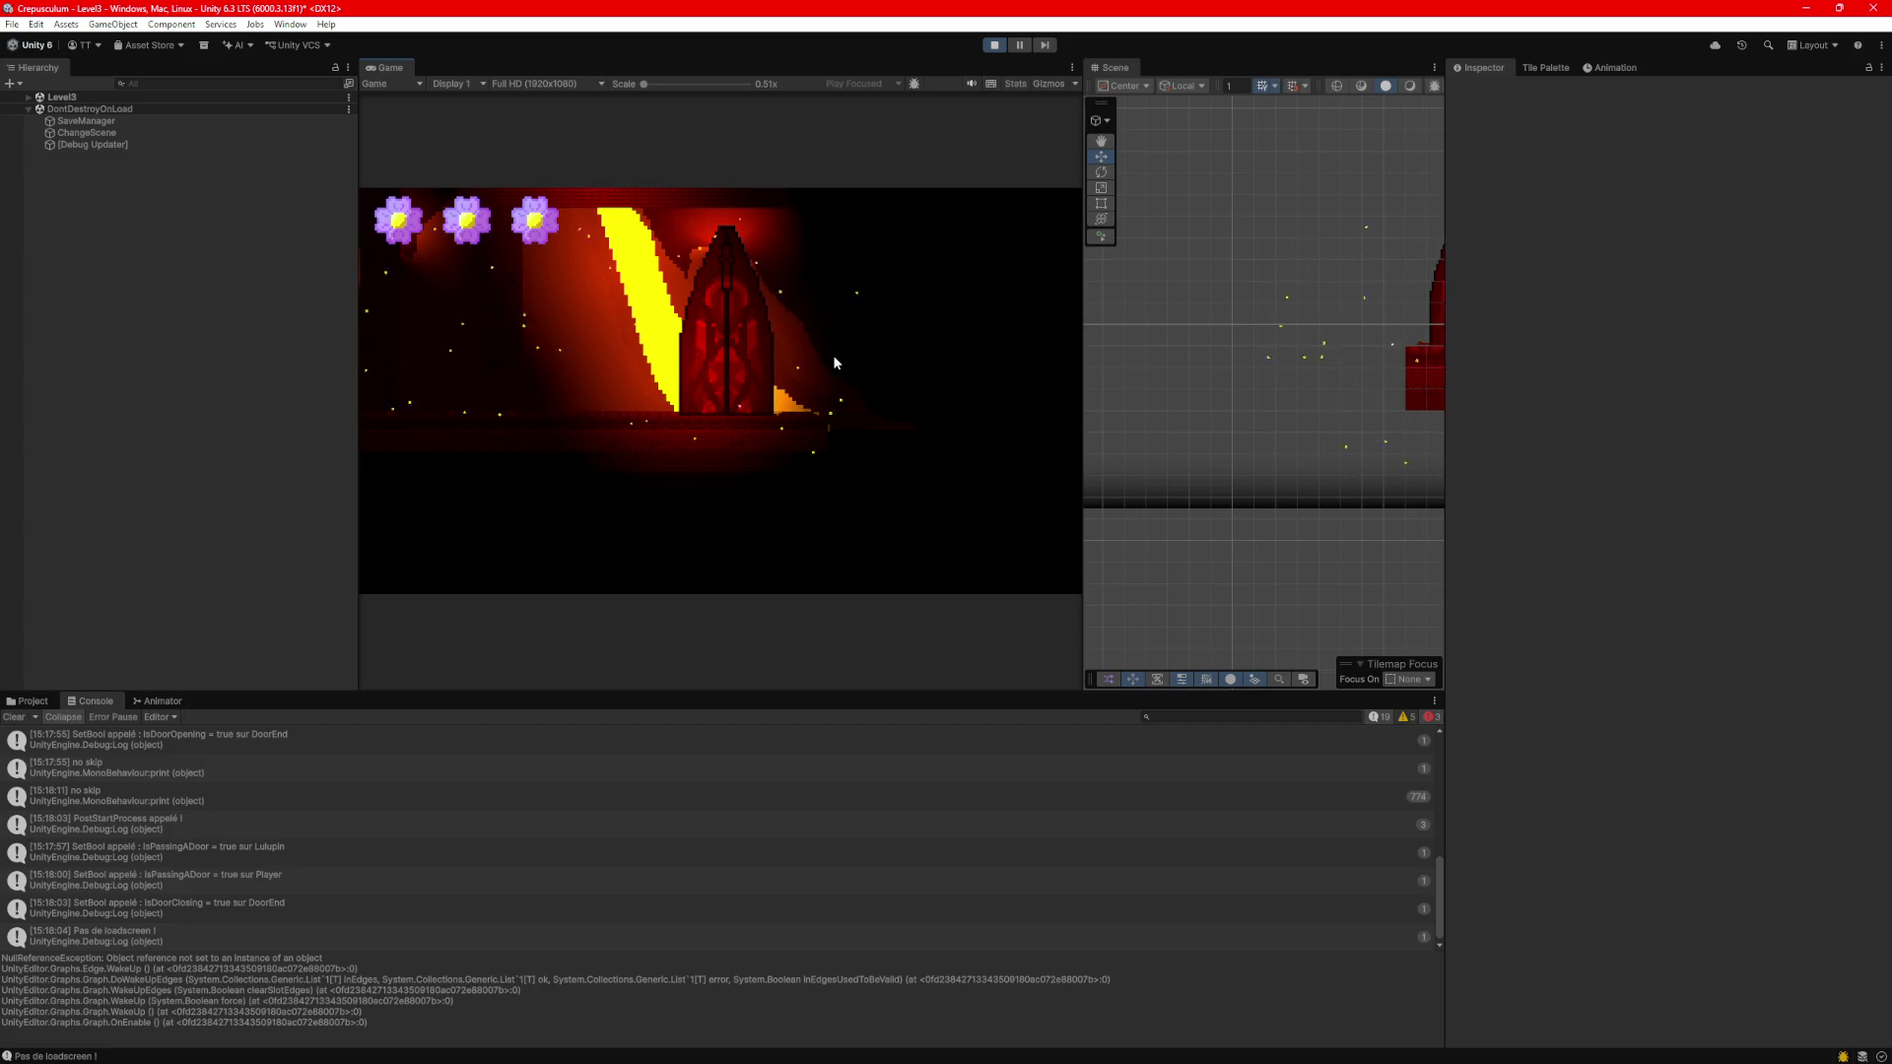
# After checking the ChangeScene object, stop the game and delete SaveManager from the Level4 hierarchy.
pyautogui.click(85, 132)
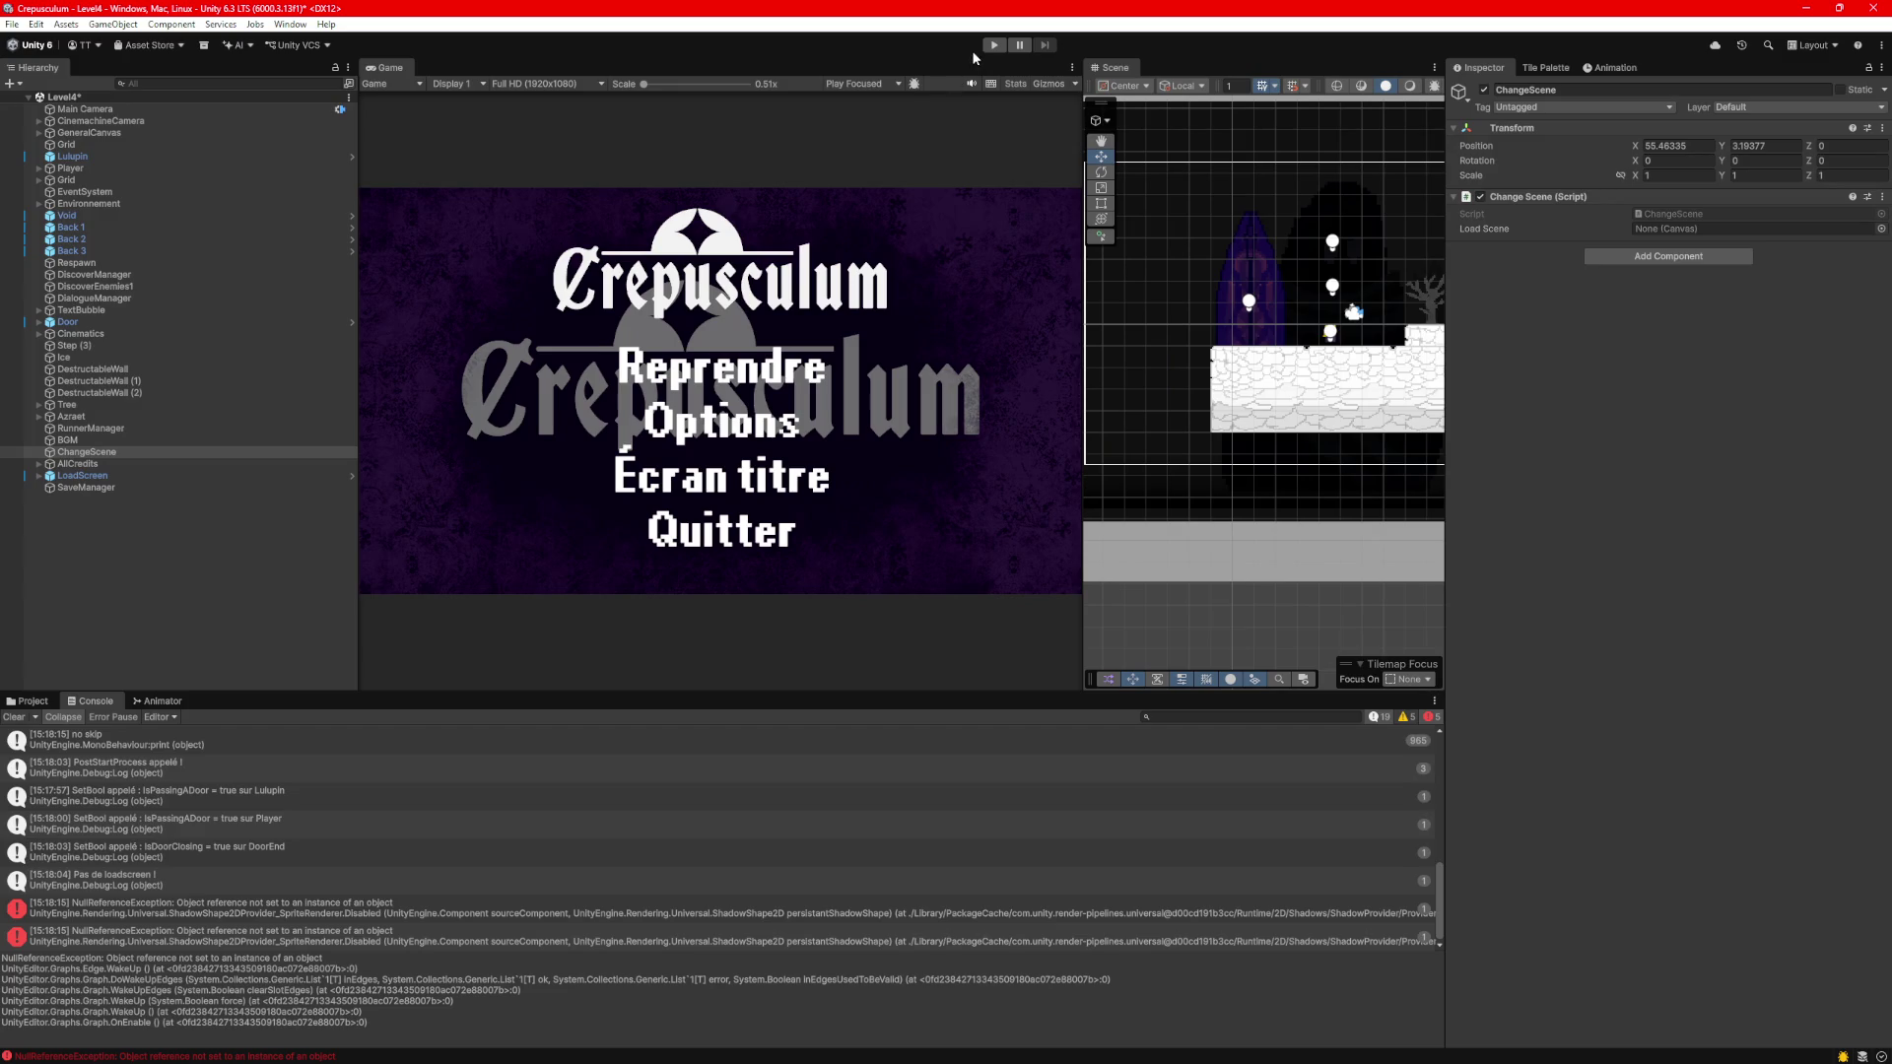
pyautogui.click(993, 45)
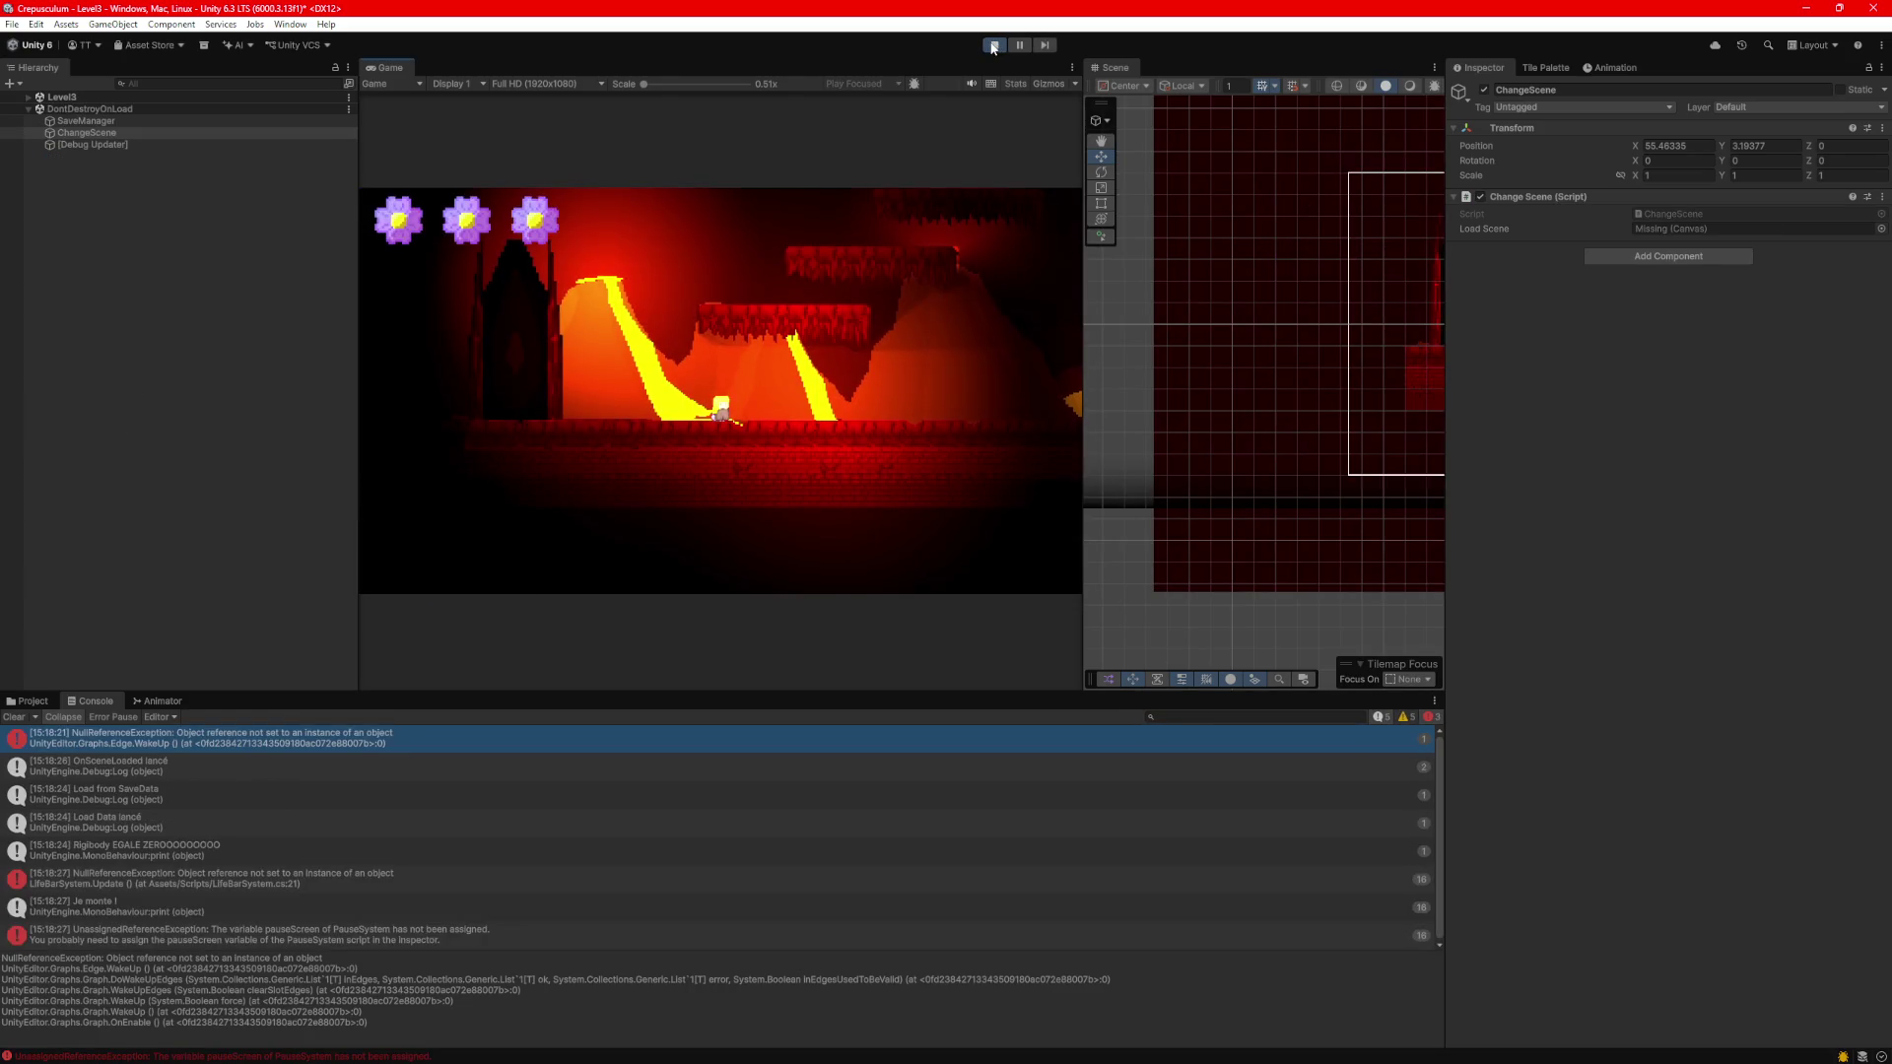
pyautogui.click(993, 46)
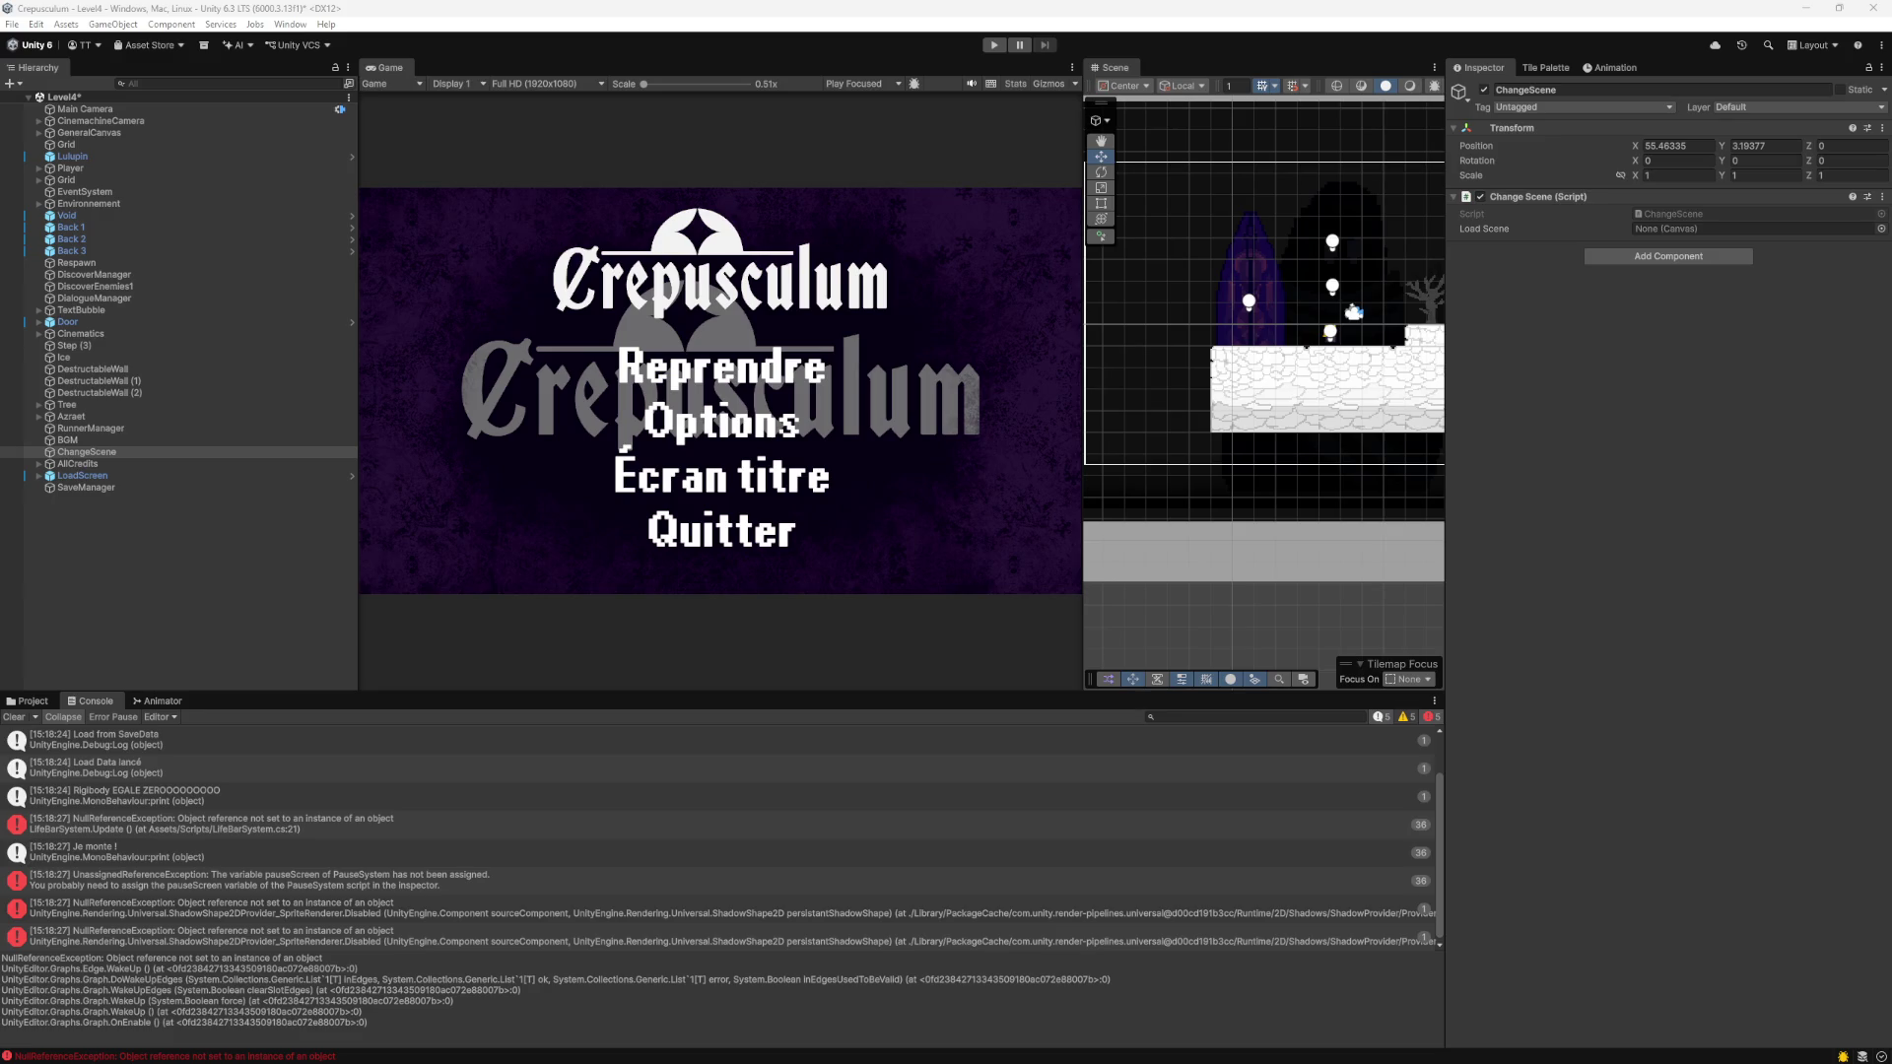
pyautogui.click(85, 486)
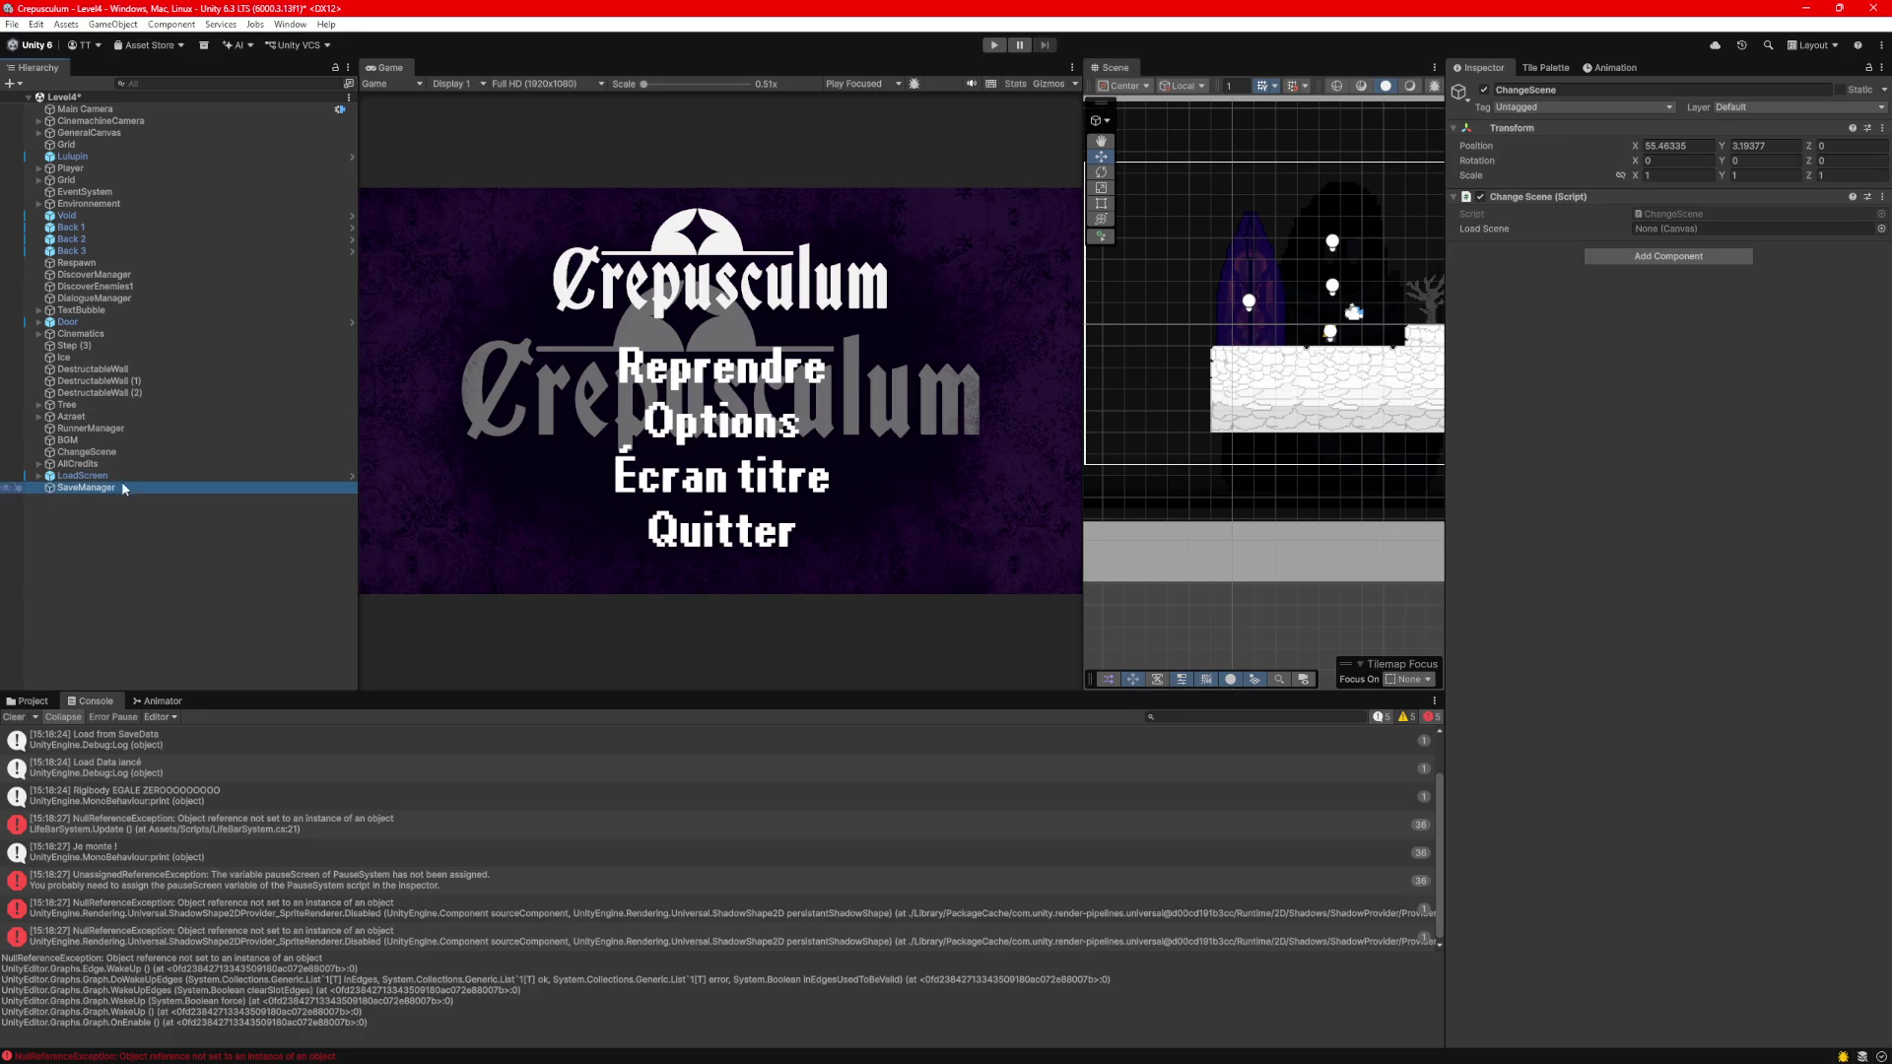
pyautogui.press('Delete')
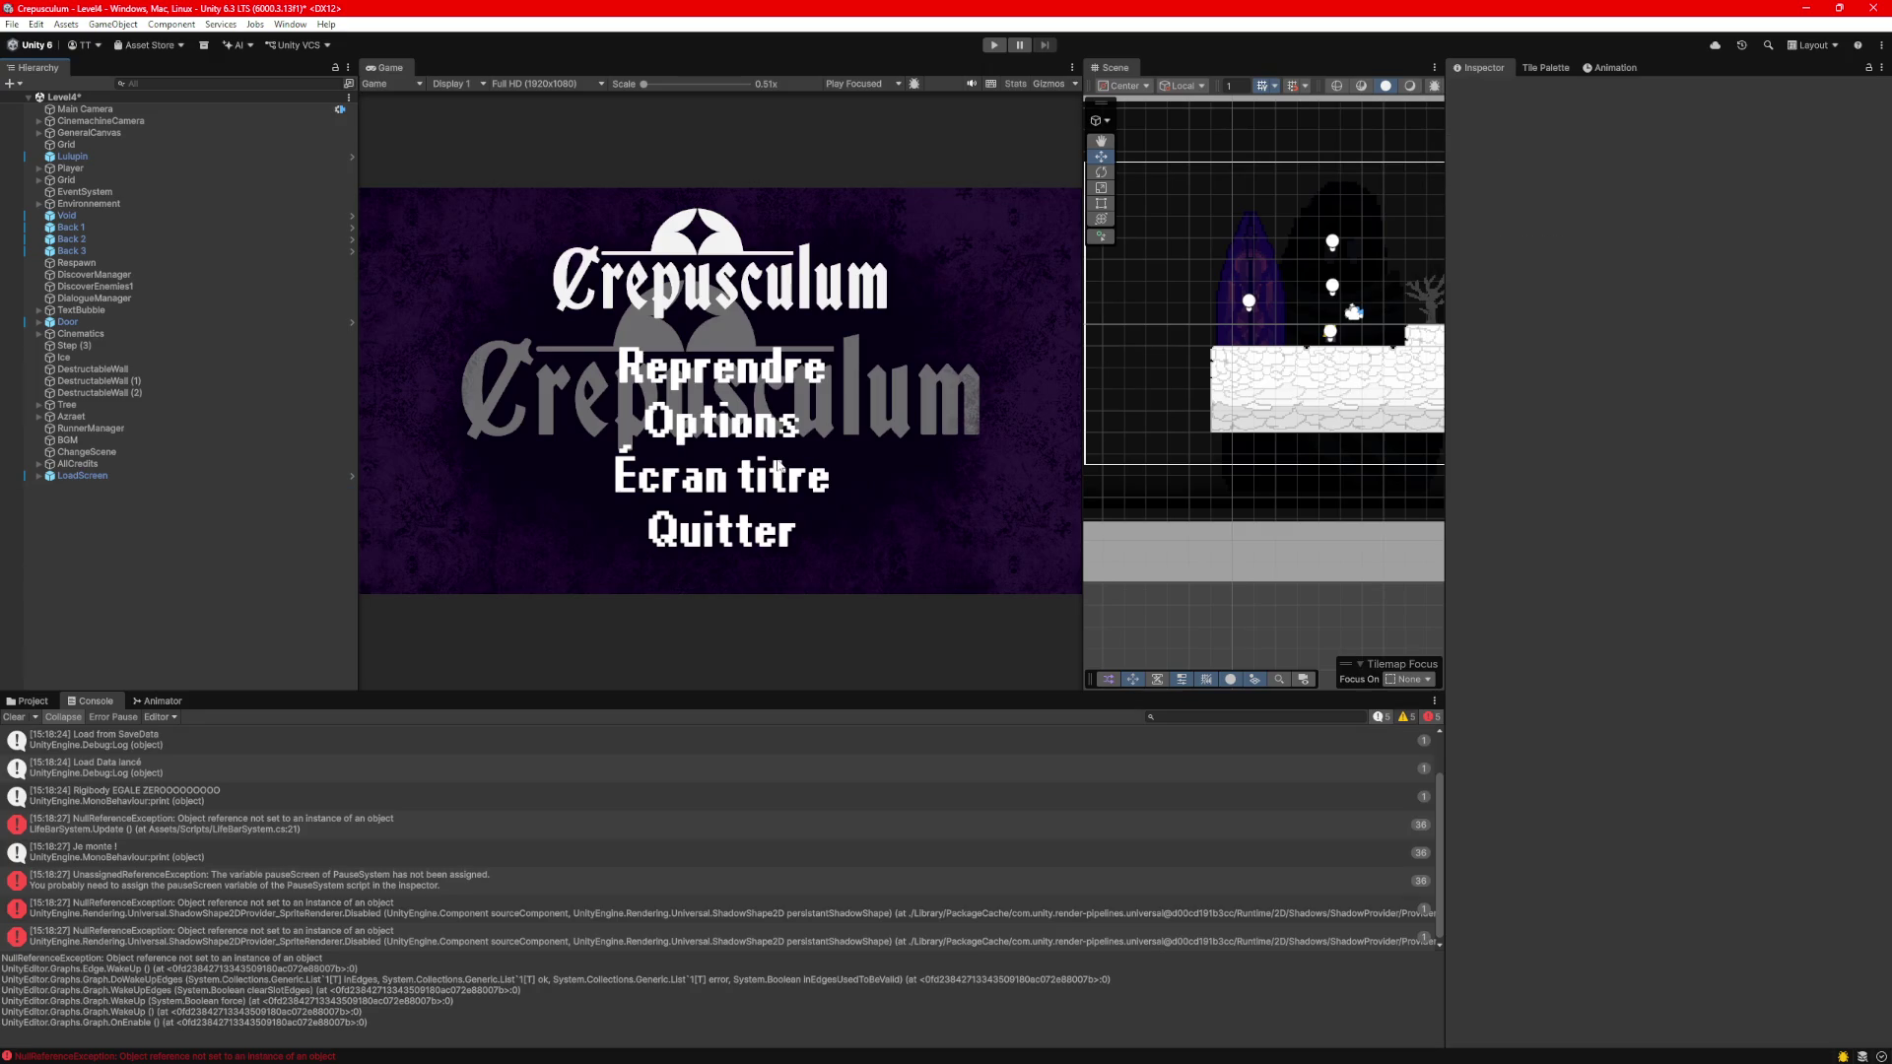
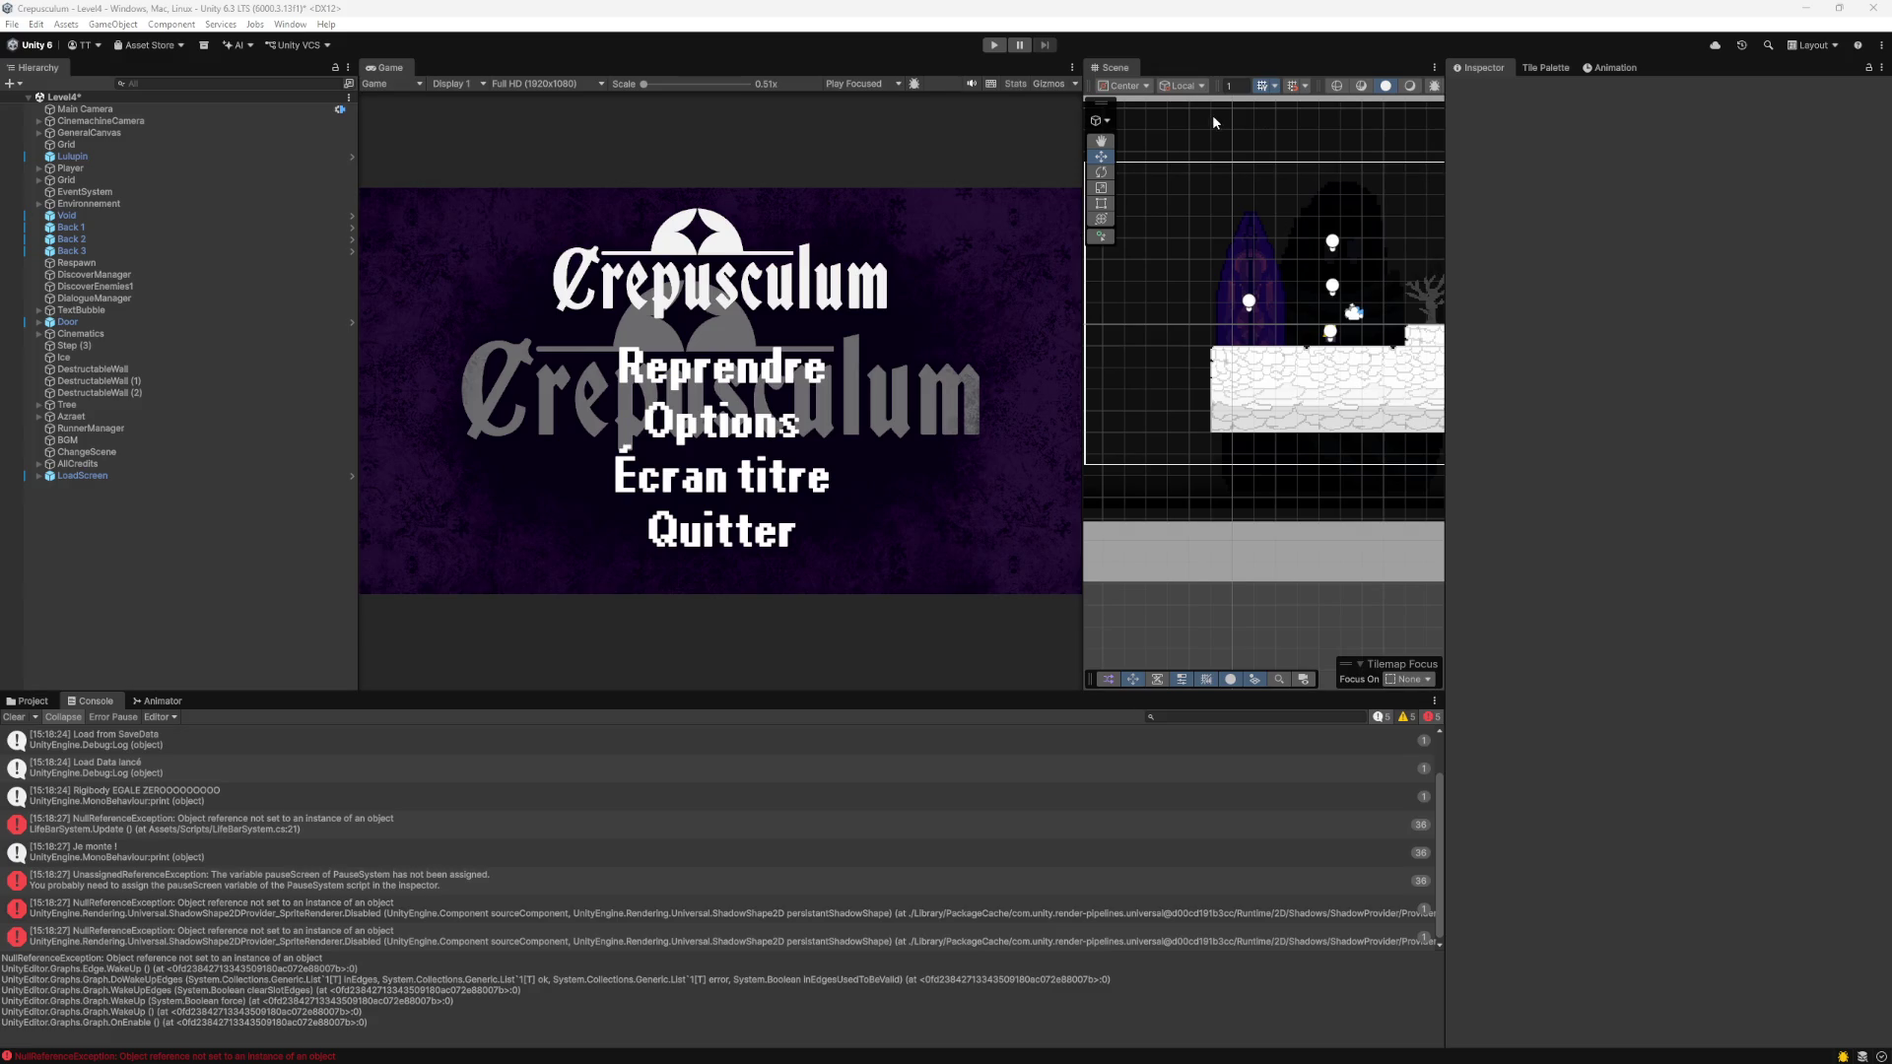
# Play-test the Level4 scene, stop it, and bring up SaveData.cs in Visual Studio Code.
pyautogui.click(987, 46)
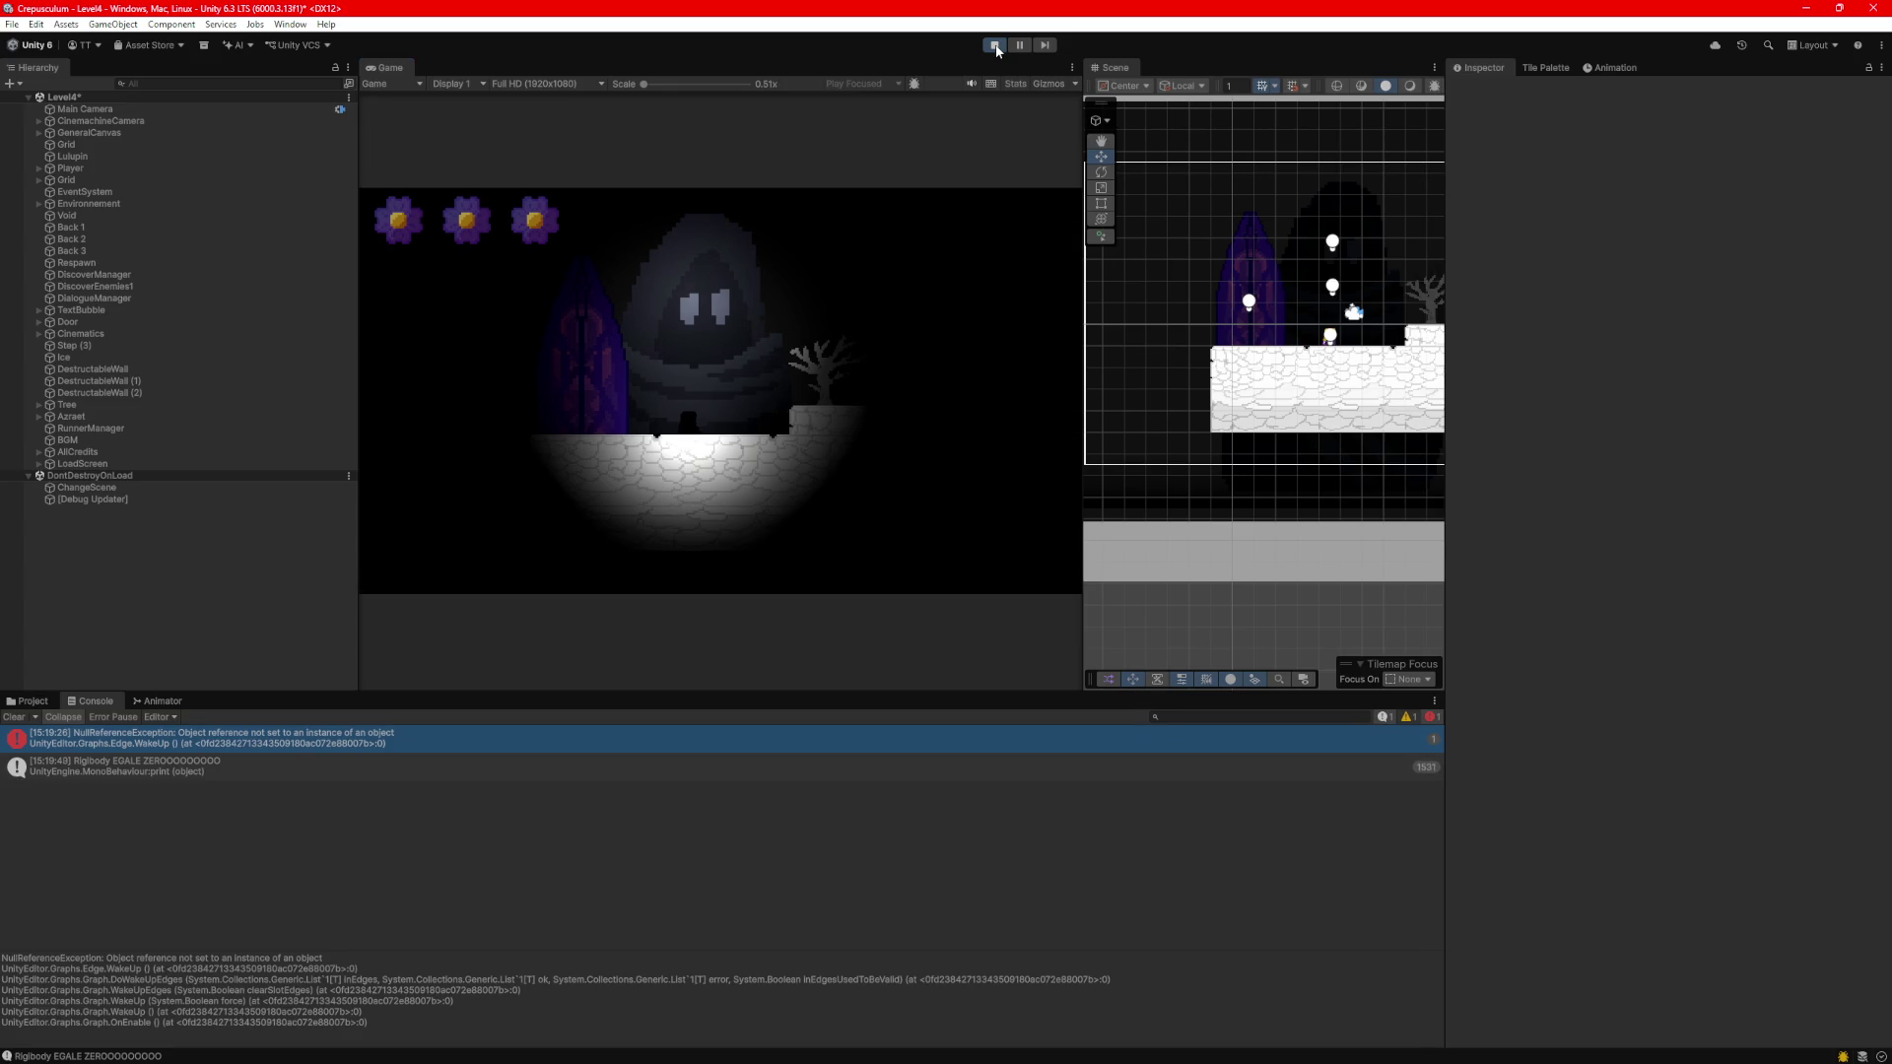
pyautogui.click(995, 45)
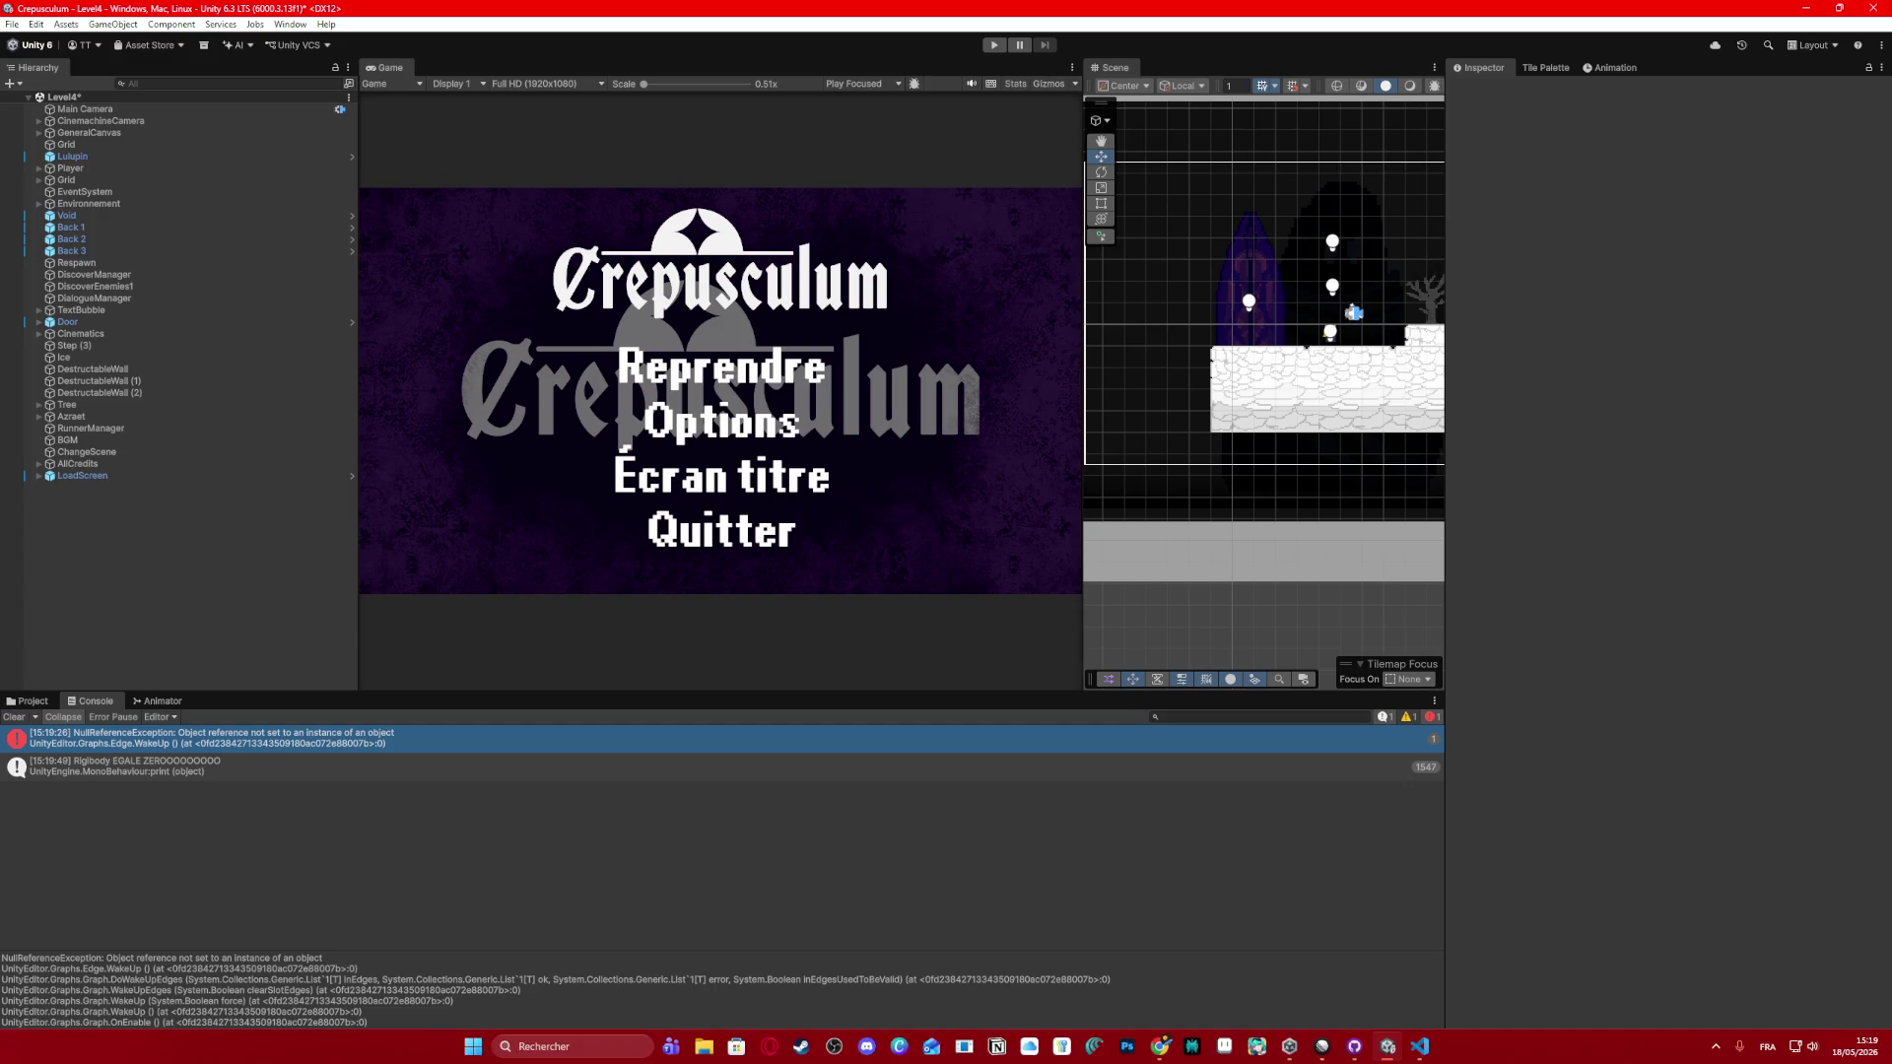
pyautogui.click(1420, 1046)
pyautogui.scroll(3, 695, 540)
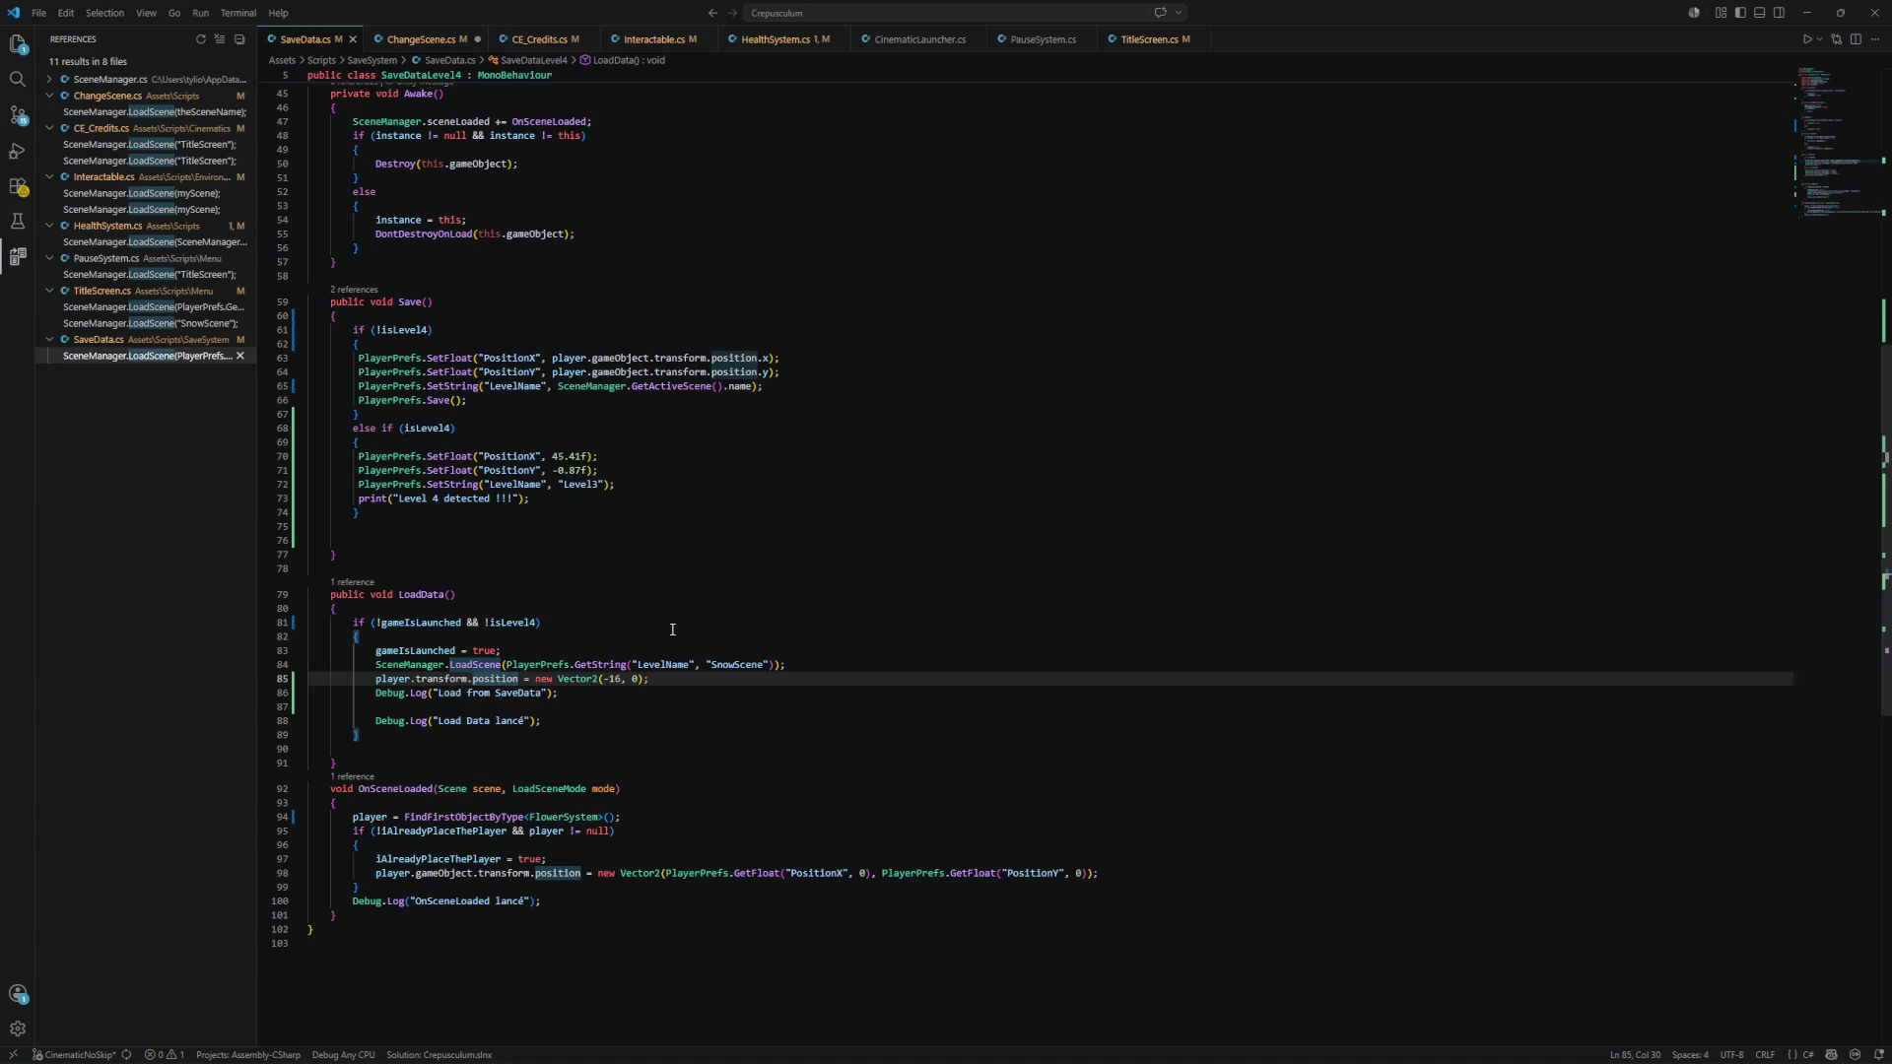
# Add Destroy(this.gameObject); after isLevel4 = true in SaveData's Update, then return to Unity.
pyautogui.scroll(4, 660, 627)
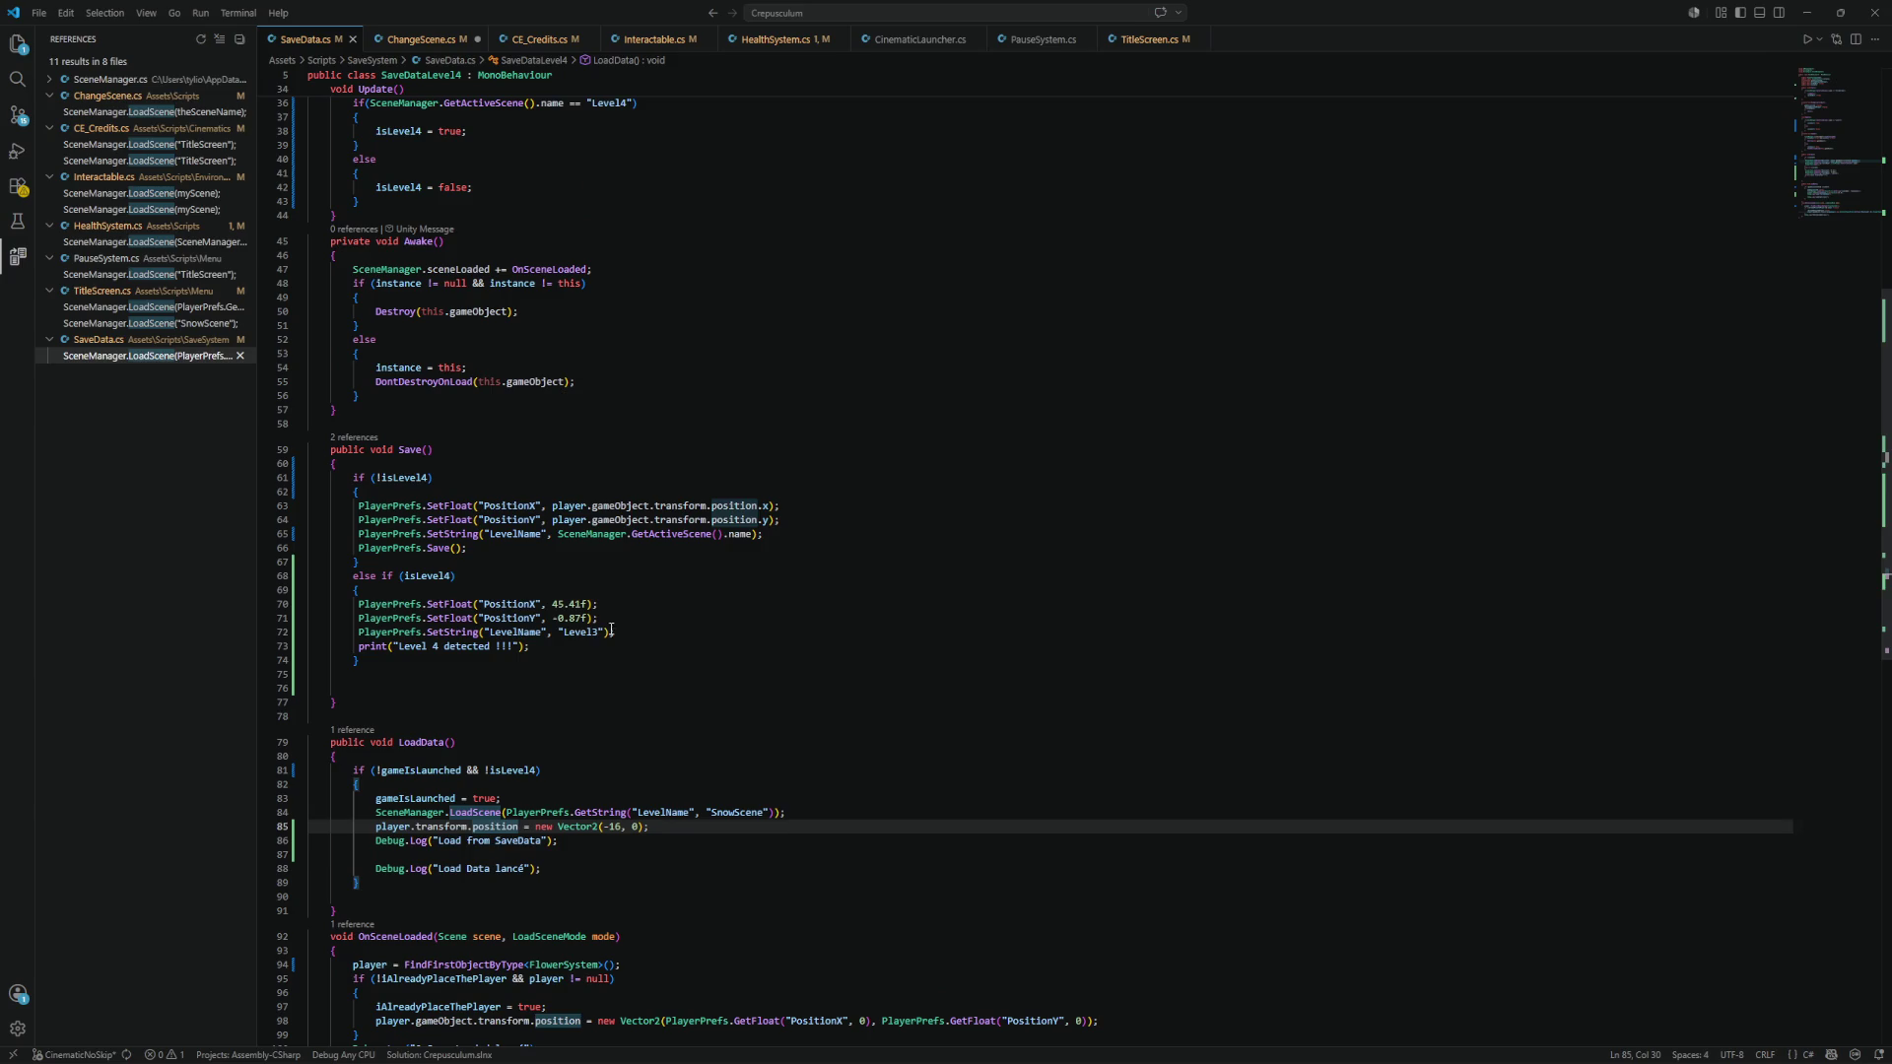
pyautogui.click(425, 678)
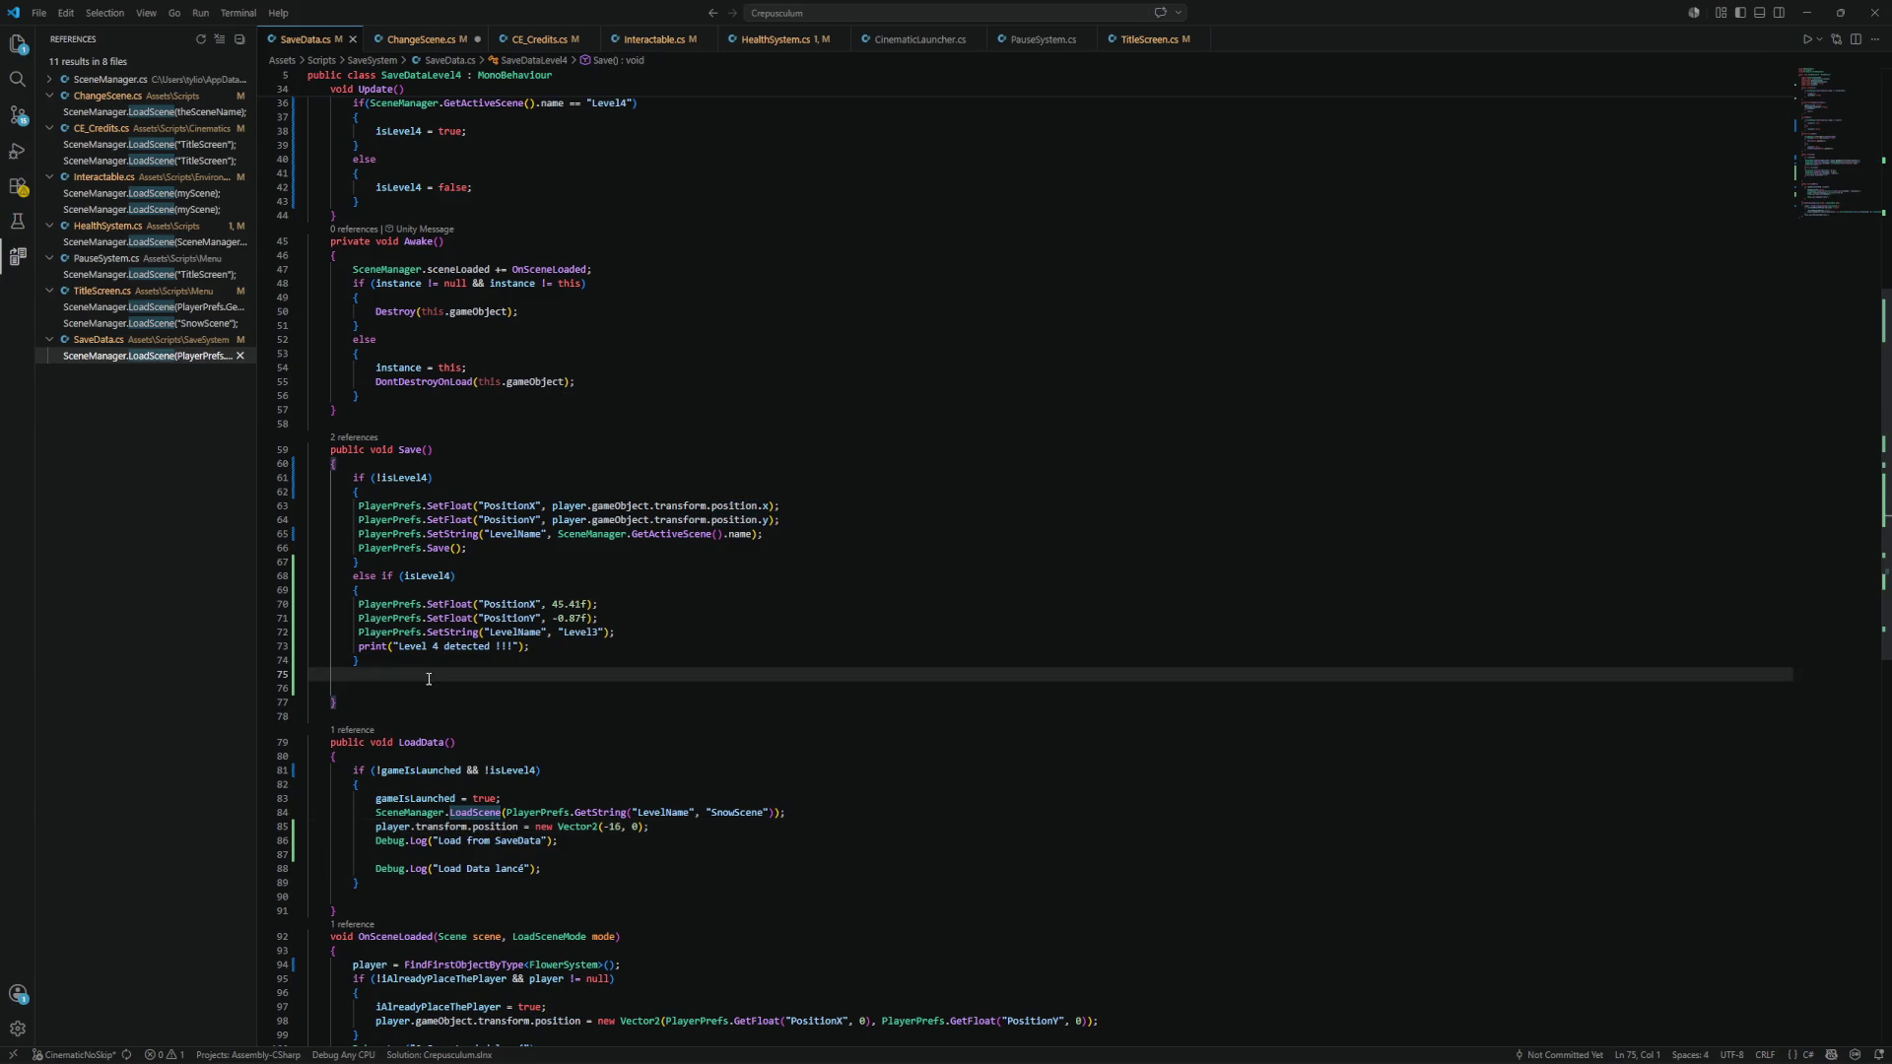
pyautogui.scroll(1, 514, 523)
pyautogui.scroll(4, 513, 523)
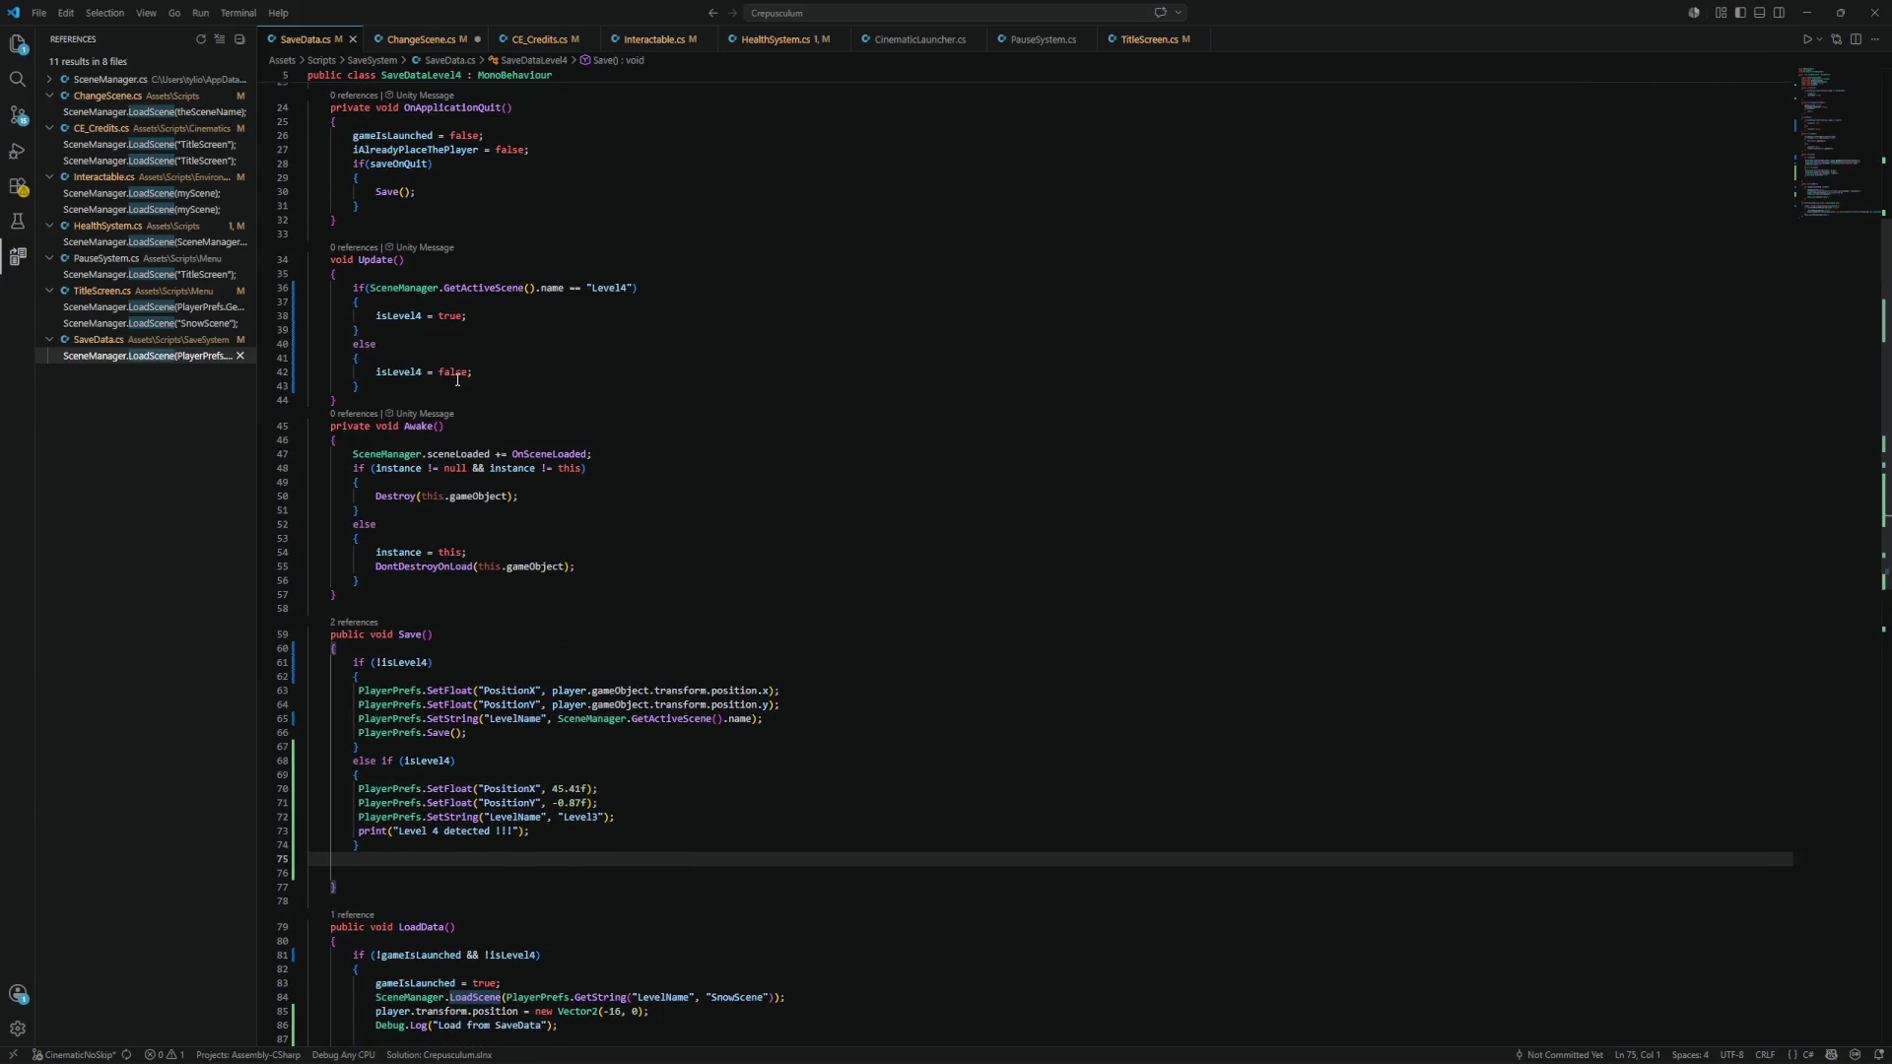
pyautogui.click(467, 316)
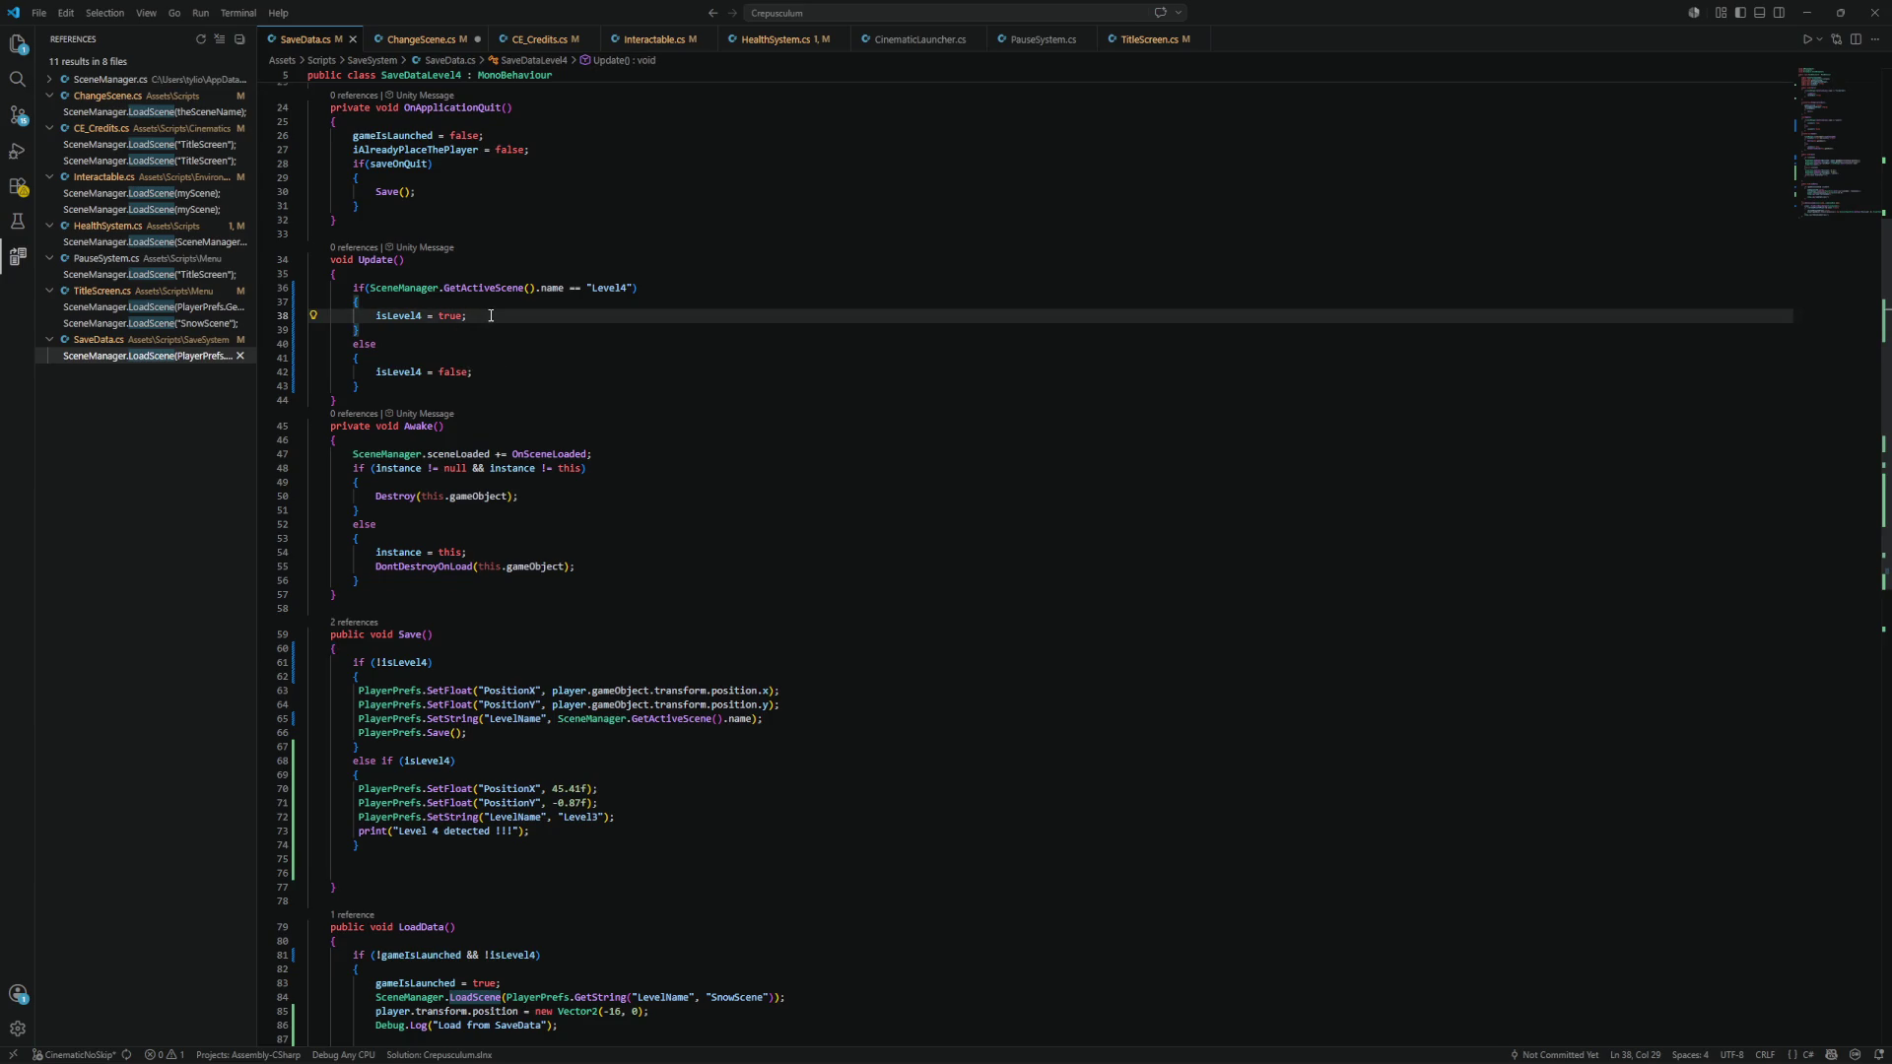
pyautogui.press('Return')
pyautogui.write('Destro')
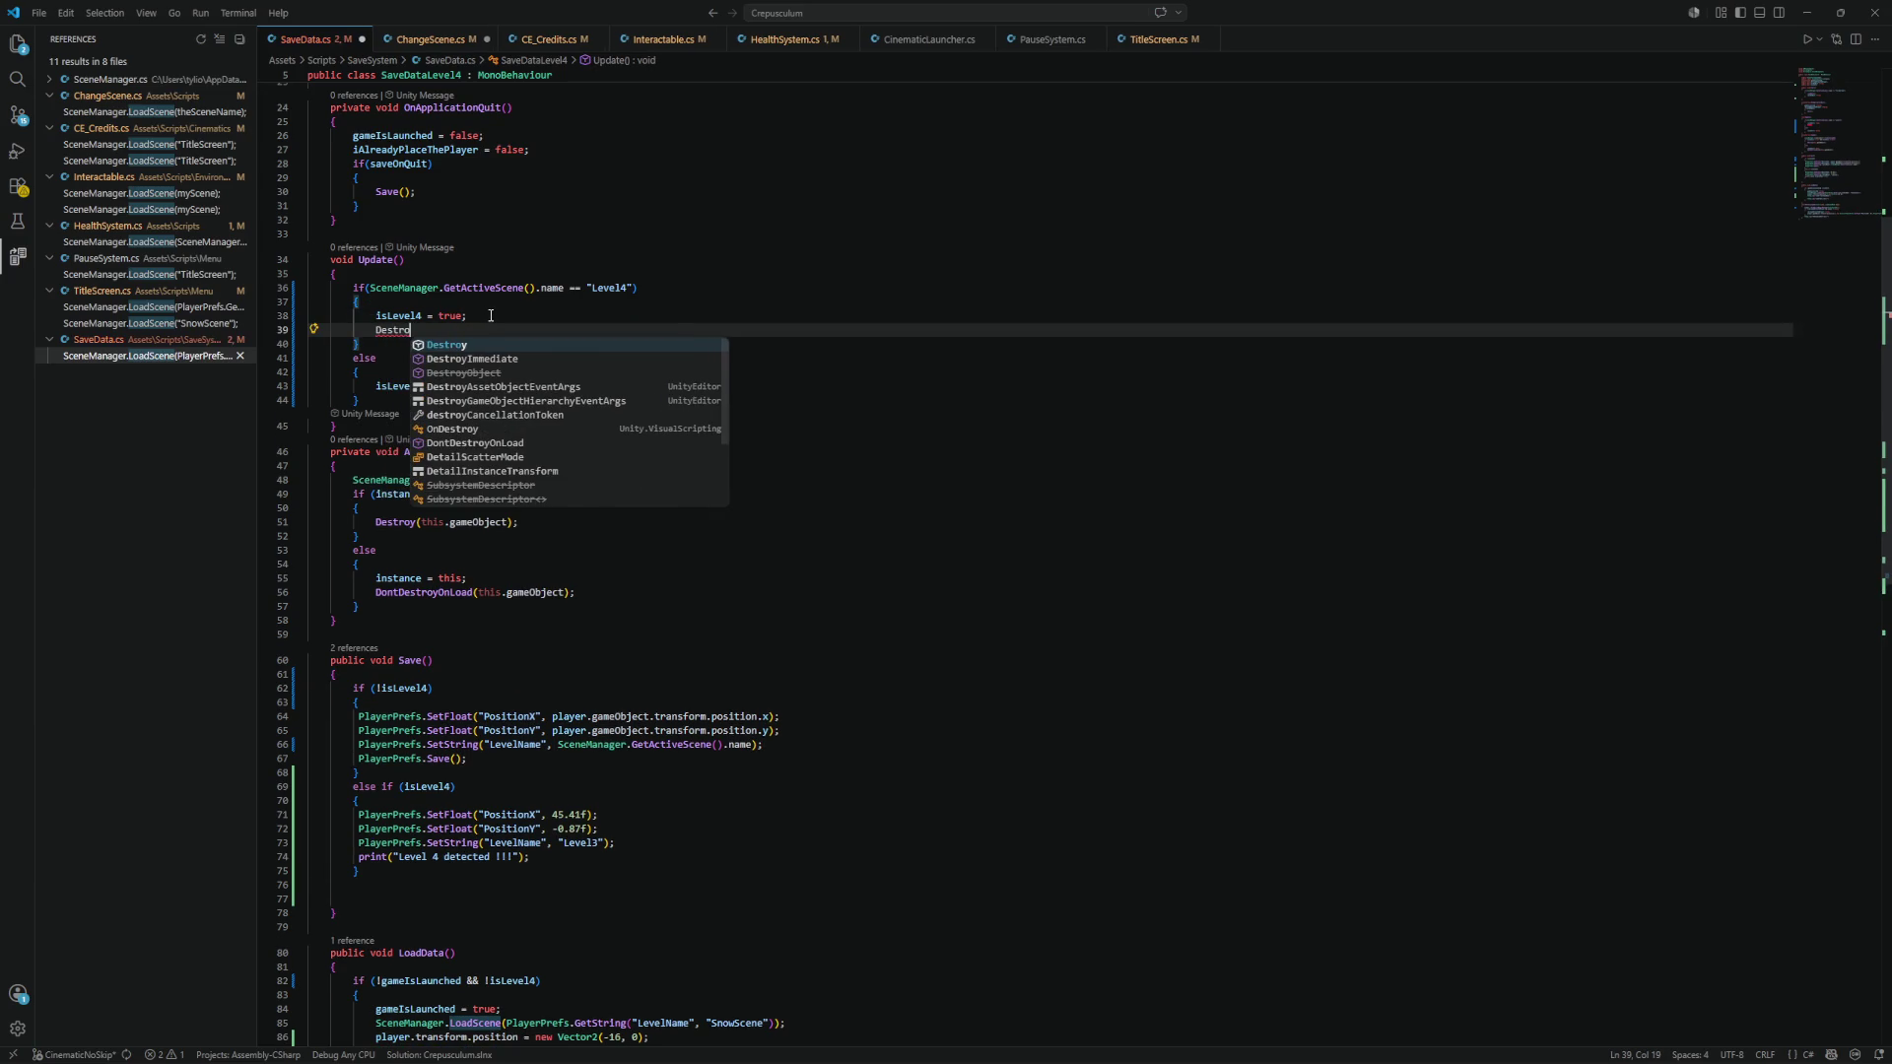
pyautogui.press('Tab')
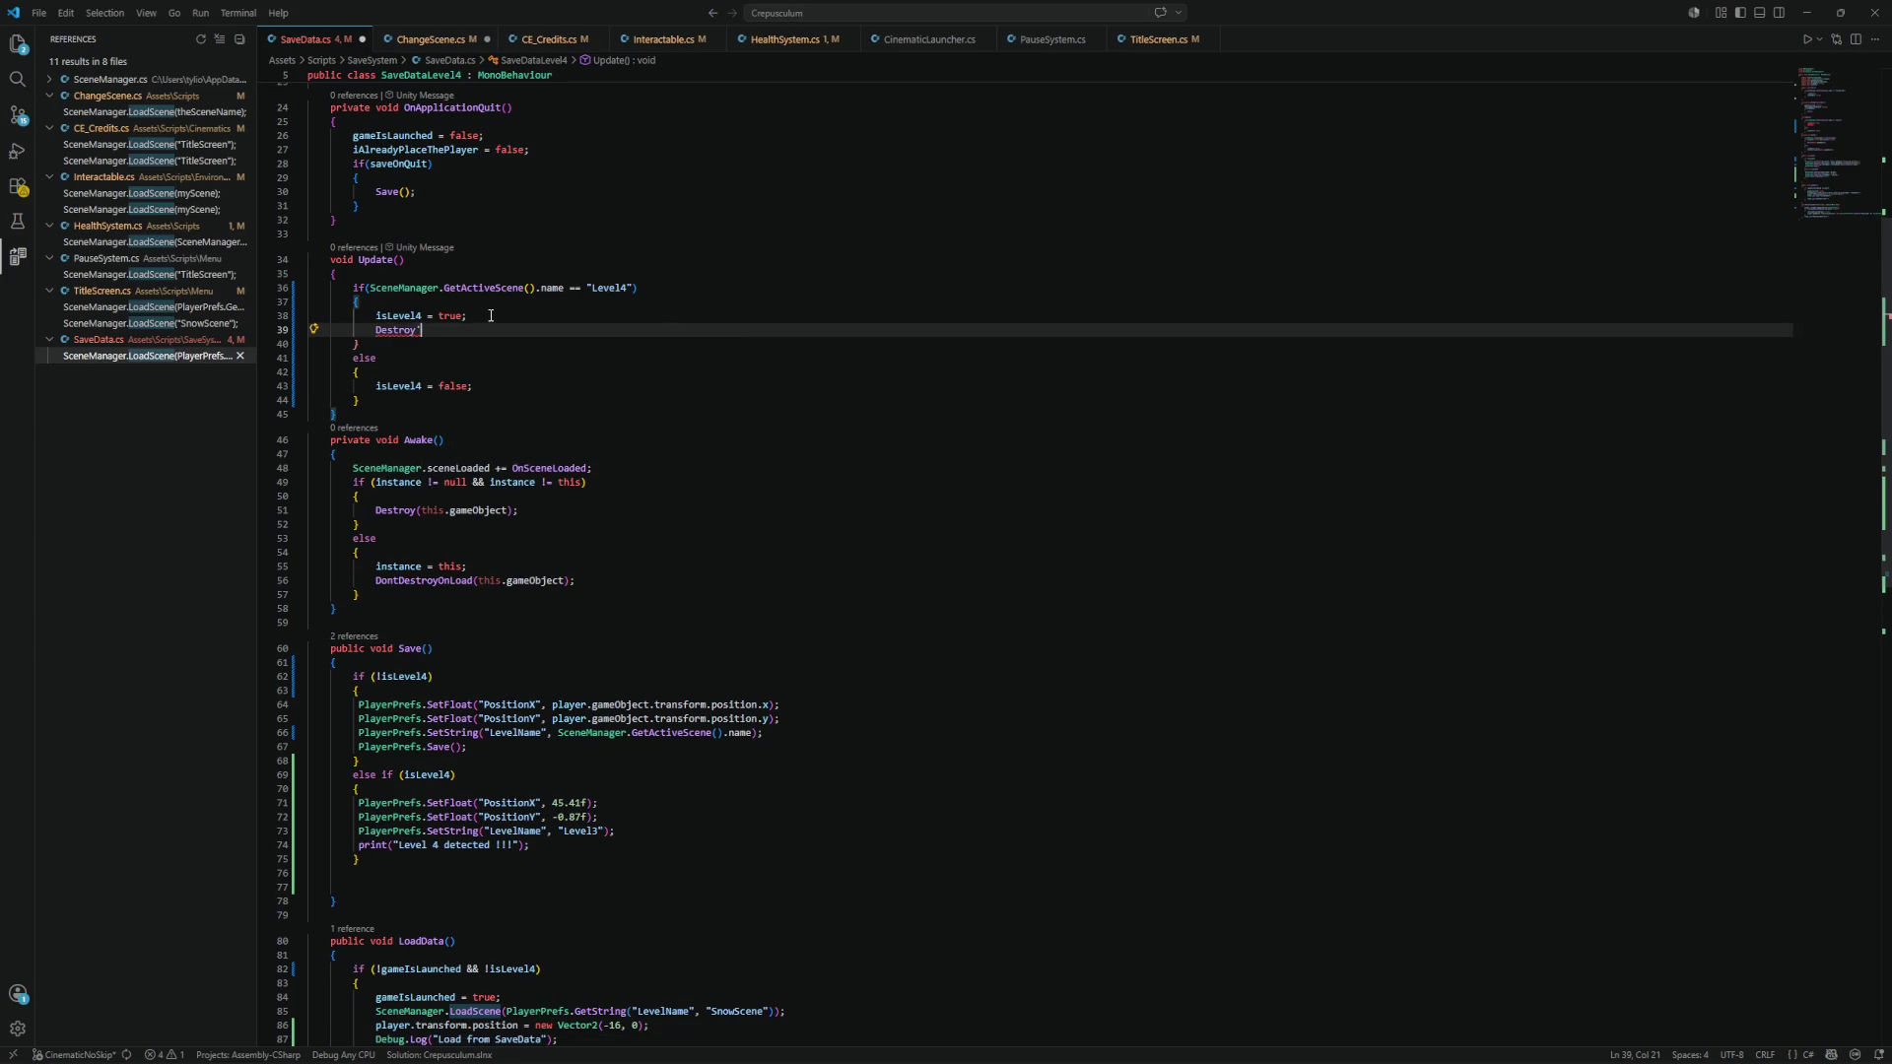
pyautogui.write('(this')
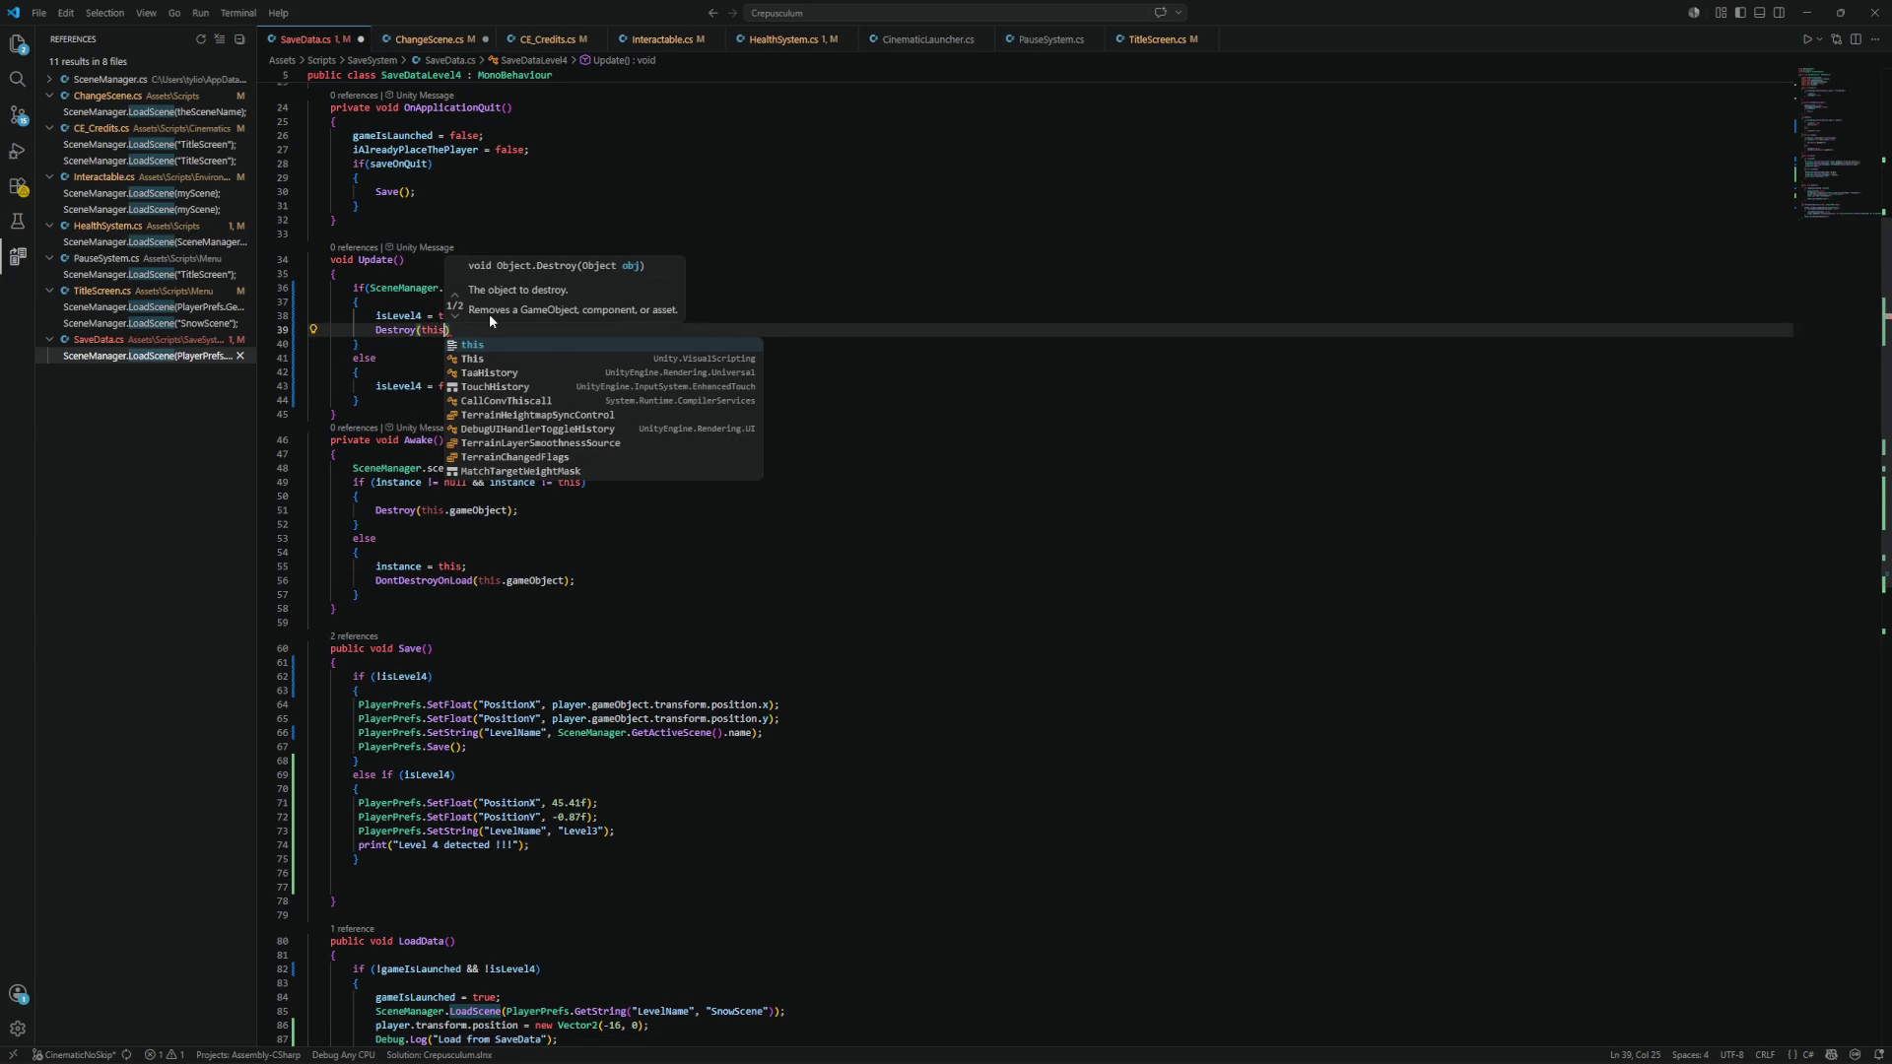
pyautogui.write('.gameo')
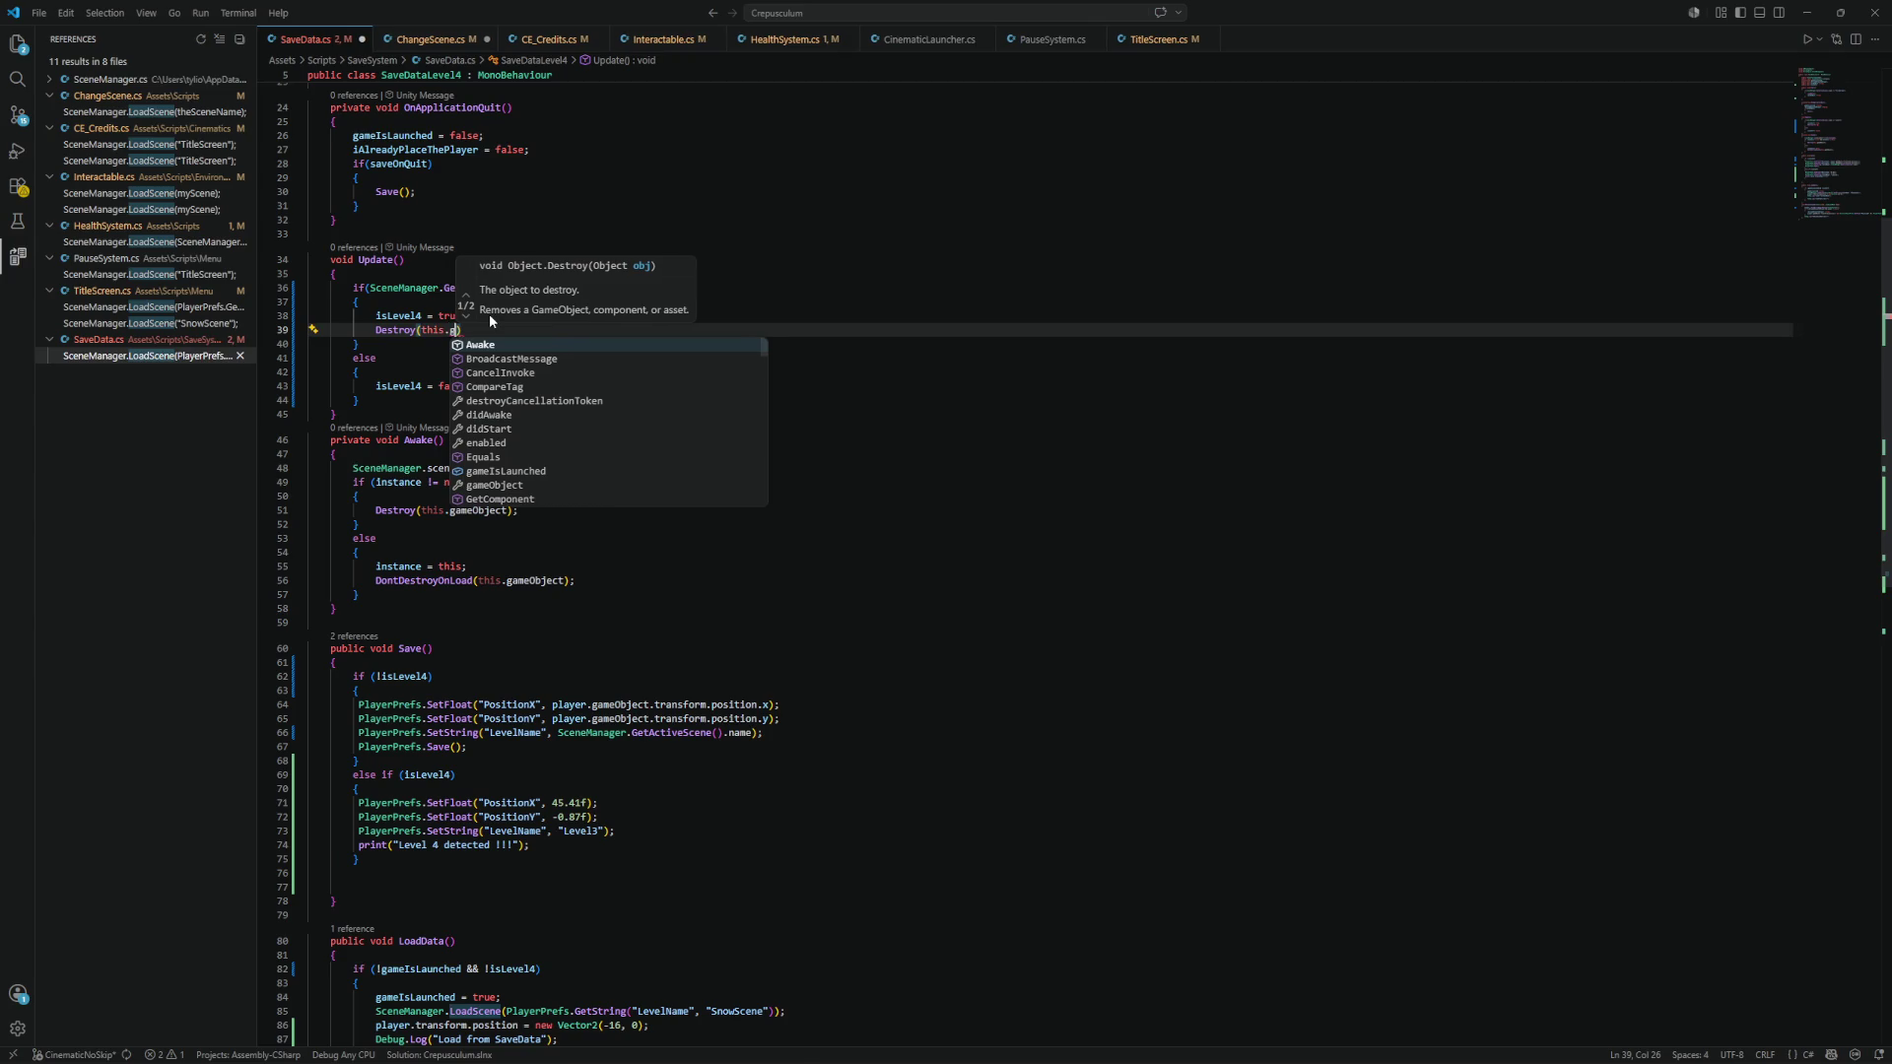
pyautogui.press('Tab')
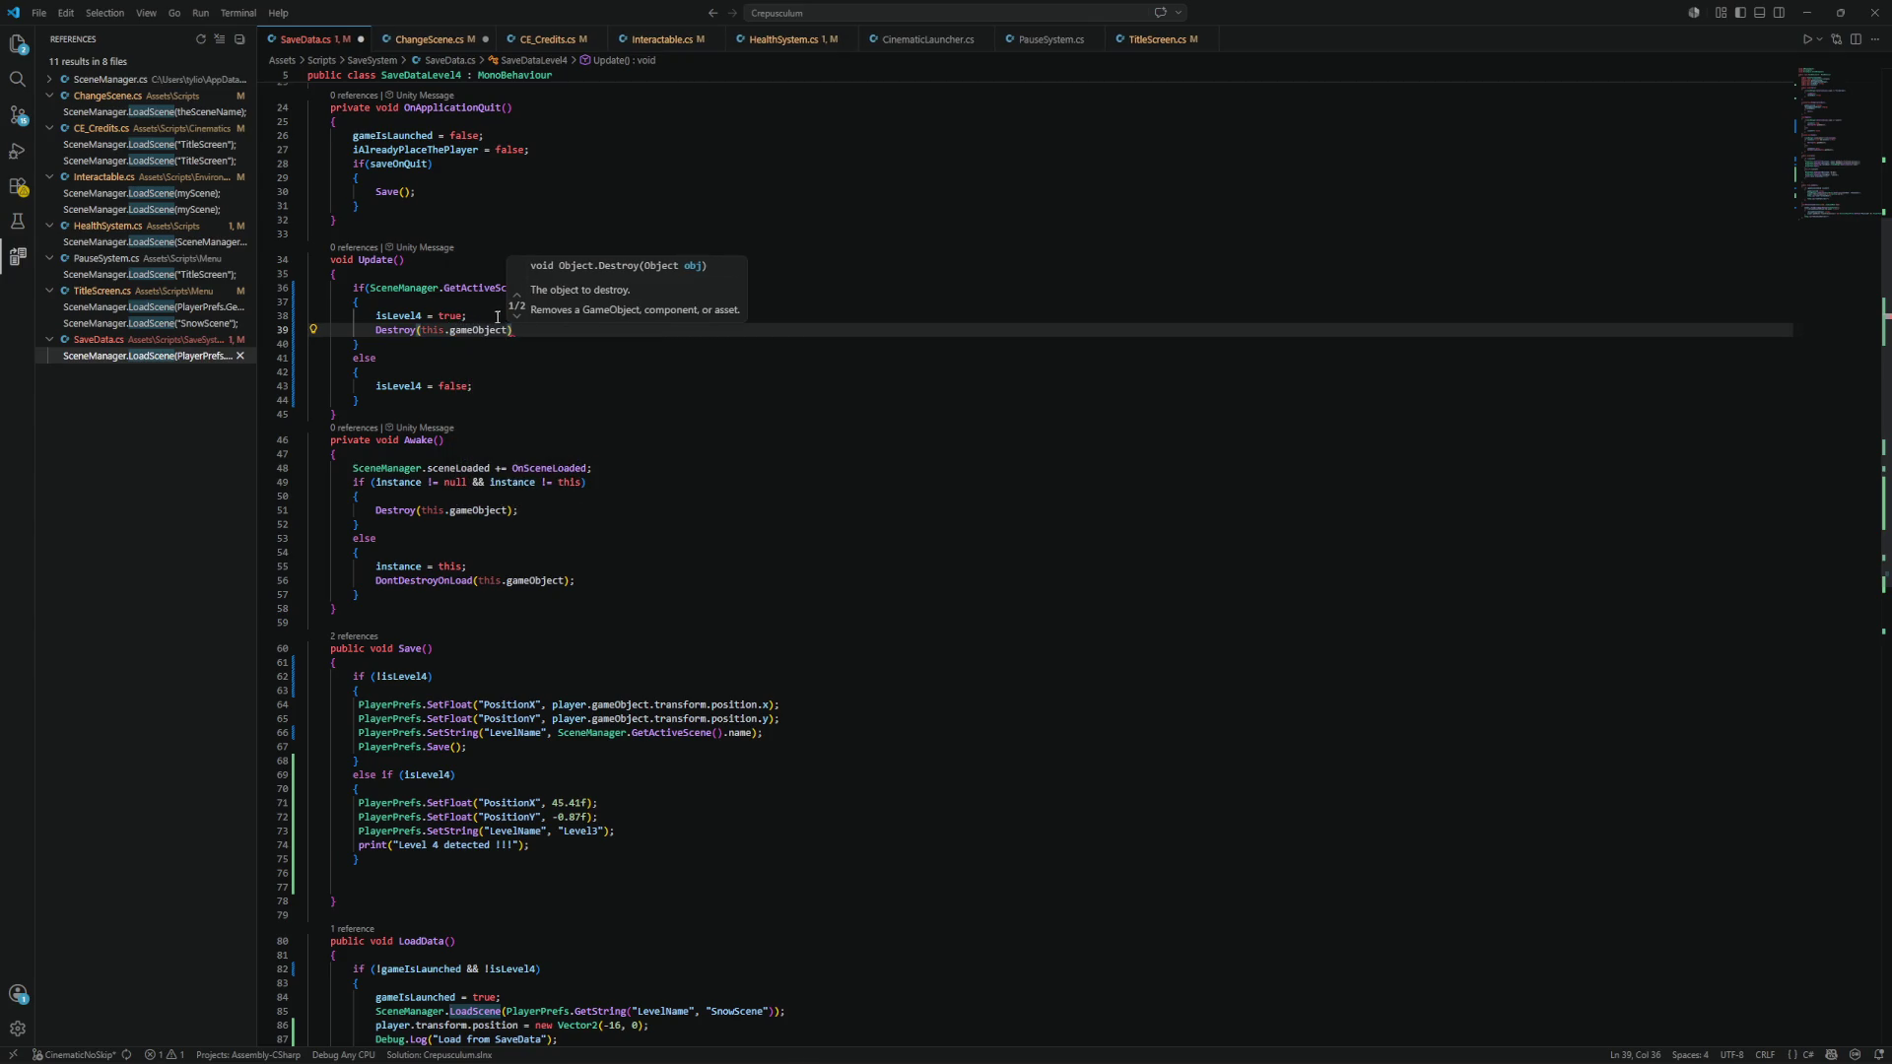
pyautogui.write(');')
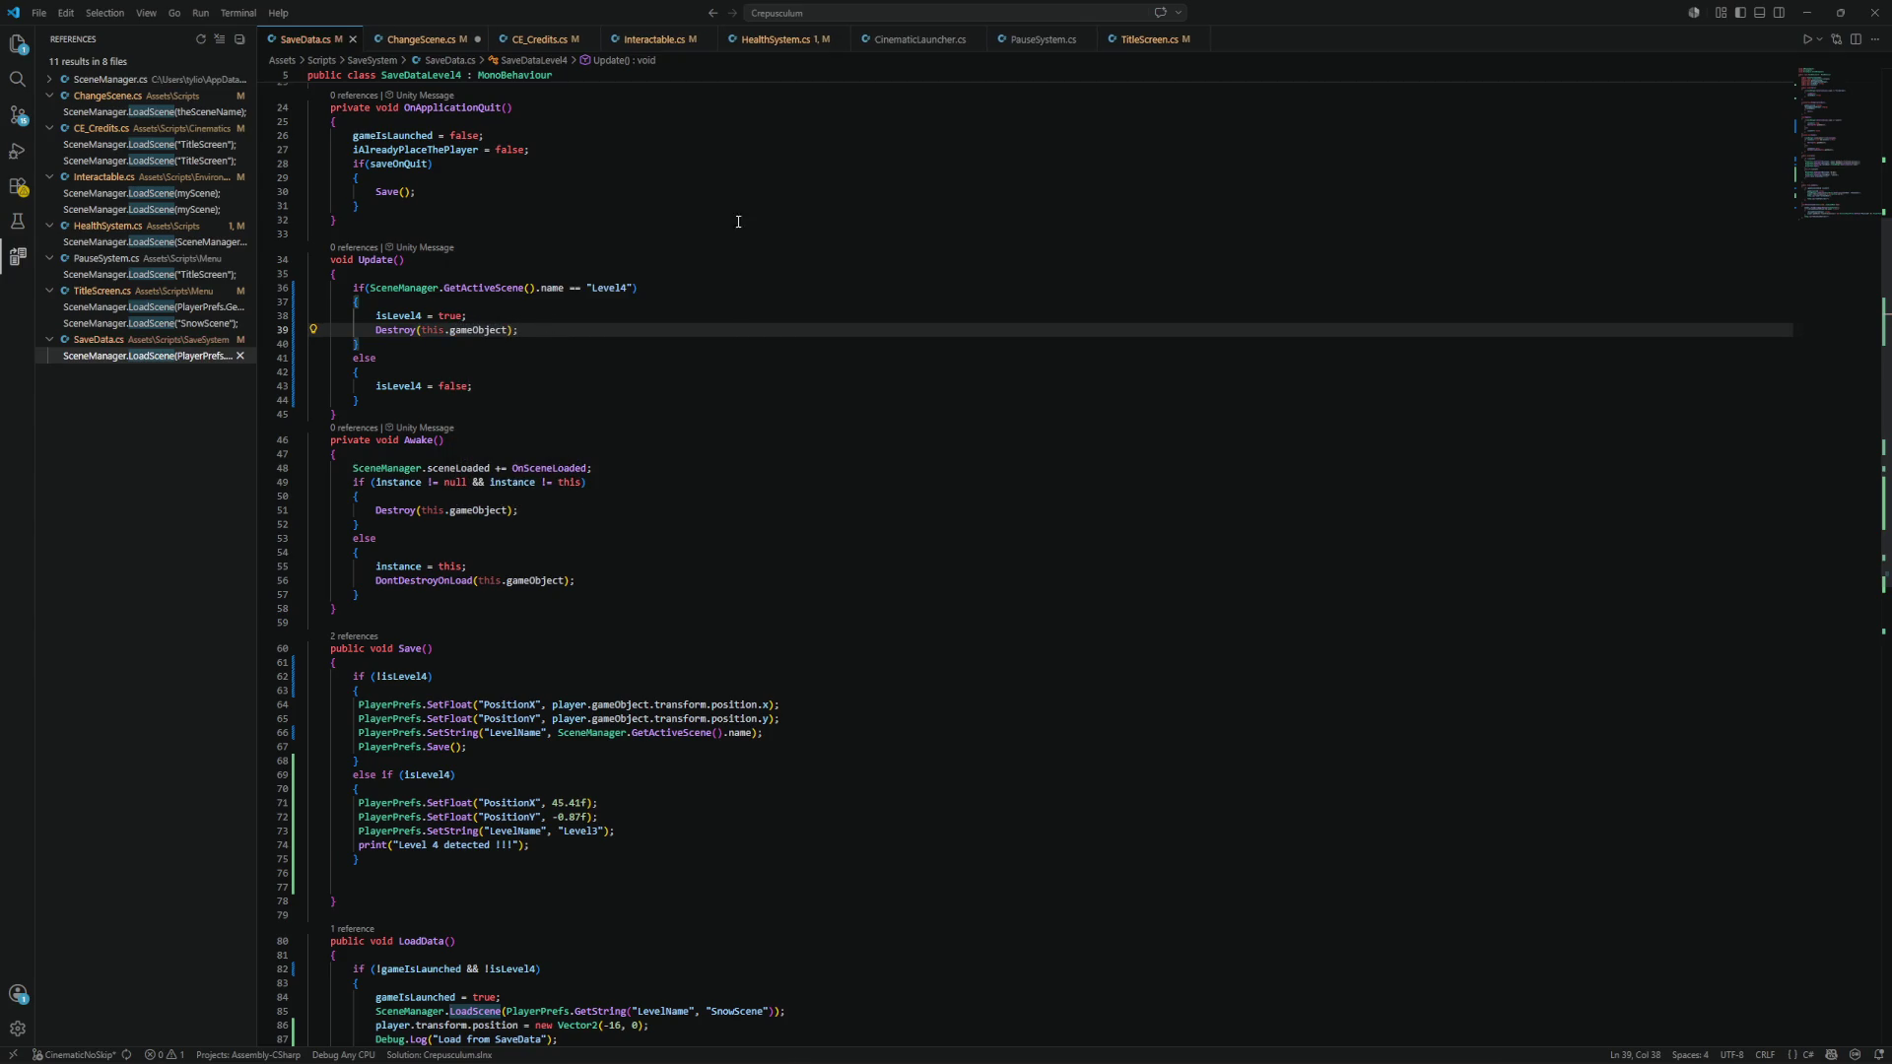
pyautogui.click(1806, 13)
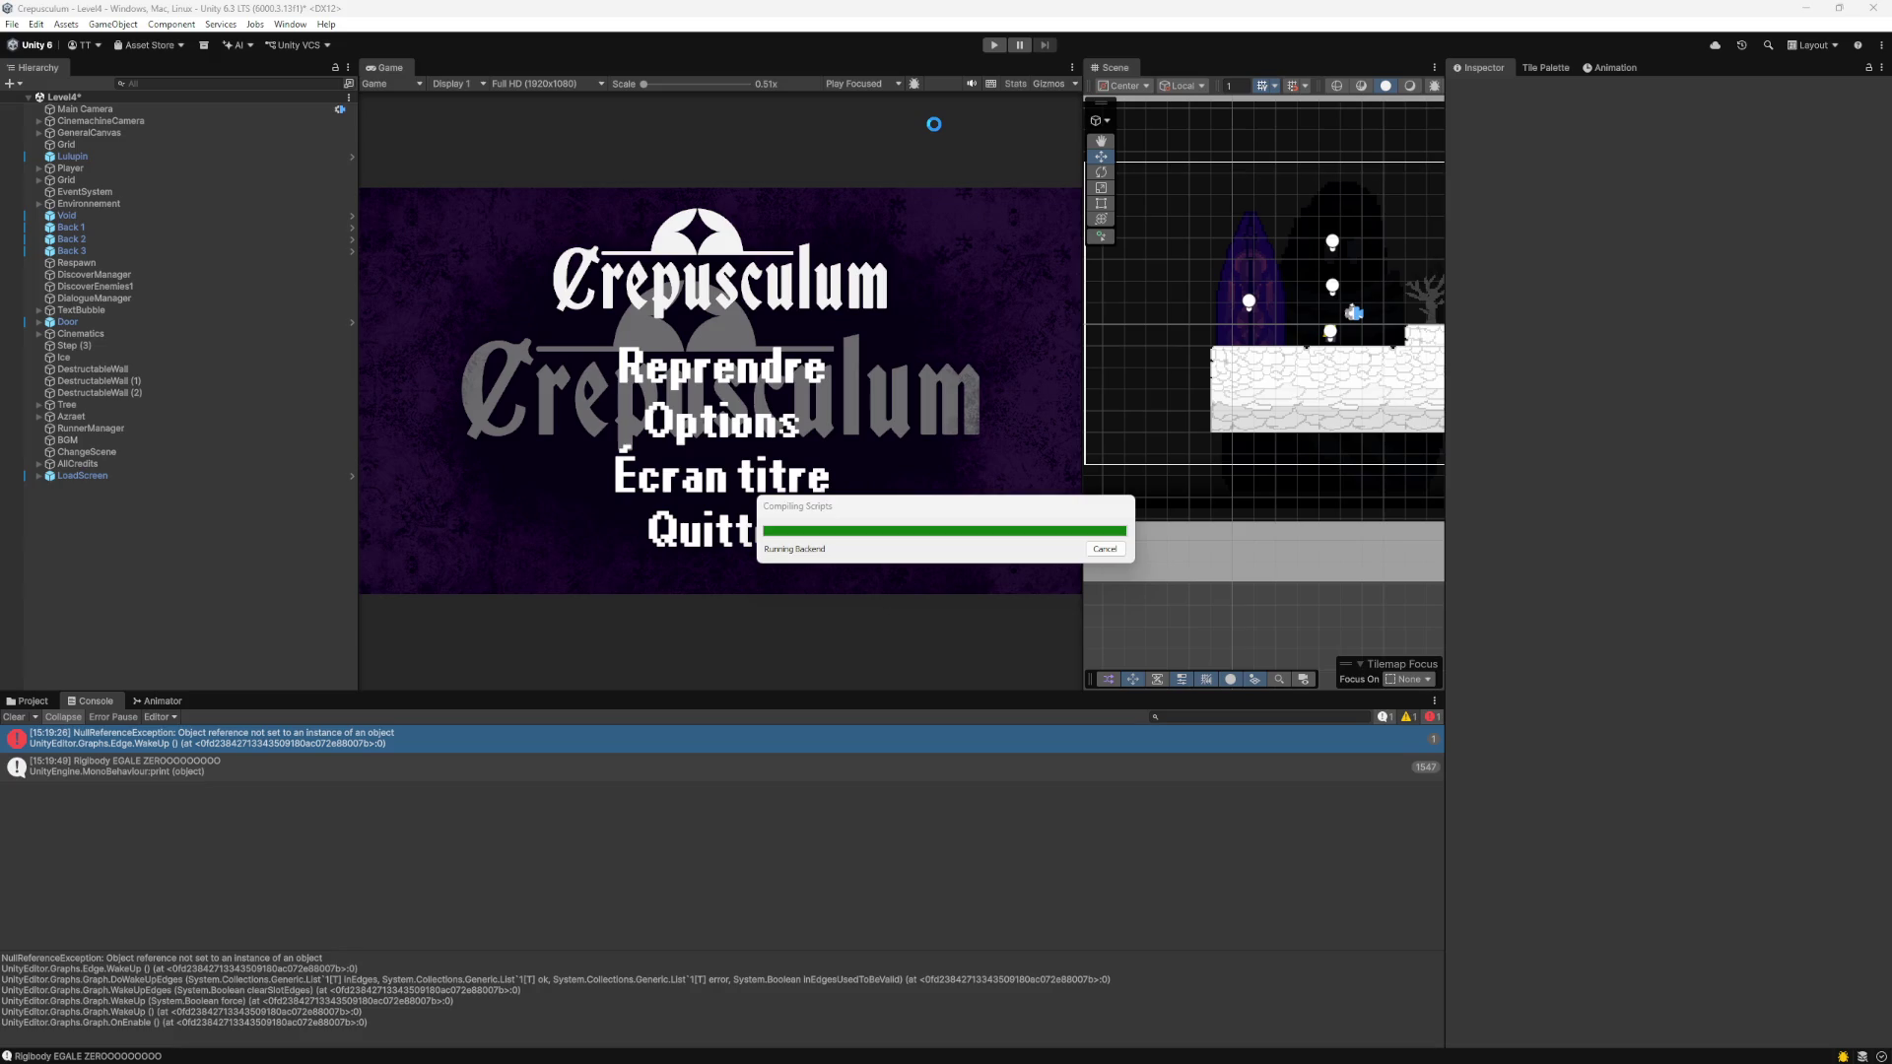
# Open Level3 from Assets/Scenes, saving the Level4 changes, and start playing it.
pyautogui.click(32, 703)
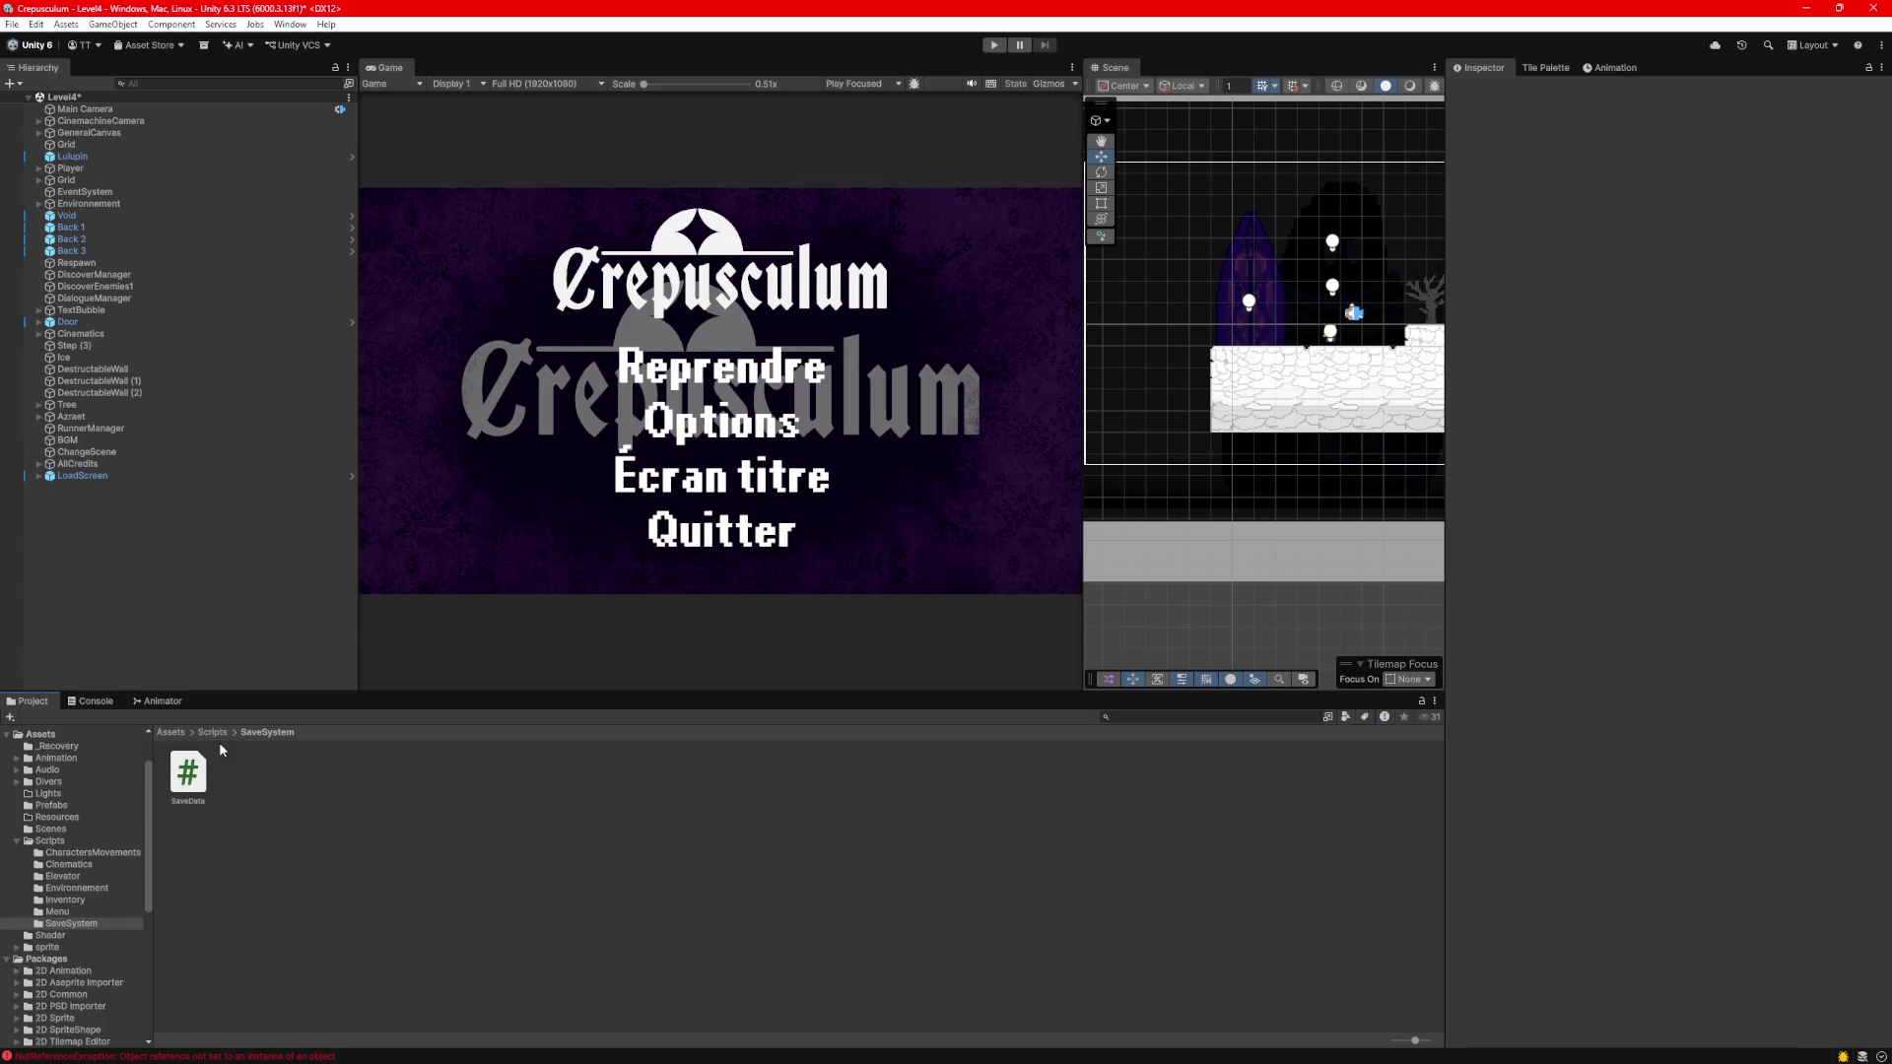
pyautogui.click(167, 731)
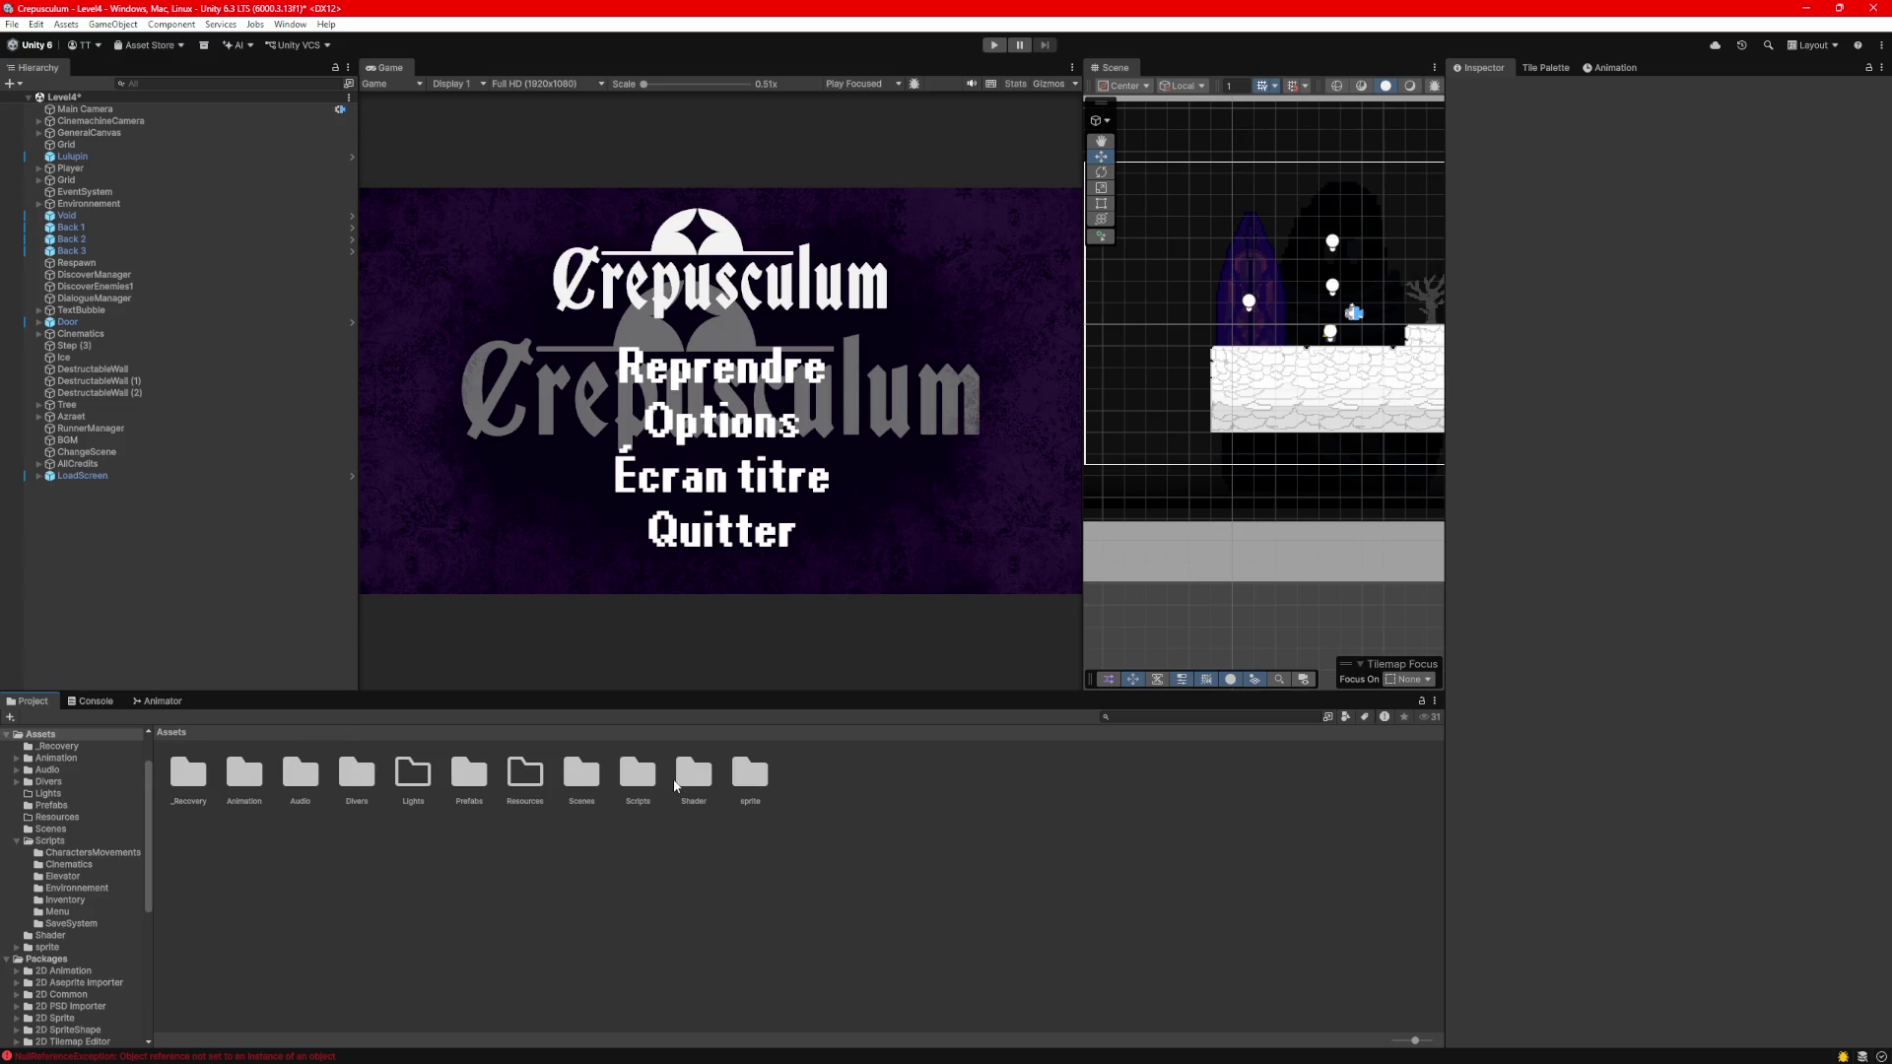
pyautogui.doubleClick(583, 783)
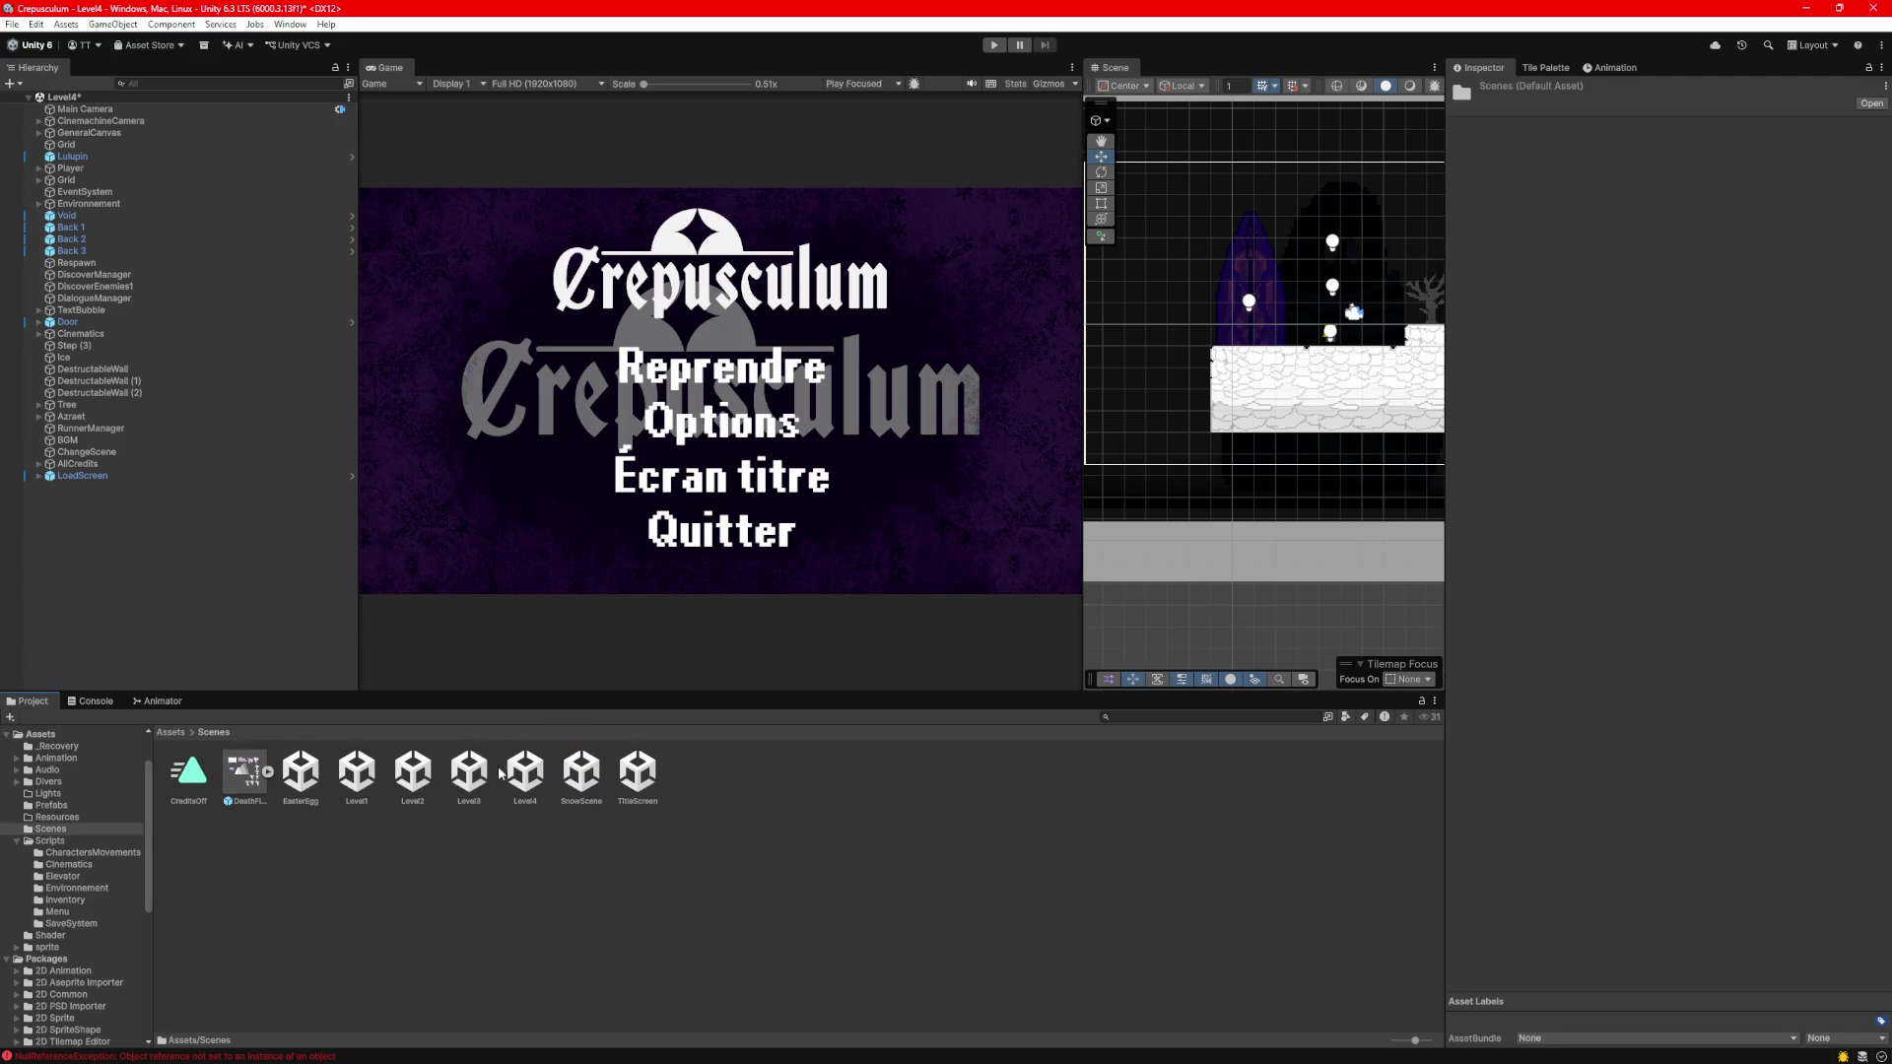
pyautogui.doubleClick(469, 771)
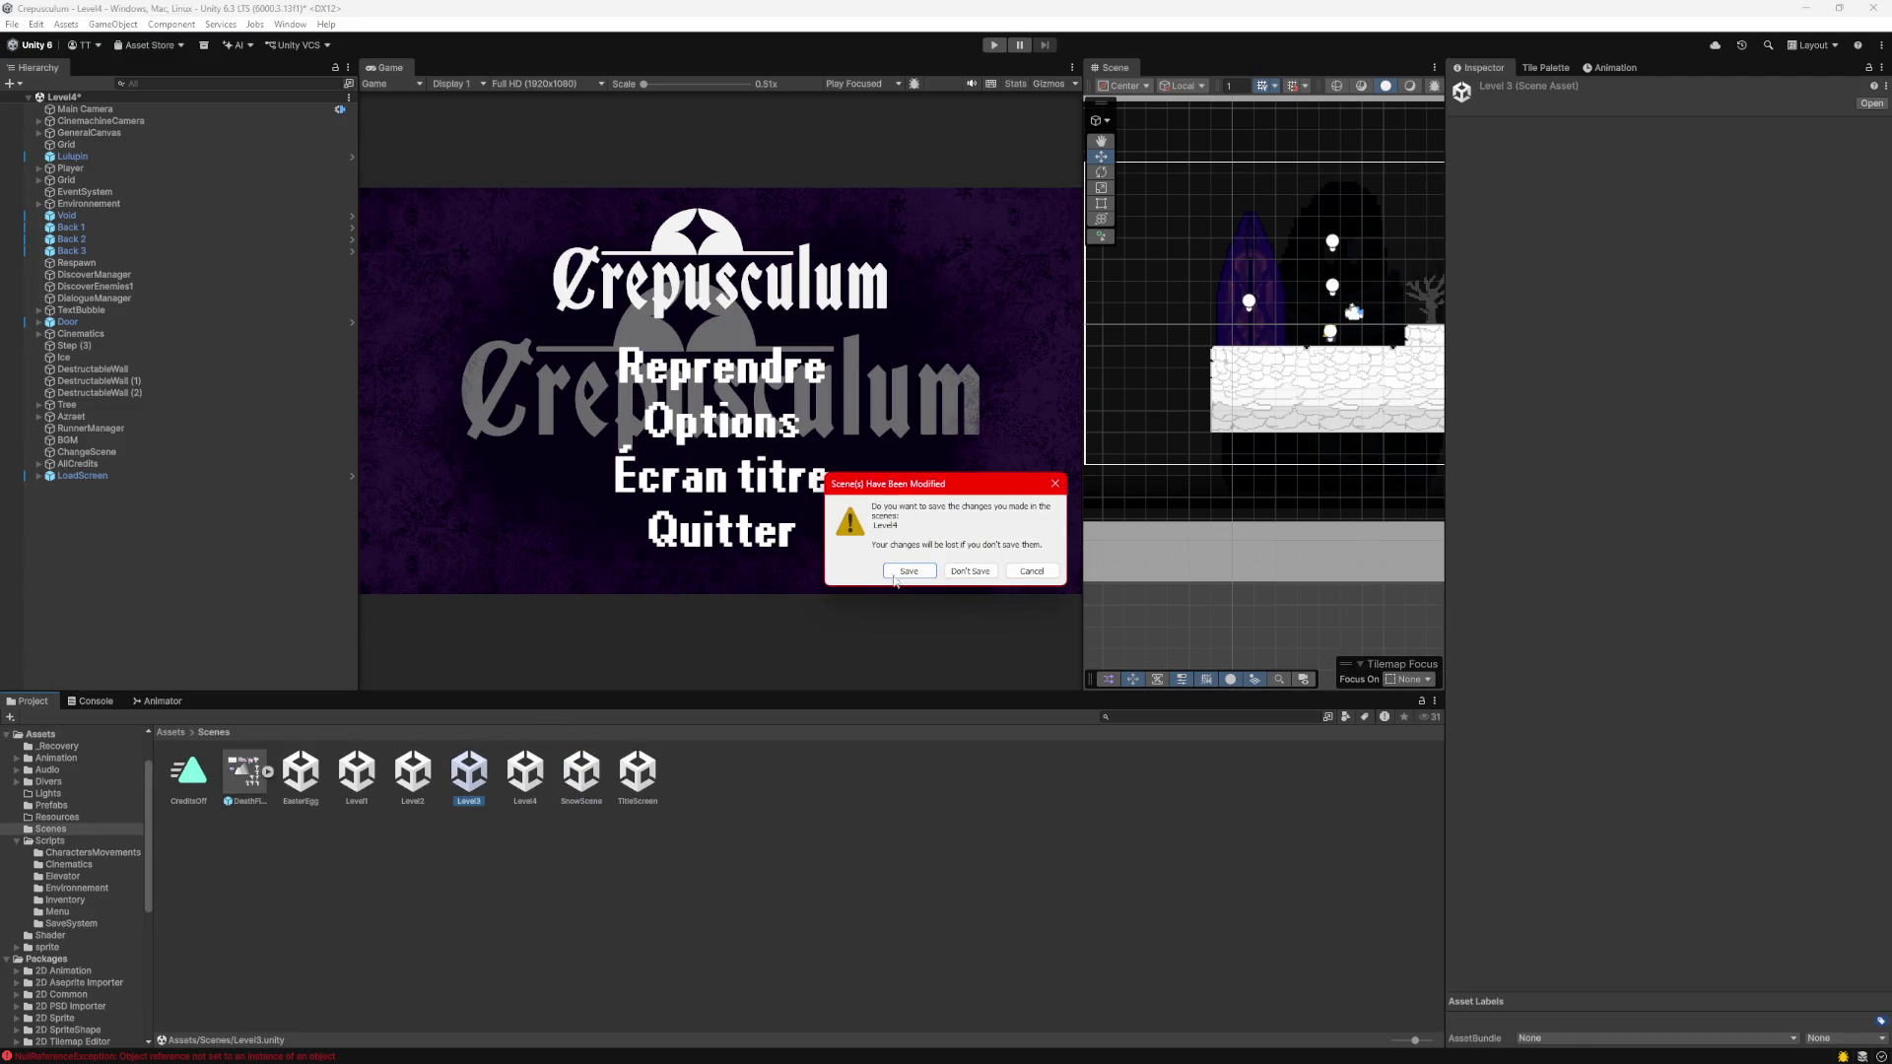
pyautogui.click(906, 570)
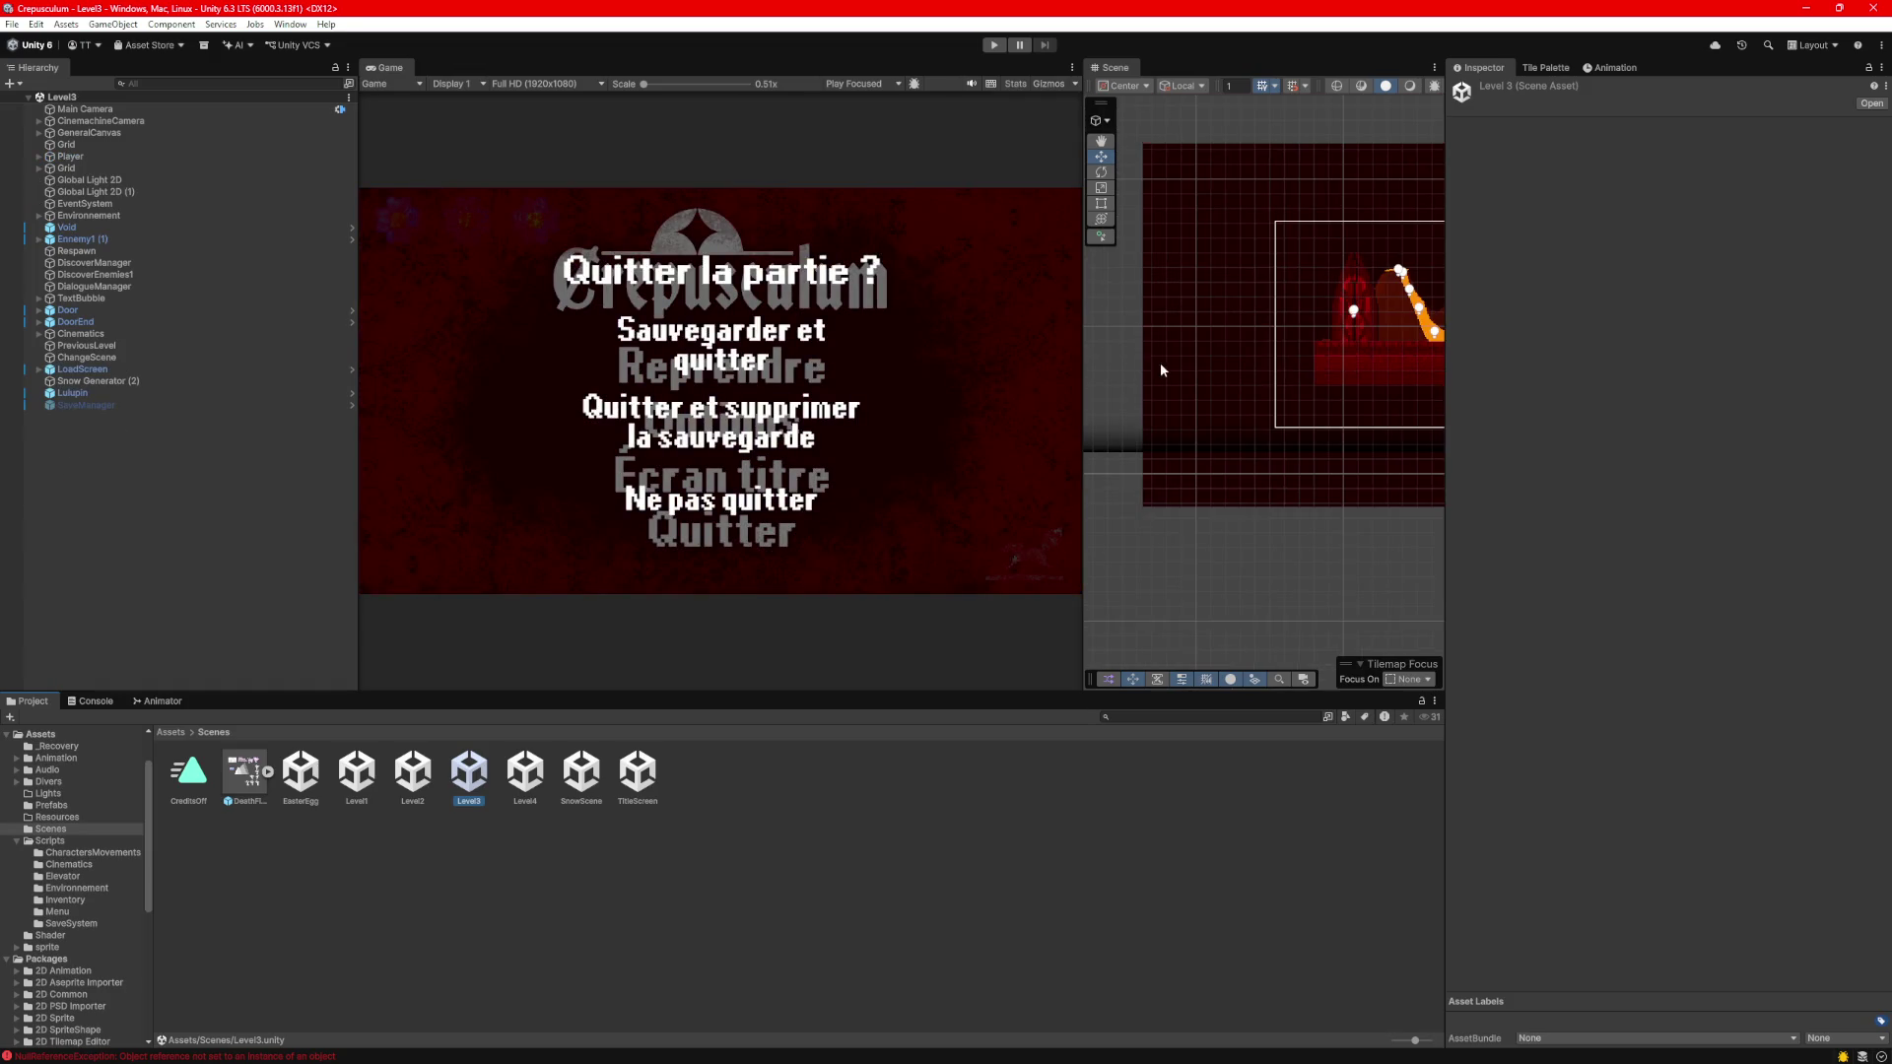
pyautogui.scroll(5, 1182, 365)
pyautogui.scroll(-5, 1178, 414)
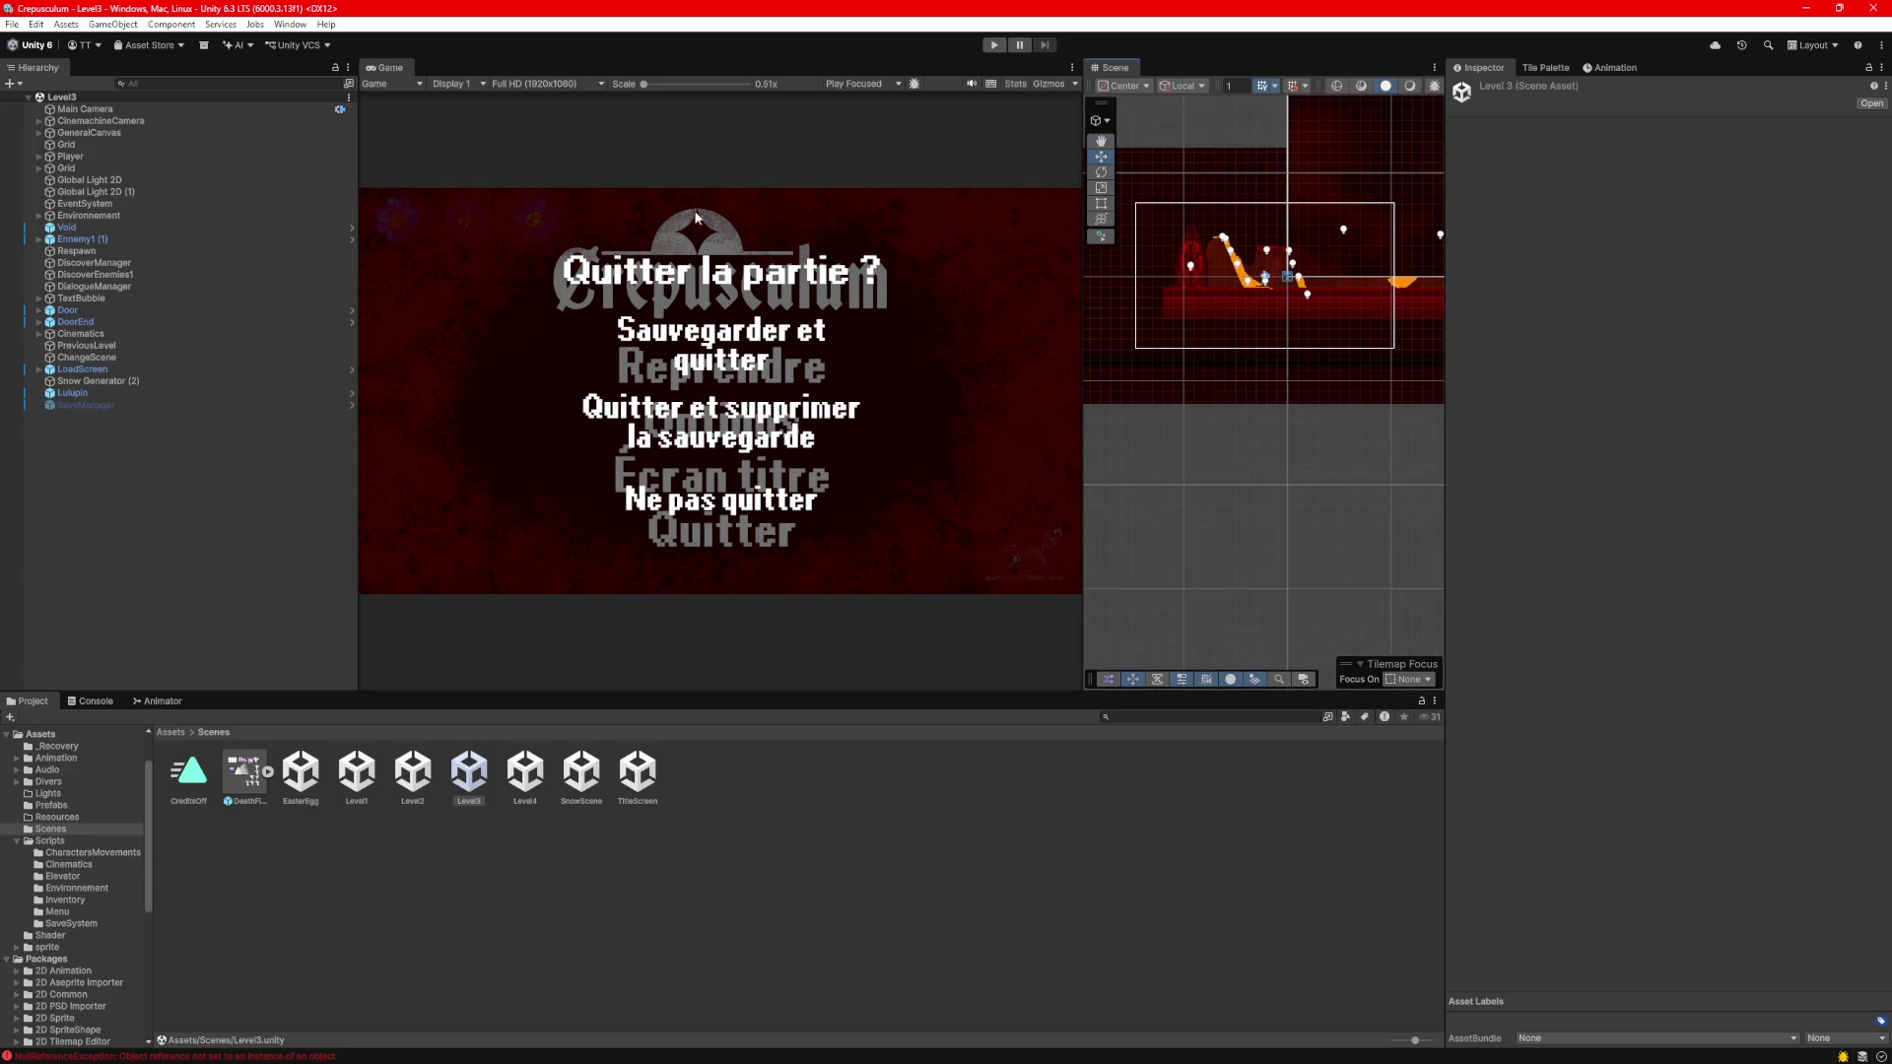
pyautogui.click(993, 46)
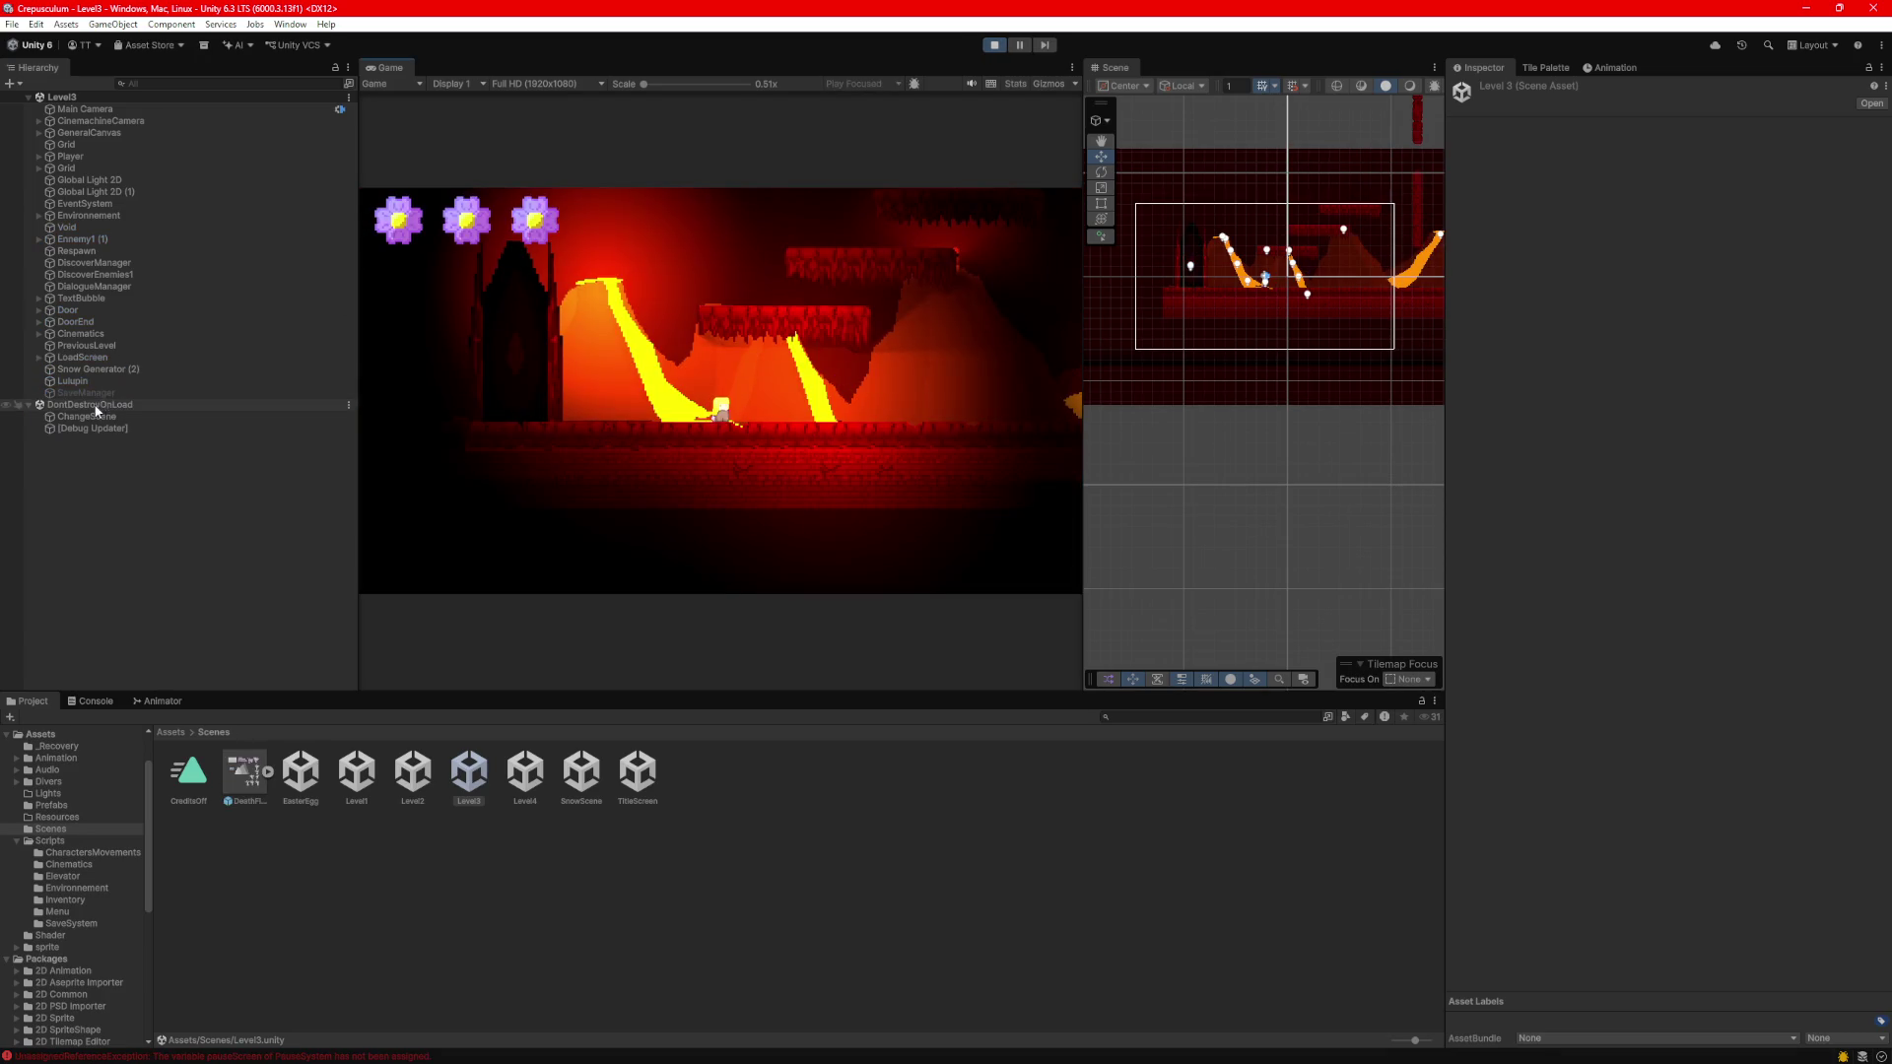
# Inspect the ChangeScene and Debug Updater objects and frame ChangeScene in the scene view.
pyautogui.click(80, 415)
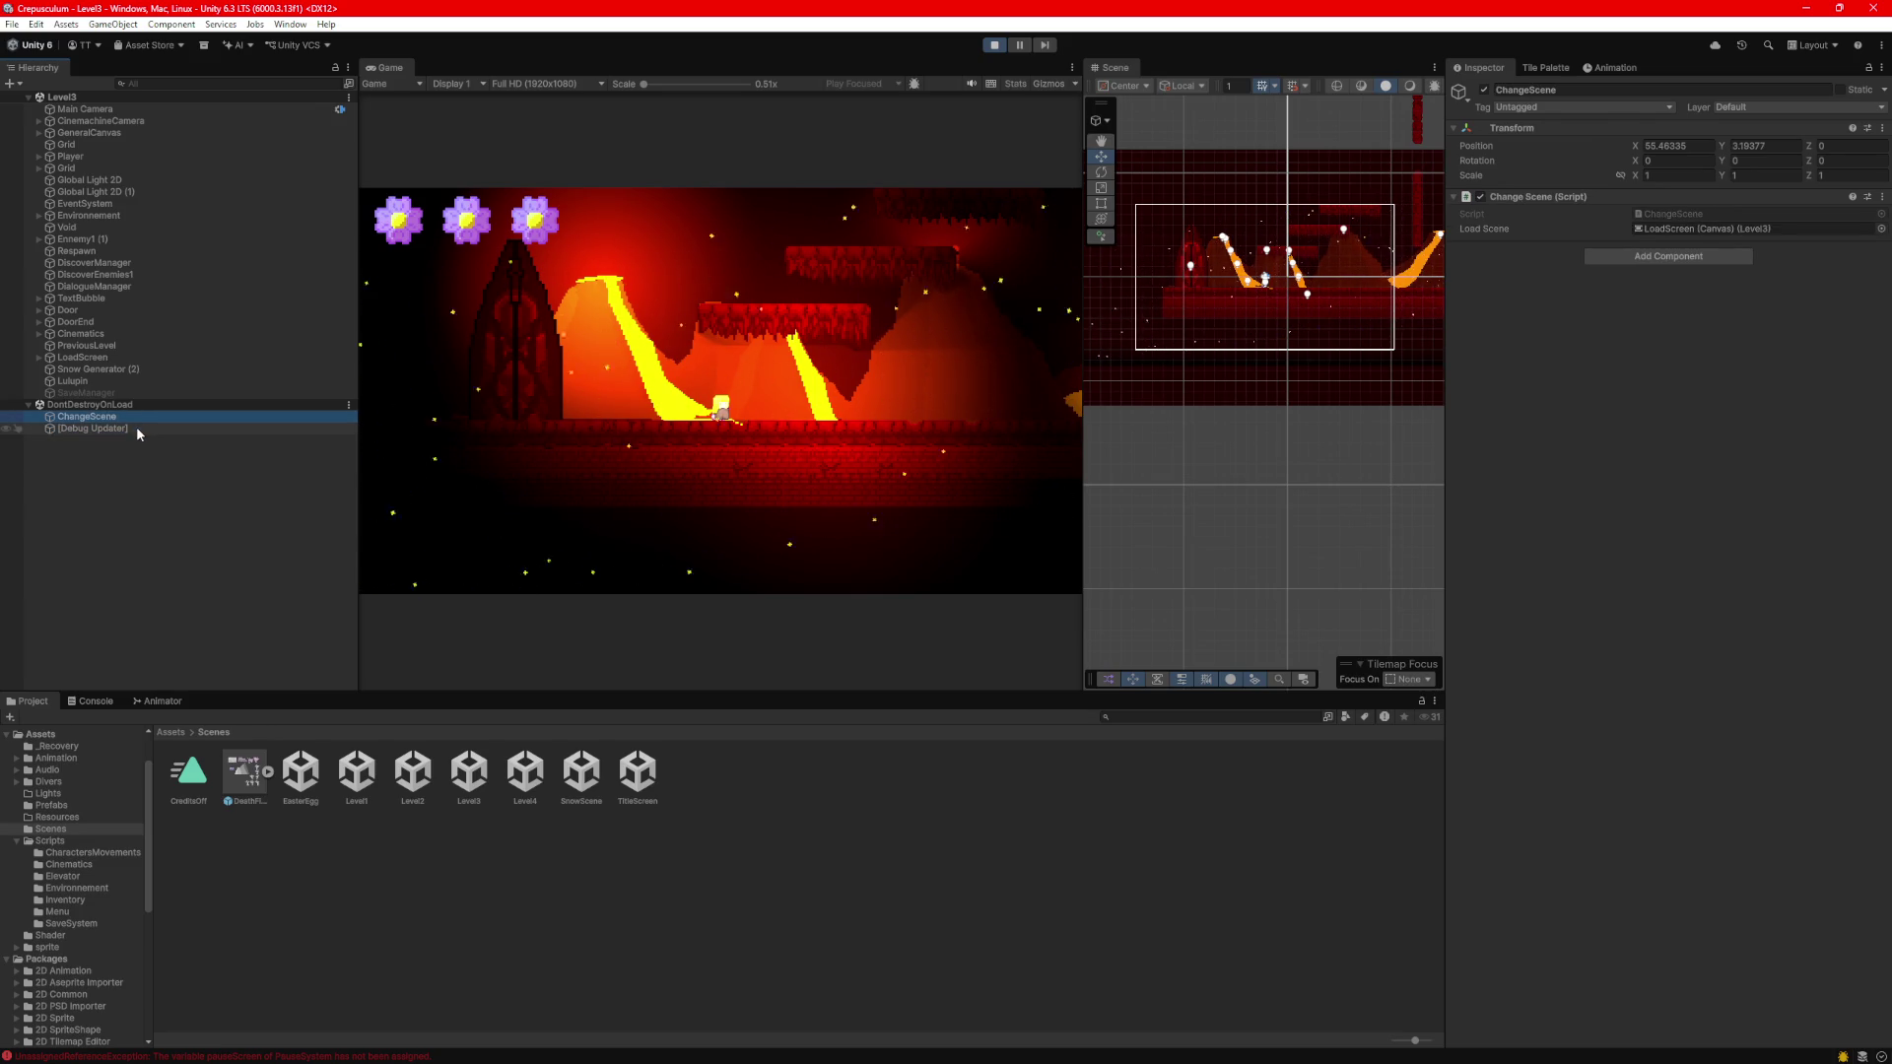
pyautogui.click(136, 427)
pyautogui.click(139, 416)
pyautogui.press('f')
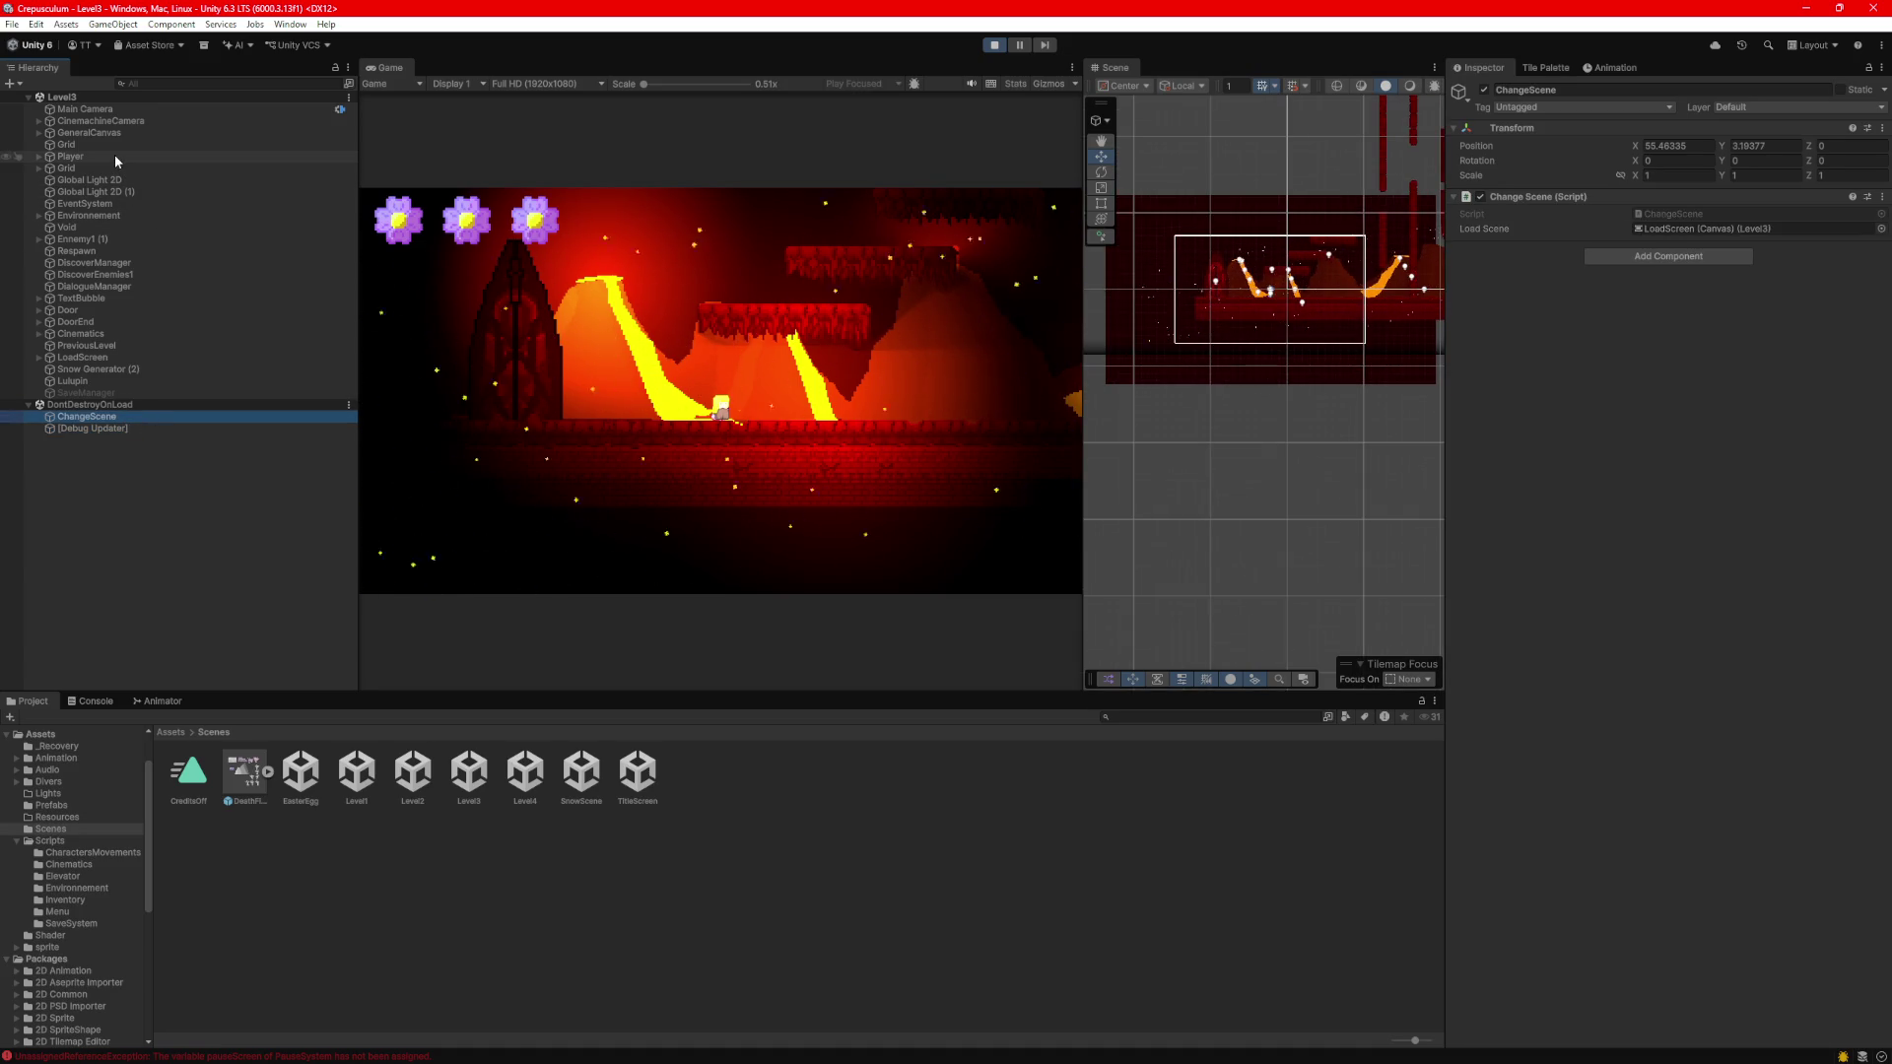
# Move the Player to about X 45 and walk it right toward the door.
pyautogui.click(114, 155)
pyautogui.moveTo(1261, 366); pyautogui.dragTo(1152, 375)
pyautogui.scroll(-3, 1222, 383)
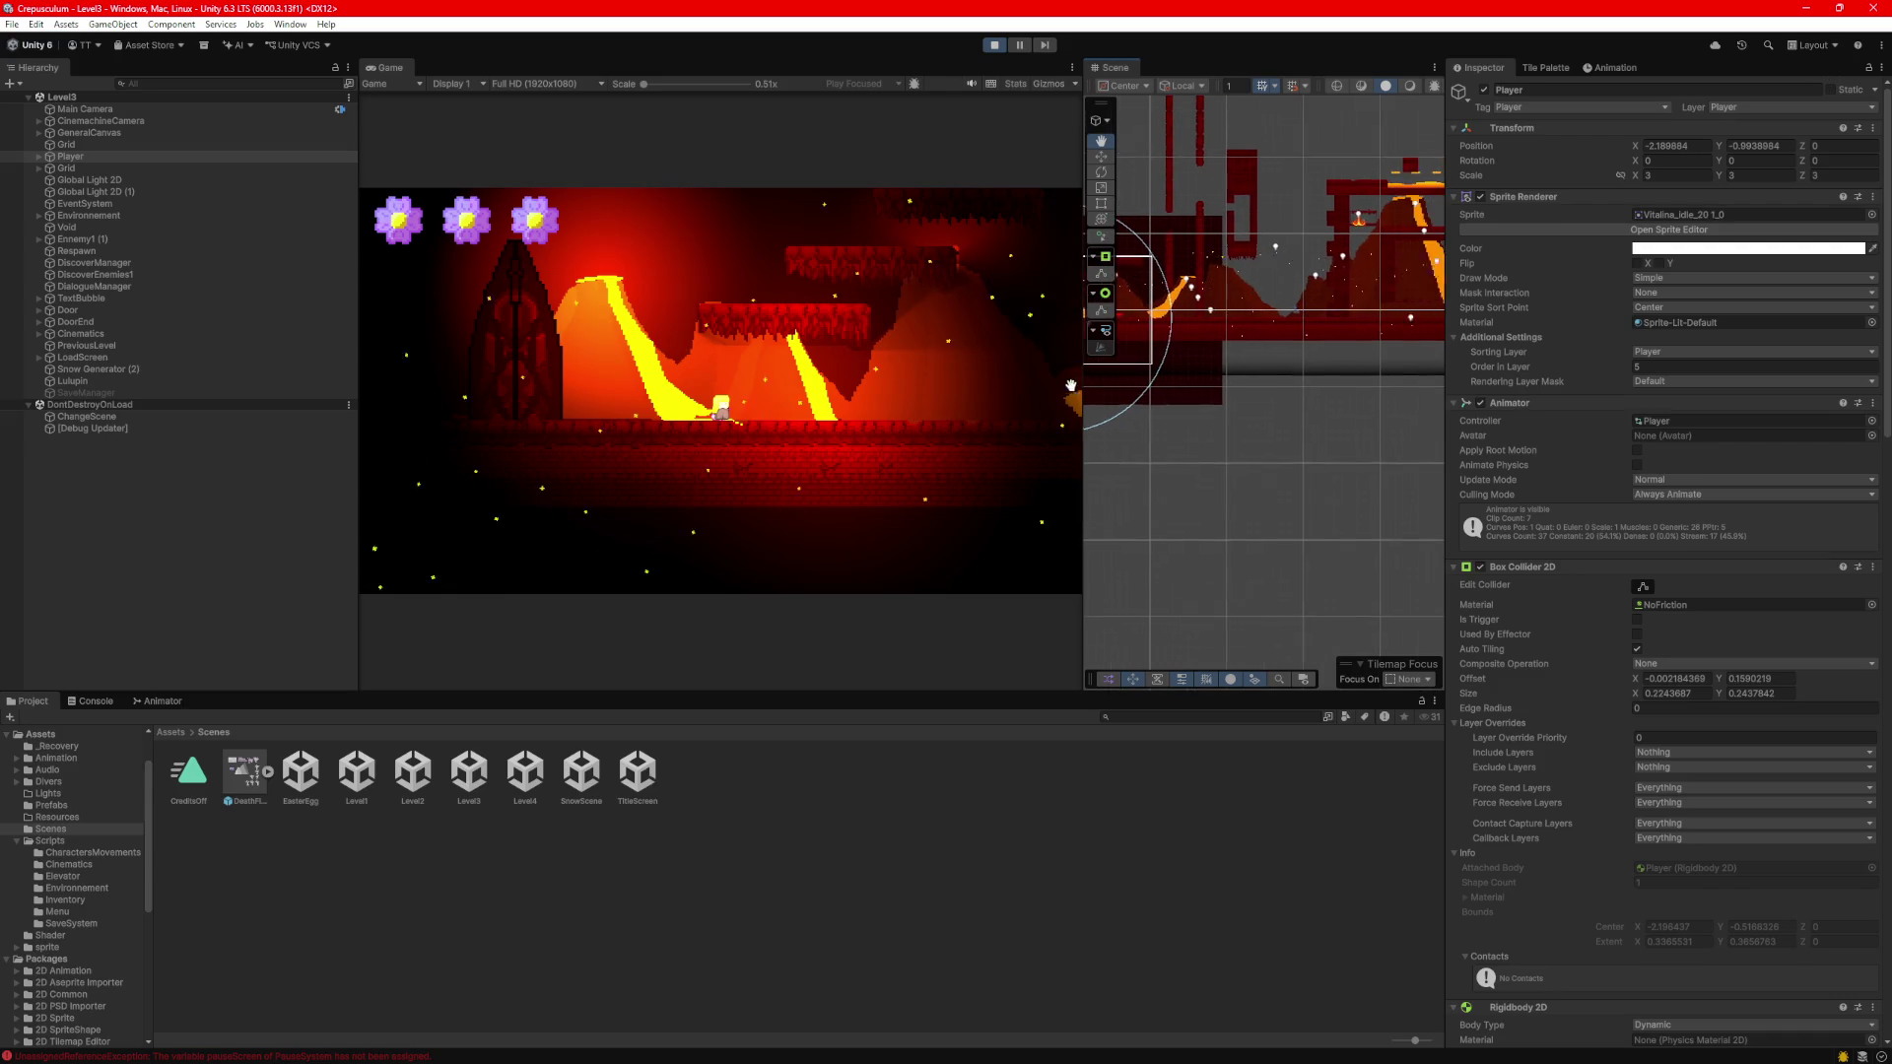
pyautogui.moveTo(1188, 328); pyautogui.dragTo(1395, 326)
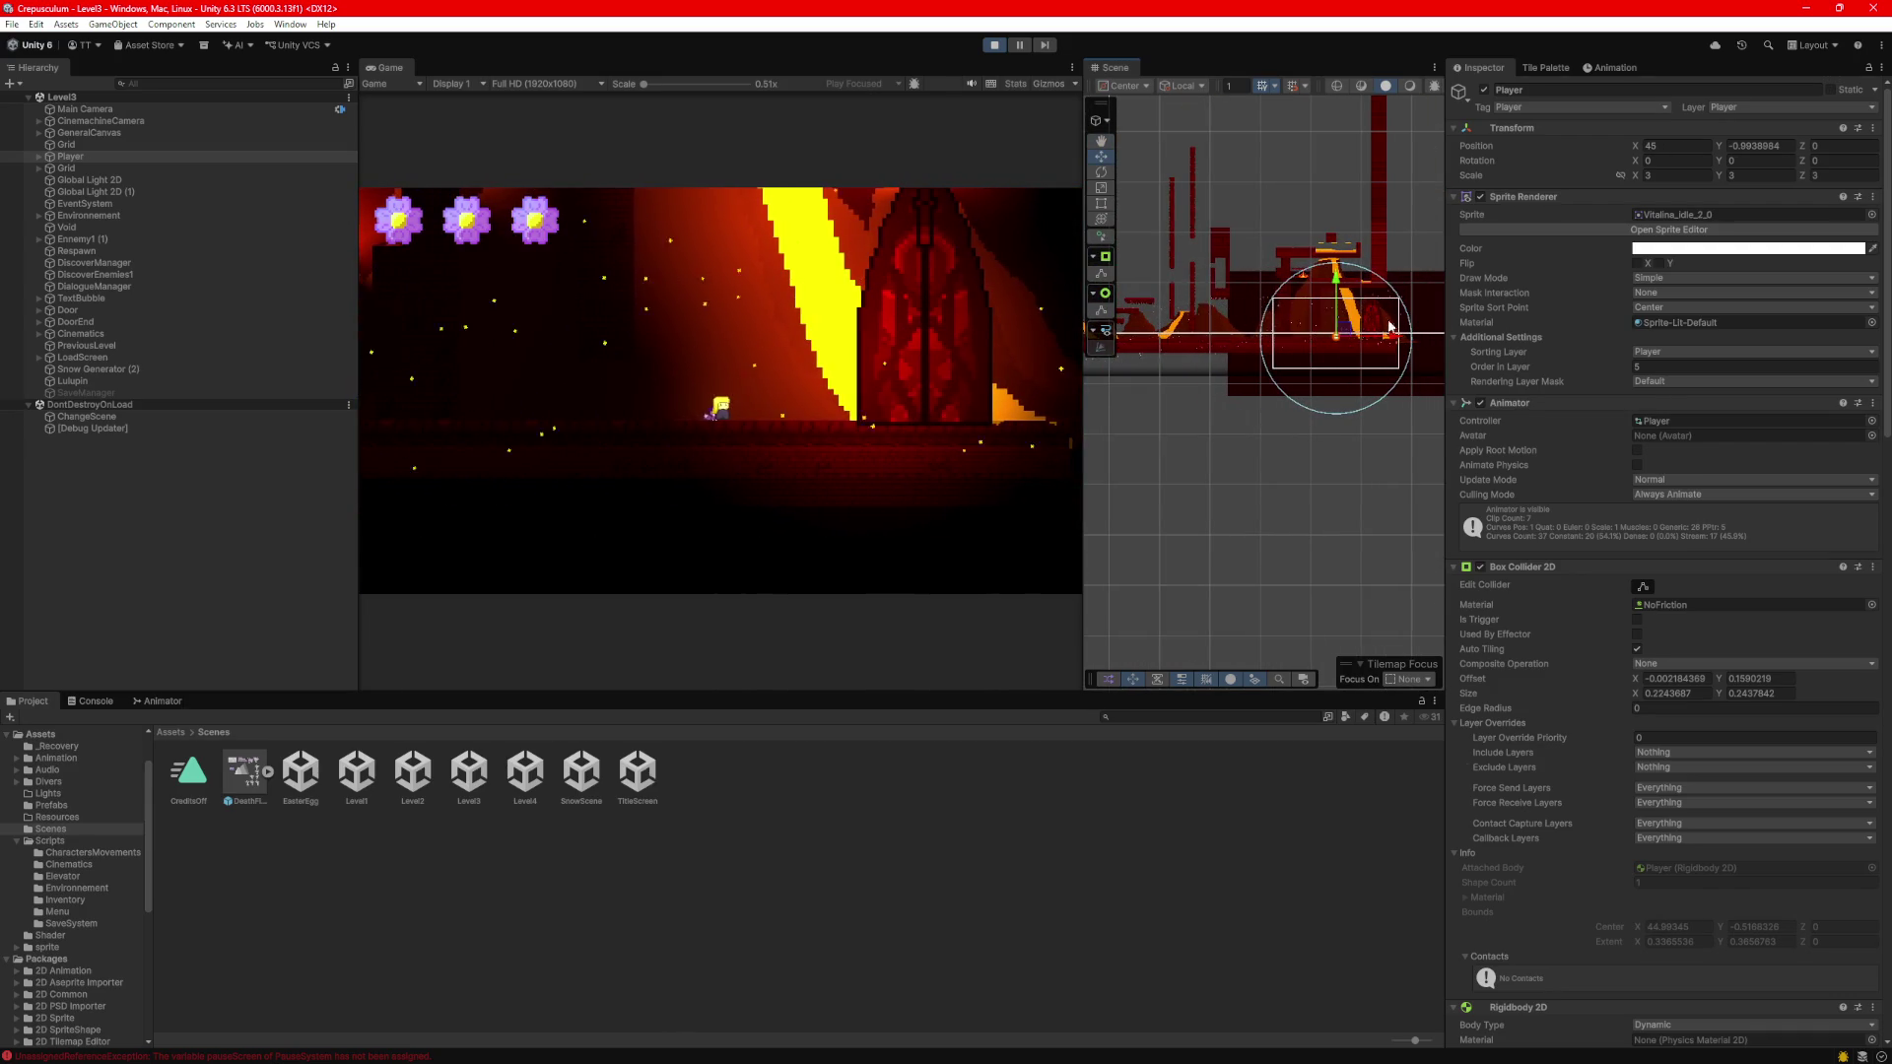
pyautogui.click(932, 376)
pyautogui.press('Left')
pyautogui.press('Right')
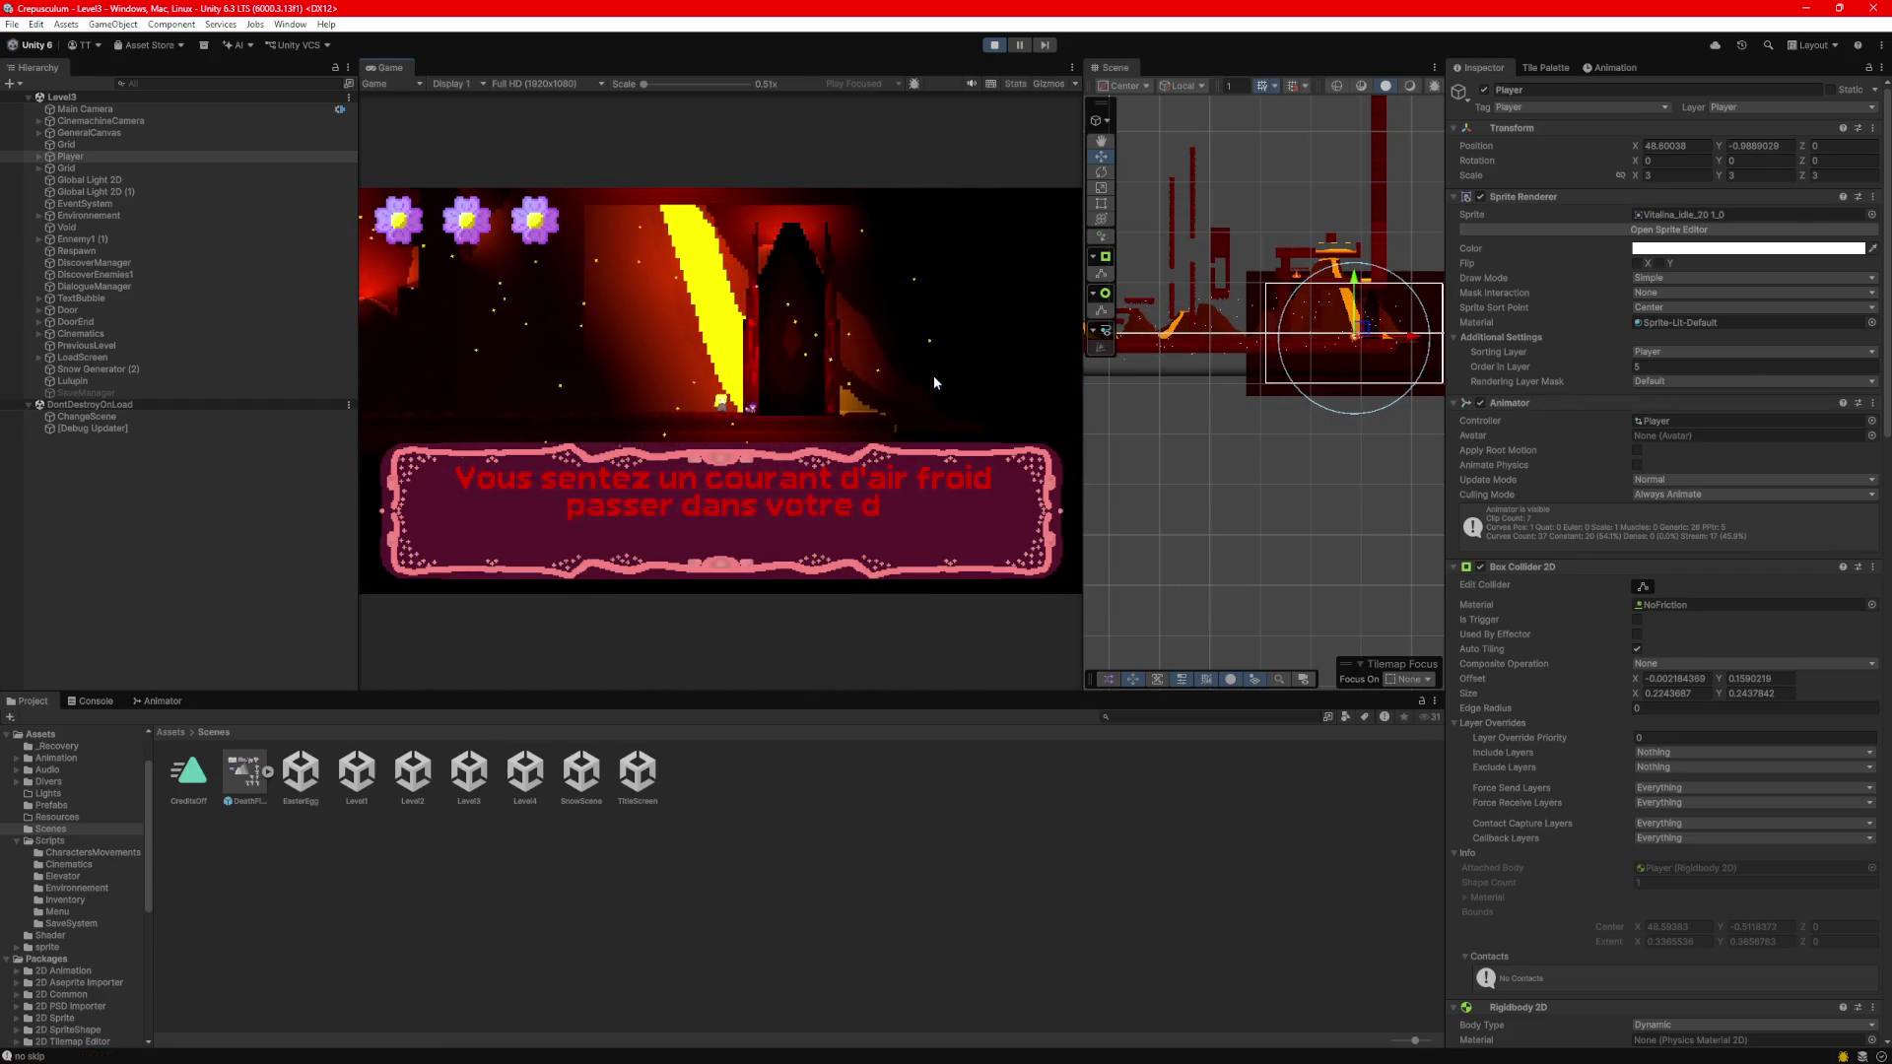
pyautogui.press('Right')
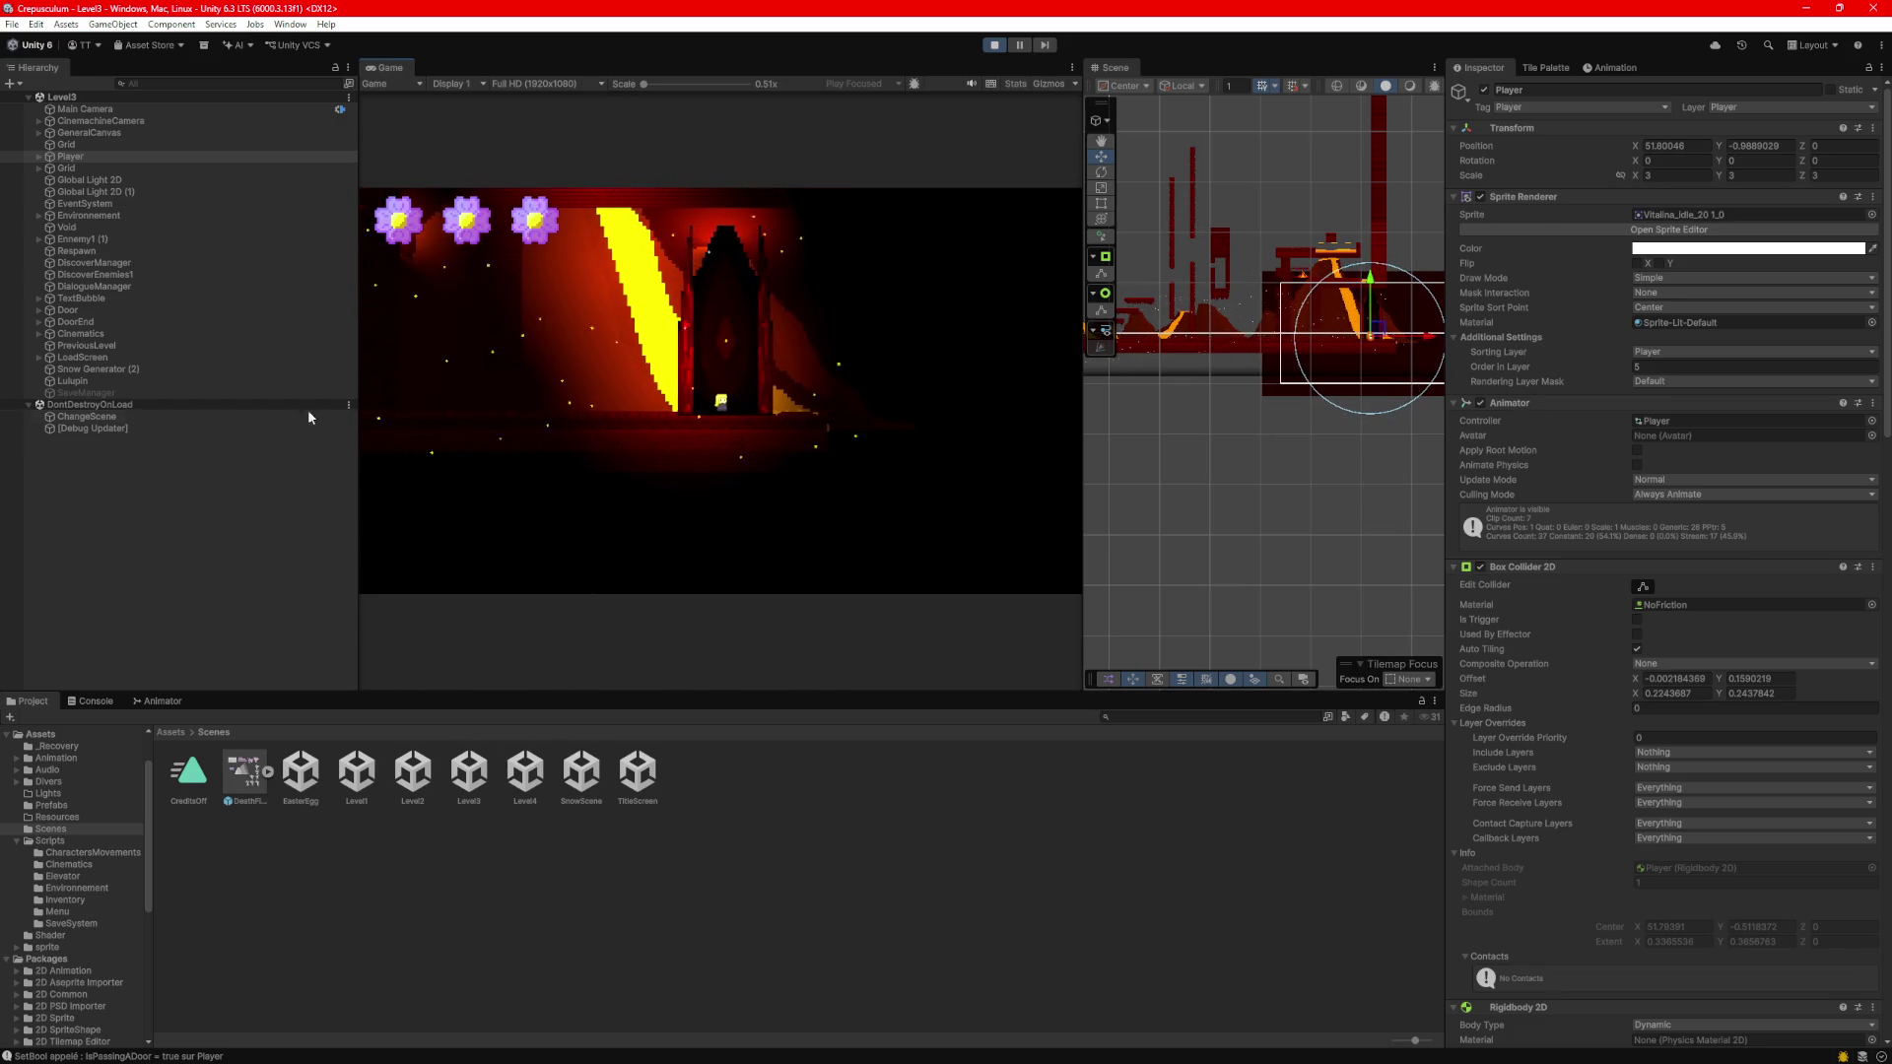
# Enable the SaveManager object.
pyautogui.click(86, 392)
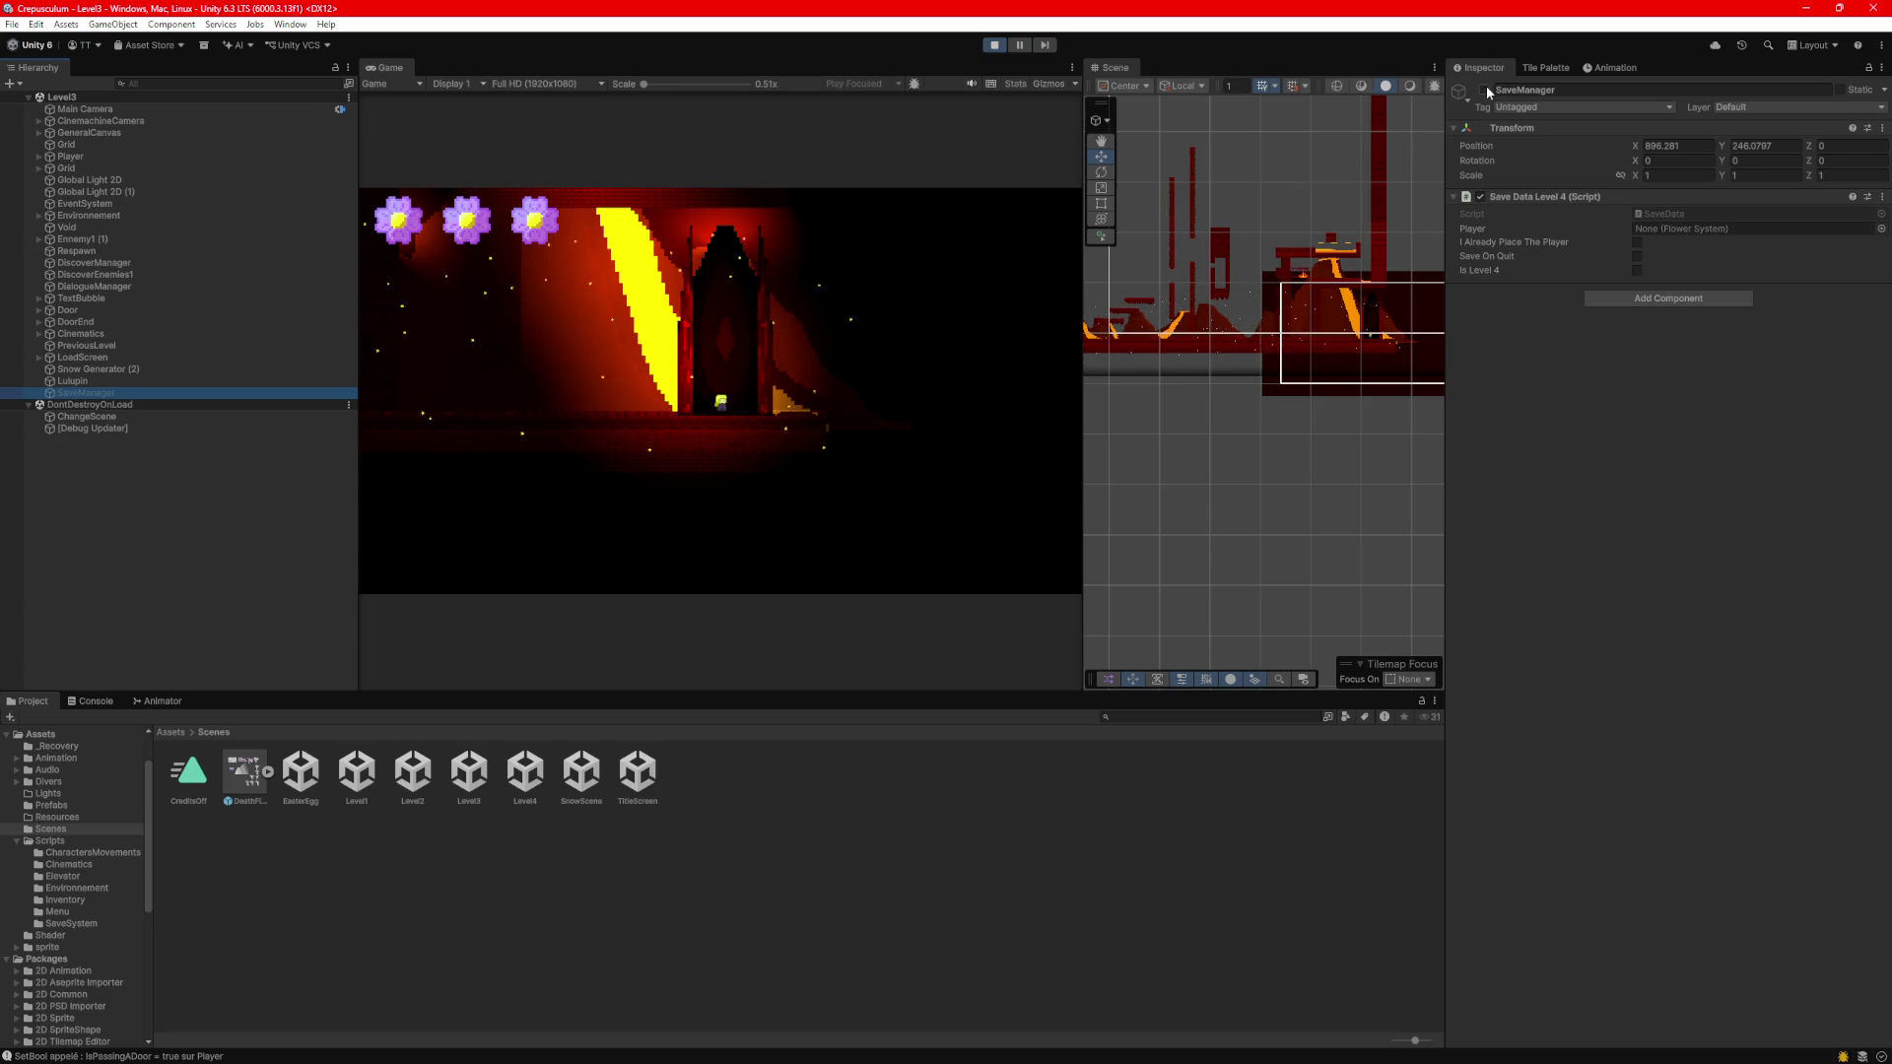
pyautogui.click(1484, 89)
pyautogui.click(151, 499)
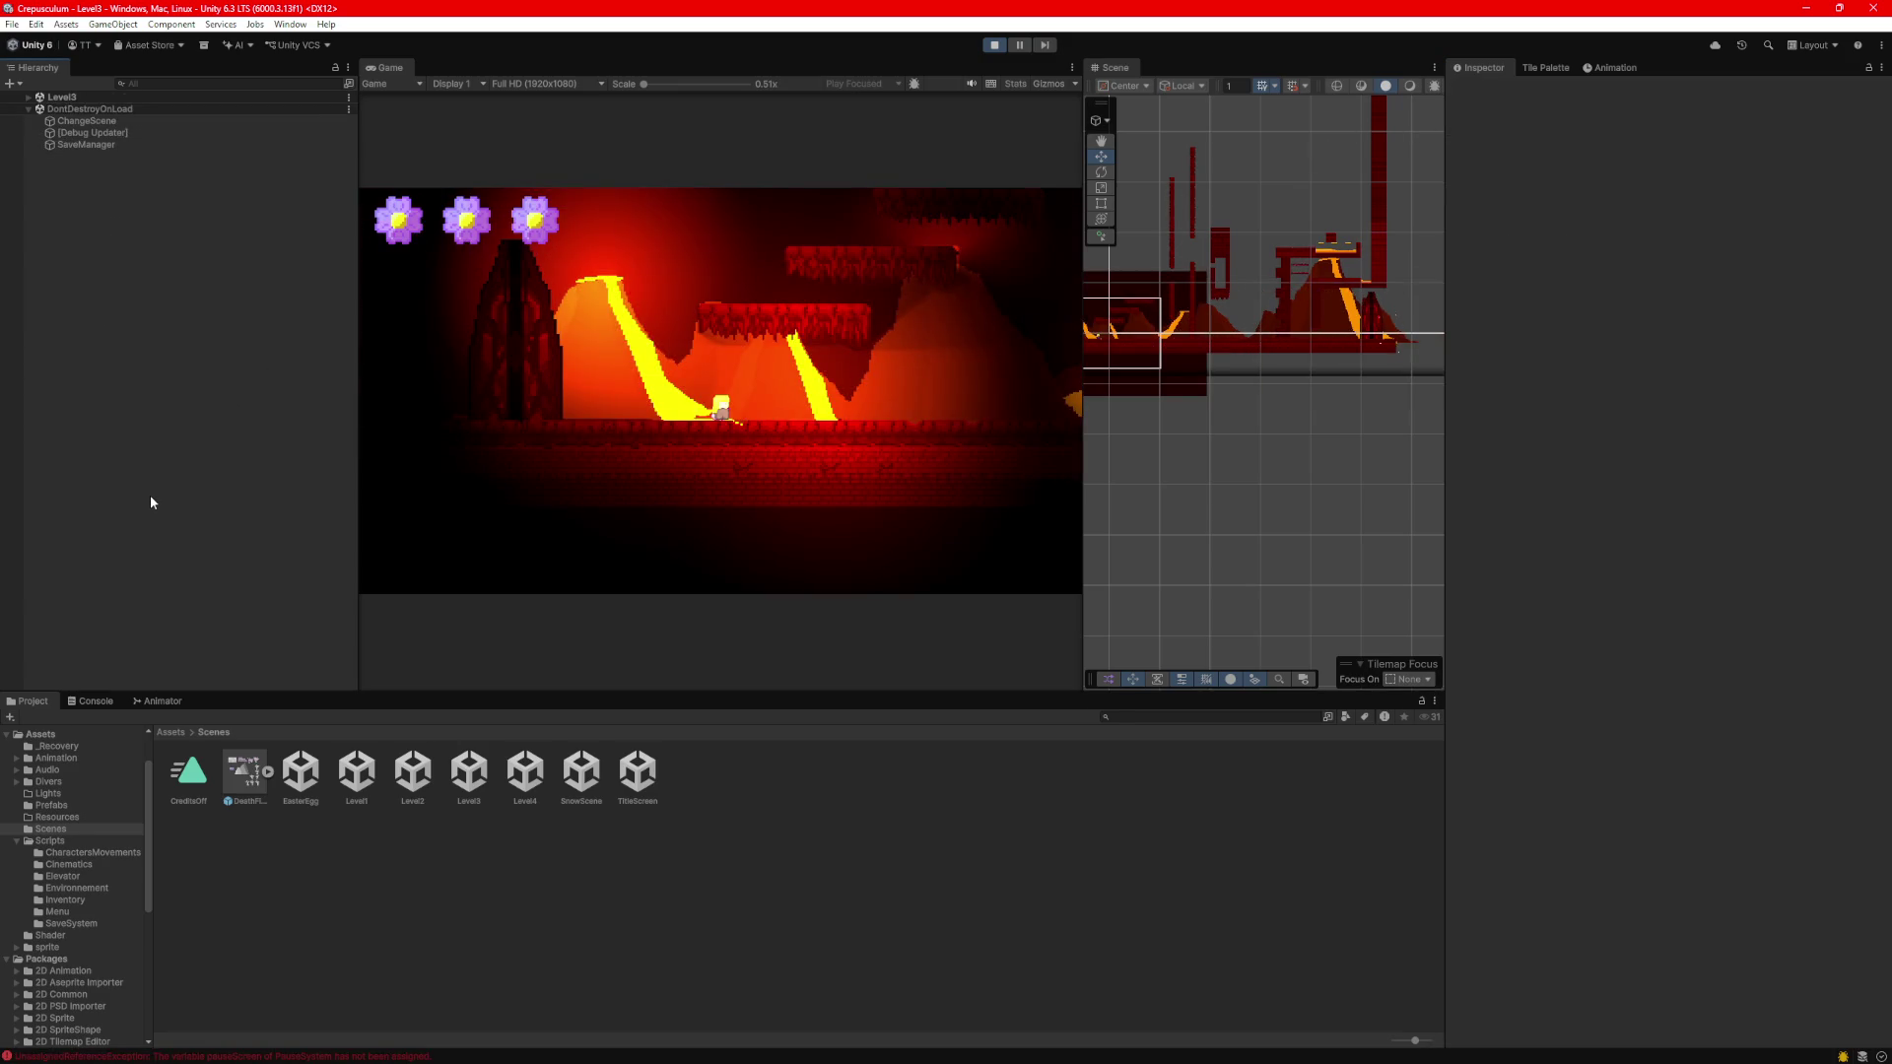
# Walk the Player right through the Level3 door to trigger the level change.
pyautogui.moveTo(1154, 349); pyautogui.dragTo(1329, 345)
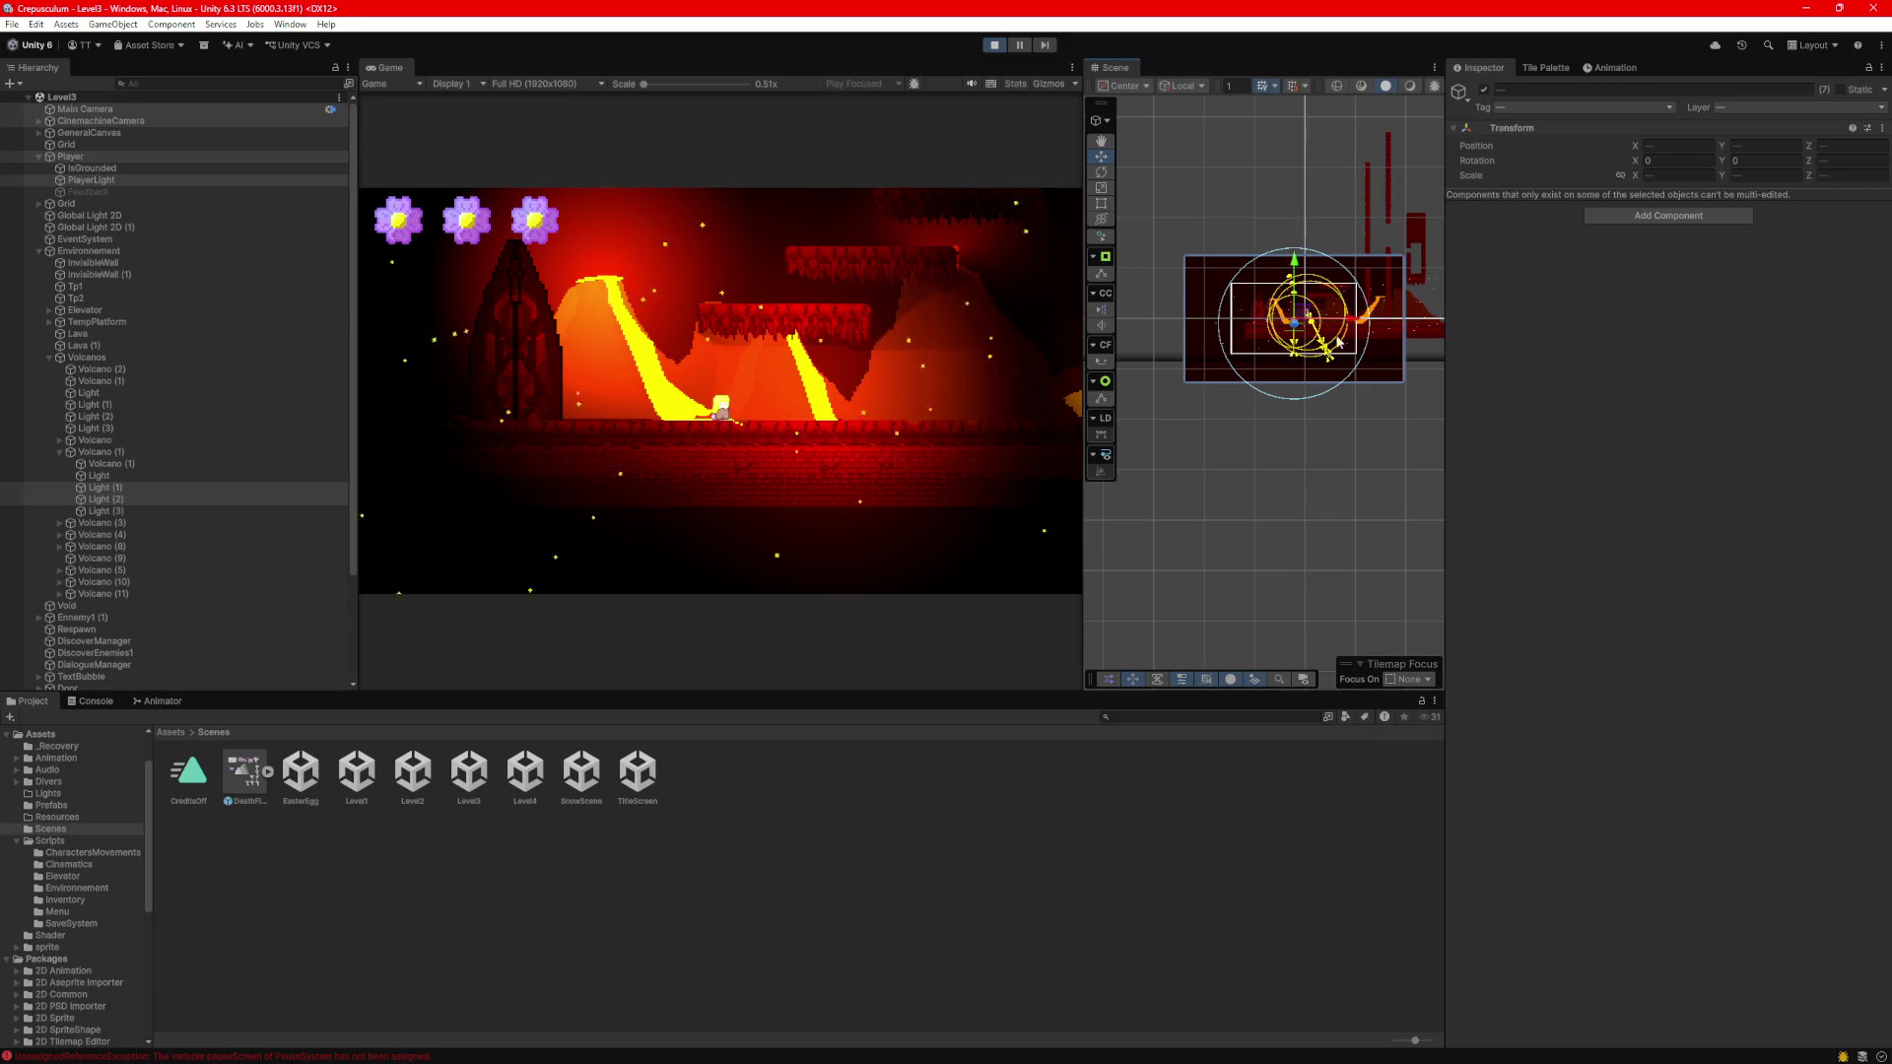
pyautogui.click(144, 156)
pyautogui.moveTo(1323, 391); pyautogui.dragTo(1222, 451)
pyautogui.moveTo(1243, 345)
pyautogui.mouseDown()
pyautogui.moveTo(1234, 384)
pyautogui.moveTo(1400, 362)
pyautogui.mouseUp()
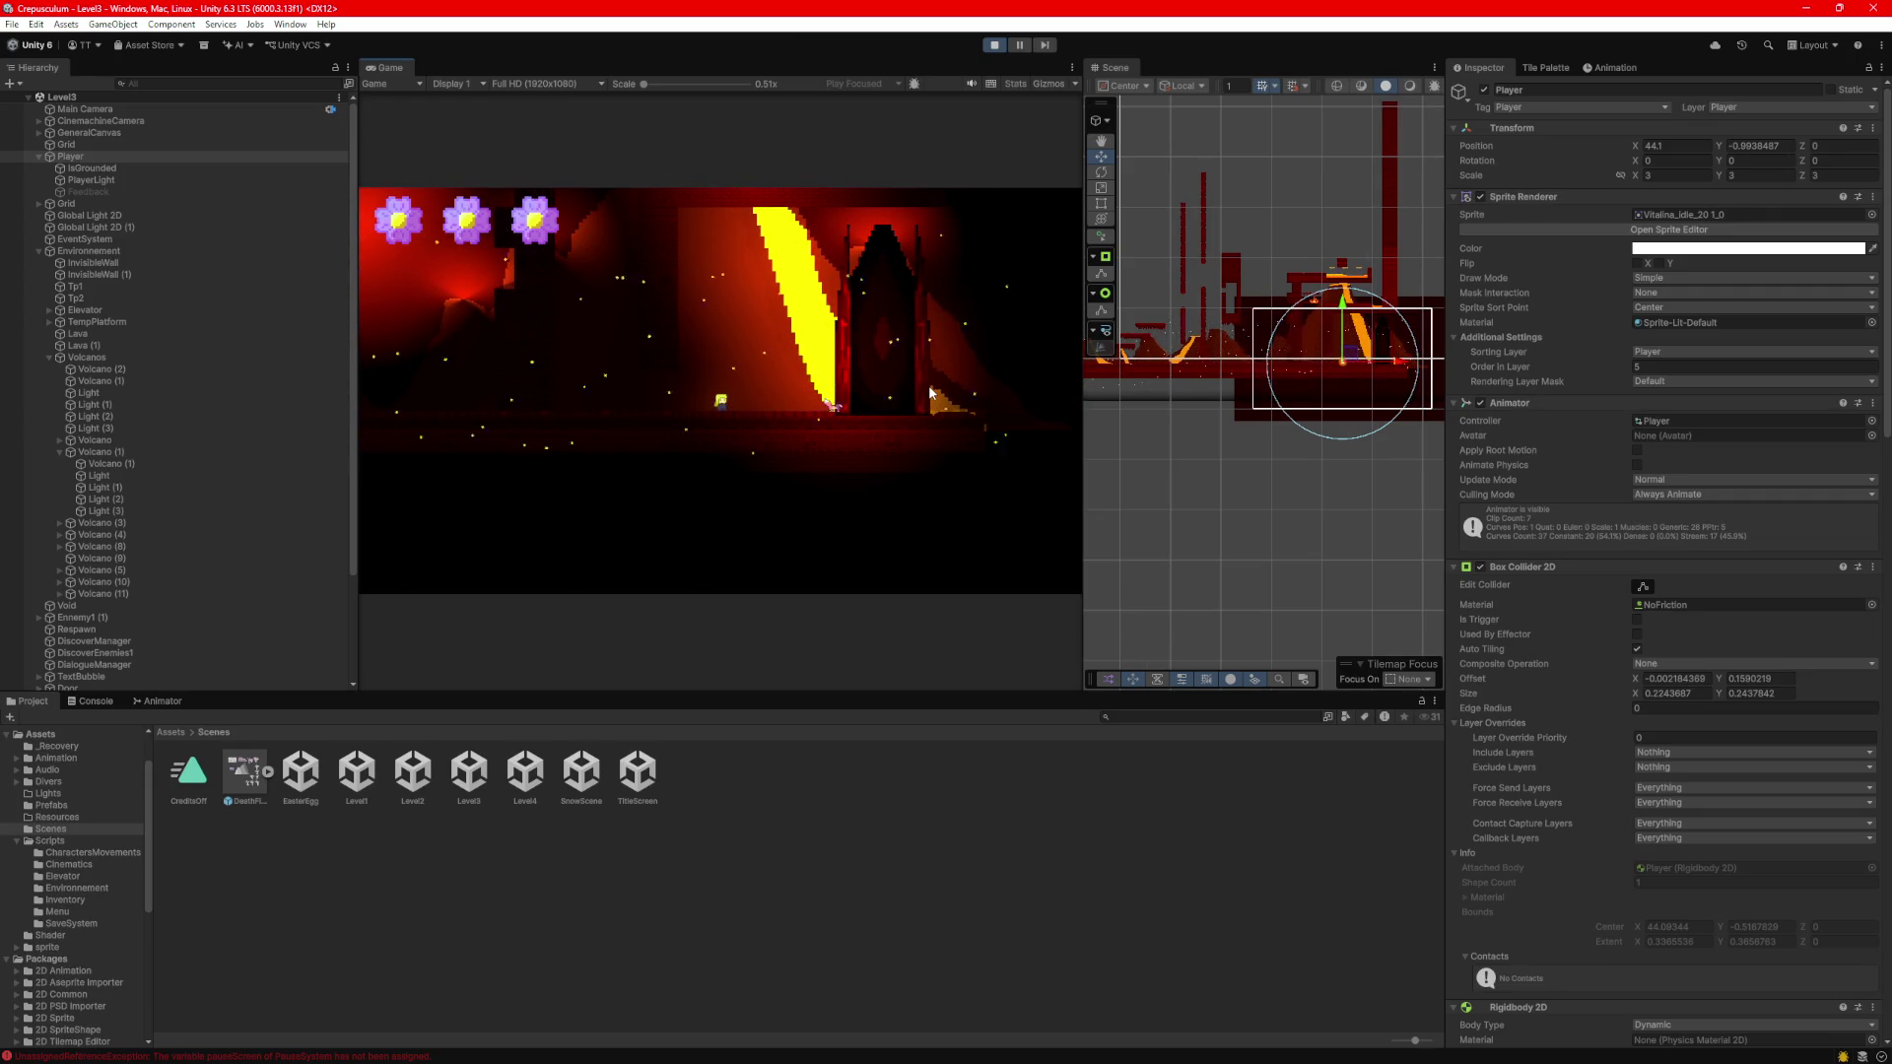
pyautogui.press('Right')
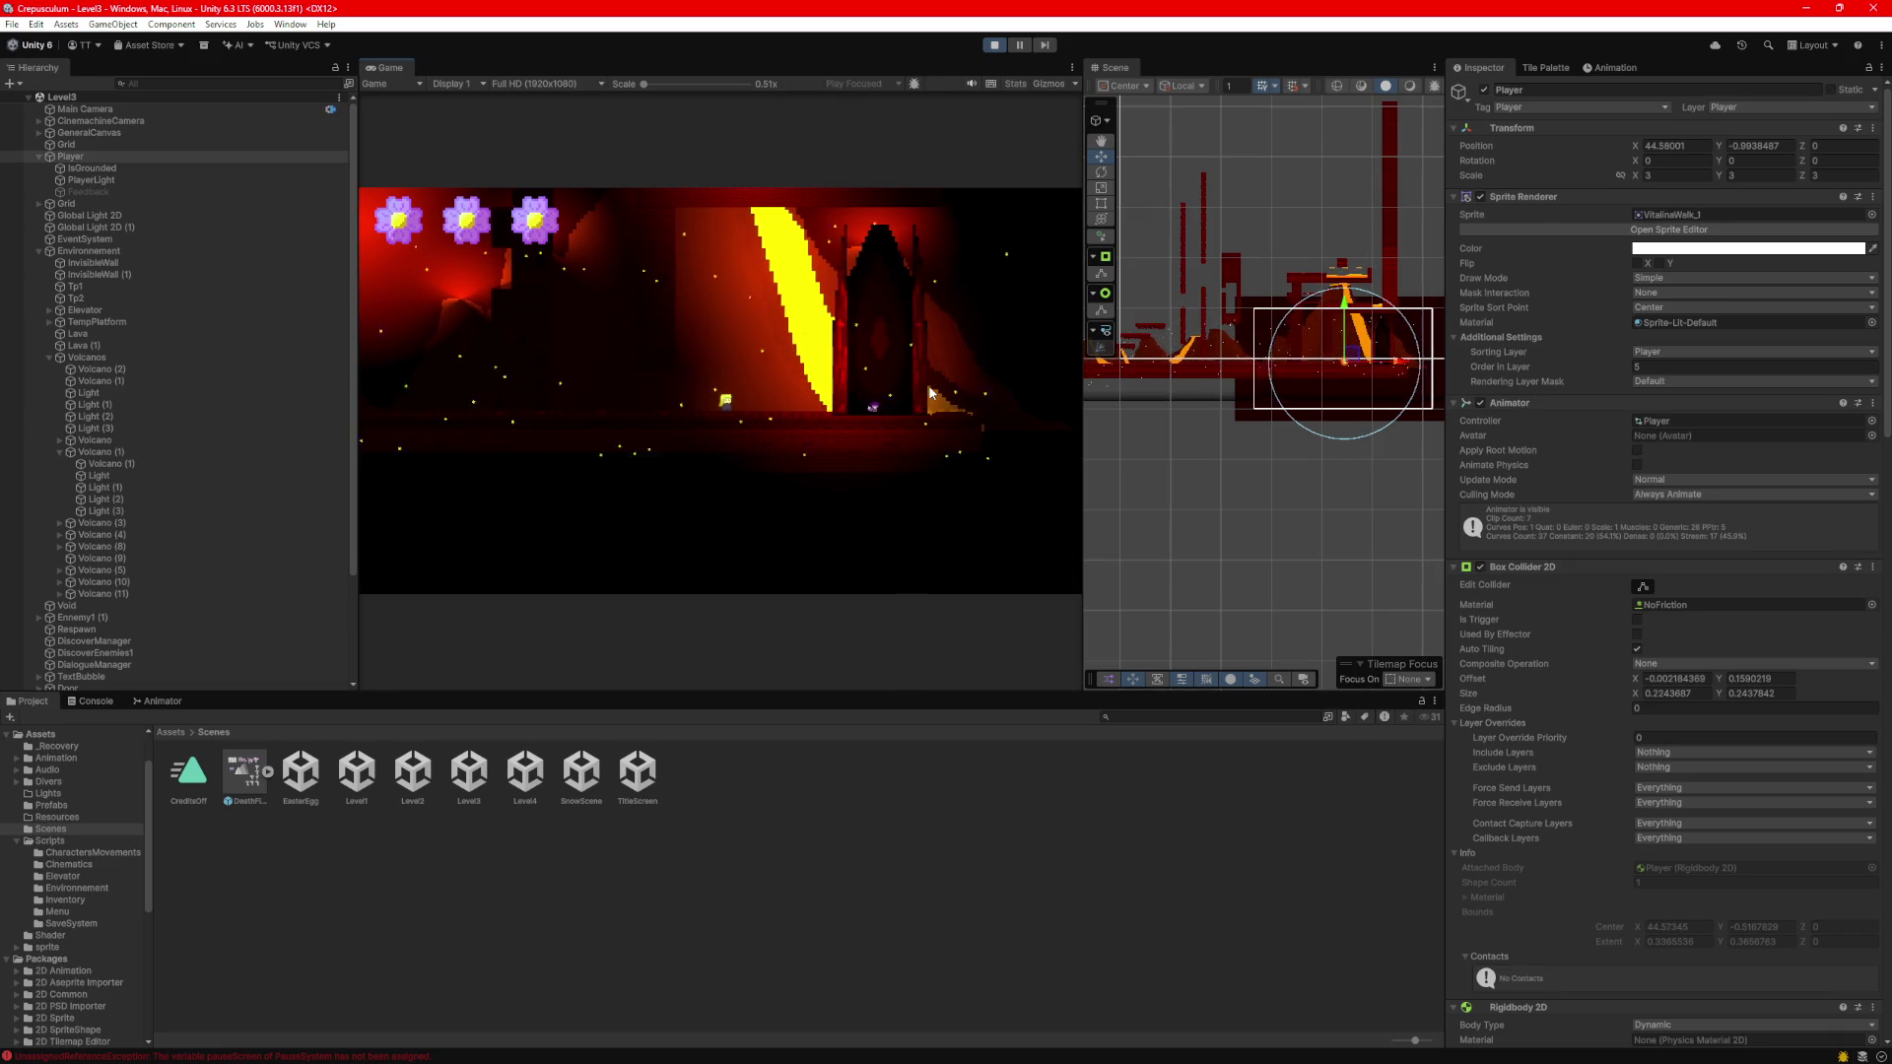
pyautogui.press('Right')
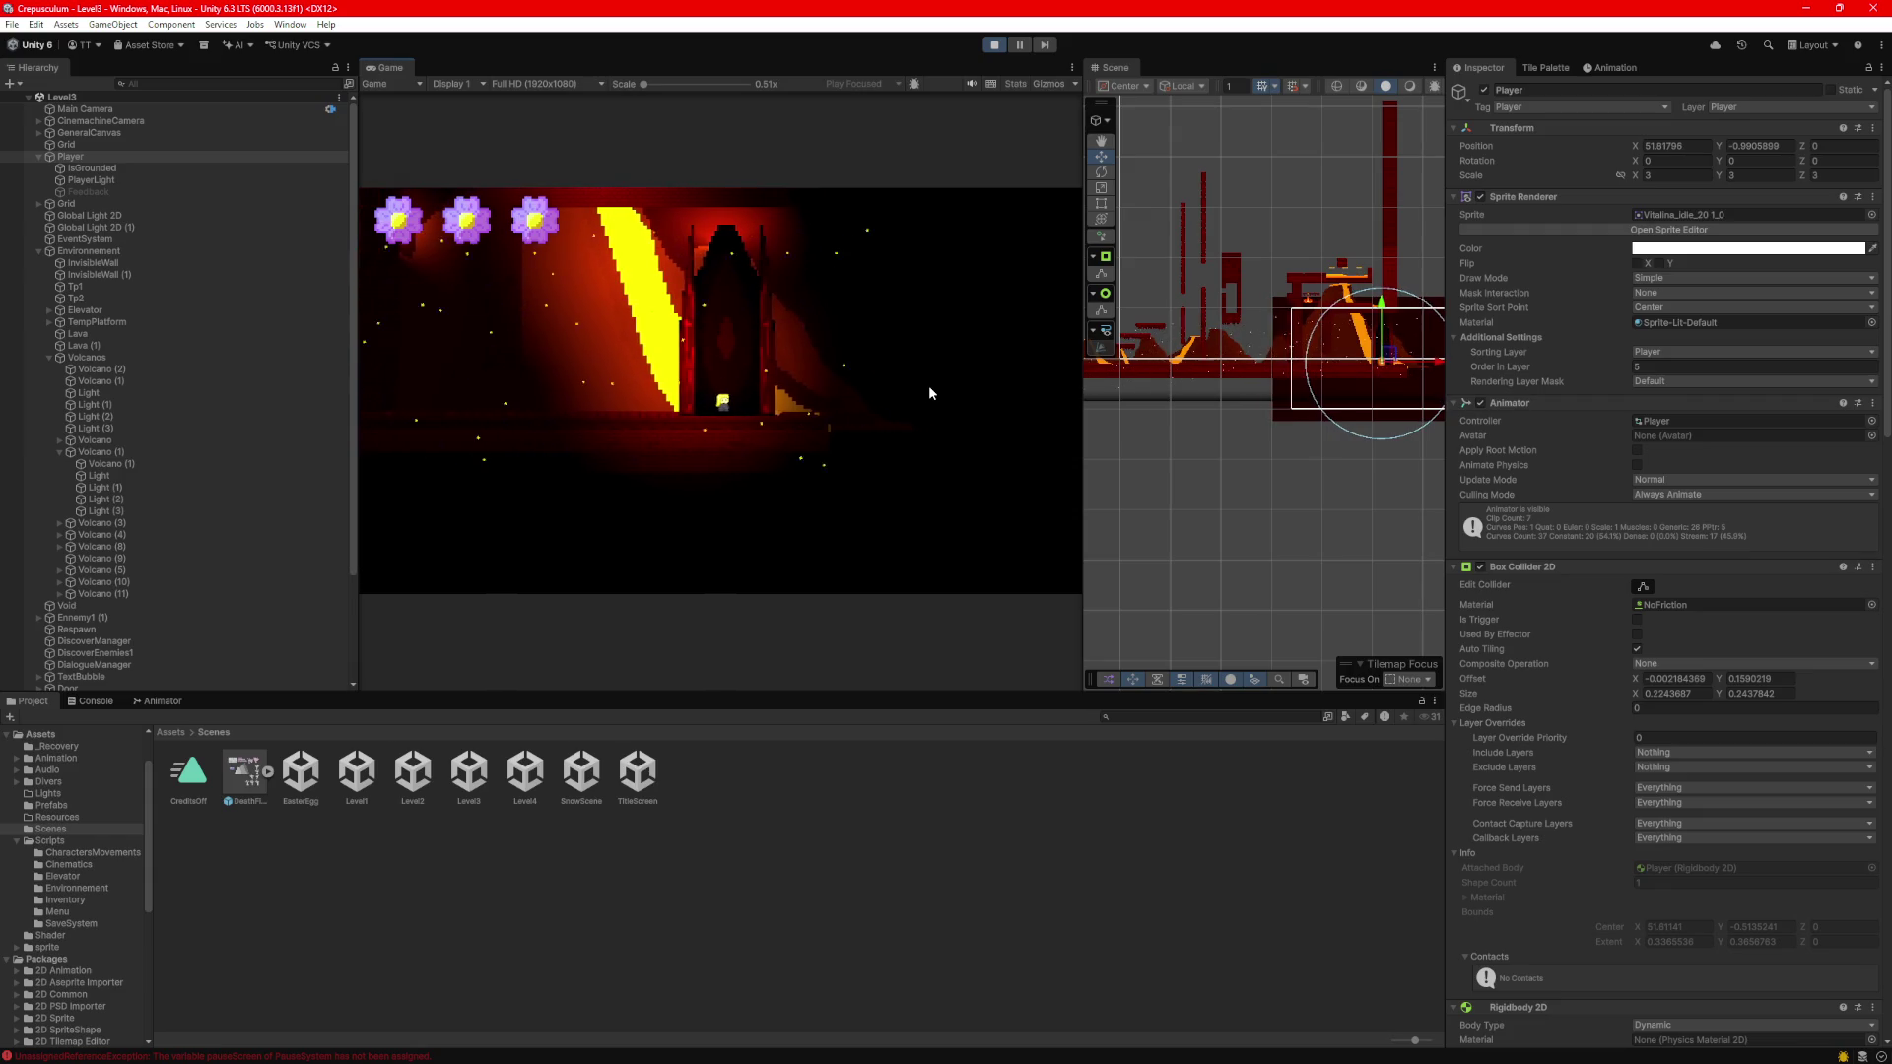
pyautogui.press('Up')
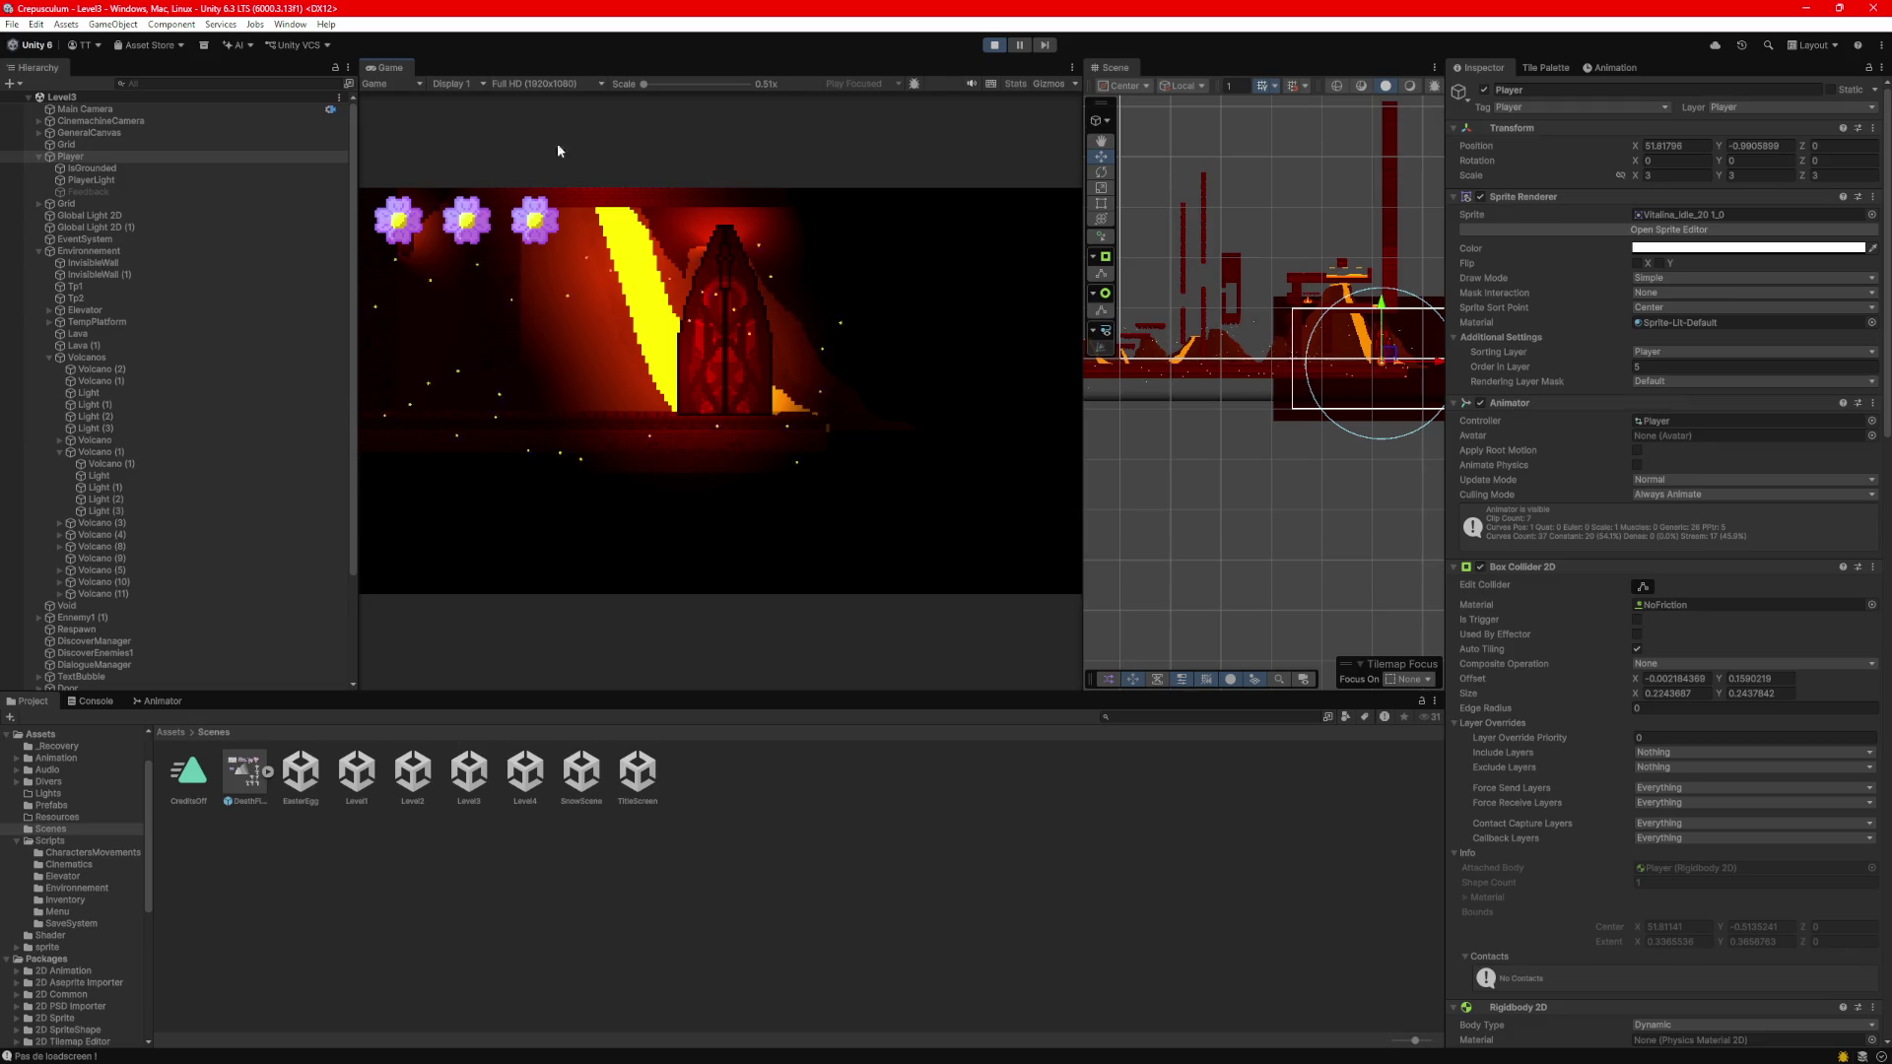
# Select ChangeScene under DontDestroyOnLoad and open its script in VS Code.
pyautogui.scroll(-4, 150, 548)
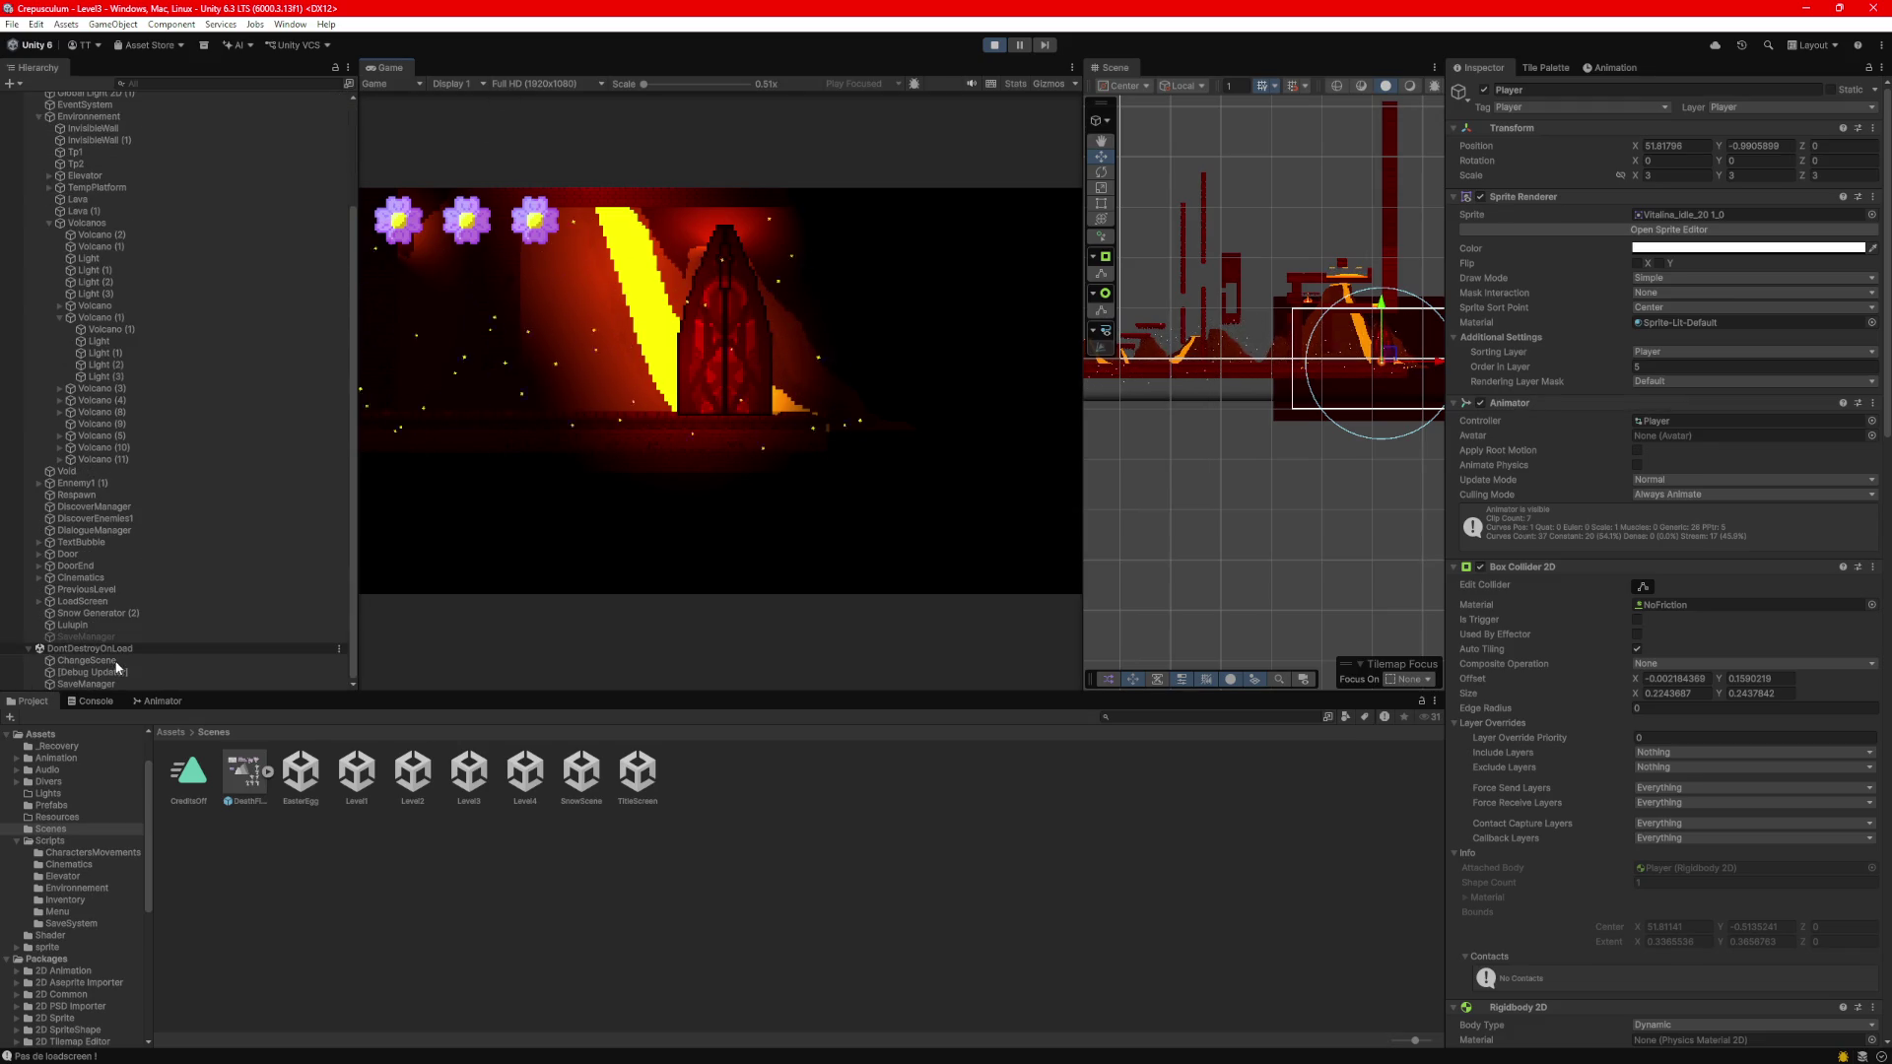
pyautogui.click(115, 660)
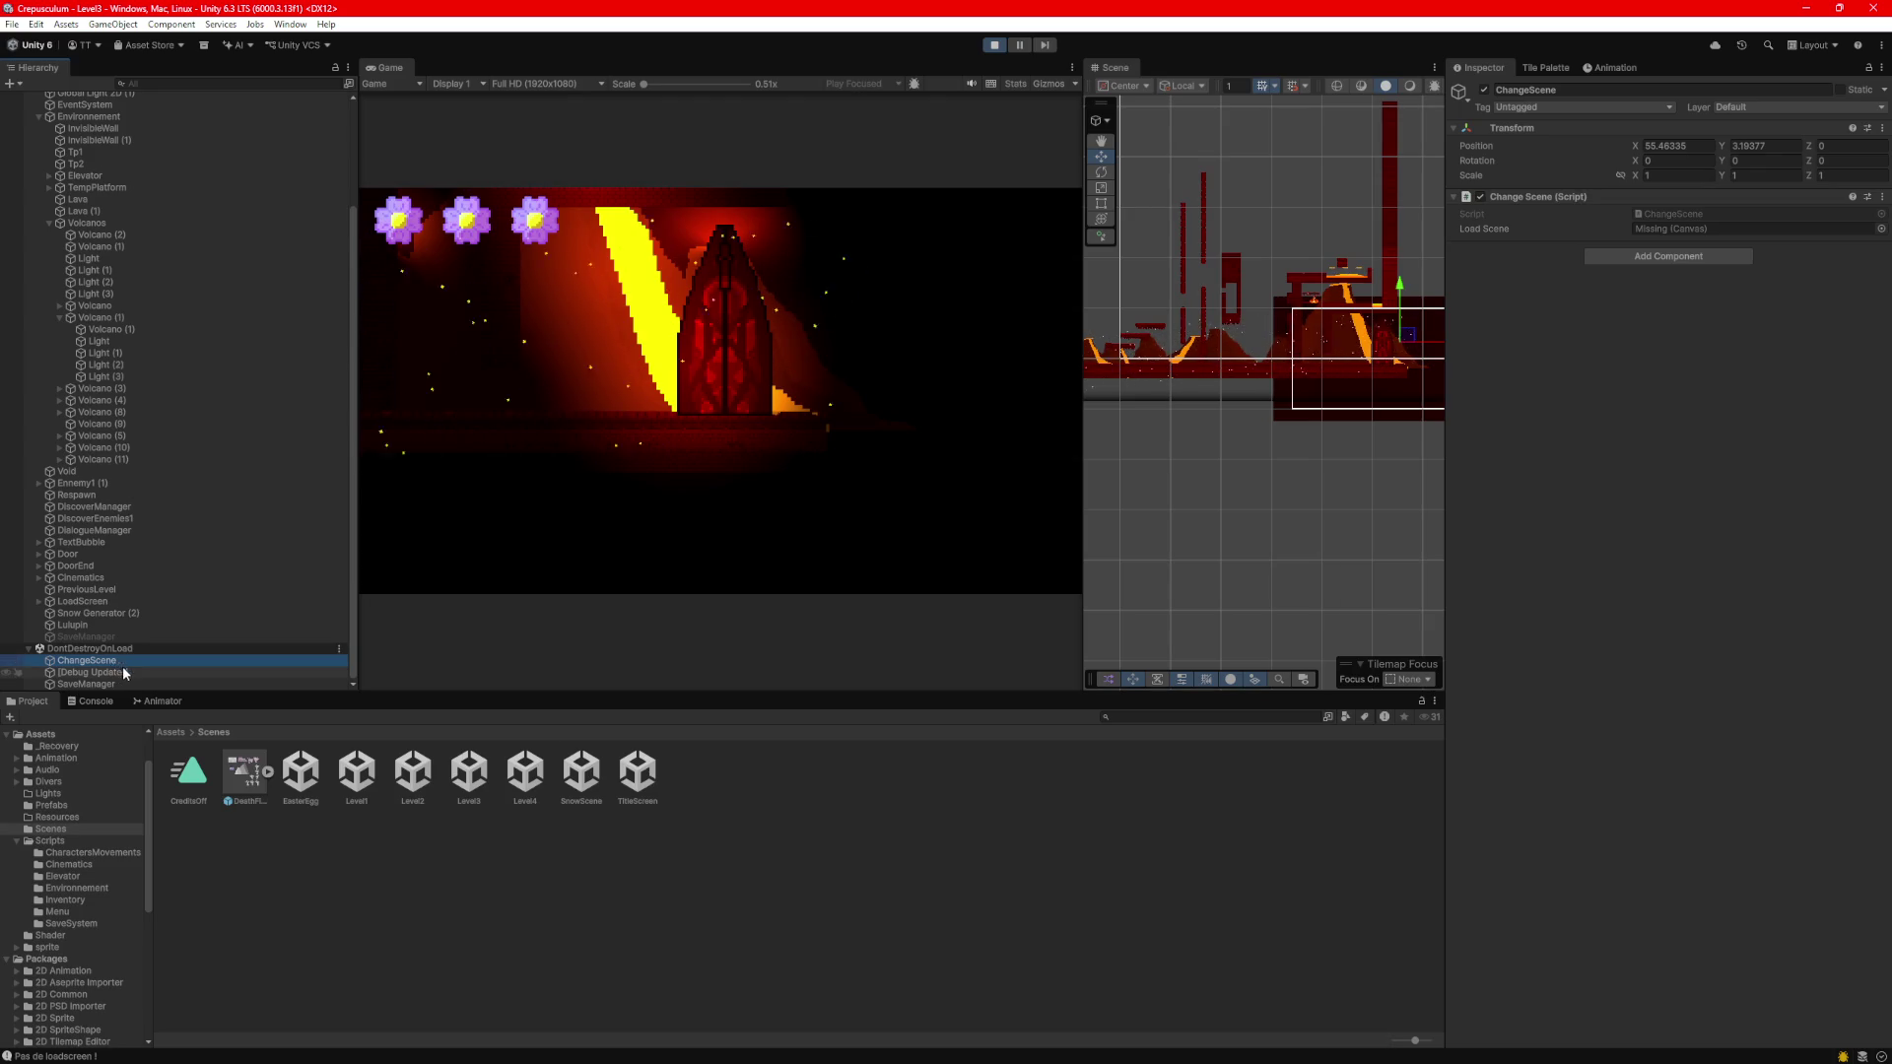
pyautogui.click(1675, 214)
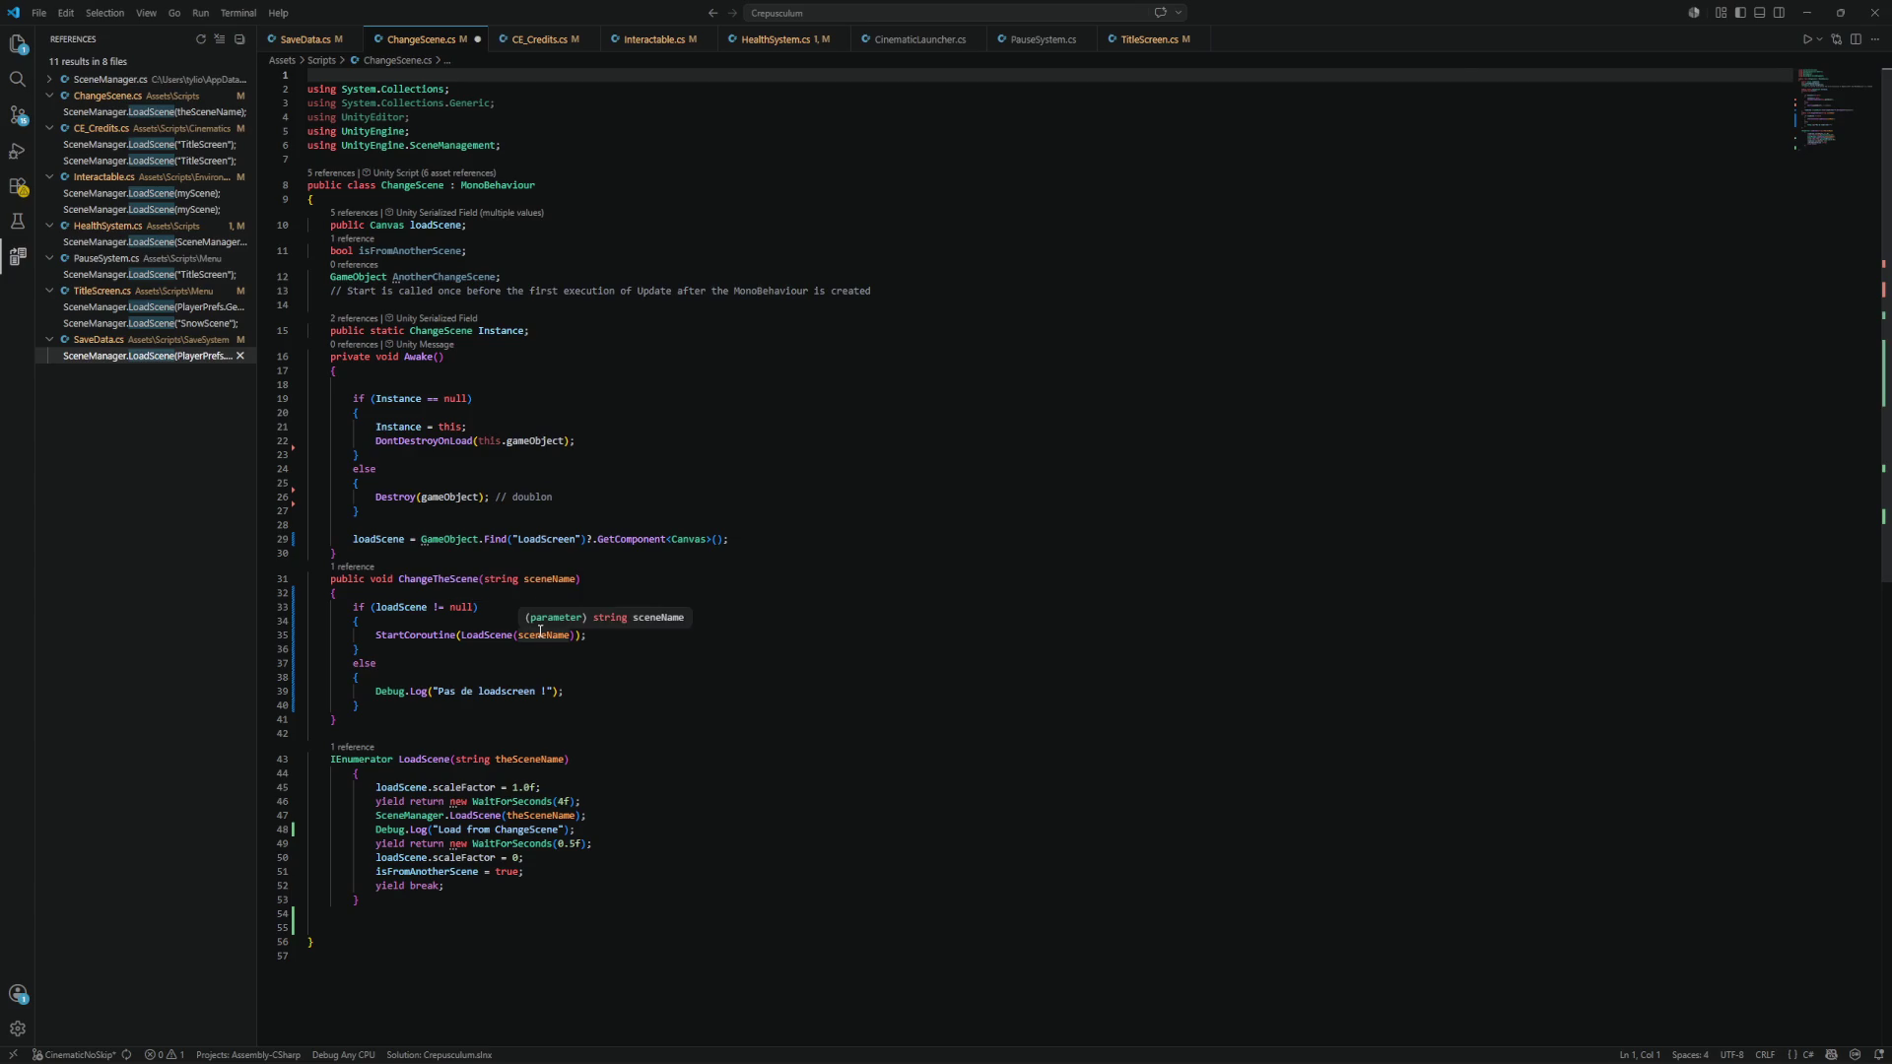
# Create an Update method containing the copied GameObject.Find("LoadScreen") line.
pyautogui.moveTo(754, 540); pyautogui.dragTo(352, 547)
pyautogui.hotkey('ctrl', 'c')
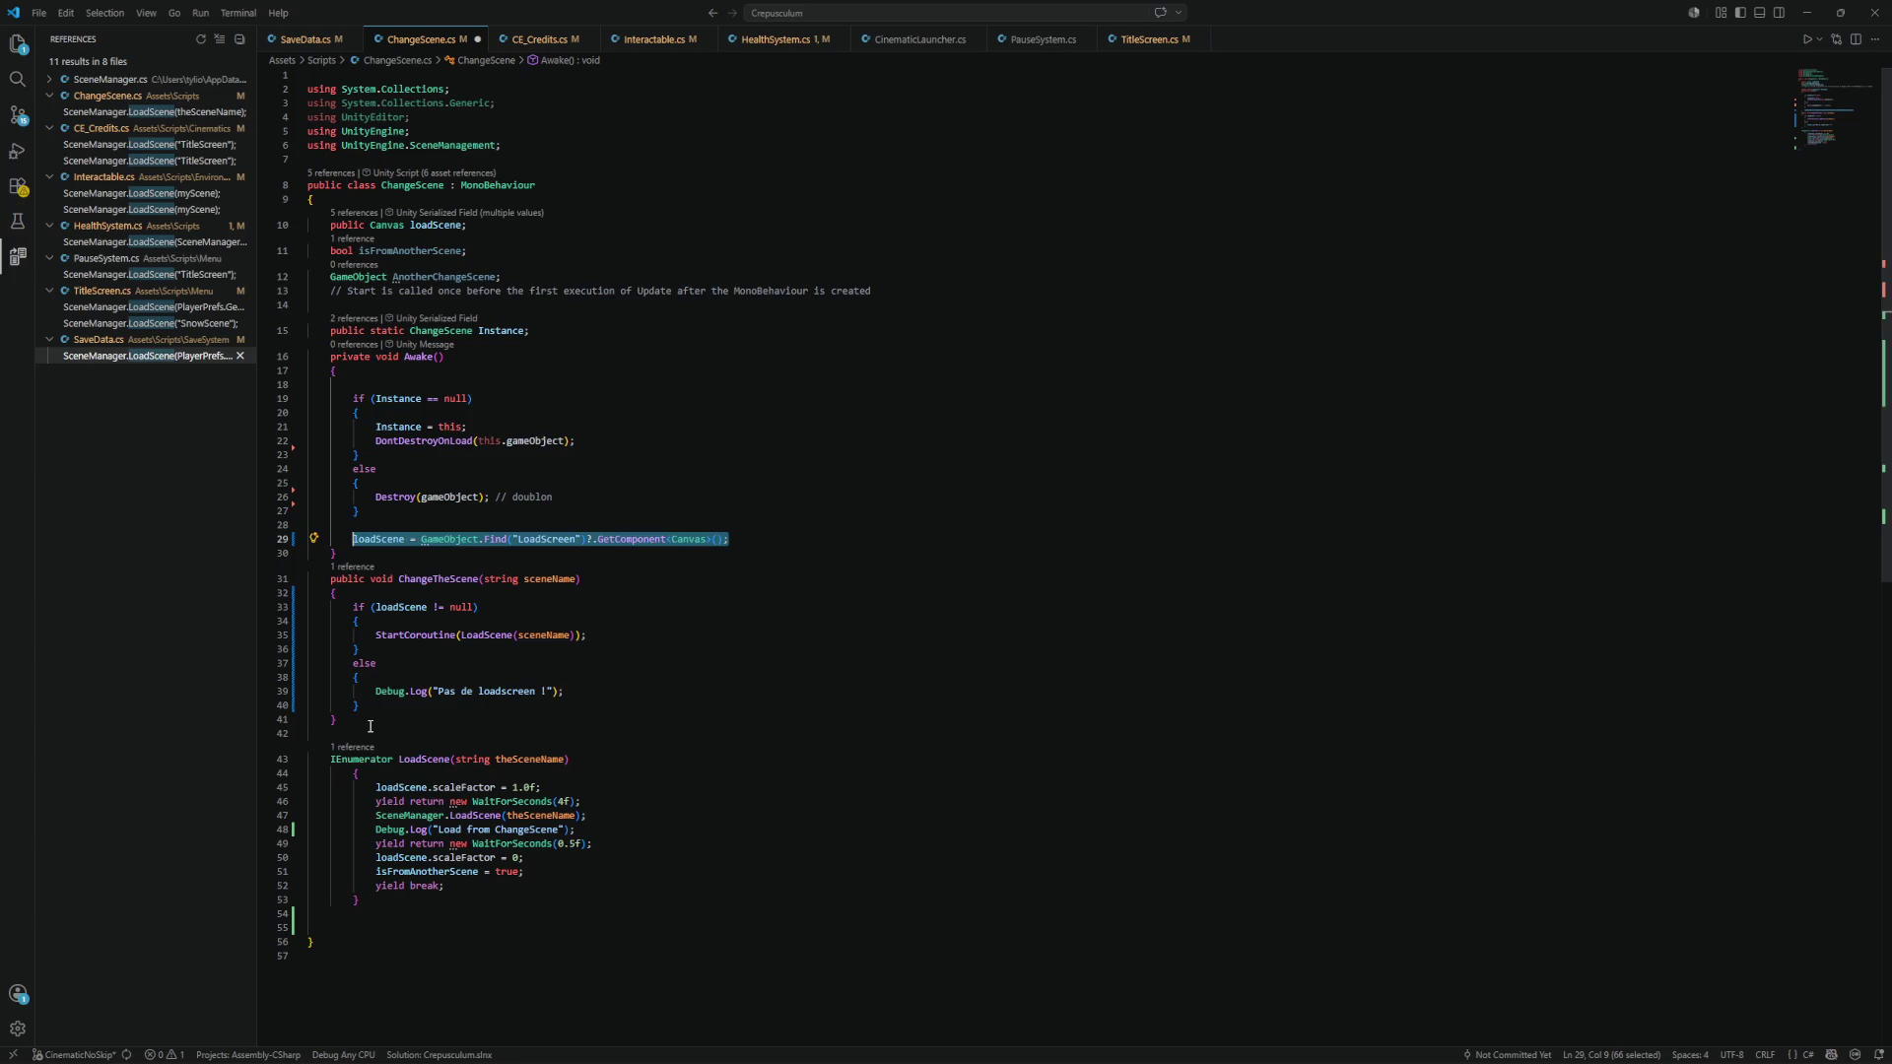
pyautogui.click(372, 724)
pyautogui.press('Return')
pyautogui.press('Return')
pyautogui.write('void u')
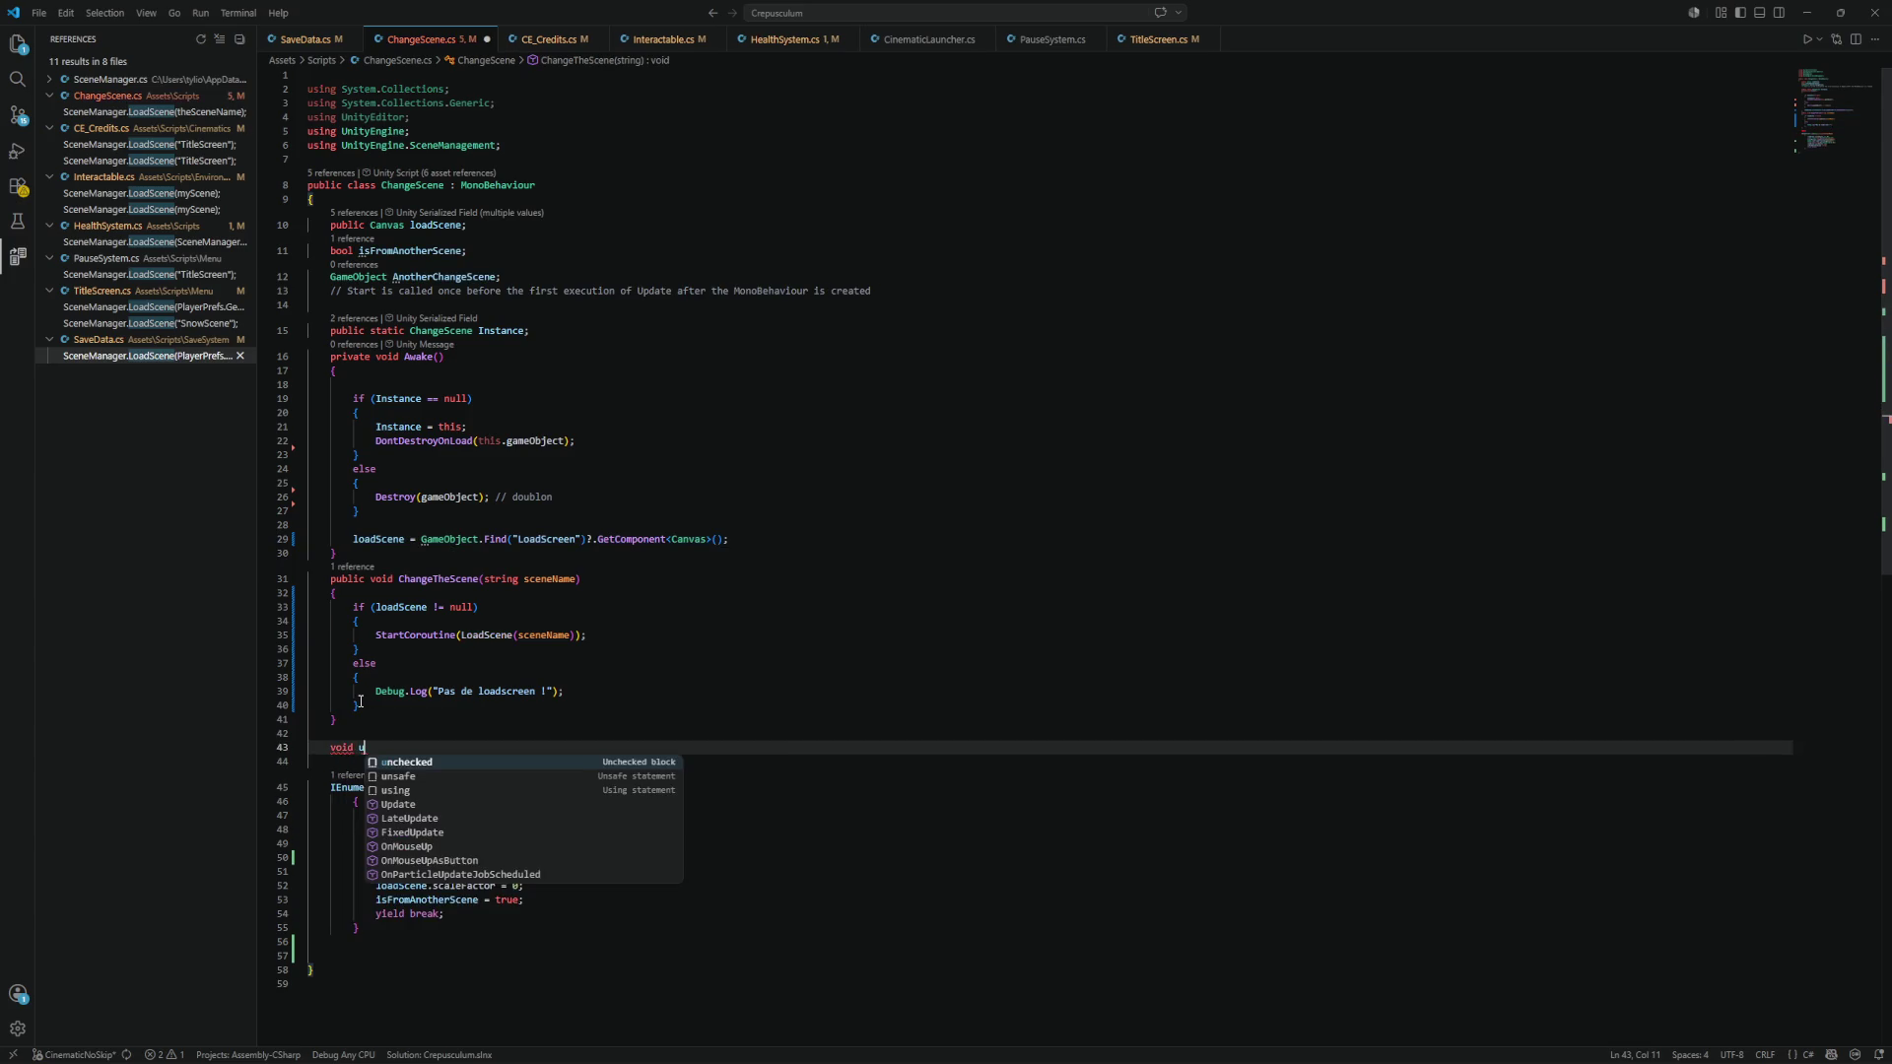
pyautogui.write('pda')
pyautogui.press('Return')
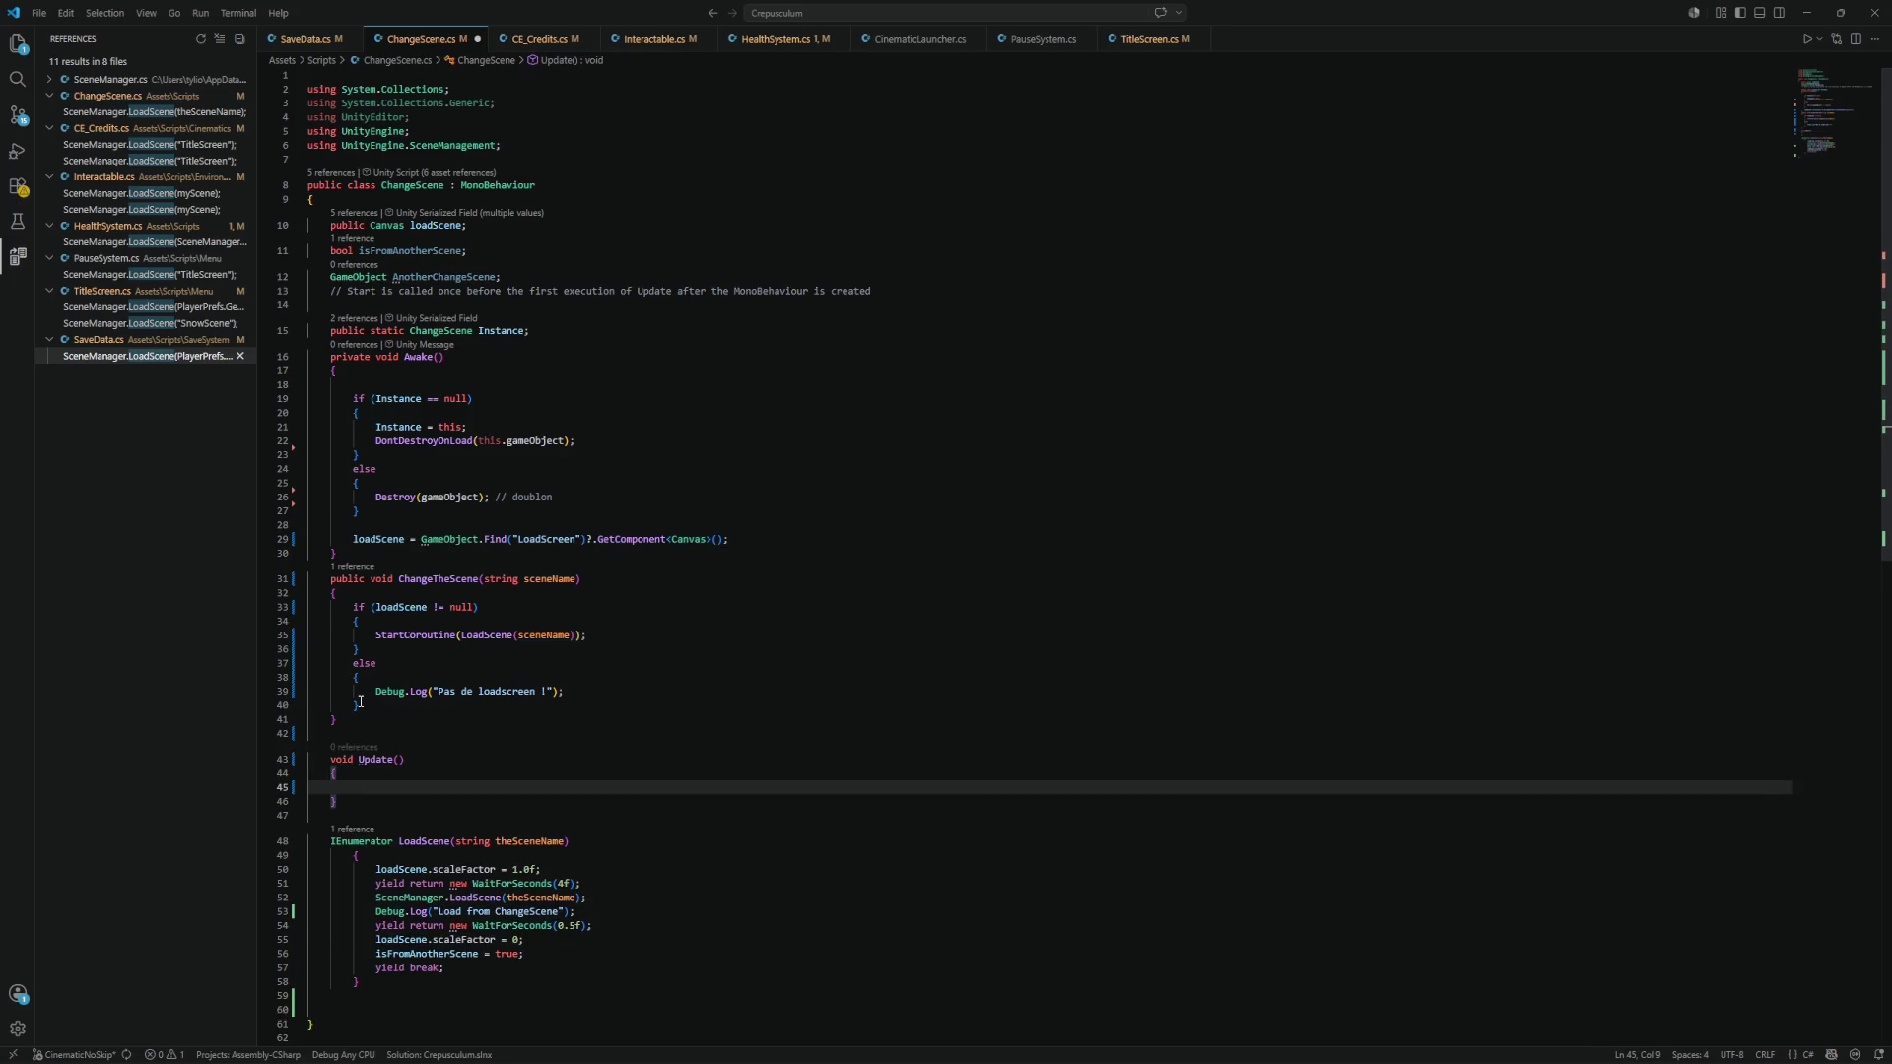
pyautogui.hotkey('ctrl', 'v')
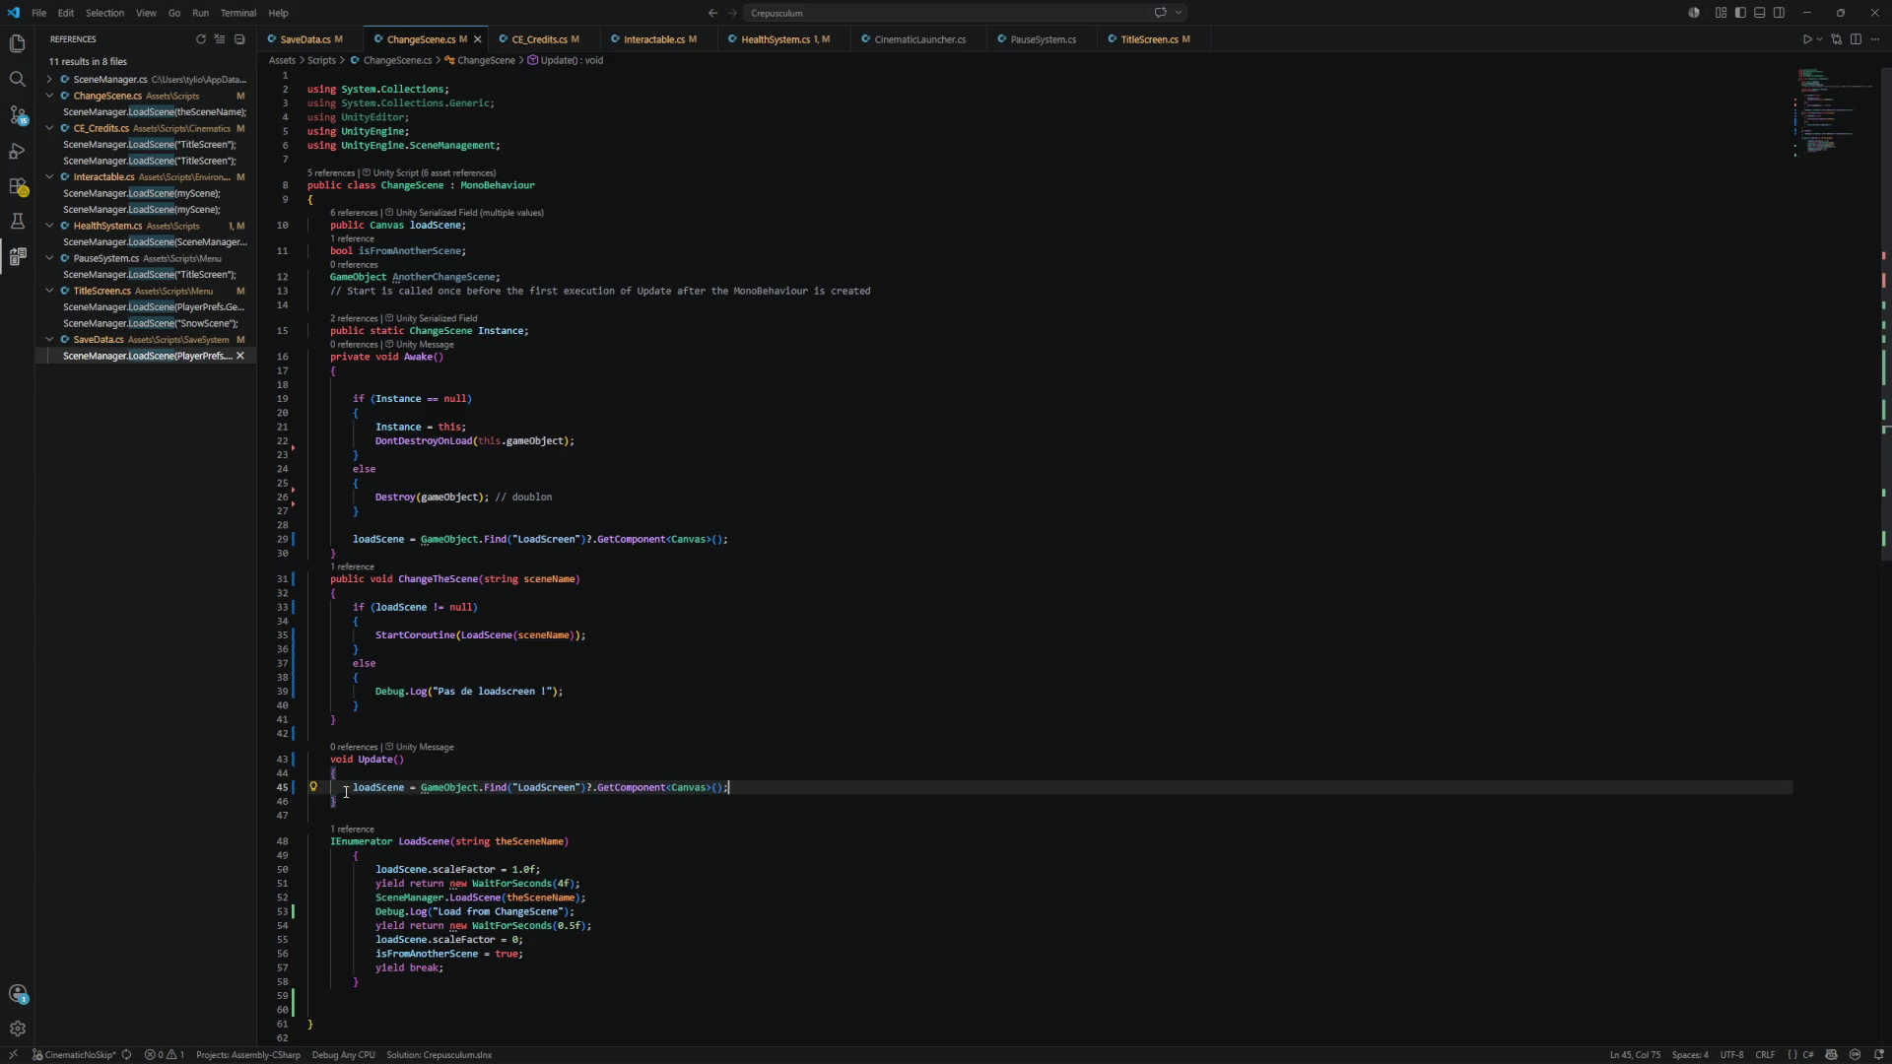
# Add an if(loadScene == null) block at the start of Update.
pyautogui.click(374, 776)
pyautogui.press('Return')
pyautogui.write('if')
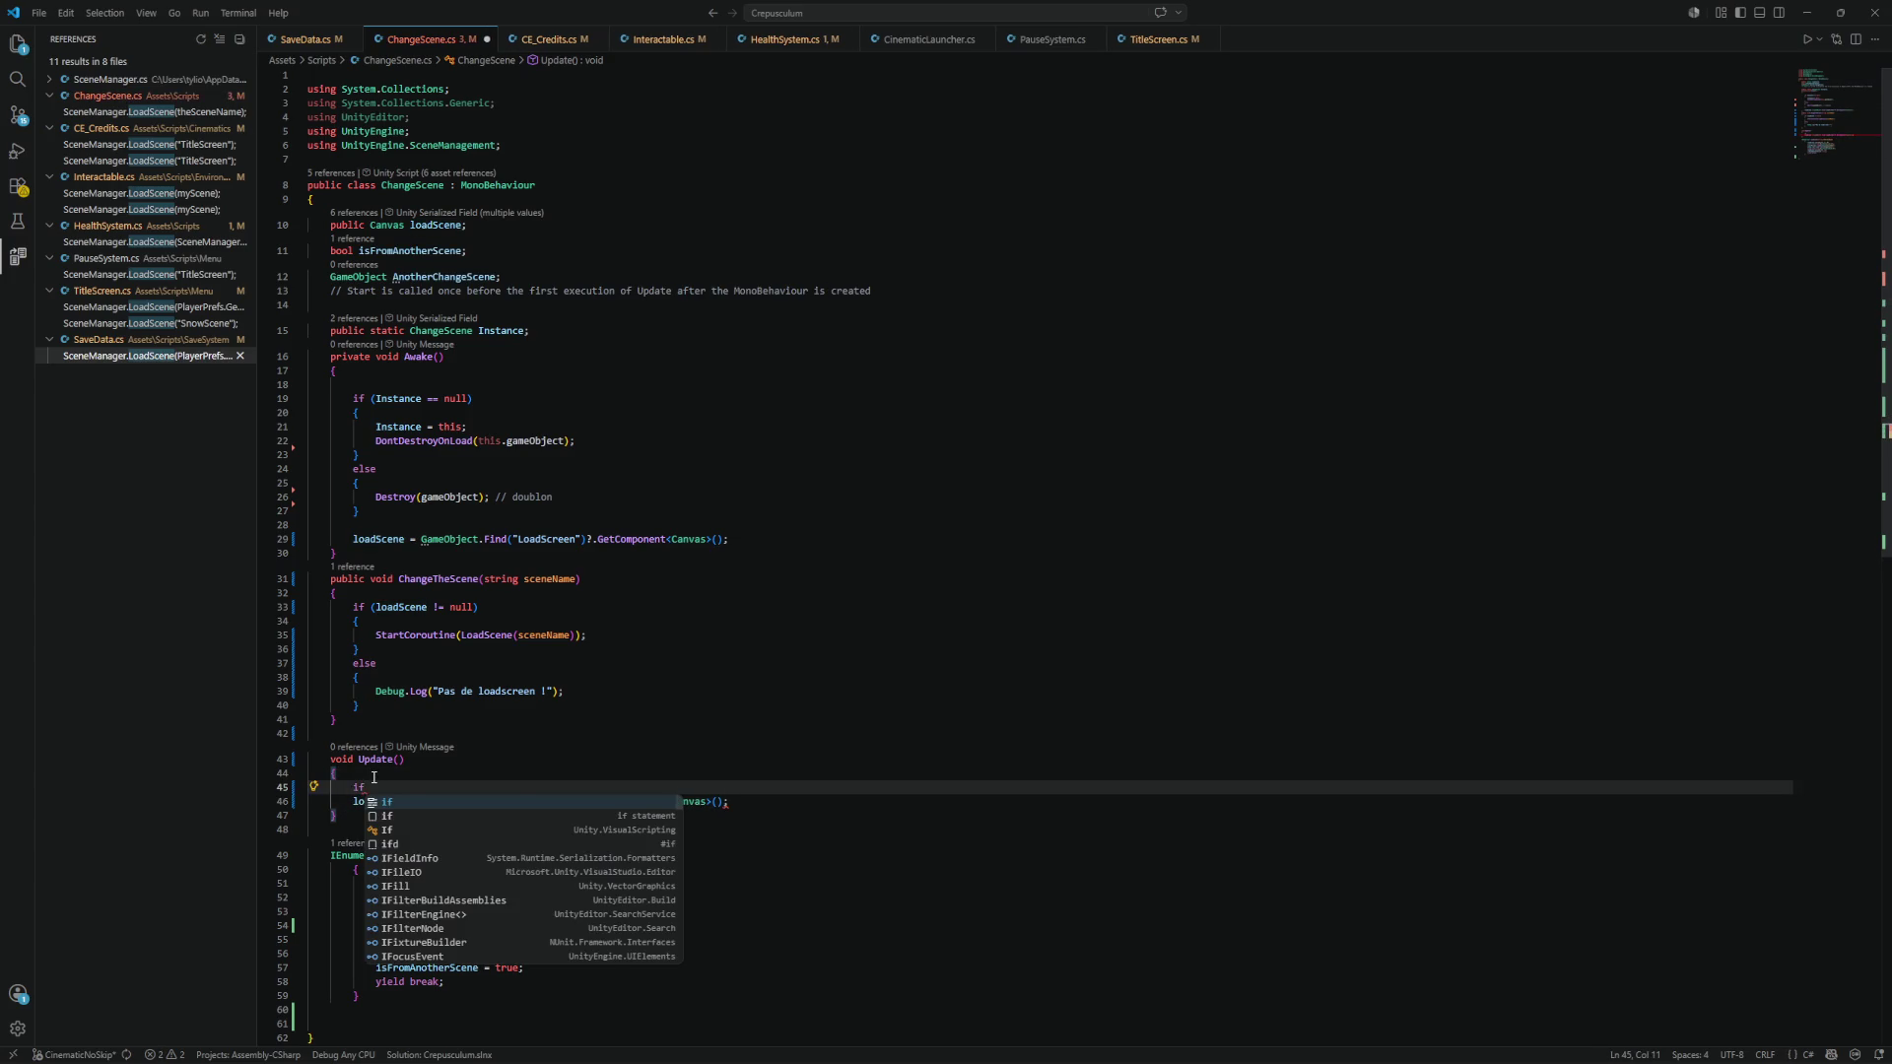
pyautogui.write('(loadScene ==')
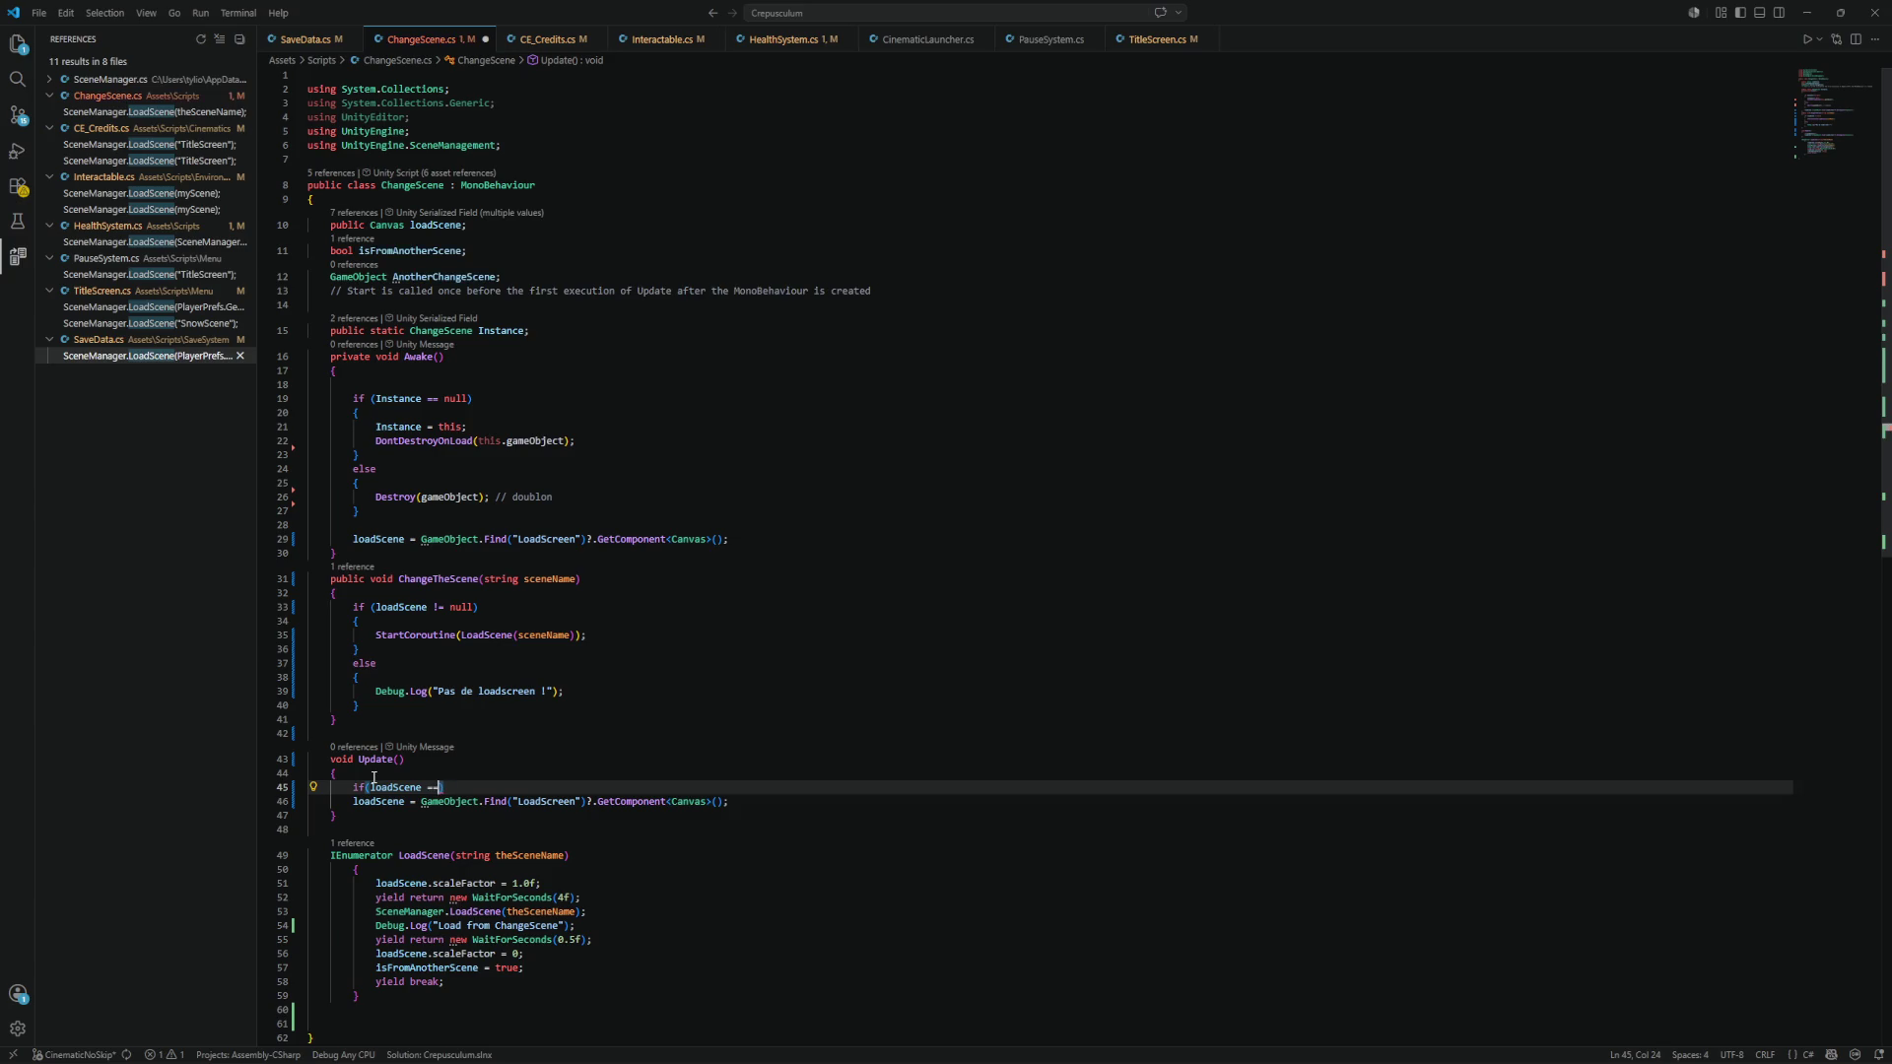
pyautogui.write(' null')
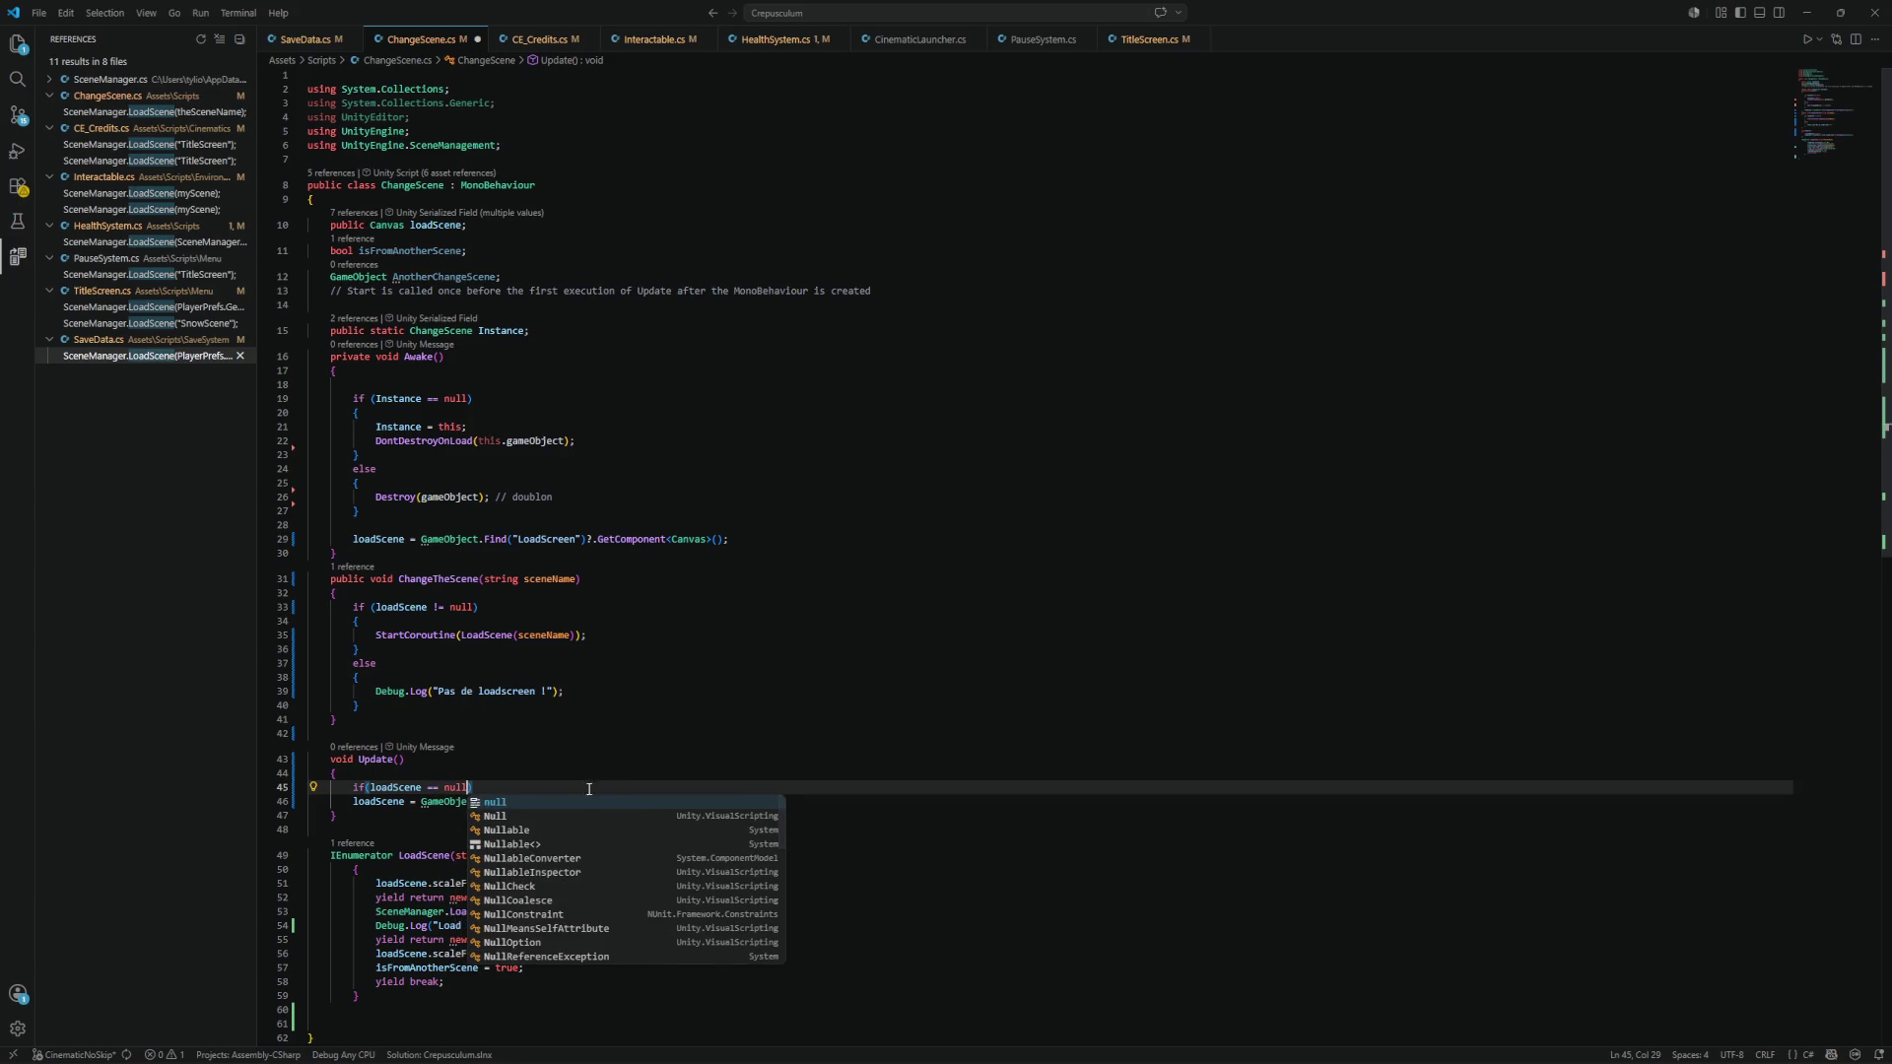
pyautogui.press('Escape')
pyautogui.press('Return')
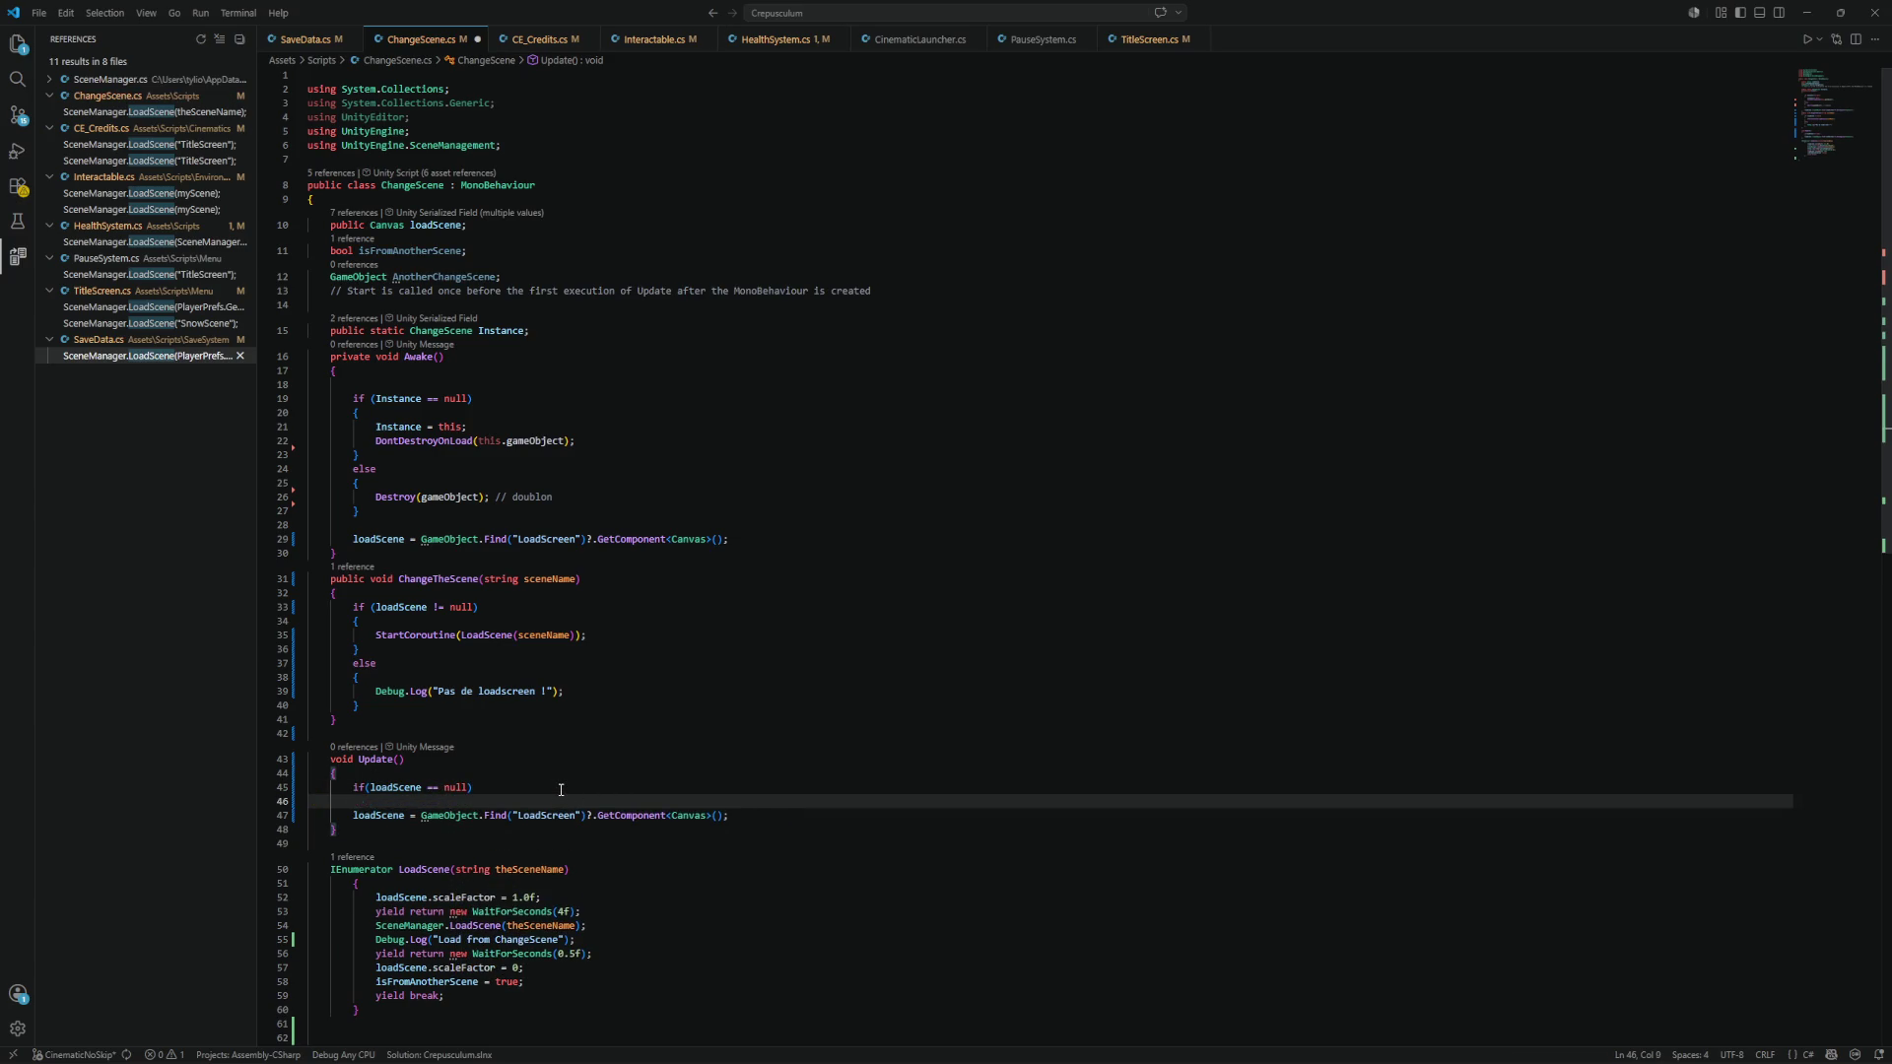
pyautogui.write('{')
pyautogui.press('Return')
# Move the LoadScreen lookup inside the null-check block, fix indentation, and return to Unity.
pyautogui.tripleClick(549, 834)
pyautogui.hotkey('ctrl', 'x')
pyautogui.click(512, 815)
pyautogui.hotkey('ctrl', 'v')
pyautogui.press('BackSpace')
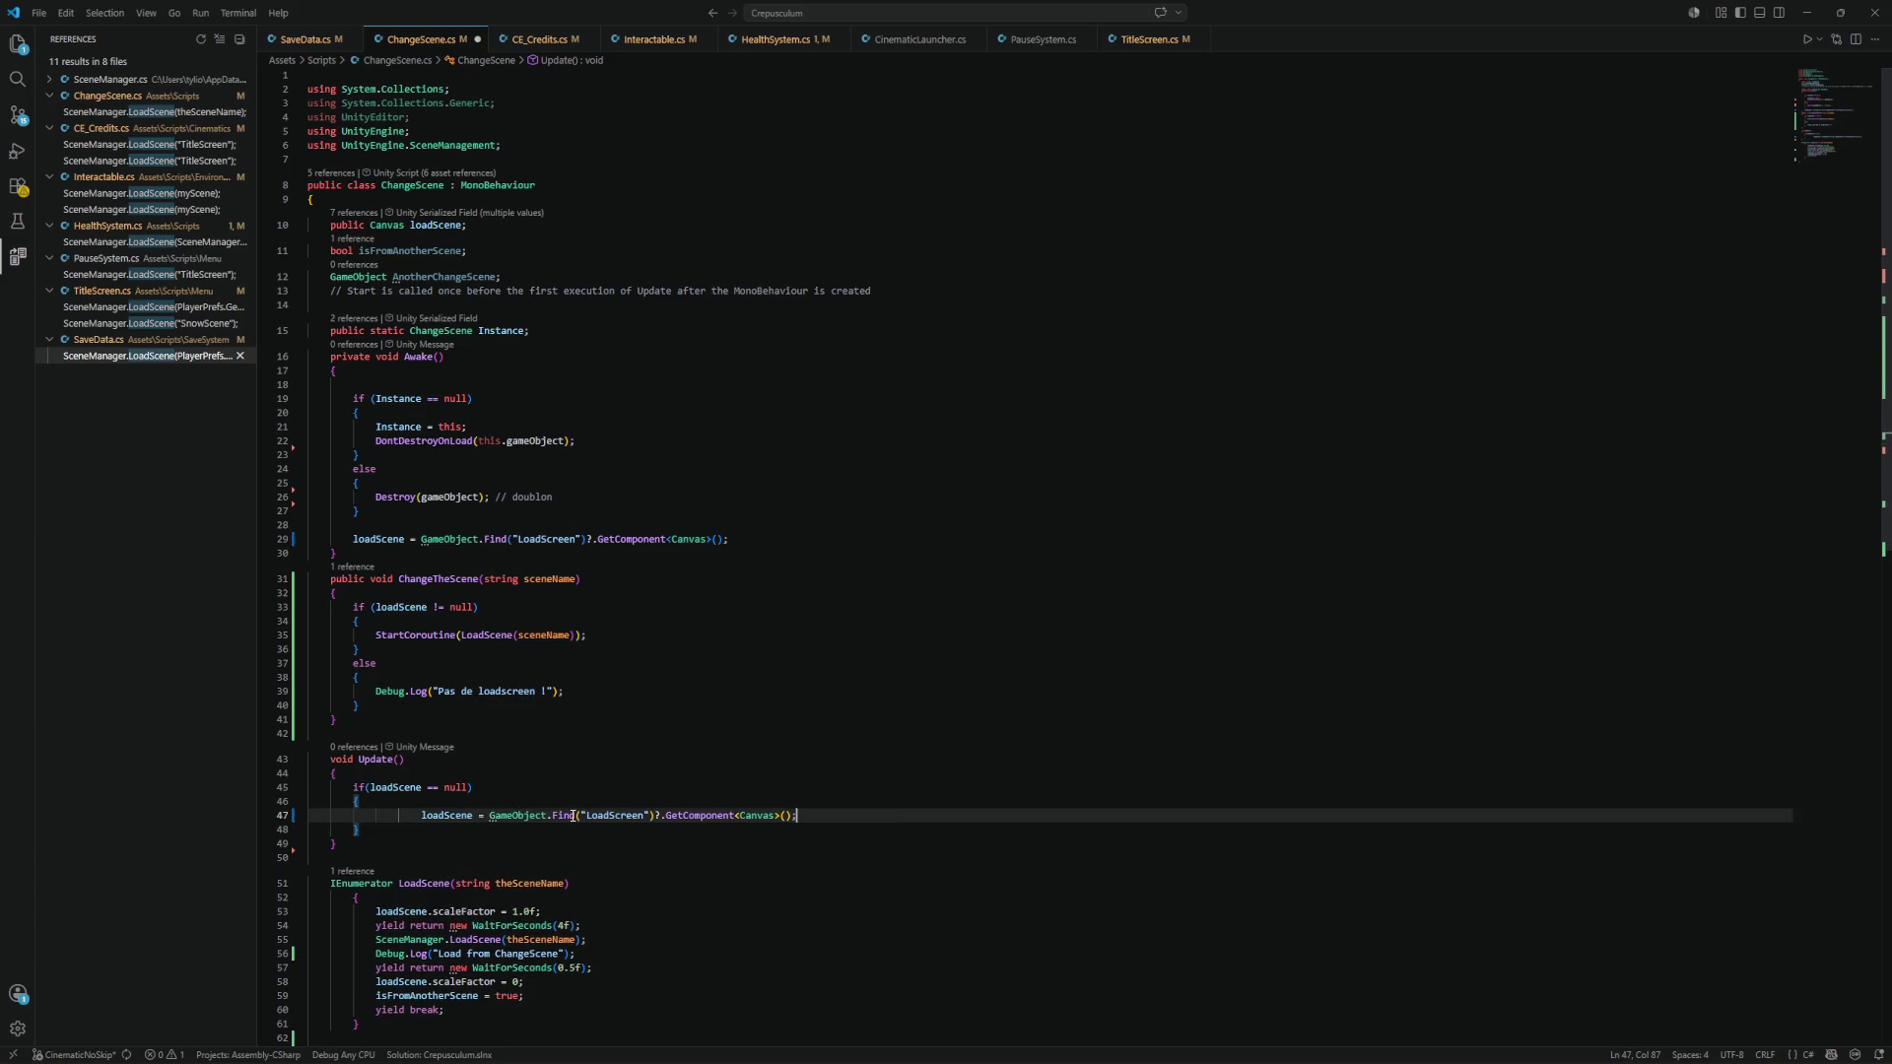
pyautogui.click(422, 815)
pyautogui.press('BackSpace')
pyautogui.press('BackSpace')
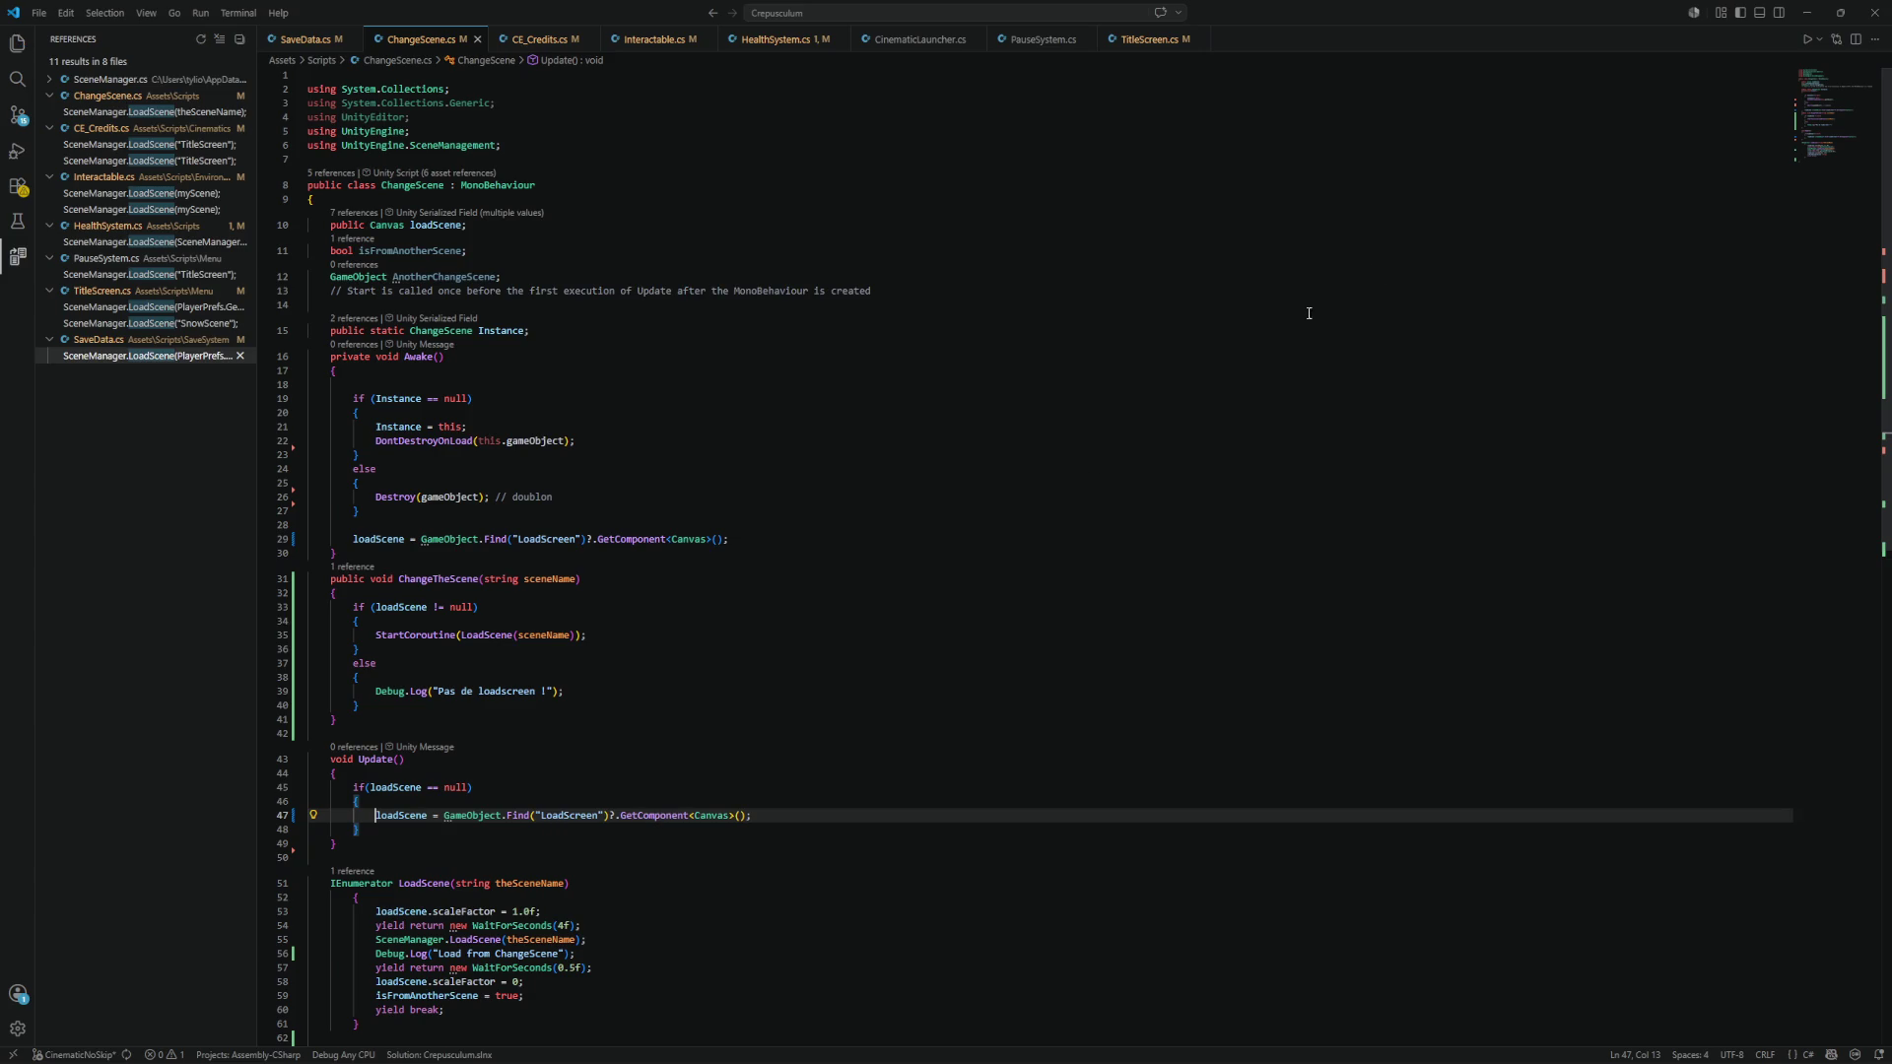
pyautogui.click(1807, 13)
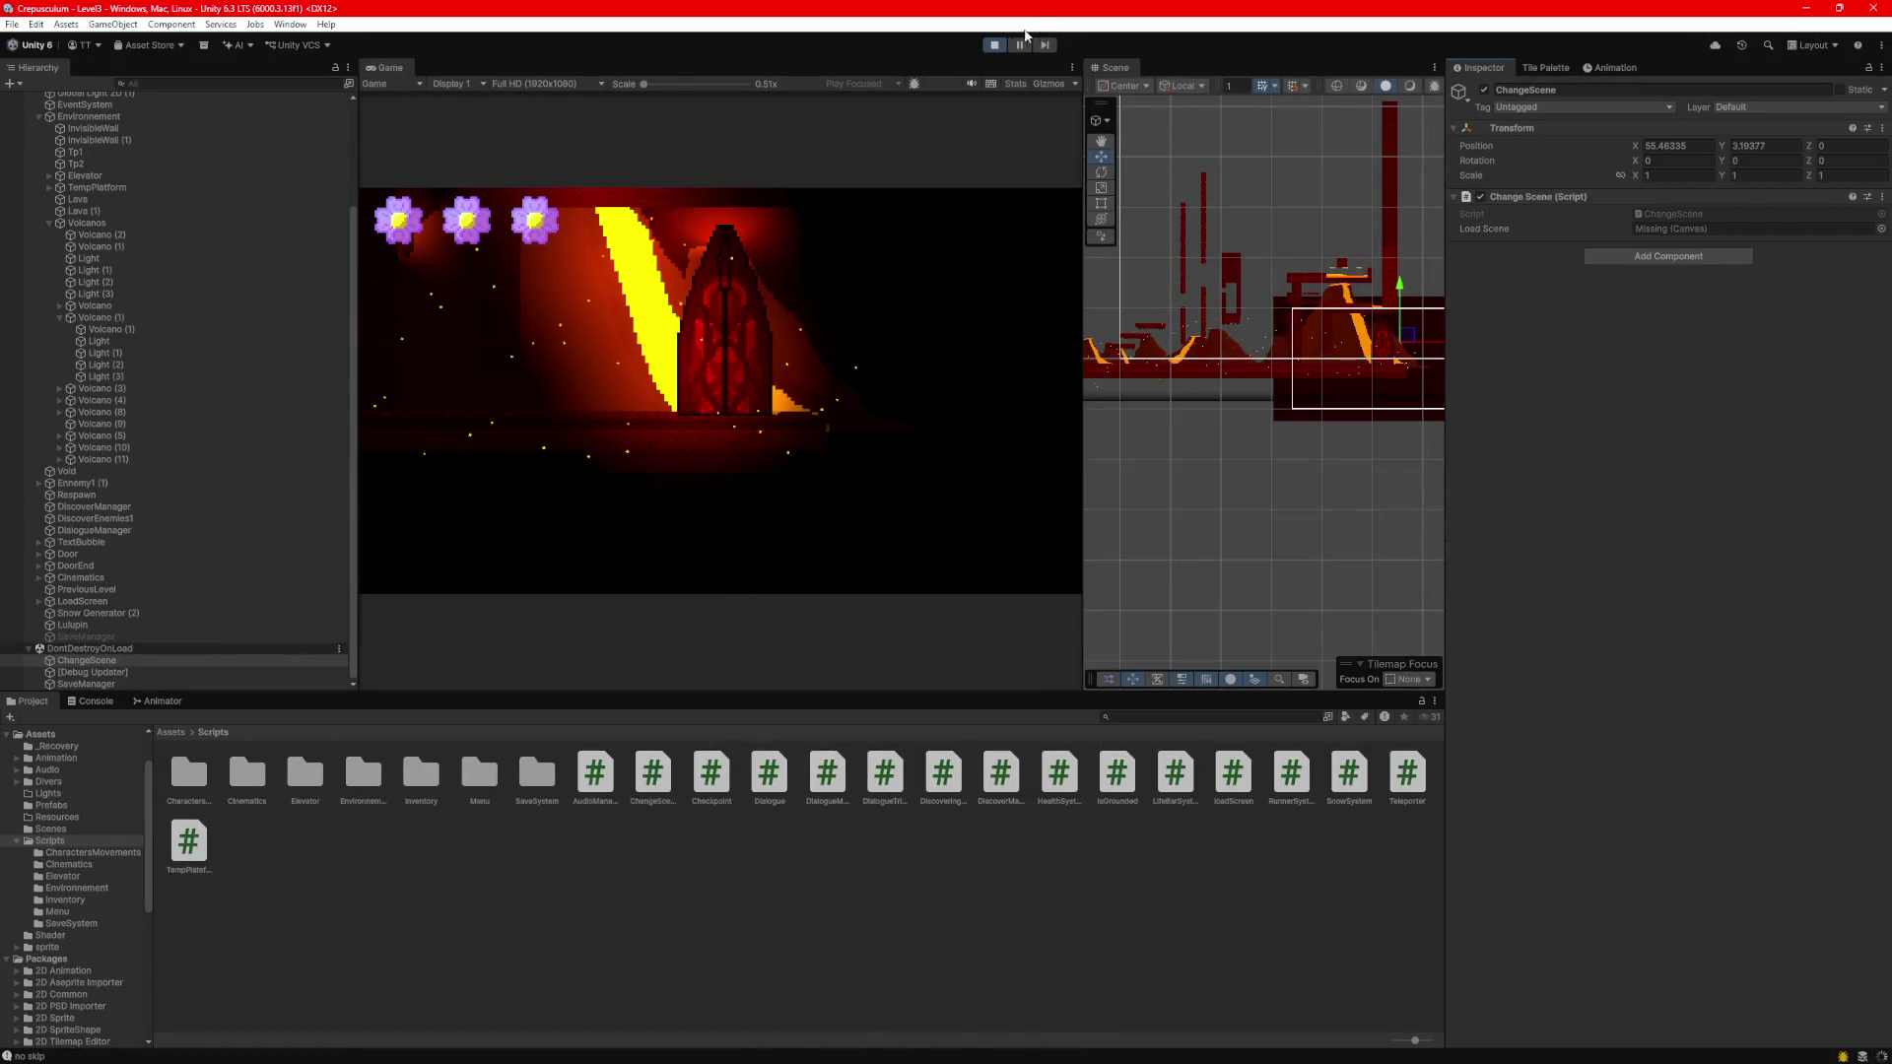
# Restart play mode and drag the Player to Level3's exit so Level4 loads.
pyautogui.click(997, 45)
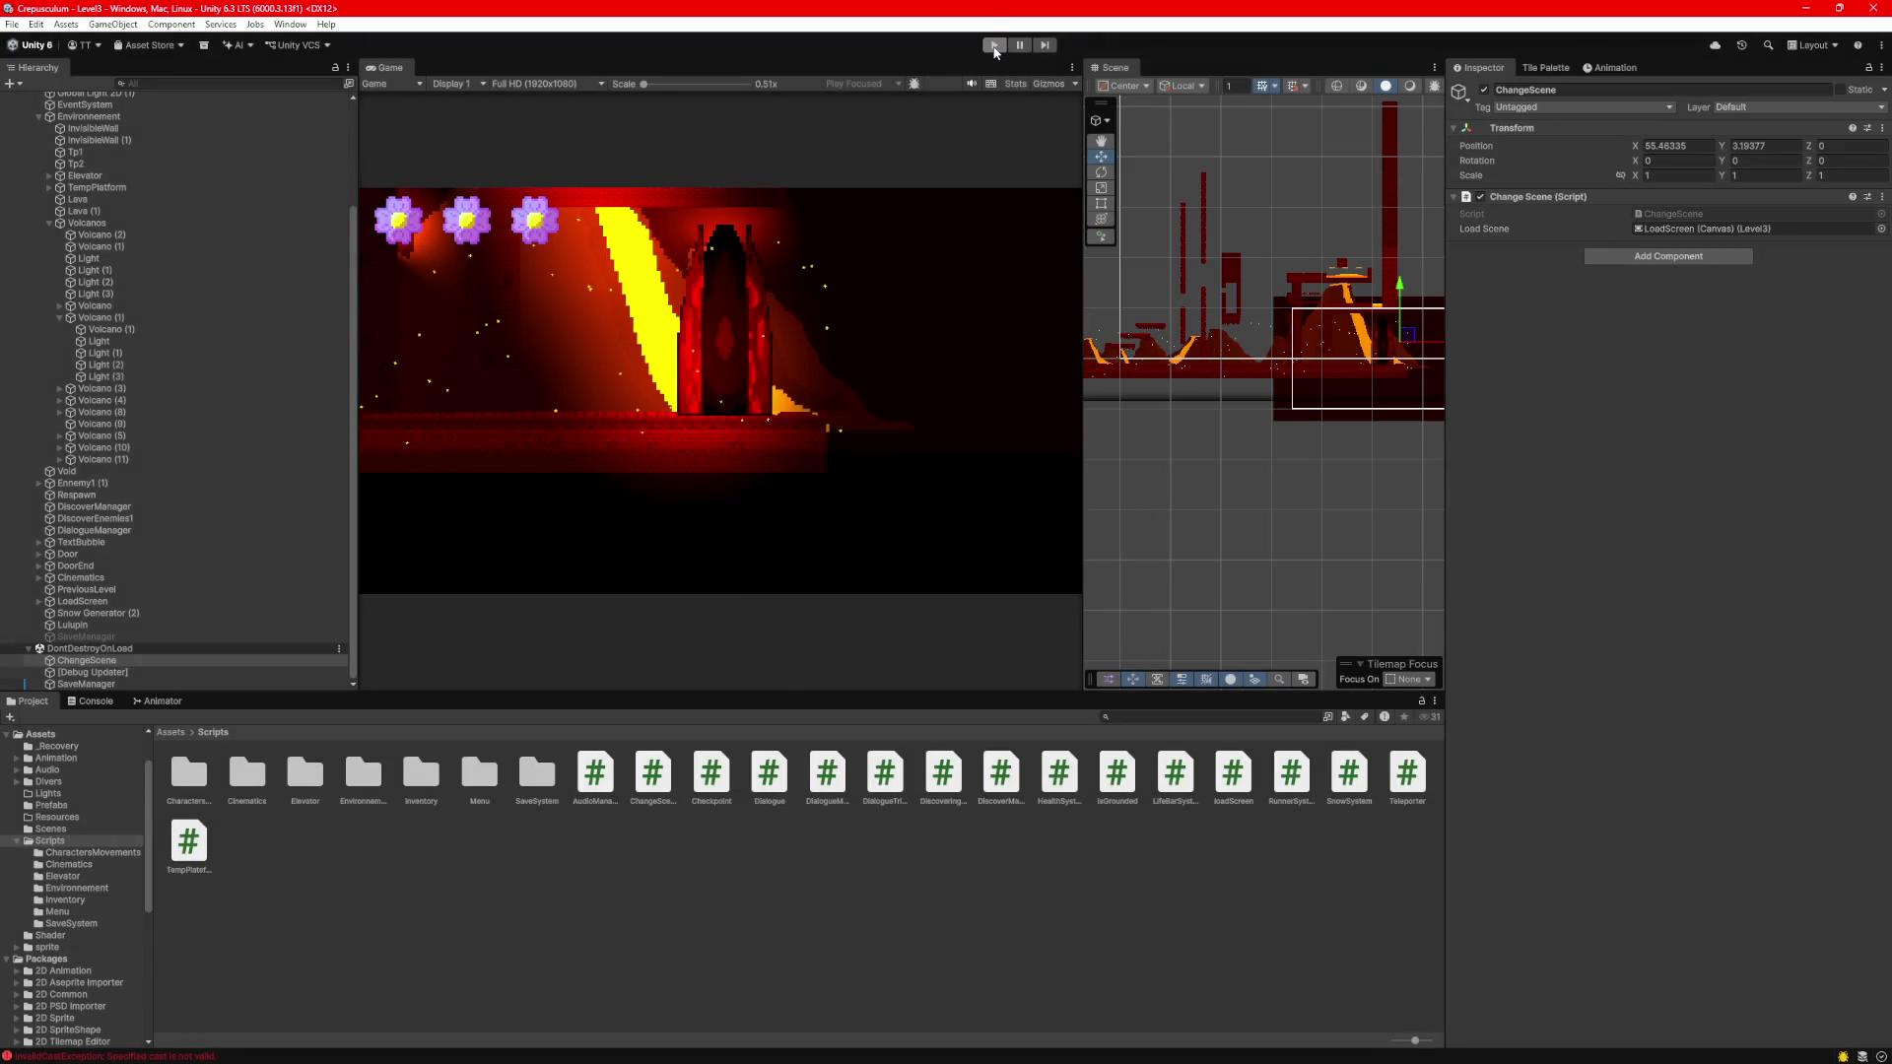
pyautogui.click(993, 45)
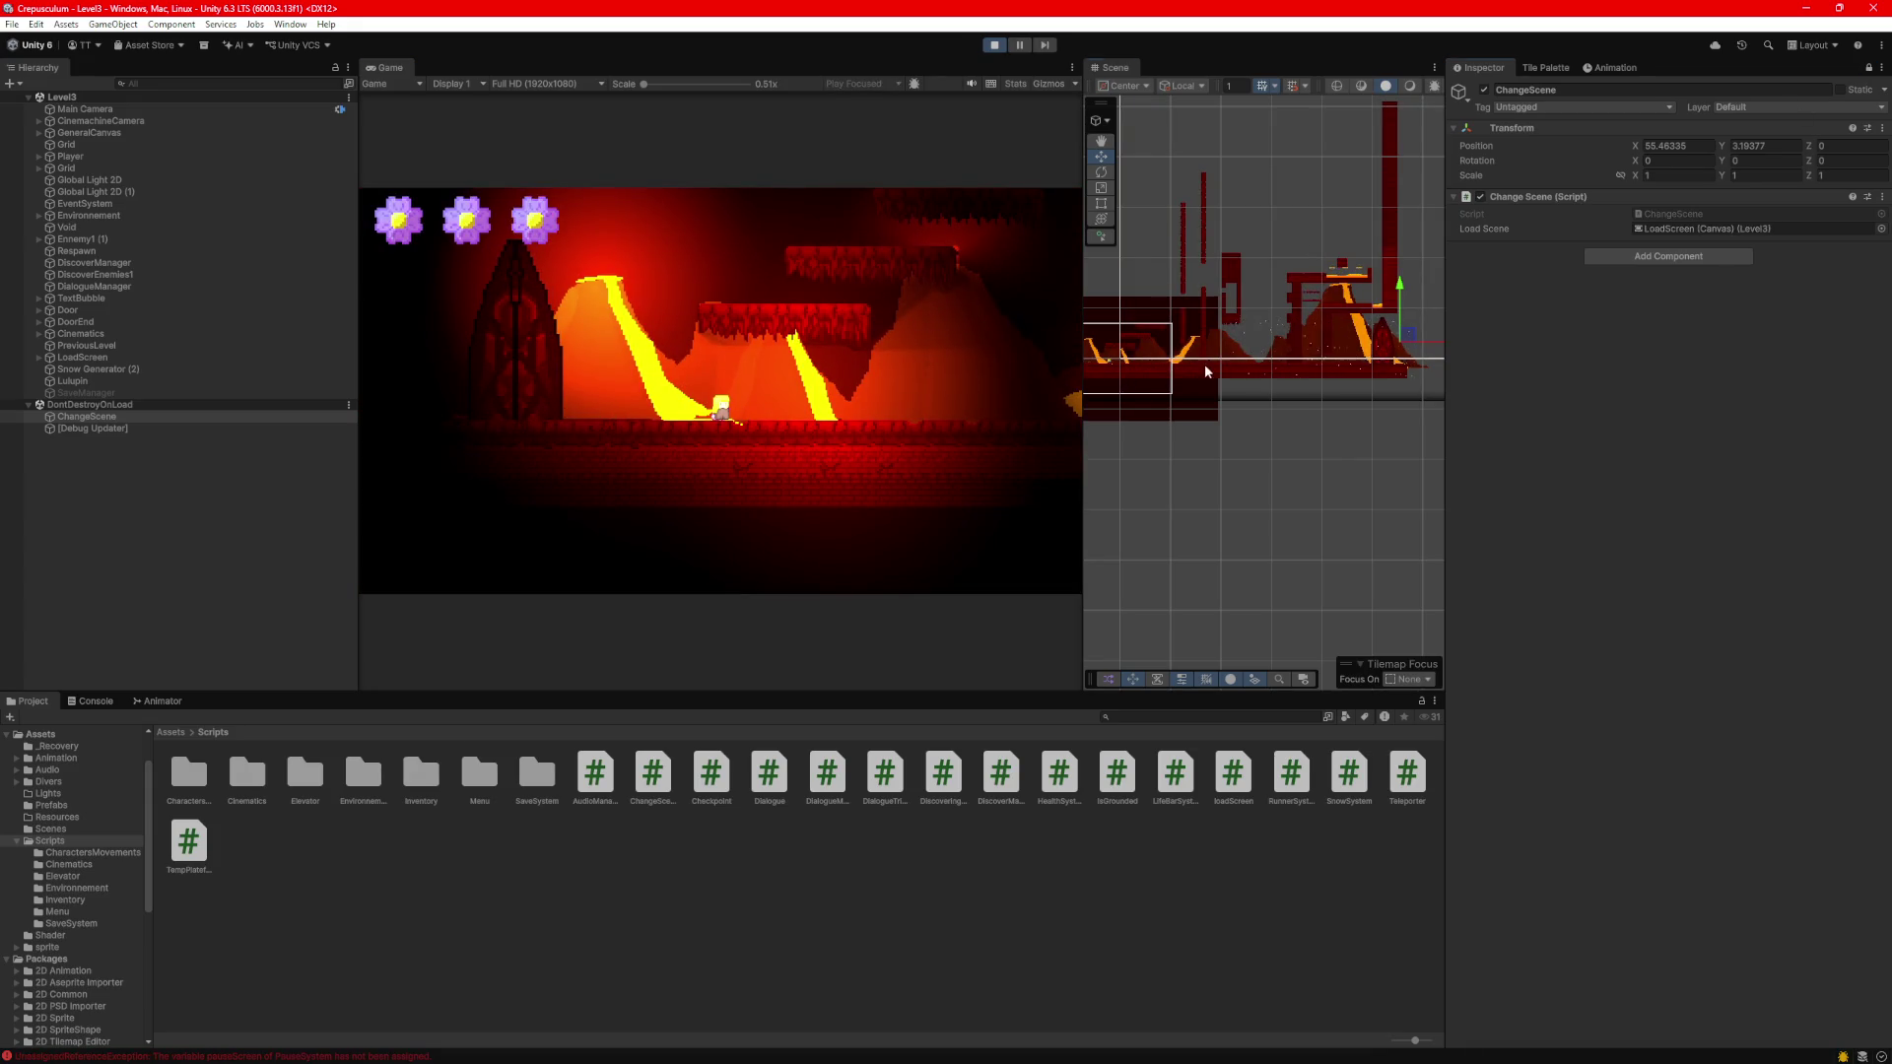
pyautogui.moveTo(1198, 363); pyautogui.dragTo(1307, 372)
pyautogui.click(104, 158)
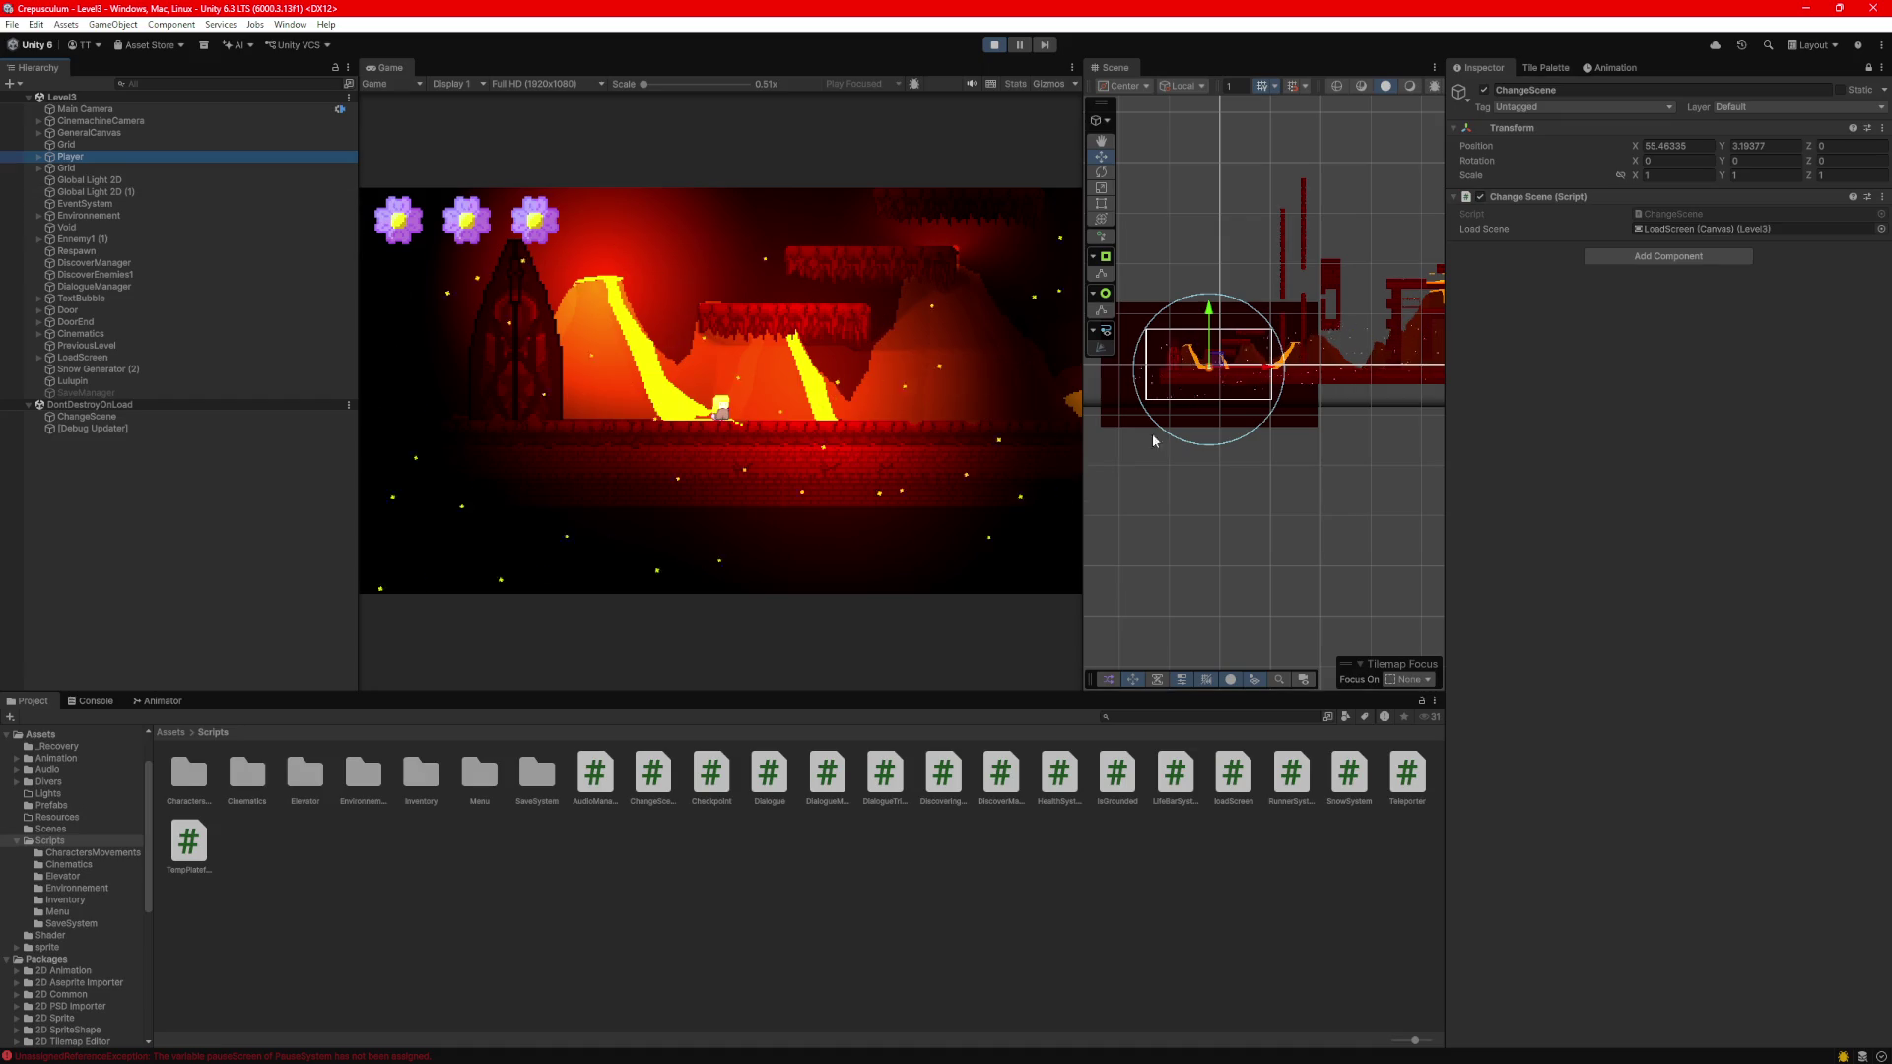
pyautogui.click(1374, 366)
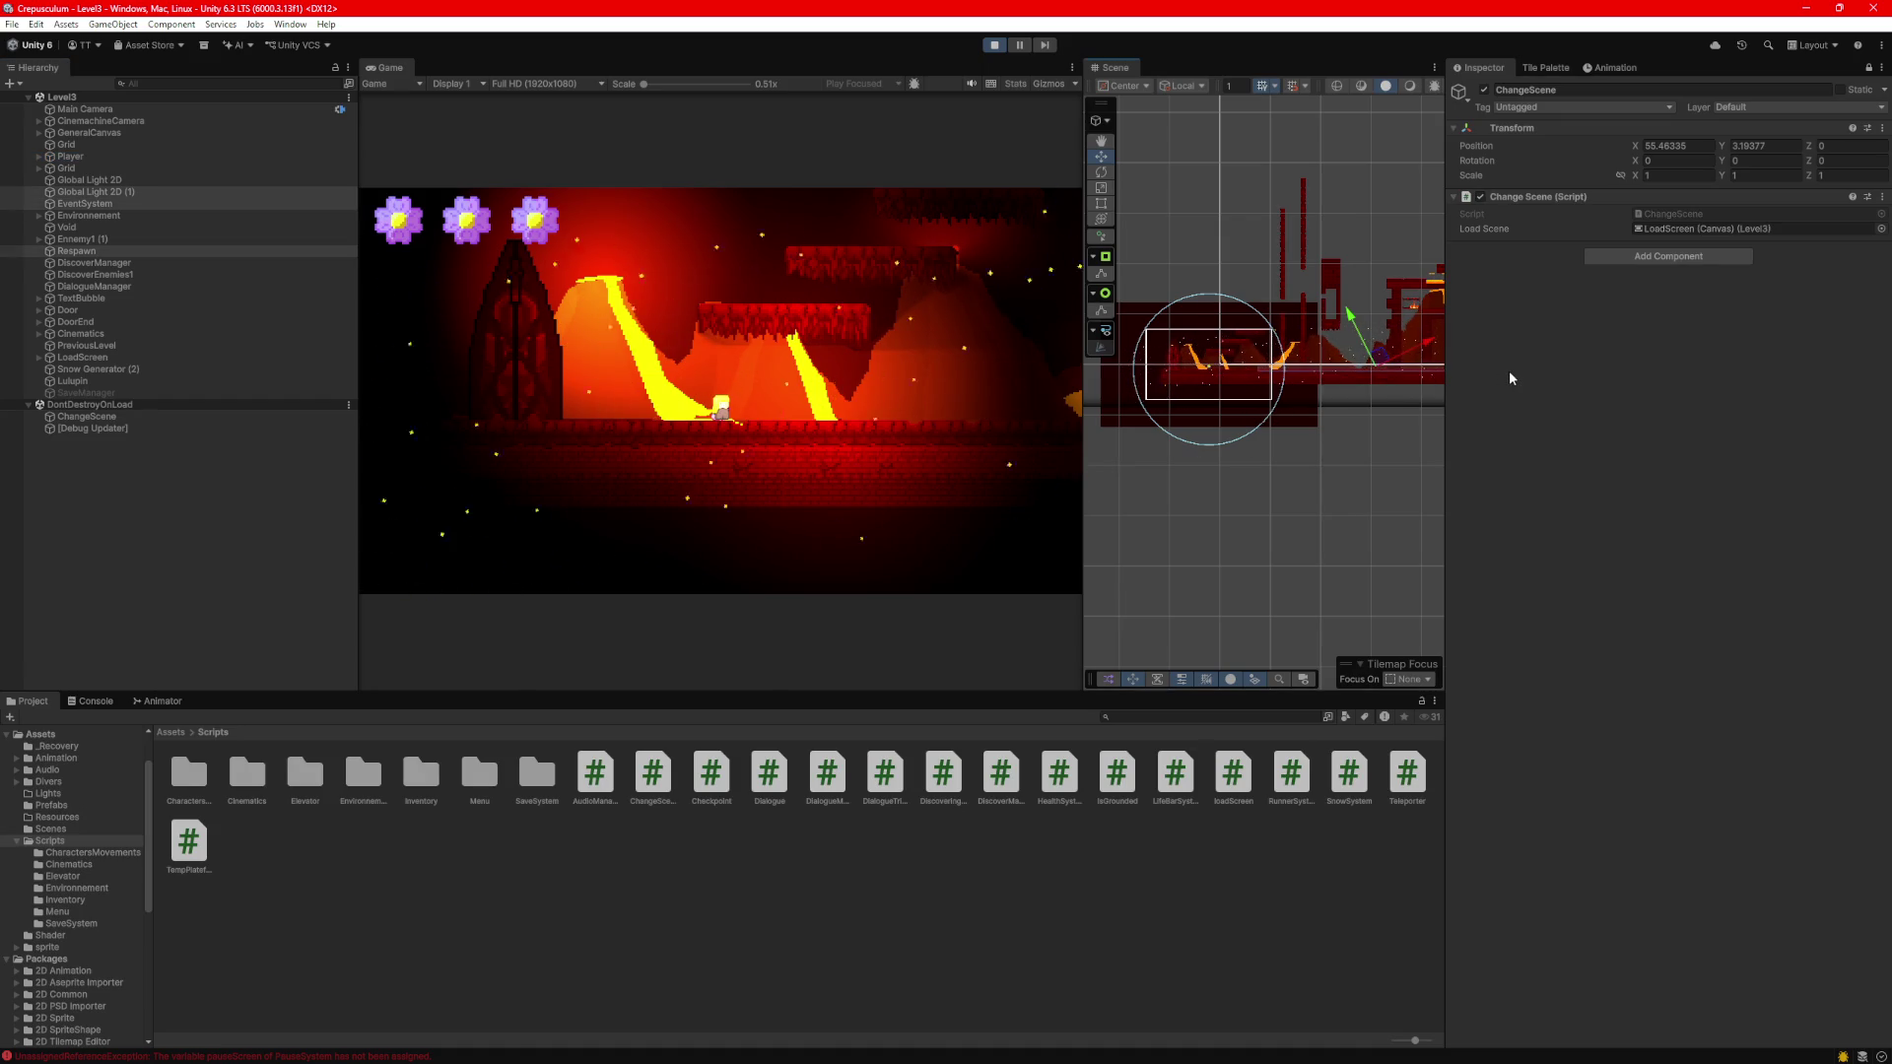
pyautogui.click(1247, 367)
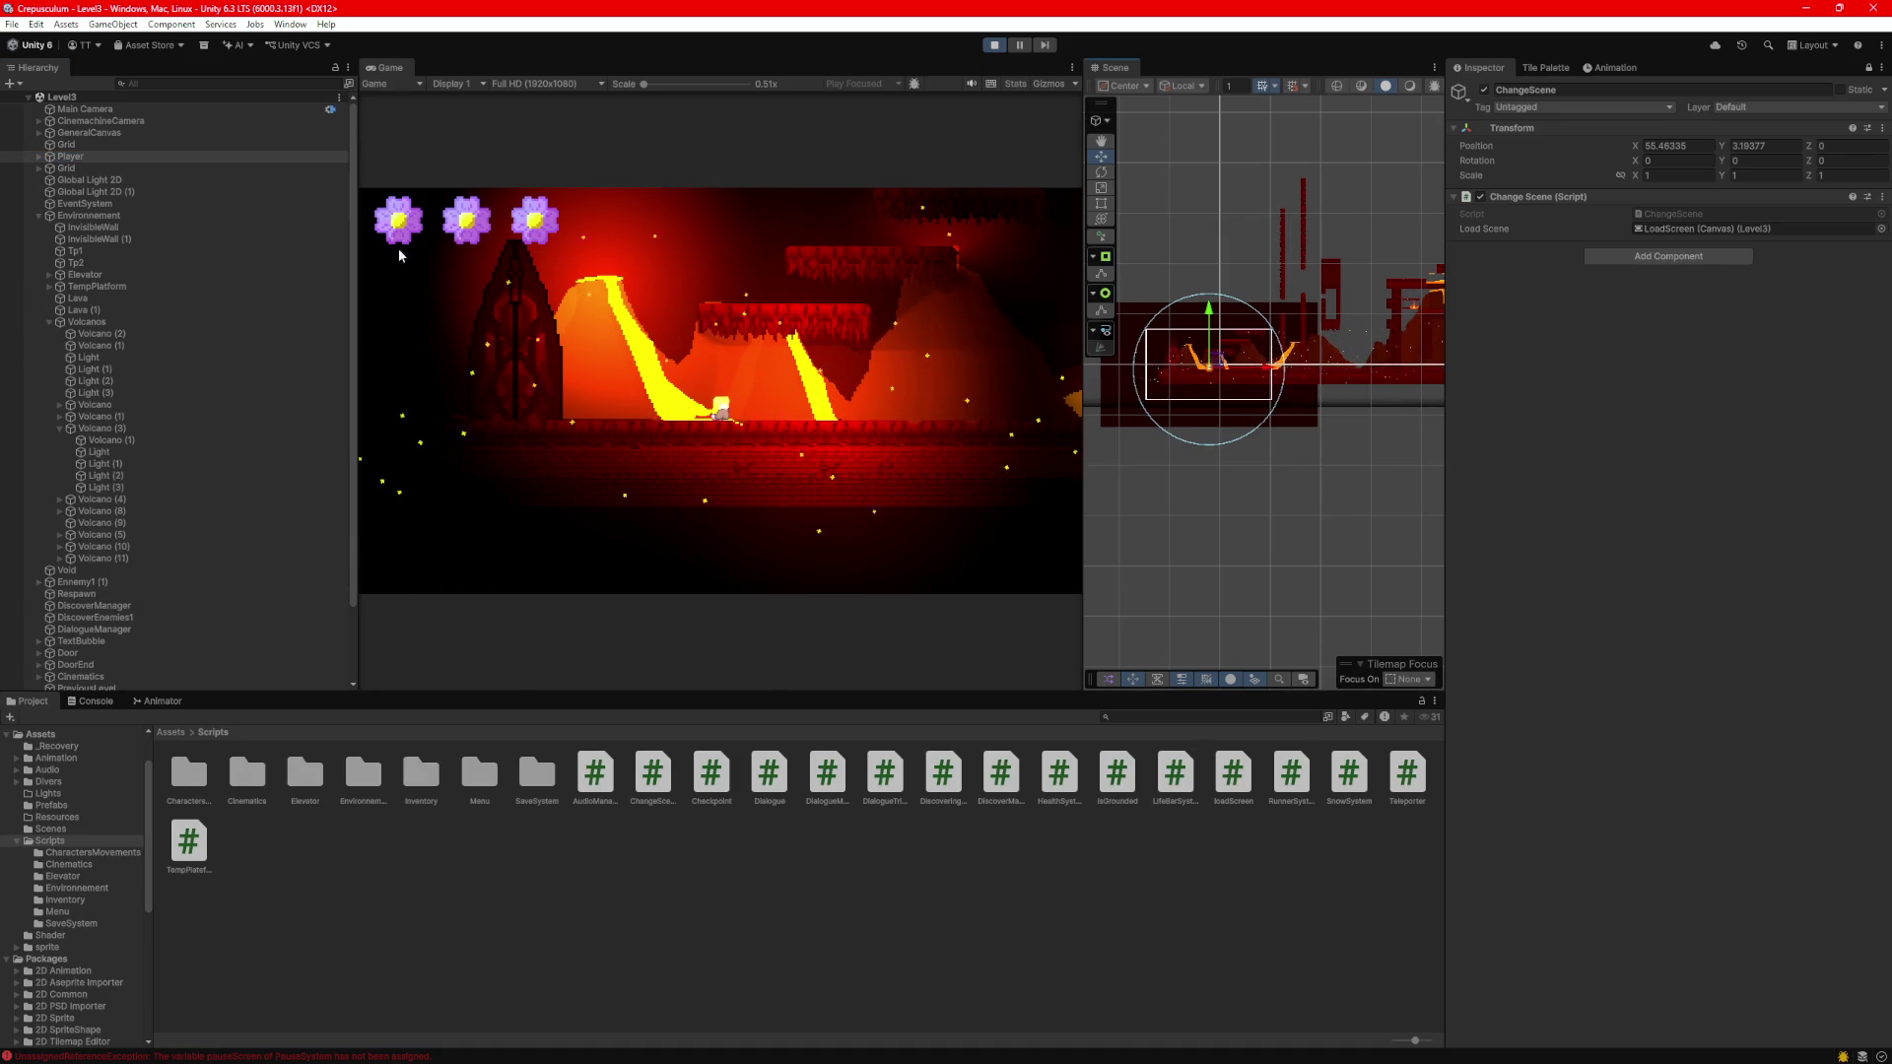
pyautogui.moveTo(1249, 372); pyautogui.dragTo(1478, 390)
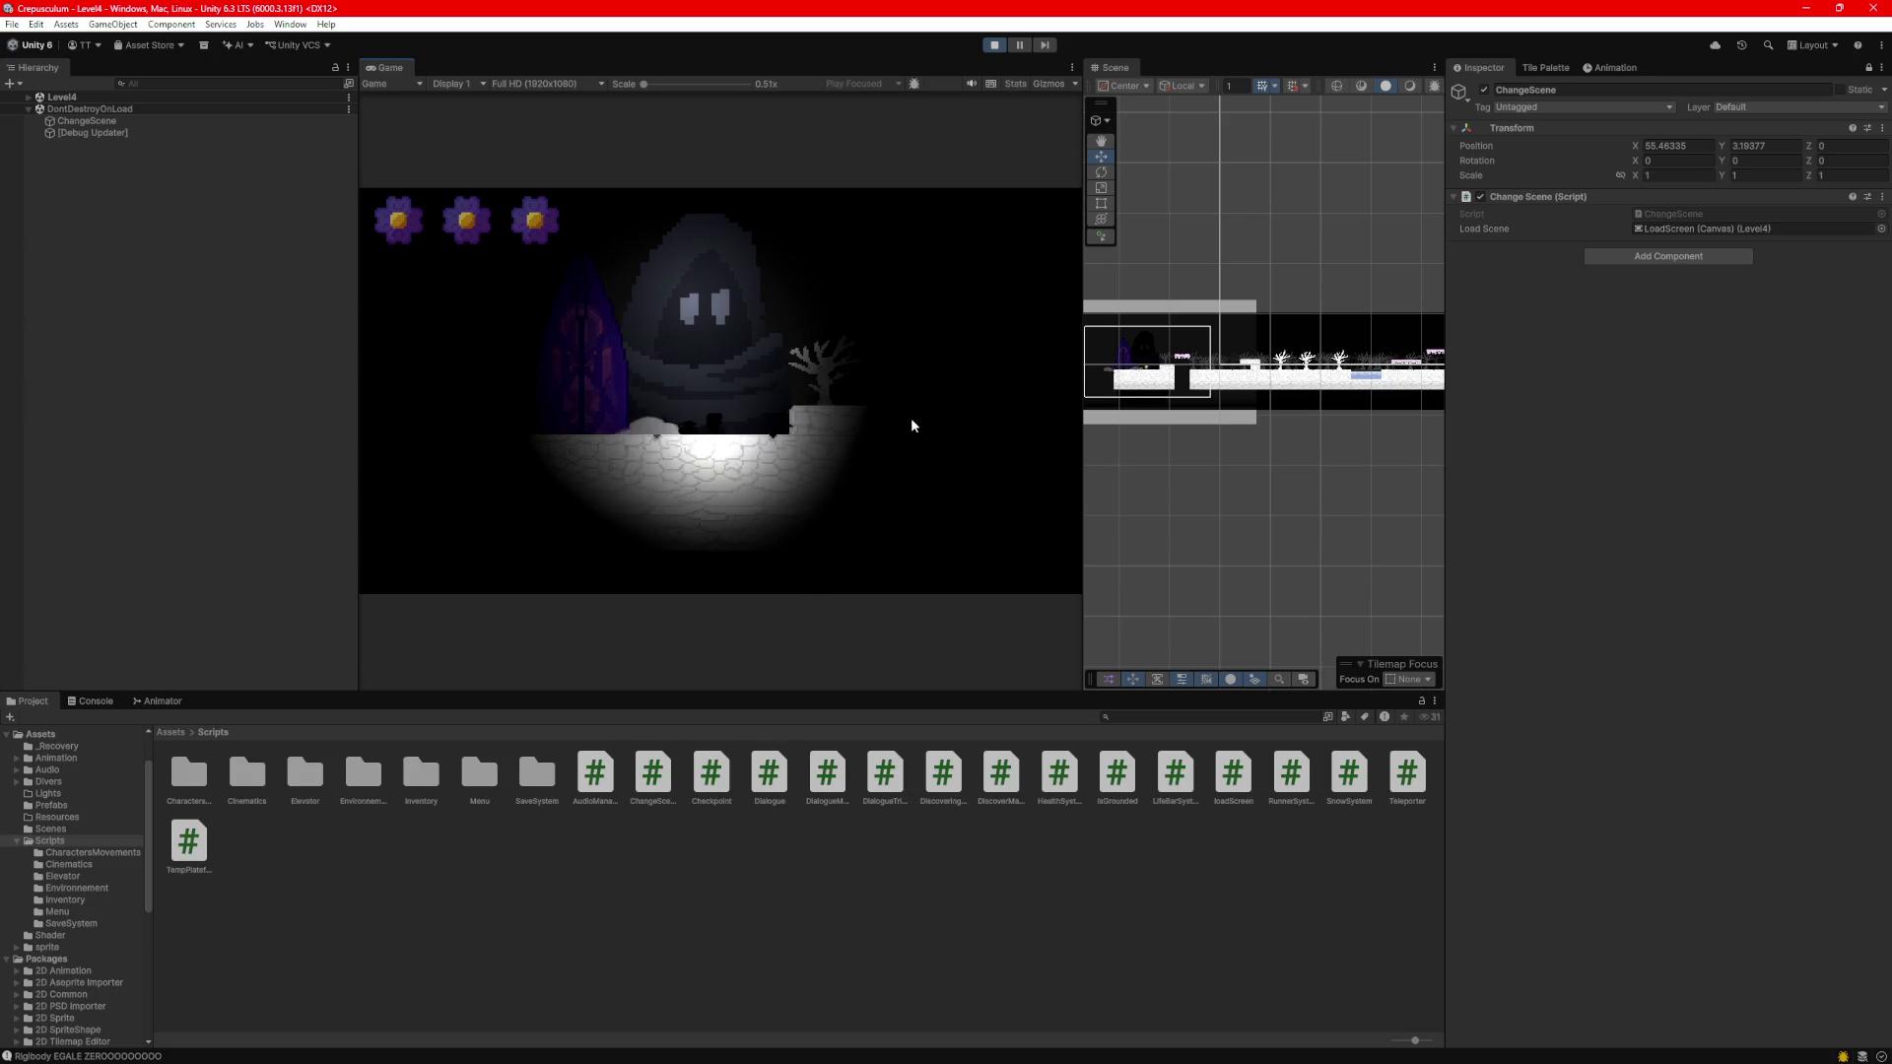
# Move the player around in Level4 and expand the Level4 hierarchy.
pyautogui.press('d')
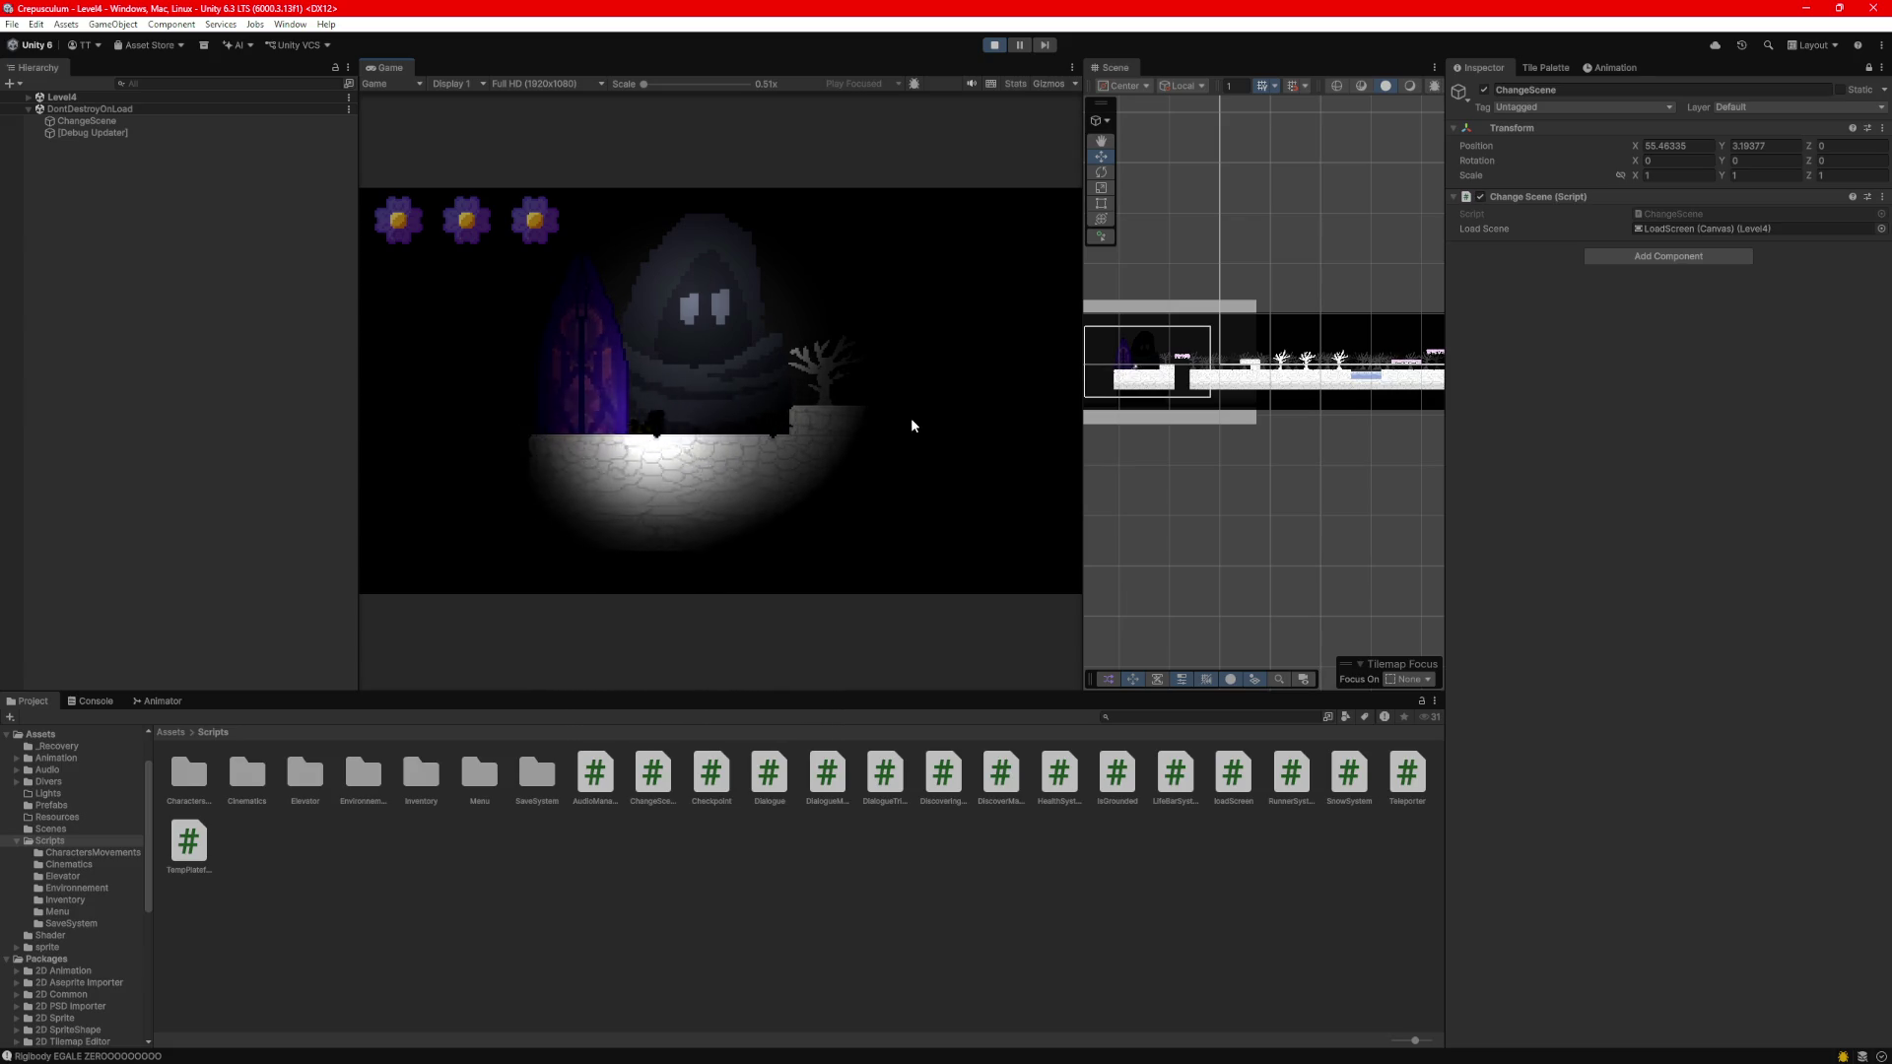
pyautogui.press('space')
pyautogui.press('a')
pyautogui.click(29, 97)
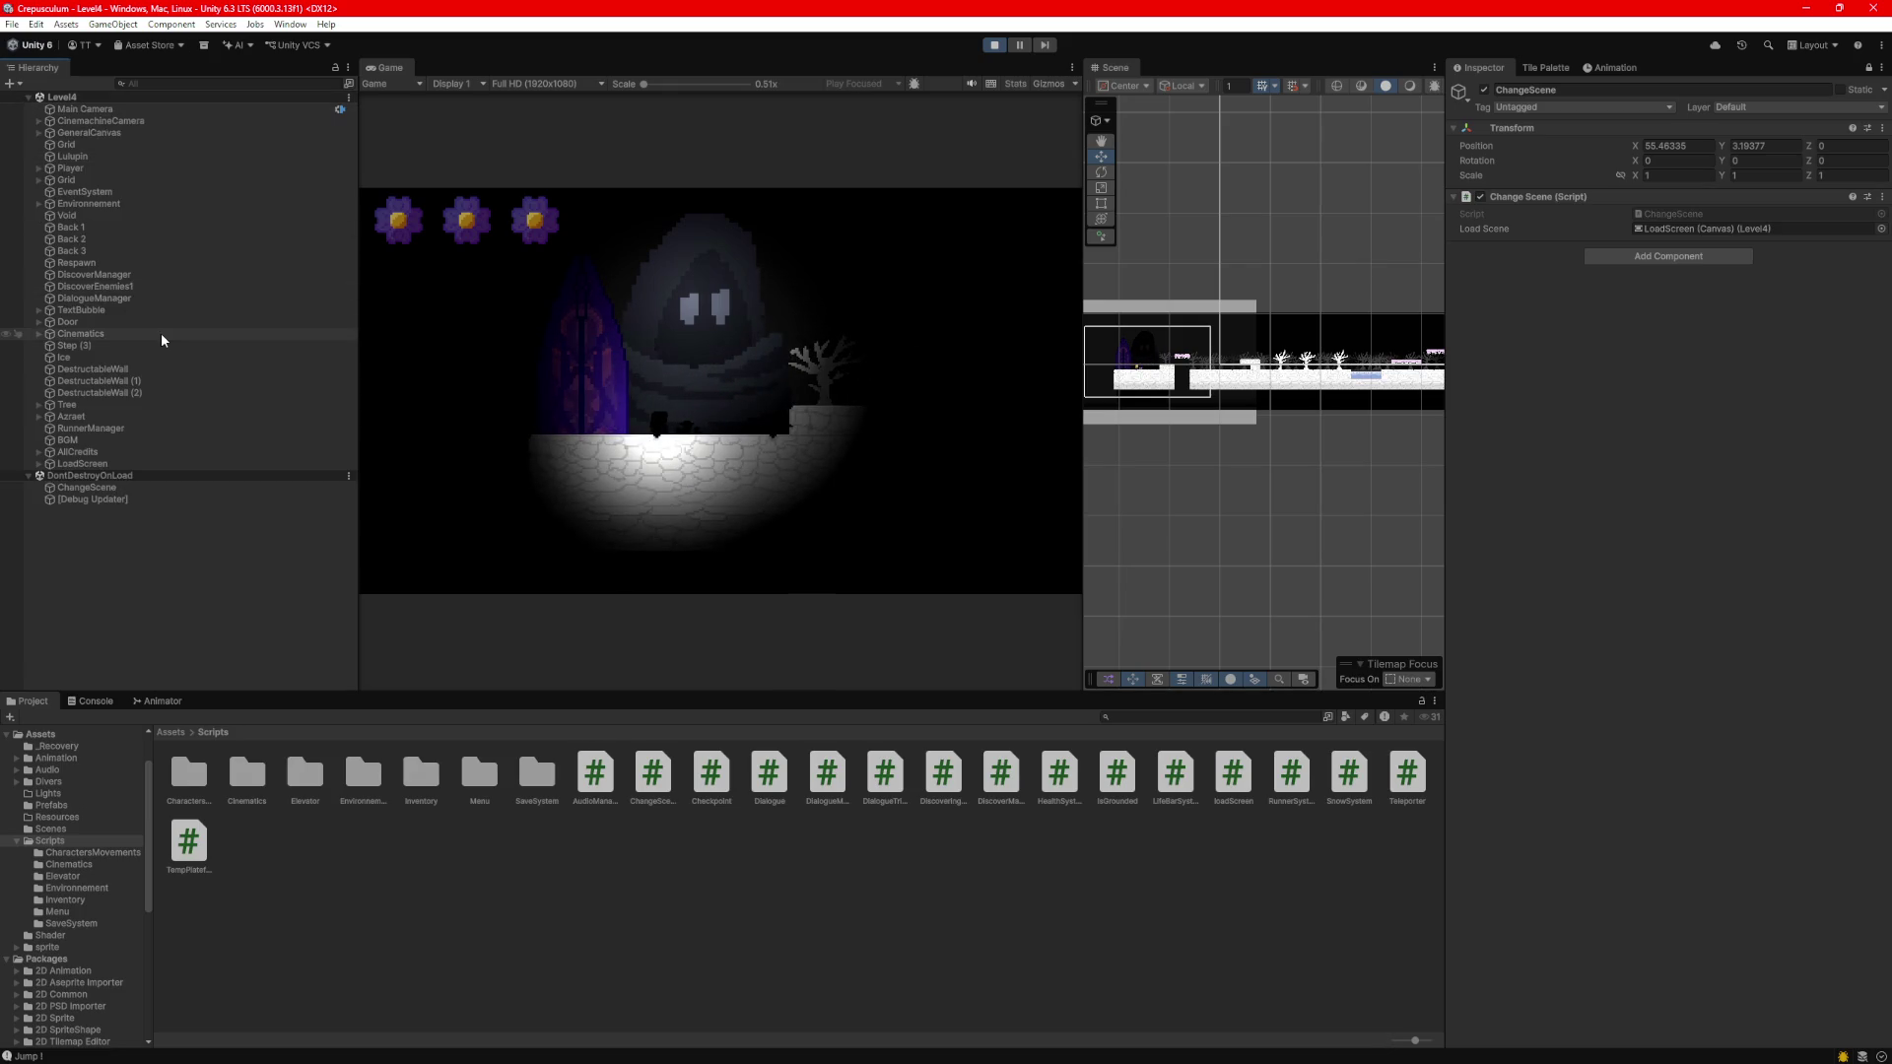
pyautogui.press('d')
pyautogui.press('a')
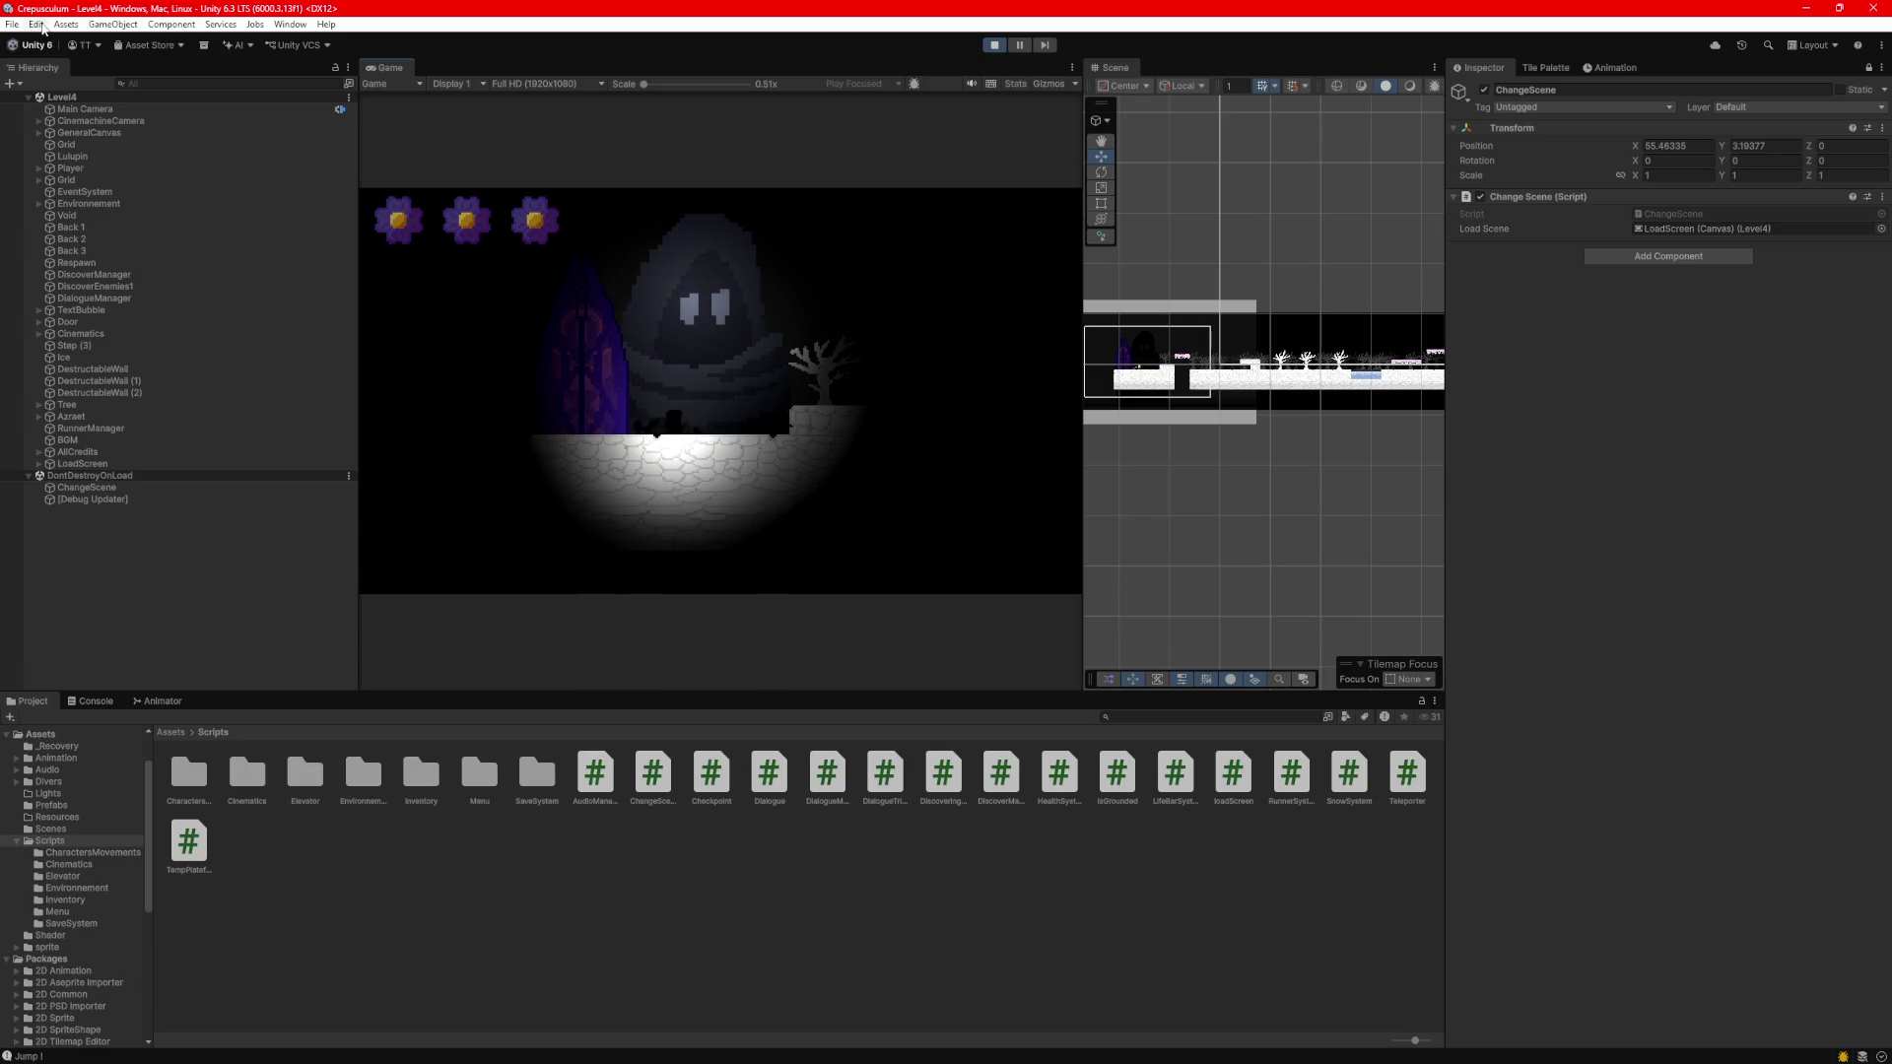
# Run Edit > Clear All PlayerPrefs and resume the game from the pause menu.
pyautogui.click(37, 24)
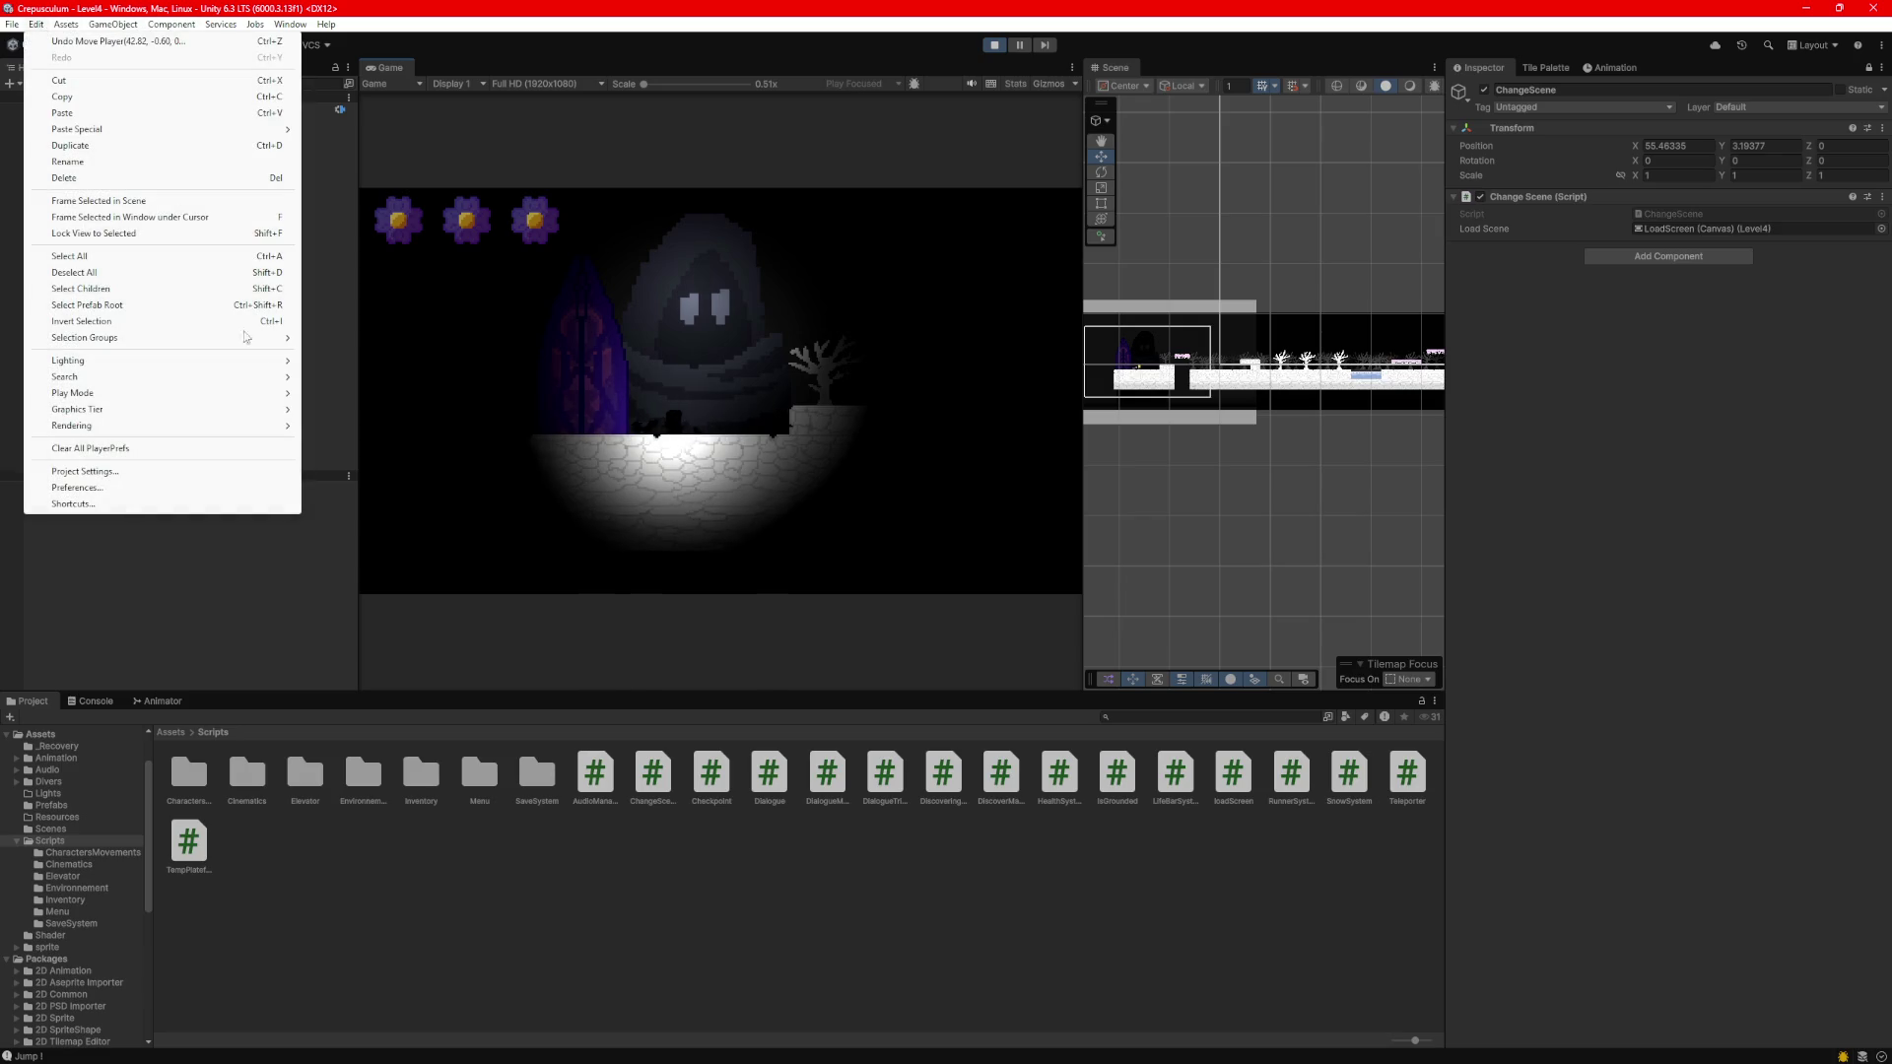
pyautogui.click(128, 451)
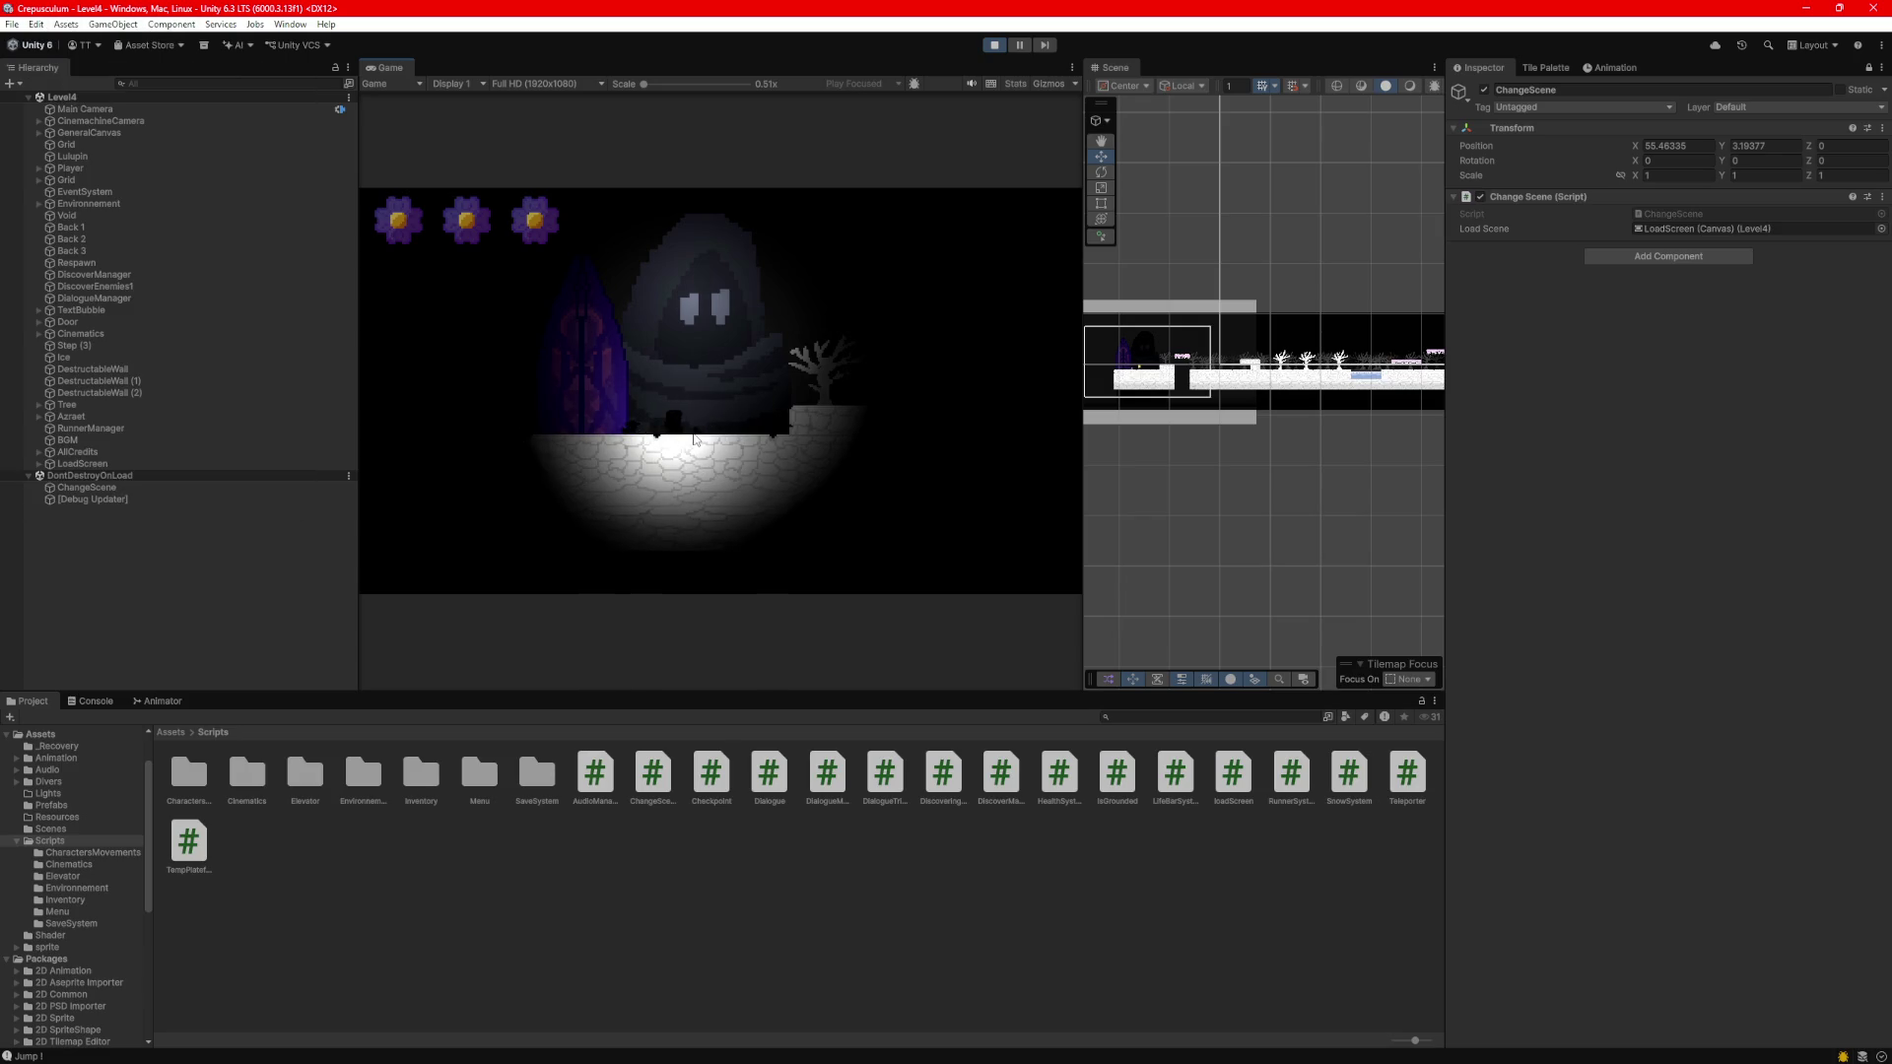
pyautogui.press('Escape')
pyautogui.click(709, 387)
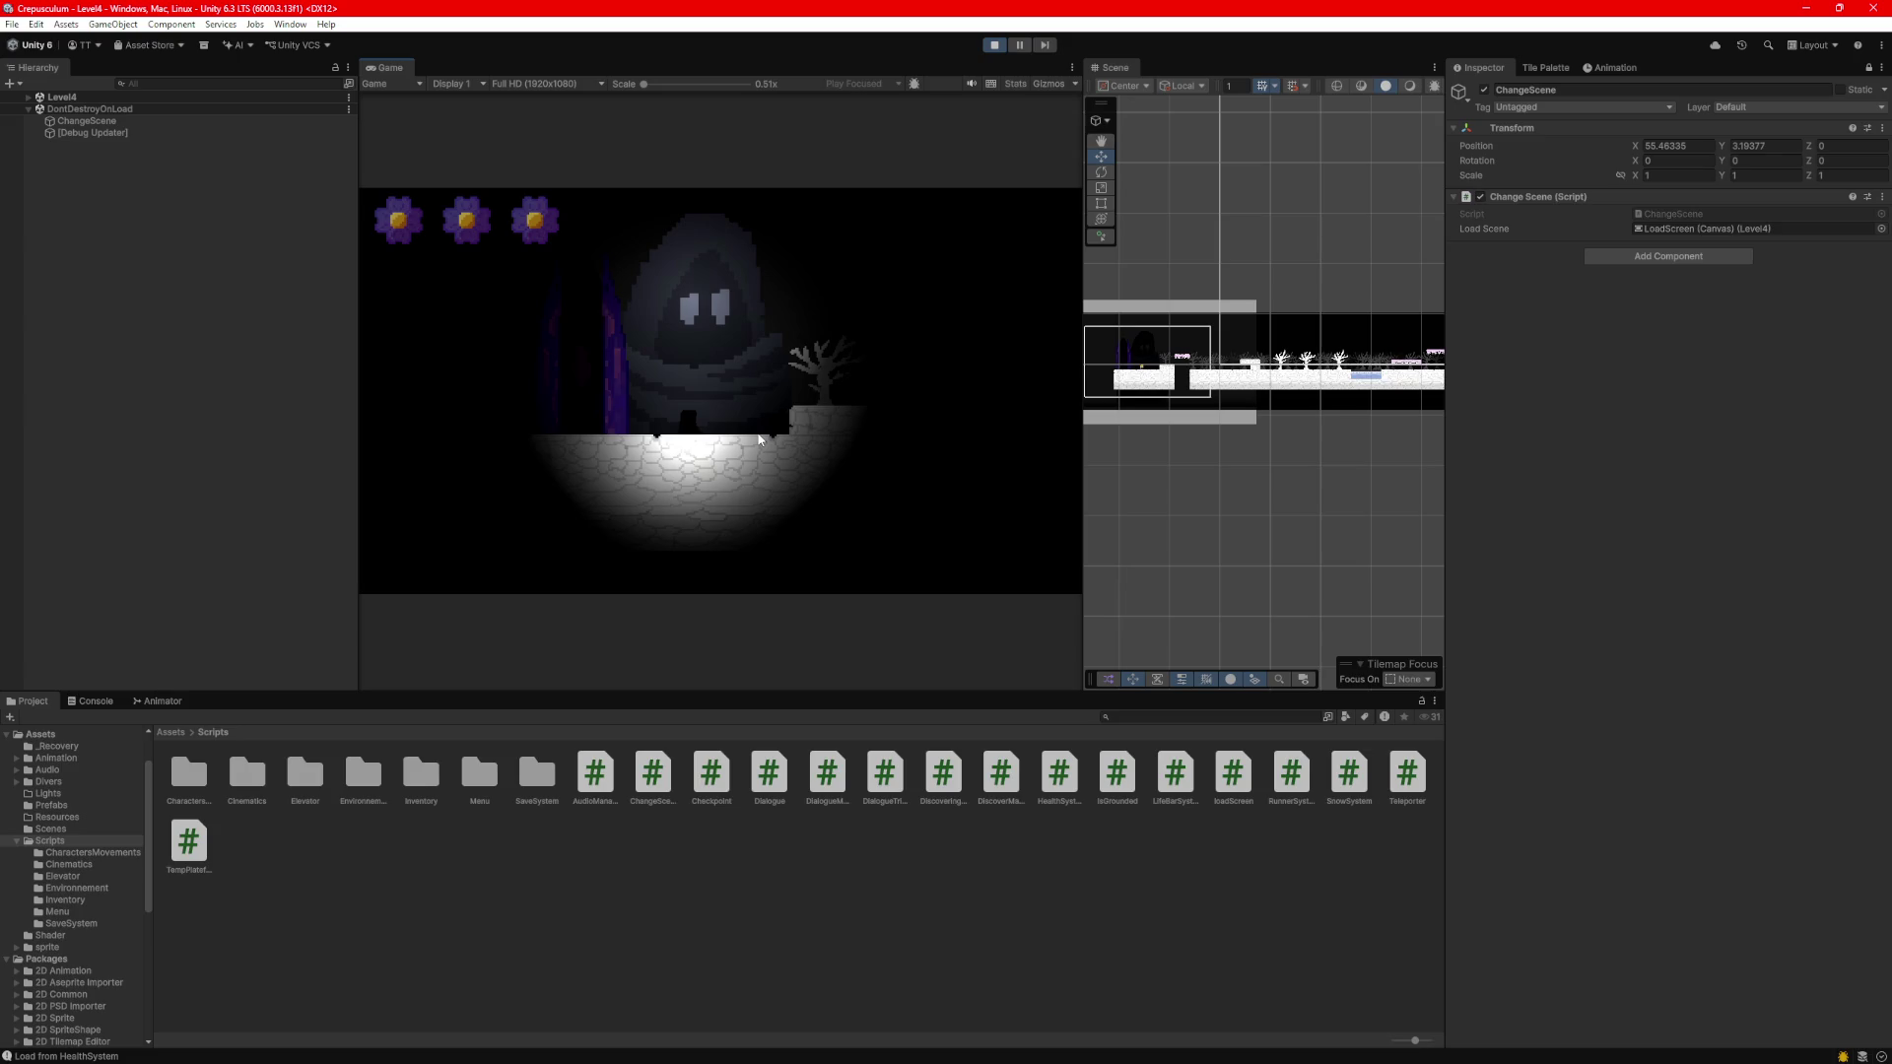
# Walk and jump the player across Level4's ledges and platforms, then stop play mode.
pyautogui.press('d')
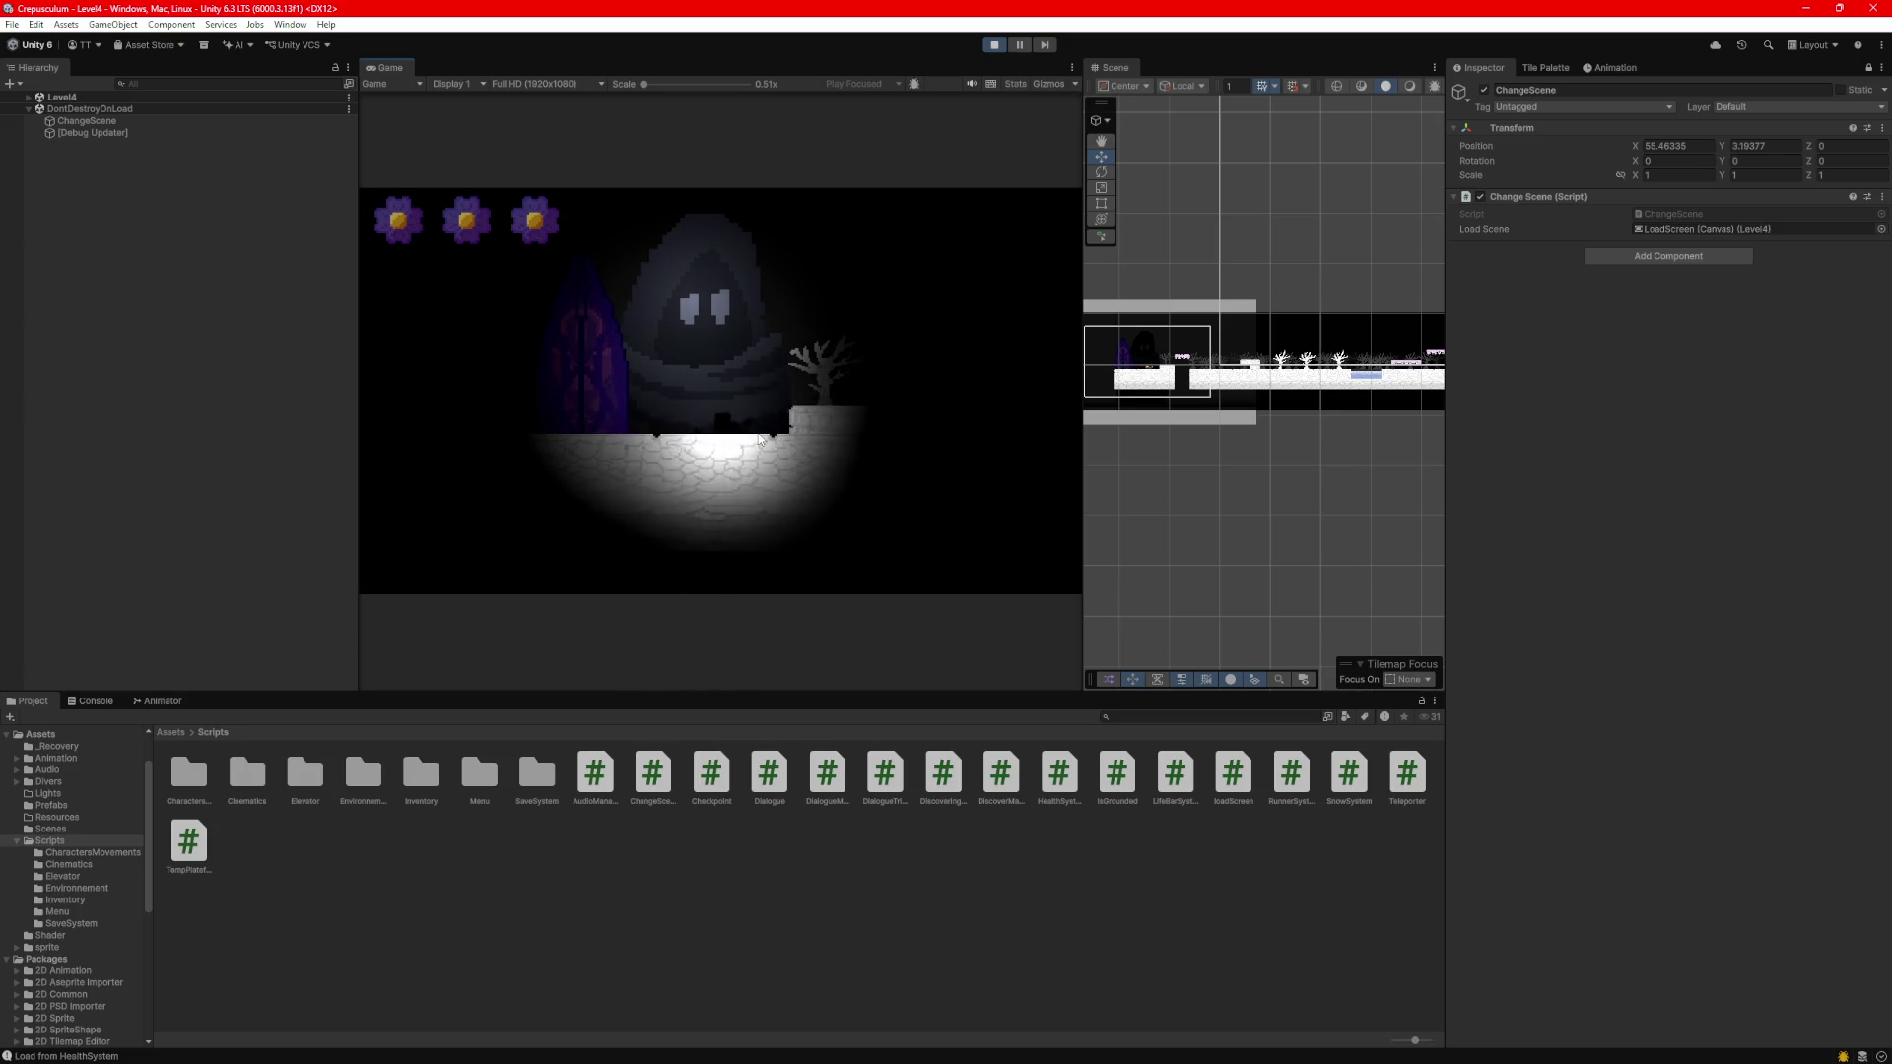
pyautogui.press('space')
pyautogui.press('space')
pyautogui.press('a')
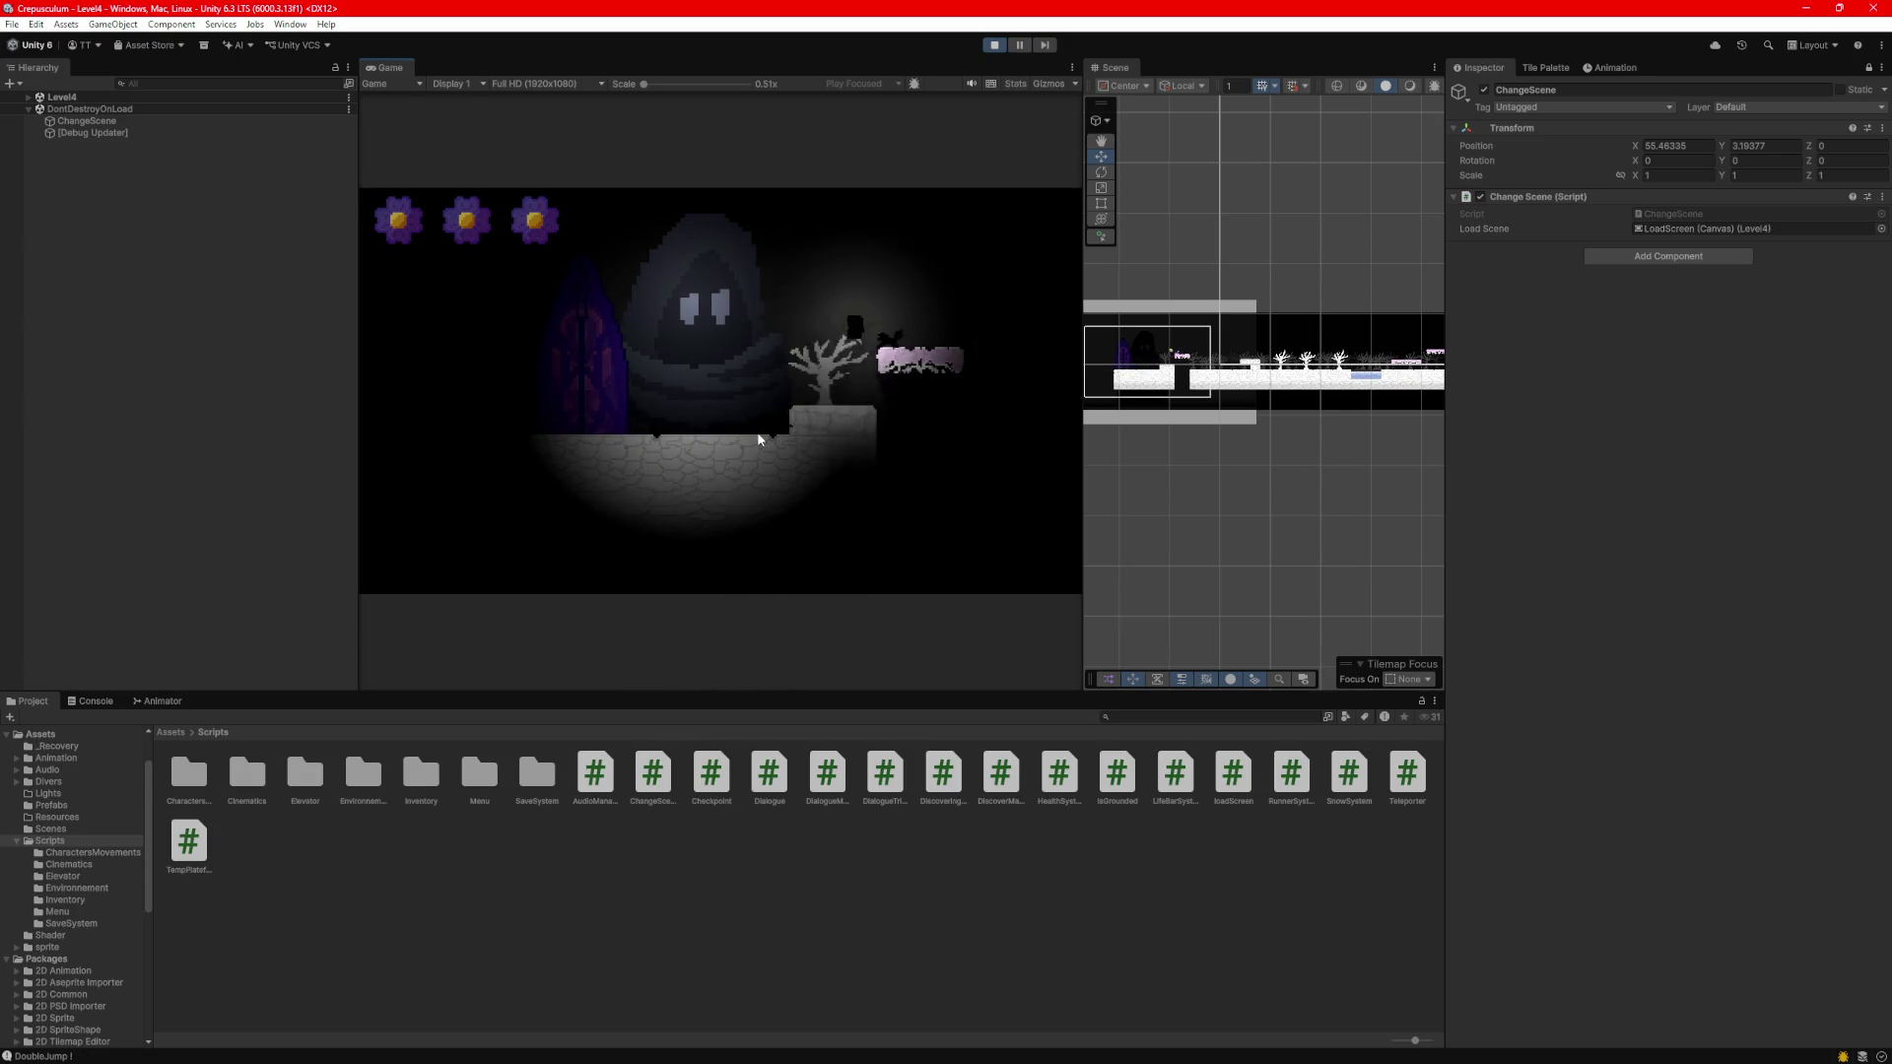
pyautogui.press('d')
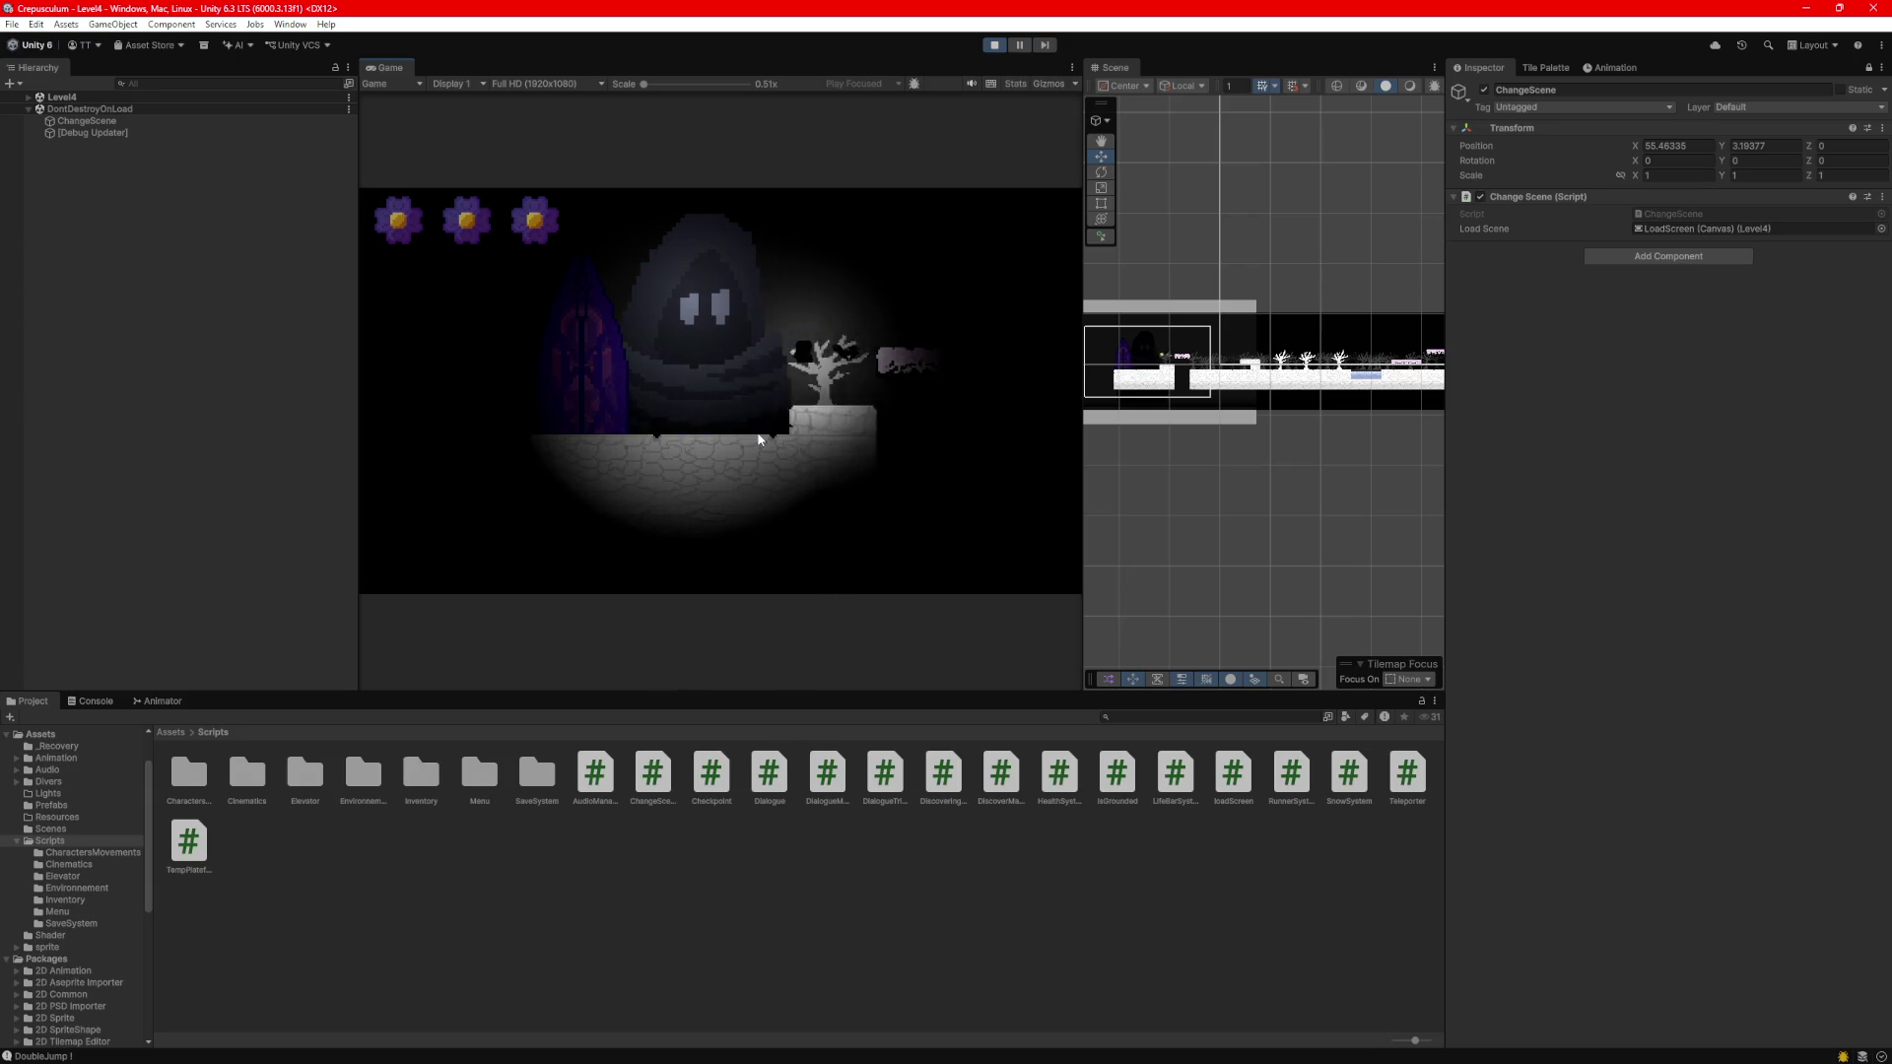
pyautogui.press('d')
pyautogui.press('a')
pyautogui.press('space')
pyautogui.press('a')
pyautogui.press('d')
pyautogui.press('space')
pyautogui.press('d')
pyautogui.press('space')
pyautogui.press('a')
pyautogui.press('a')
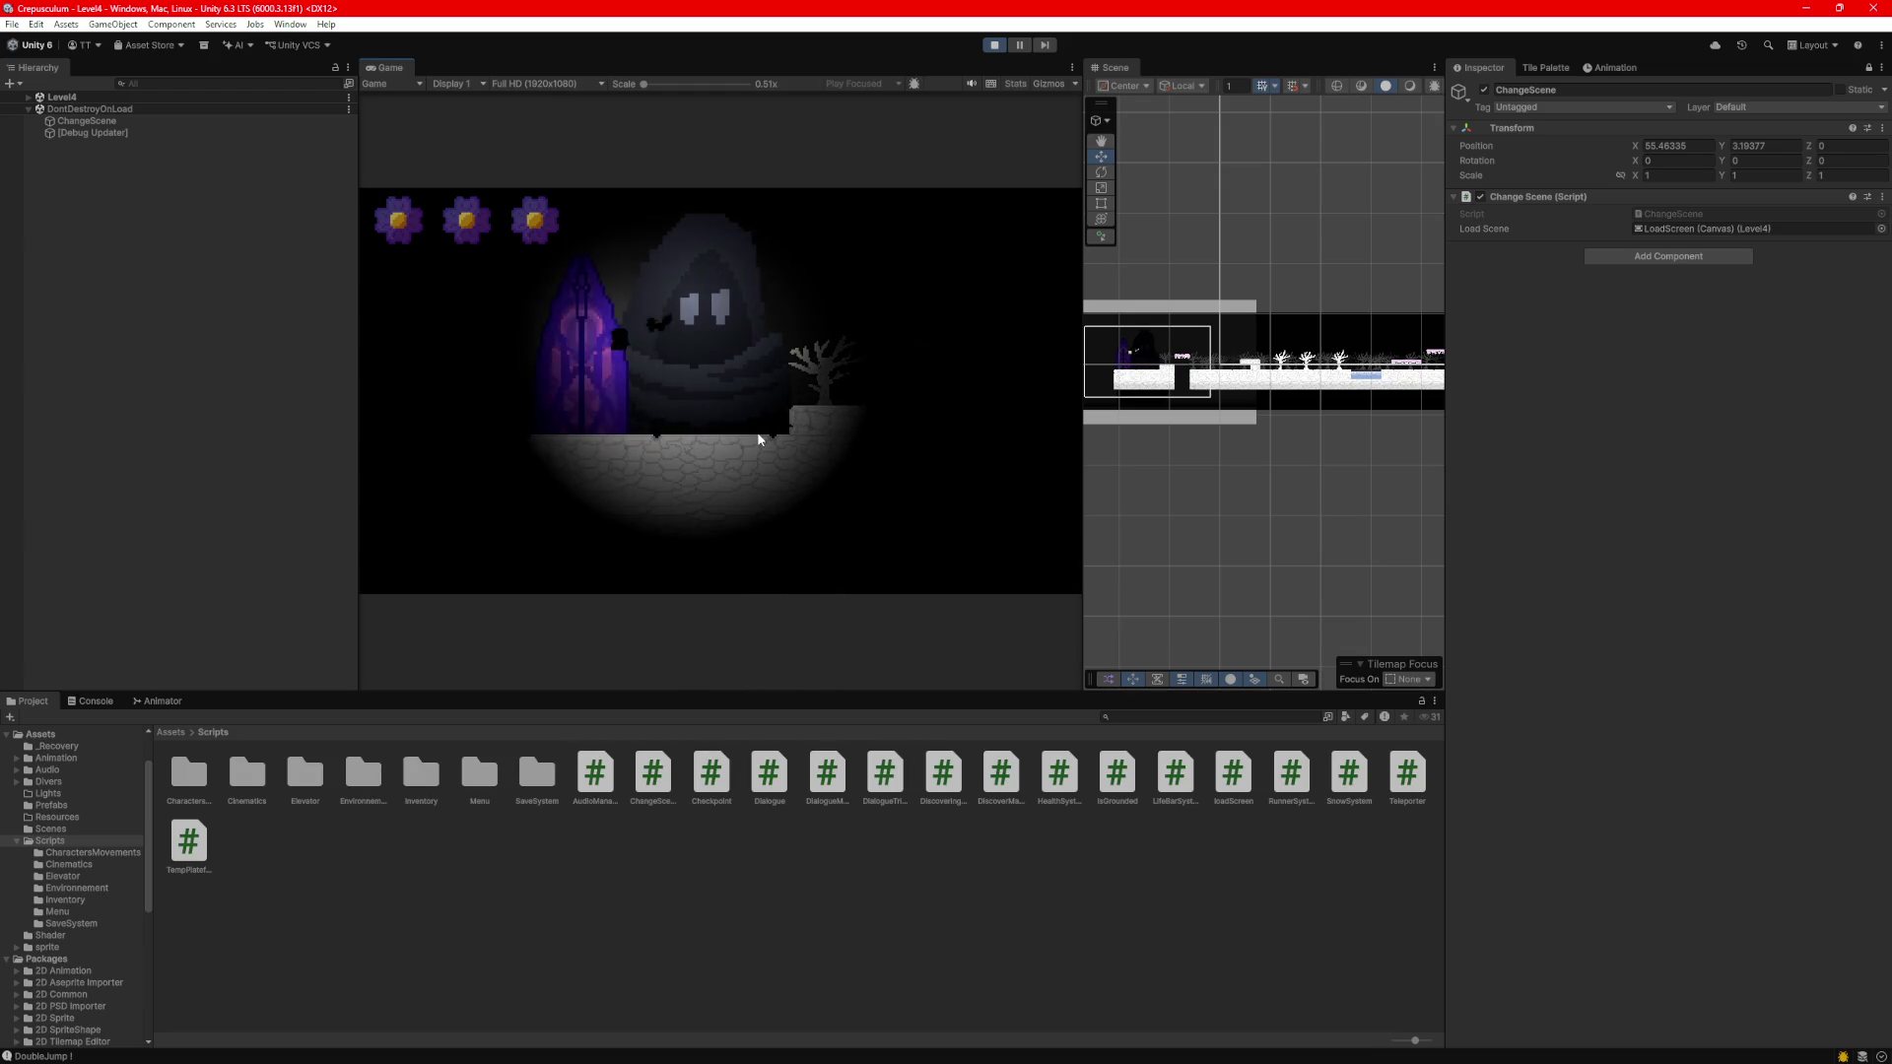
pyautogui.press('d')
pyautogui.press('space')
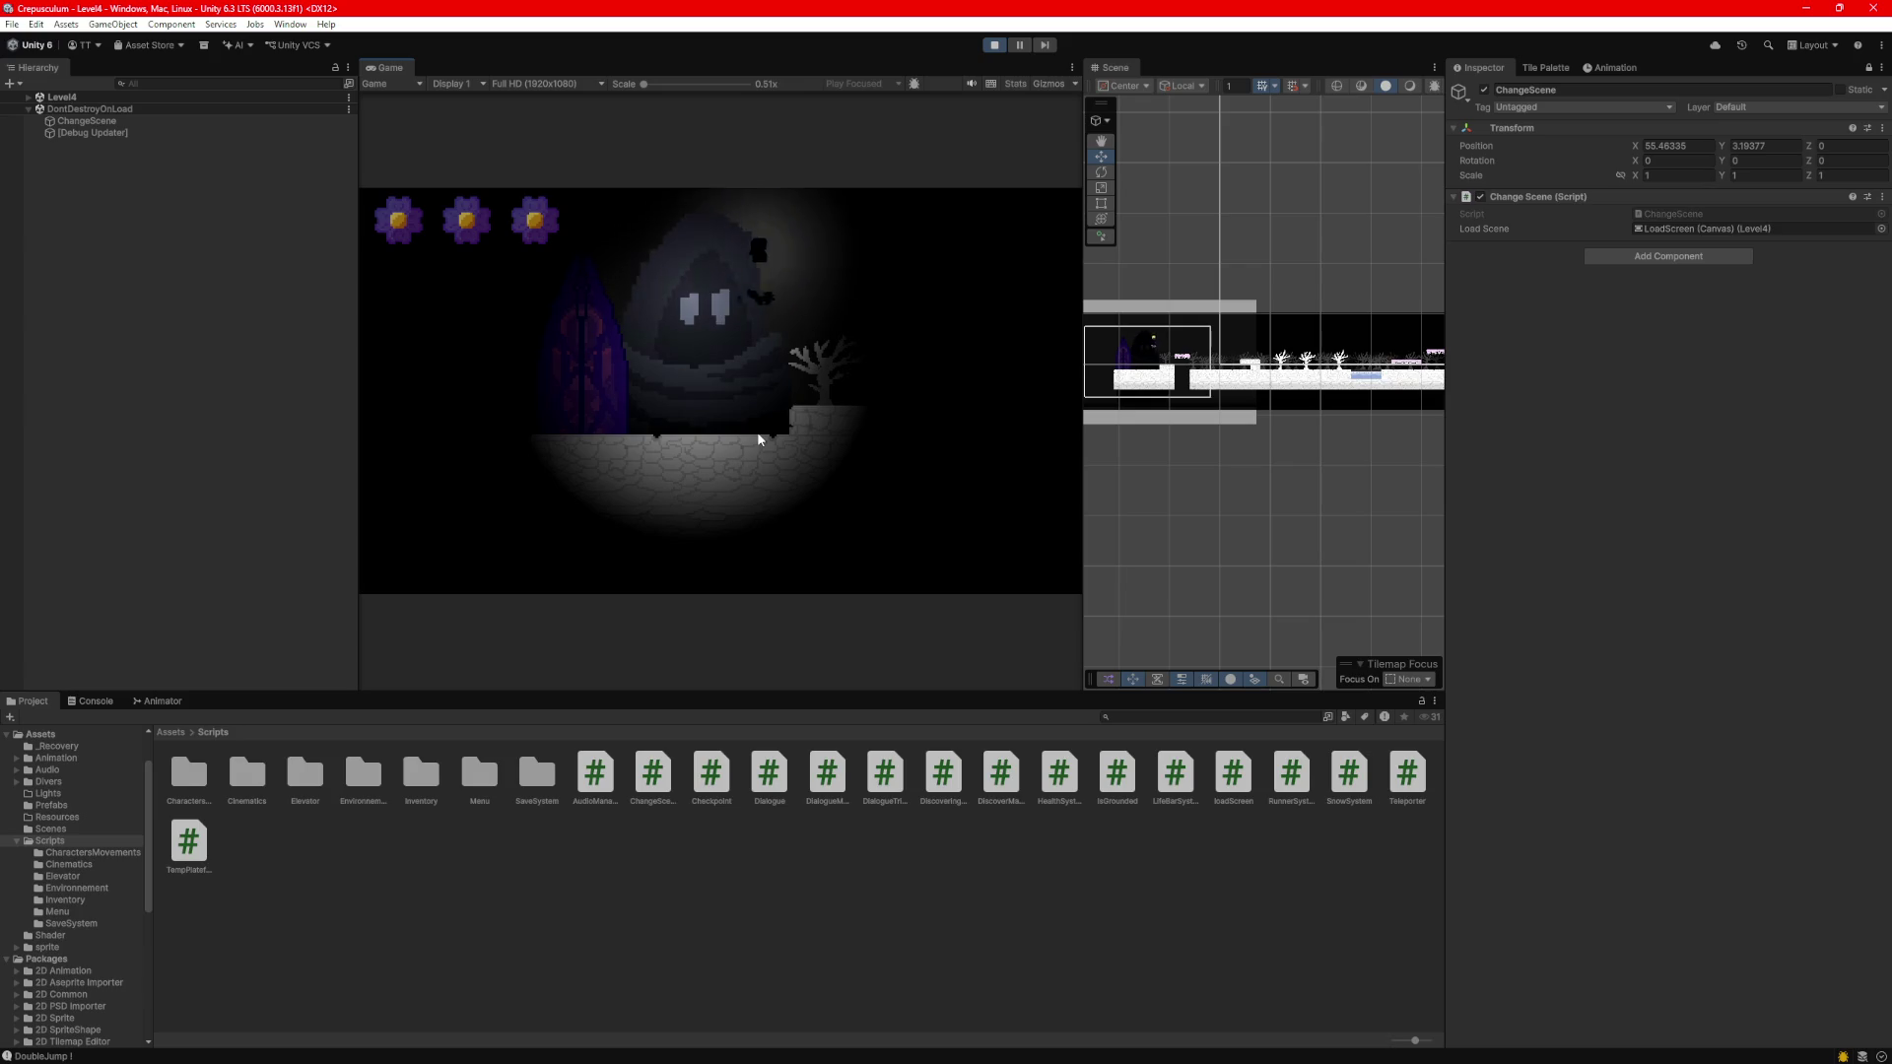
pyautogui.press('a')
pyautogui.press('d')
pyautogui.press('a')
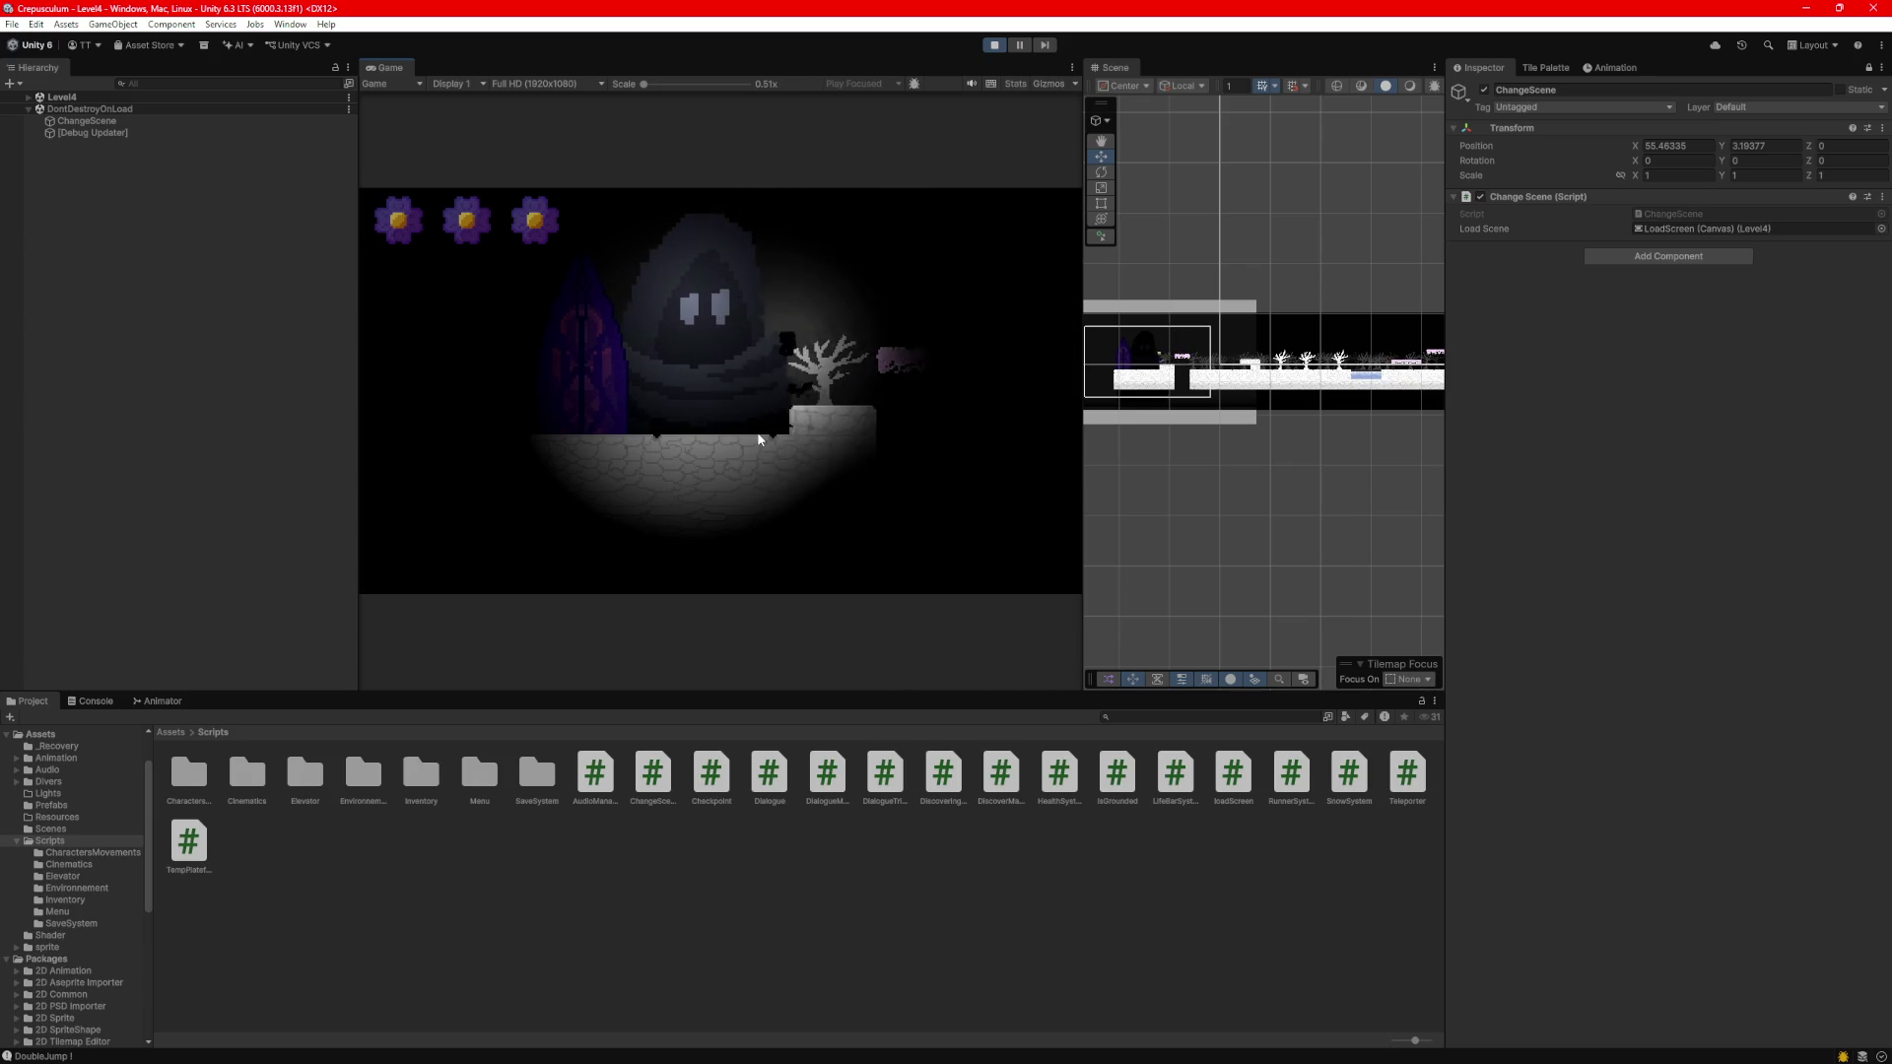
pyautogui.press('space')
pyautogui.press('d')
pyautogui.press('d')
pyautogui.press('a')
pyautogui.press('d')
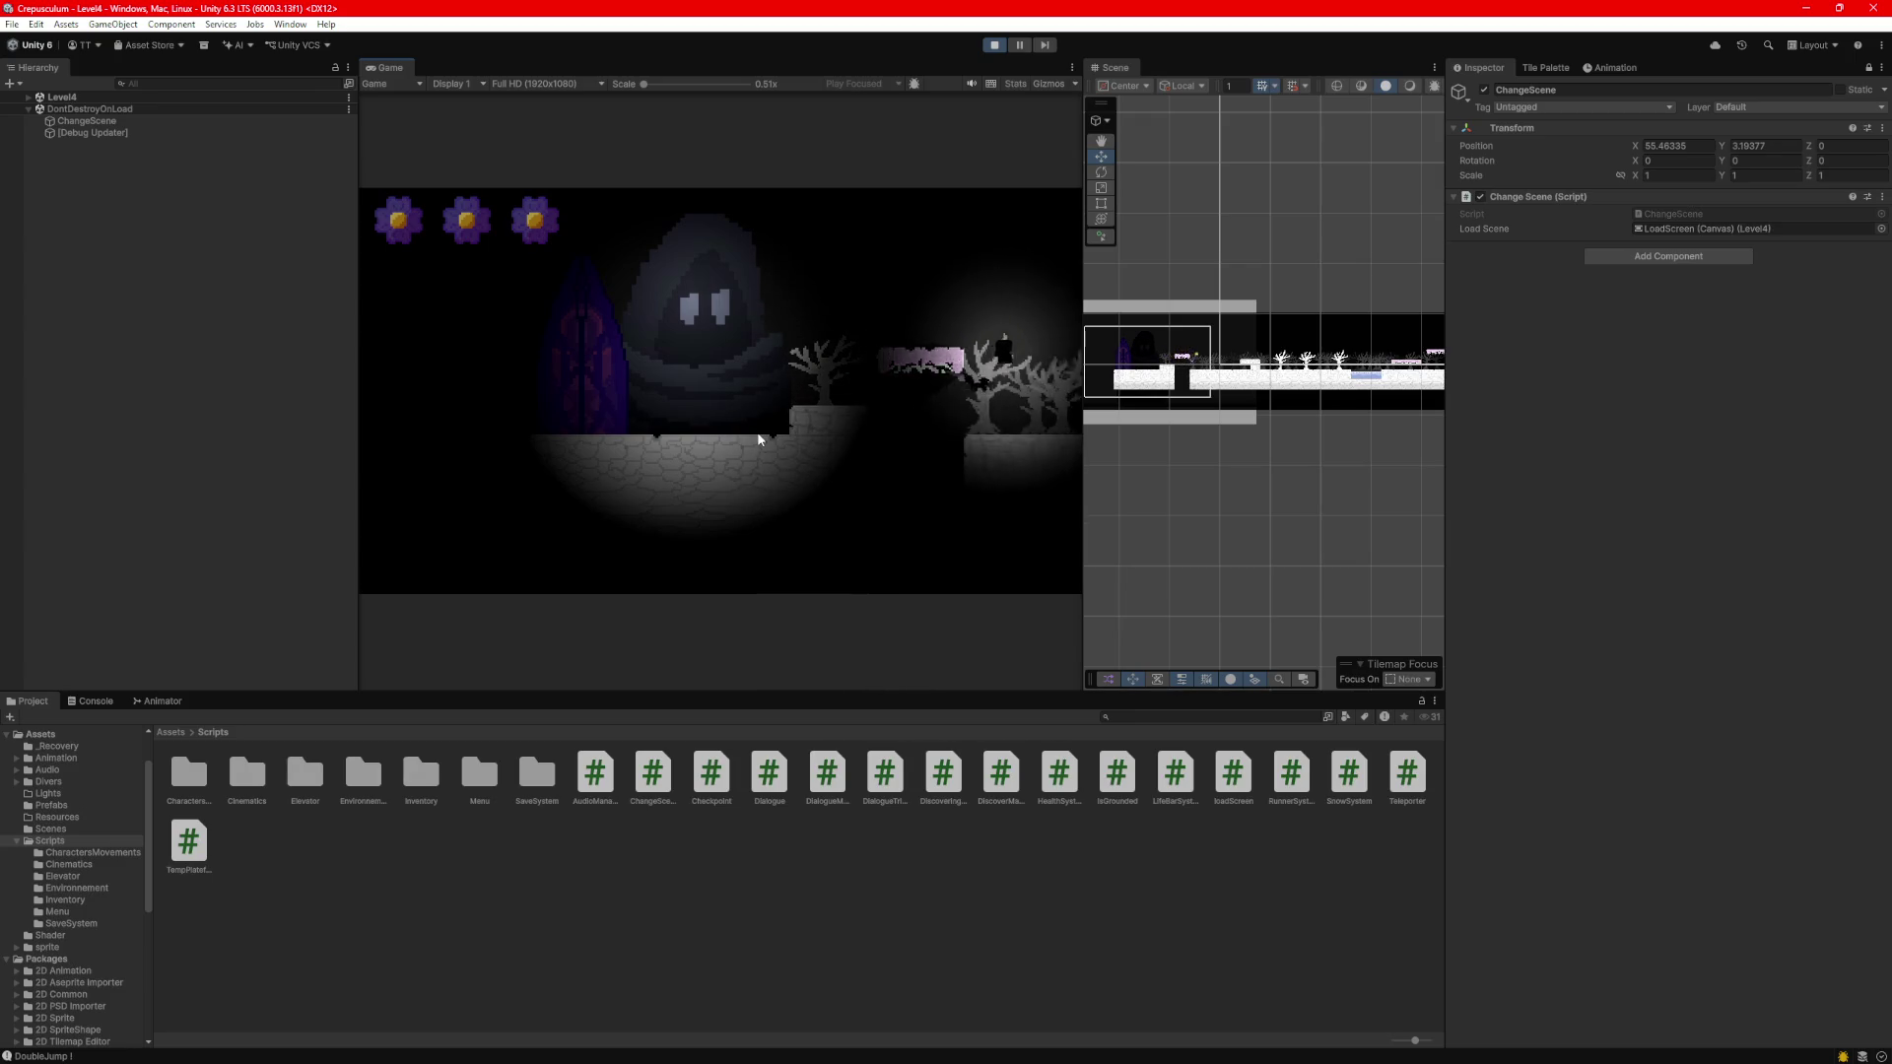
pyautogui.press('a')
pyautogui.press('a')
pyautogui.press('d')
pyautogui.press('a')
pyautogui.click(992, 46)
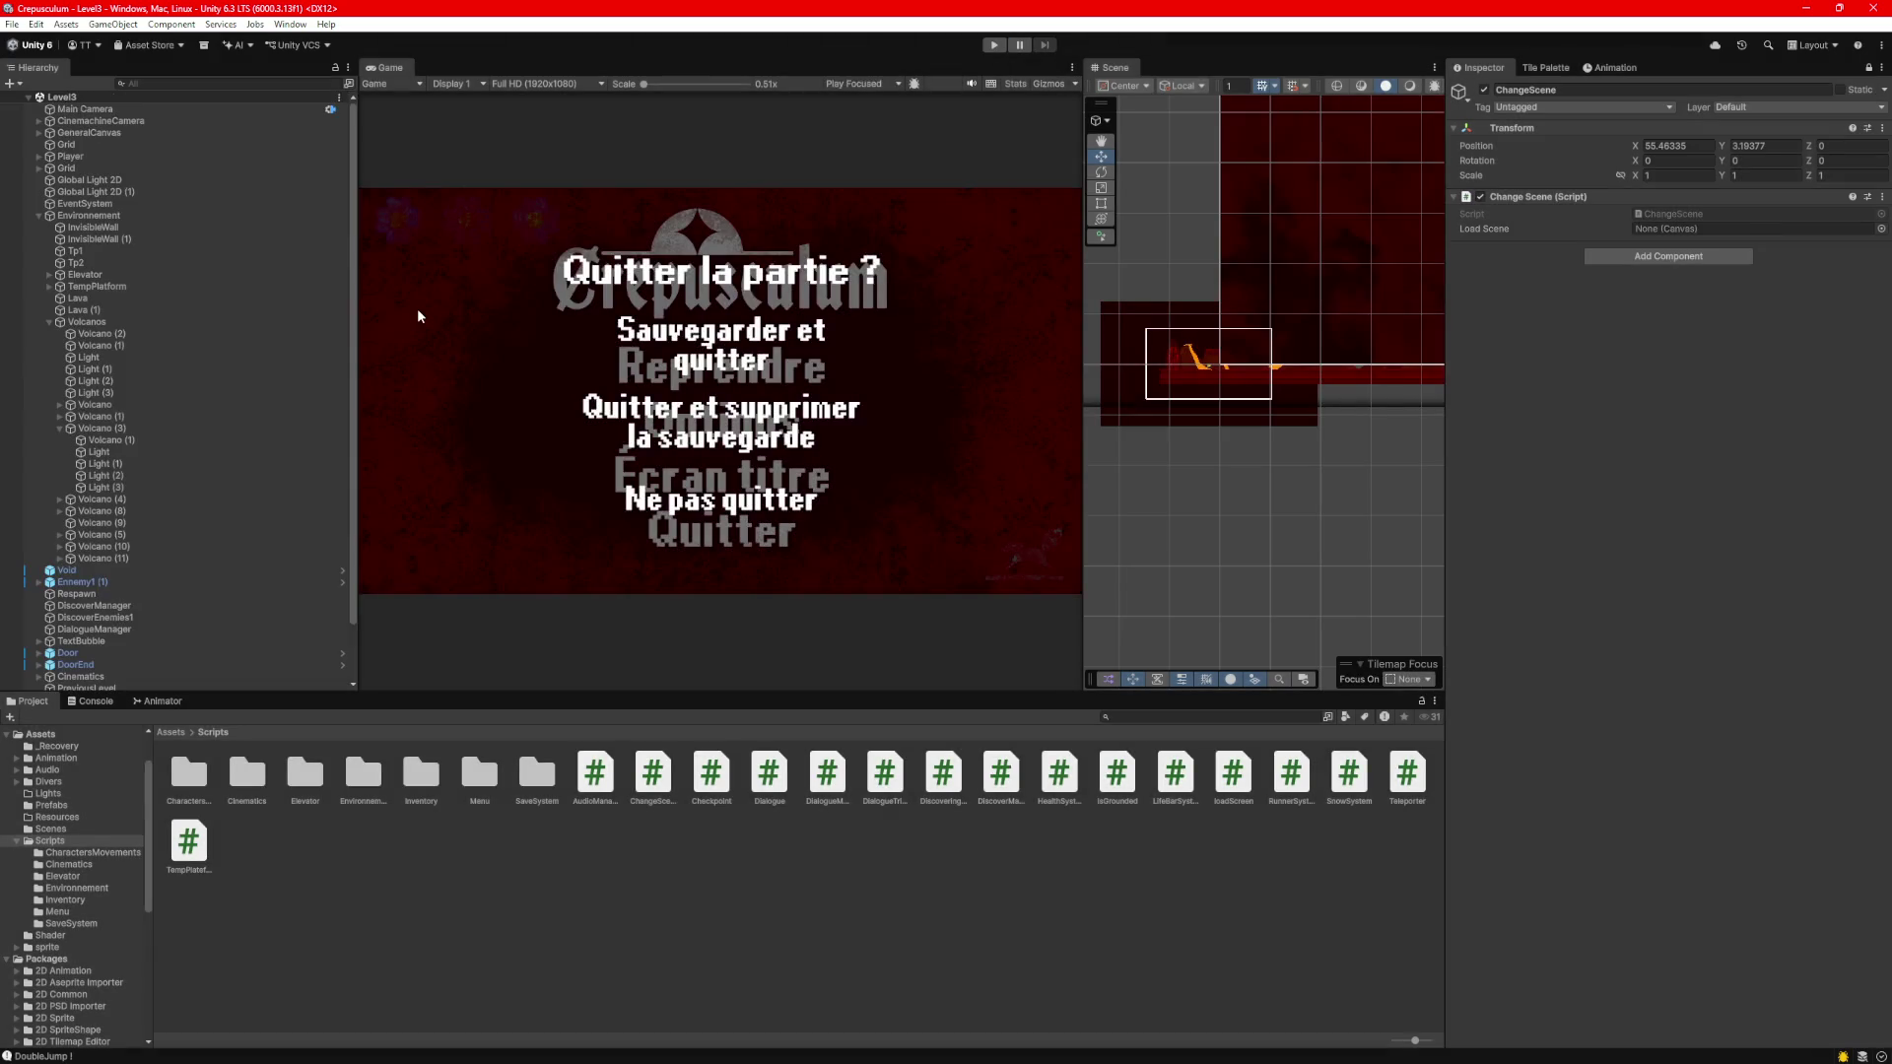
# Open CinematicLauncher.cs from the Scripts/Cinematics folder in the code editor.
pyautogui.moveTo(1199, 1052)
pyautogui.doubleClick(237, 768)
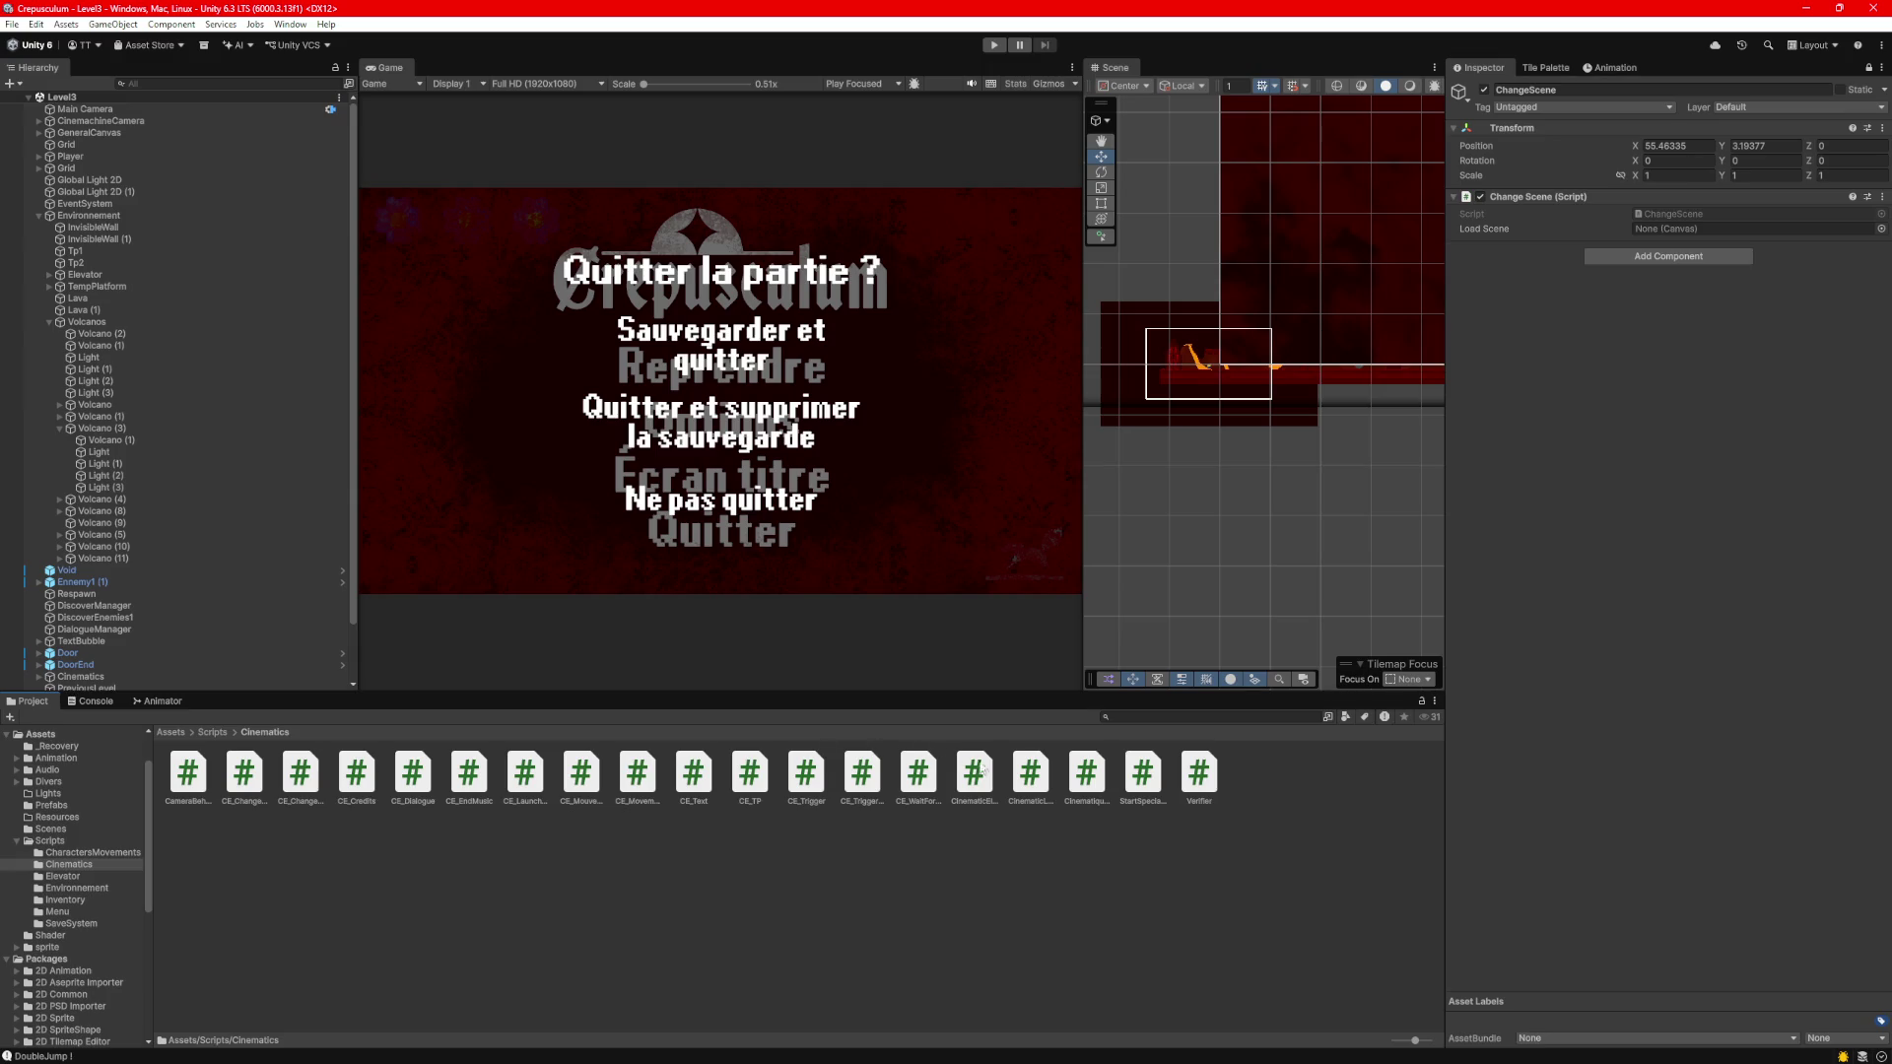
pyautogui.click(1030, 778)
pyautogui.doubleClick(1027, 780)
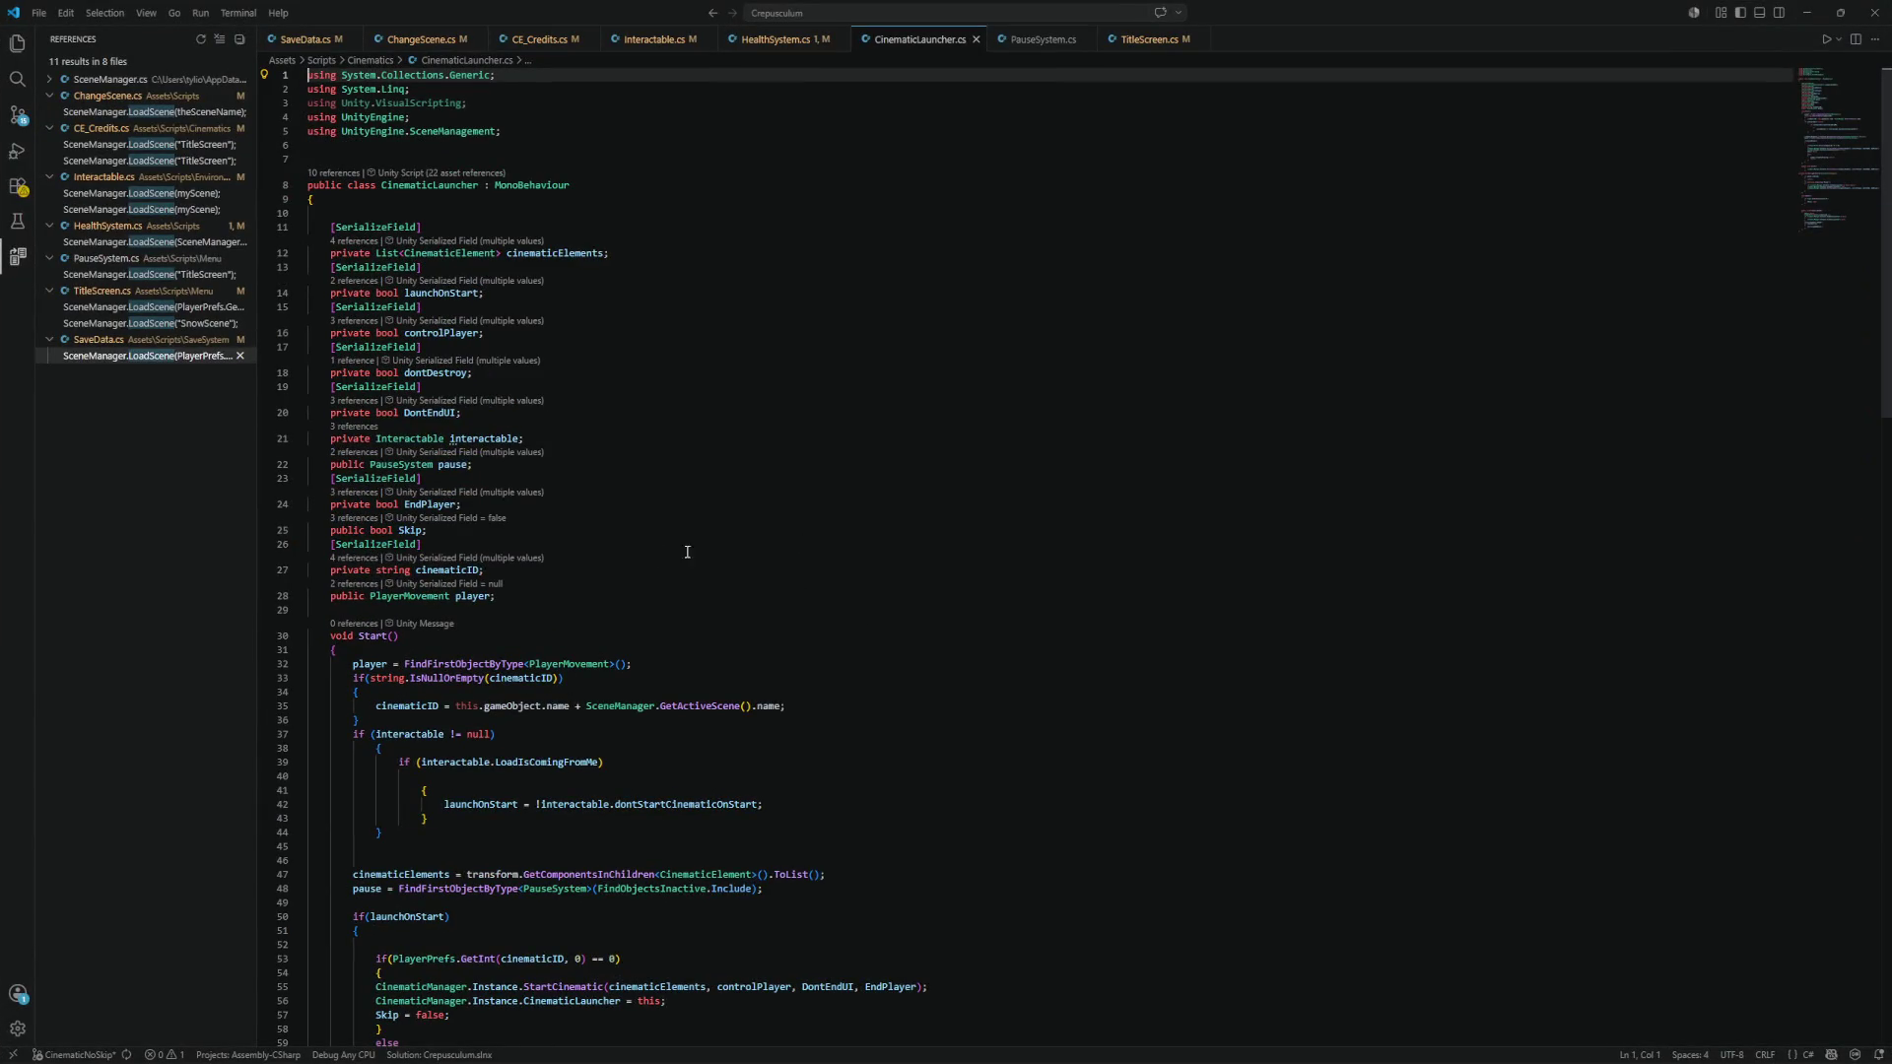
# Add the condition if(SceneManager.GetActiveScene.name != "Level4") on line 52 of Start() and save.
pyautogui.scroll(-2, 689, 537)
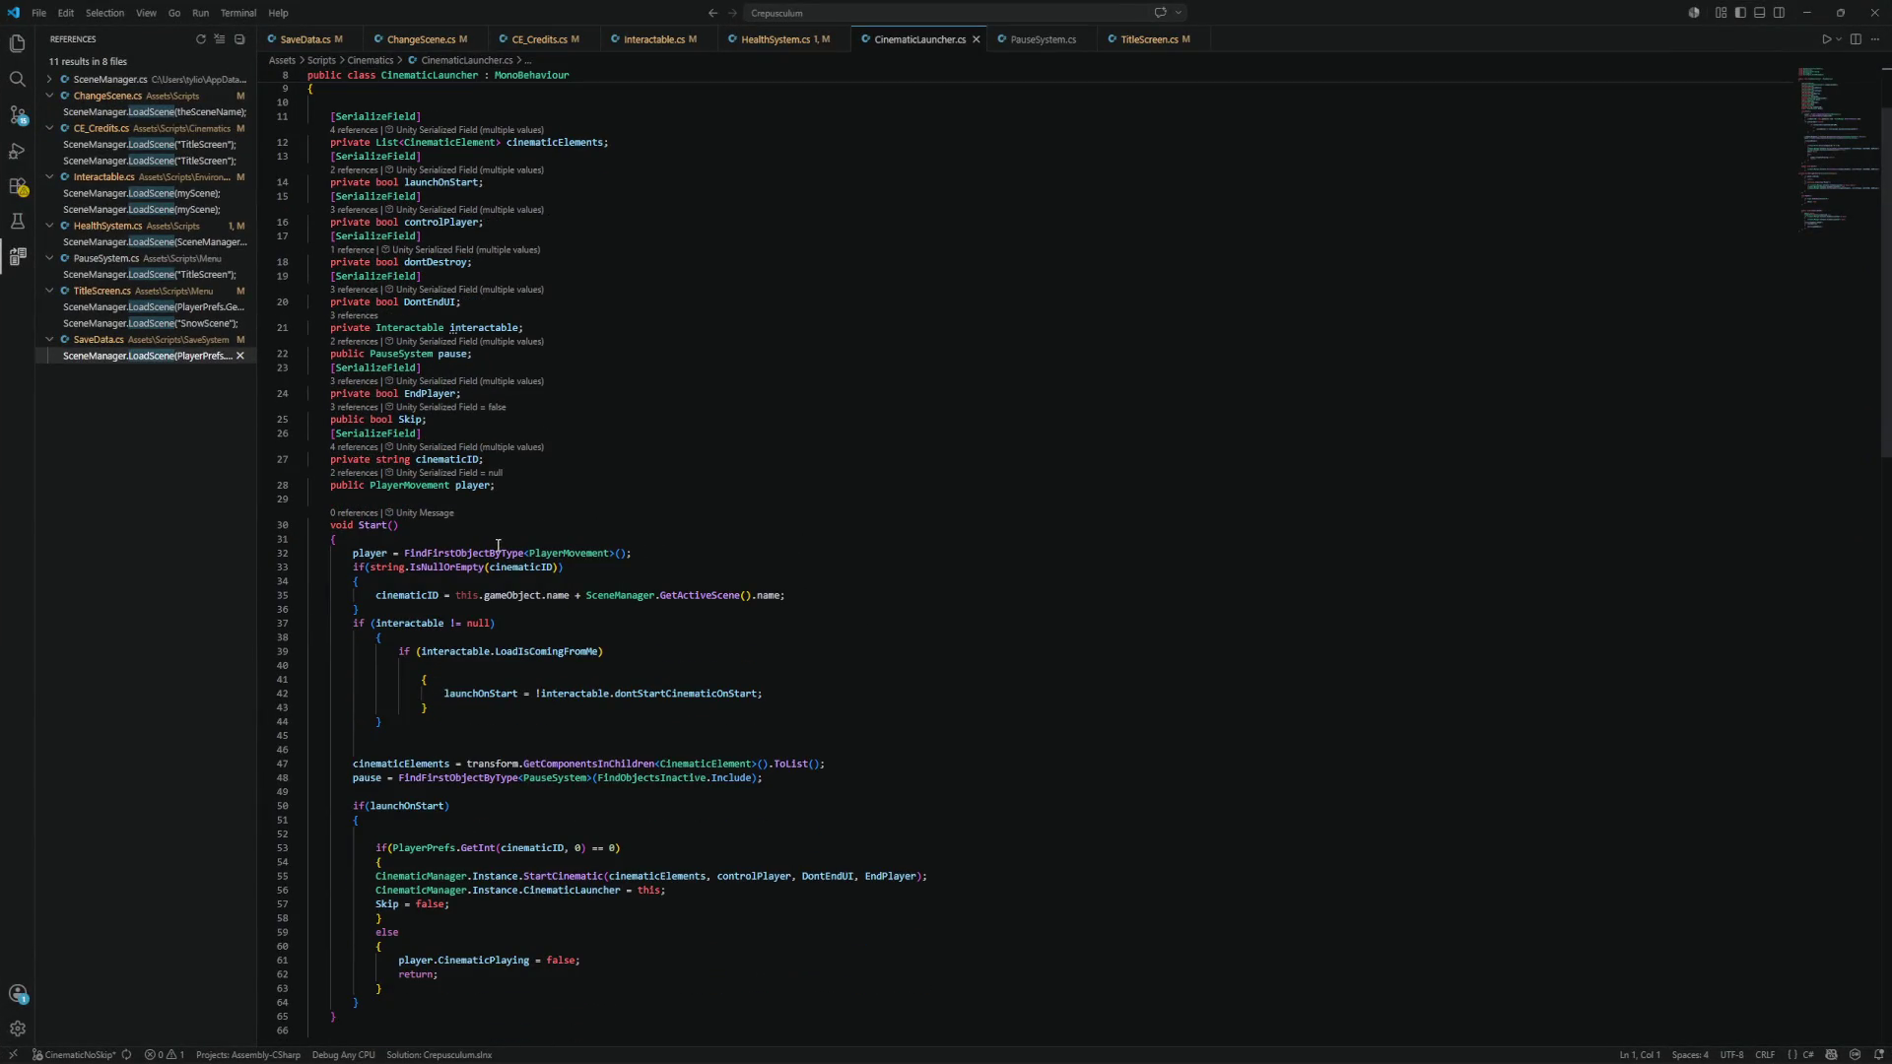
pyautogui.doubleClick(457, 459)
pyautogui.scroll(-3, 734, 443)
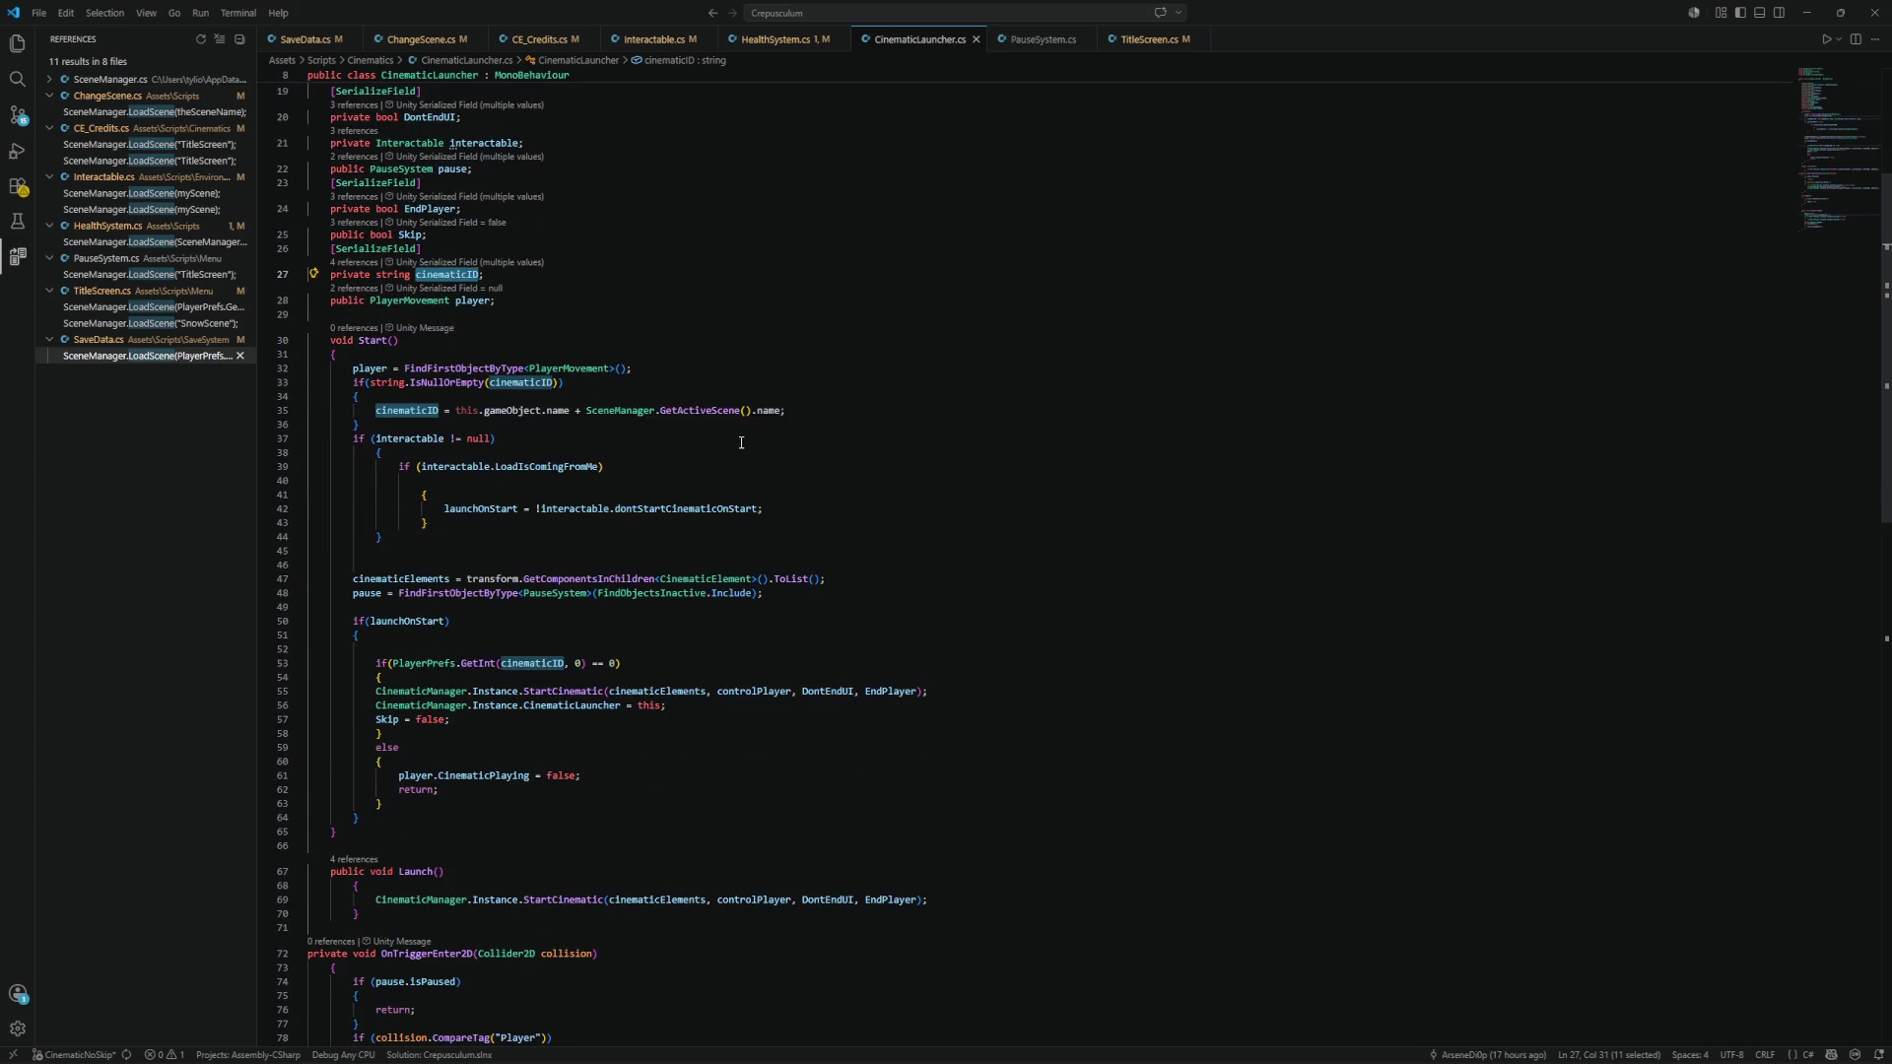
pyautogui.scroll(-3, 737, 443)
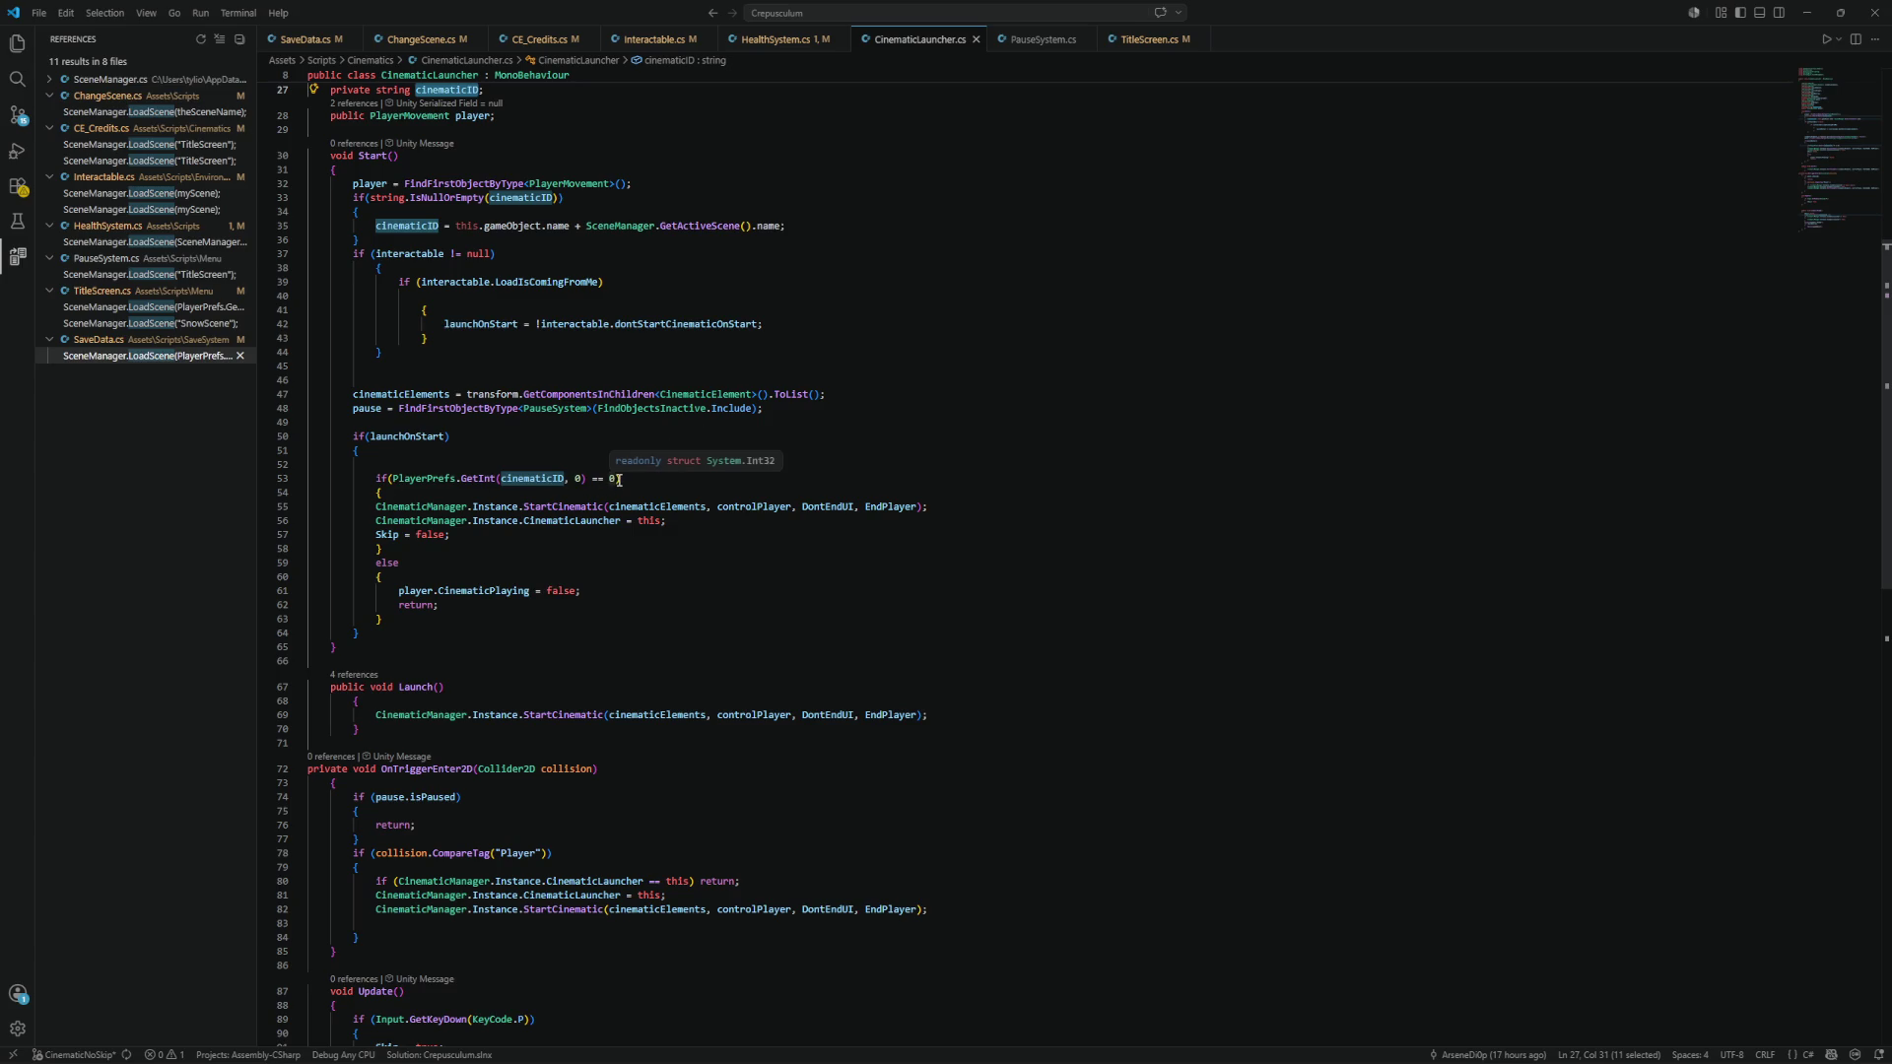
pyautogui.click(389, 466)
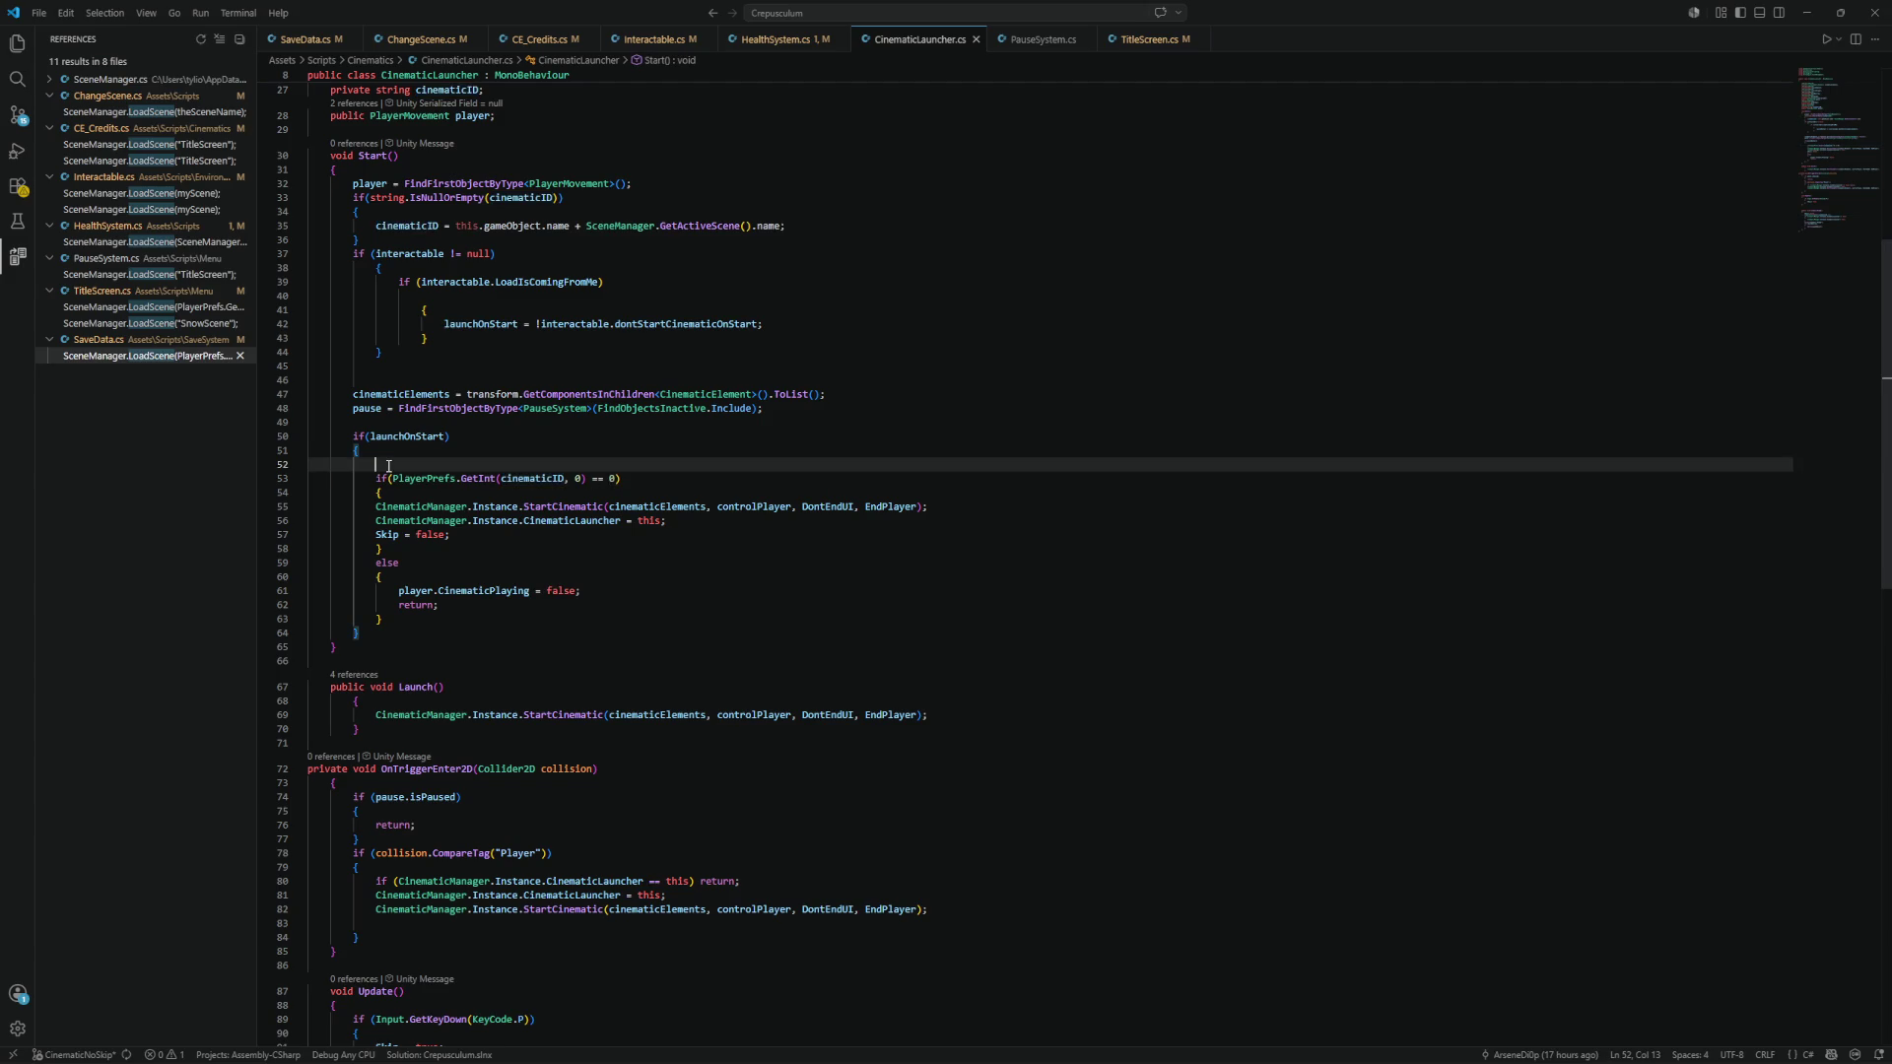
pyautogui.write('if(')
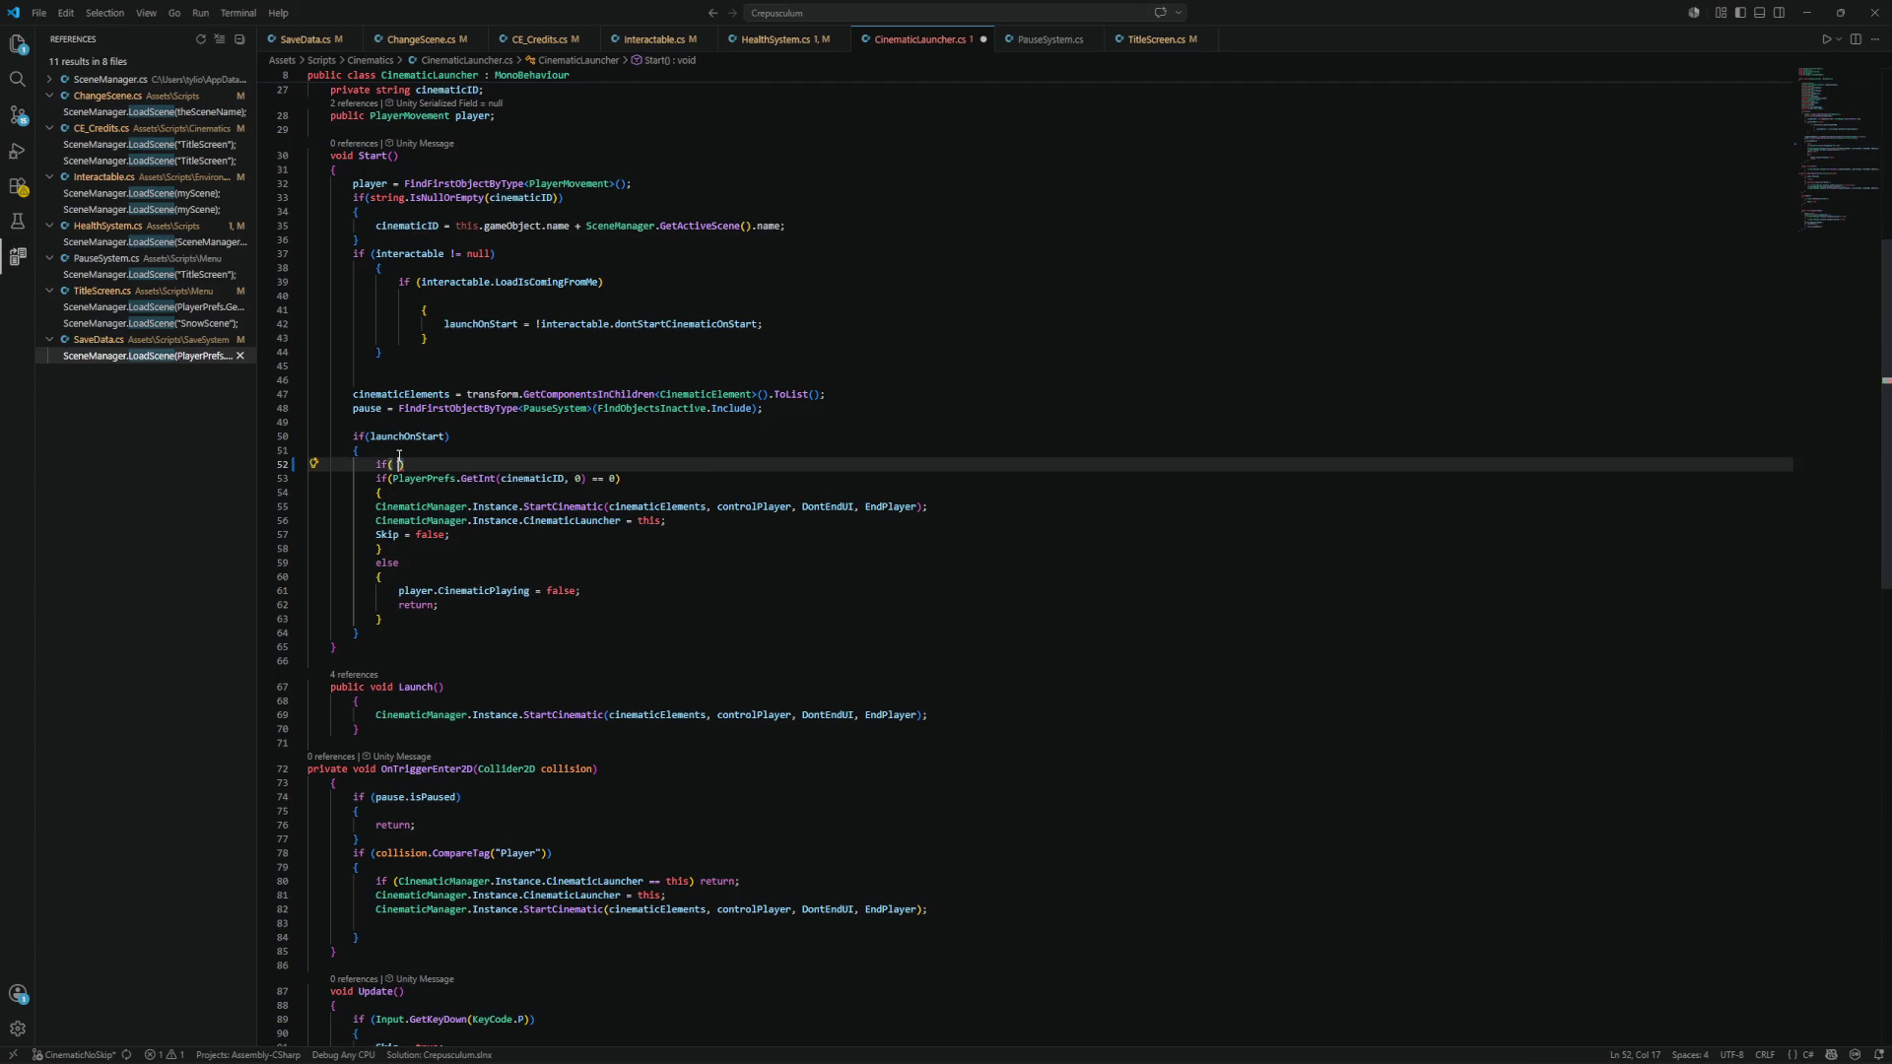
pyautogui.write('SceneManag')
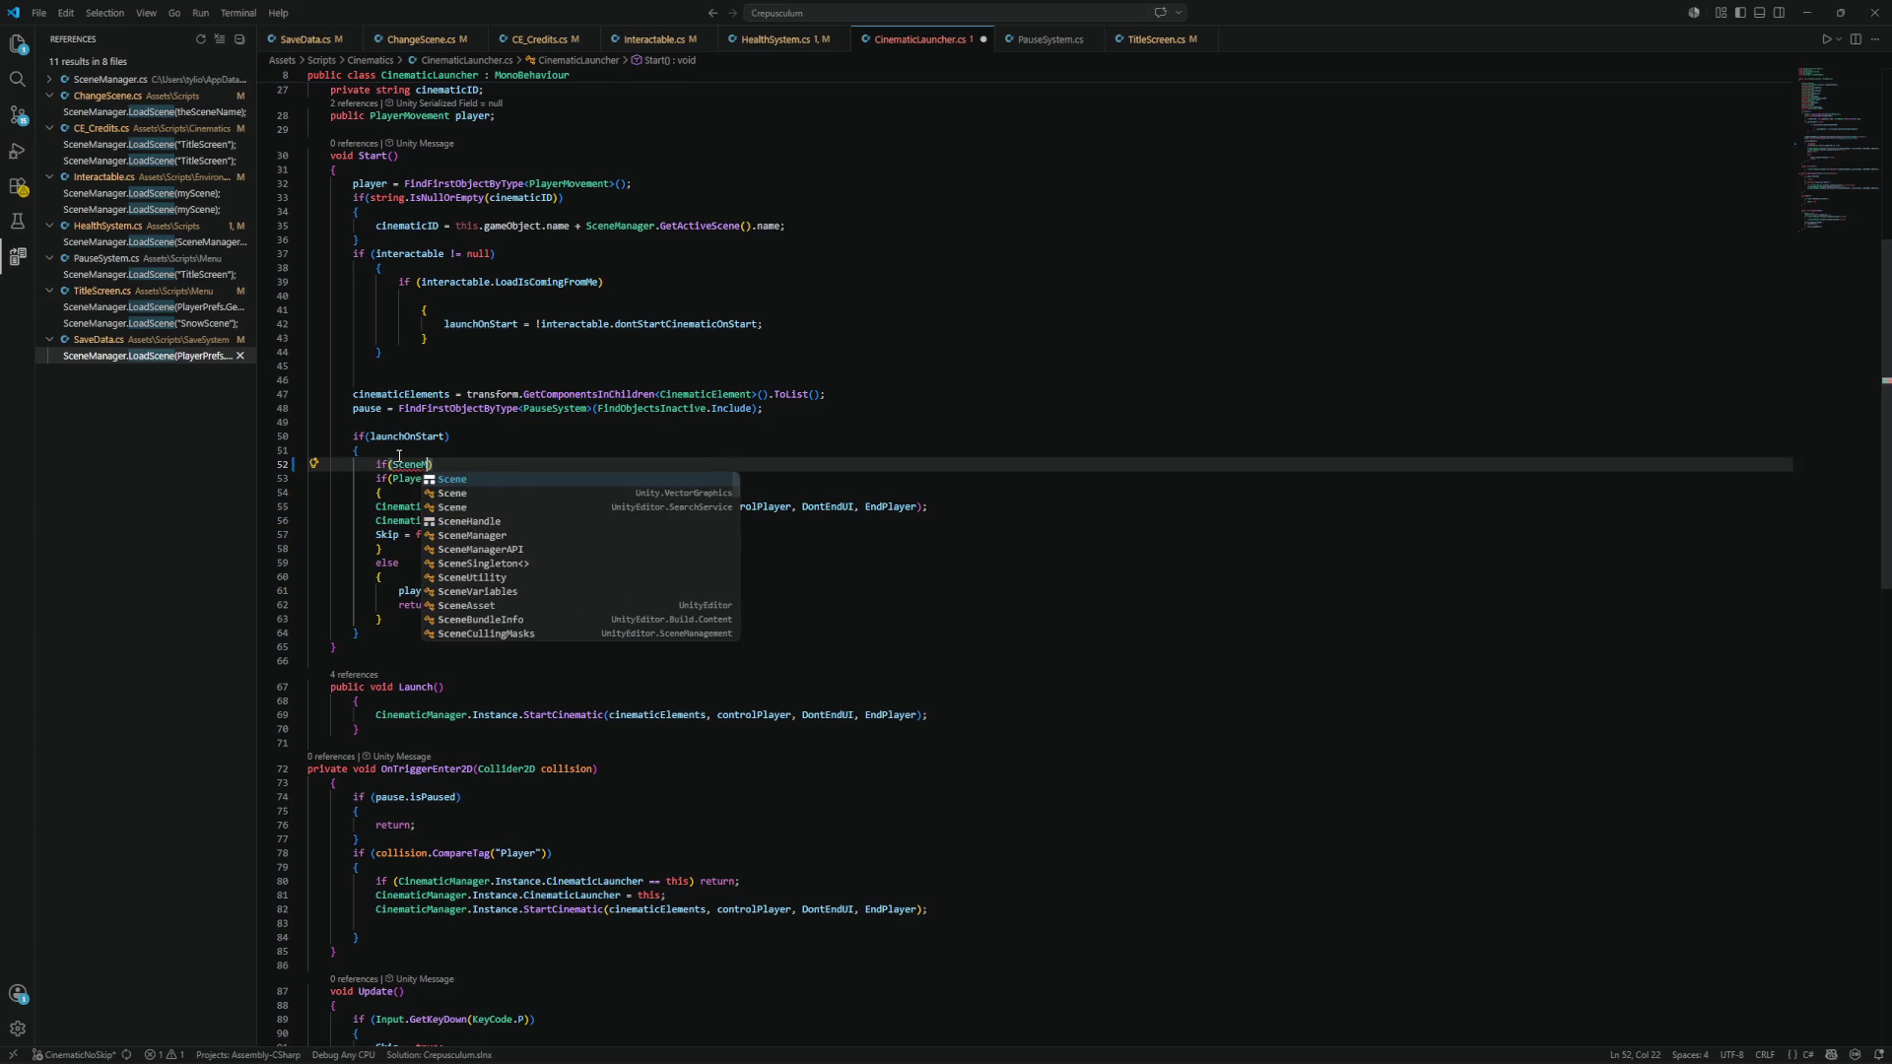
pyautogui.write('er')
pyautogui.write('.GetActiveScene')
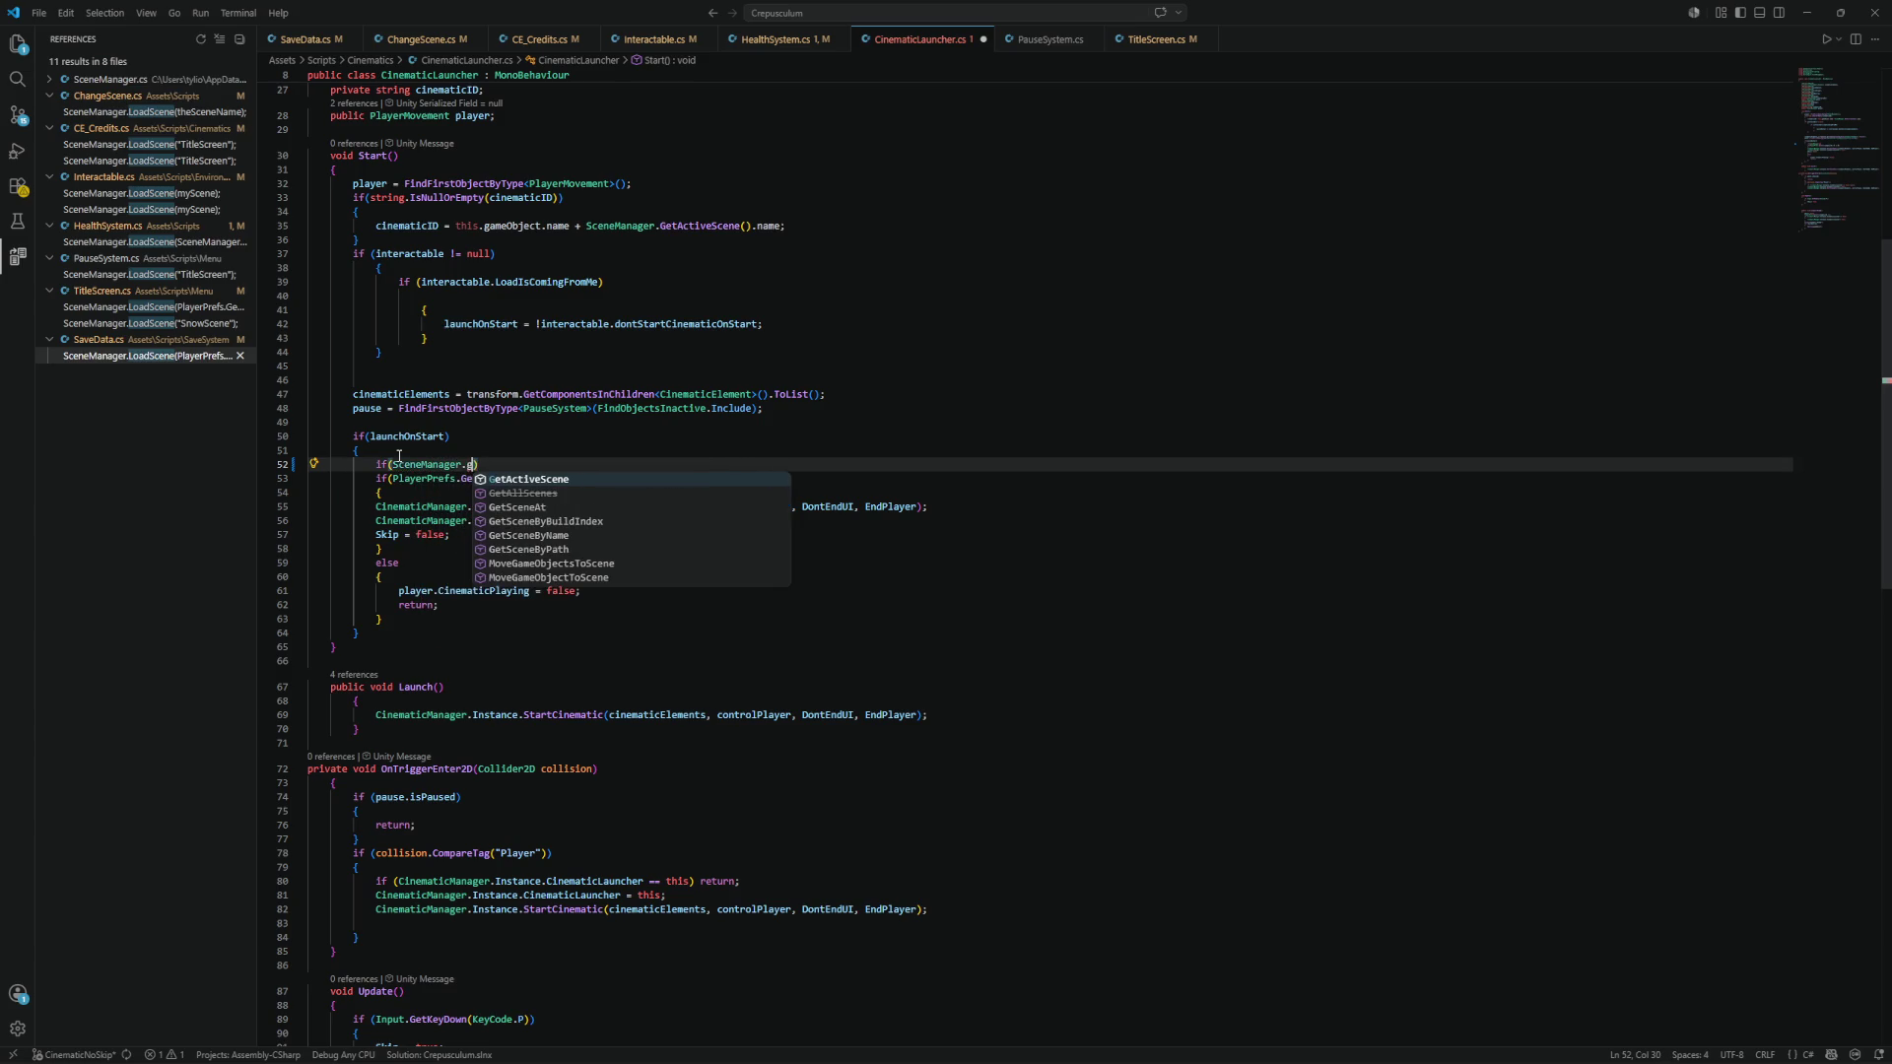
pyautogui.write('.name')
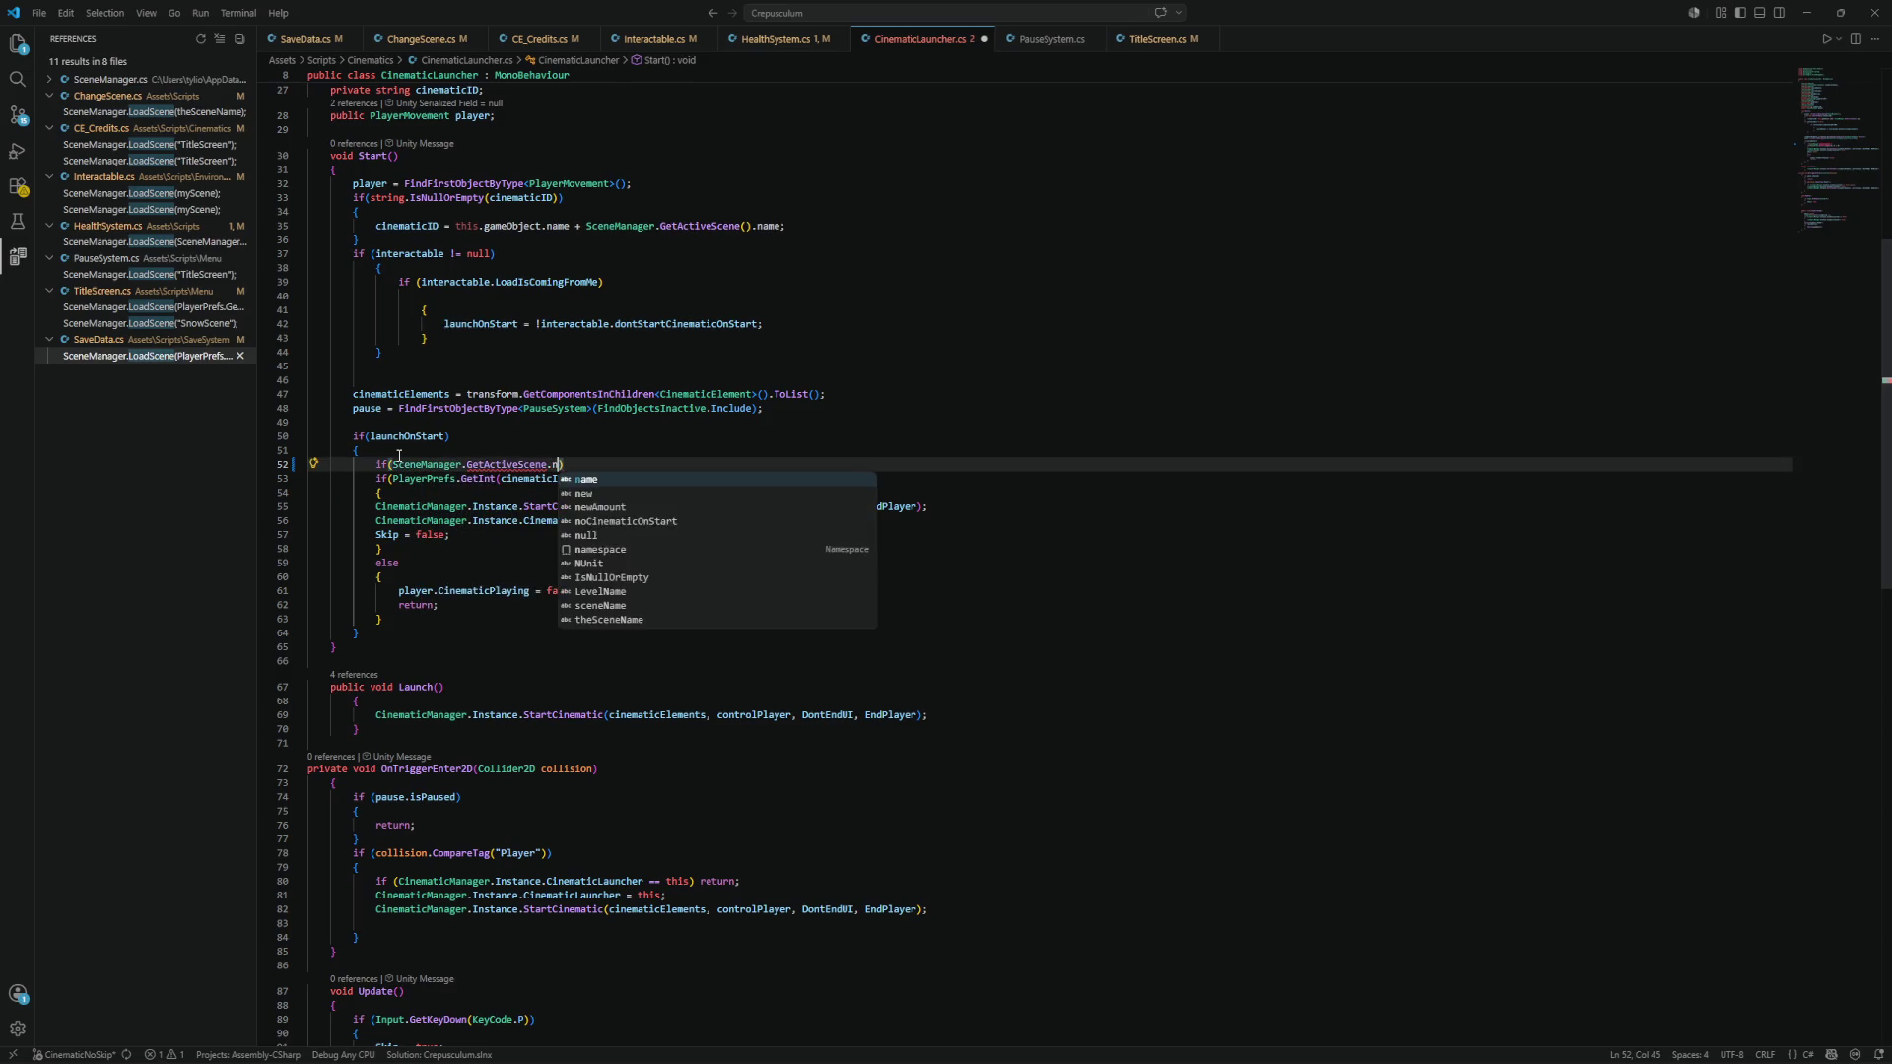
pyautogui.write(' != ')
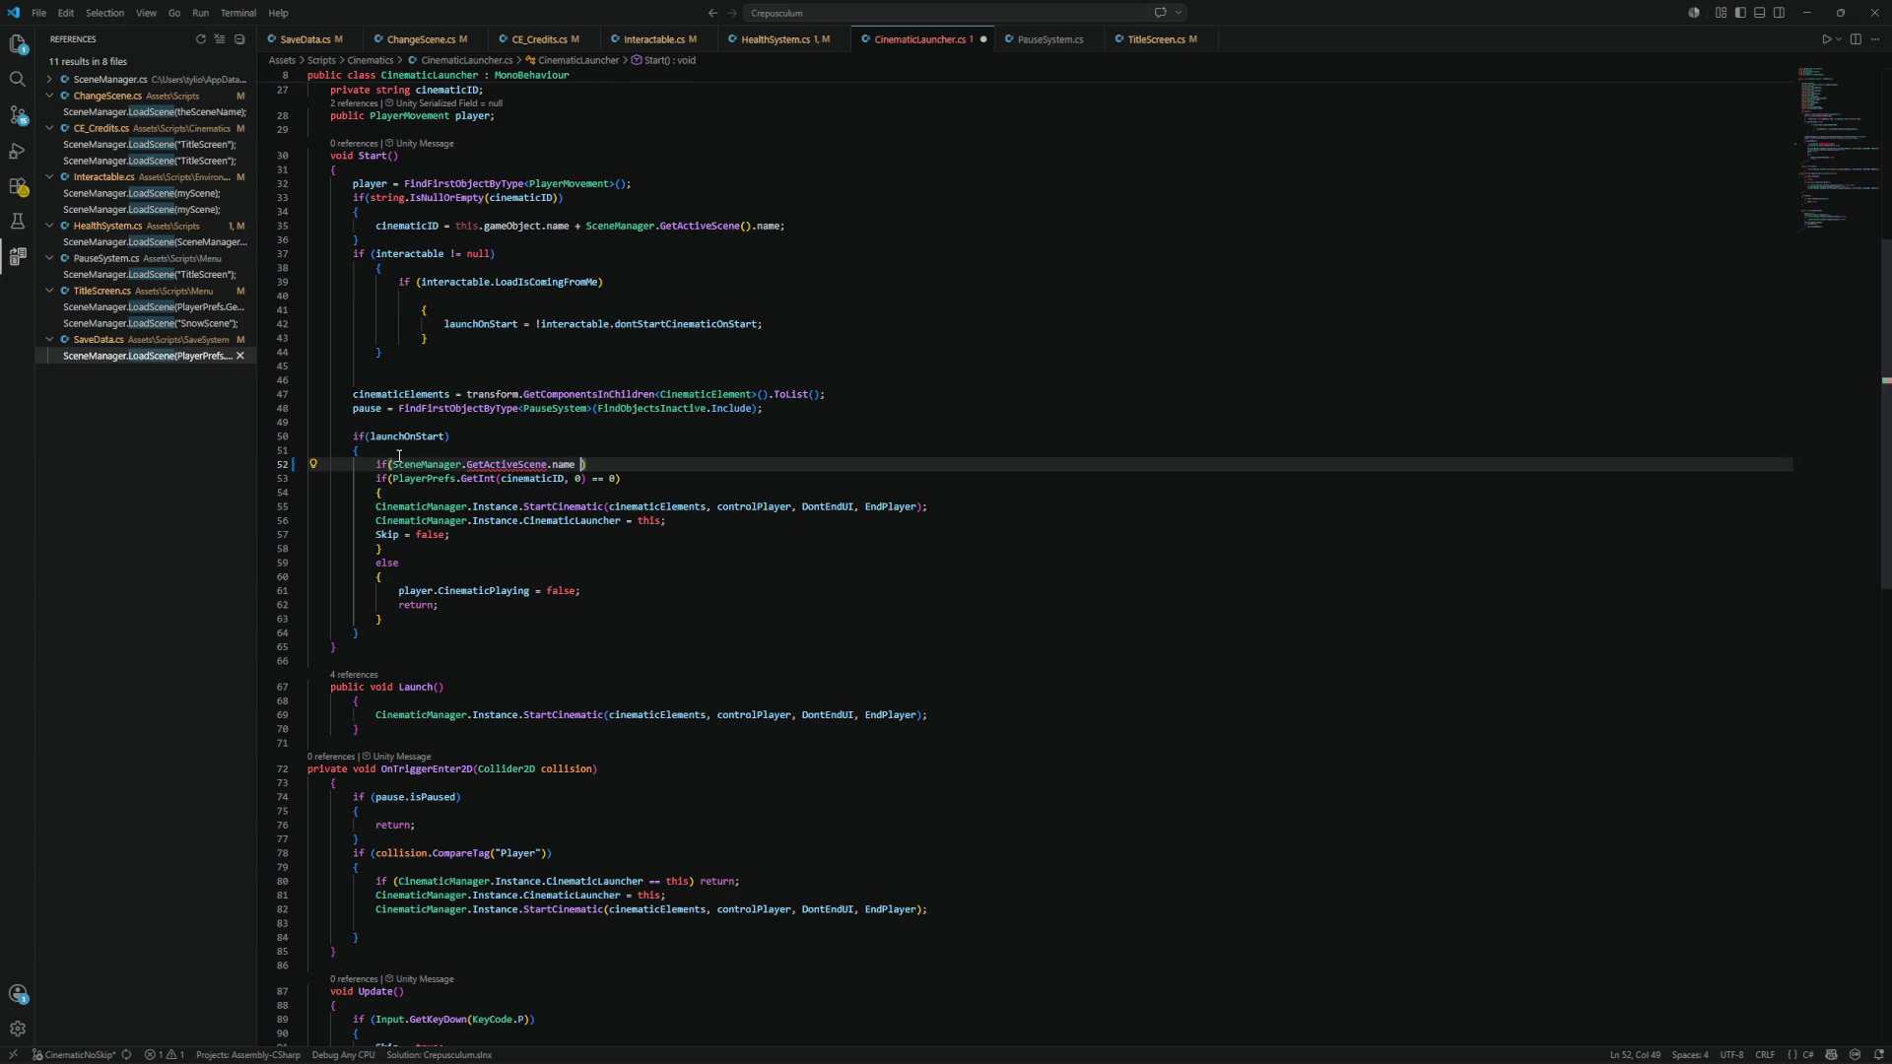
pyautogui.write('Level')
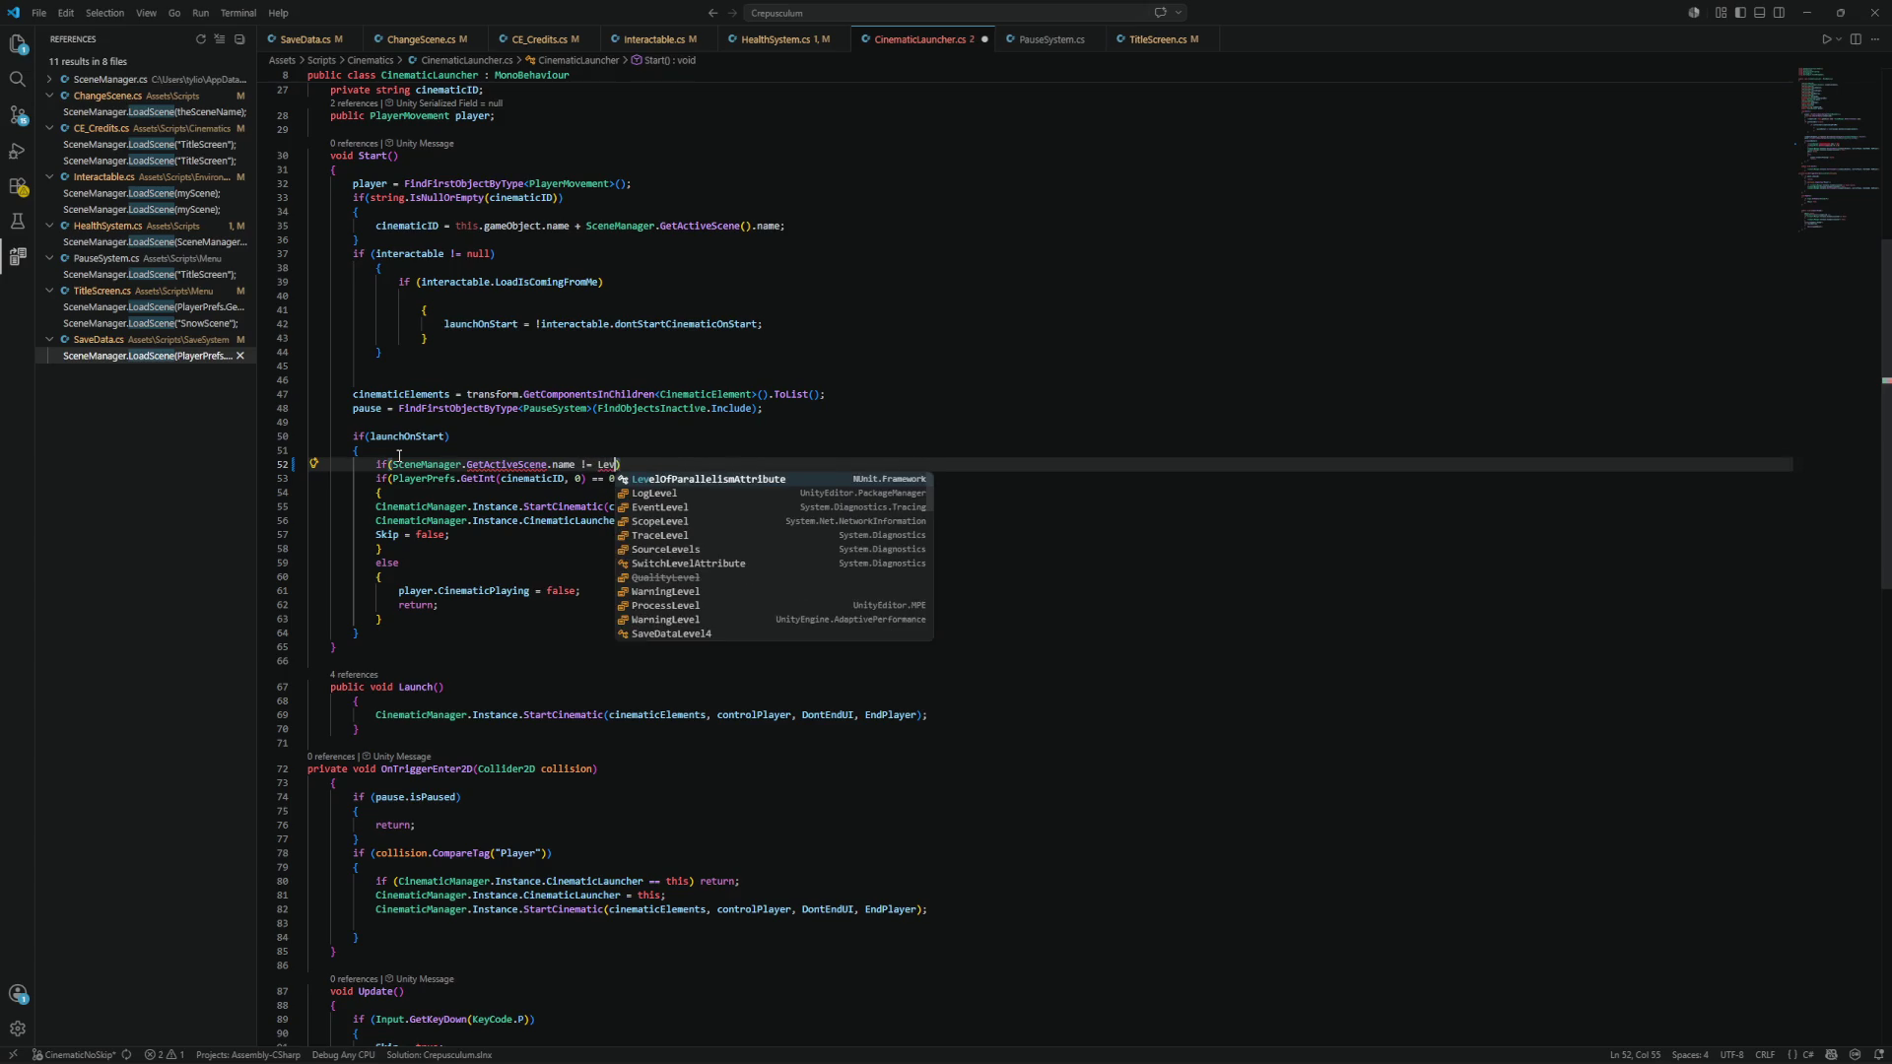
pyautogui.press('BackSpace')
pyautogui.press('BackSpace')
pyautogui.press('BackSpace')
pyautogui.press('BackSpace')
pyautogui.press('BackSpace')
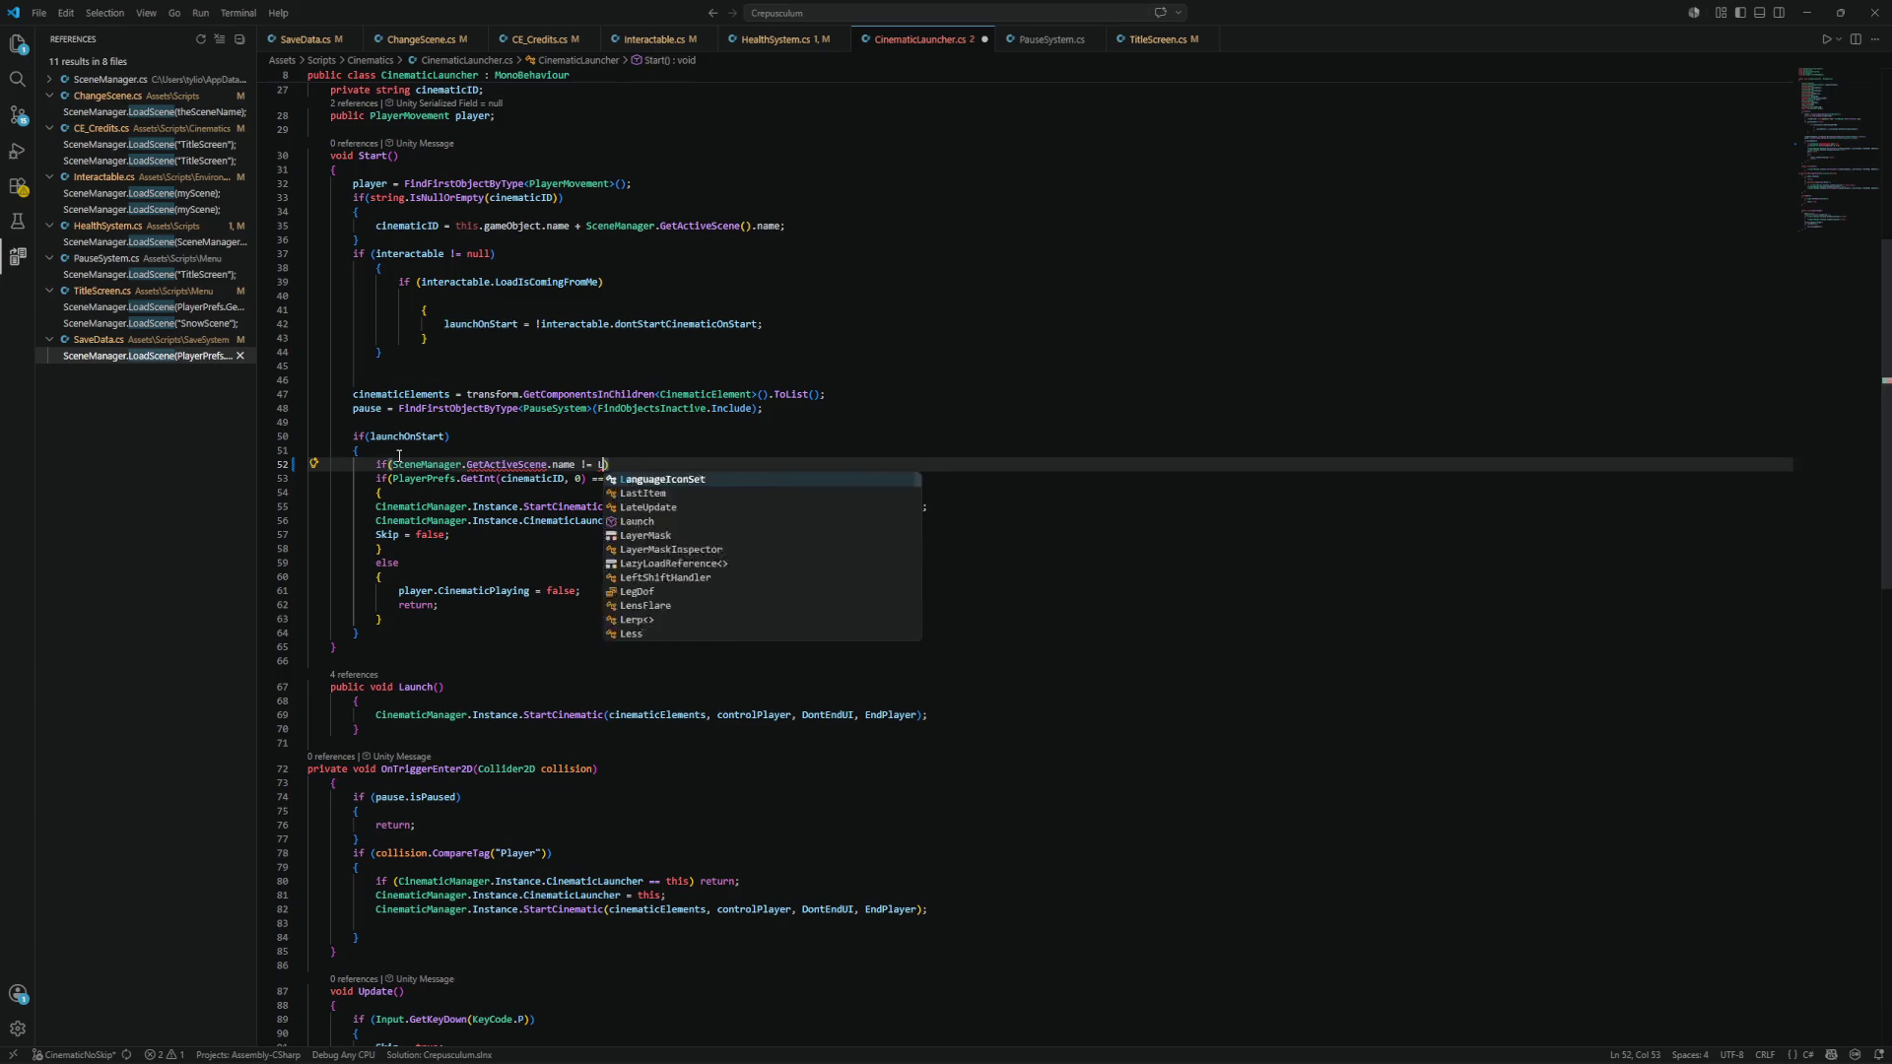
pyautogui.write('"Level3')
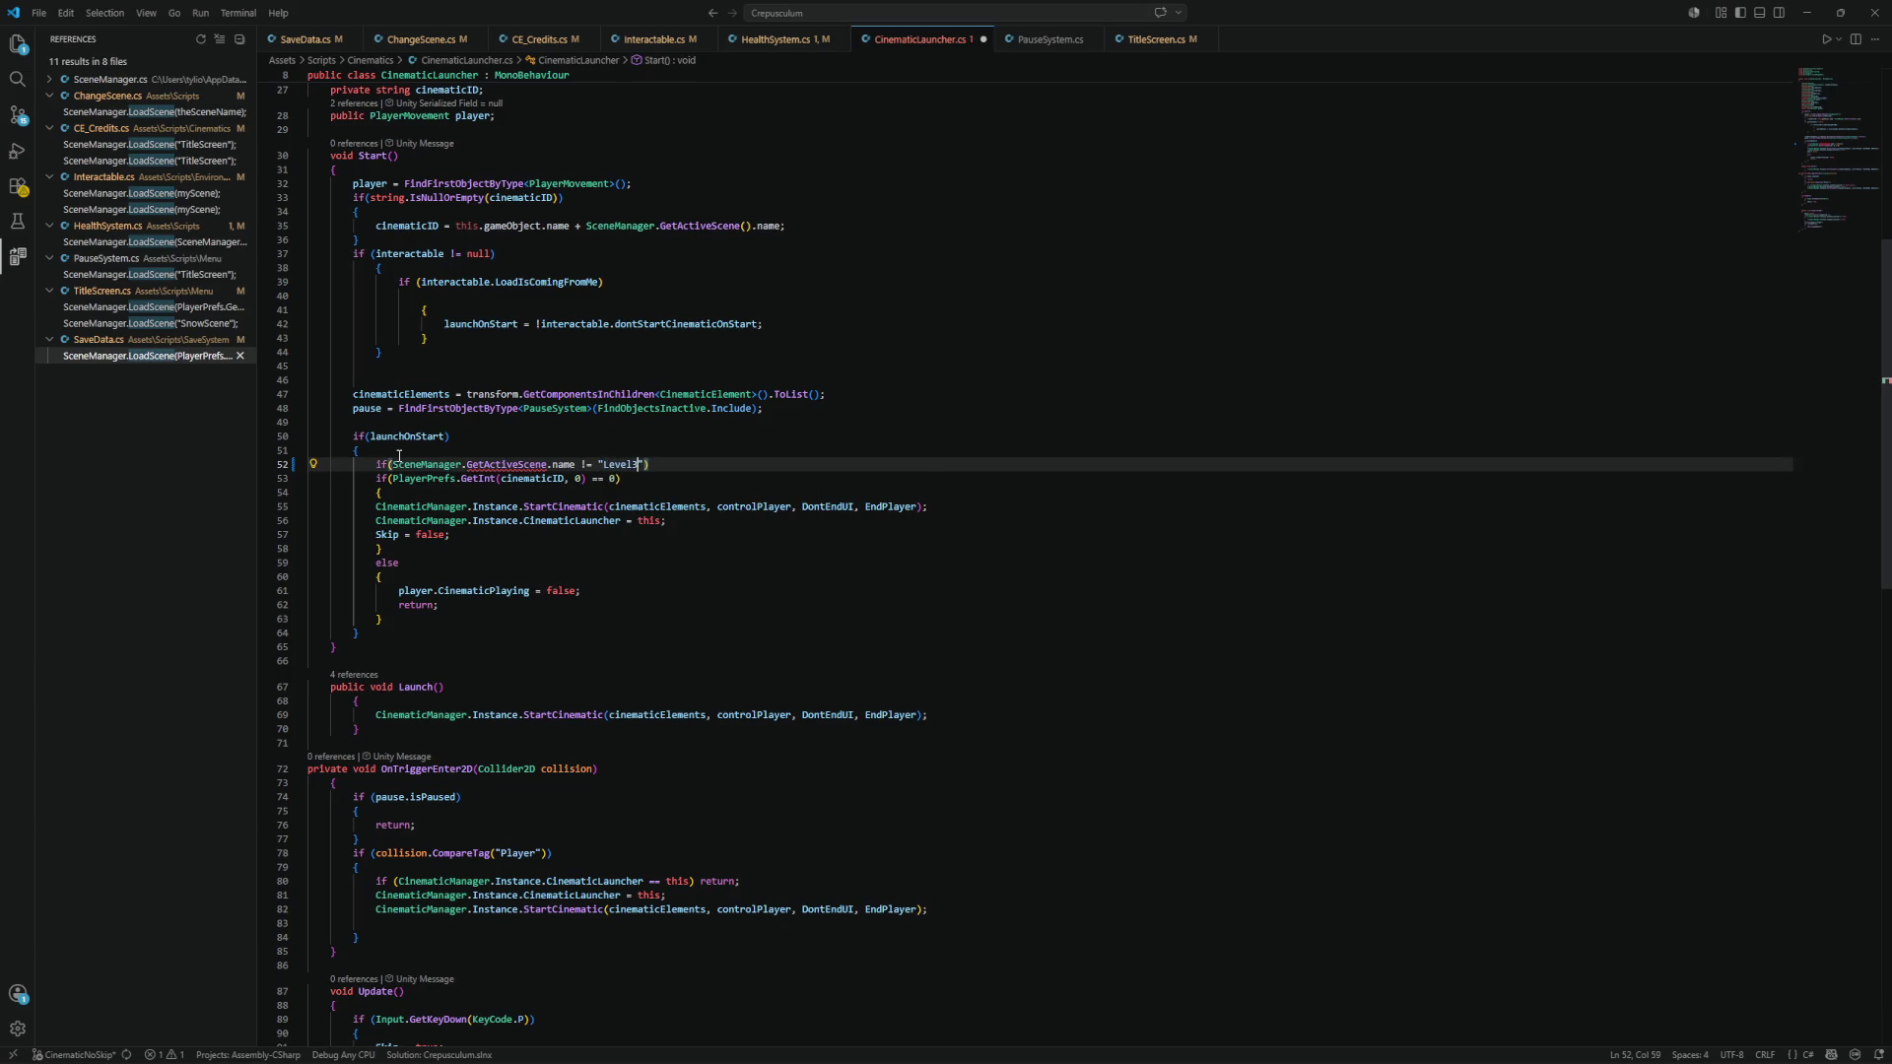
pyautogui.press('BackSpace')
pyautogui.write('4')
pyautogui.hotkey('ctrl', 's')
# Open braces under the Level4 condition and move the PlayerPrefs cinematic check block inside them.
pyautogui.click(667, 464)
pyautogui.press('Return')
pyautogui.write('{')
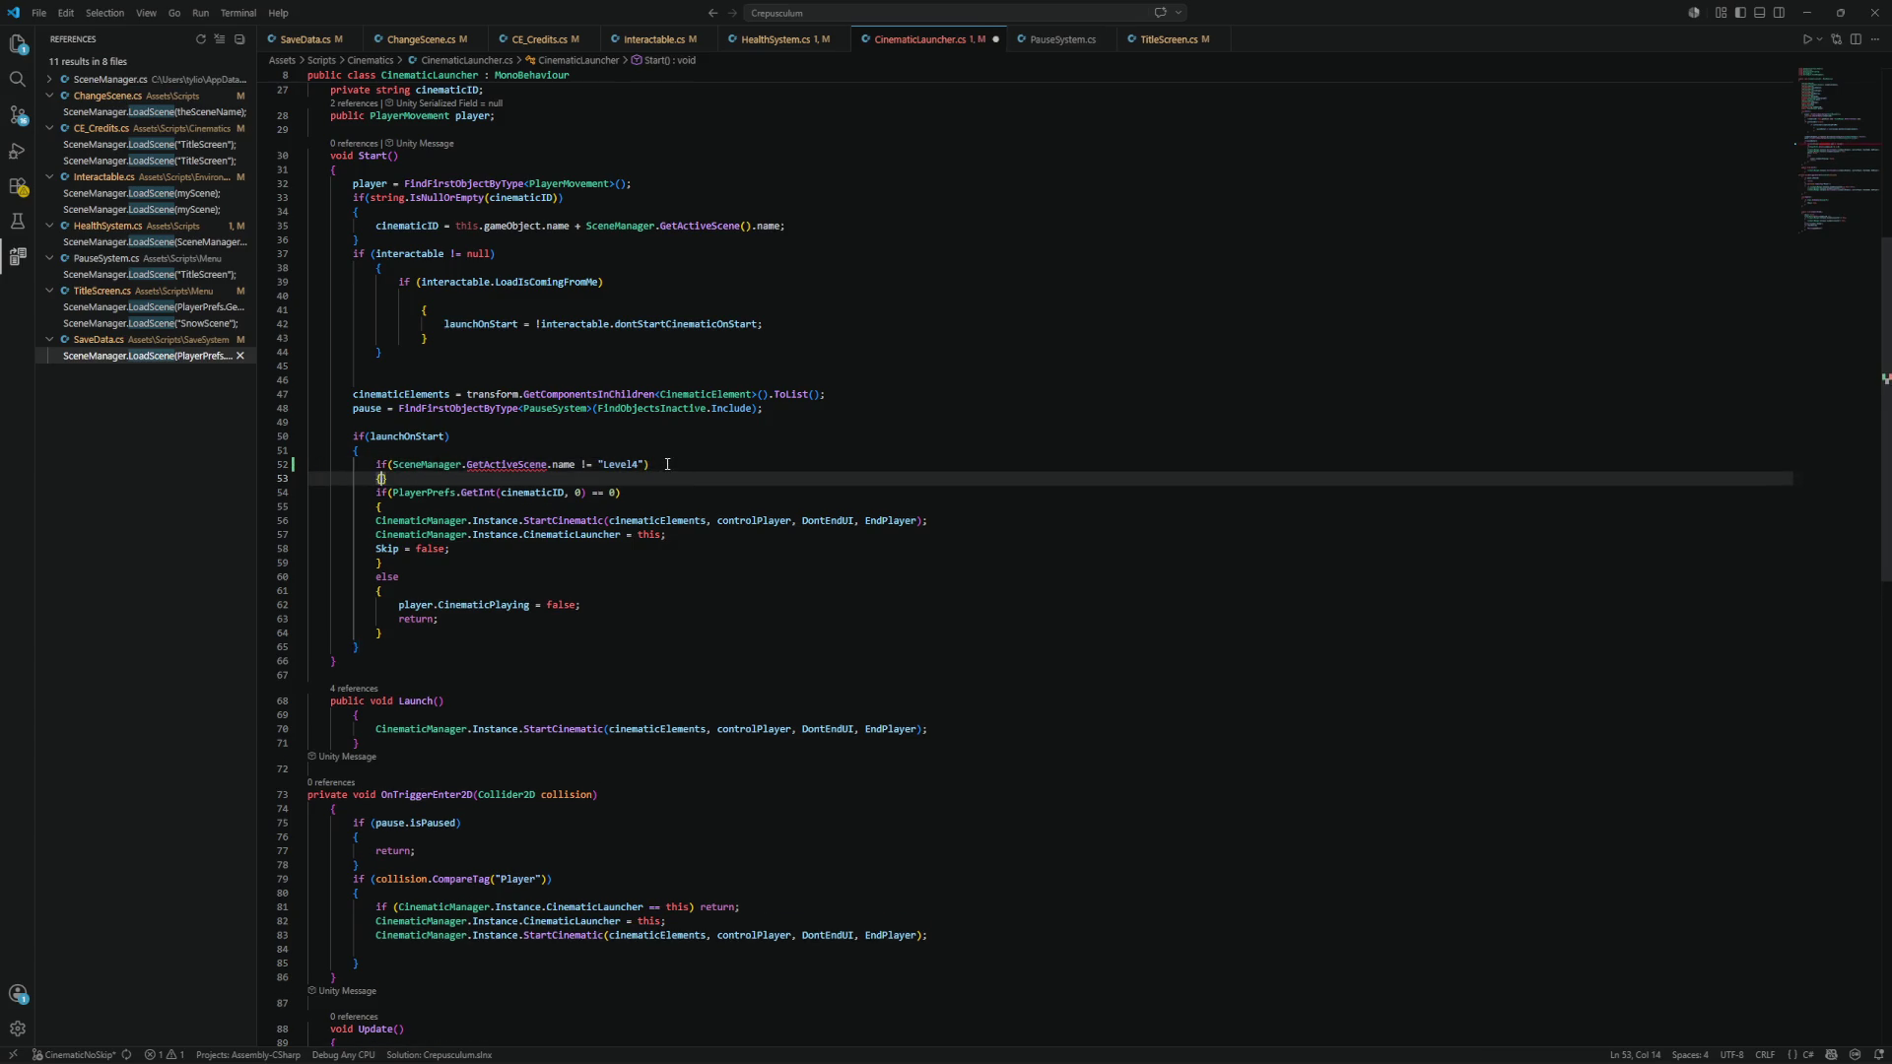
pyautogui.press('Return')
pyautogui.moveTo(382, 661); pyautogui.dragTo(286, 525)
pyautogui.hotkey('ctrl', 'x')
pyautogui.click(473, 493)
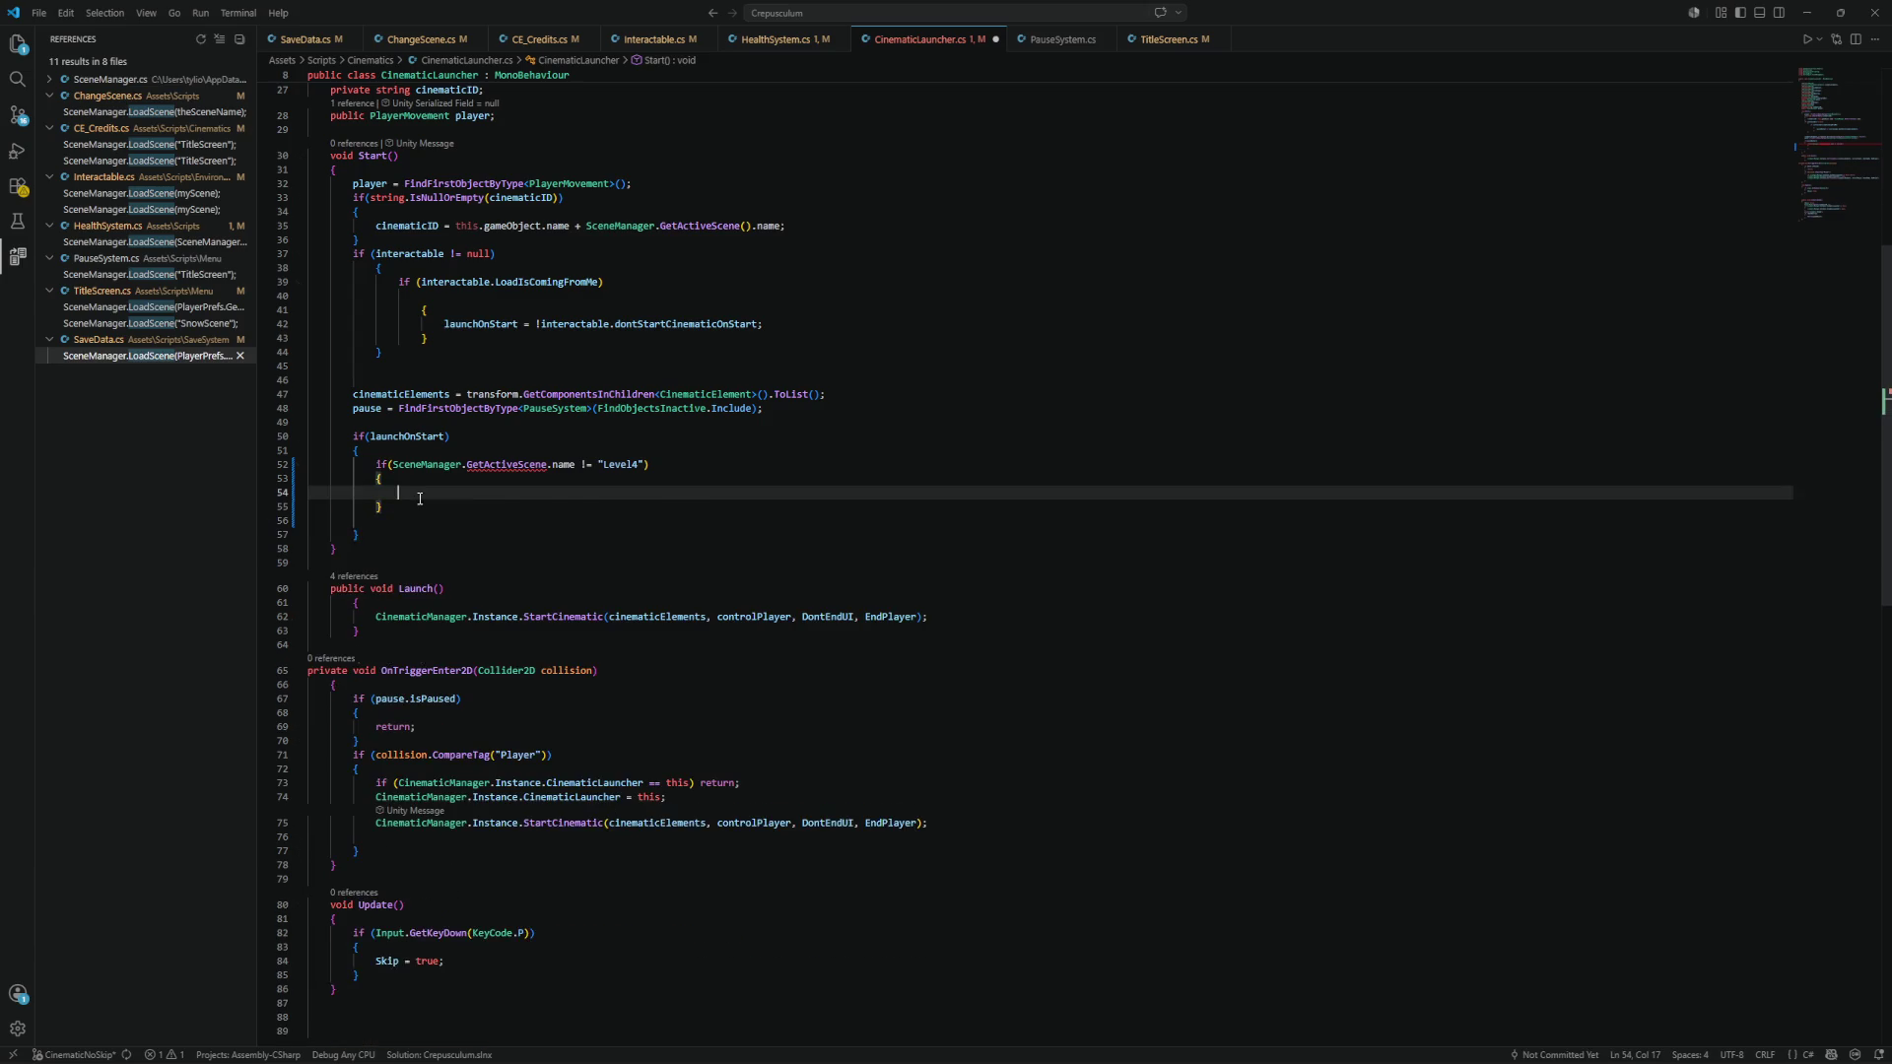
pyautogui.hotkey('ctrl', 'v')
# Indent each line of the moved PlayerPrefs block, lines 56–64, one level.
pyautogui.click(378, 520)
pyautogui.press('Tab')
pyautogui.press('Tab')
pyautogui.click(376, 534)
pyautogui.press('Tab')
pyautogui.press('Tab')
pyautogui.click(376, 548)
pyautogui.press('Tab')
pyautogui.press('Tab')
pyautogui.click(376, 563)
pyautogui.press('Tab')
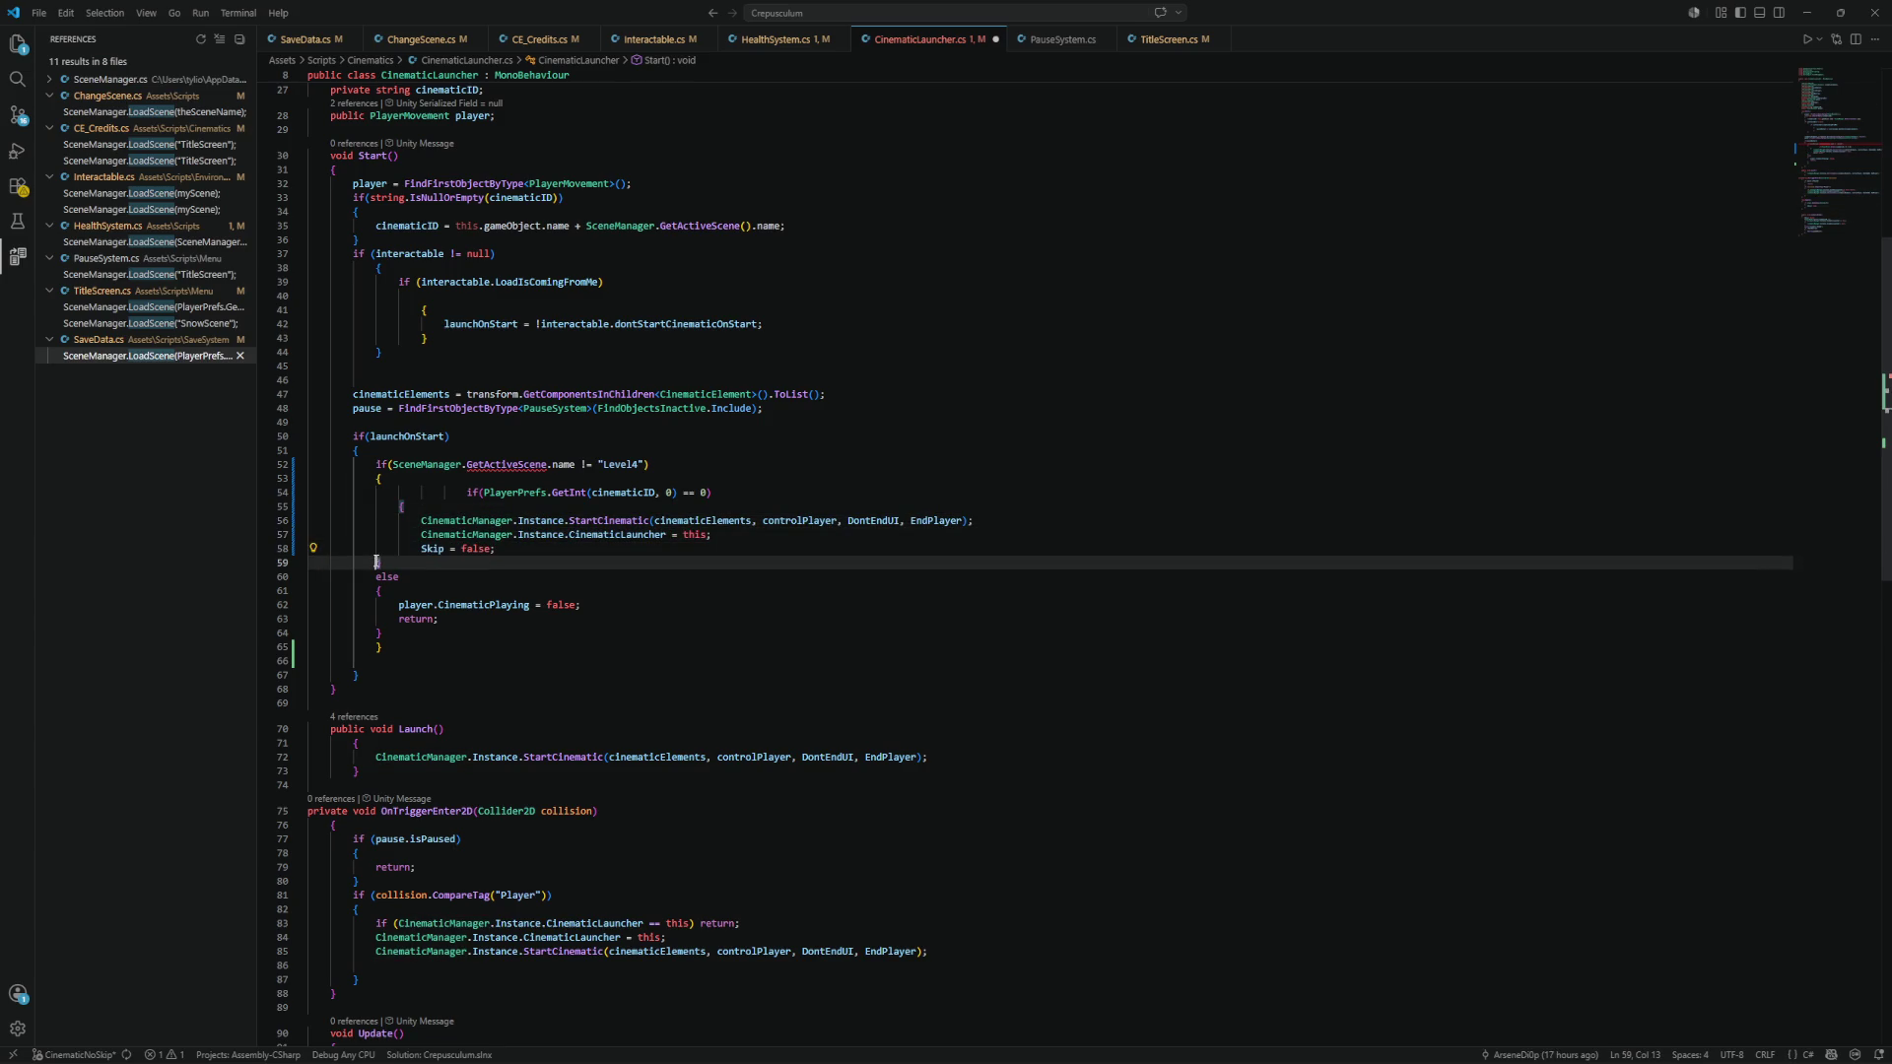
pyautogui.click(377, 577)
pyautogui.press('Tab')
pyautogui.click(377, 591)
pyautogui.press('Tab')
pyautogui.click(378, 633)
pyautogui.press('Tab')
pyautogui.click(399, 605)
pyautogui.press('Tab')
pyautogui.click(401, 619)
pyautogui.press('Tab')
# Remove the extra indentation from the PlayerPrefs condition line and save the script.
pyautogui.click(465, 493)
pyautogui.press('BackSpace')
pyautogui.press('BackSpace')
pyautogui.press('BackSpace')
pyautogui.hotkey('ctrl', 's')
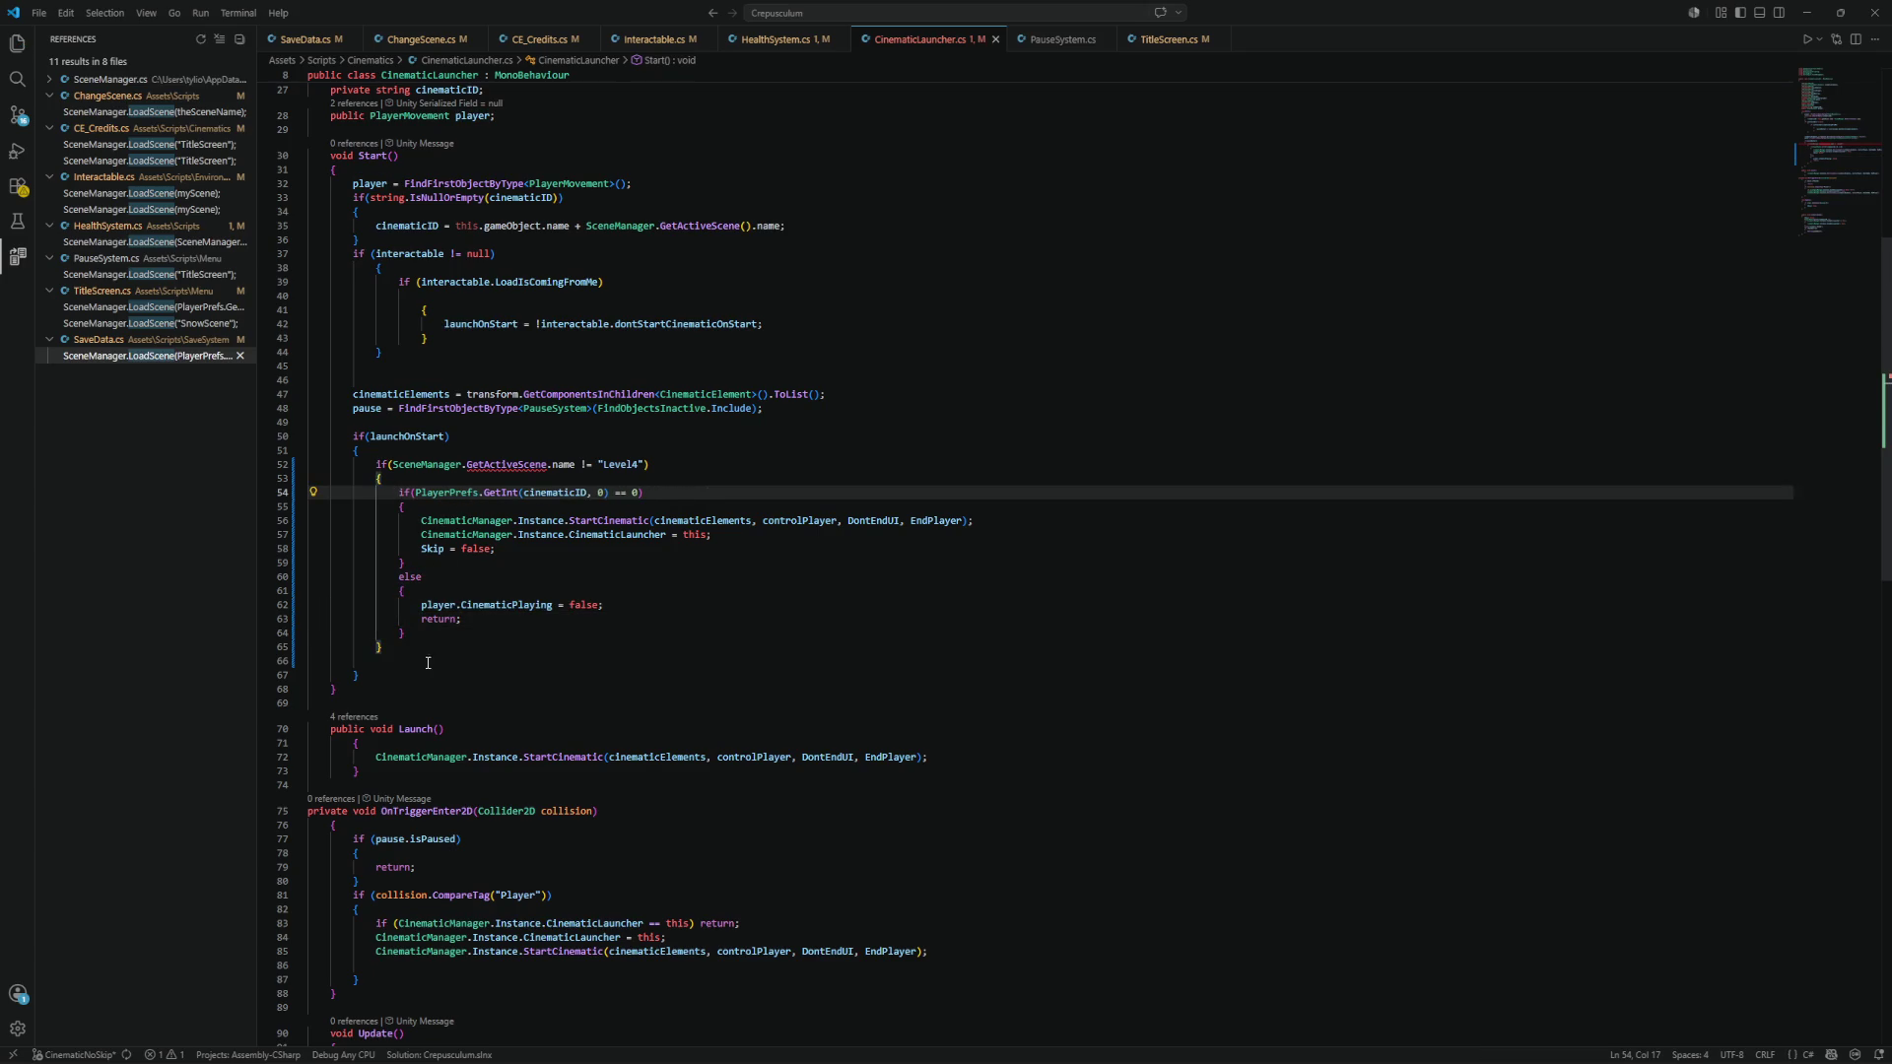
pyautogui.click(414, 651)
# Add else if(SceneManager.GetActiveScene.name == "Level4") after the Level4 check block and save.
pyautogui.press('Return')
pyautogui.write('else if')
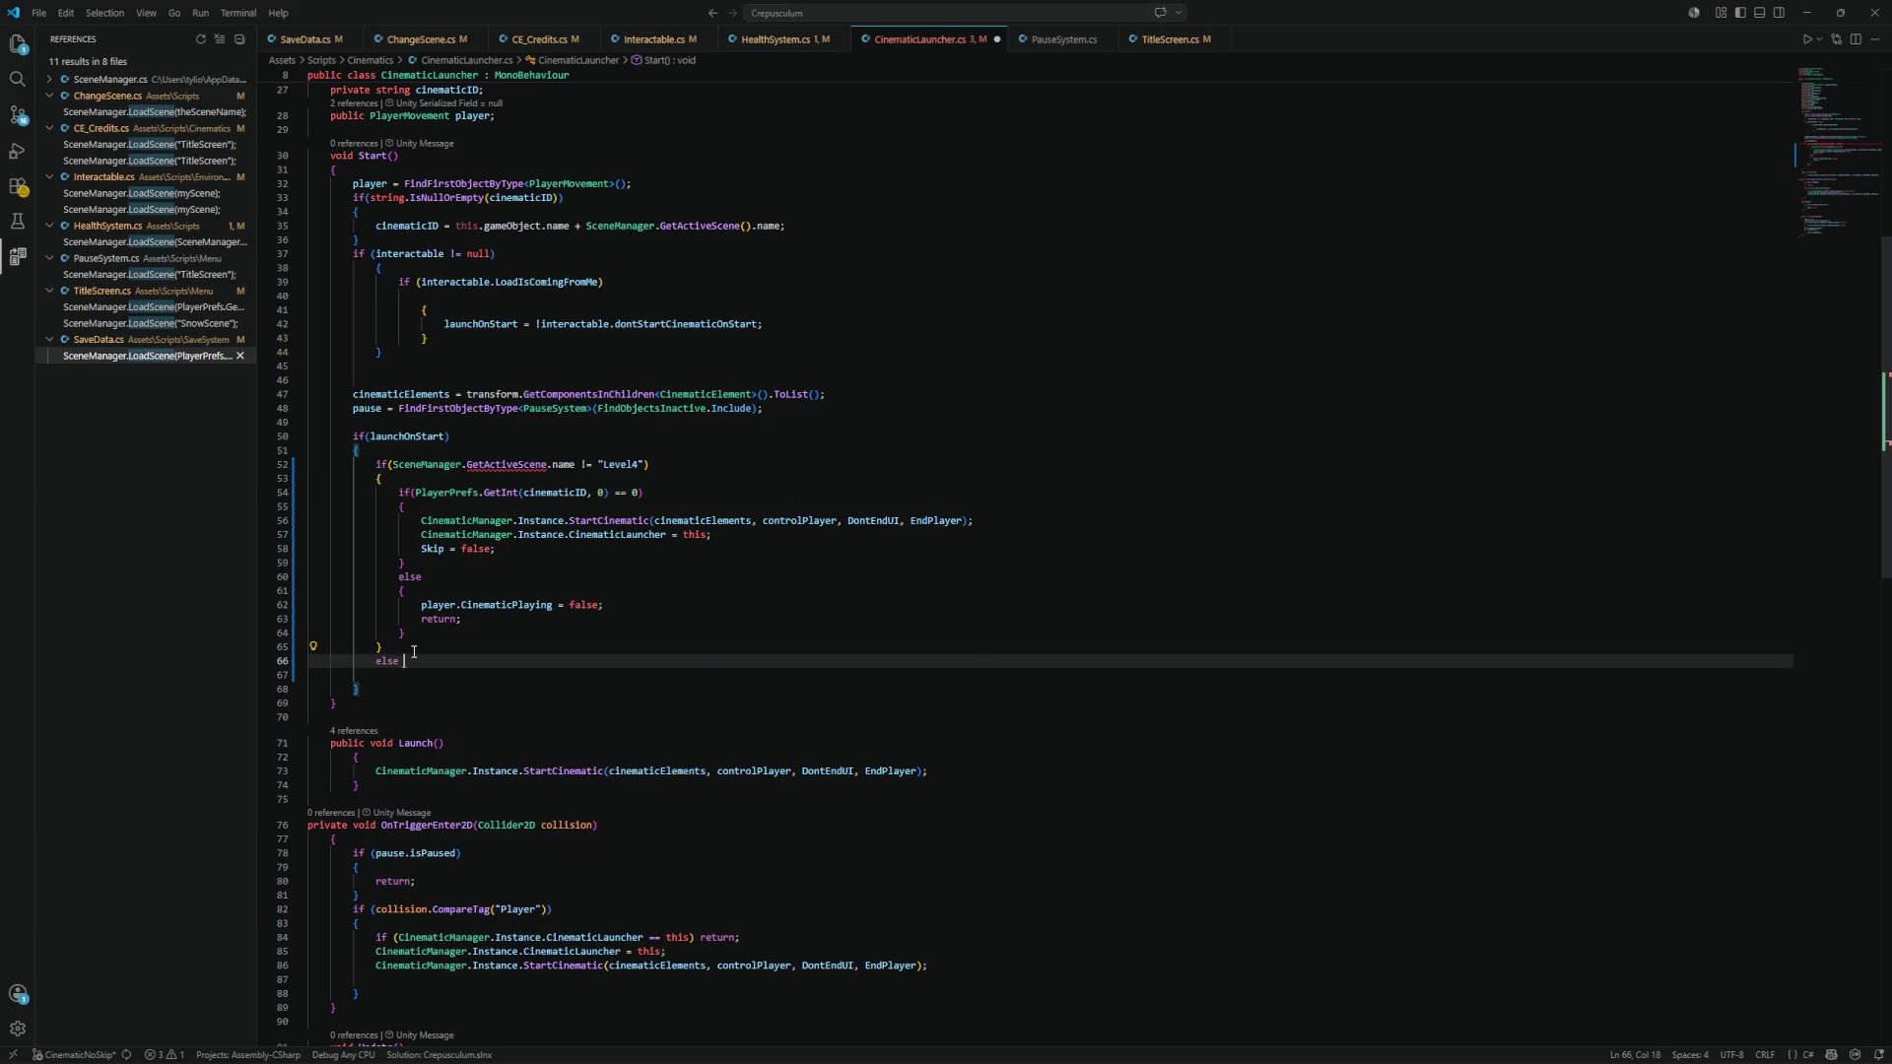
pyautogui.moveTo(642, 464); pyautogui.dragTo(392, 464)
pyautogui.click(441, 669)
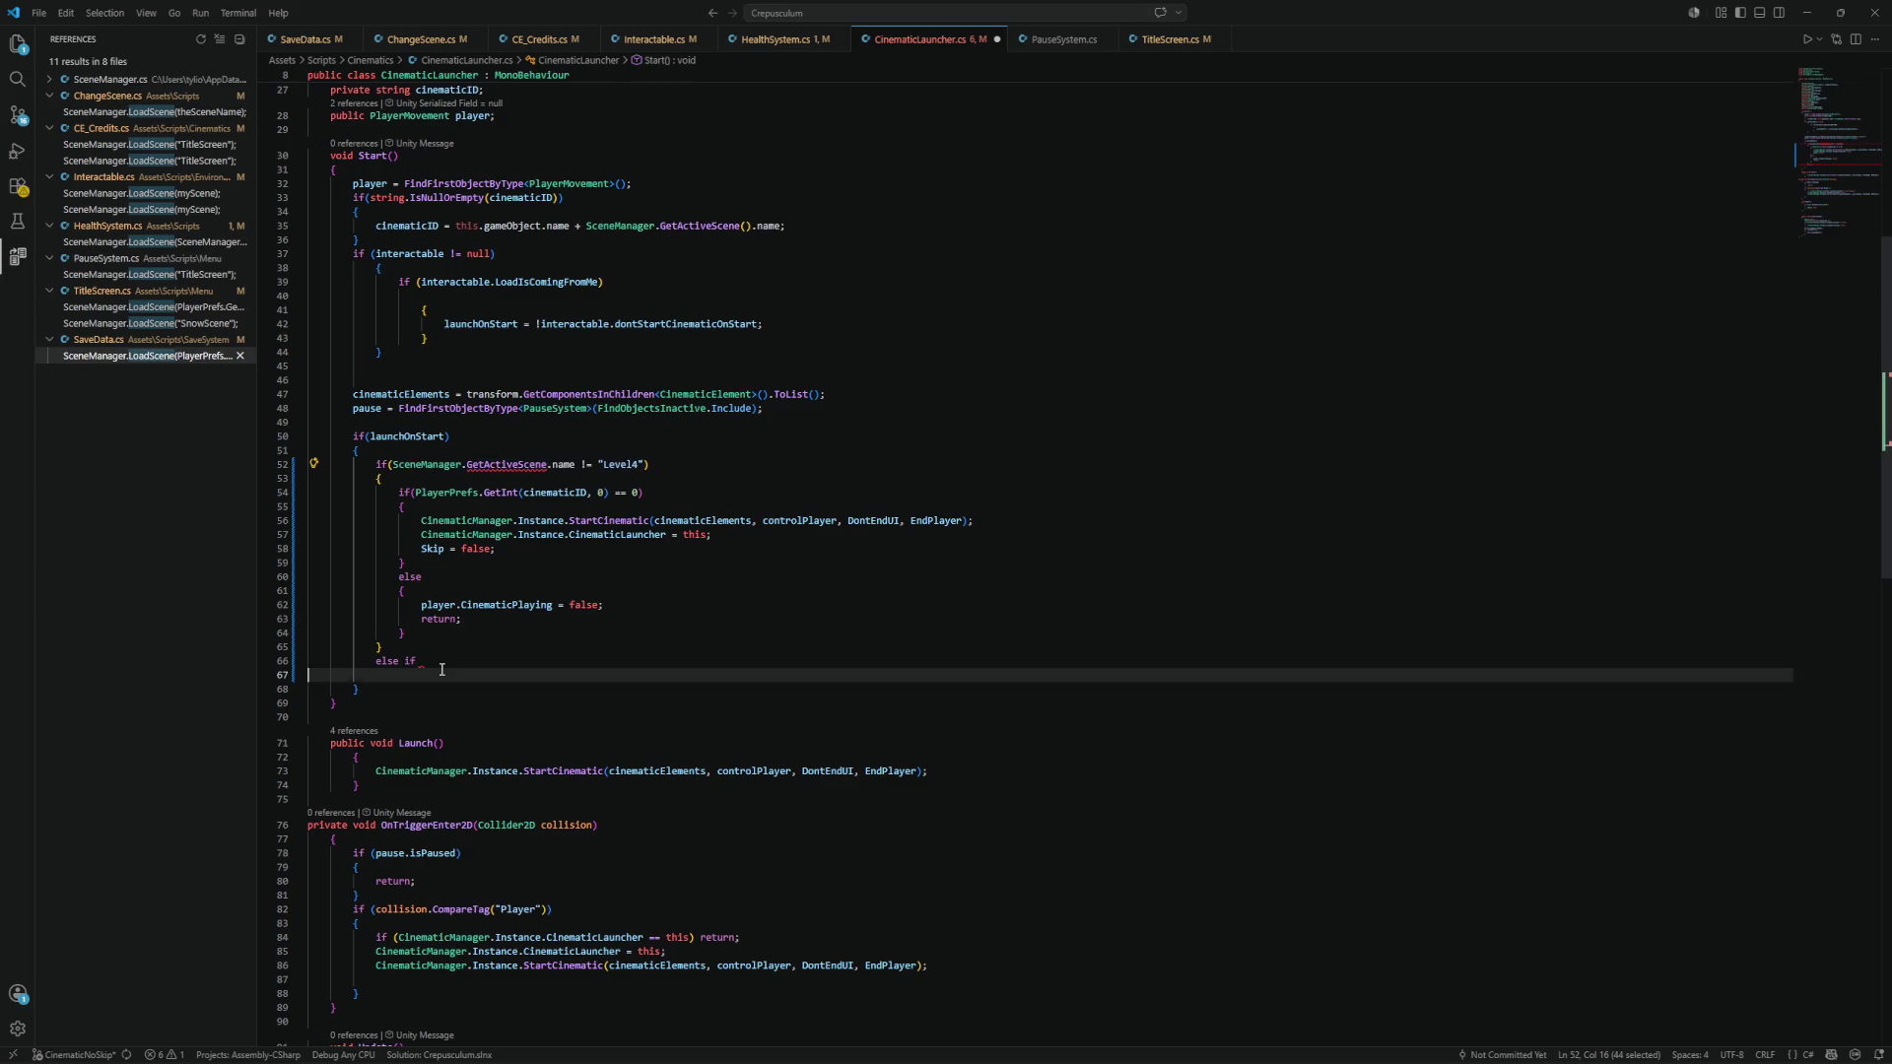
pyautogui.click(442, 665)
pyautogui.write('(')
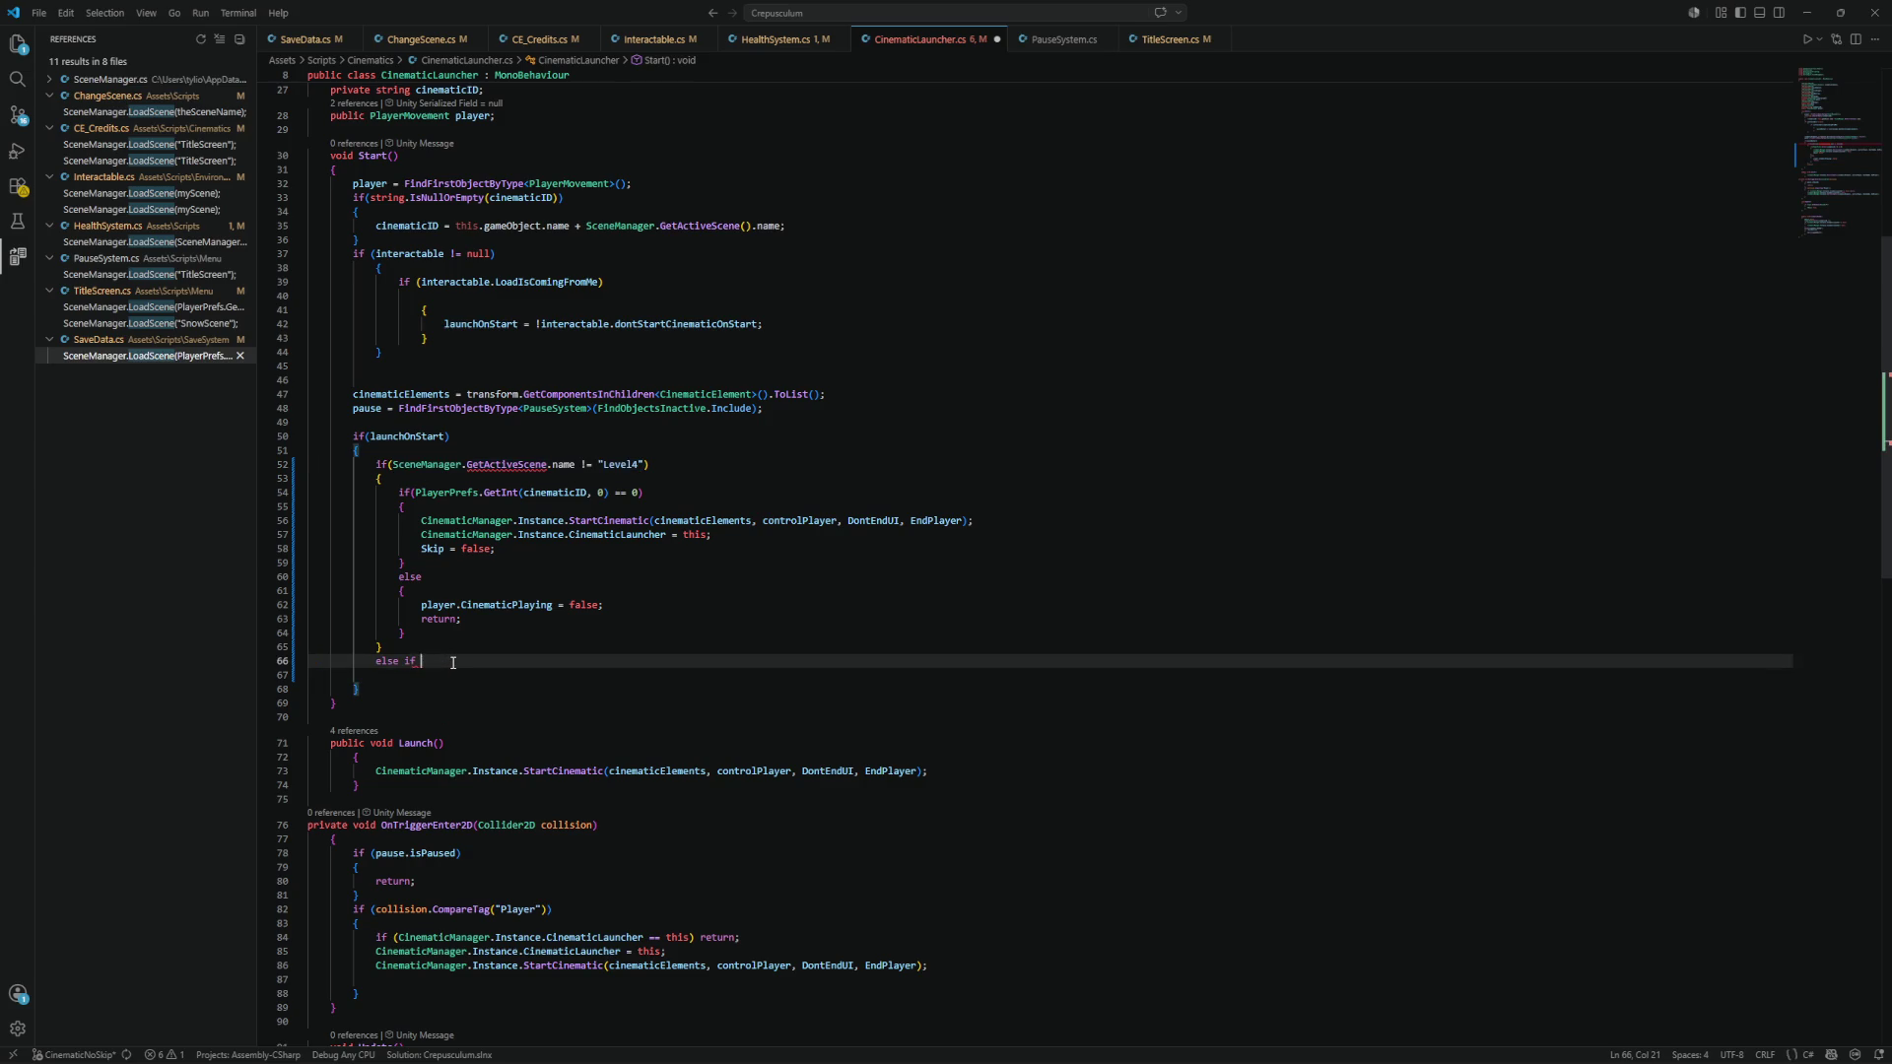
pyautogui.write('SceneManager.GetActiveScene.name != "Level4"')
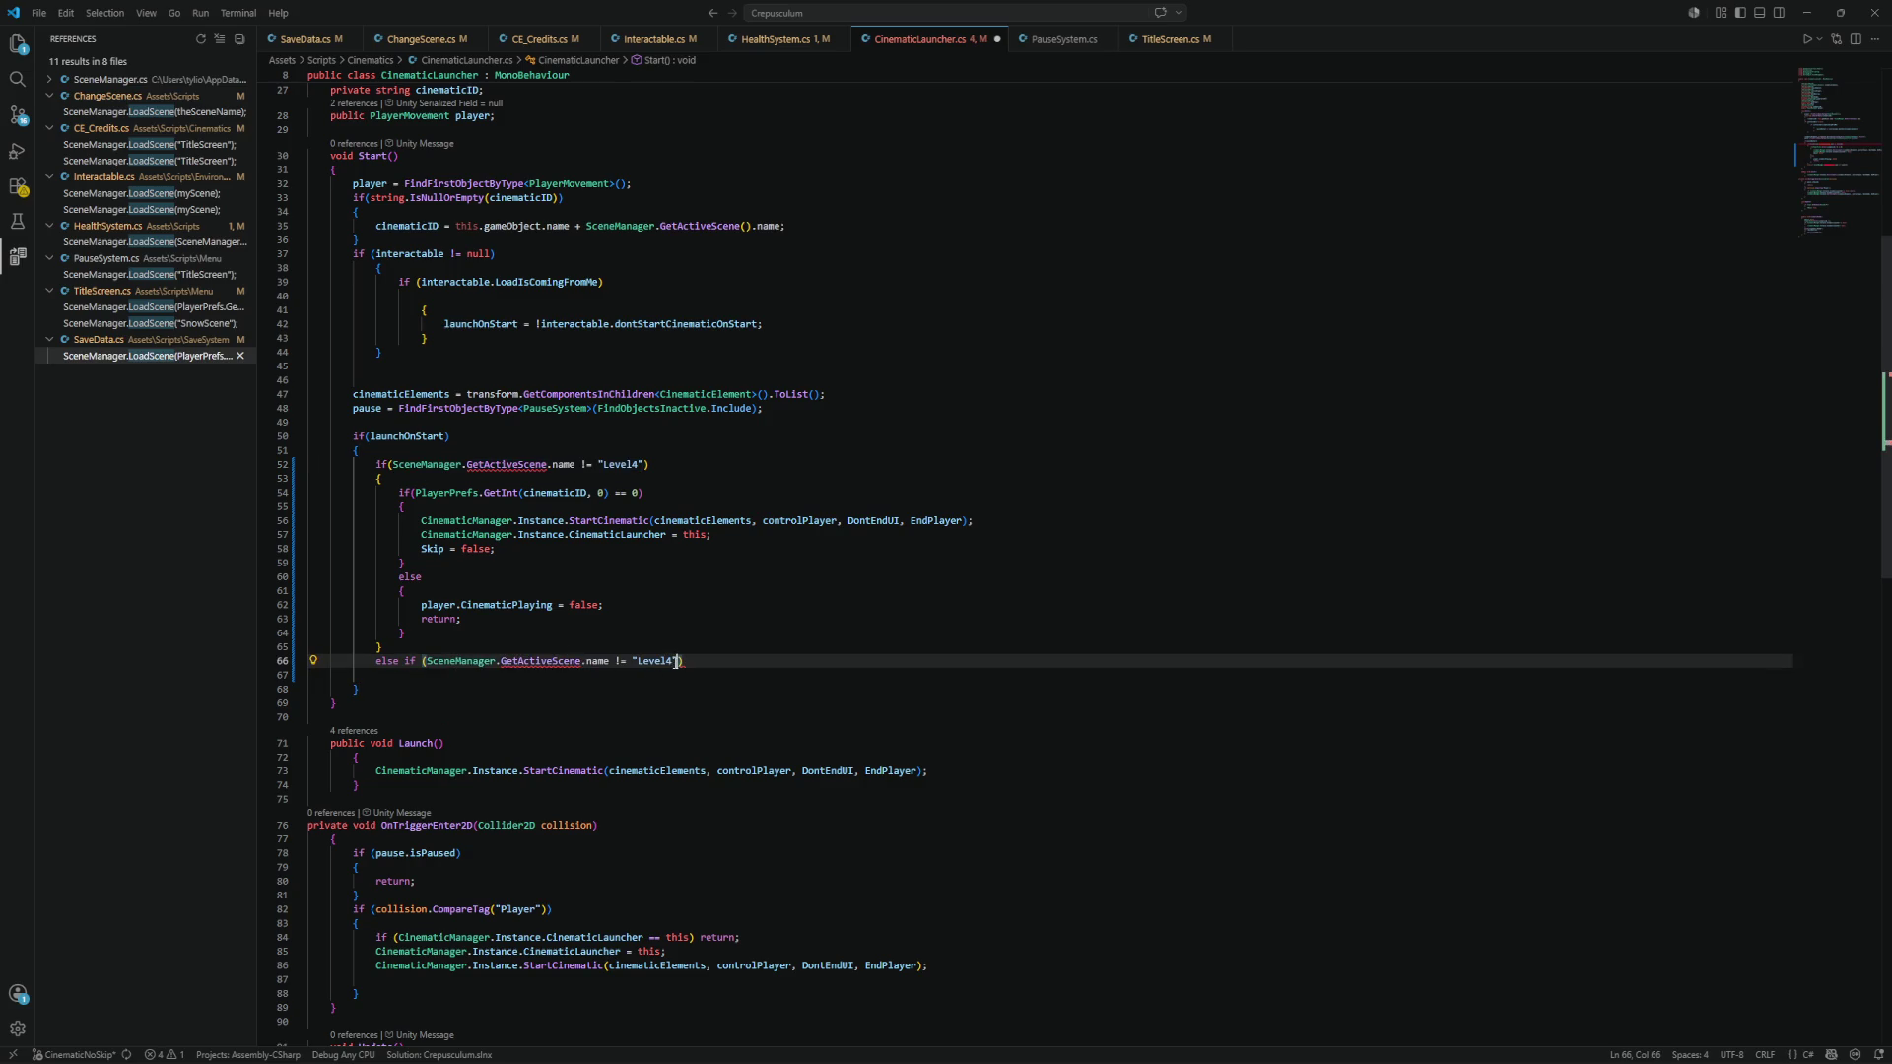
pyautogui.click(620, 662)
pyautogui.press('Delete')
pyautogui.write('=')
pyautogui.hotkey('ctrl', 's')
# Give the else-if braces containing a copy of the three cinematic-start lines, then save.
pyautogui.click(722, 668)
pyautogui.press('Return')
pyautogui.write('{')
pyautogui.press('Return')
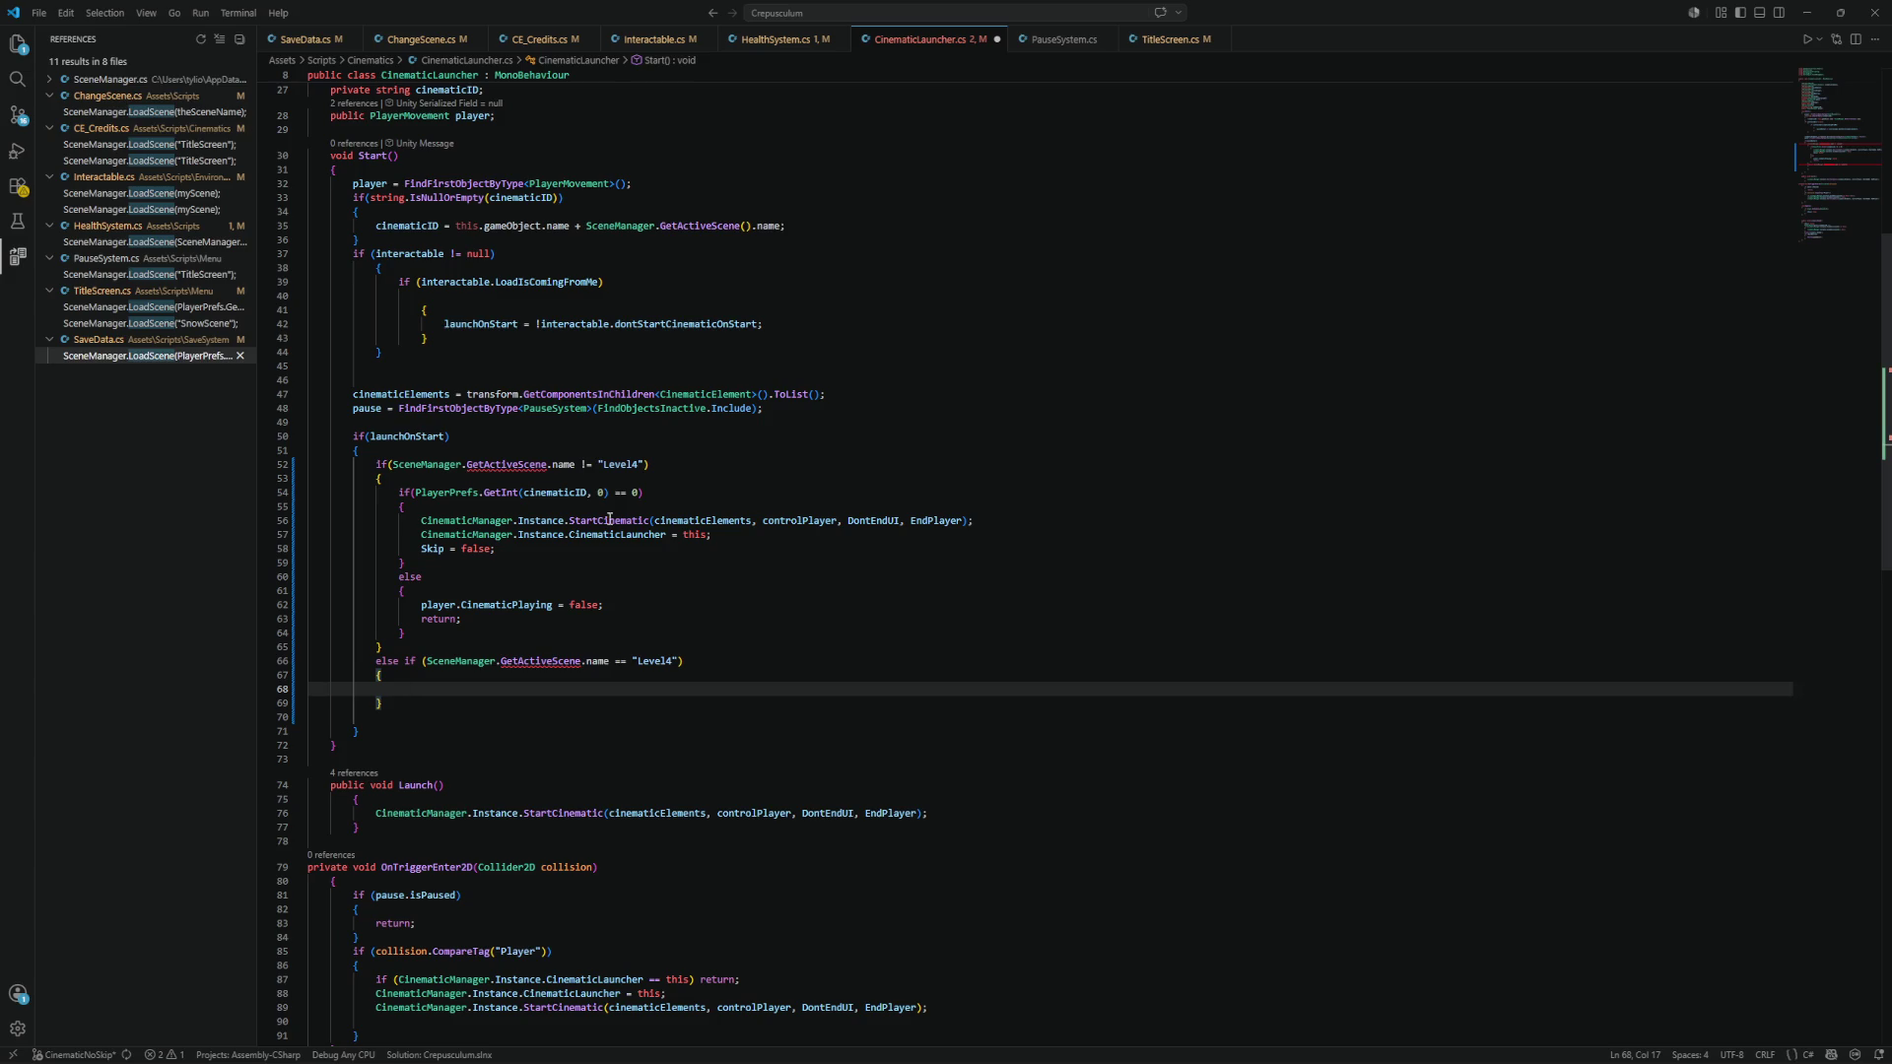
pyautogui.moveTo(421, 521); pyautogui.dragTo(509, 545)
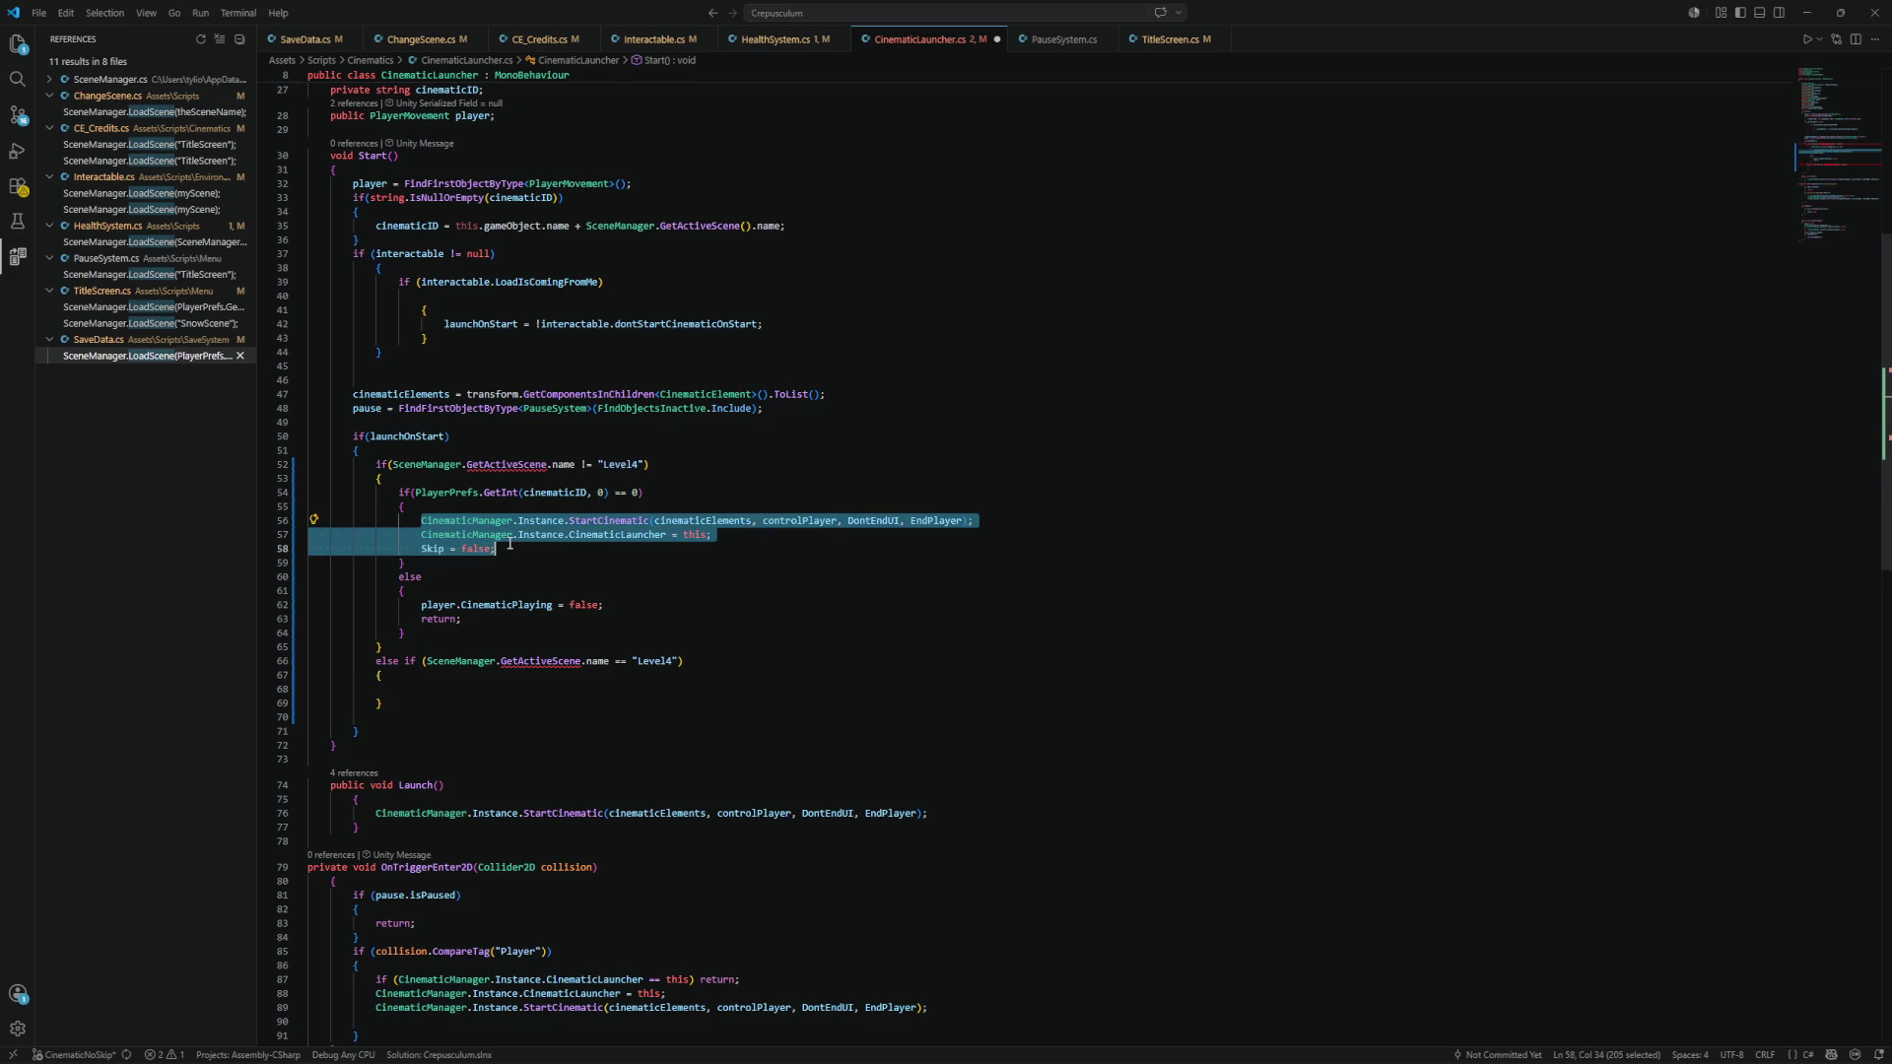
pyautogui.hotkey('ctrl', 'c')
pyautogui.click(458, 686)
pyautogui.hotkey('ctrl', 'v')
pyautogui.hotkey('ctrl', 's')
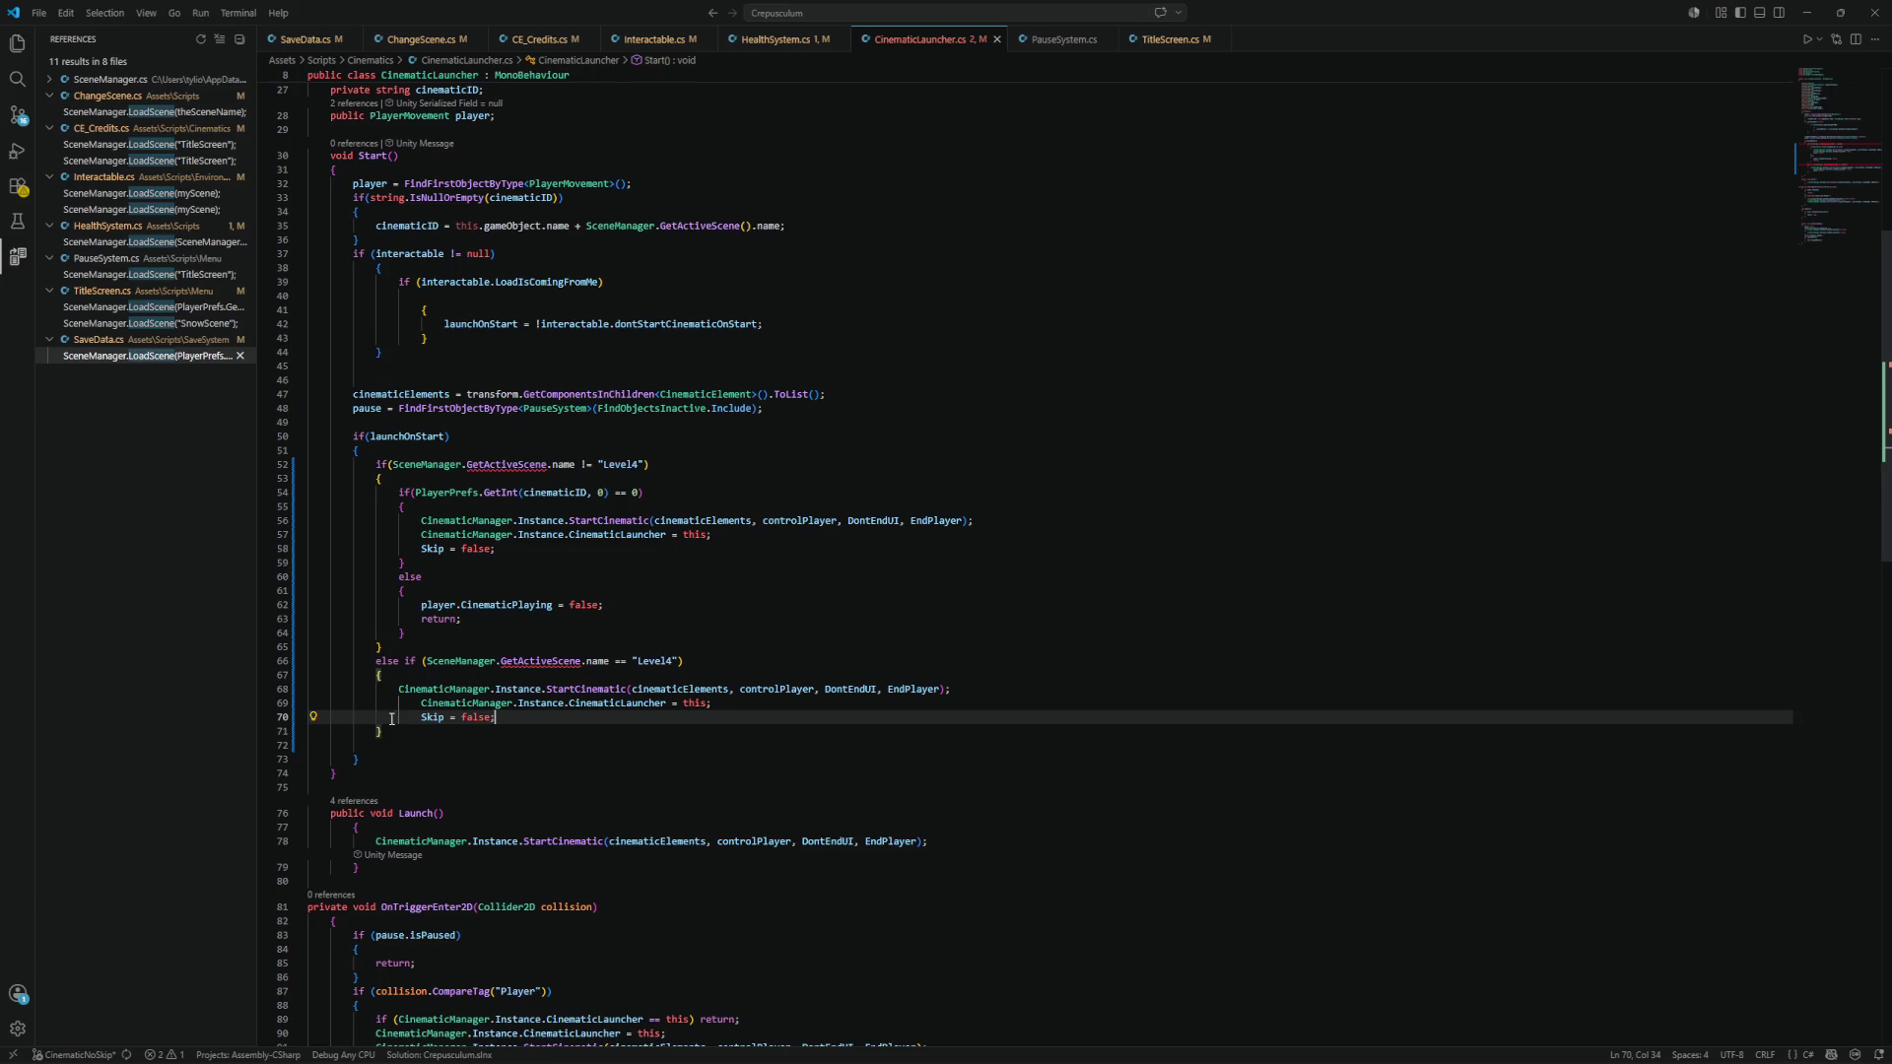
# Unindent lines 69–70 and dedent the else-if line and its braces one level.
pyautogui.click(421, 703)
pyautogui.hotkey('shift', 'Tab')
pyautogui.click(421, 718)
pyautogui.hotkey('shift', 'Tab')
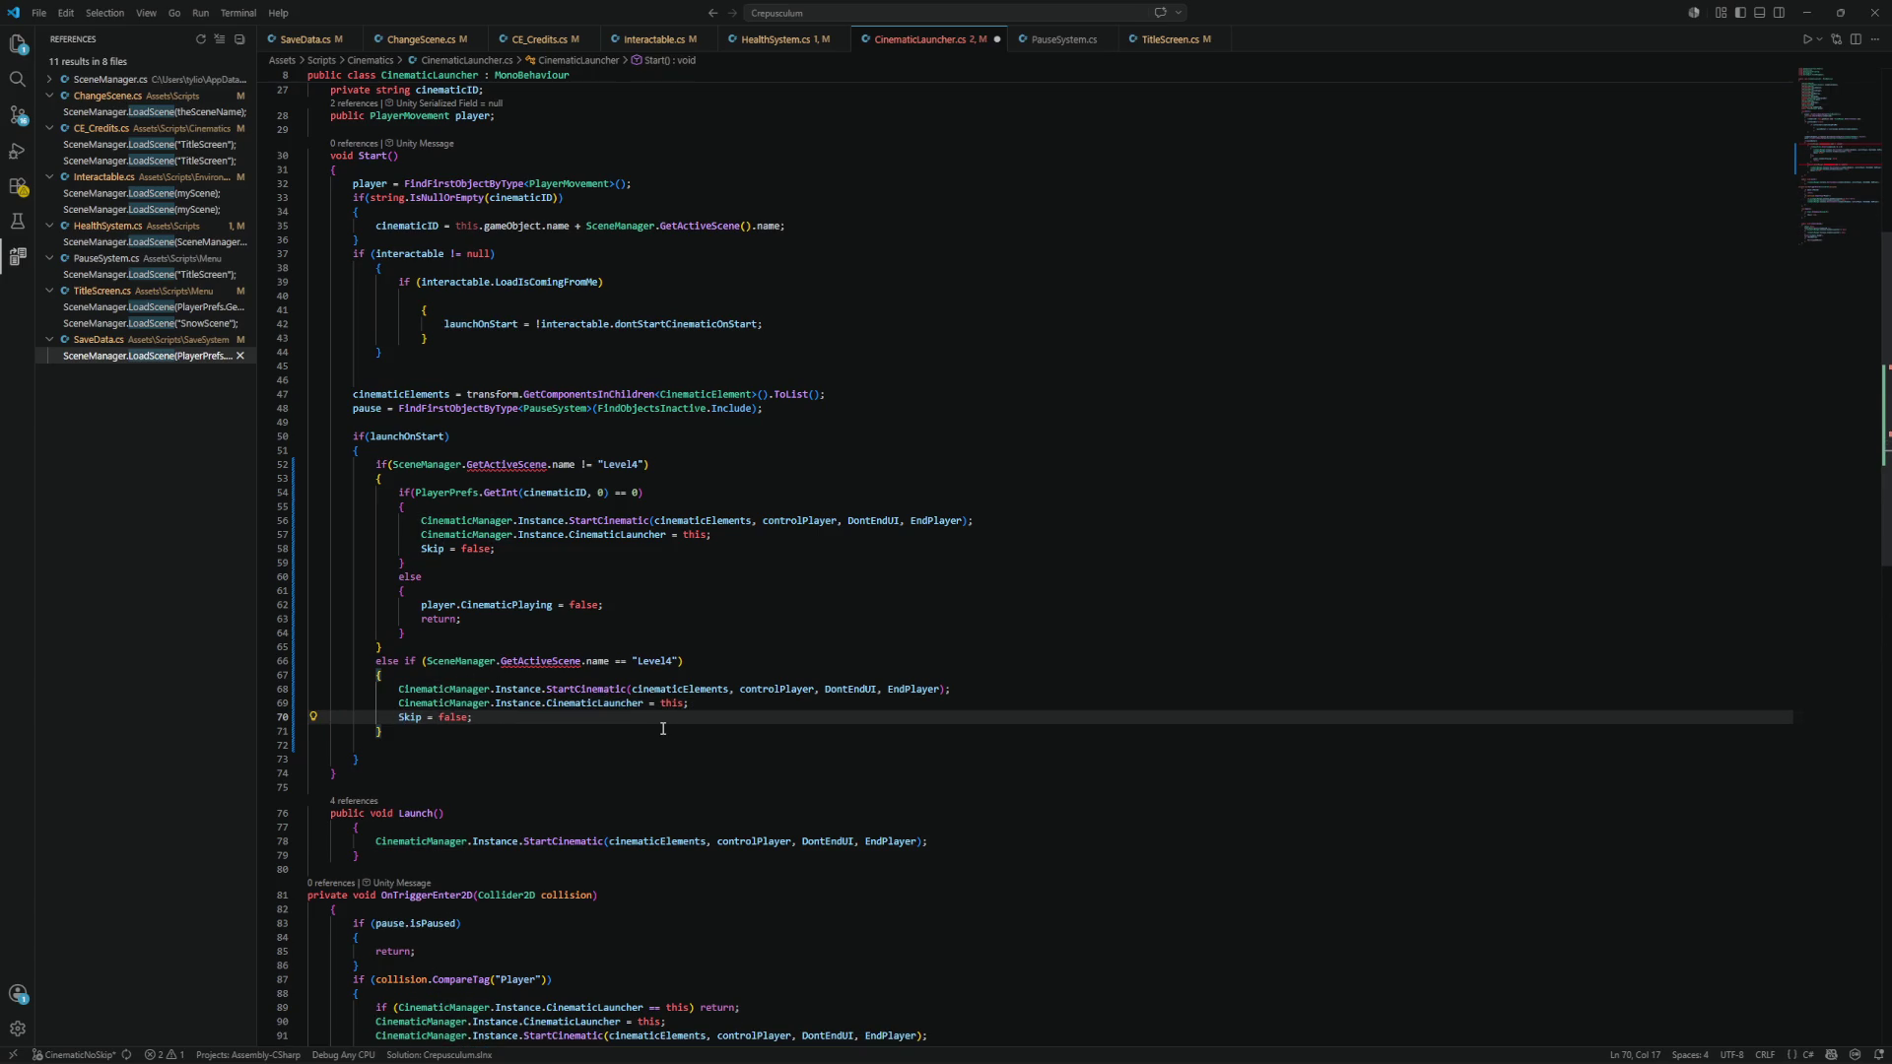
pyautogui.hotkey('ctrl', 's')
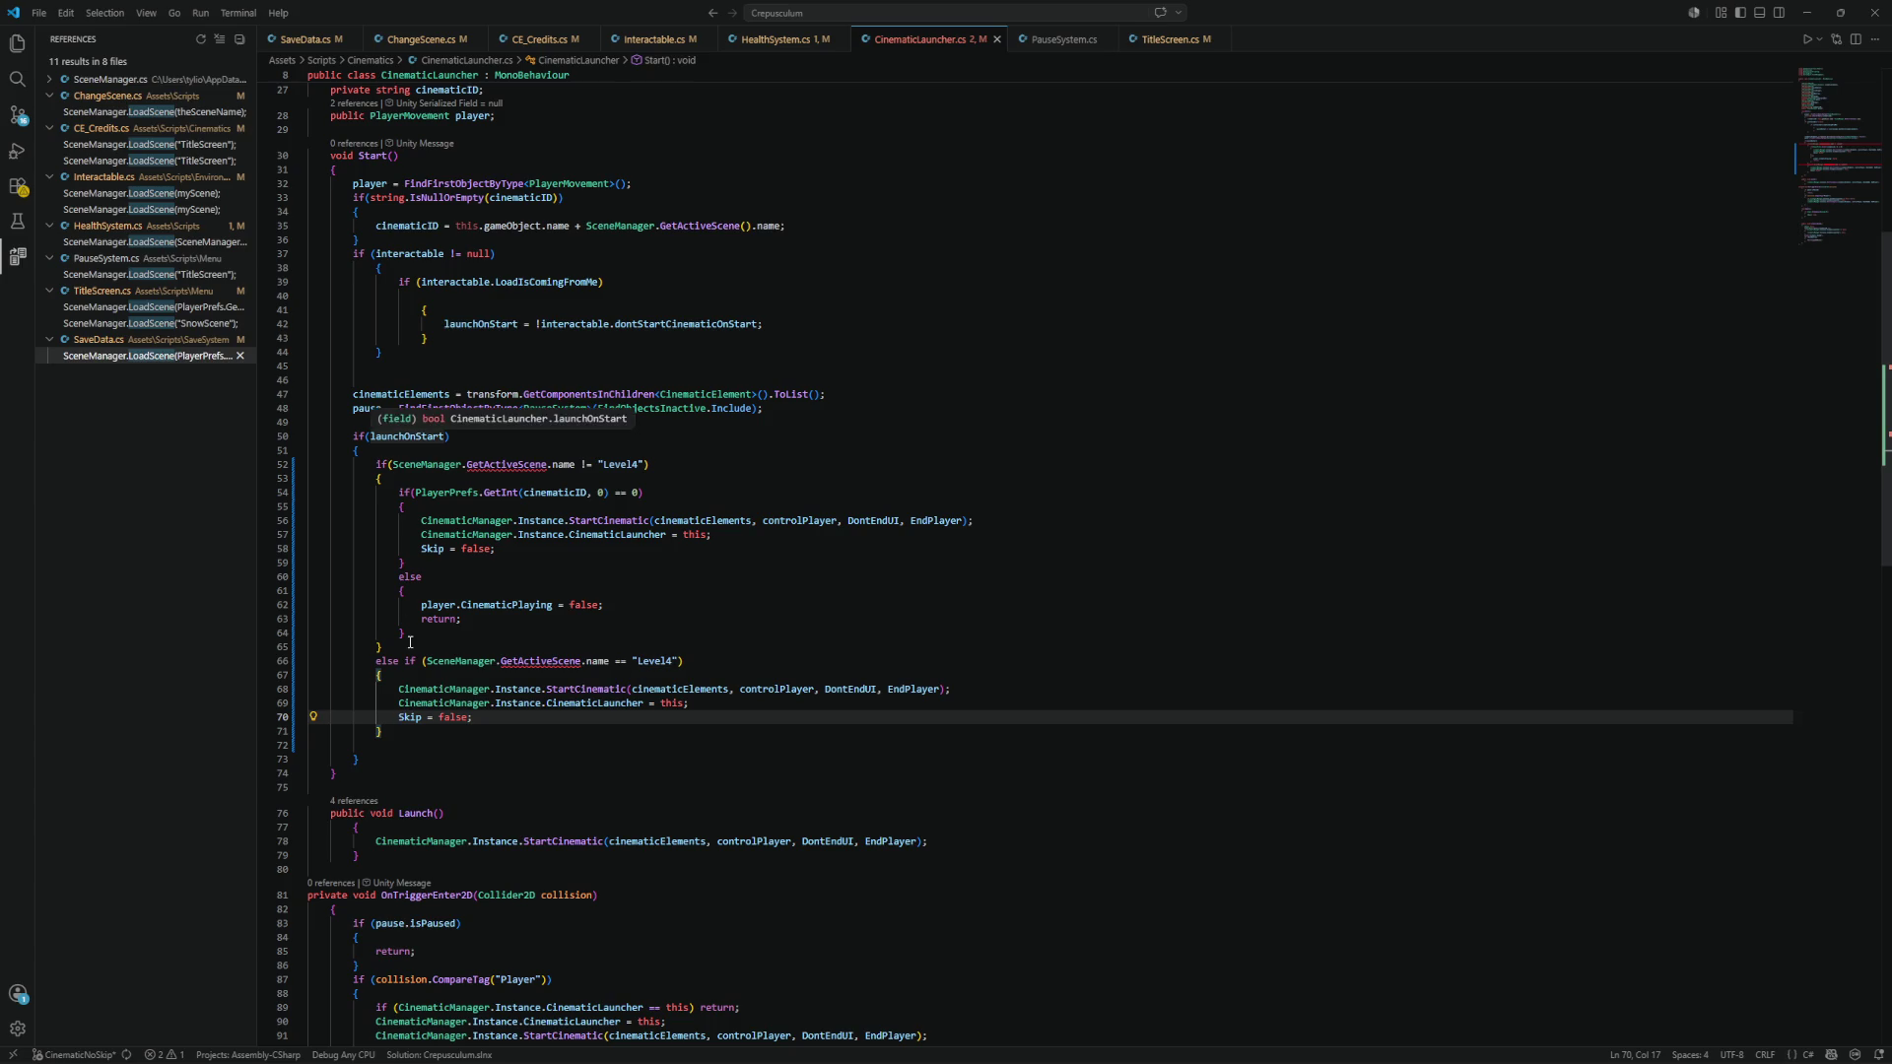
pyautogui.click(375, 660)
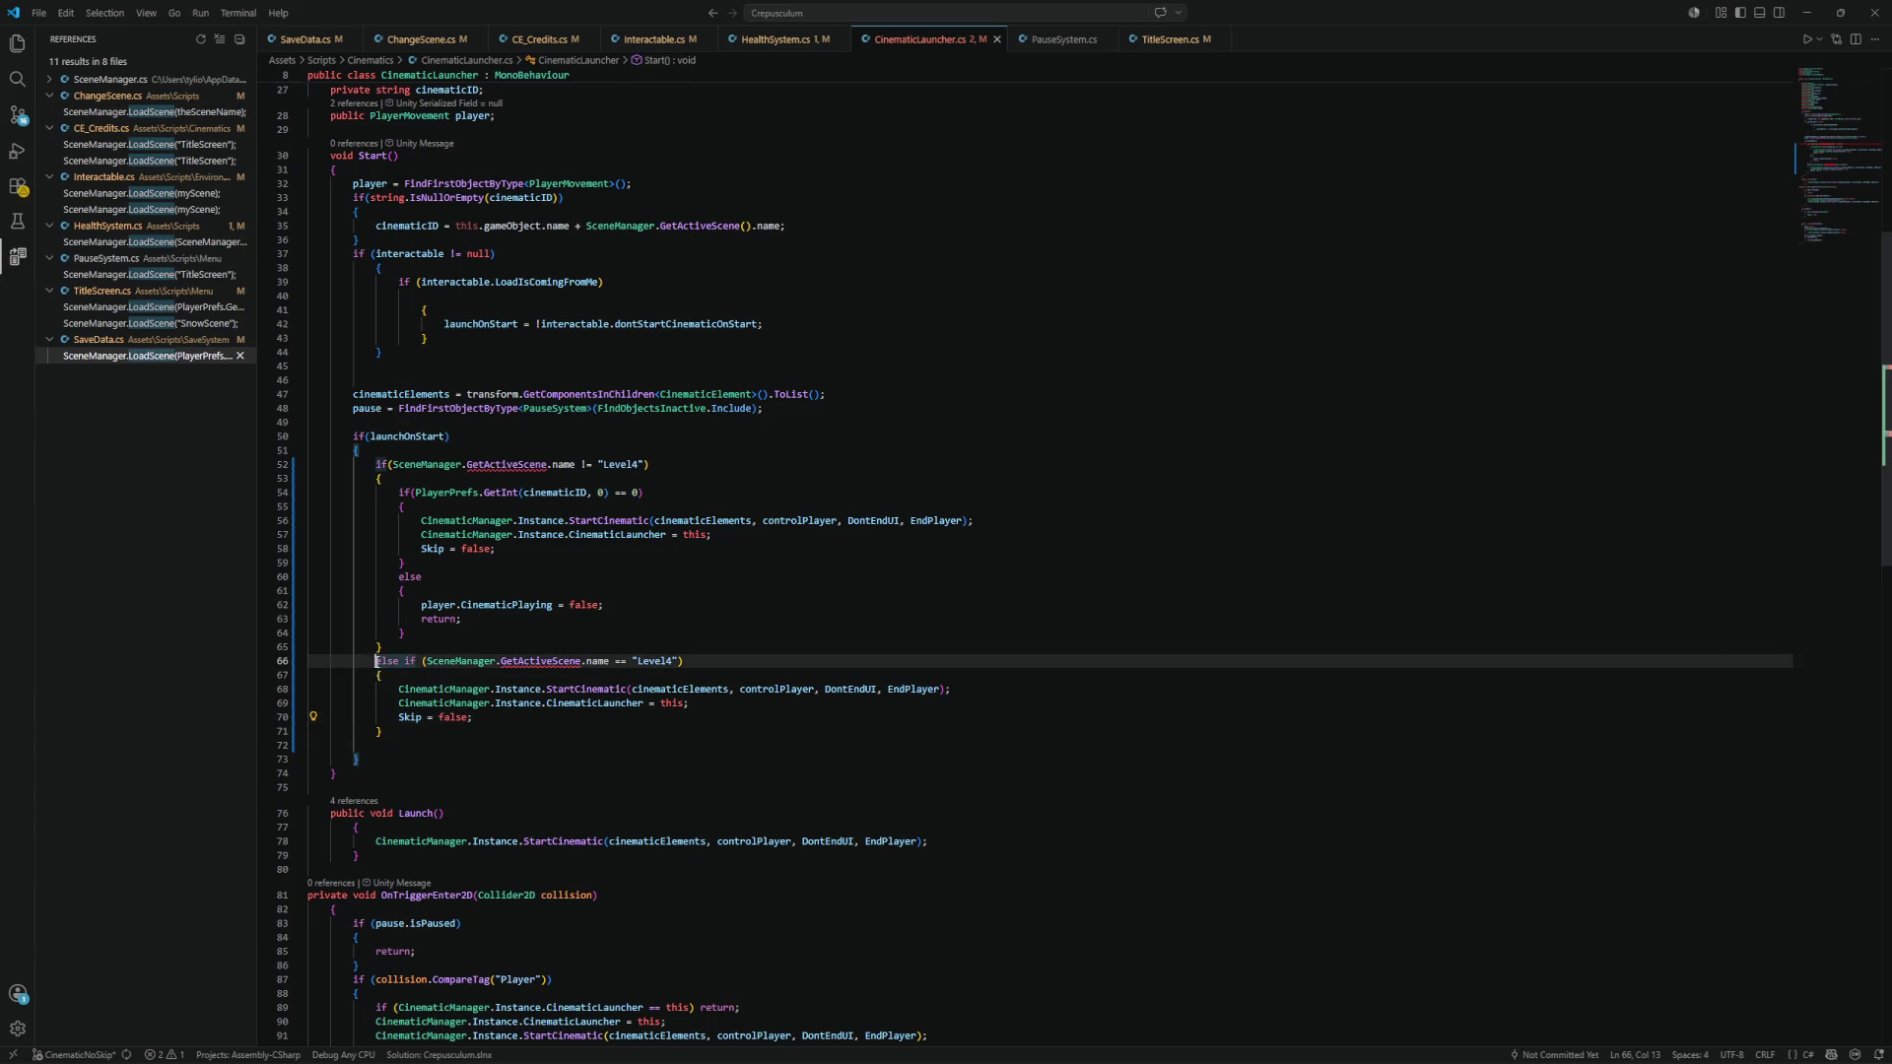
pyautogui.press('BackSpace')
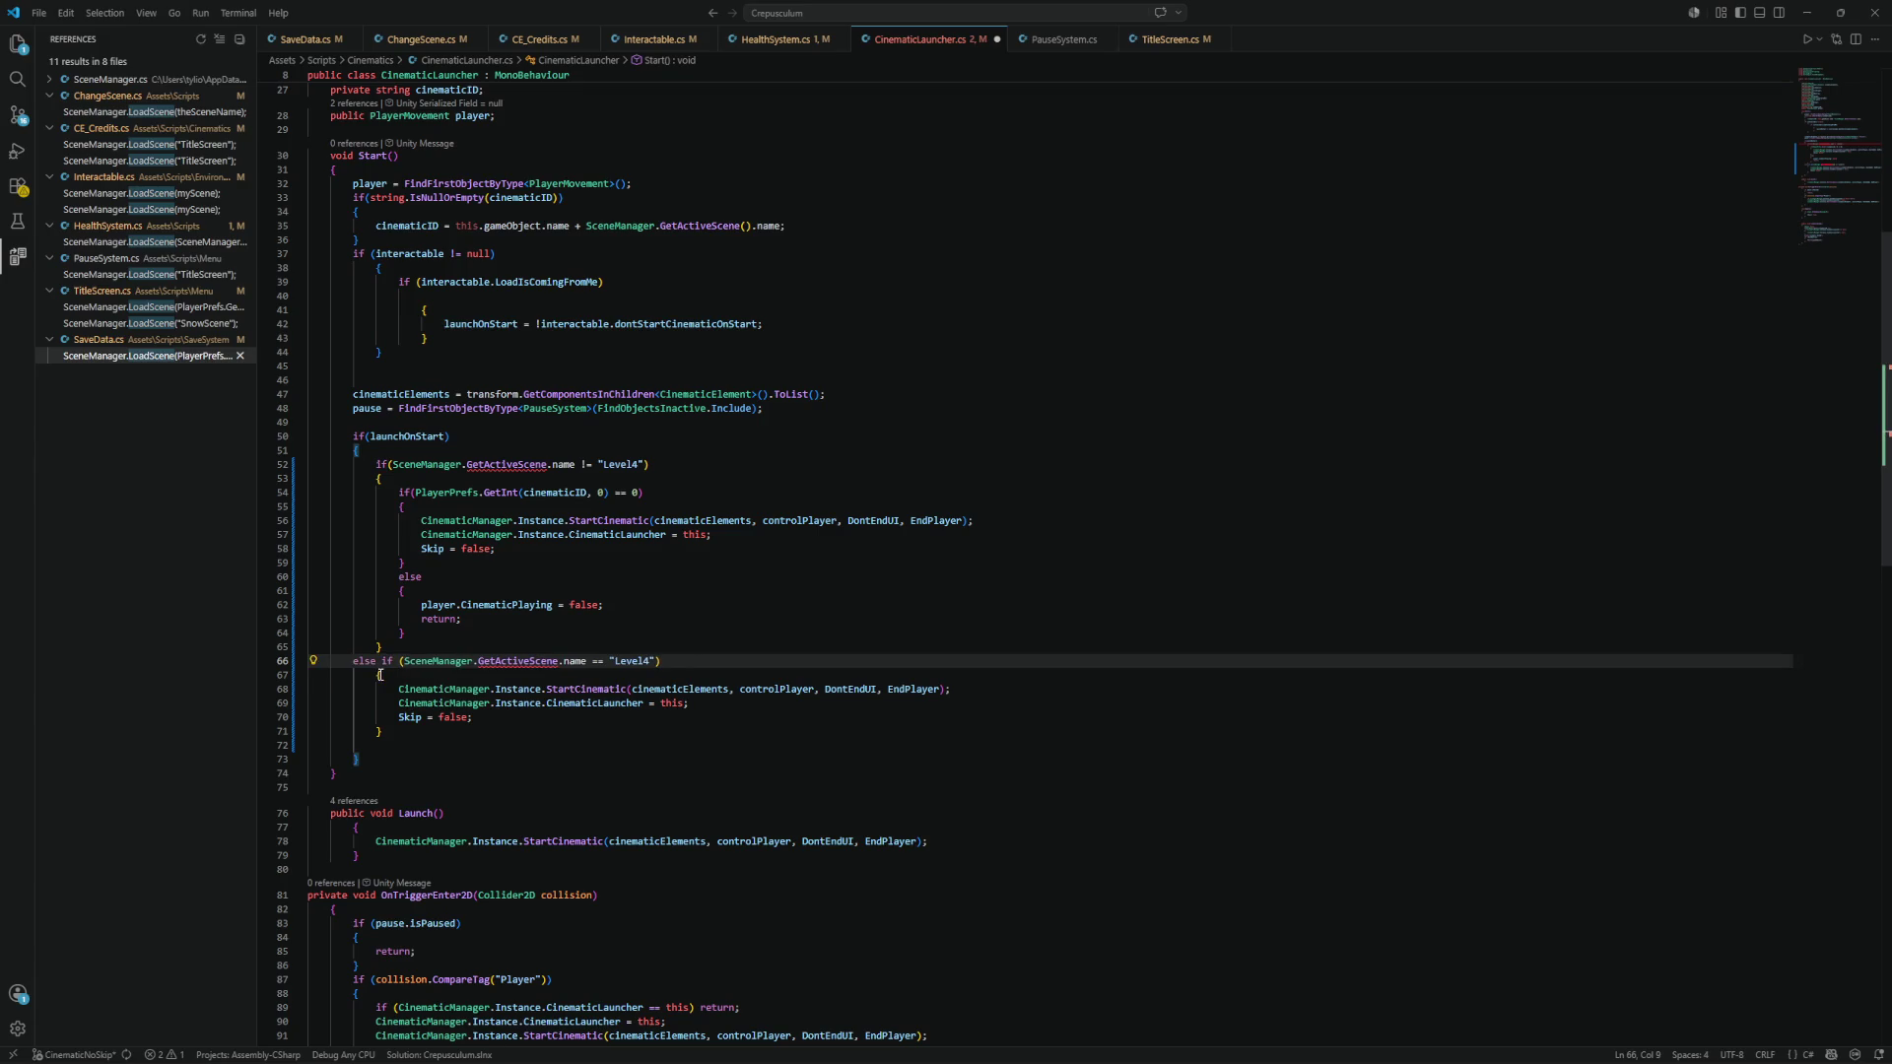
pyautogui.click(378, 675)
pyautogui.press('BackSpace')
pyautogui.click(377, 731)
pyautogui.press('BackSpace')
# Dedent the pasted lines 68–70 and insert a blank line before the else-if.
pyautogui.moveTo(437, 709); pyautogui.dragTo(399, 688)
pyautogui.click(392, 700)
pyautogui.click(398, 690)
pyautogui.press('BackSpace')
pyautogui.click(398, 702)
pyautogui.press('BackSpace')
pyautogui.click(398, 717)
pyautogui.press('BackSpace')
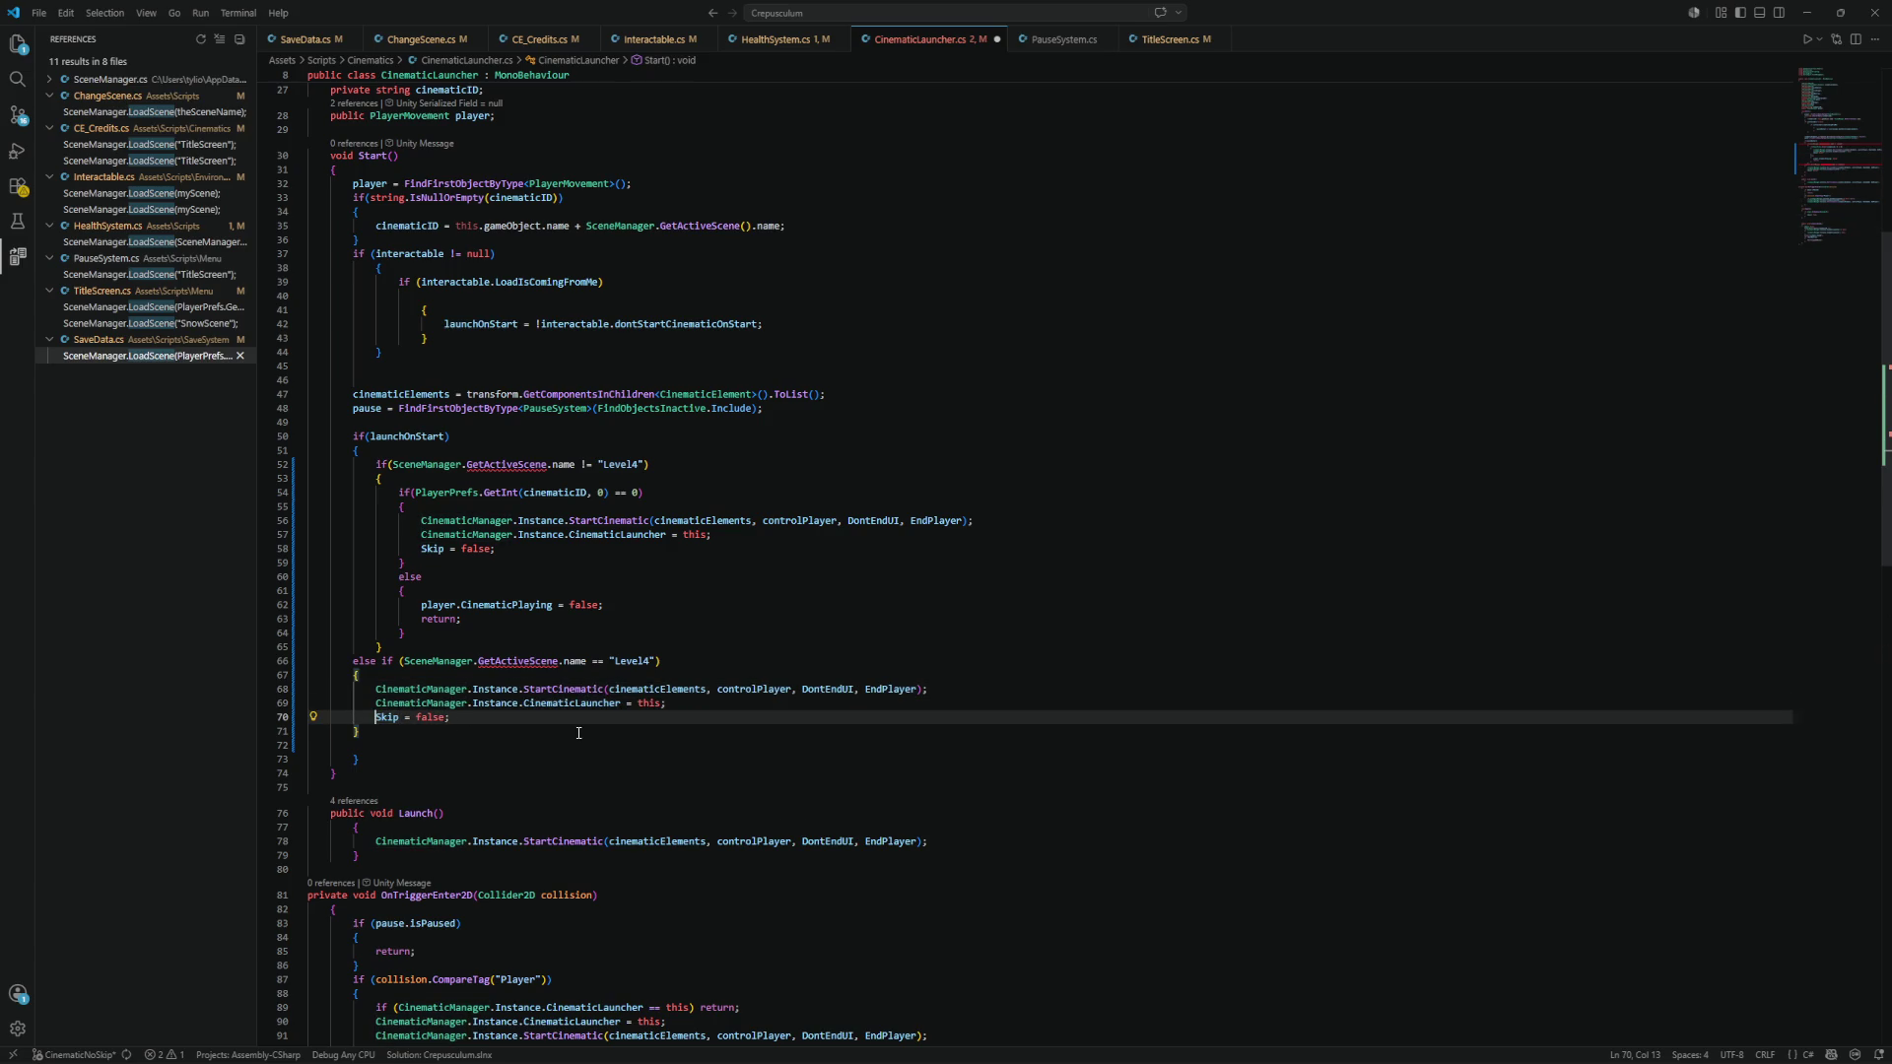
pyautogui.moveTo(424, 662)
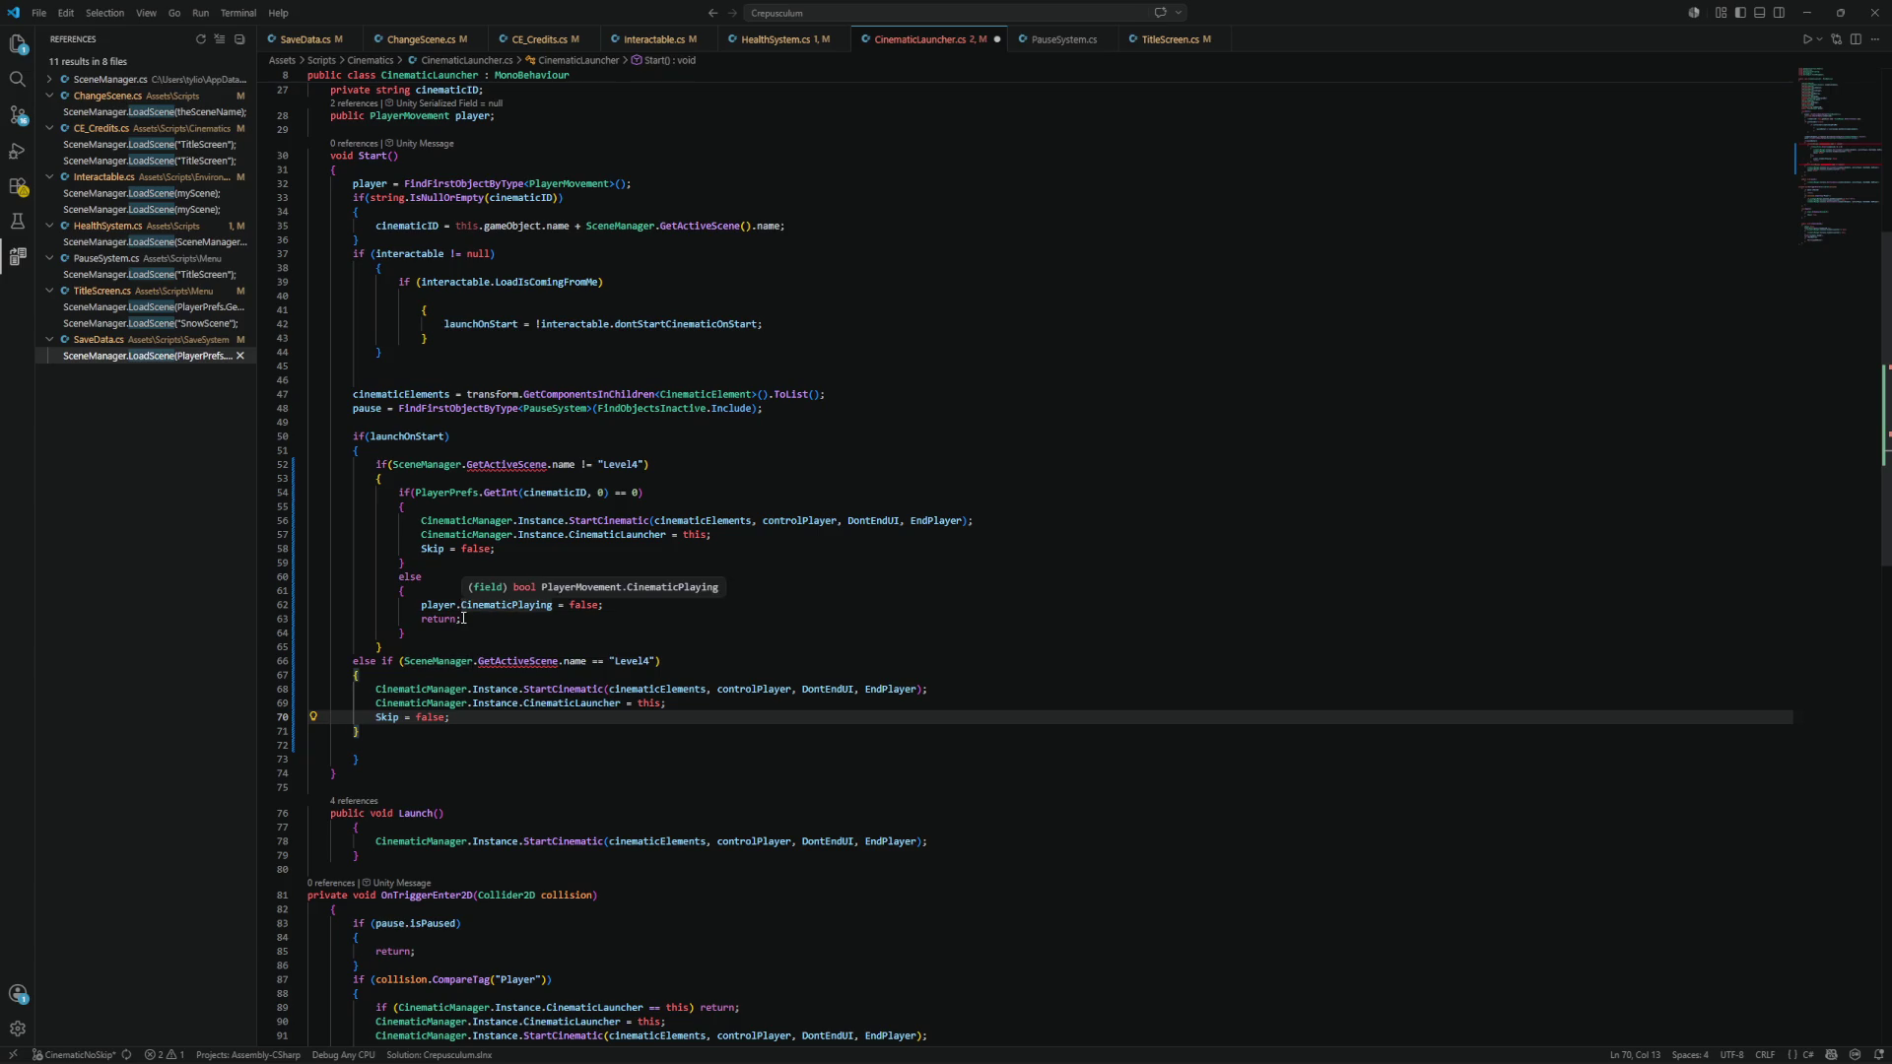
pyautogui.click(400, 646)
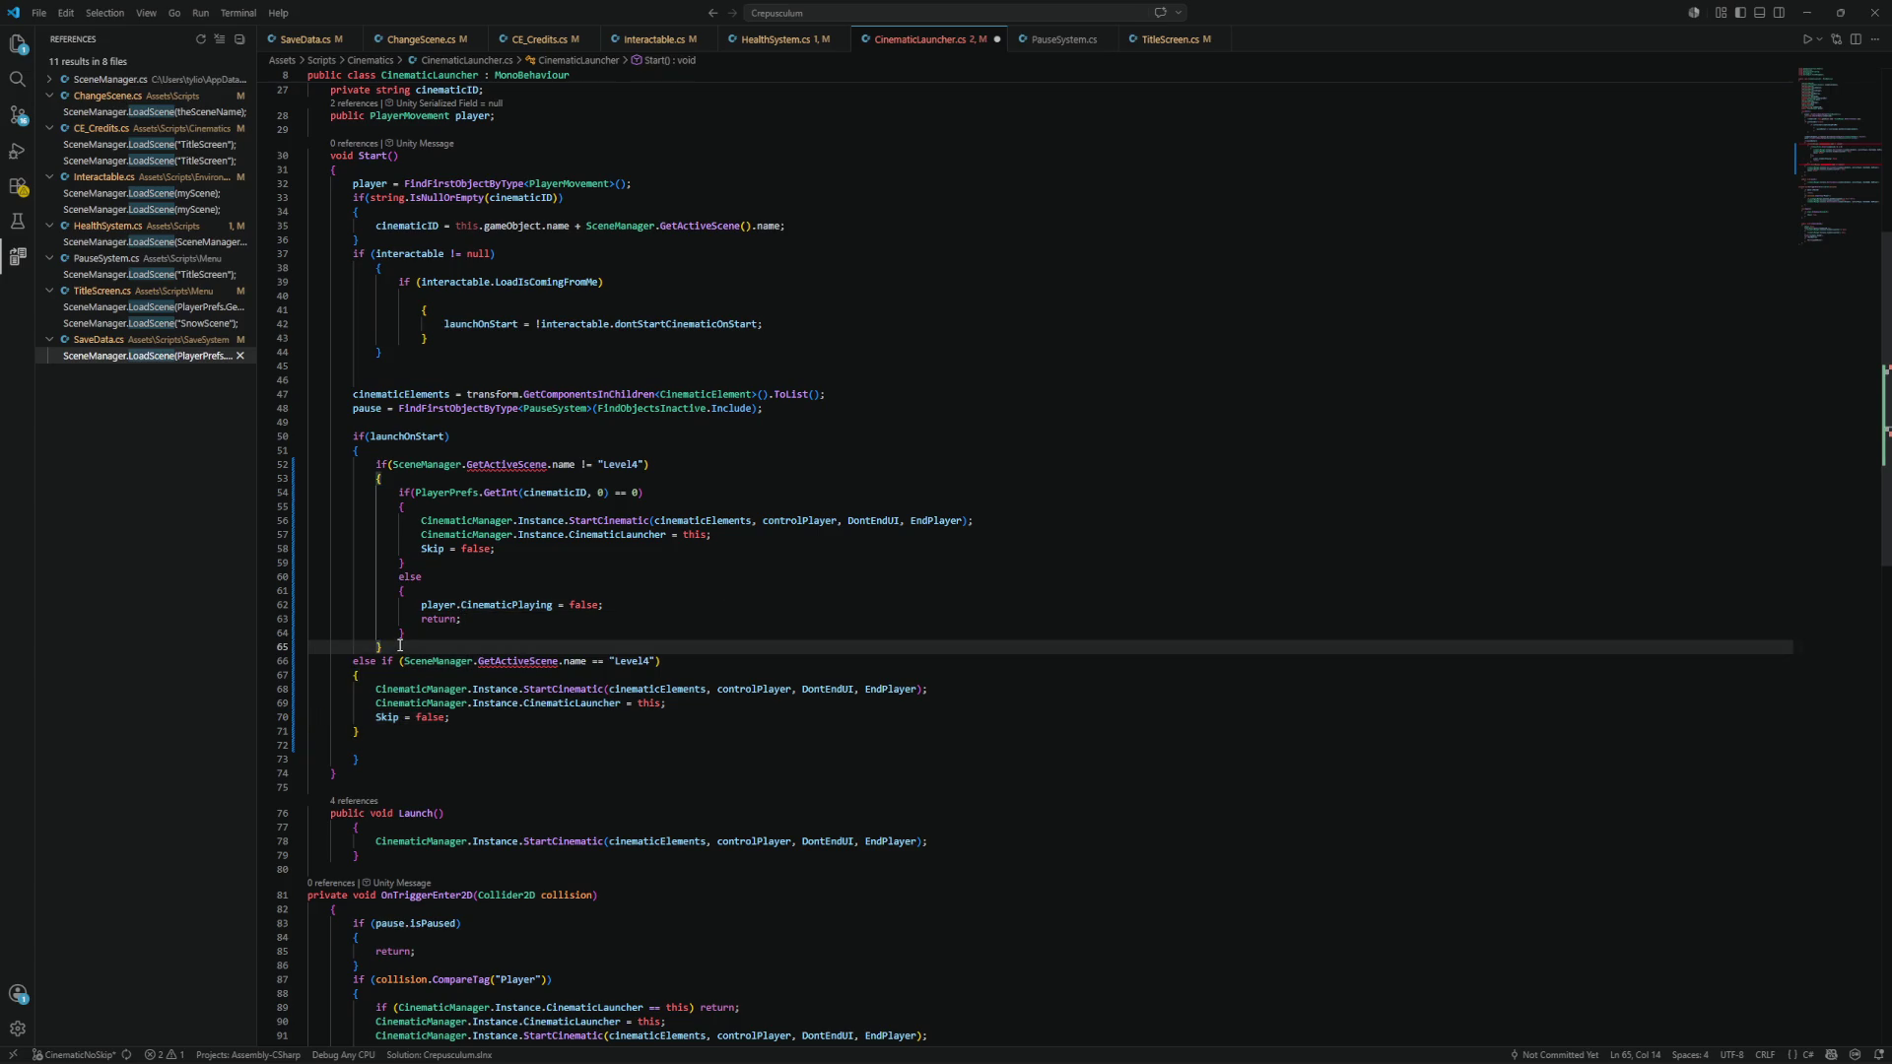
pyautogui.press('Return')
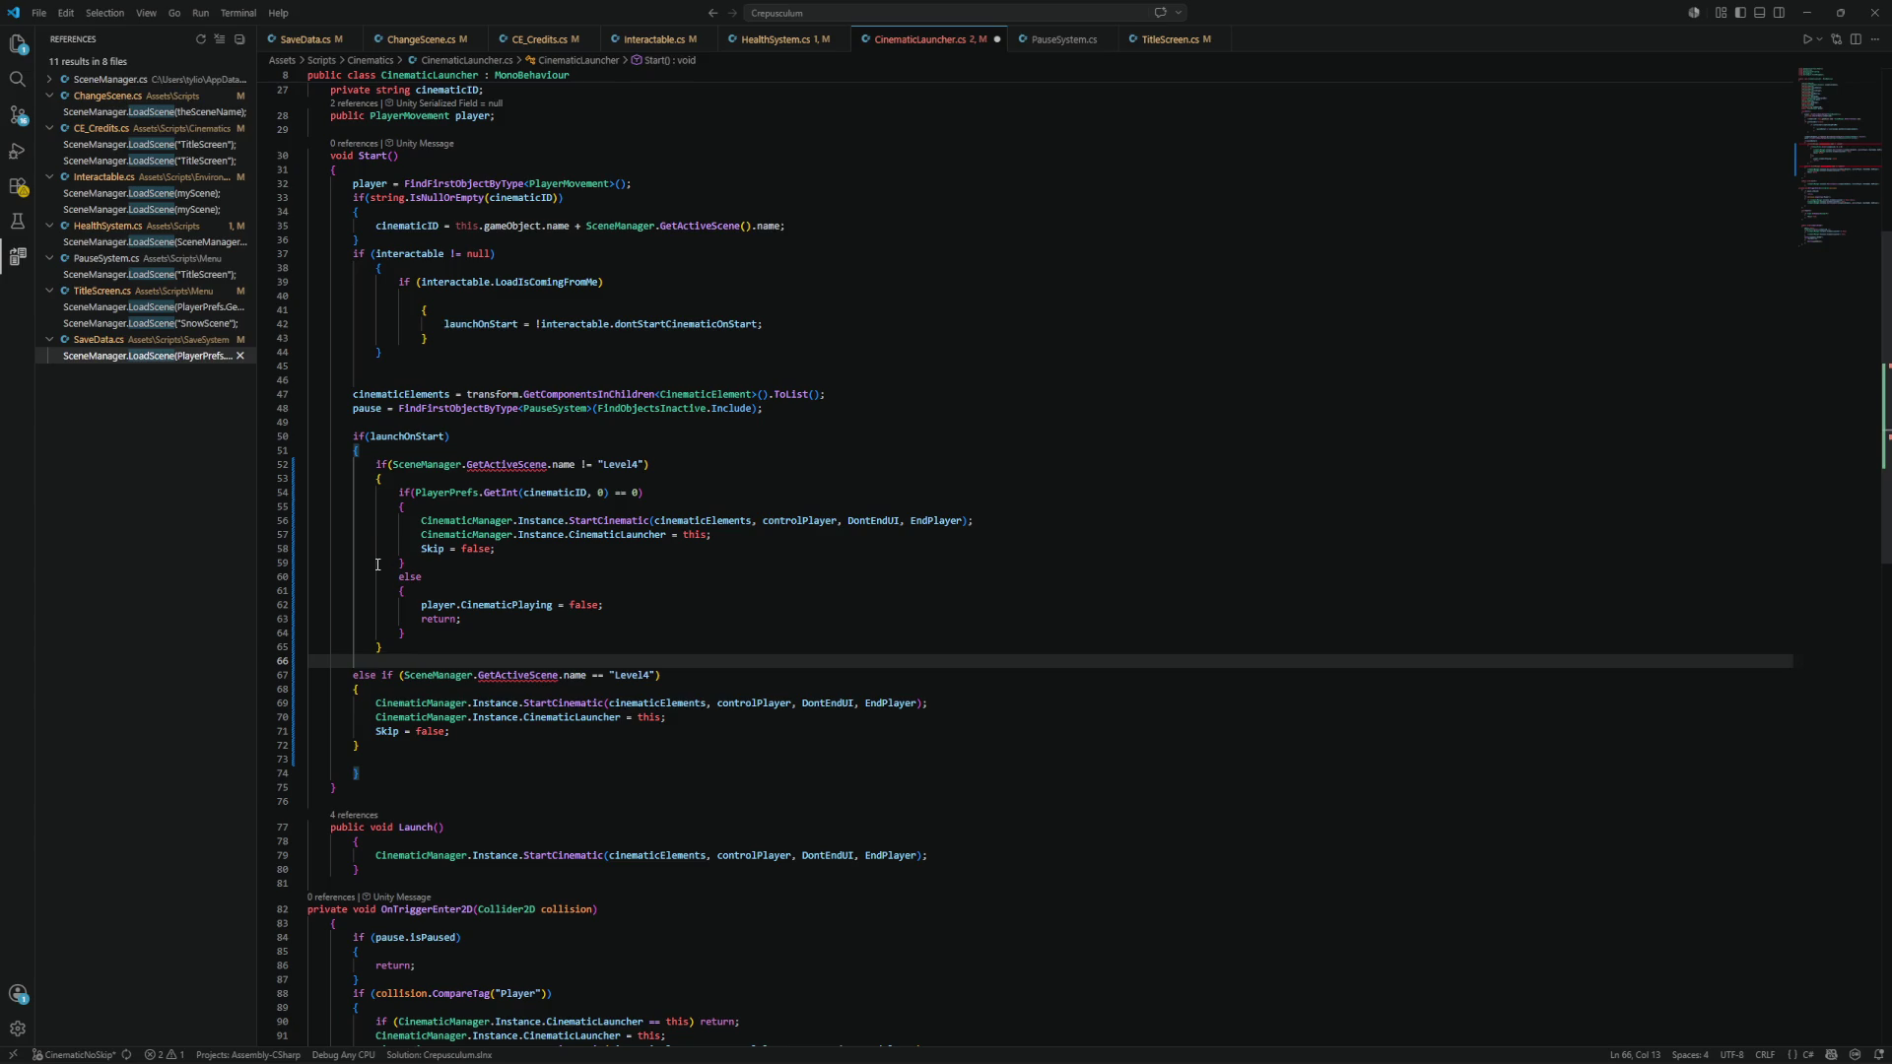
# Review the whole launchOnStart block, then minimise VS Code to return to Unity.
pyautogui.moveTo(377, 746)
pyautogui.mouseDown()
pyautogui.moveTo(325, 657)
pyautogui.moveTo(260, 441)
pyautogui.mouseUp()
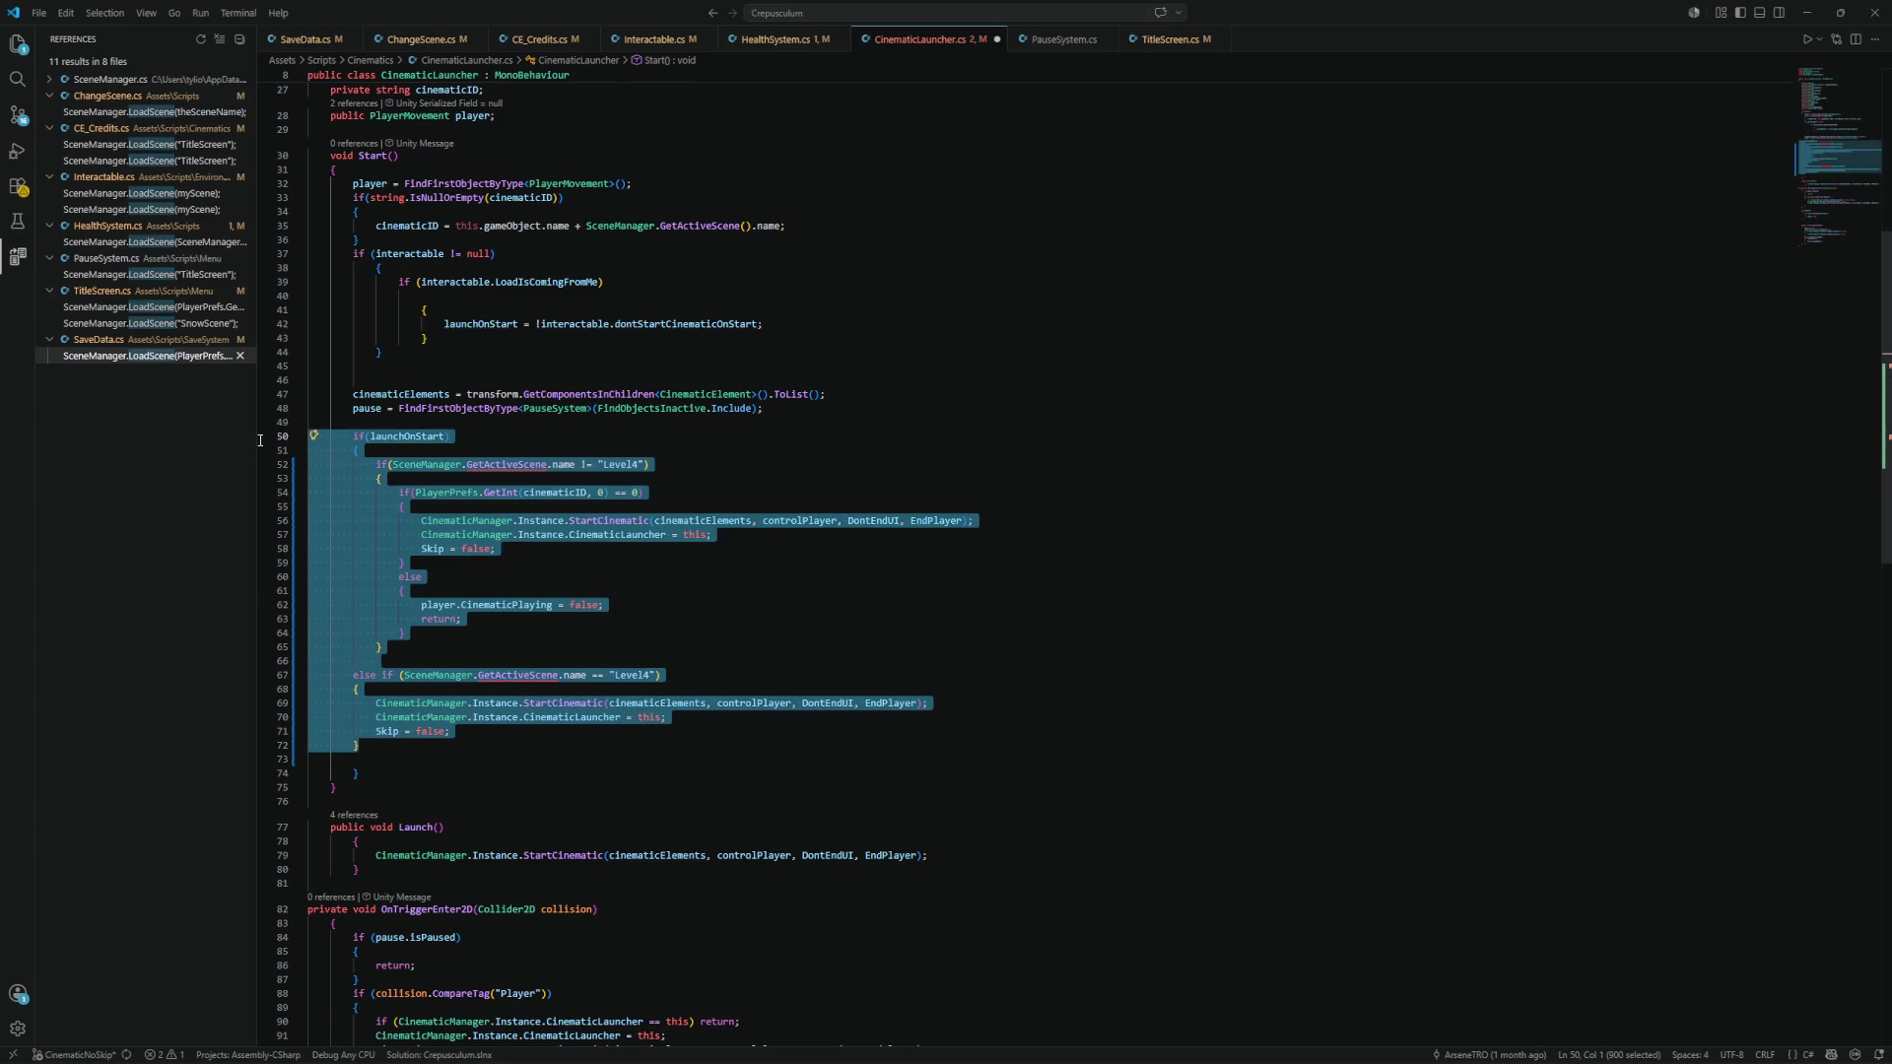
pyautogui.click(794, 550)
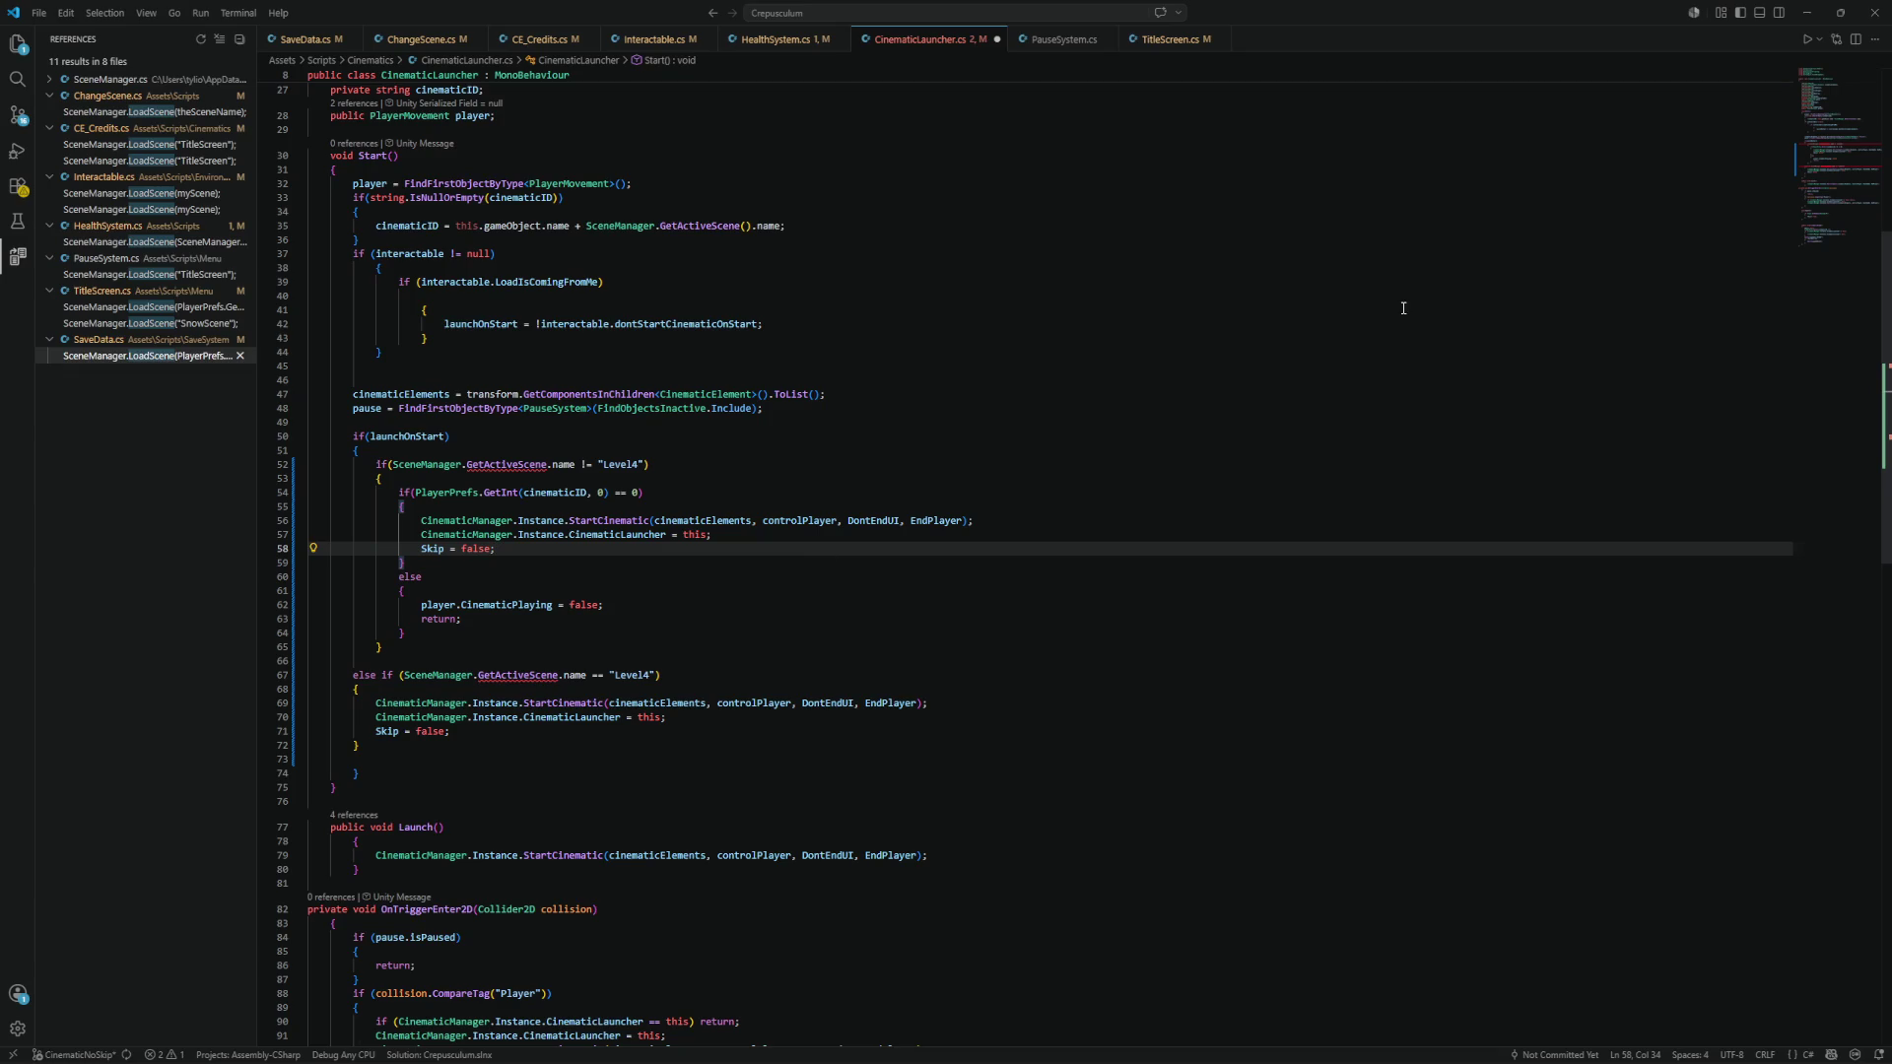
pyautogui.click(1807, 13)
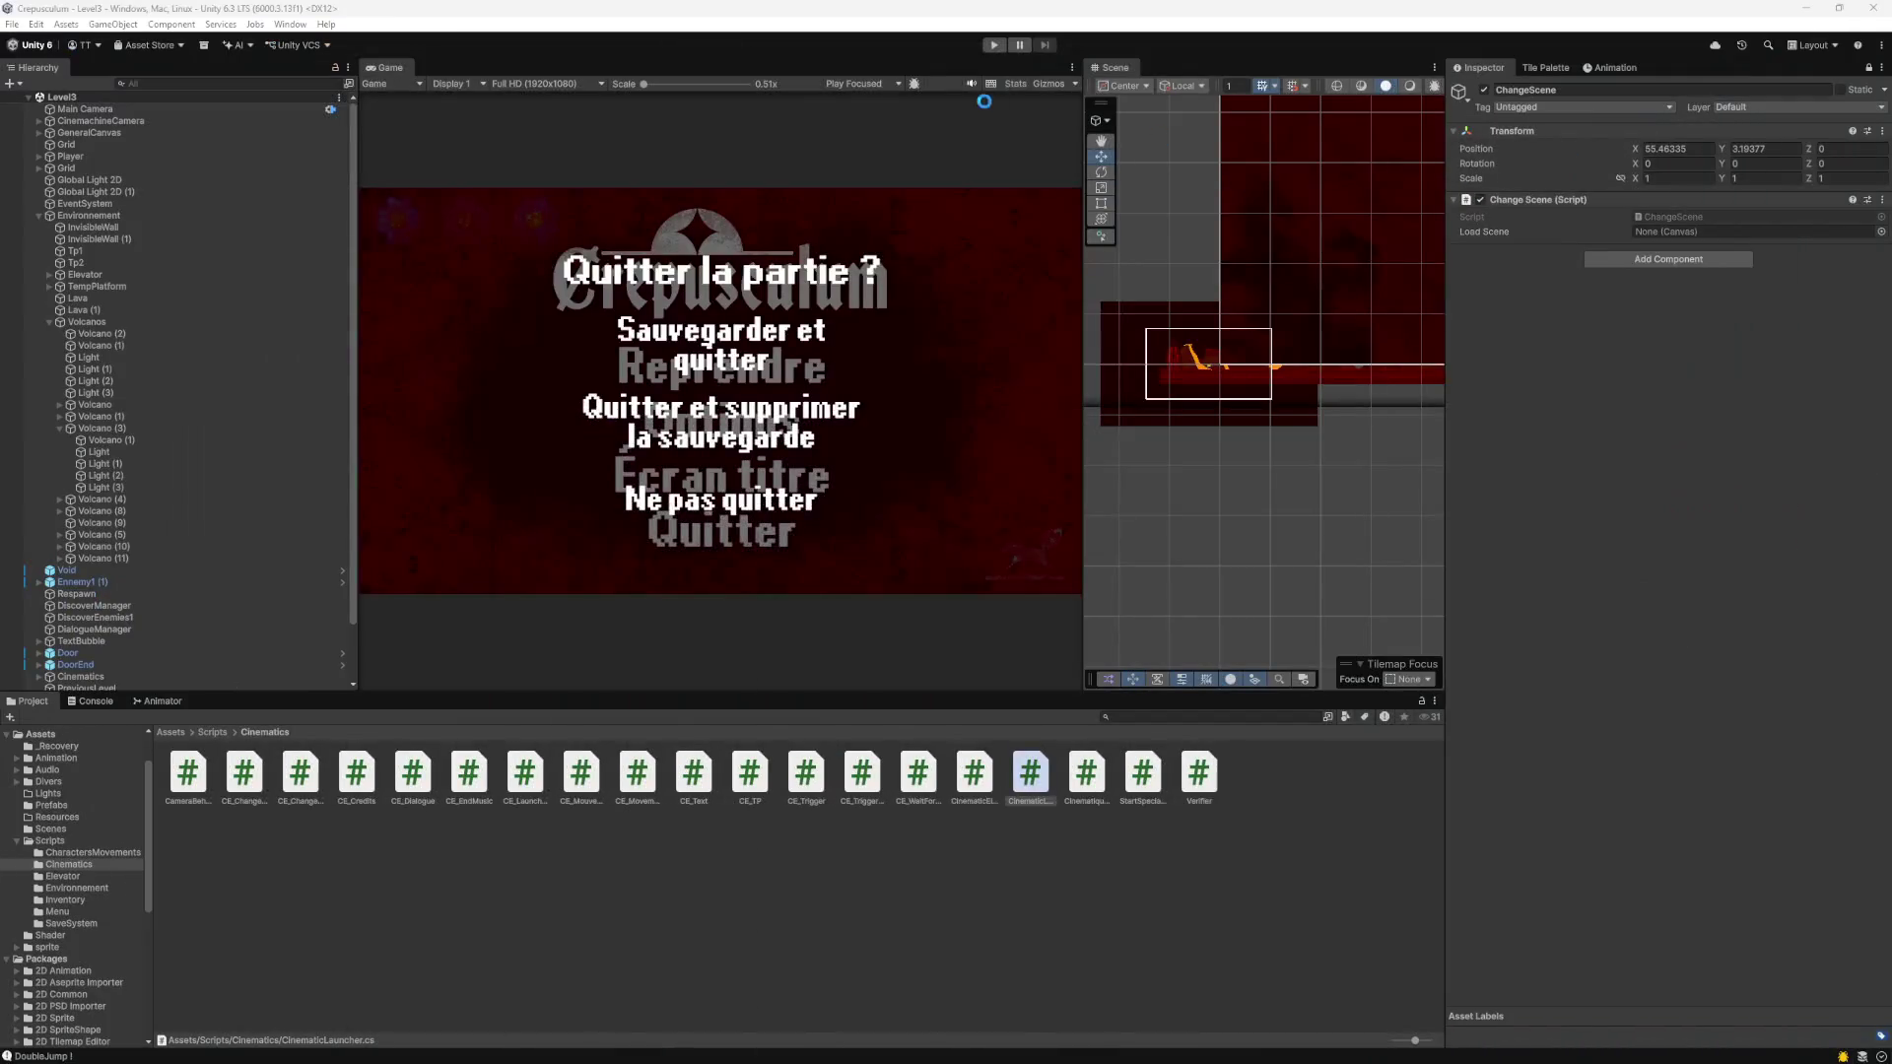
# Recompile in Unity and view the two CS0119 GetActiveScene errors at lines 52 and 67.
pyautogui.click(993, 44)
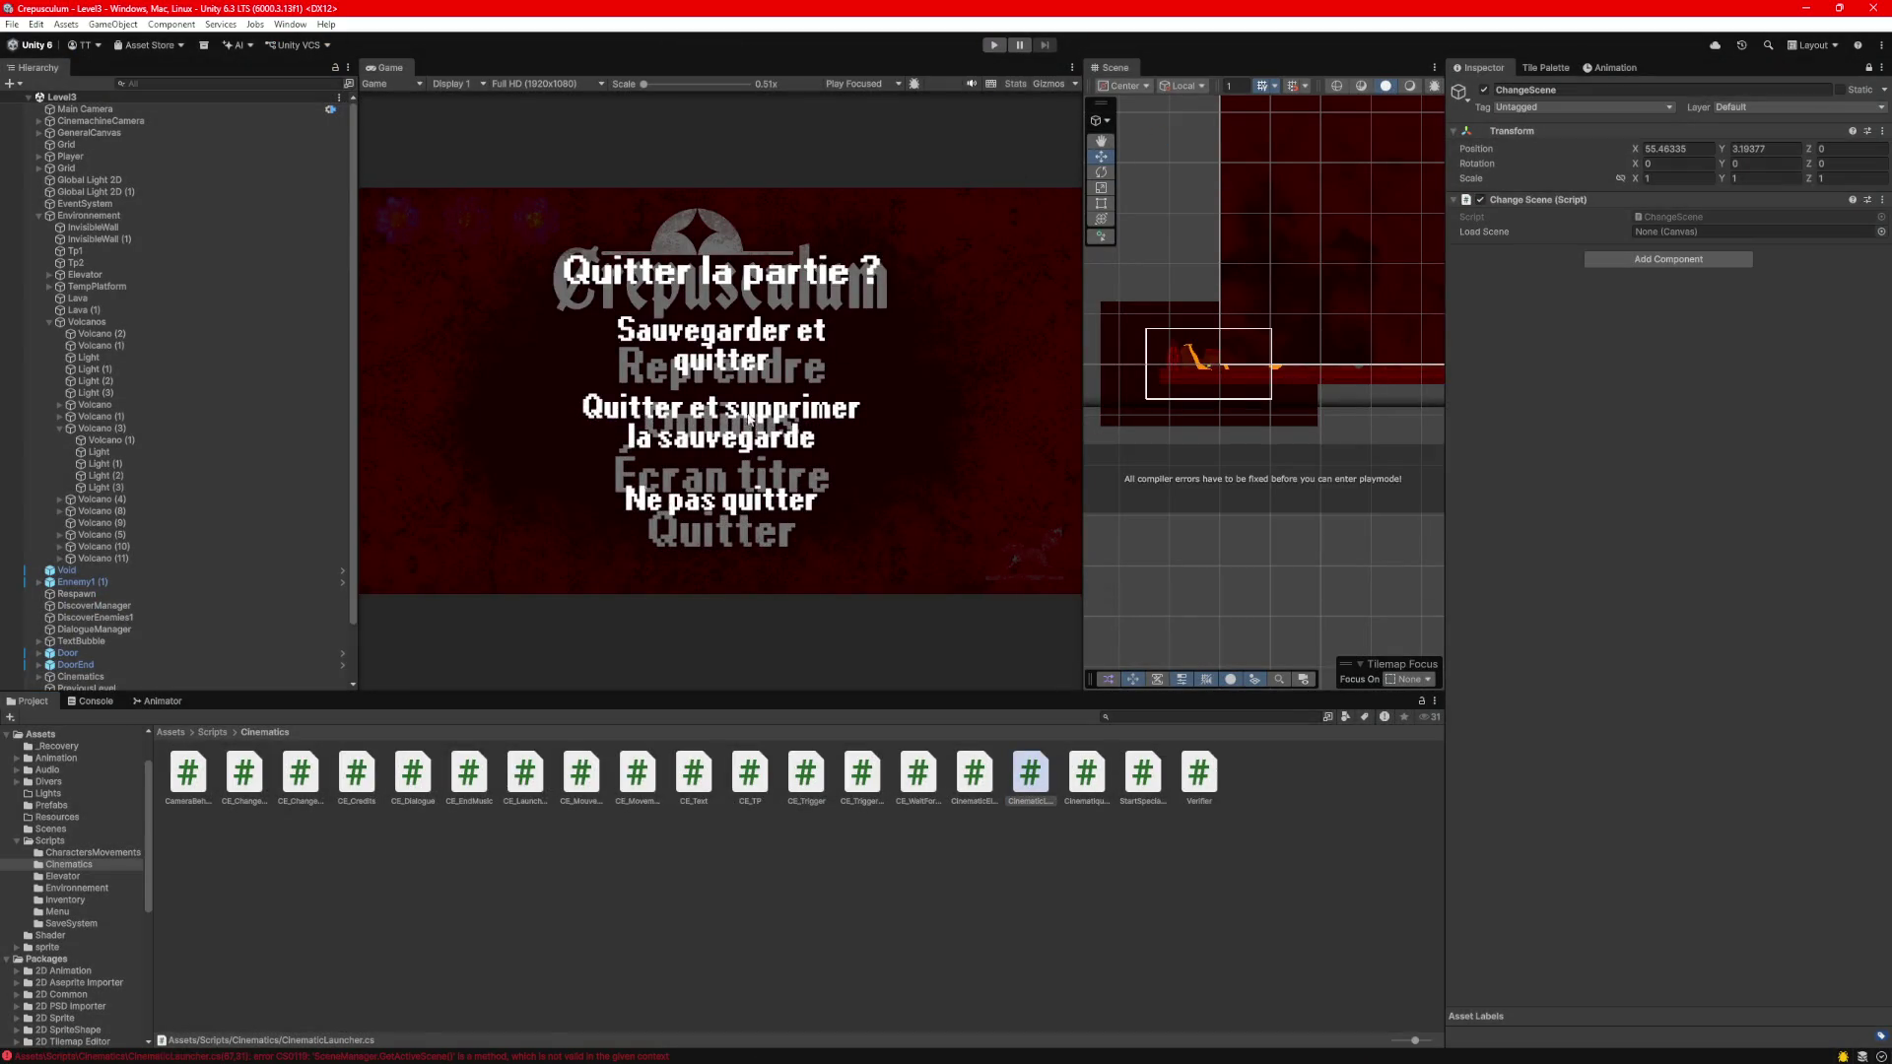
pyautogui.click(116, 703)
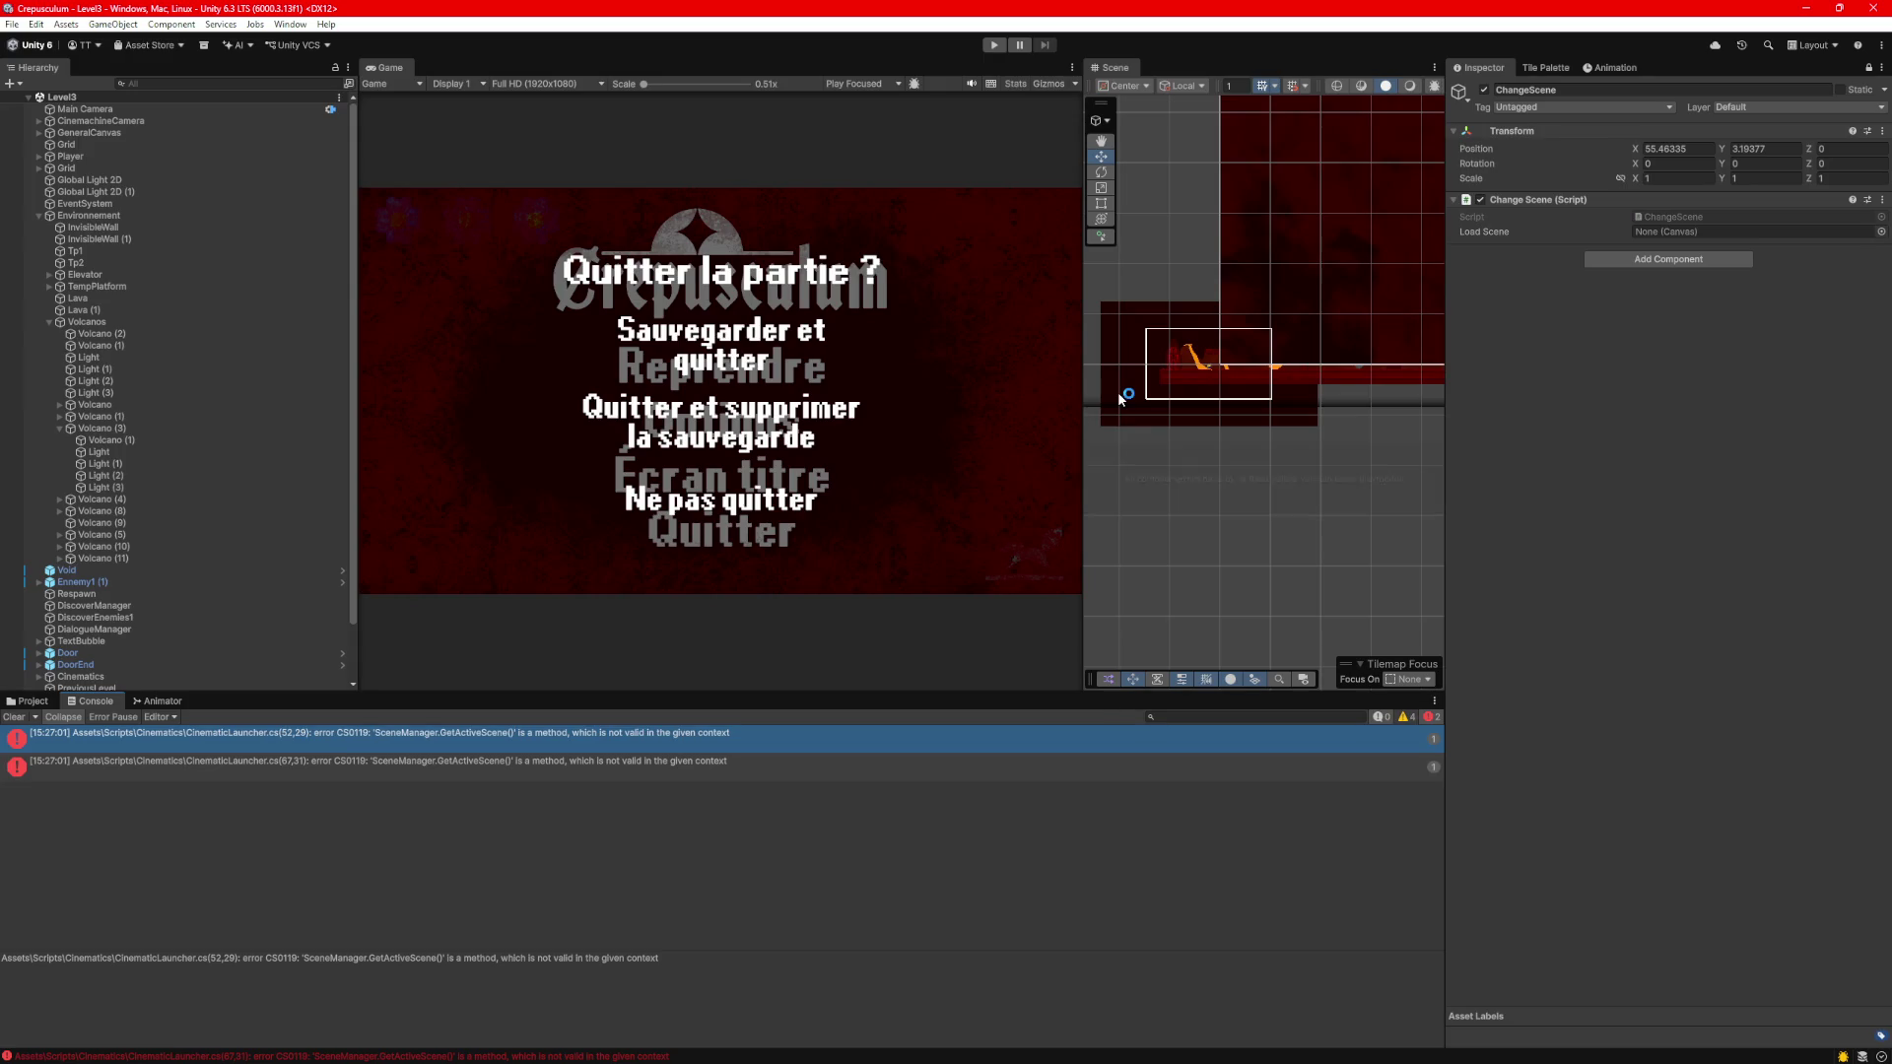
pyautogui.scroll(5, 581, 223)
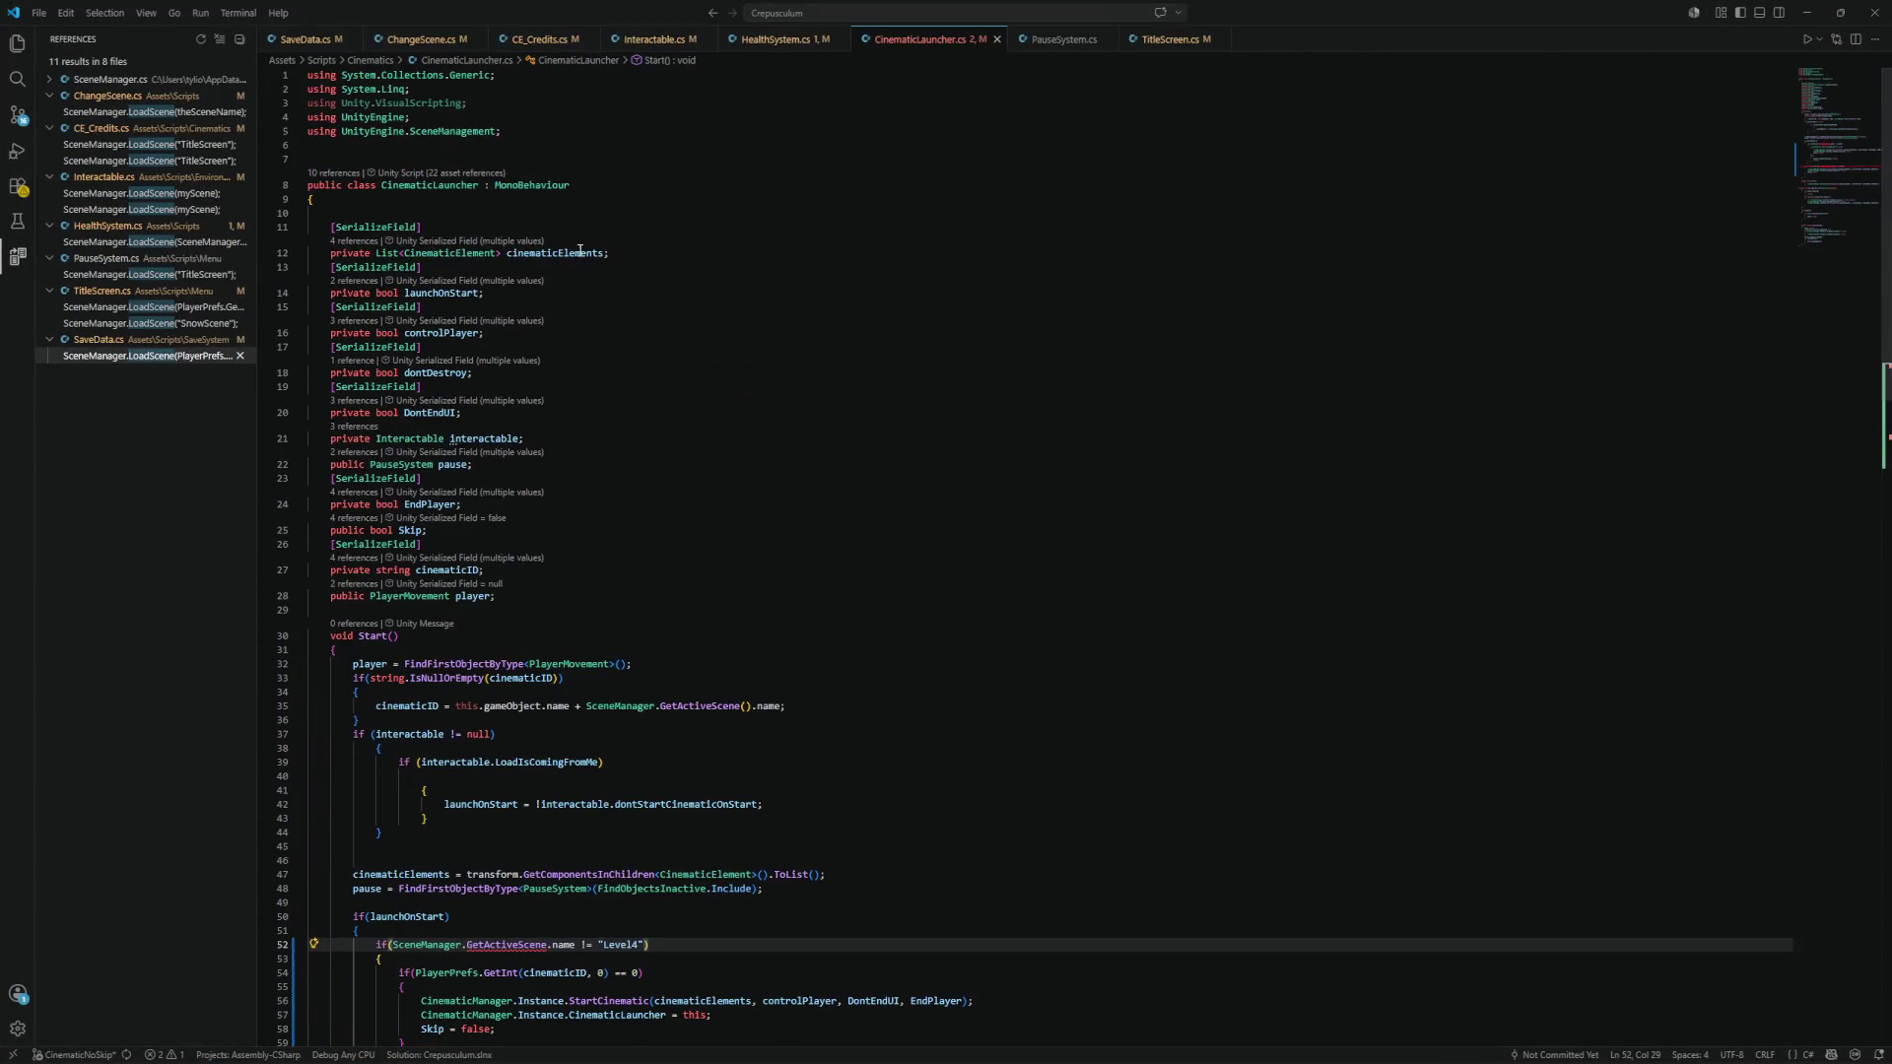
# Change GetActiveScene to GetActiveScene() on lines 52 and 67 and save the script.
pyautogui.scroll(-6, 538, 129)
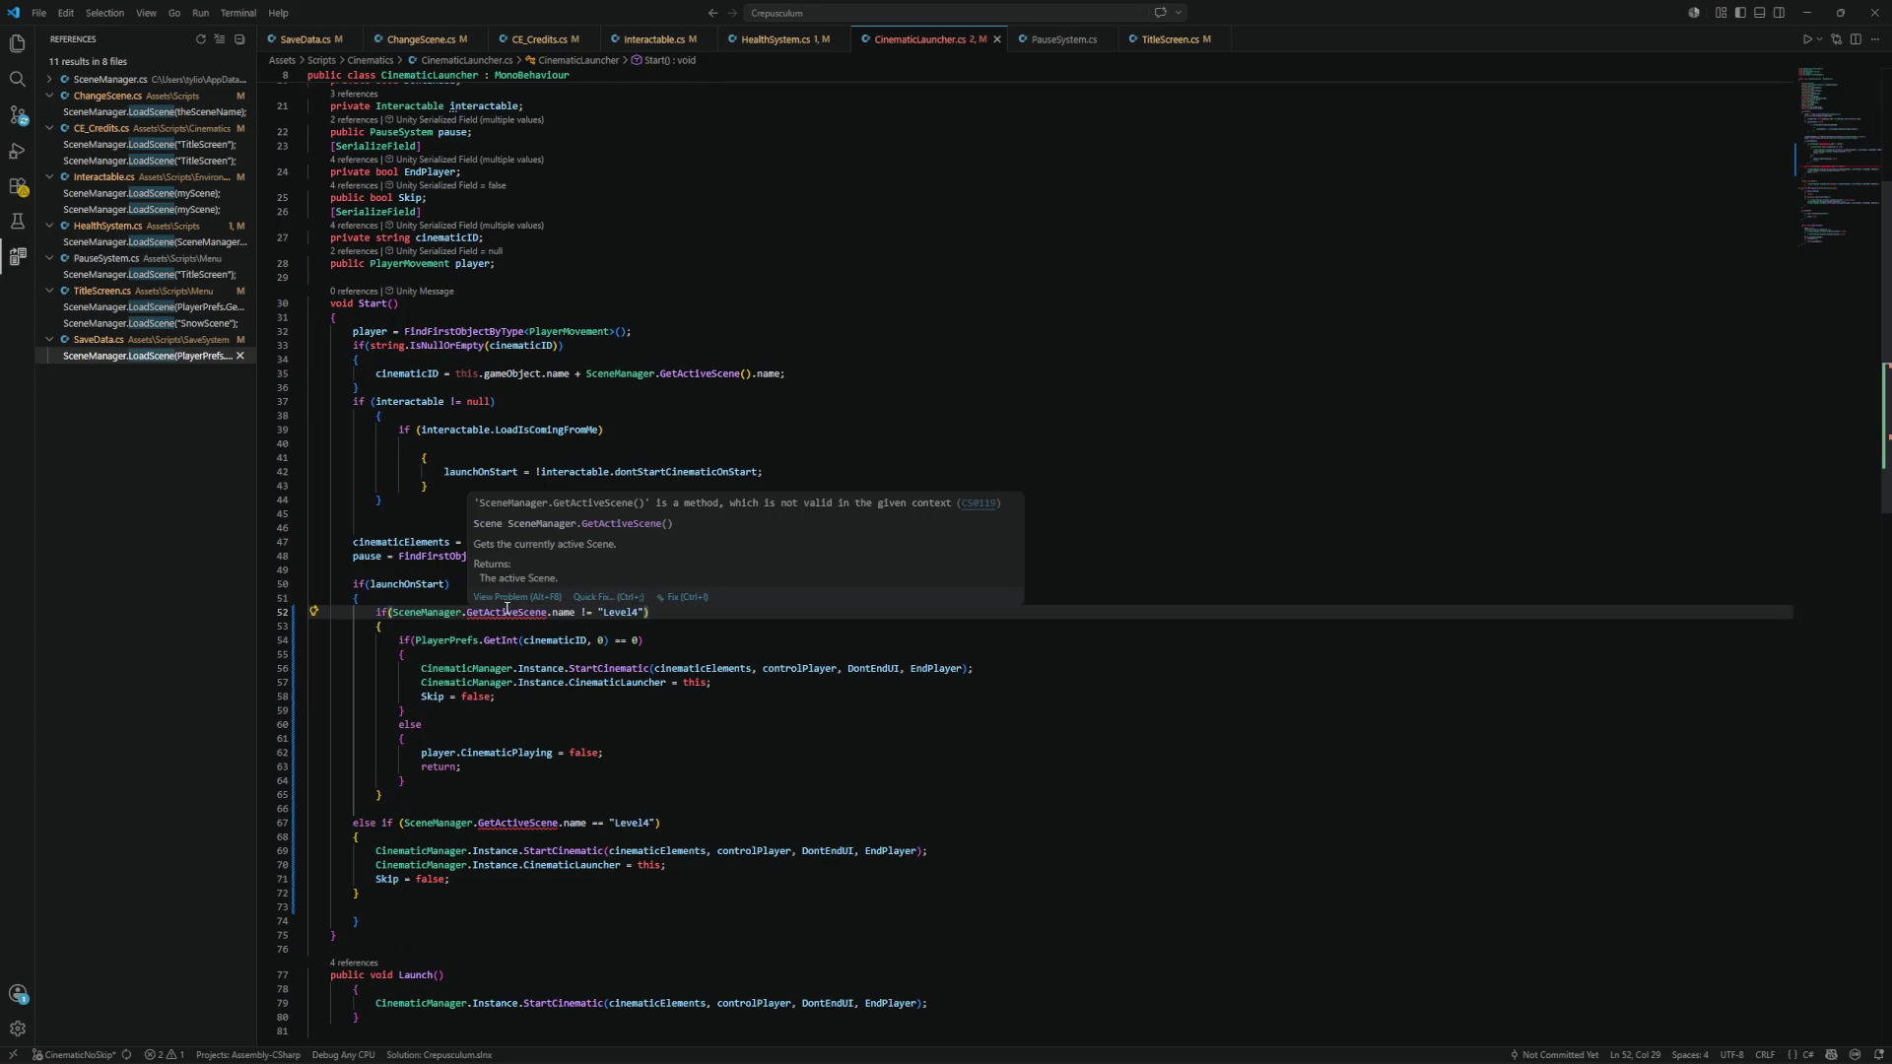
pyautogui.doubleClick(506, 603)
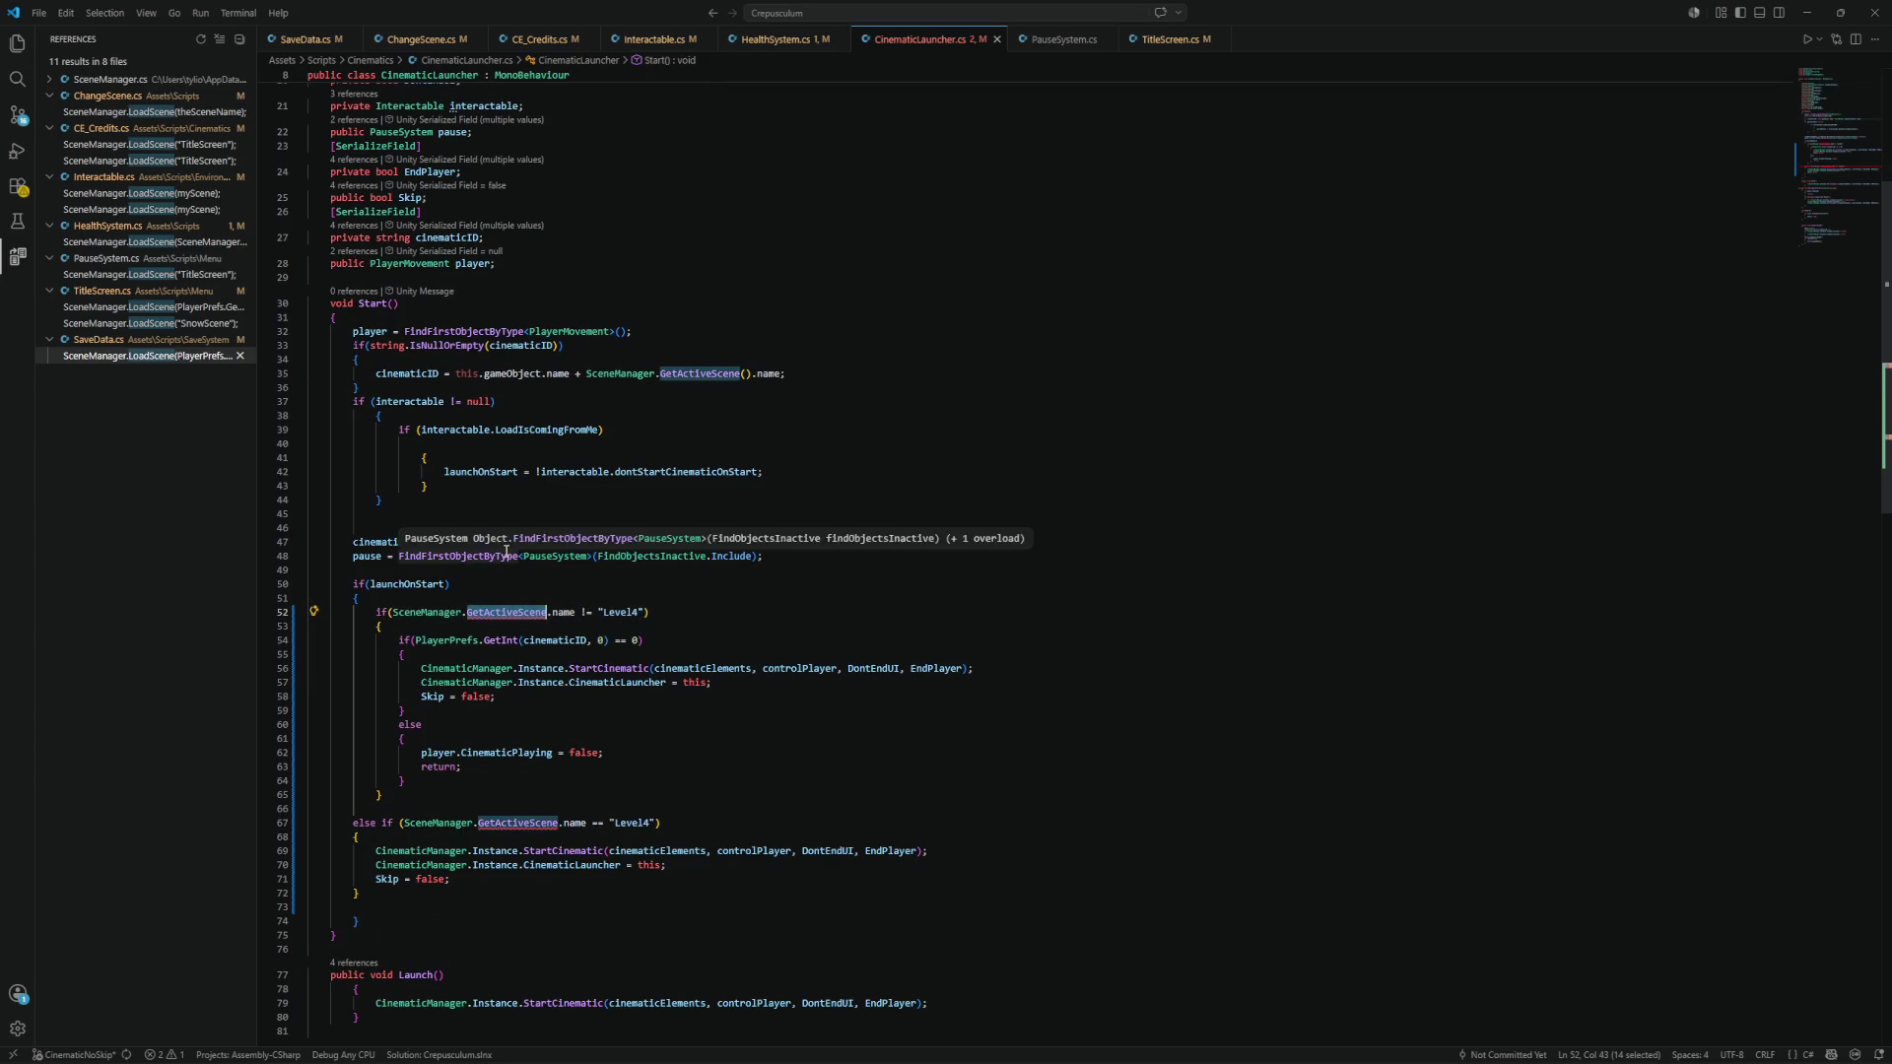
pyautogui.write('Get')
pyautogui.press('BackSpace')
pyautogui.press('BackSpace')
pyautogui.press('BackSpace')
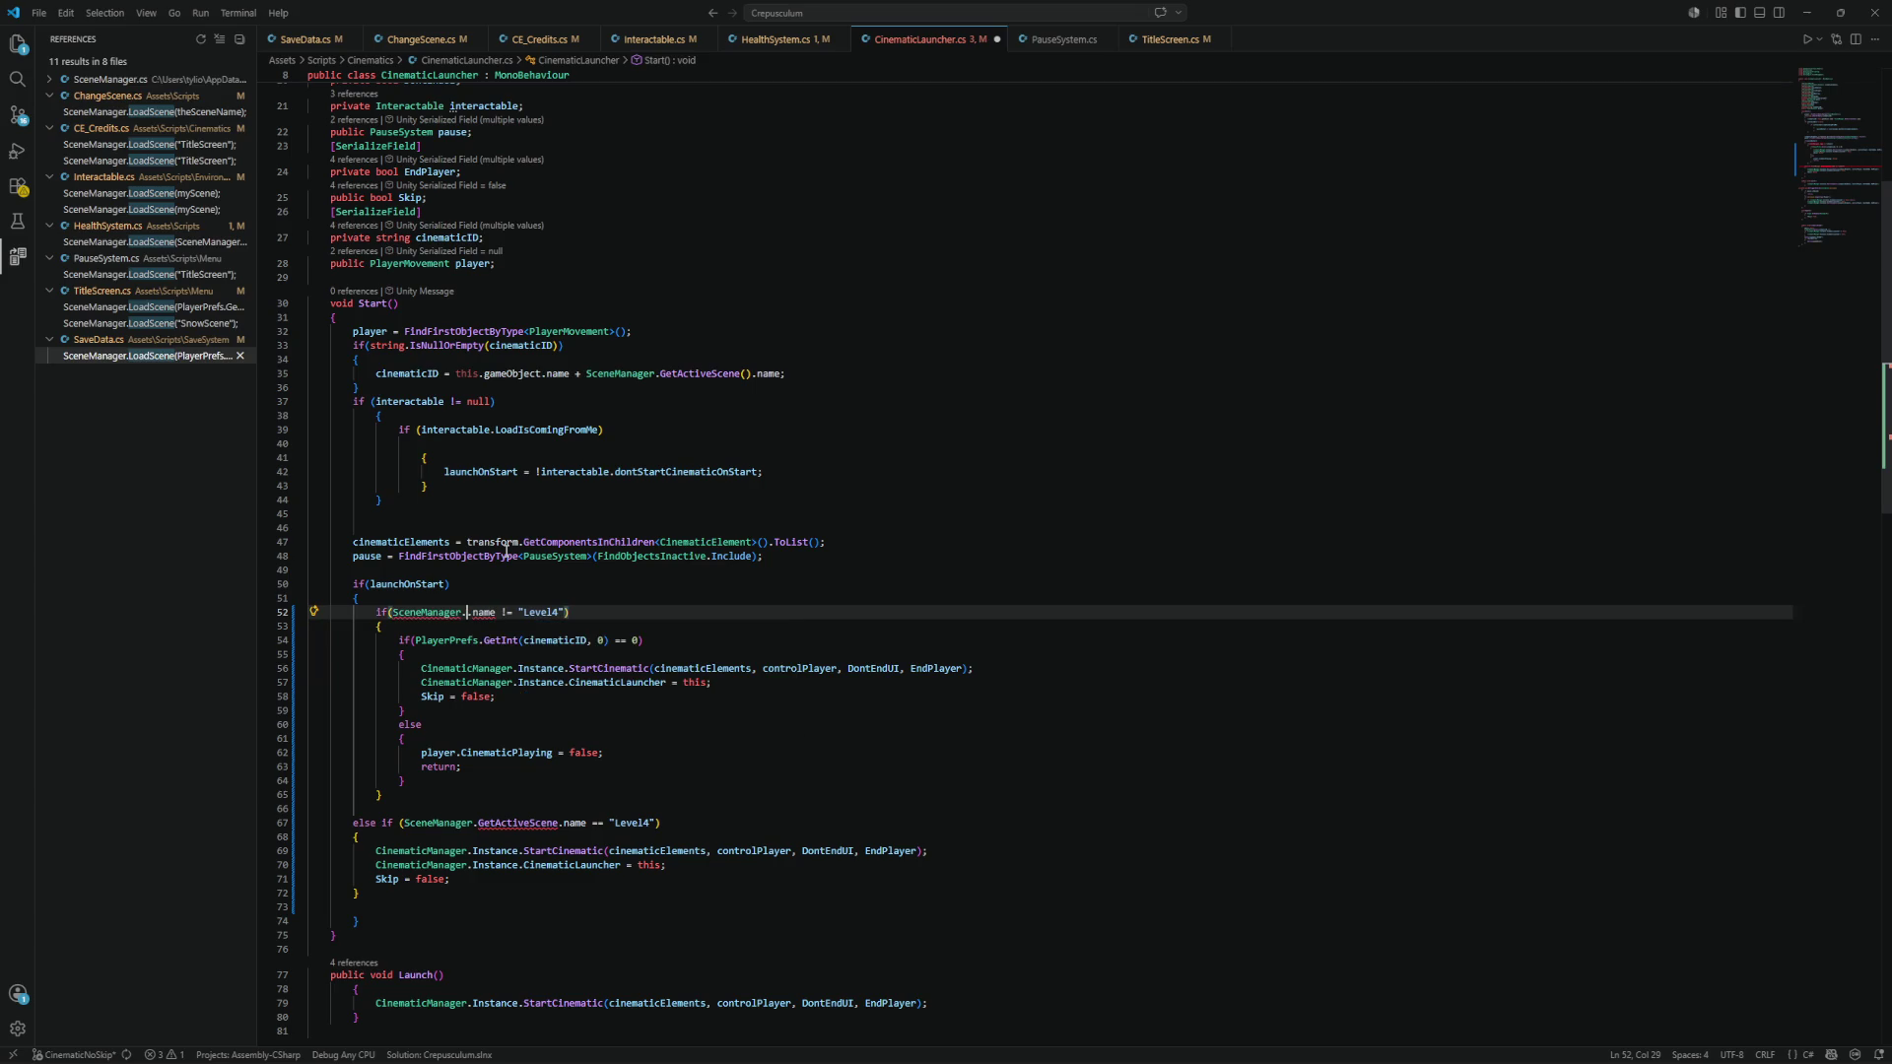
pyautogui.write('Get')
pyautogui.press('Tab')
pyautogui.hotkey('ctrl', 's')
pyautogui.moveTo(528, 613)
pyautogui.write('(')
pyautogui.click(558, 823)
pyautogui.write('(')
pyautogui.hotkey('ctrl', 's')
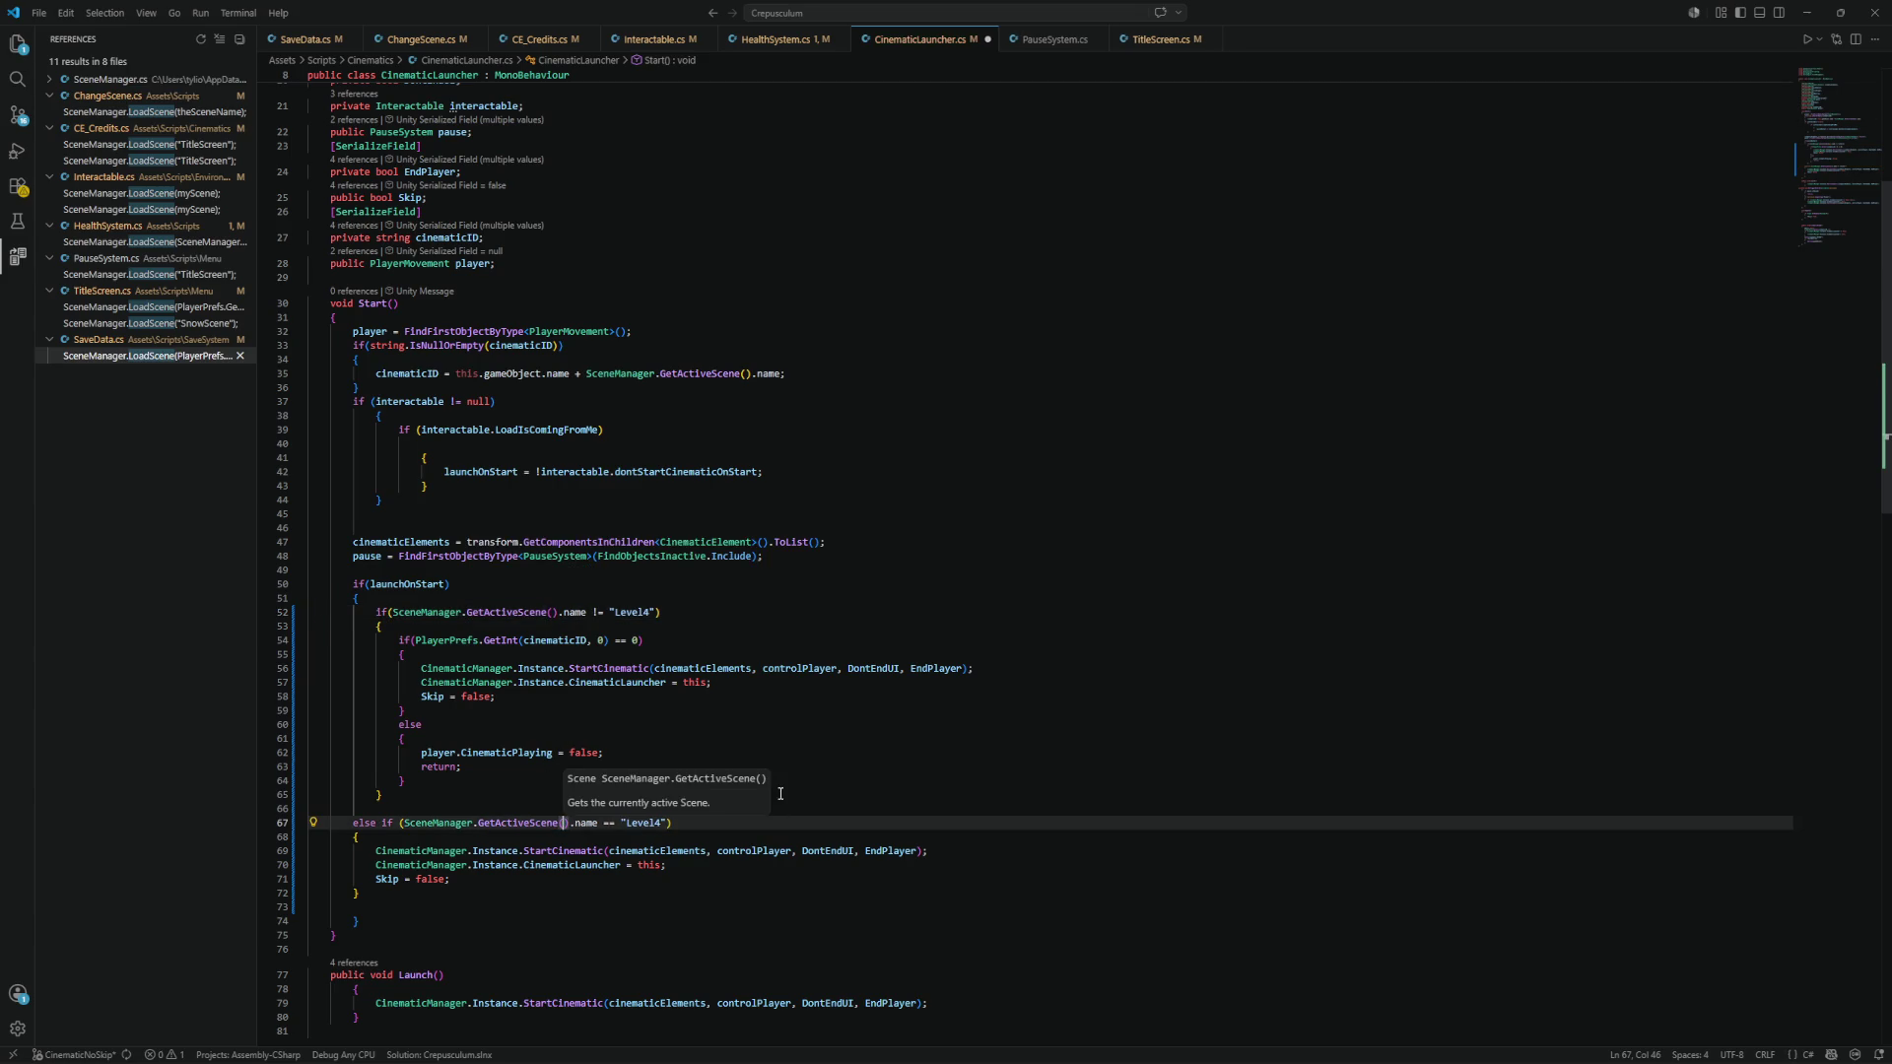
# Minimise VS Code and start the game in Unity's play mode.
pyautogui.click(1809, 11)
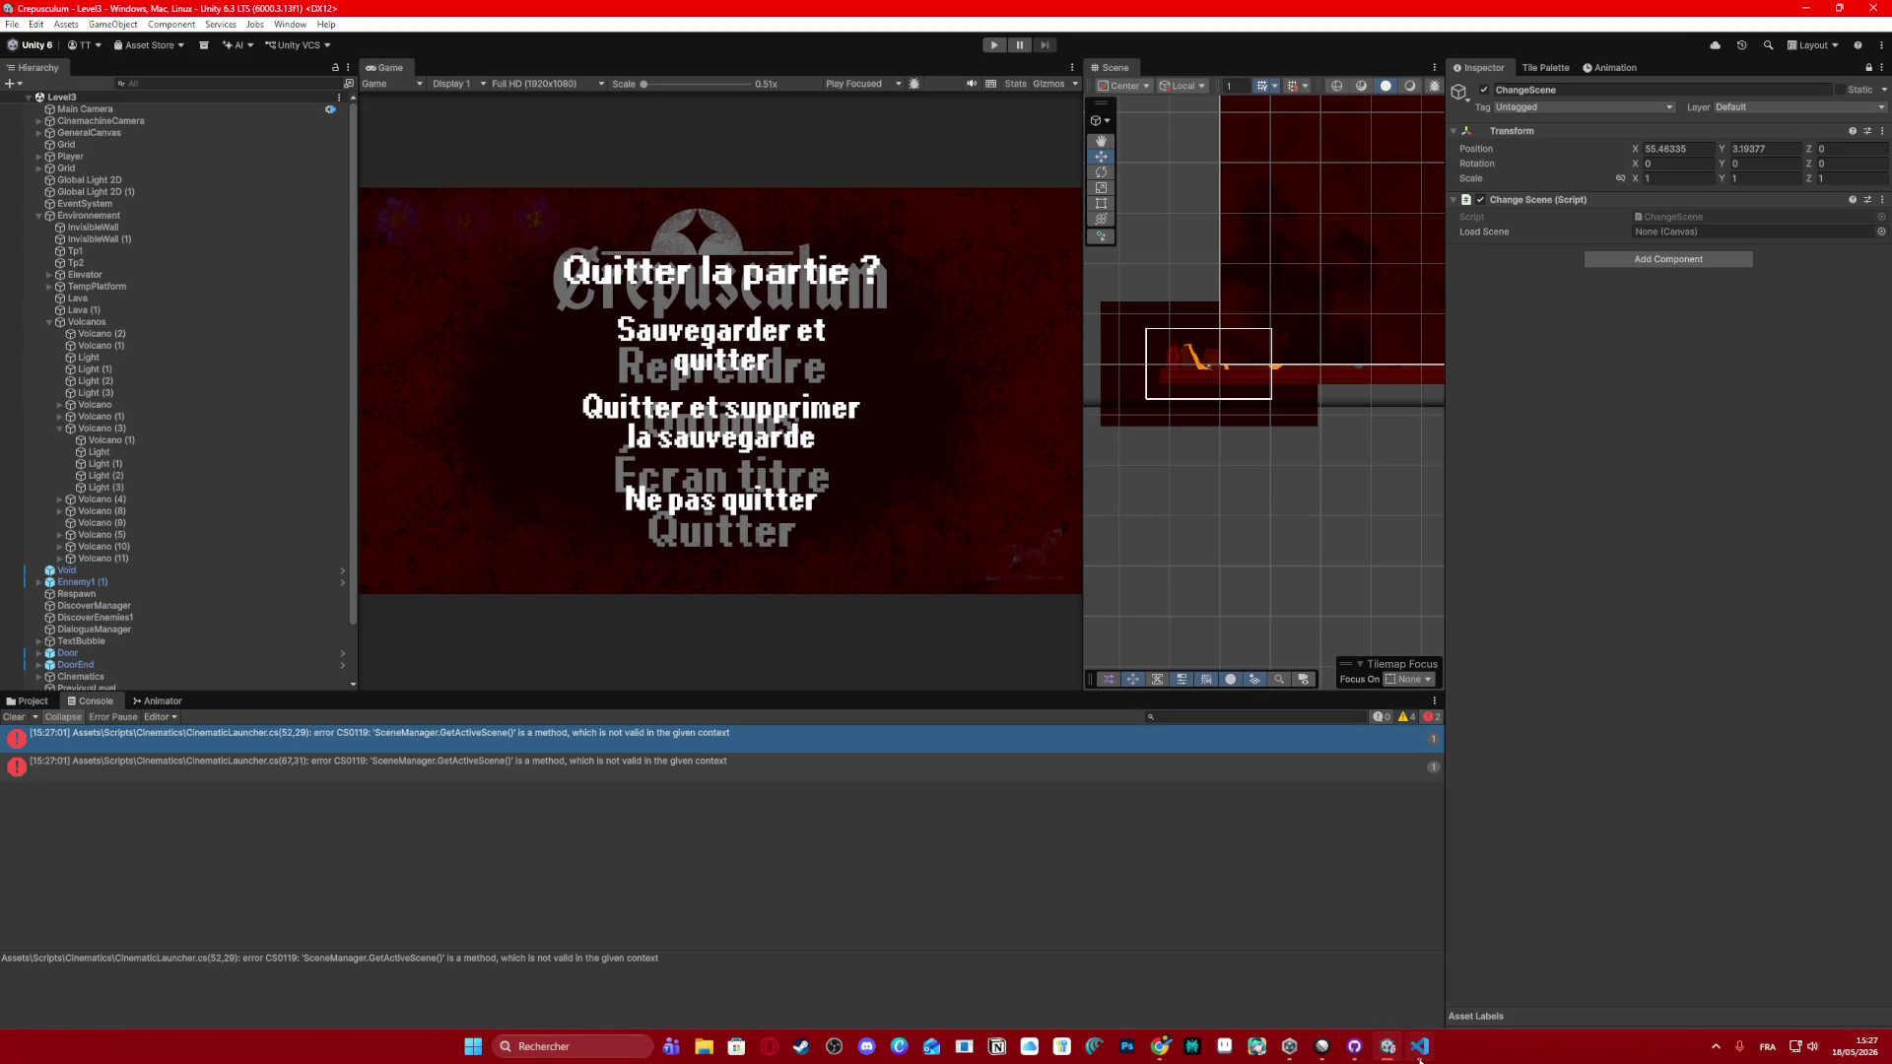
pyautogui.click(1418, 1052)
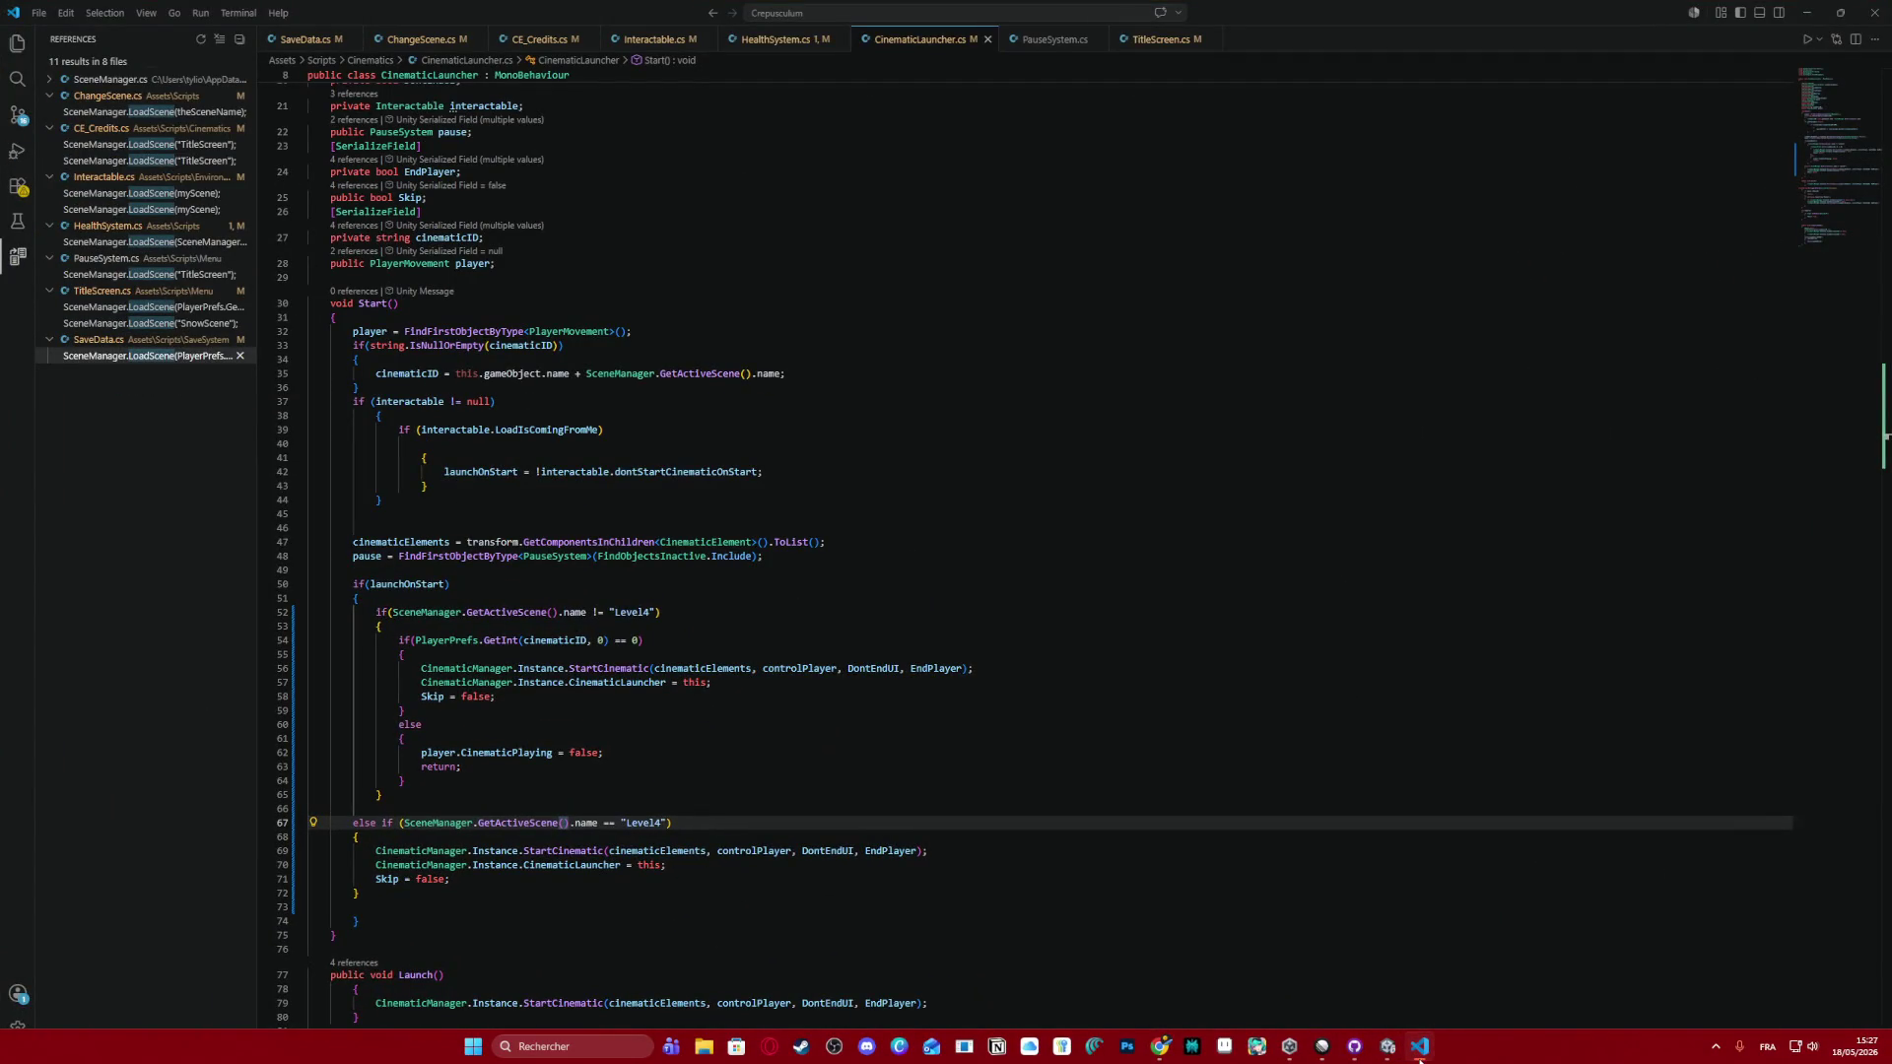
pyautogui.click(1418, 1052)
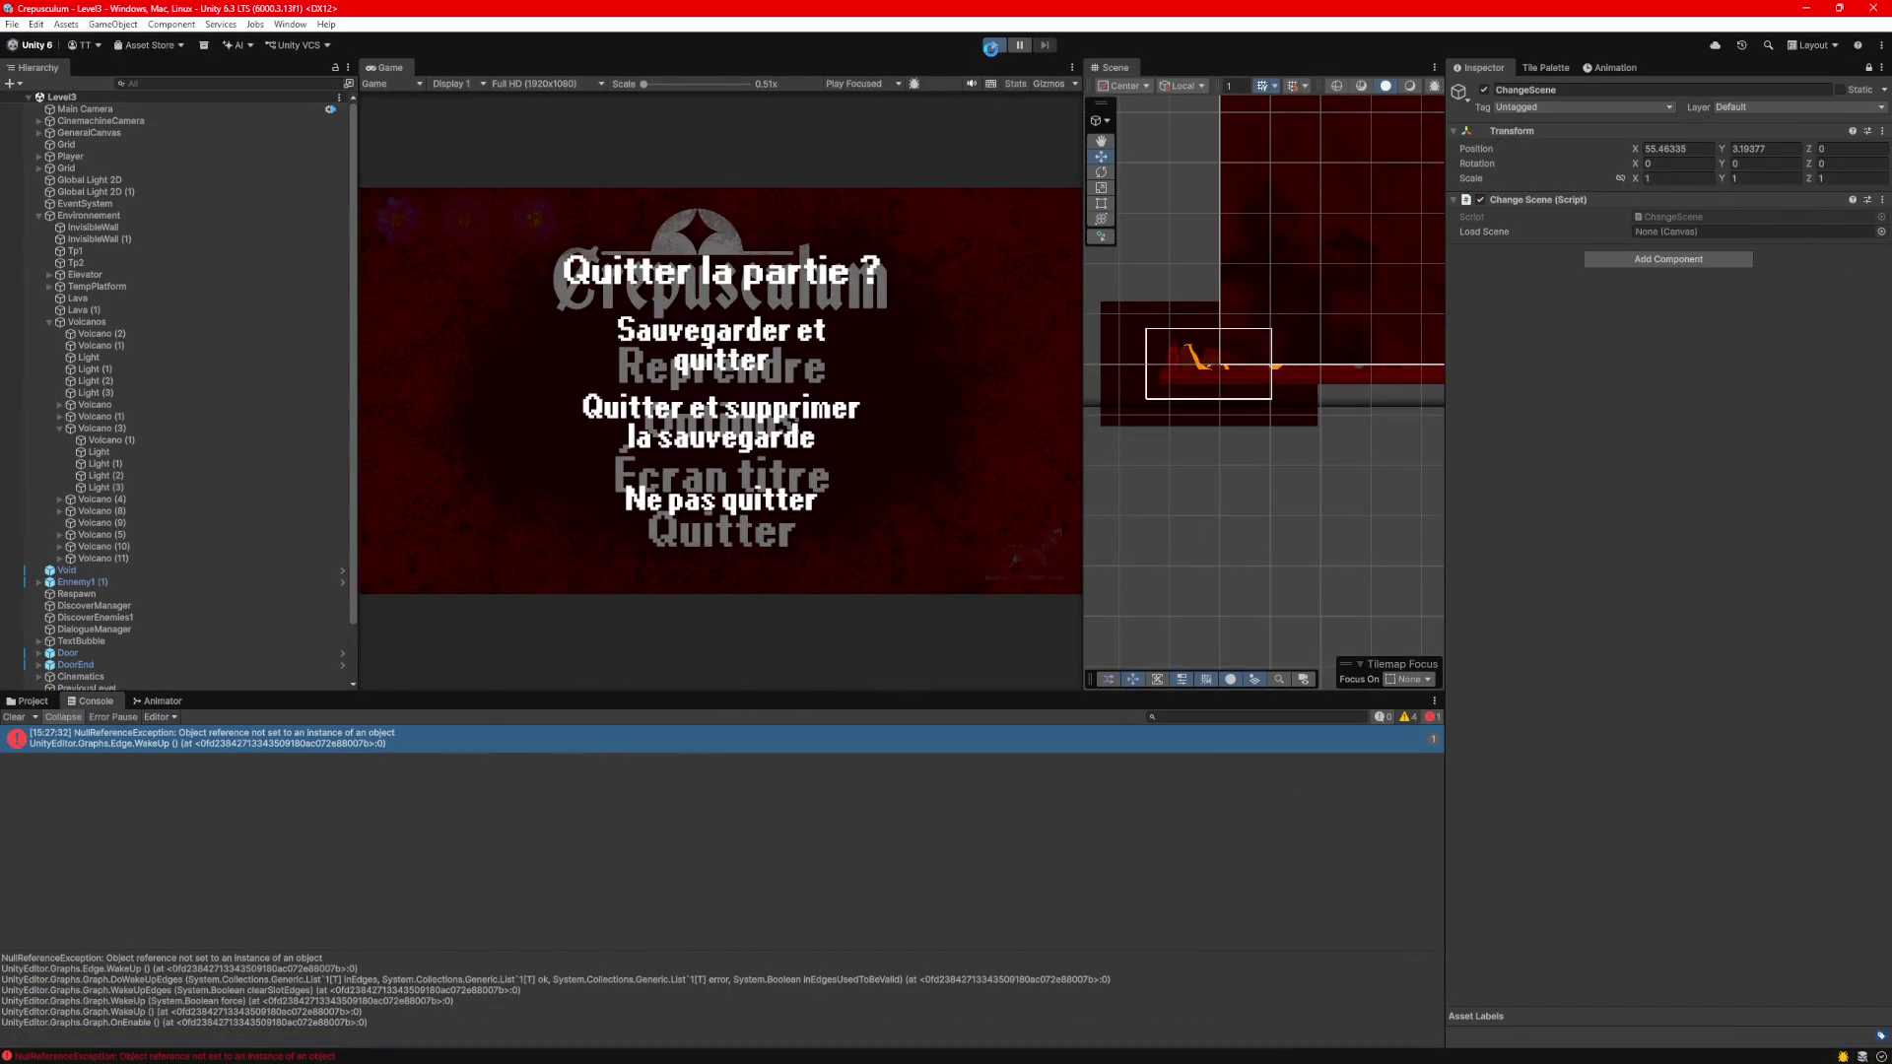
pyautogui.click(993, 47)
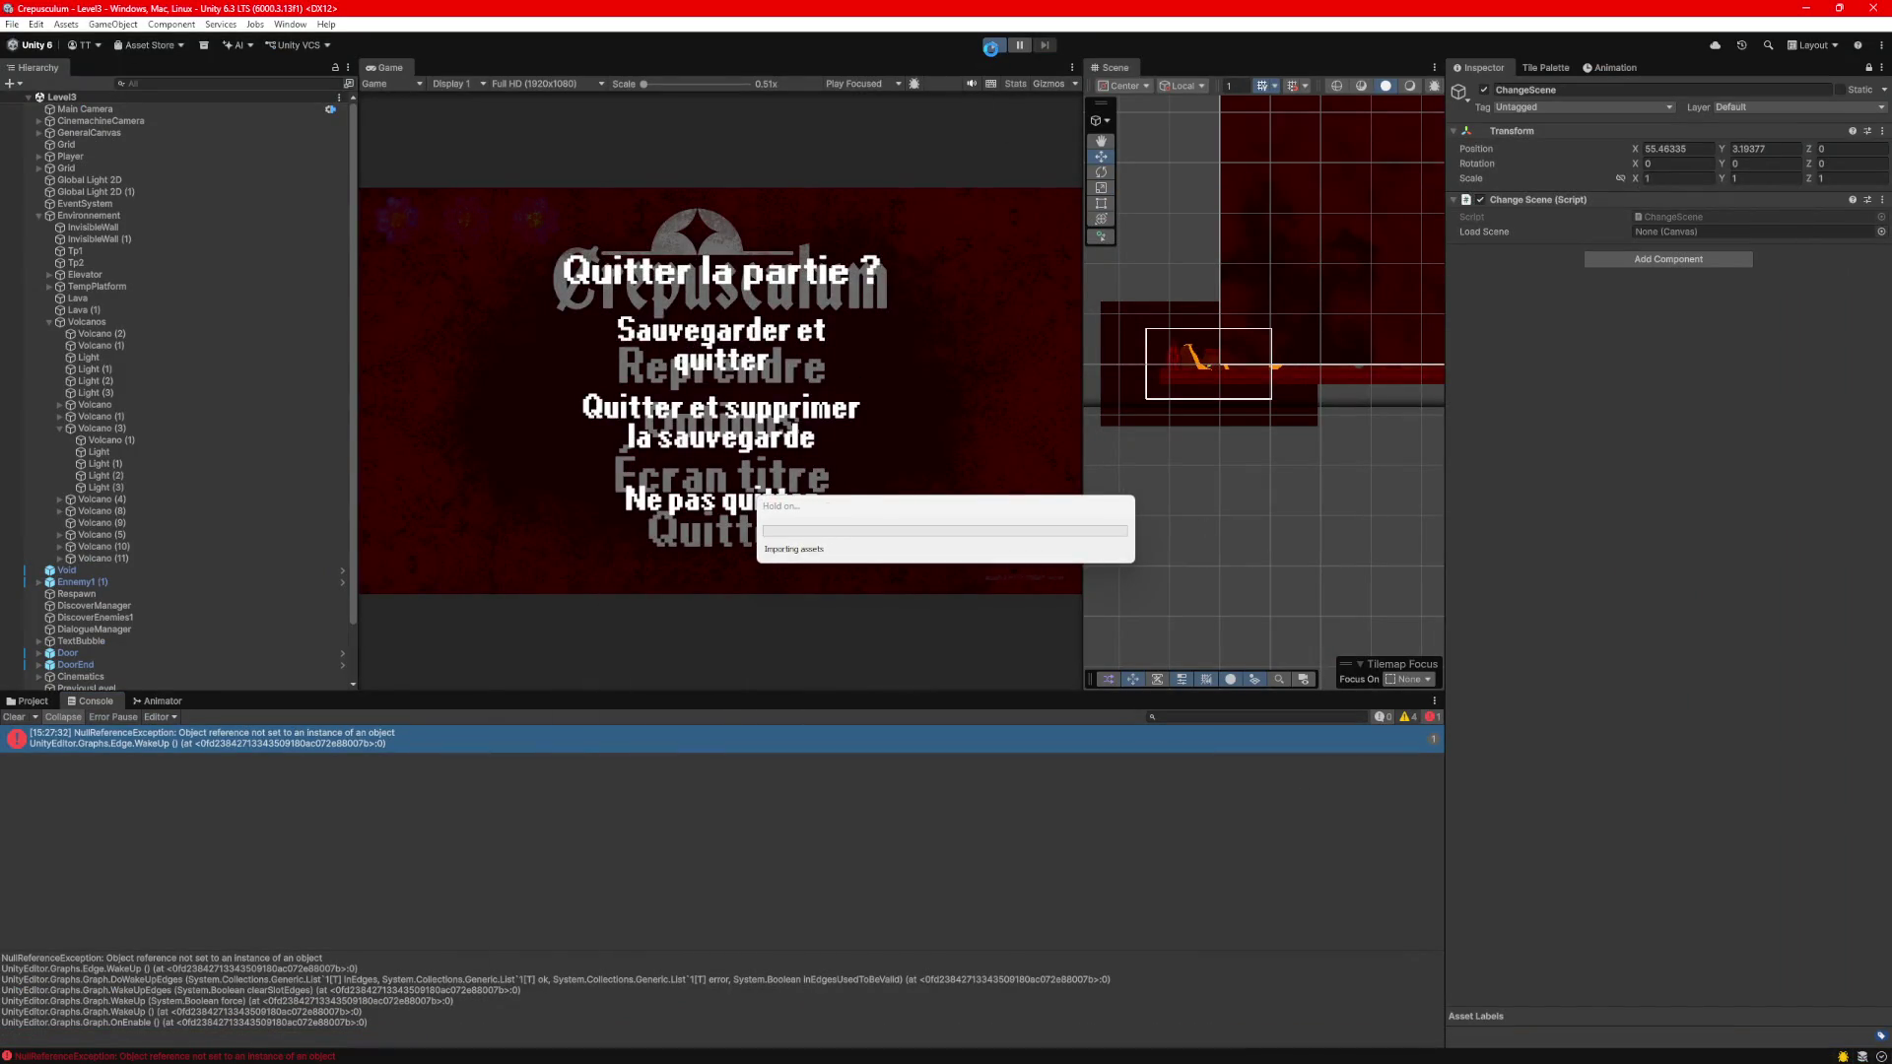